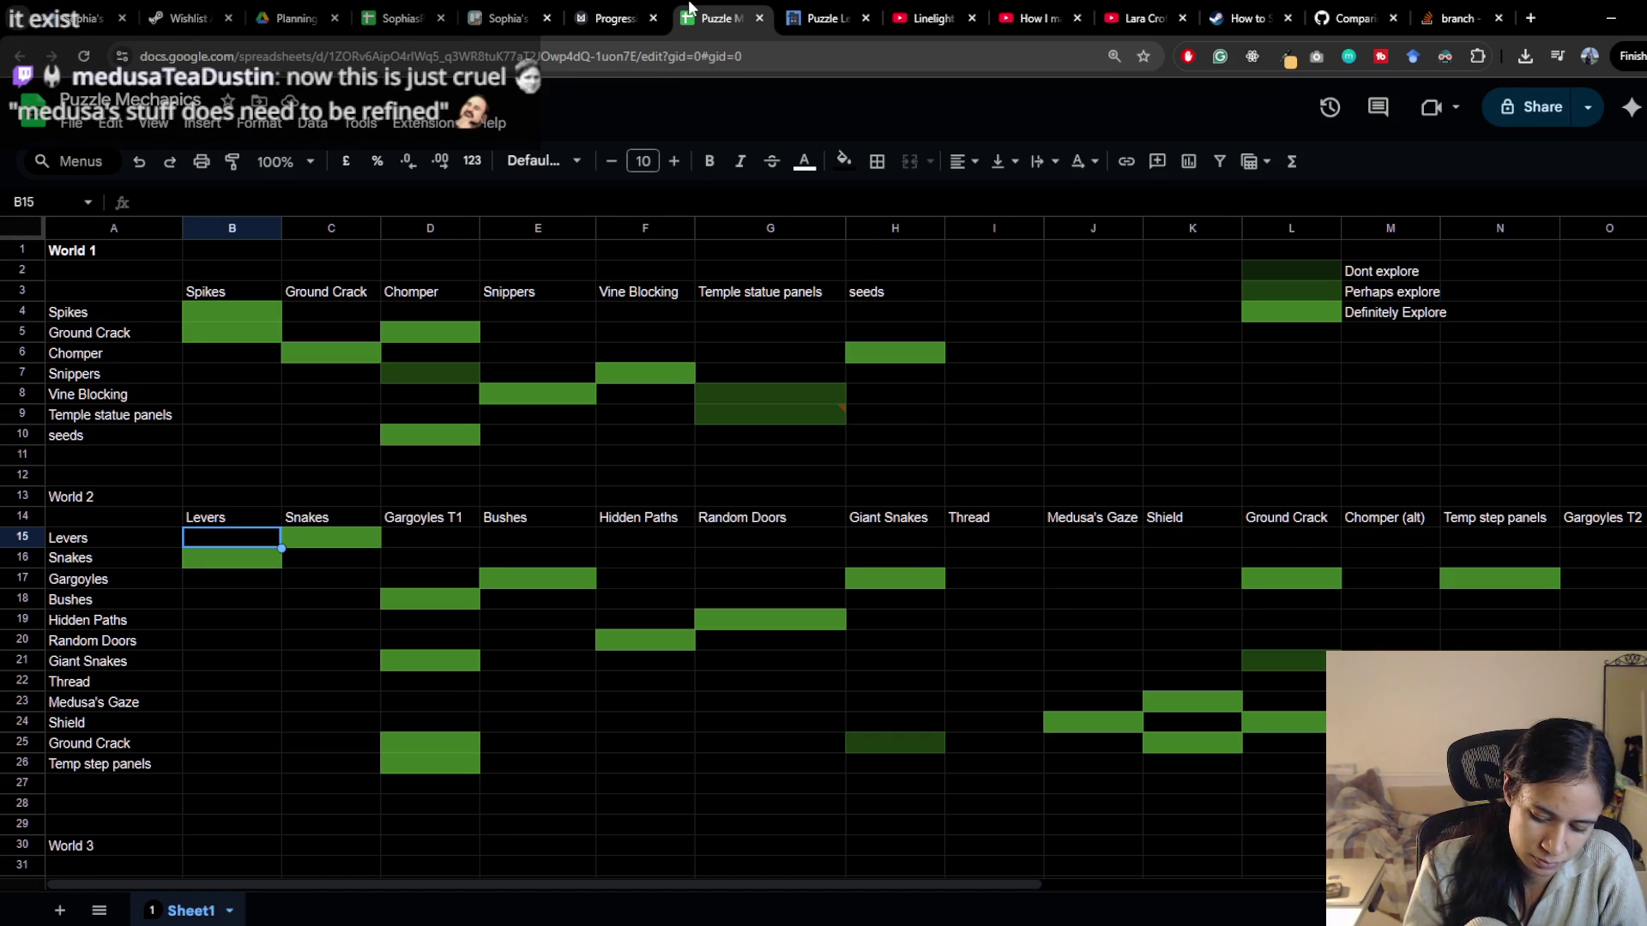
Switch the browser to the 'Lara Croft GO: All Levels + Collectibles' YouTube tab
click(1147, 11)
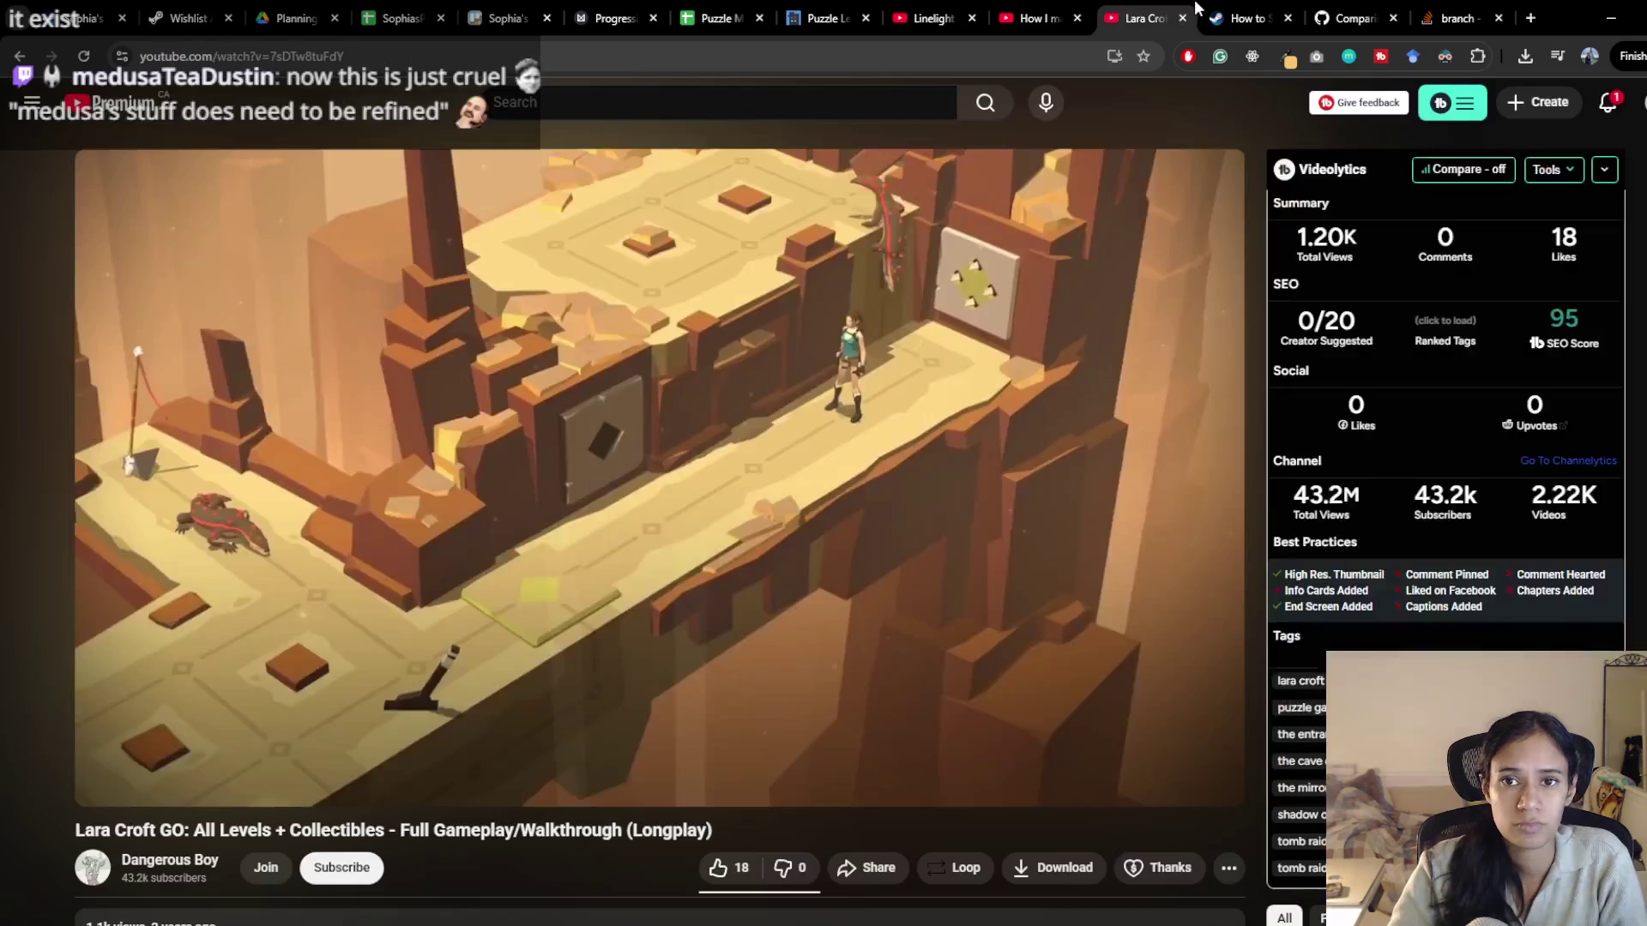
Skip the walkthrough from about 7:35 ahead to The Maze of Snakes near 10:18
mouse_move(386, 755)
mouse_down()
mouse_move(150, 759)
mouse_move(169, 760)
mouse_up()
click(335, 718)
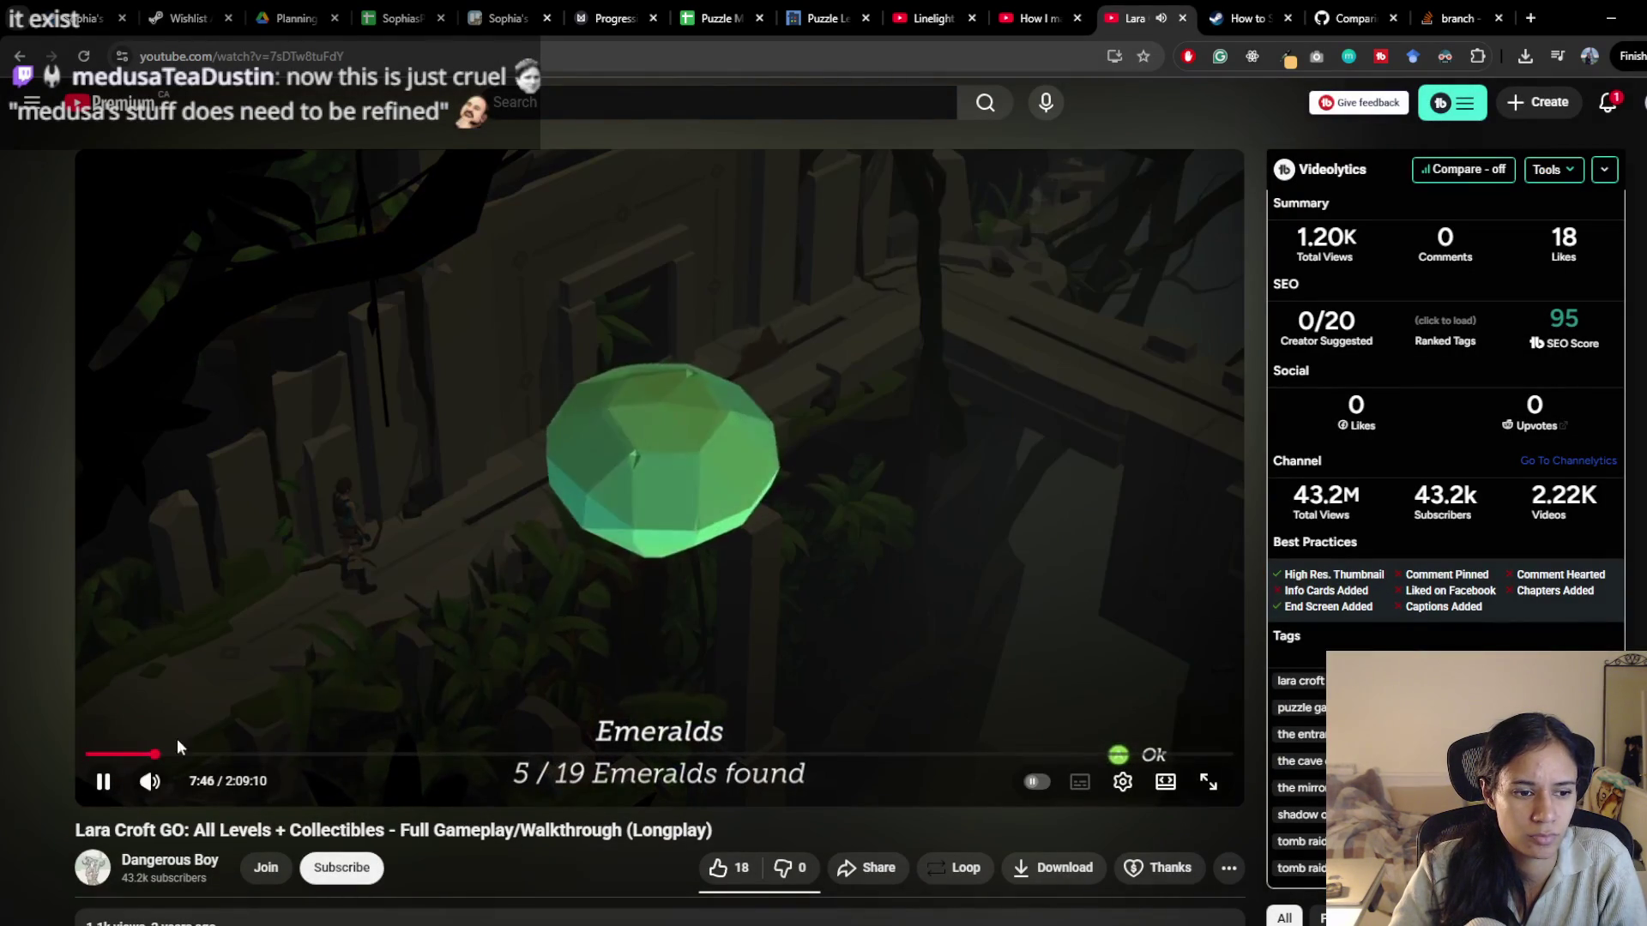
click(178, 754)
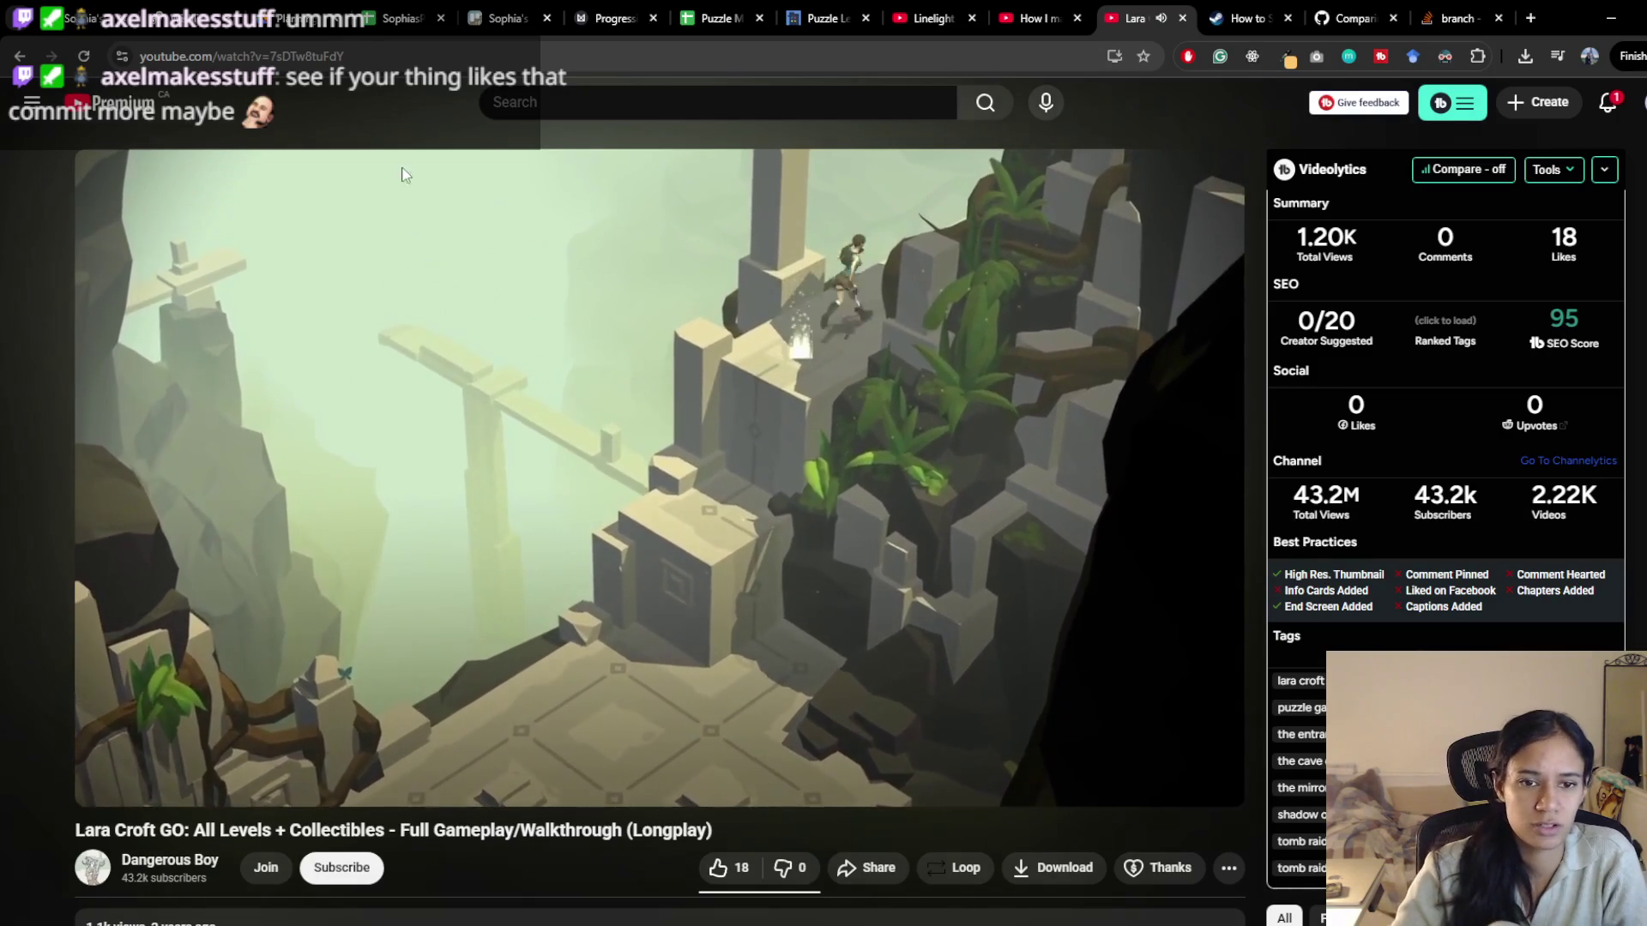
click(719, 543)
Replay the snake-tile puzzle by rewinding five seconds repeatedly, then pause at 12:13
click(718, 543)
key(Left)
key(Left)
key(Left)
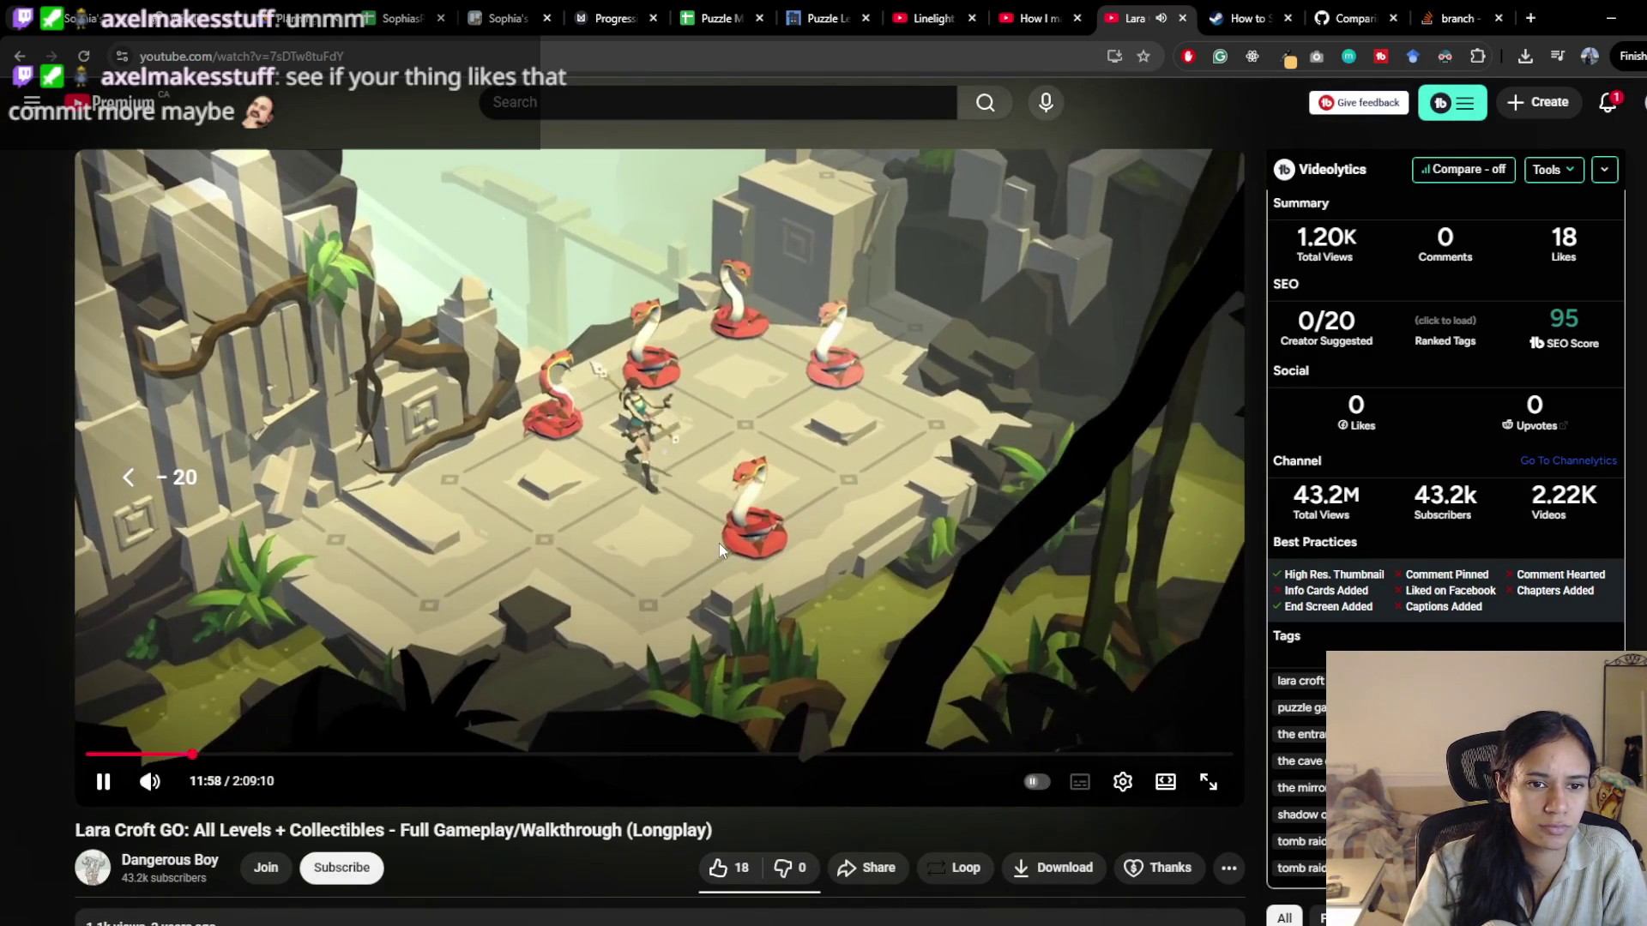
key(Left)
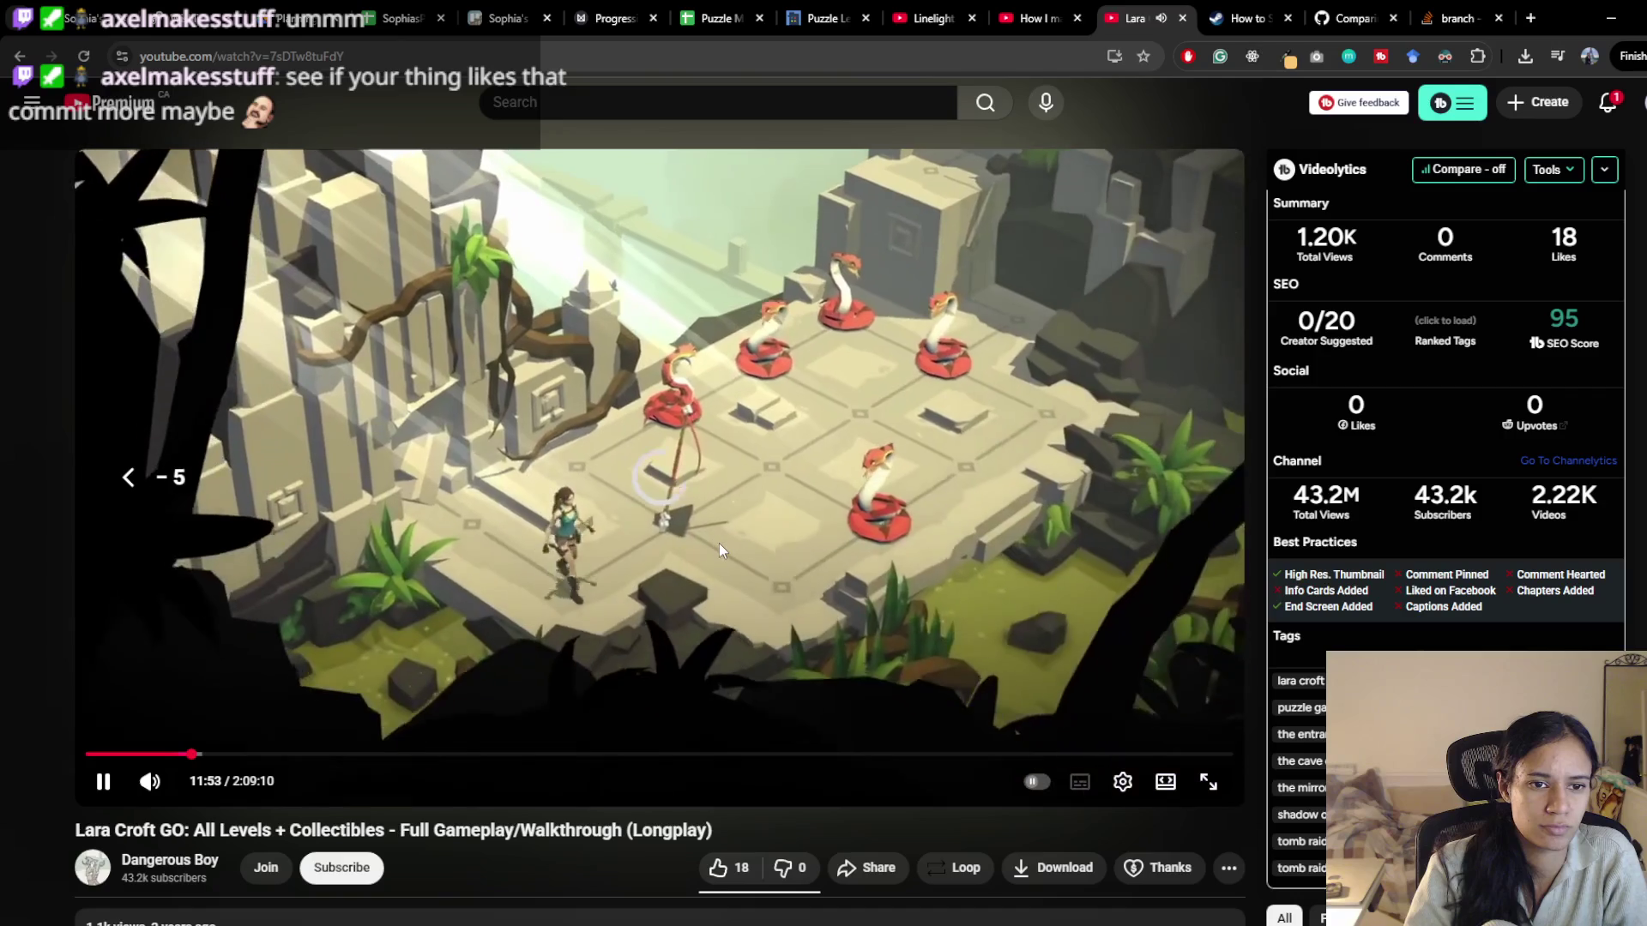
key(Left)
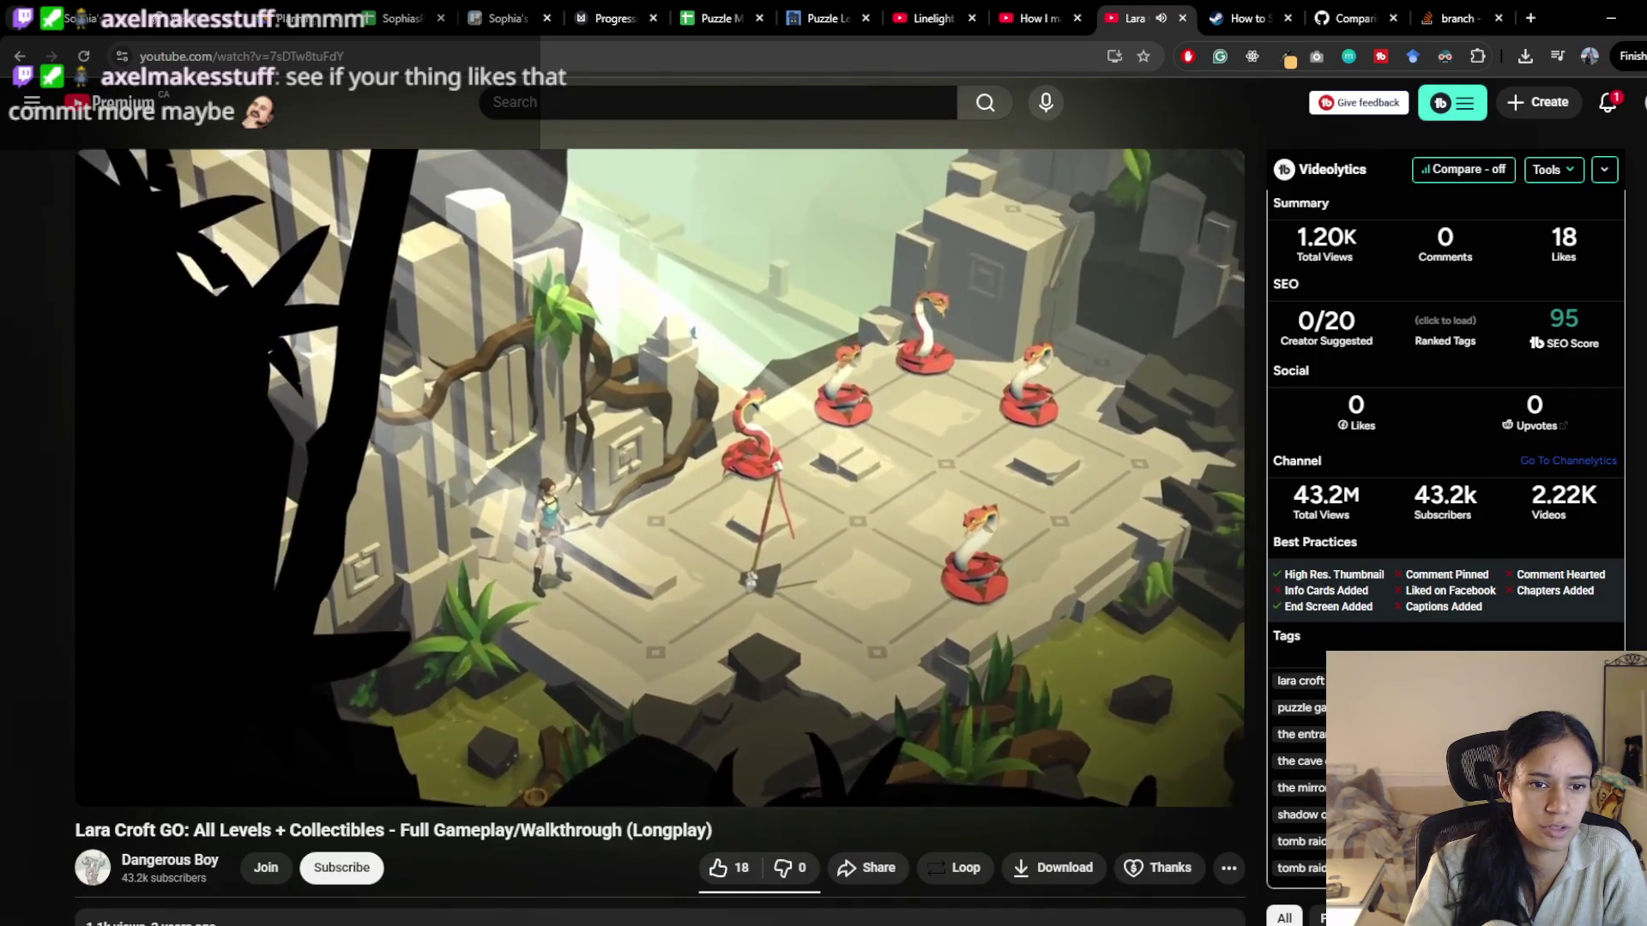
key(Left)
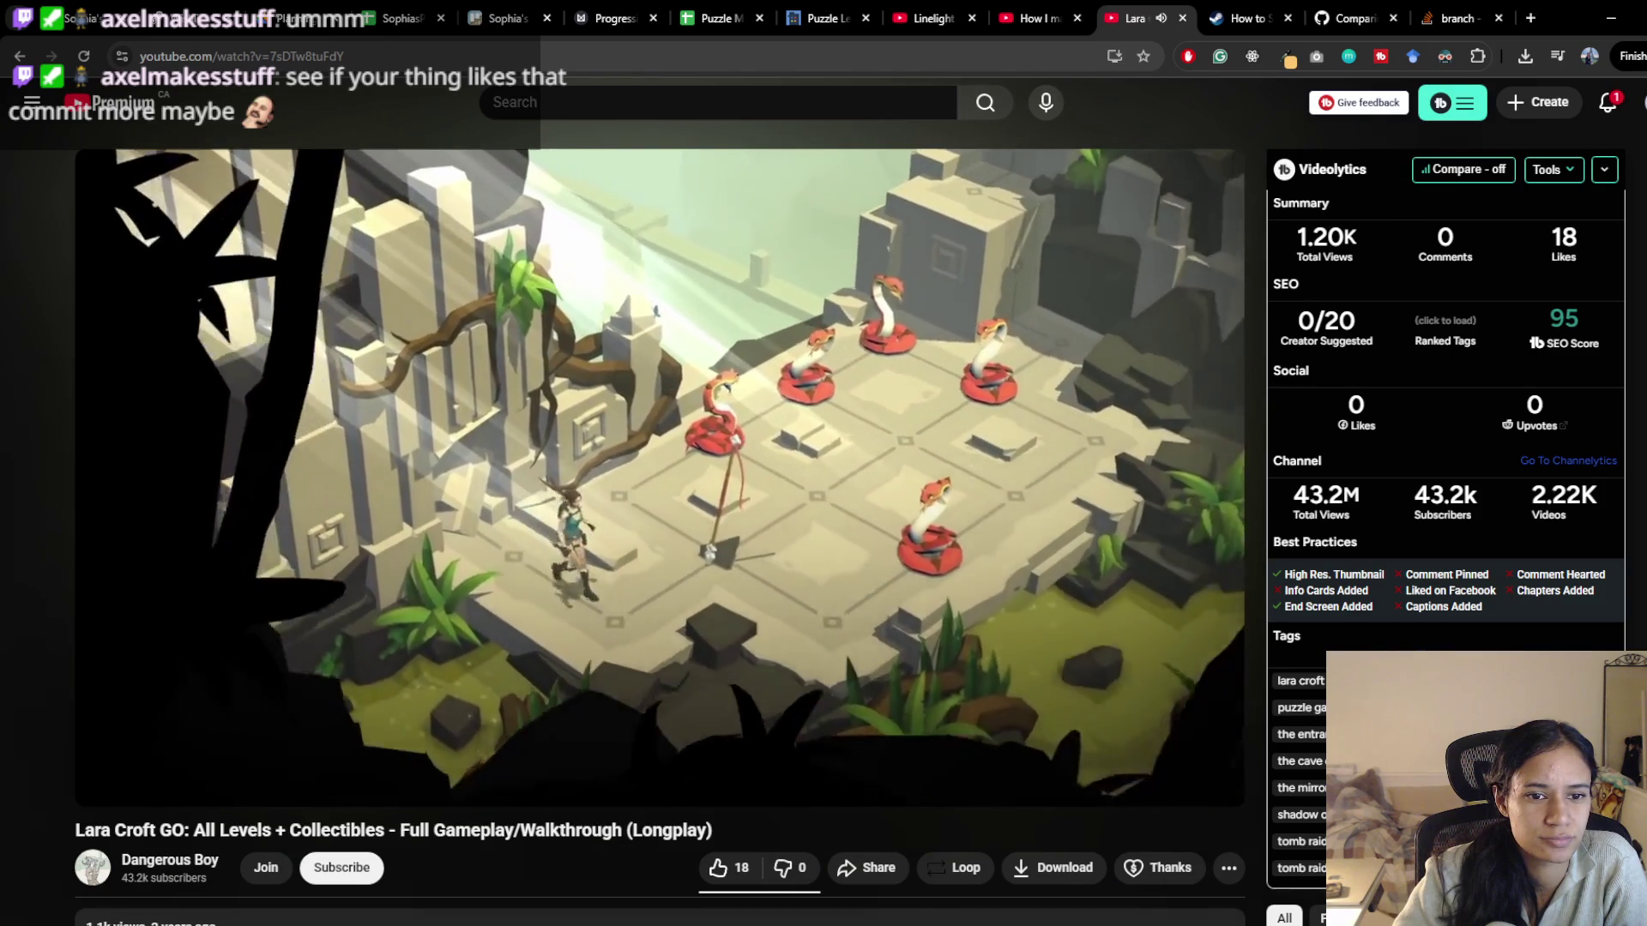
key(Left)
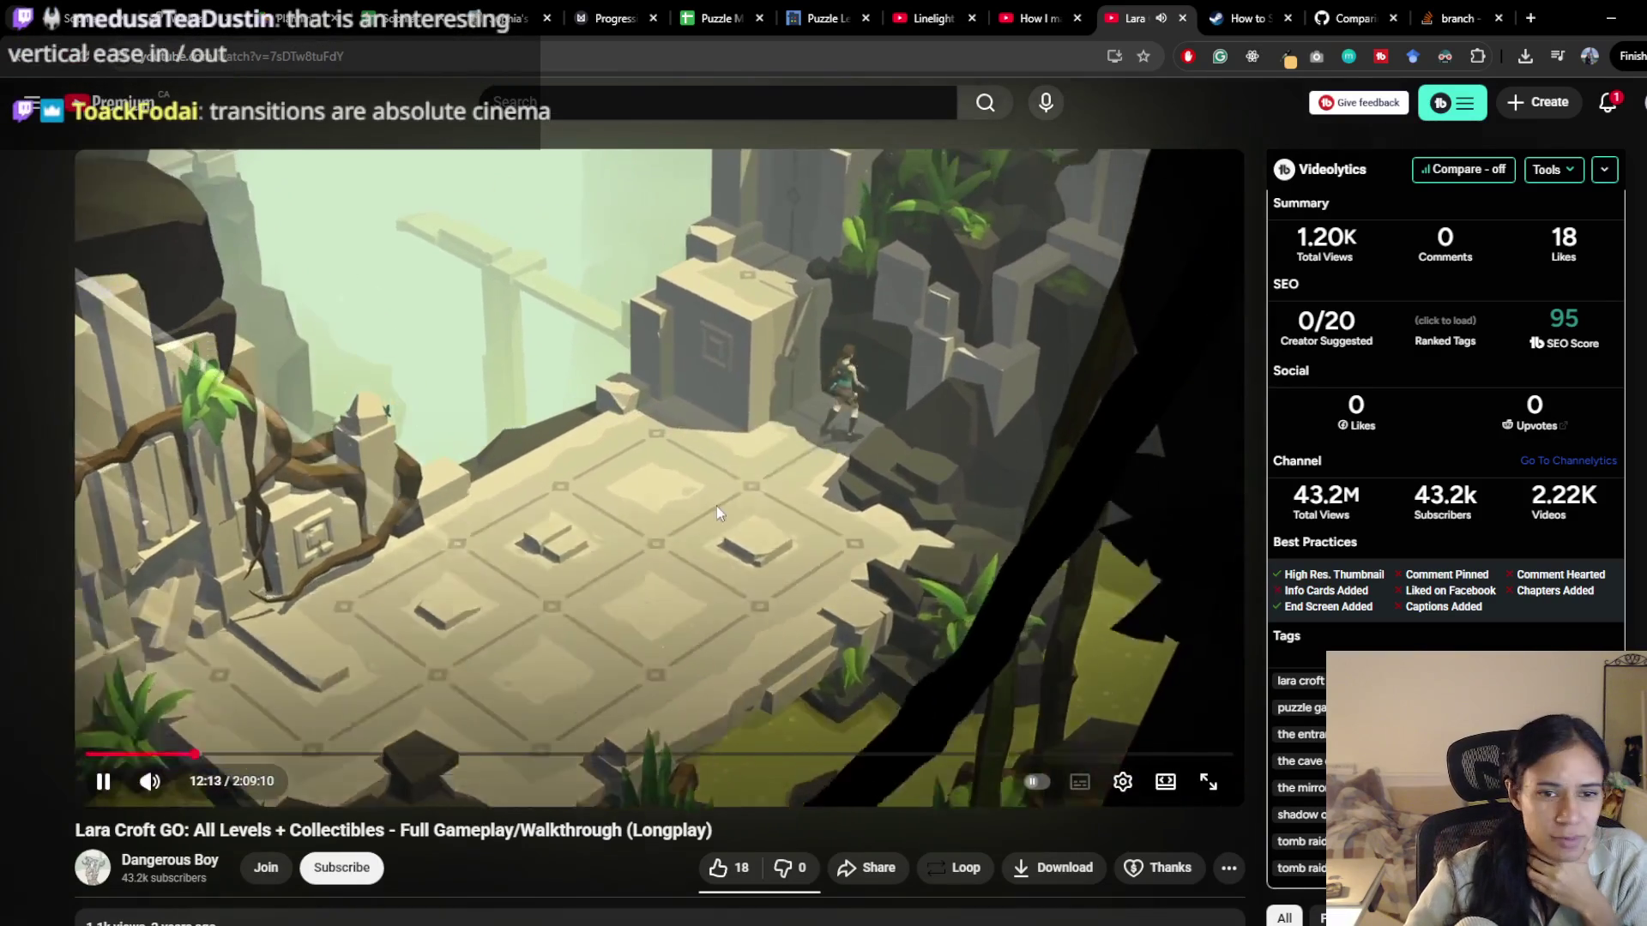
click(825, 658)
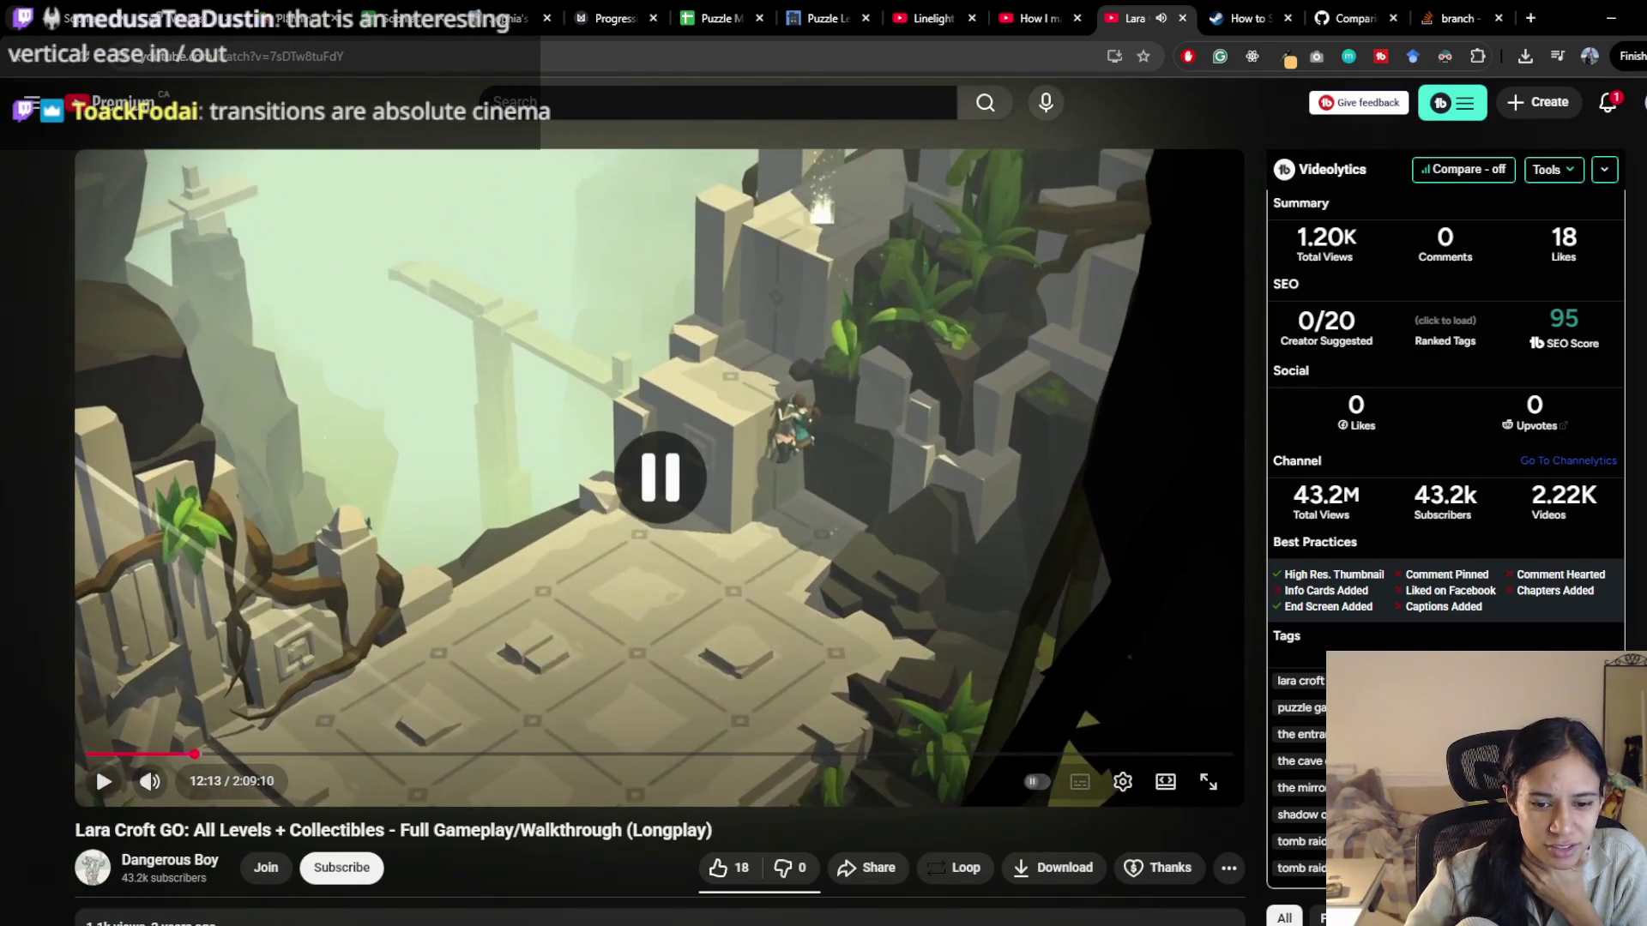
Run 'git checkout axel' in Git Bash to switch SophiasPath to the axel branch
key(alt+Tab)
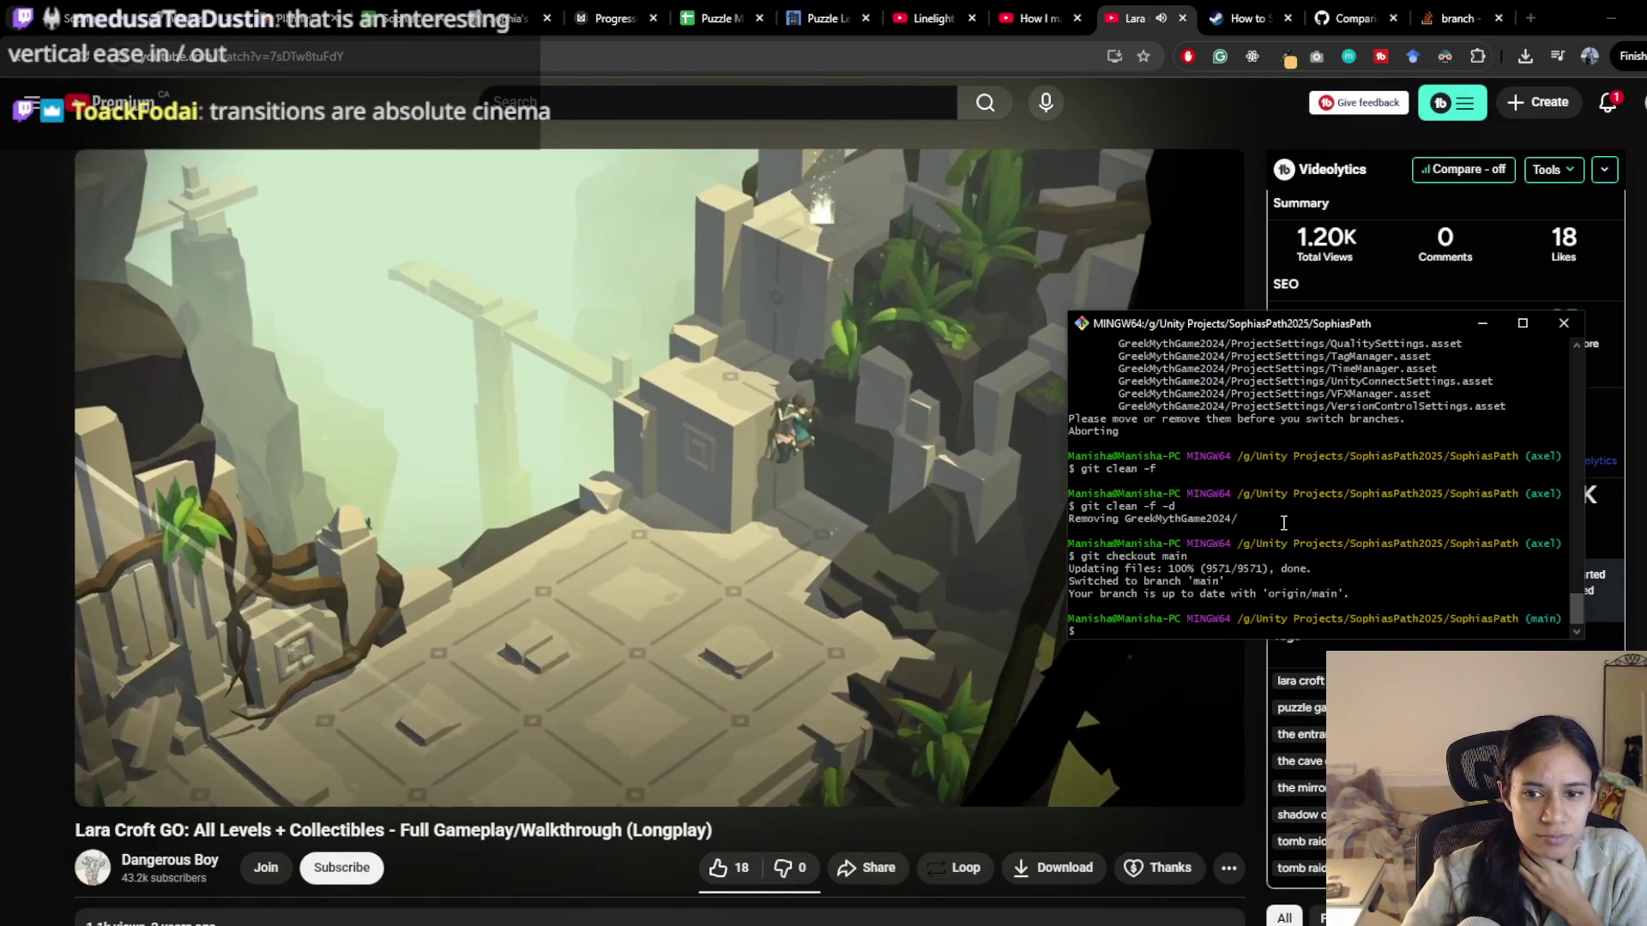
mouse_move(1430, 326)
mouse_down()
mouse_move(1304, 324)
mouse_move(1308, 359)
mouse_move(1341, 351)
mouse_up()
key(super)
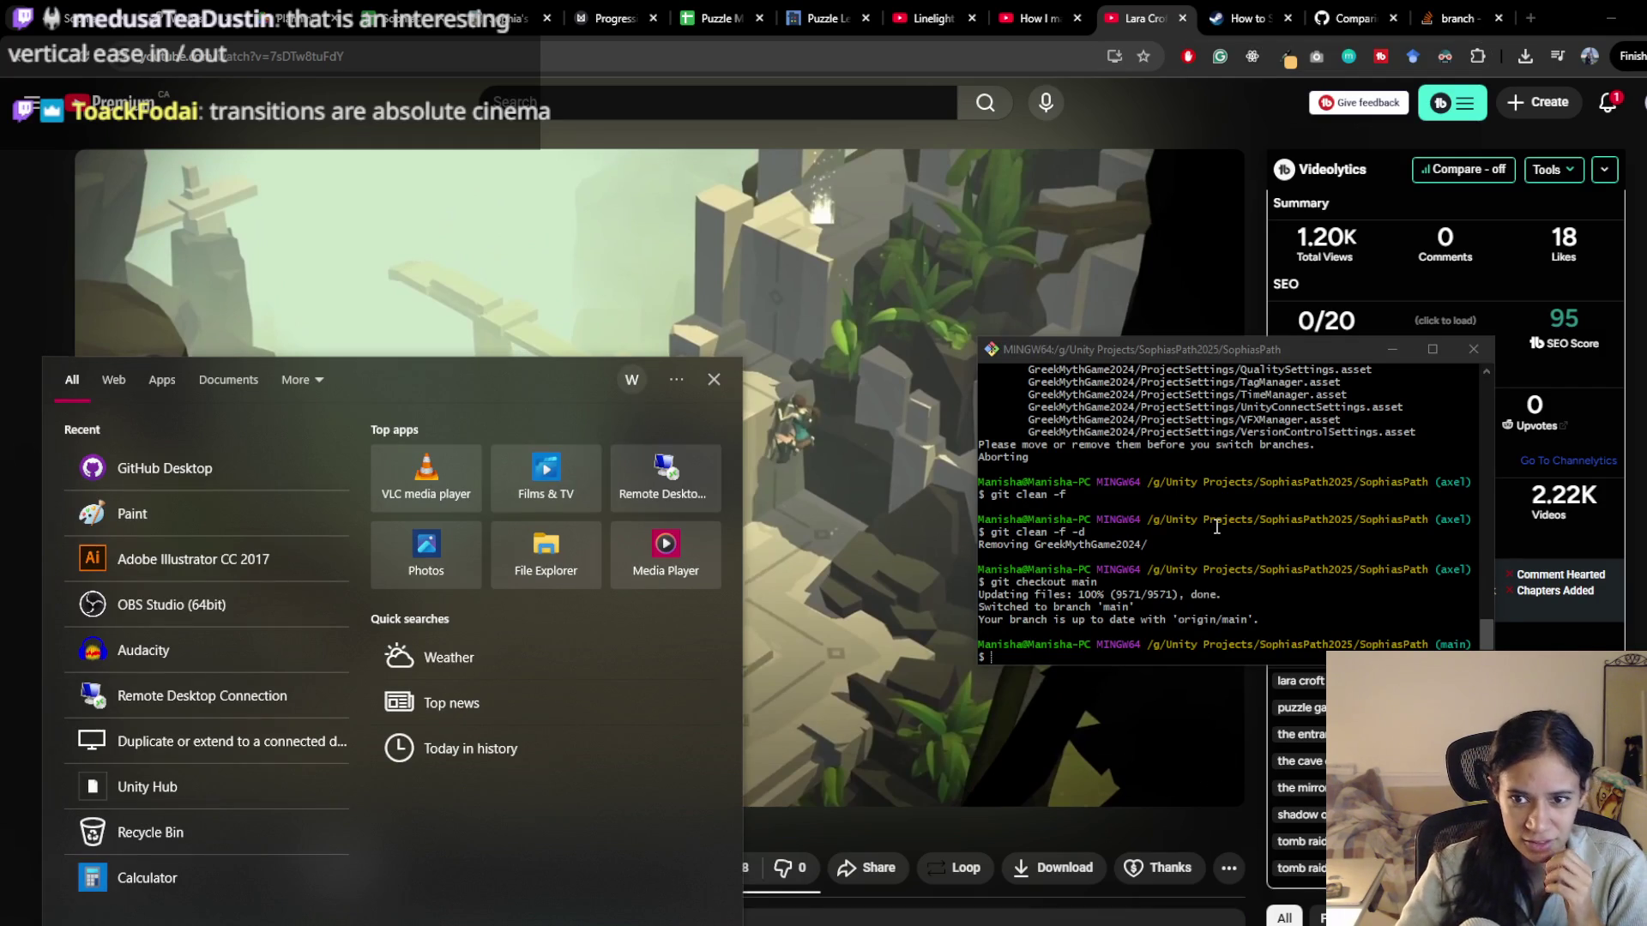
click(1216, 525)
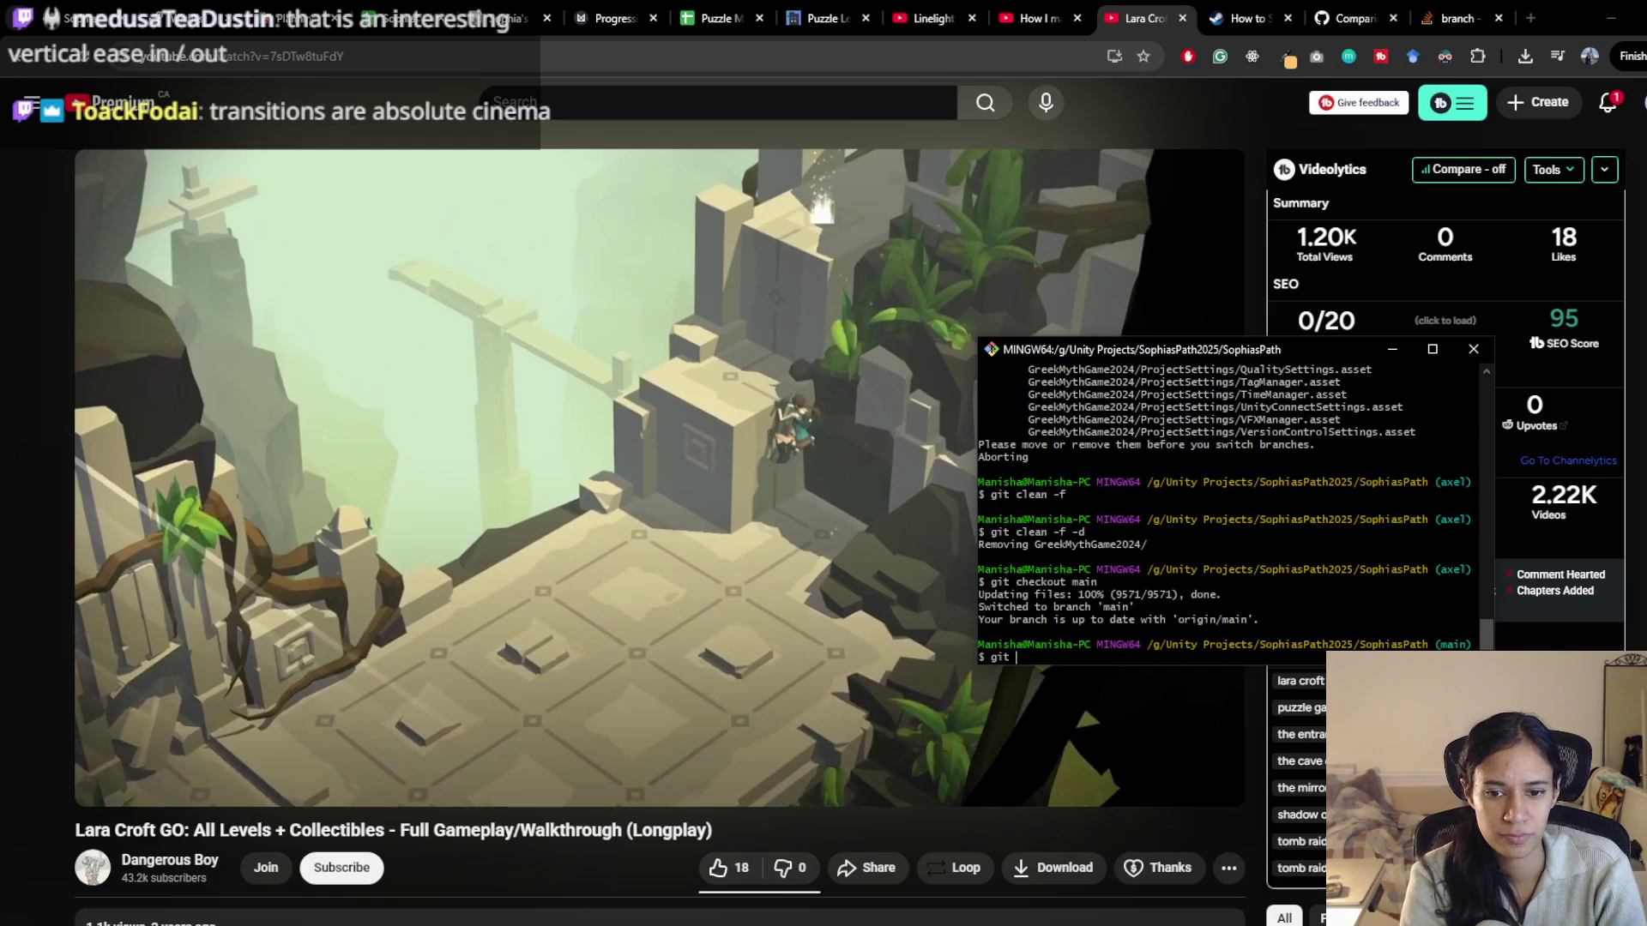
text(git checkout axel)
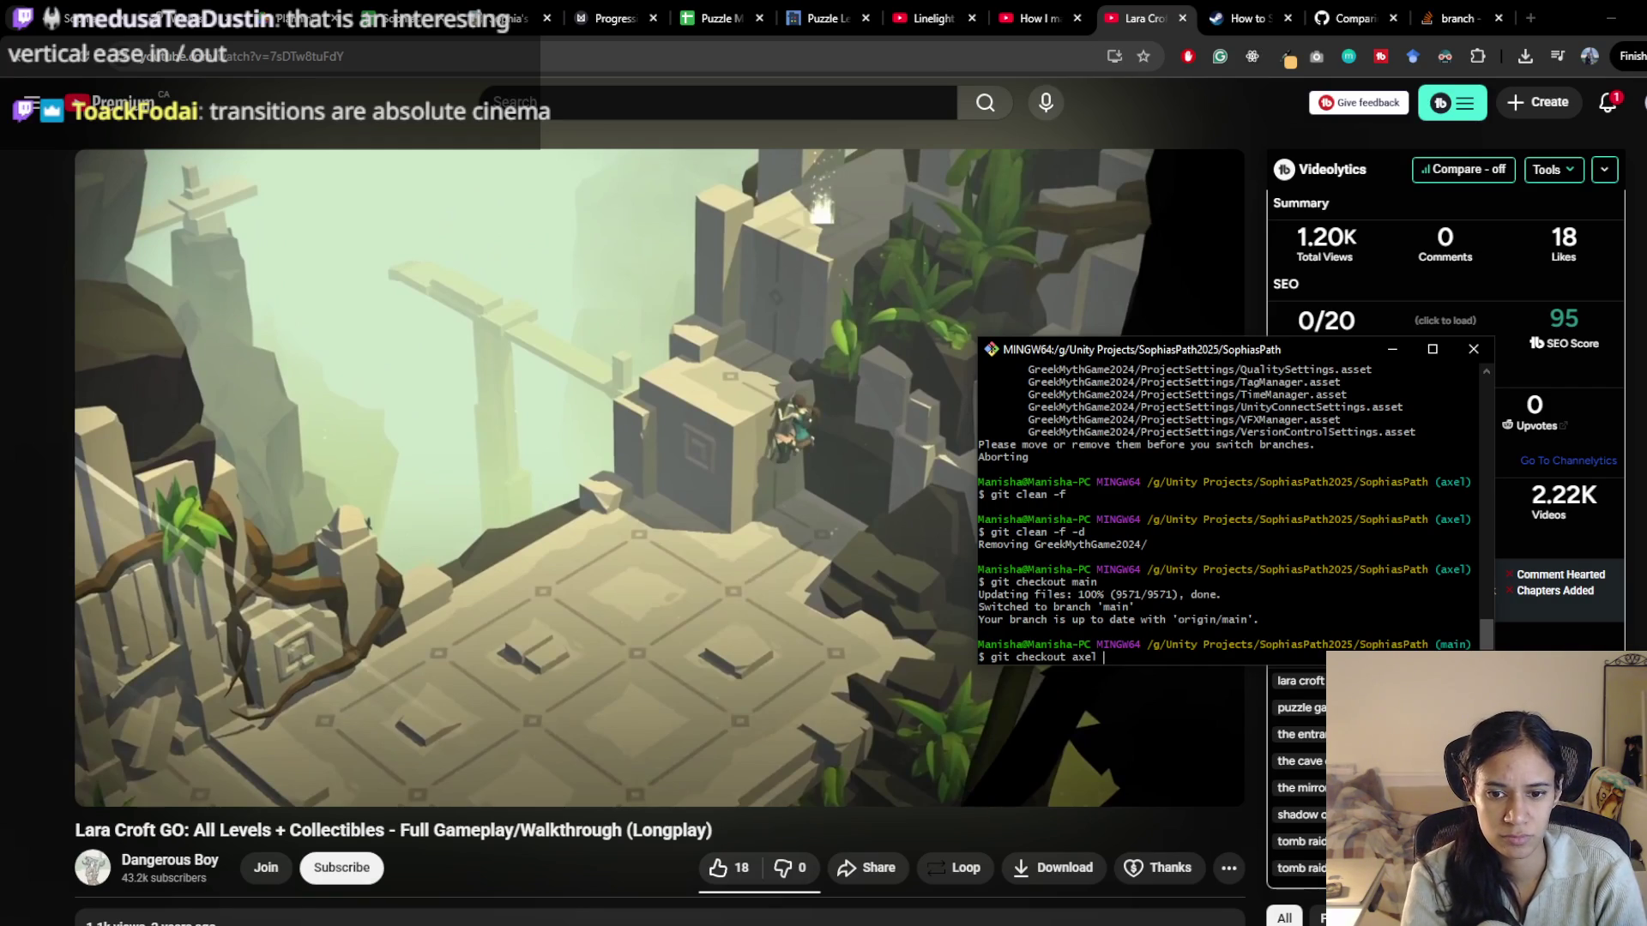
key(Return)
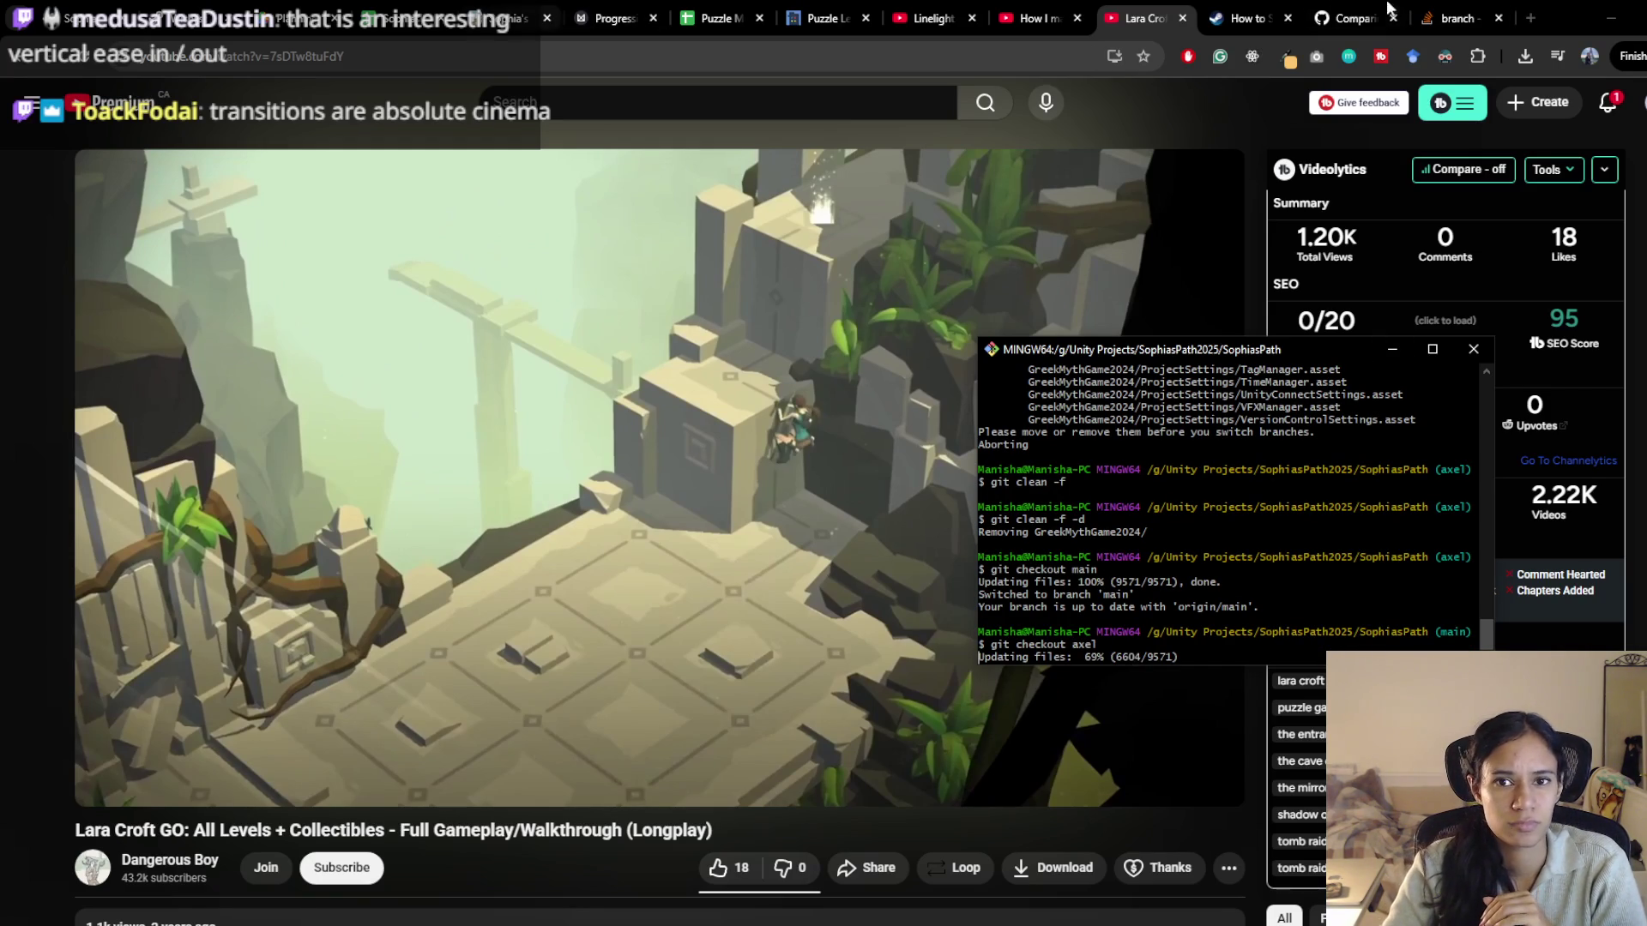
click(1343, 10)
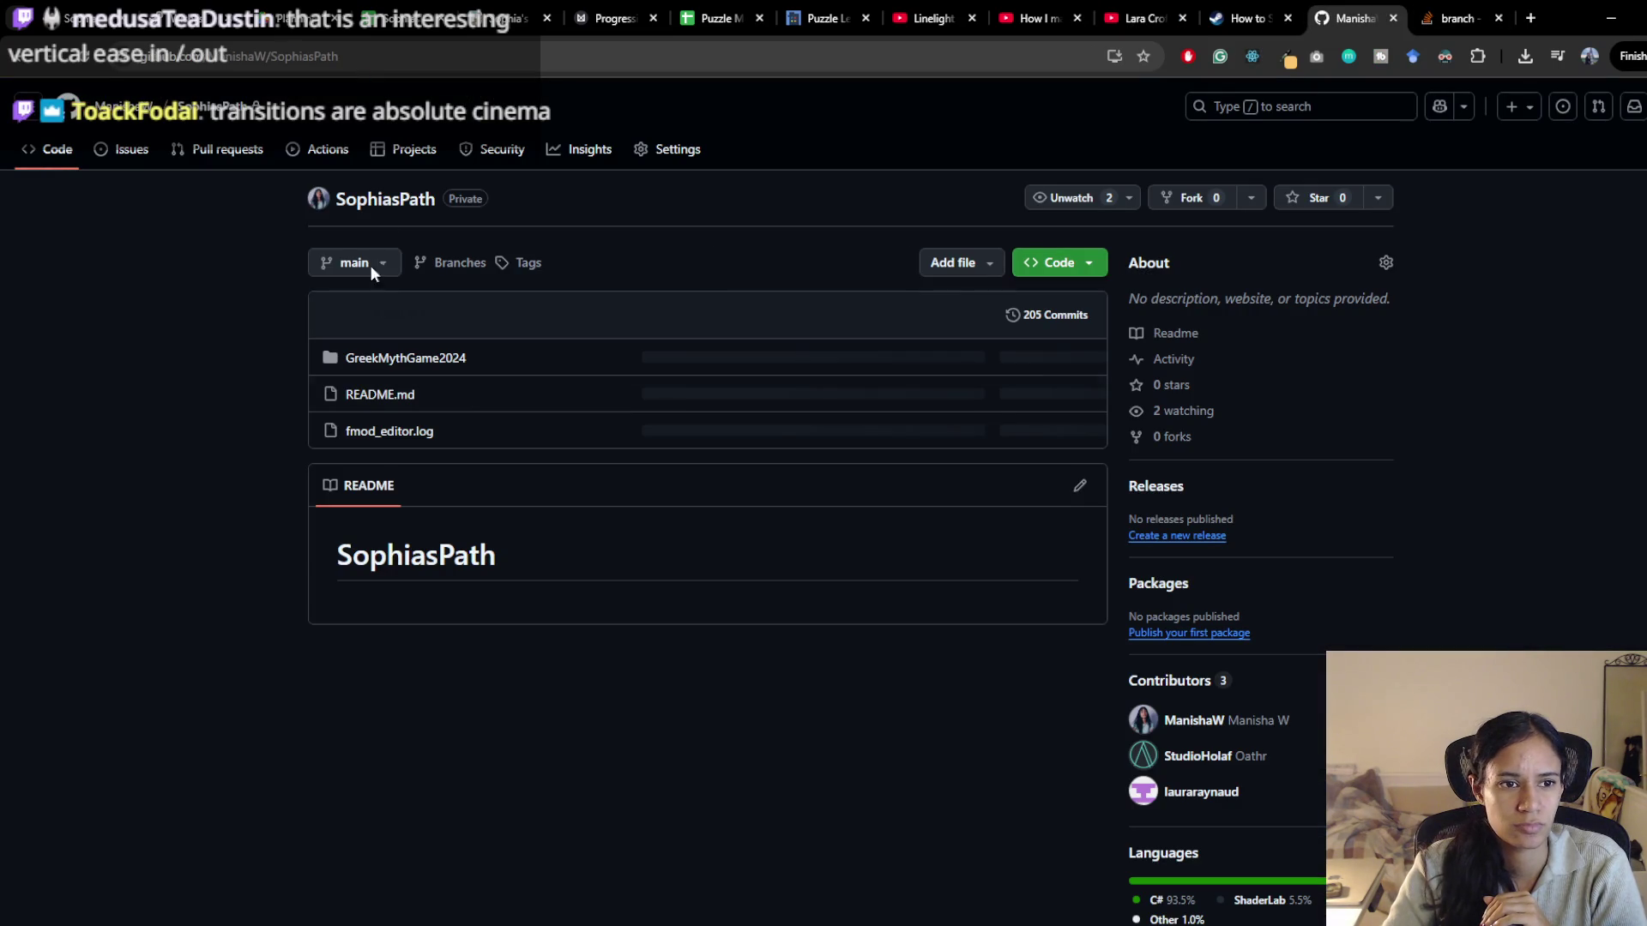
Glance at SophiasPath pull requests, then view the repository code on the axel branch
click(206, 147)
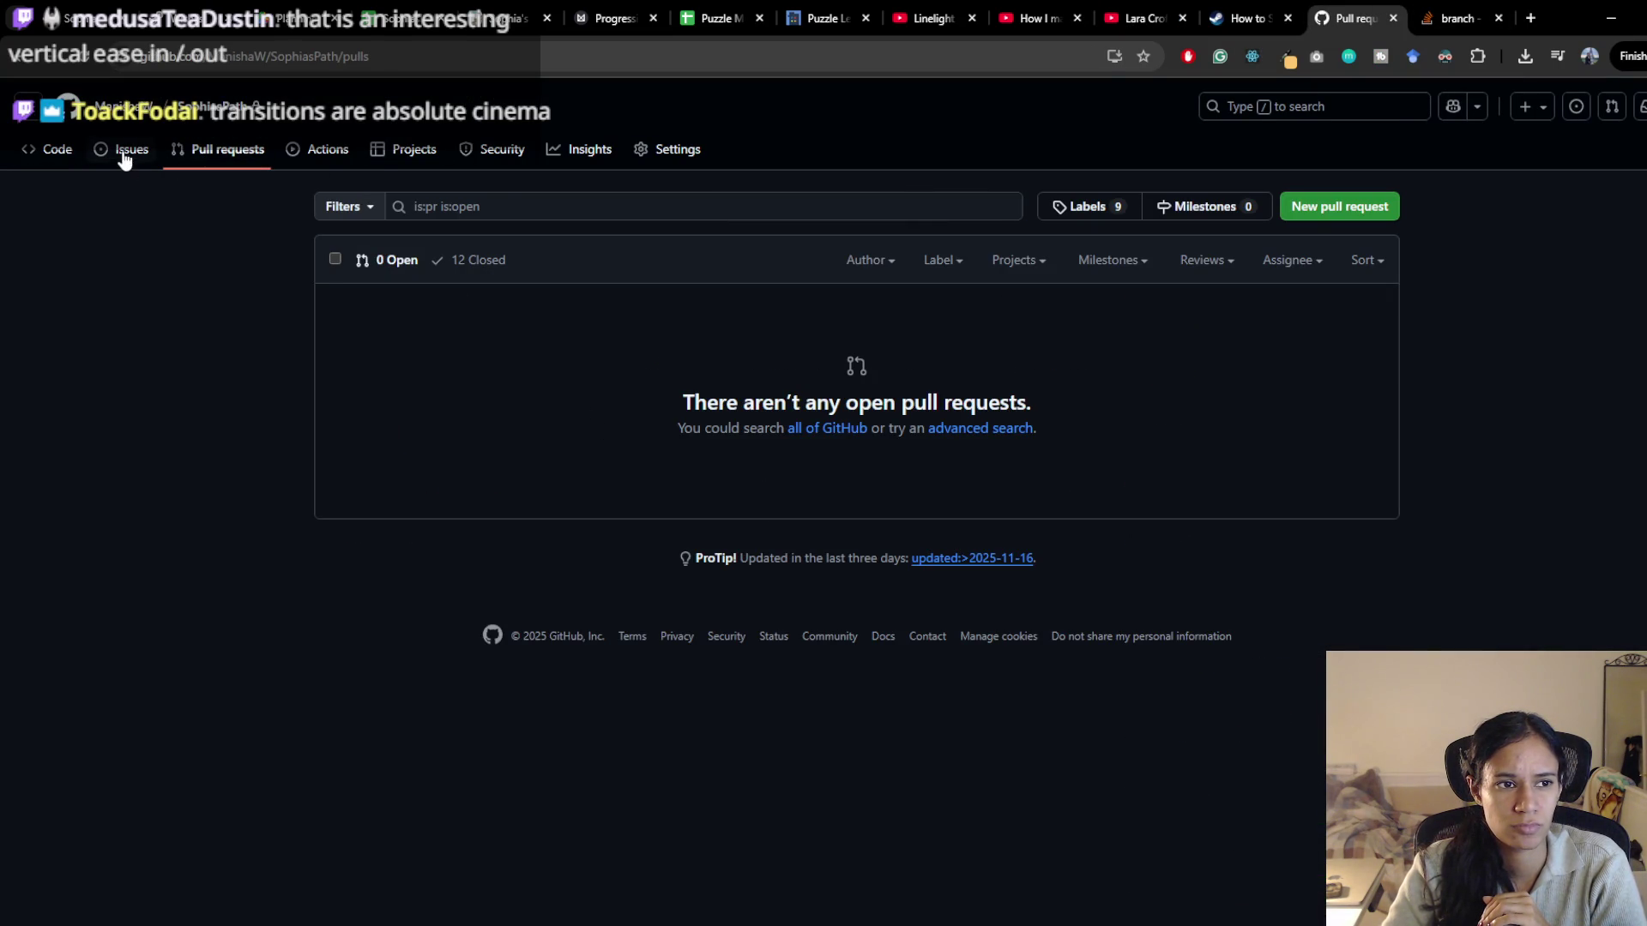
click(71, 151)
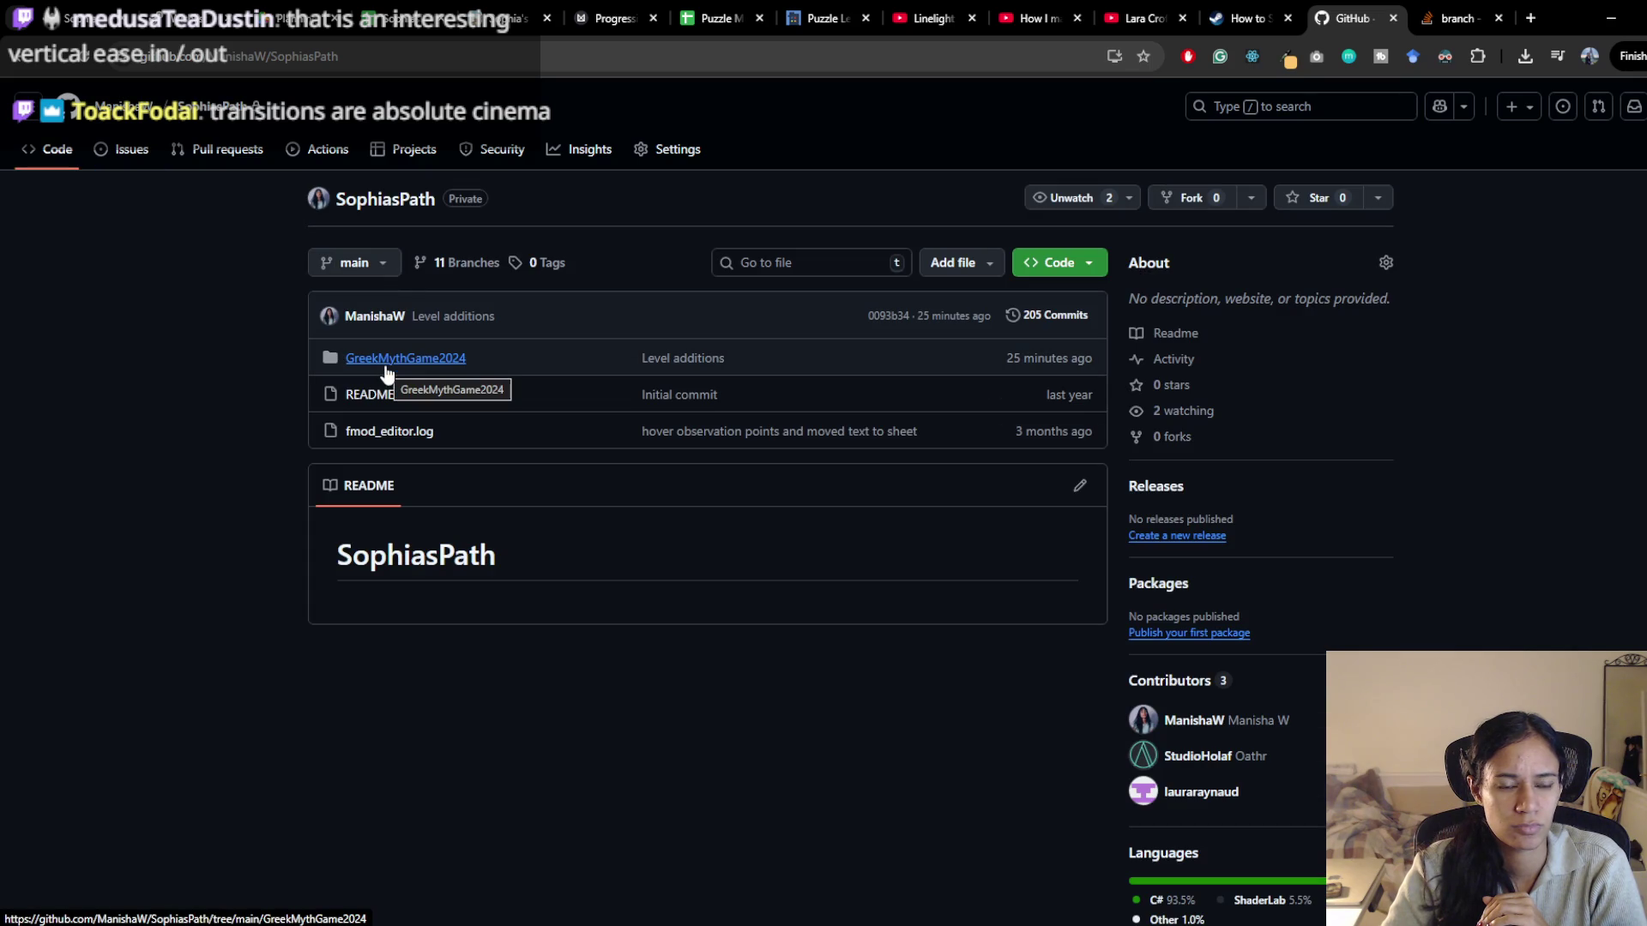
mouse_move(384, 326)
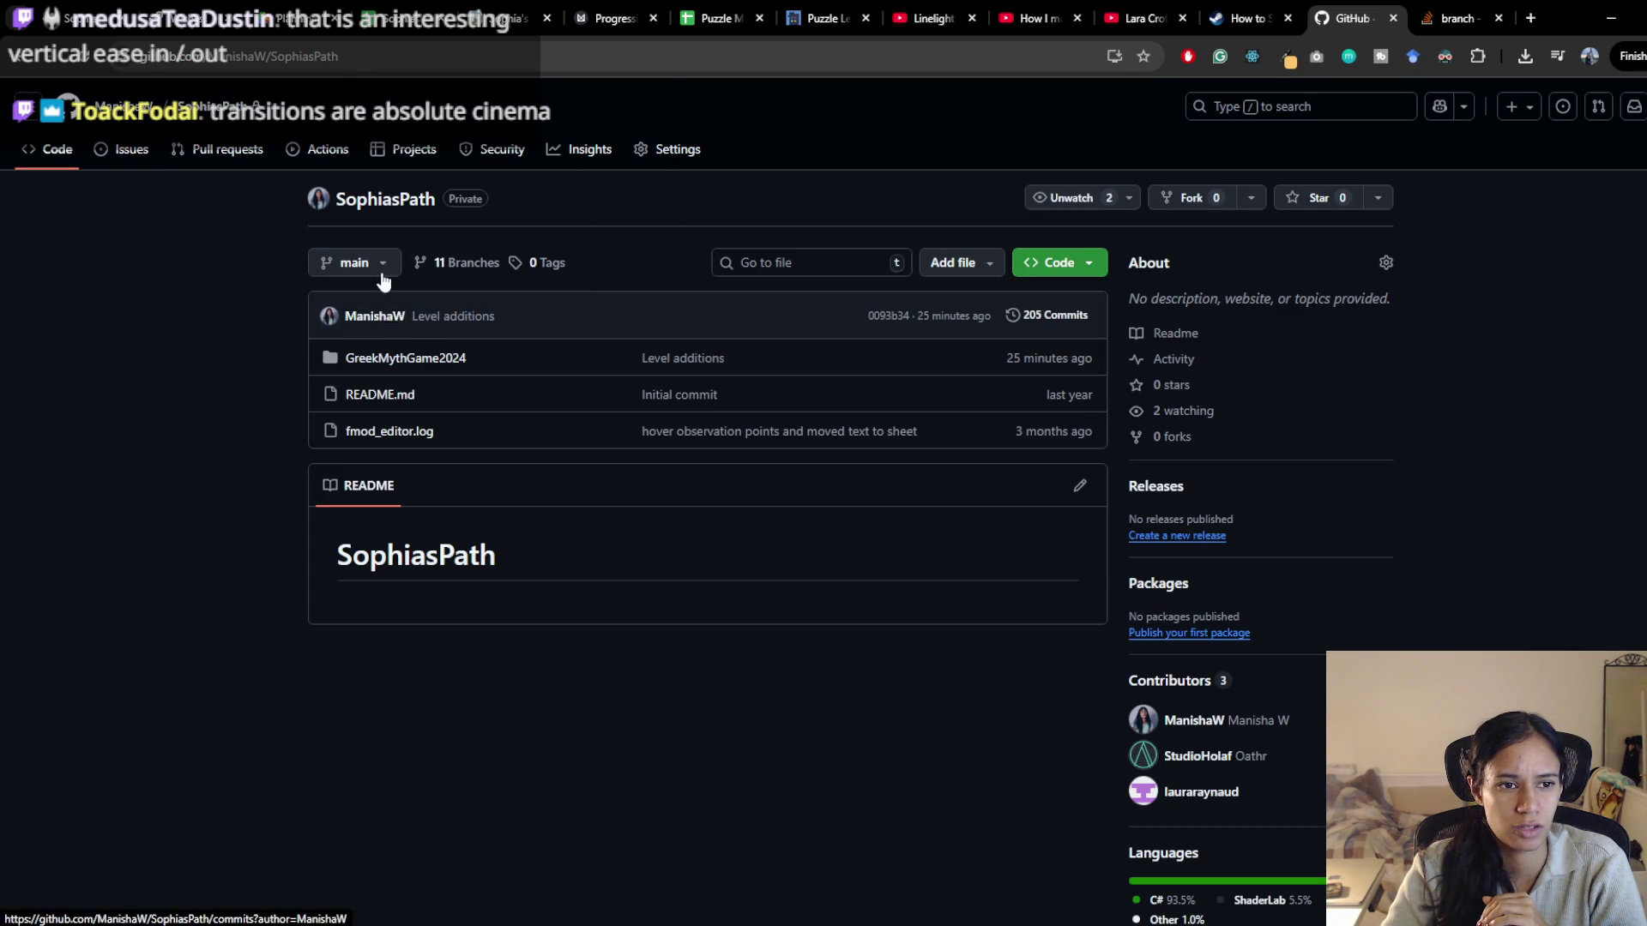
click(382, 274)
click(378, 620)
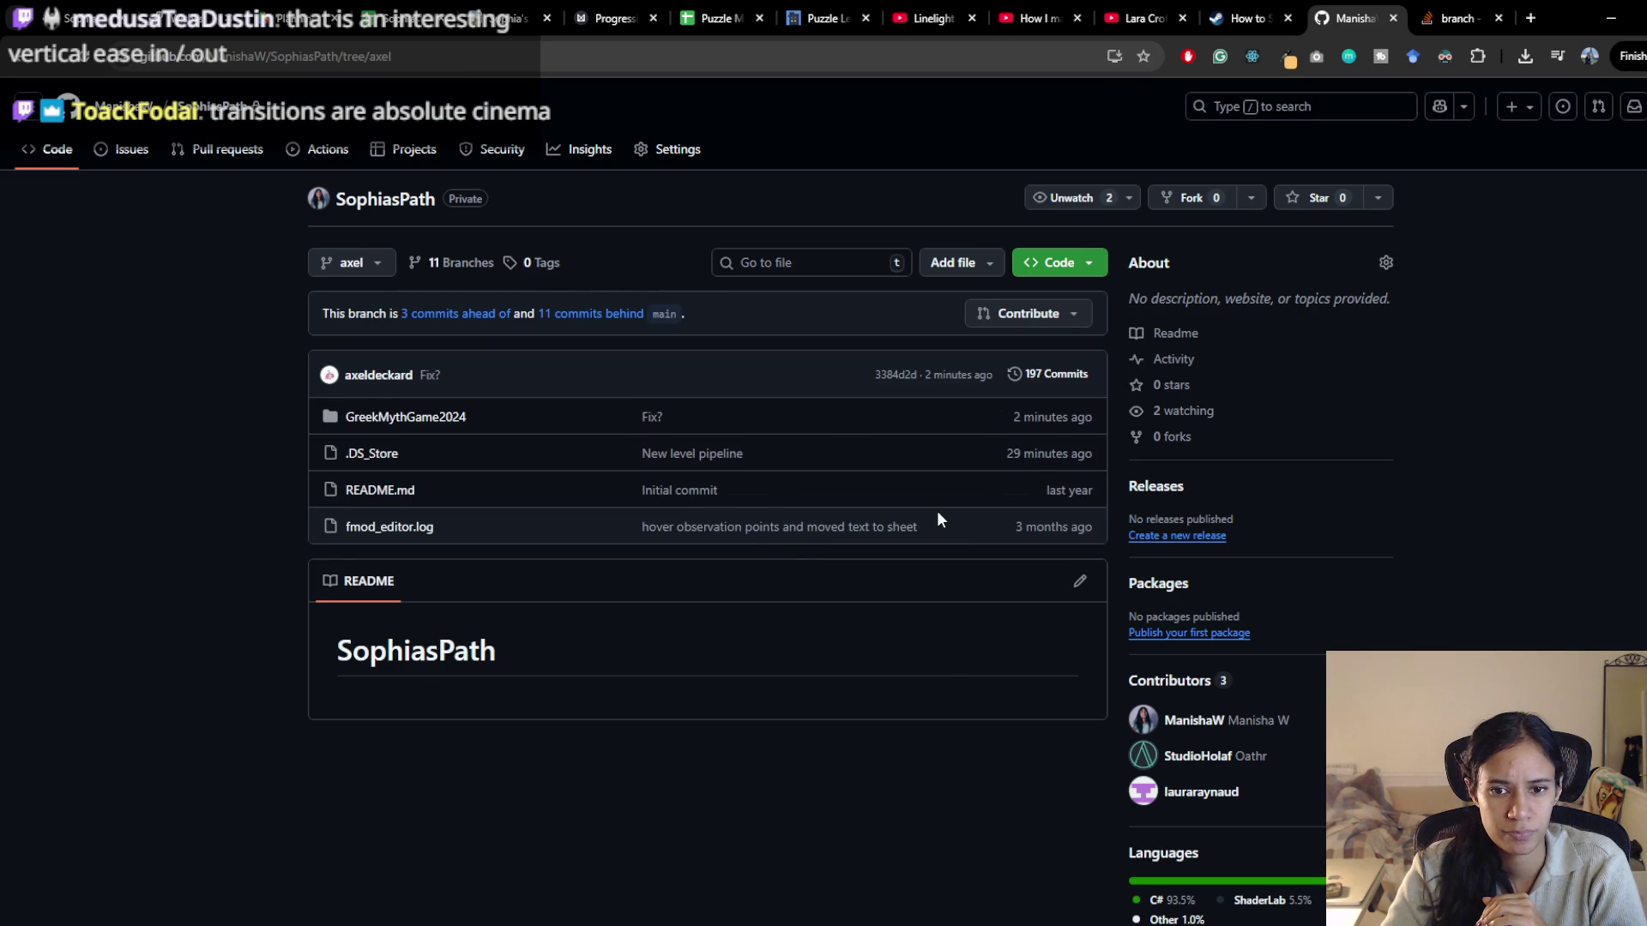
key(alt+Tab)
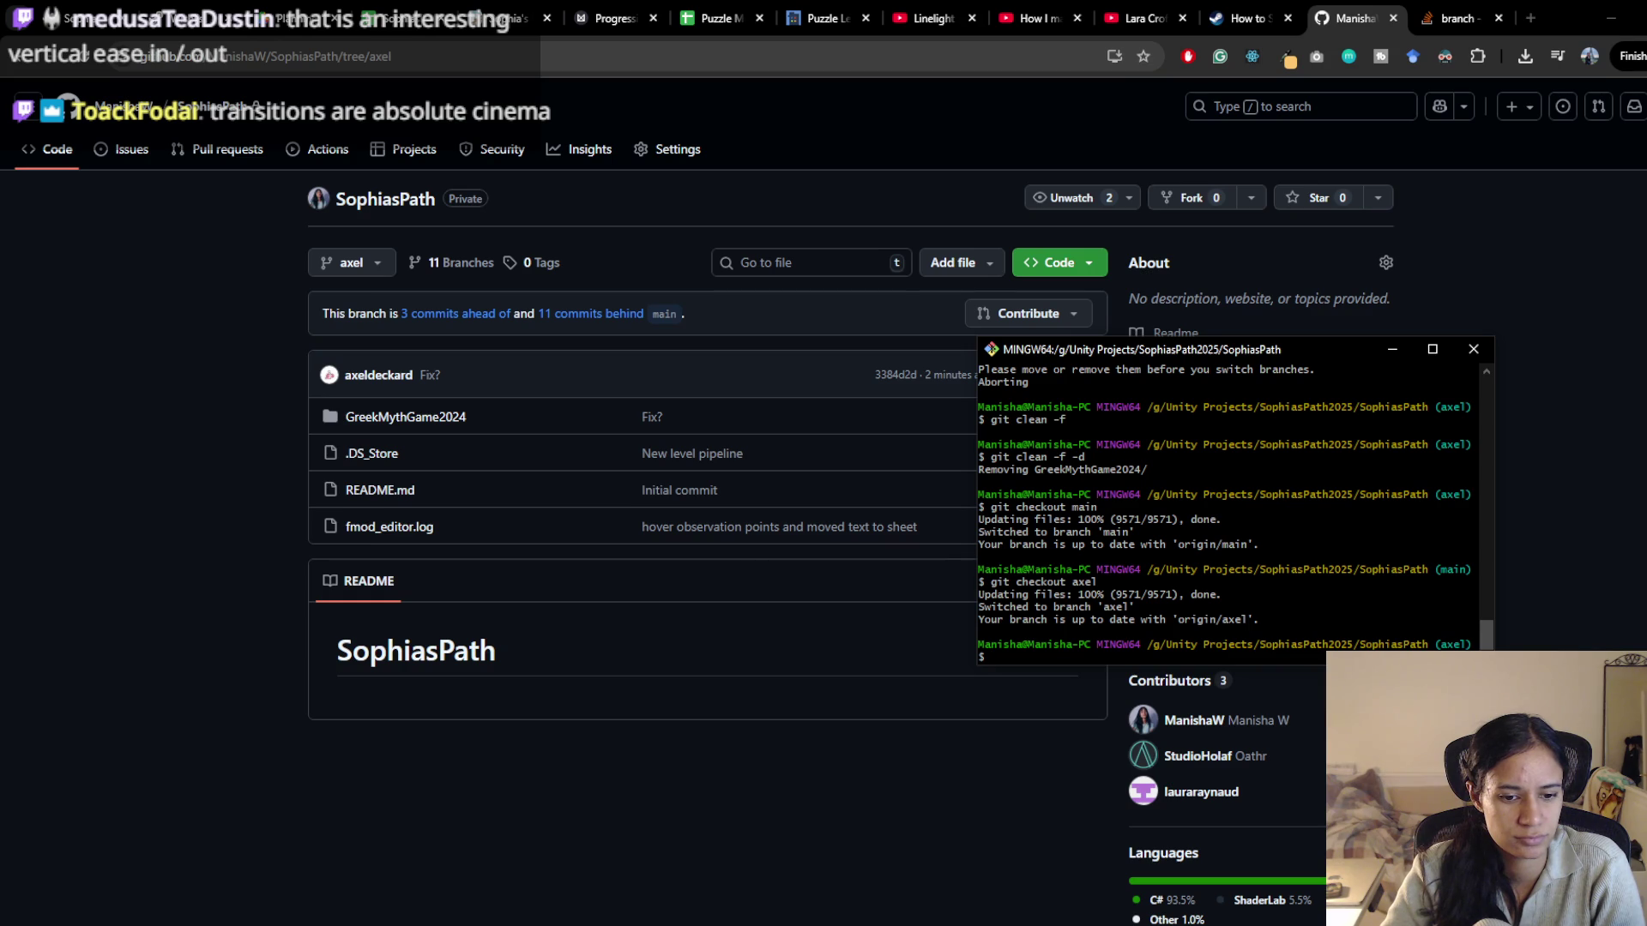
Launch Unity Hub by searching 'unity' in Windows search
key(super)
text(unity)
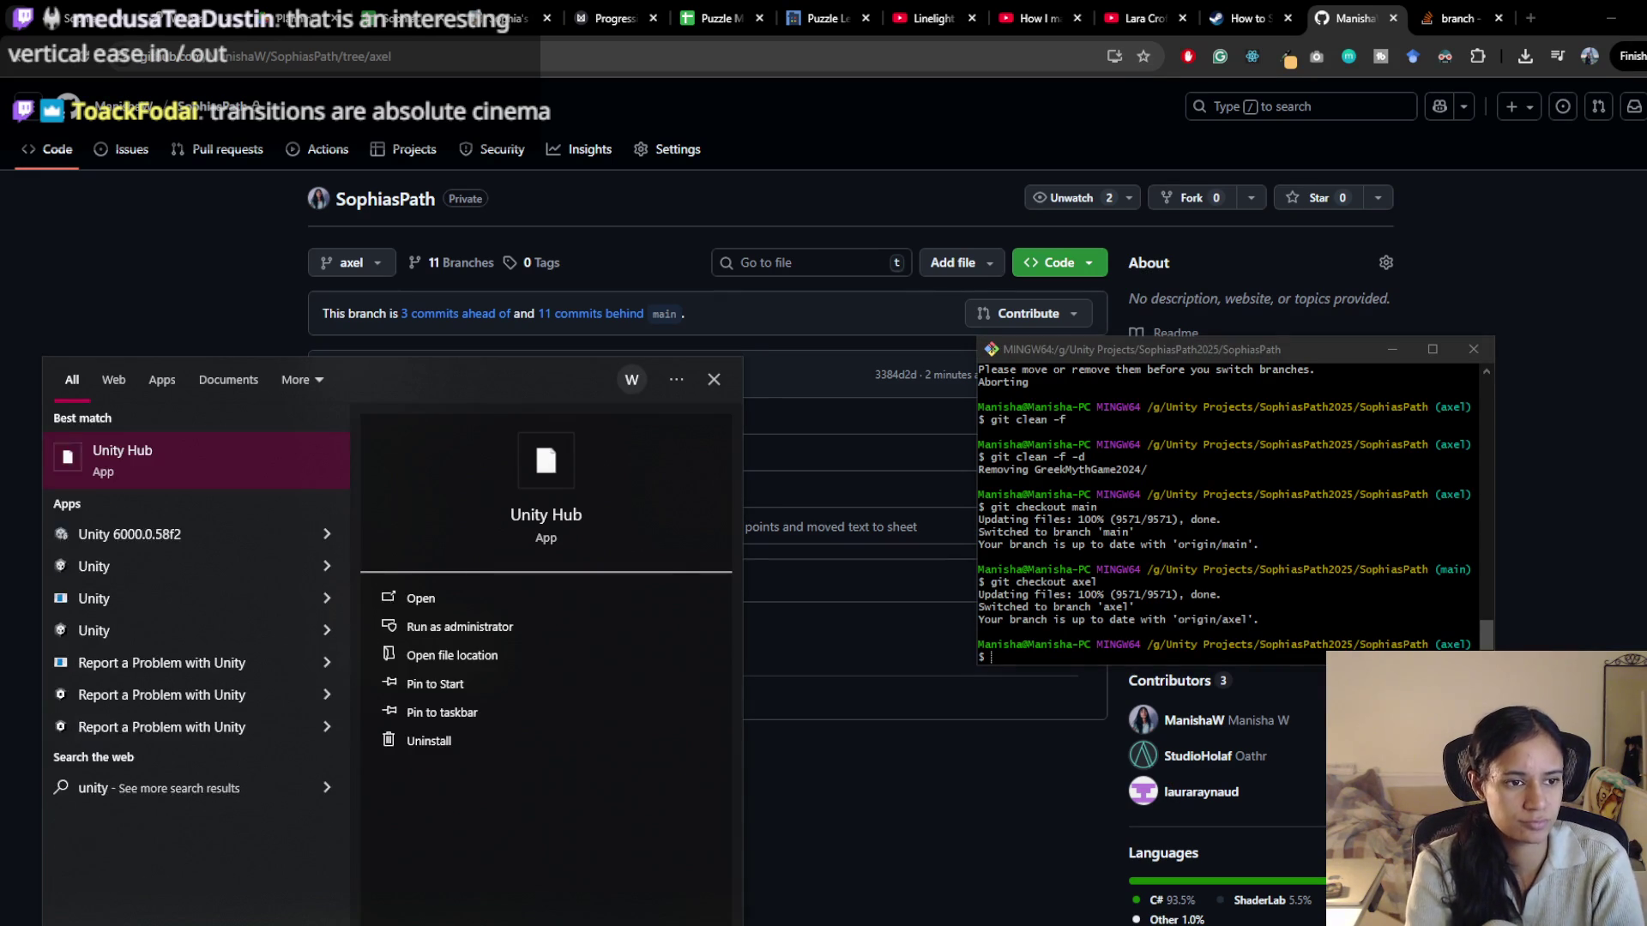
key(Return)
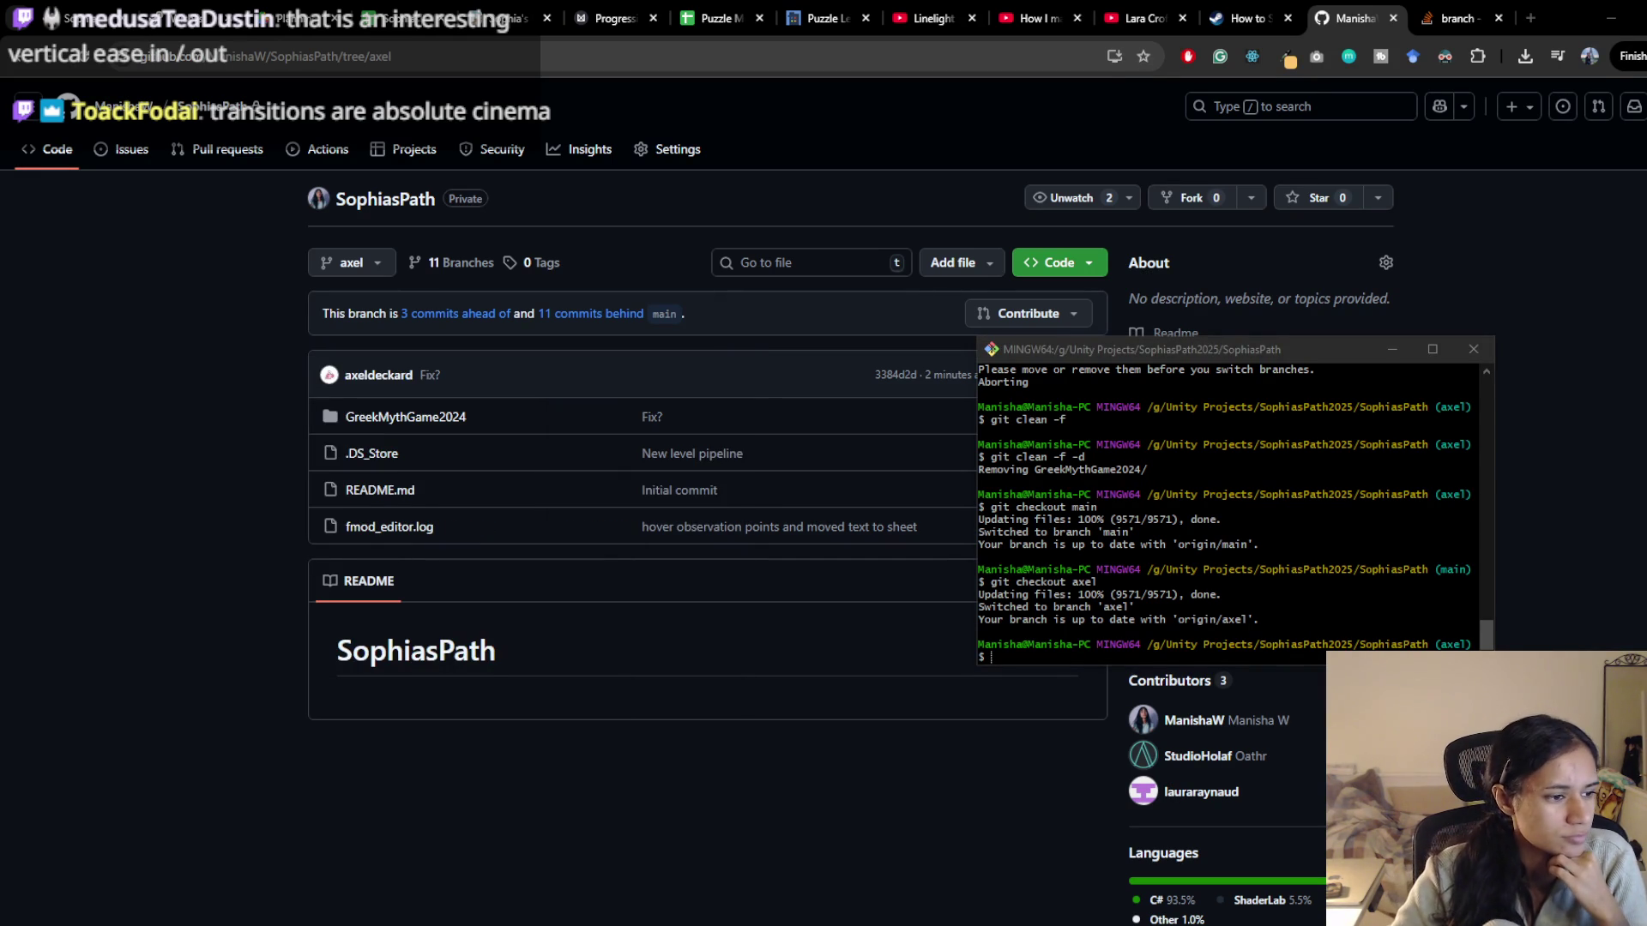
mouse_move(764, 720)
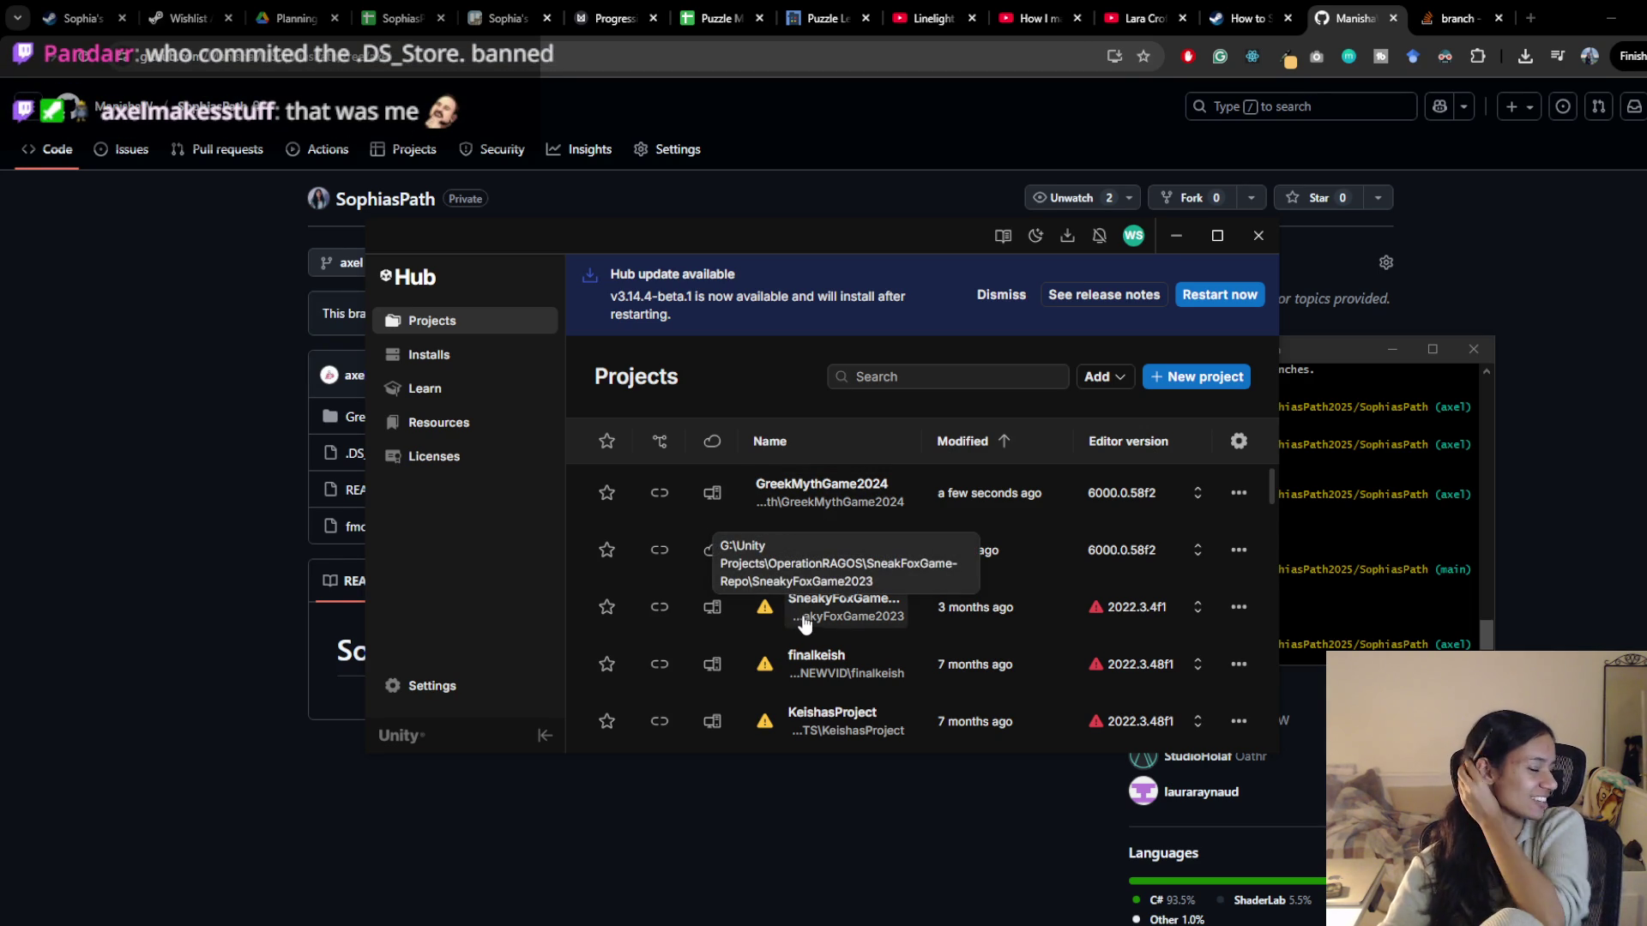
Try opening GreekMythGame2024 twice, dismiss both failure messages, and minimise the Hub
click(862, 498)
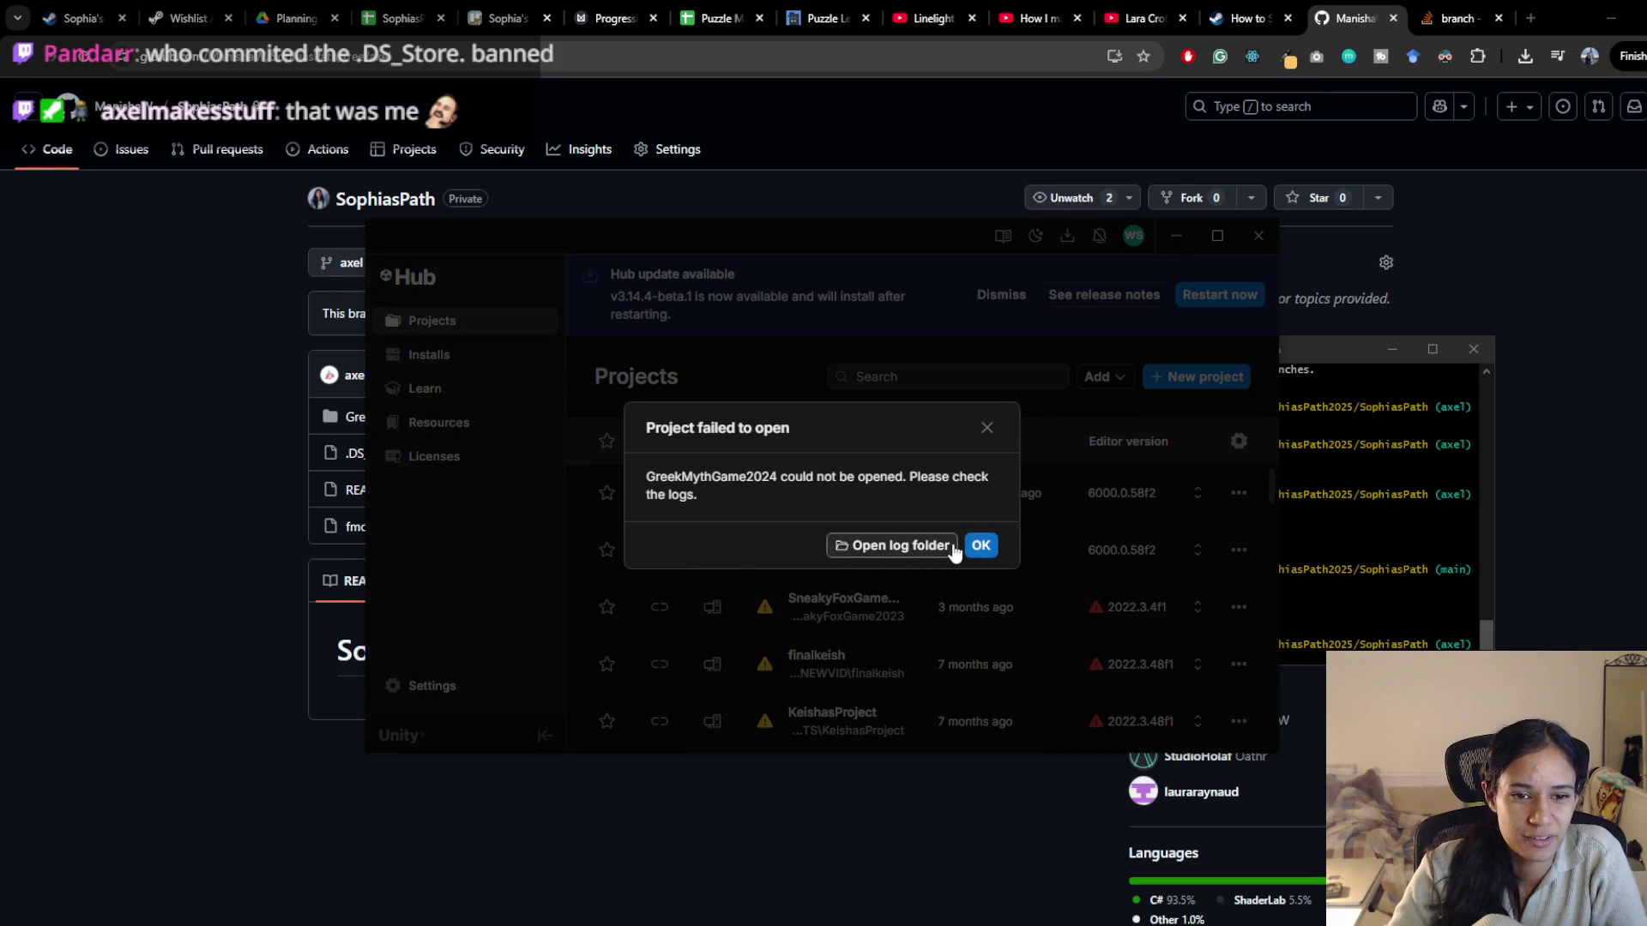
click(990, 437)
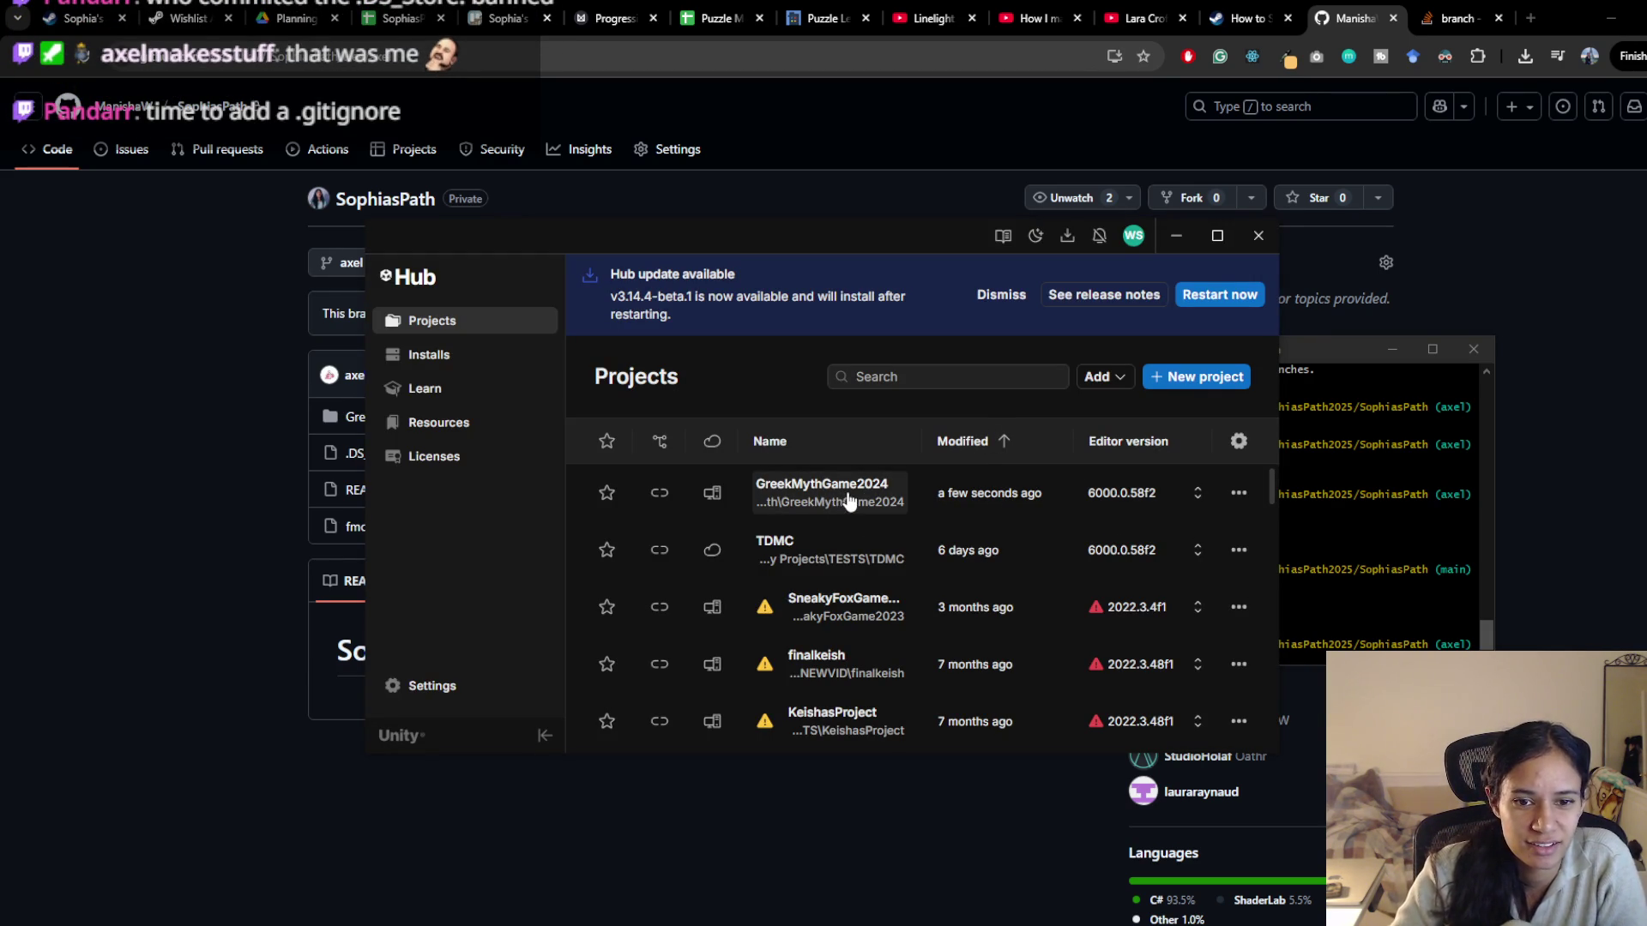
click(888, 500)
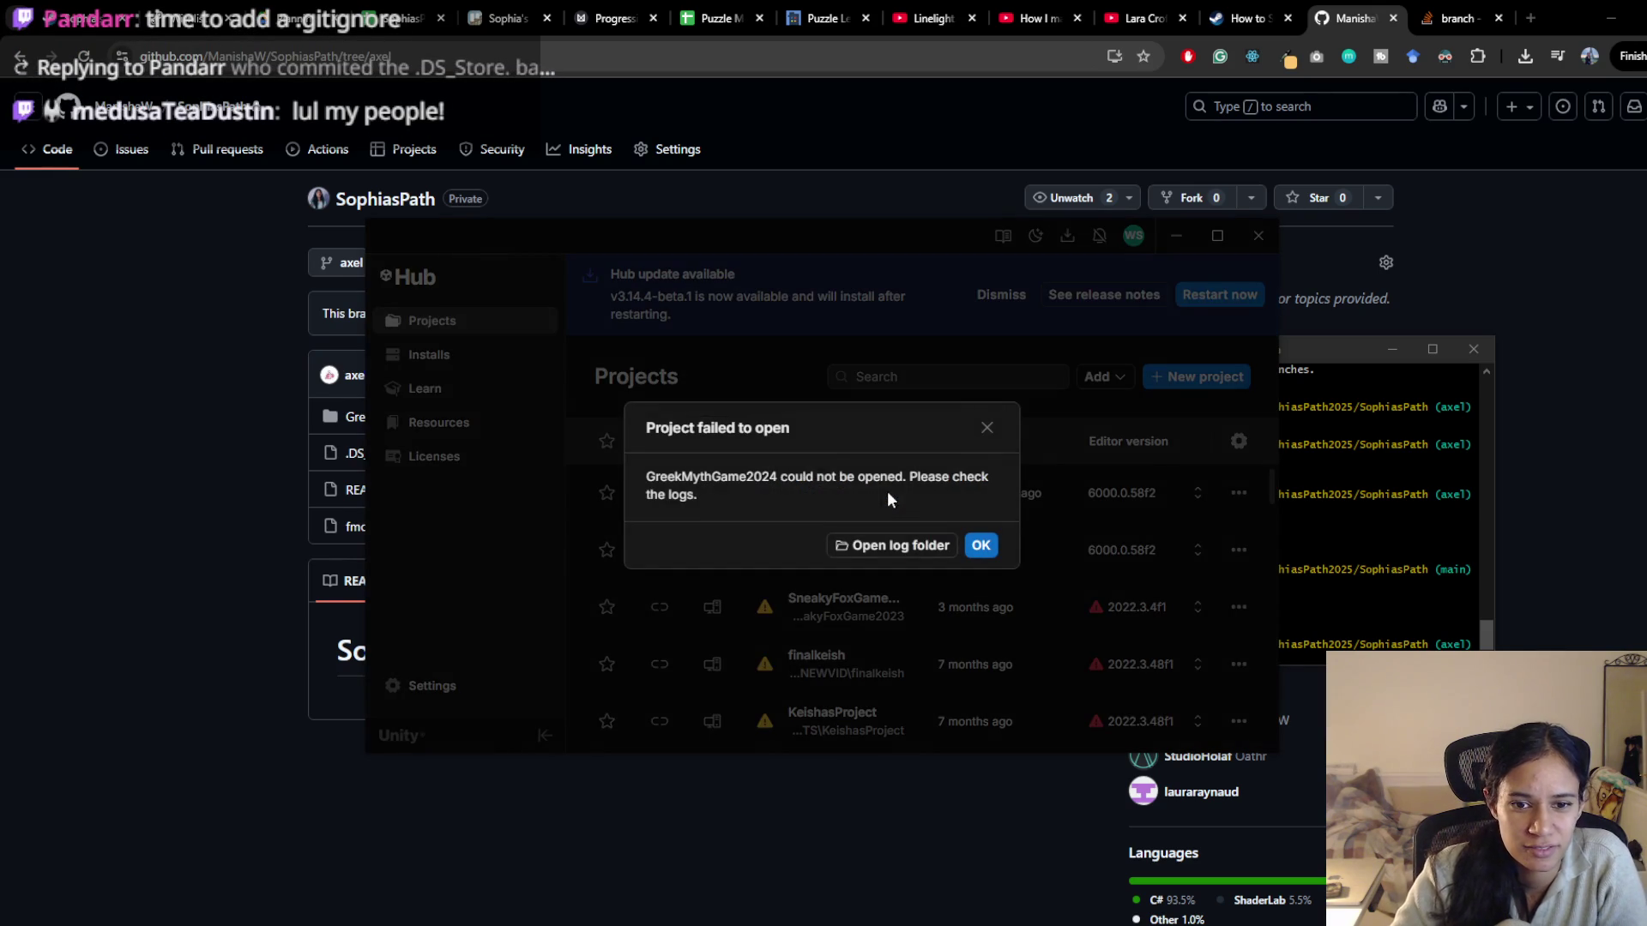
click(980, 546)
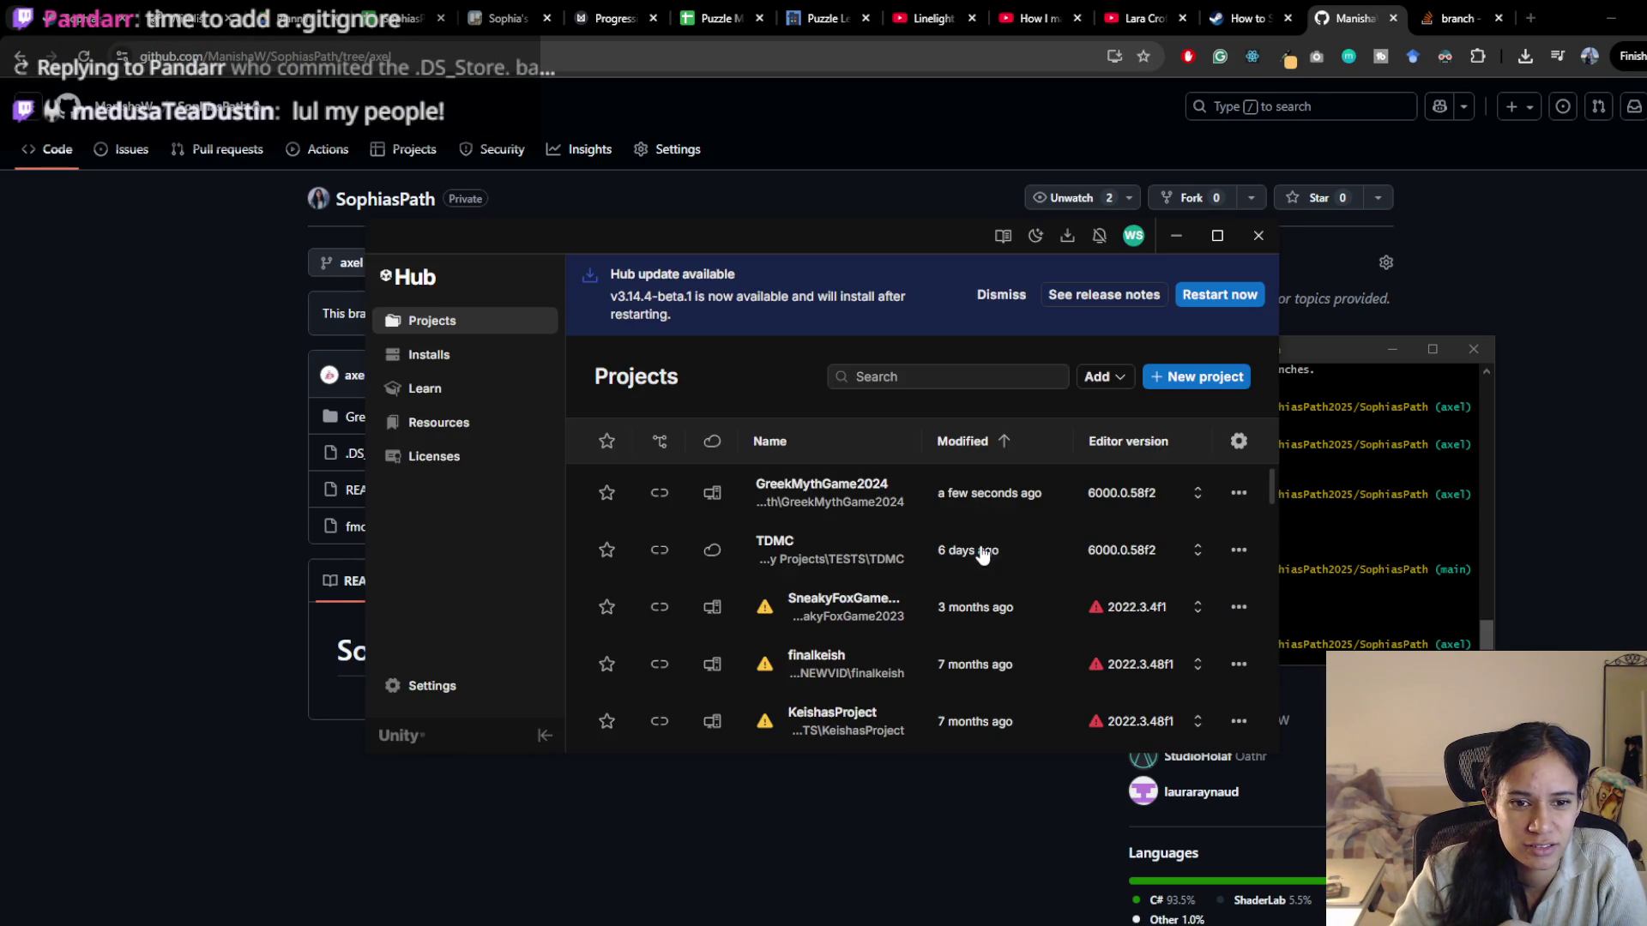
drag(836, 232, 605, 231)
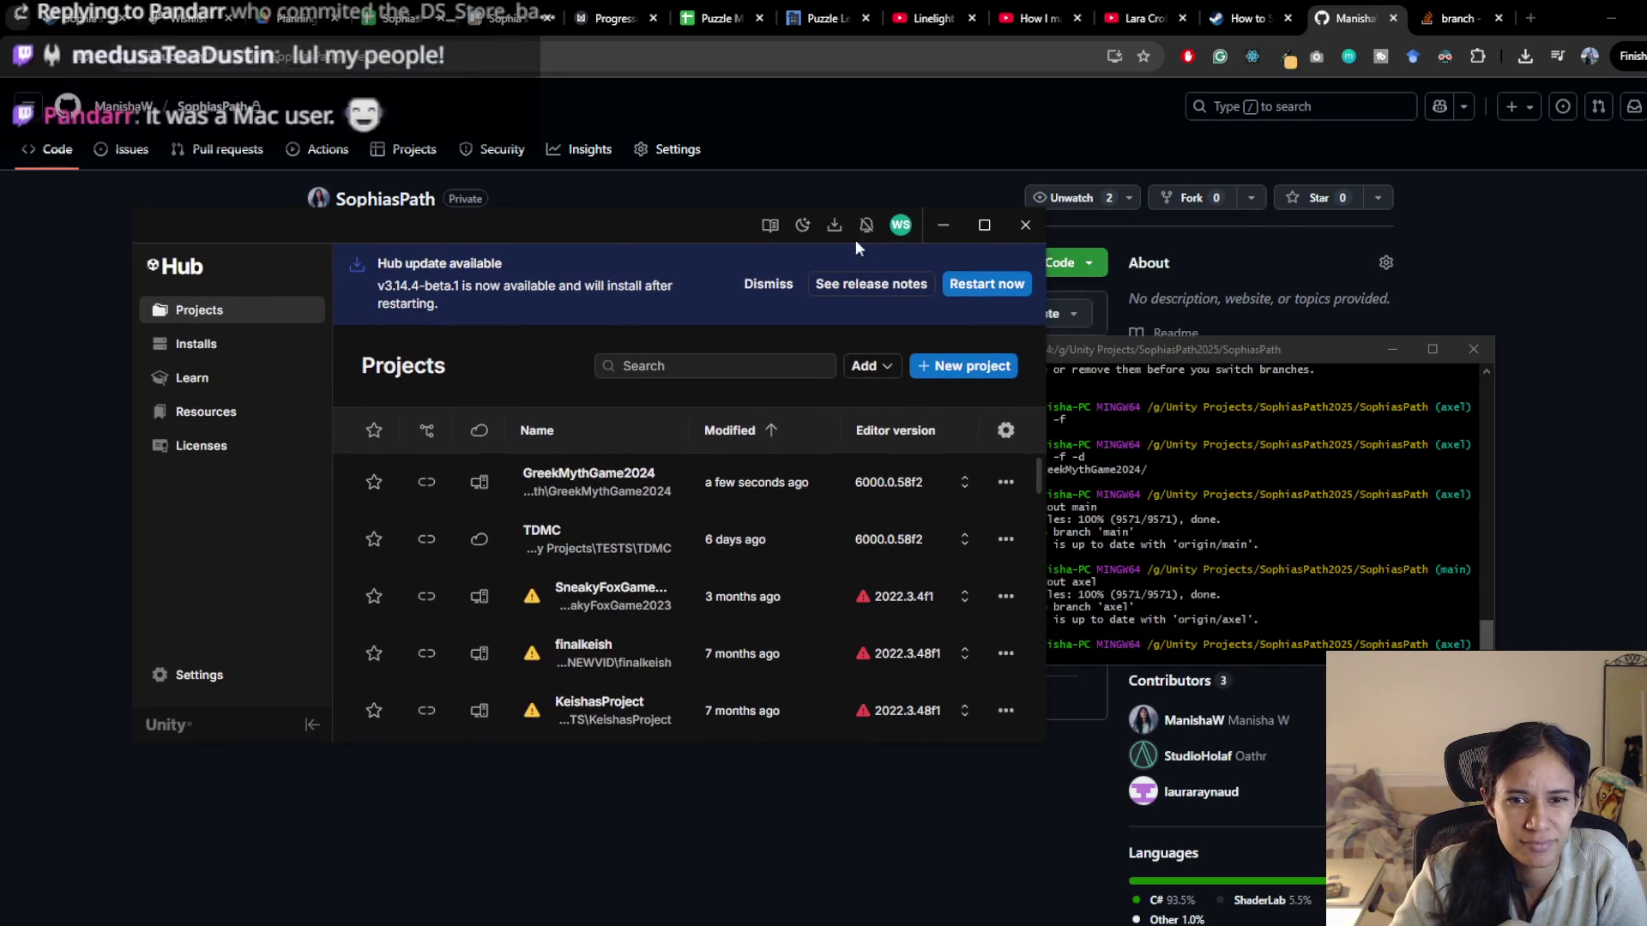
click(943, 233)
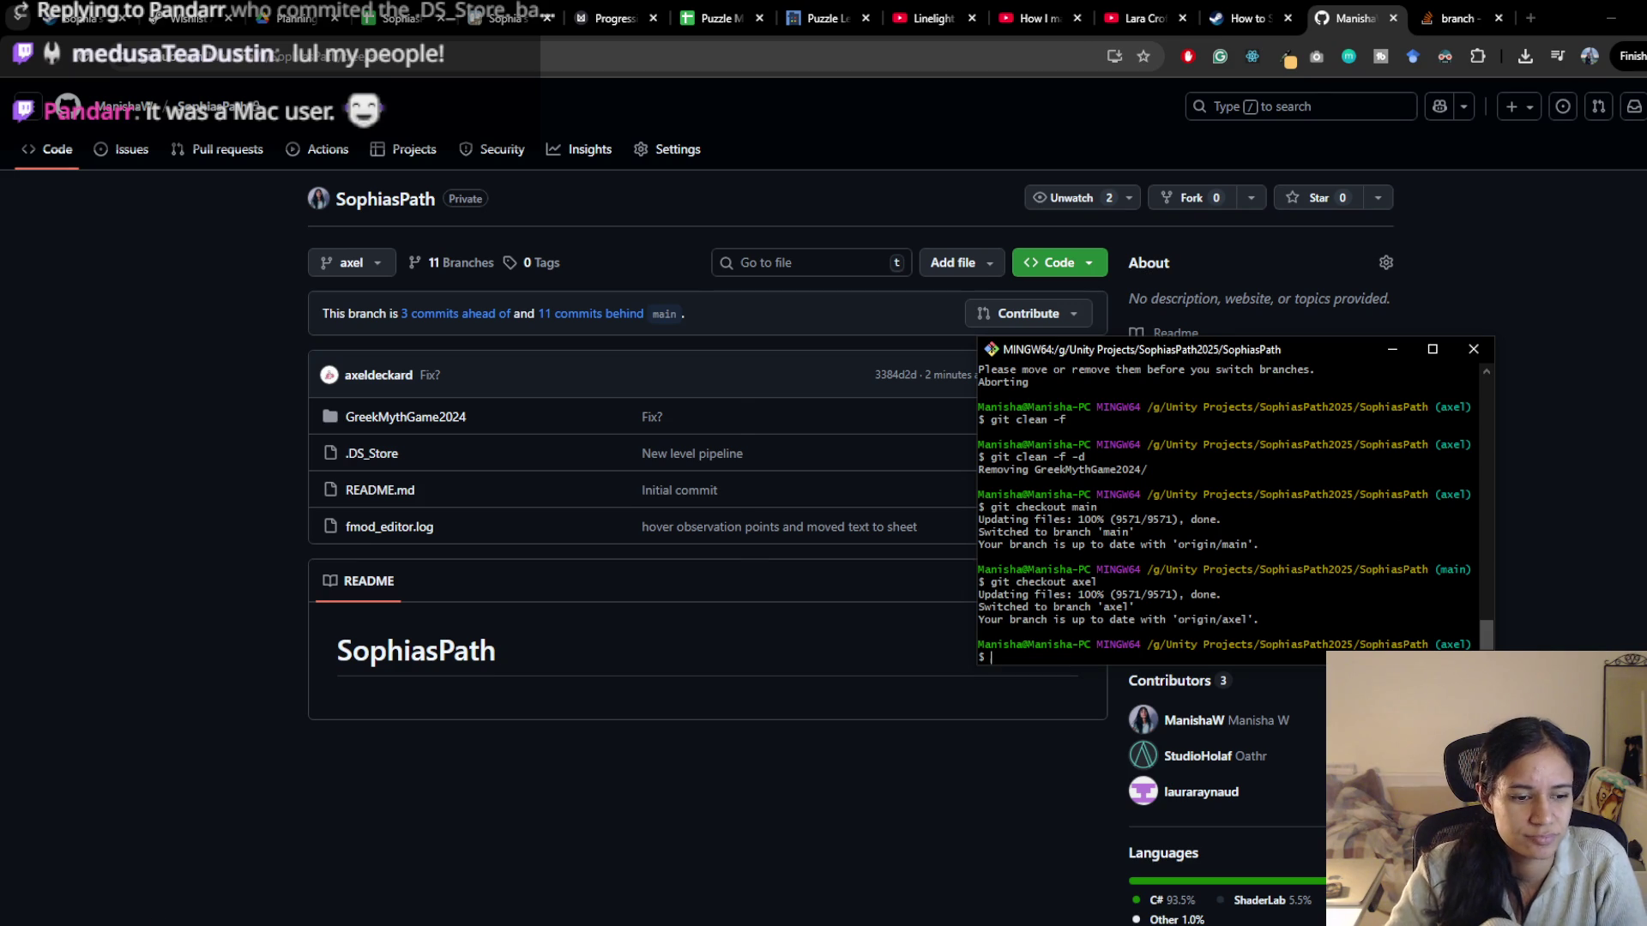
Launch GitHub Desktop to confirm SophiasPath on axel has no local changes
key(super)
text(git)
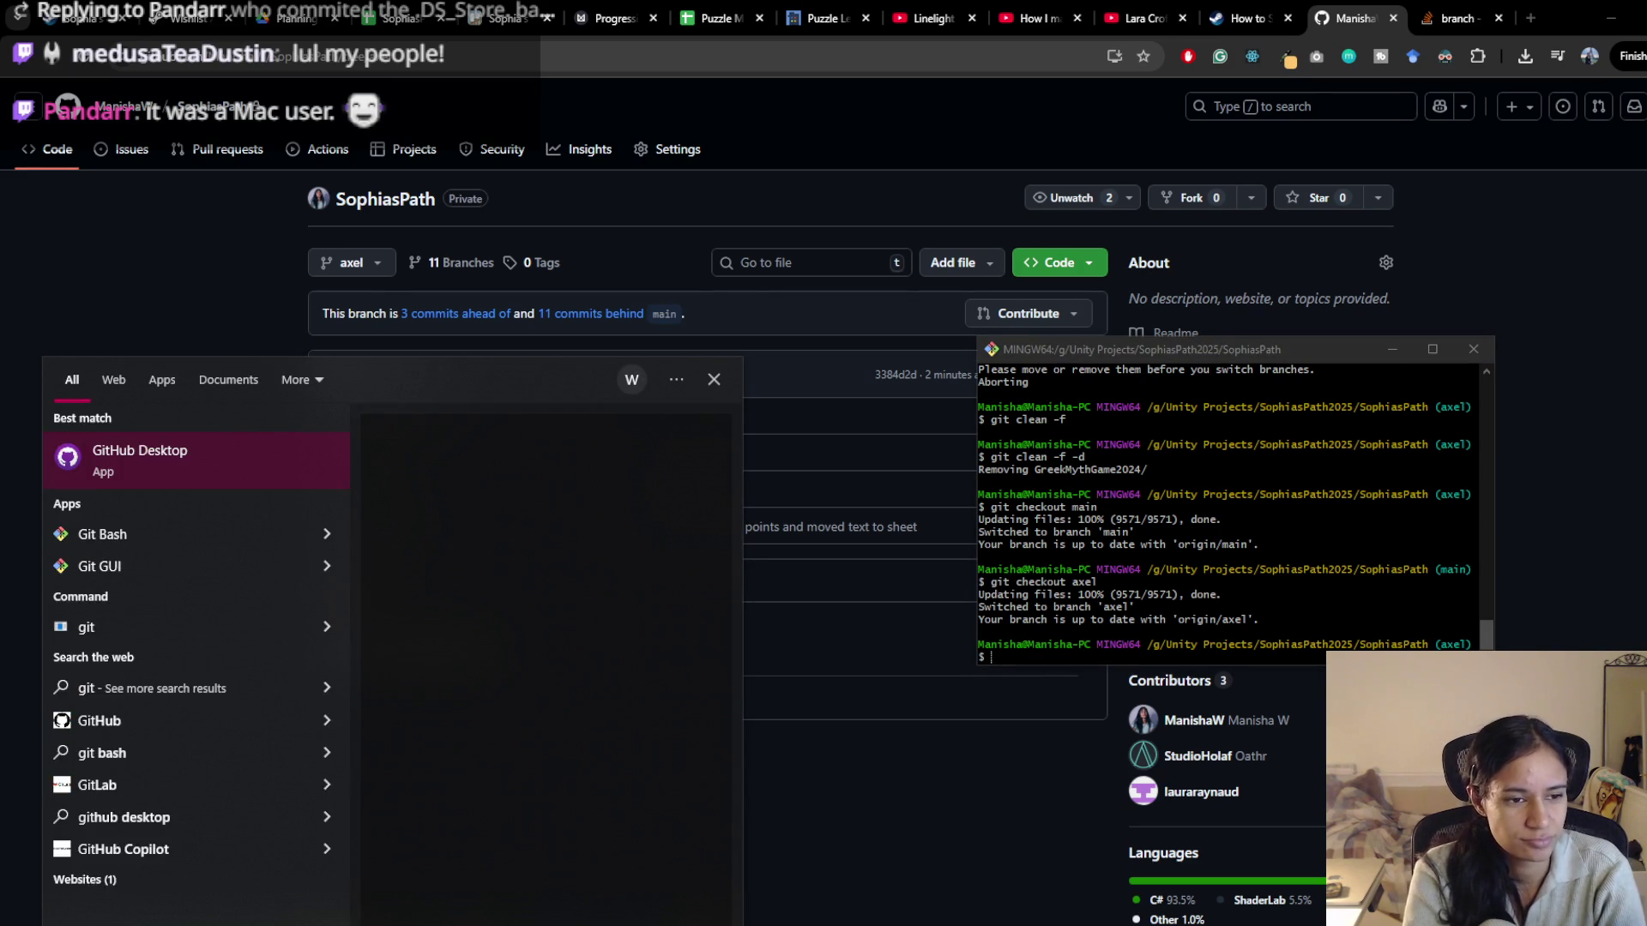
key(Return)
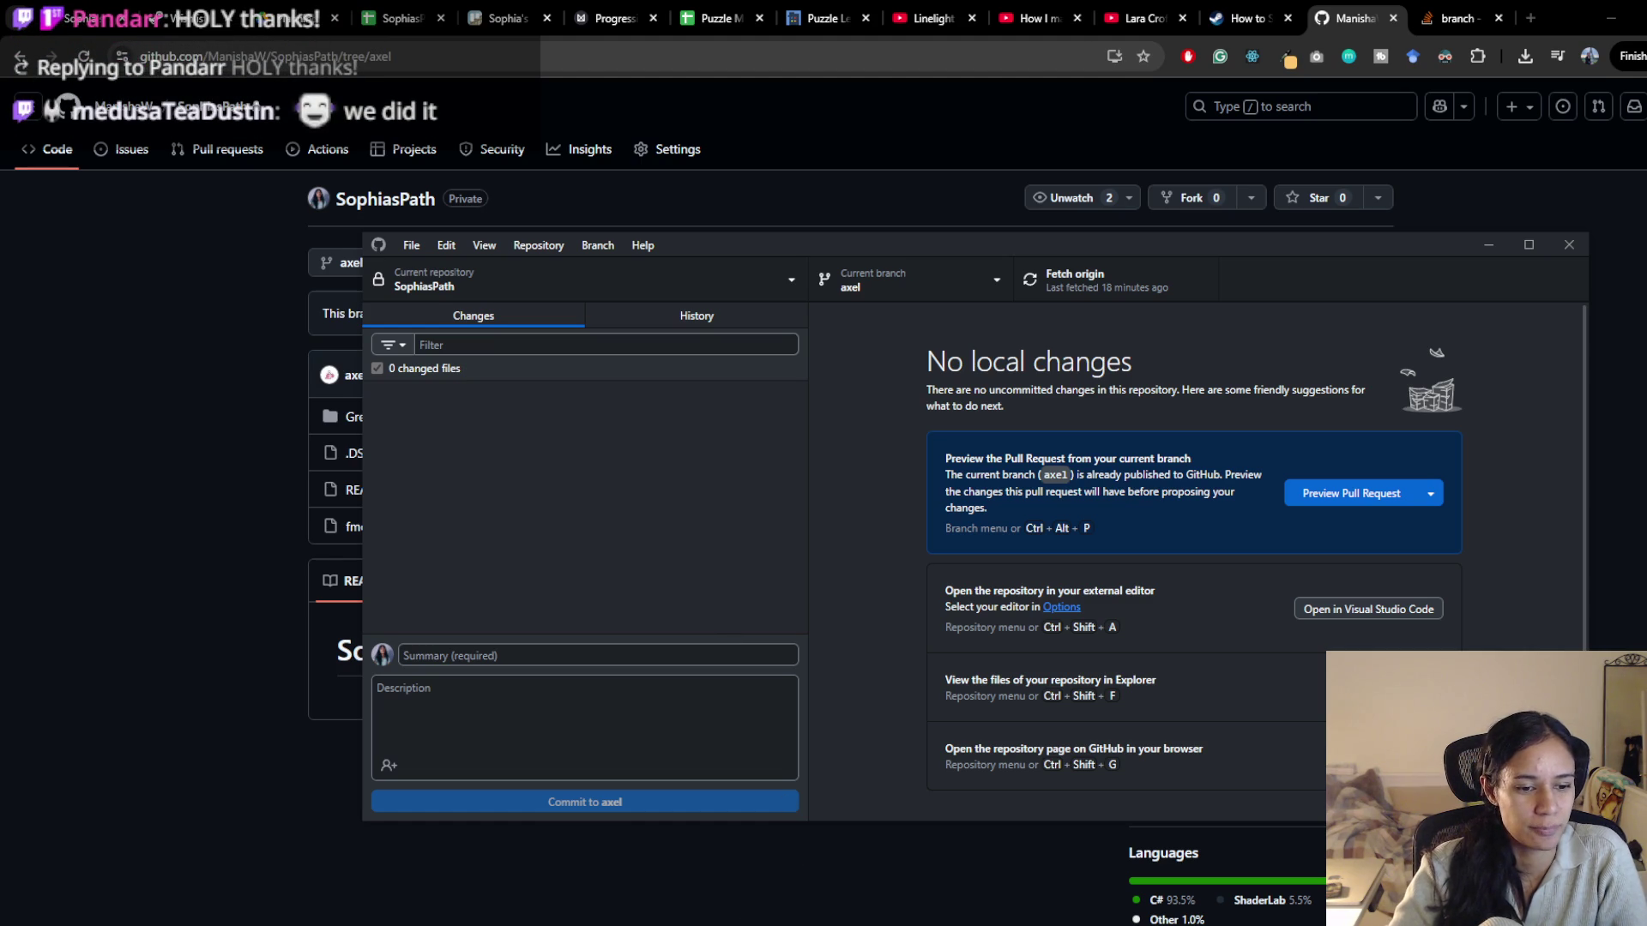
click(368, 923)
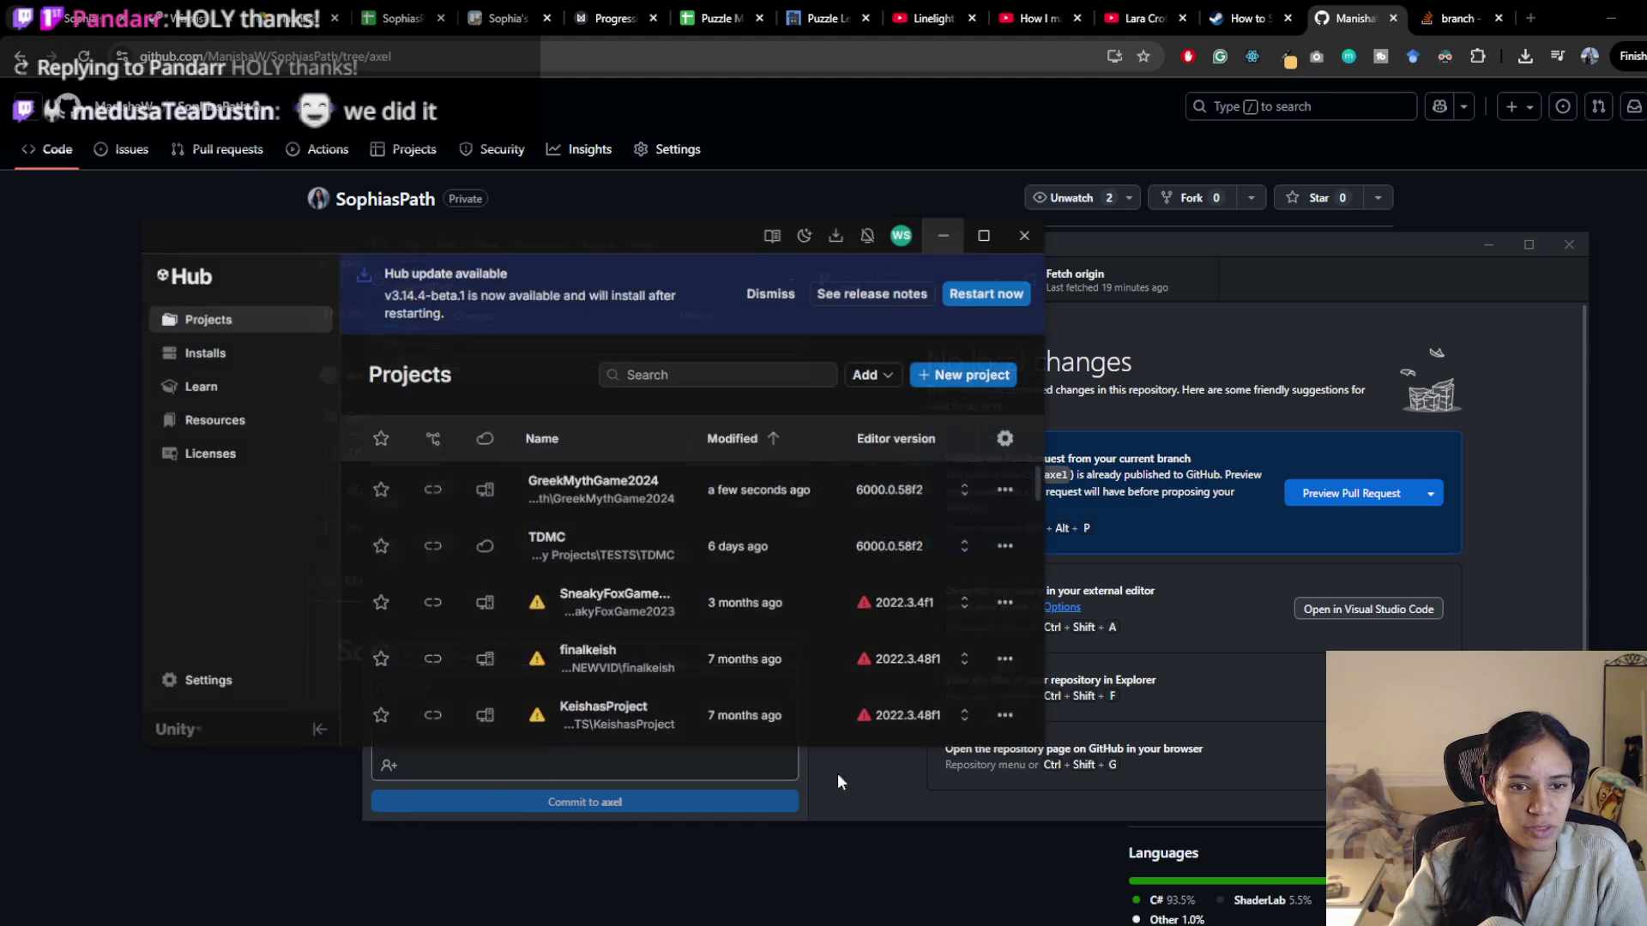
Back out of New project and choose Add > Add project from disk in Unity Hub
click(968, 367)
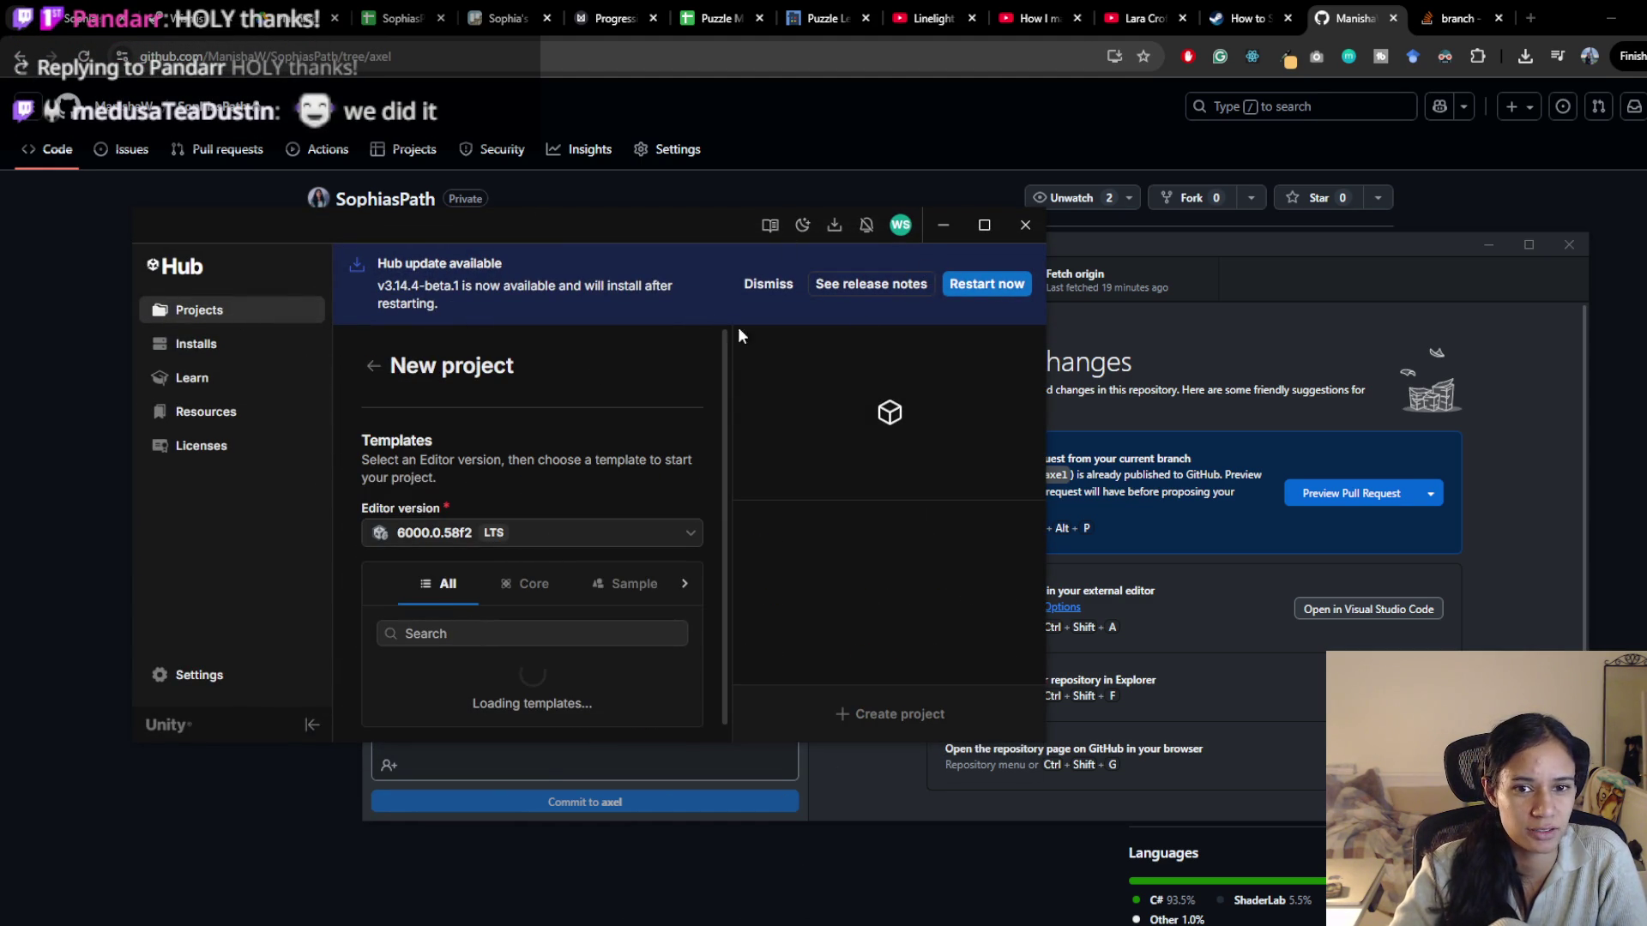
click(237, 310)
click(891, 368)
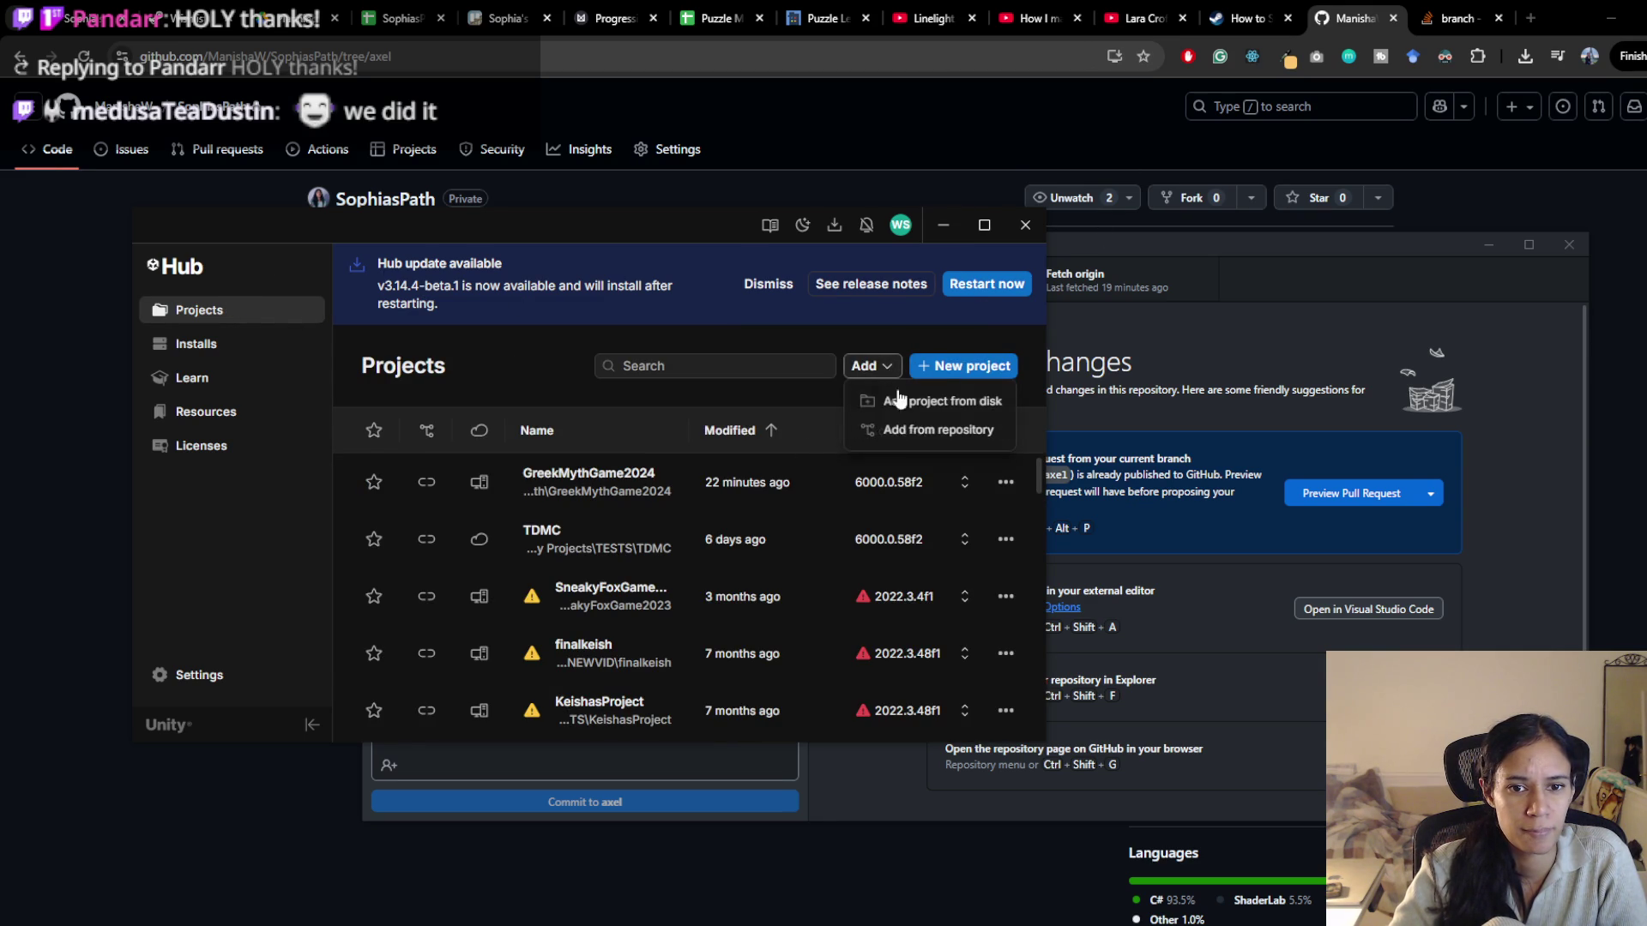
click(931, 405)
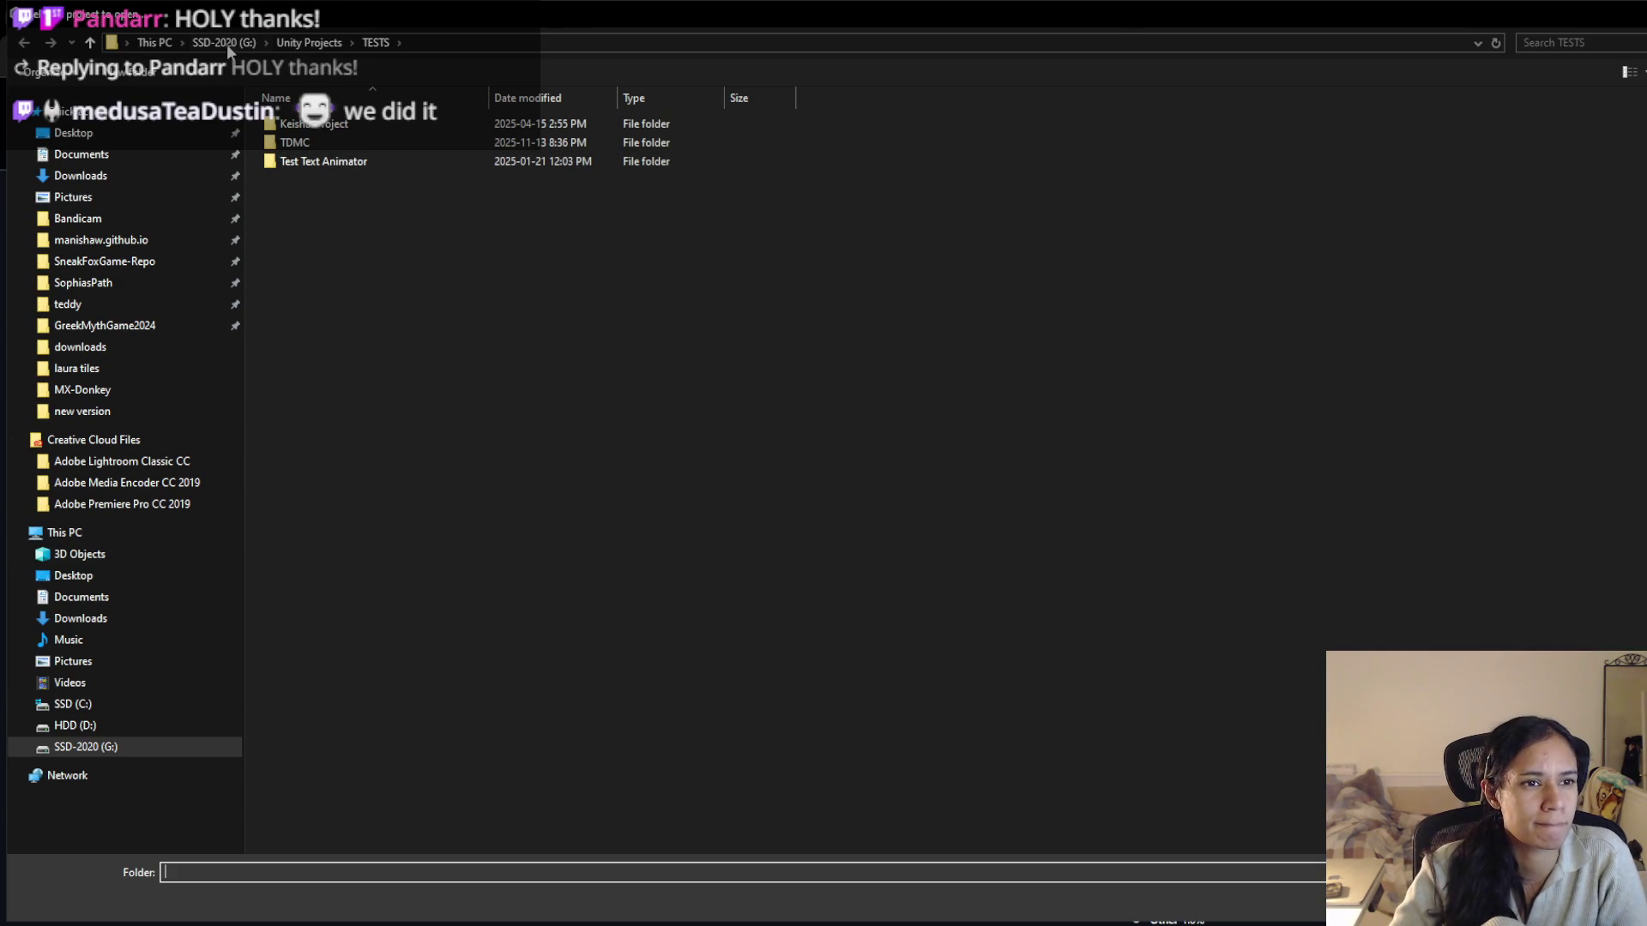
Try the GreekMythGame2024 Quick access shortcut three times, dismissing each 'Location is not available' error
click(155, 113)
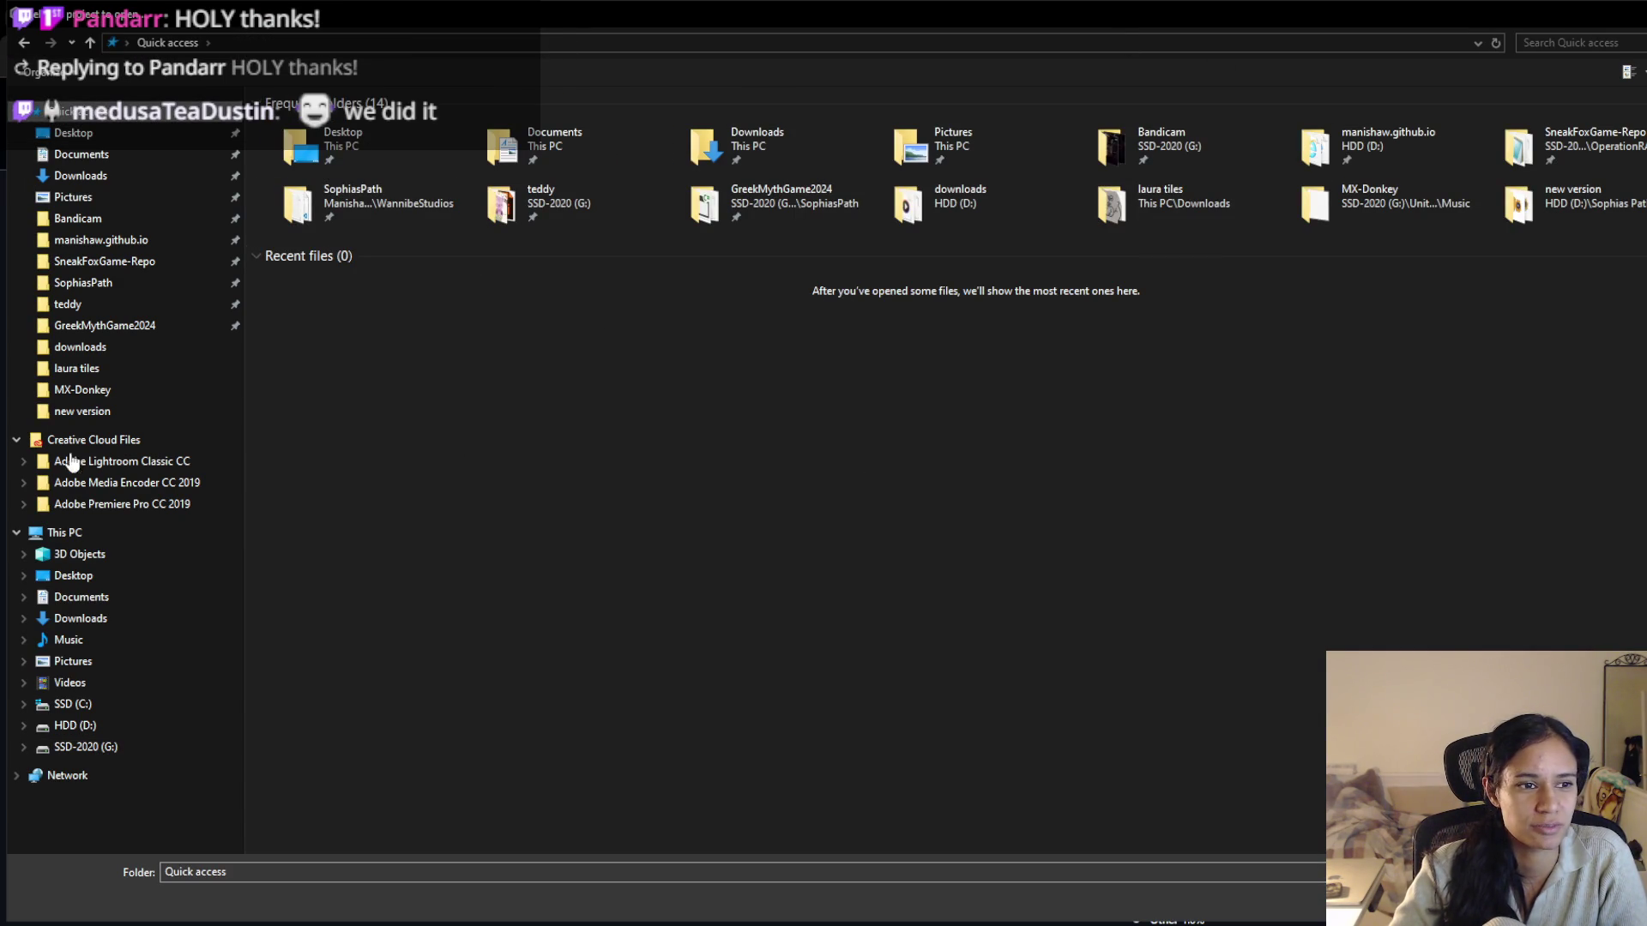
click(121, 327)
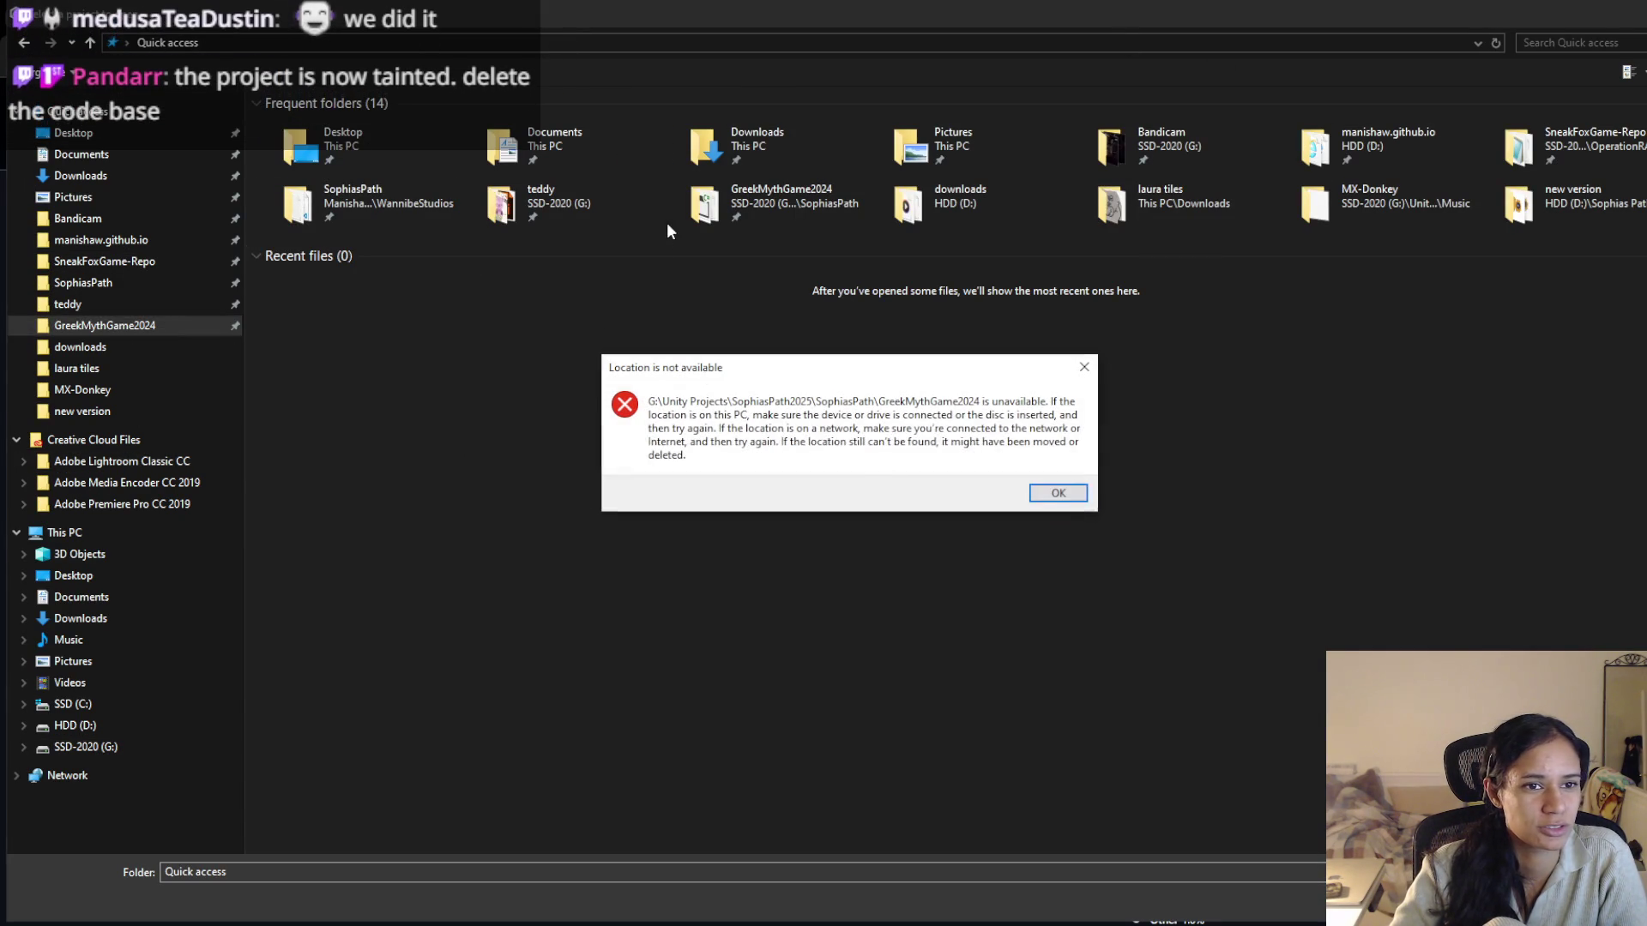
click(1060, 498)
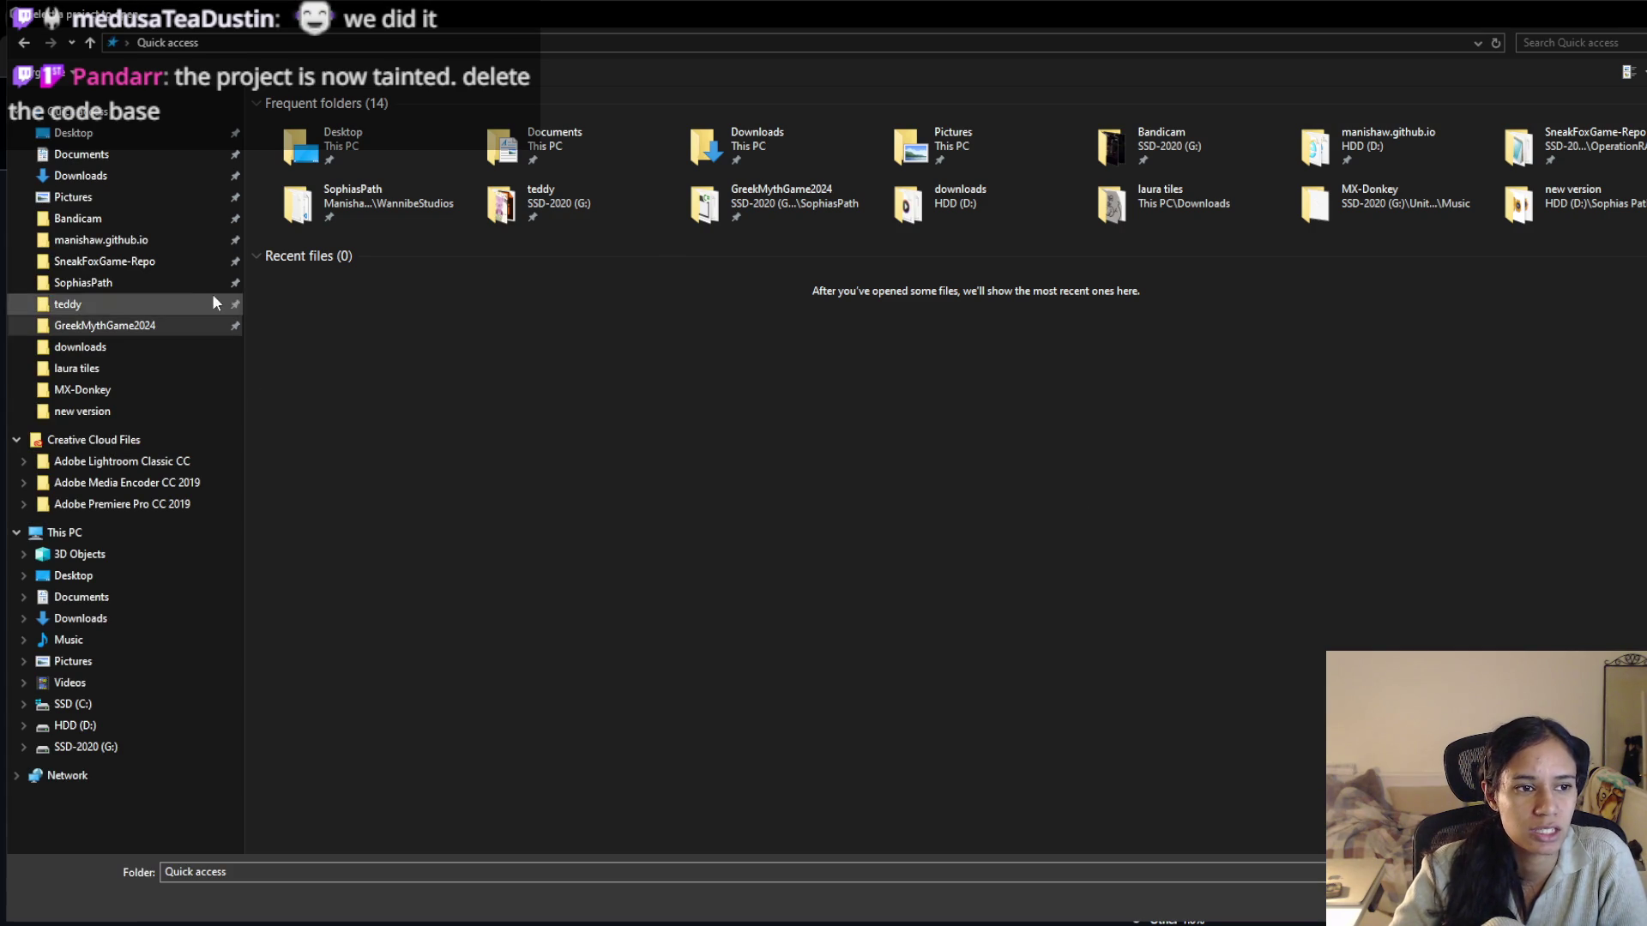
click(110, 327)
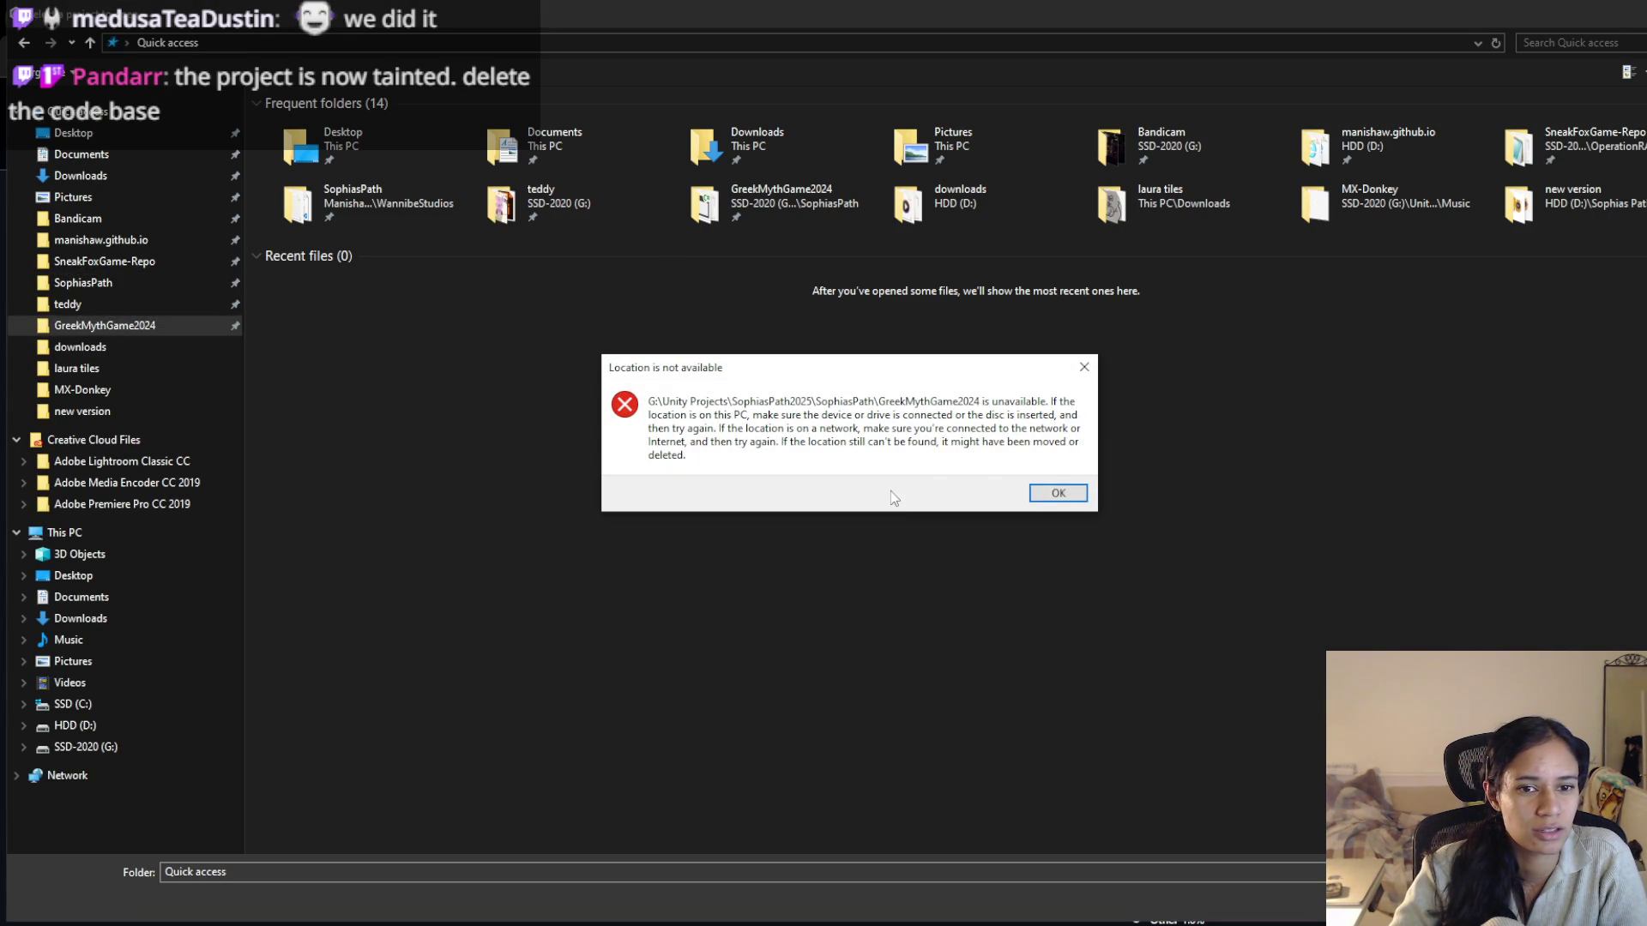
click(1057, 494)
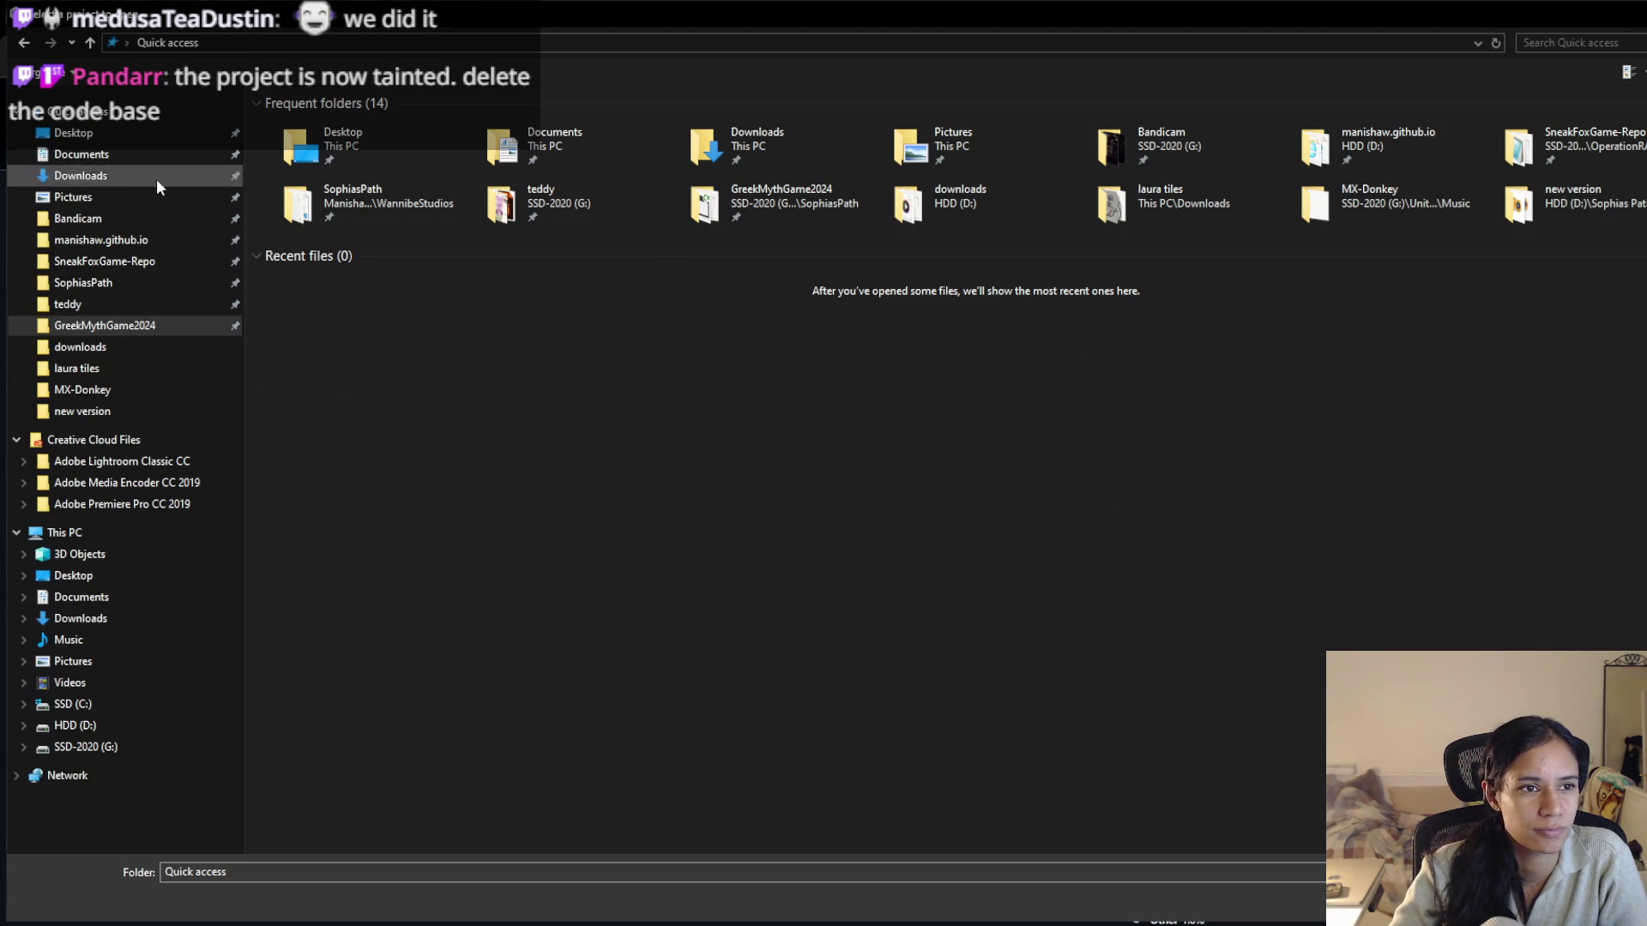
click(120, 263)
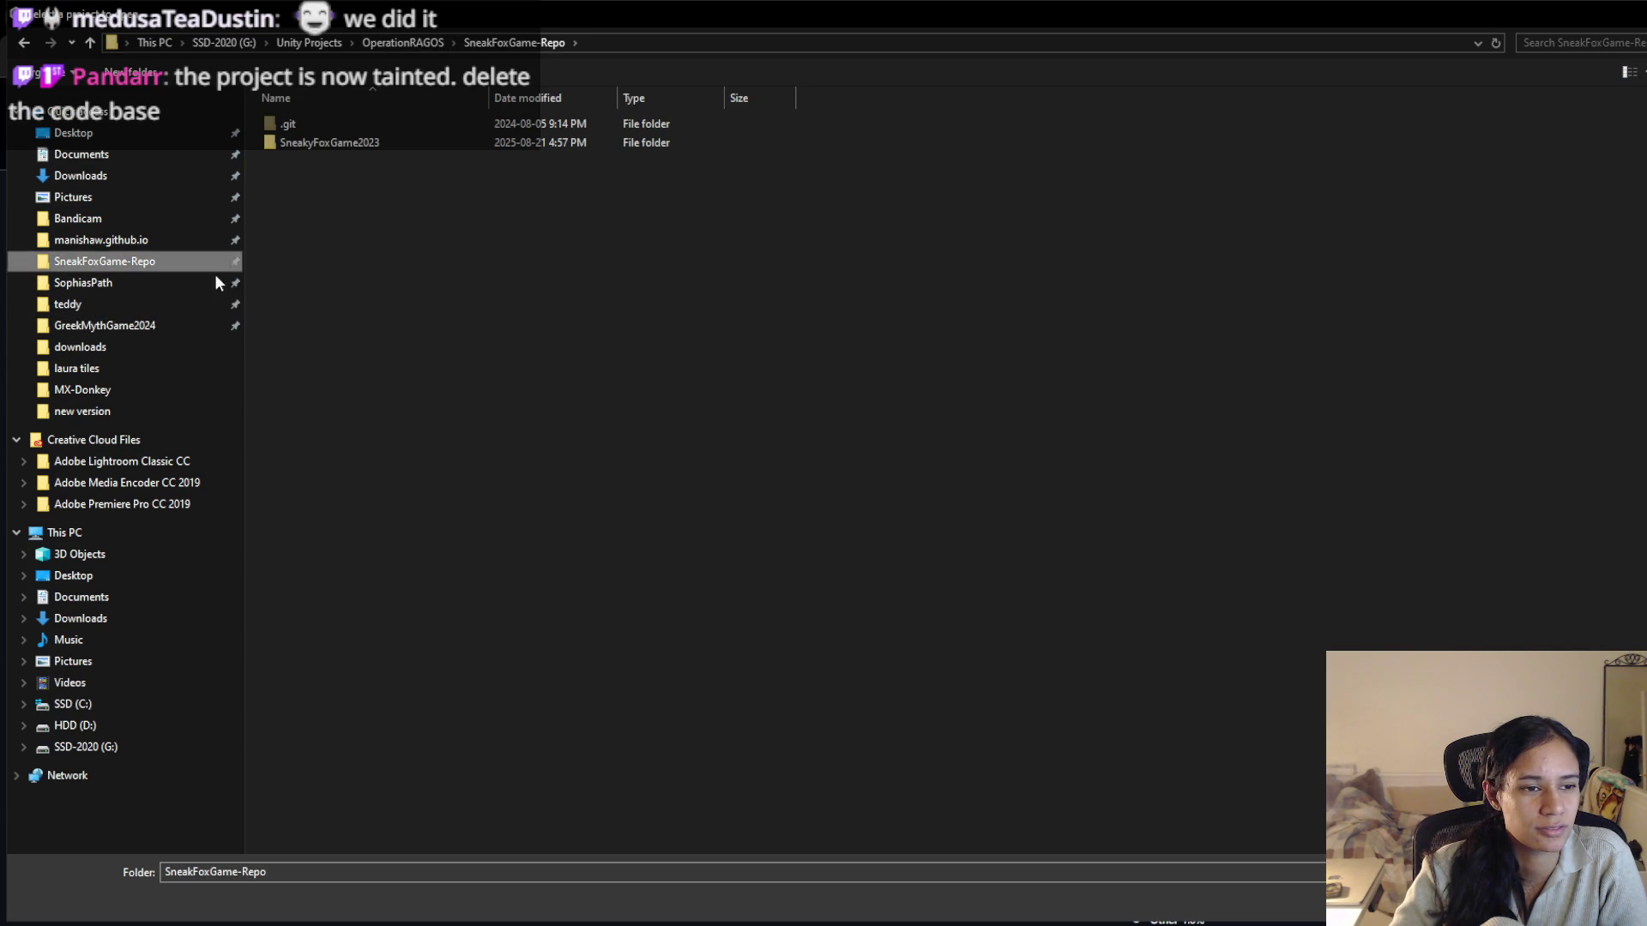
click(120, 329)
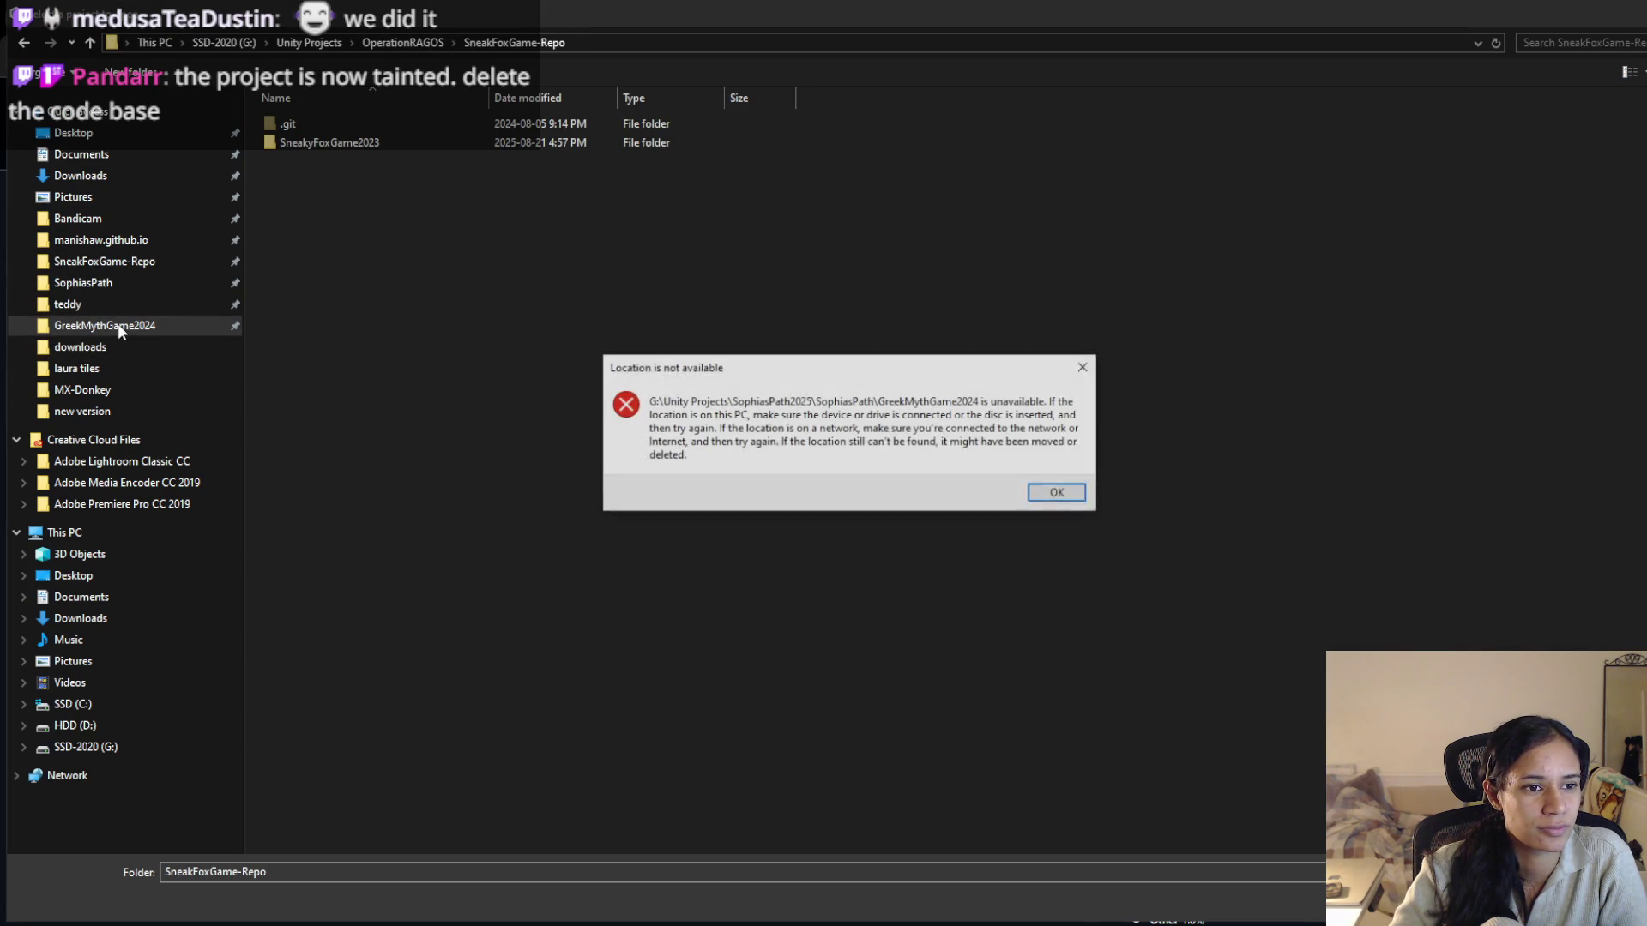
click(1061, 496)
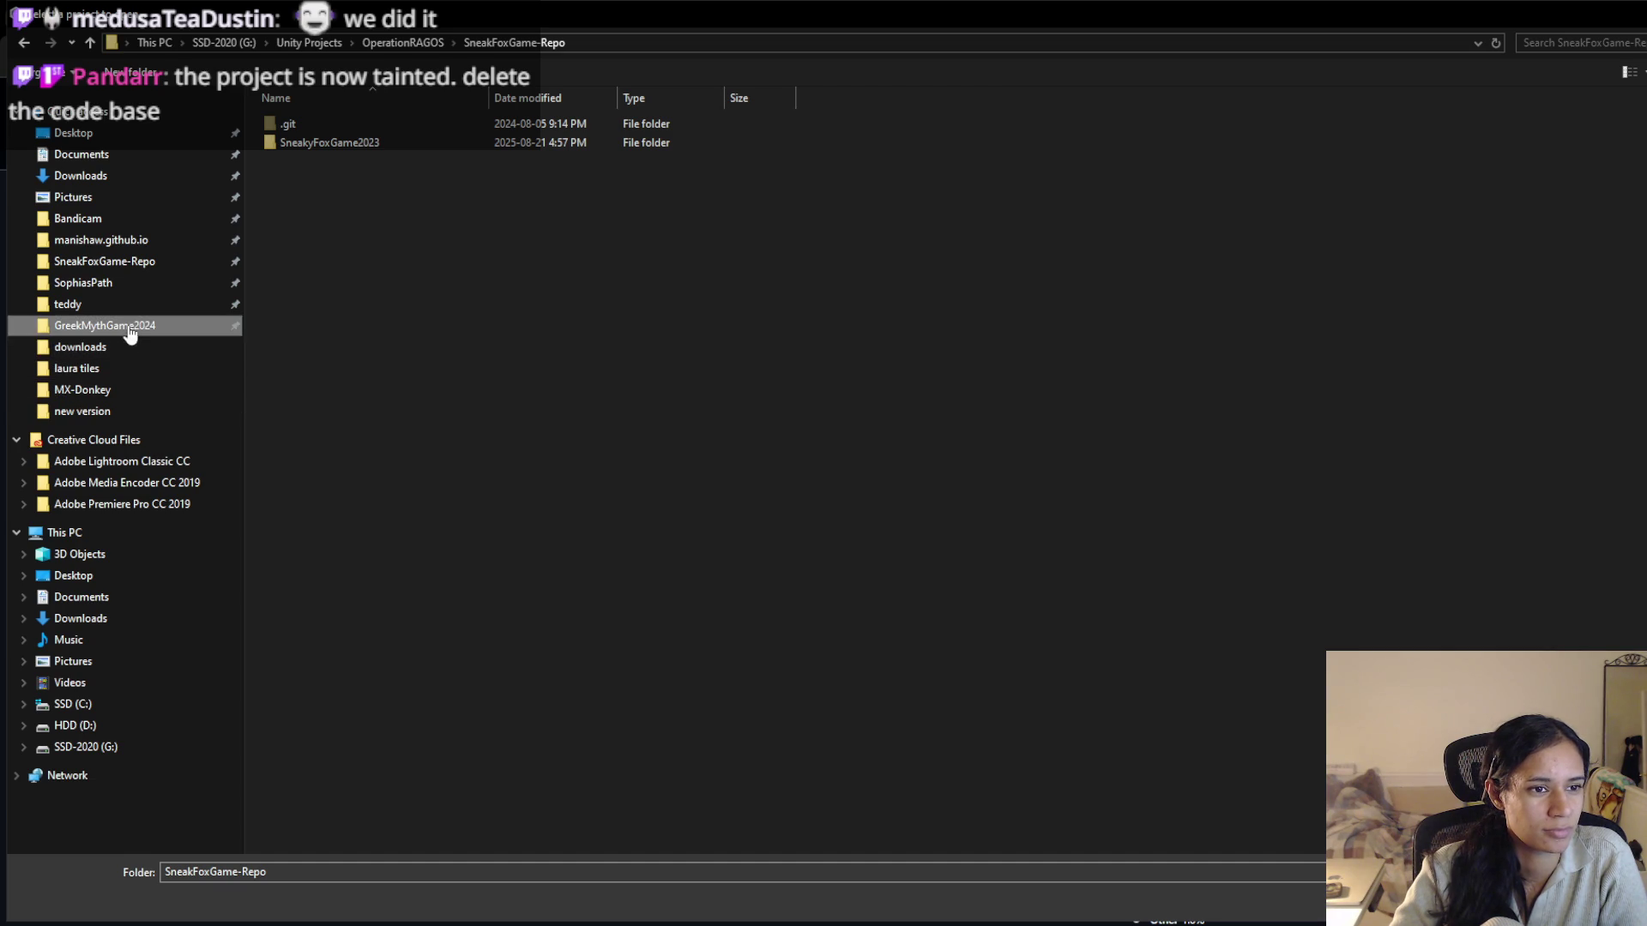
Browse SophiasPath and the OperationRAGOS NewGame2023 folders, then cancel the picker
click(142, 285)
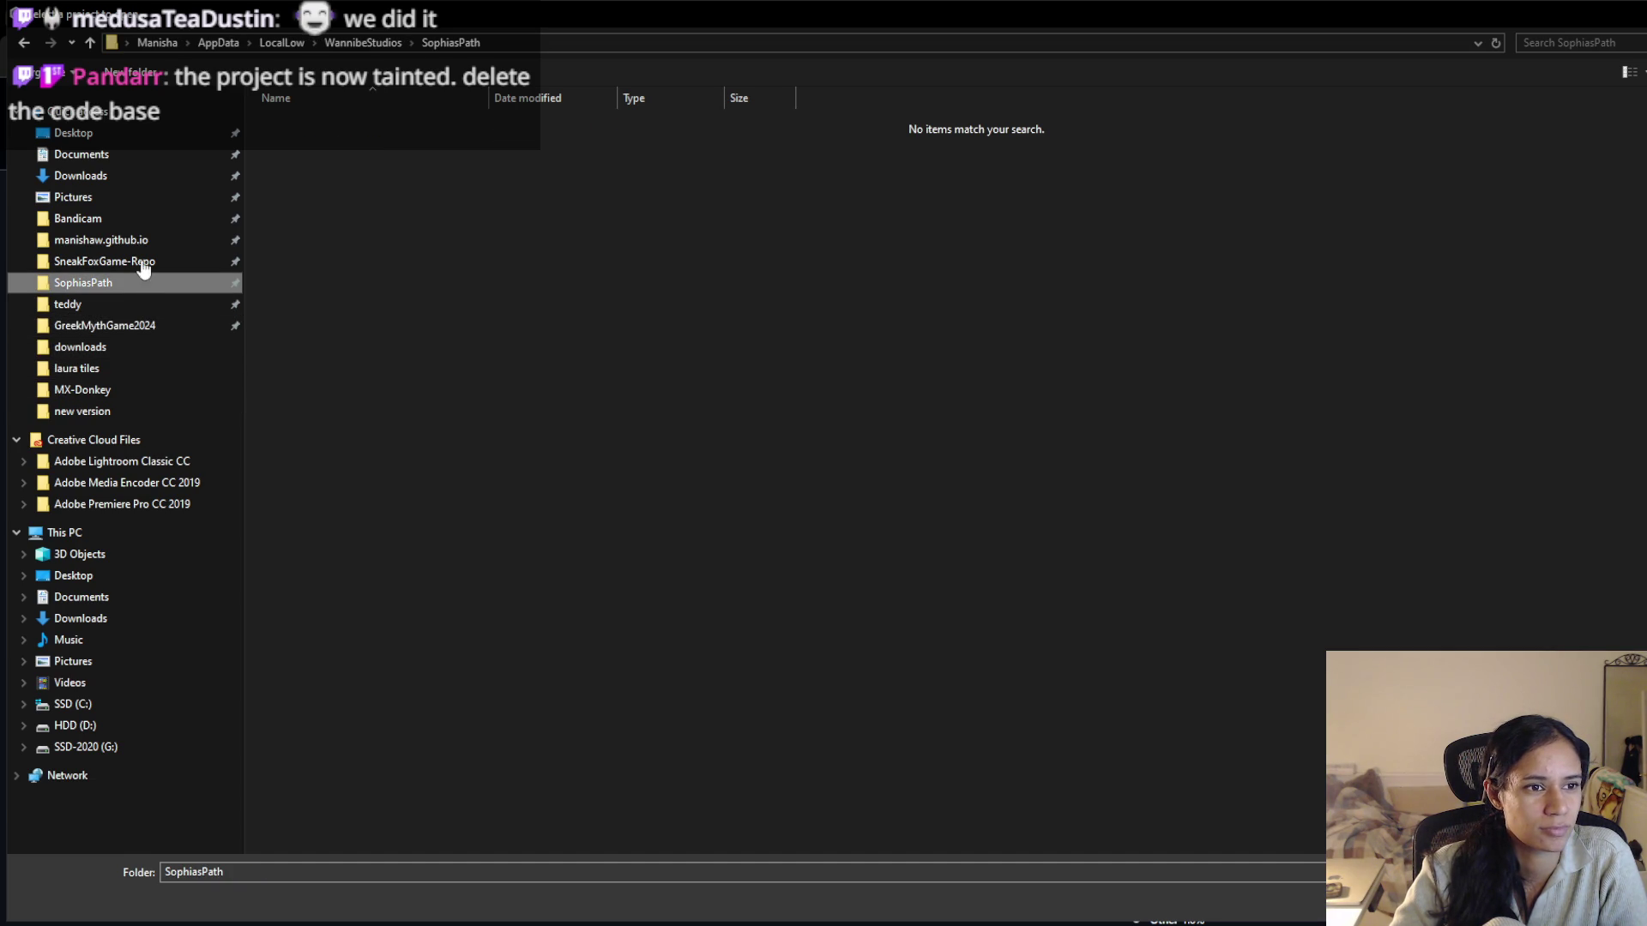
click(102, 240)
click(102, 261)
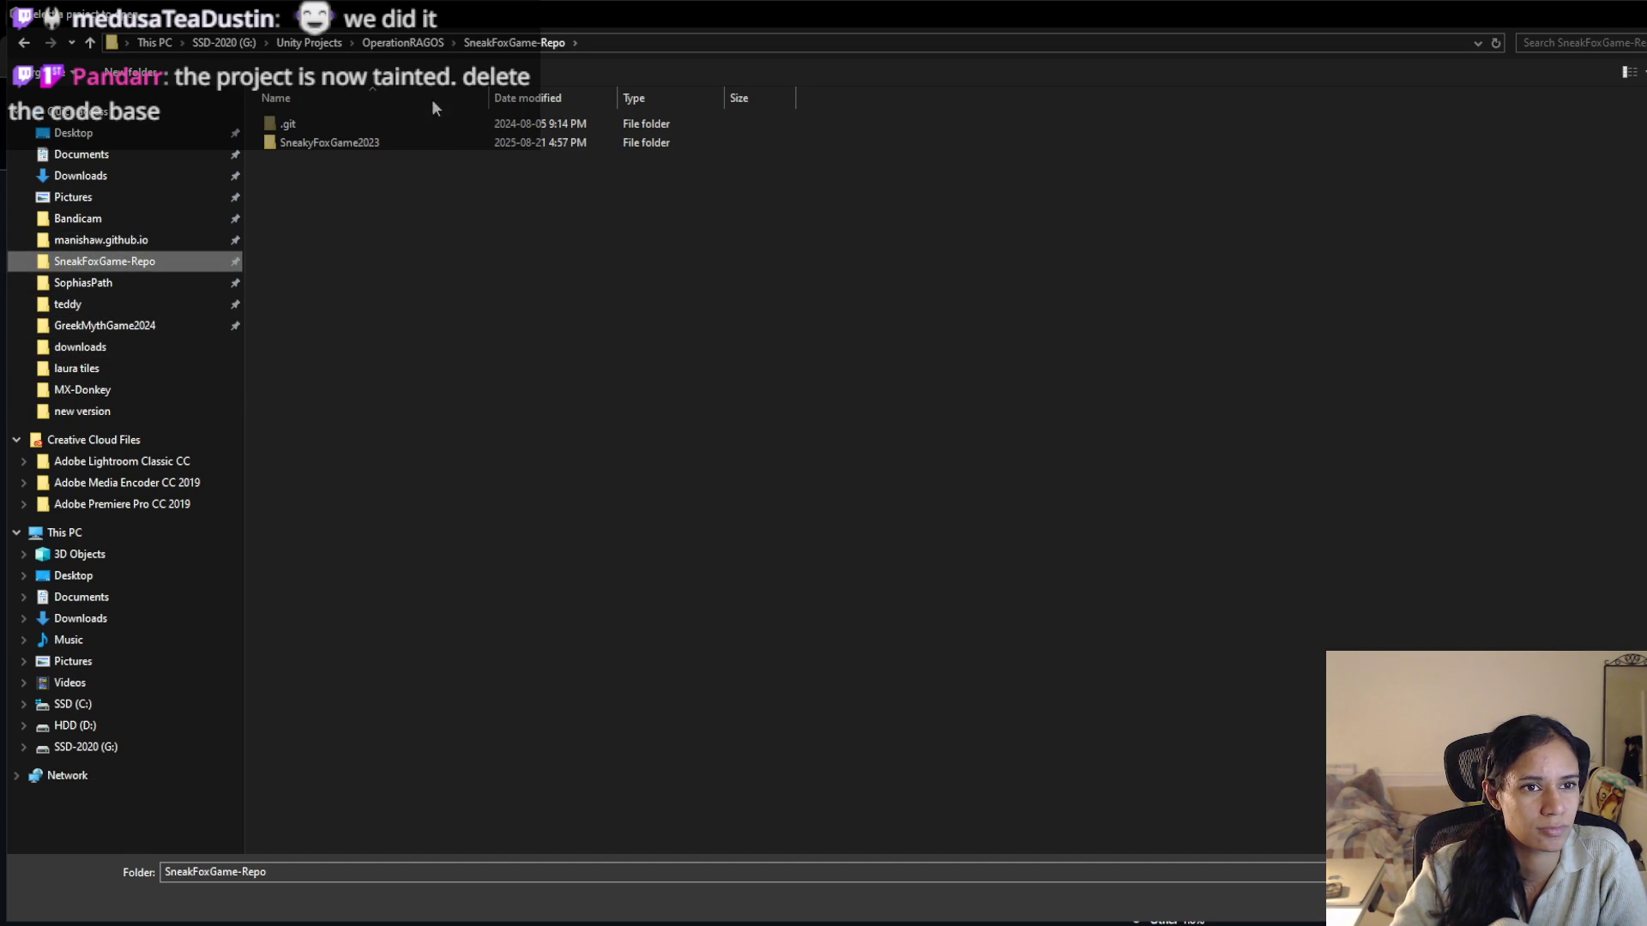
click(368, 44)
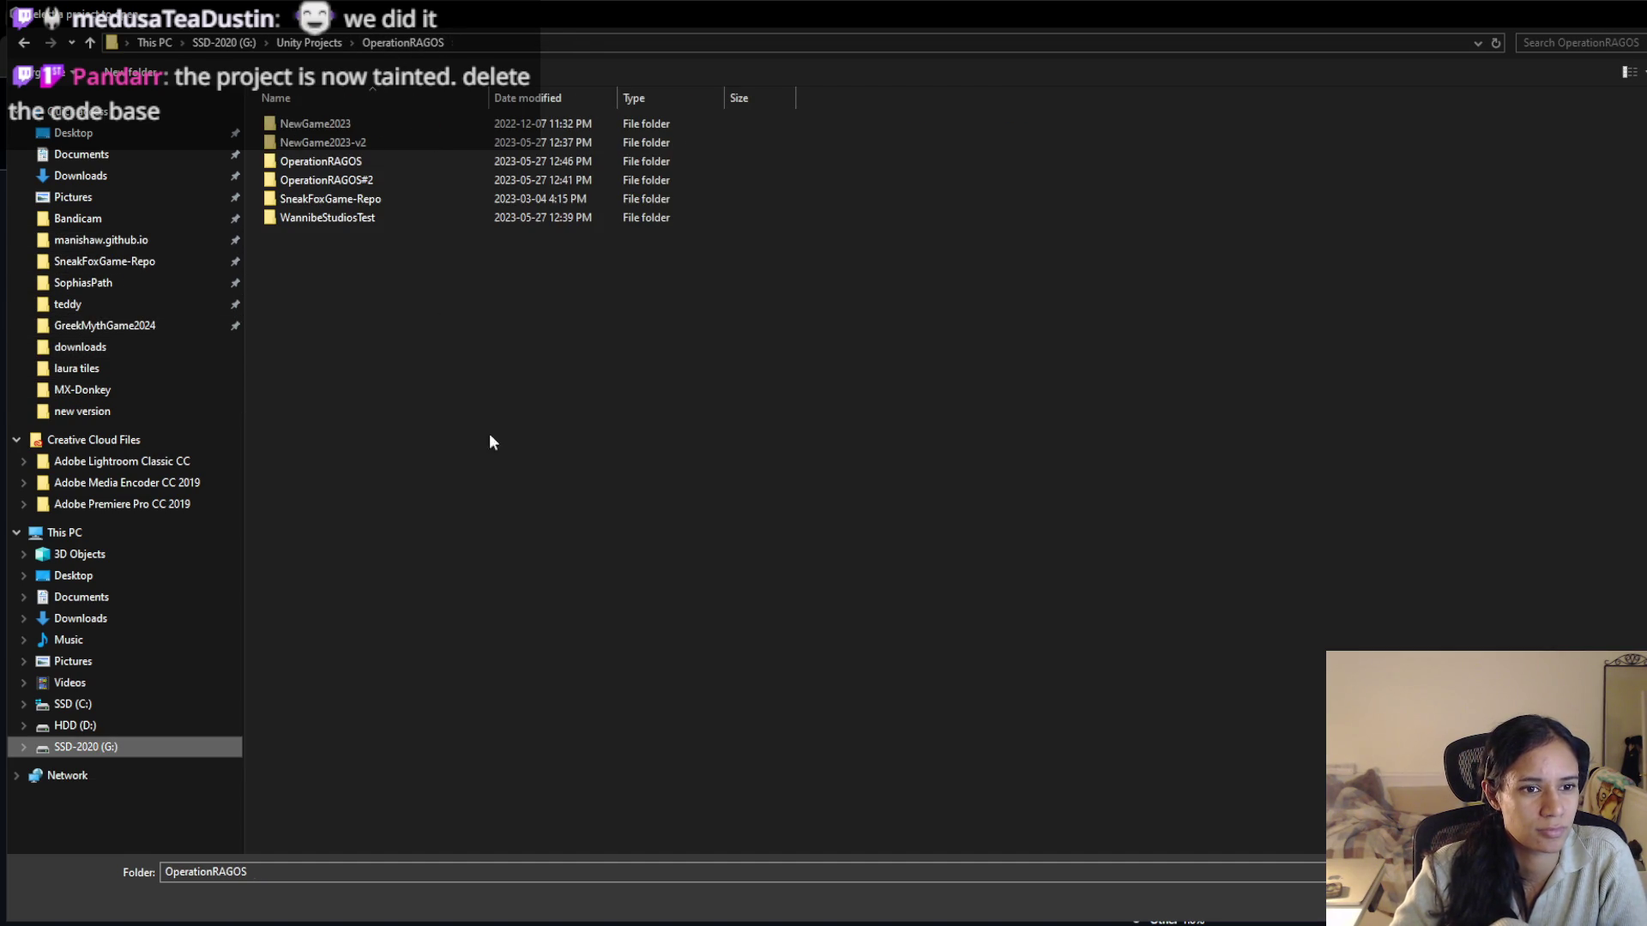
double_click(336, 142)
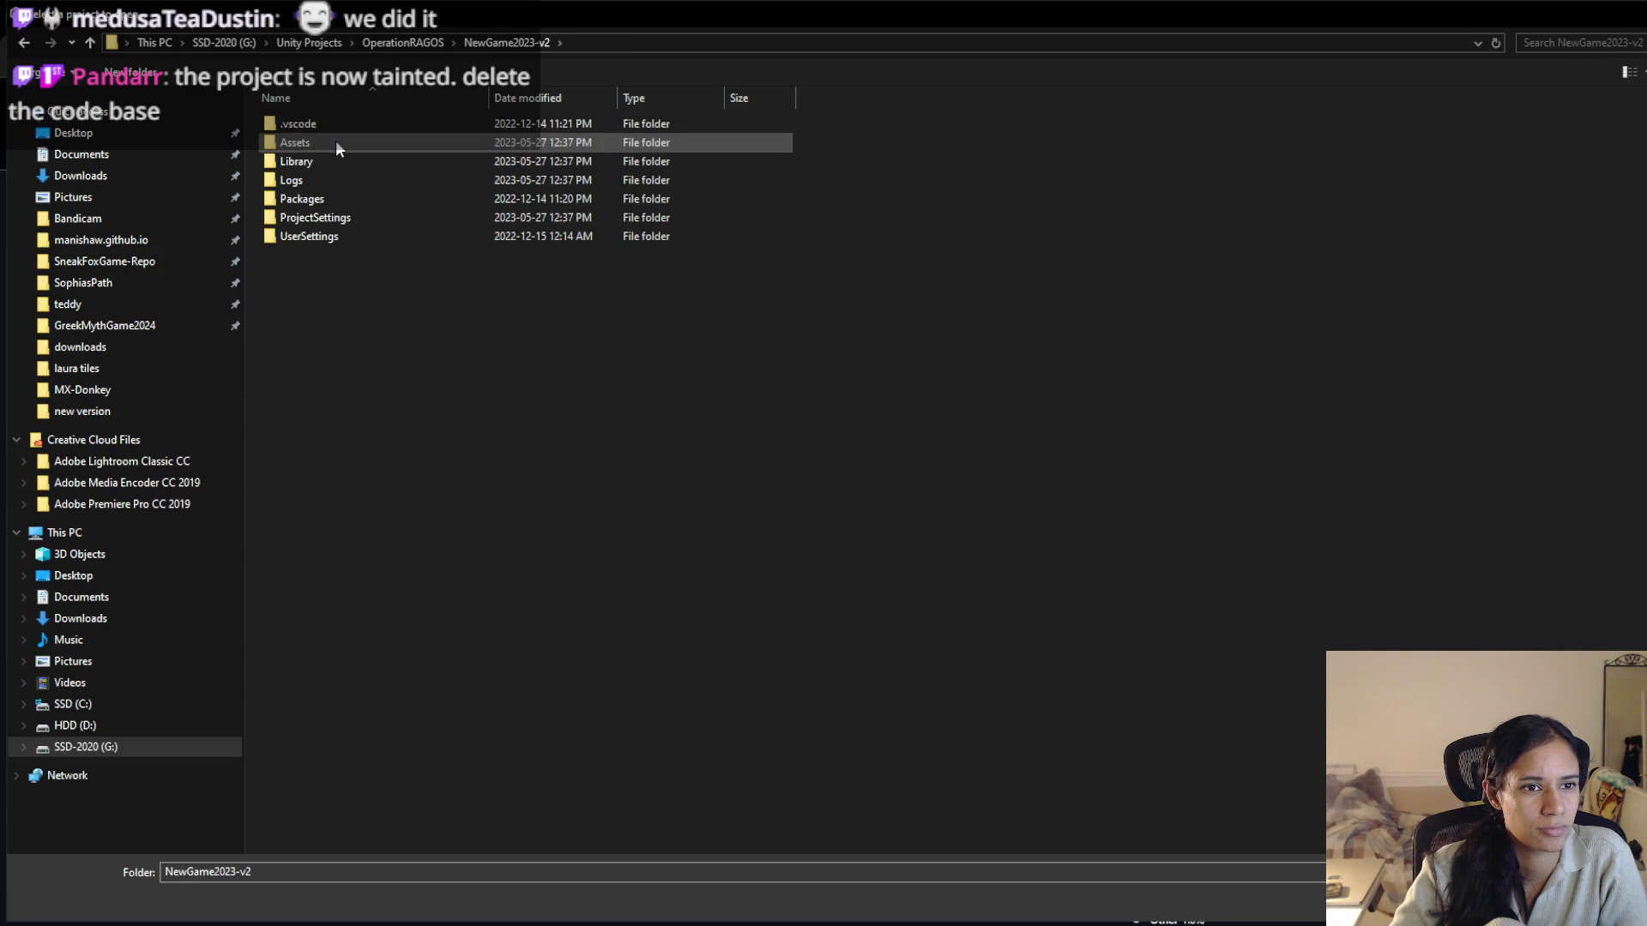
click(406, 44)
double_click(342, 126)
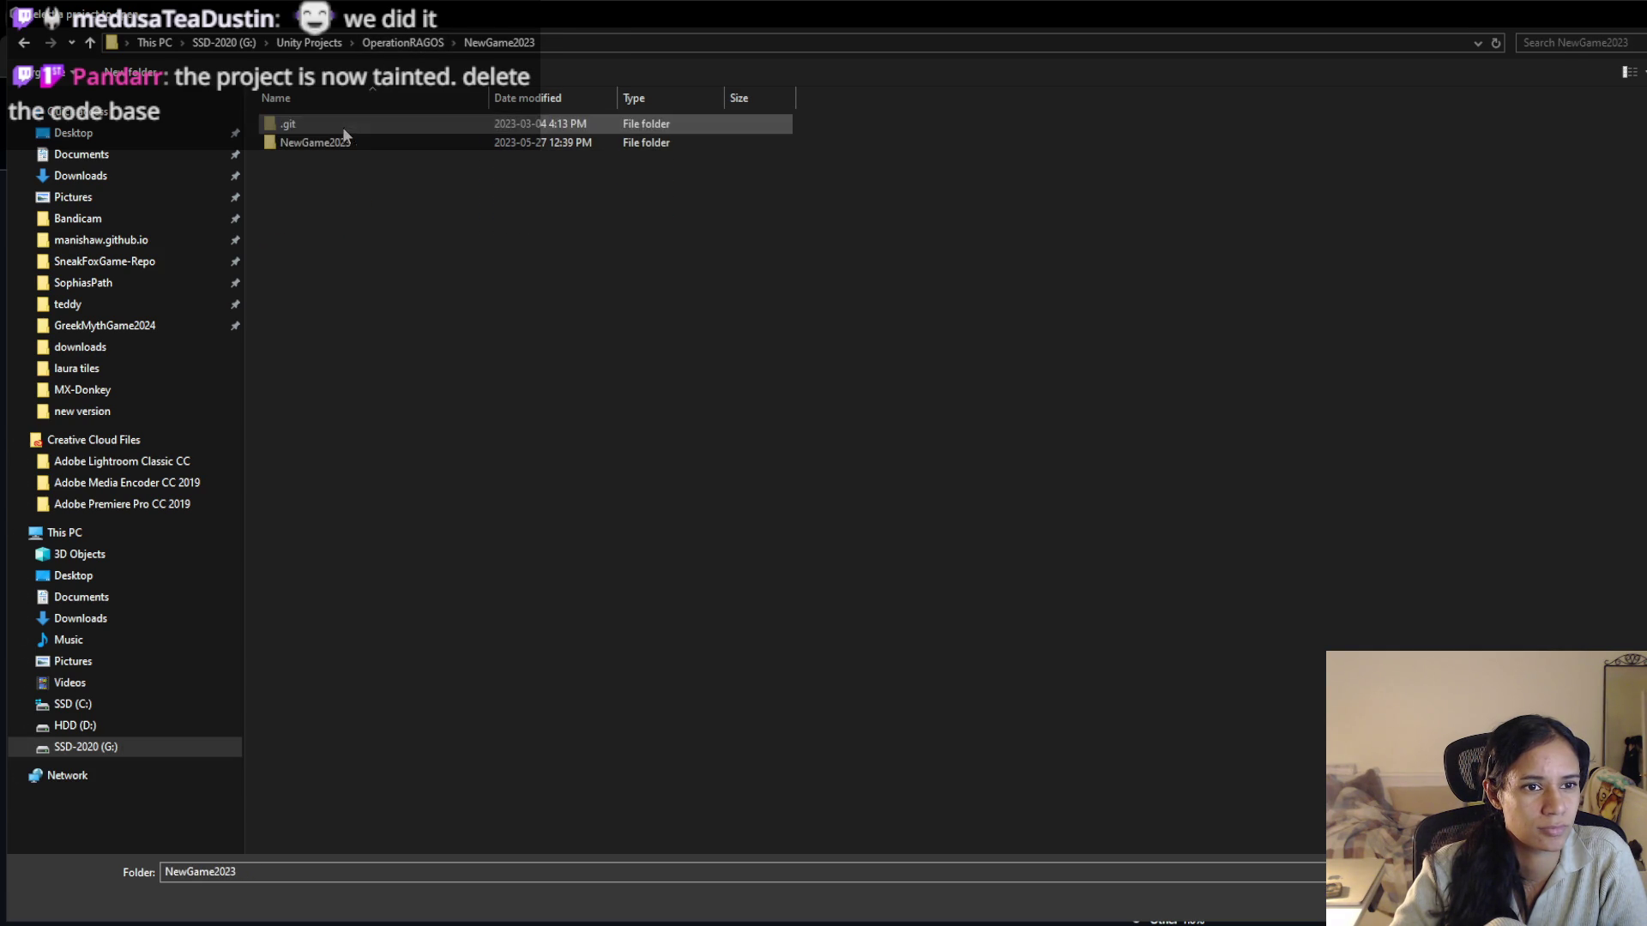
click(388, 44)
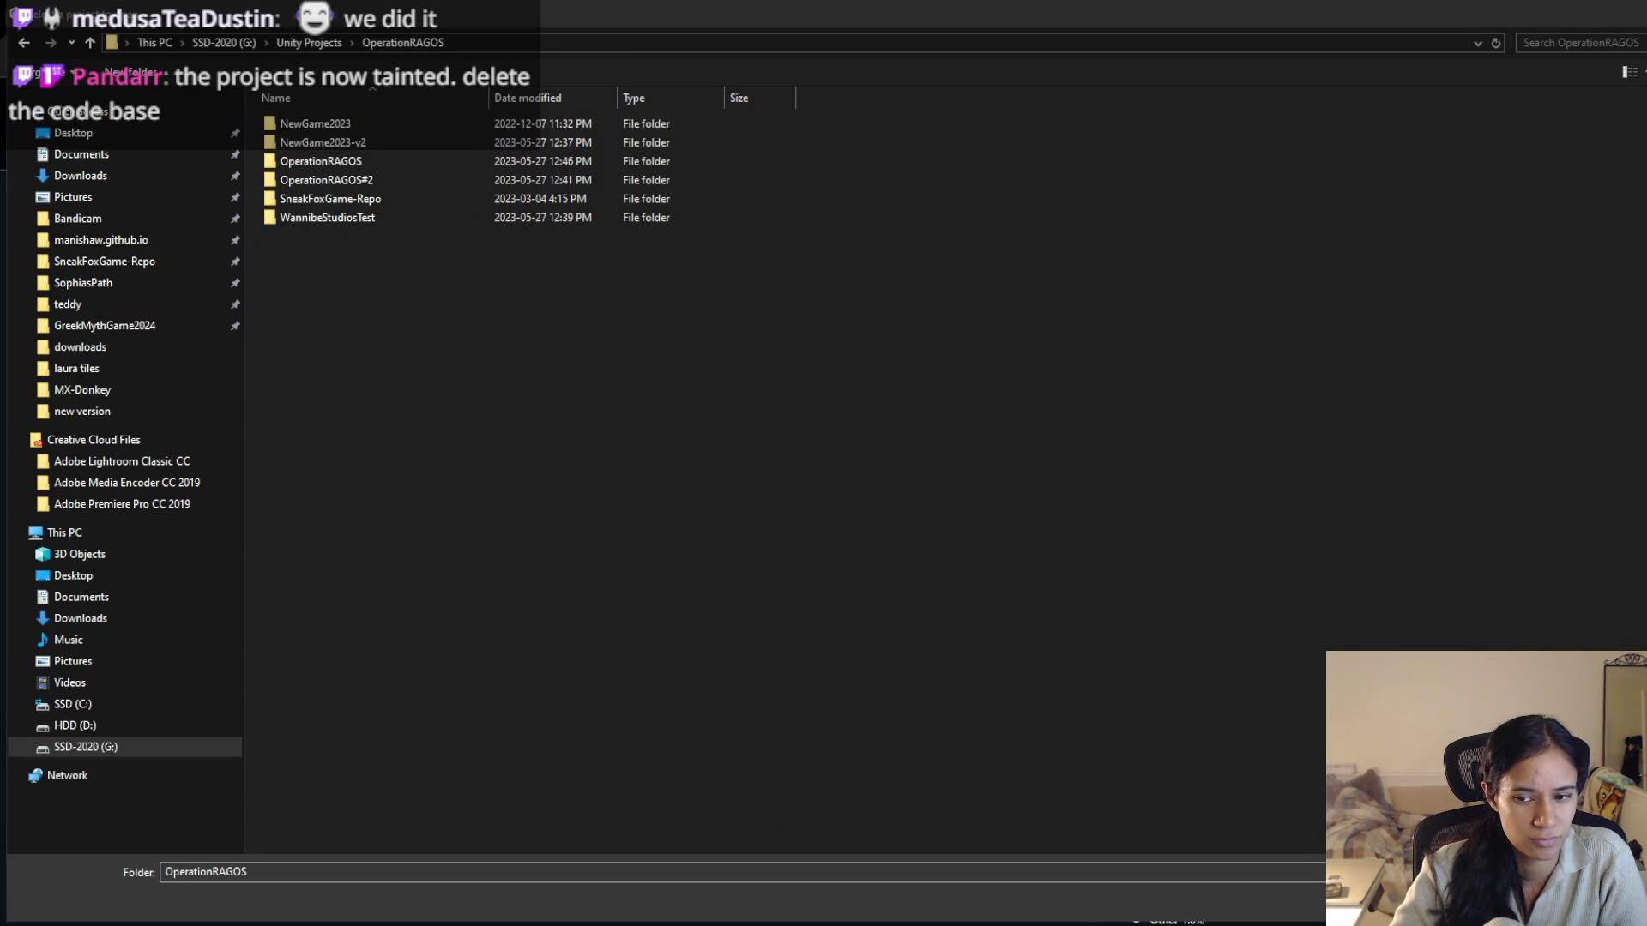
key(Escape)
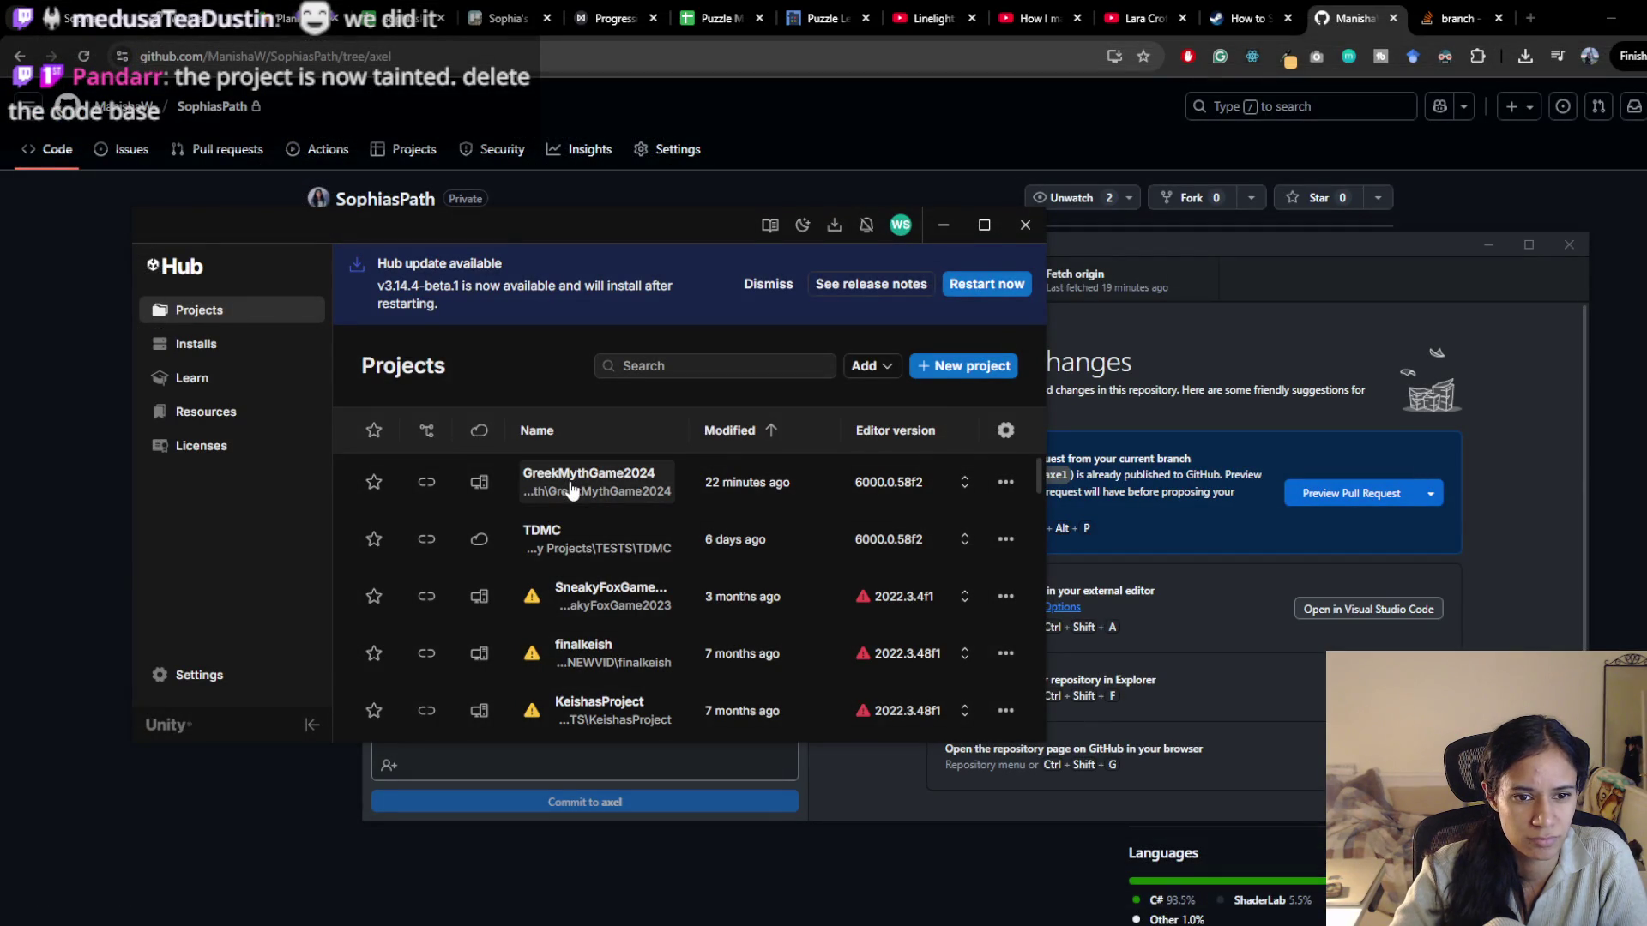
Widen Unity Hub, check the SophiasPath clone folder, then choose Add > Add project from disk
mouse_move(1044, 370)
mouse_down()
mouse_move(1587, 386)
mouse_move(1454, 397)
mouse_up()
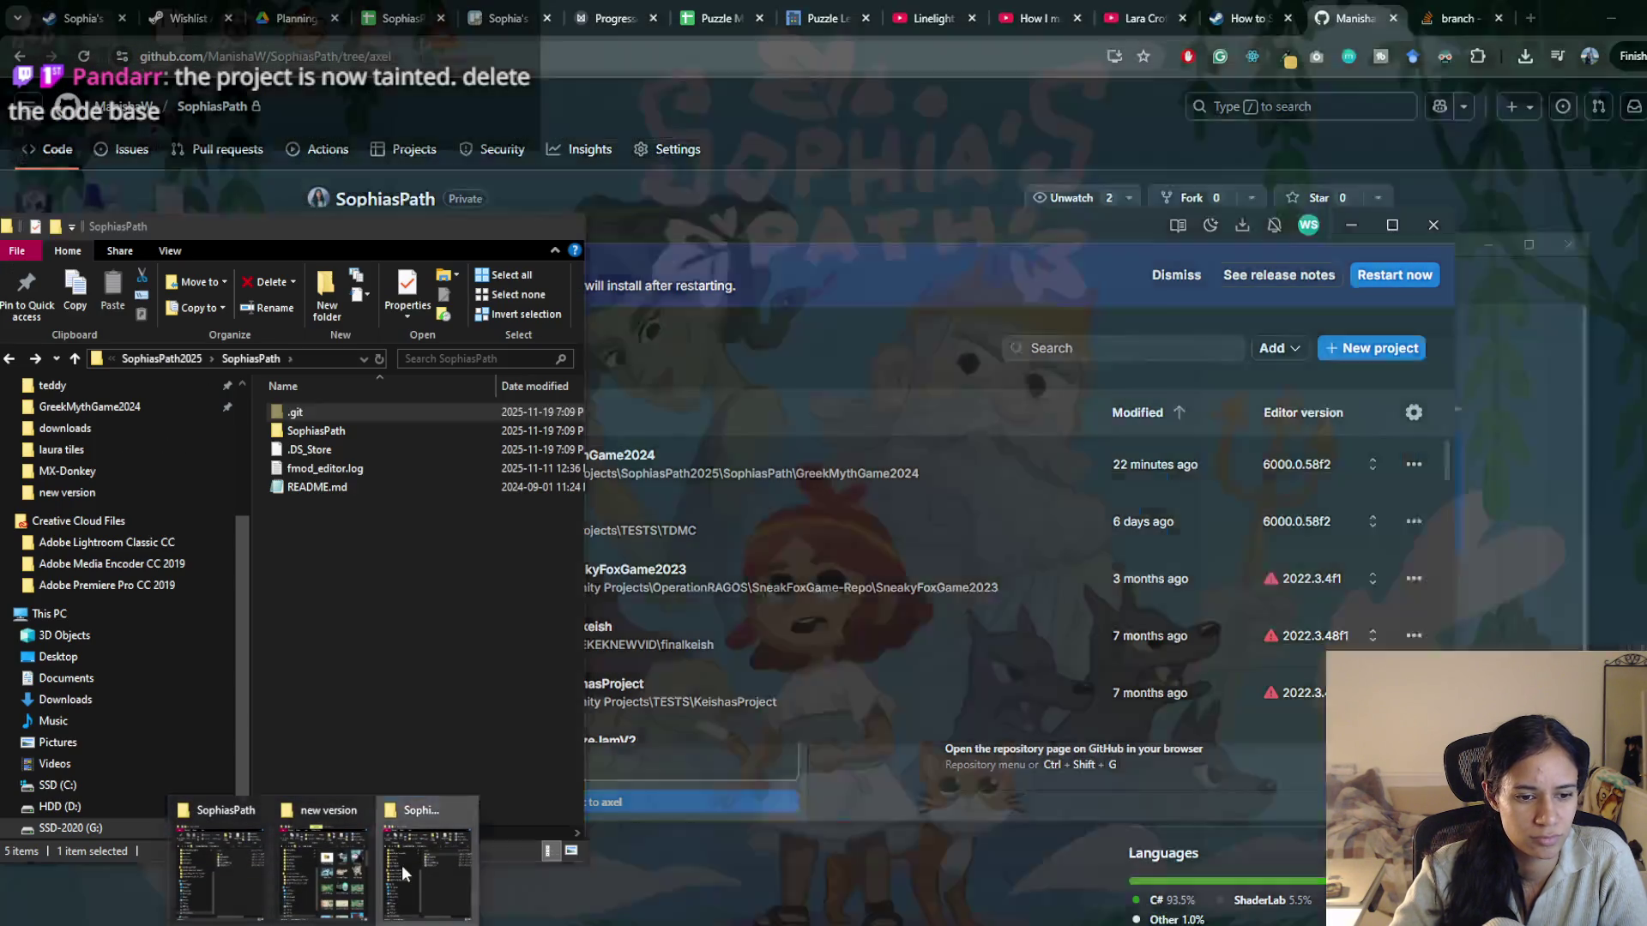
click(401, 865)
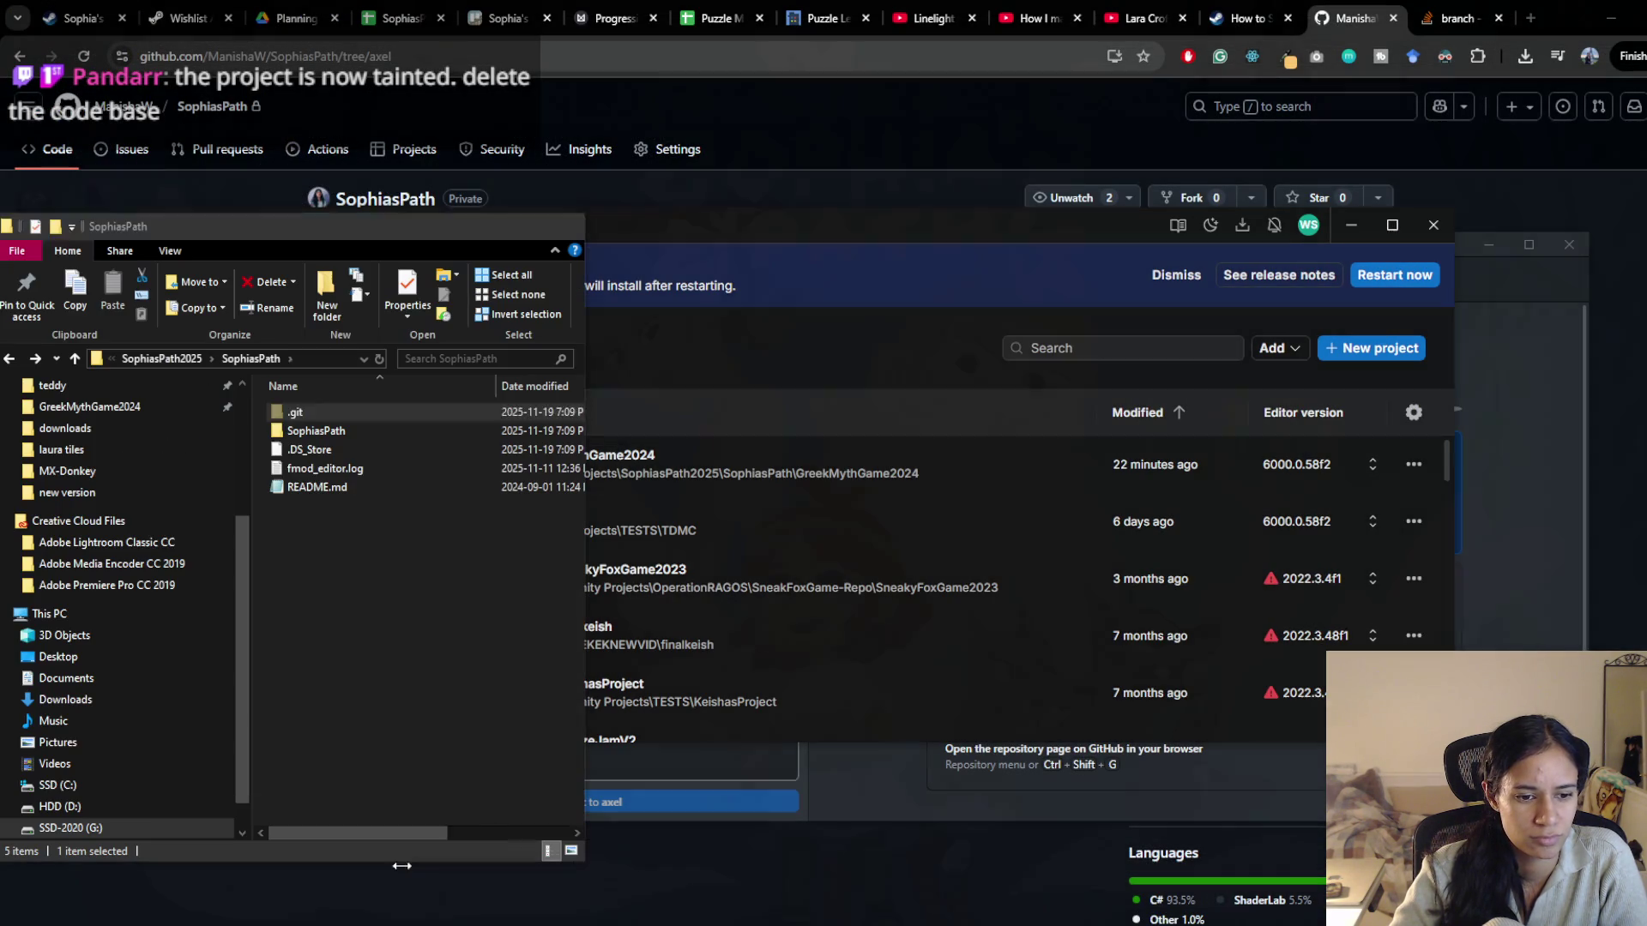
click(168, 356)
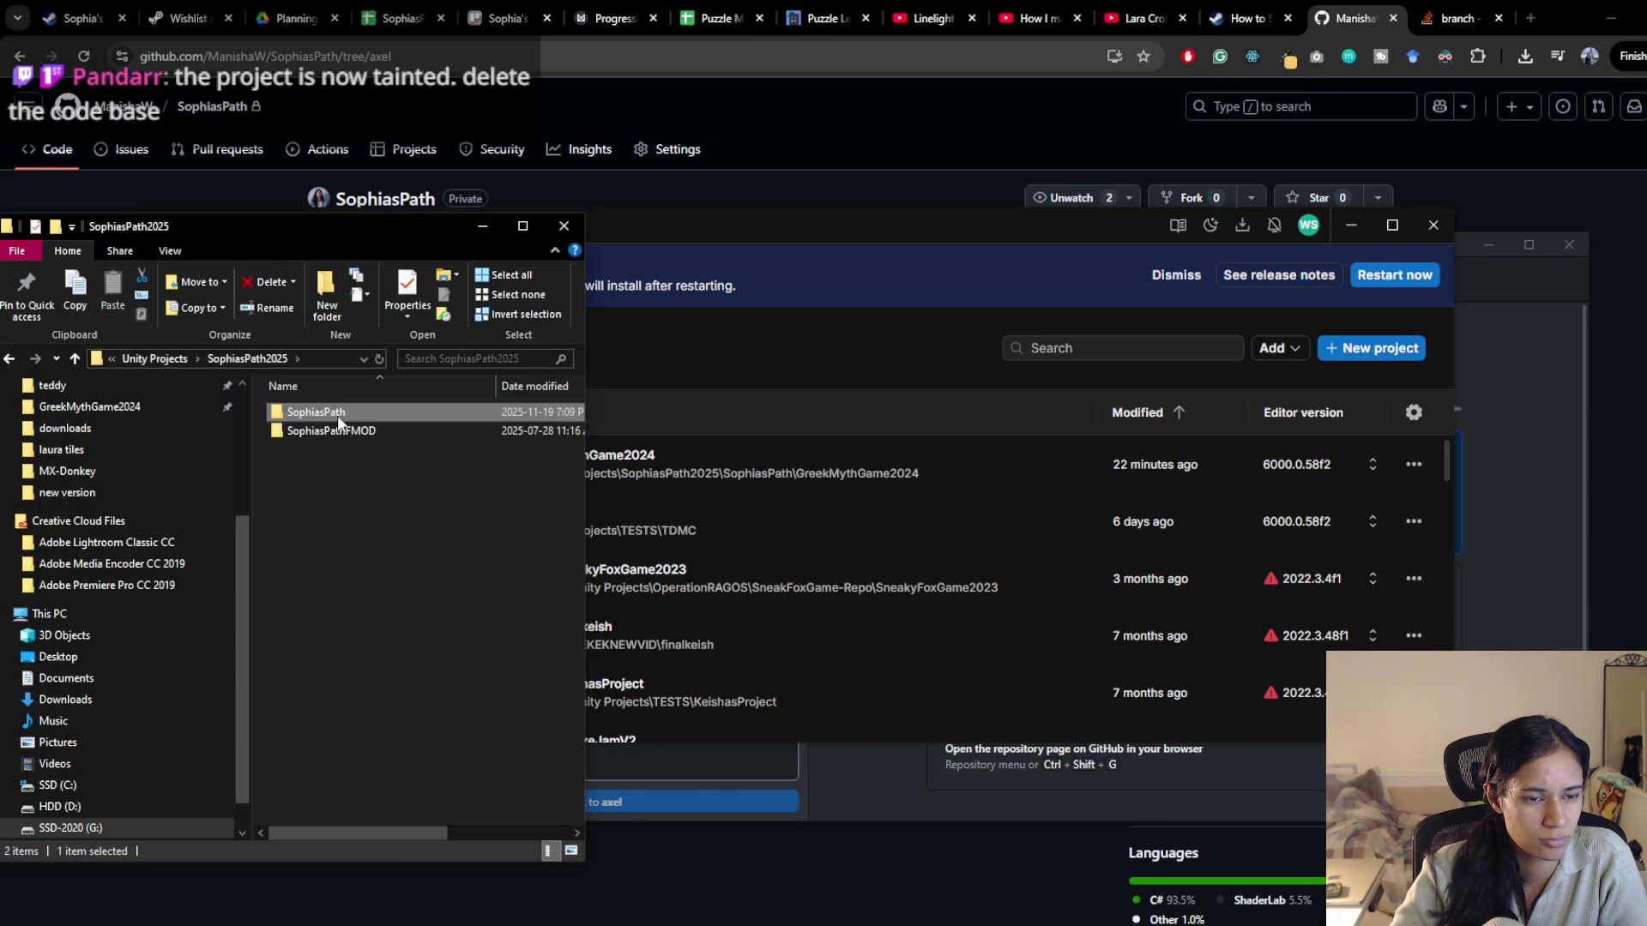
double_click(336, 413)
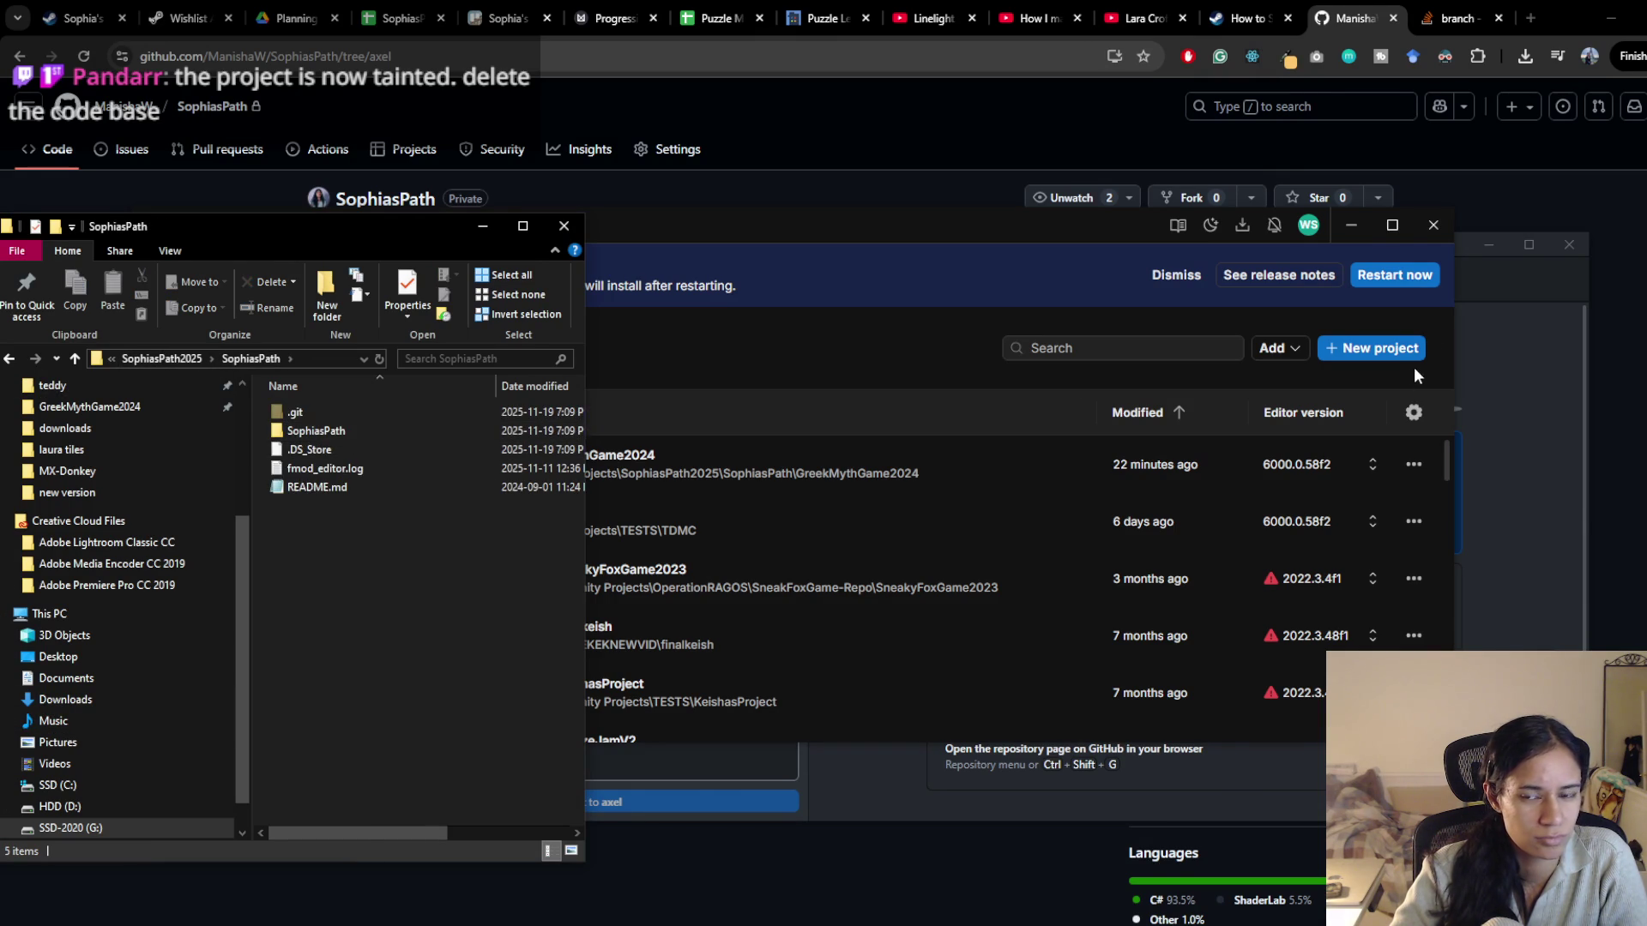
click(1278, 348)
click(1321, 384)
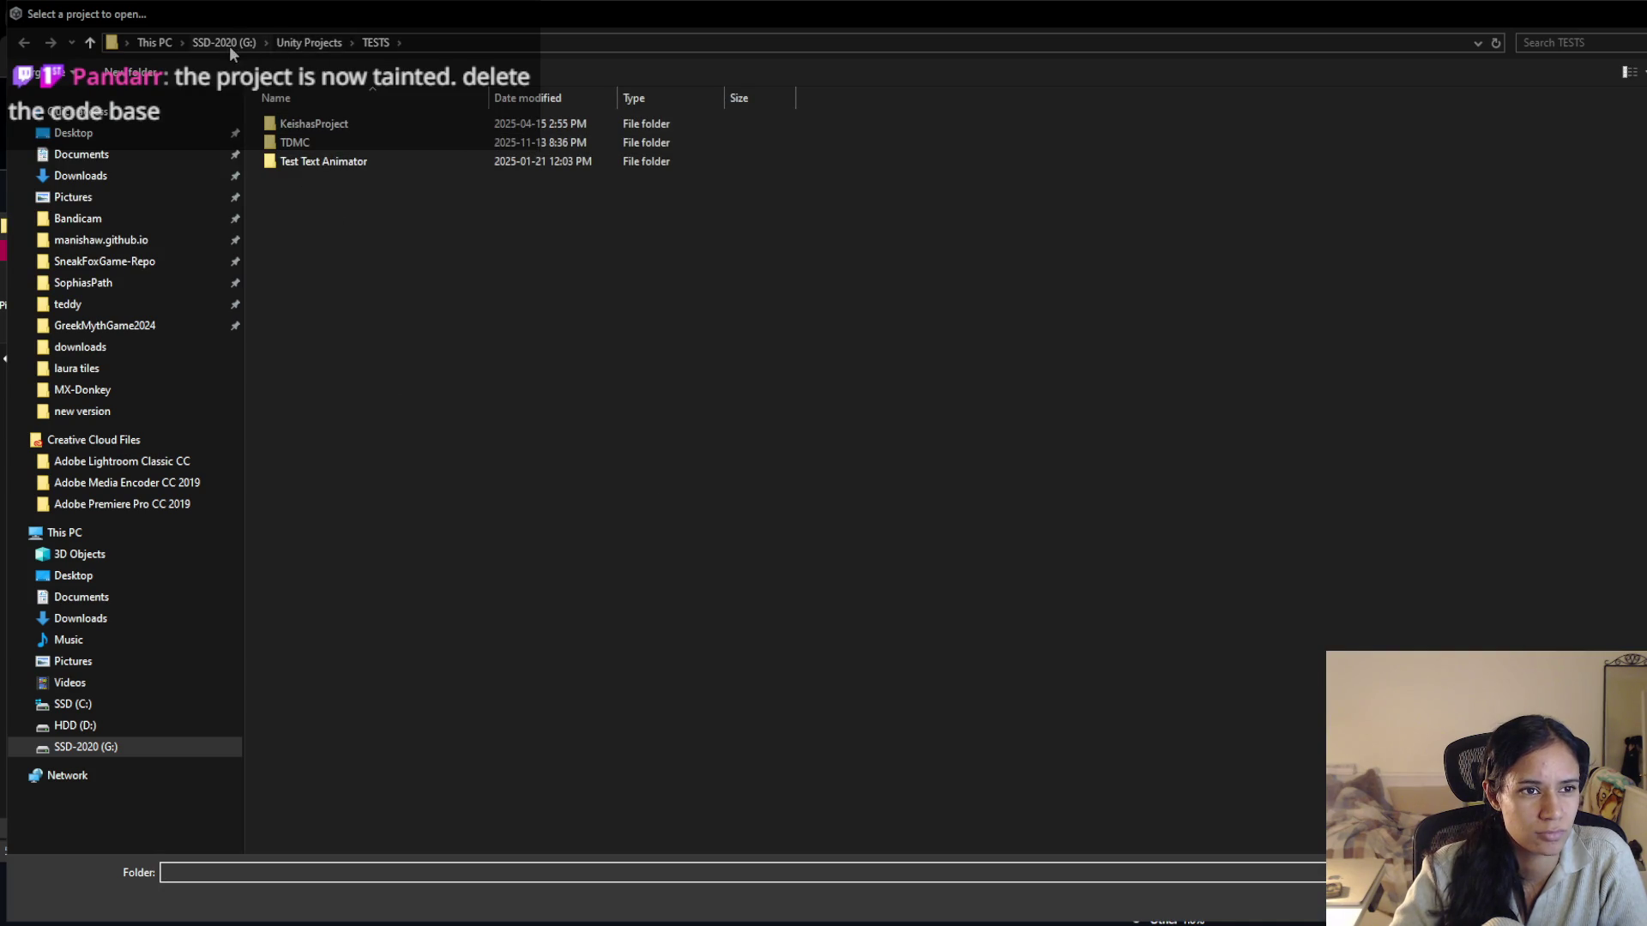
Browse to G:\Unity Projects\SophiasPath2025\SophiasPath\SophiasPath and select it as the project folder
click(227, 43)
double_click(335, 669)
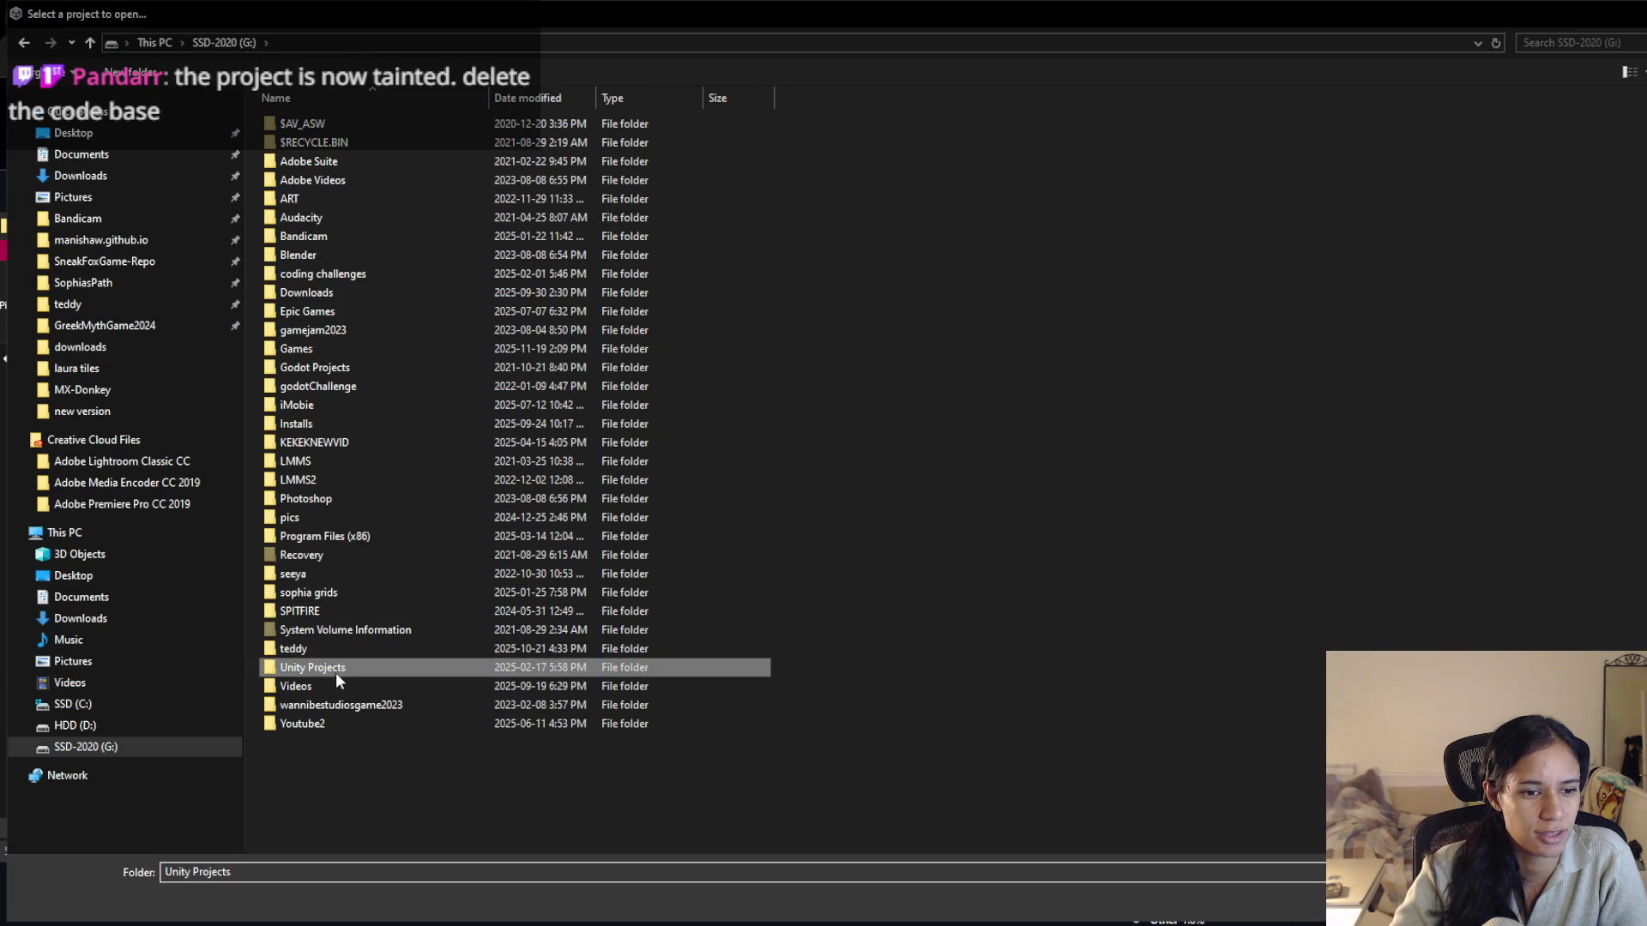
double_click(322, 346)
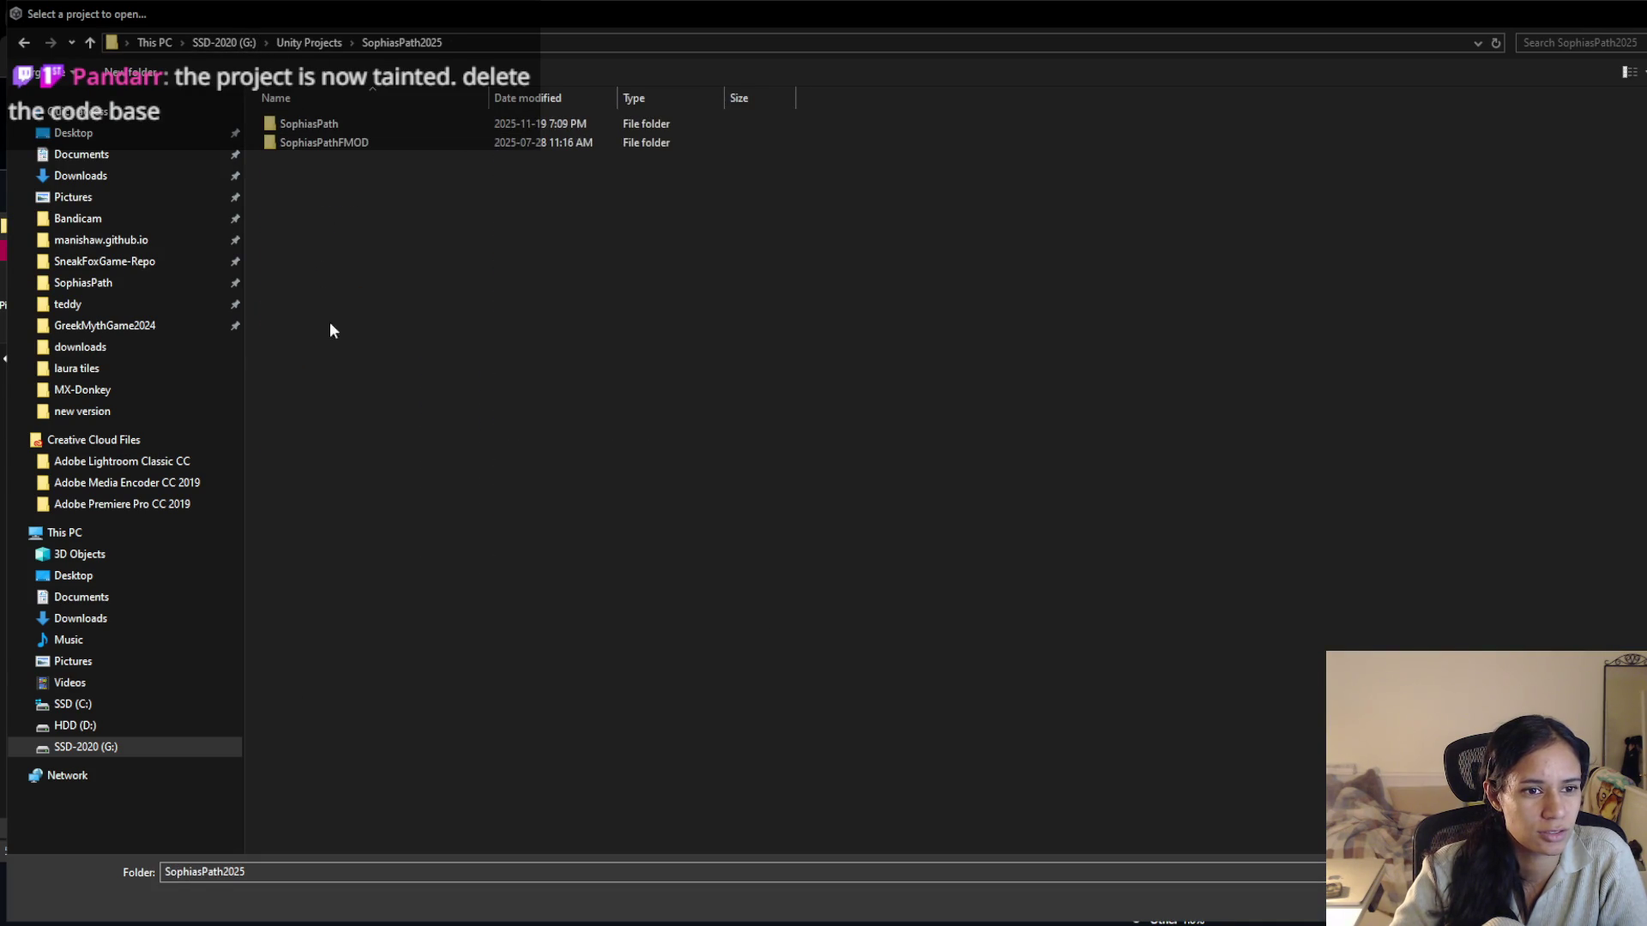
double_click(367, 141)
double_click(369, 143)
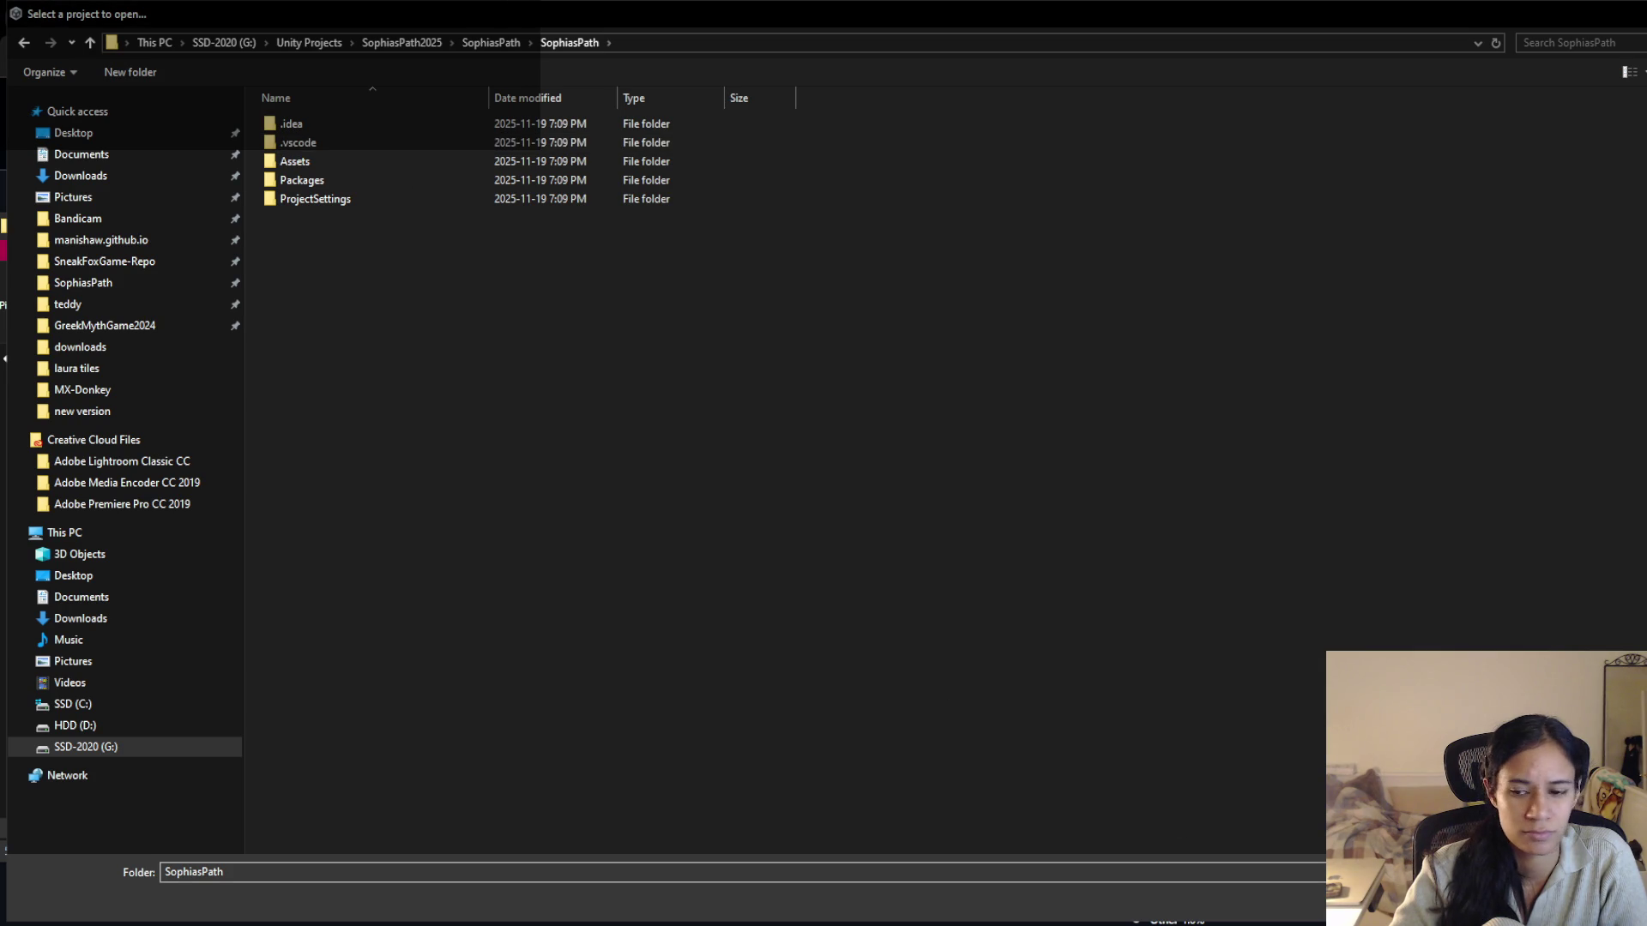
click(1458, 900)
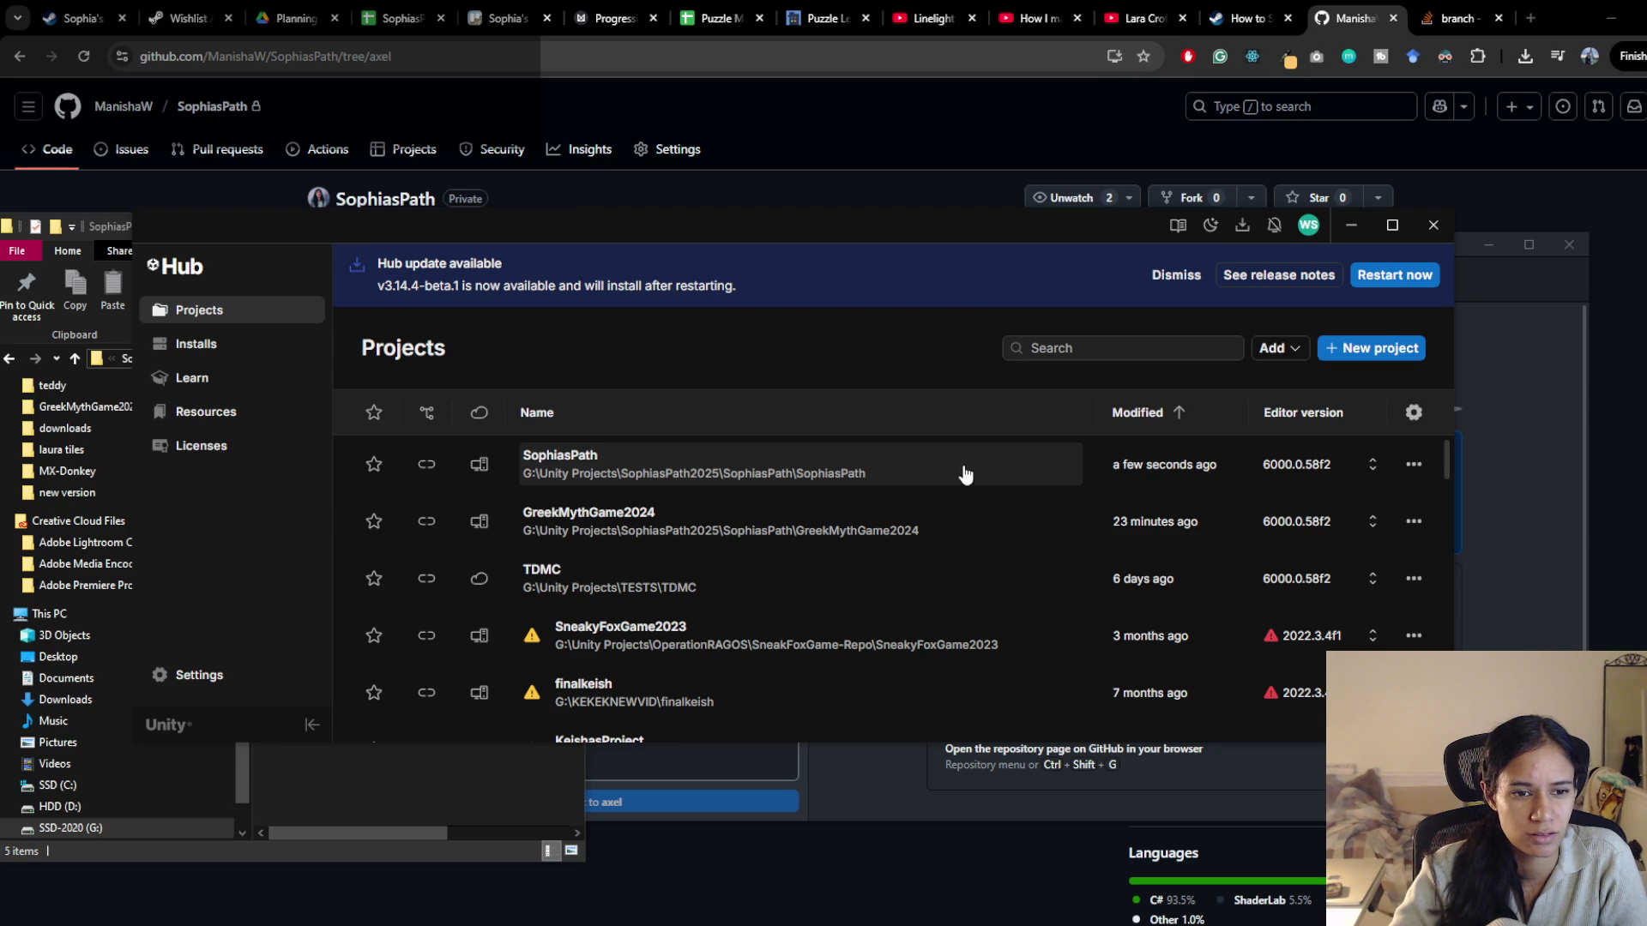
Add the inner SophiasPath folder from disk, browsing through Unity Projects\SophiasPath2025\SophiasPath
click(1275, 349)
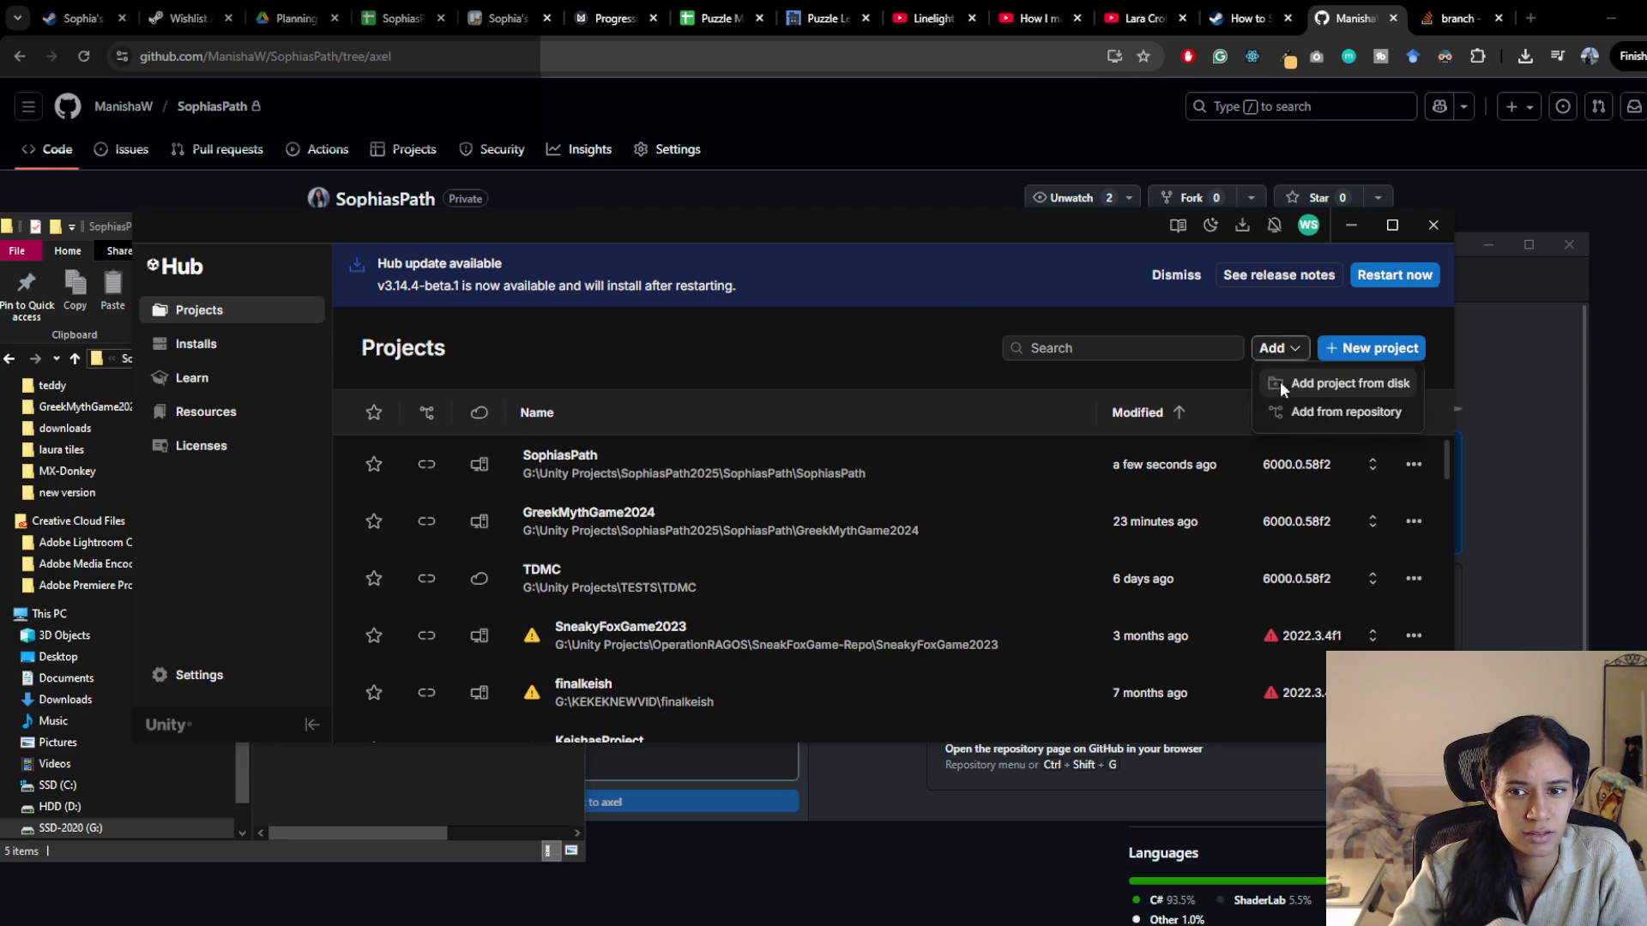
click(1281, 383)
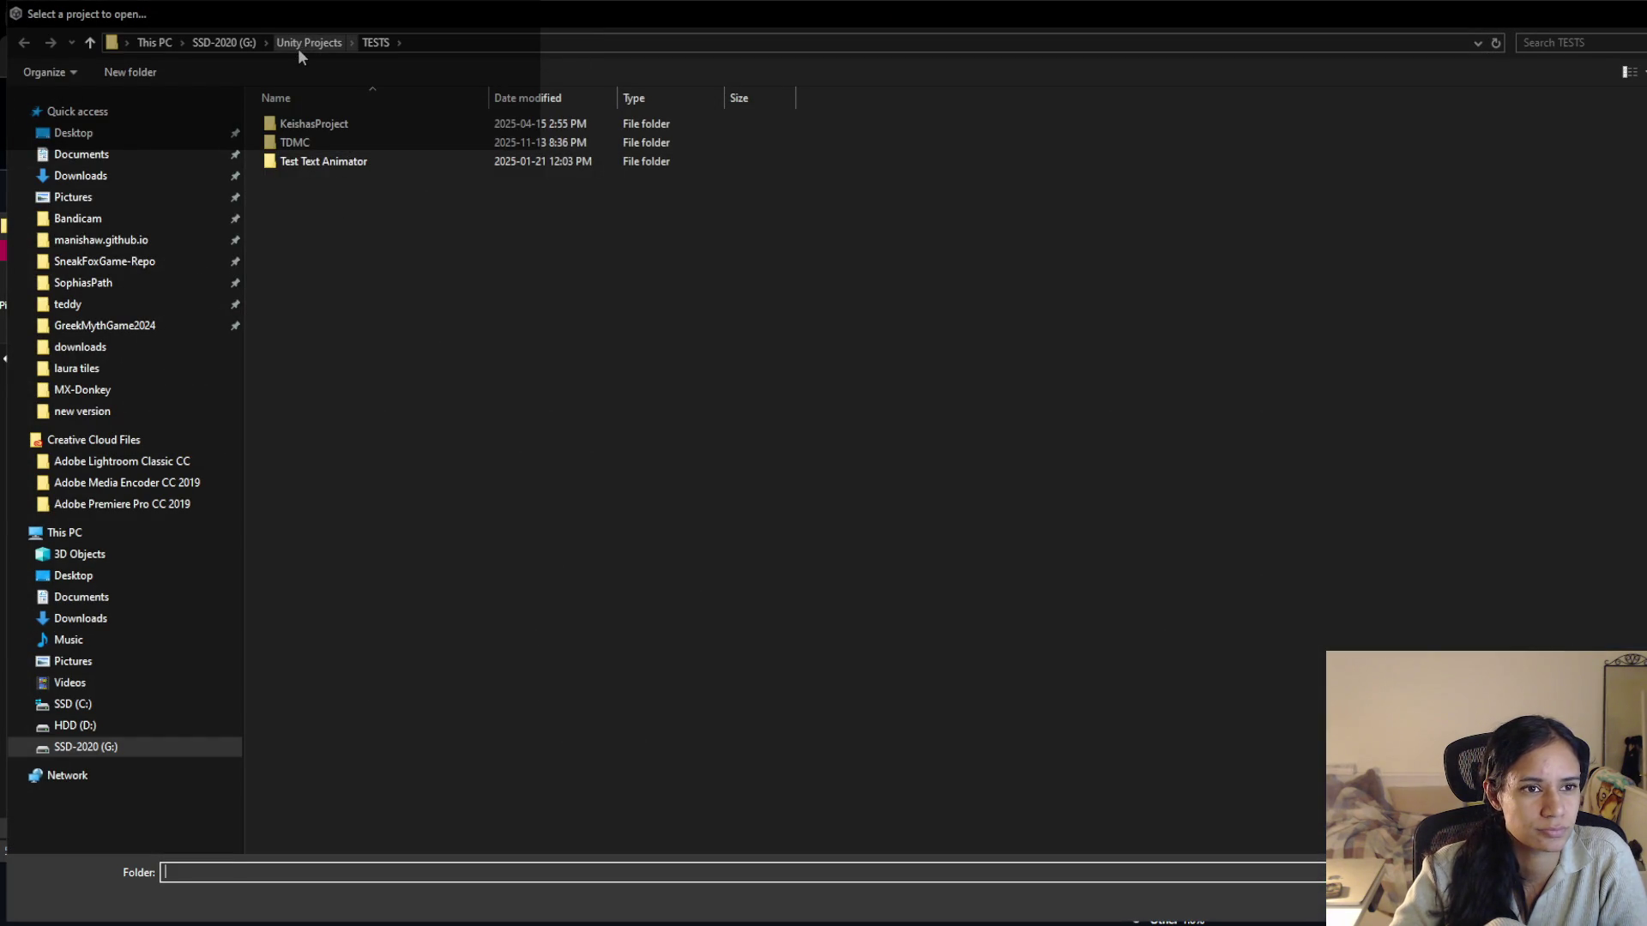
click(297, 46)
double_click(336, 350)
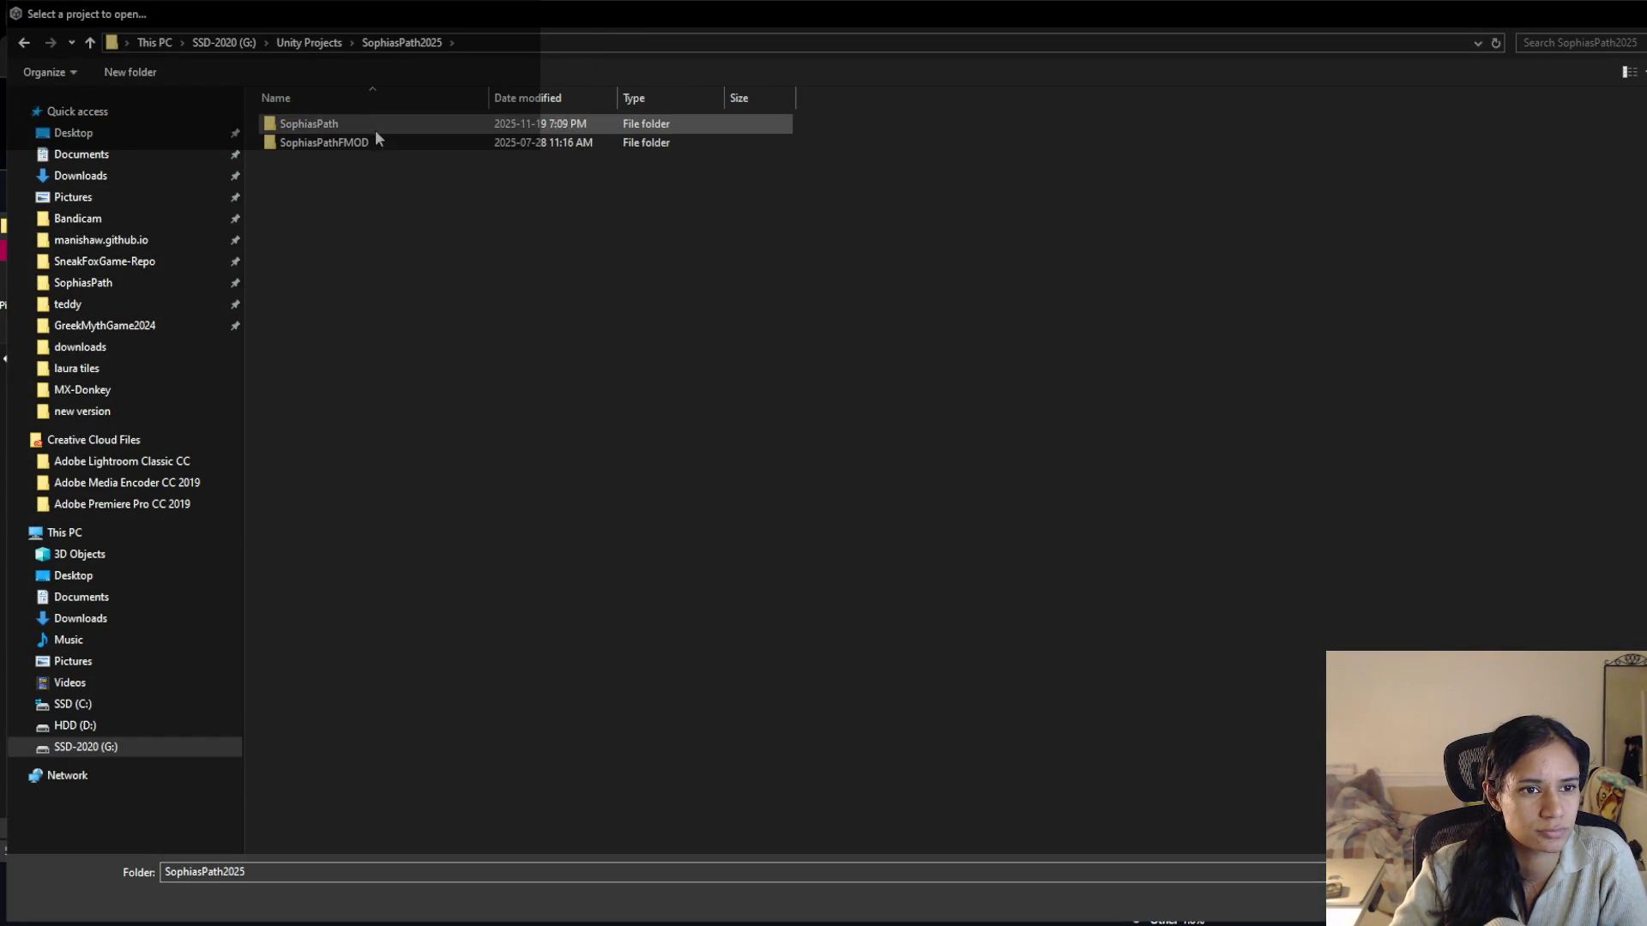
double_click(372, 126)
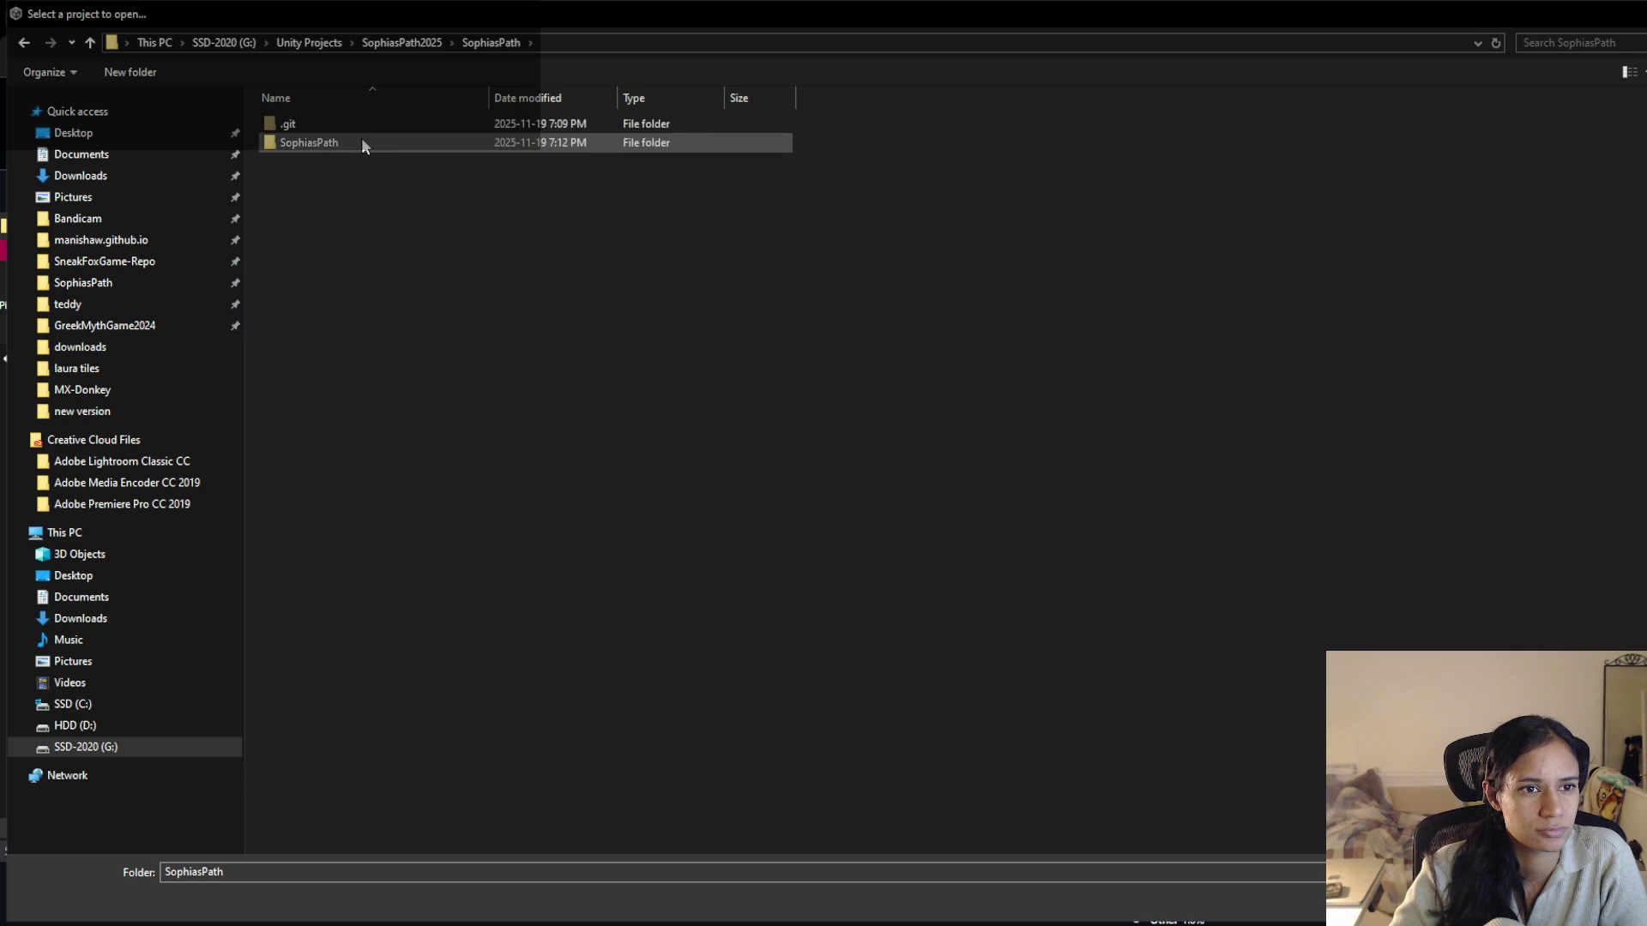
double_click(362, 141)
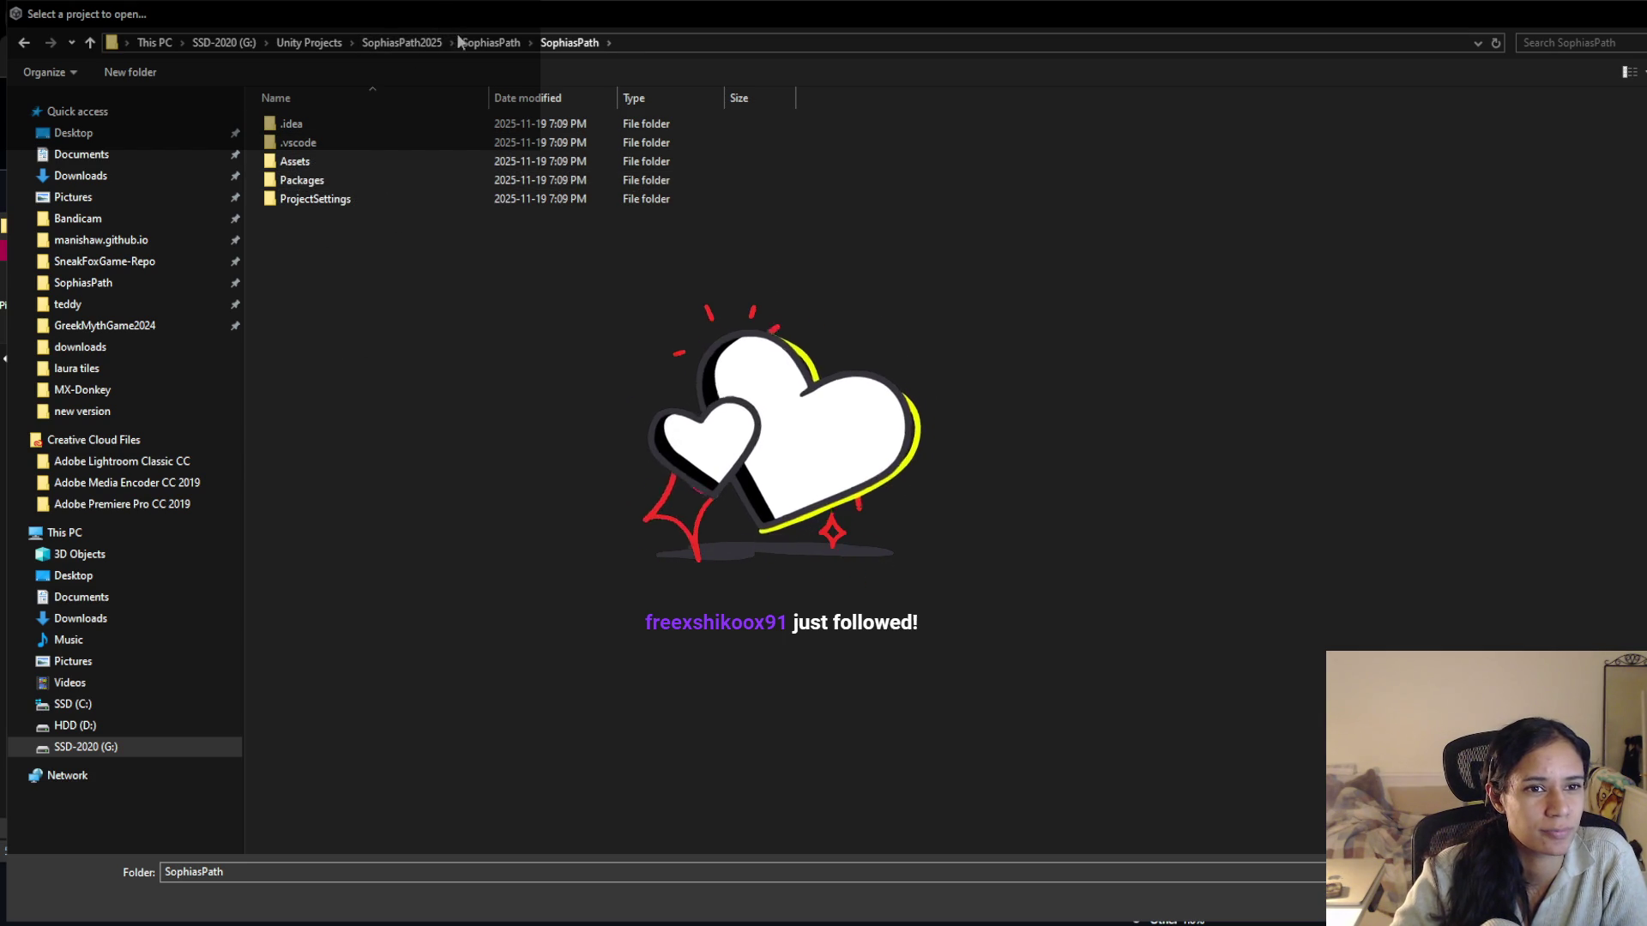
click(485, 43)
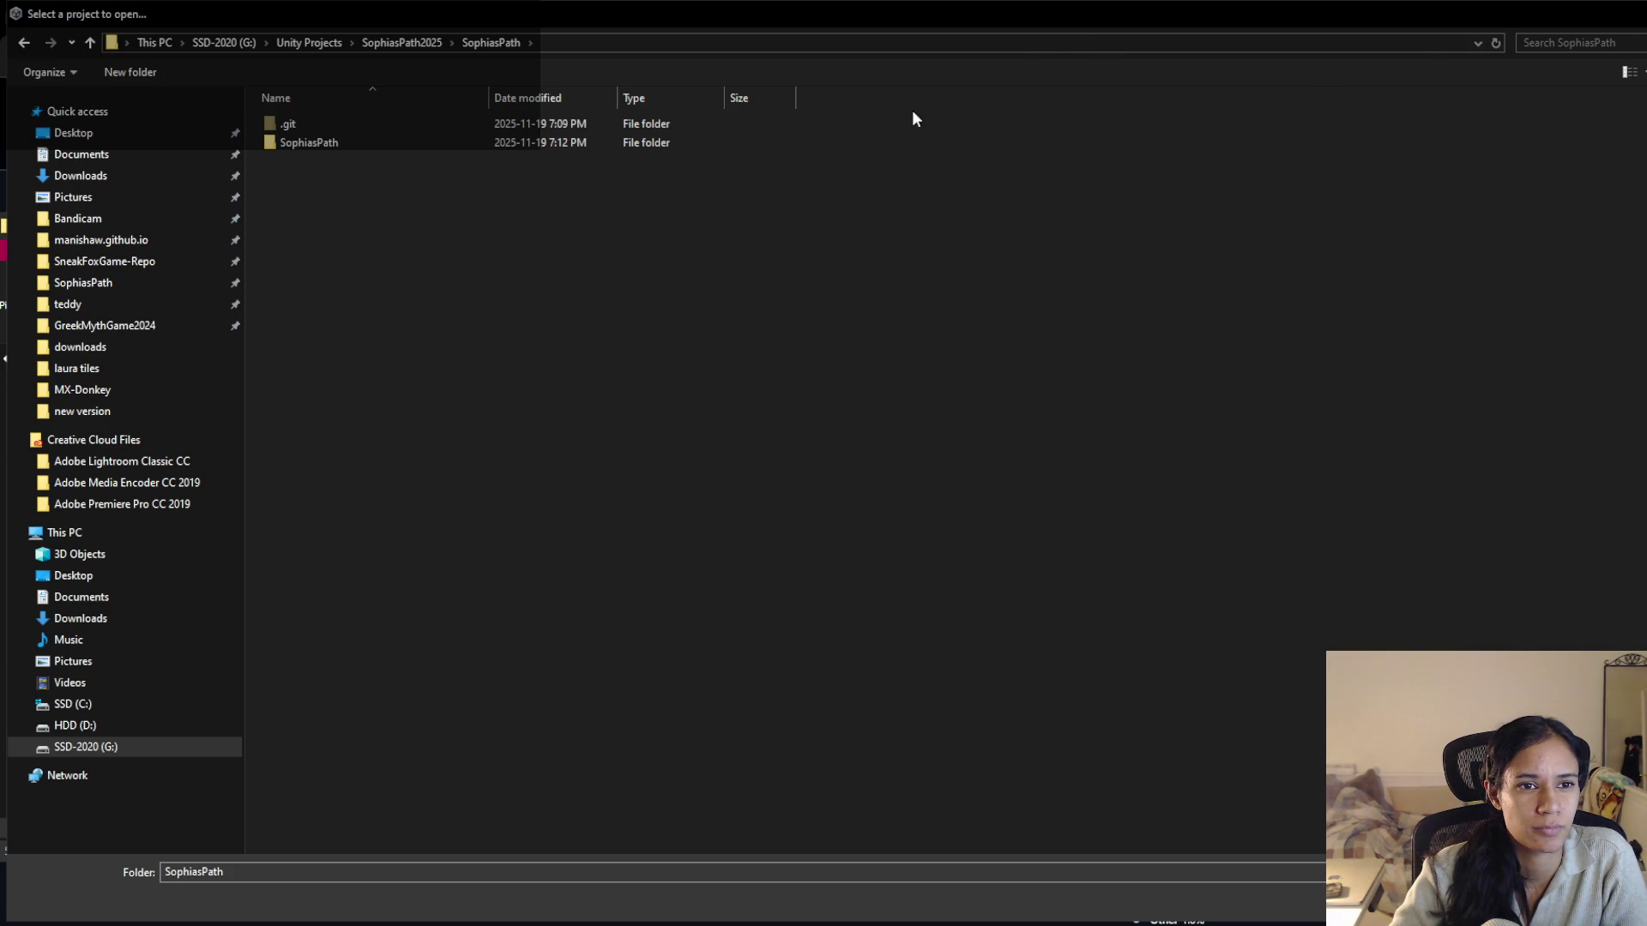
click(451, 146)
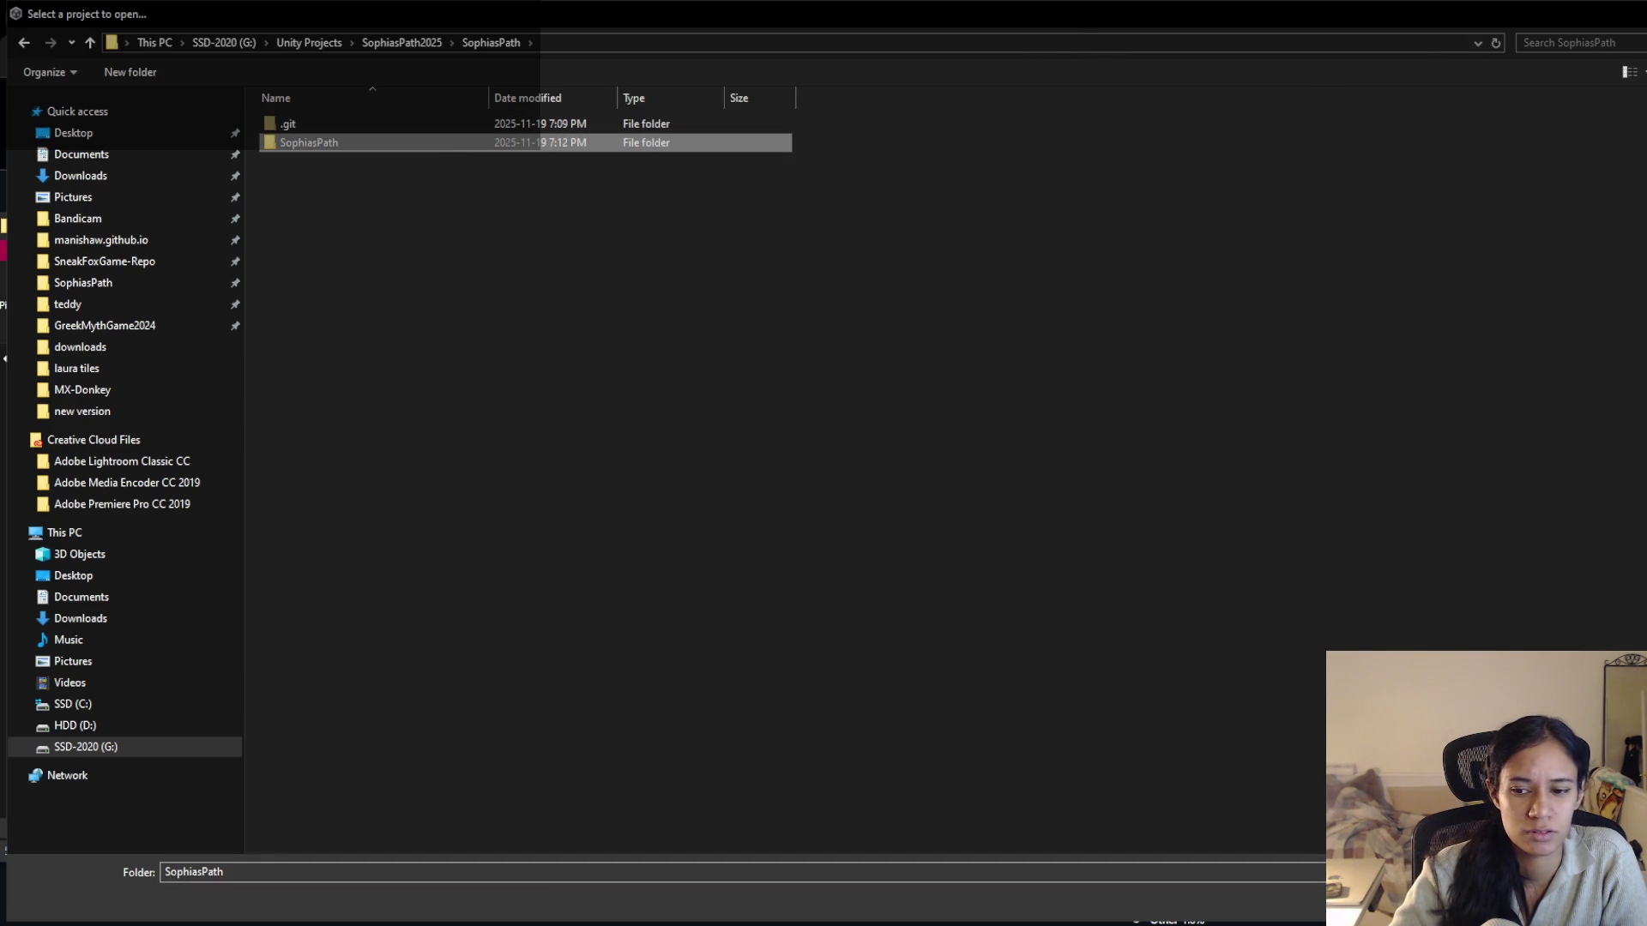
key(Return)
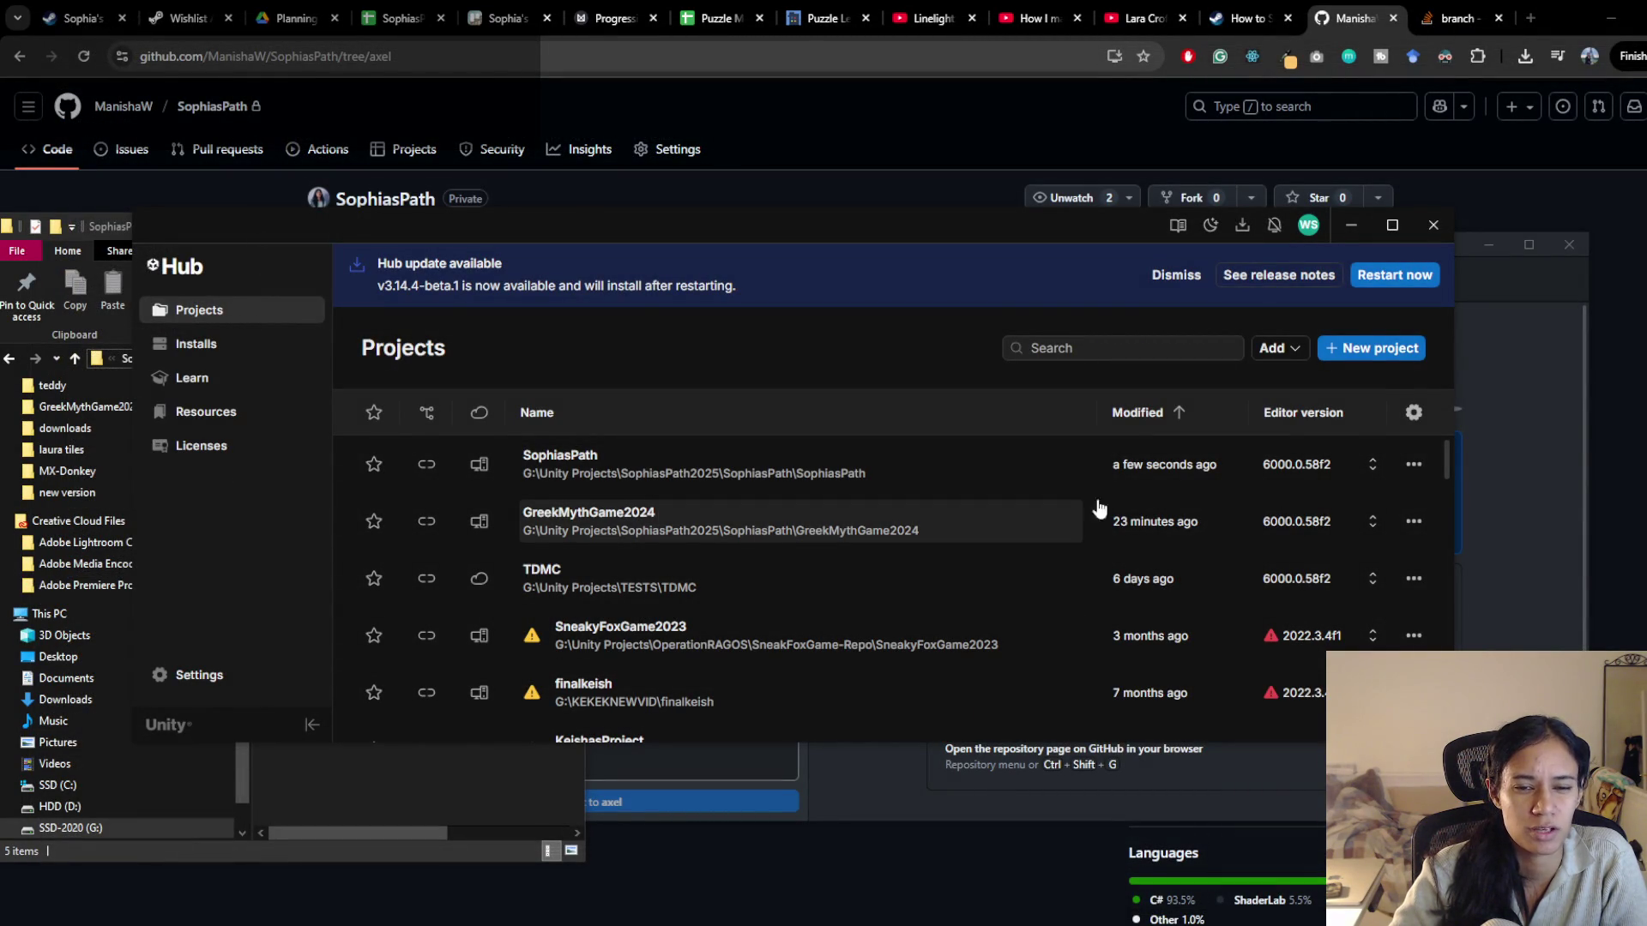
Launch SophiasPath, retry past the package-resolution error, and bring up the GitHub axel branch page
click(867, 468)
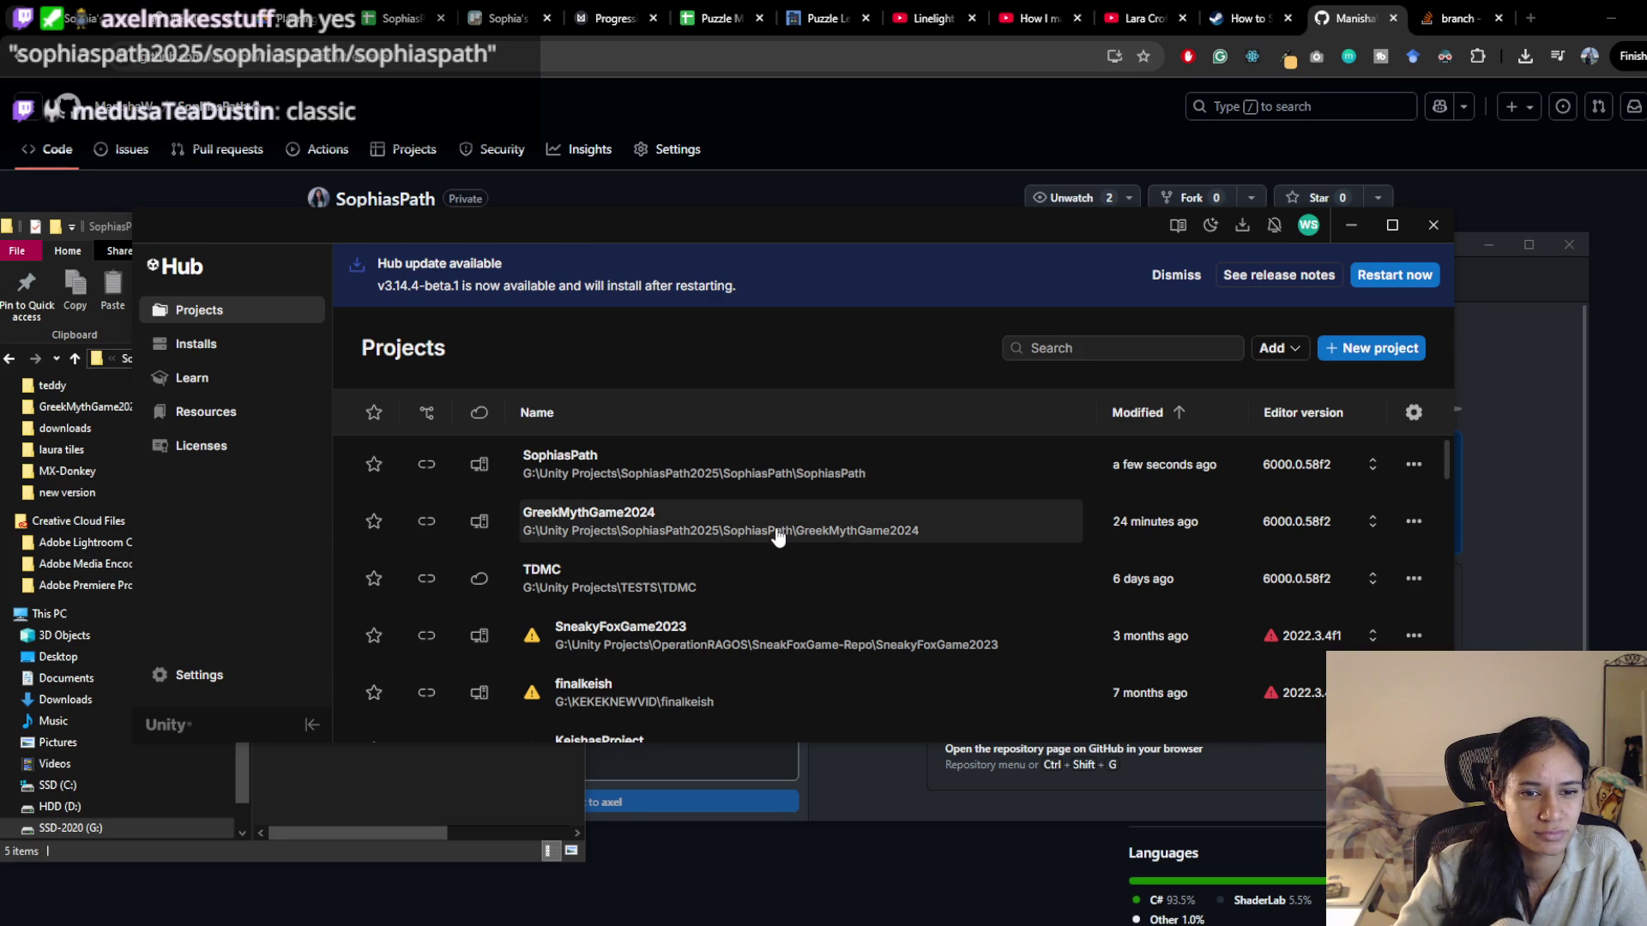
click(1350, 225)
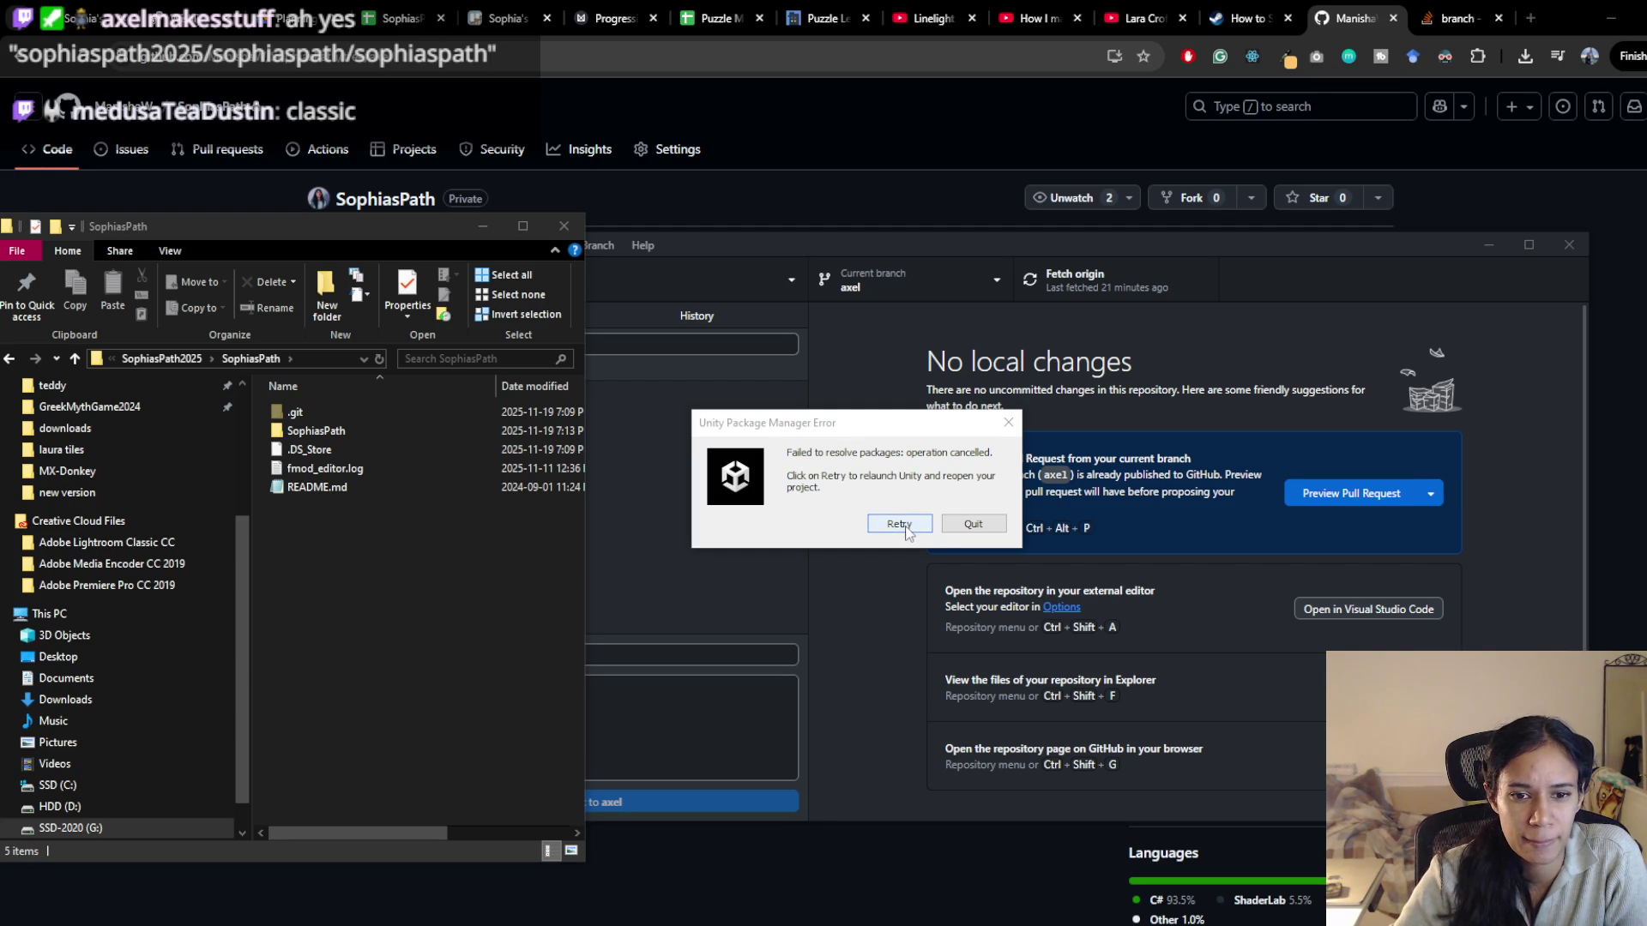
click(973, 524)
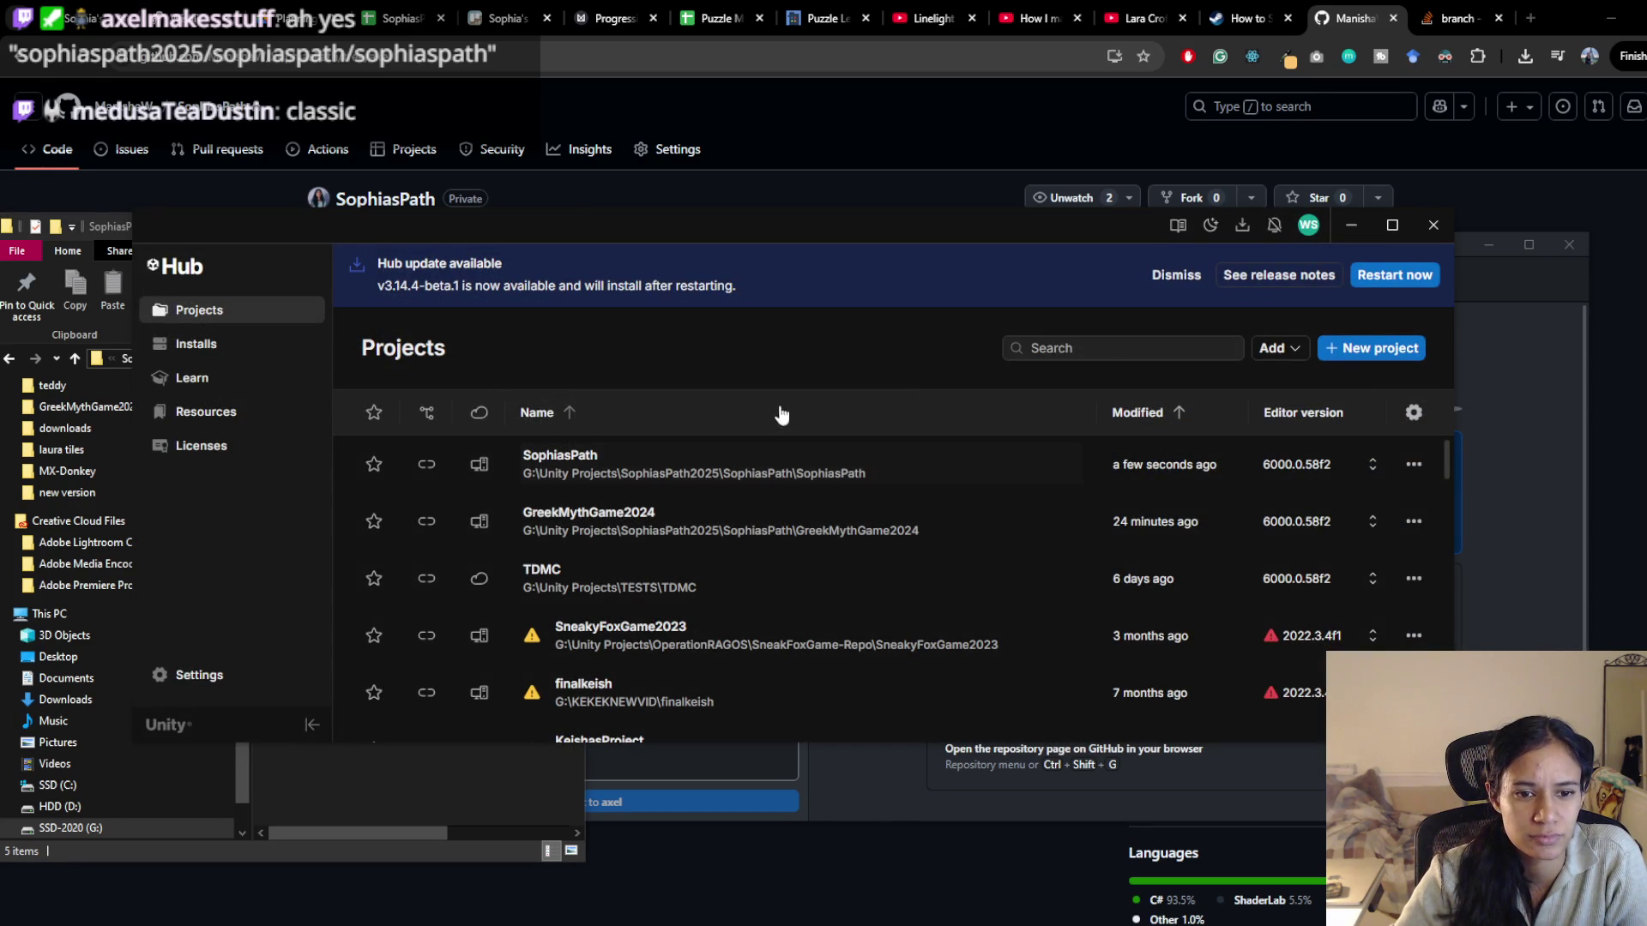
click(770, 114)
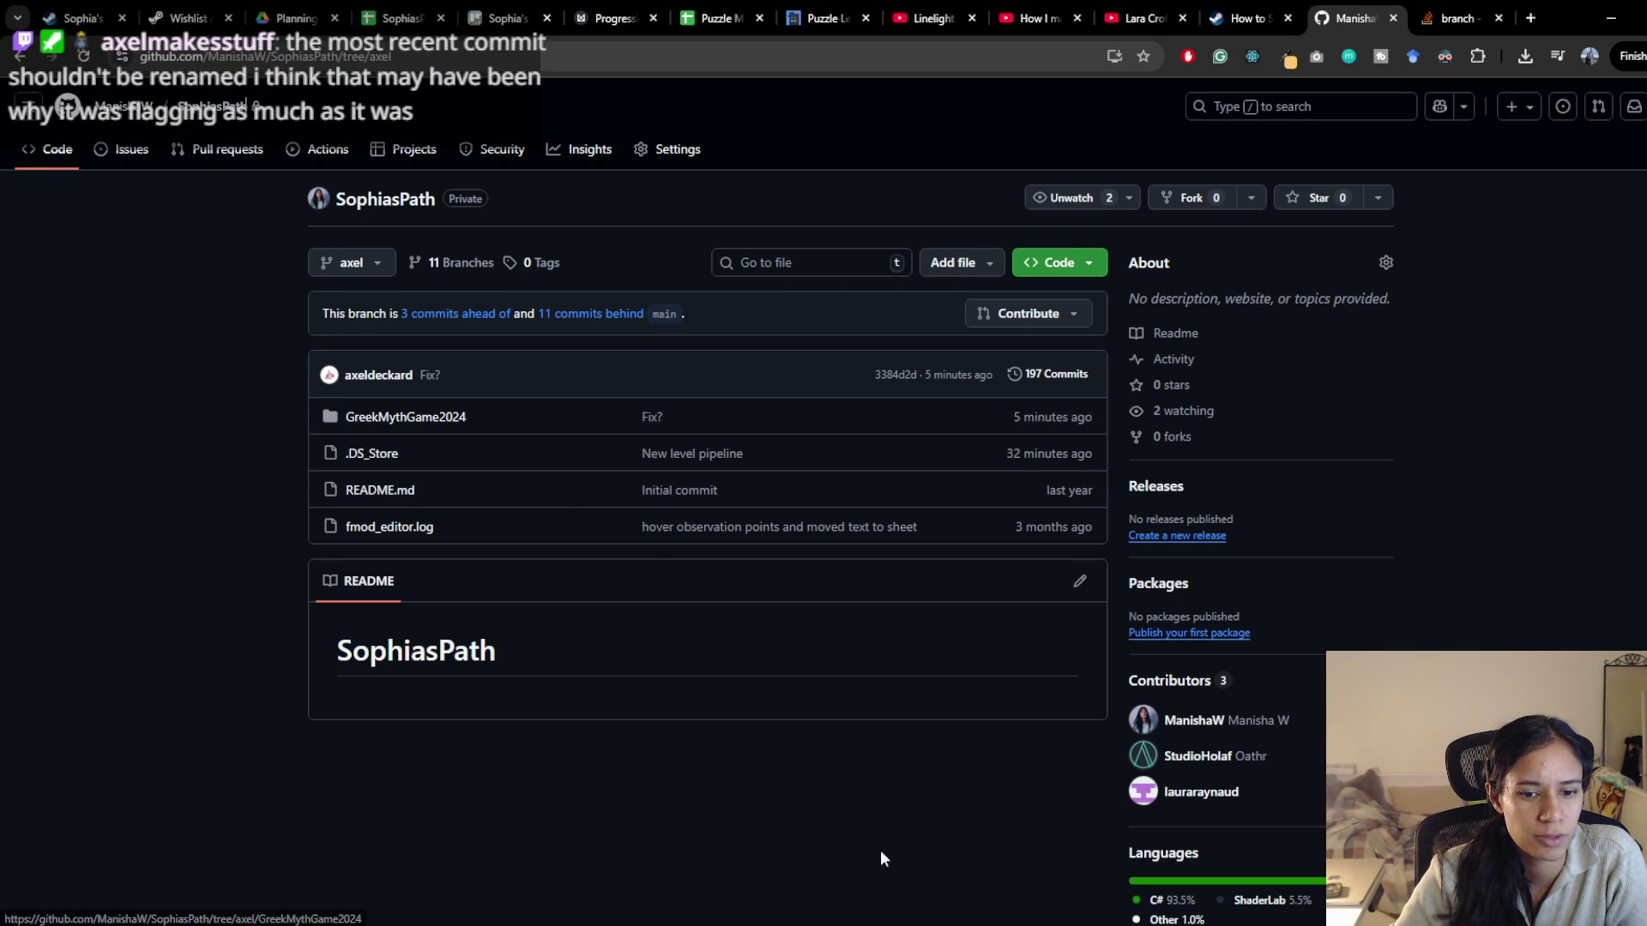
Remove SophiasPath from Unity Hub's projects list
key(alt+Tab)
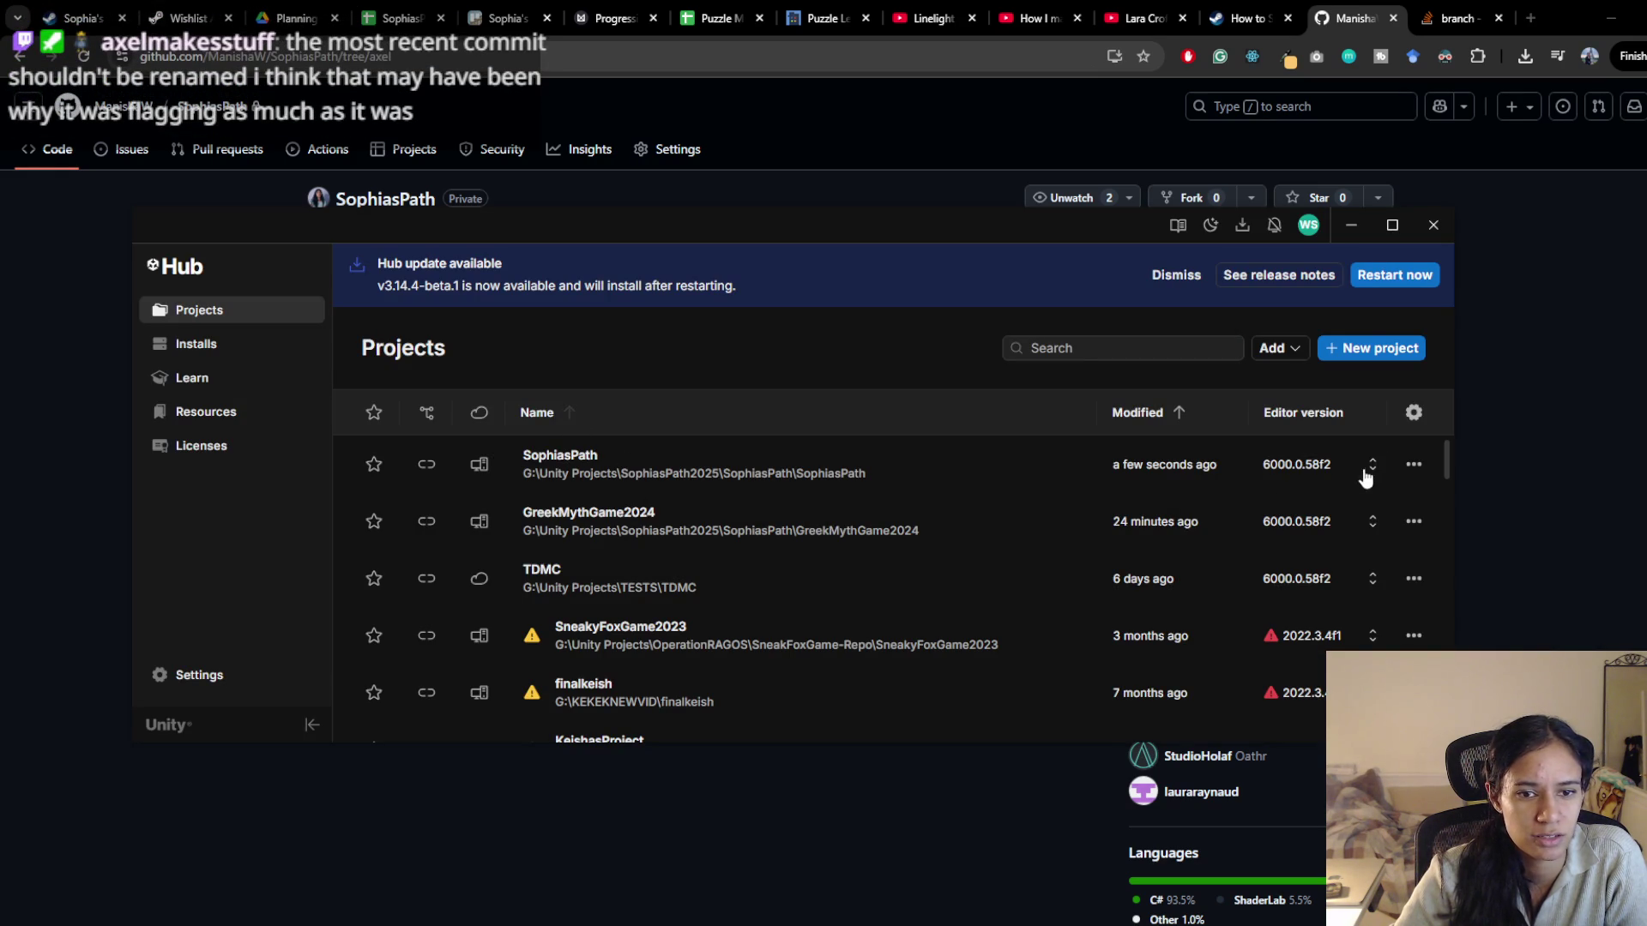
click(1414, 464)
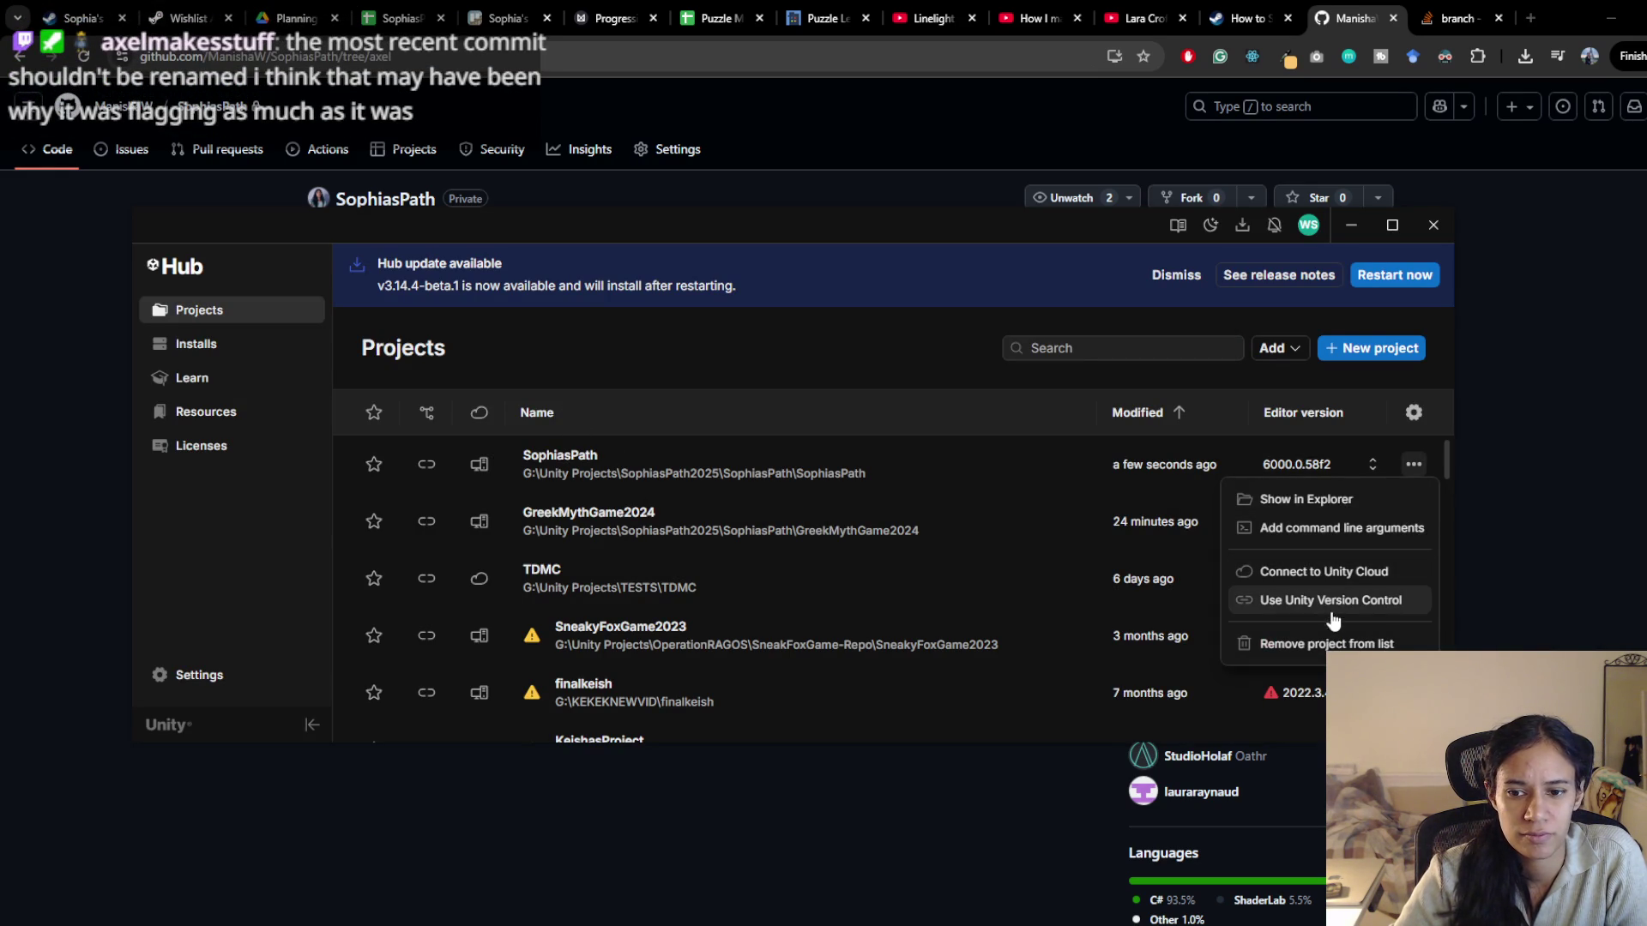
click(1327, 643)
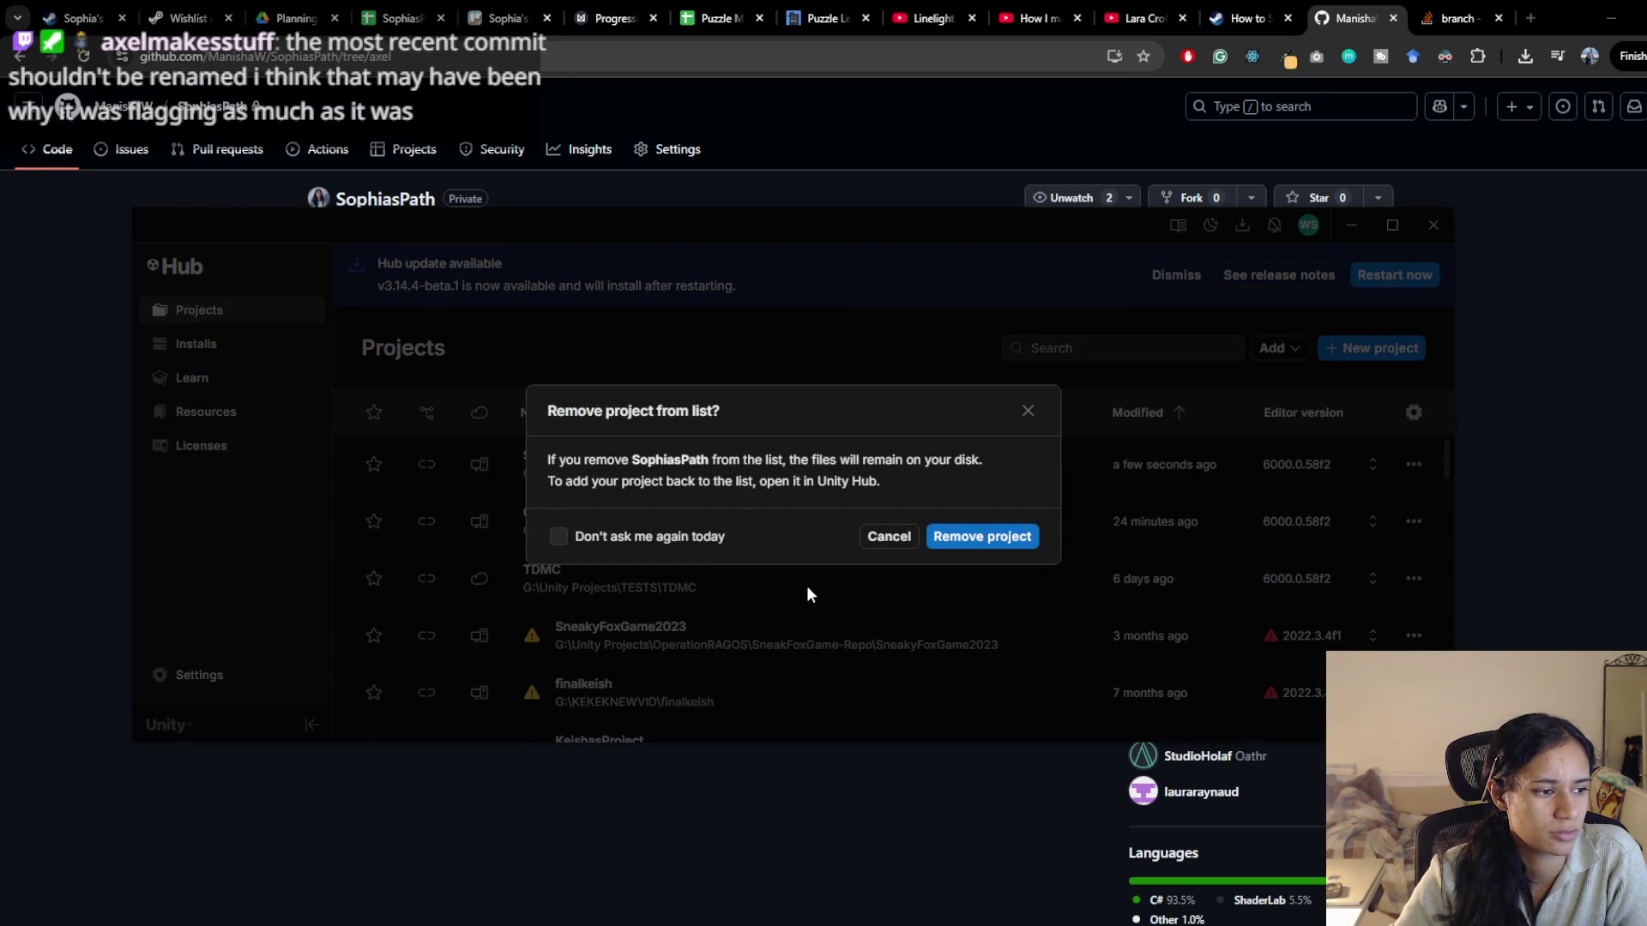
click(971, 547)
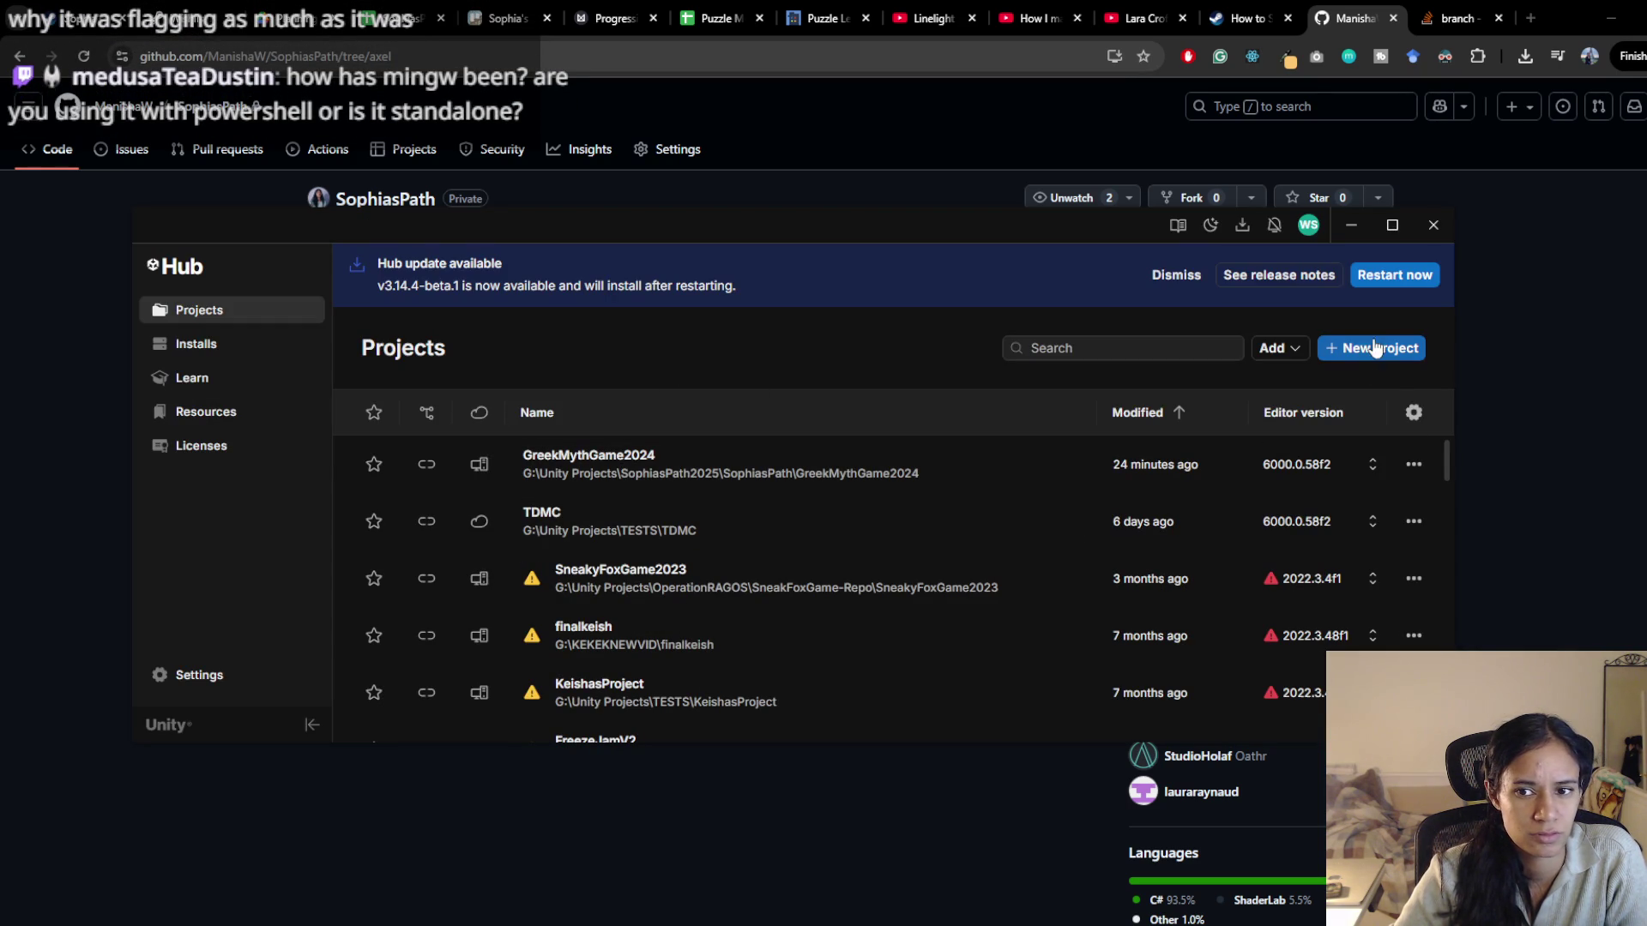
Re-add Unity Projects\SophiasPath2025\SophiasPath\SophiasPath as a project from disk
click(1281, 348)
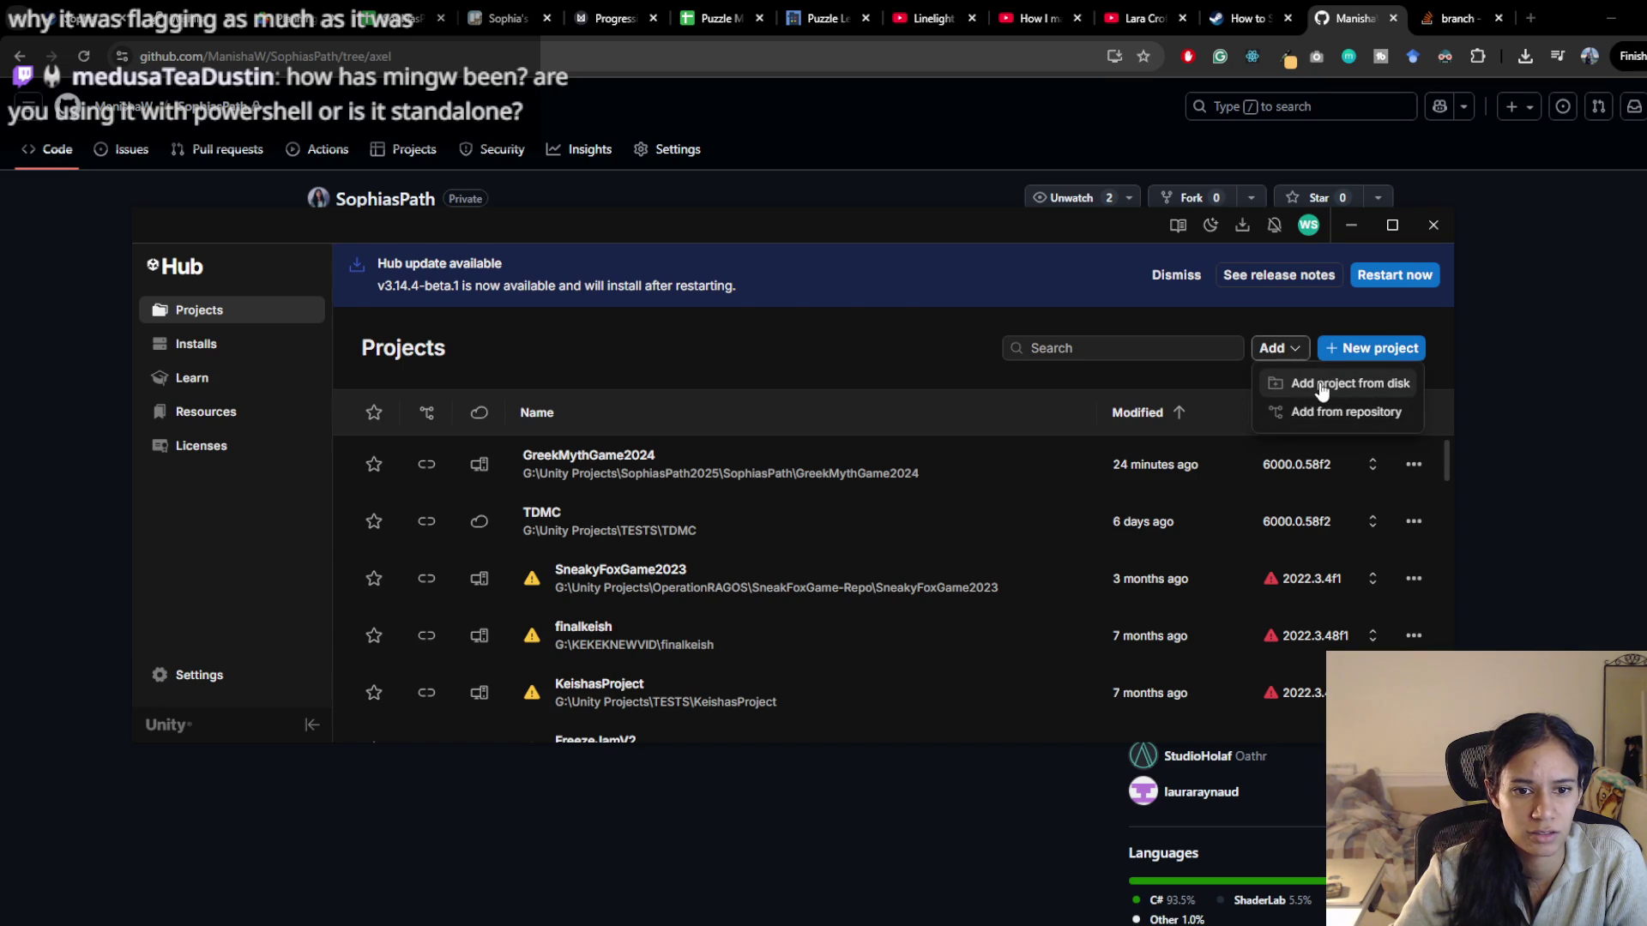
click(1317, 385)
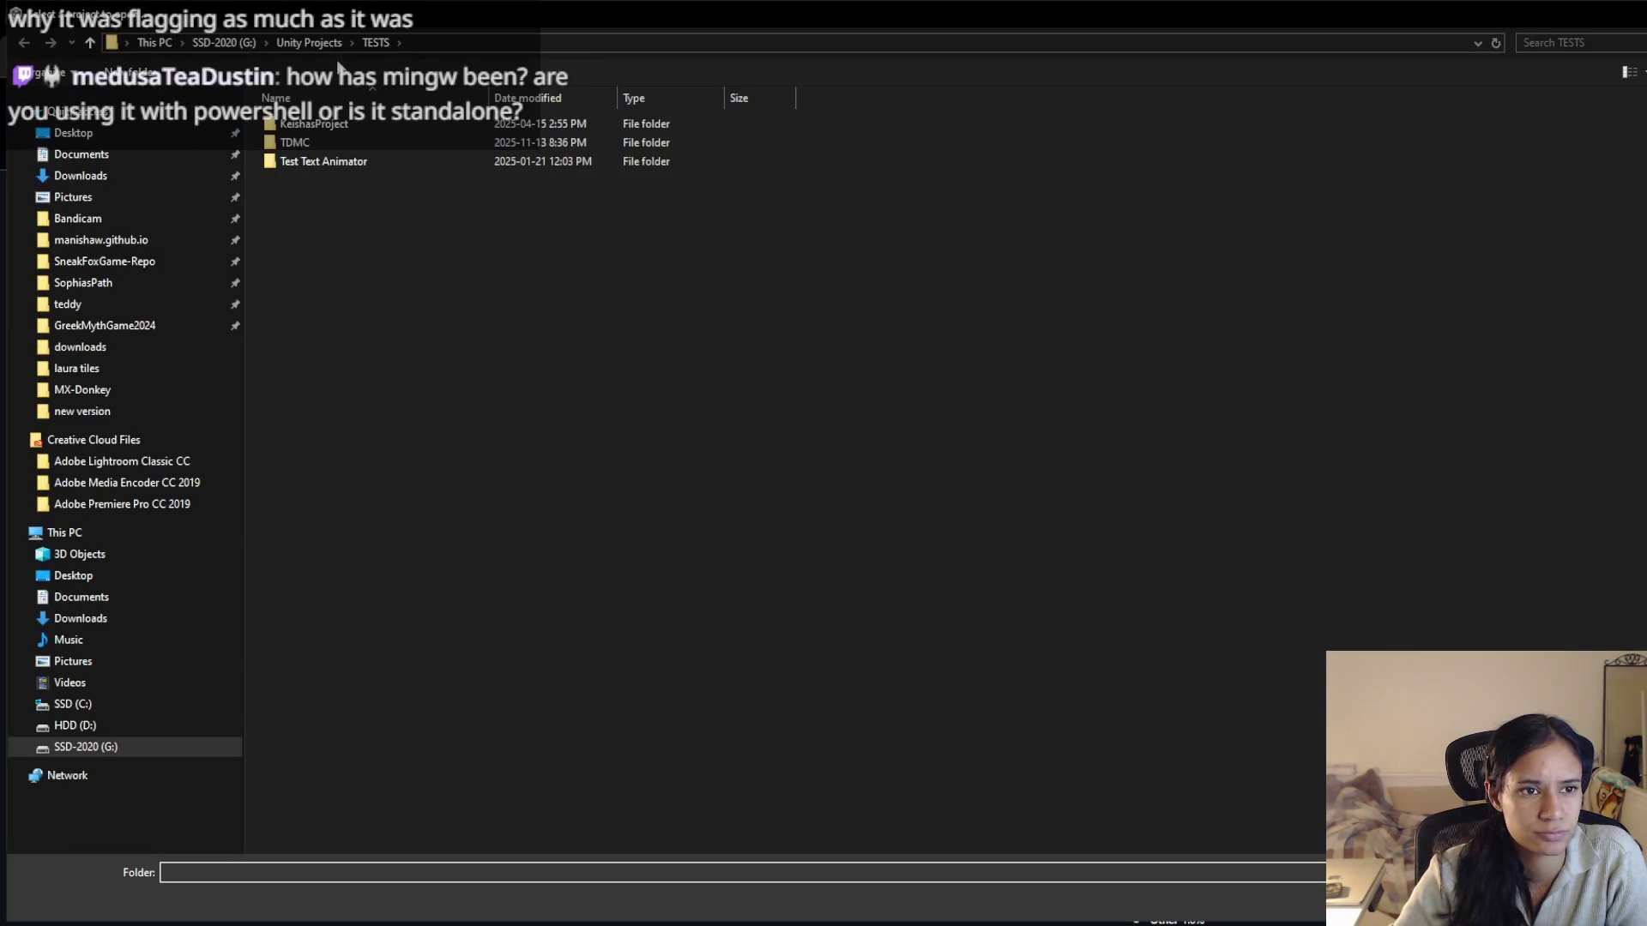
click(321, 41)
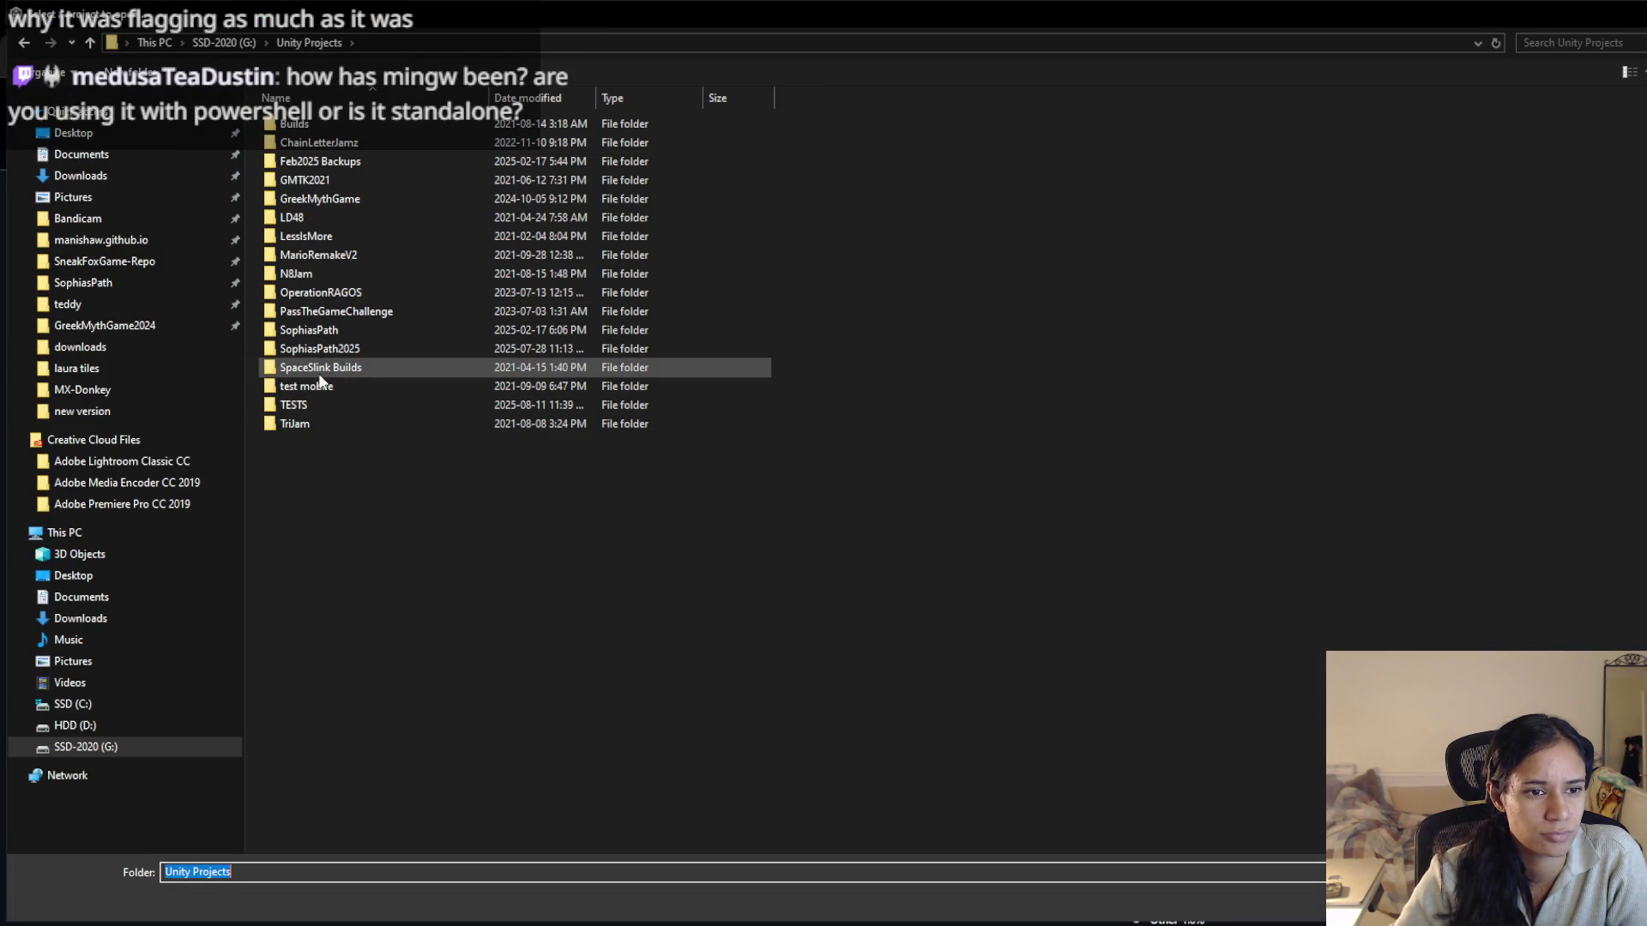
double_click(331, 349)
double_click(378, 126)
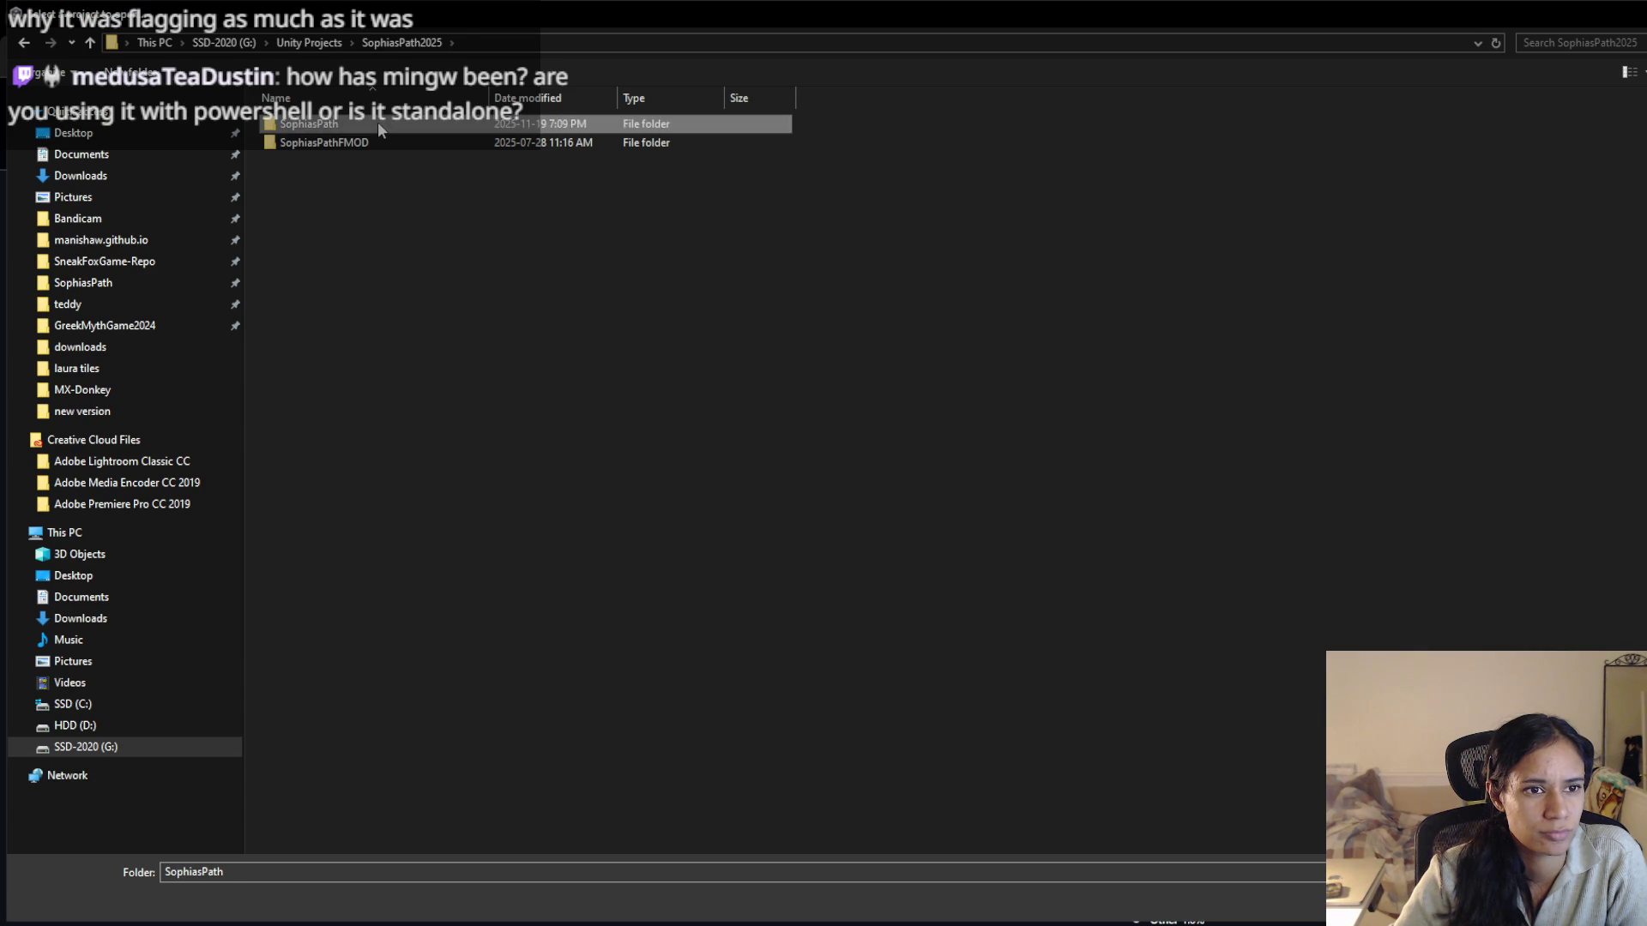
double_click(376, 142)
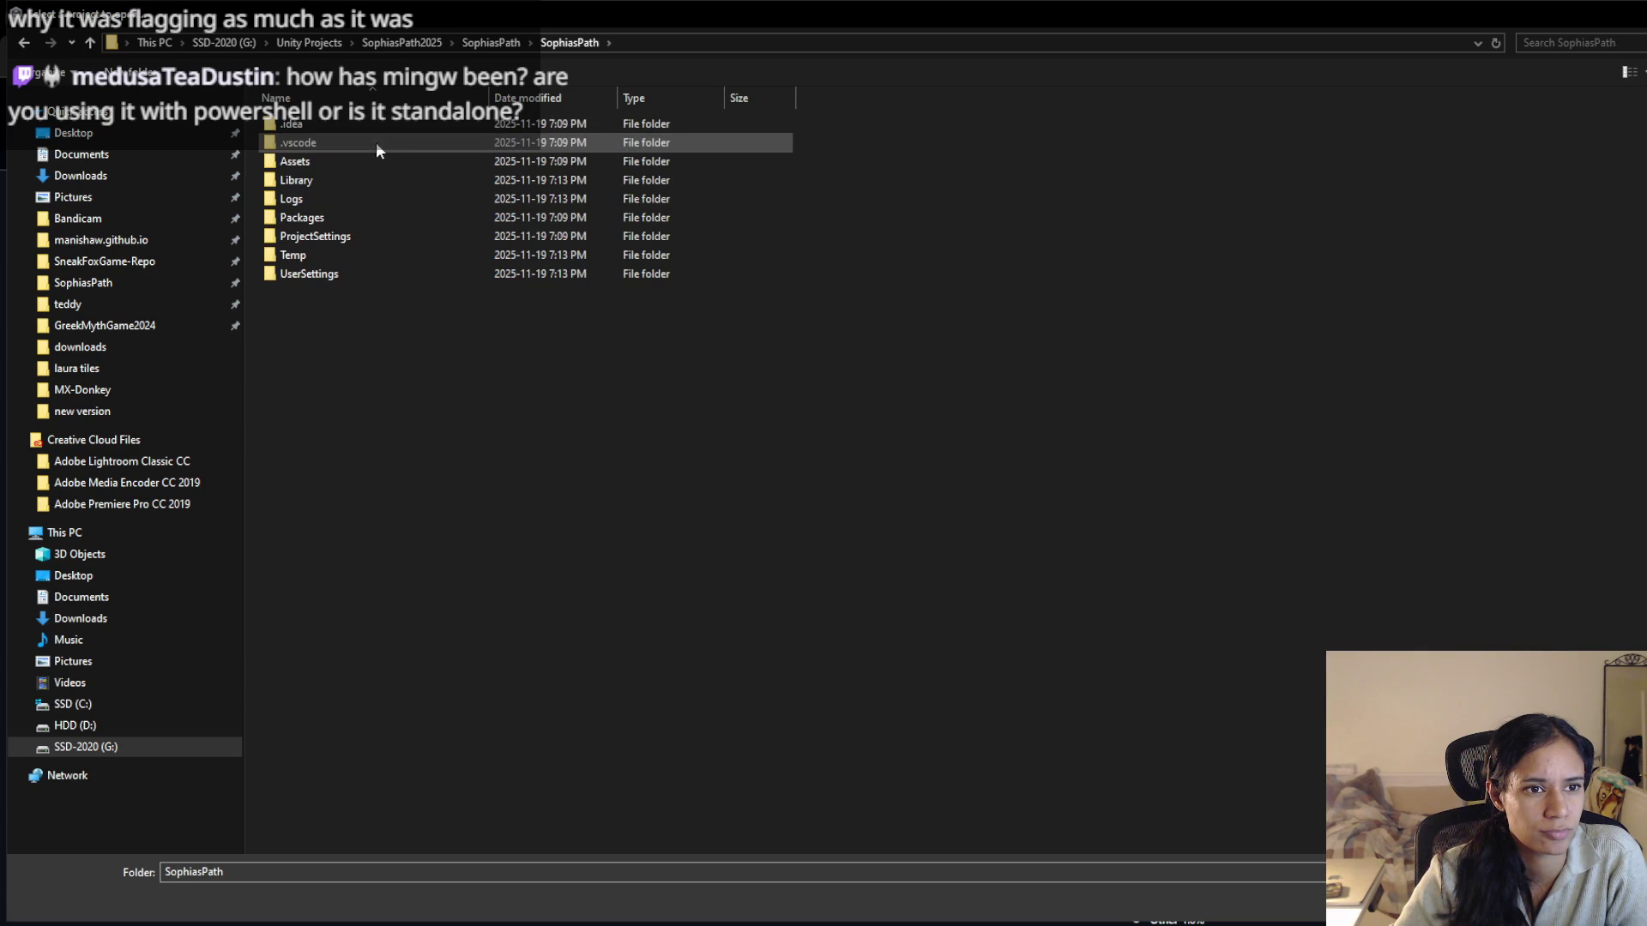
key(Return)
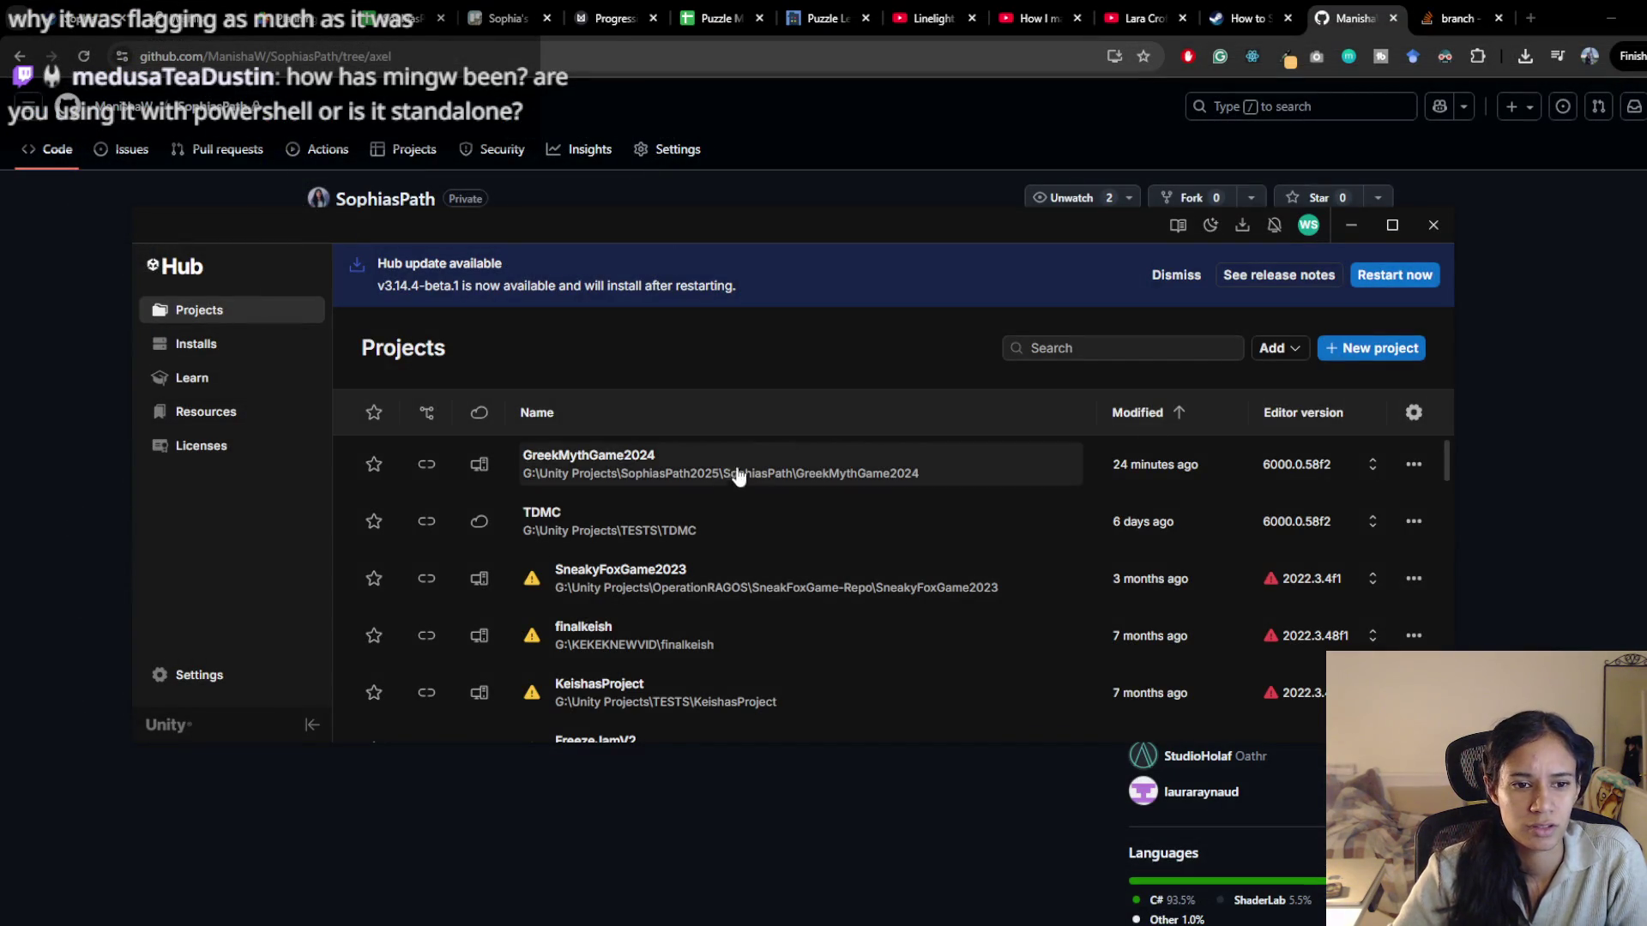
Inspect the GreekMythGame2024 folder on GitHub's axel branch, then return to the repo root
click(635, 861)
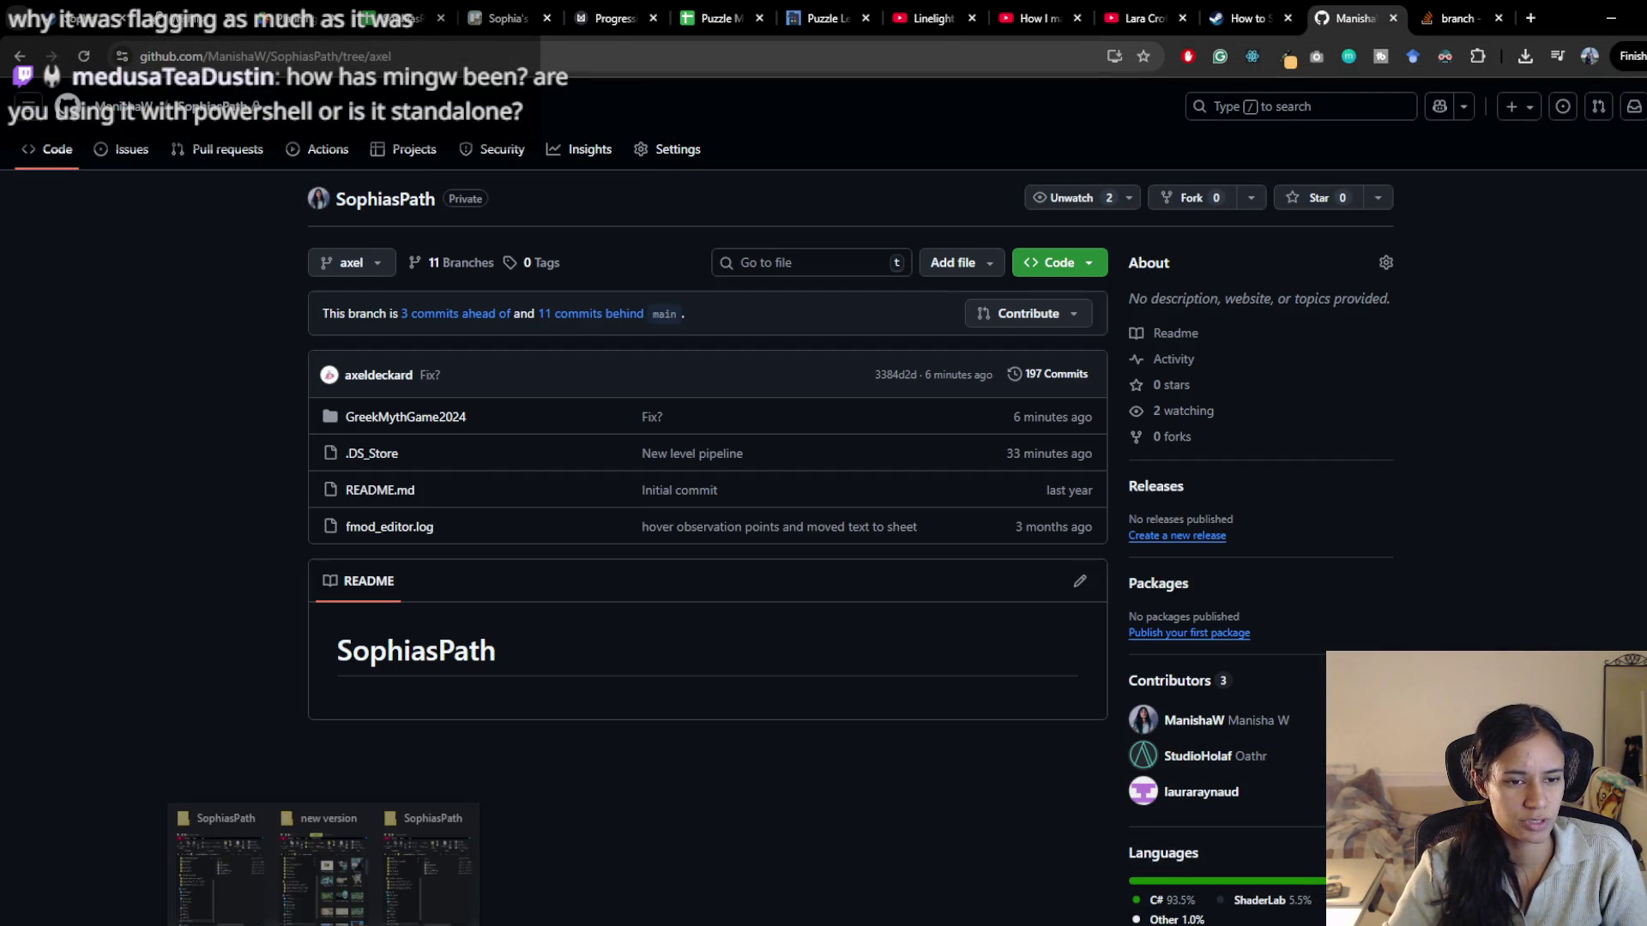
click(455, 420)
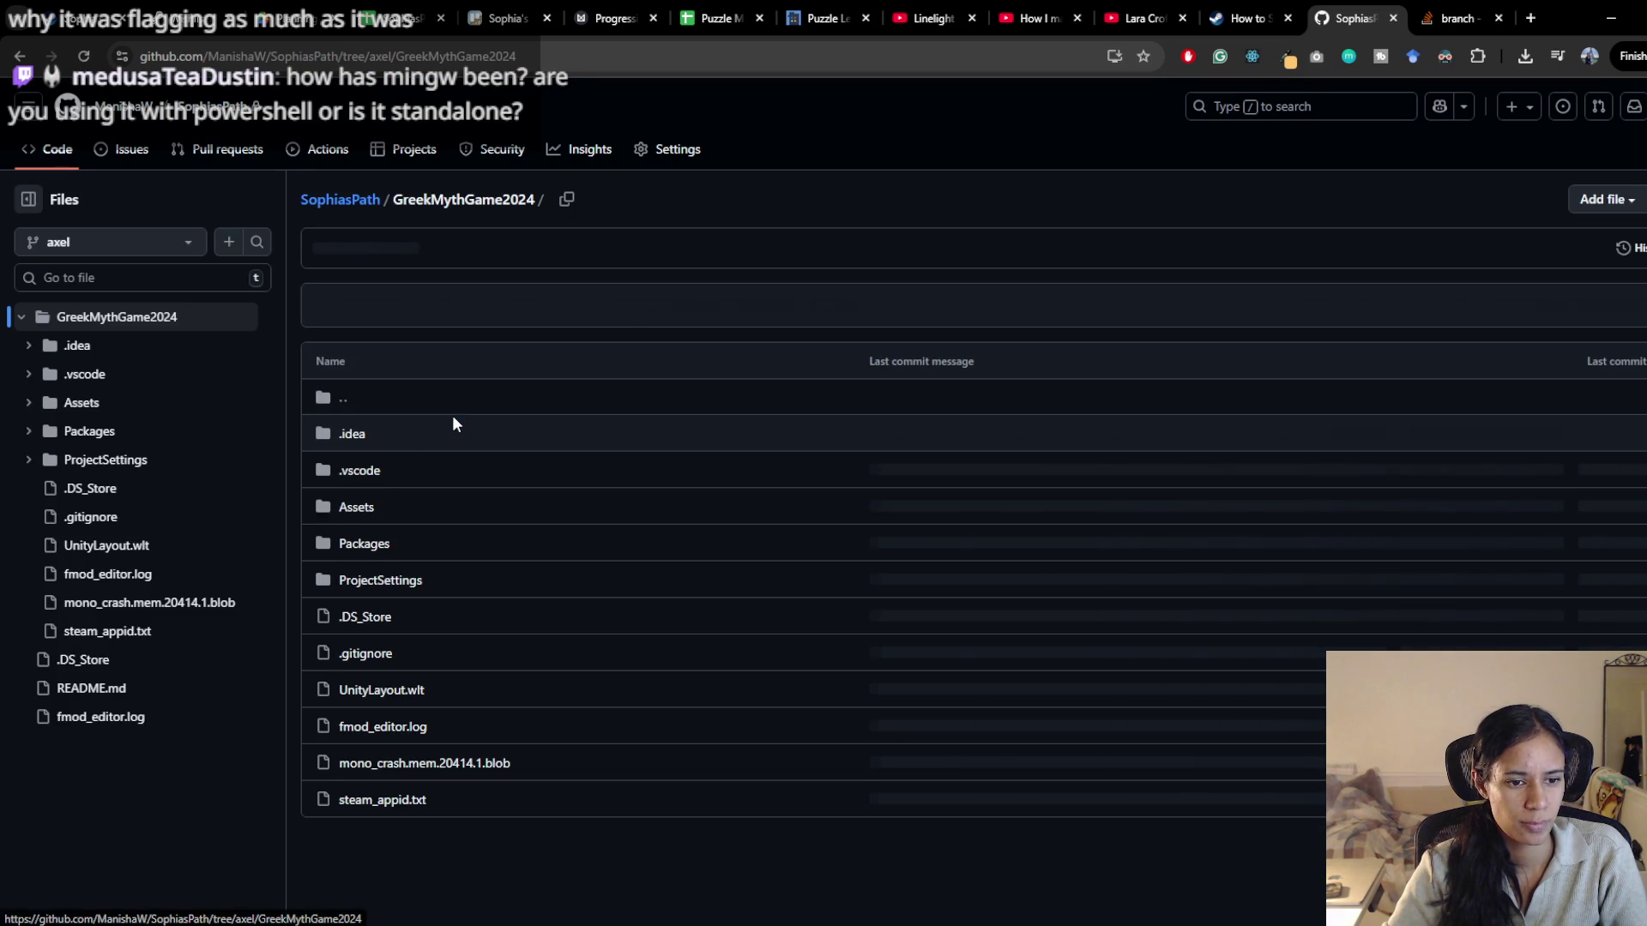
click(485, 398)
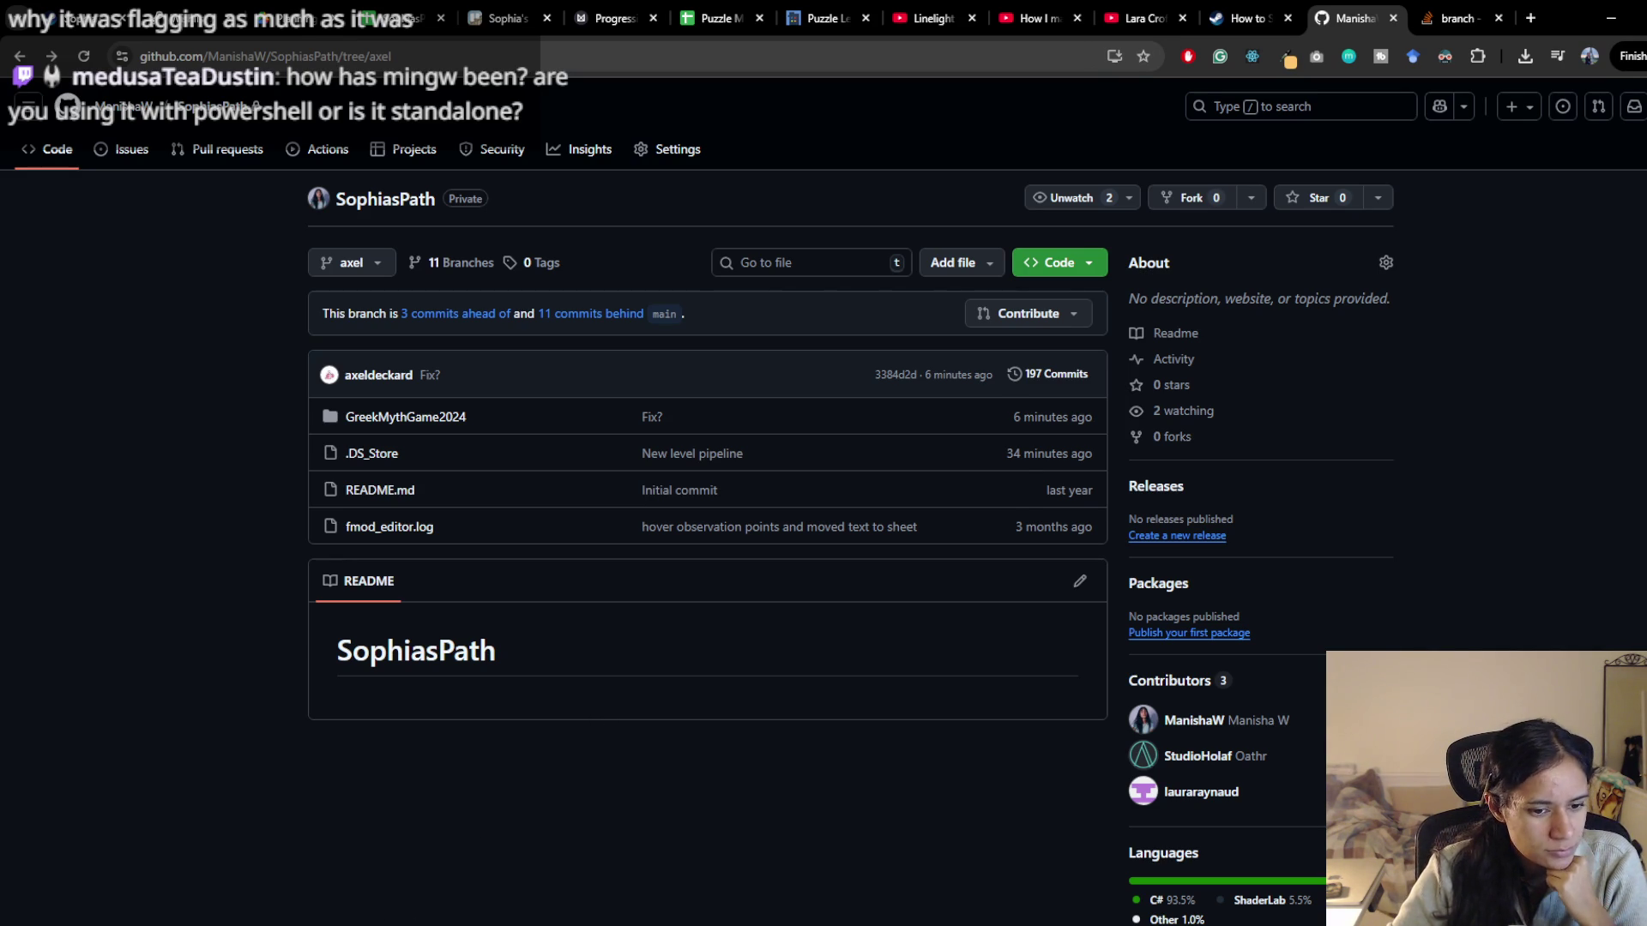
click(422, 918)
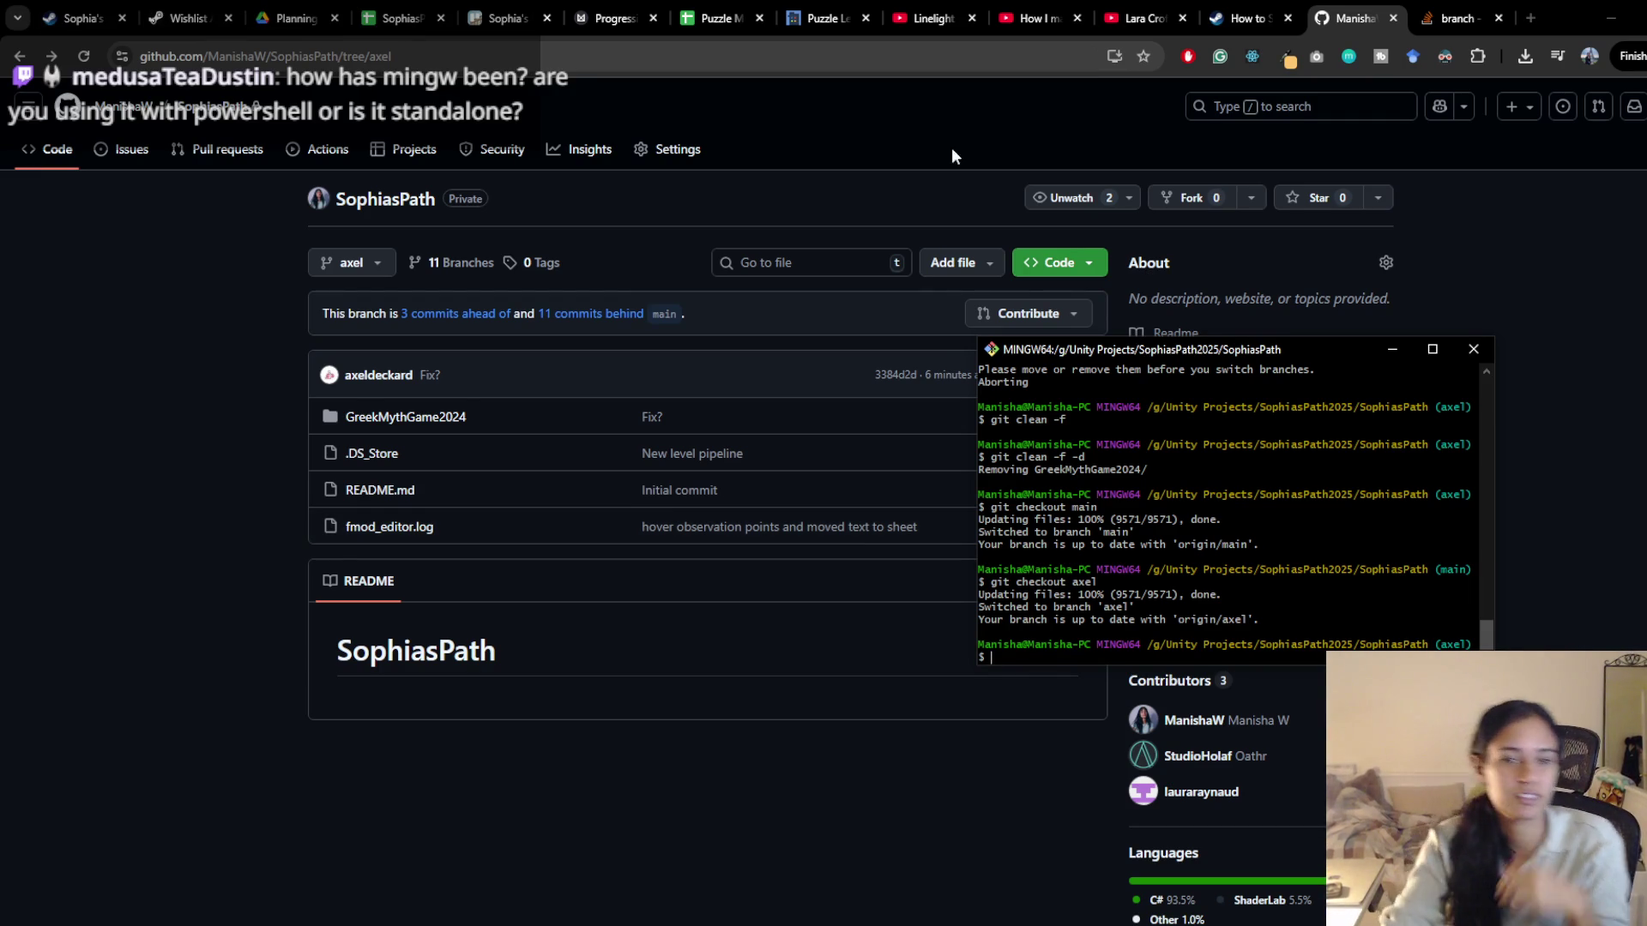
Move the Explorer window up and navigate it to the SophiasPath2025 folder
mouse_move(473, 825)
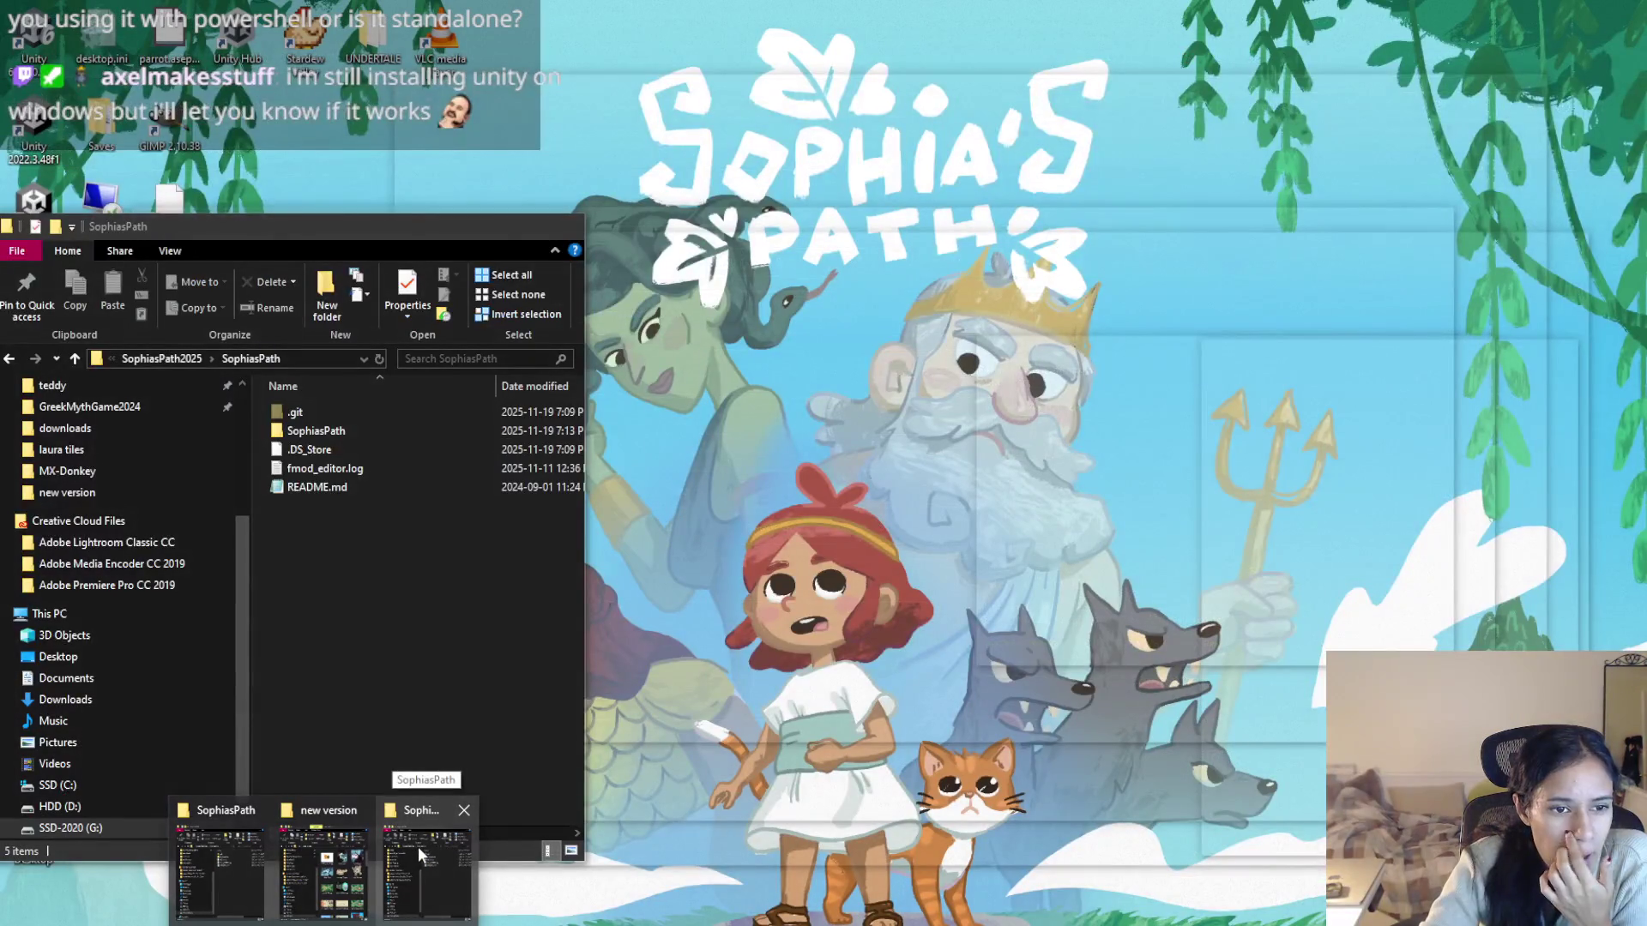
click(419, 847)
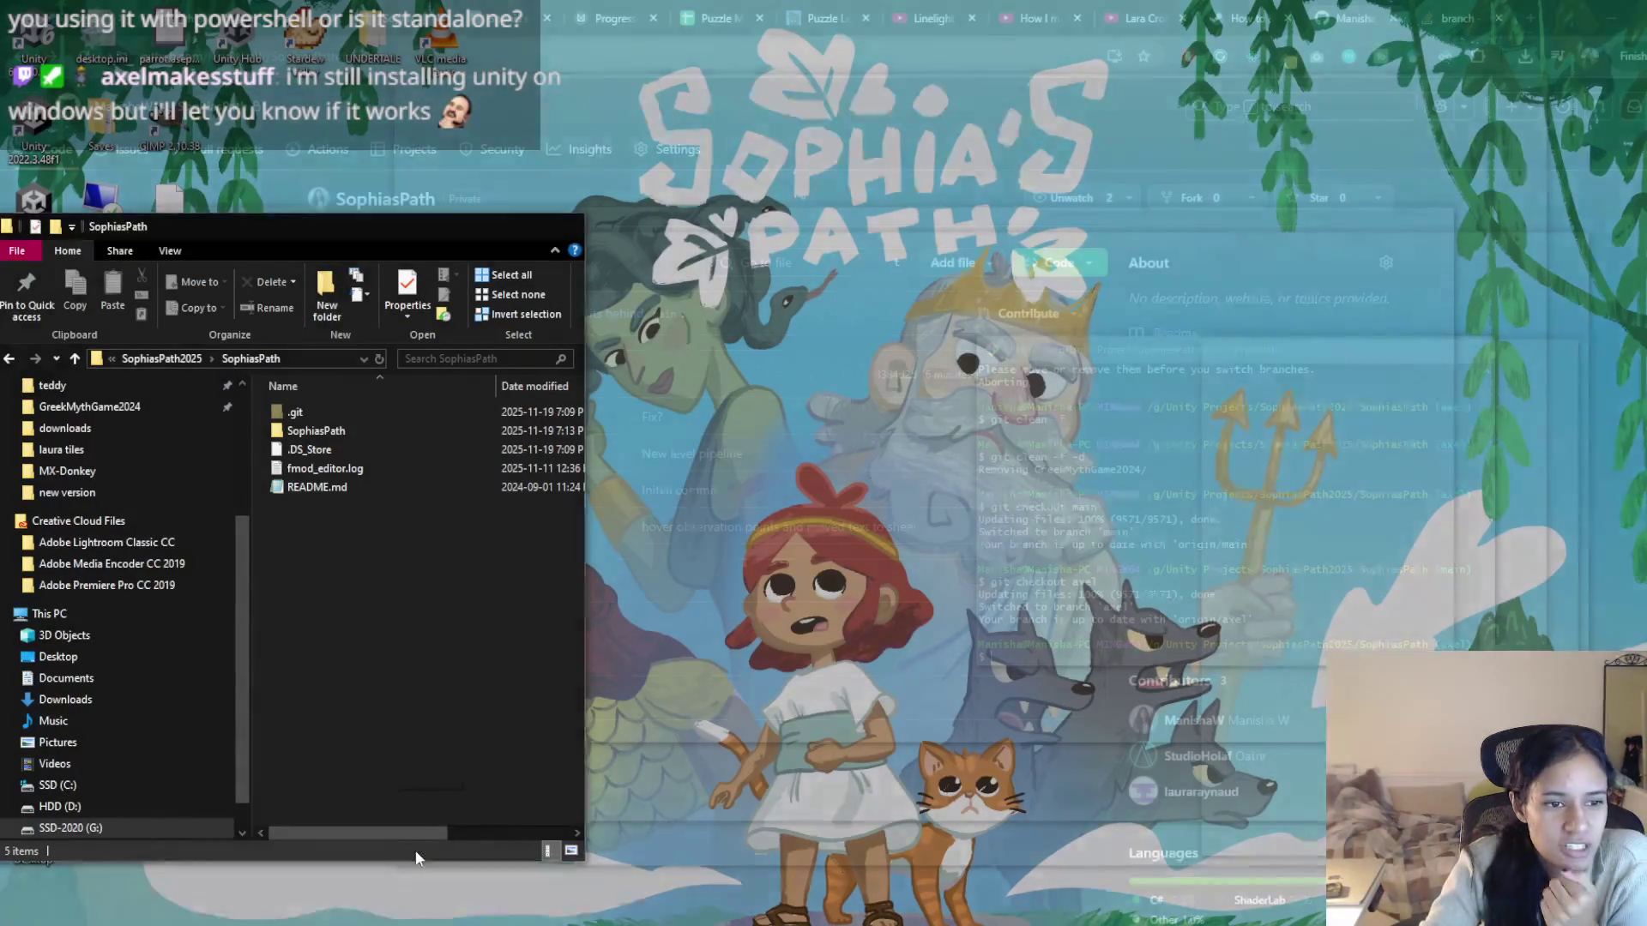
mouse_move(334, 234)
mouse_down()
mouse_move(690, 237)
mouse_move(678, 197)
mouse_move(558, 202)
mouse_up()
click(409, 324)
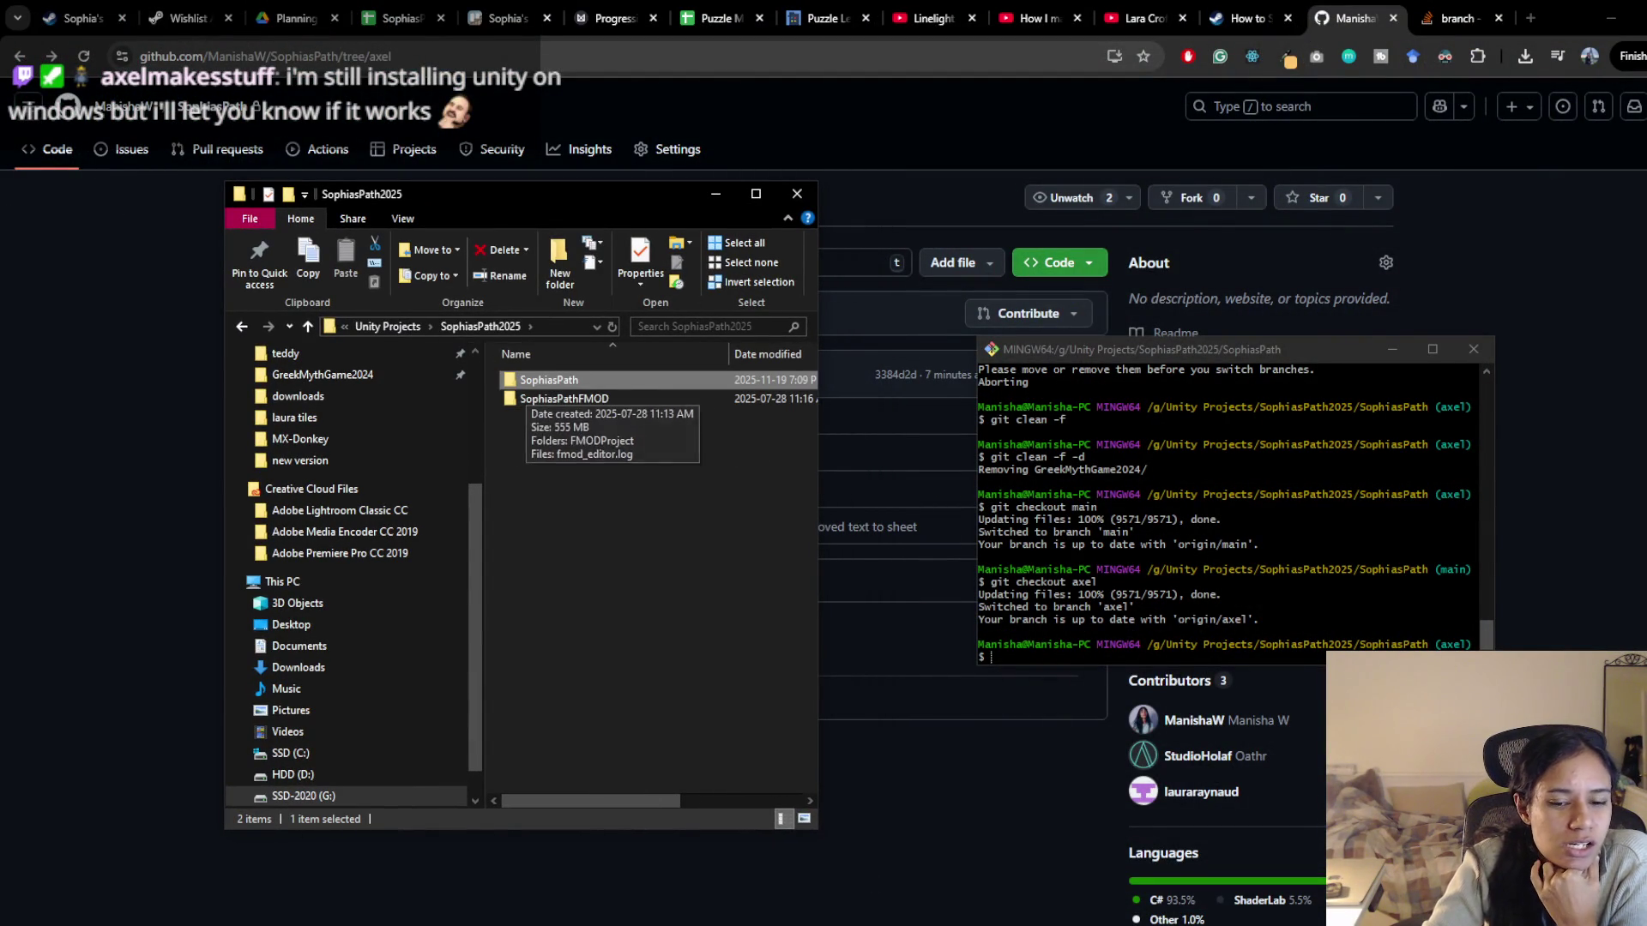
Run git checkout main in the terminal to switch to the main branch
click(1325, 590)
text(git checkout main)
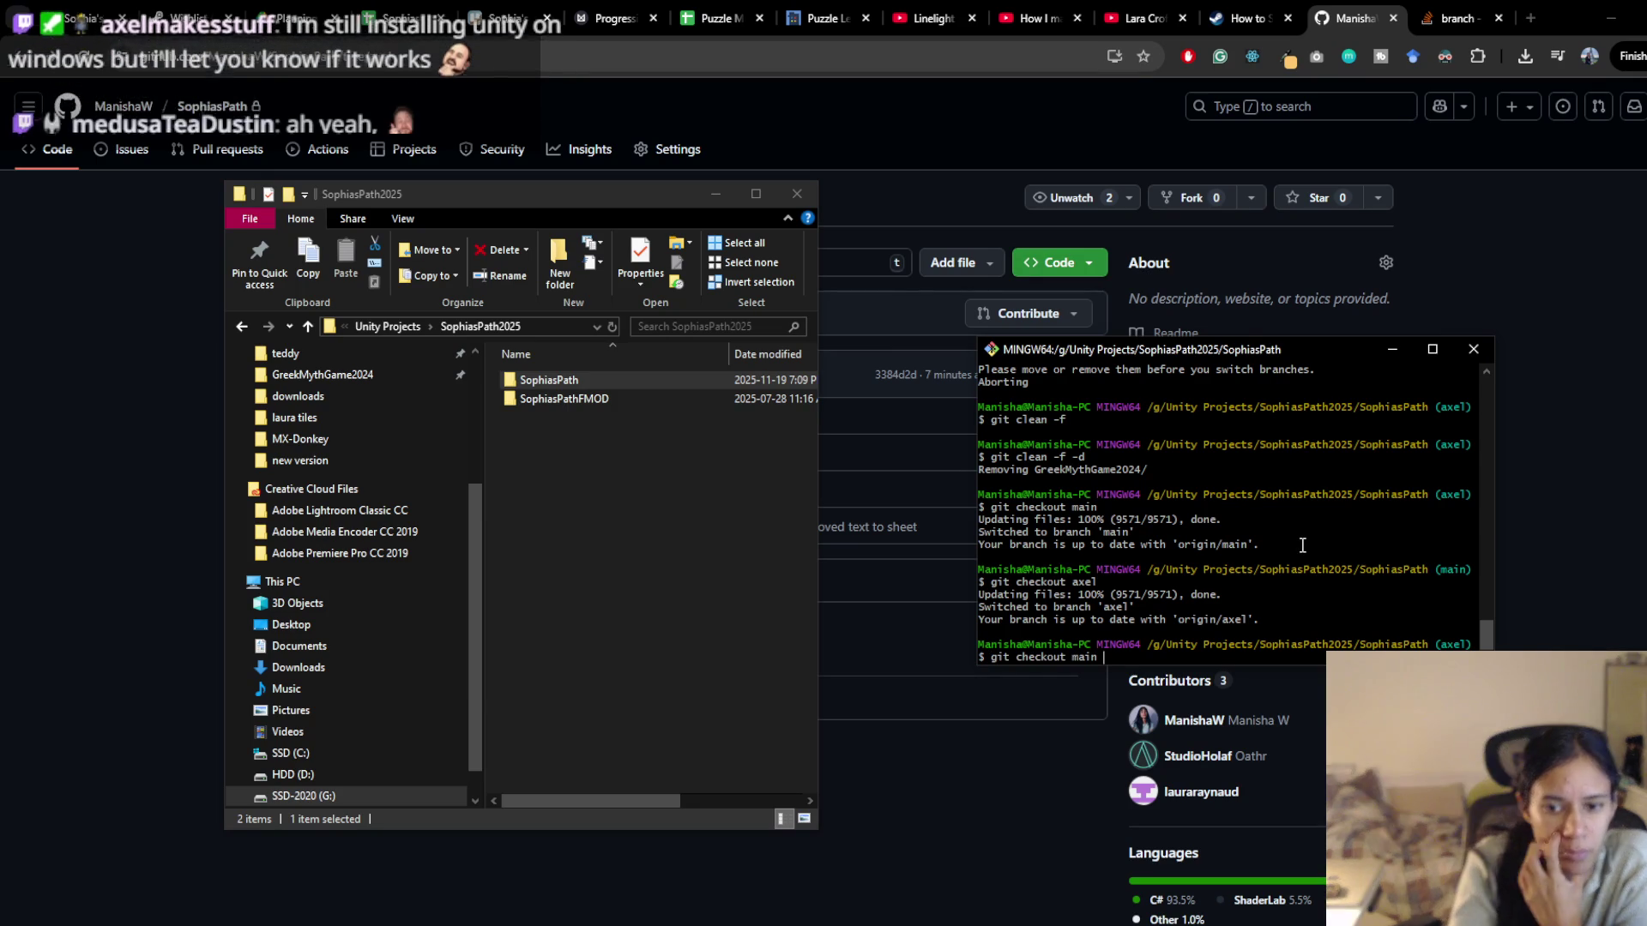
key(Return)
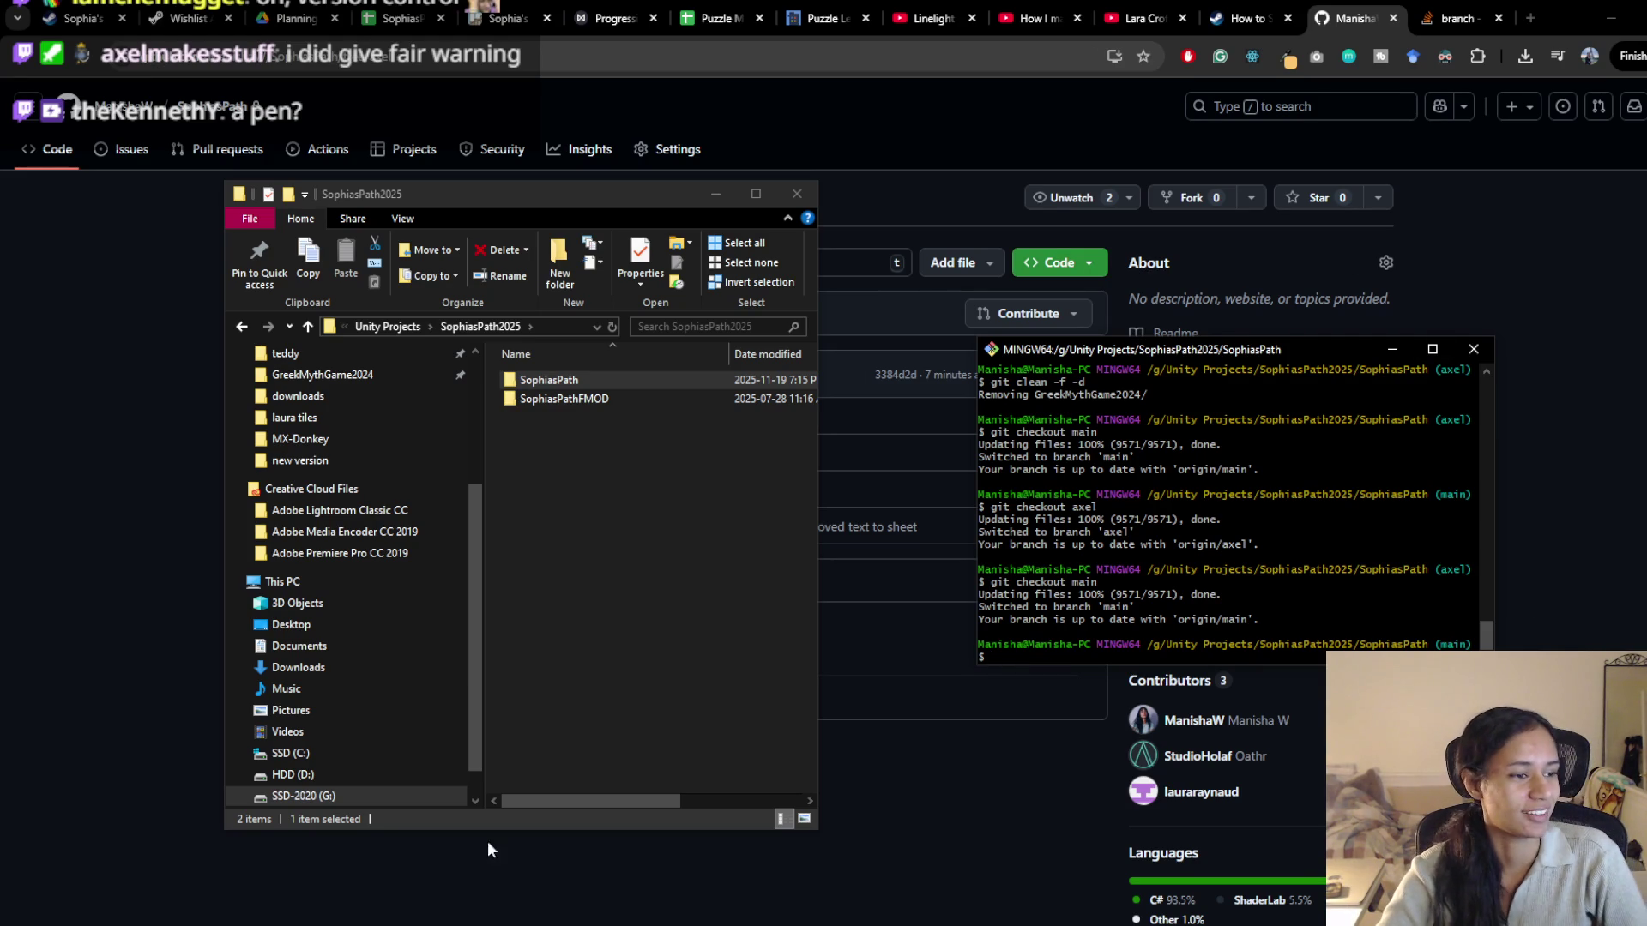
Open the SophiasPath repository folder and peek into its nested SophiasPath folder
mouse_move(664, 191)
mouse_down()
mouse_move(662, 173)
mouse_move(659, 188)
mouse_up()
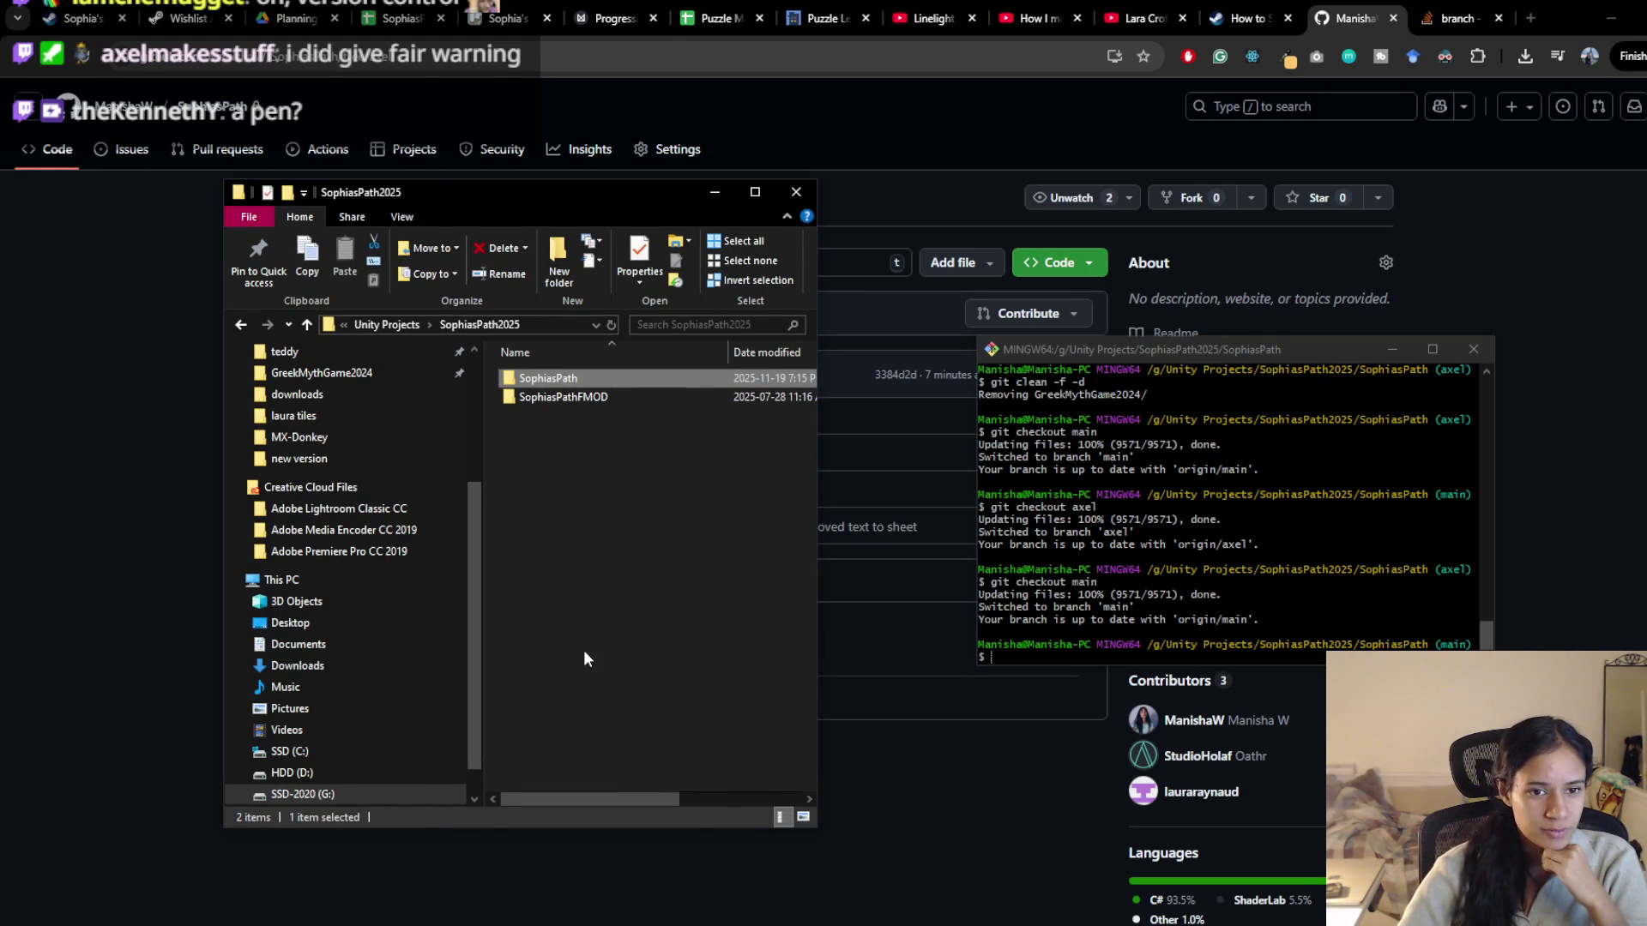
mouse_move(589, 203)
mouse_down()
mouse_move(537, 205)
mouse_move(528, 263)
mouse_move(534, 238)
mouse_up()
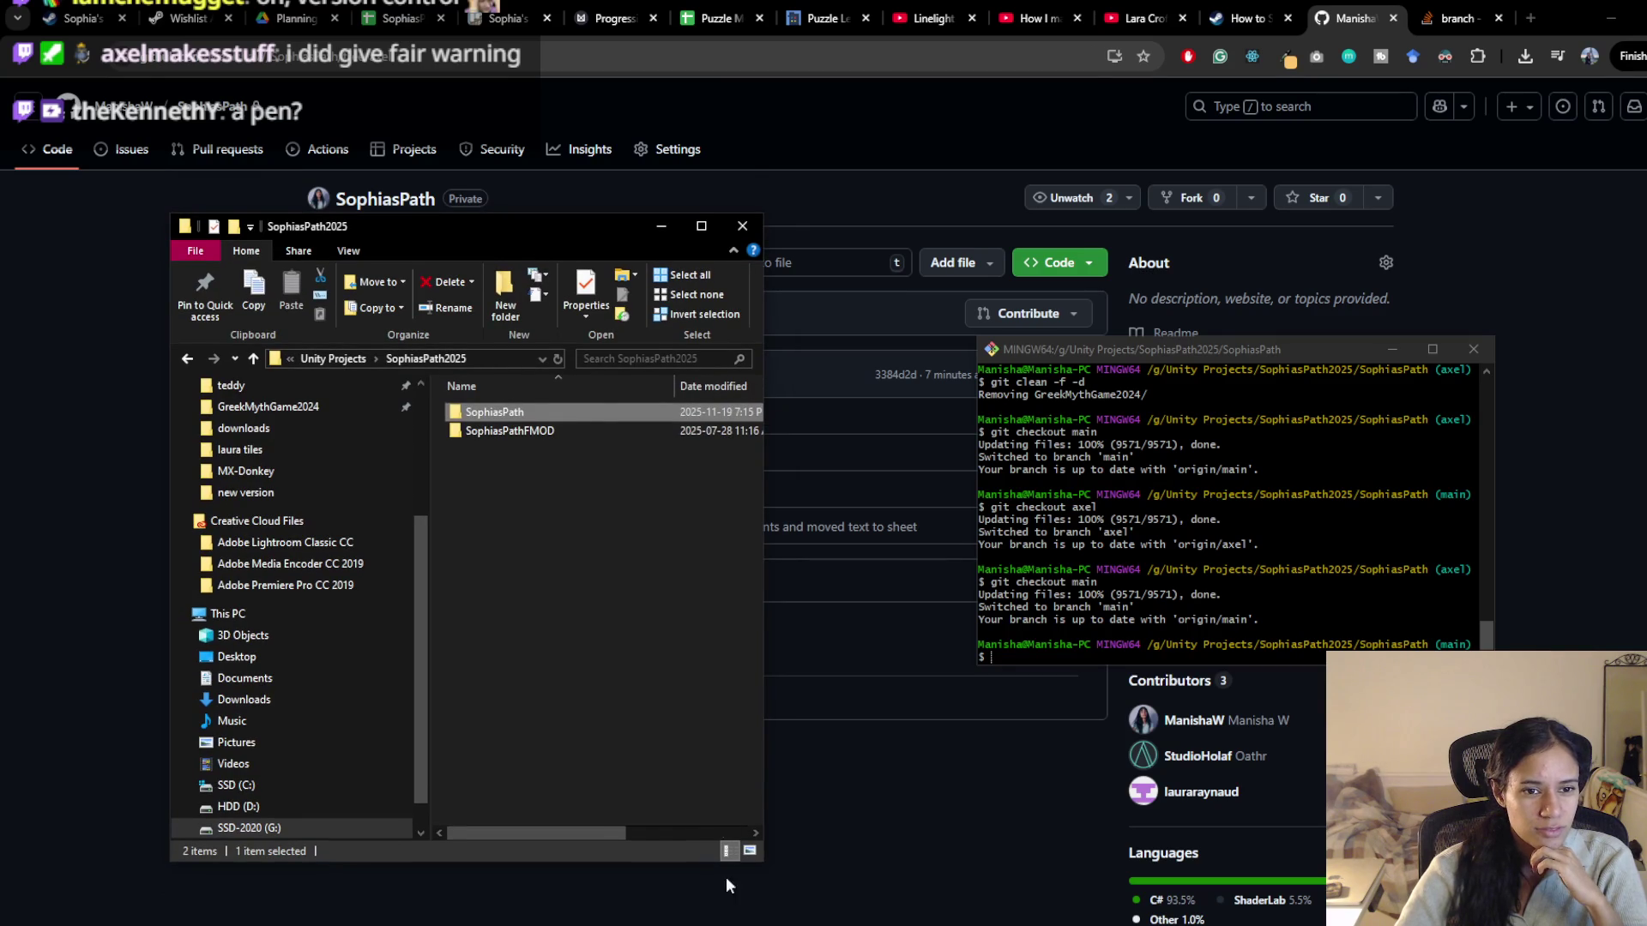
click(503, 468)
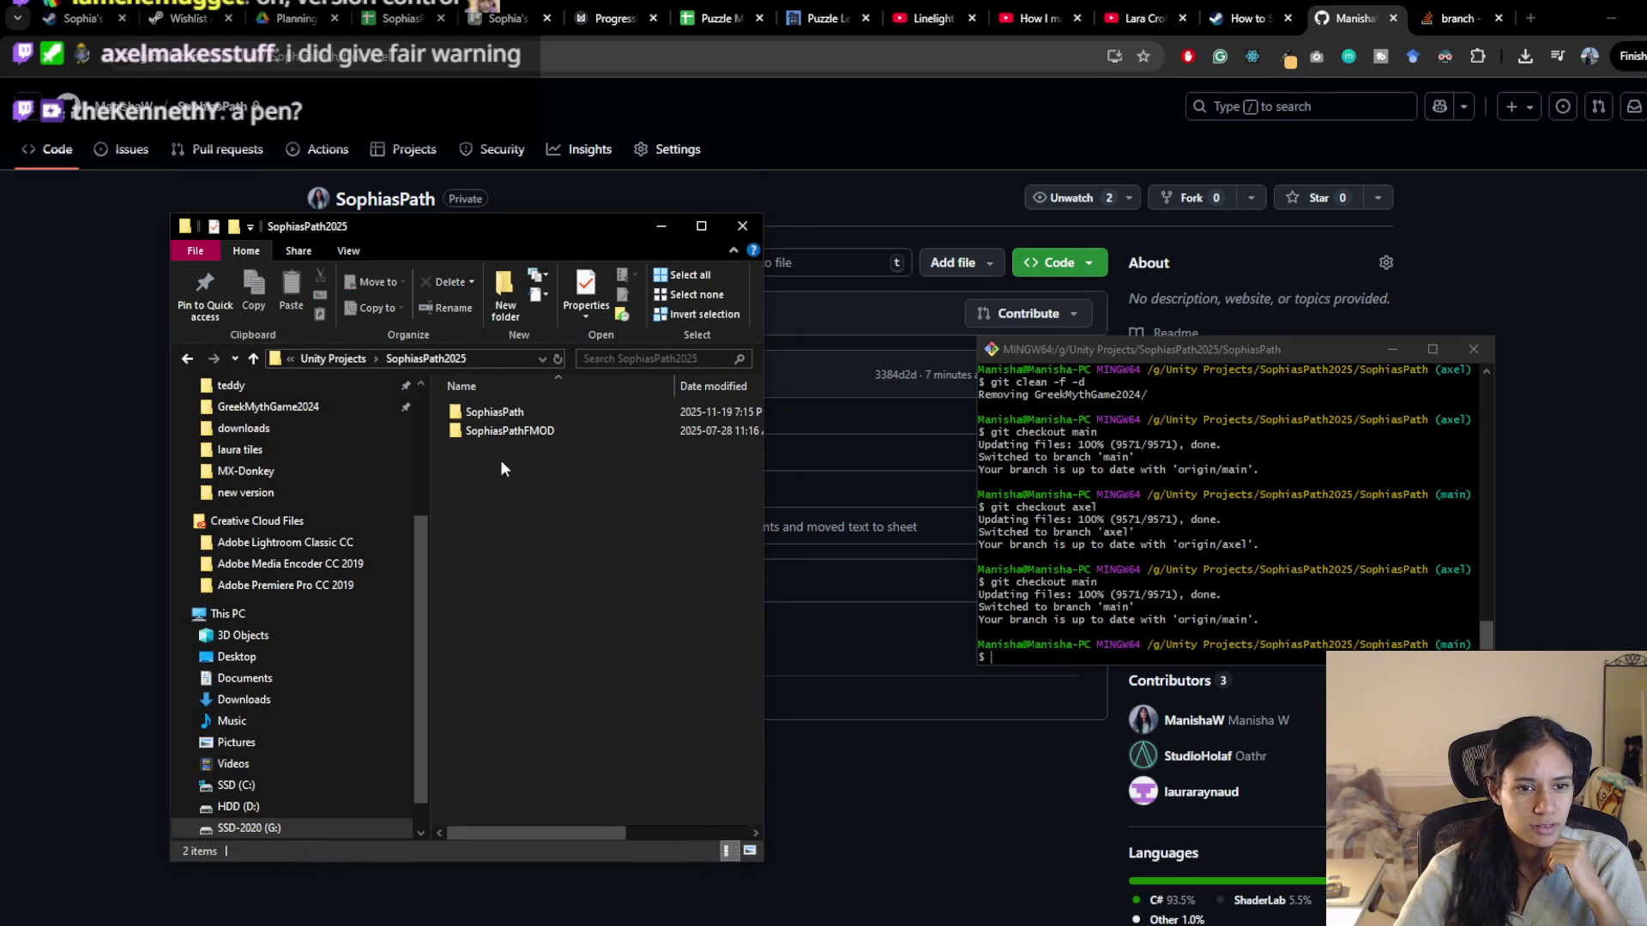
double_click(506, 414)
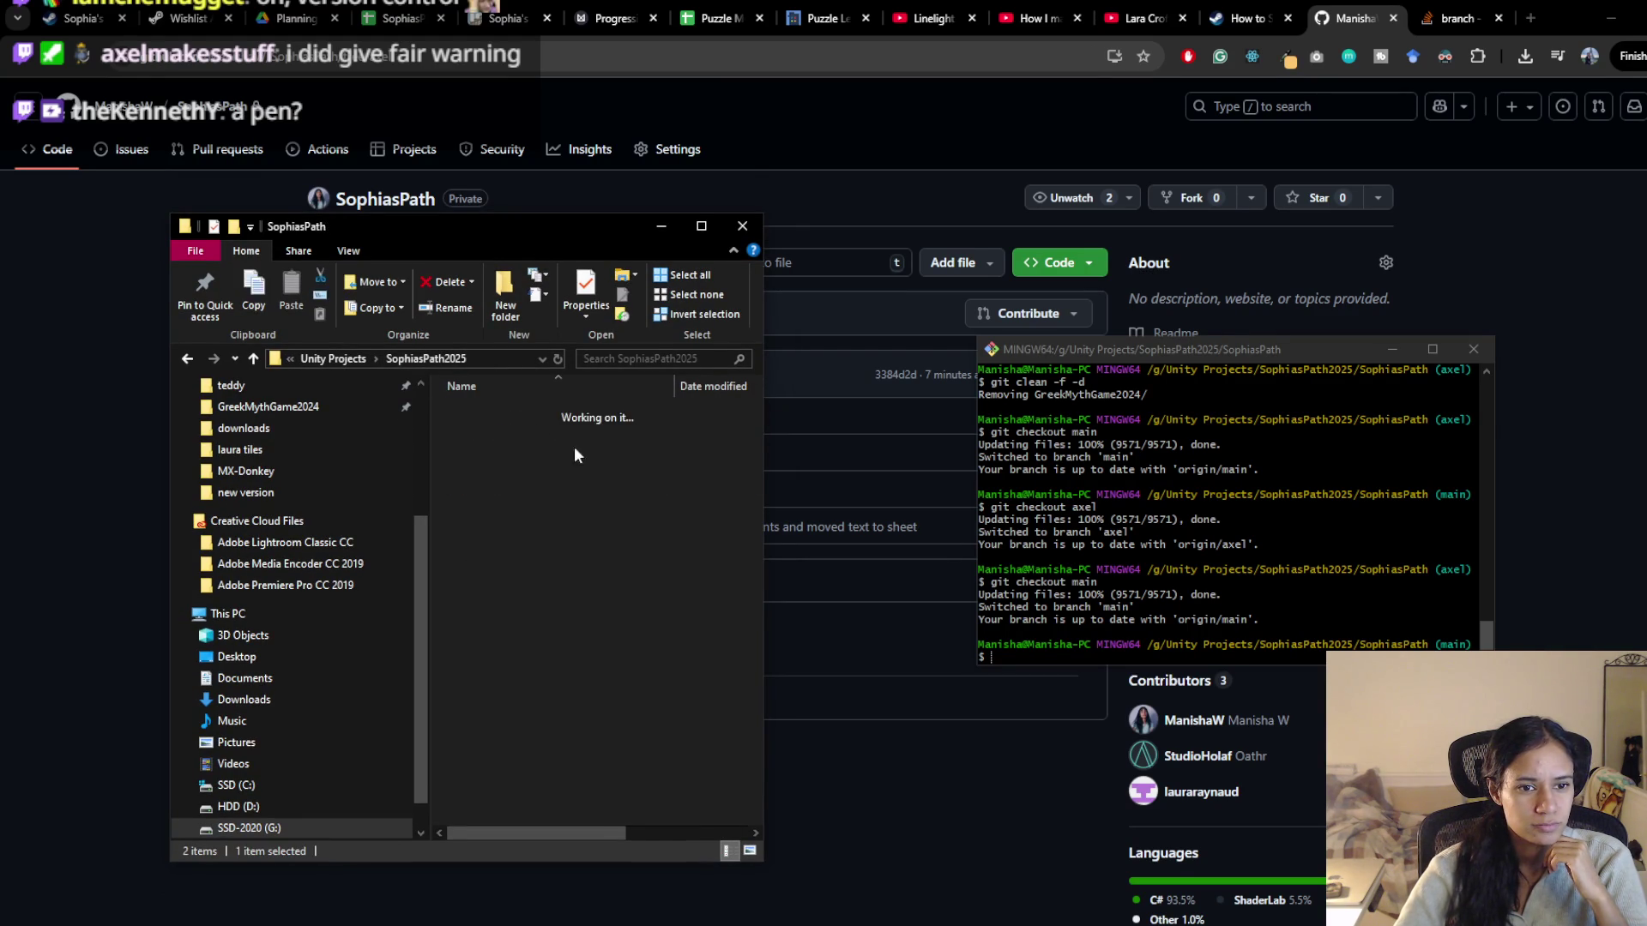
click(609, 431)
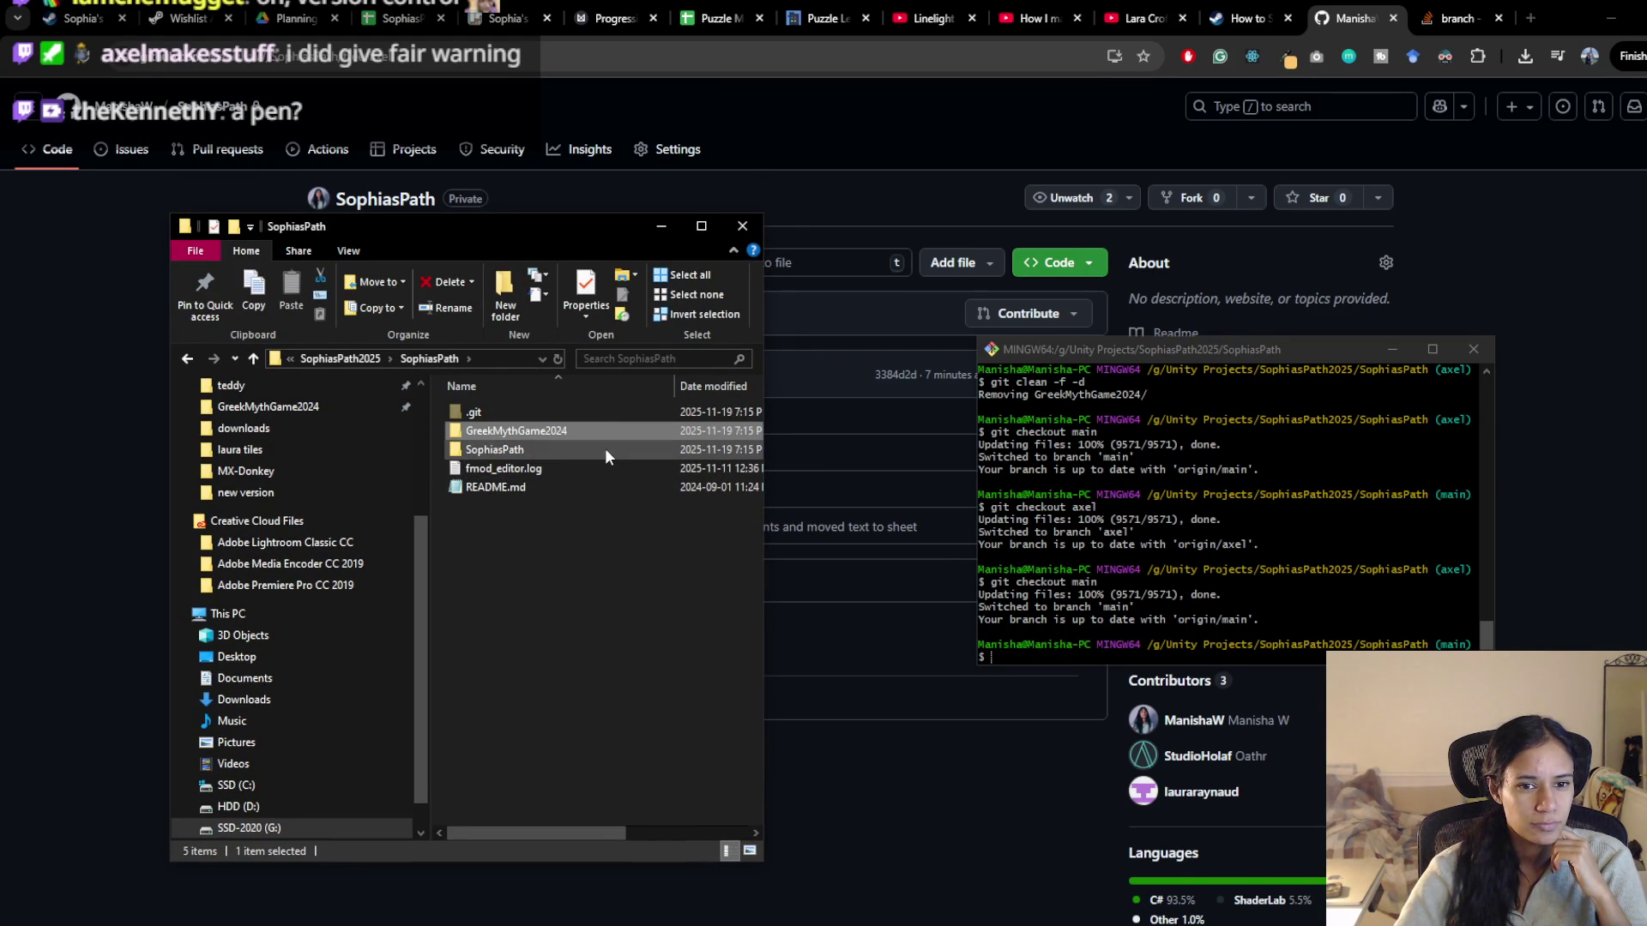
double_click(606, 451)
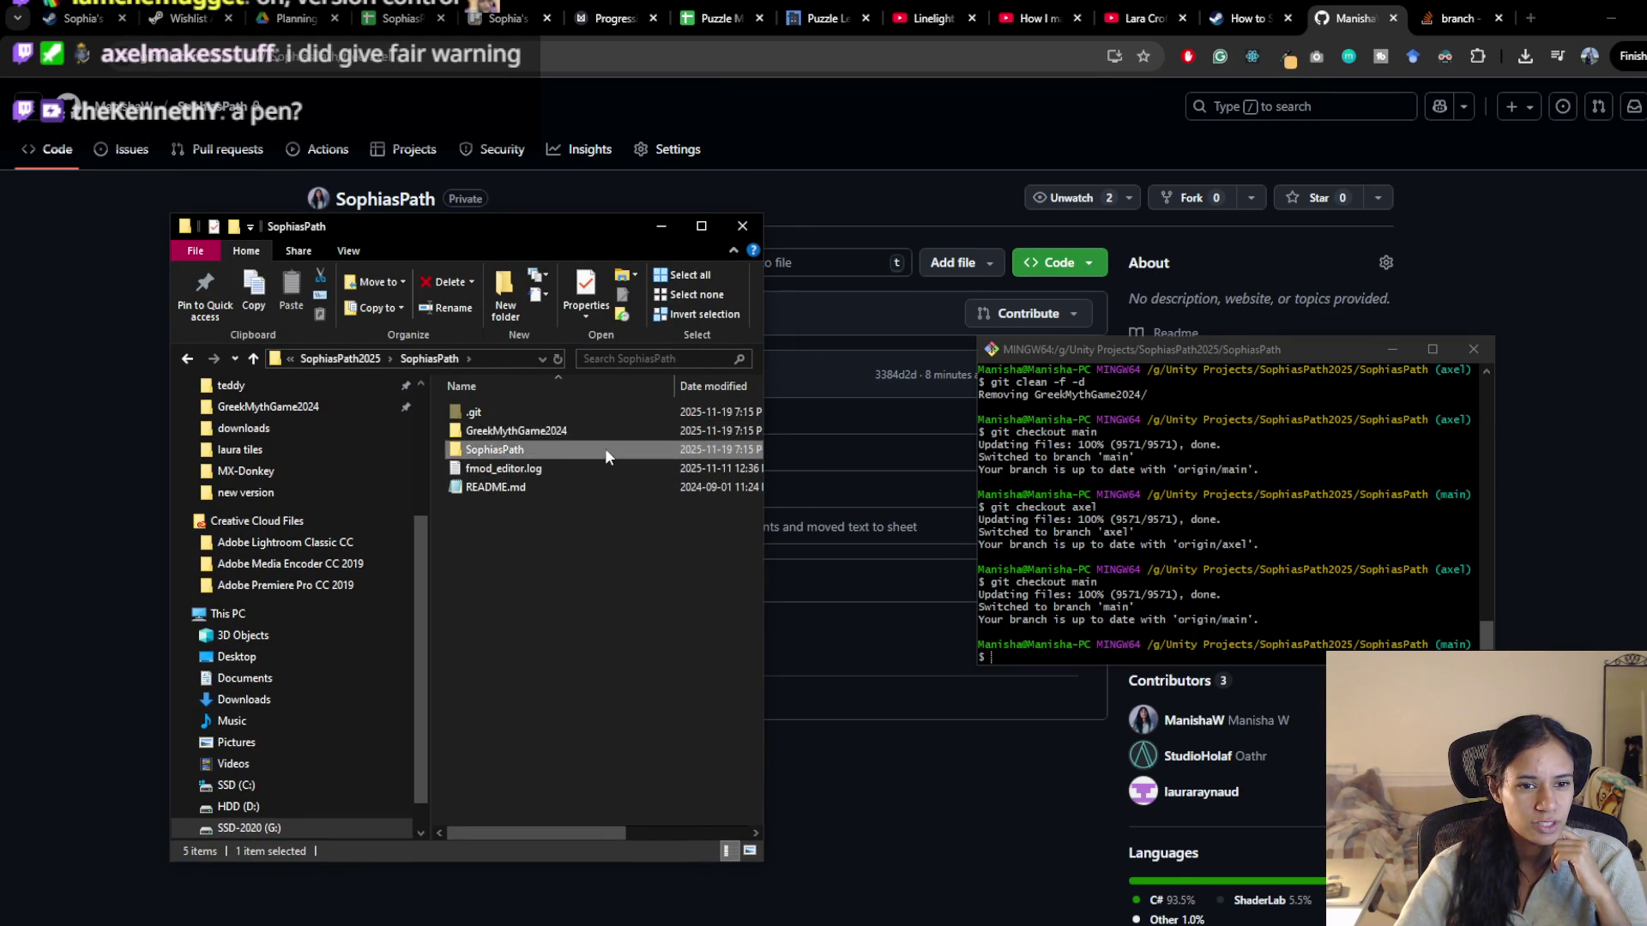
click(349, 363)
Open the nested SophiasPath folder's Library contents, then return to the repository root
mouse_move(607, 223)
mouse_down()
mouse_move(444, 641)
mouse_move(615, 306)
mouse_move(631, 178)
mouse_up()
click(582, 405)
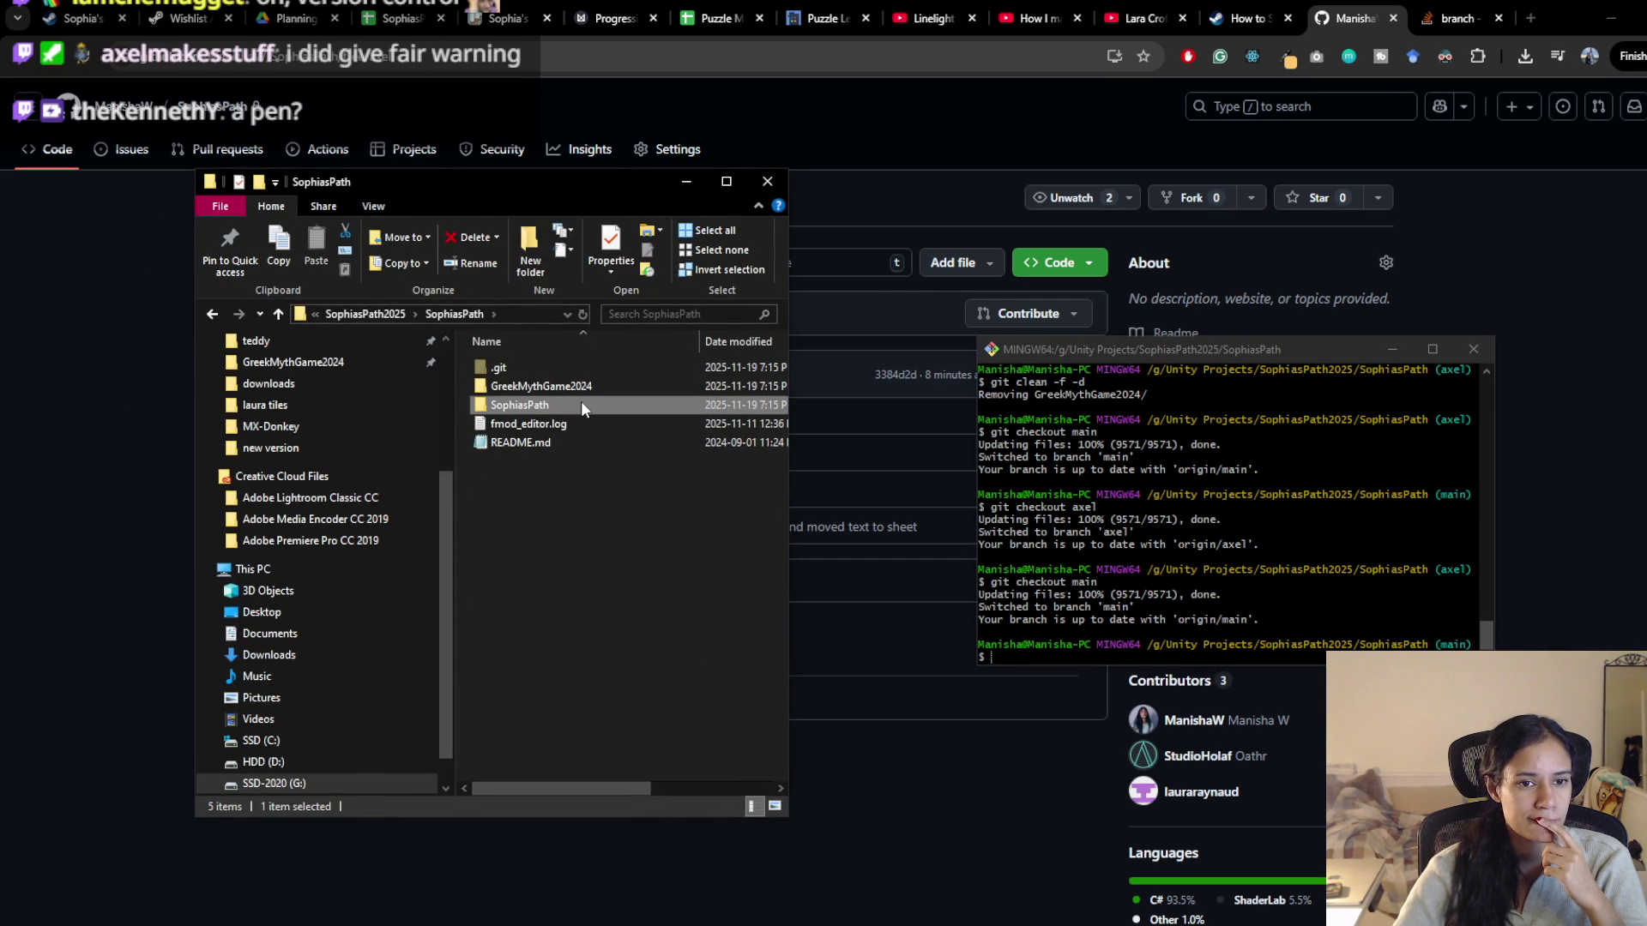
click(554, 470)
click(548, 406)
double_click(547, 407)
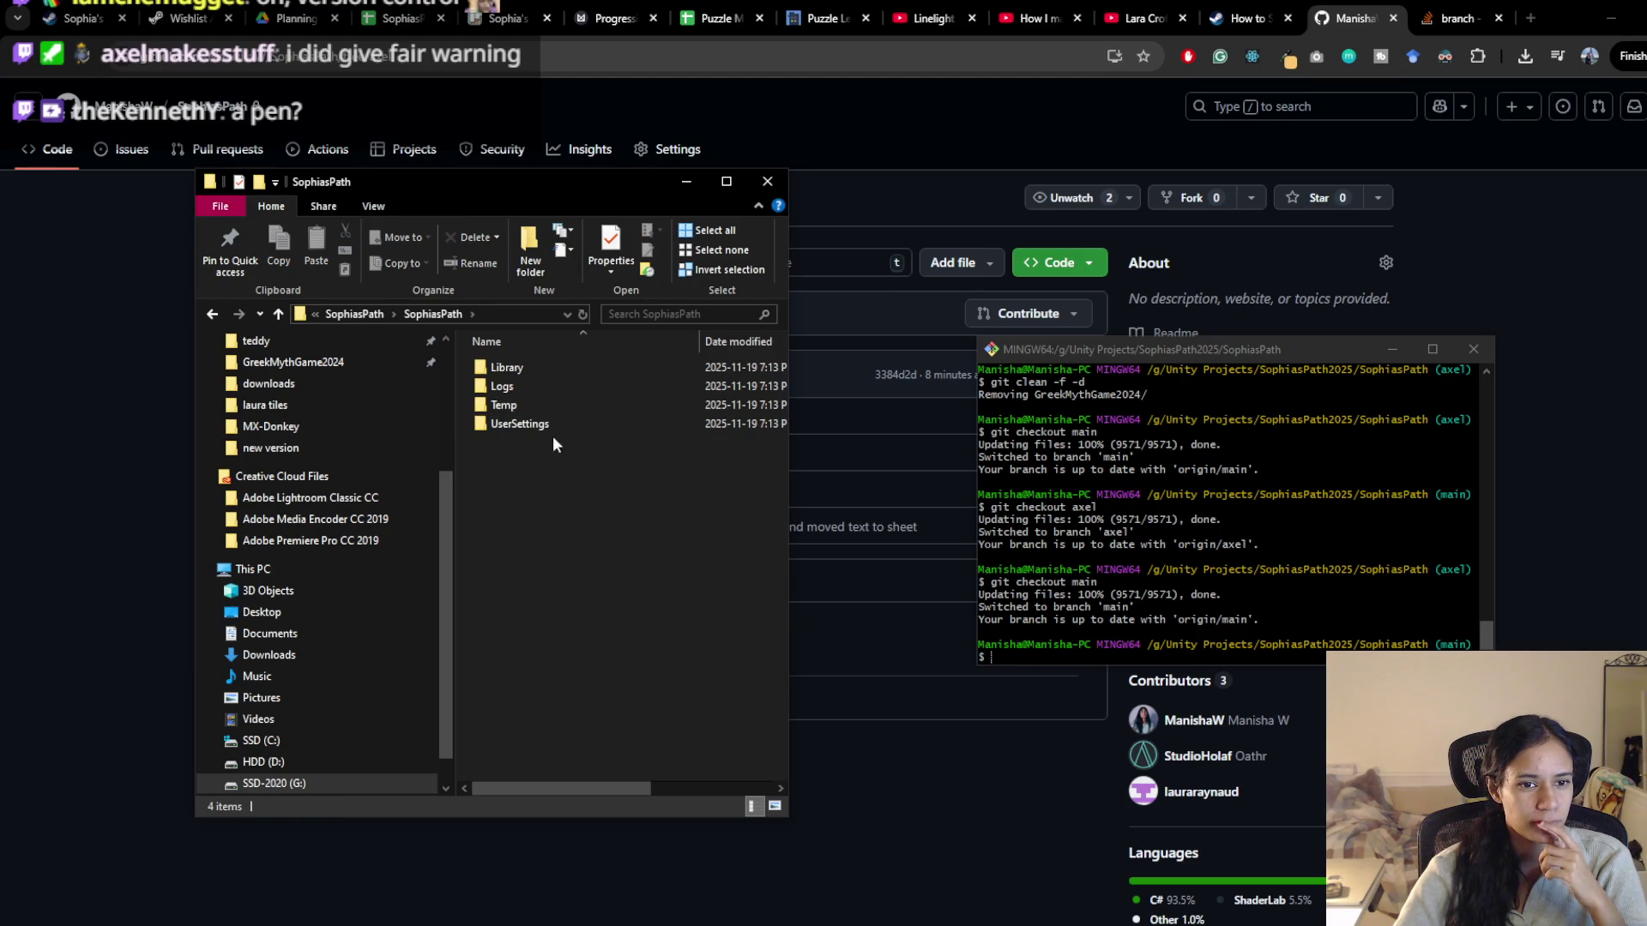
double_click(519, 376)
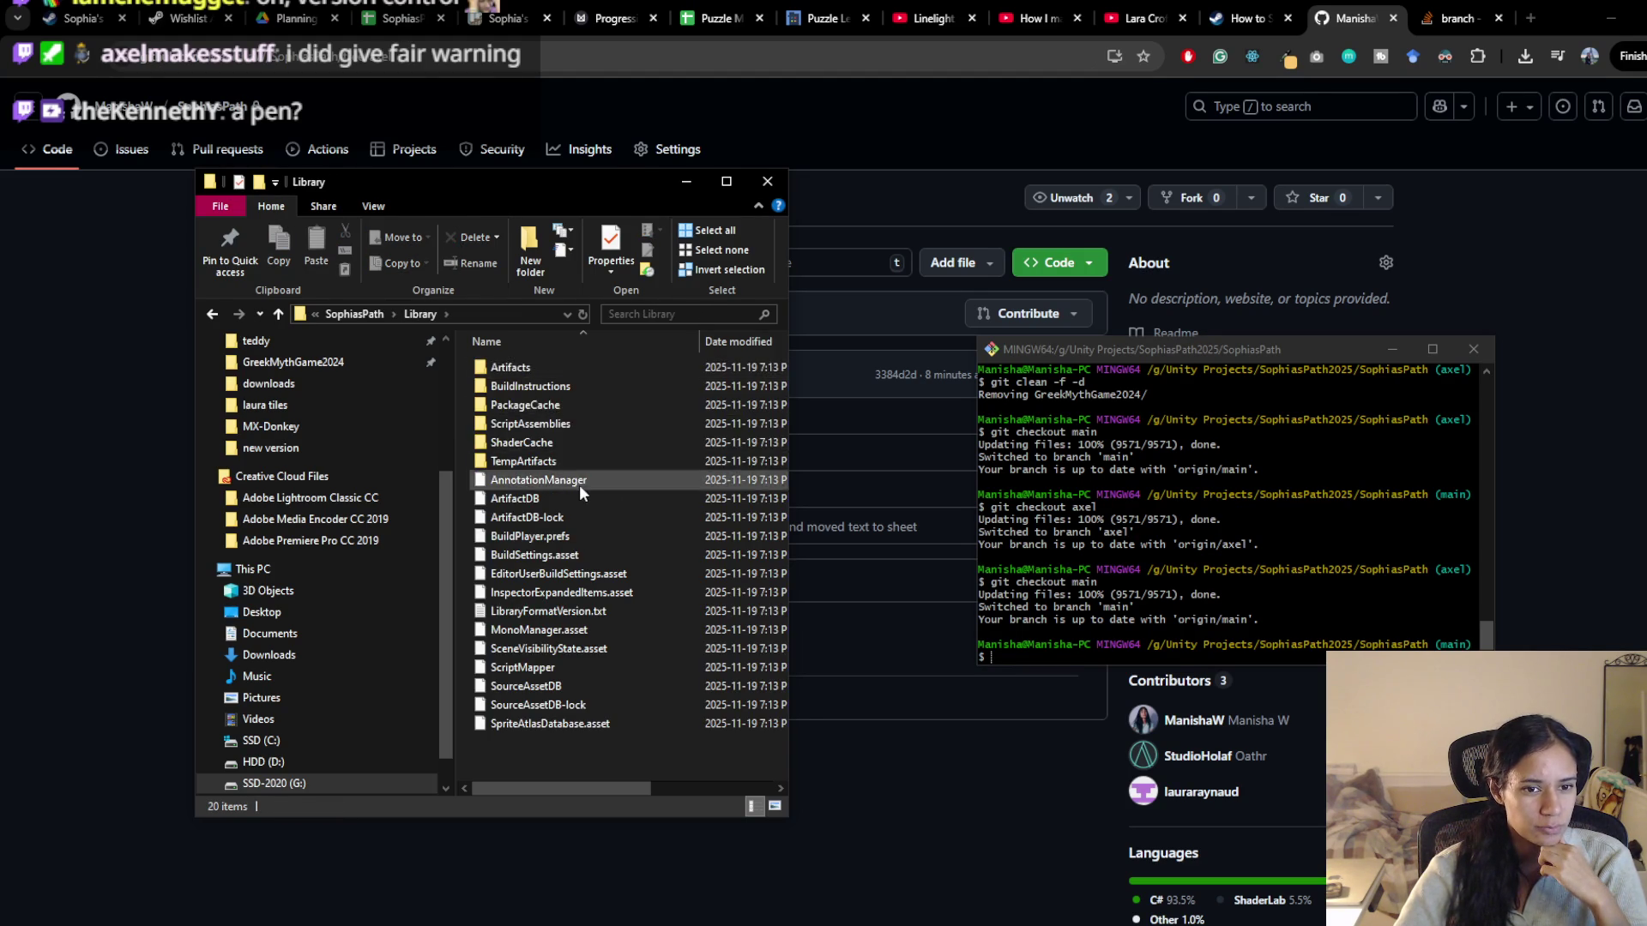
key(alt+Left)
mouse_move(619, 785)
mouse_down()
mouse_move(705, 785)
mouse_move(619, 785)
mouse_up()
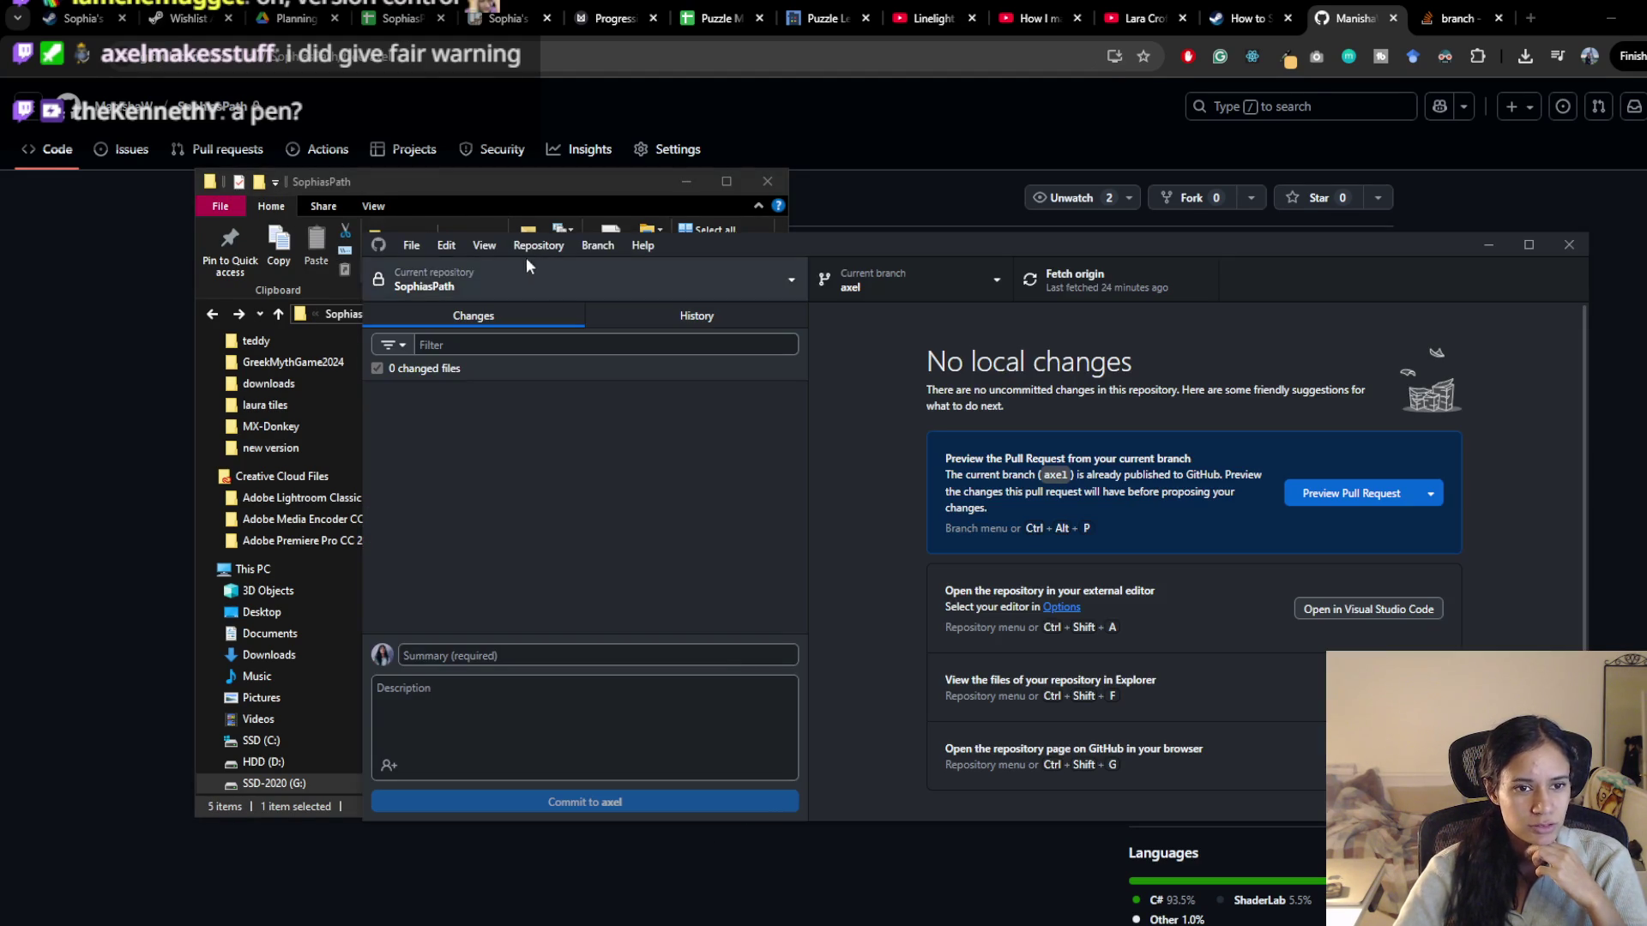
Switch SophiasPath to main, discard all 6746 changed files, and close GitHub Desktop
click(909, 285)
click(903, 405)
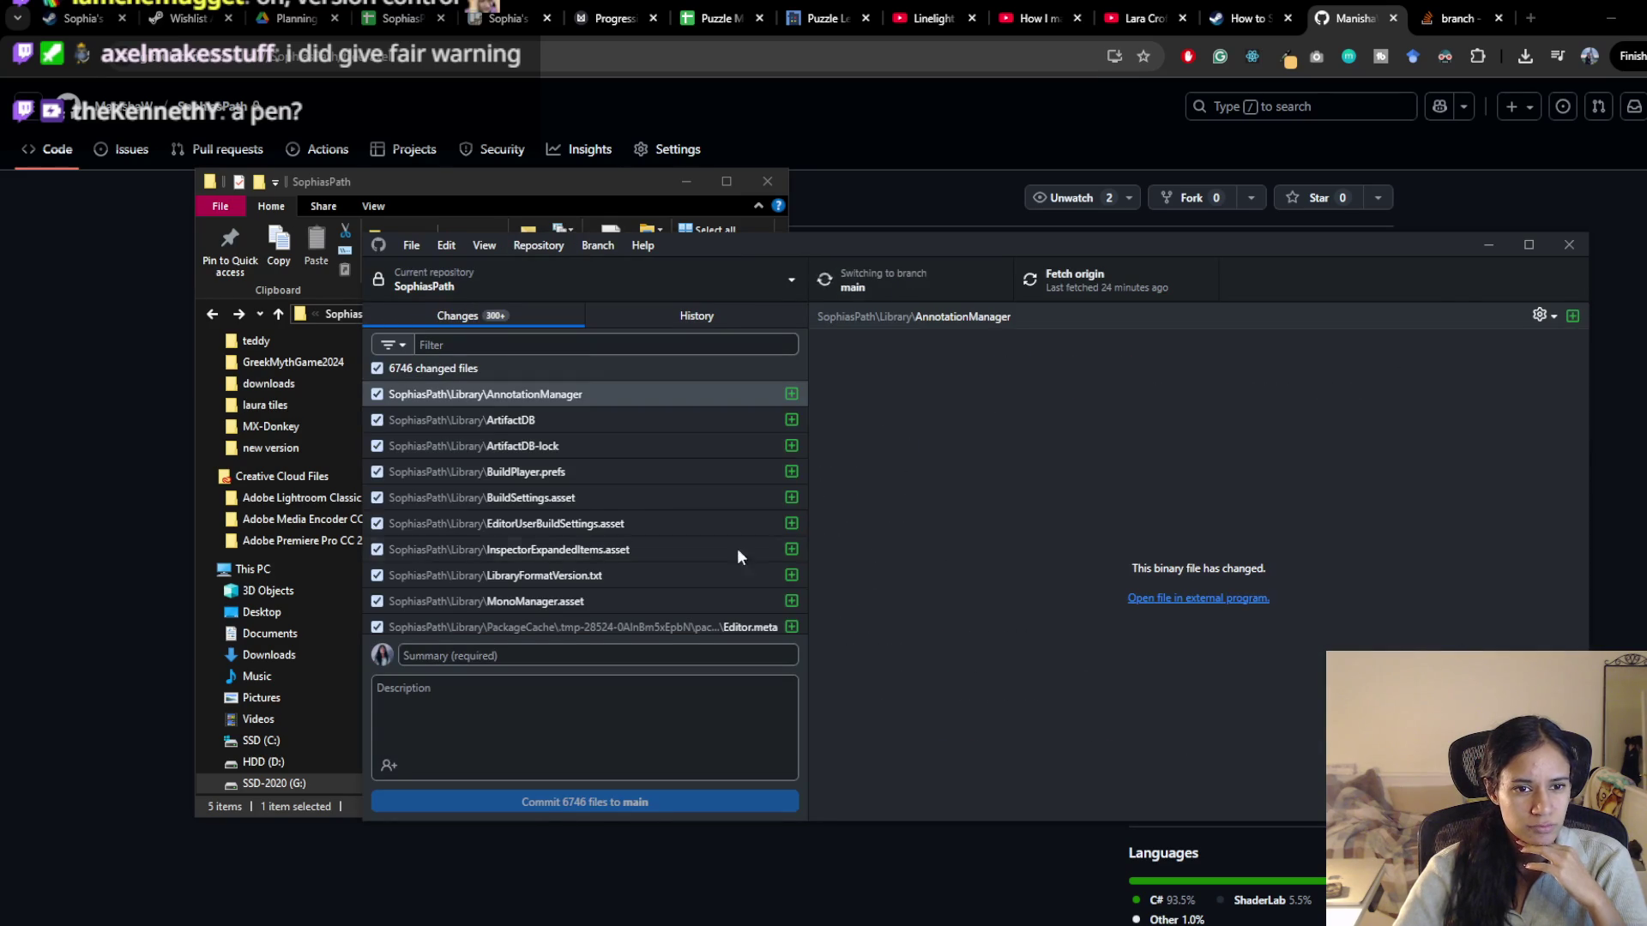
right_click(471, 369)
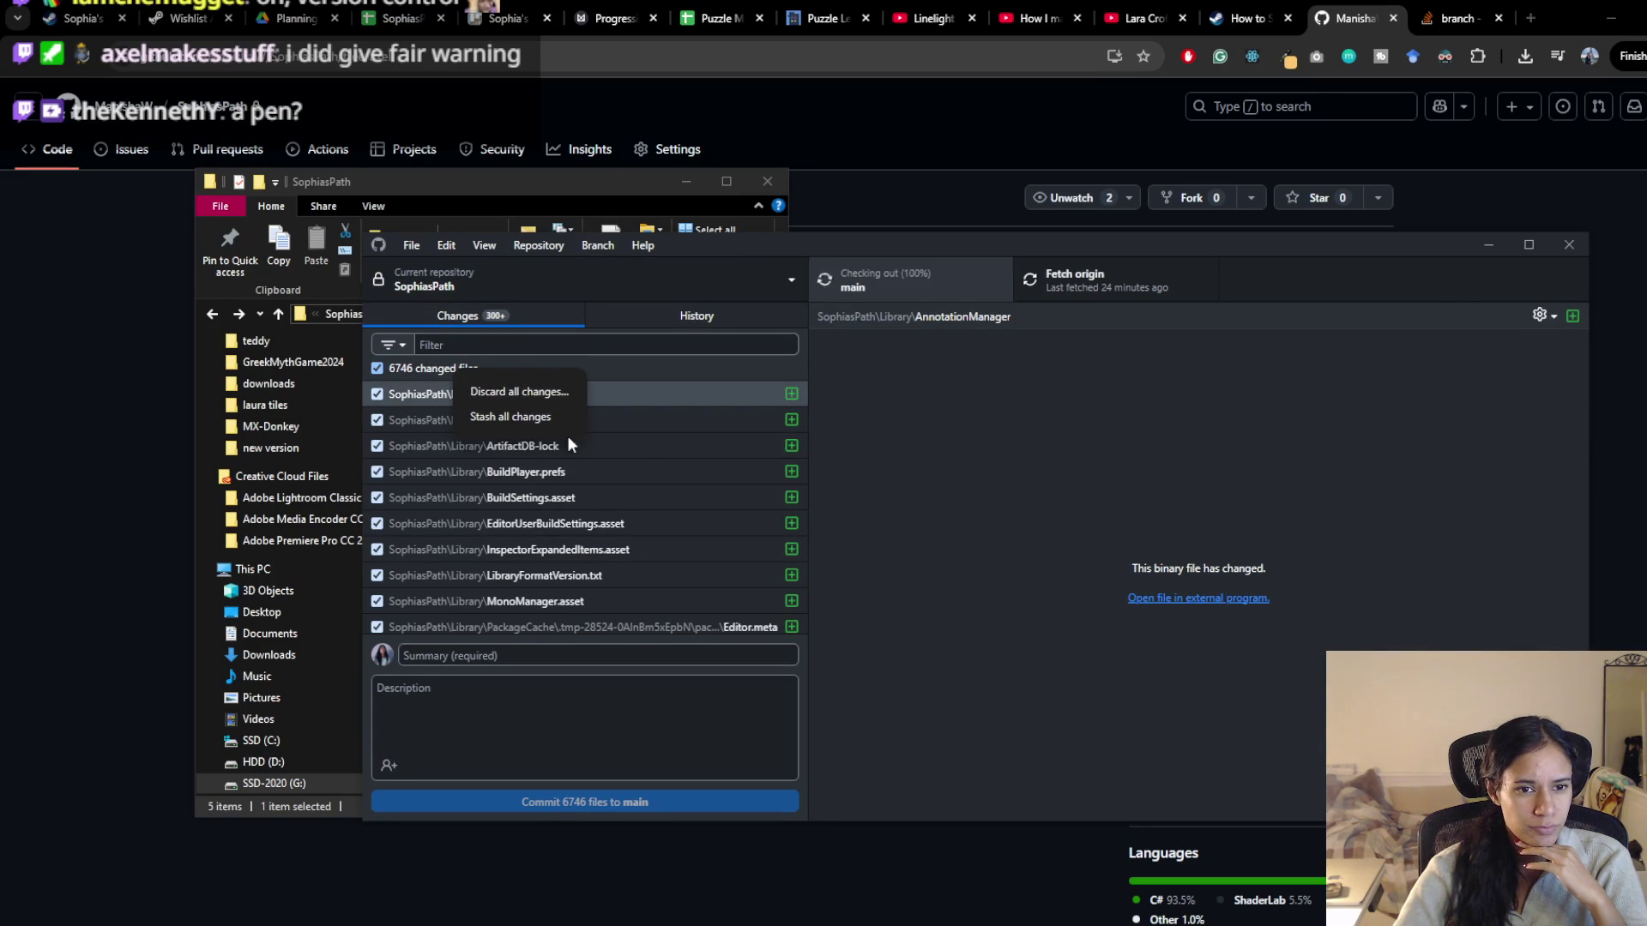
click(553, 392)
click(993, 587)
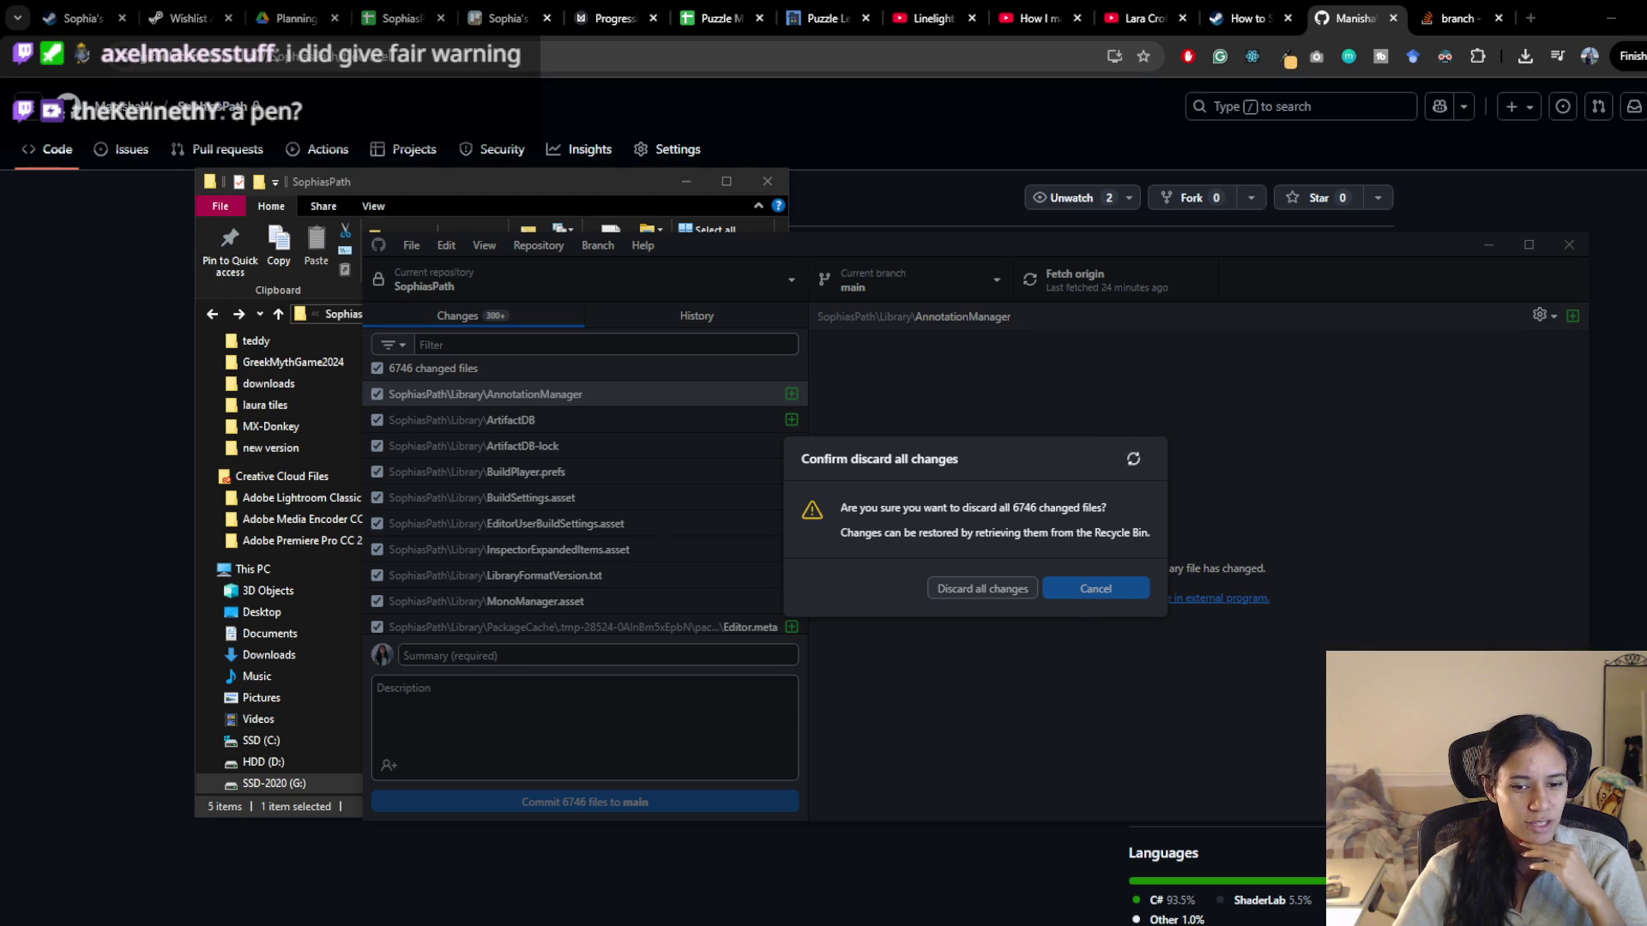
right_click(849, 925)
click(845, 910)
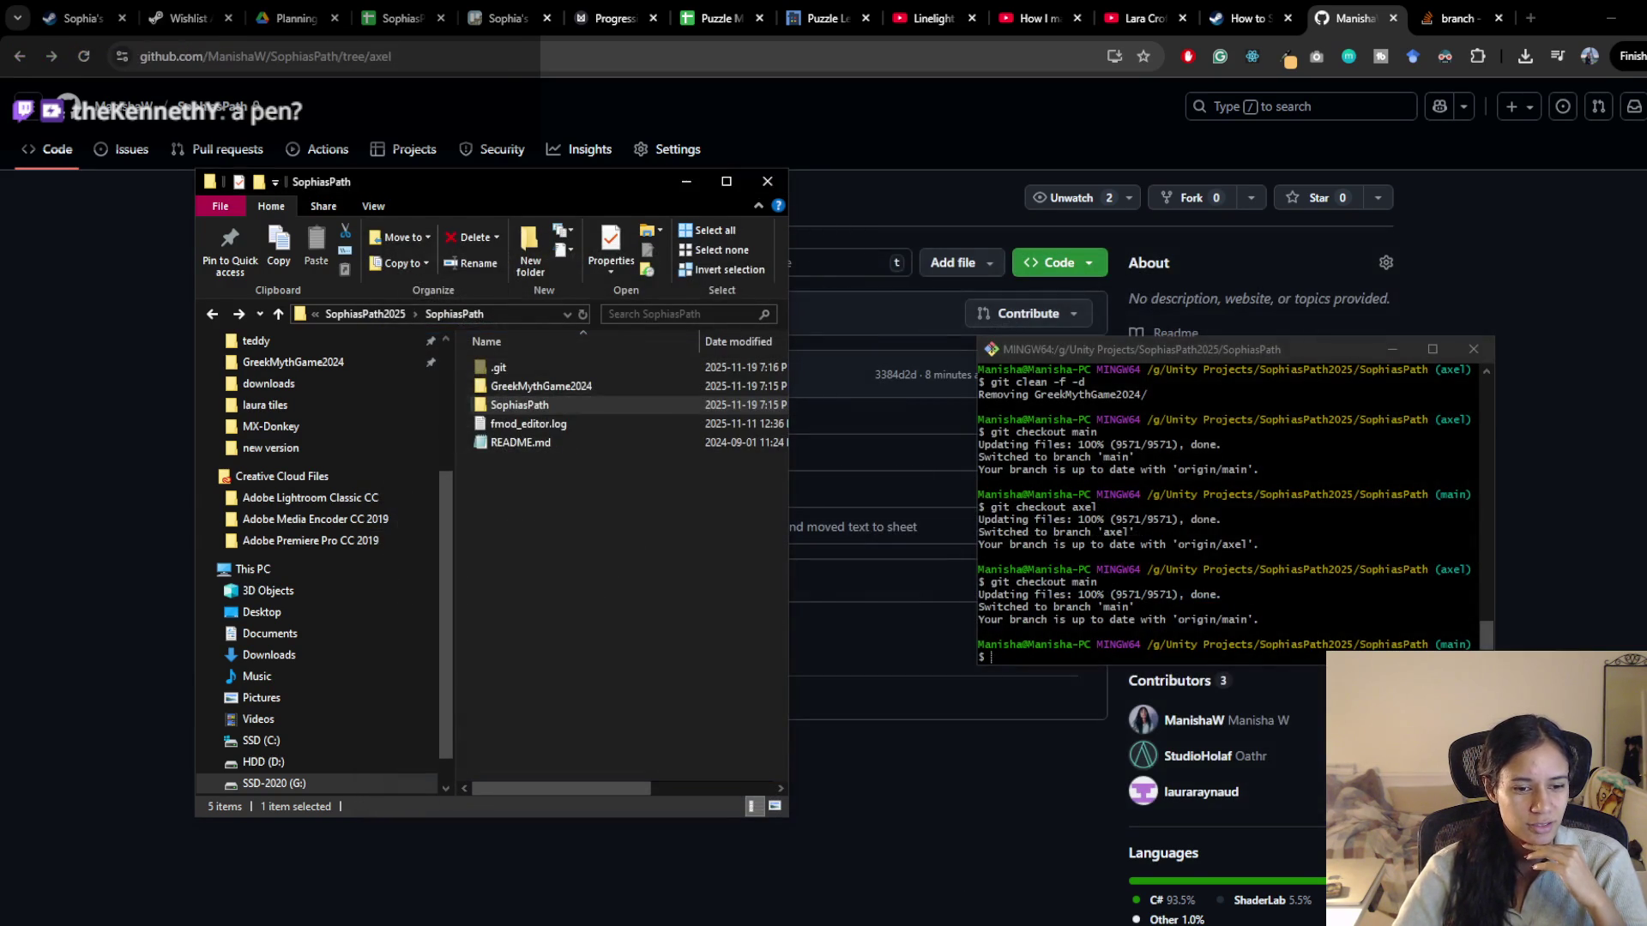
Run git clean -f -d and refresh Explorer to confirm the SophiasPath folder is gone
click(1312, 532)
text(git checkout axel)
key(BackSpace)
key(BackSpace)
key(BackSpace)
text(clean -f -d)
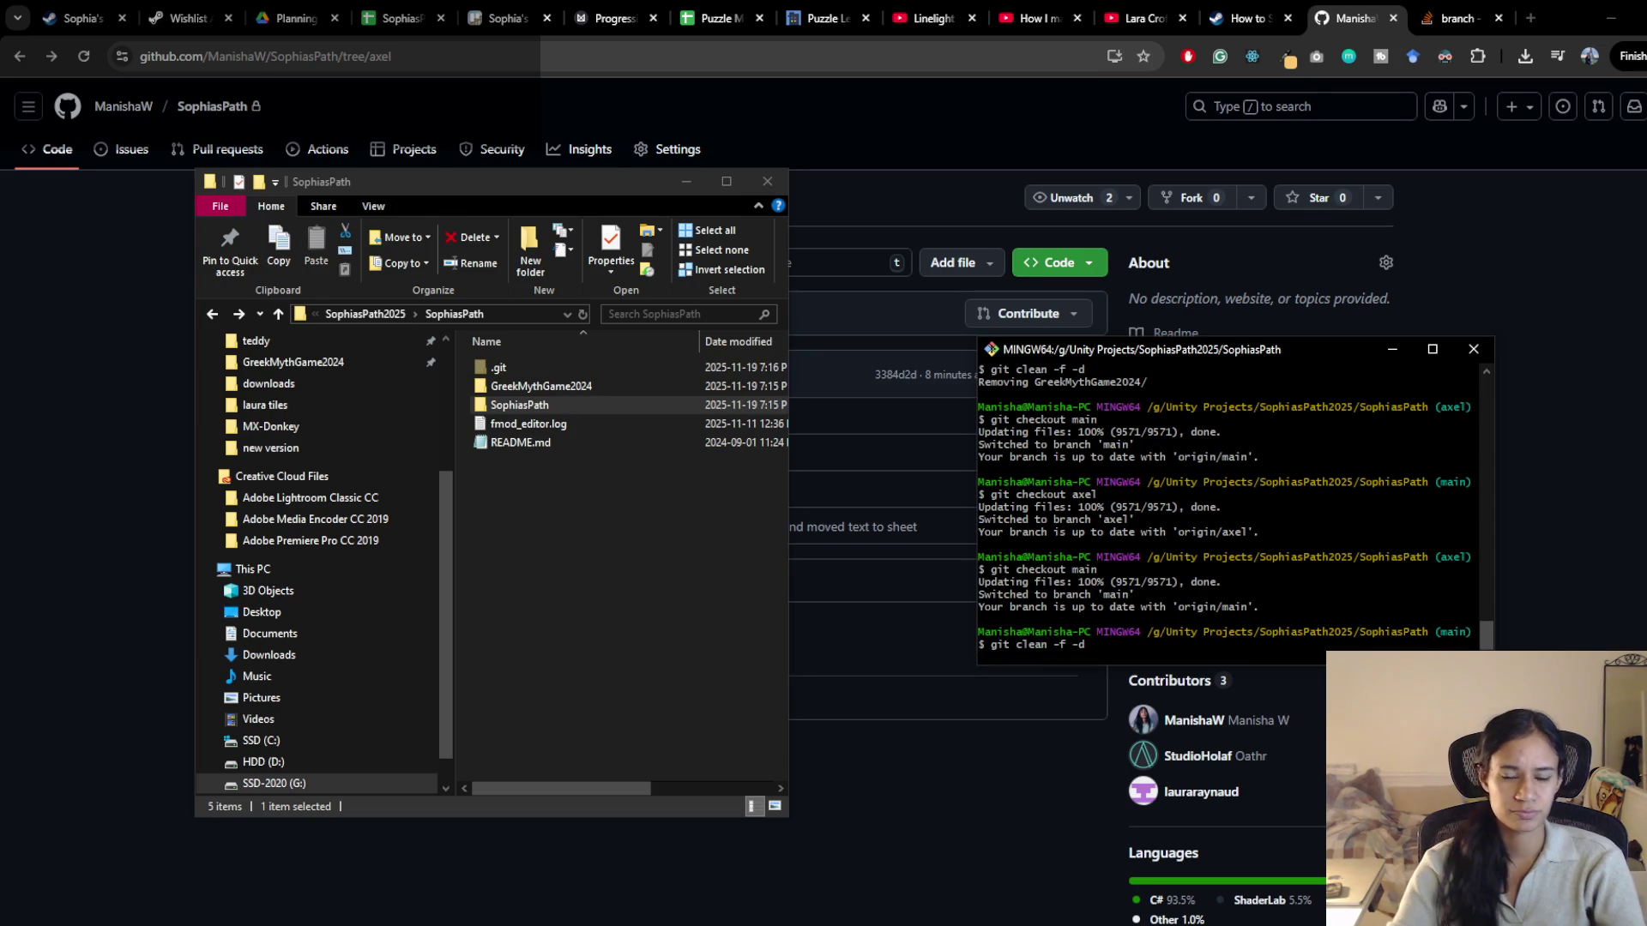
key(Return)
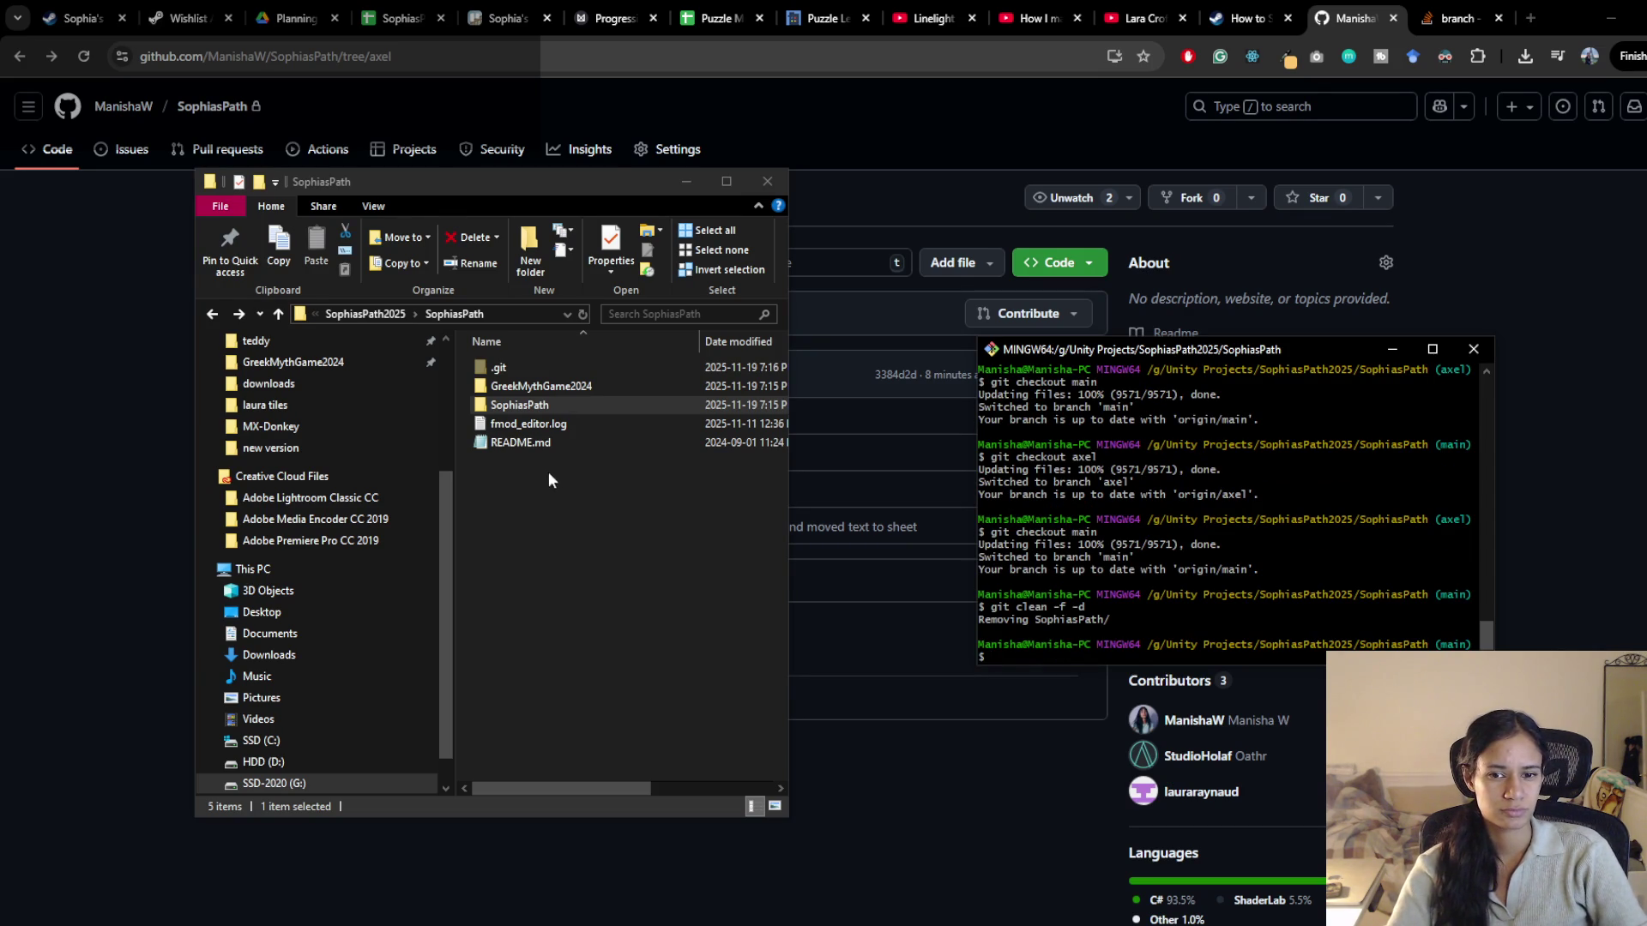
mouse_move(593, 183)
mouse_down()
mouse_move(995, 192)
mouse_move(1305, 238)
mouse_move(504, 242)
mouse_move(567, 227)
mouse_up()
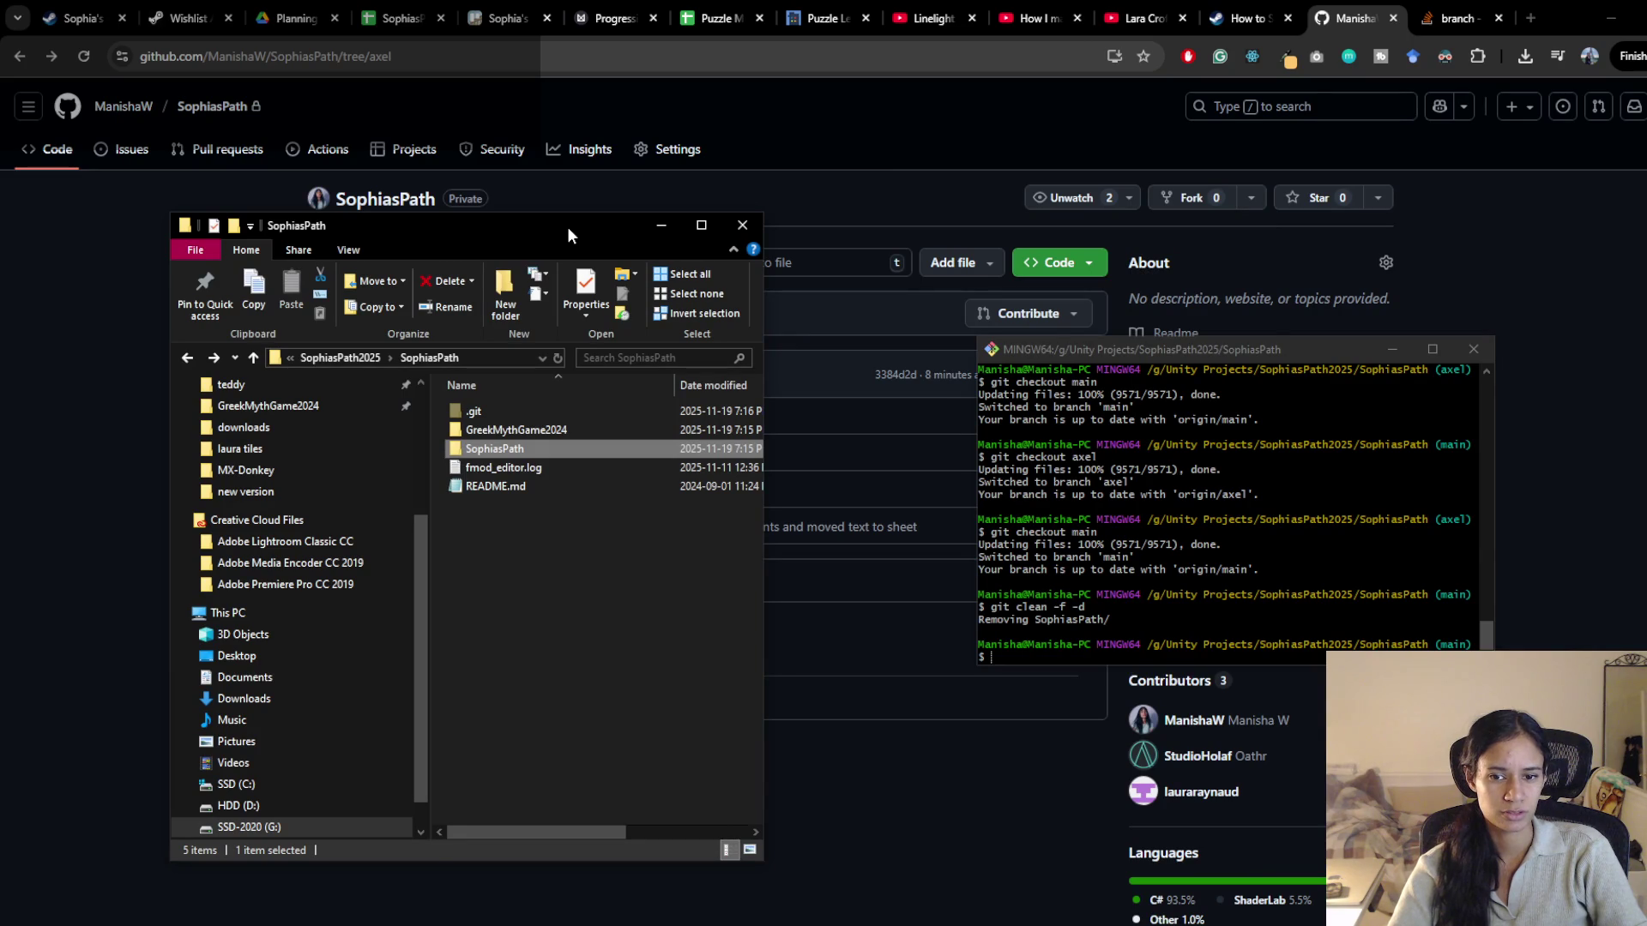
click(561, 635)
click(556, 360)
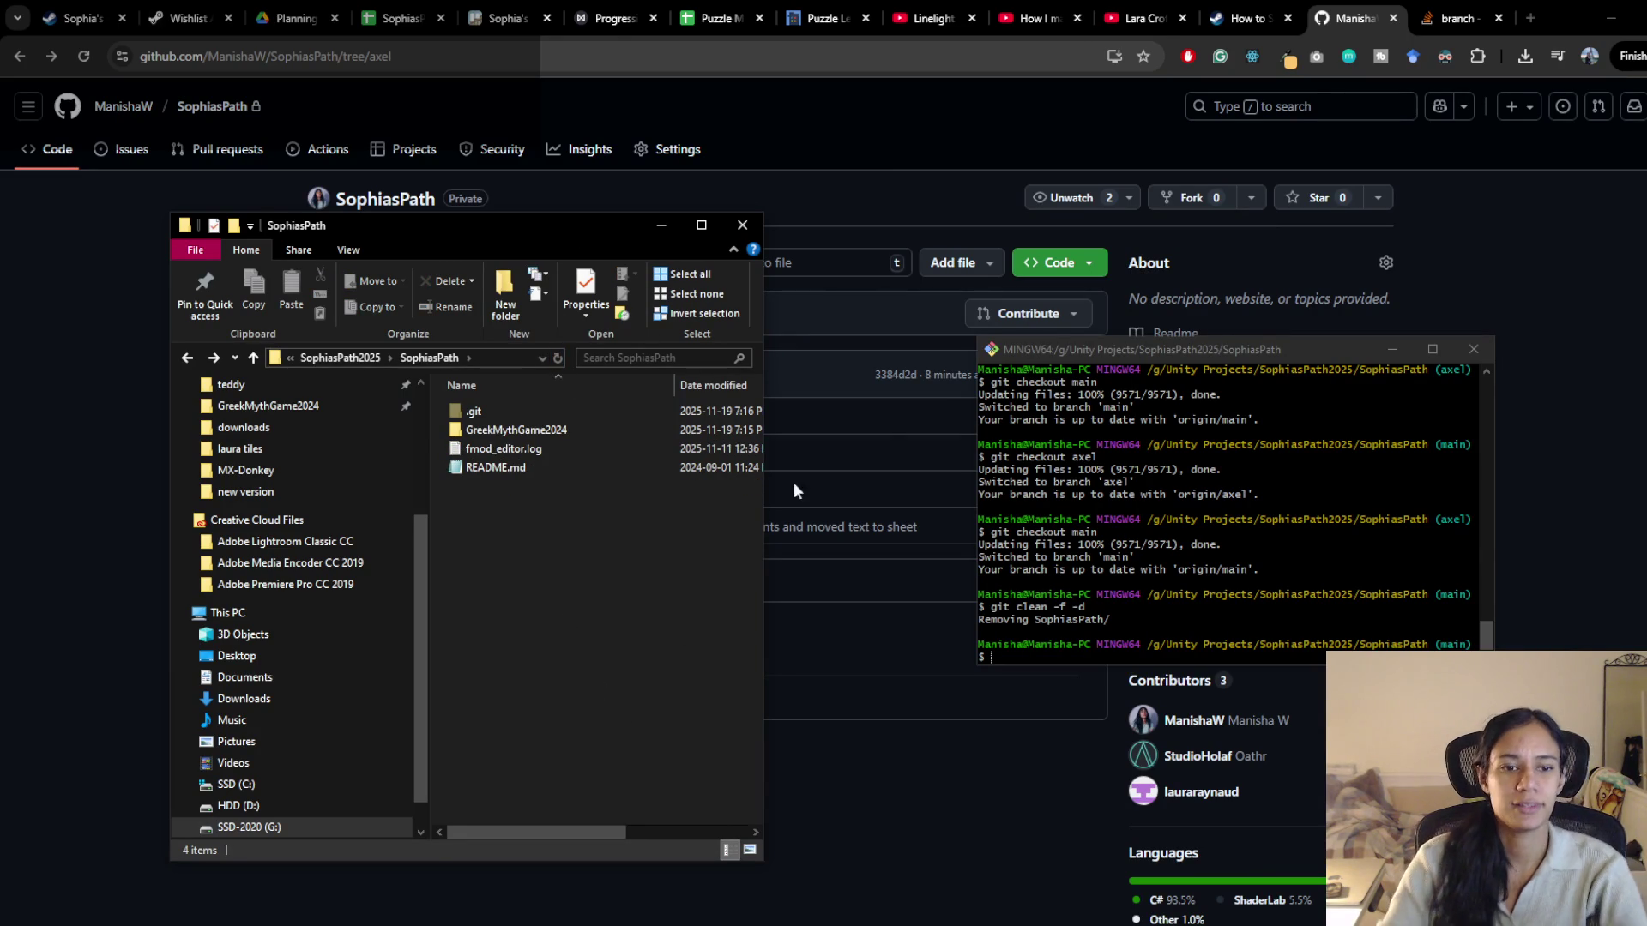
Check out the axel branch, then switch back to main
click(1192, 577)
key(Up)
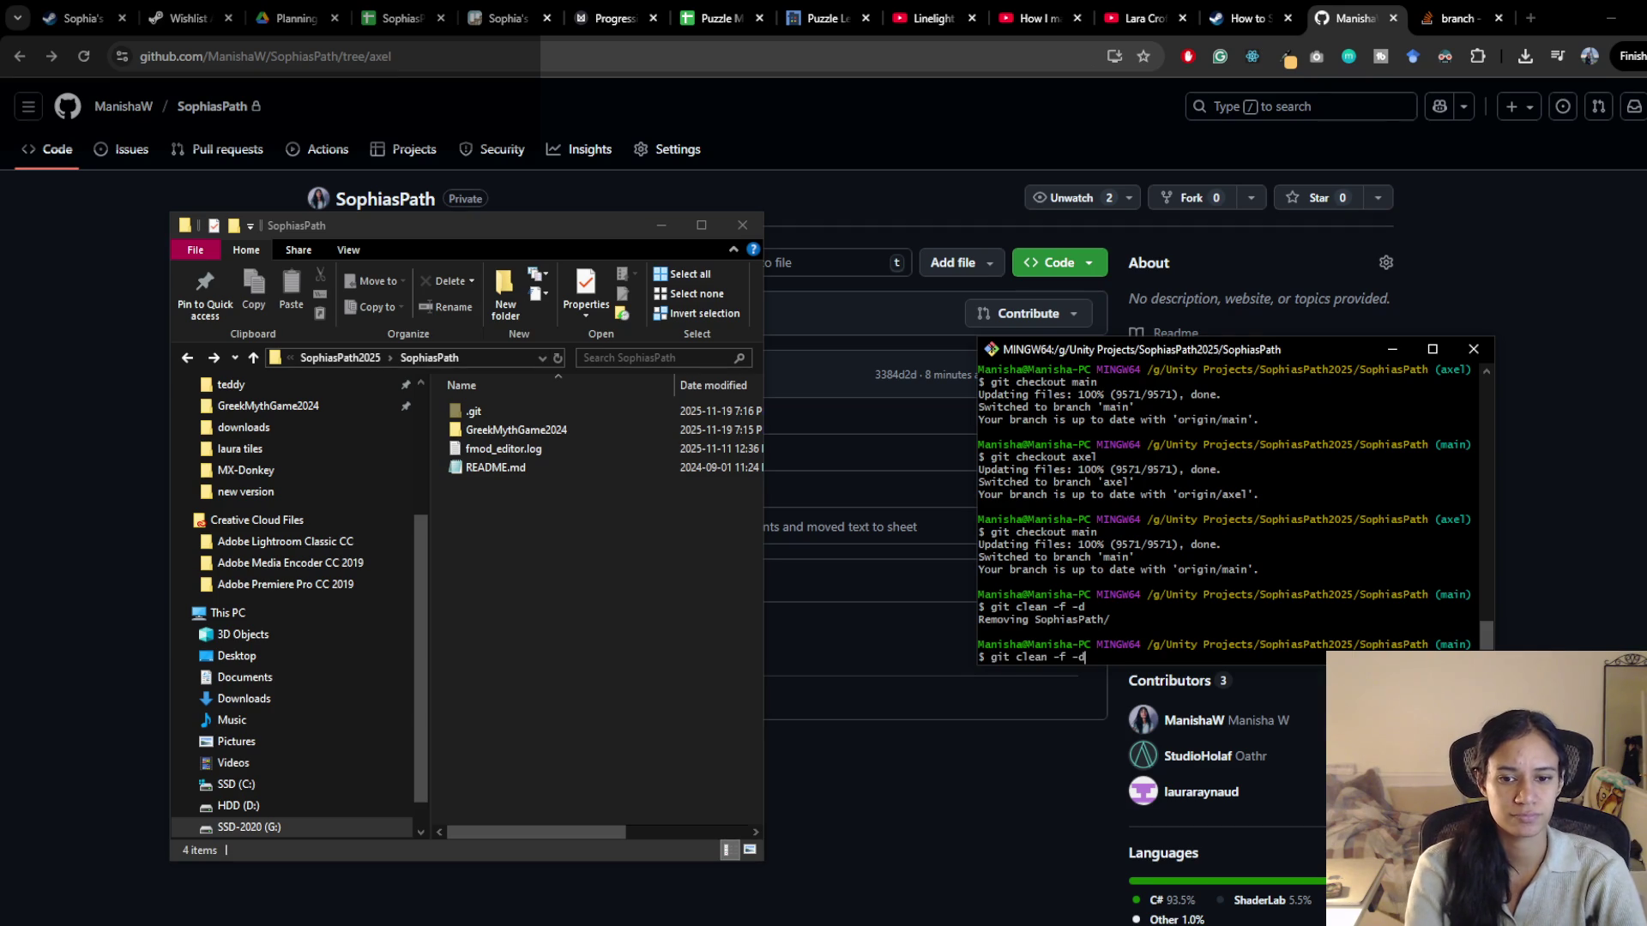
key(Up)
key(Up)
key(Return)
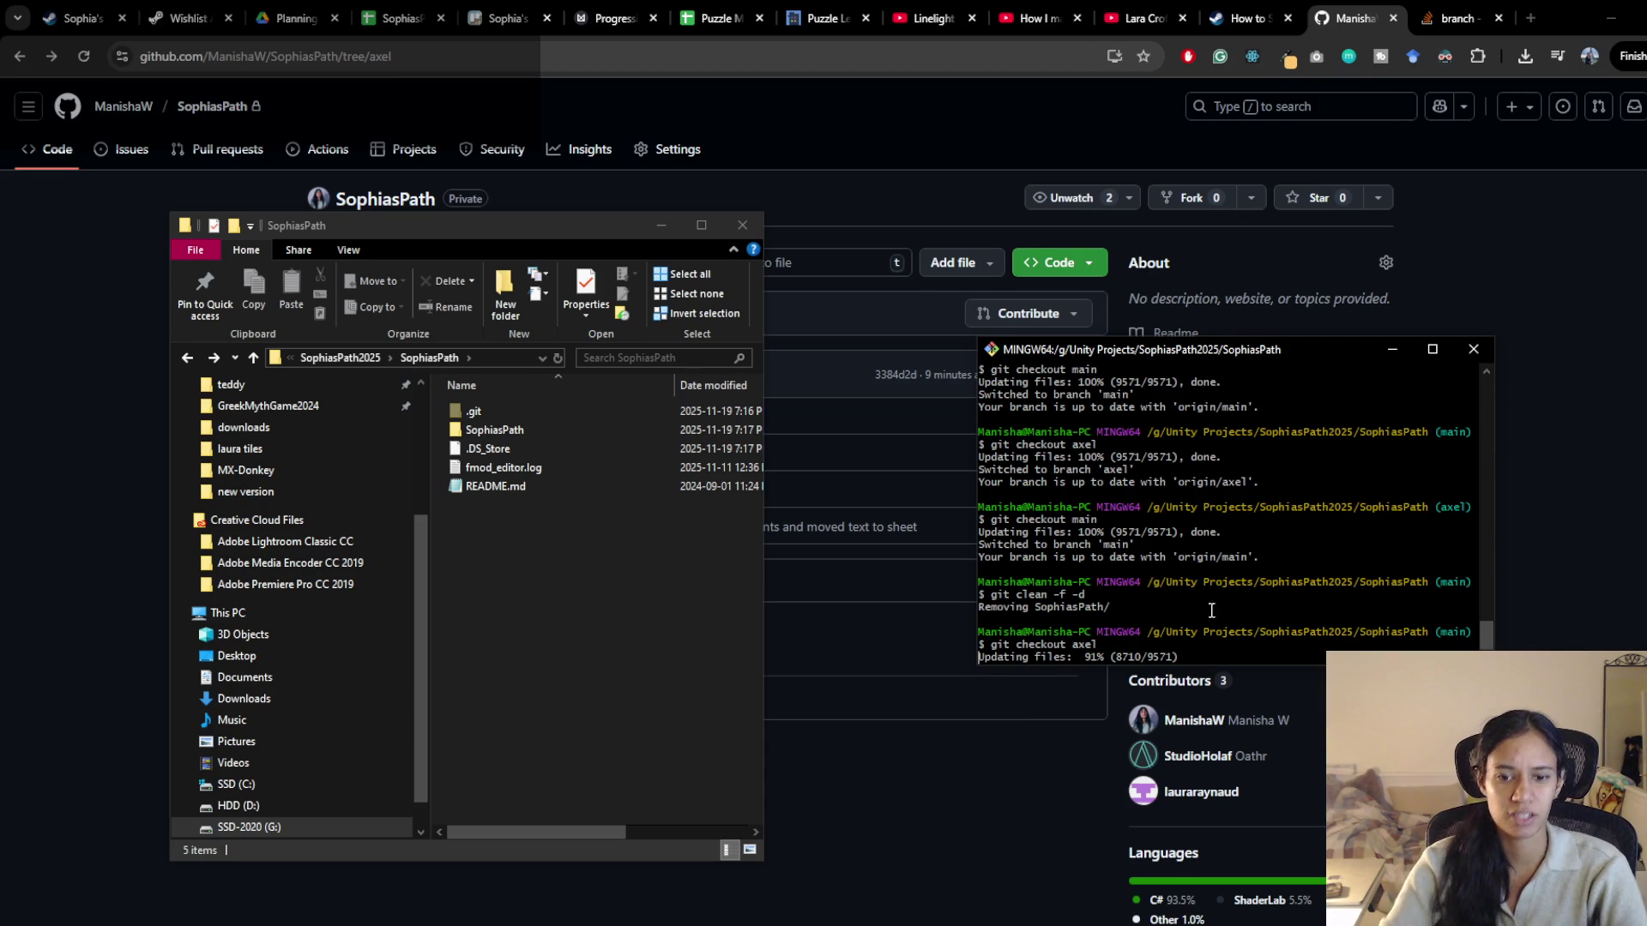
key(Up)
key(BackSpace)
key(BackSpace)
key(BackSpace)
text(main)
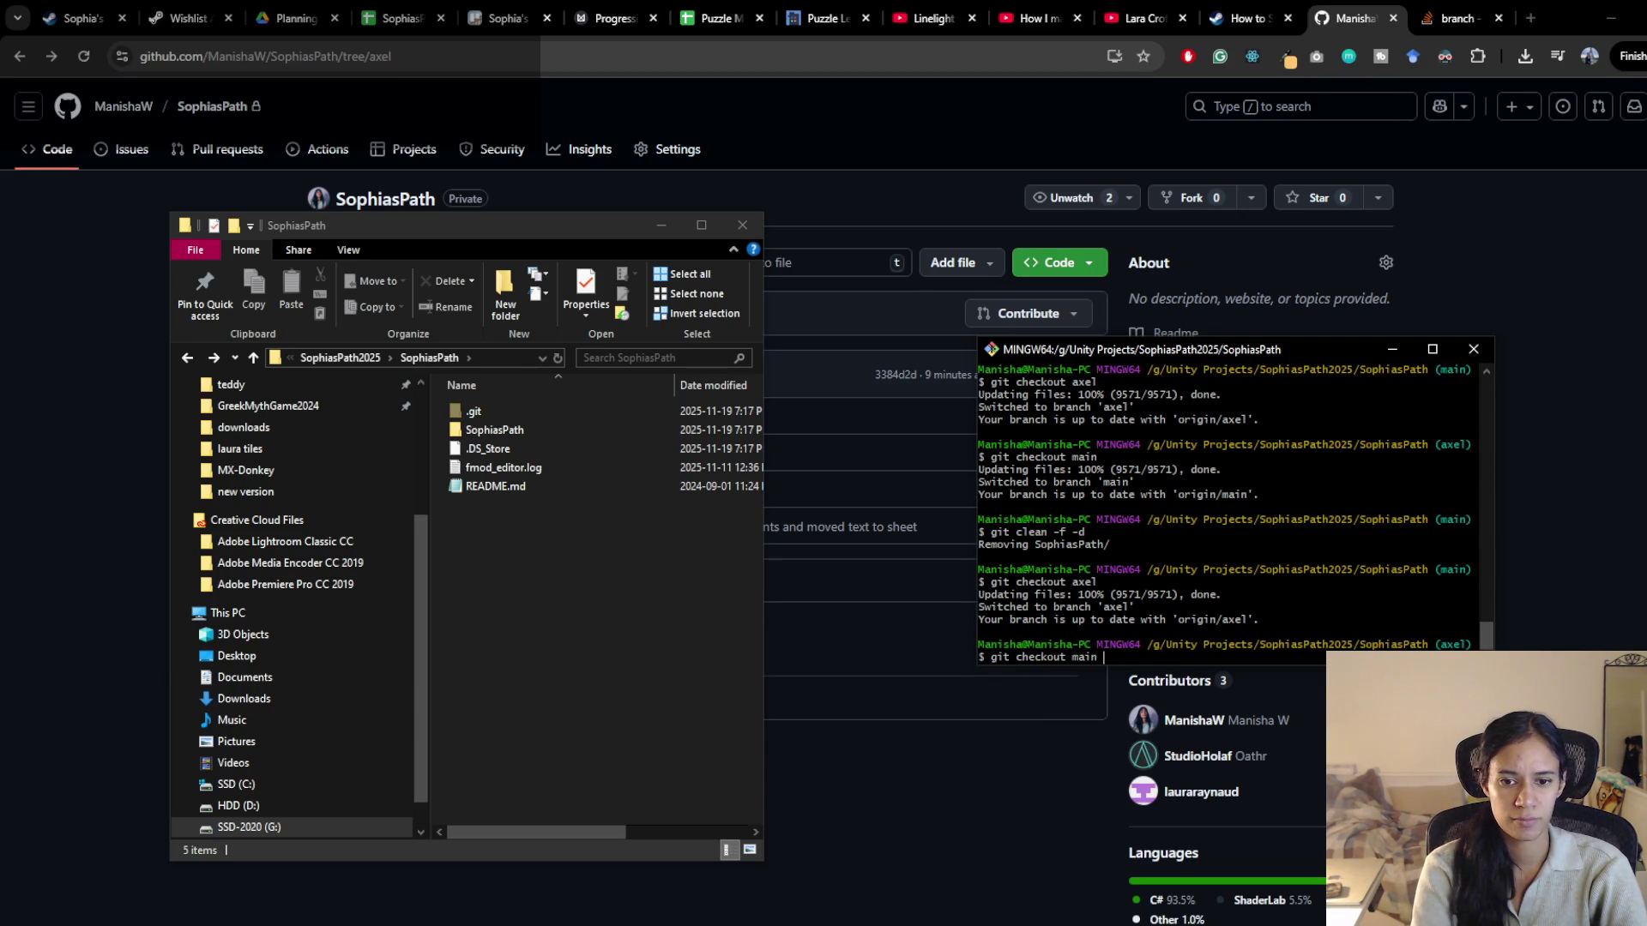
key(Return)
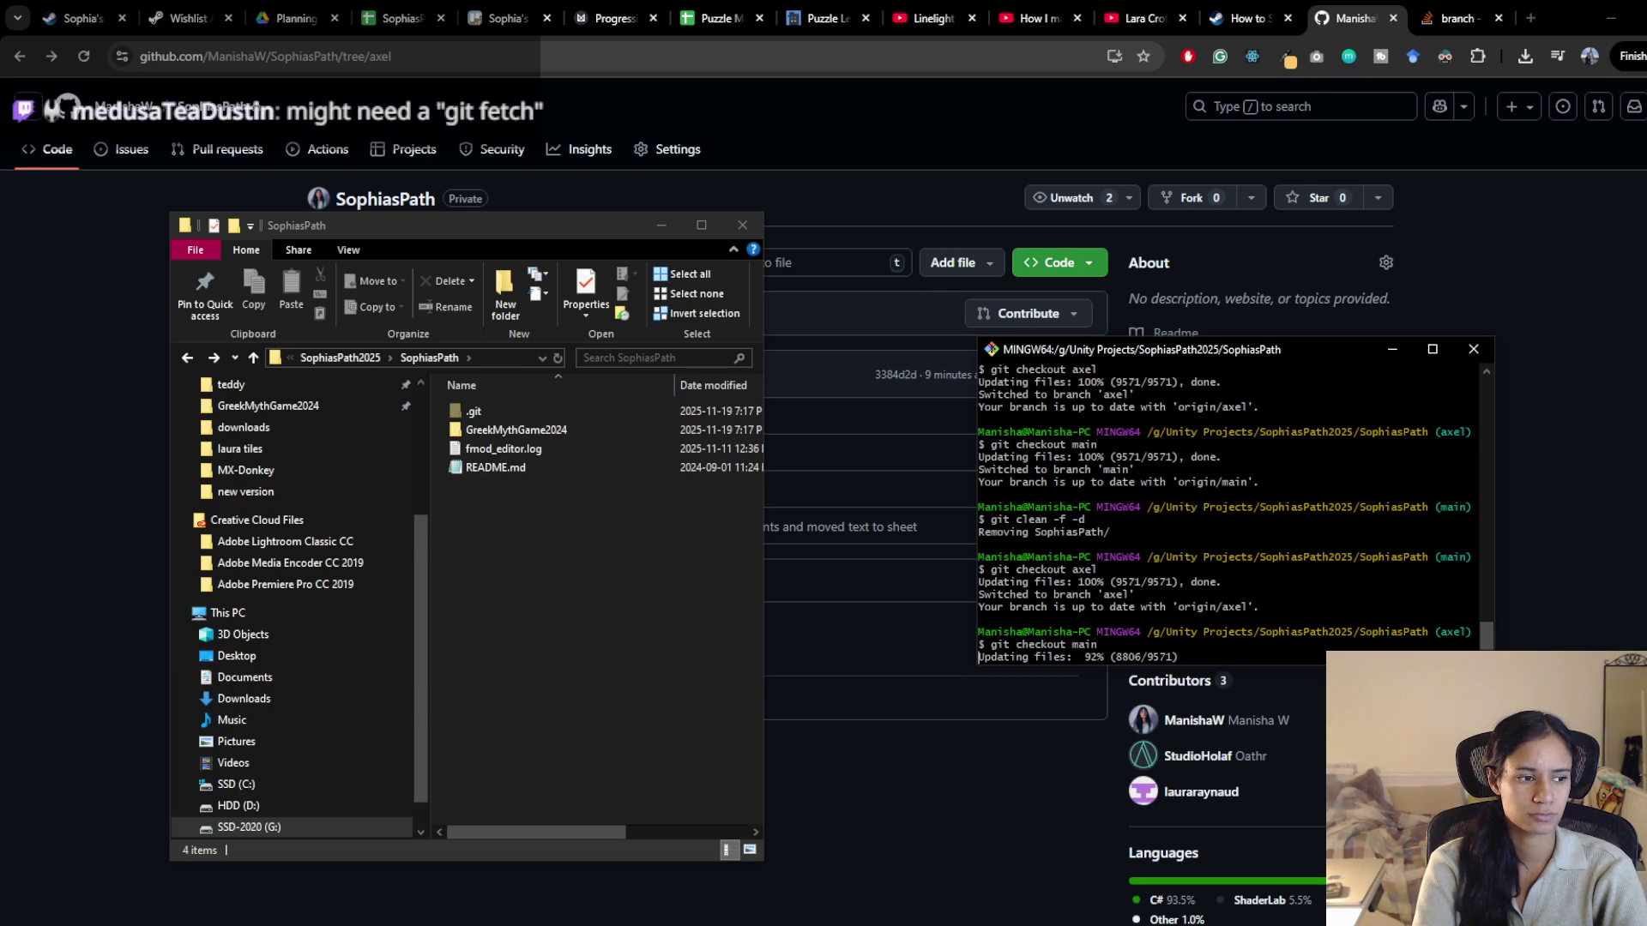
Run git clean -f -d again and enter git fetch
text(gi)
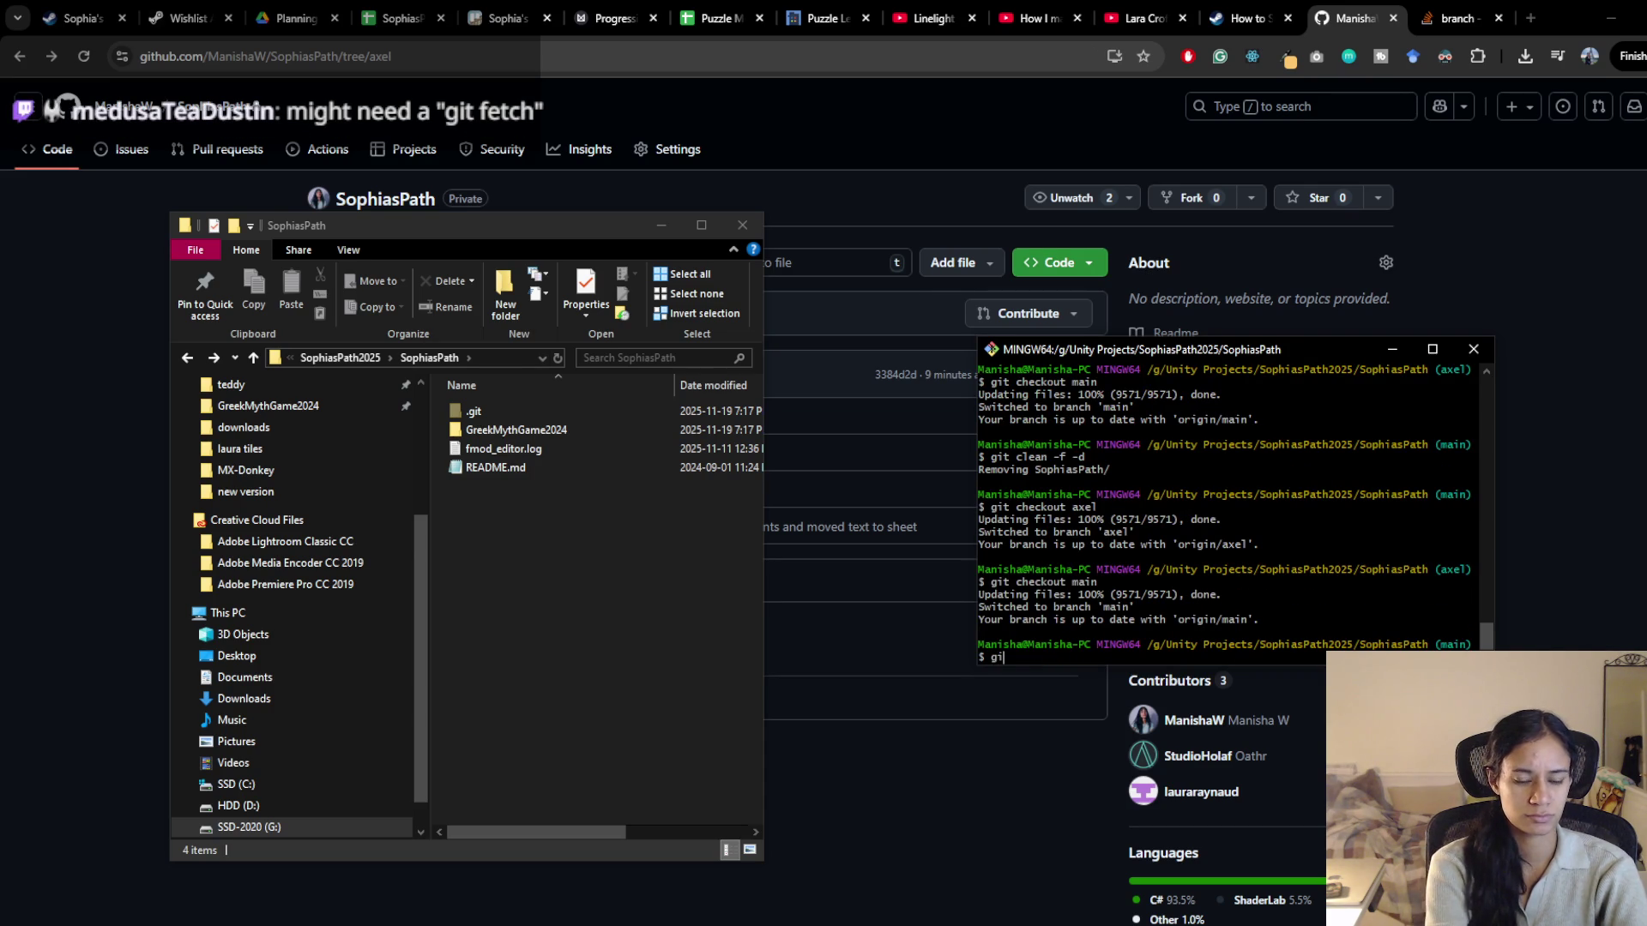
text(t clean -f -d)
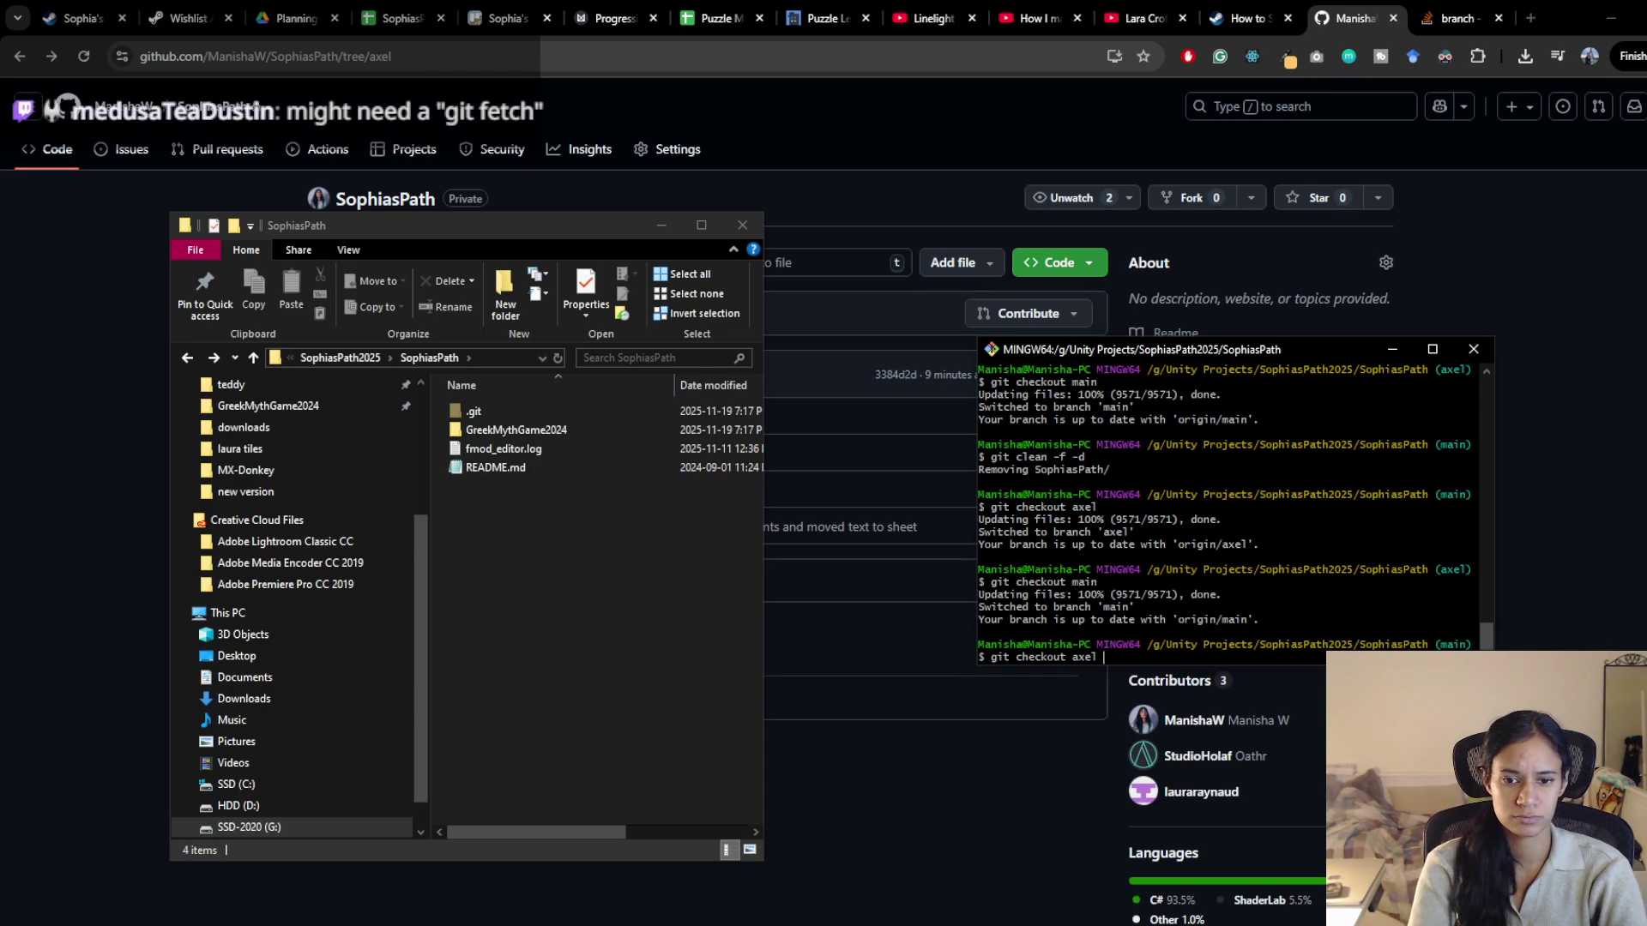
key(Return)
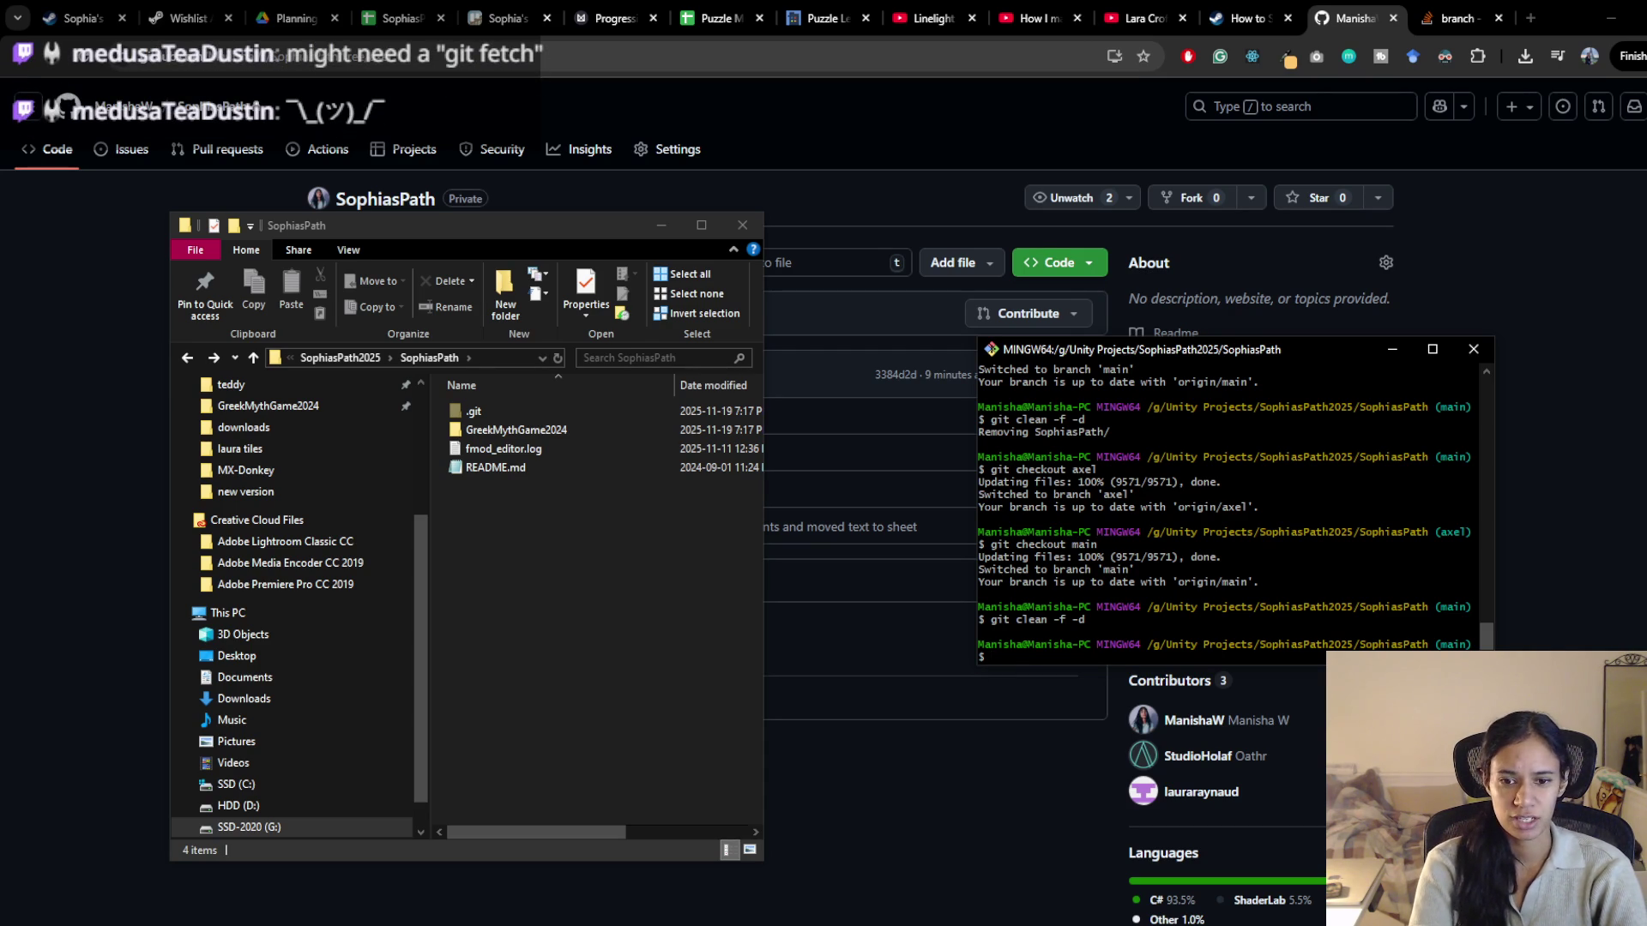
text(git f)
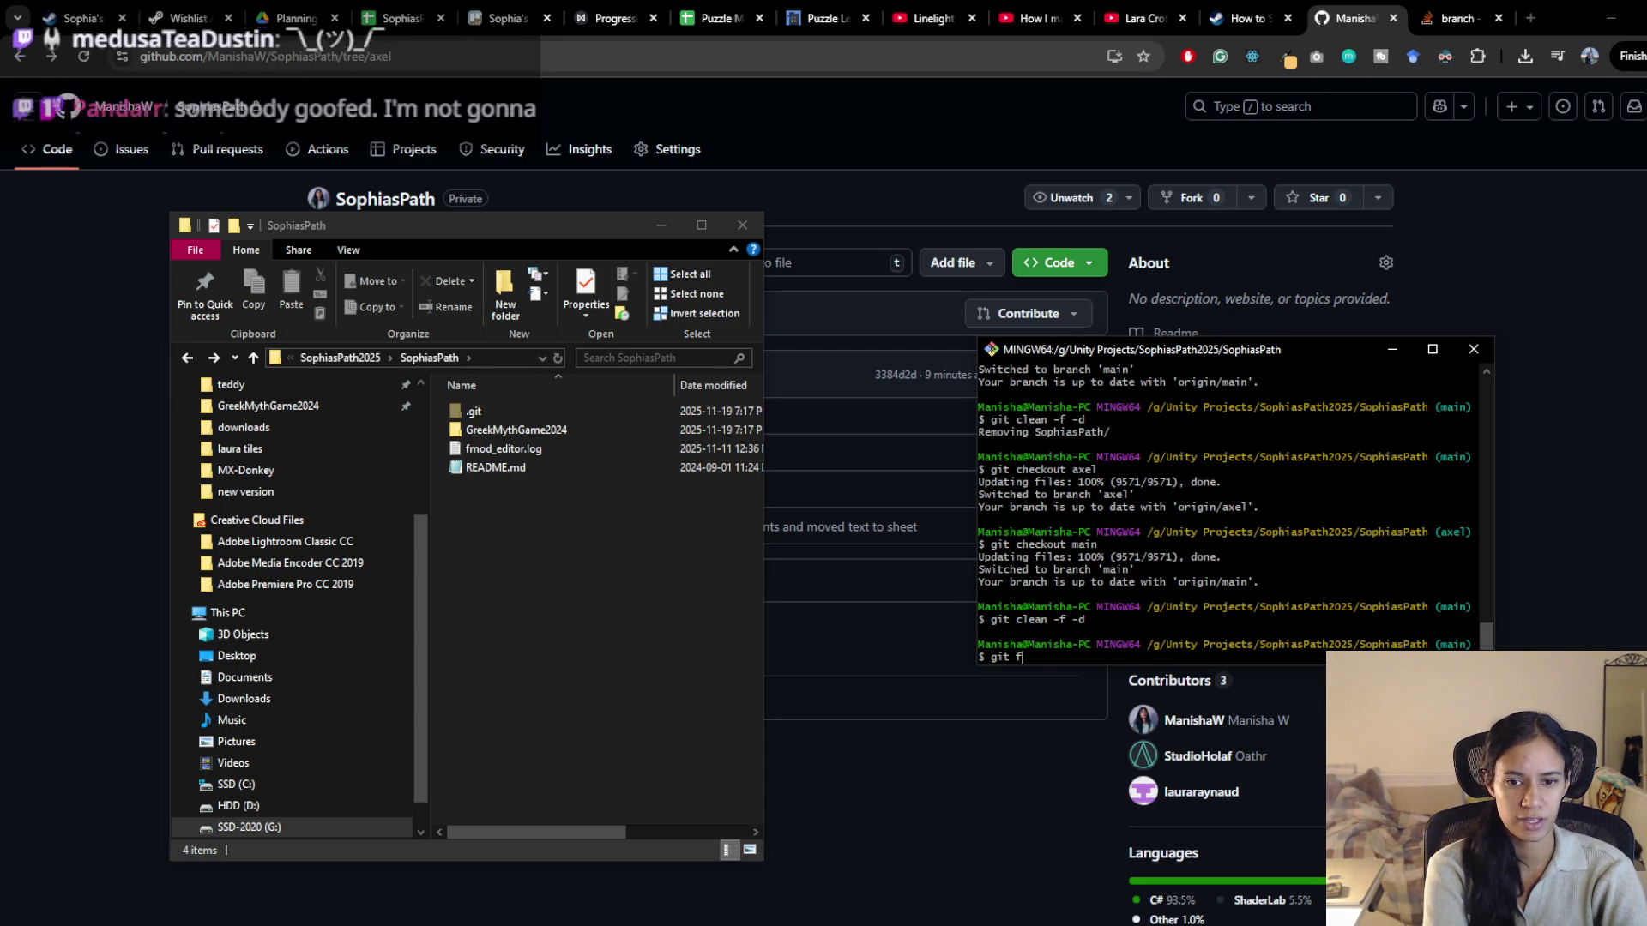
text(etch)
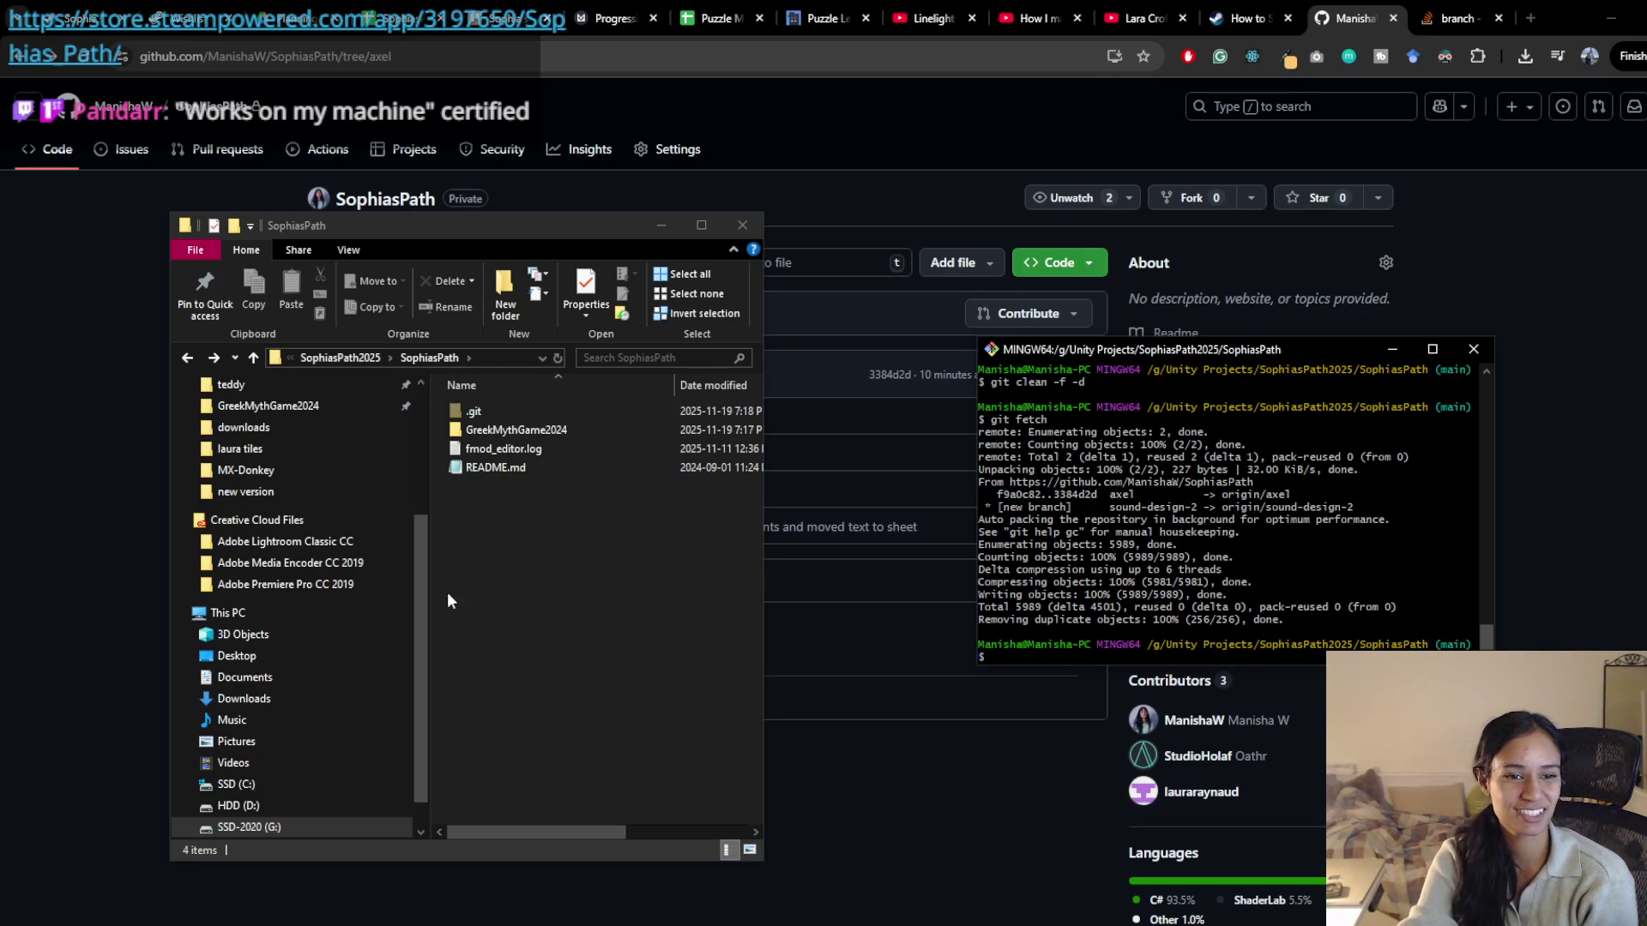
Run git checkout main and reposition the Explorer window lower on screen
text(git checkout main)
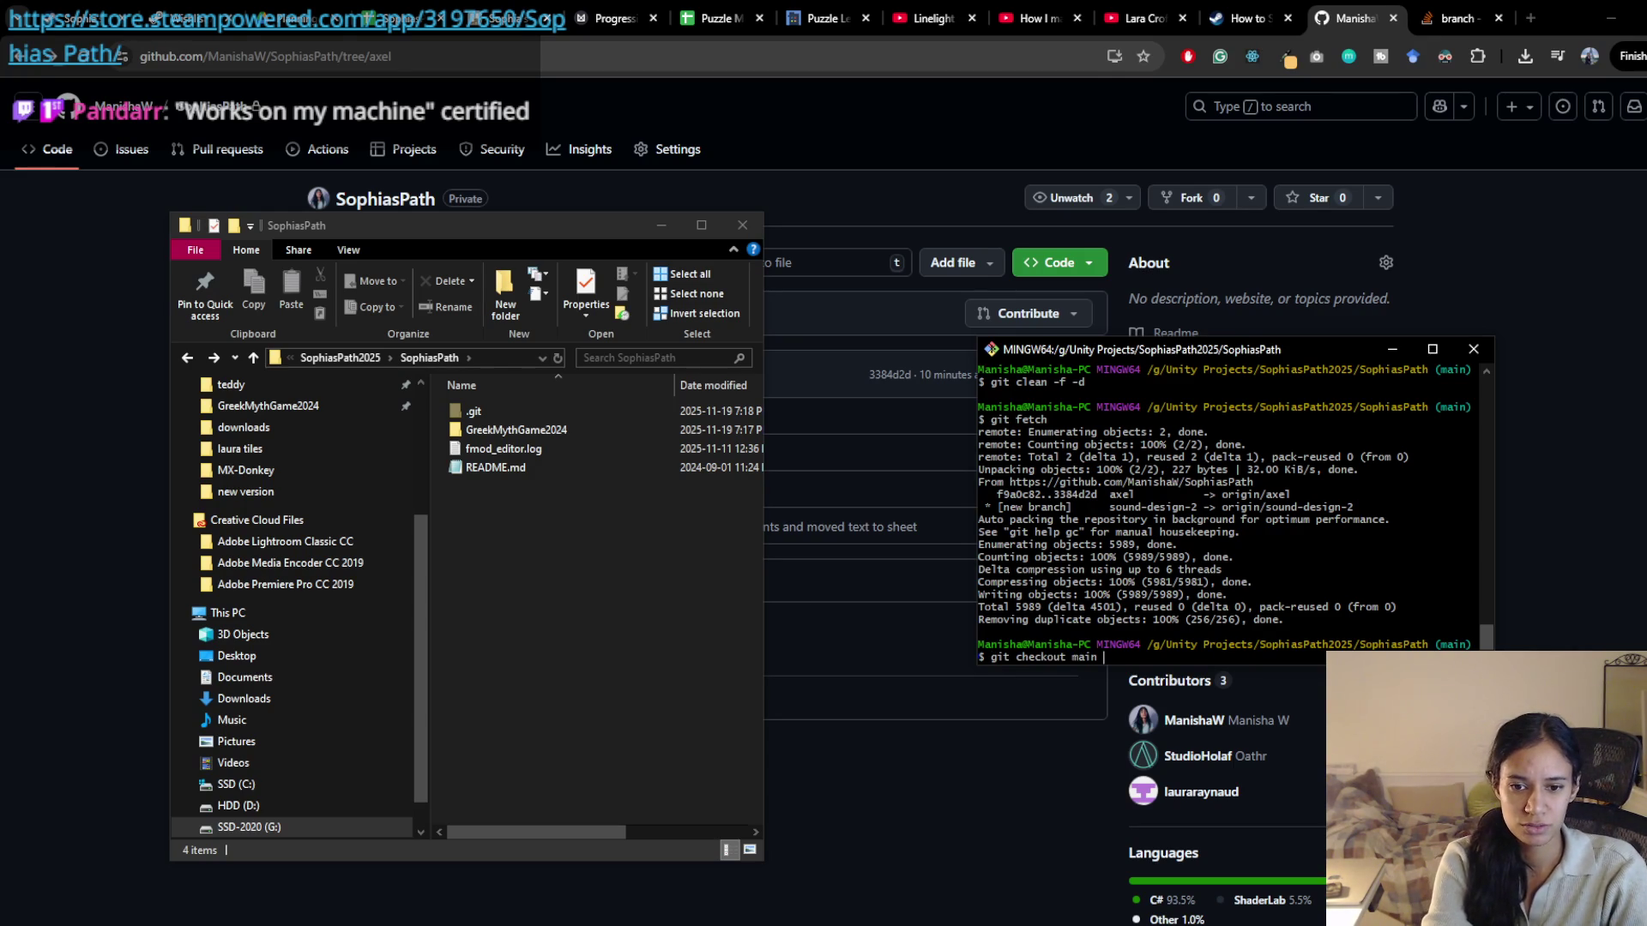
text(xel)
key(Return)
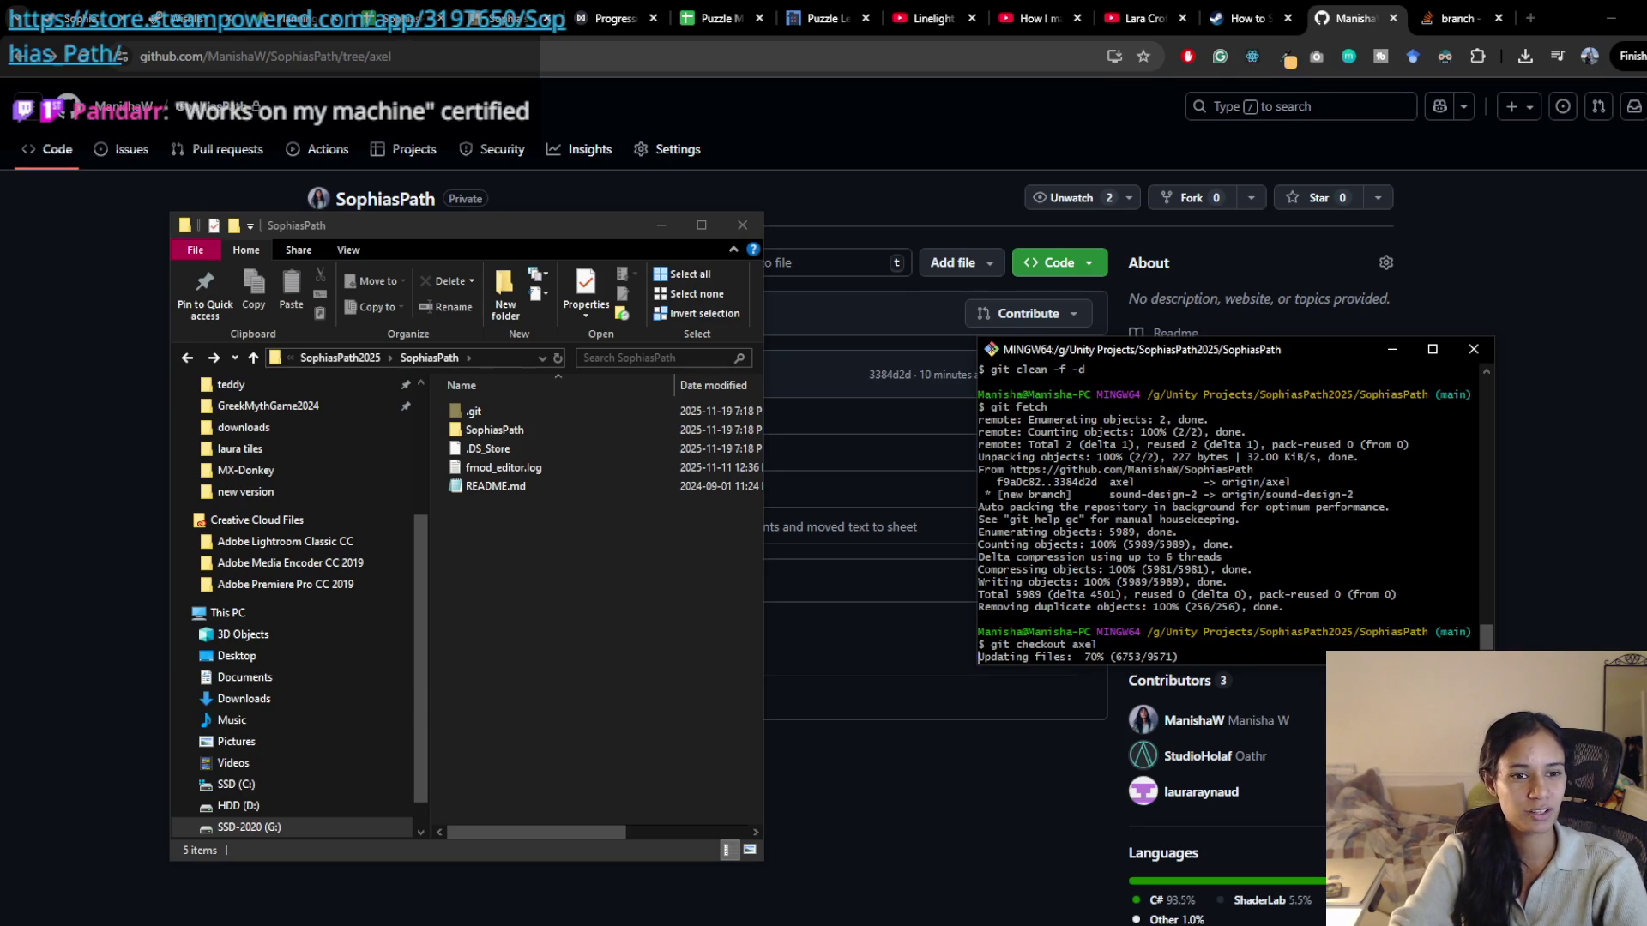
click(543, 594)
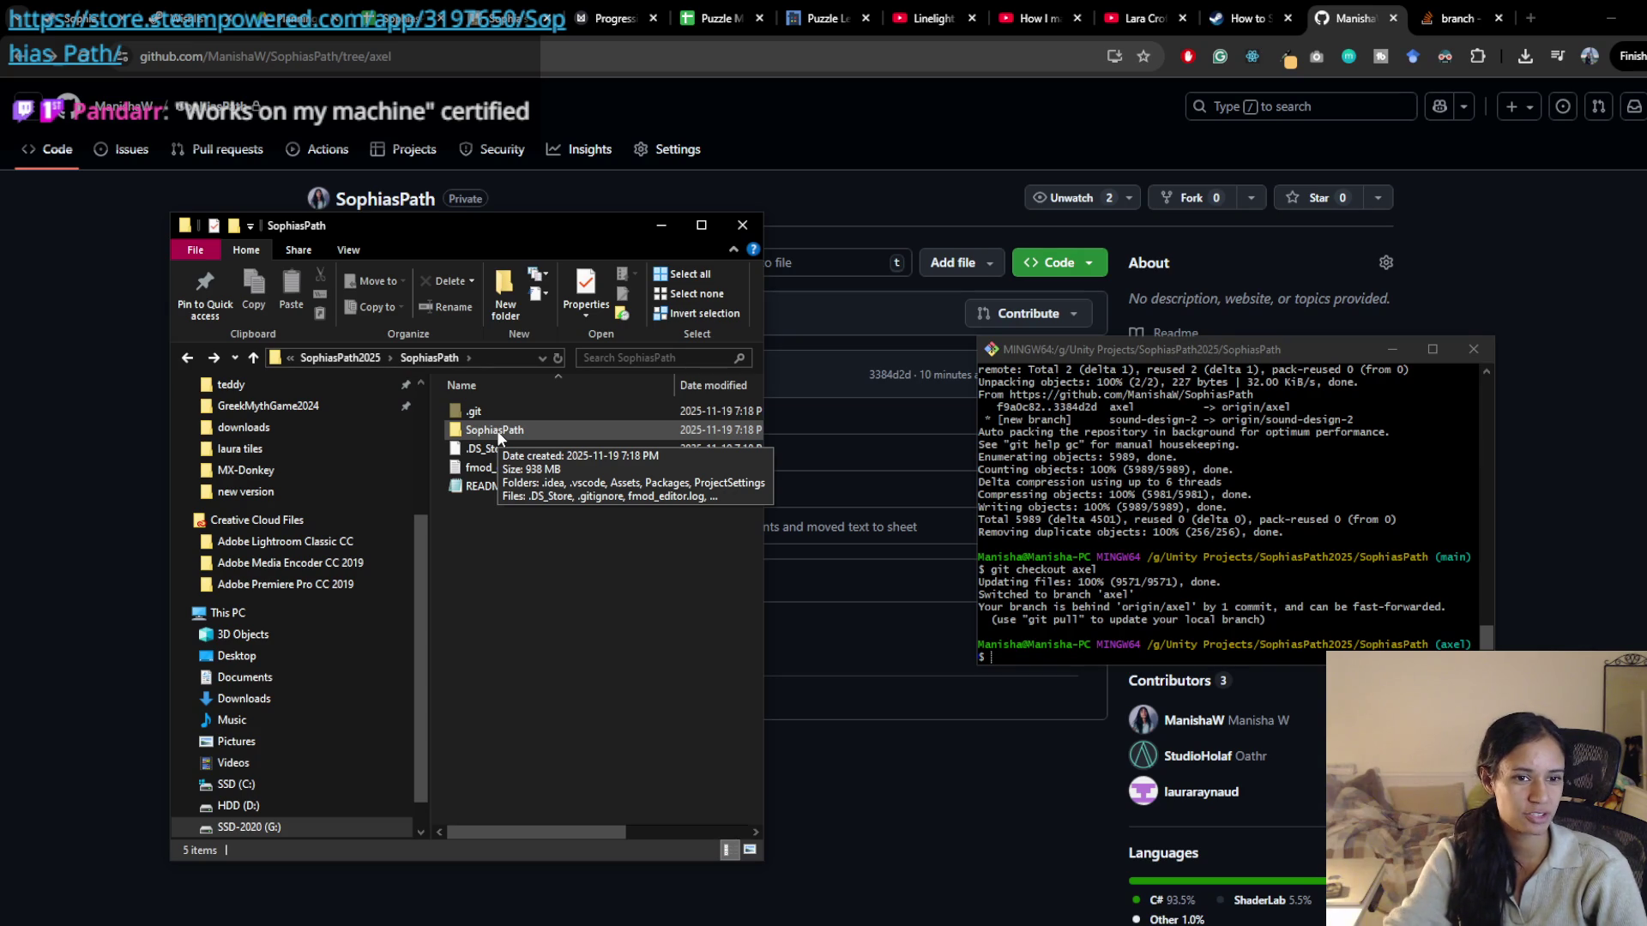
mouse_move(600, 233)
mouse_down()
mouse_move(602, 784)
mouse_move(568, 259)
mouse_move(588, 245)
mouse_up()
Pull the latest changes, fast-forwarding the local axel branch to 3384d2d
click(1204, 629)
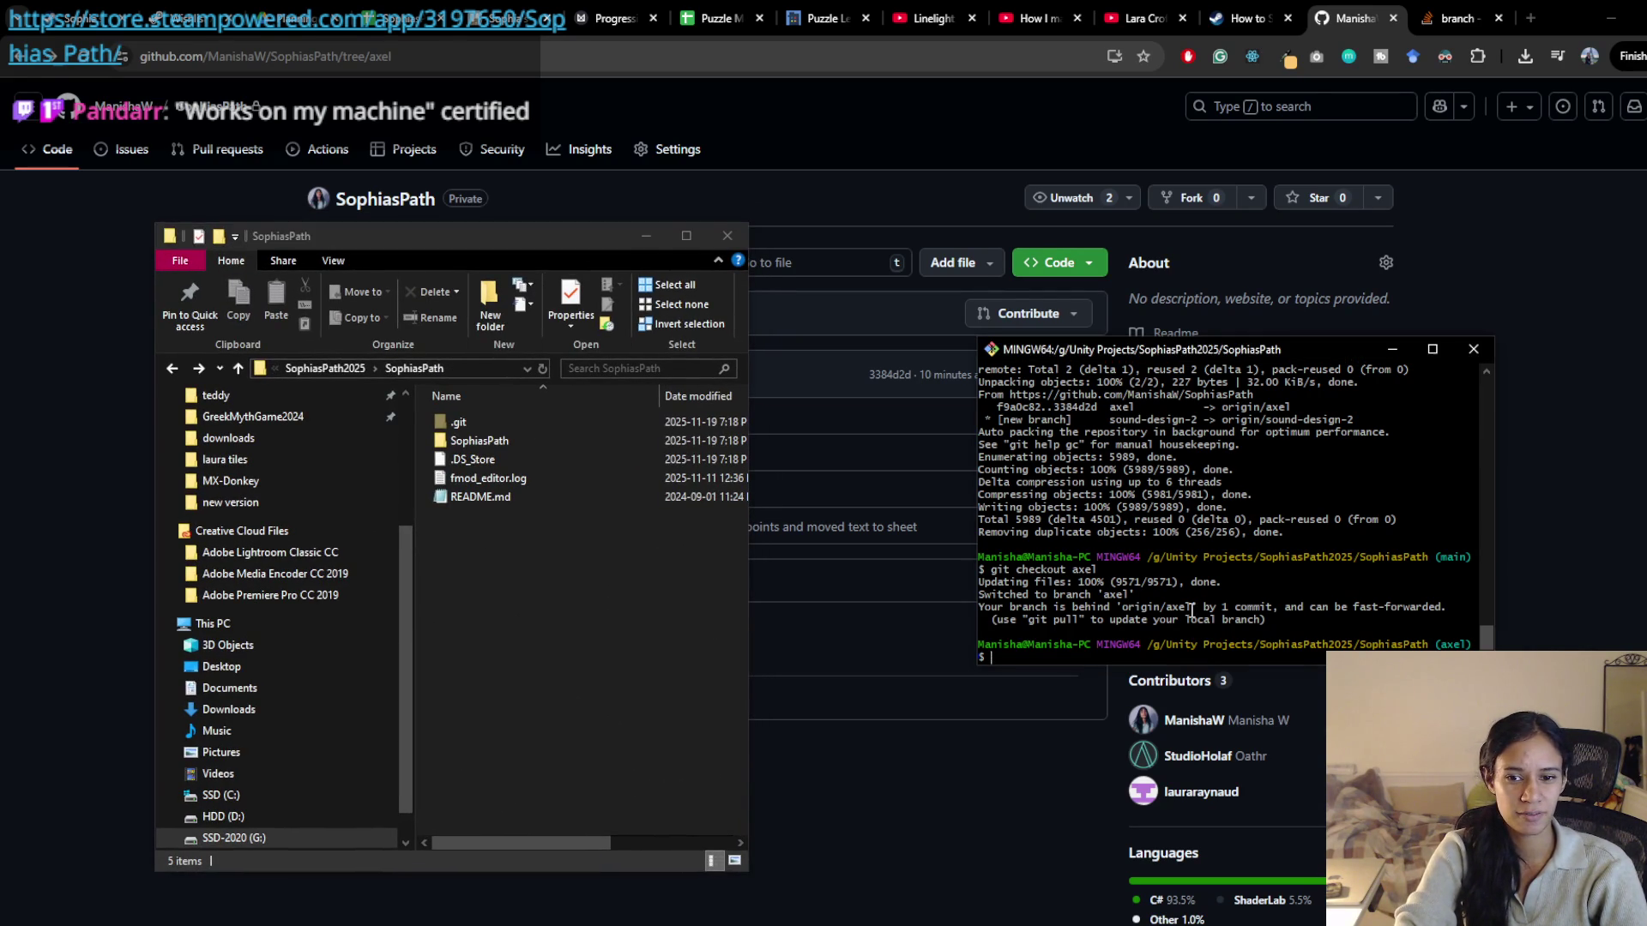
text(gitpull)
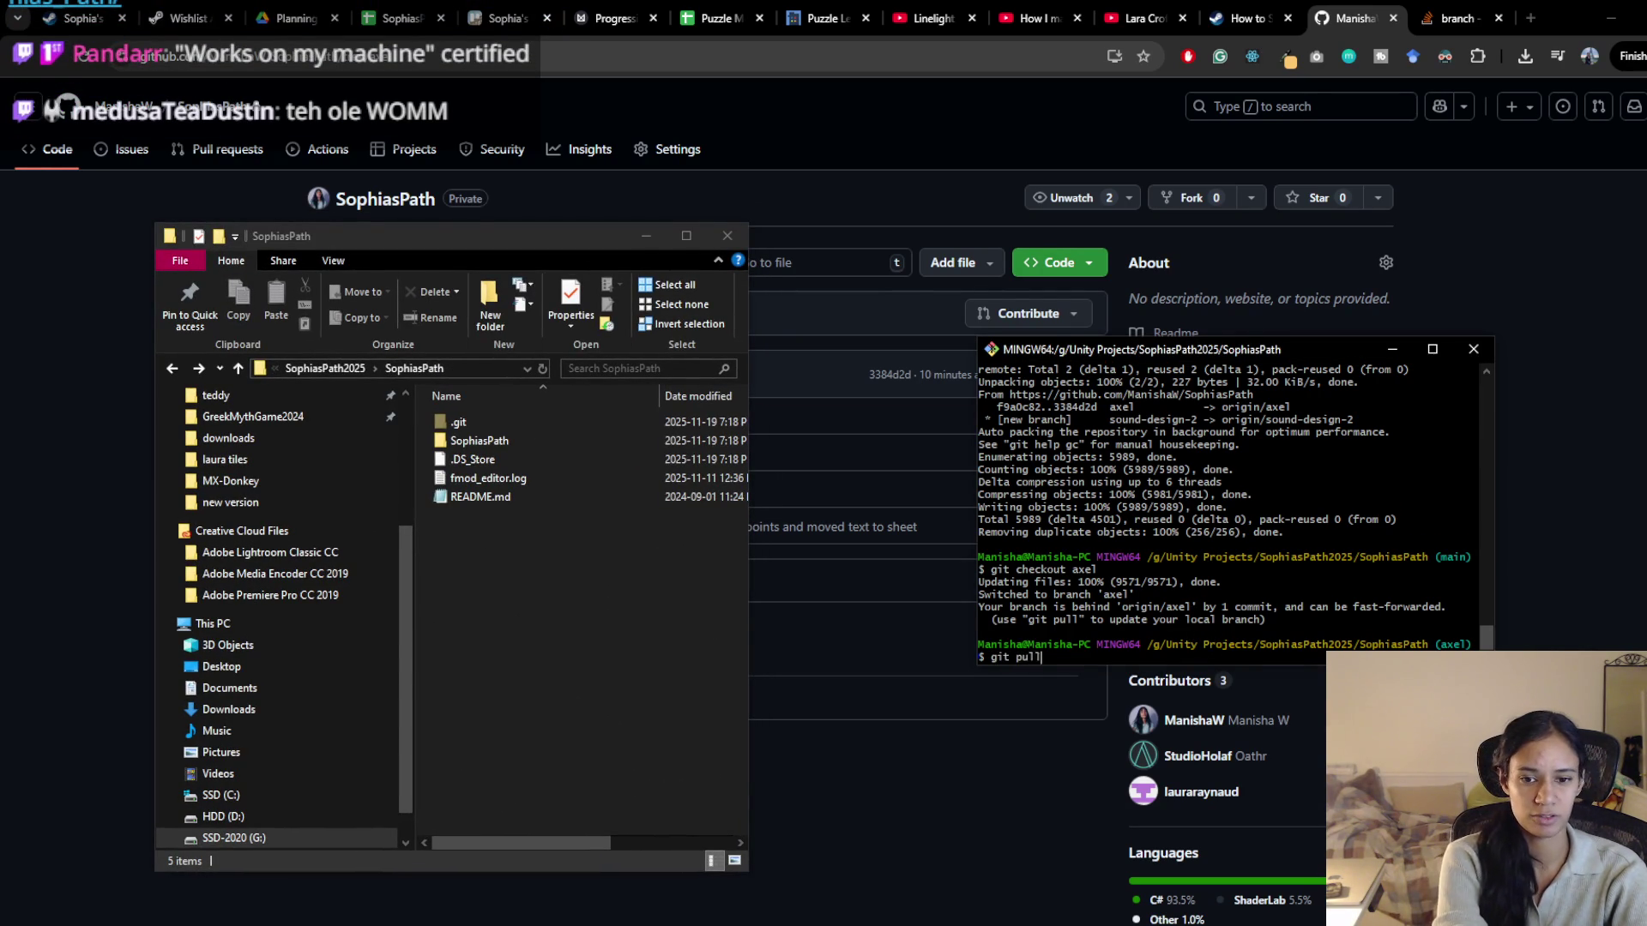
key(Return)
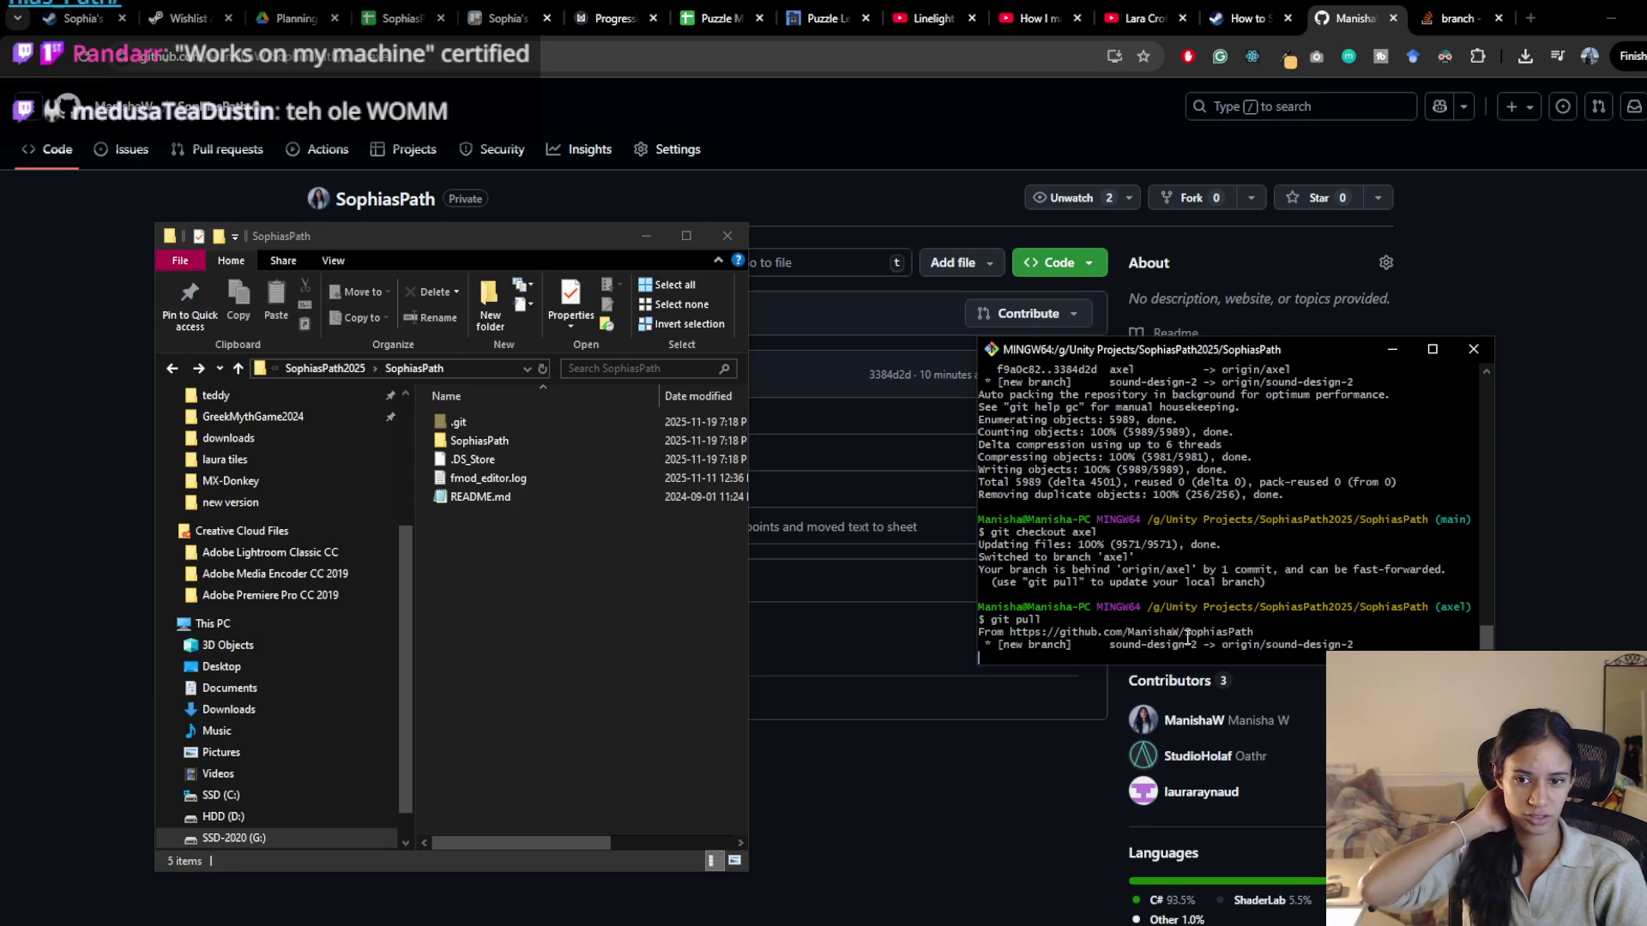
click(577, 660)
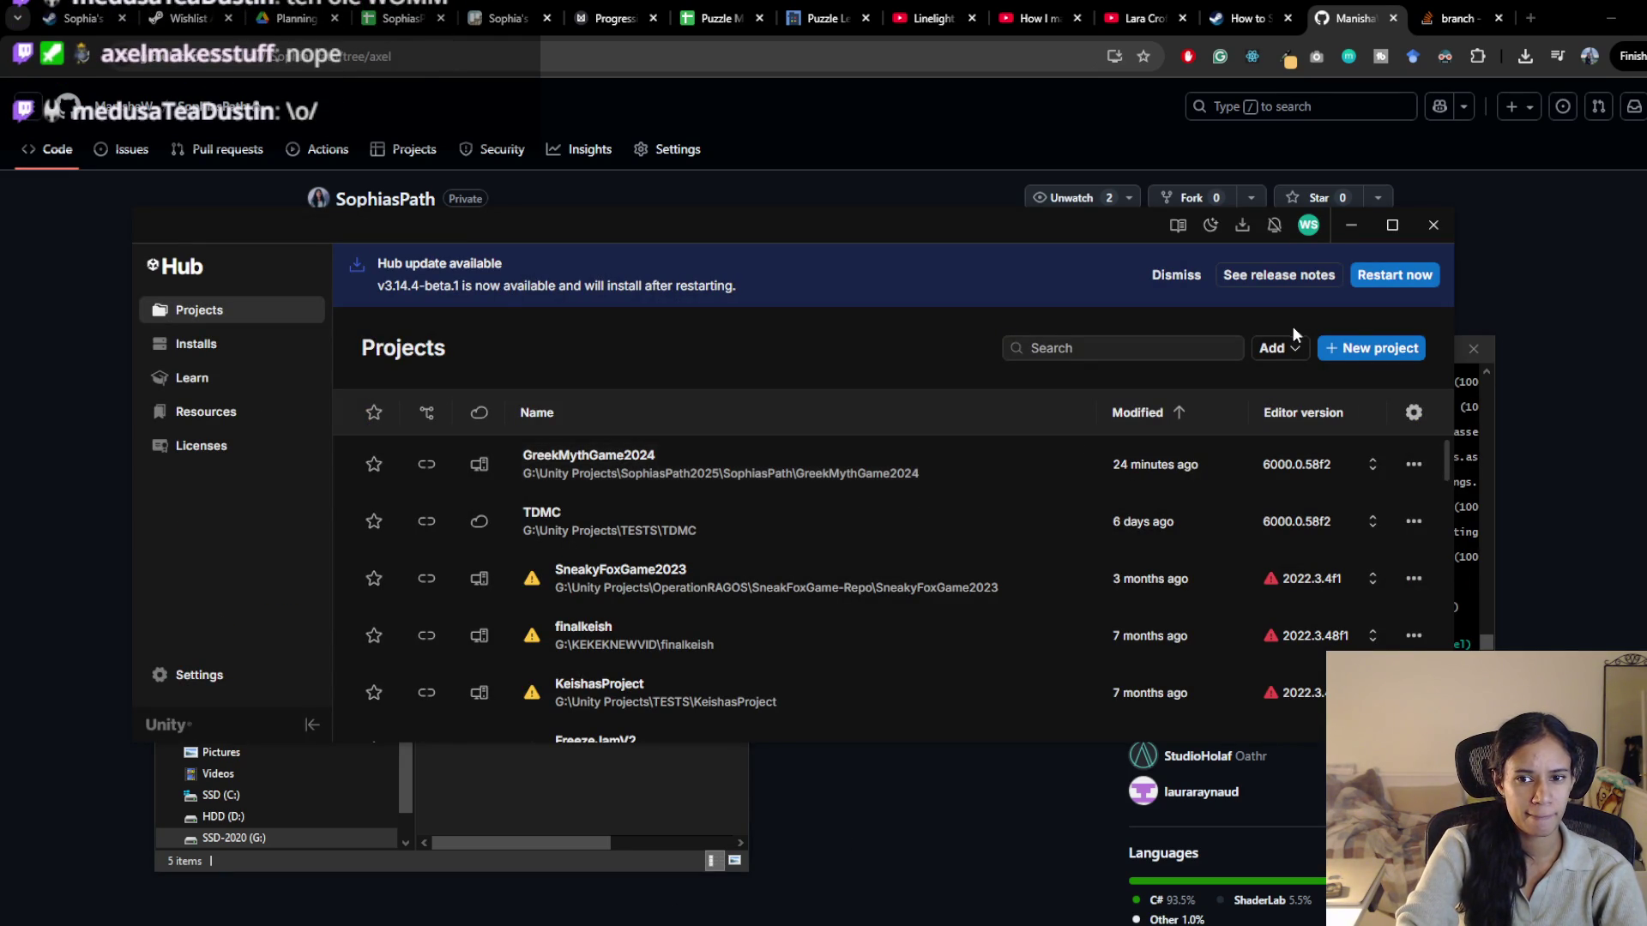
Launch GreekMythGame2024 from the Projects list, which stops on a package resolution error
click(798, 482)
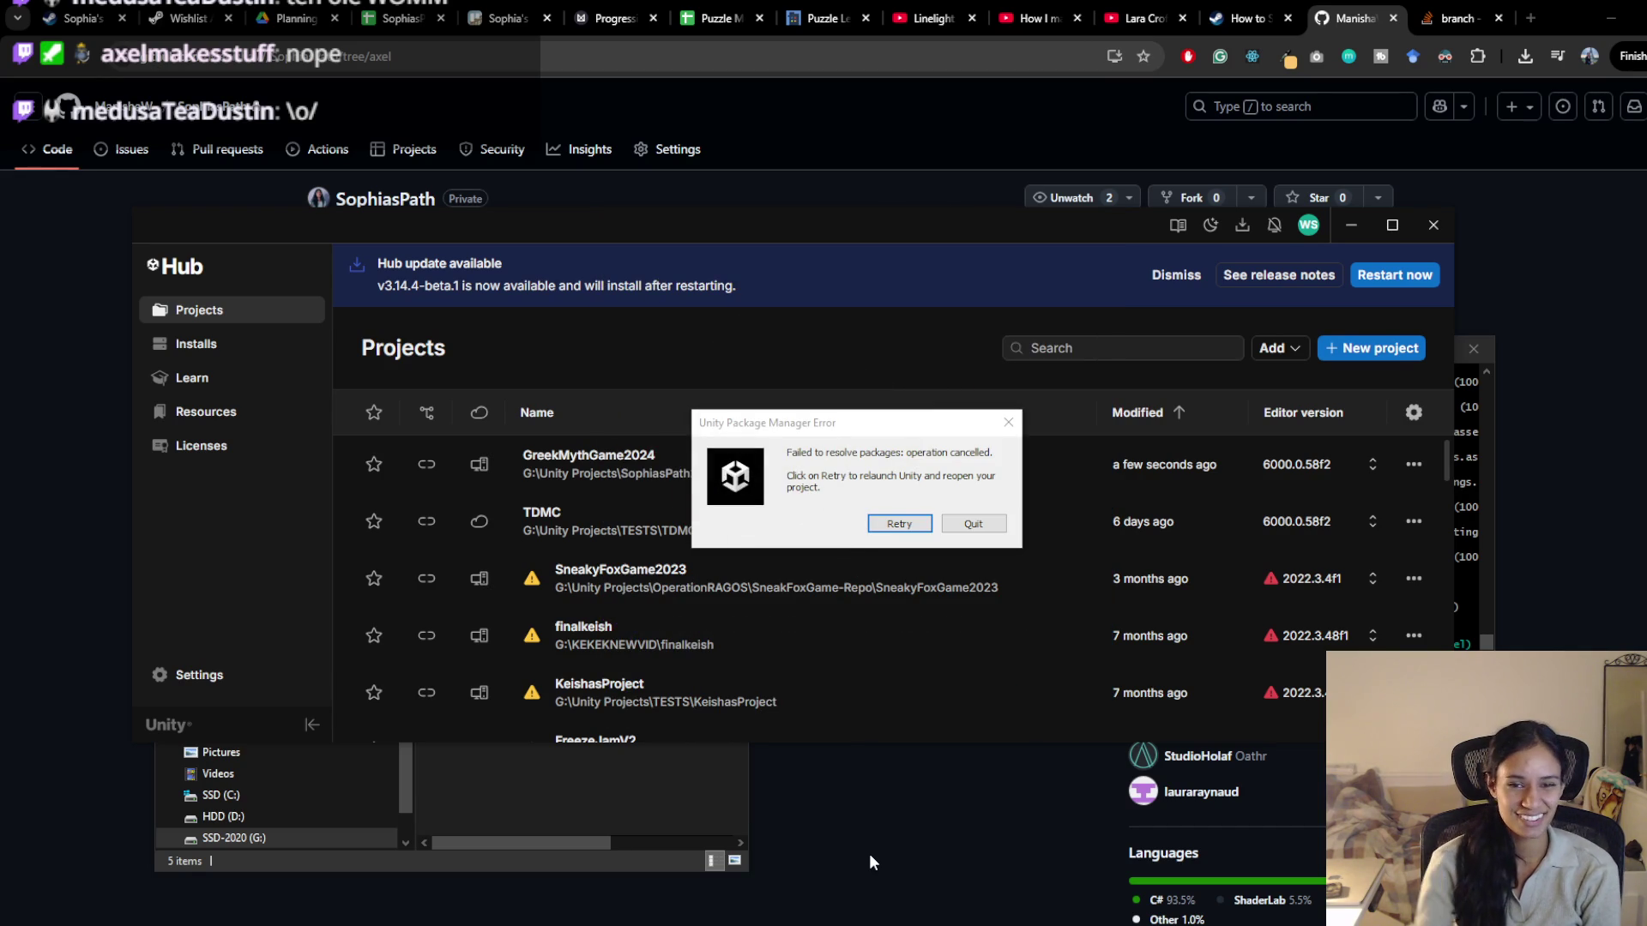
Dismiss the error and remove GreekMythGame2024 from the Unity Hub projects list
click(978, 523)
click(1413, 466)
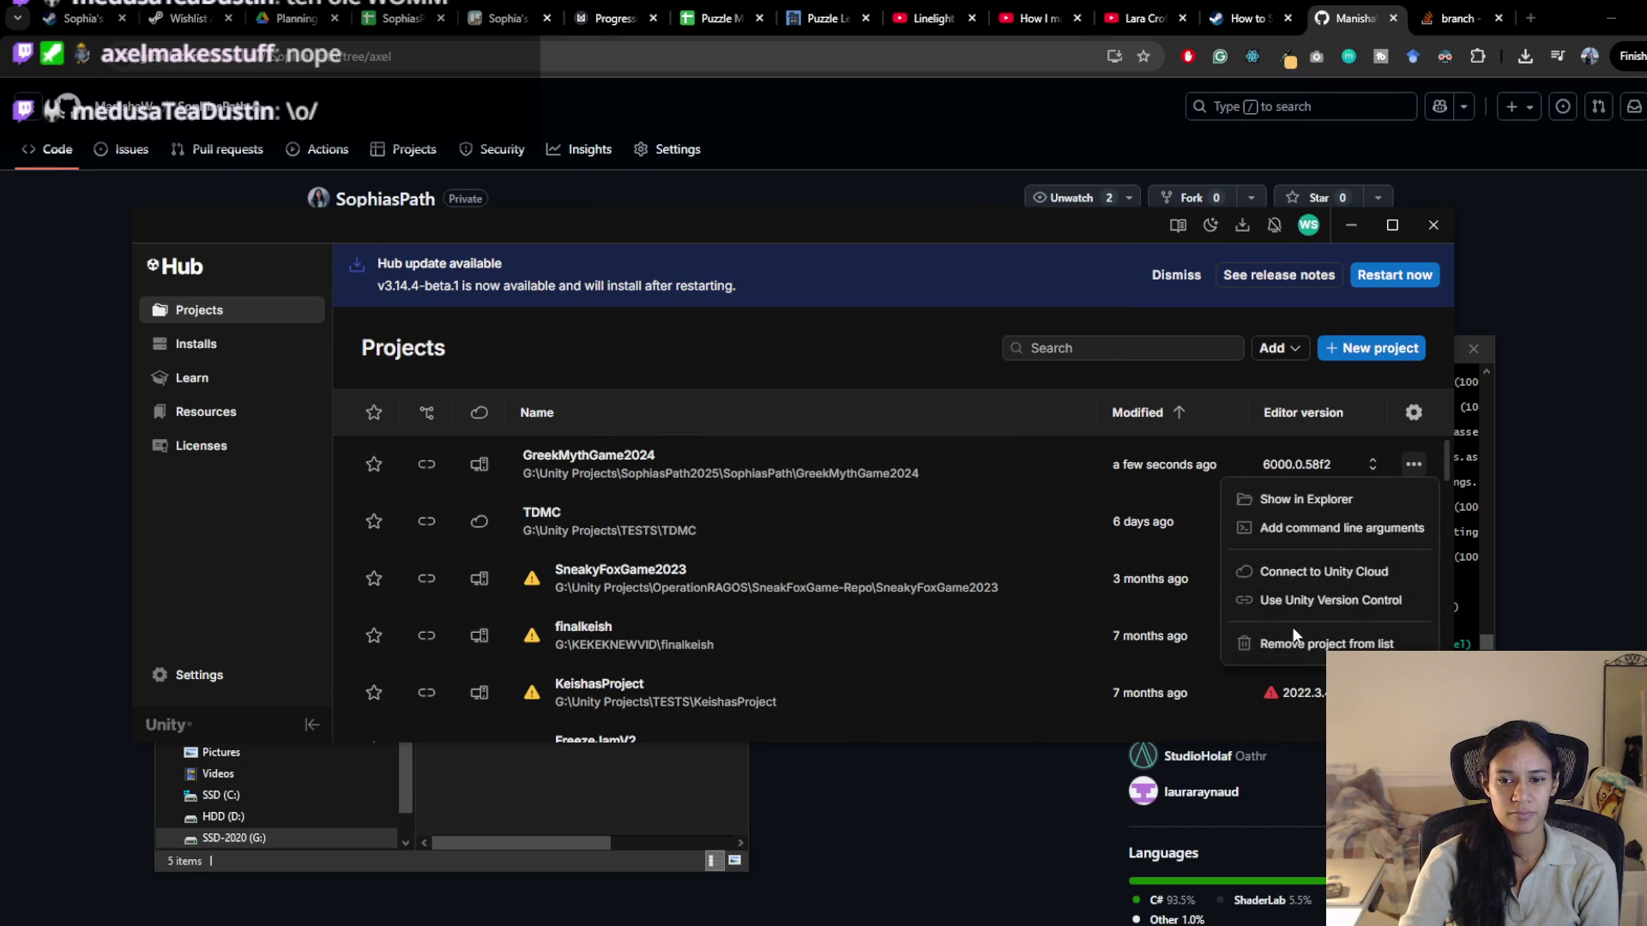
click(1312, 648)
click(1000, 546)
Add GreekMythGame2024 from disk at Unity Projects\SophiasPath2025\SophiasPath\GreekMythGame2024
click(1372, 357)
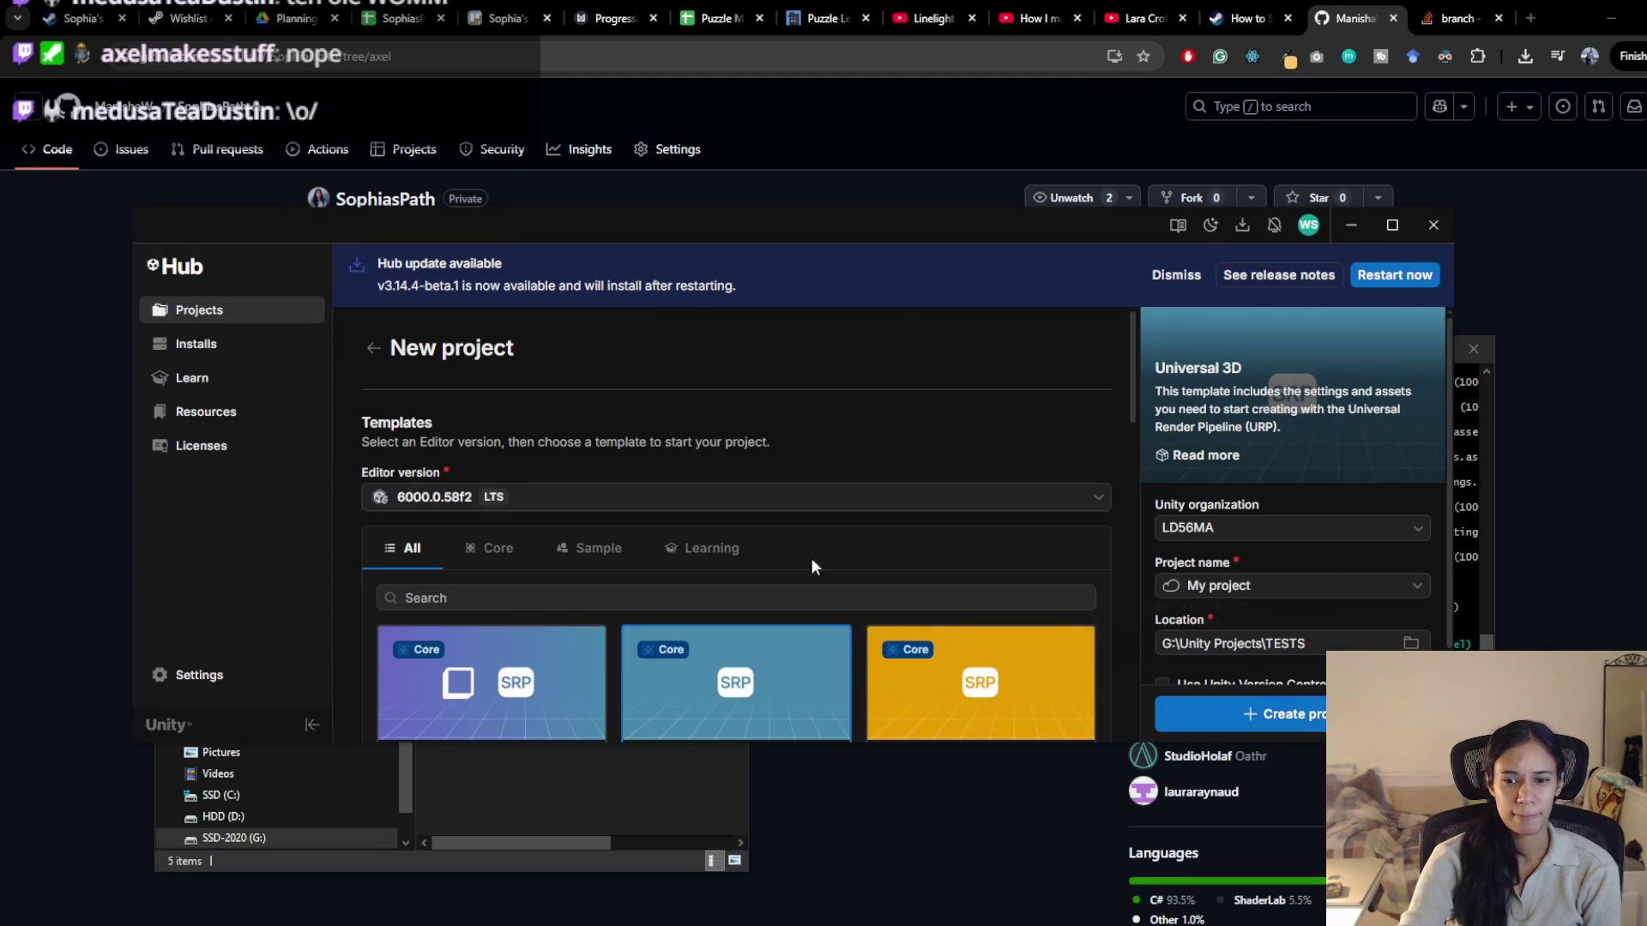
scroll(671, 487, down, 5)
click(243, 319)
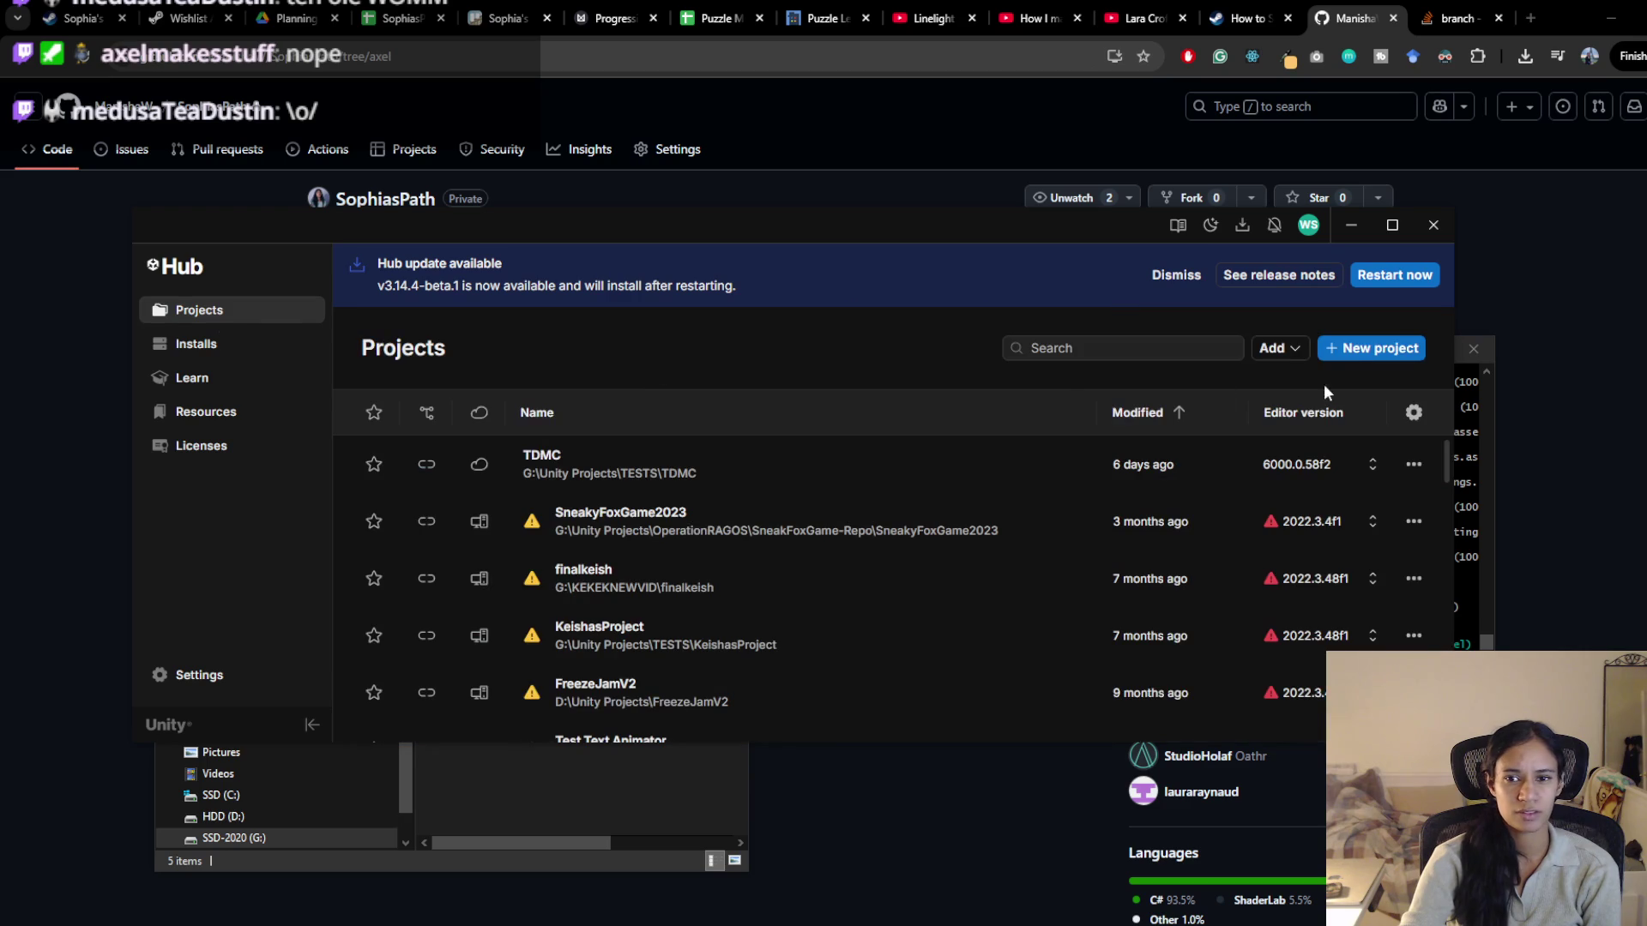
click(1278, 348)
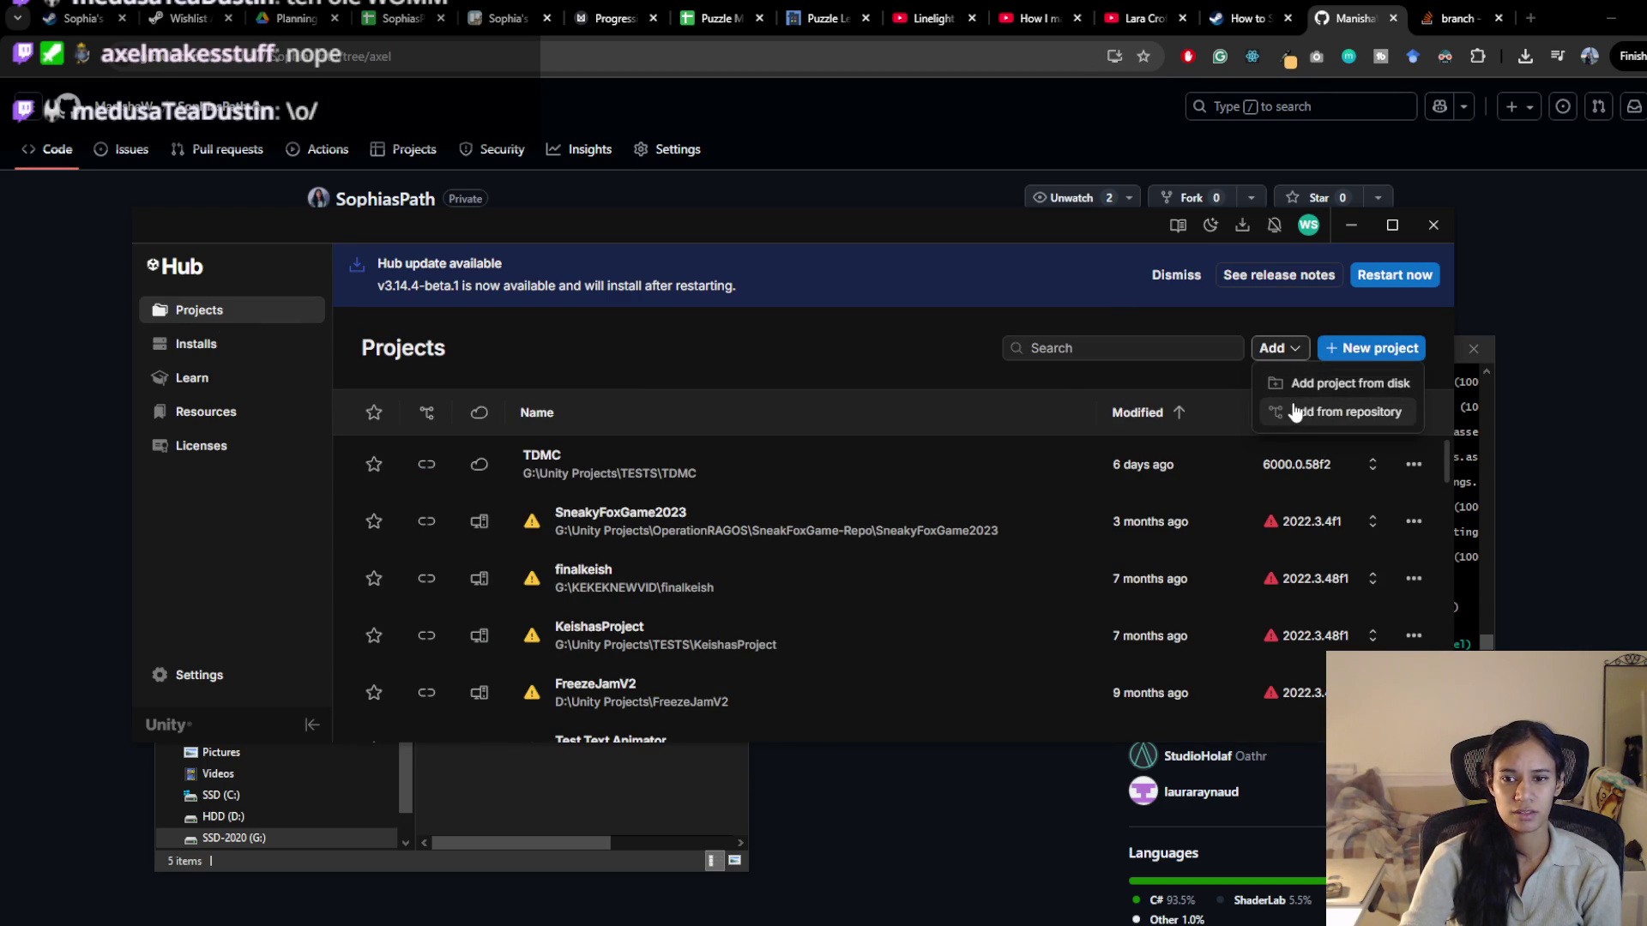
click(1300, 383)
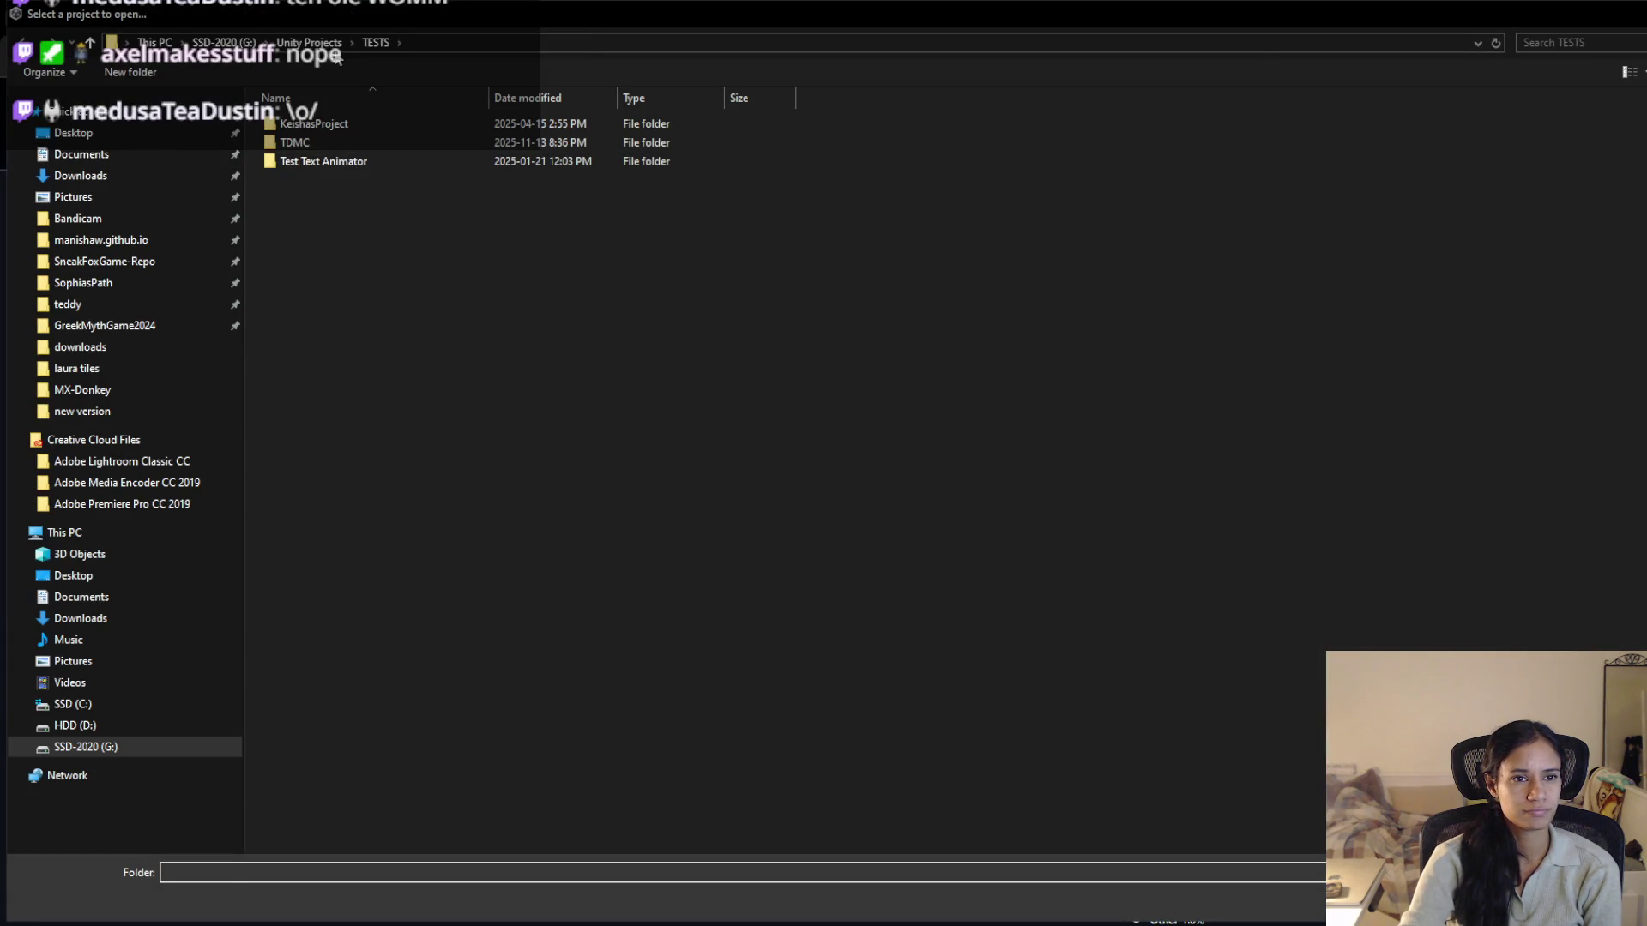
click(309, 42)
double_click(345, 352)
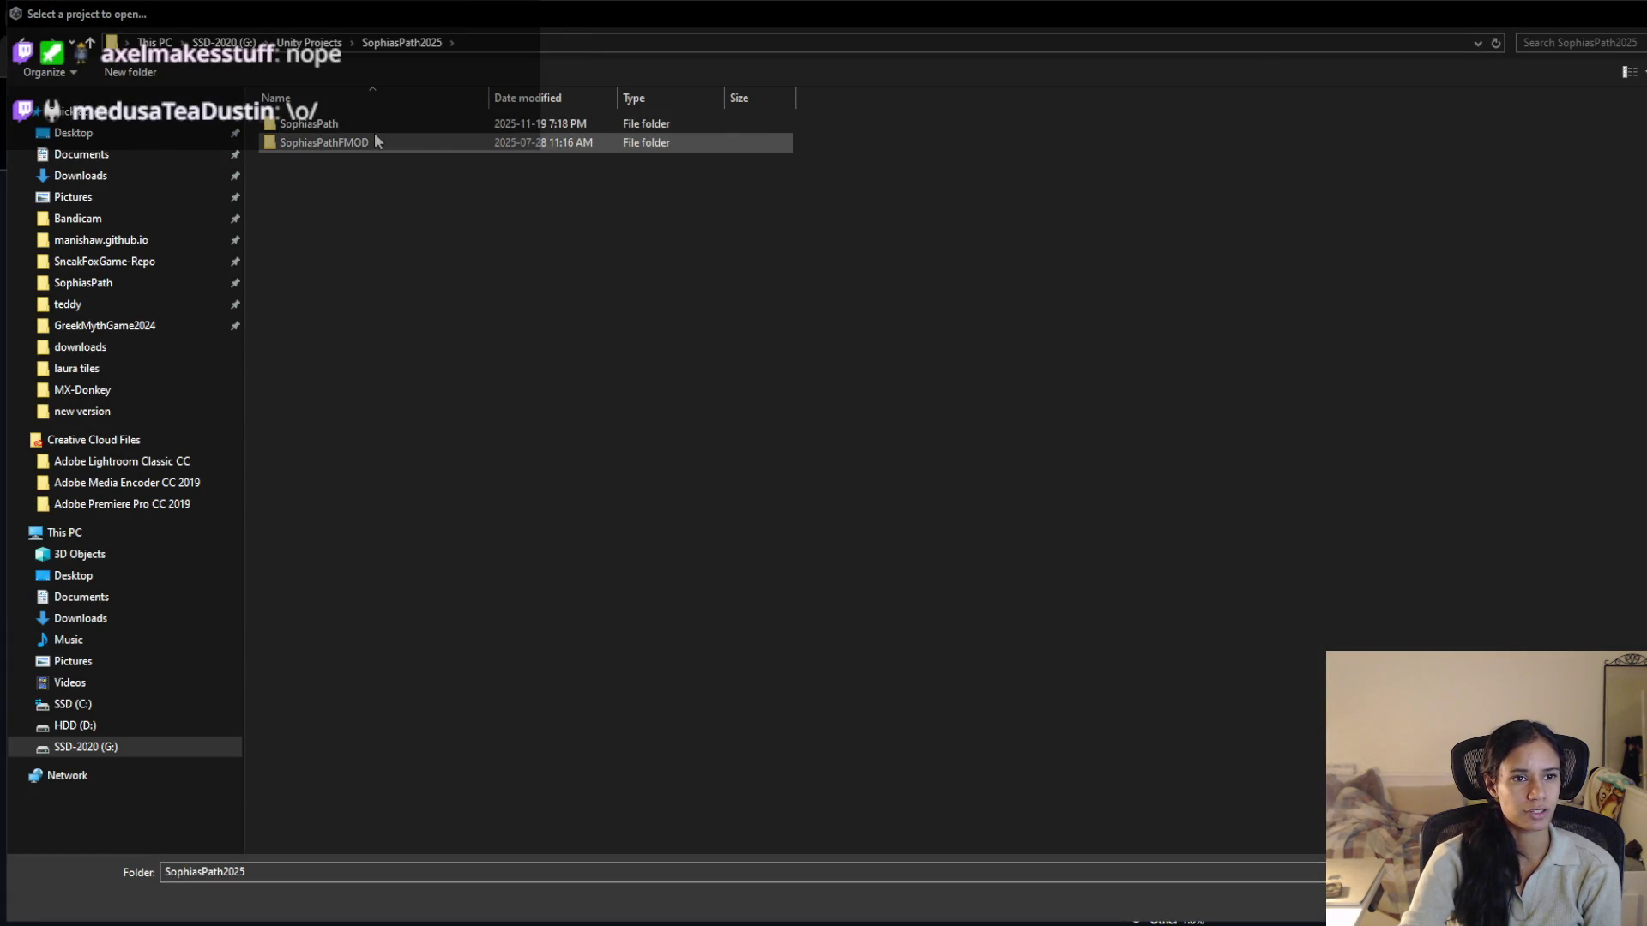
double_click(374, 125)
double_click(374, 147)
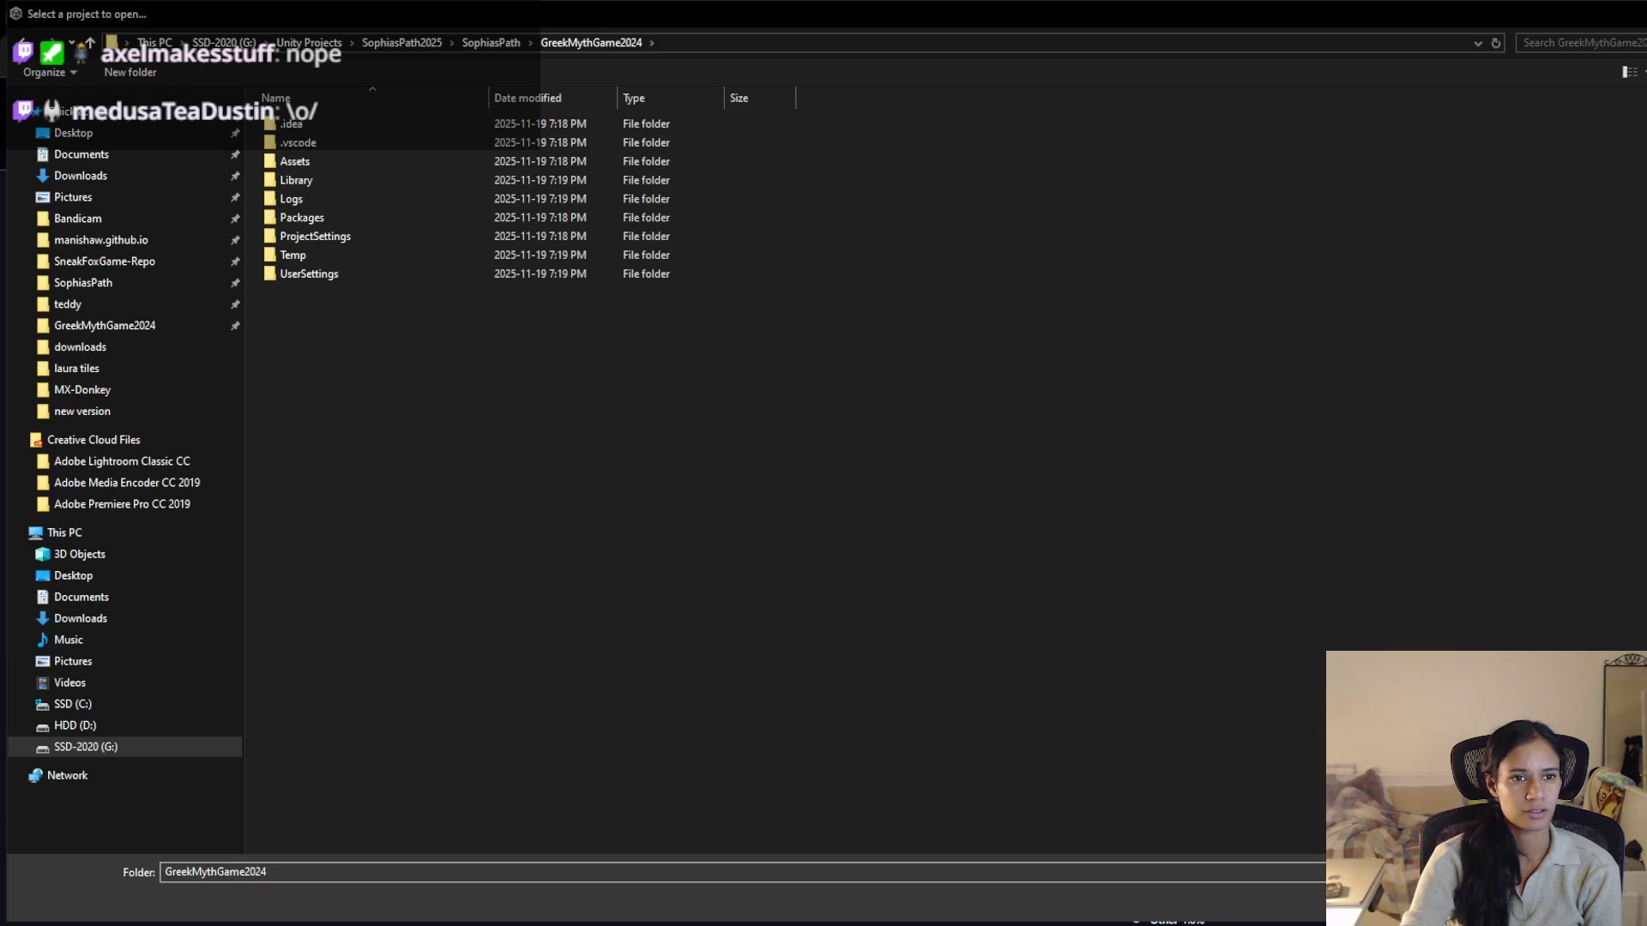
click(1457, 901)
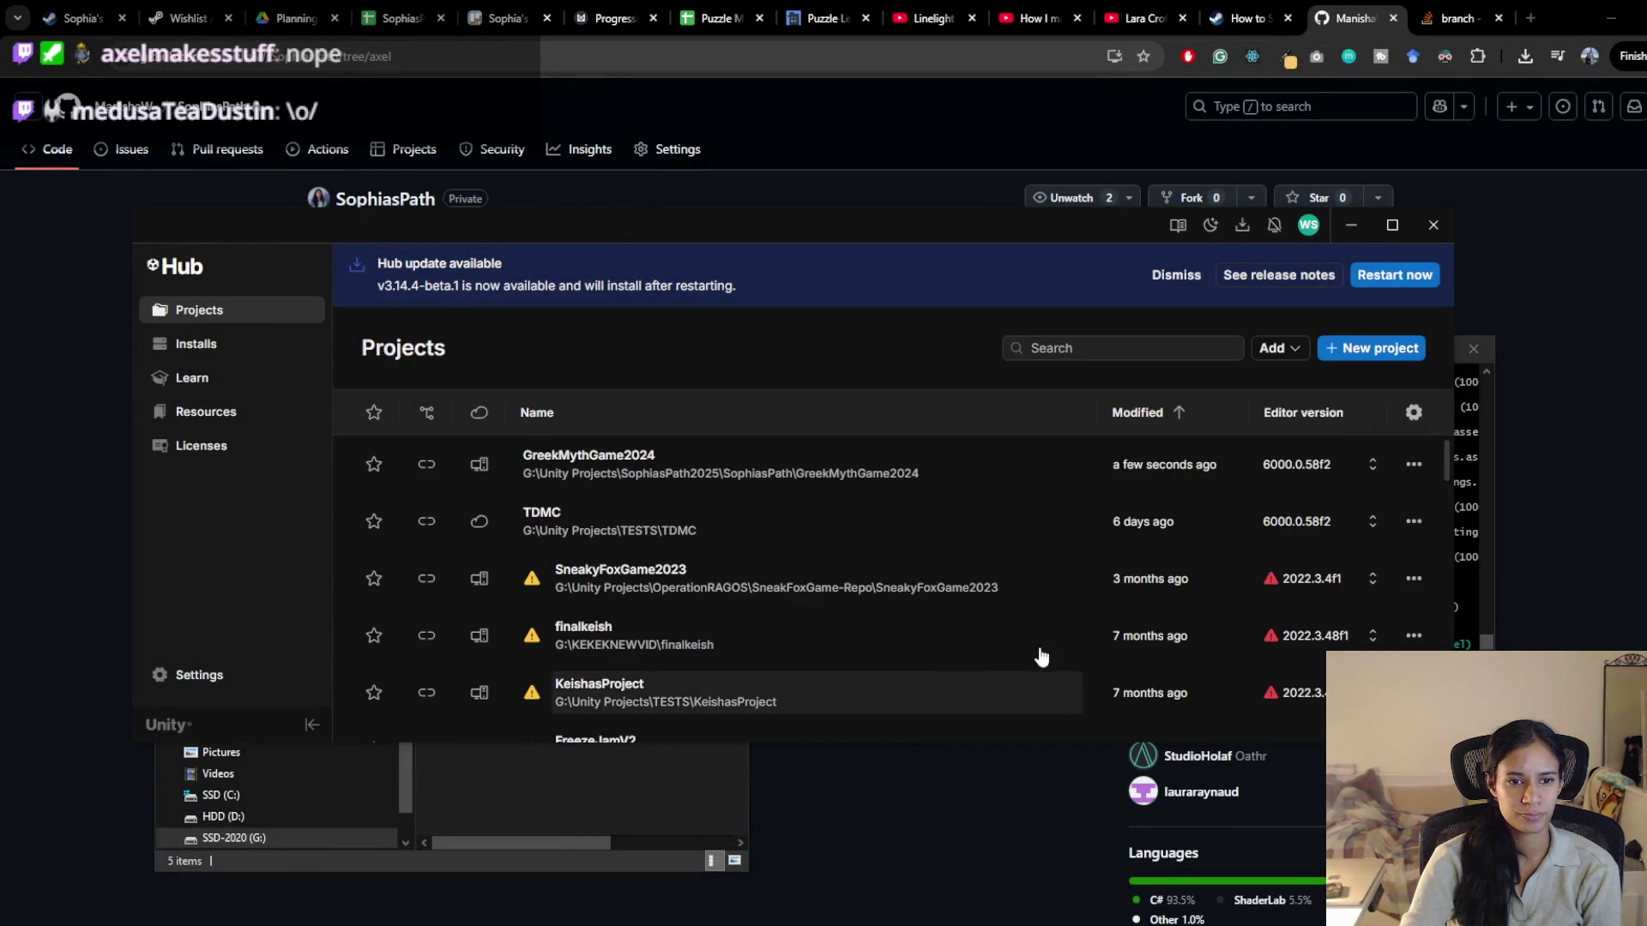
drag(1019, 227, 903, 223)
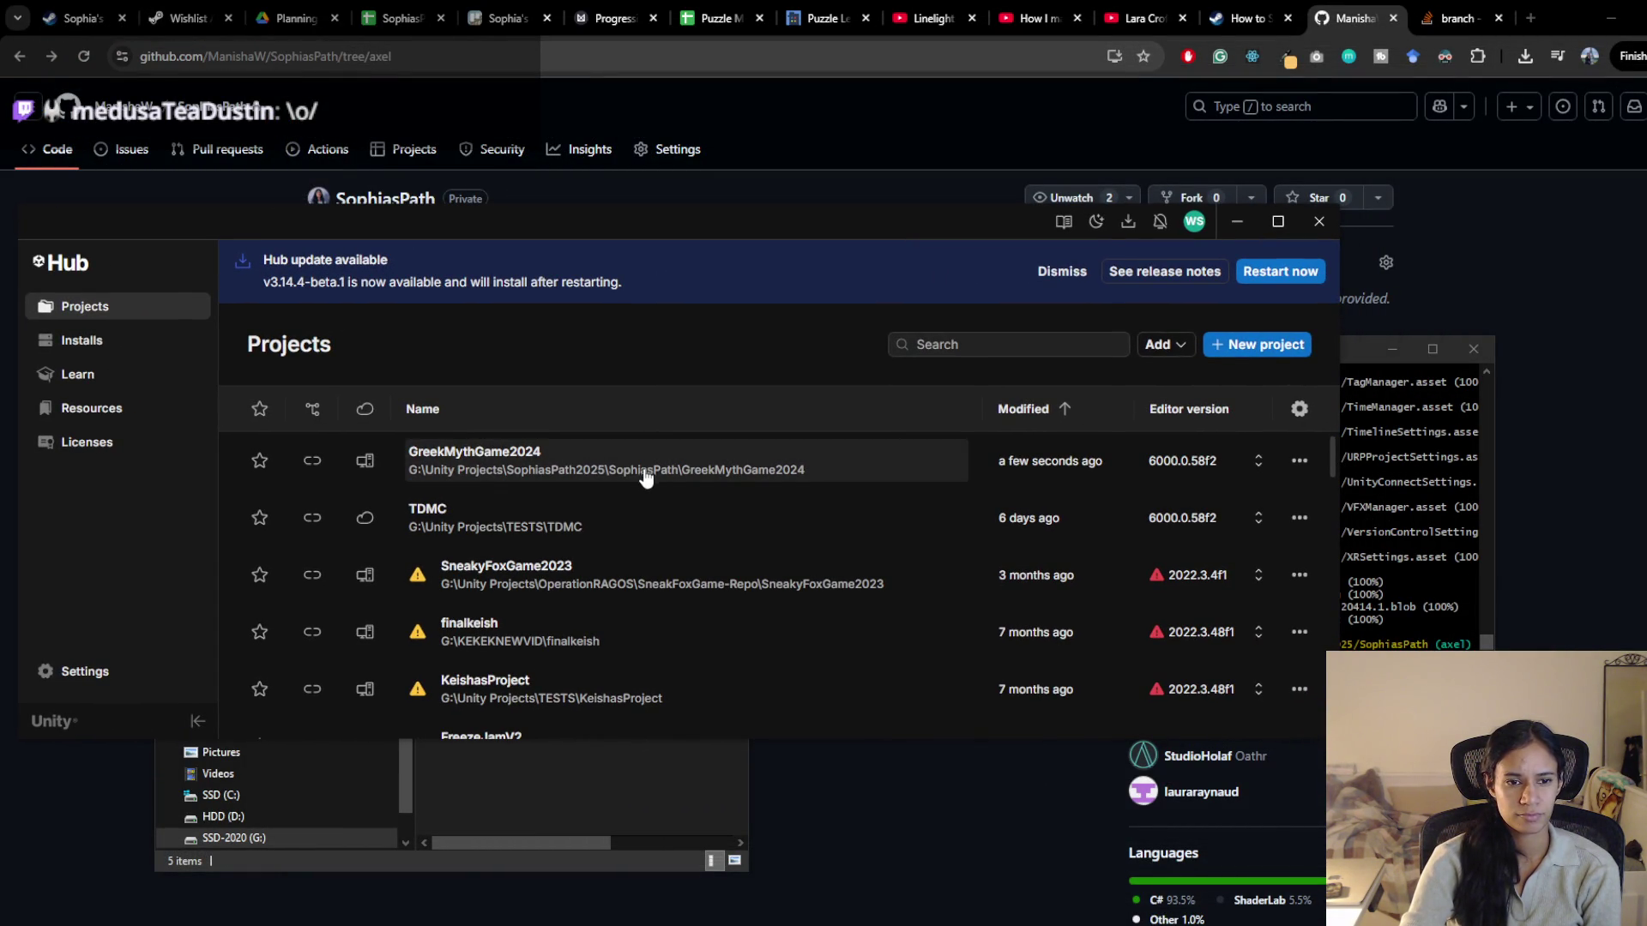
Relaunch the re-added GreekMythGame2024, retry package resolution, then quit the repeated error
click(645, 477)
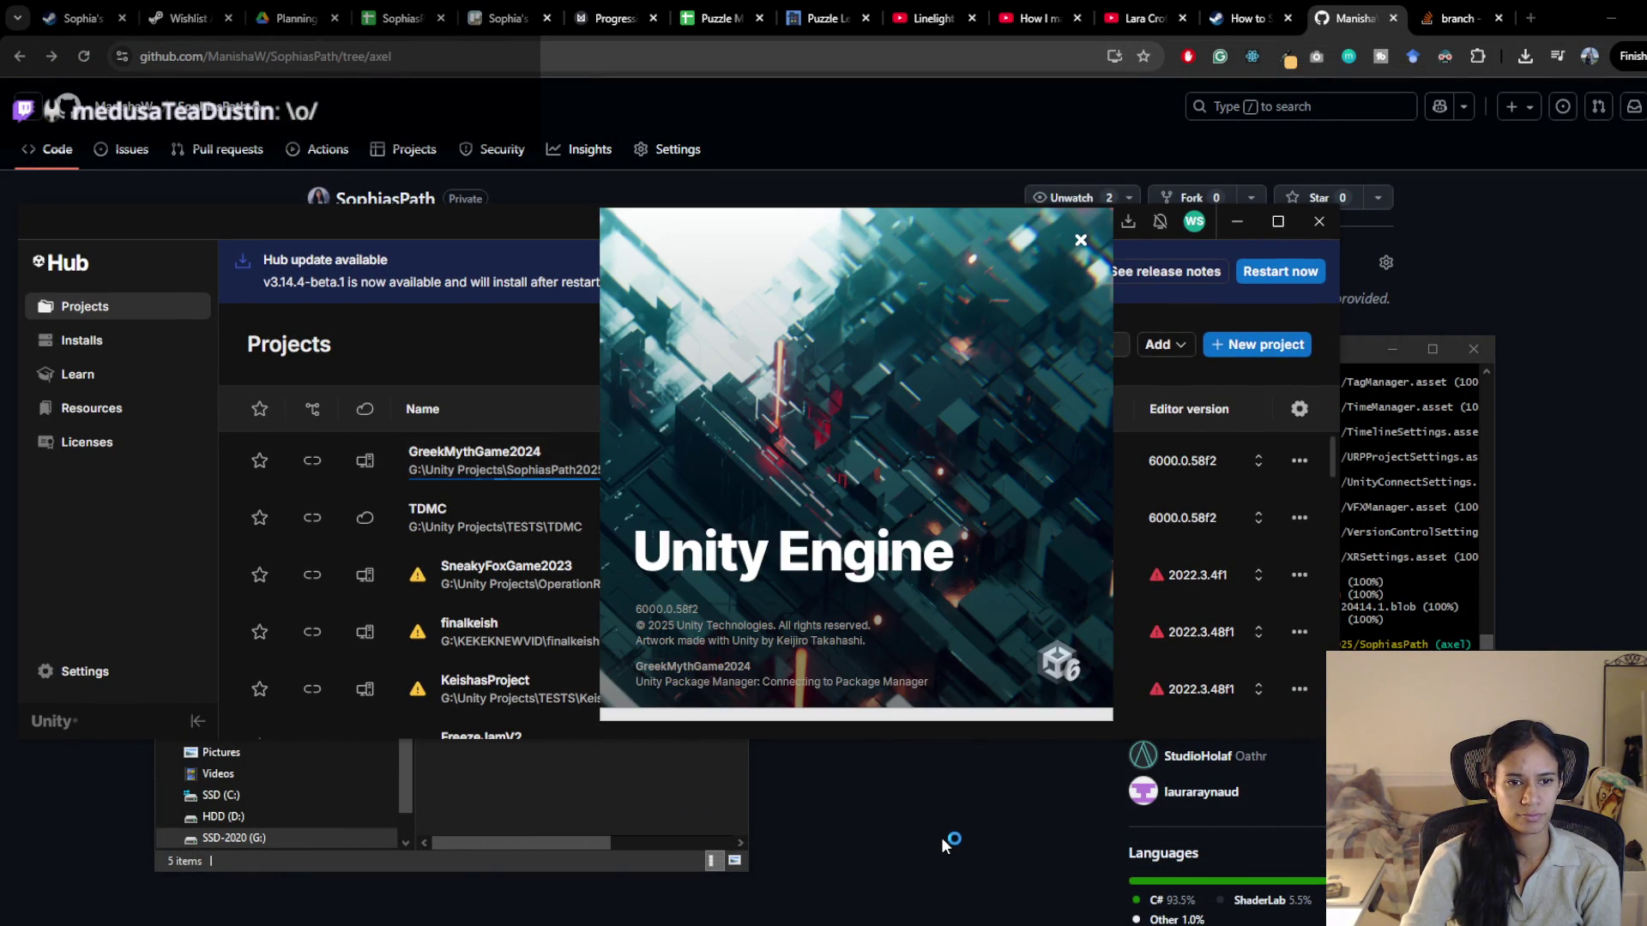
click(1358, 360)
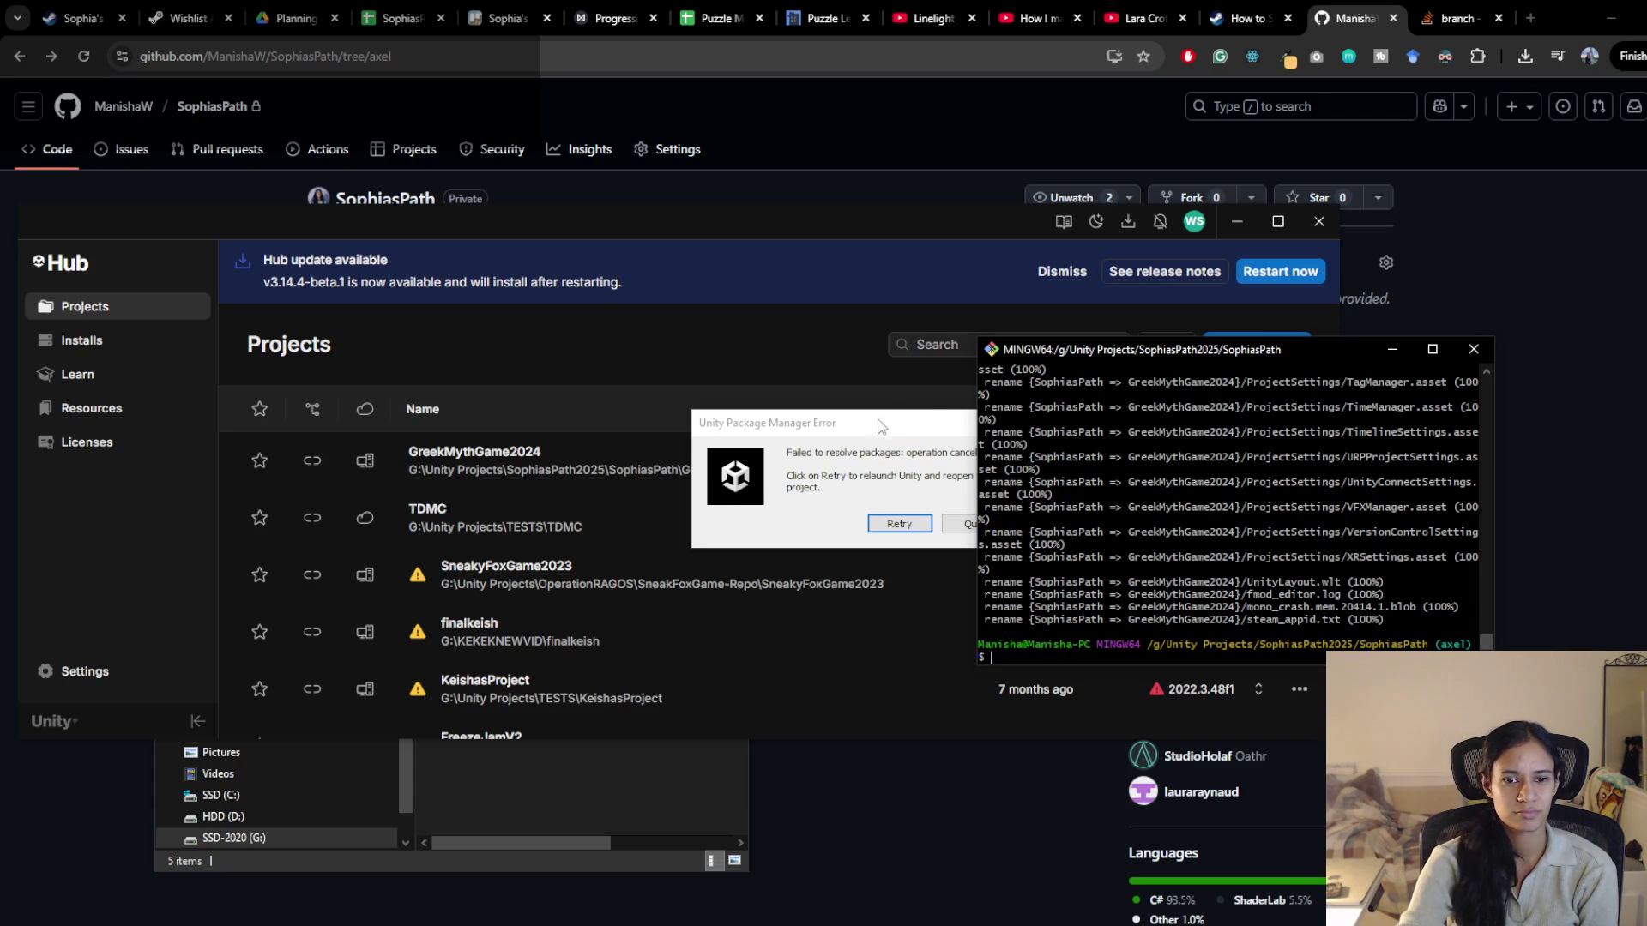
click(787, 563)
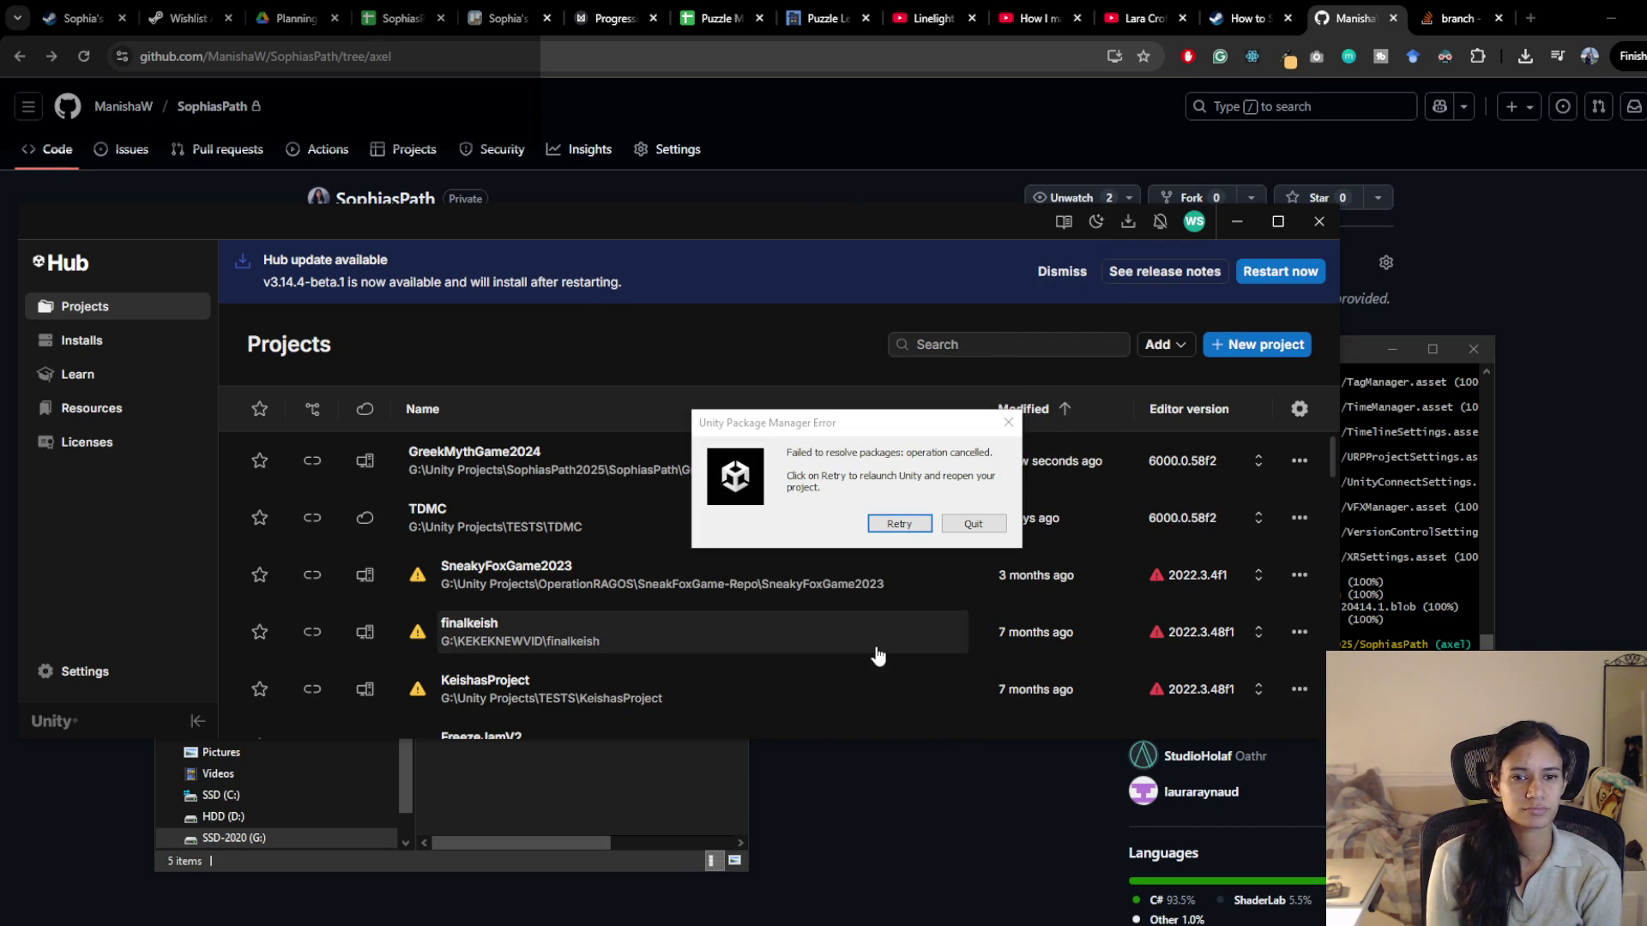
click(965, 523)
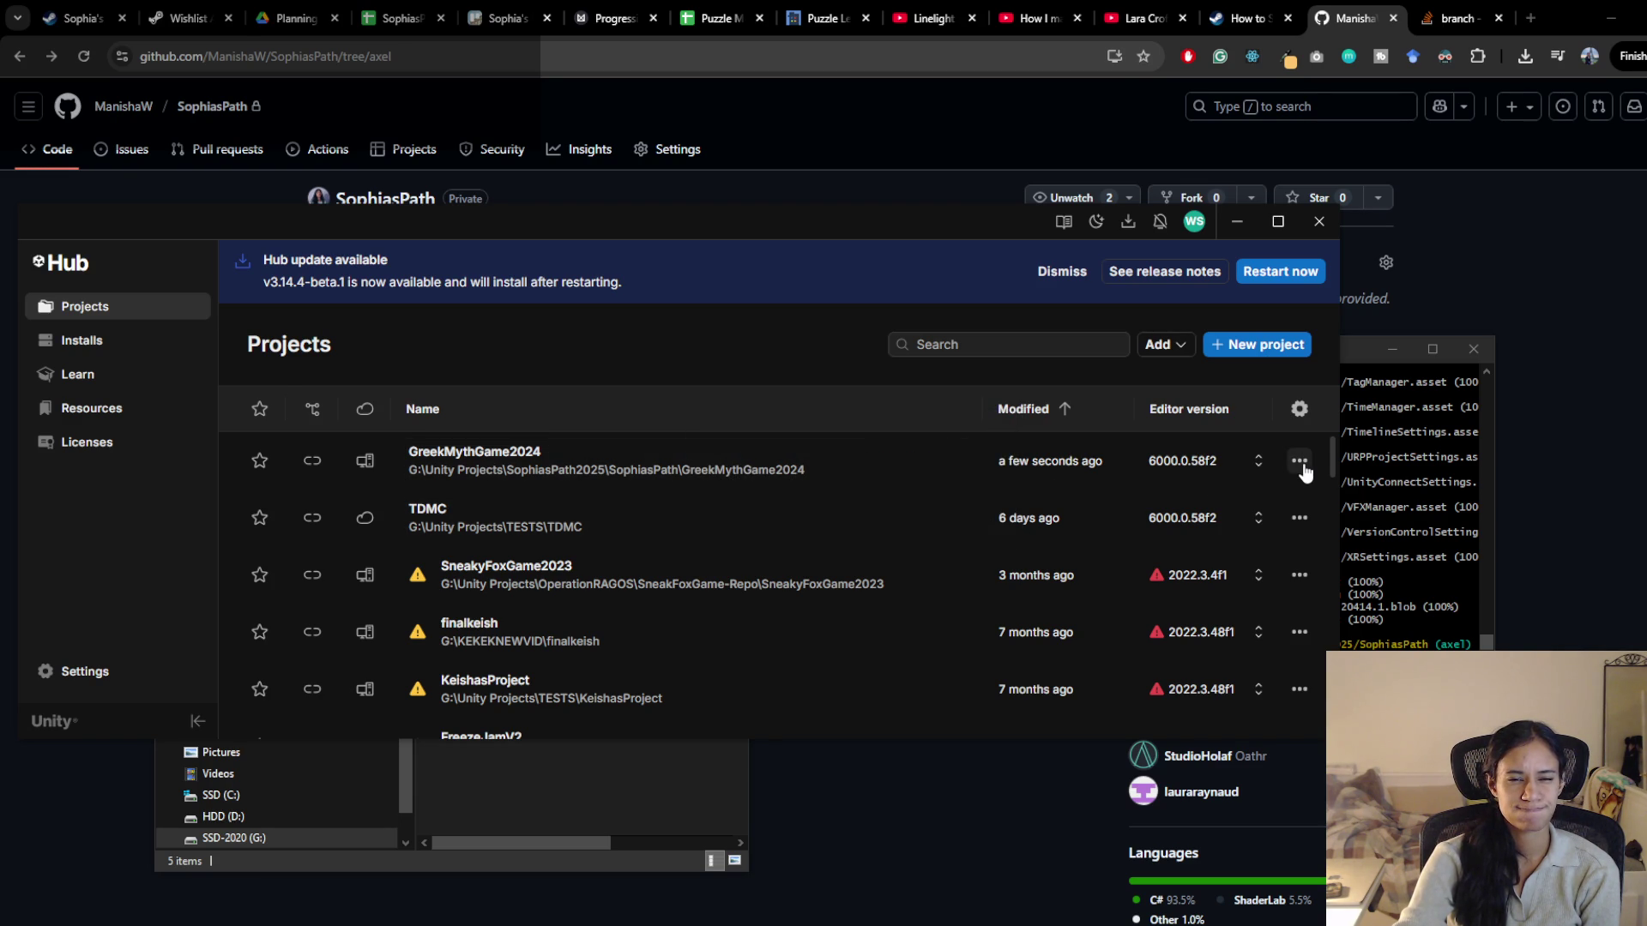
click(1410, 517)
Replace the typed git clean command with git checkout main, then return to Unity Hub
text(git clean -f -d)
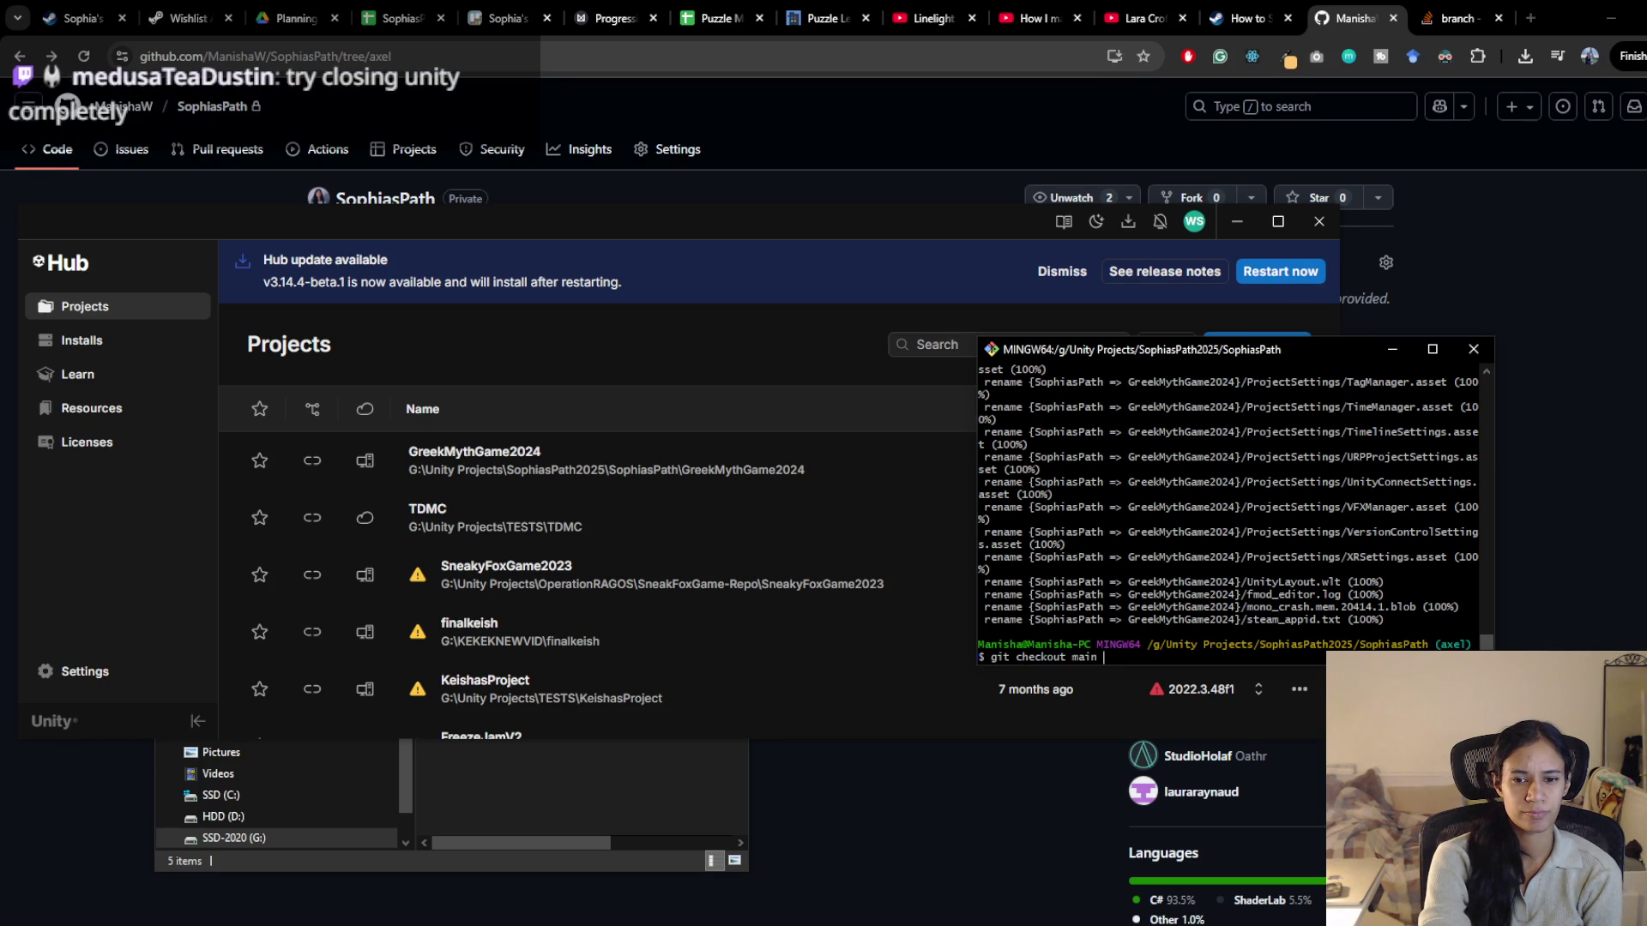
key(Up)
key(Return)
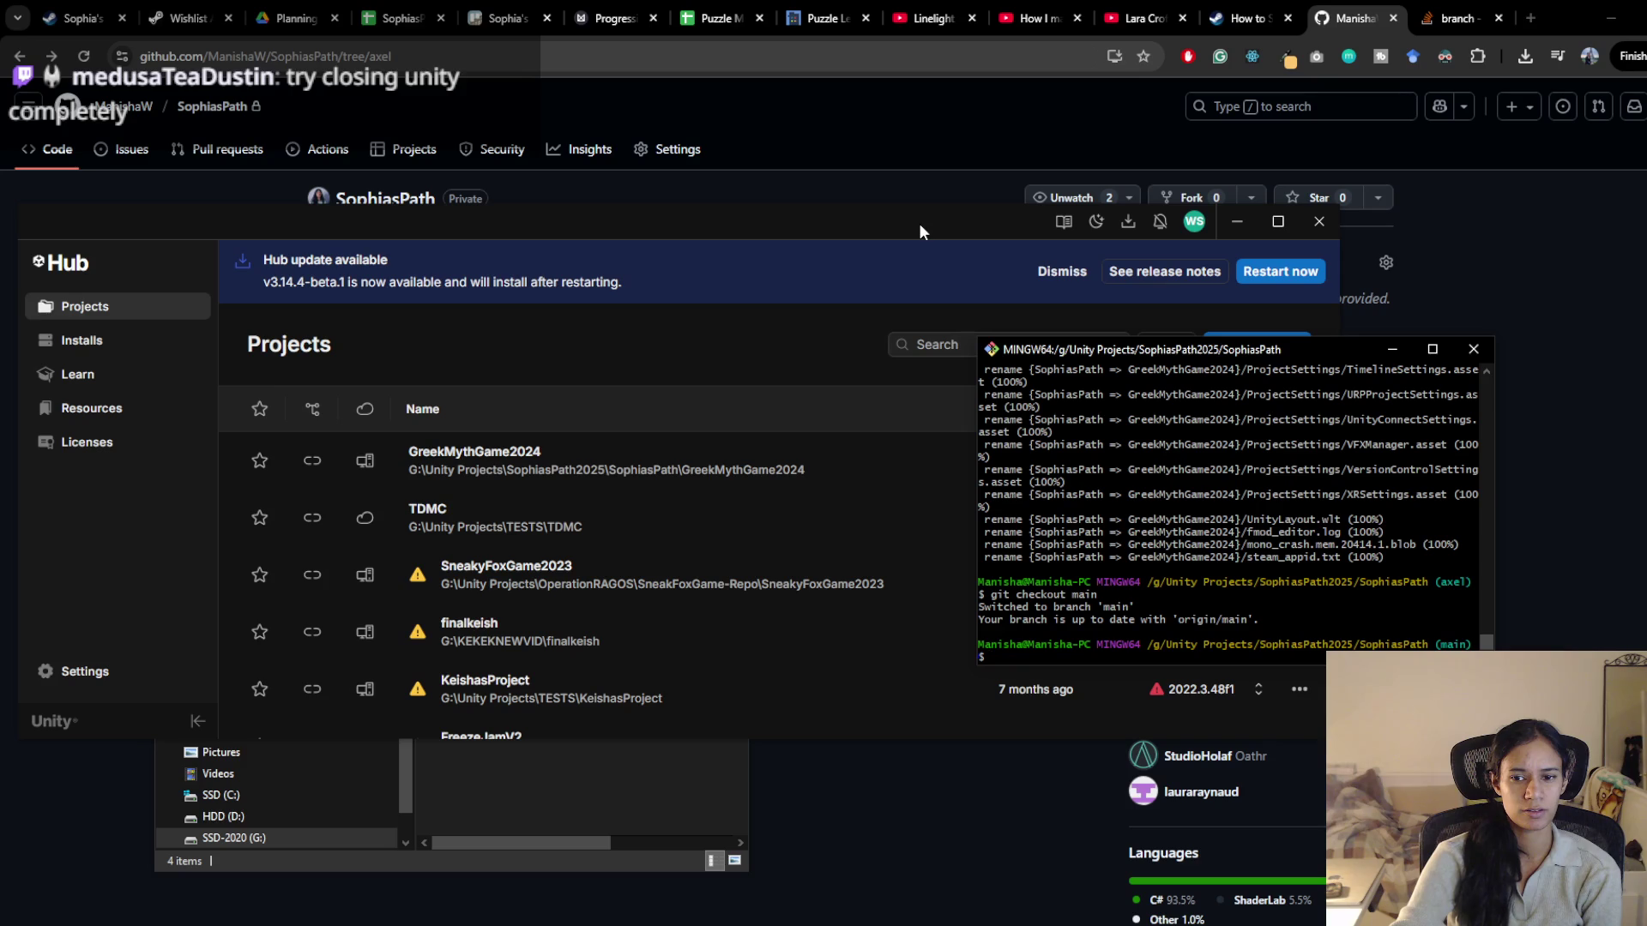
click(673, 474)
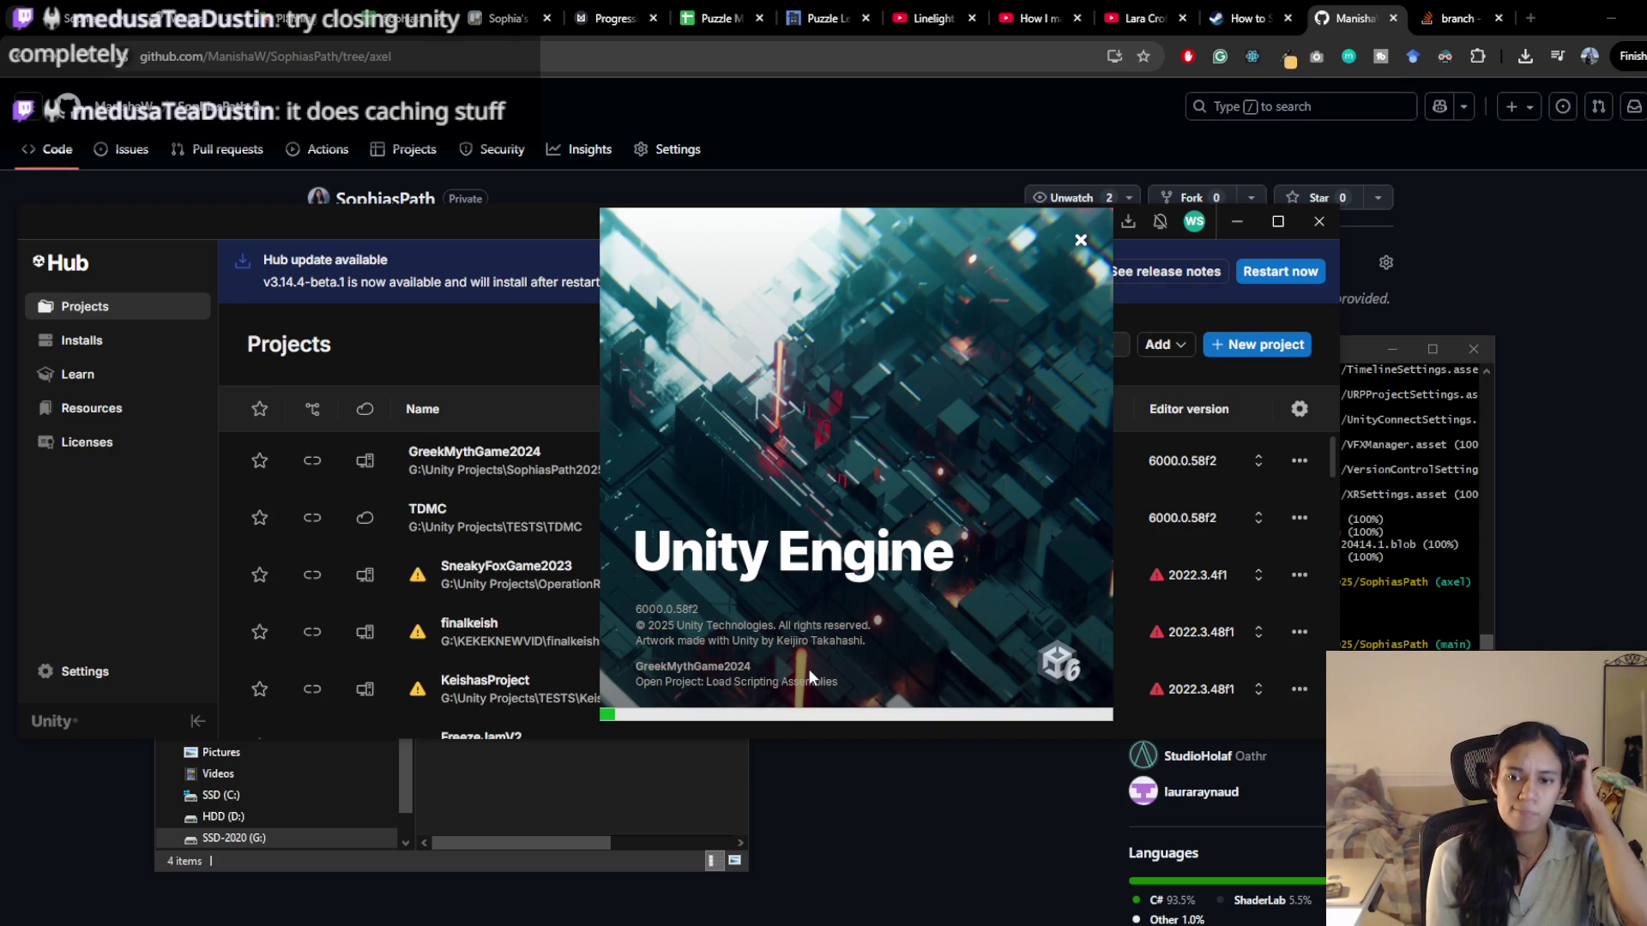
key(alt+Tab)
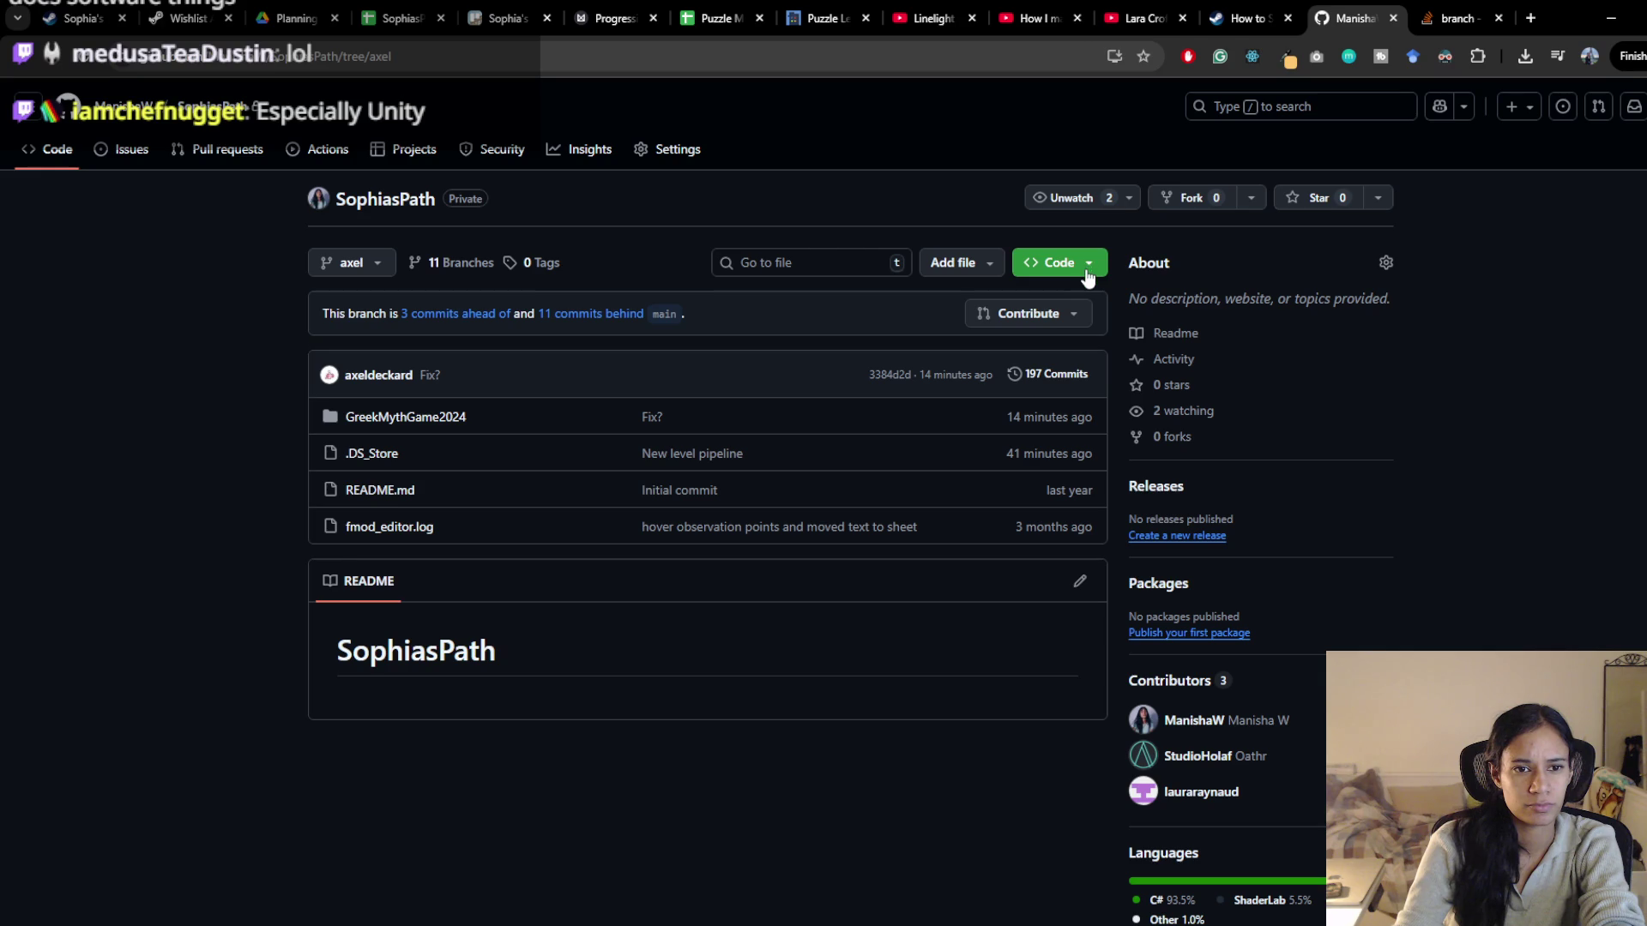
Browse the SSH and GitHub CLI clone options, then copy SophiasPath's HTTPS clone URL
click(1088, 276)
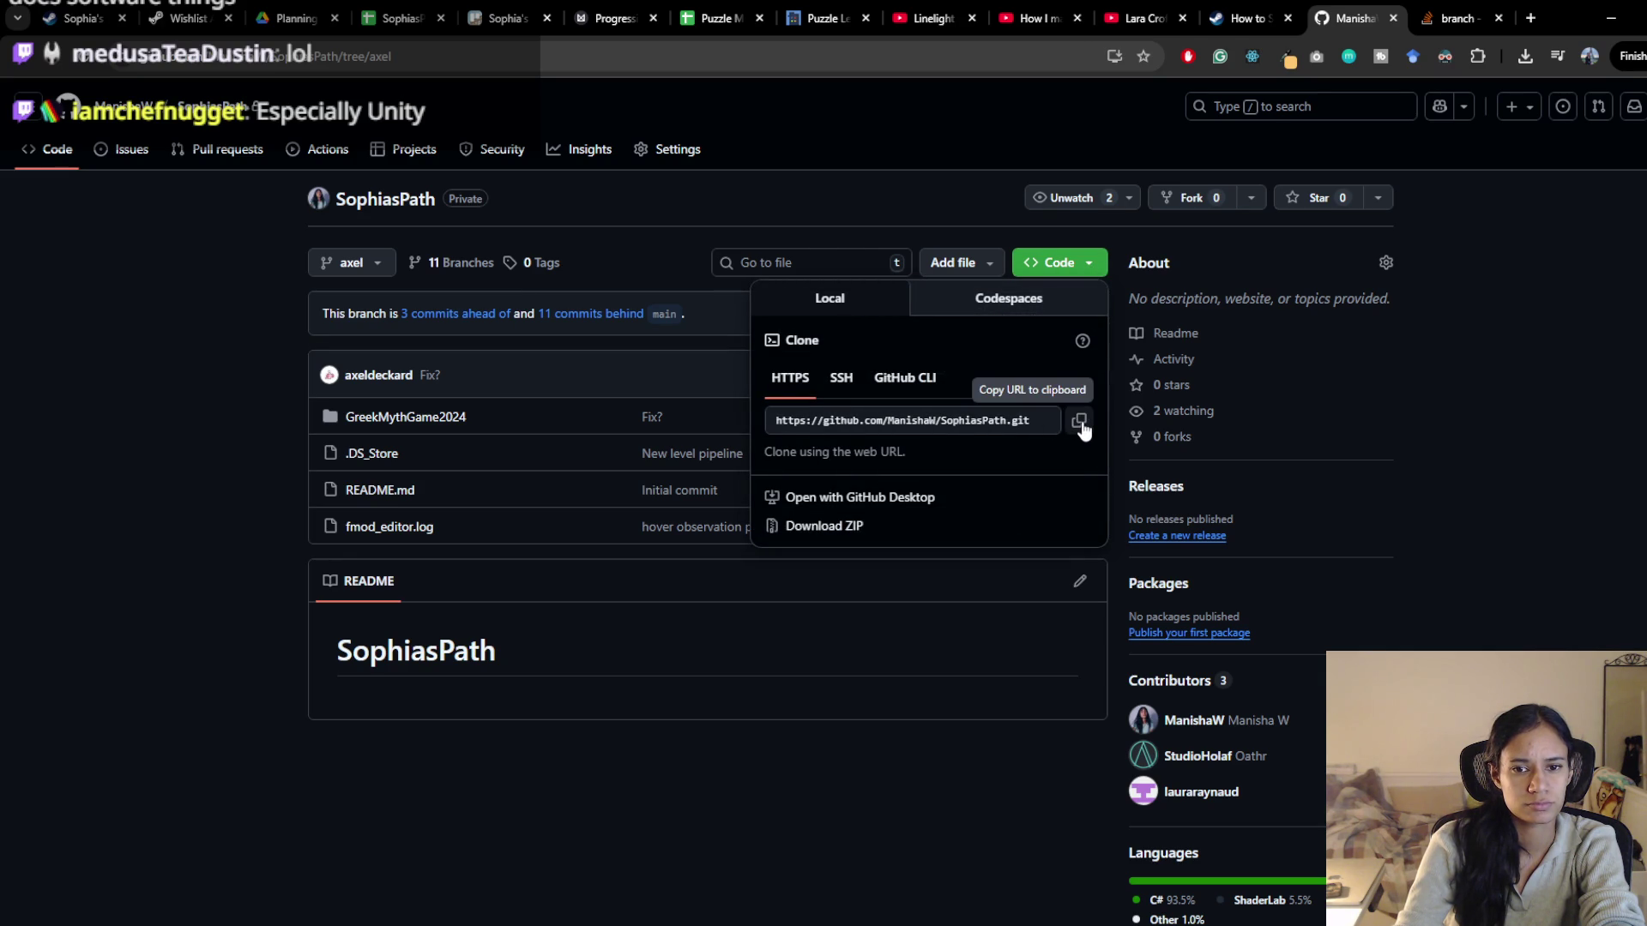
click(841, 378)
click(903, 379)
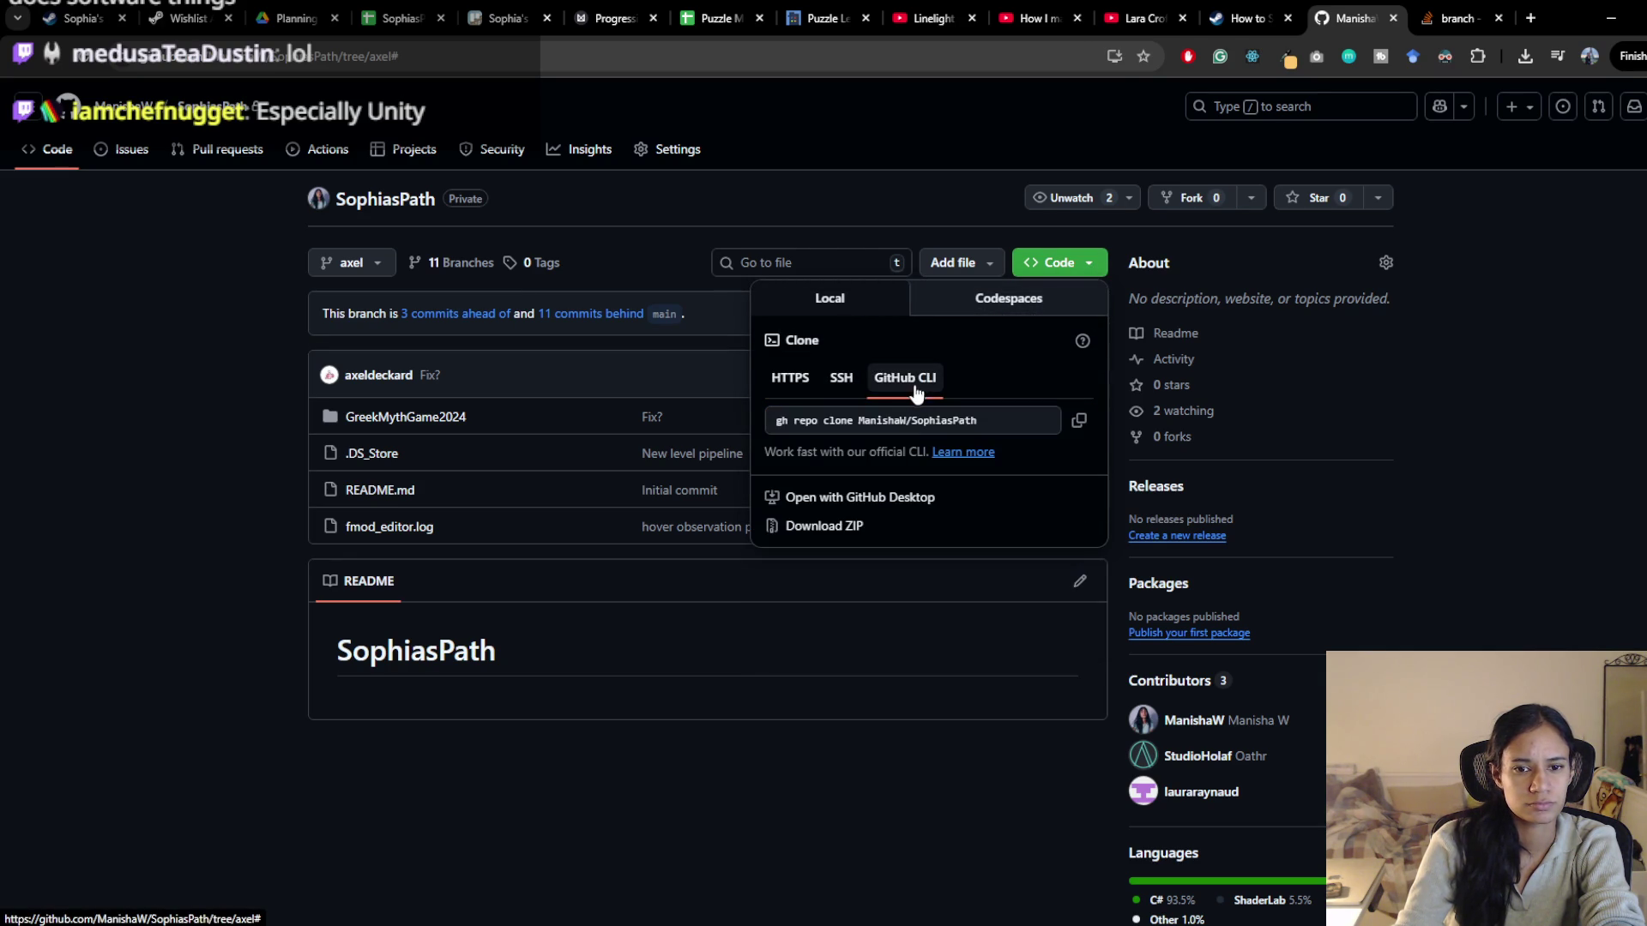
click(837, 378)
click(790, 379)
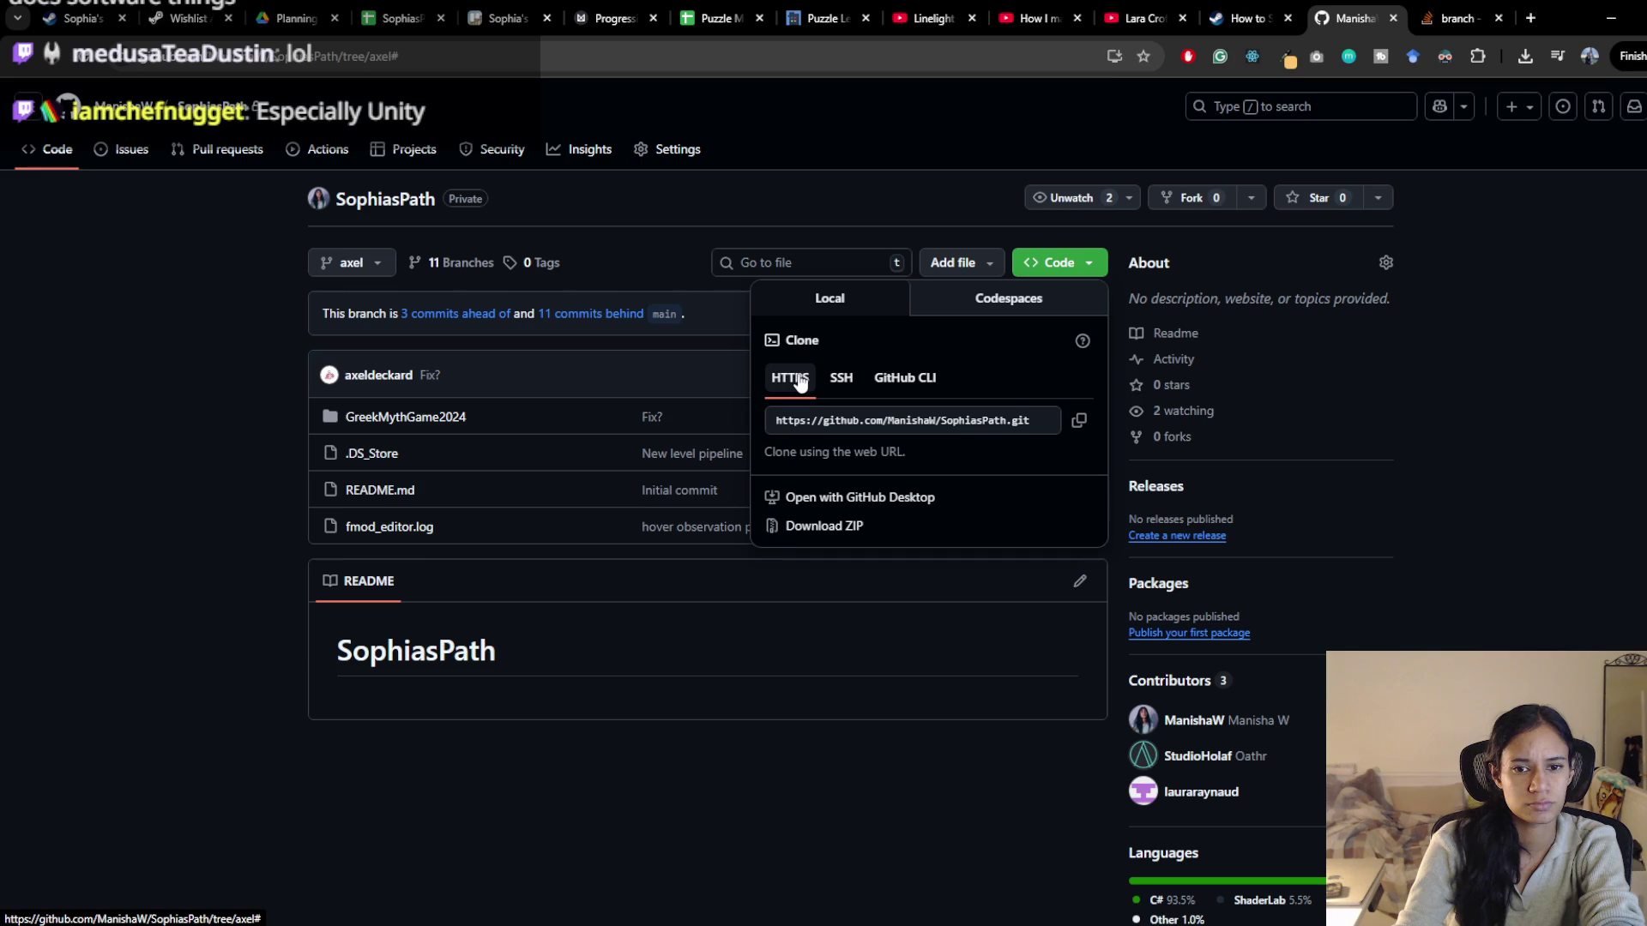
click(1078, 428)
click(671, 727)
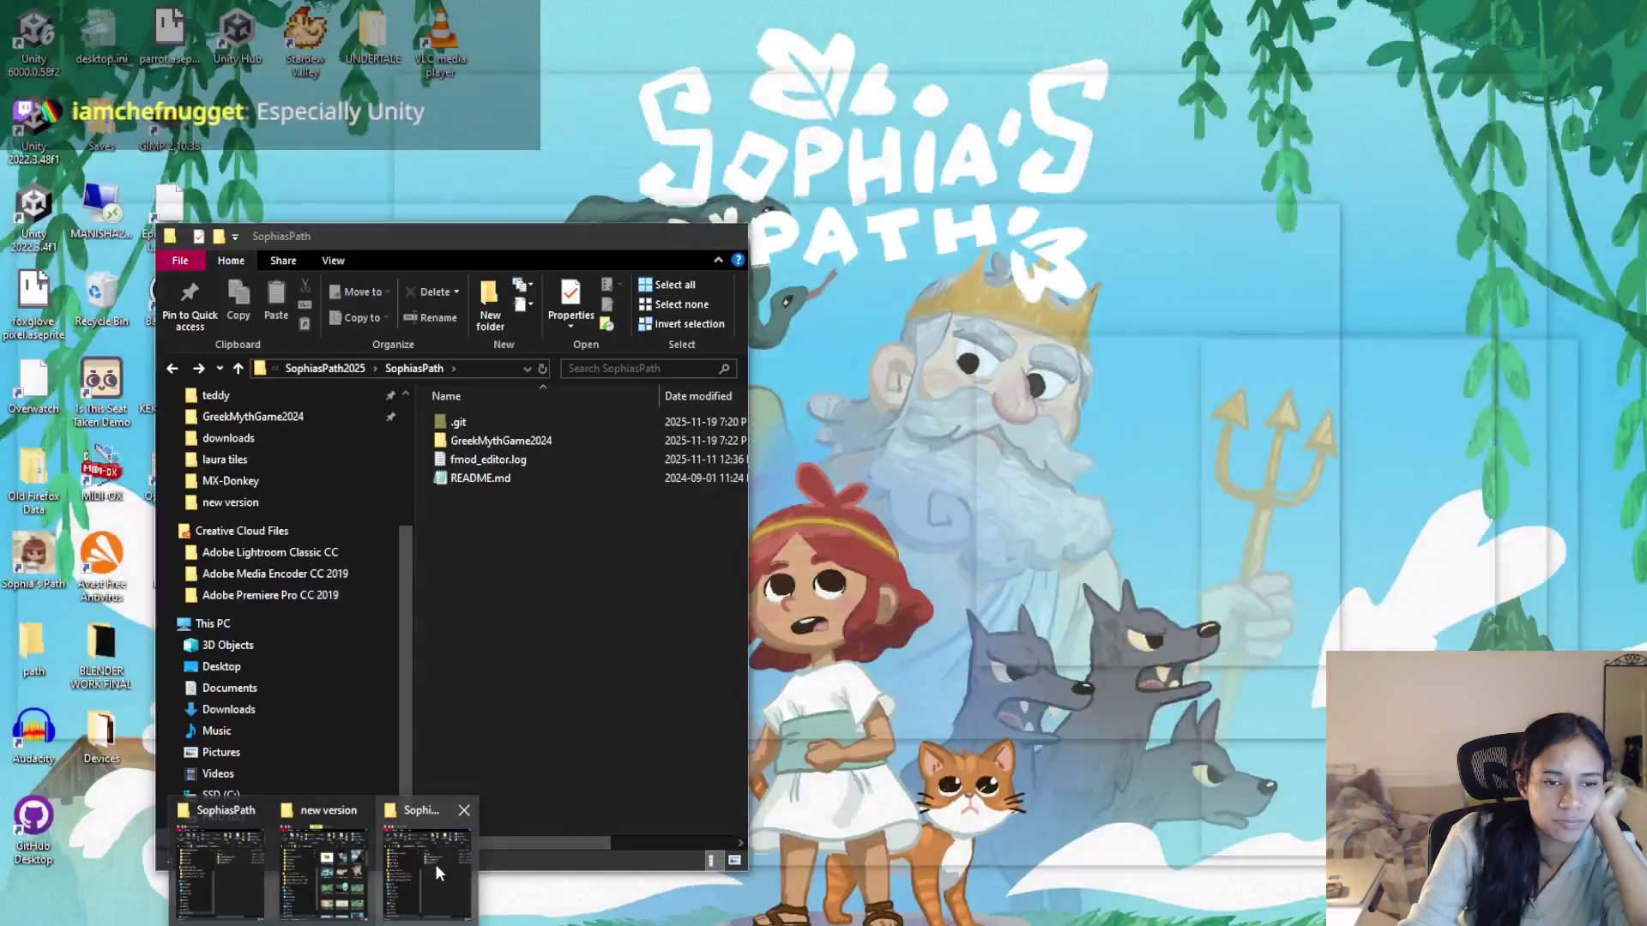
Go up to Unity Projects and create a new folder named Sophia-AXEL
click(435, 862)
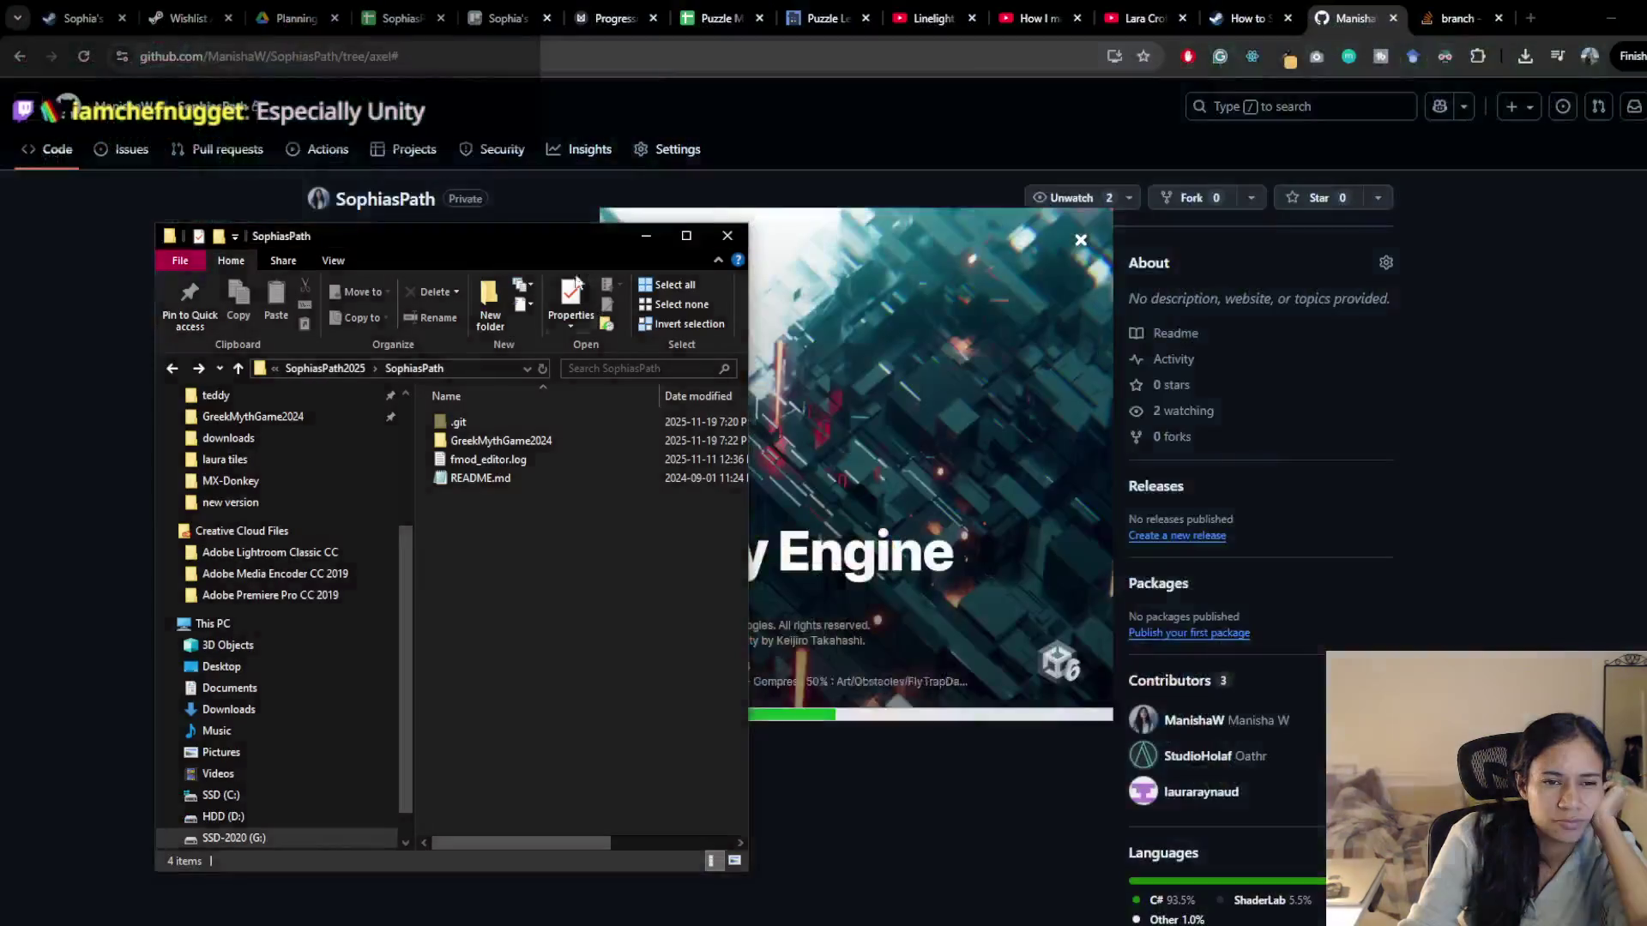
click(324, 368)
click(332, 368)
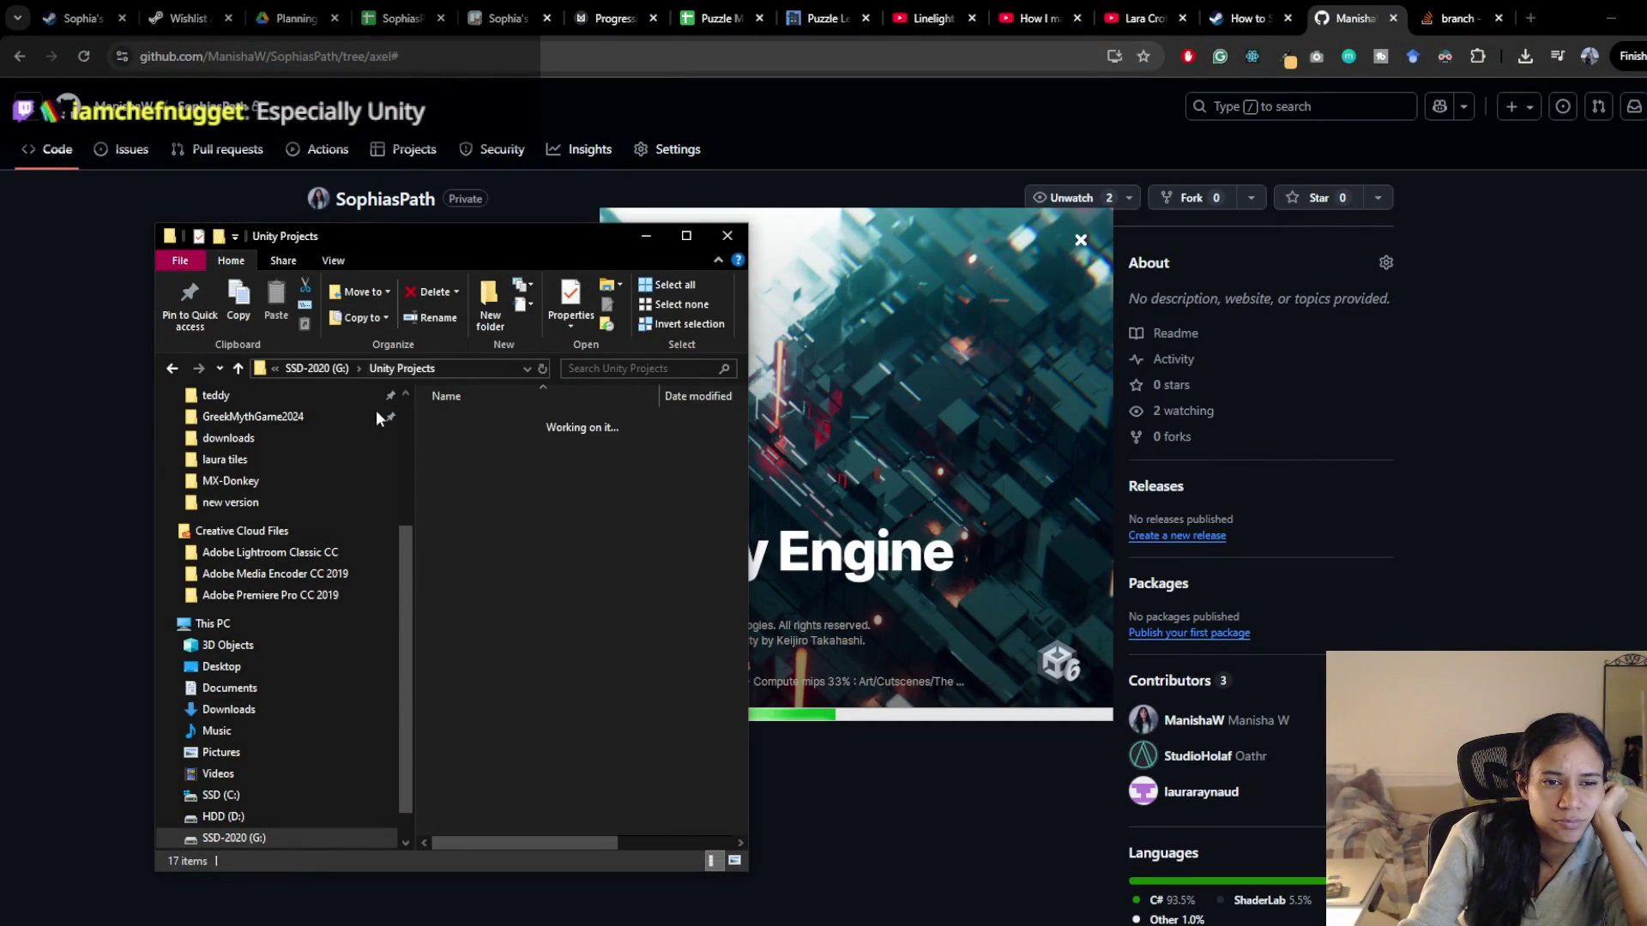
right_click(511, 775)
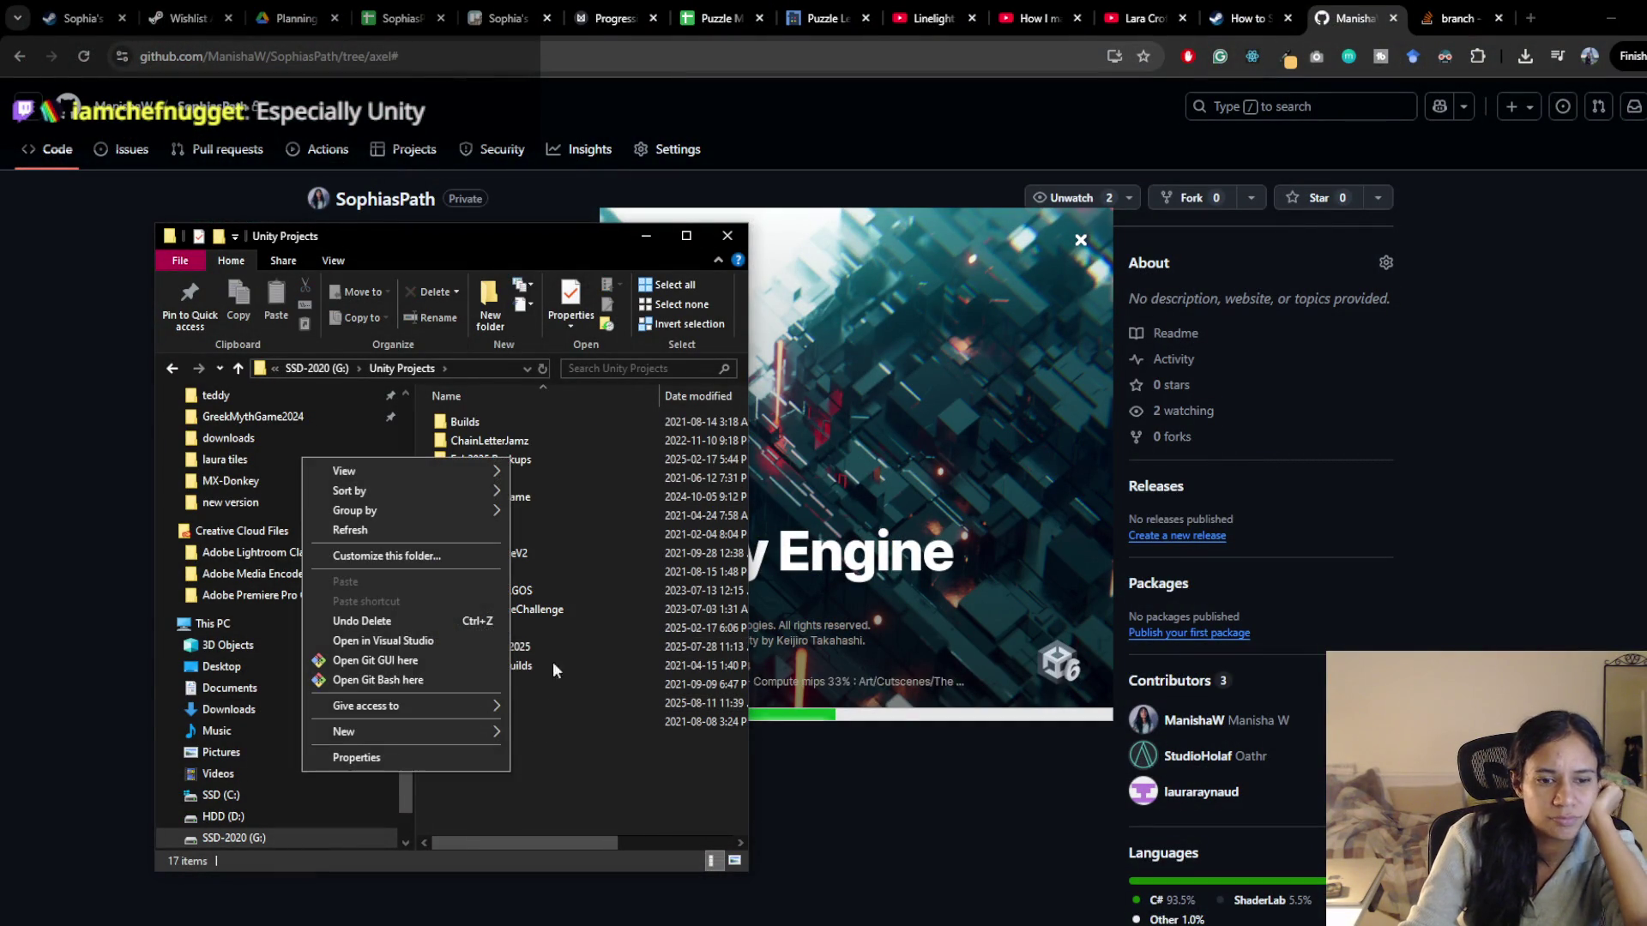
mouse_move(424, 727)
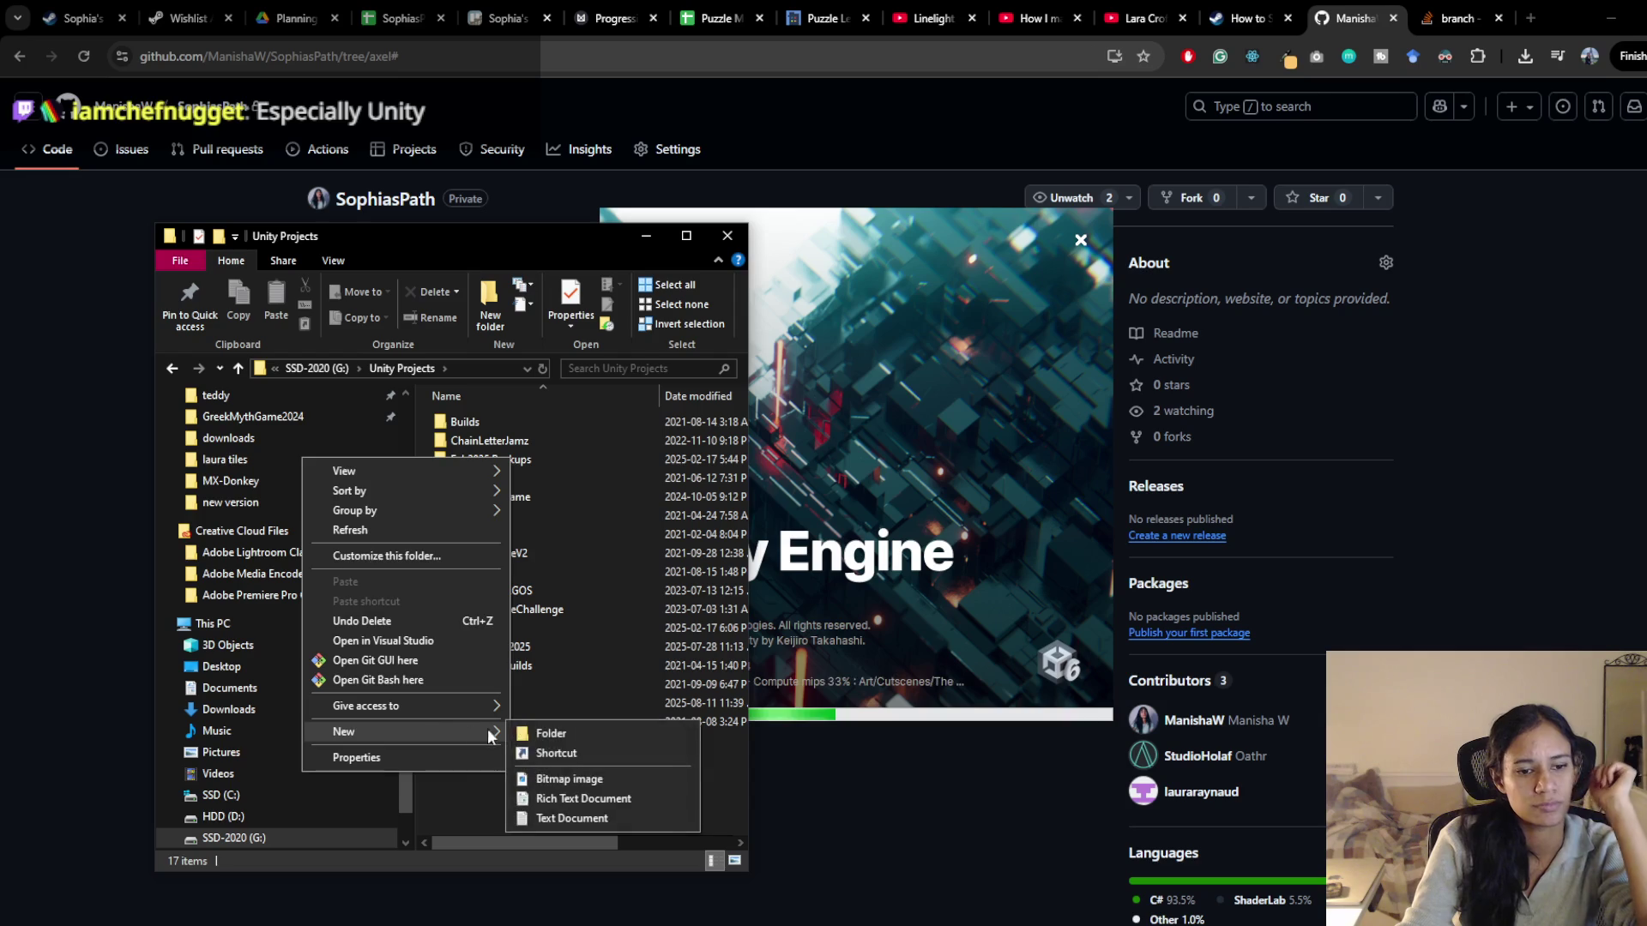
click(554, 736)
text(Sophi)
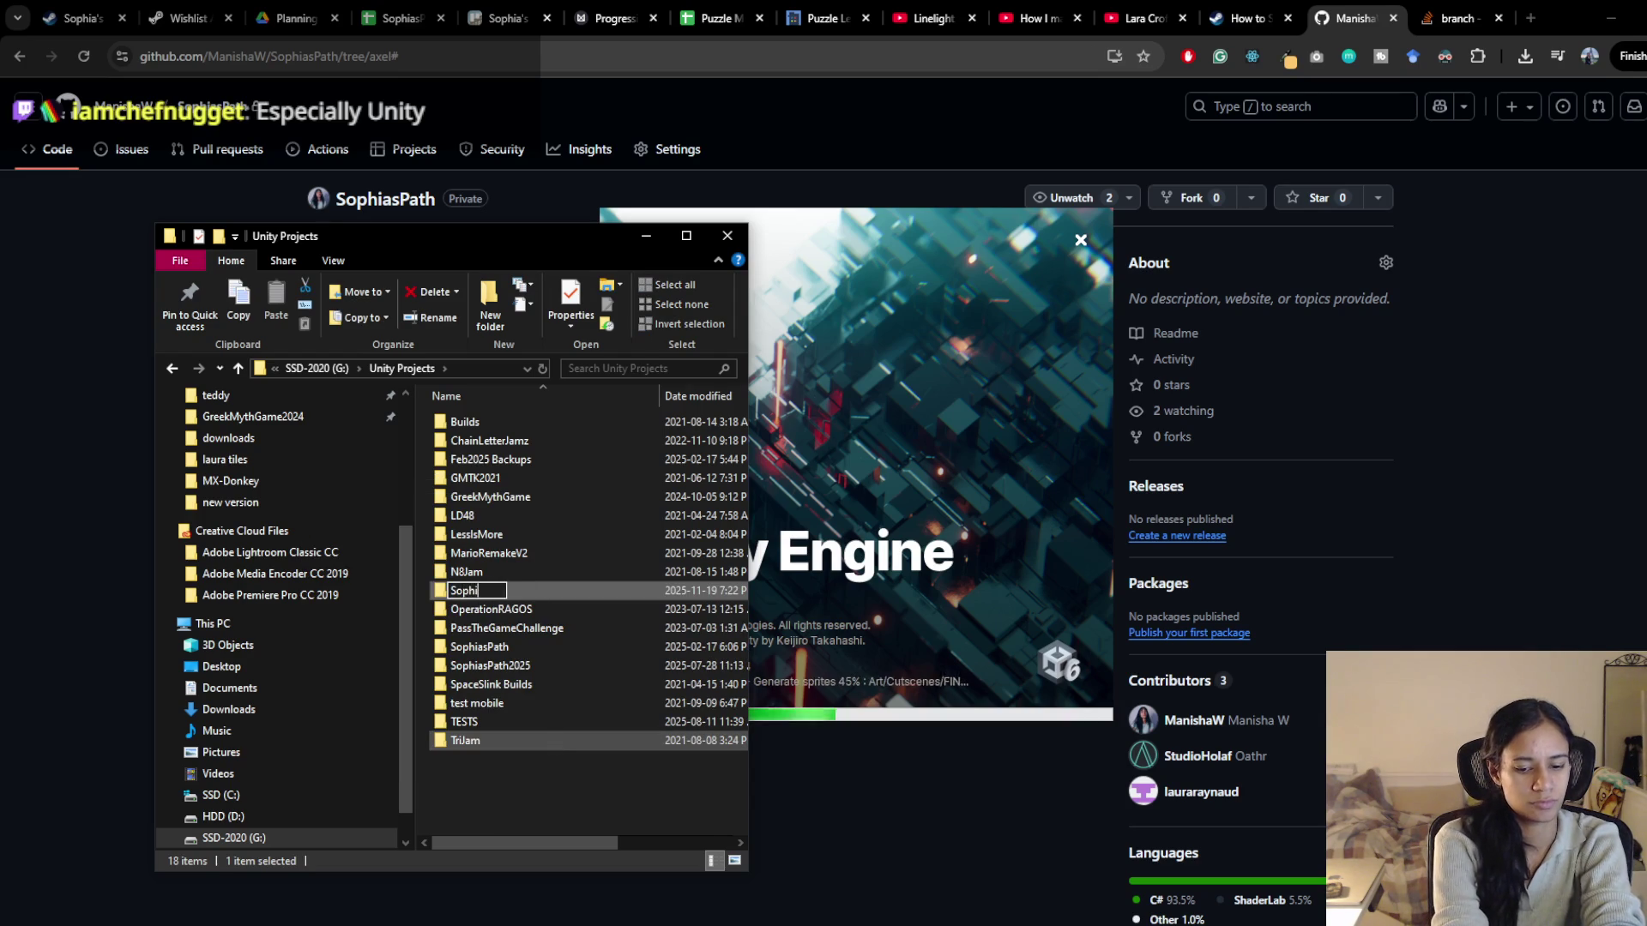
text(a-AXEL)
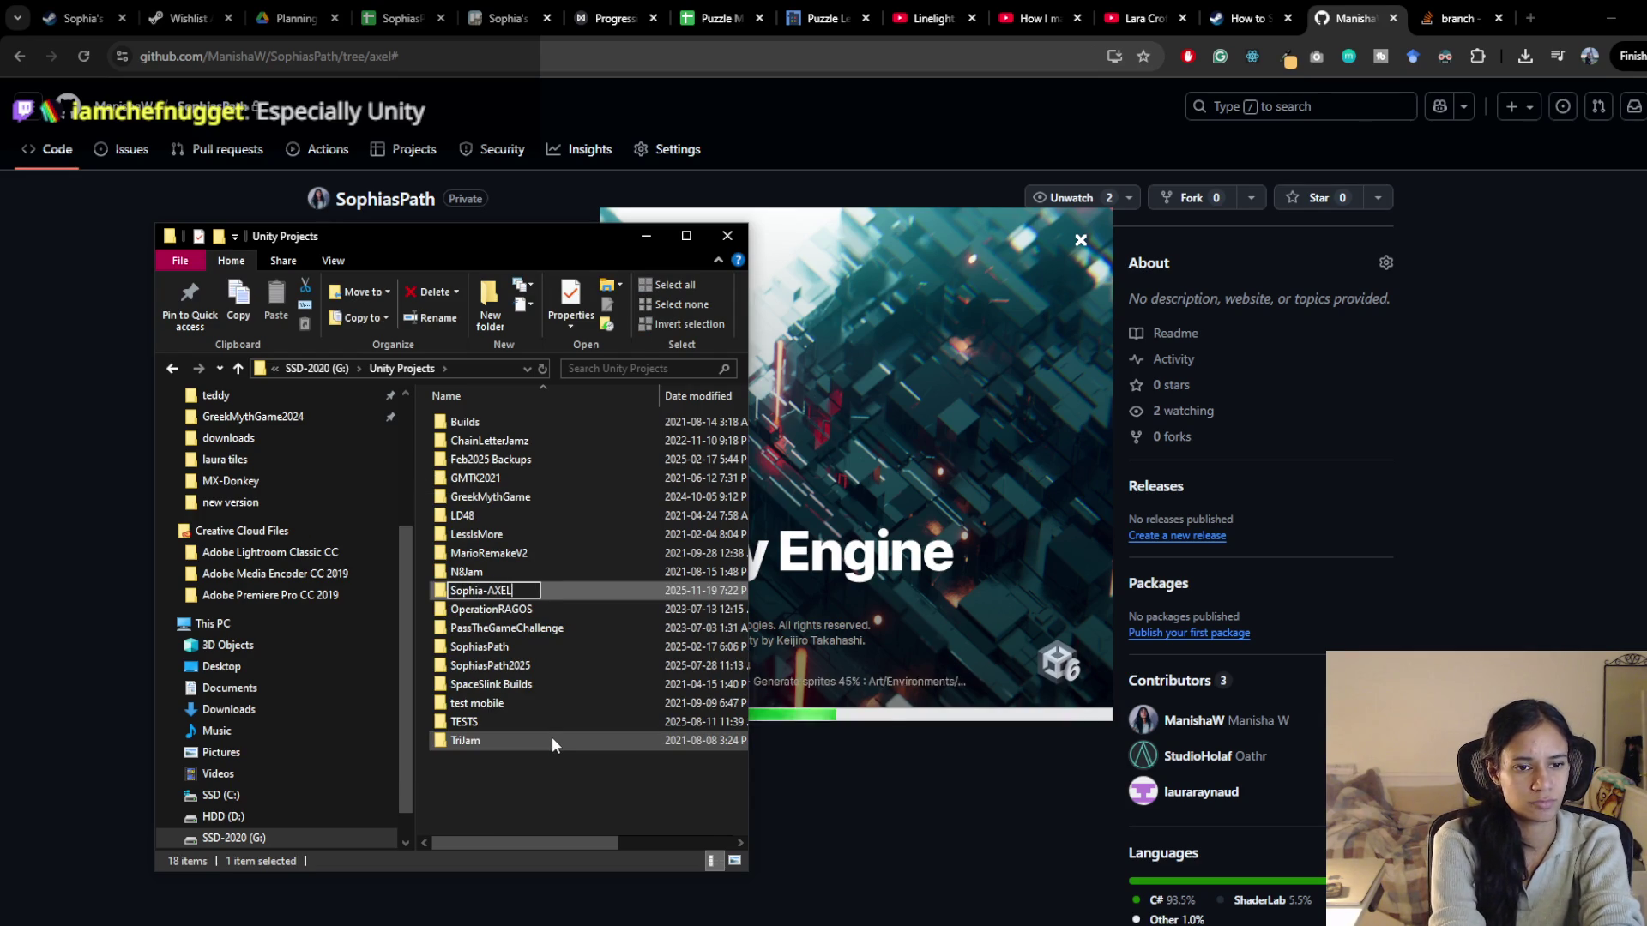
key(Return)
key(Return)
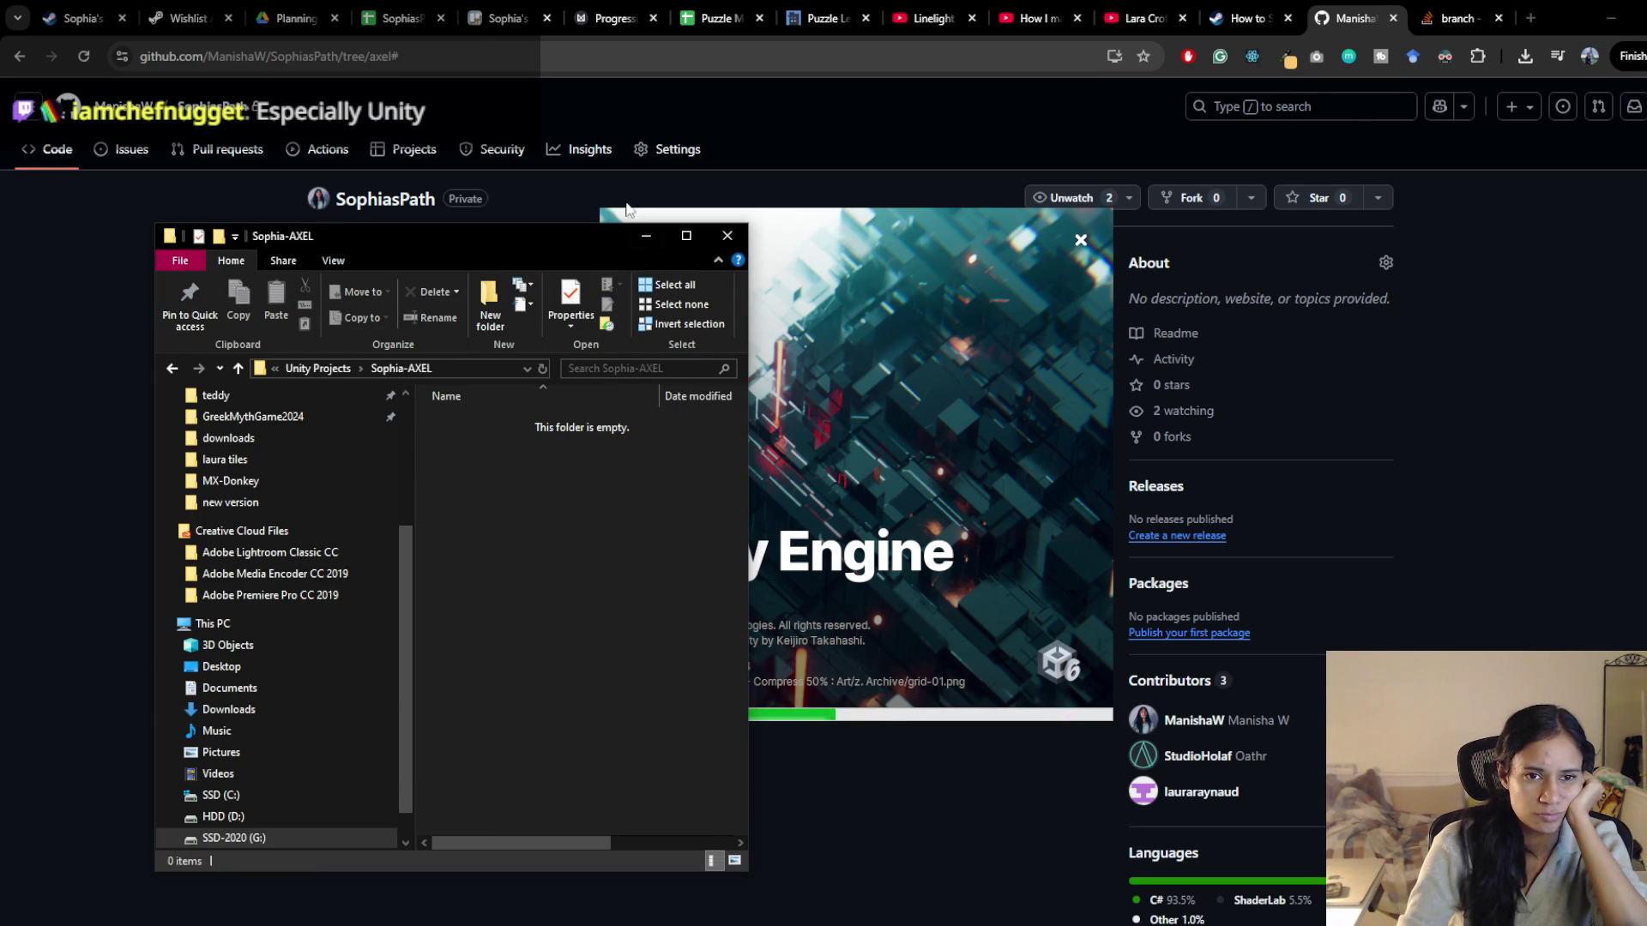
Open Git Bash inside the empty Sophia-AXEL folder
mouse_move(595, 238)
mouse_down()
mouse_move(443, 192)
mouse_move(511, 198)
mouse_up()
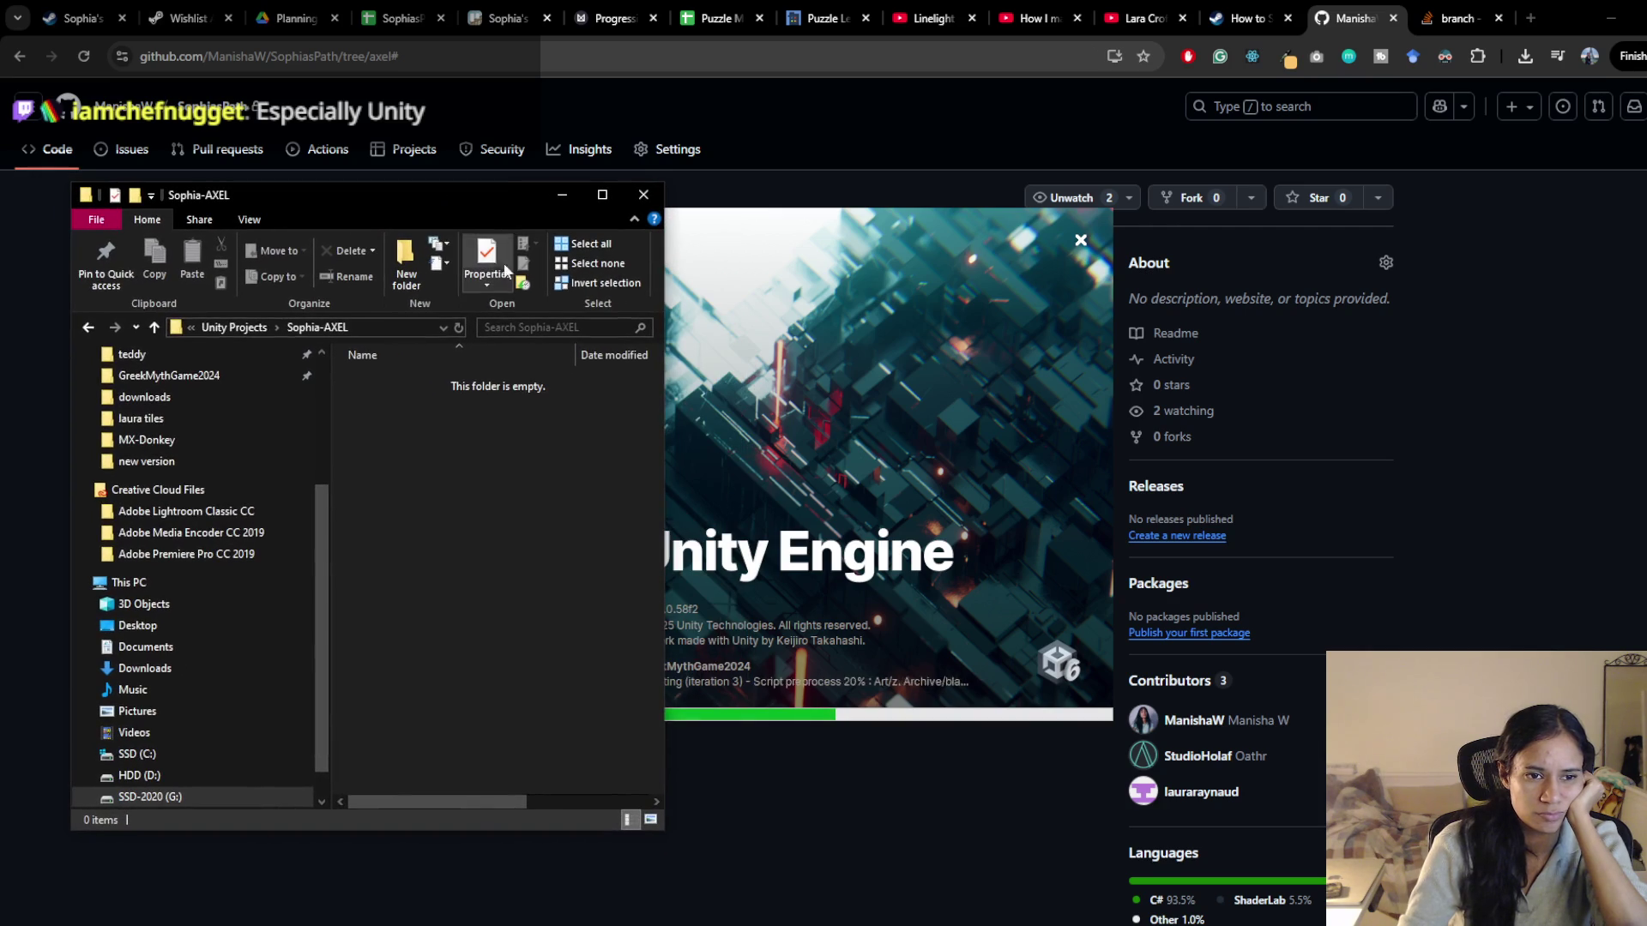
right_click(477, 515)
click(410, 739)
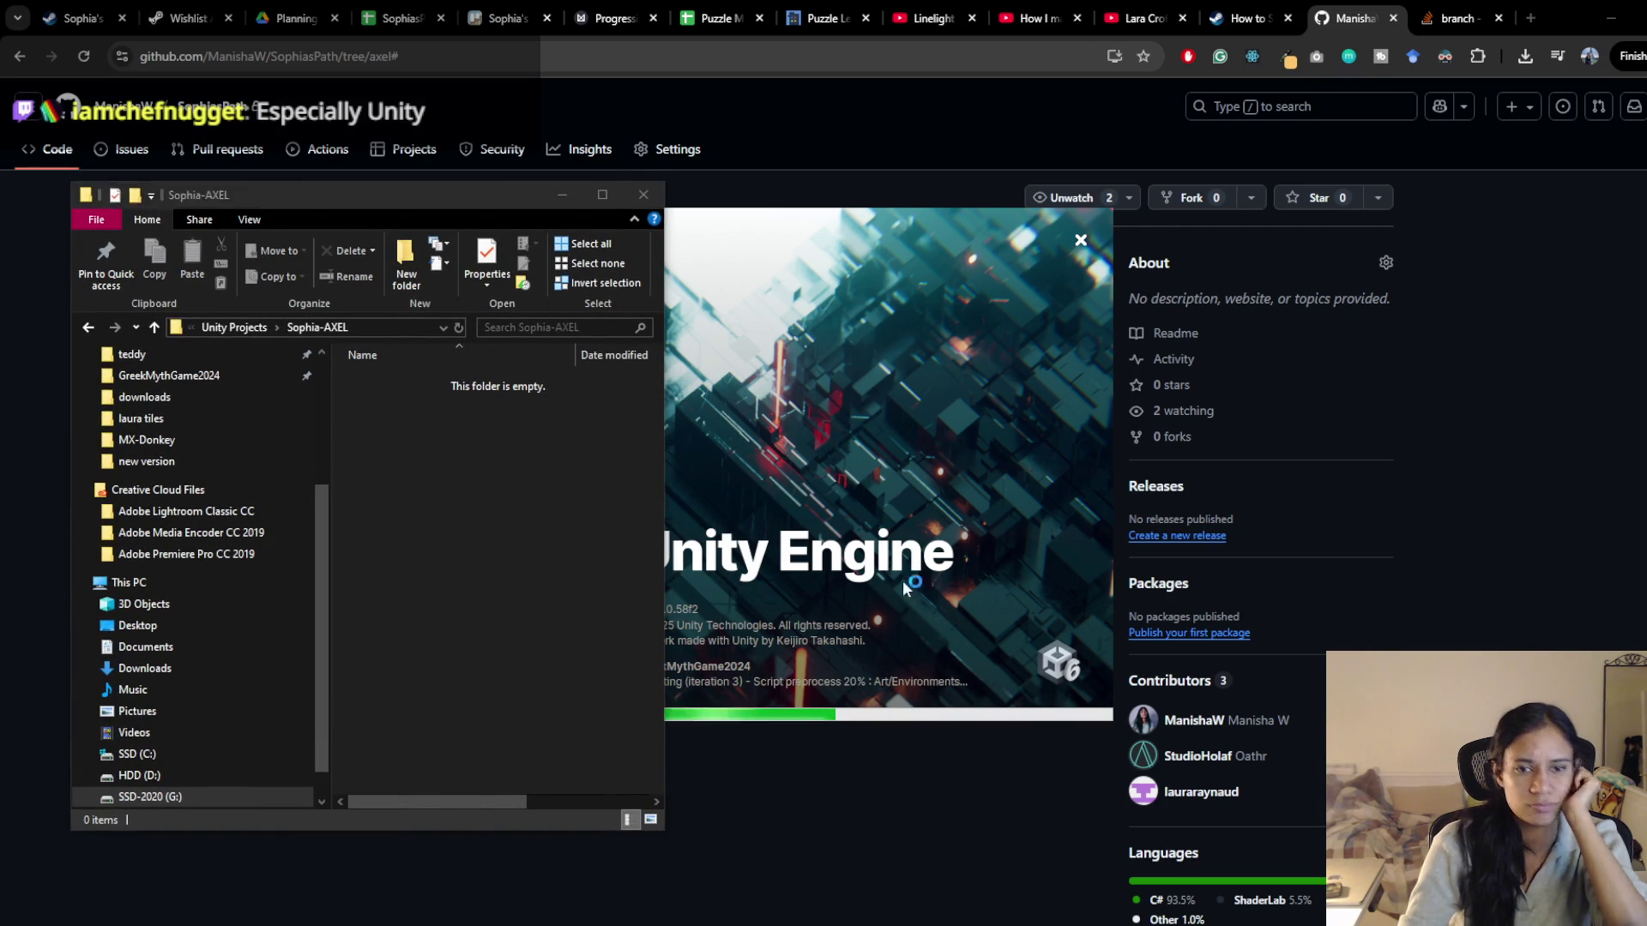
Run git clone with the pasted SophiasPath URL to clone it into Sophia-AXEL
text(git clo)
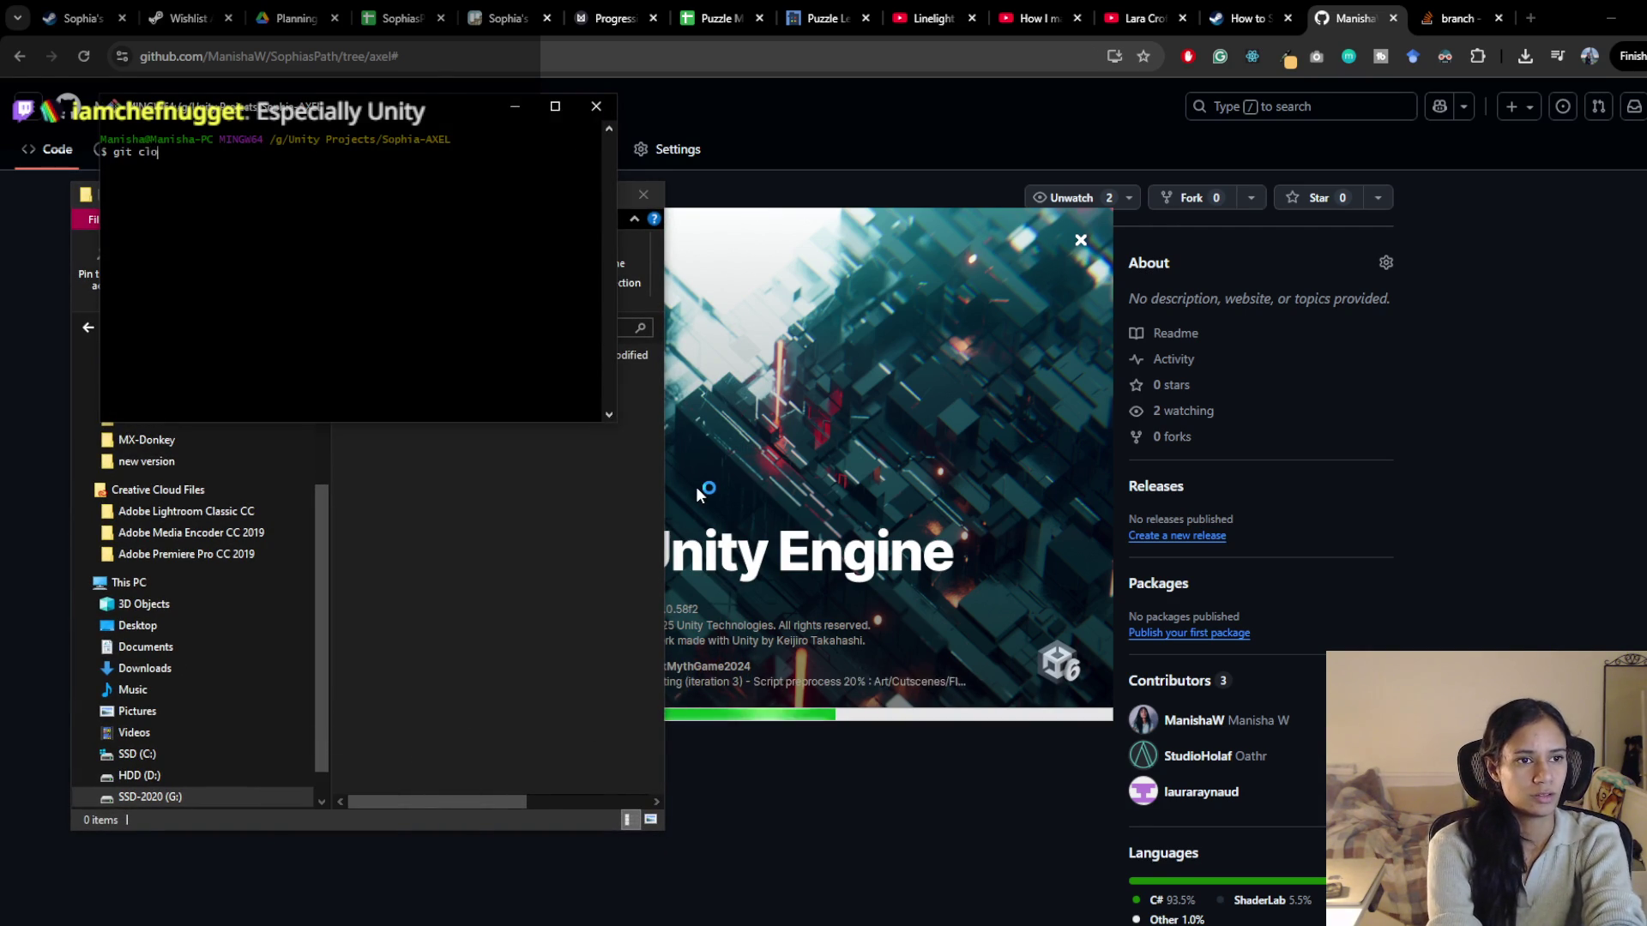
text(ne)
text(https://github.com/ManishaW/SophiasPath.git)
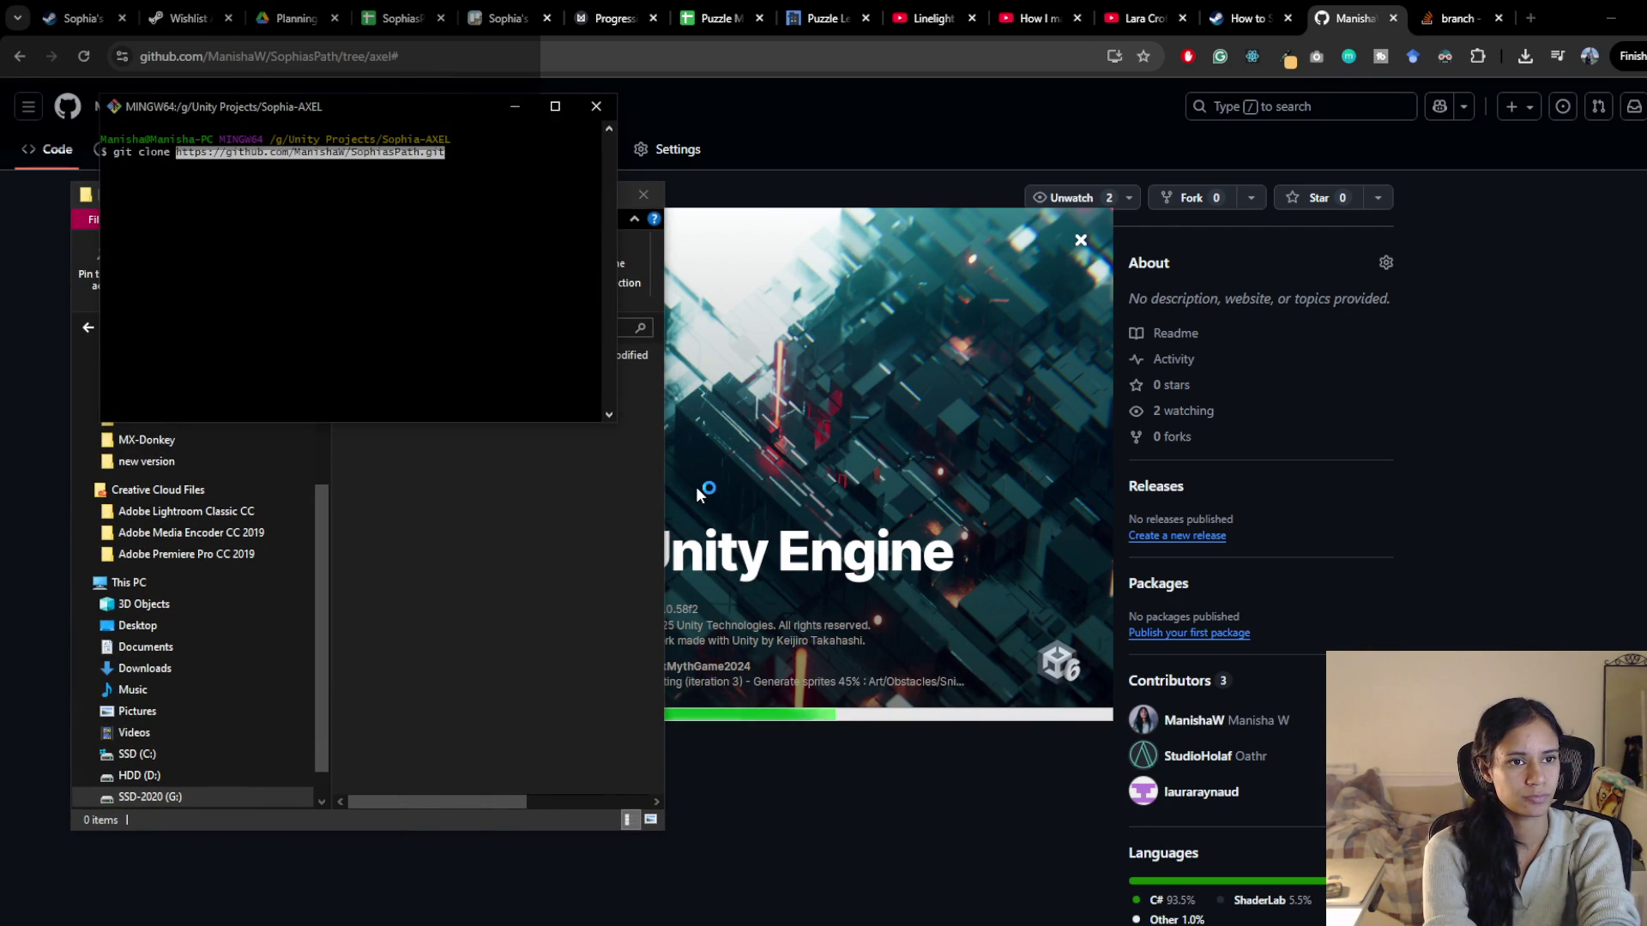
key(Return)
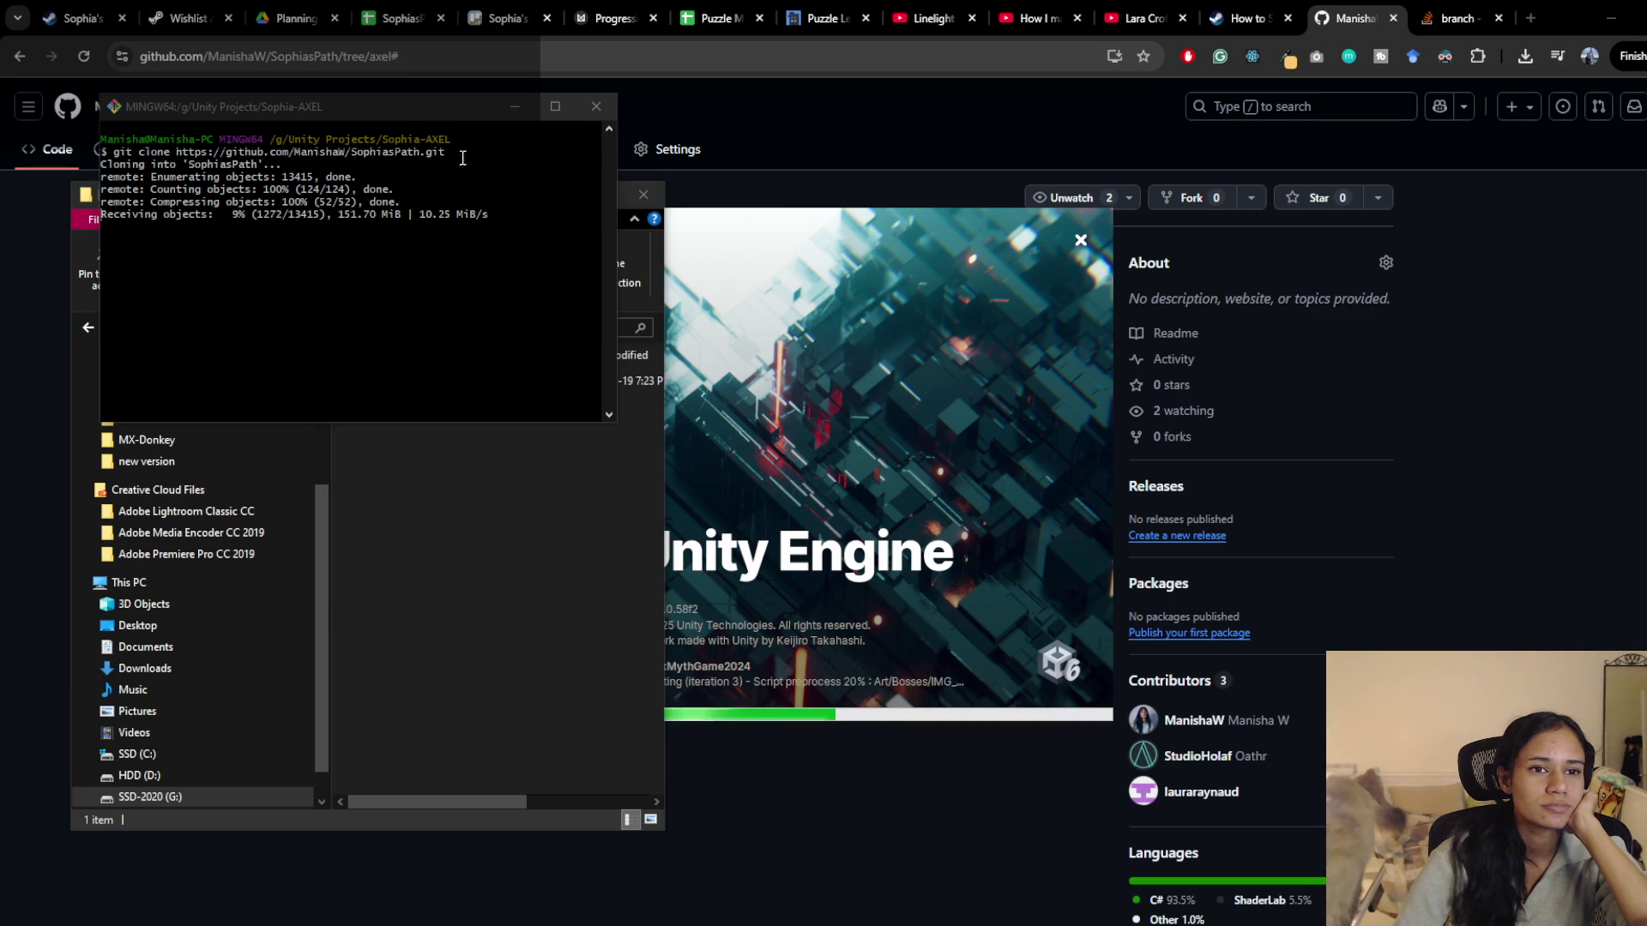
drag(418, 115, 1353, 225)
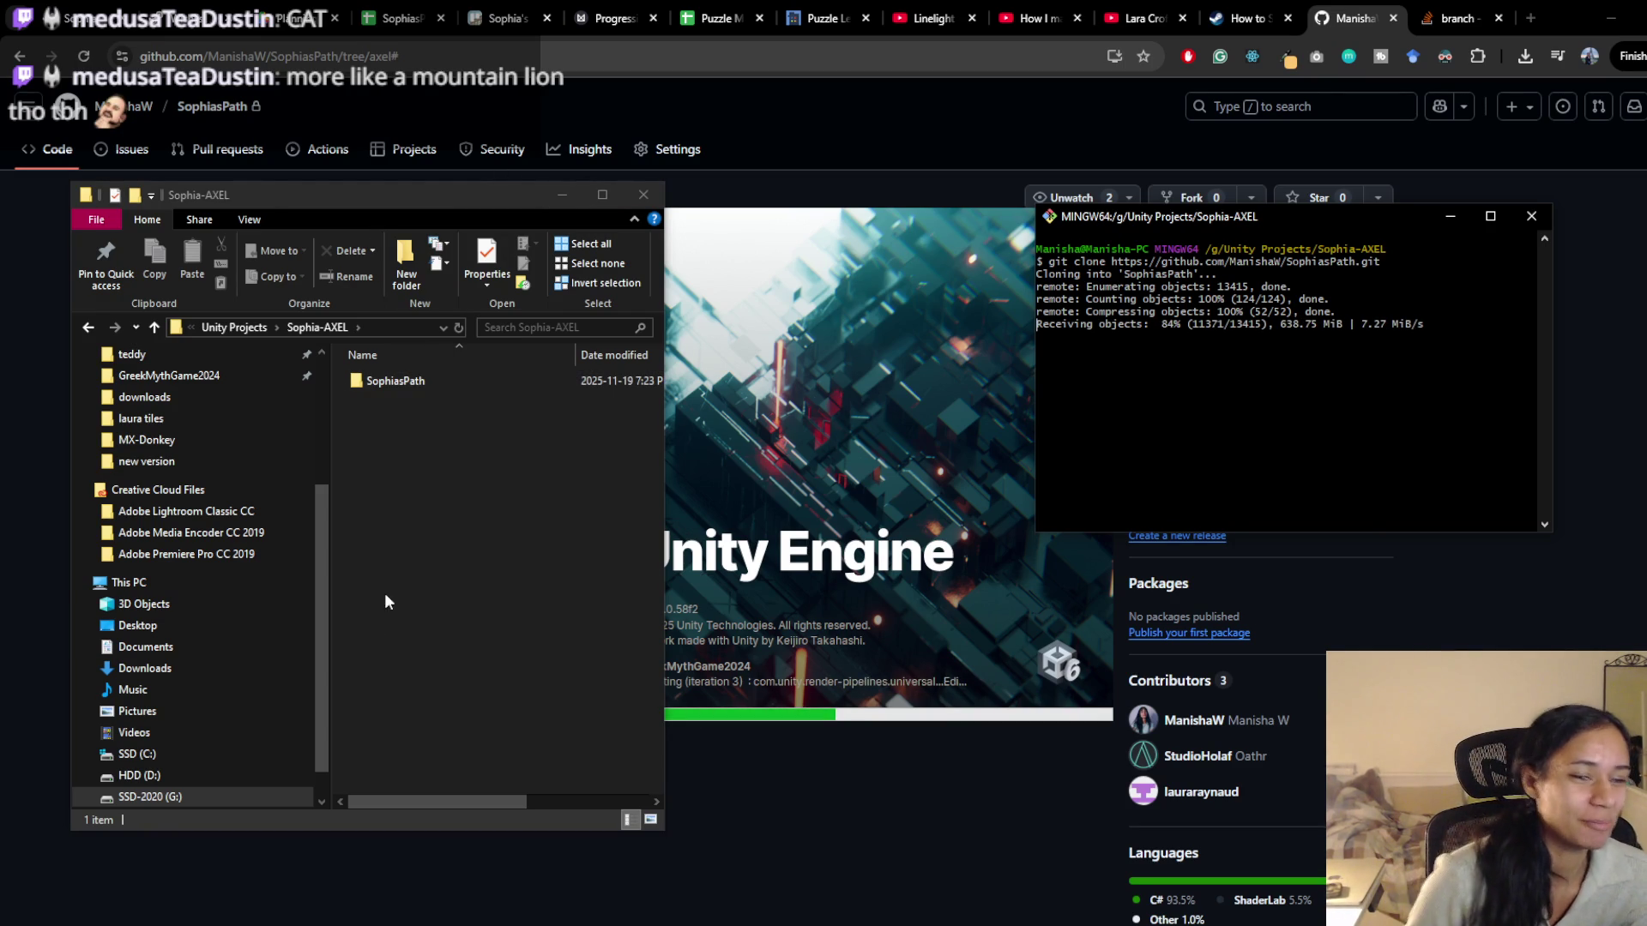
mouse_move(491, 200)
mouse_down()
mouse_move(506, 239)
mouse_move(482, 171)
mouse_move(516, 156)
mouse_move(457, 151)
mouse_up()
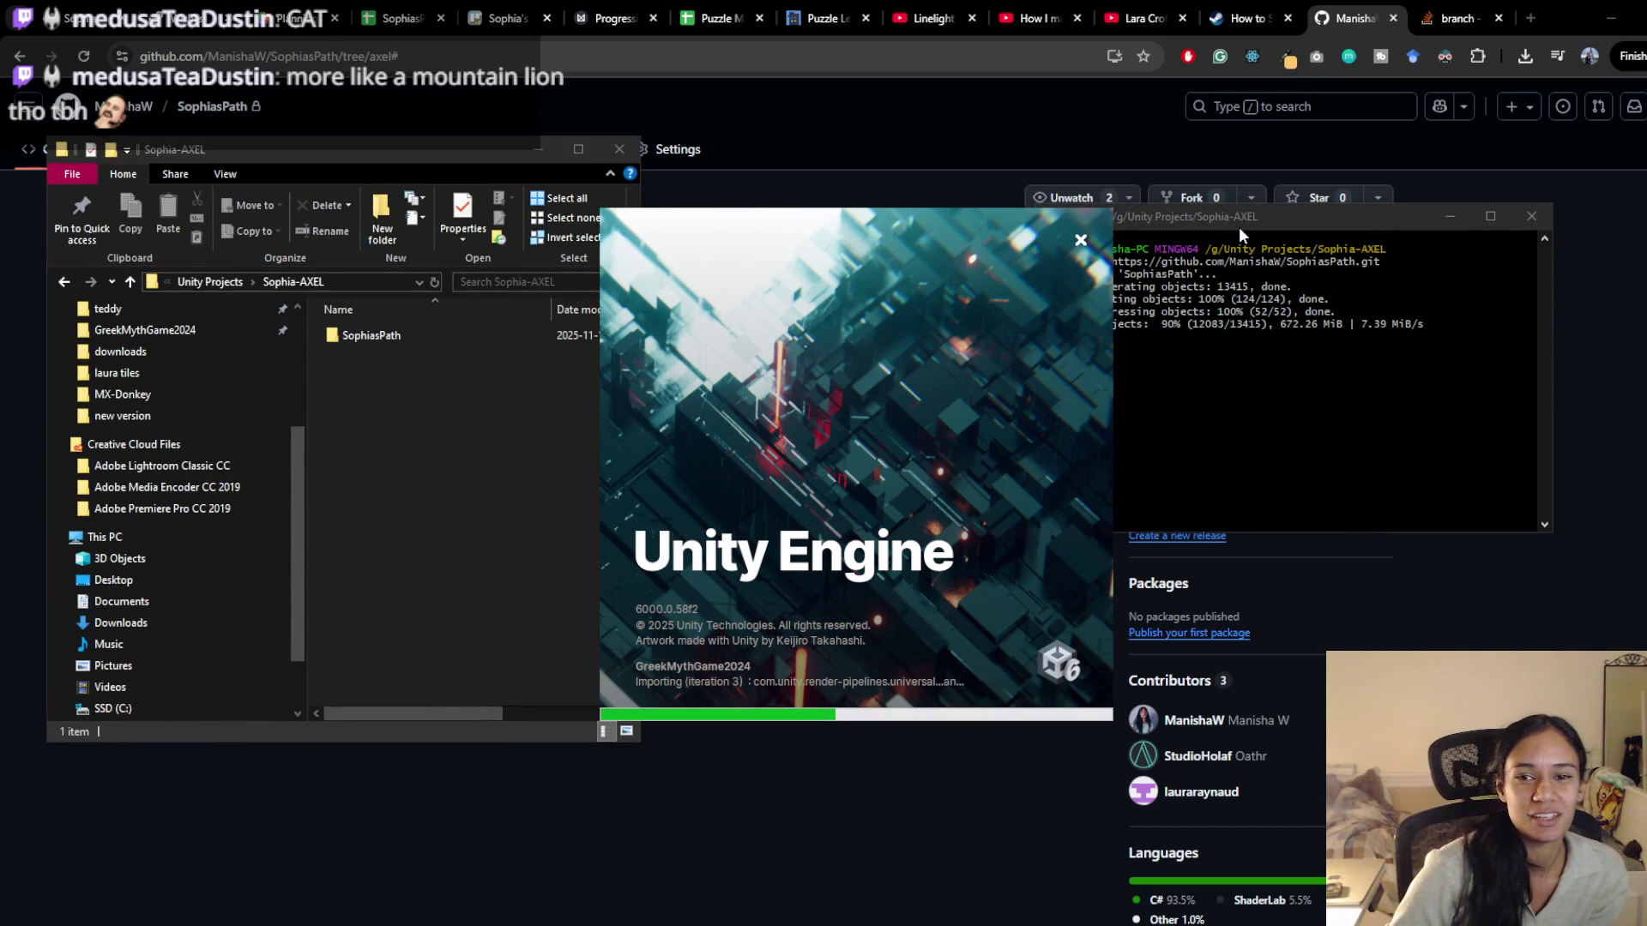
Switch between the terminal and Explorer while the SophiasPath clone finishes all 4691 files
click(1262, 216)
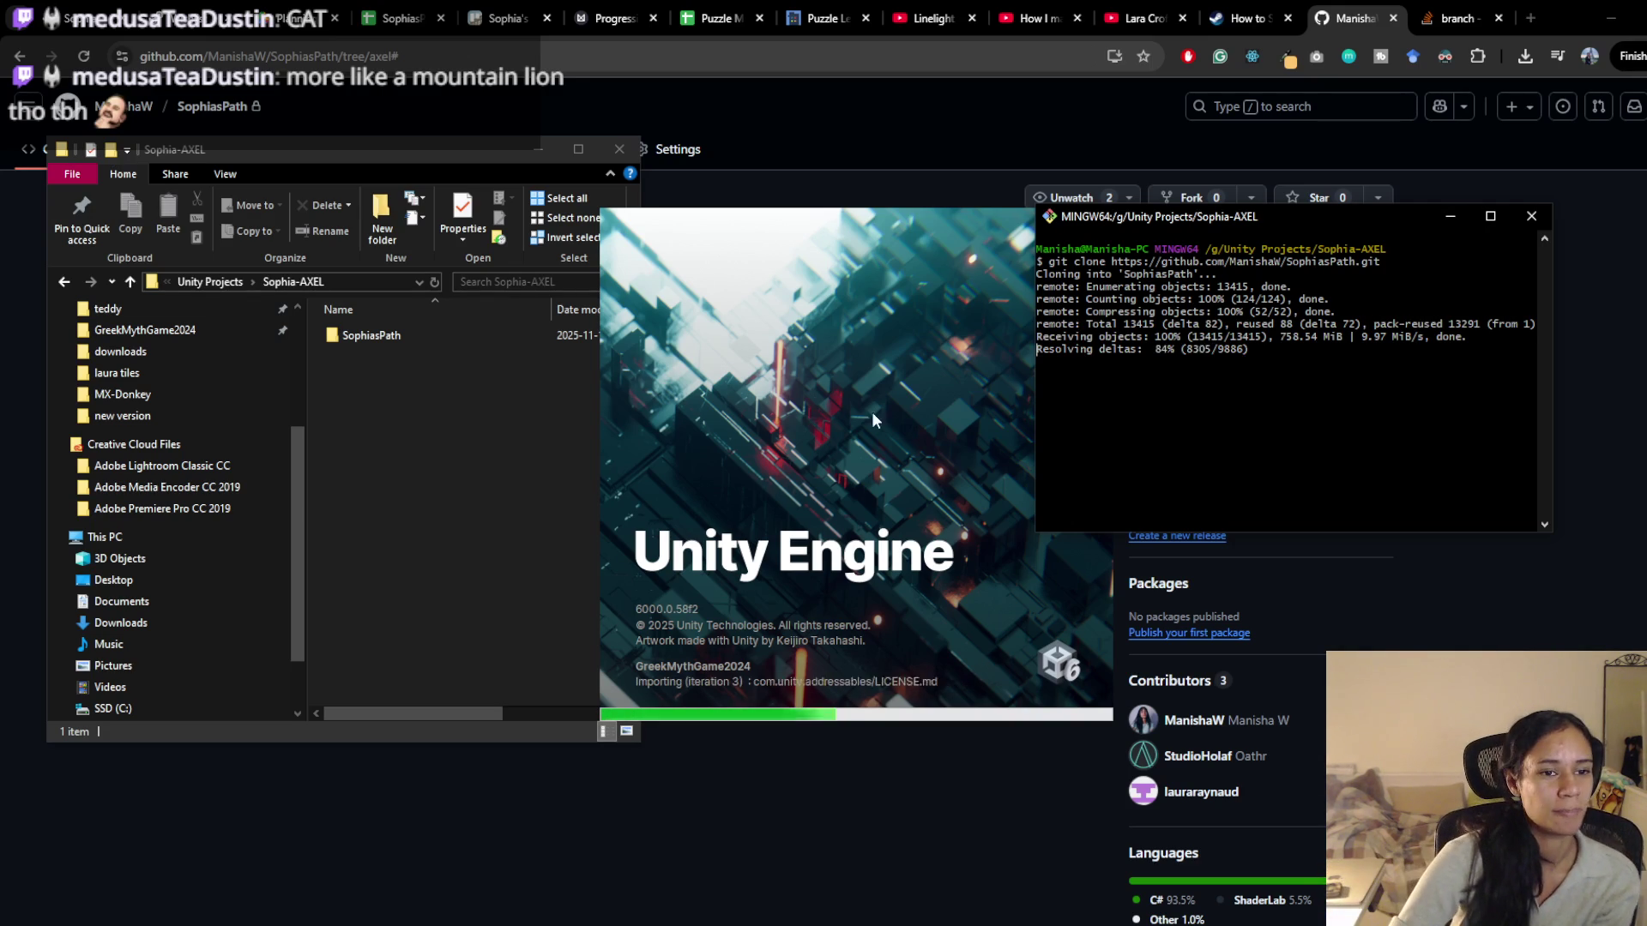
click(468, 394)
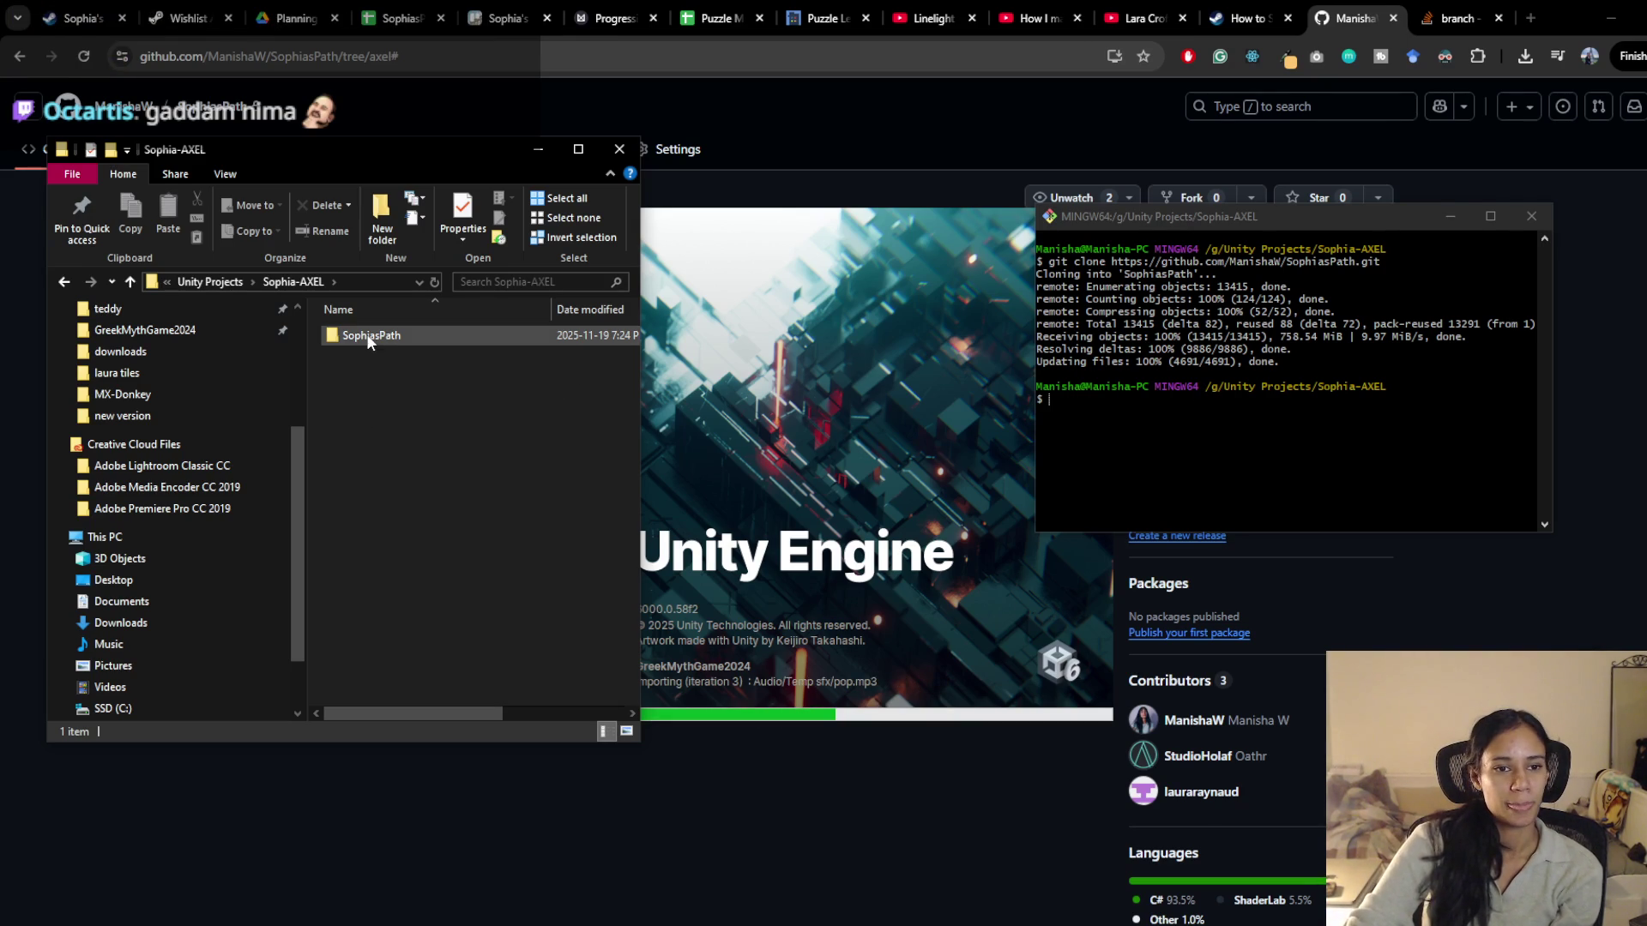
click(1359, 446)
Attempt git checkout axel and git pull from Sophia-AXEL before entering the repository
text(git checkout ax)
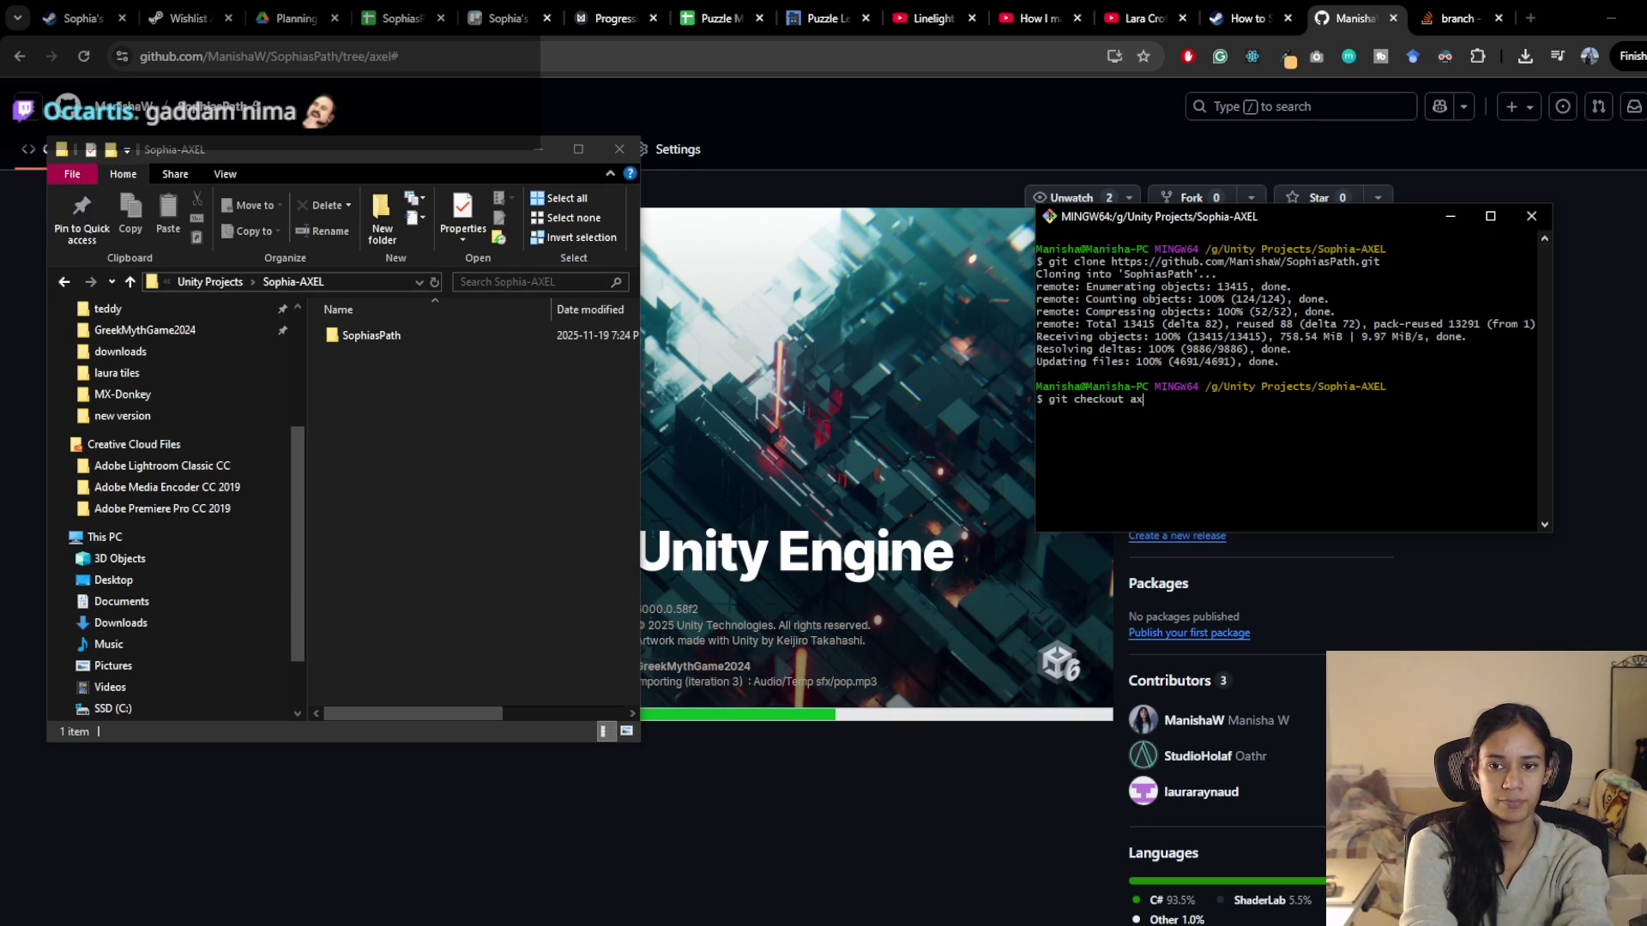
text(el)
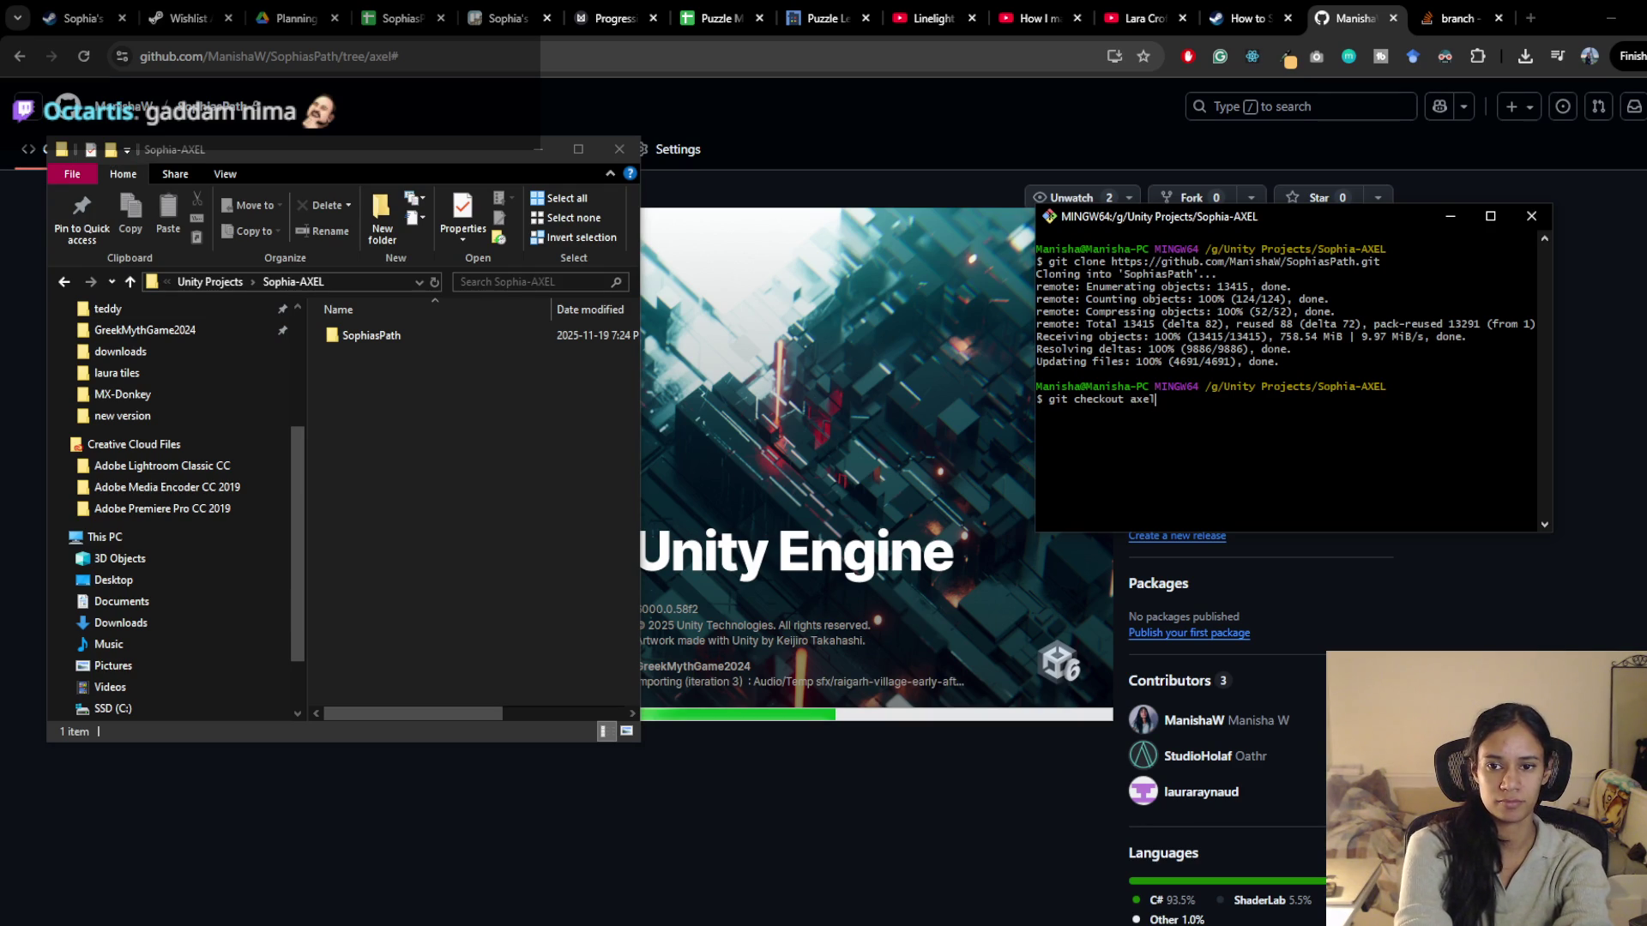
key(Return)
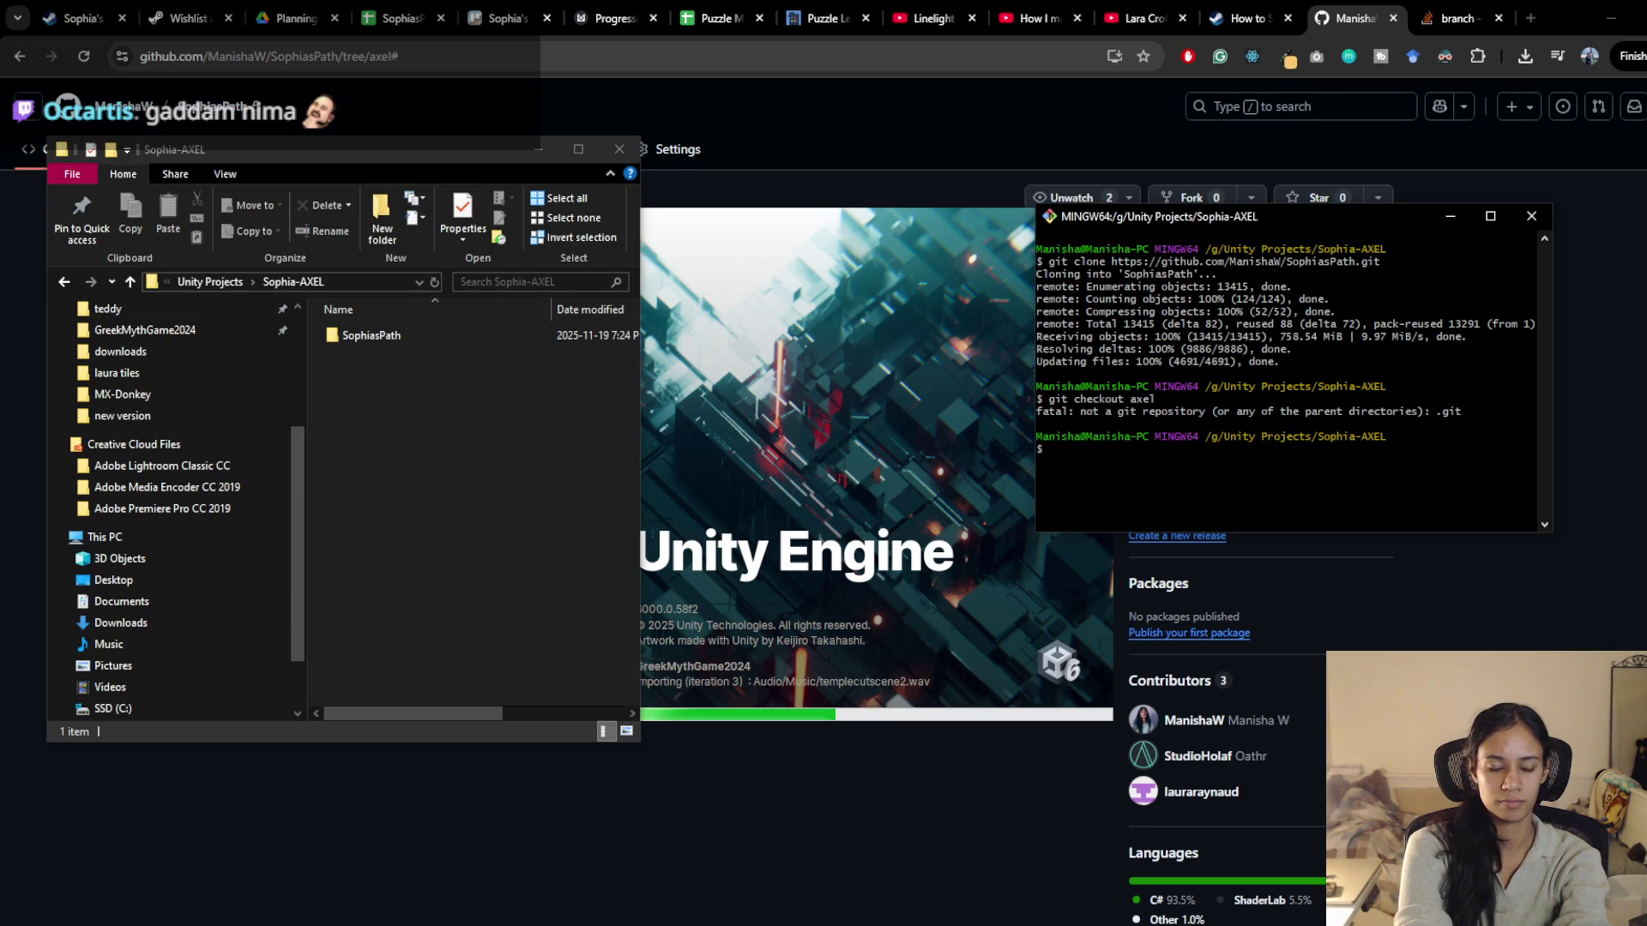
text(git )
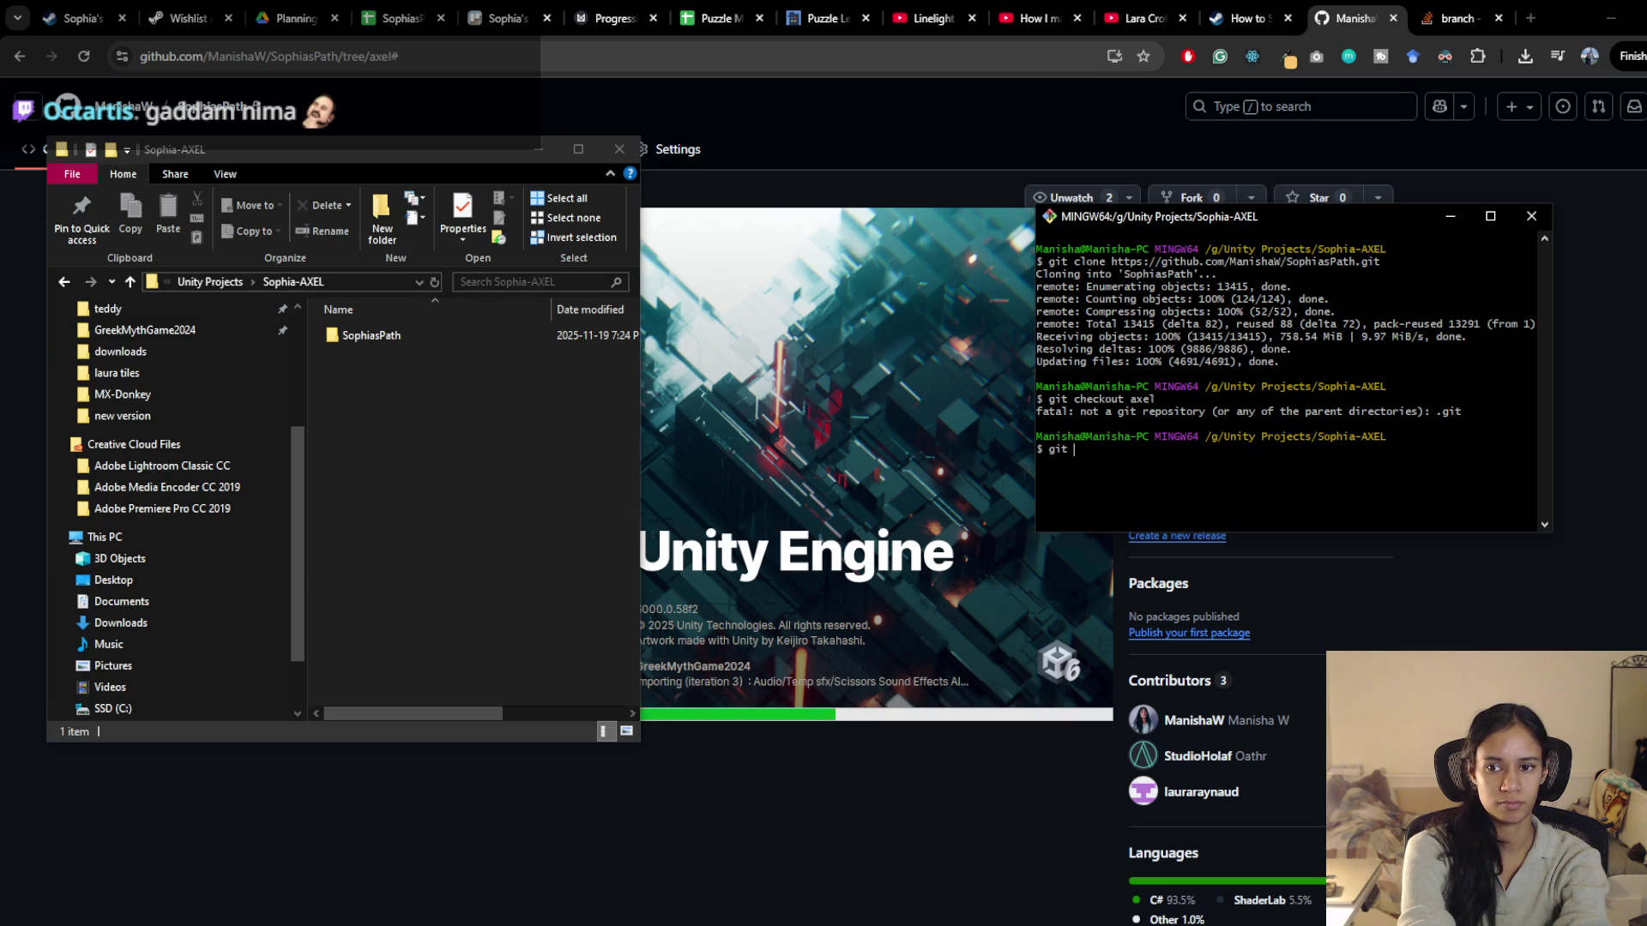
text(check)
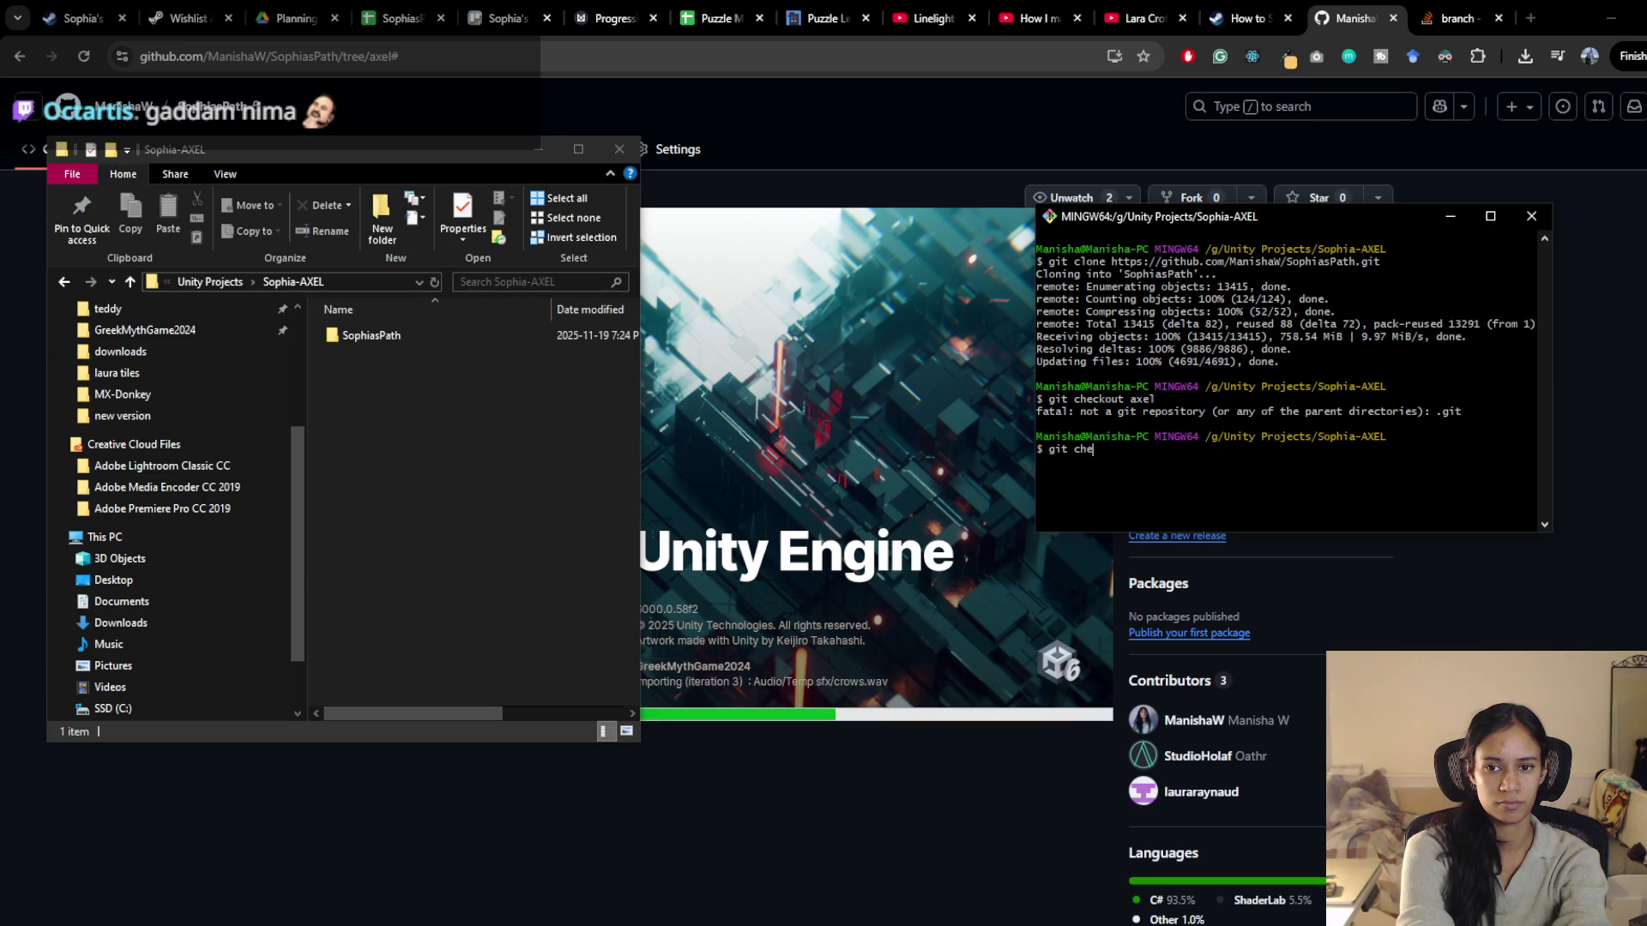
key(Tab)
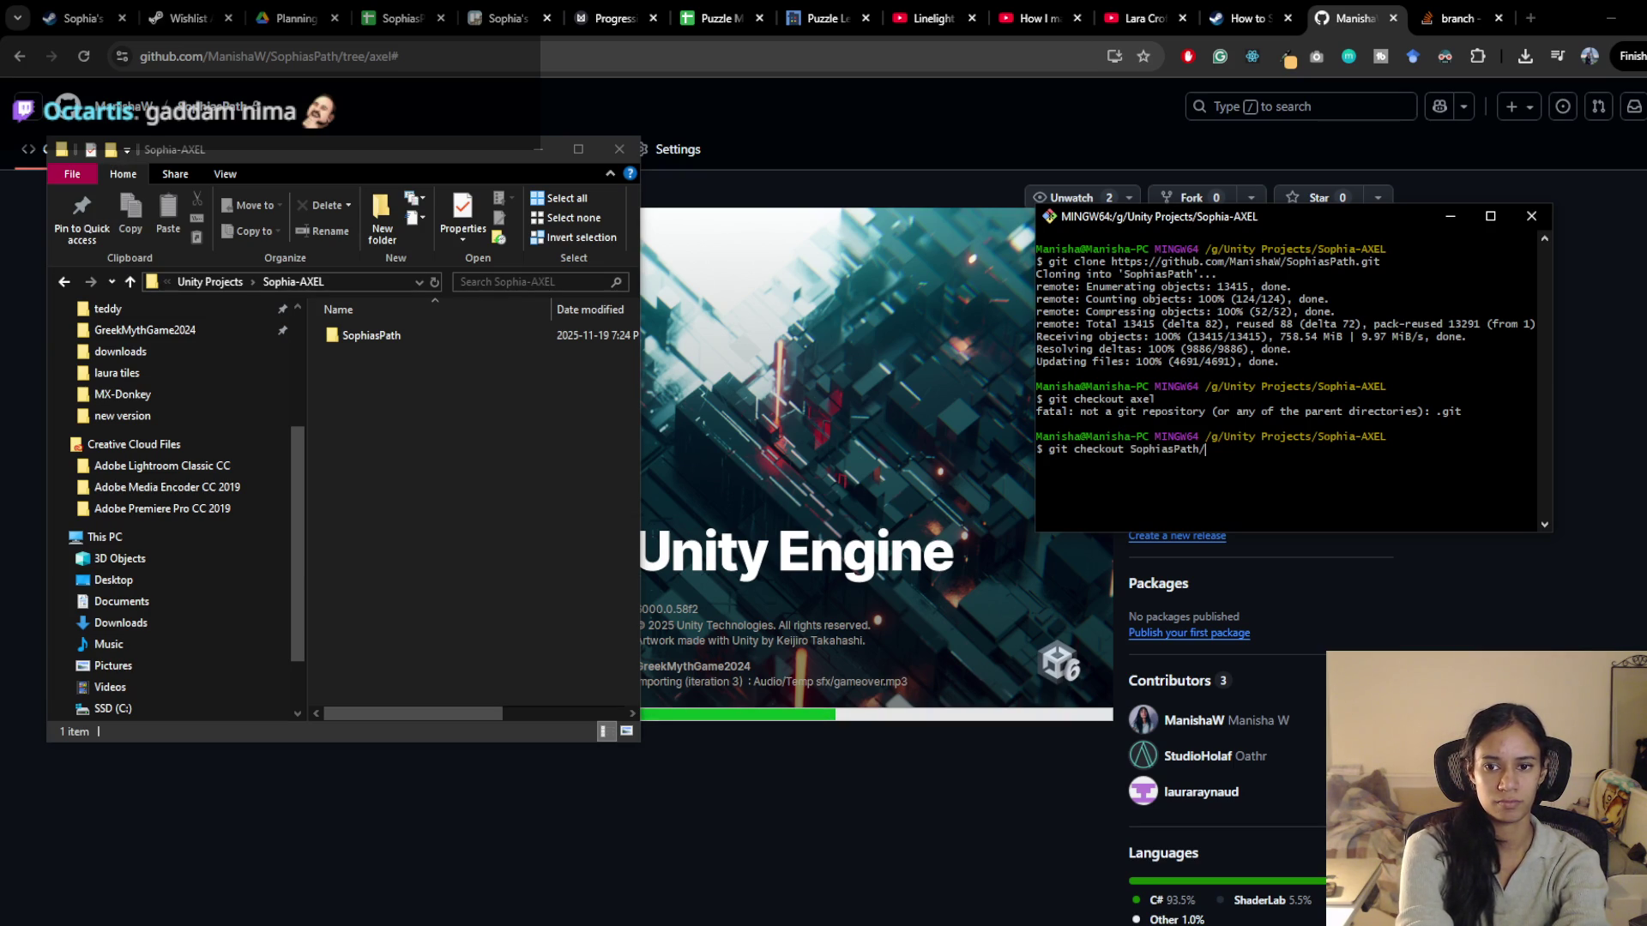
key(Tab)
key(Tab)
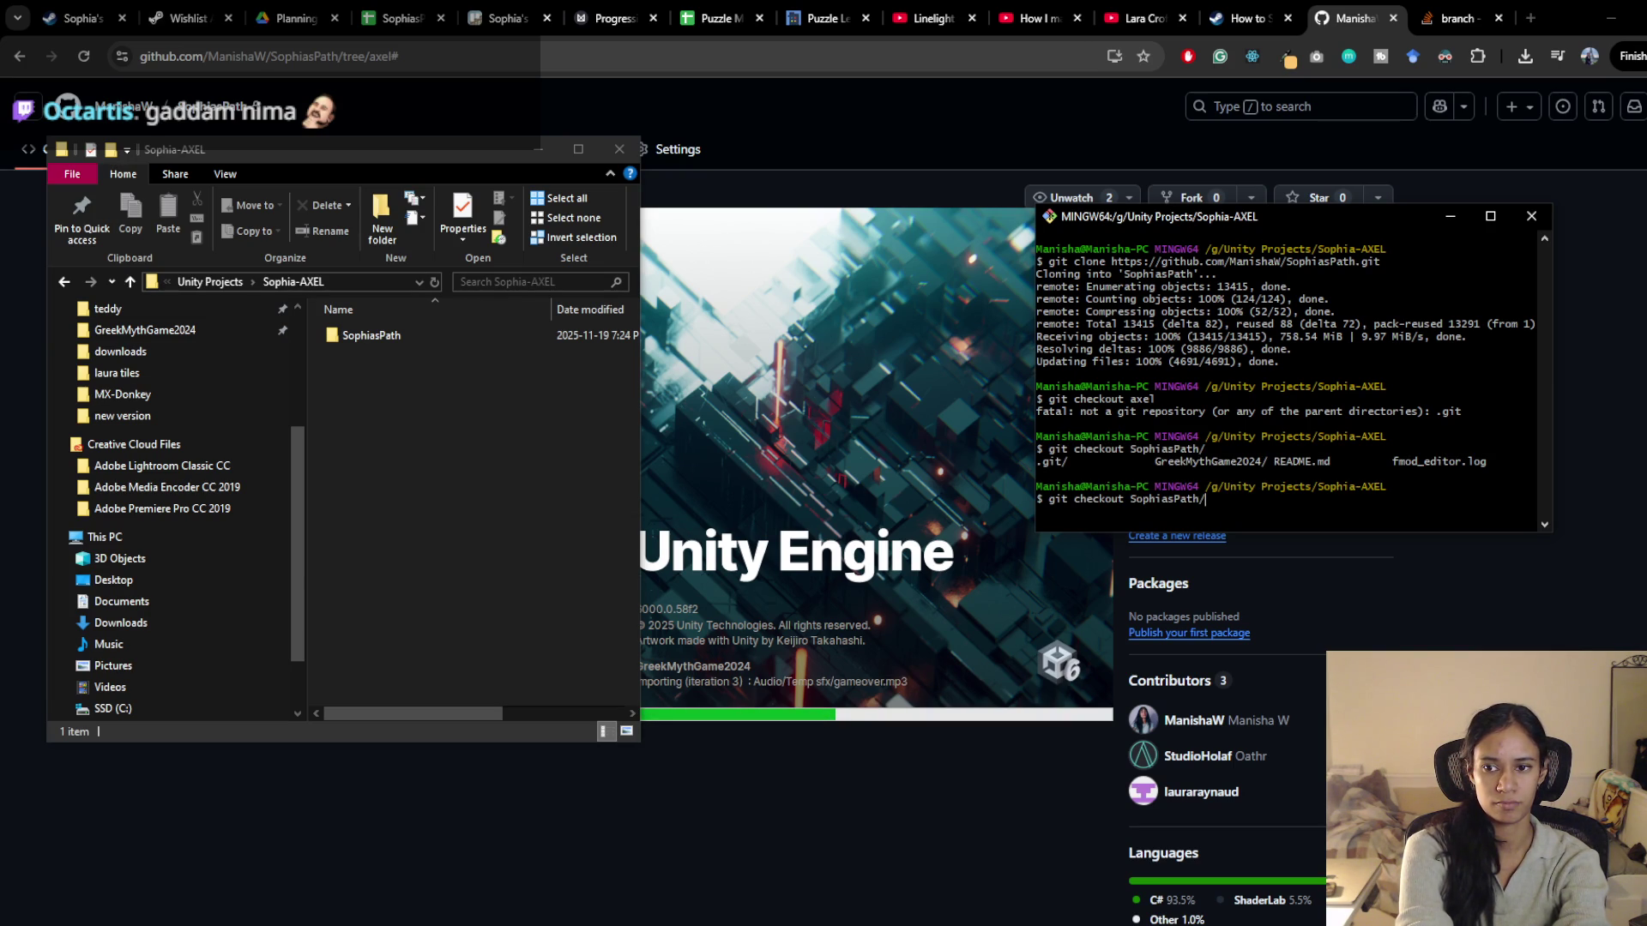
key(BackSpace)
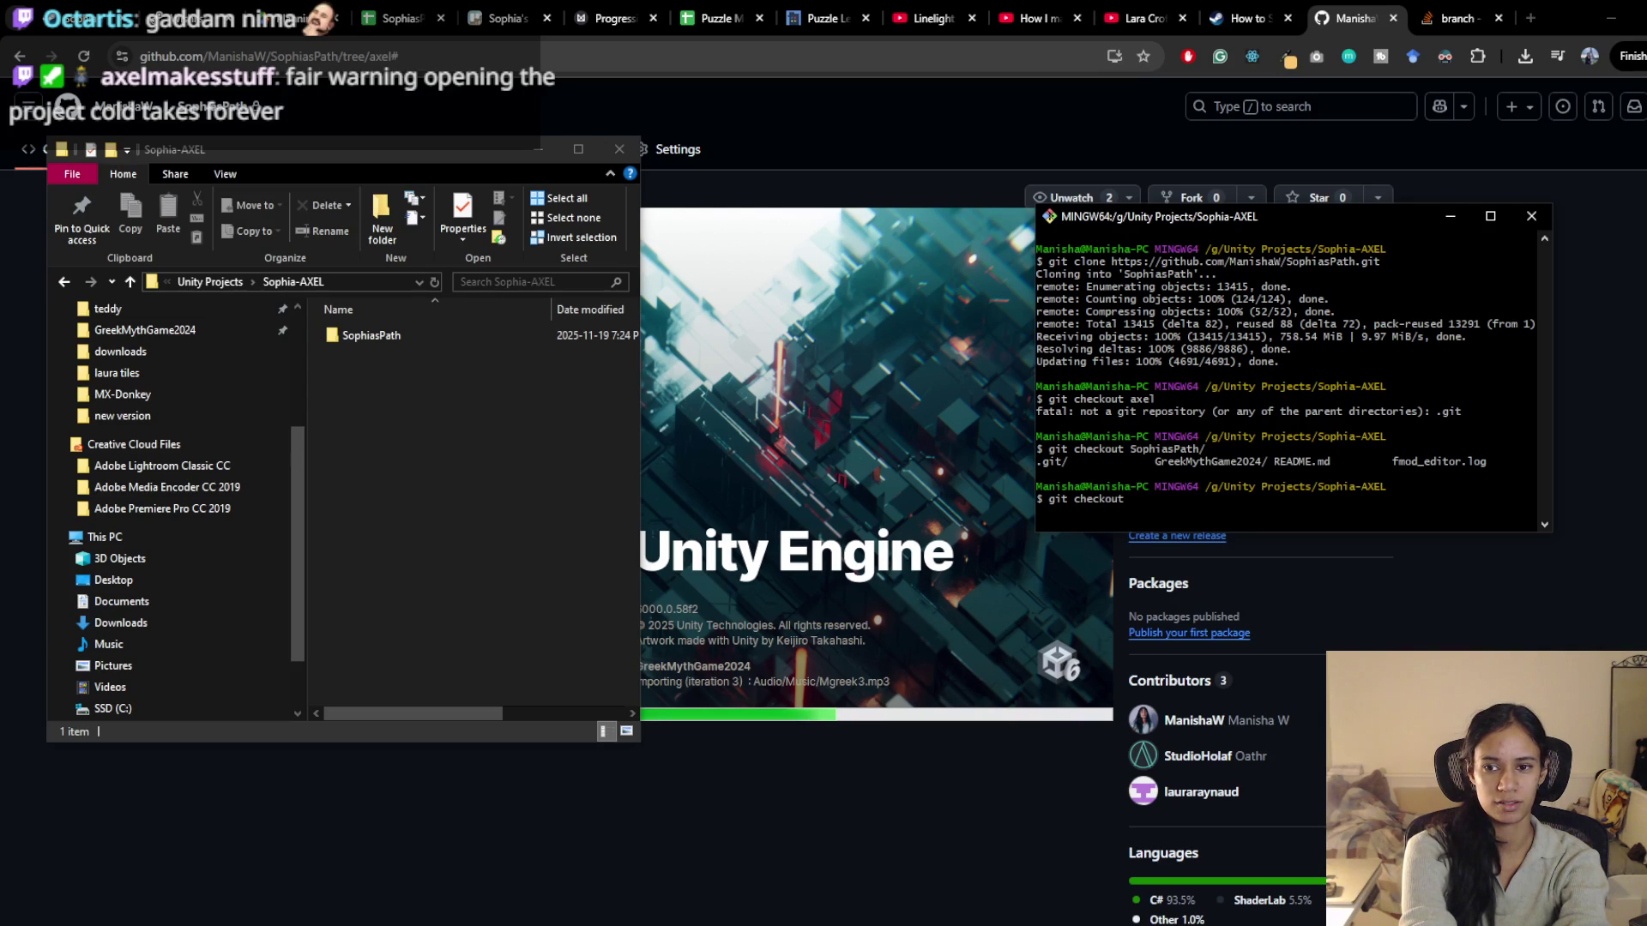
key(BackSpace)
key(BackSpace)
key(BackSpace)
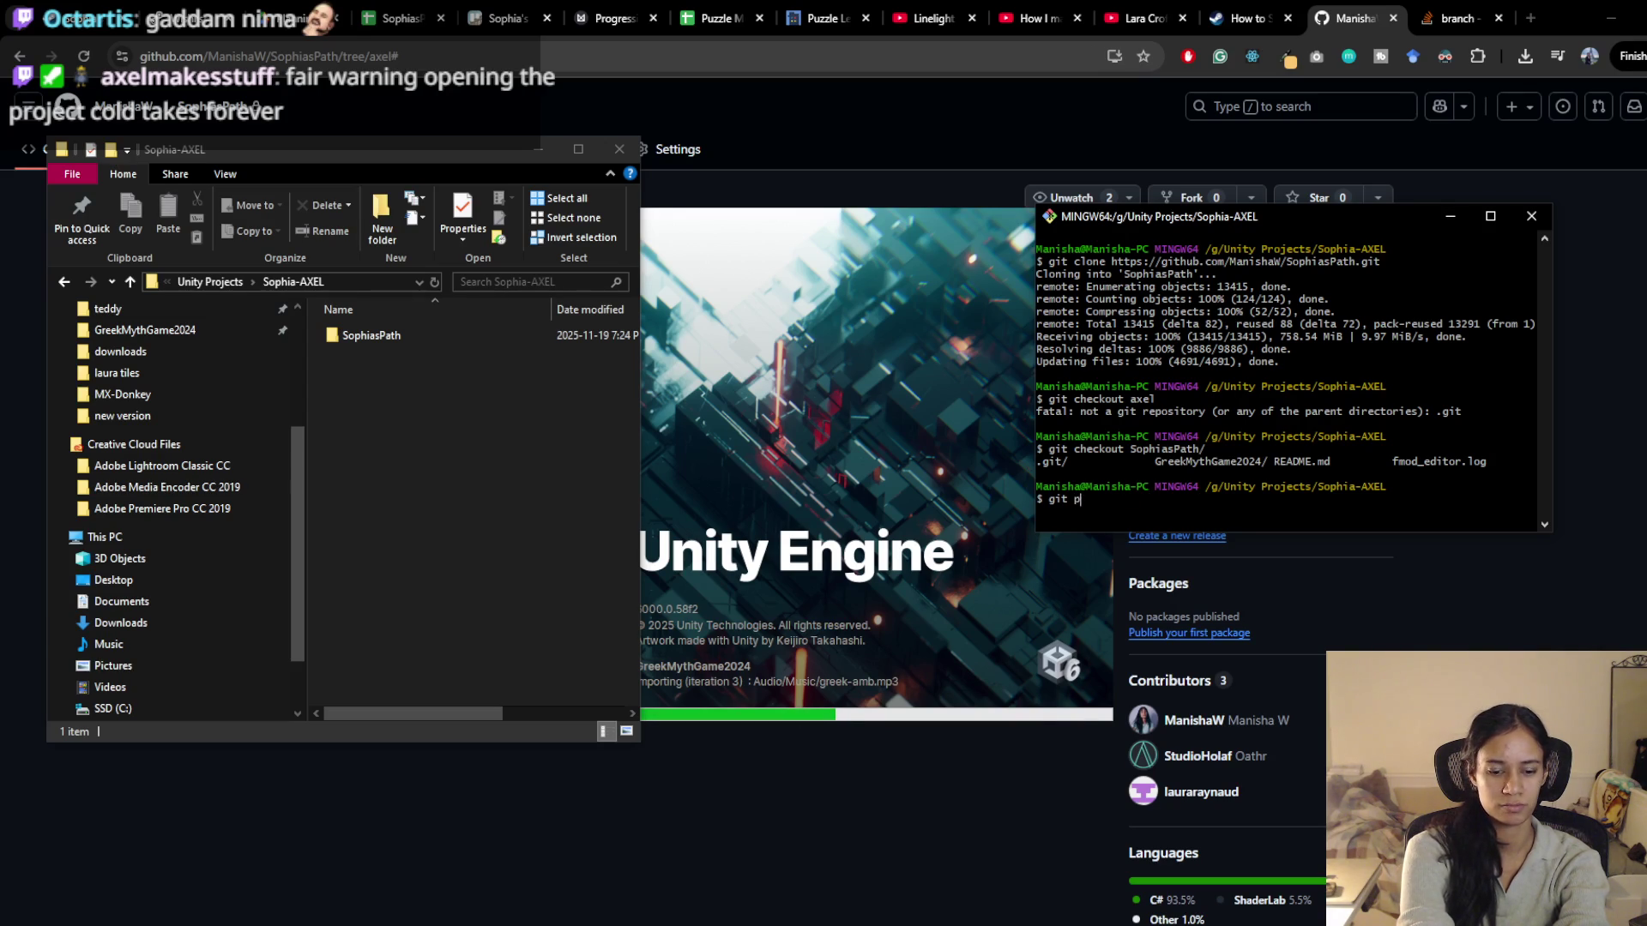
text(ull)
key(Return)
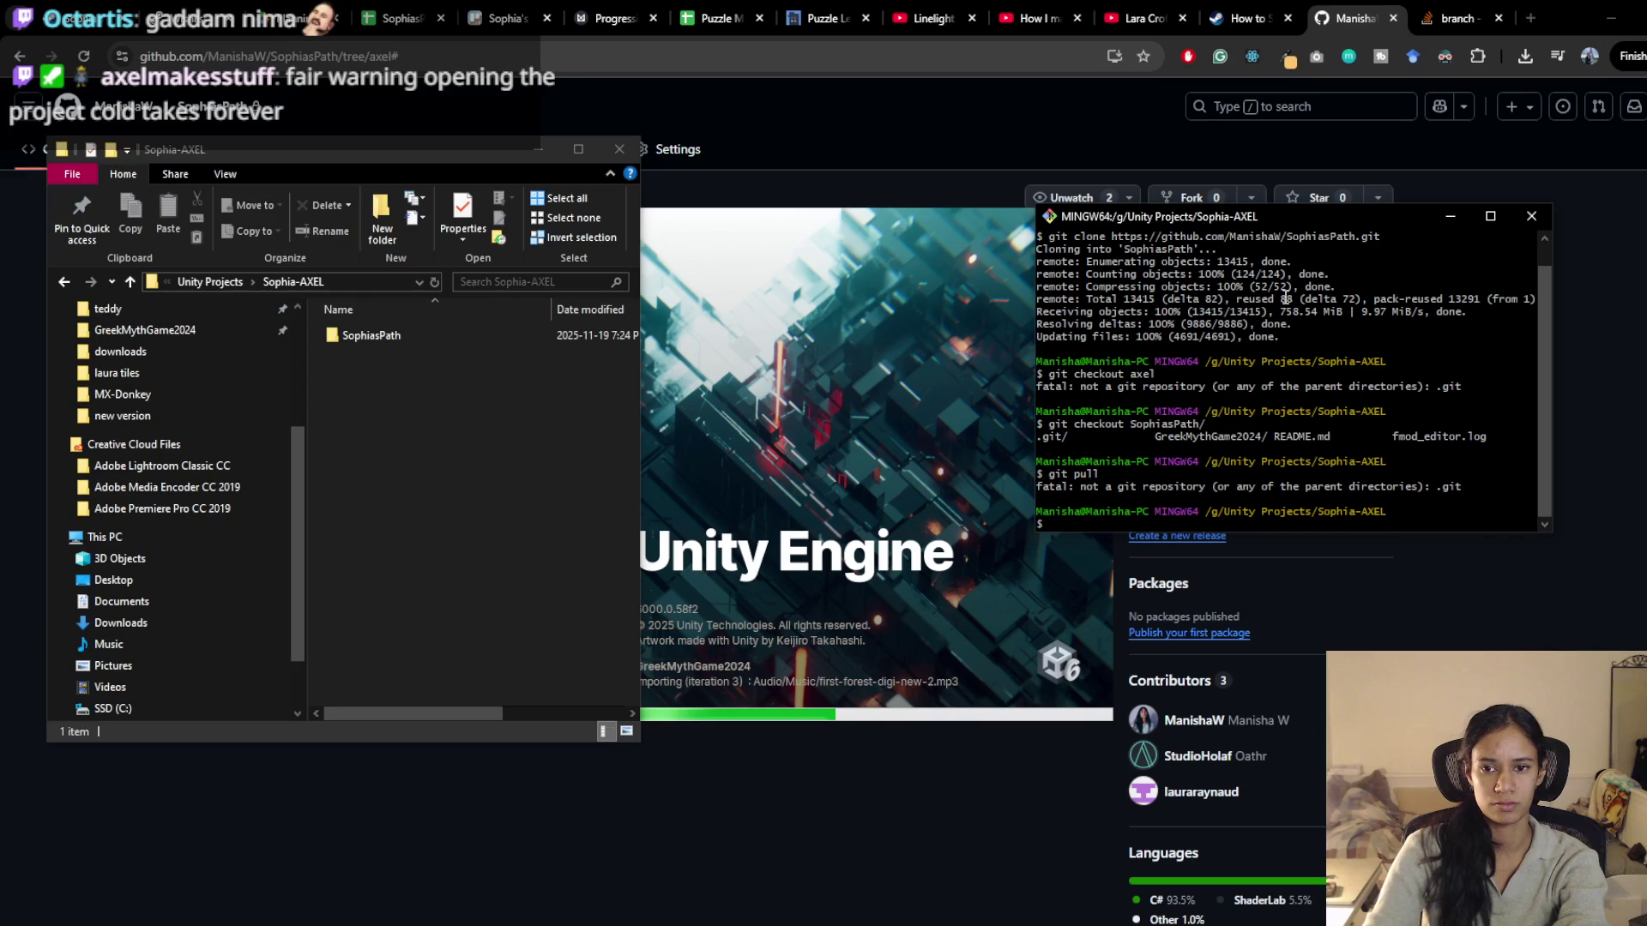
cd into SophiasPath and check out the axel branch tracking origin/axel
text(git )
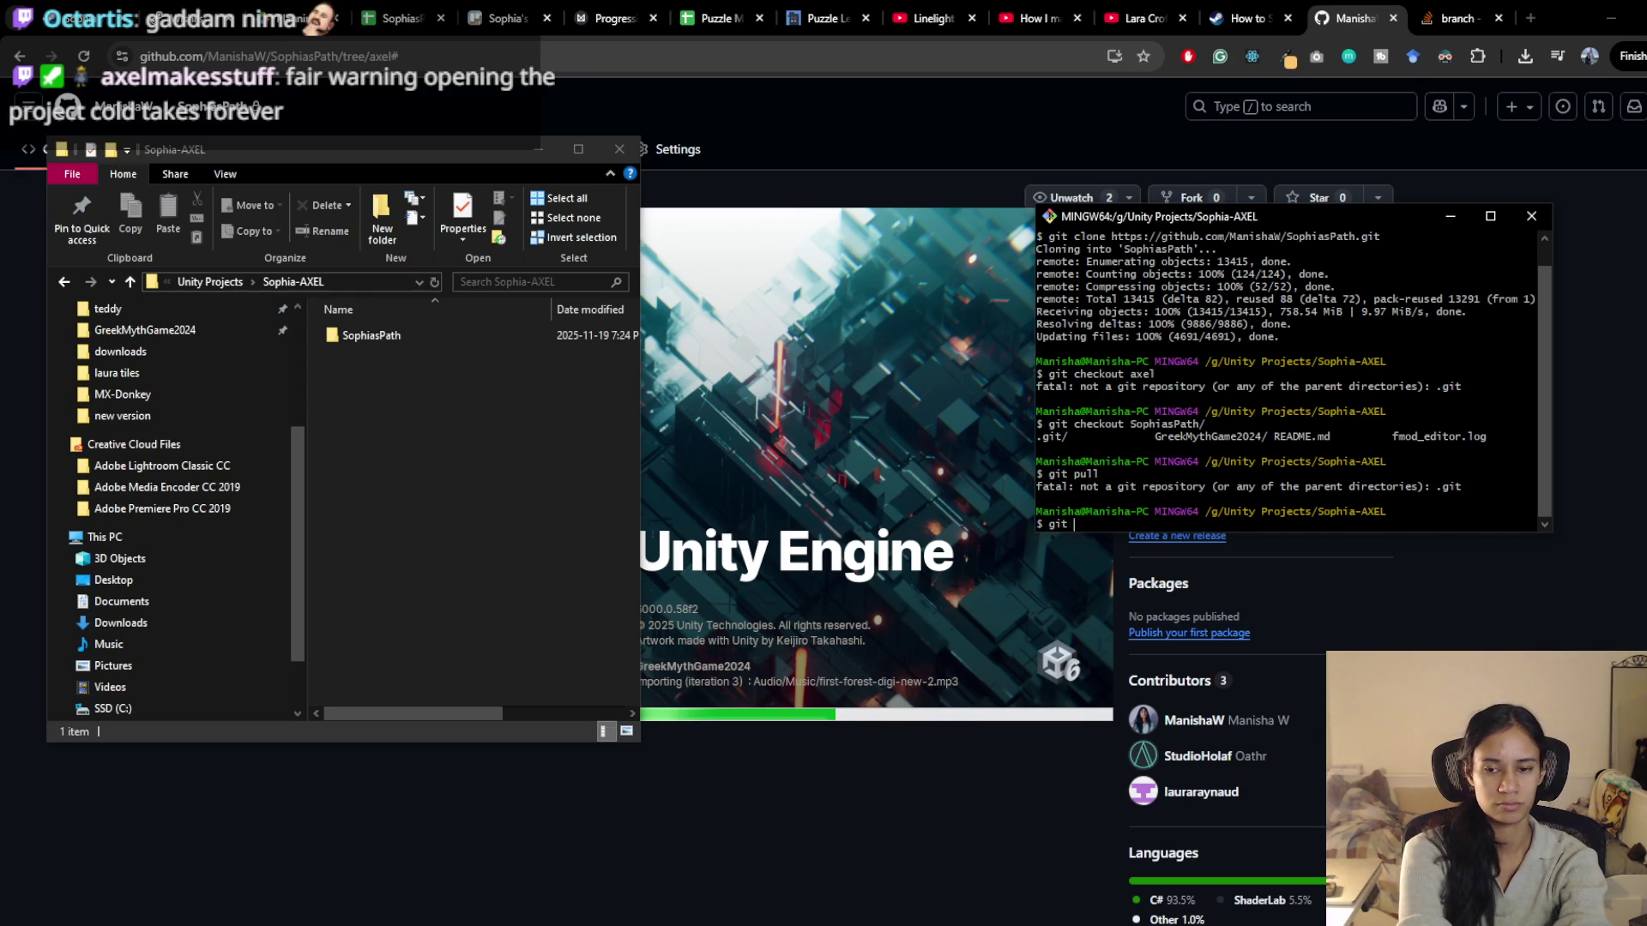
text(cd Sop)
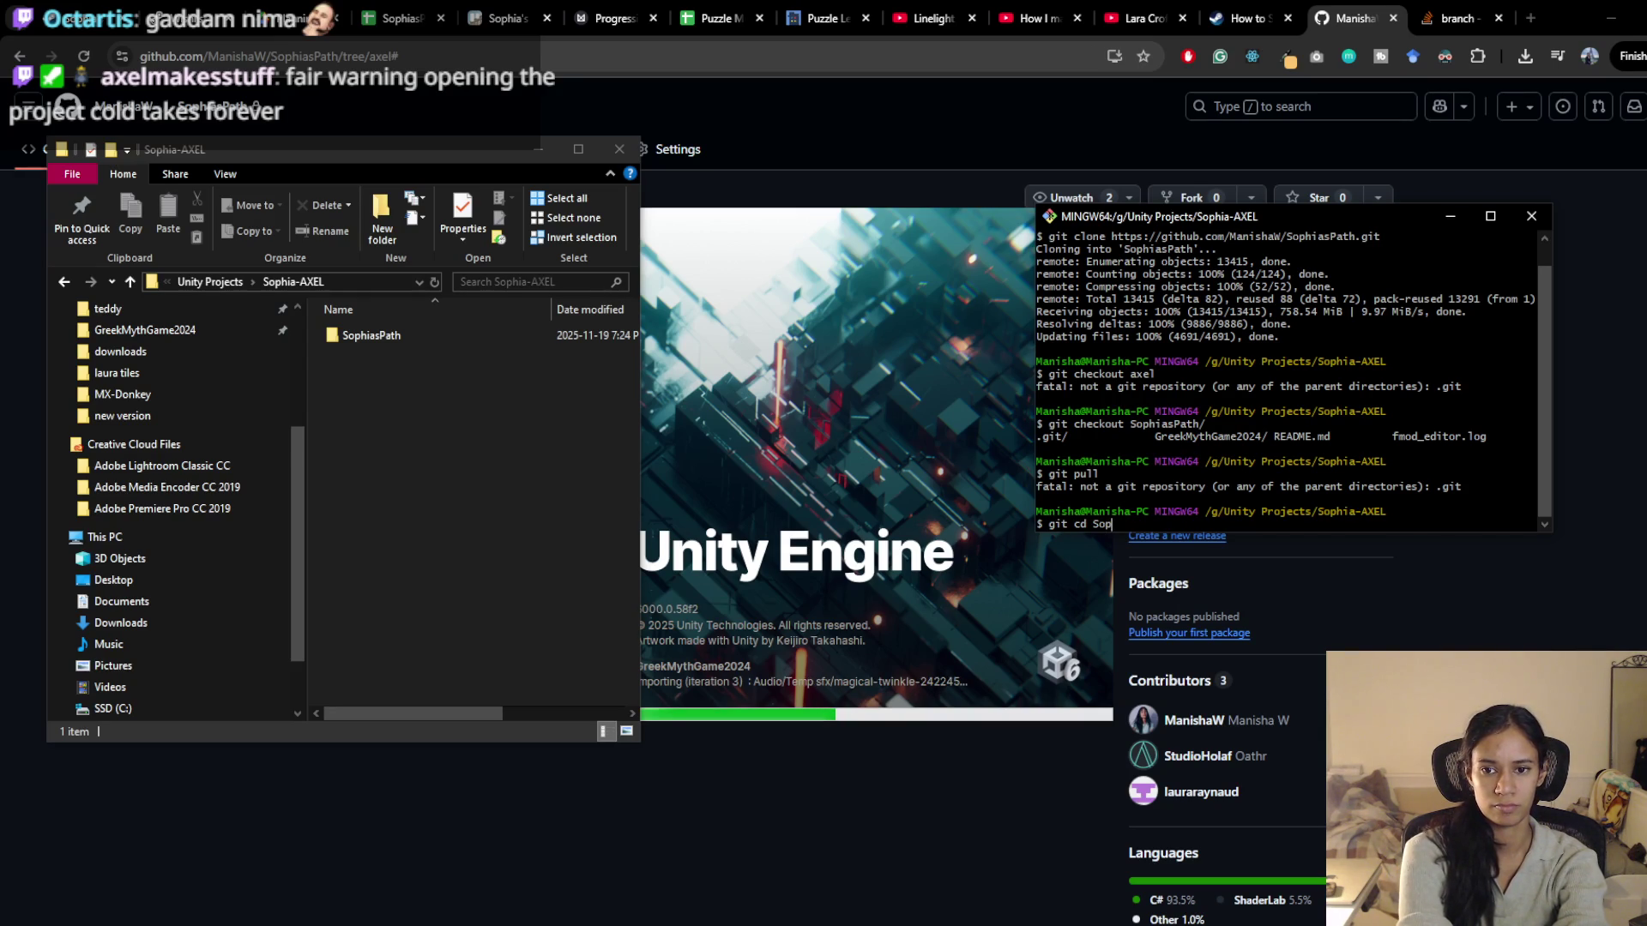
key(Tab)
key(Return)
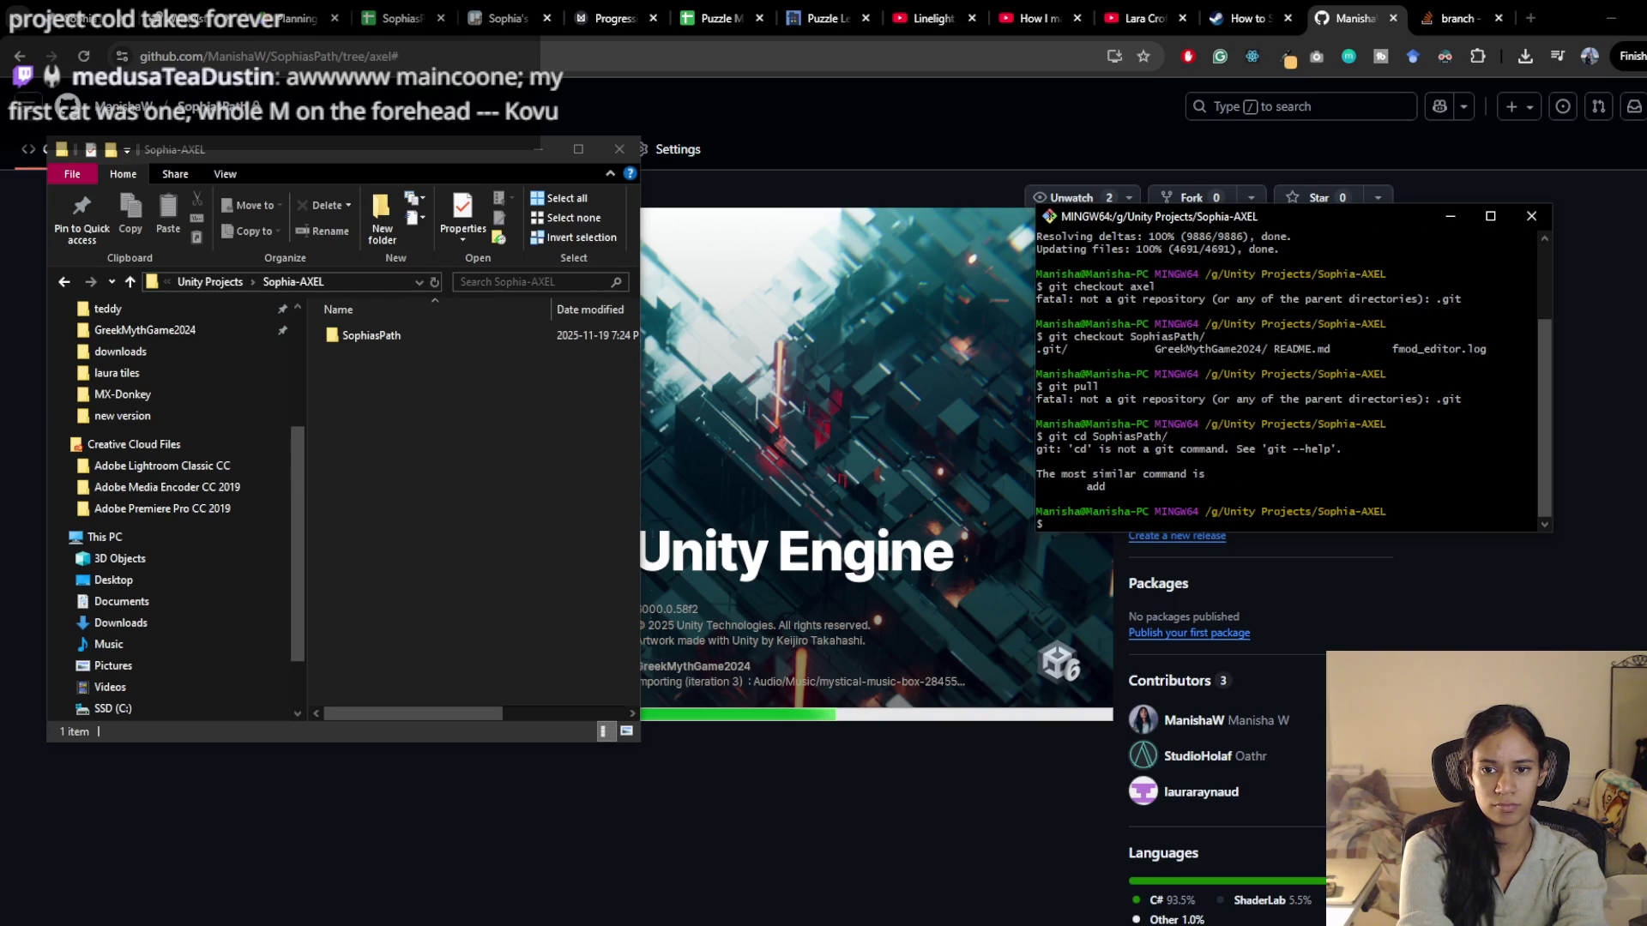
text(cd Sophi)
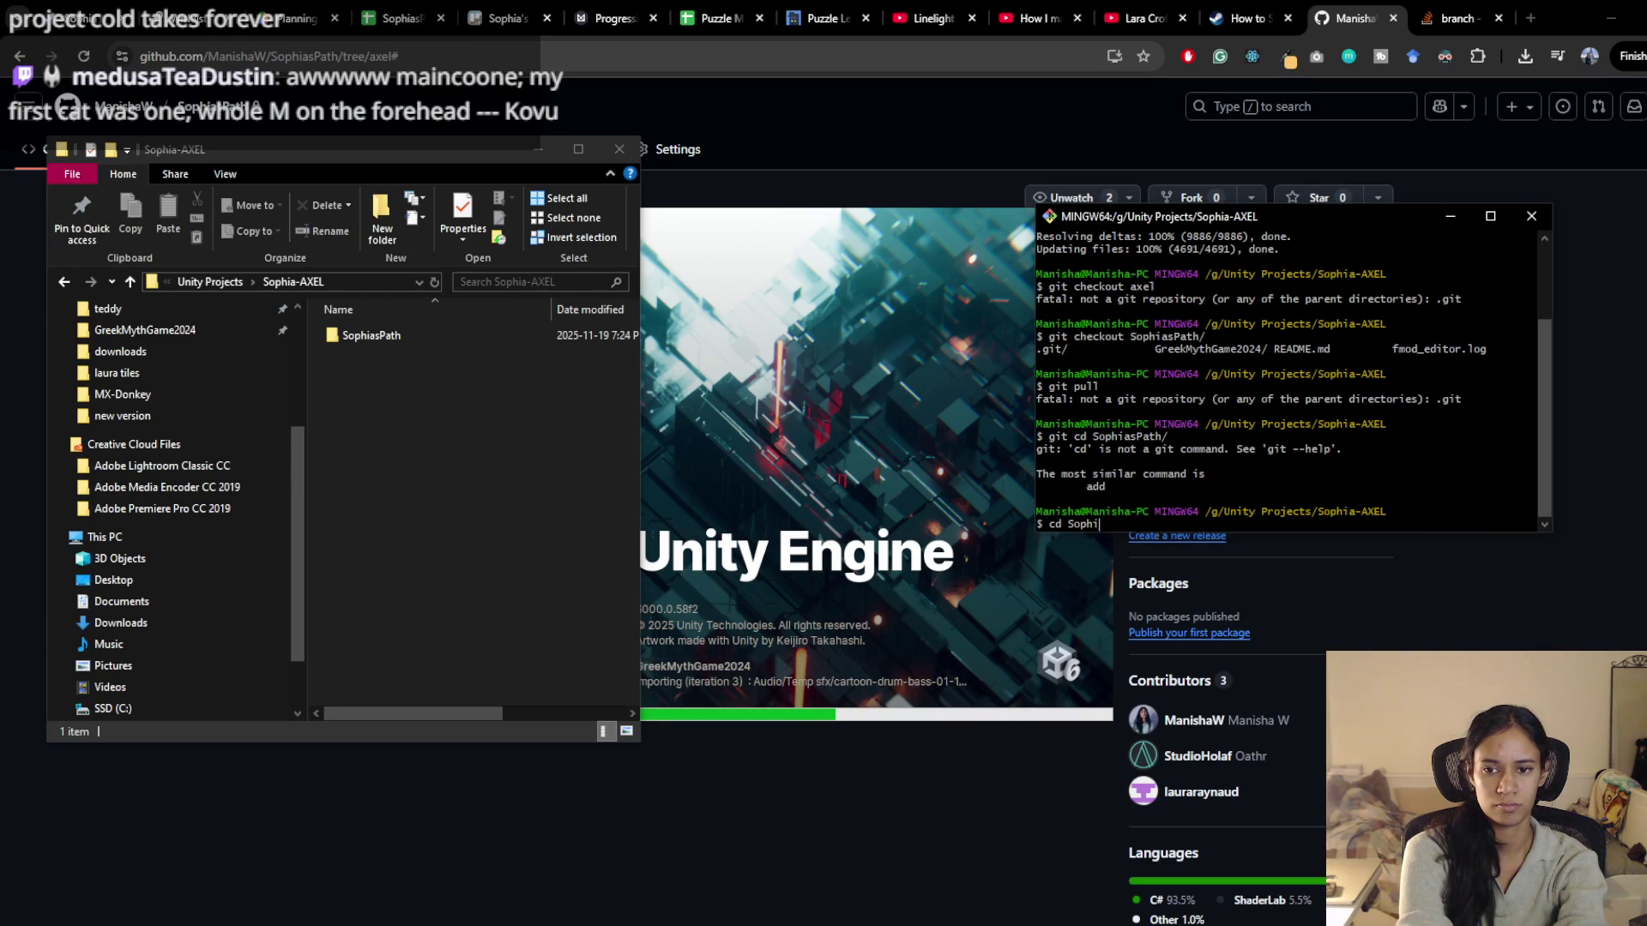
key(Tab)
key(Return)
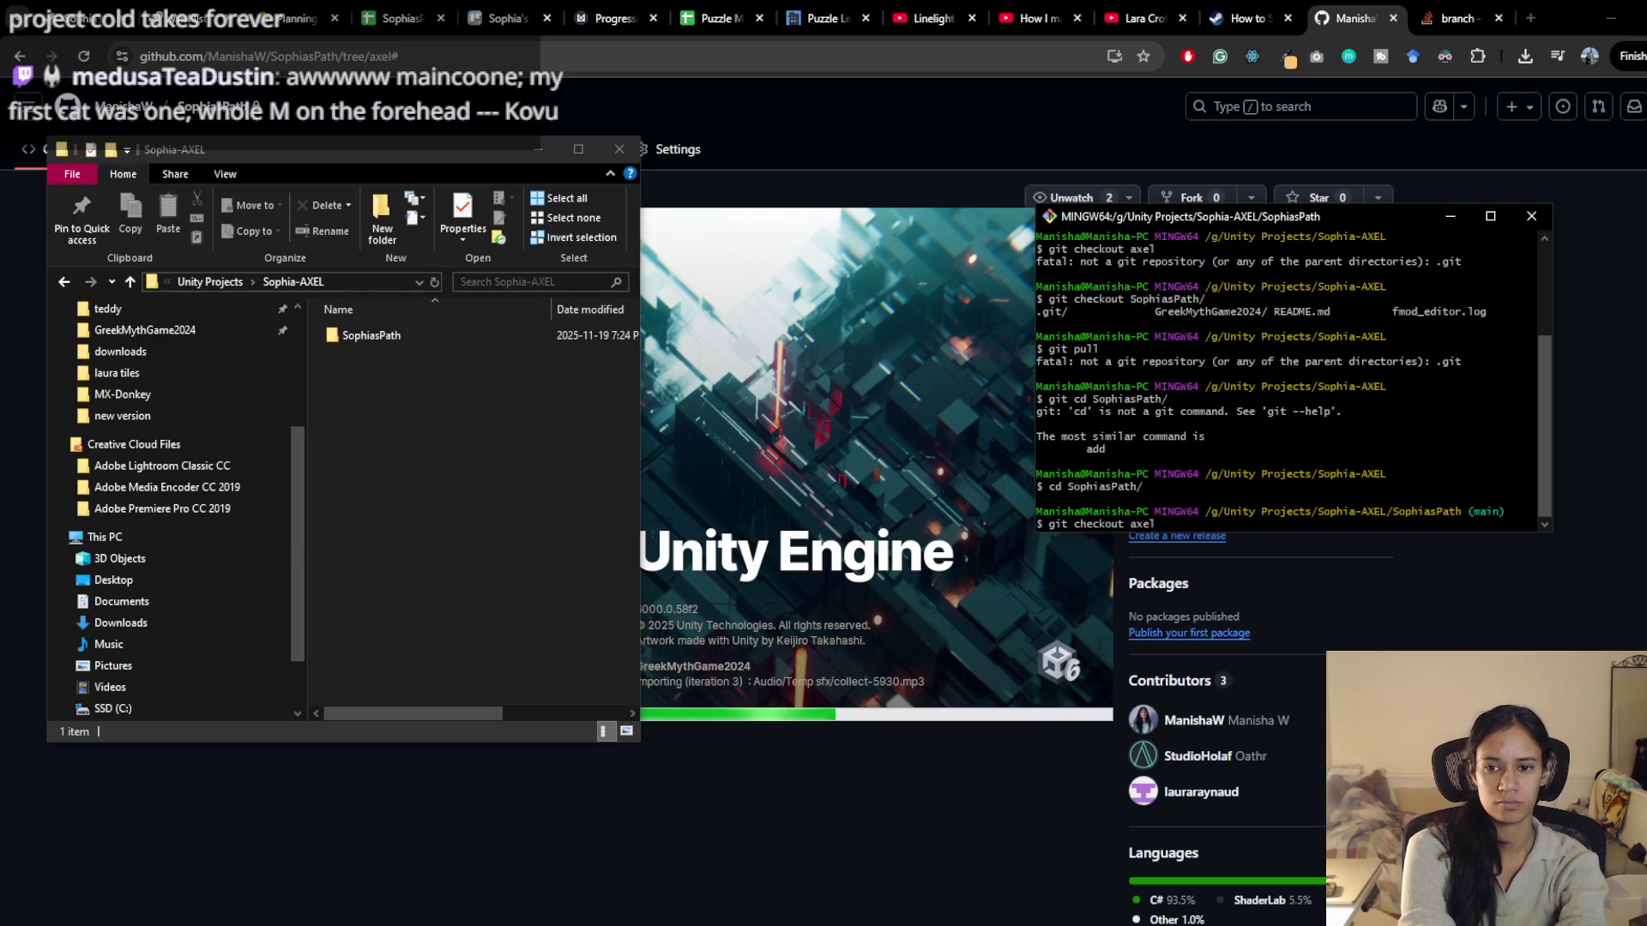
key(Return)
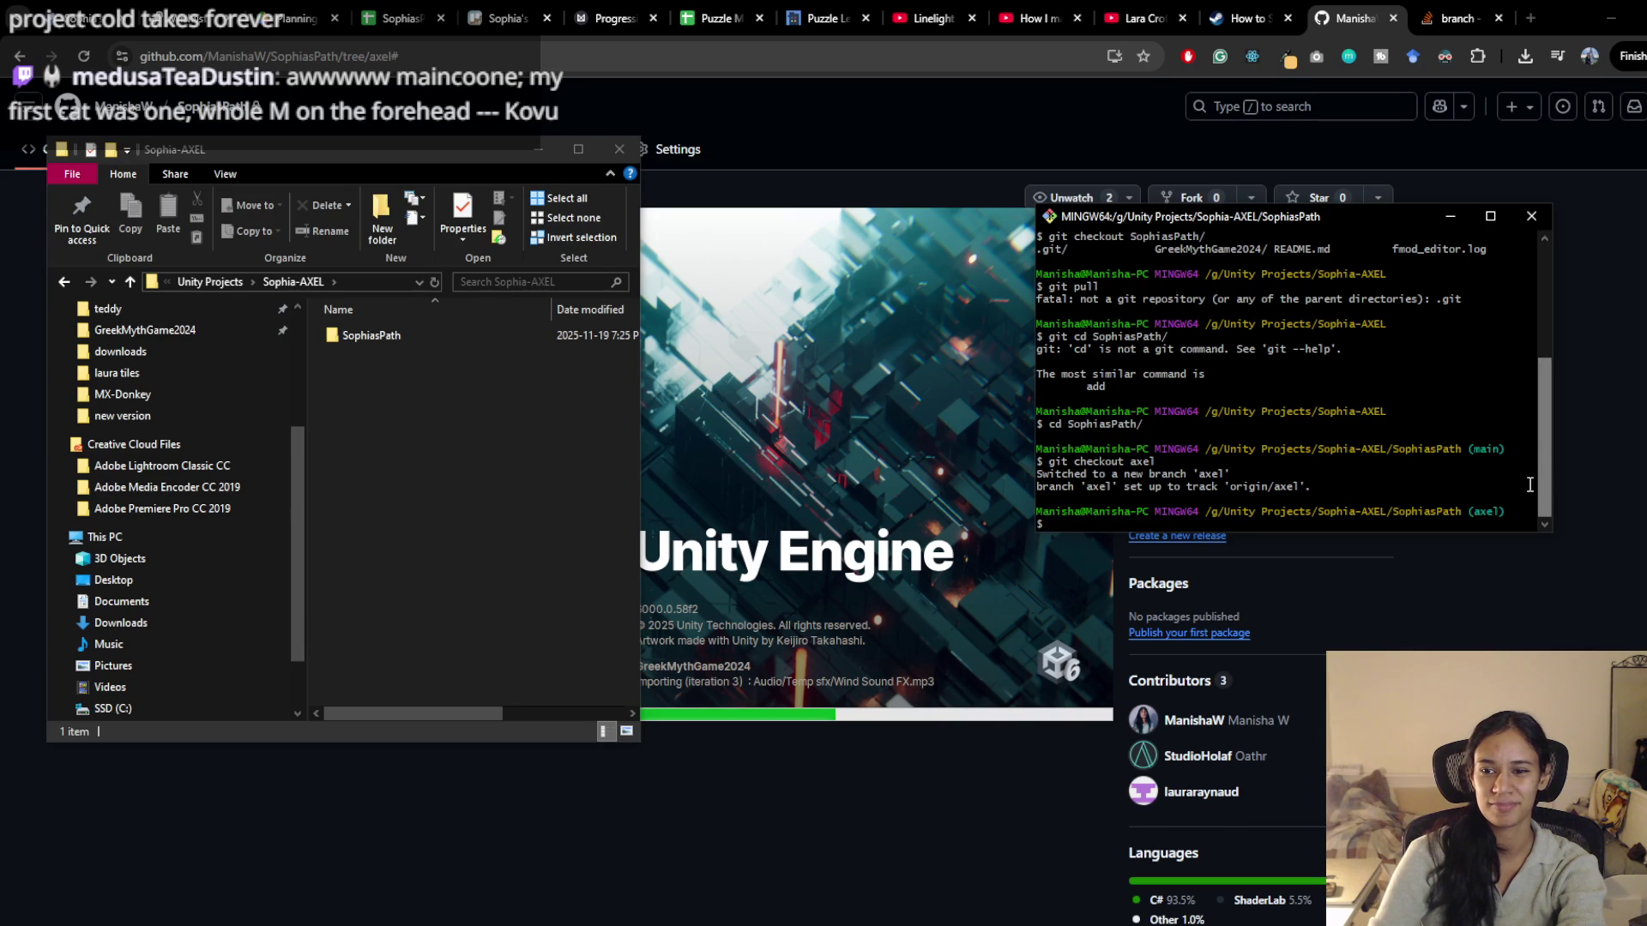
click(387, 531)
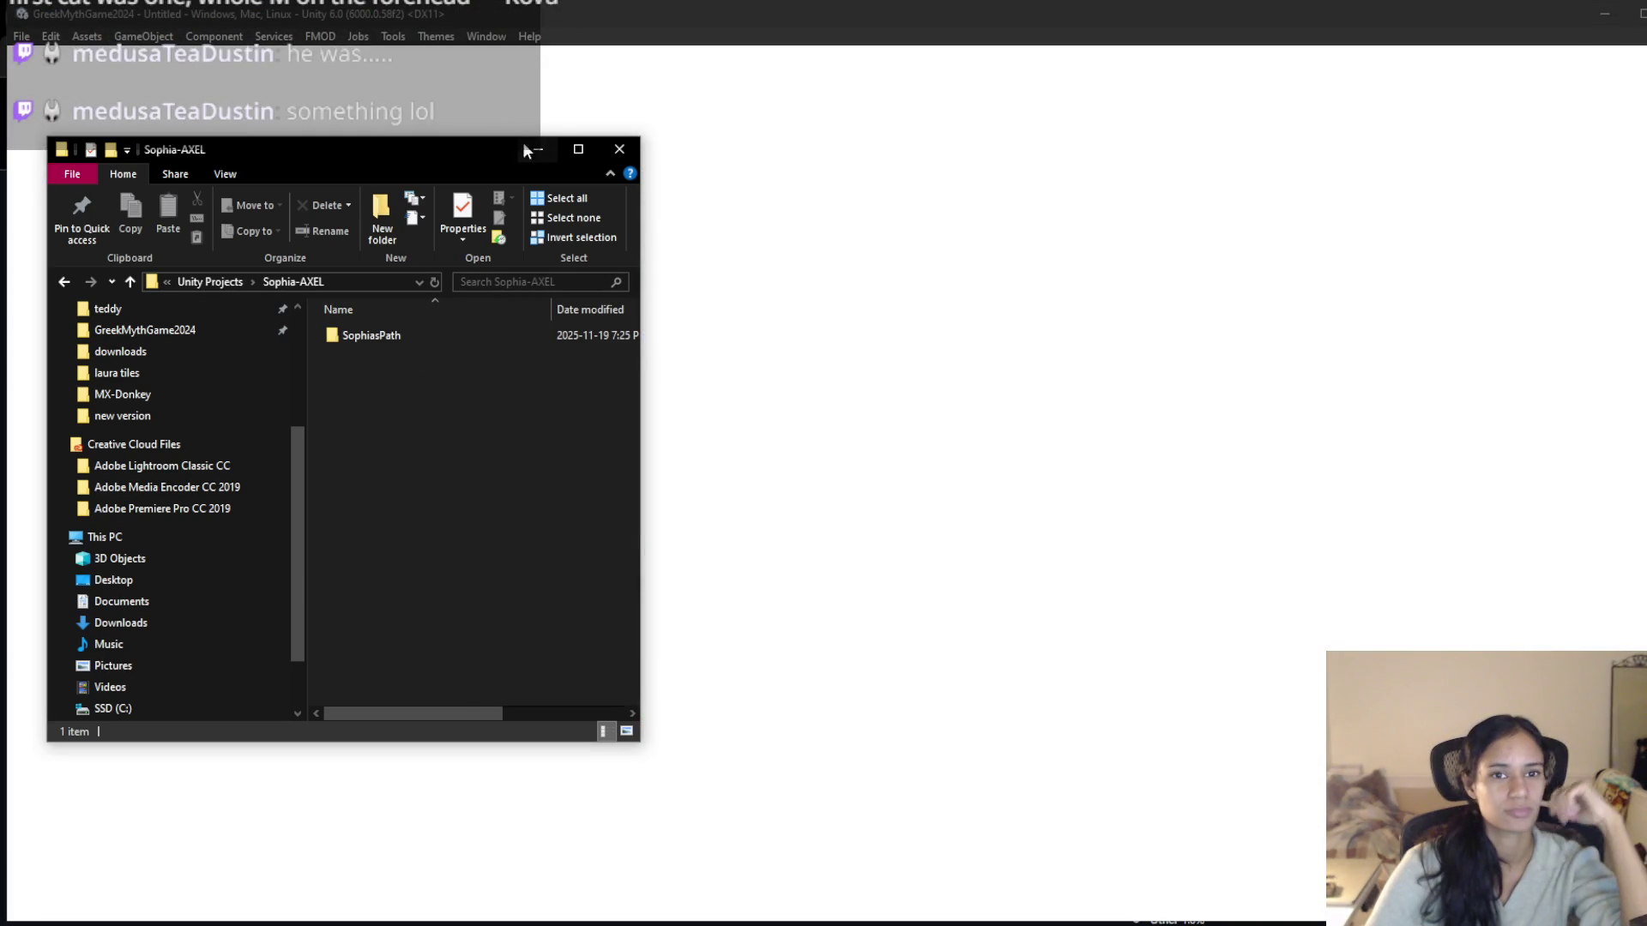
Answer the FMOD repair prompt, load MainMenu, play-test it, and save the modified scene
click(535, 148)
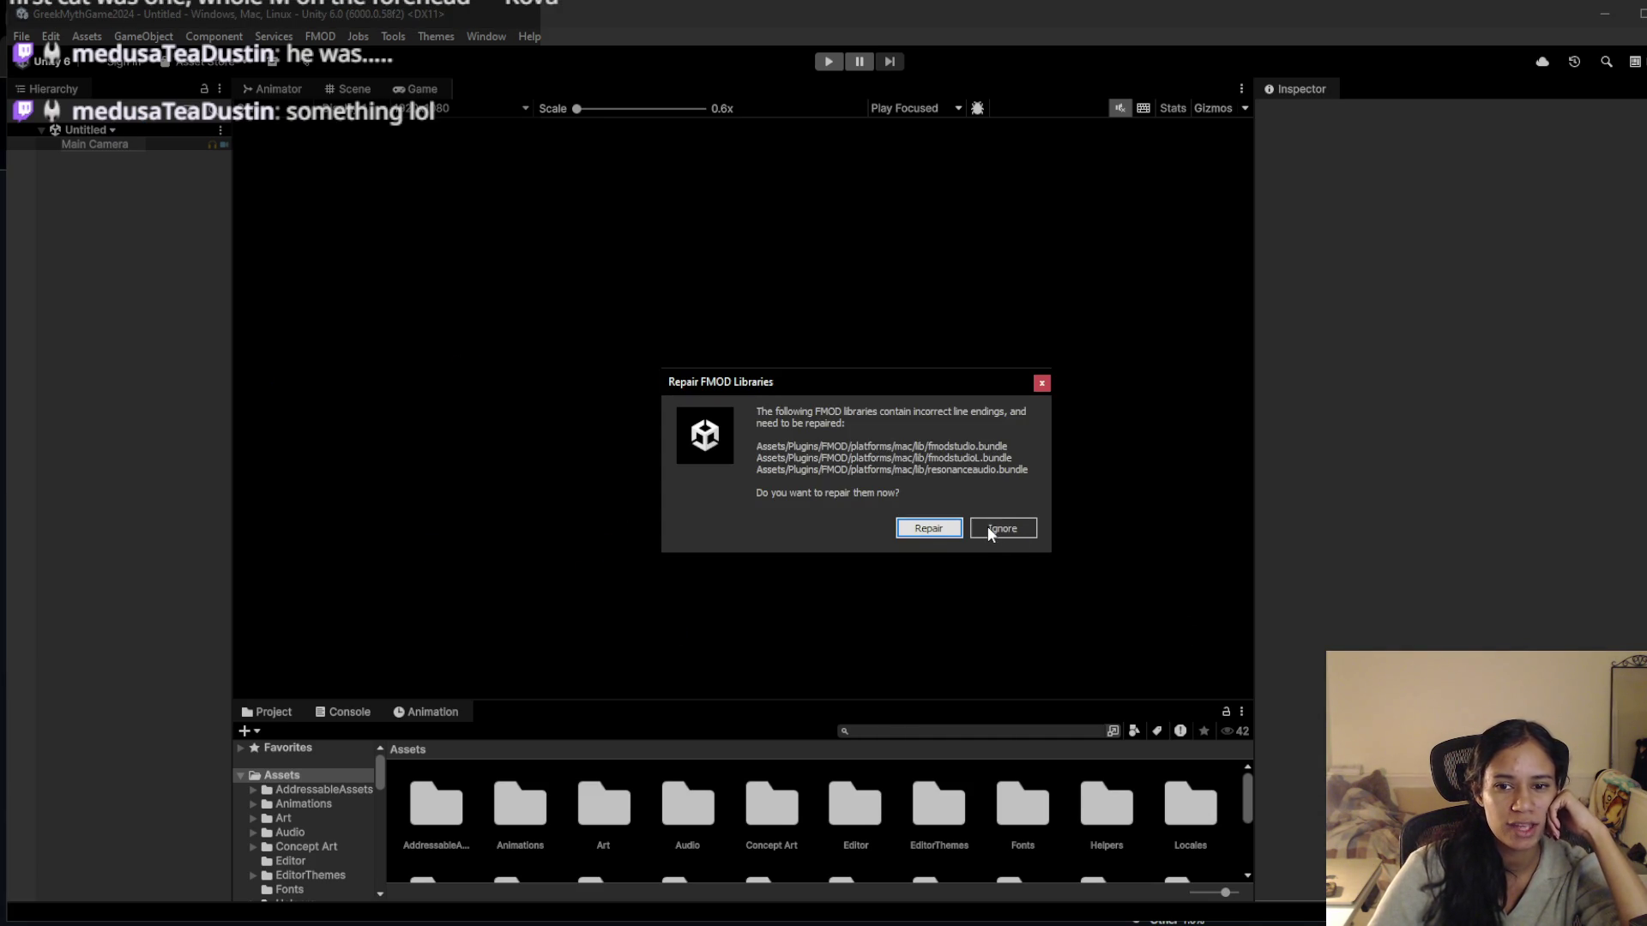
click(930, 528)
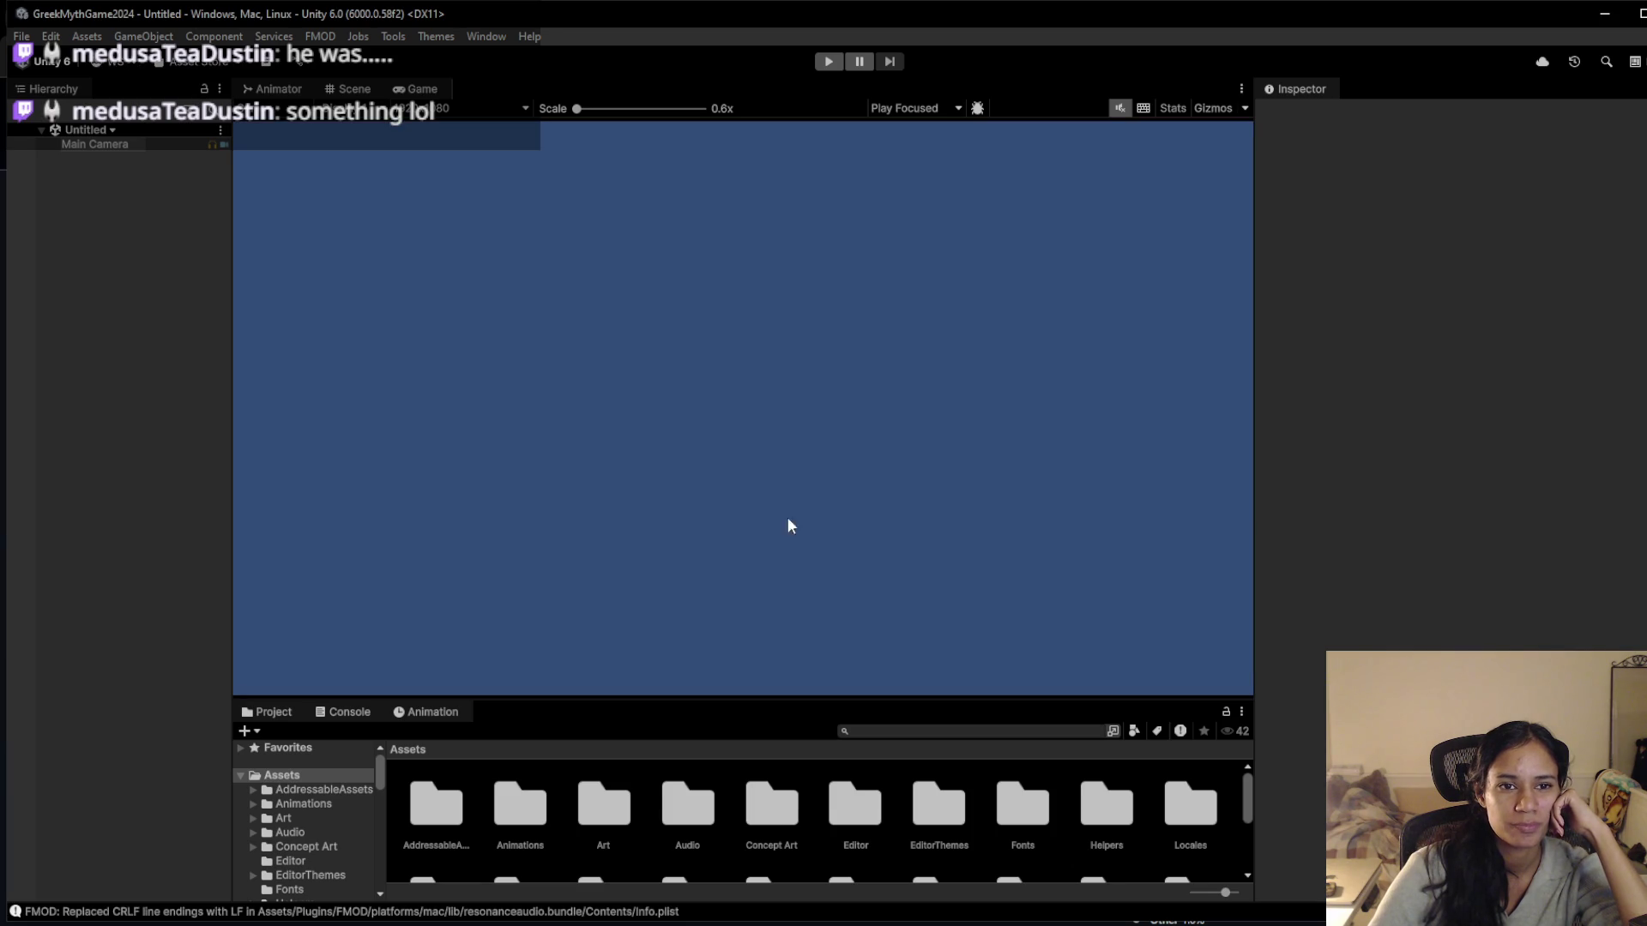
click(103, 130)
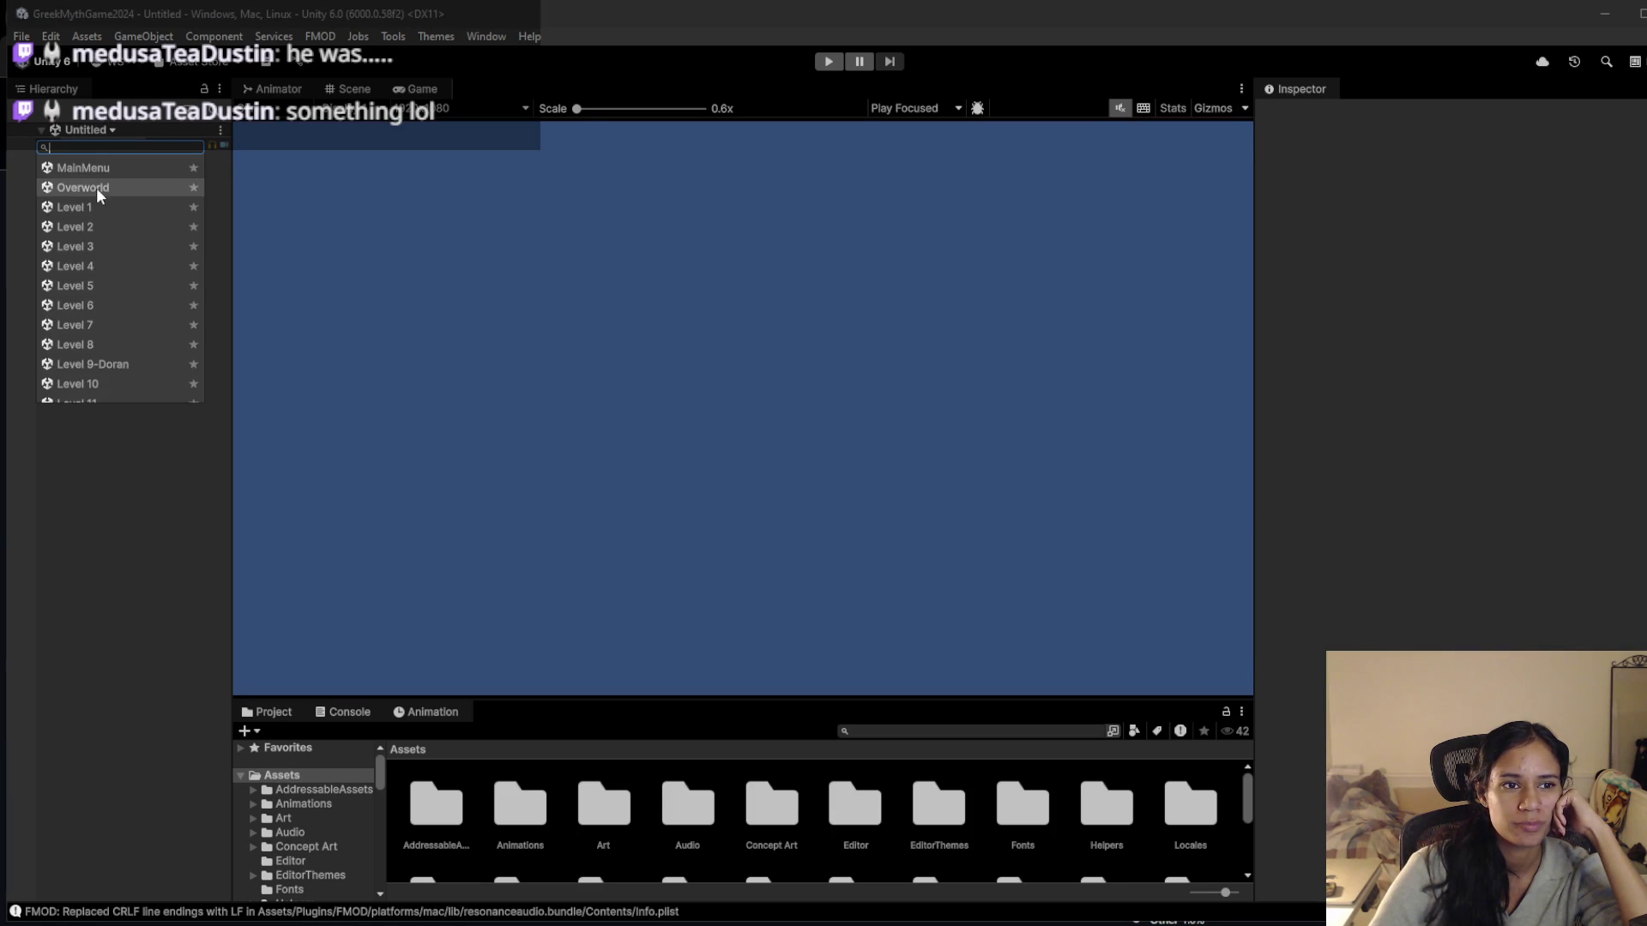
click(100, 167)
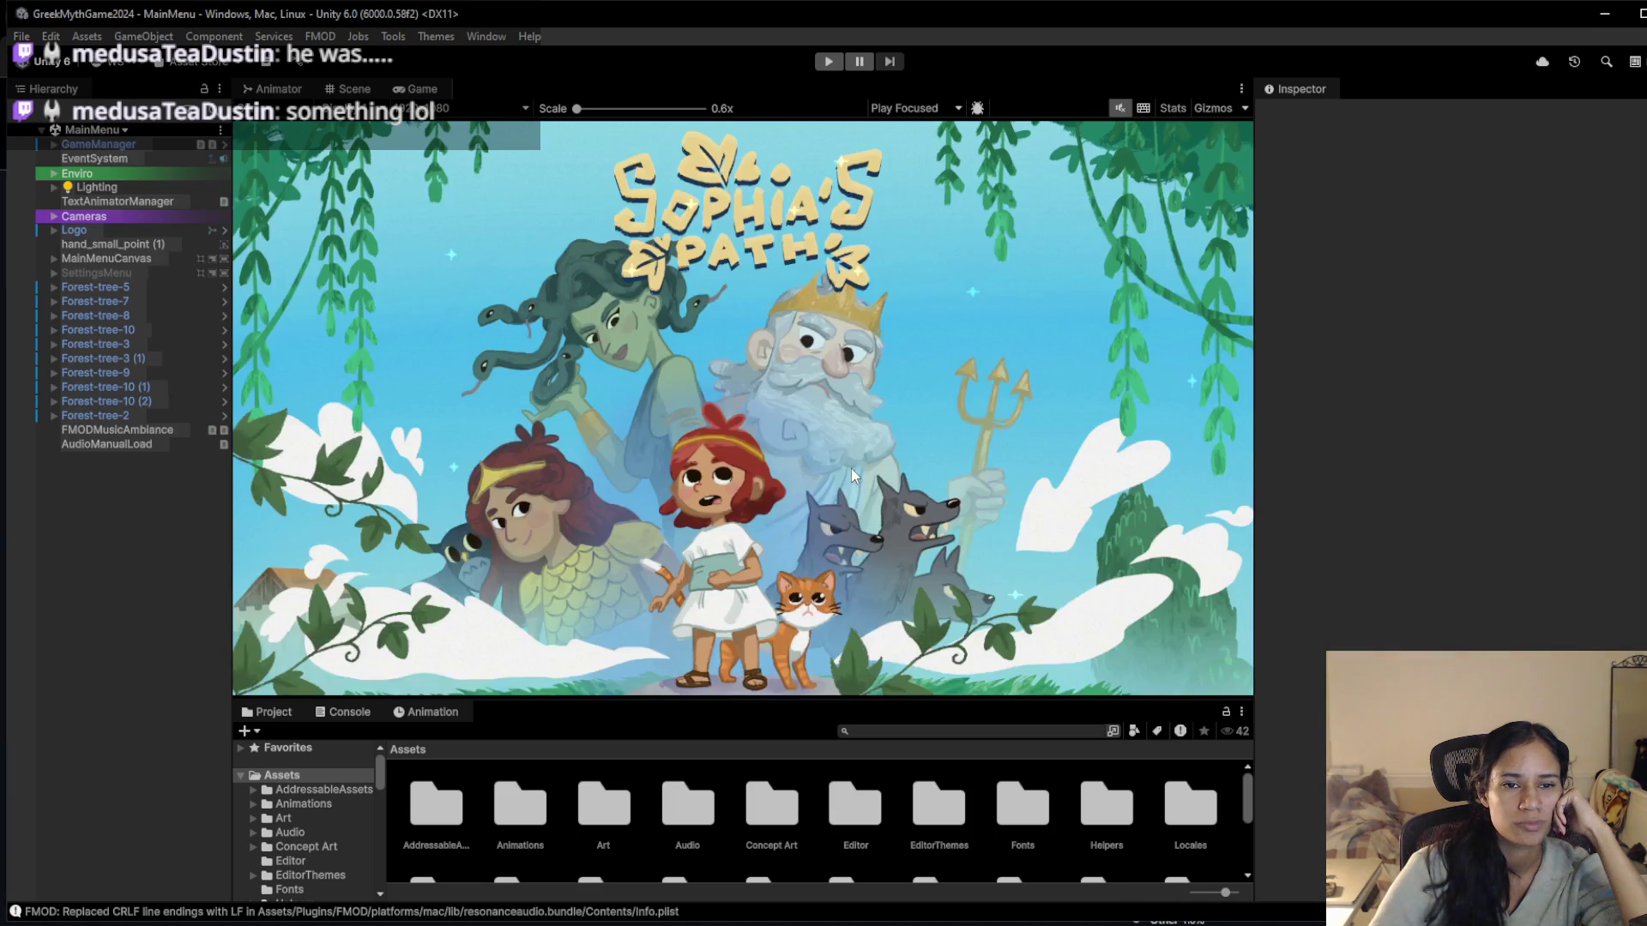
click(825, 62)
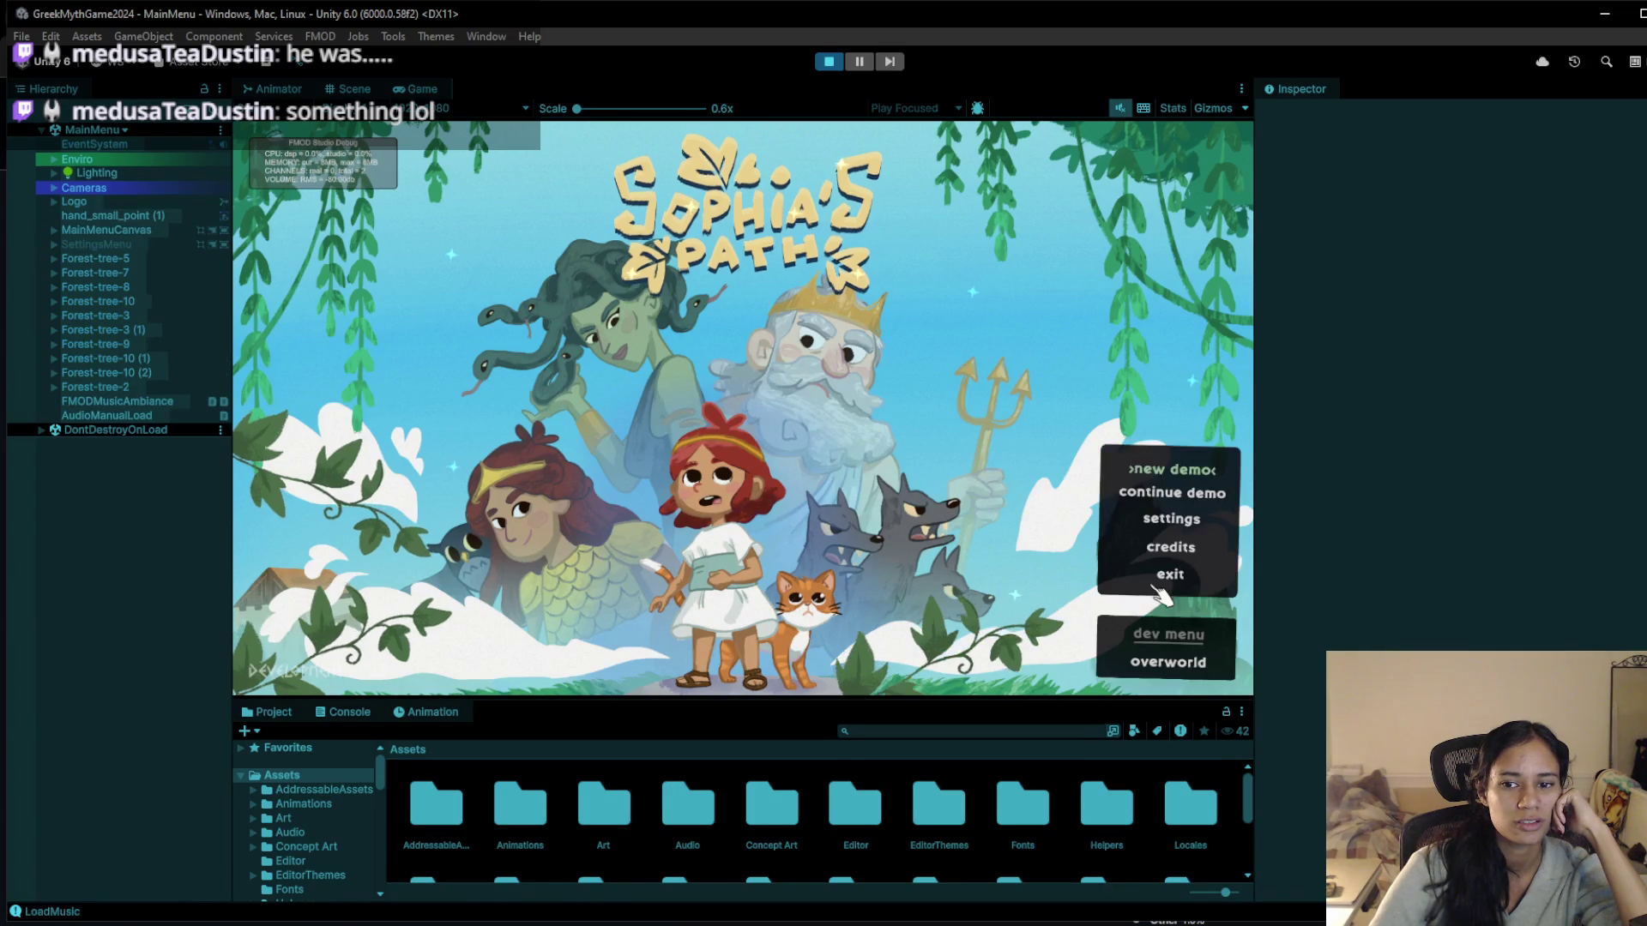
key(ctrl+p)
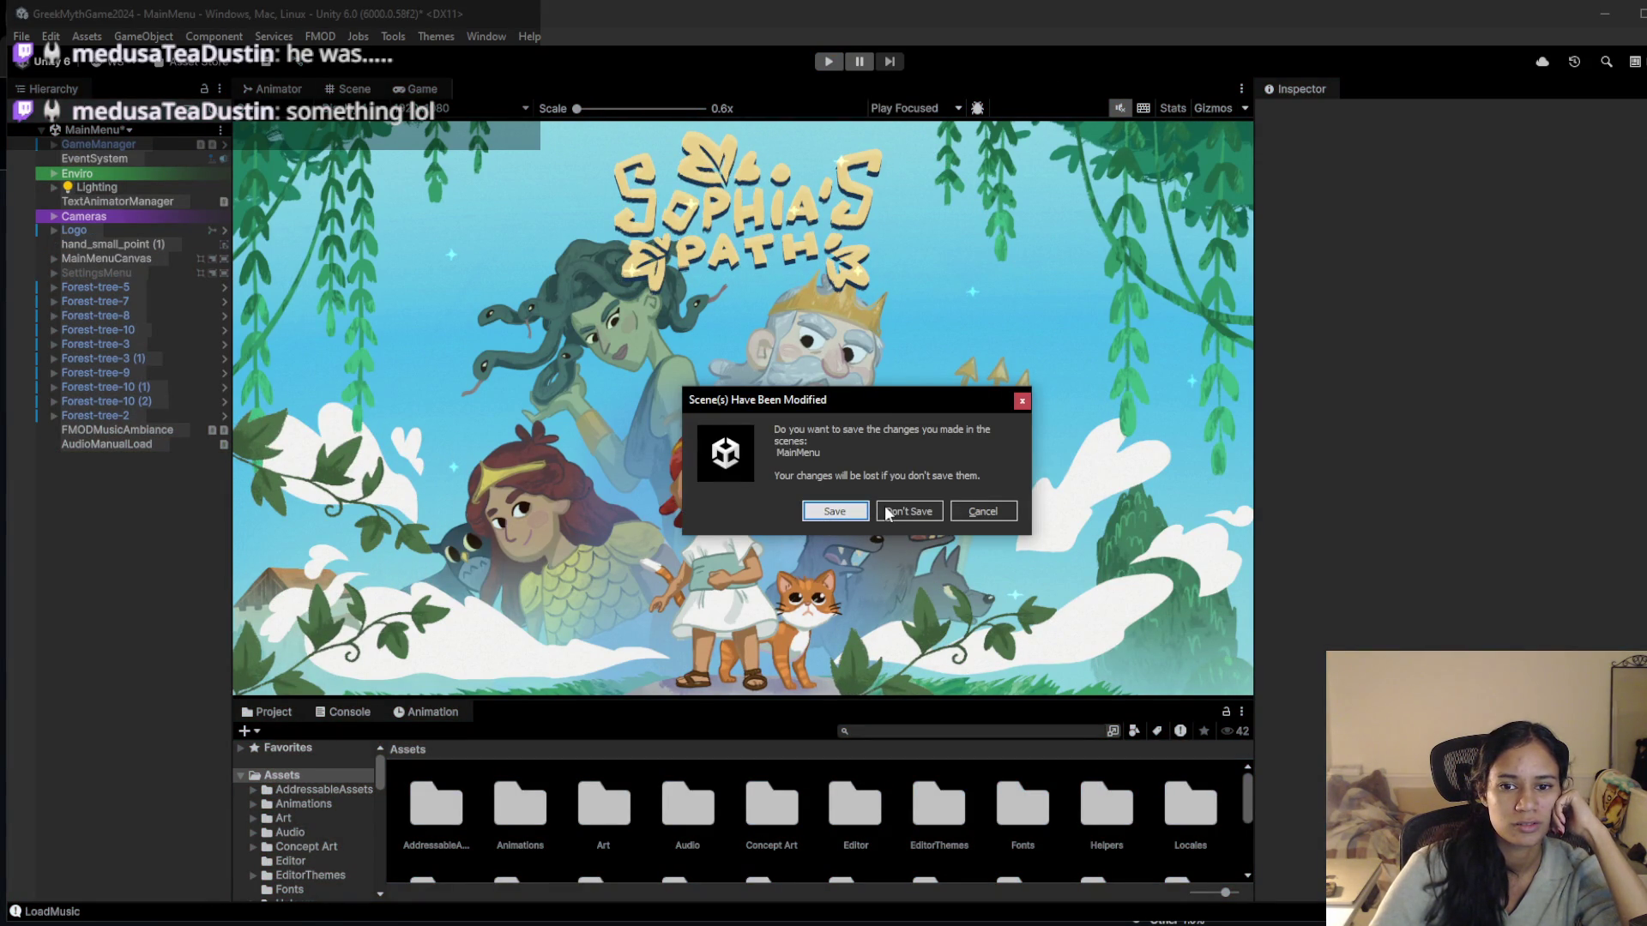
click(832, 511)
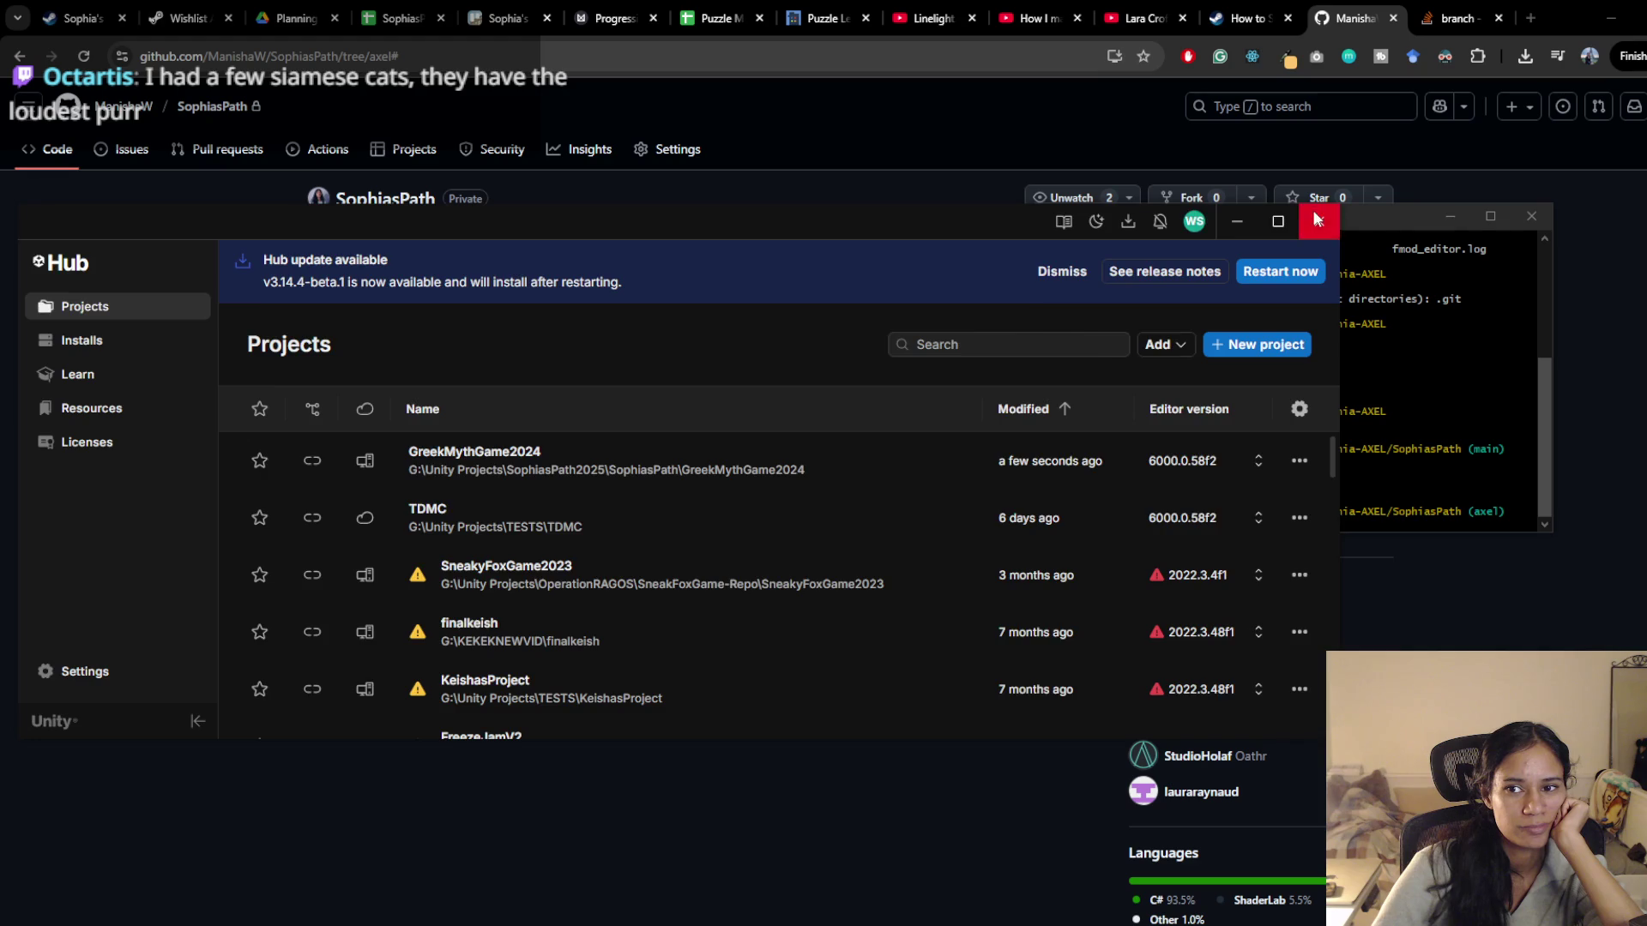
Close Unity Hub and relaunch it from the system search
click(1317, 220)
key(super)
text(unity)
key(Return)
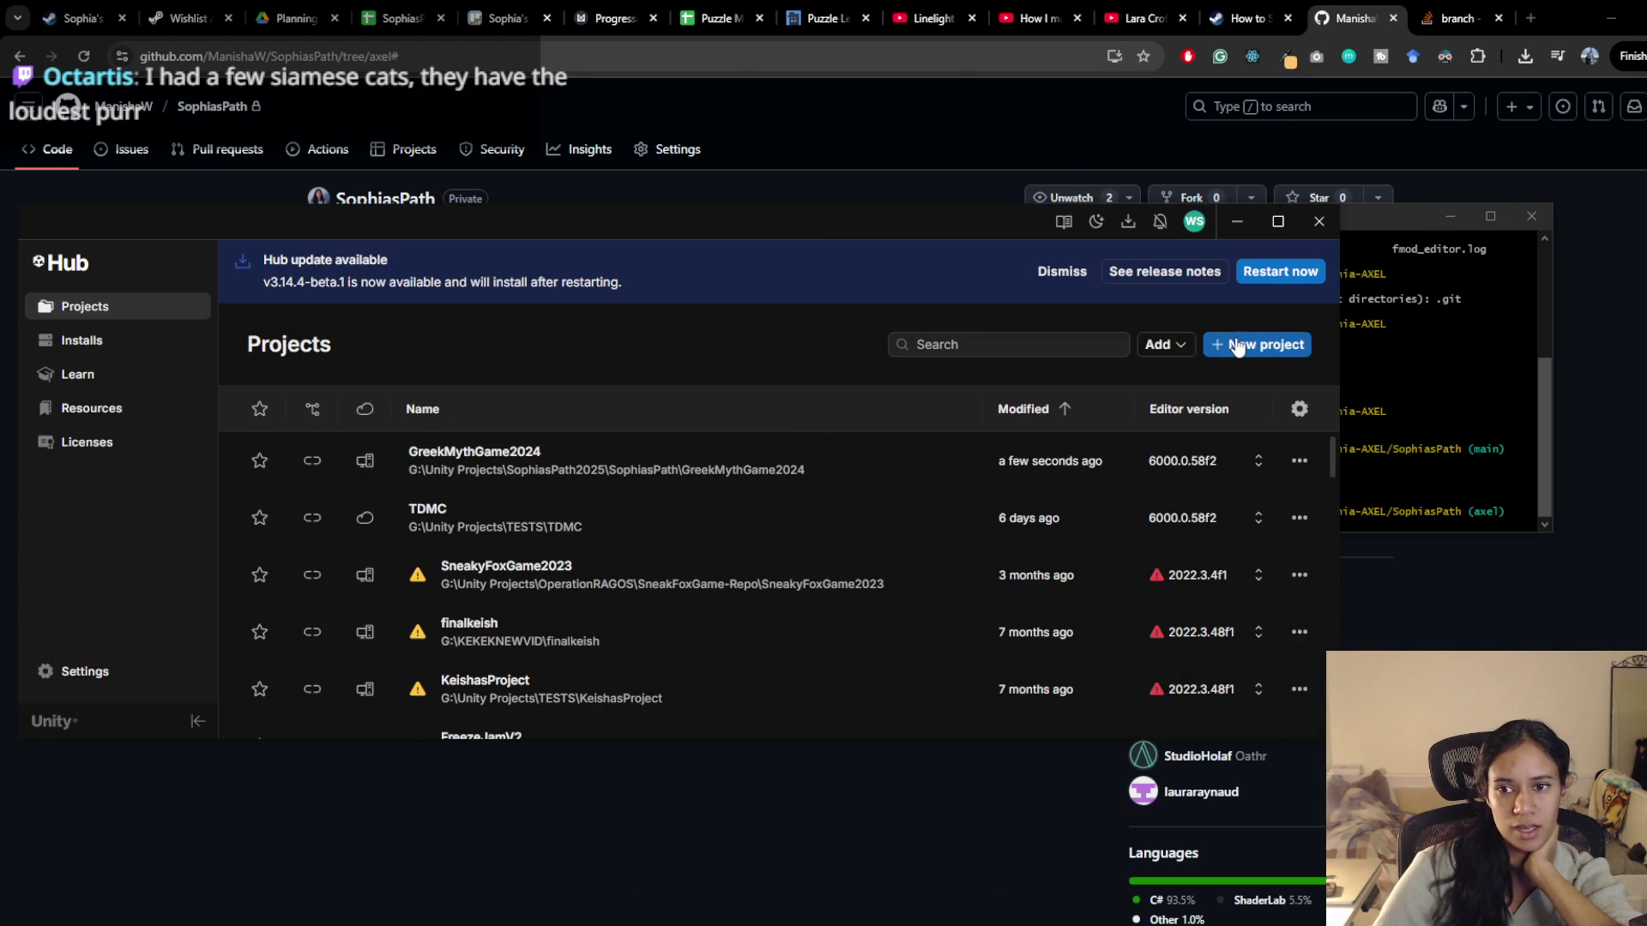
Add the project from disk at Unity Projects/Sophia-AXEL/SophiasPath/GreekMythGame2024
click(1168, 346)
click(1184, 380)
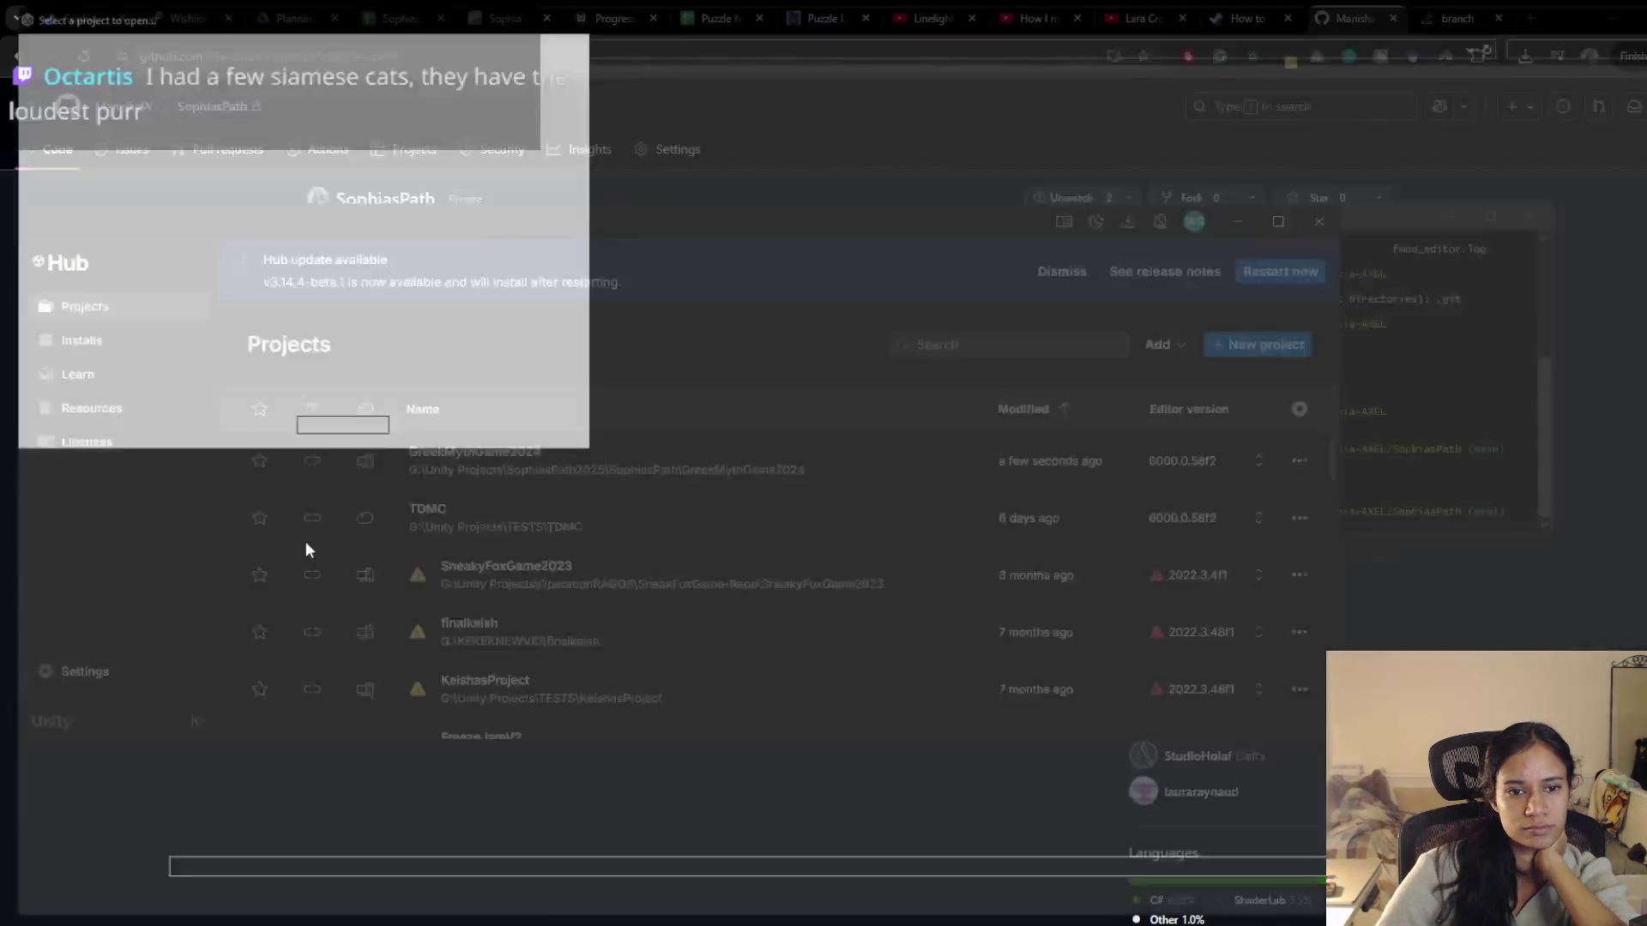
click(316, 42)
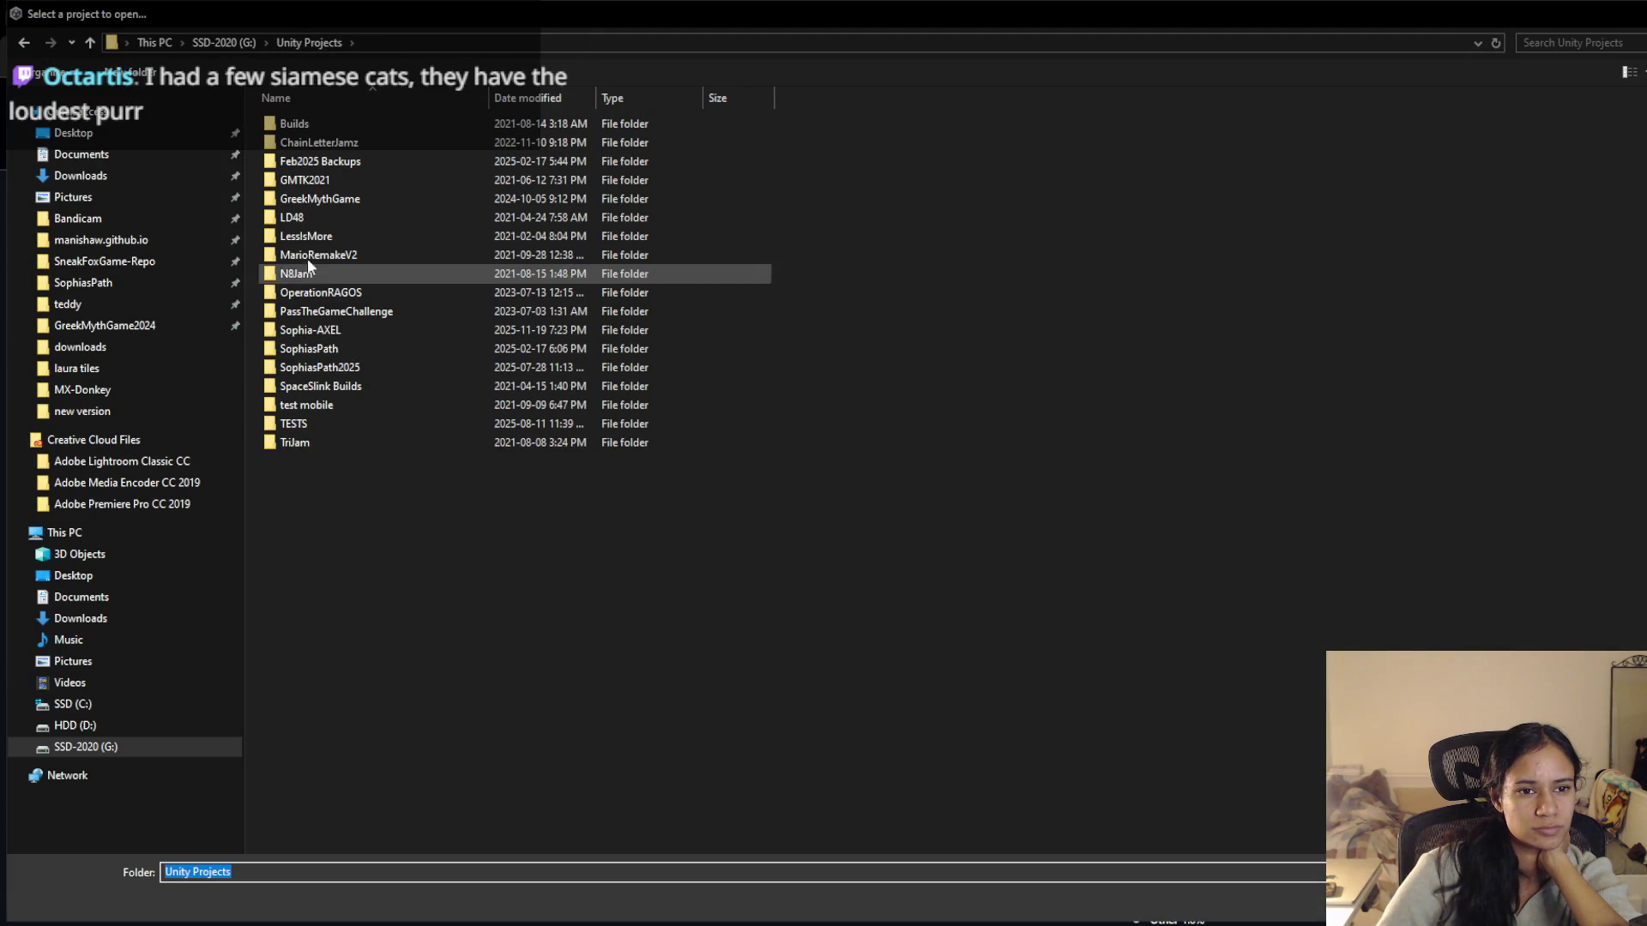
double_click(329, 329)
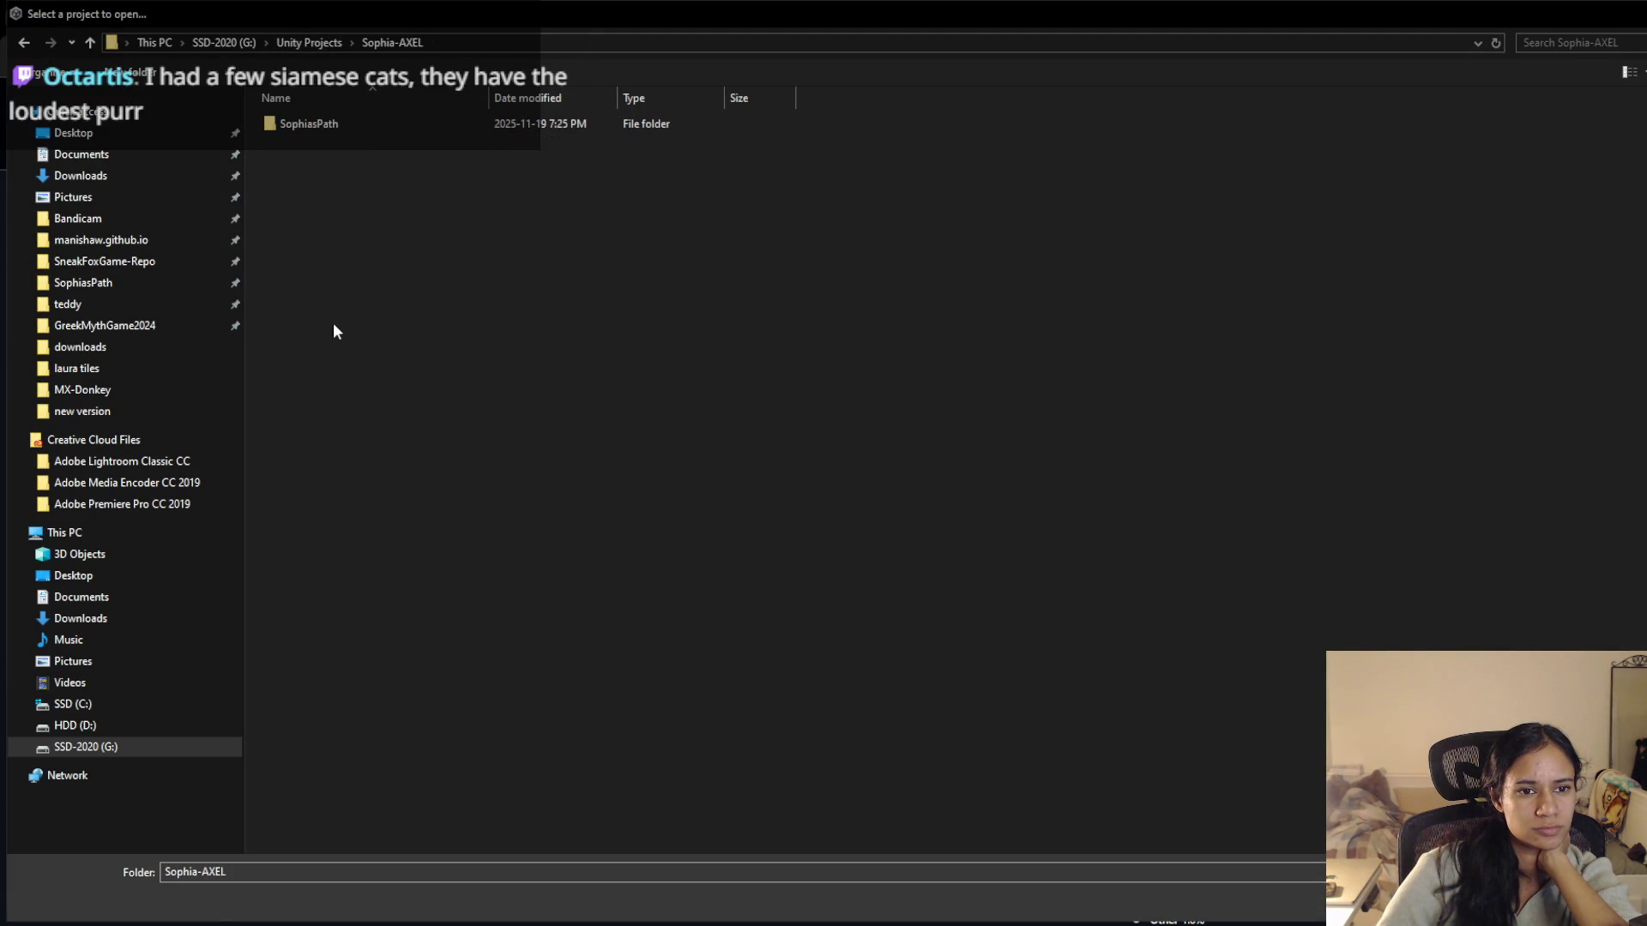
click(306, 125)
double_click(307, 124)
double_click(331, 143)
key(Return)
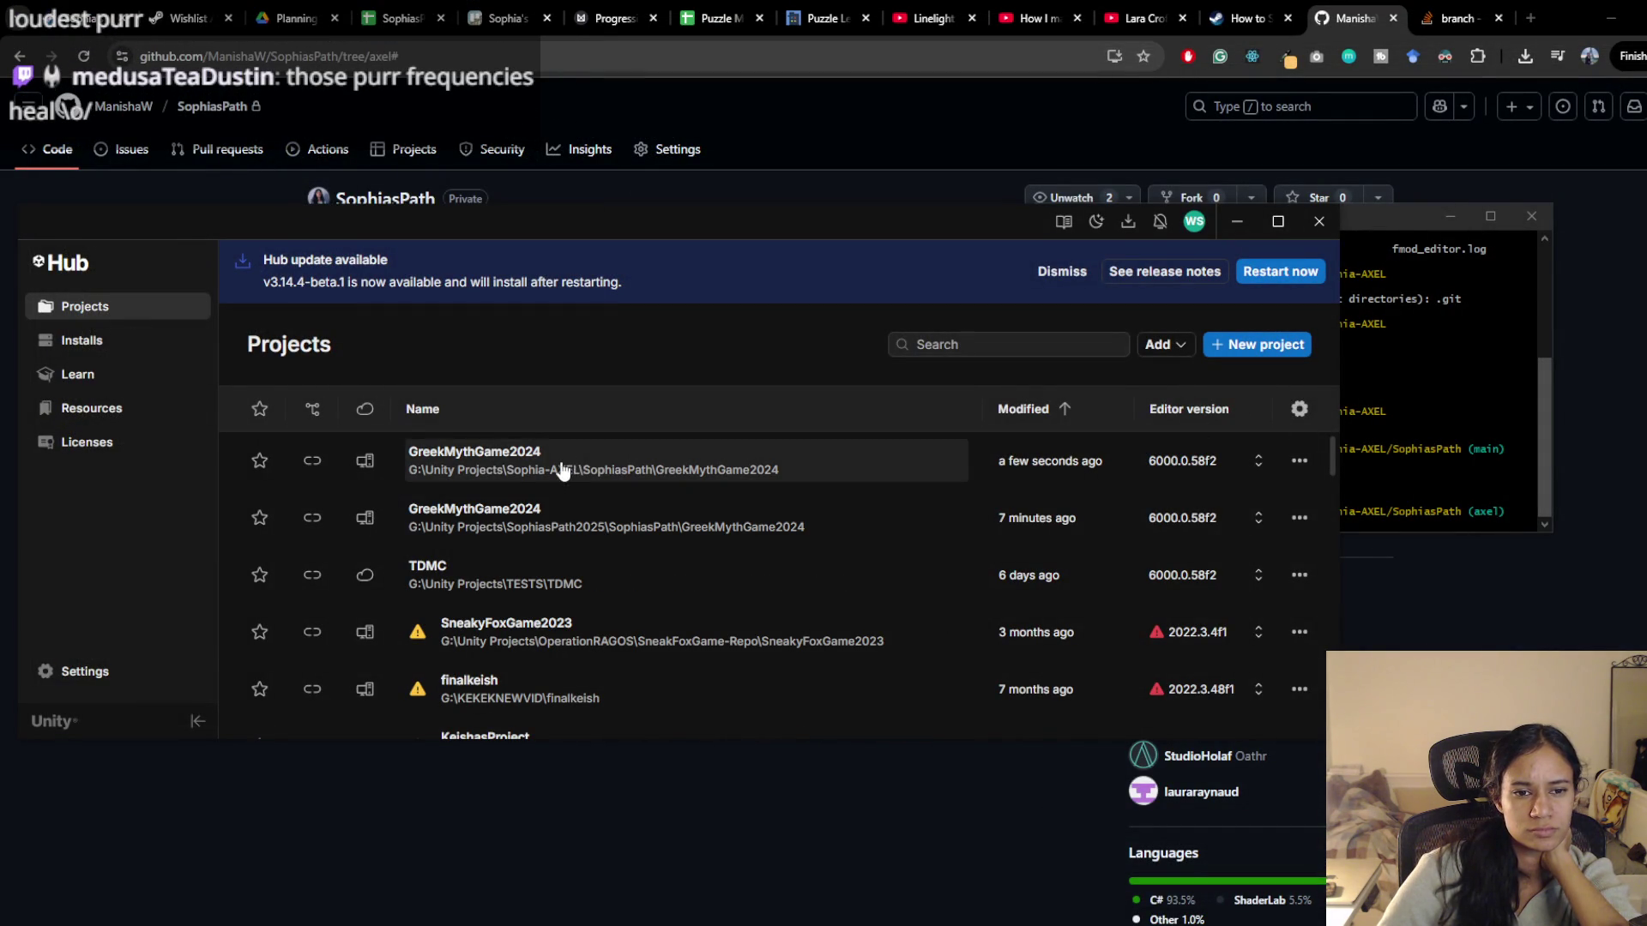
click(1297, 462)
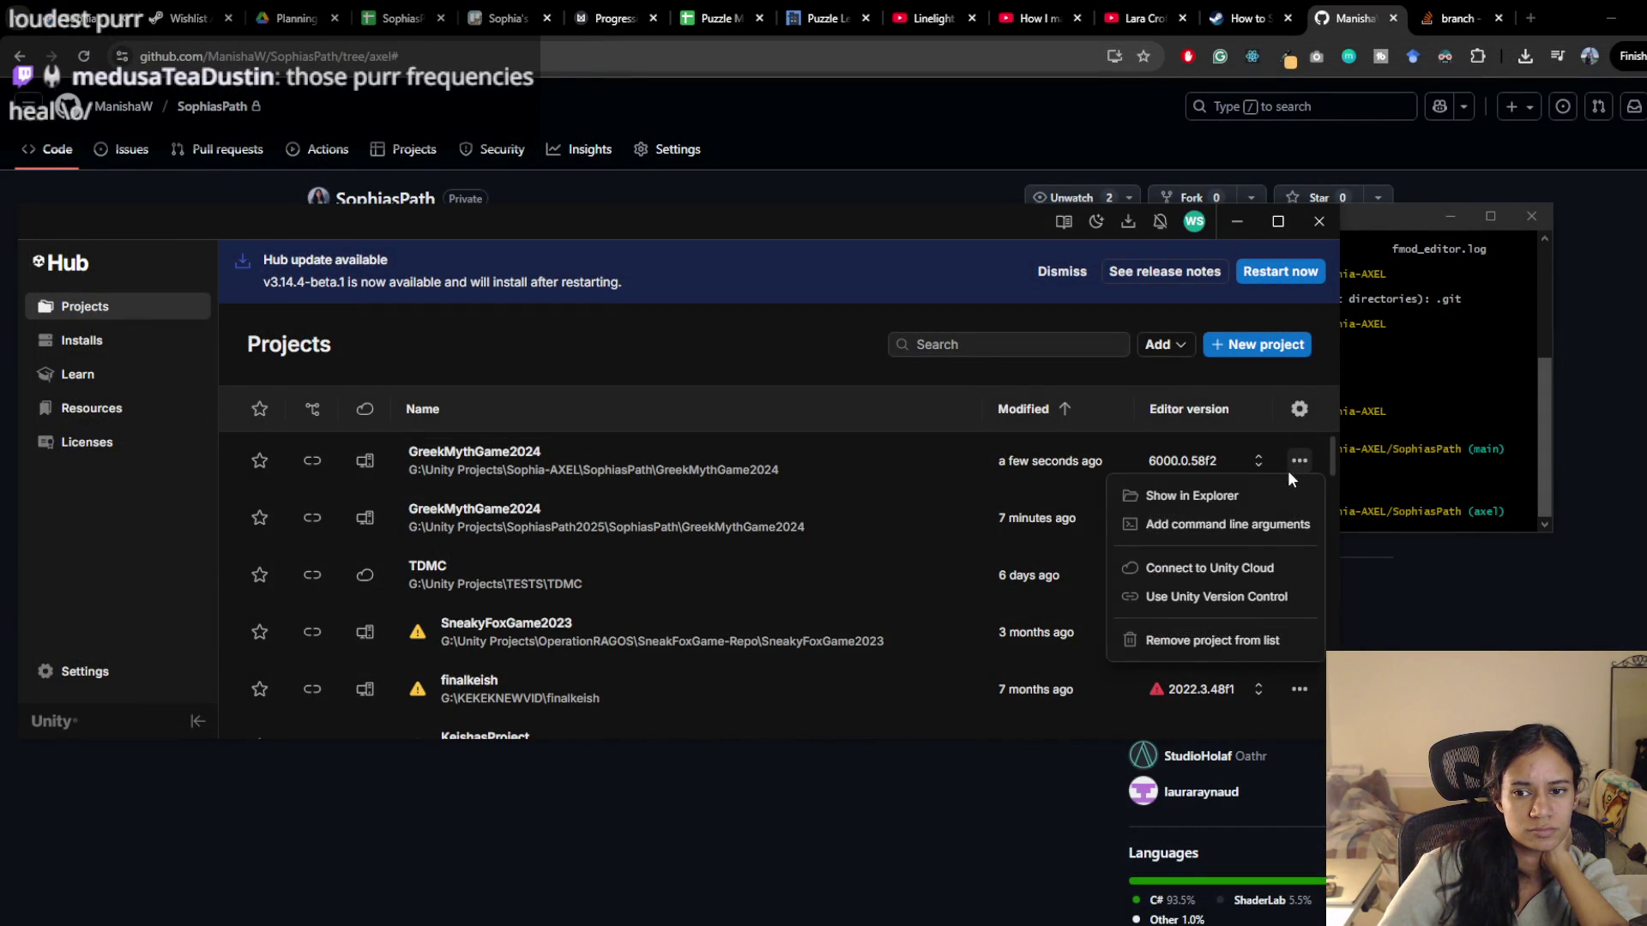
click(584, 458)
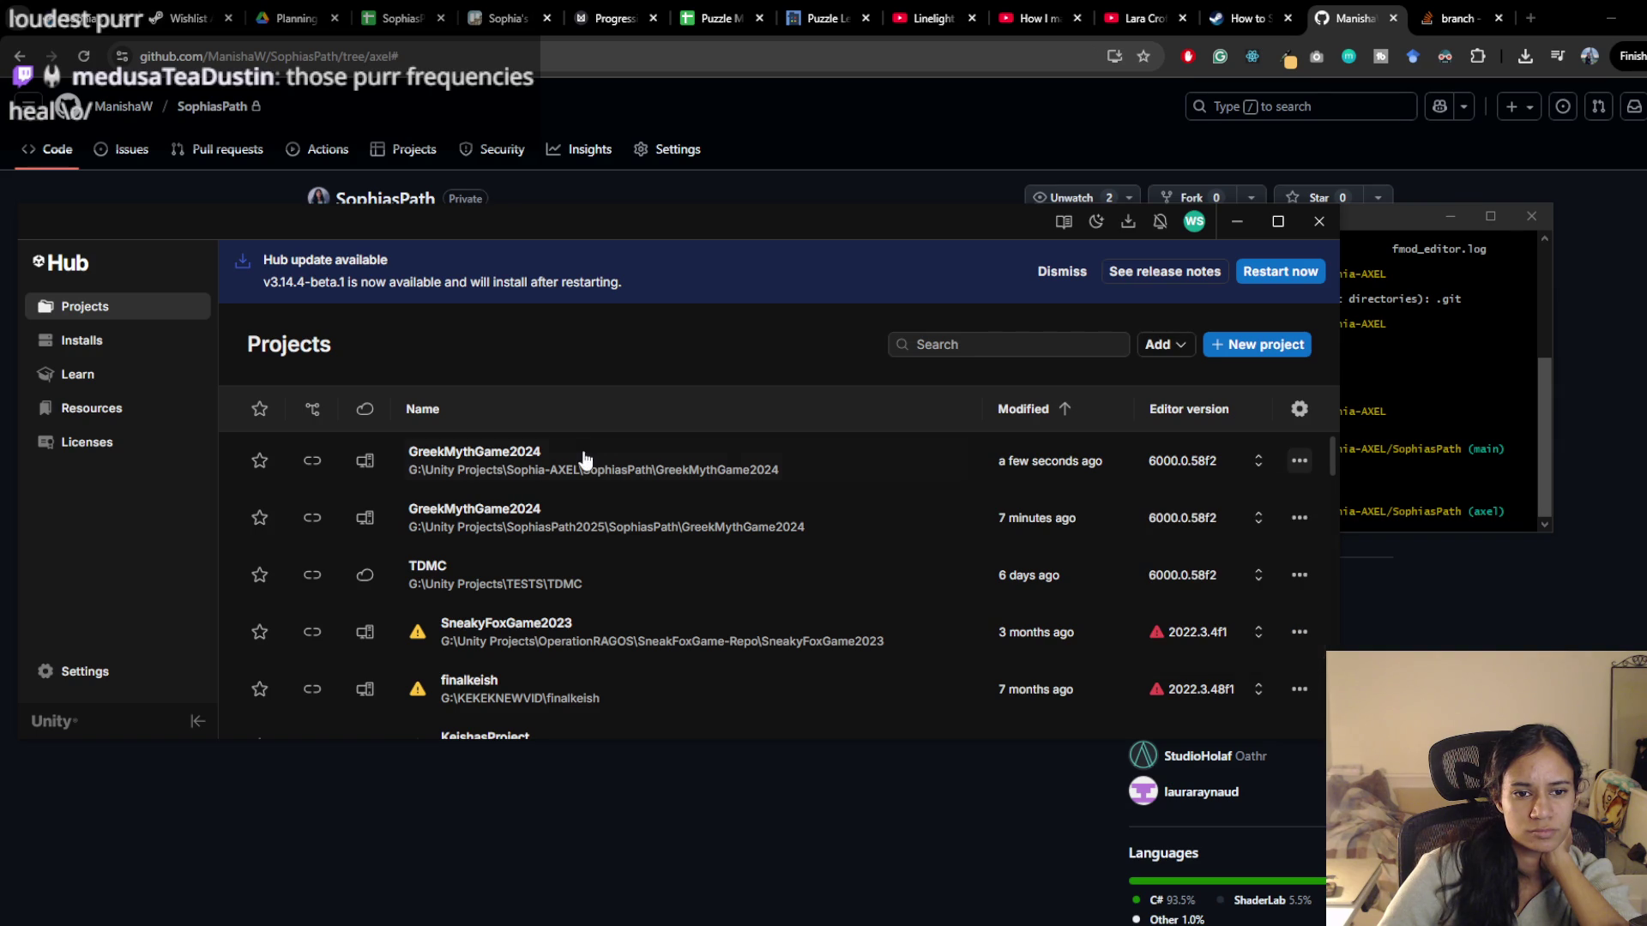
Open the new GreekMythGame2024 in Unity, then bring up the Milanote Progression board in the browser
click(630, 454)
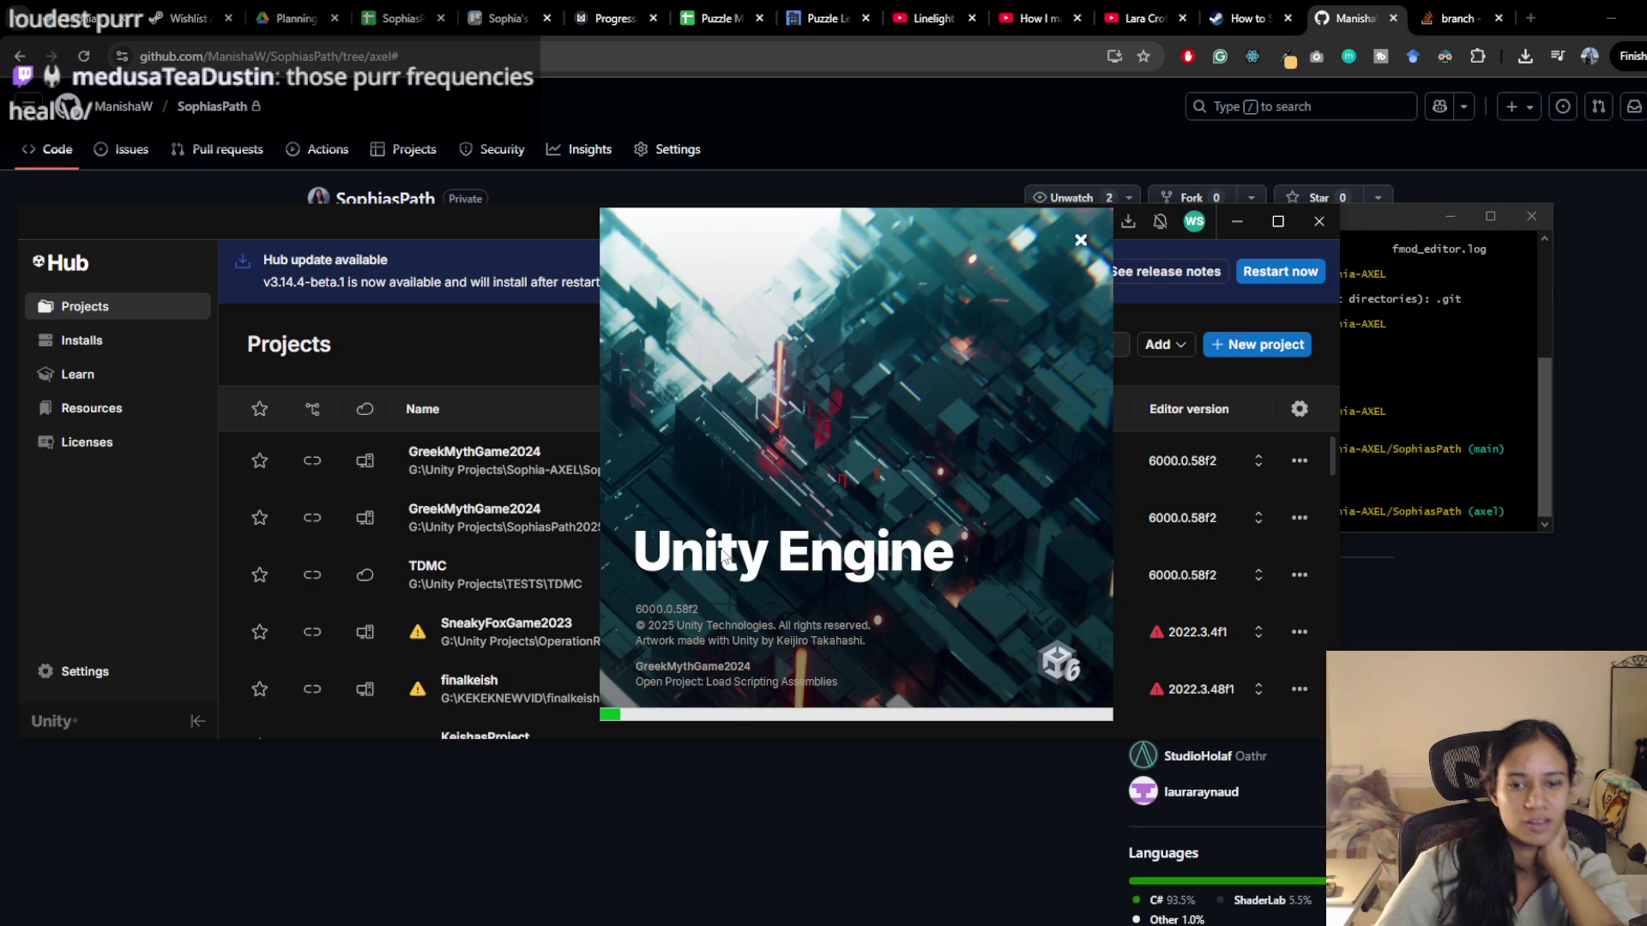
click(743, 914)
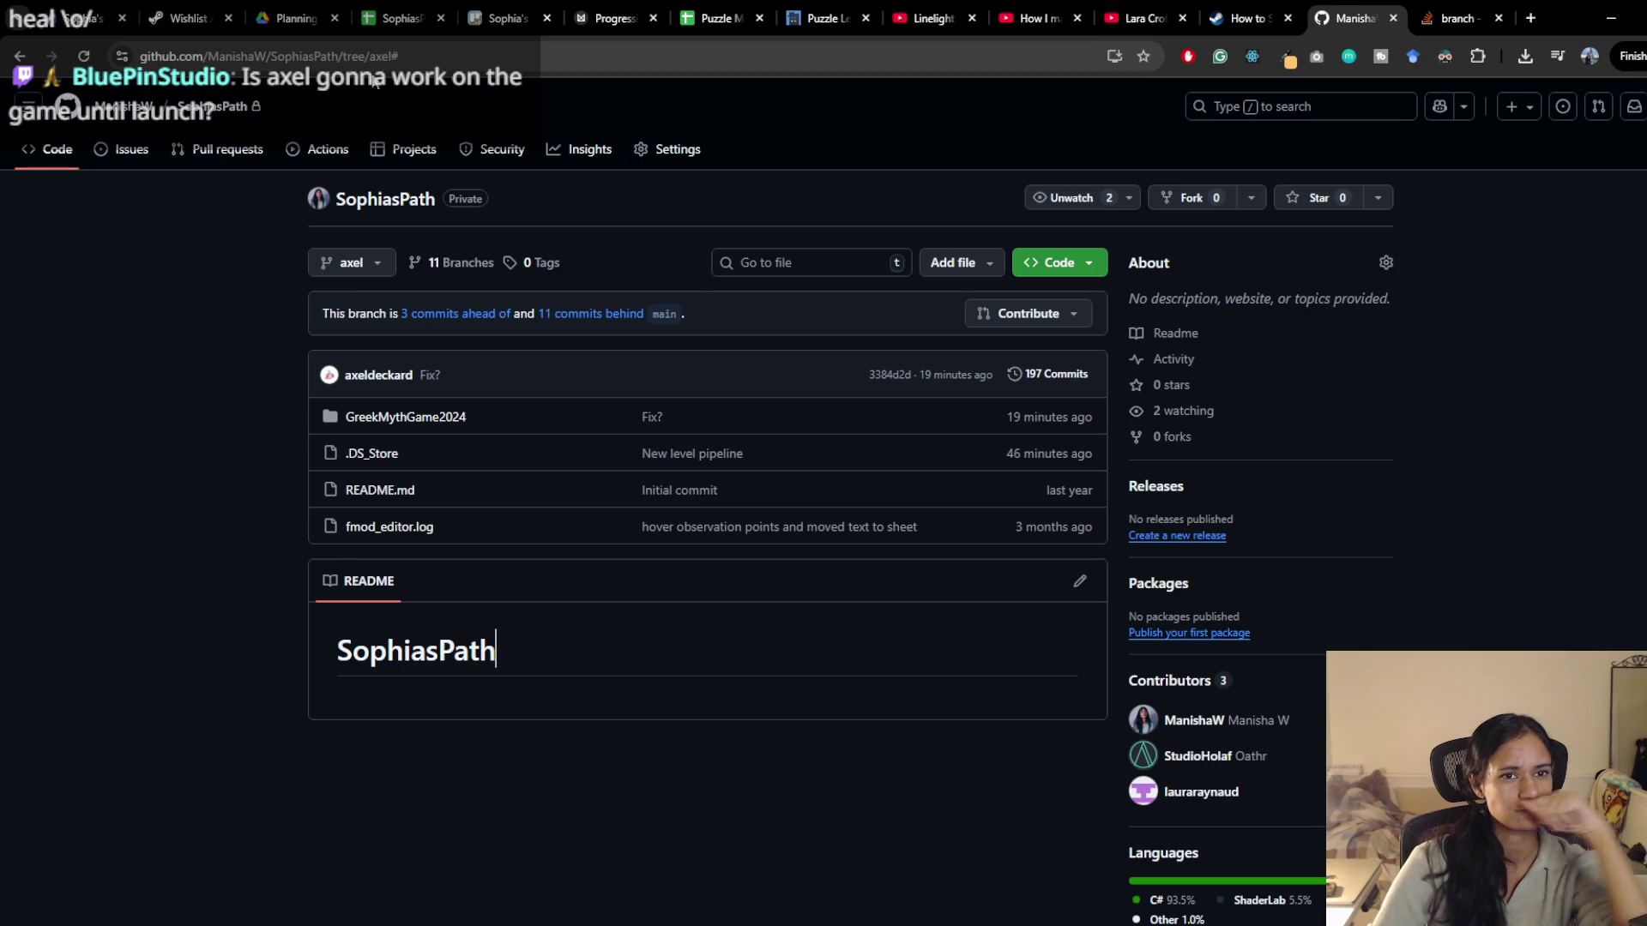
click(606, 19)
drag(610, 322, 583, 257)
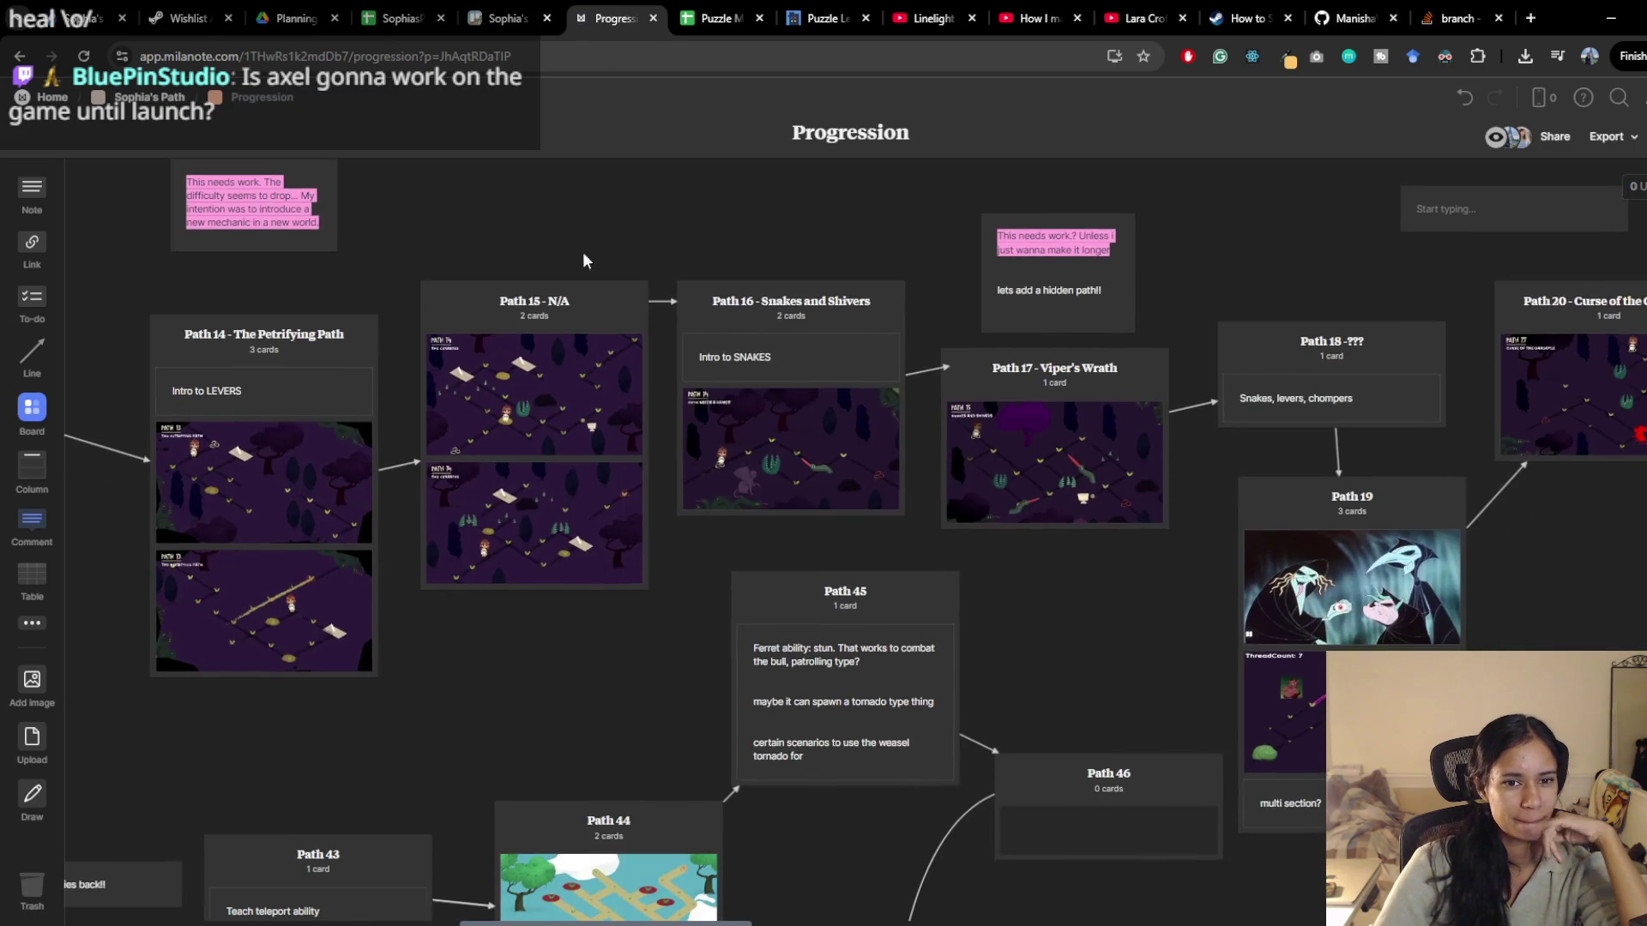
drag(384, 663, 518, 631)
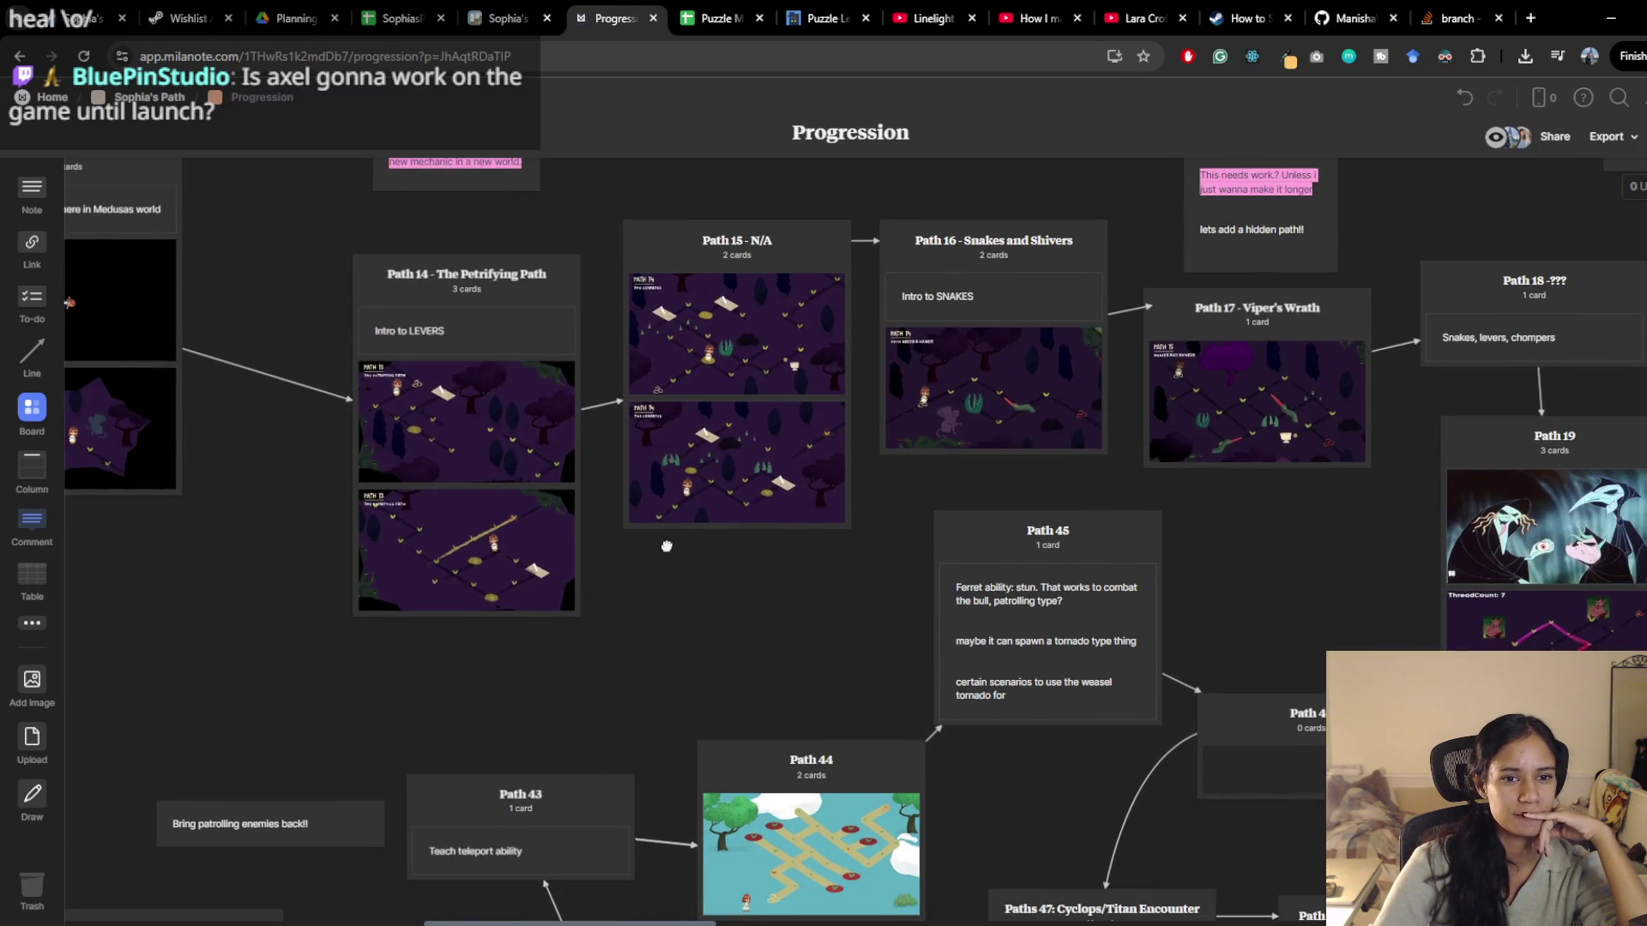
drag(694, 550, 614, 556)
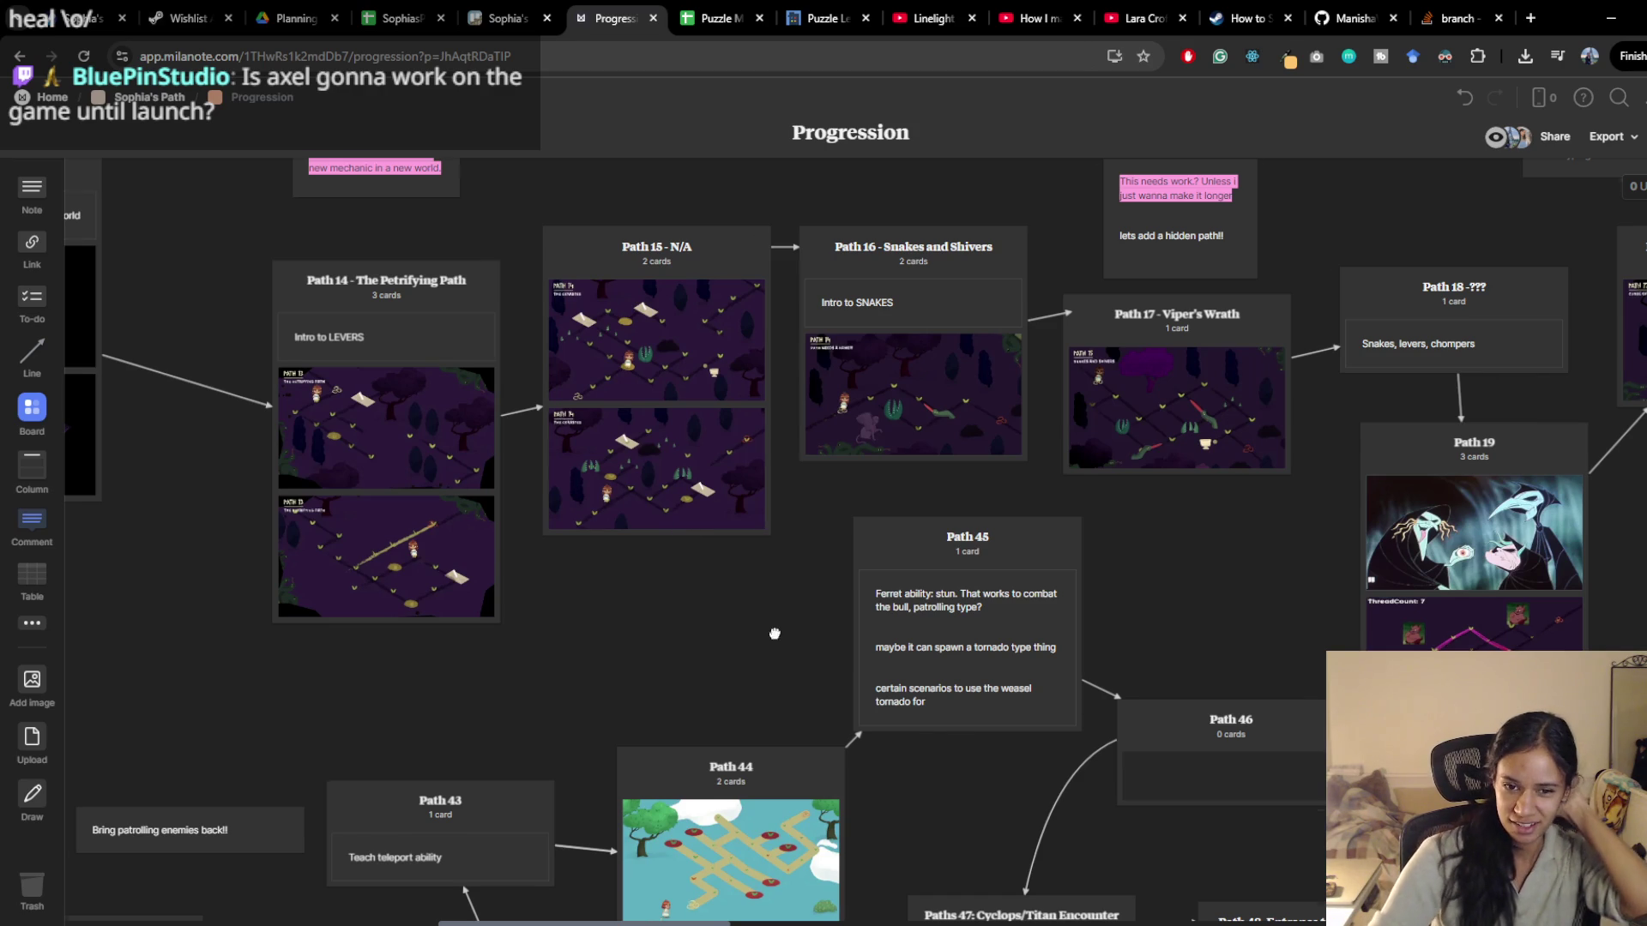
scroll(699, 524, down, 5)
scroll(739, 558, down, 5)
scroll(738, 558, right, 7)
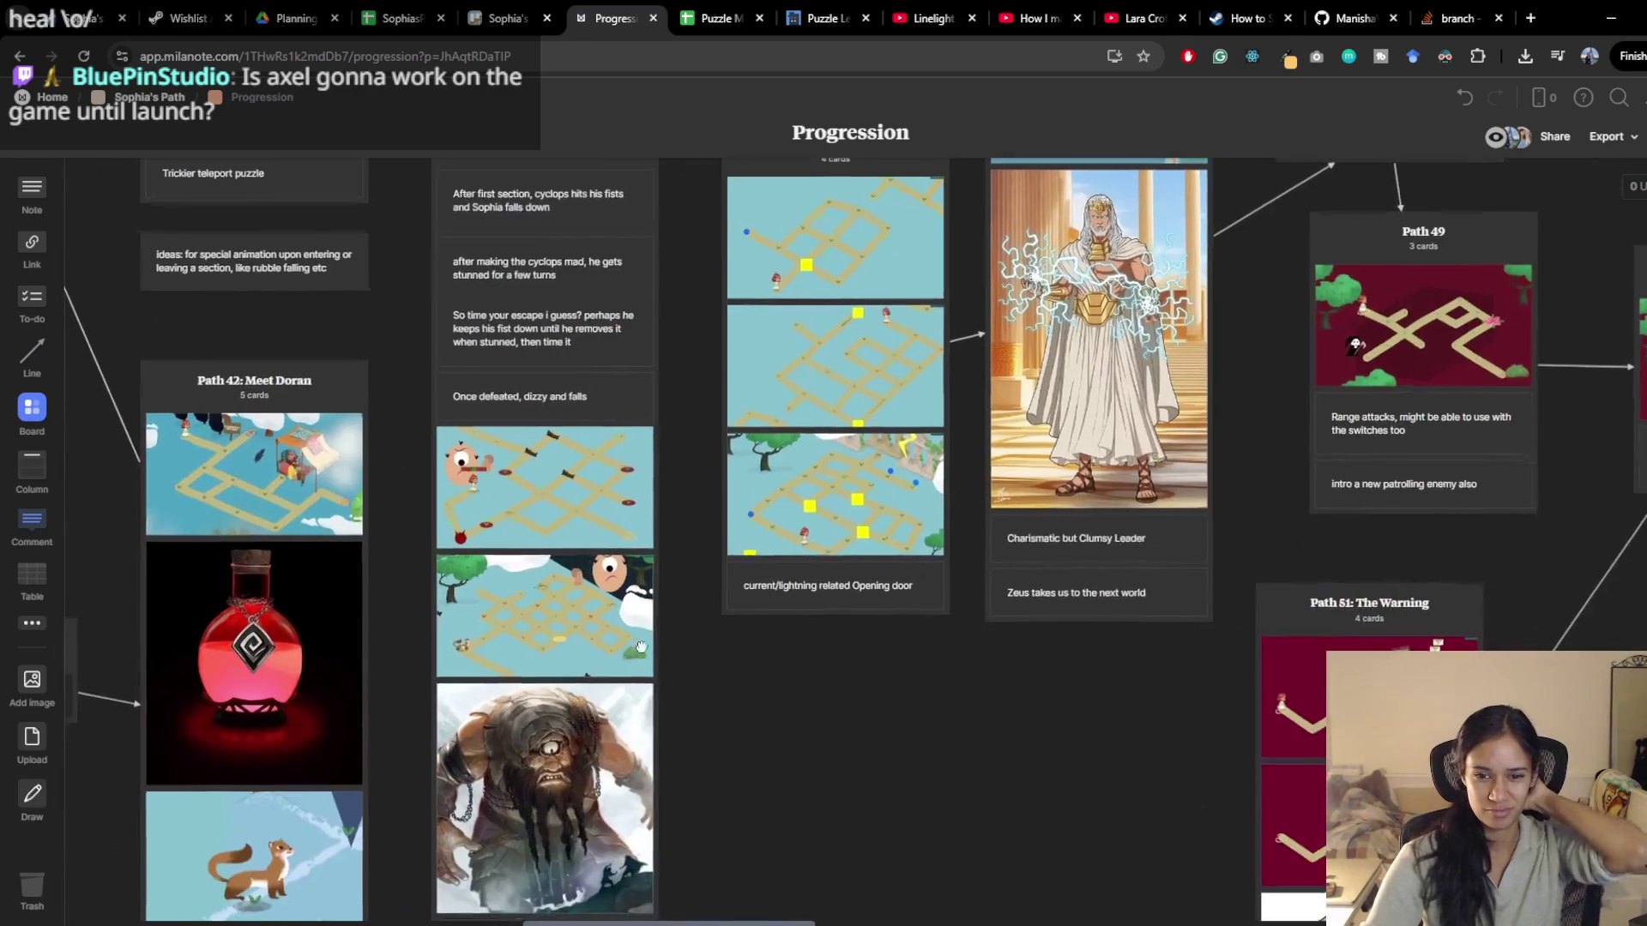
scroll(1039, 709, right, 15)
scroll(1039, 710, down, 4)
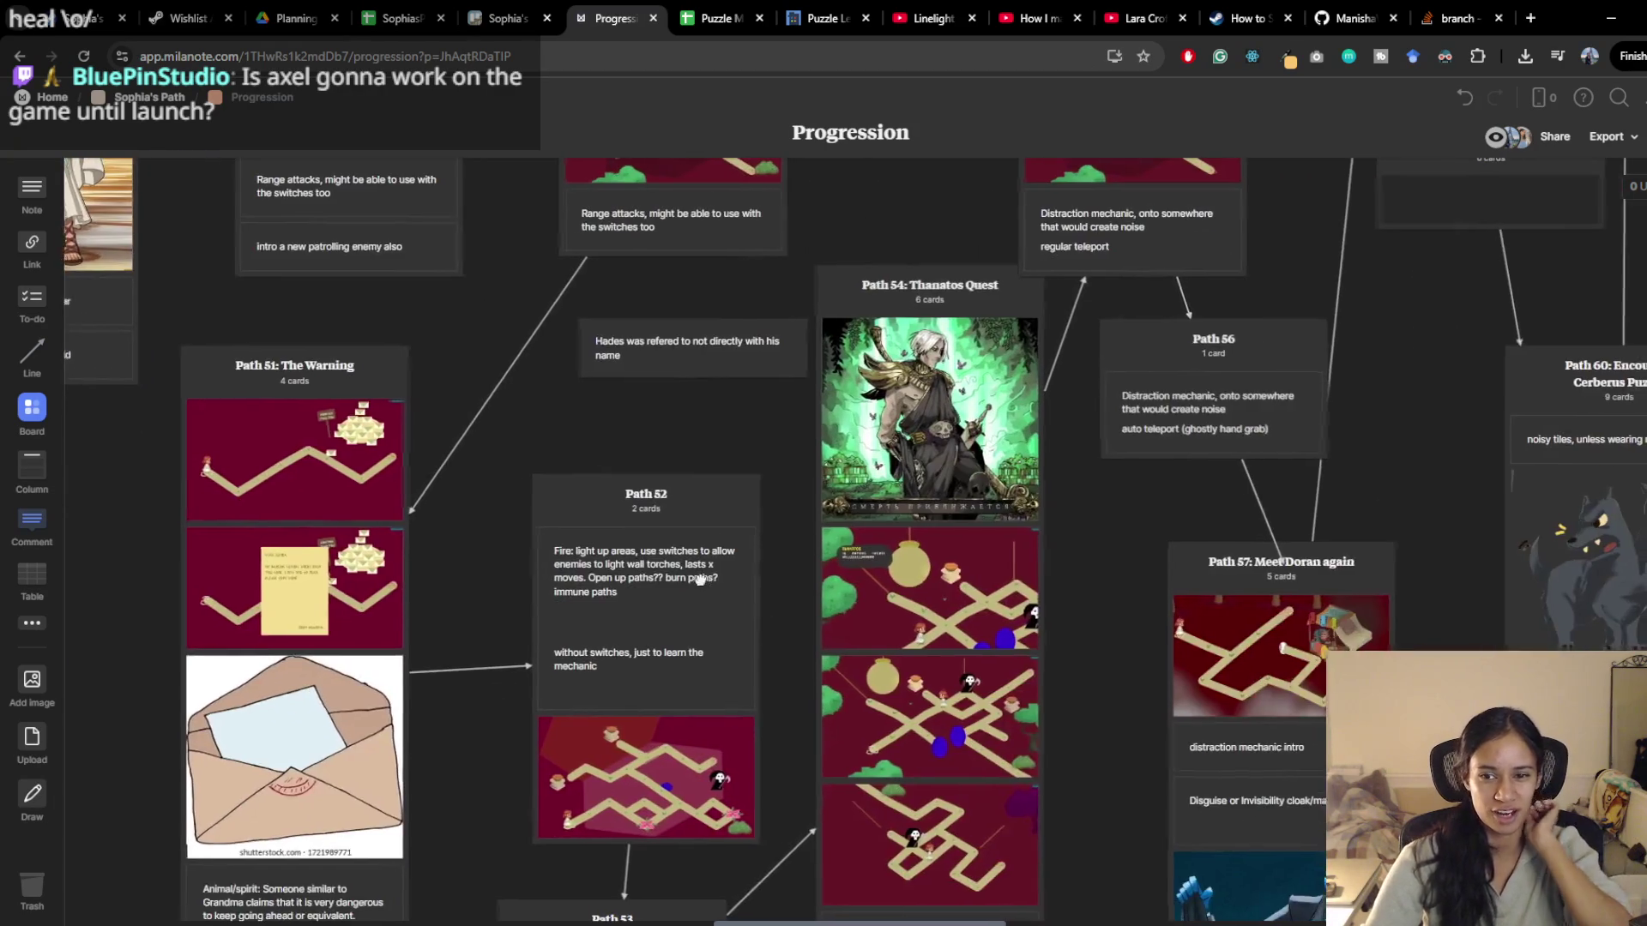
scroll(991, 533, right, 5)
scroll(992, 533, down, 1)
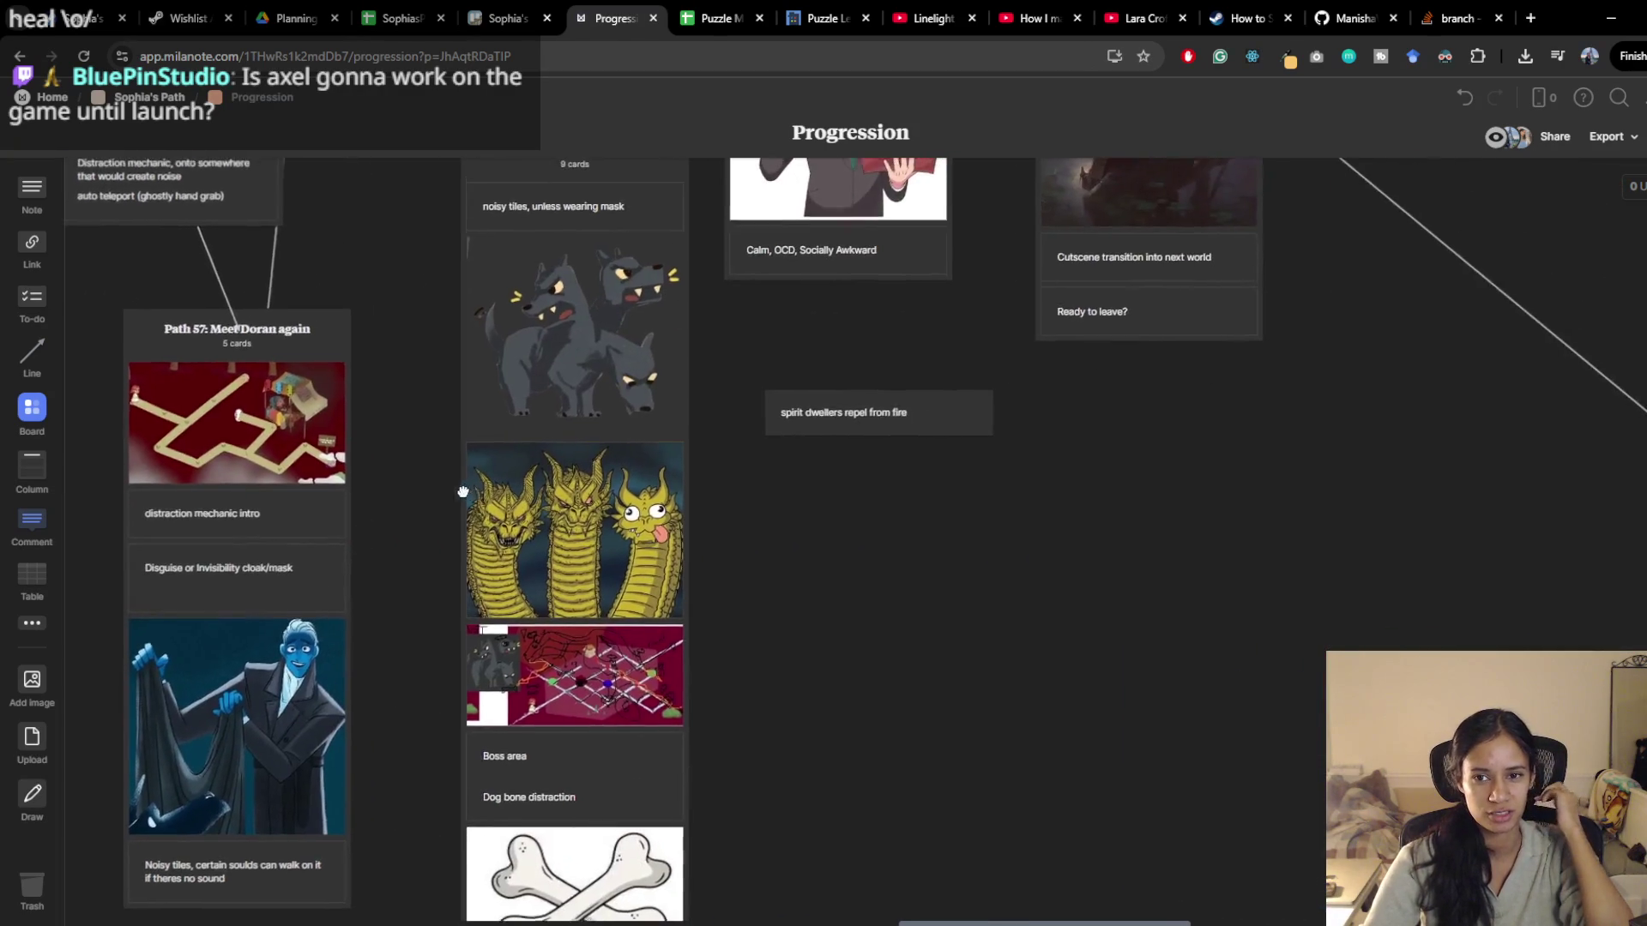
scroll(1092, 573, left, 13)
scroll(1093, 574, up, 2)
scroll(1048, 574, left, 10)
scroll(1048, 574, up, 2)
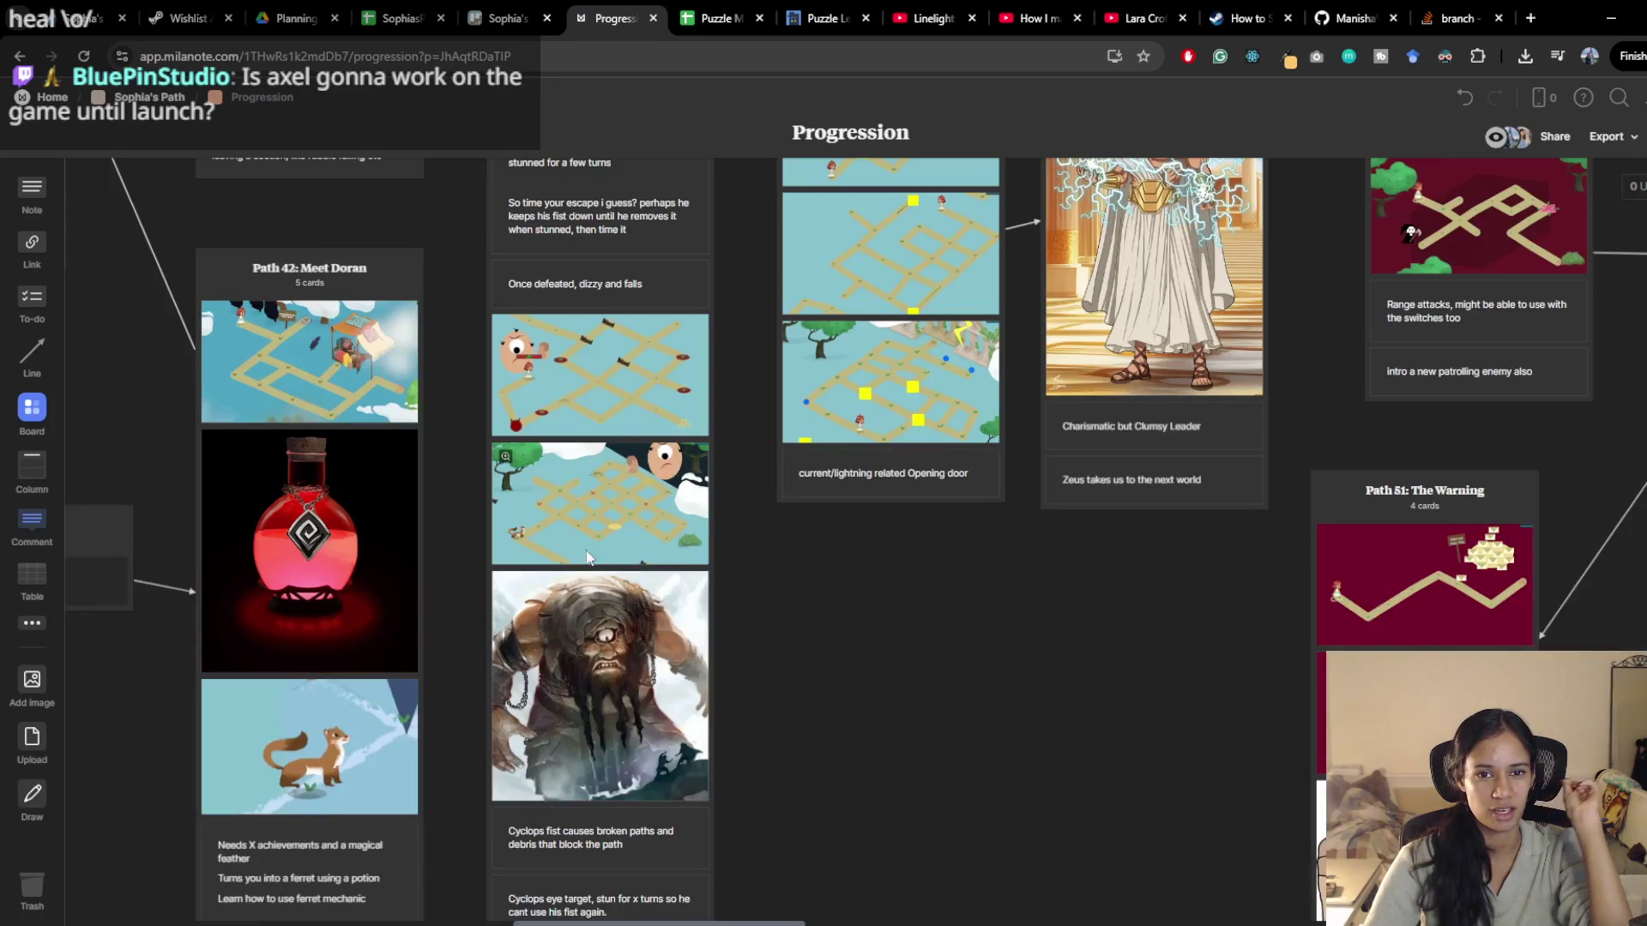
drag(714, 563, 925, 651)
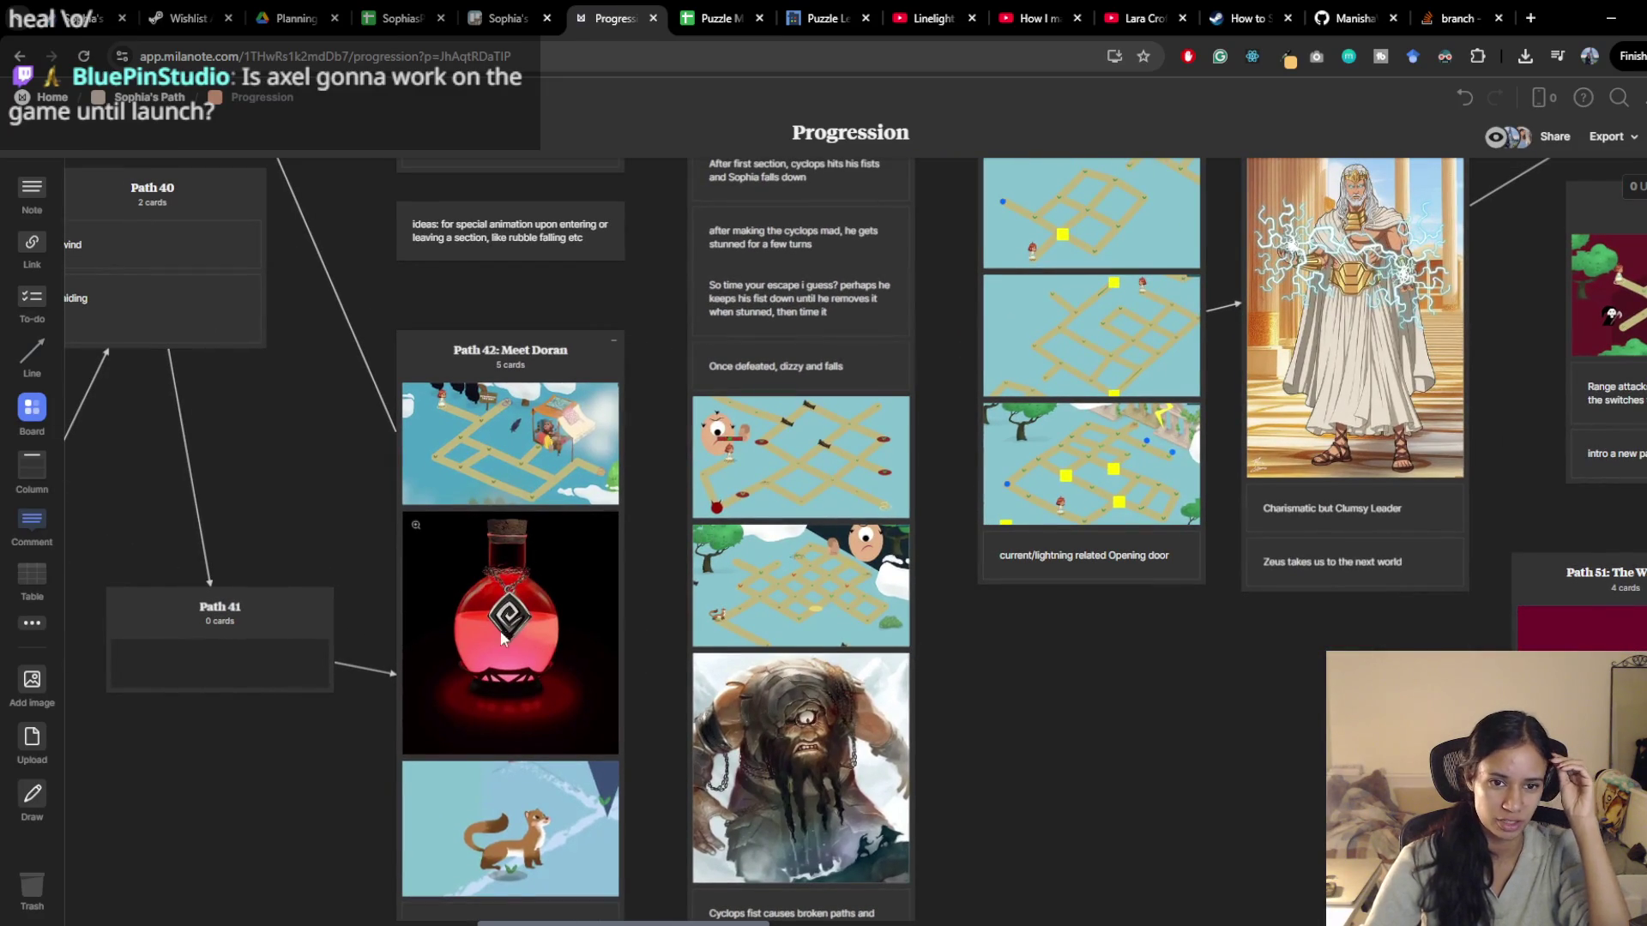
scroll(275, 486, left, 6)
scroll(275, 485, up, 1)
scroll(472, 595, left, 3)
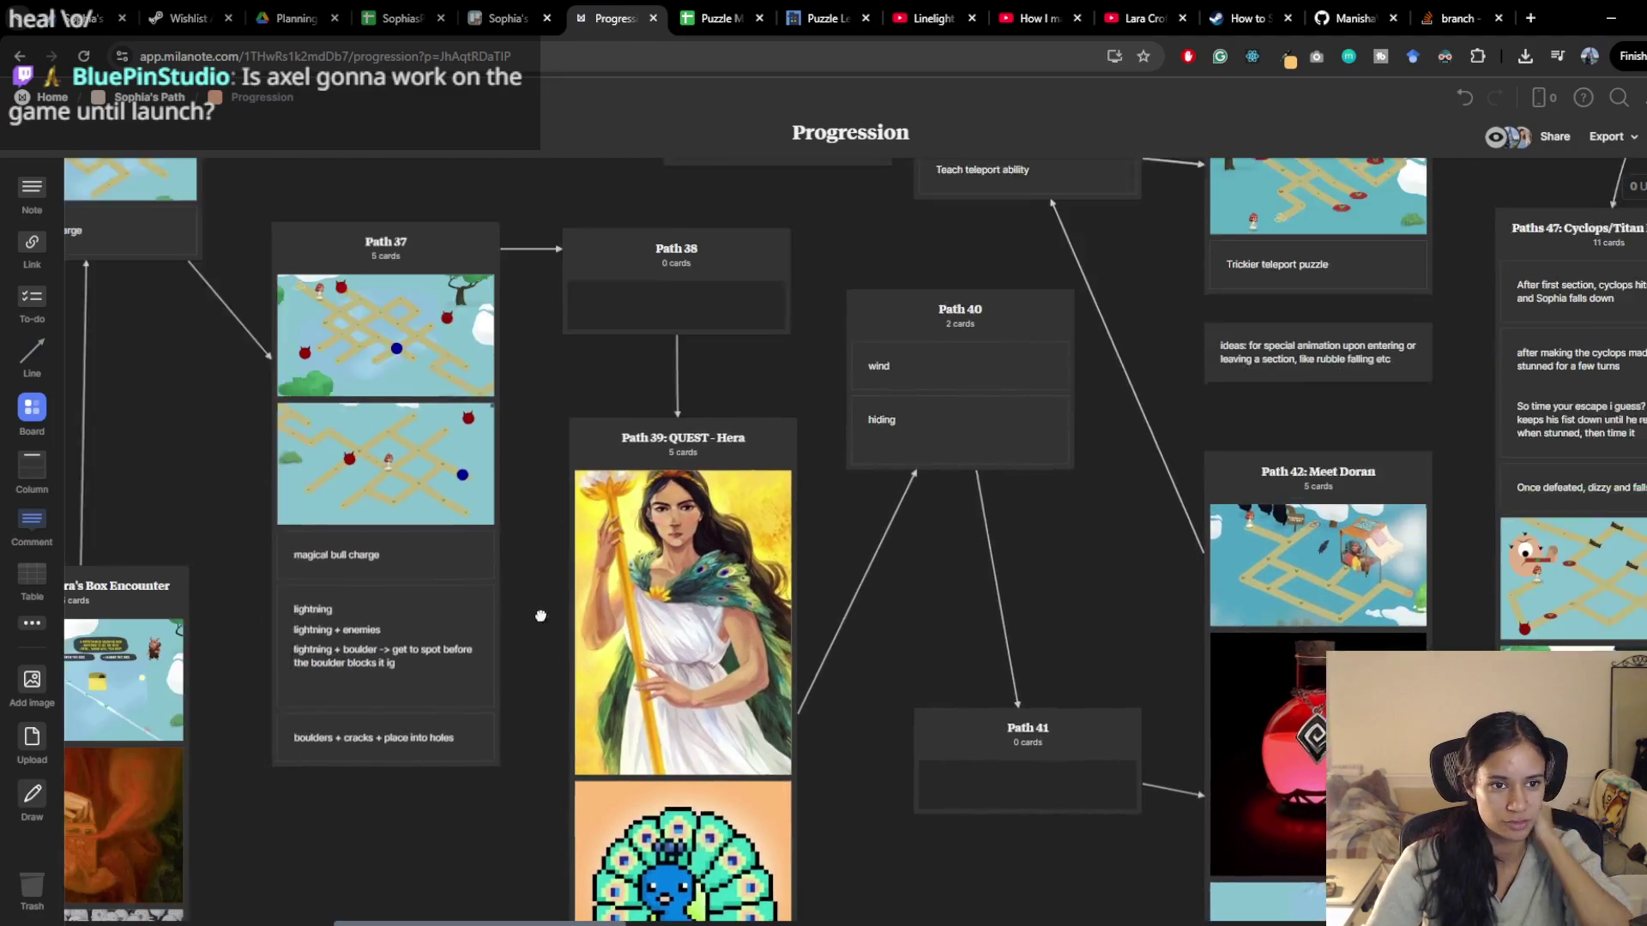
scroll(455, 580, left, 3)
scroll(455, 580, down, 1)
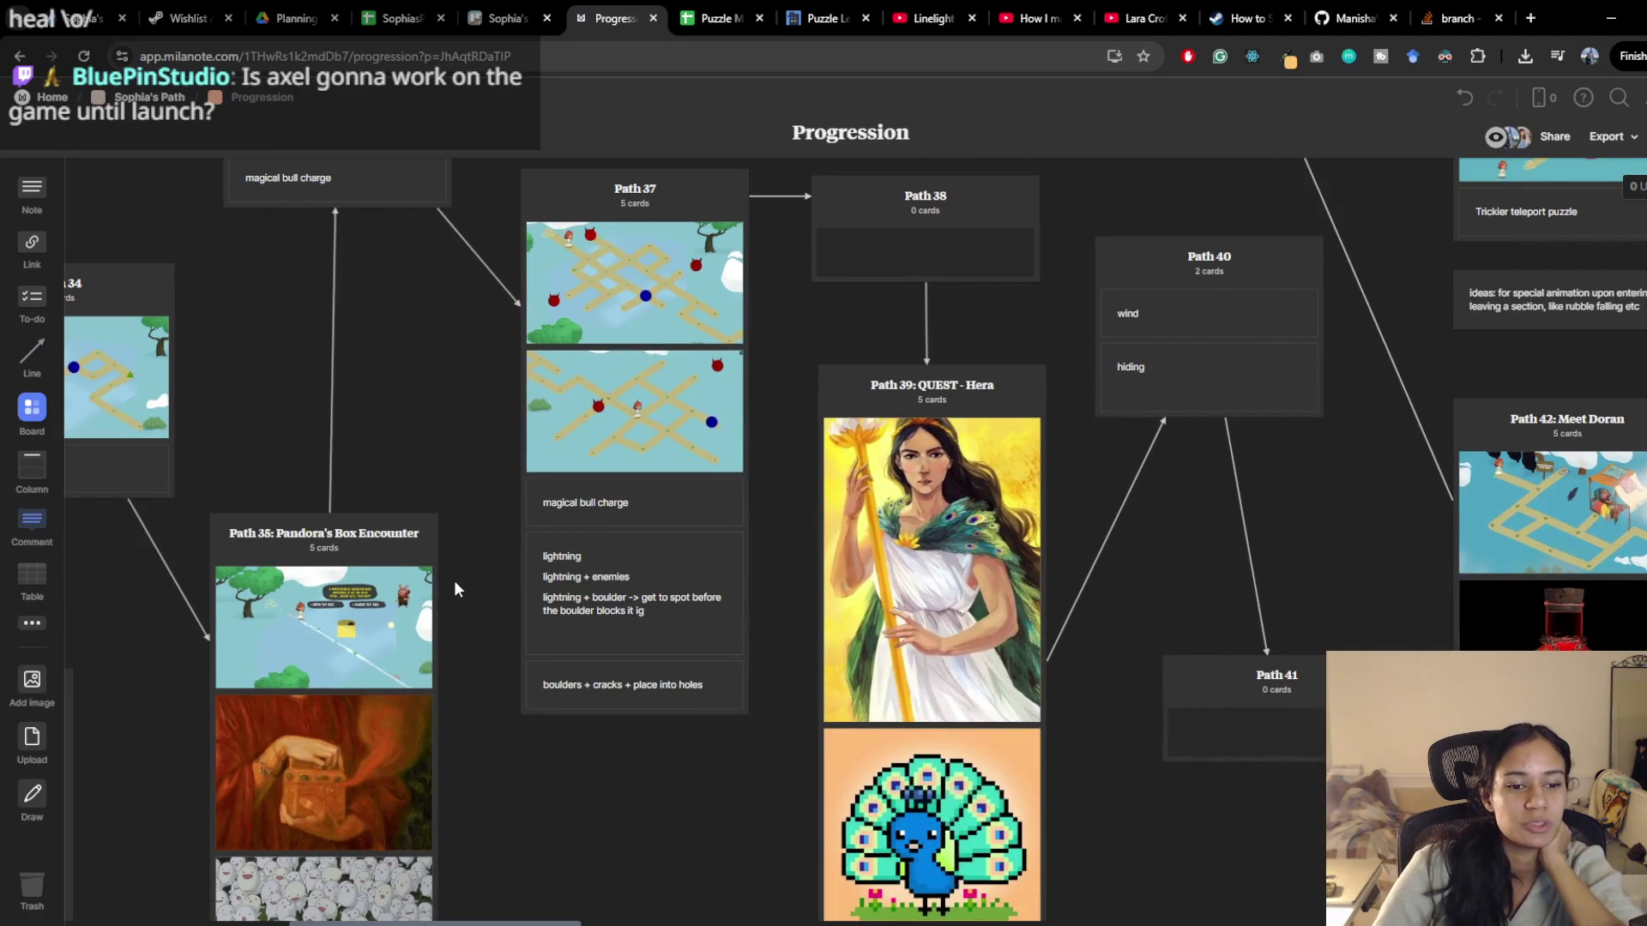
scroll(444, 389, left, 12)
scroll(444, 389, up, 5)
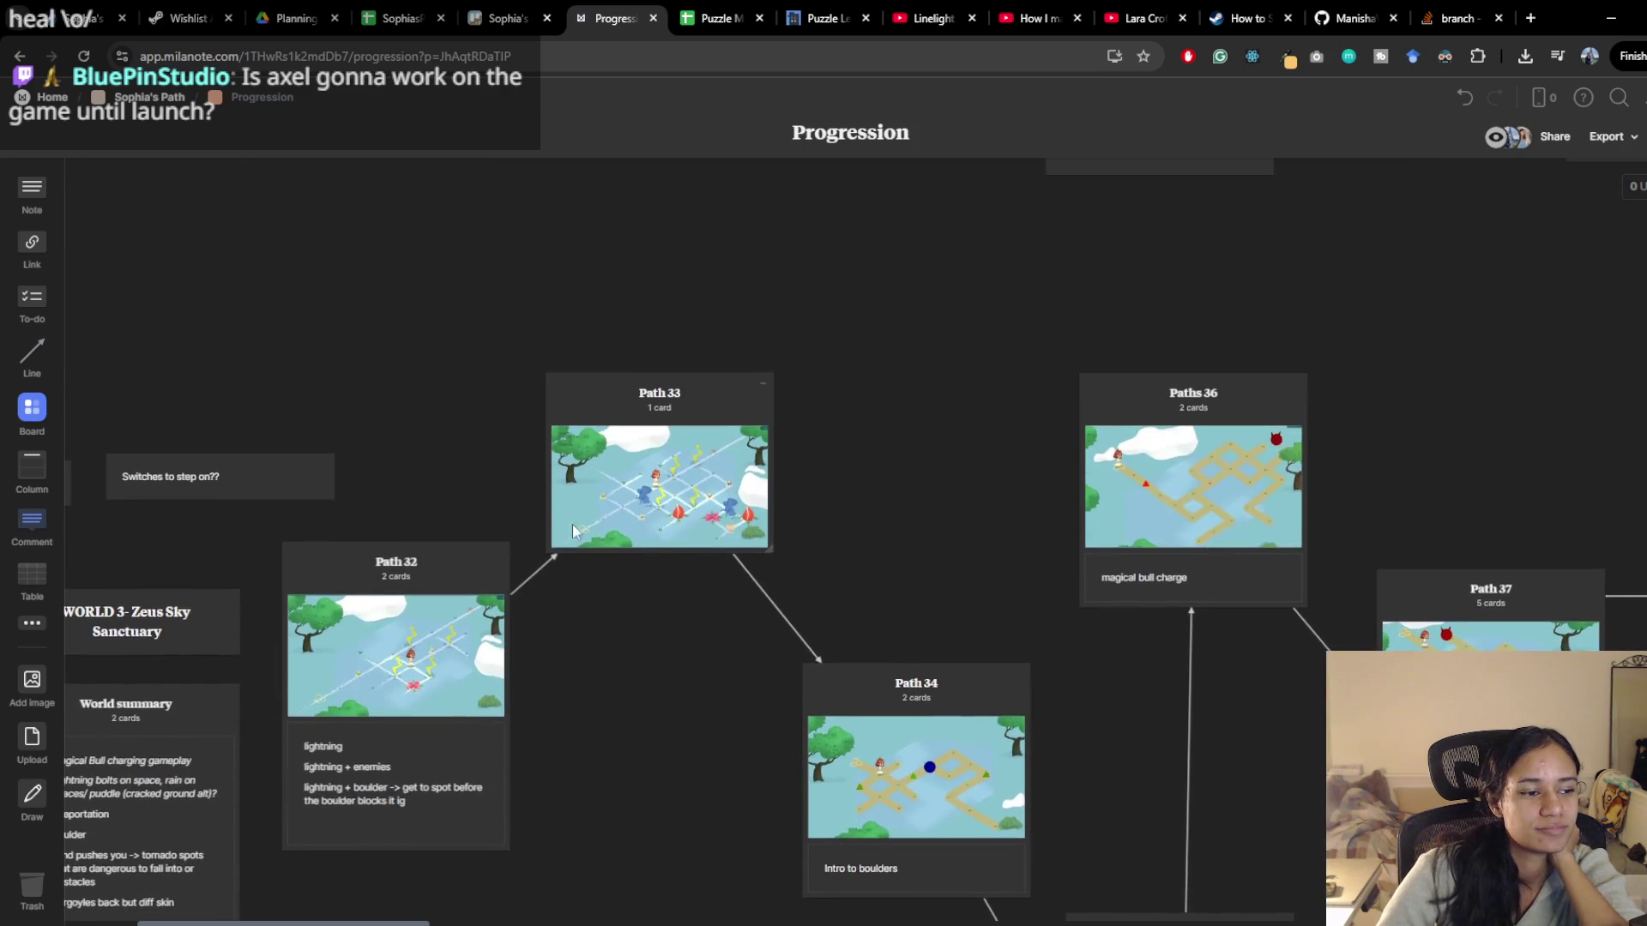
scroll(501, 439, left, 6)
scroll(544, 439, down, 2)
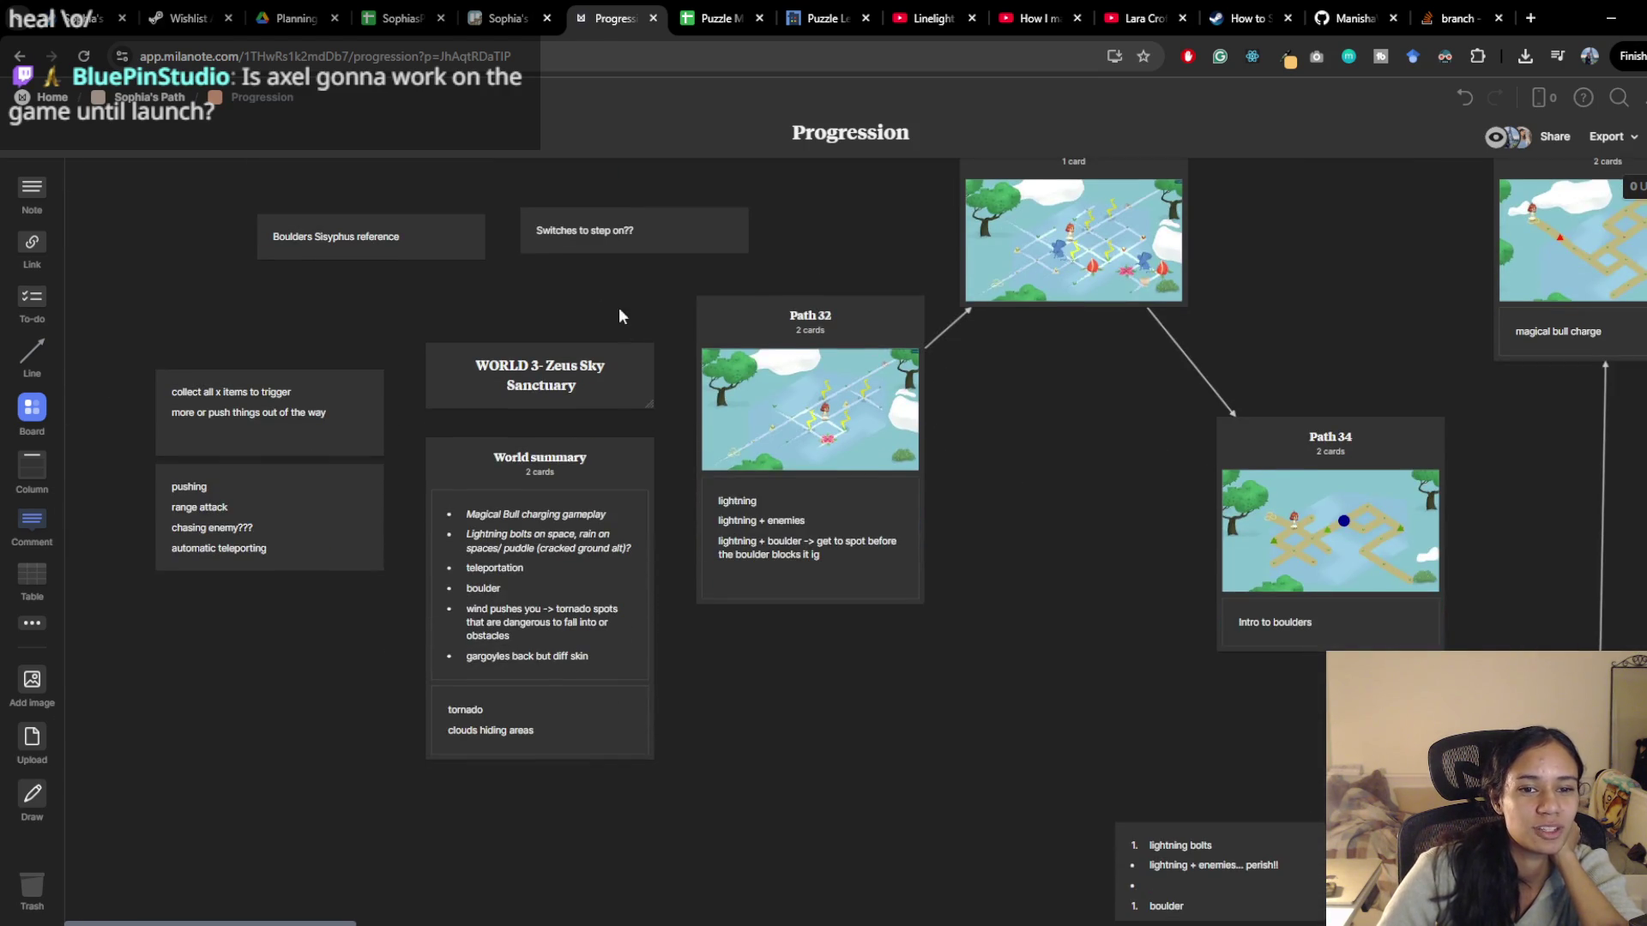
scroll(601, 283, right, 6)
scroll(583, 257, down, 1)
scroll(544, 206, up, 3)
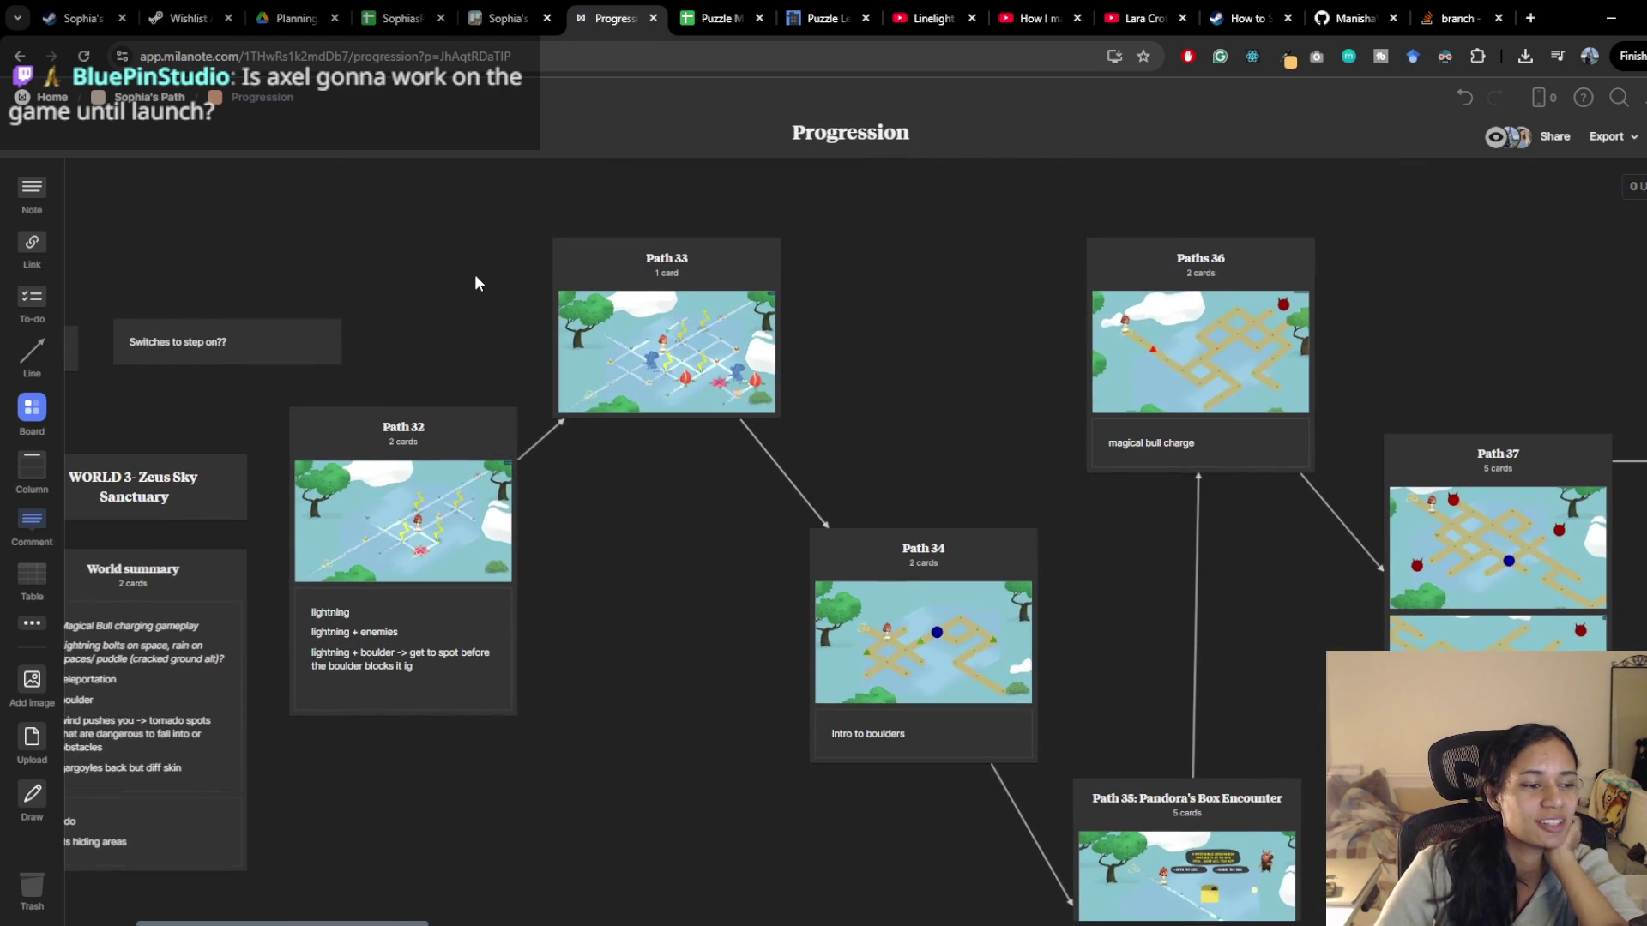
scroll(472, 285, up, 4)
scroll(472, 285, right, 2)
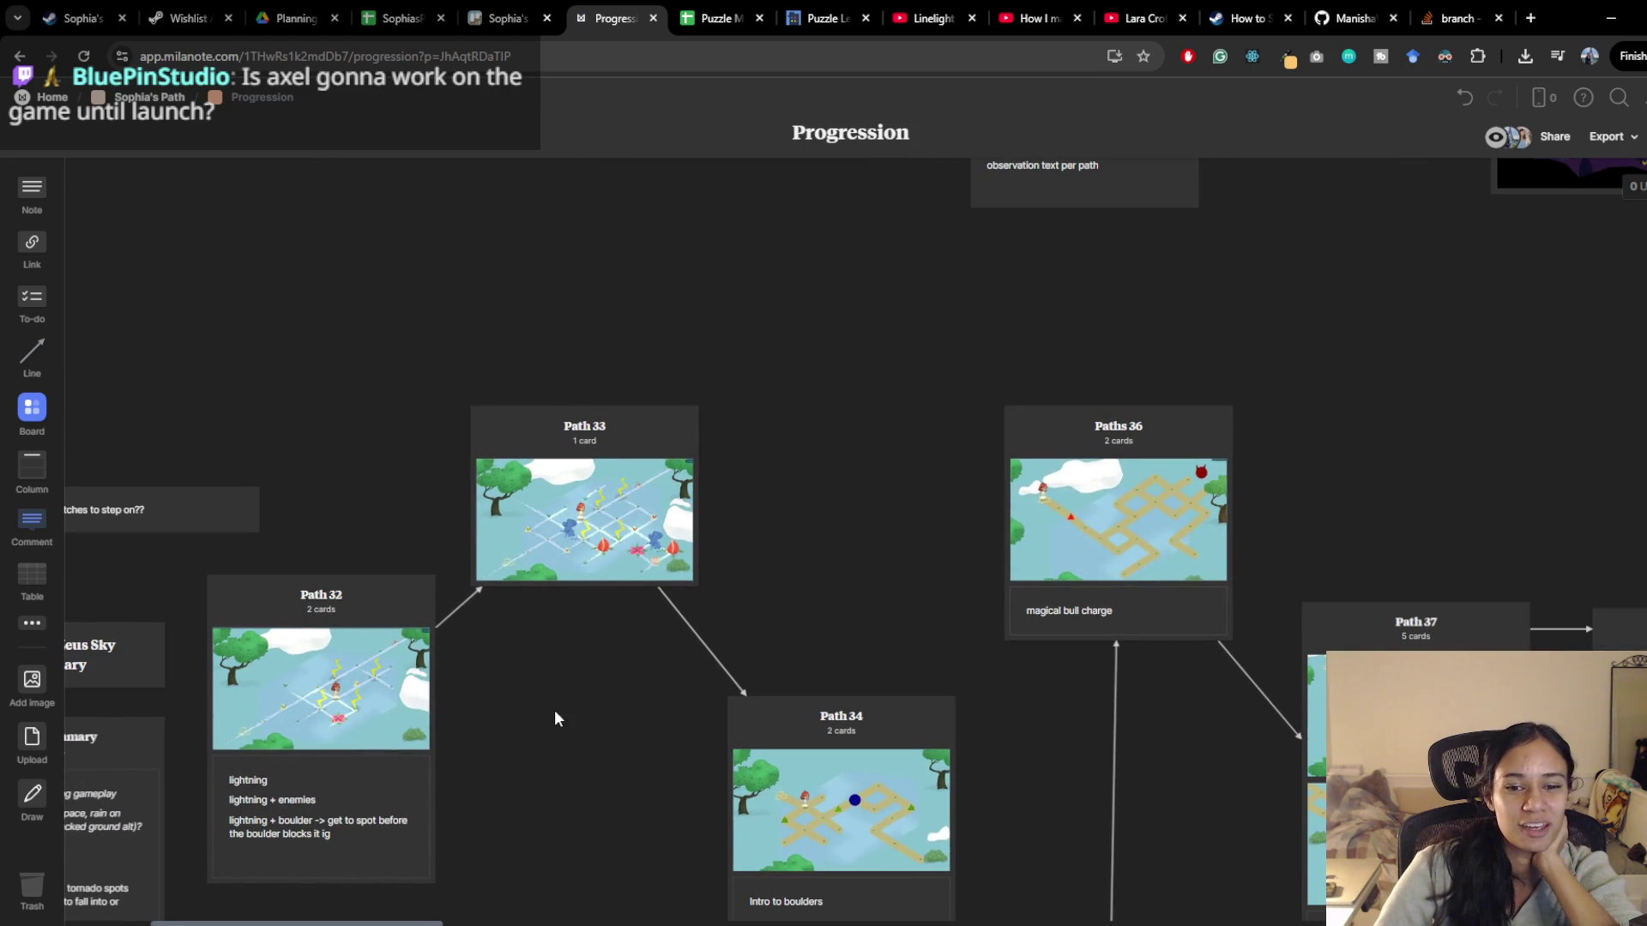
scroll(781, 436, right, 5)
scroll(780, 436, up, 3)
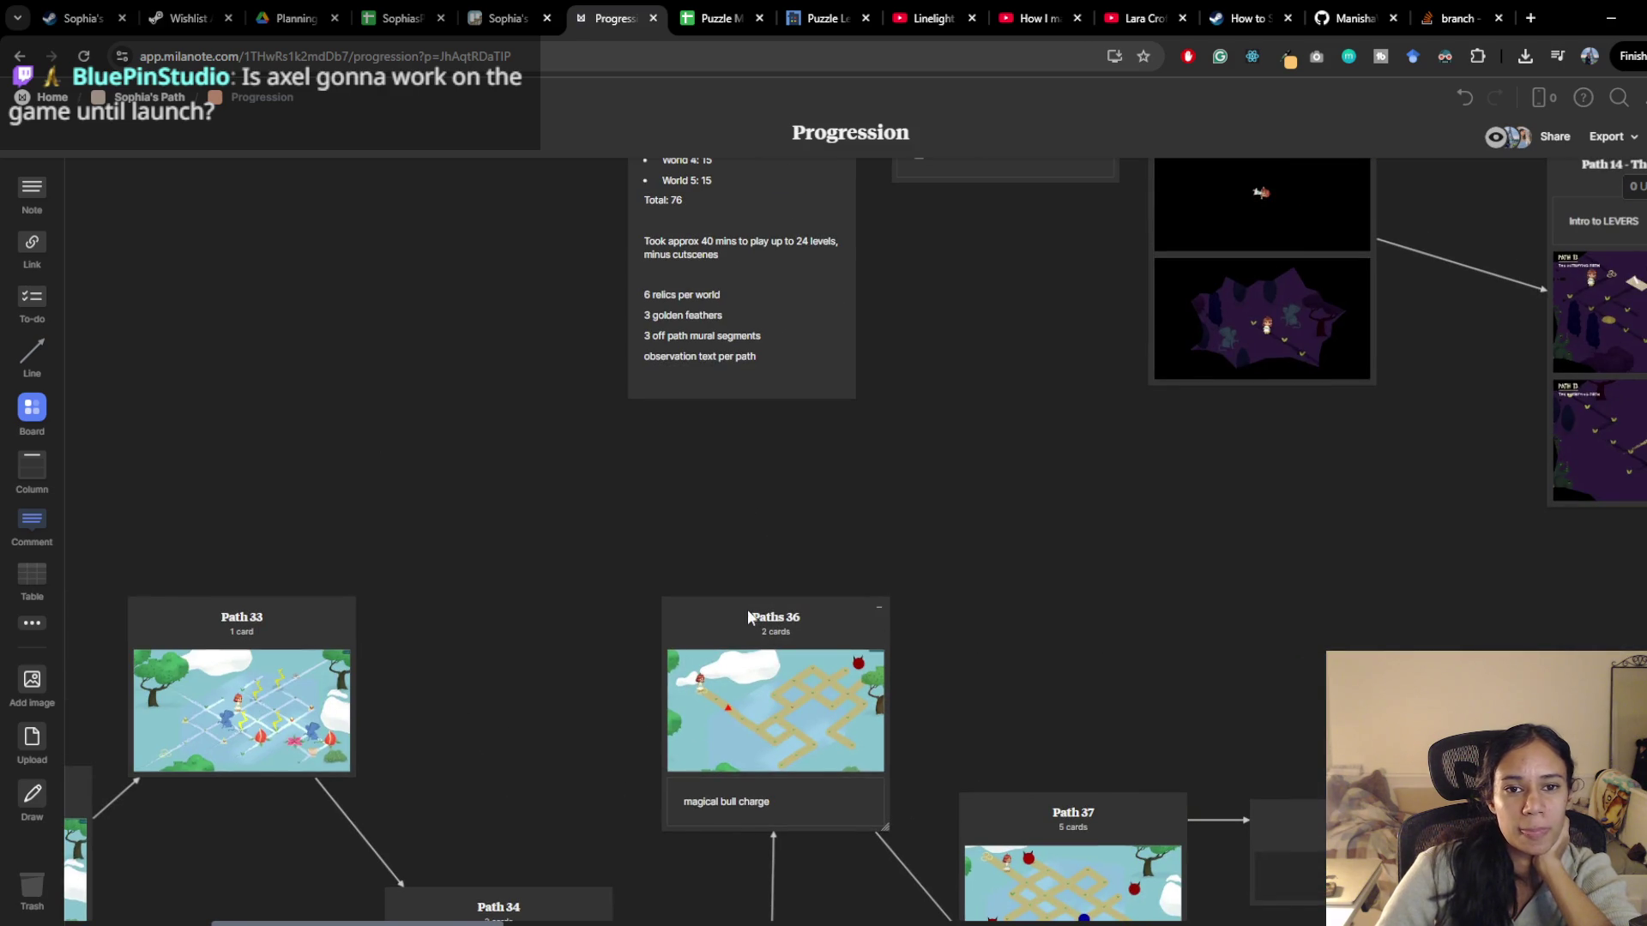
scroll(755, 532, right, 6)
scroll(755, 531, down, 3)
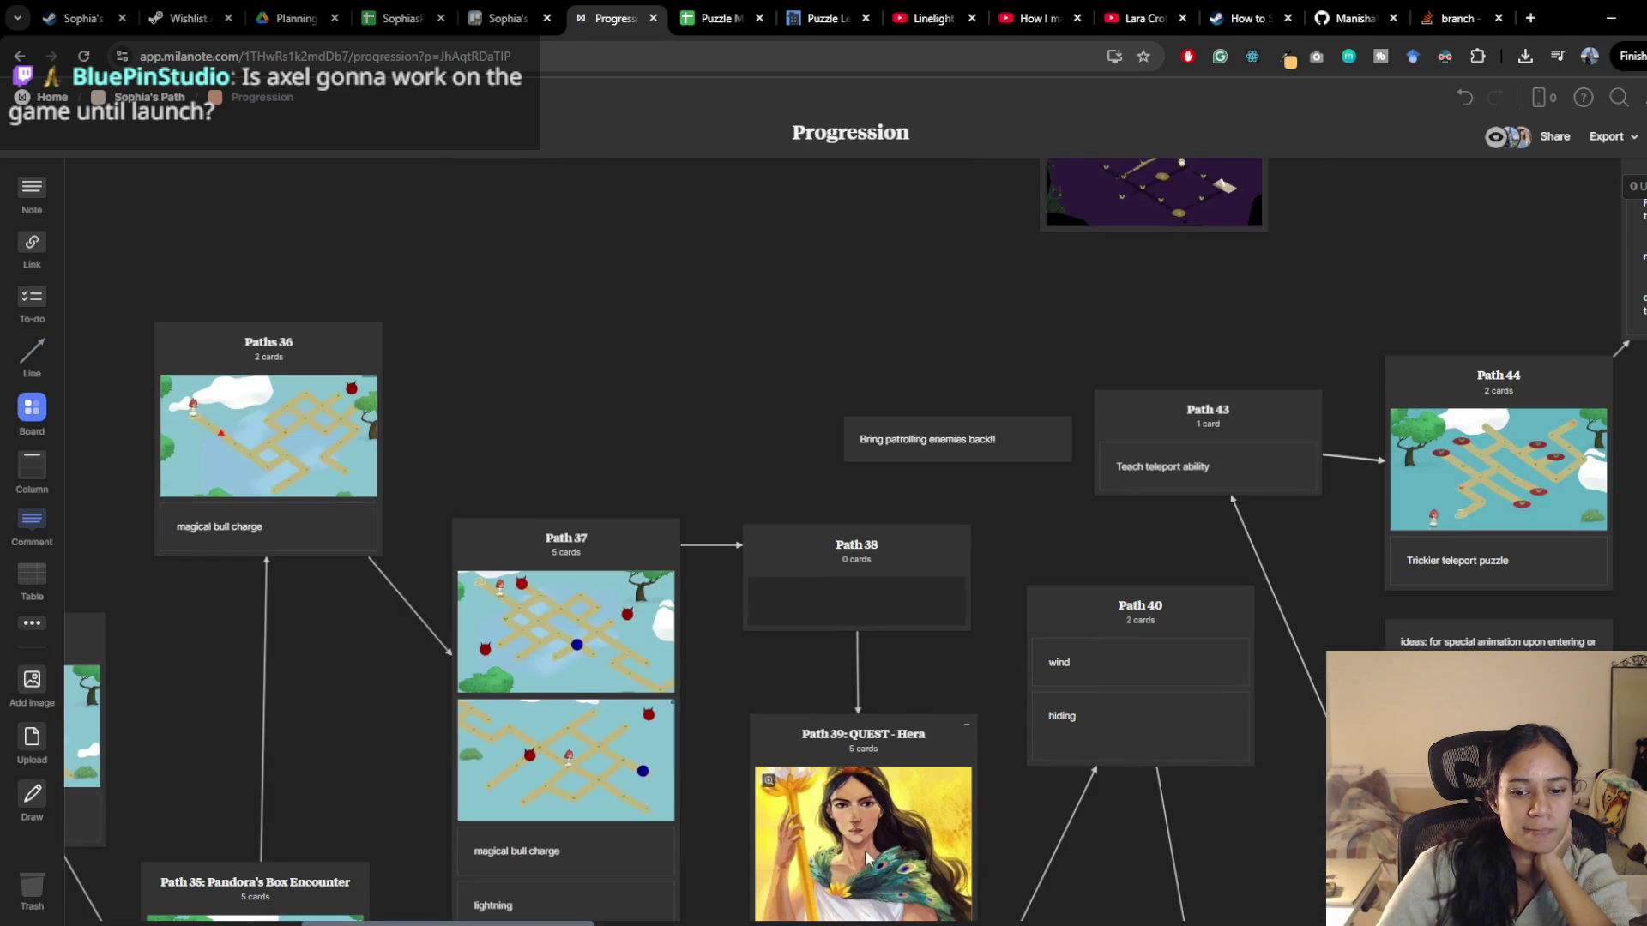
mouse_move(809, 925)
click(804, 875)
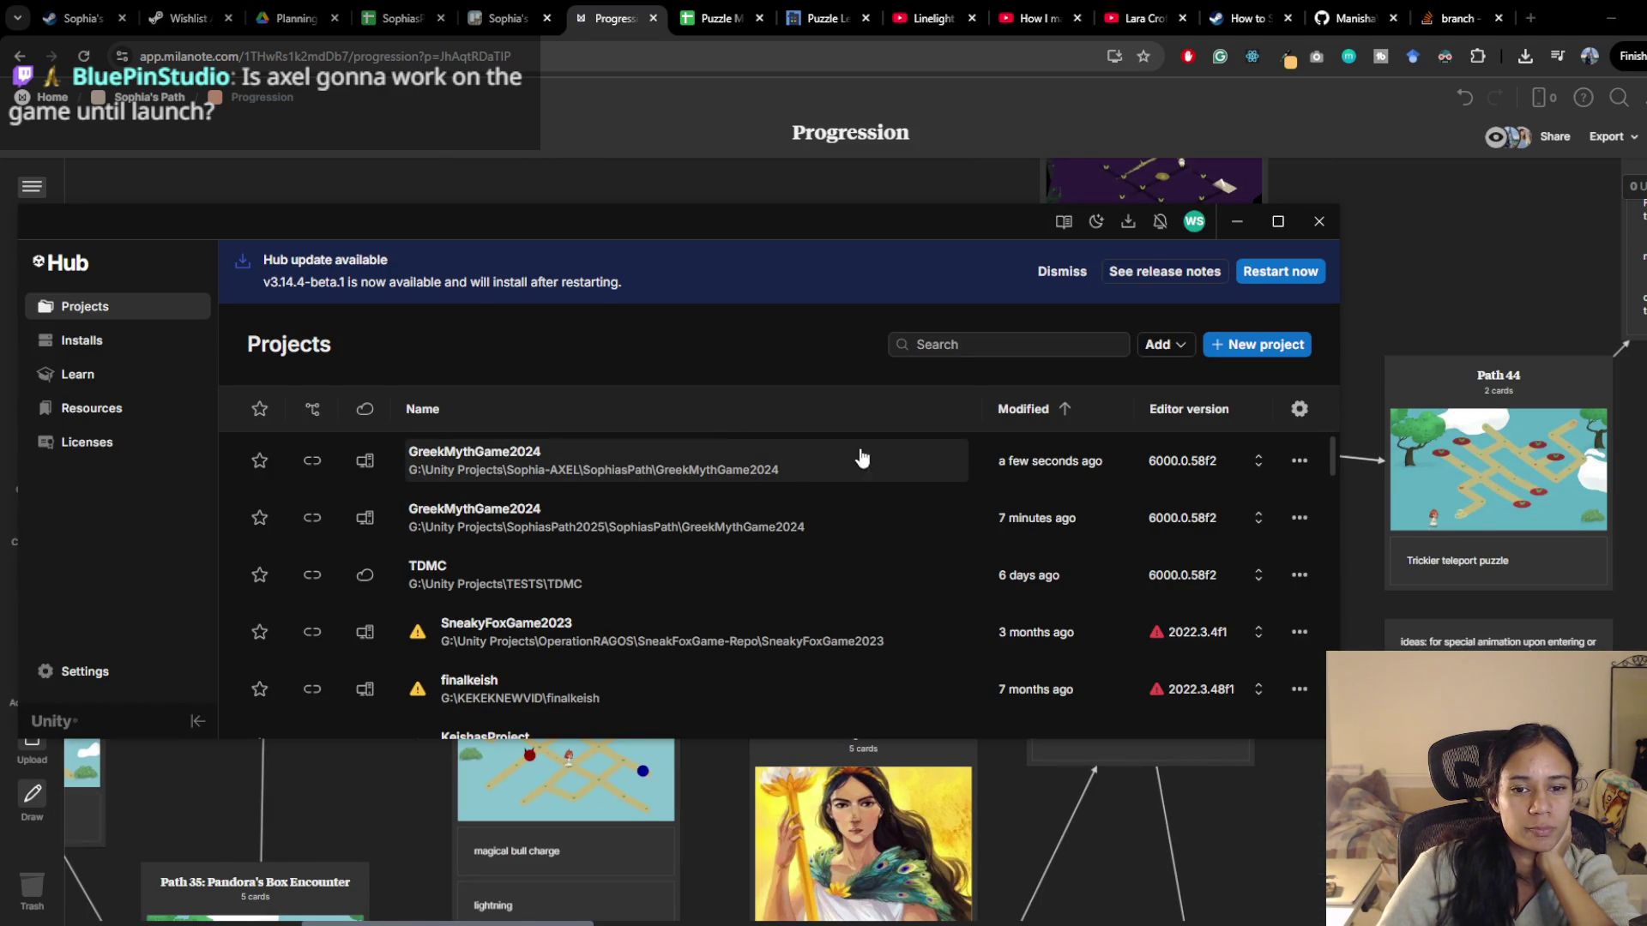
click(1238, 222)
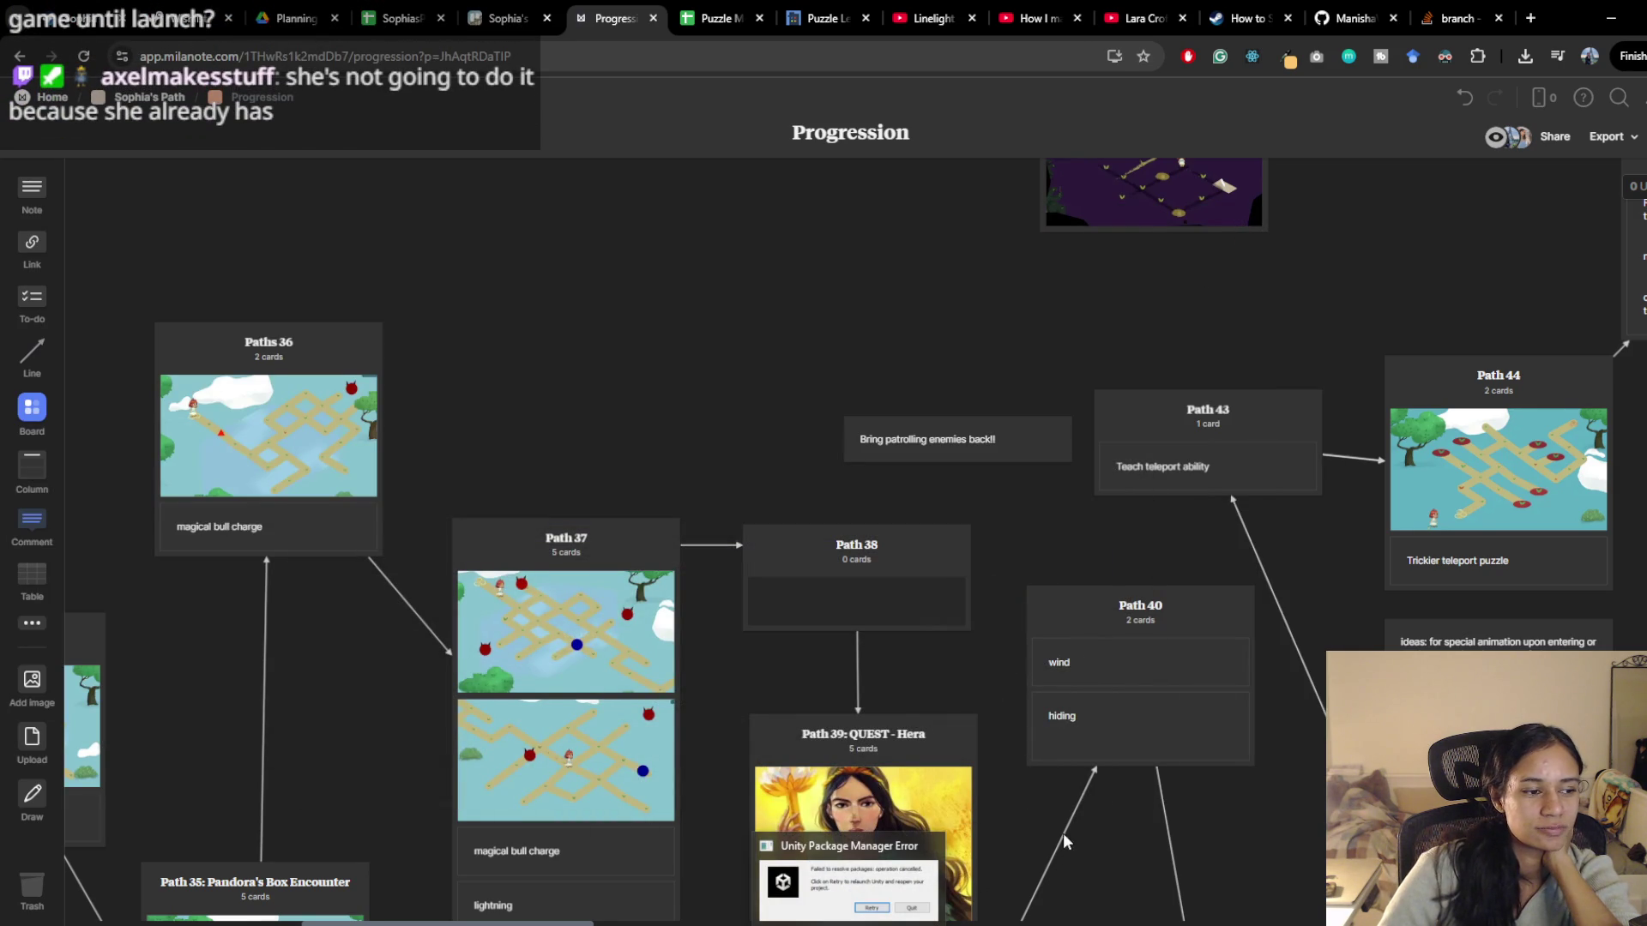
scroll(789, 530, right, 4)
Pan the board past the Path 47 cyclops map and back to Path 39 Hera and Path 35
scroll(789, 530, right, 10)
scroll(789, 530, down, 4)
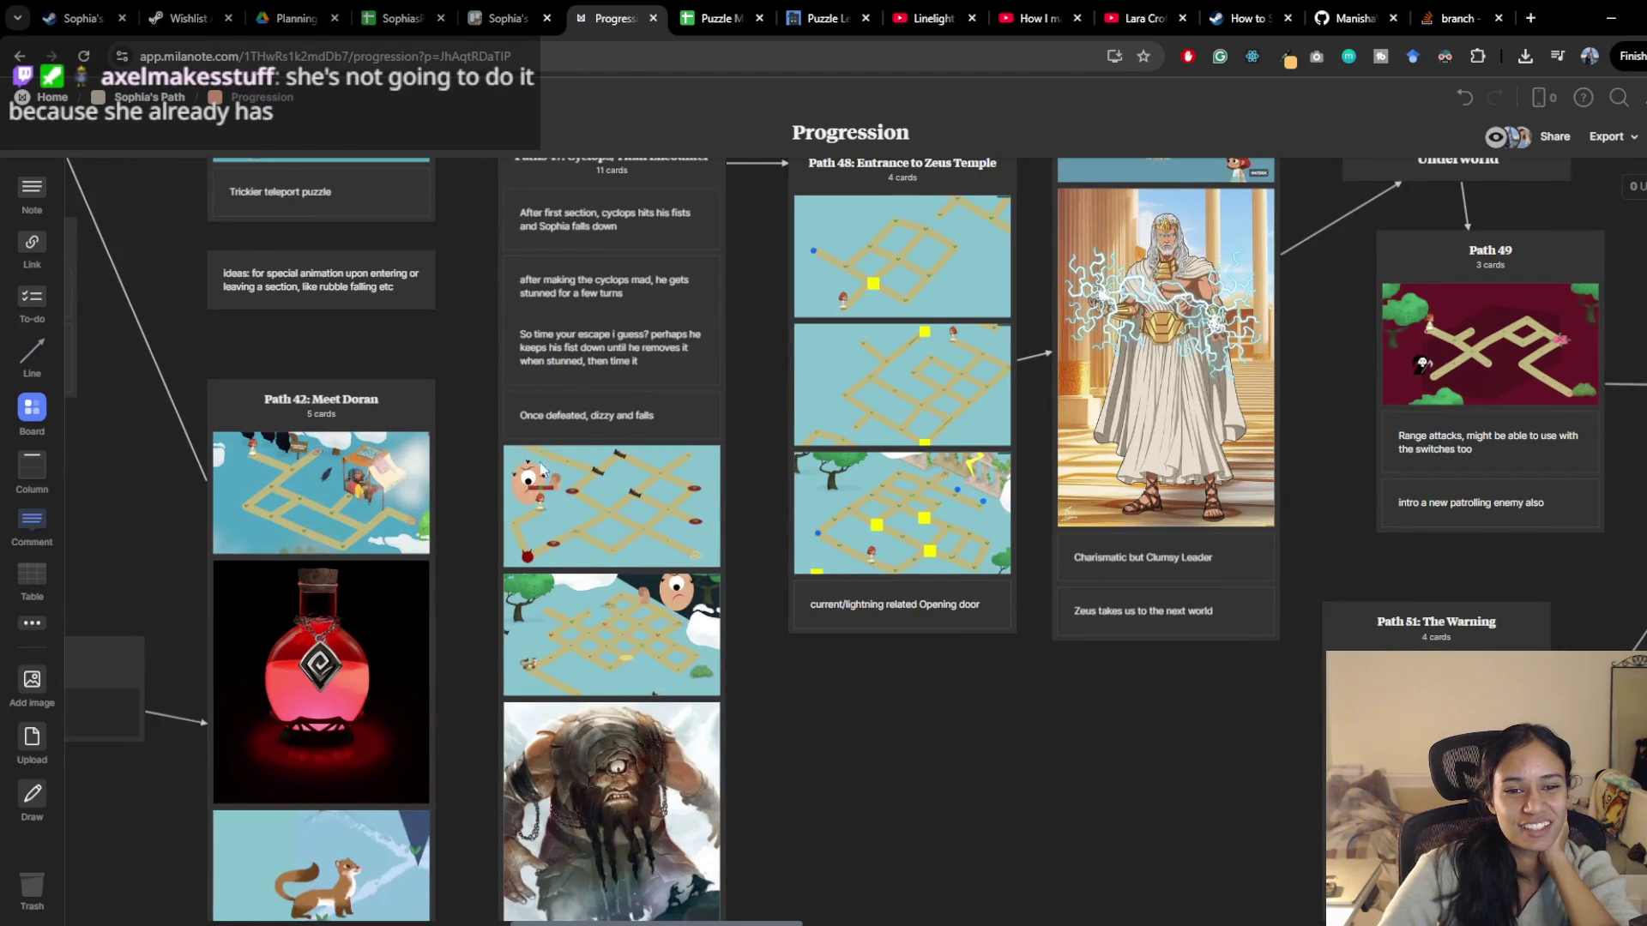
click(625, 498)
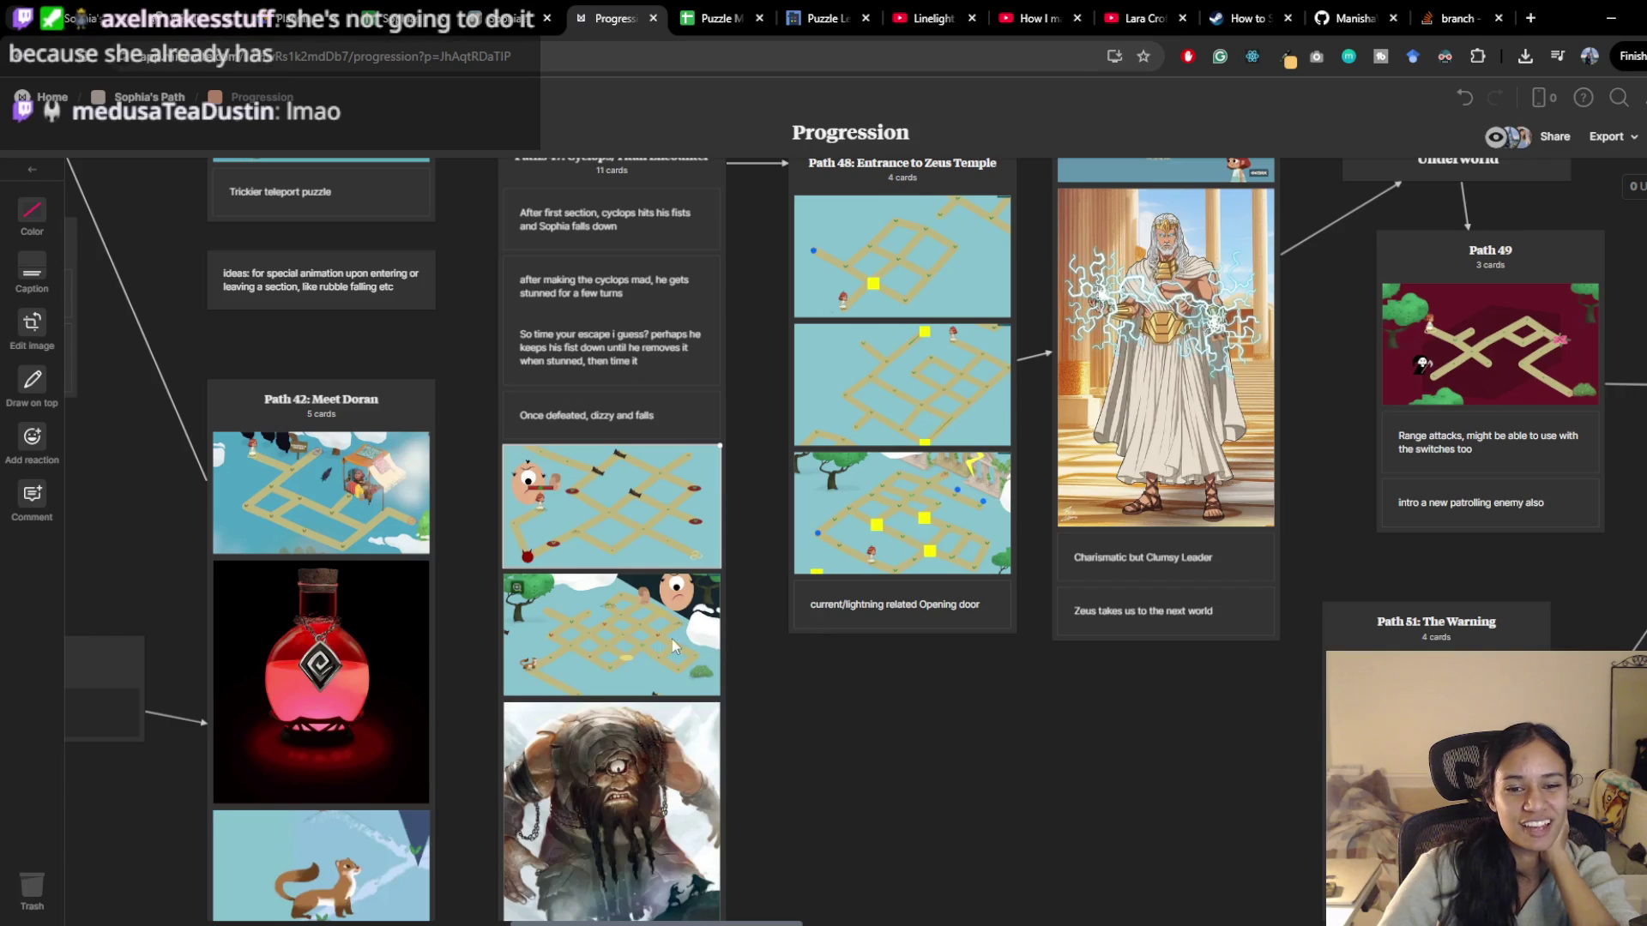
scroll(828, 704, right, 3)
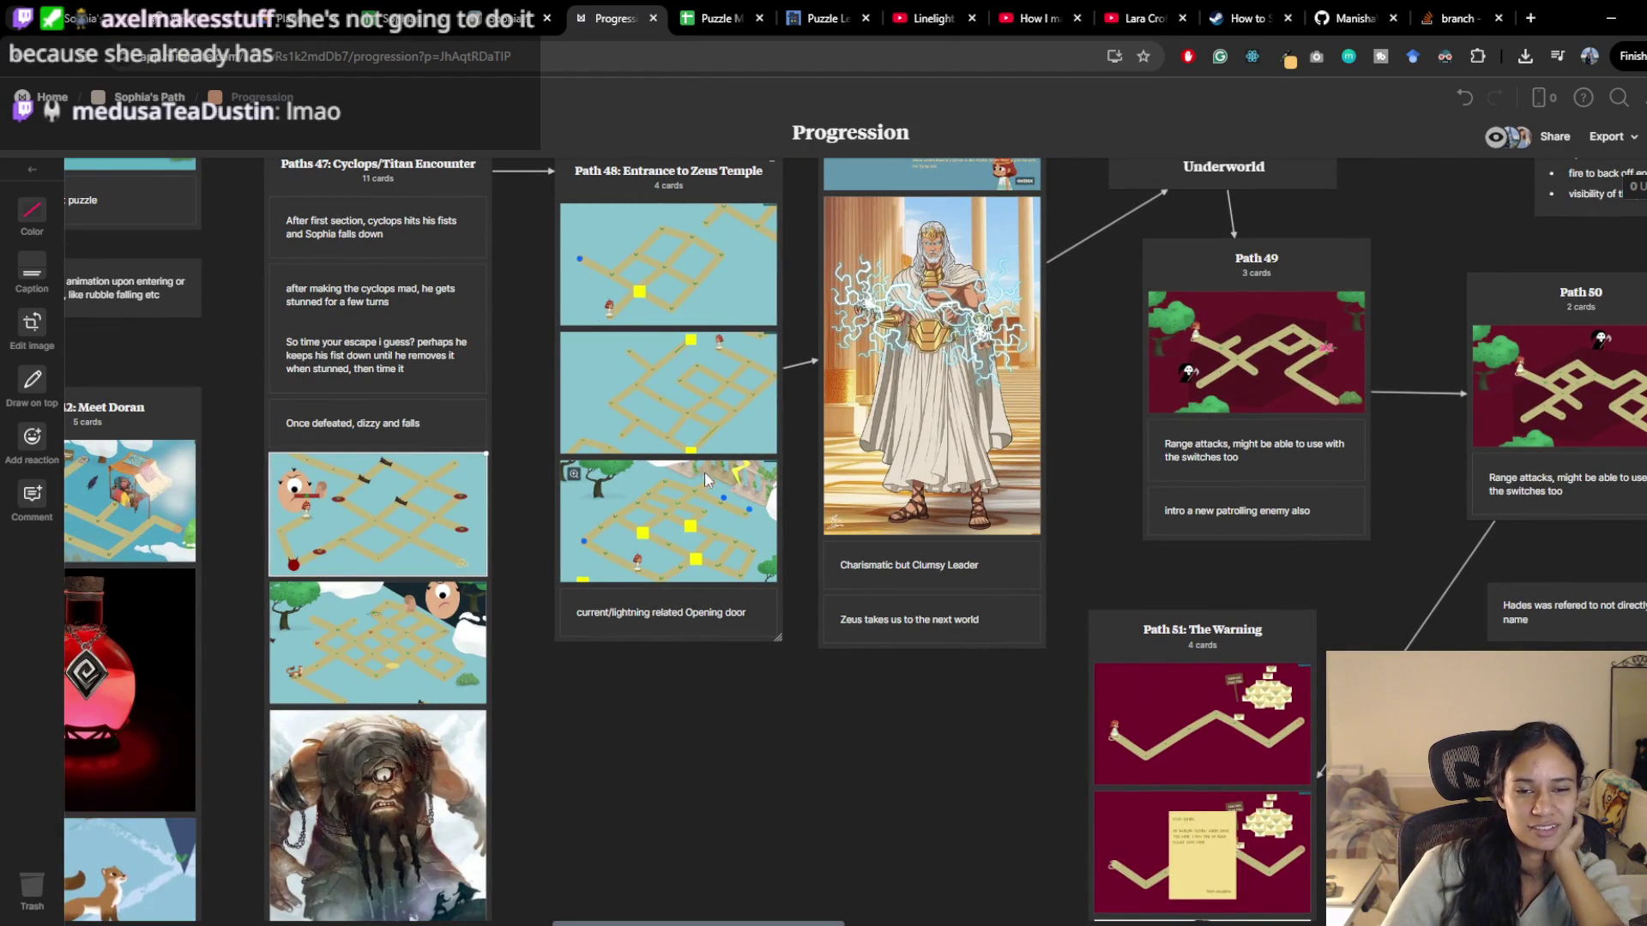
mouse_move(609, 725)
mouse_down()
mouse_move(750, 759)
mouse_move(968, 630)
mouse_up()
drag(230, 660, 1233, 688)
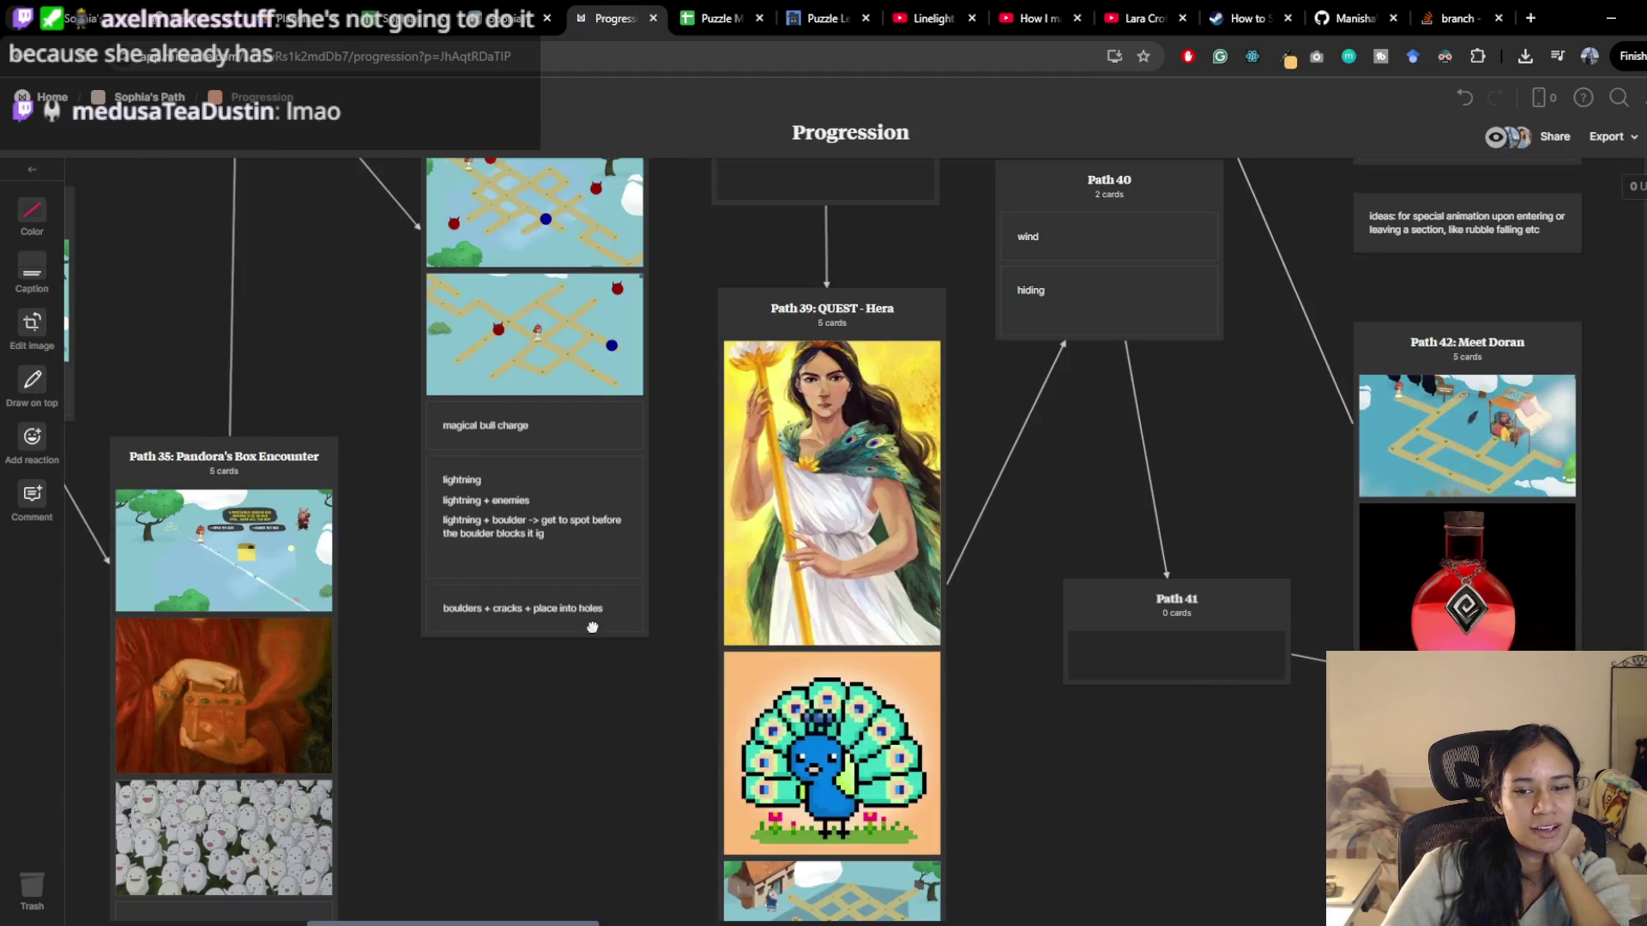
scroll(914, 734, down, 5)
View the Hera path's maze image at full size, then close it
click(717, 580)
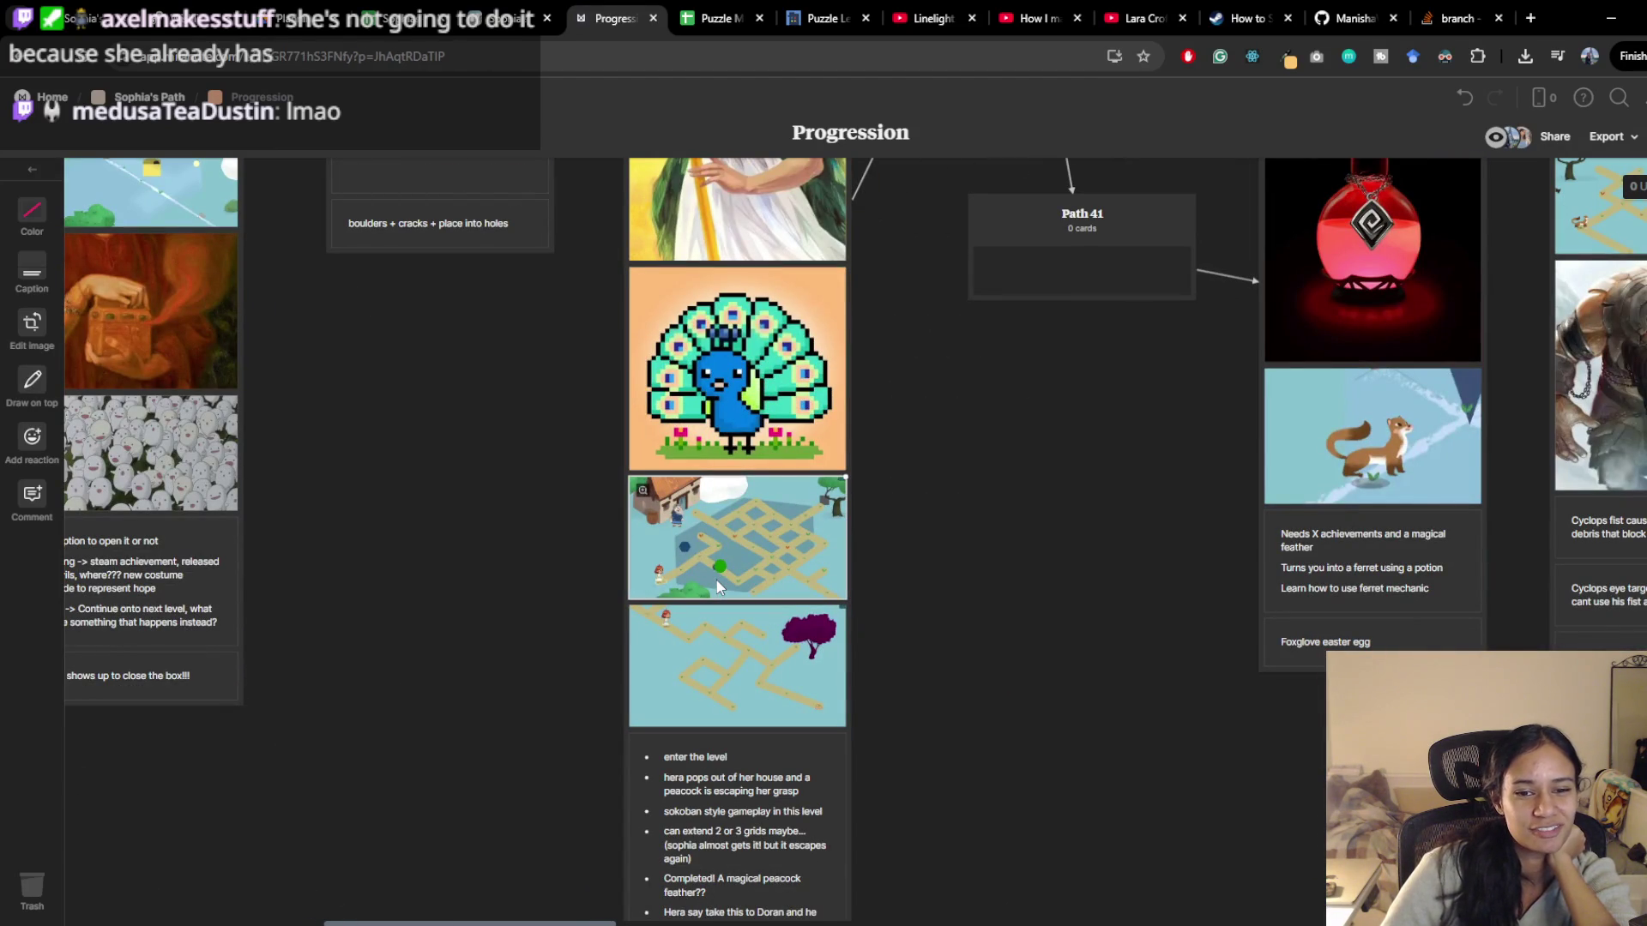
double_click(717, 580)
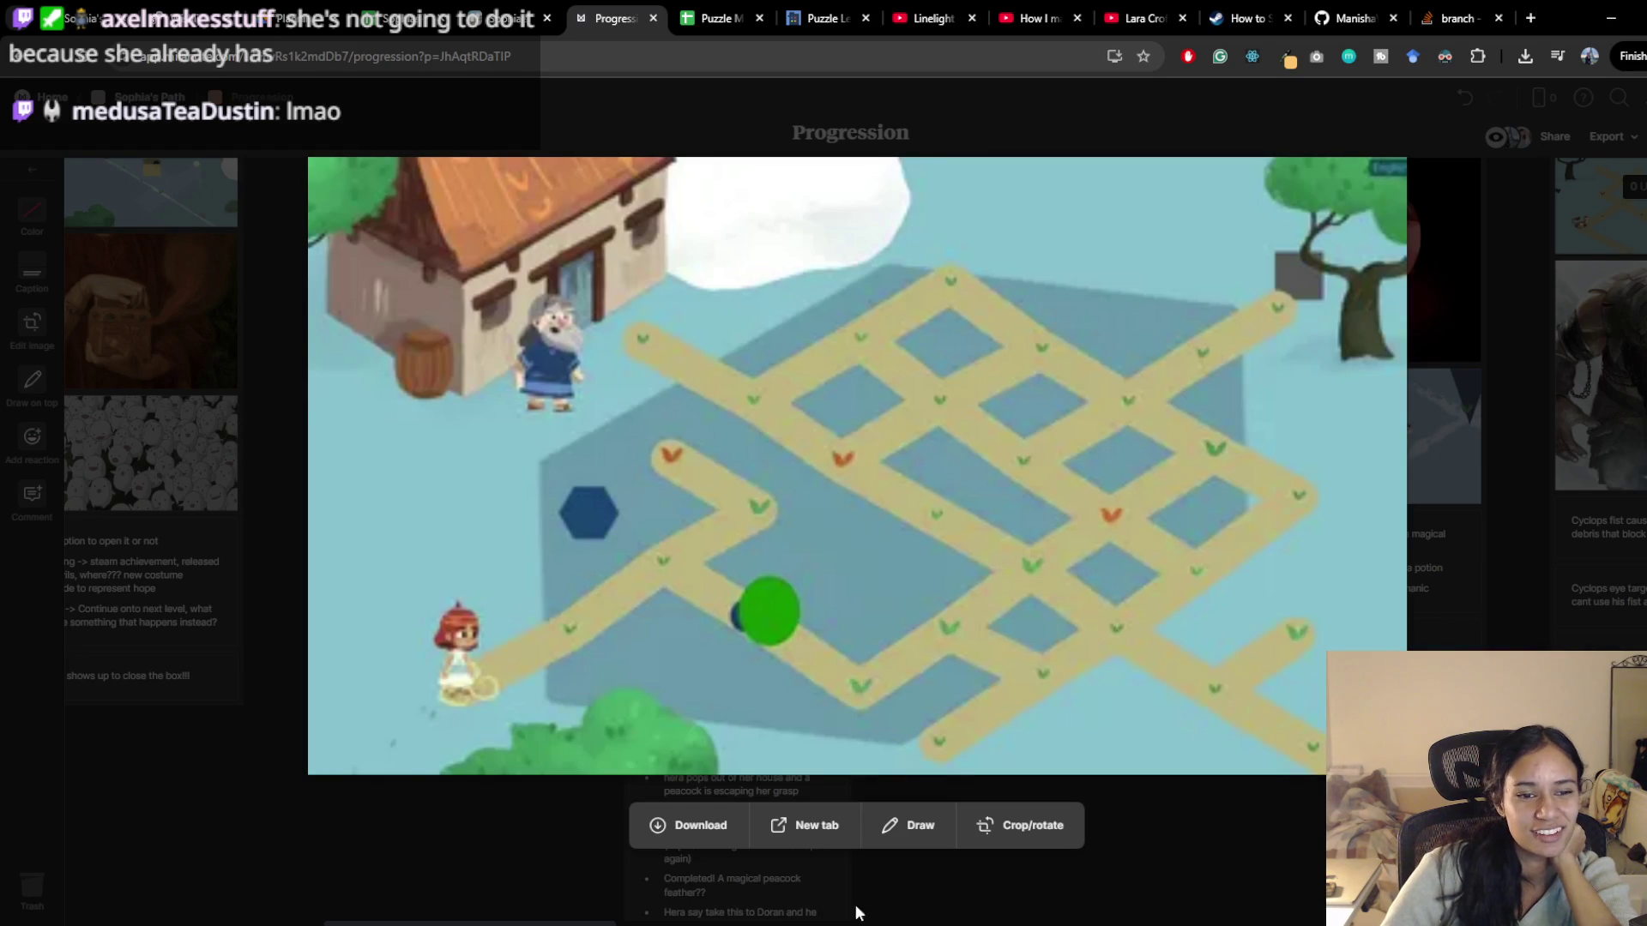
click(311, 802)
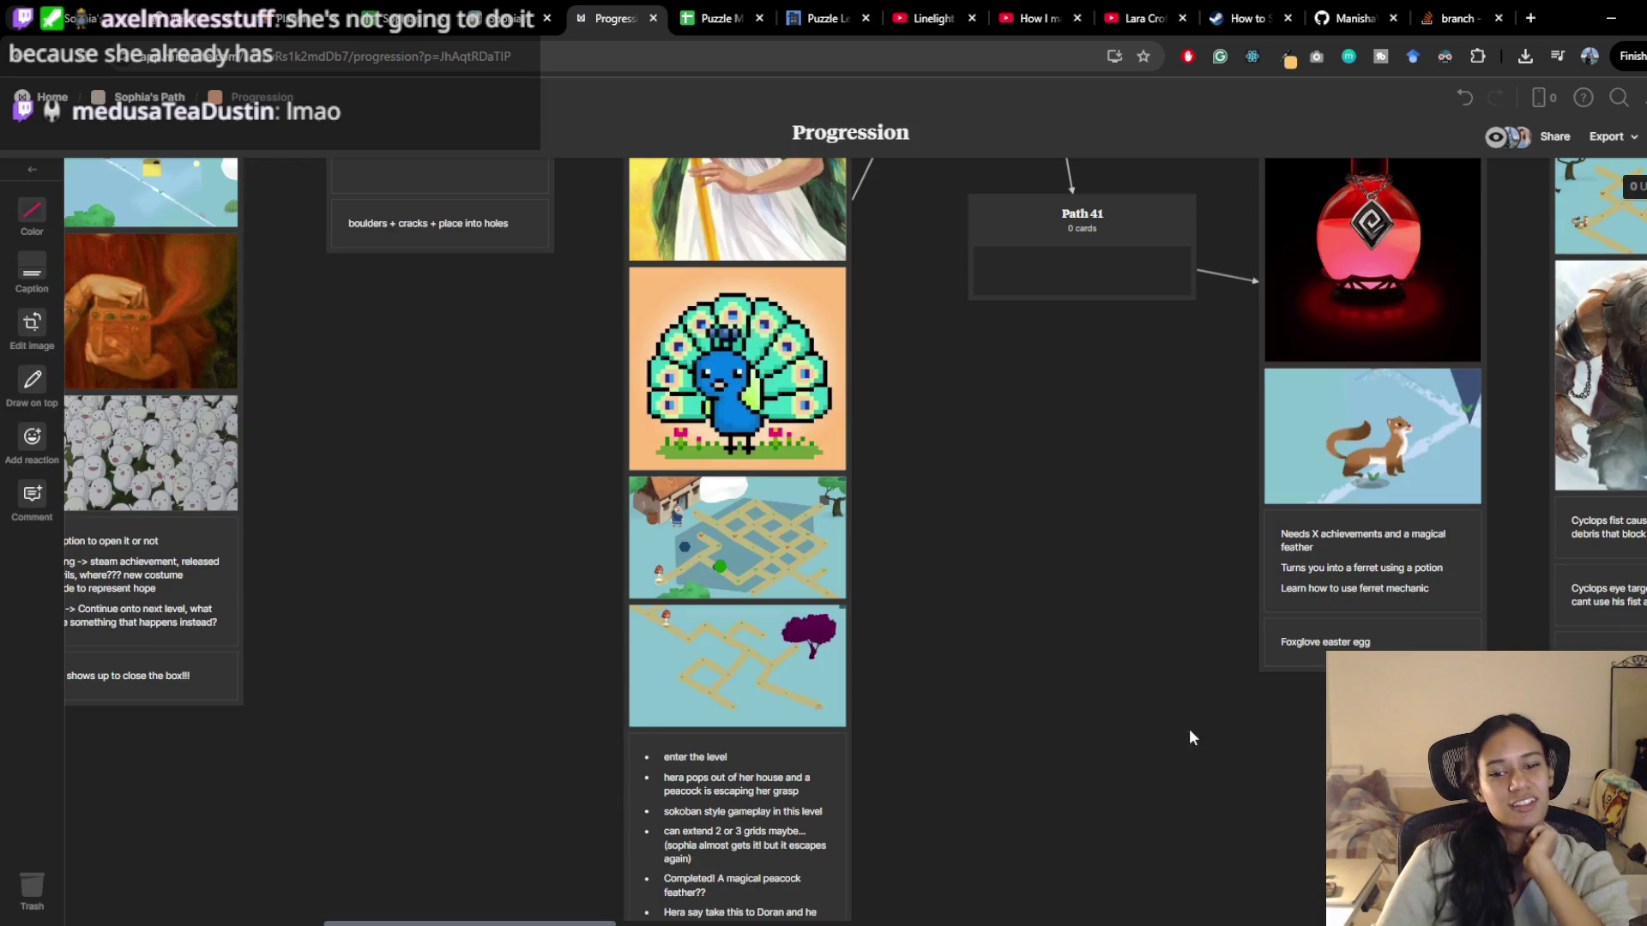
scroll(958, 674, right, 10)
click(908, 722)
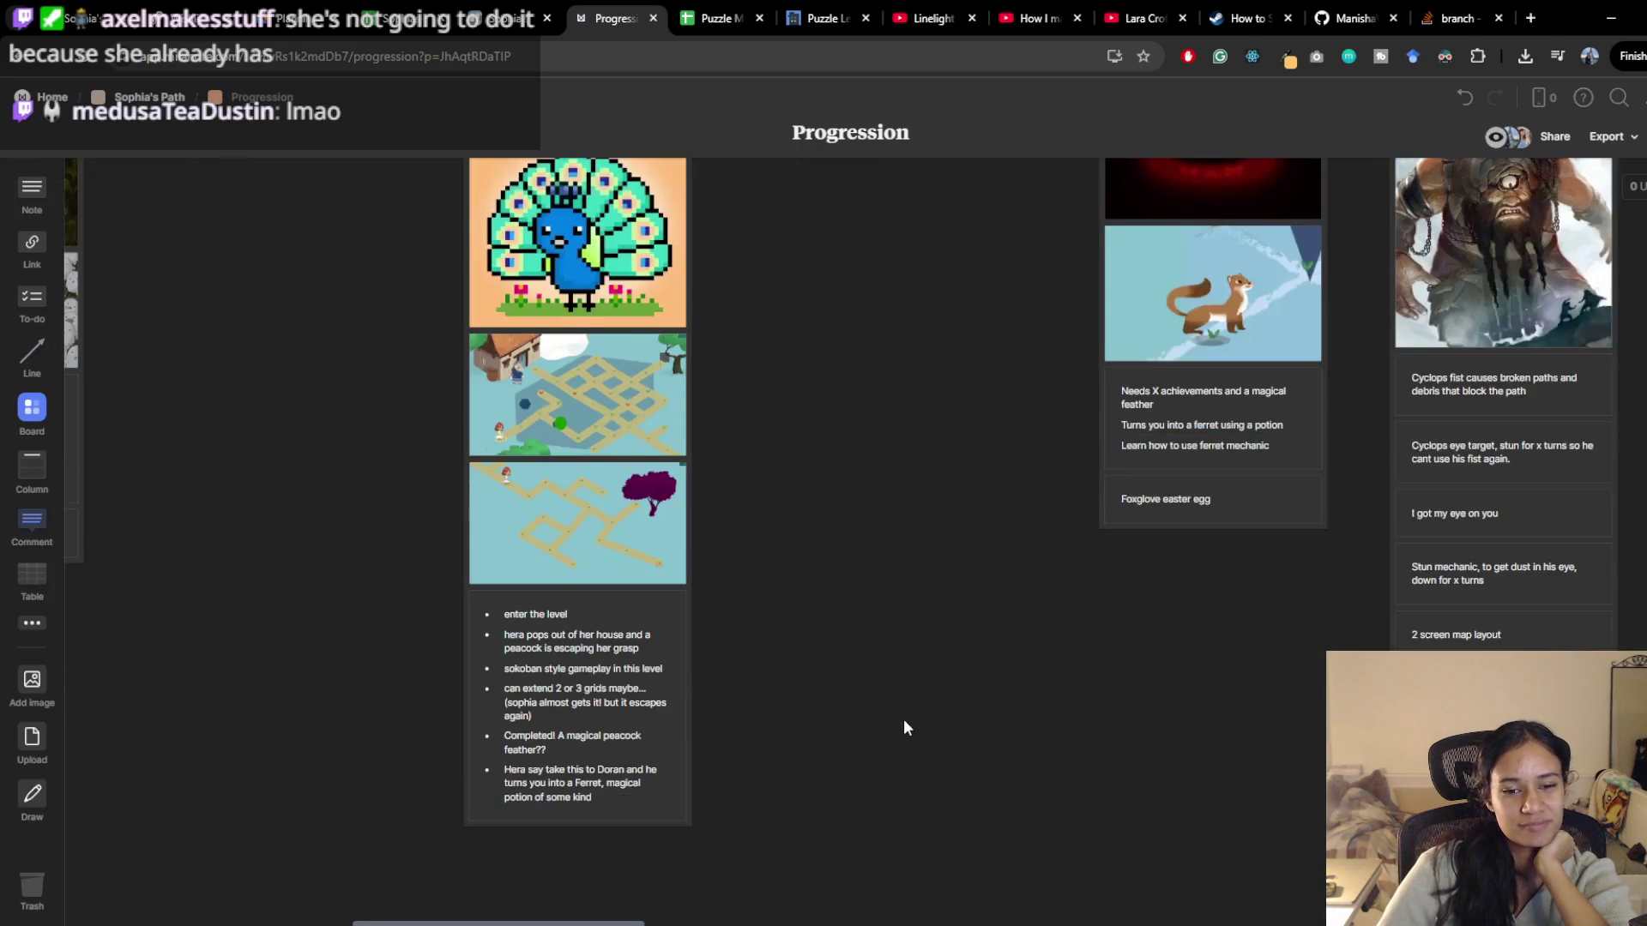
Scroll to the Zeus Temple and Hades Underworld paths, then retry Unity's package resolution
scroll(886, 816, right, 3)
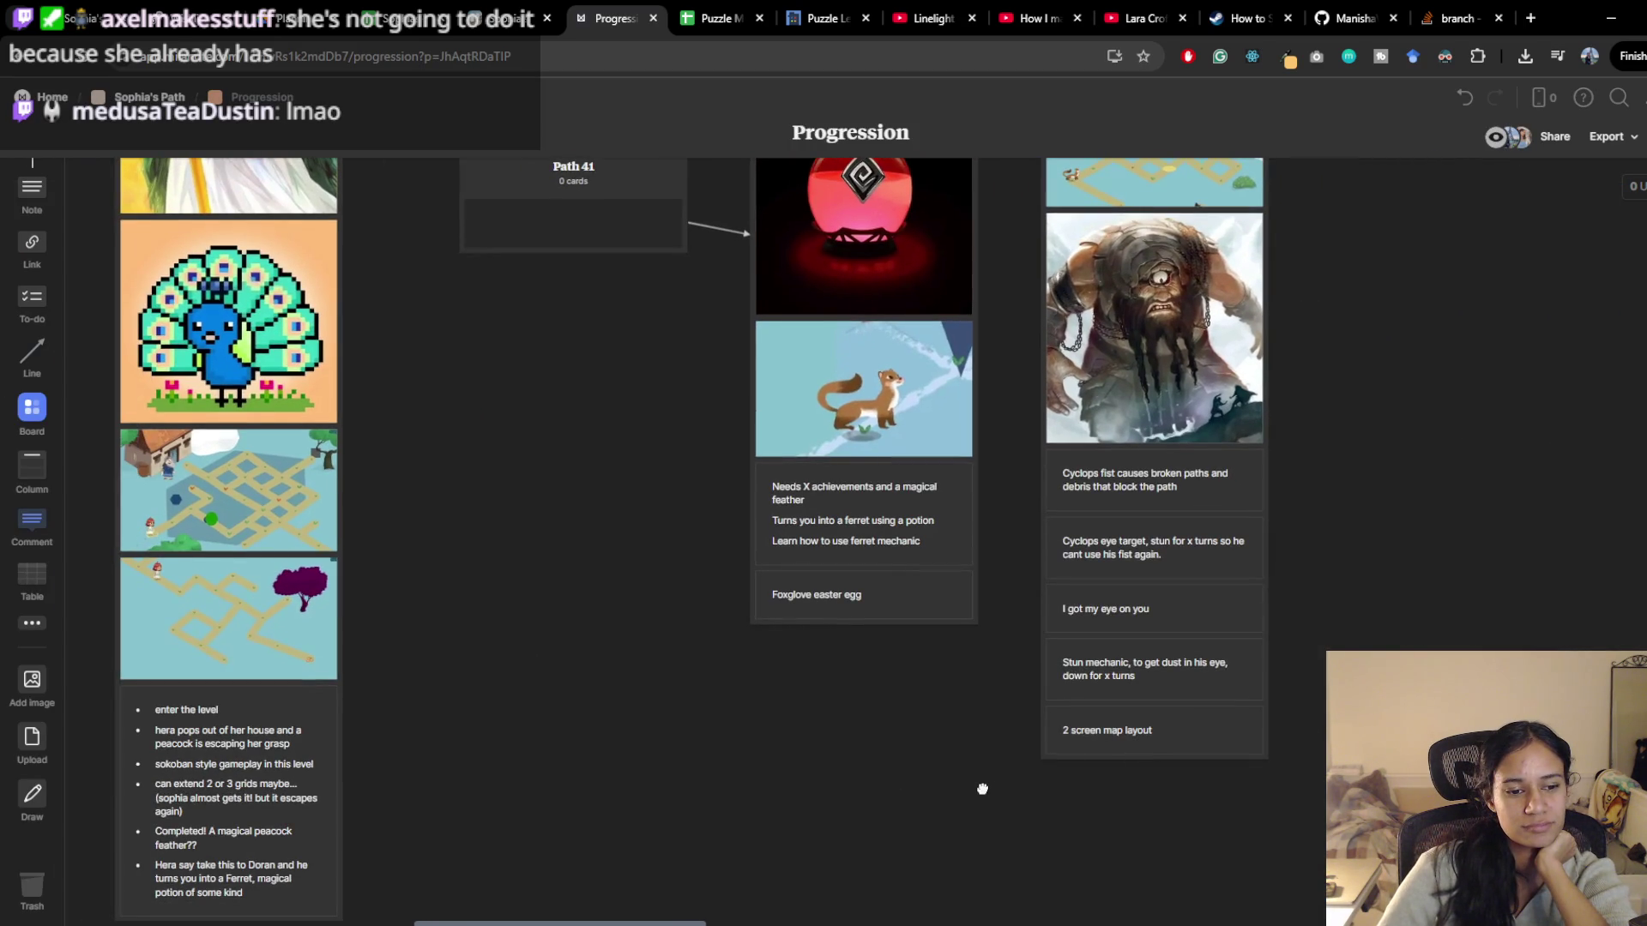
scroll(982, 788, up, 5)
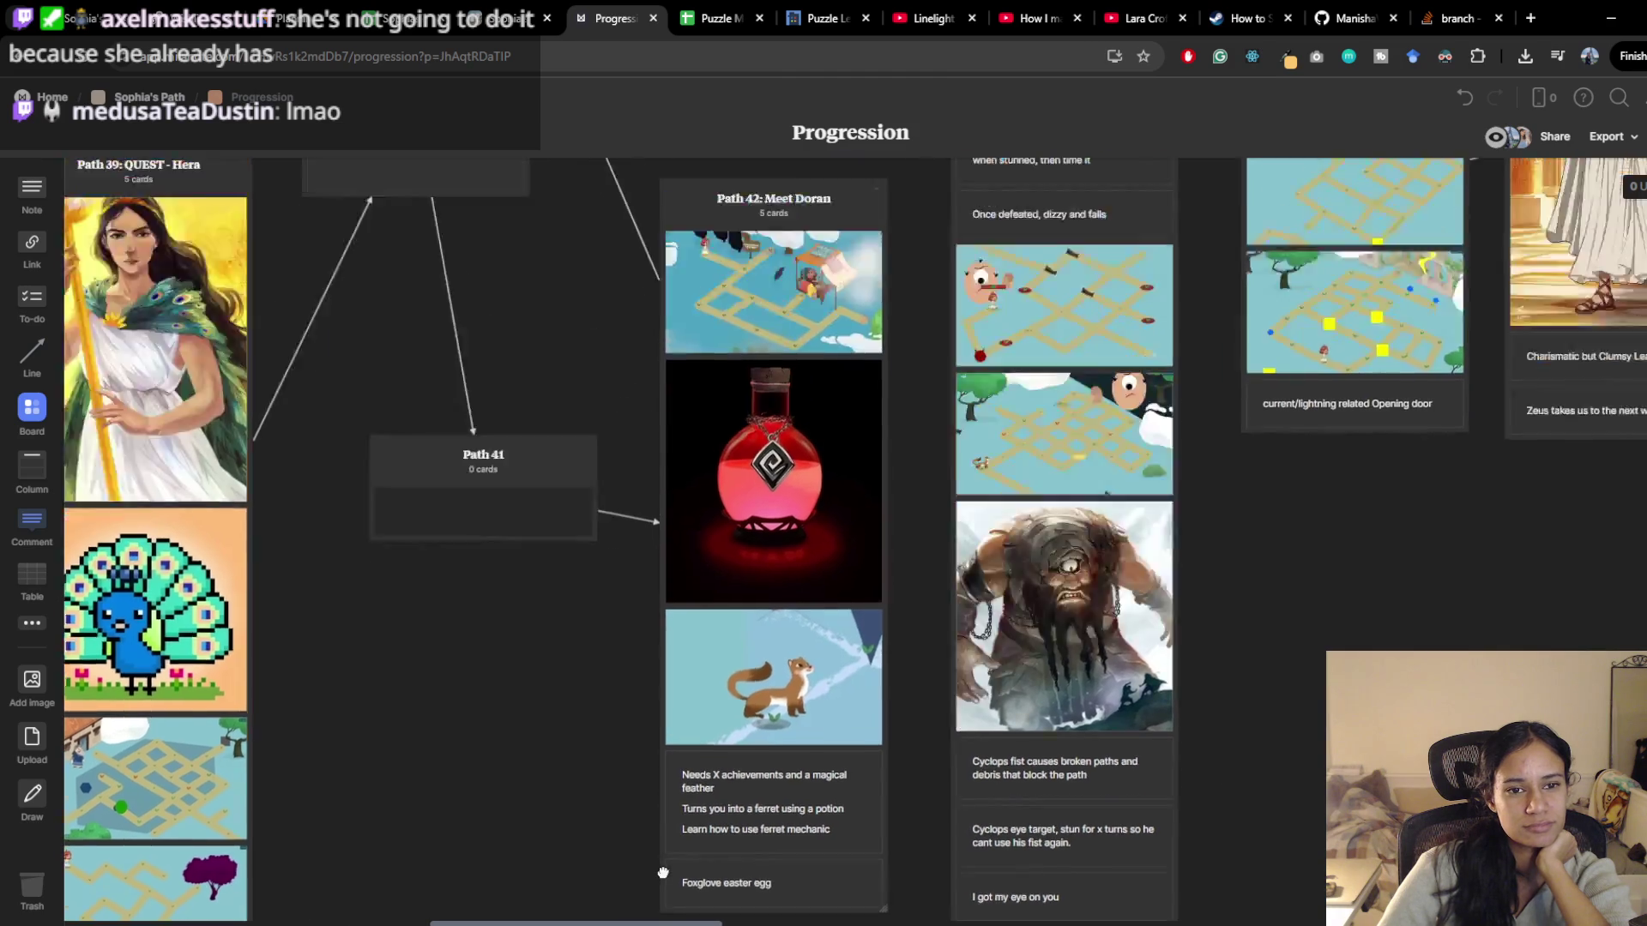
scroll(810, 631, right, 5)
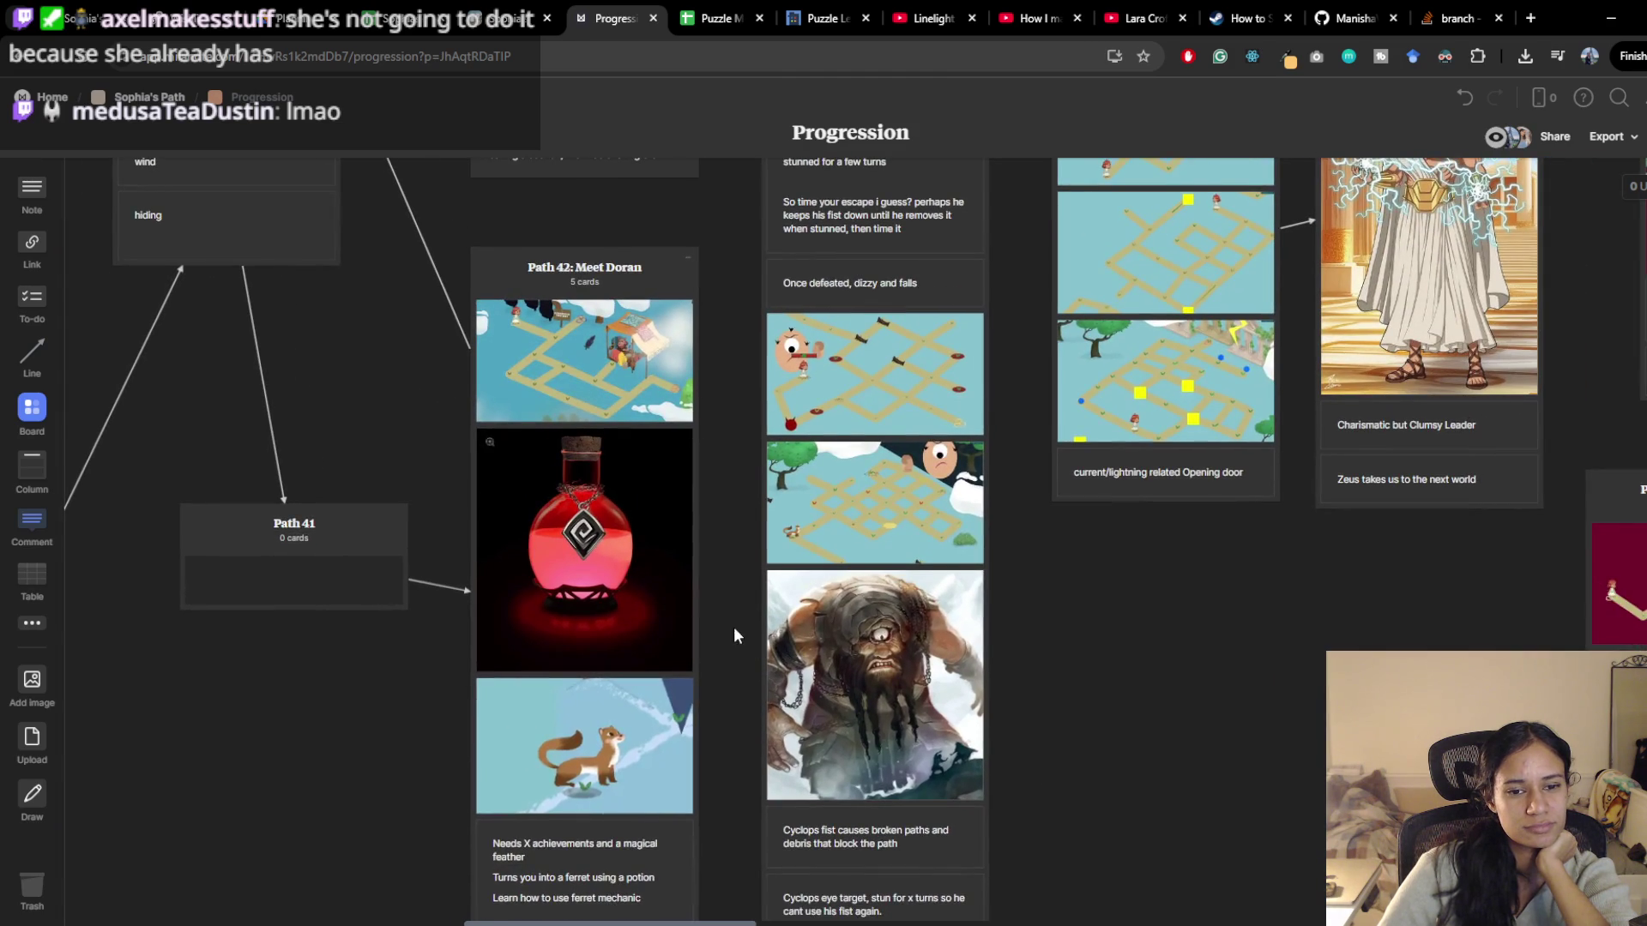
scroll(735, 632, up, 2)
scroll(590, 575, down, 3)
scroll(590, 575, right, 3)
scroll(608, 644, up, 7)
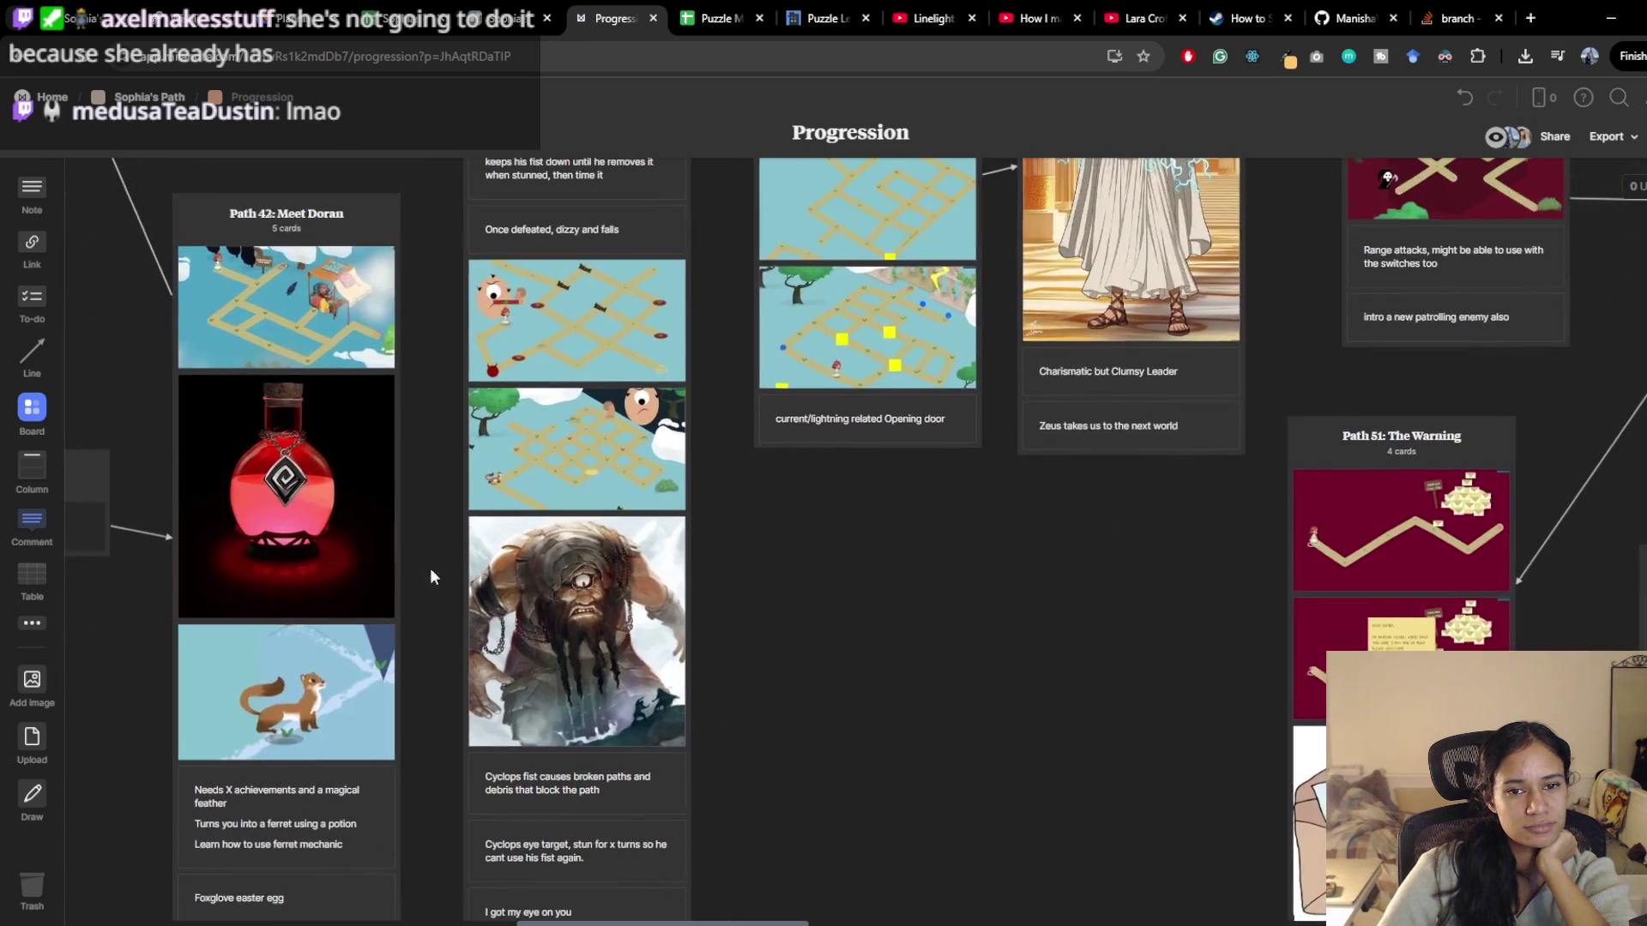
scroll(628, 707, right, 6)
scroll(515, 695, up, 2)
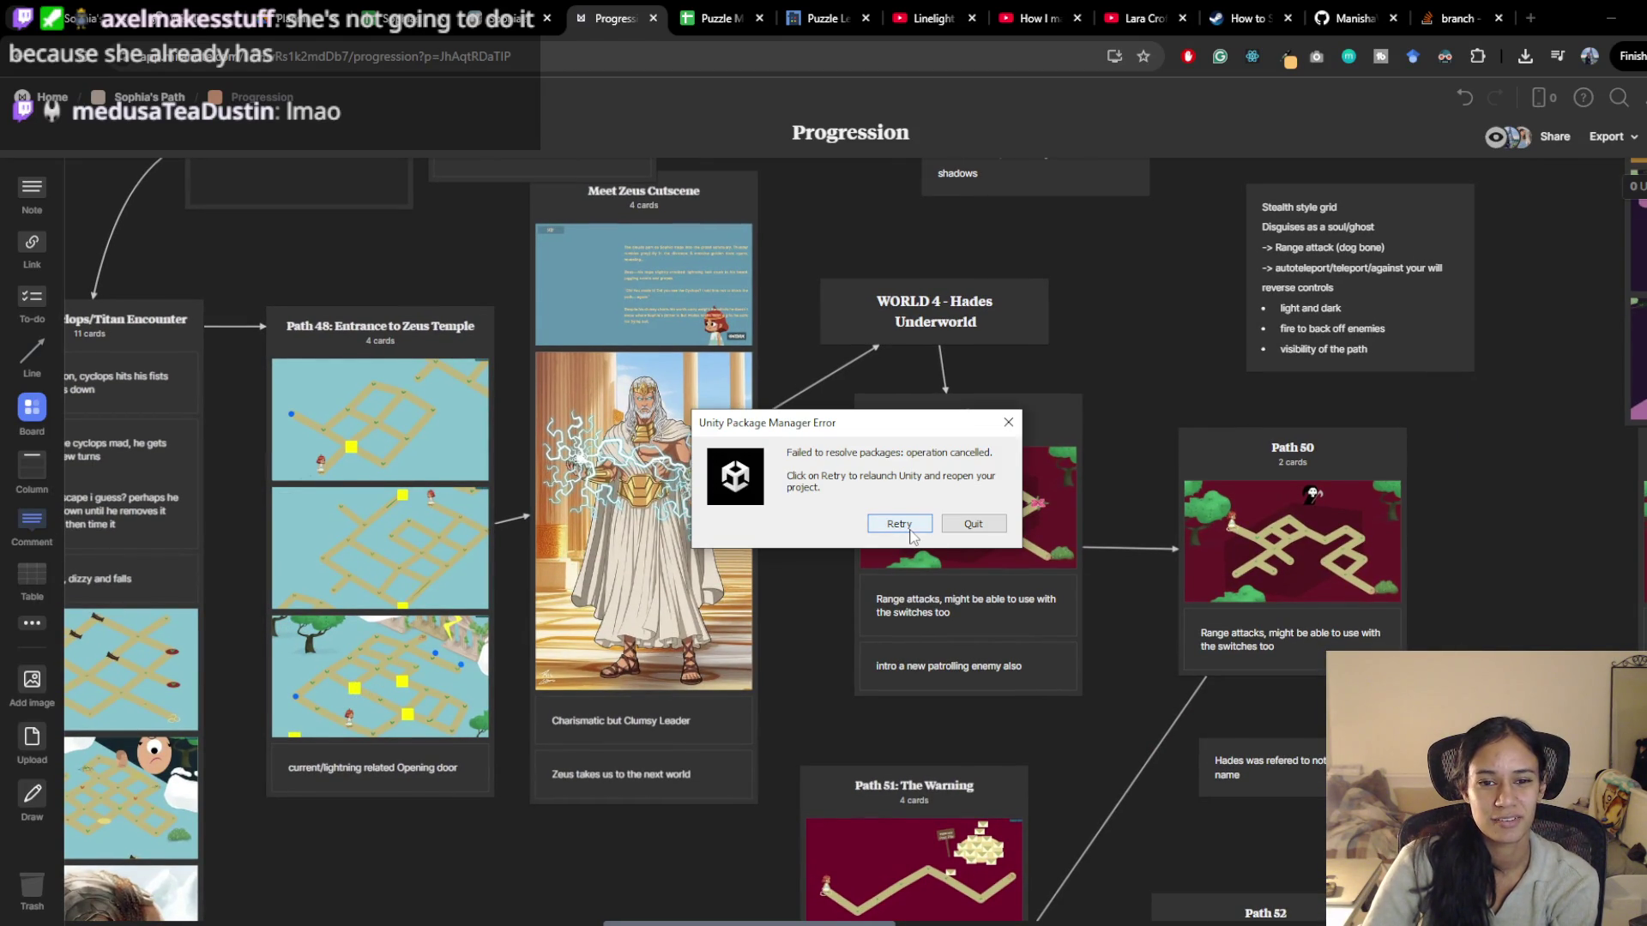
click(910, 529)
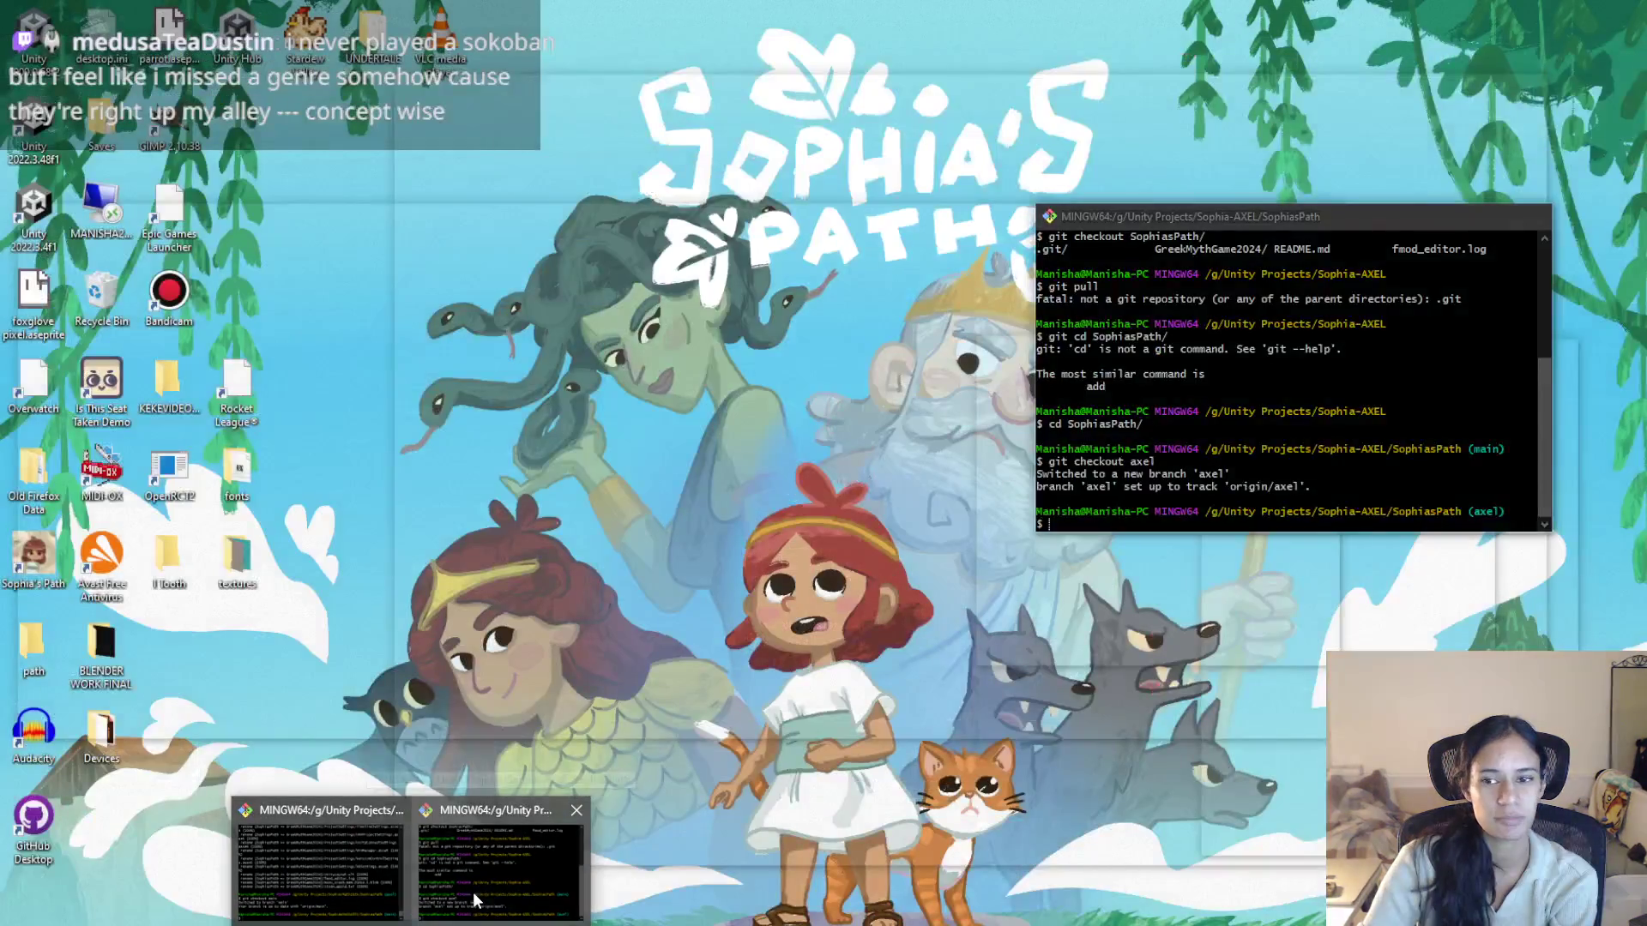
Bring the Git Bash window on the axel branch to the front
click(471, 892)
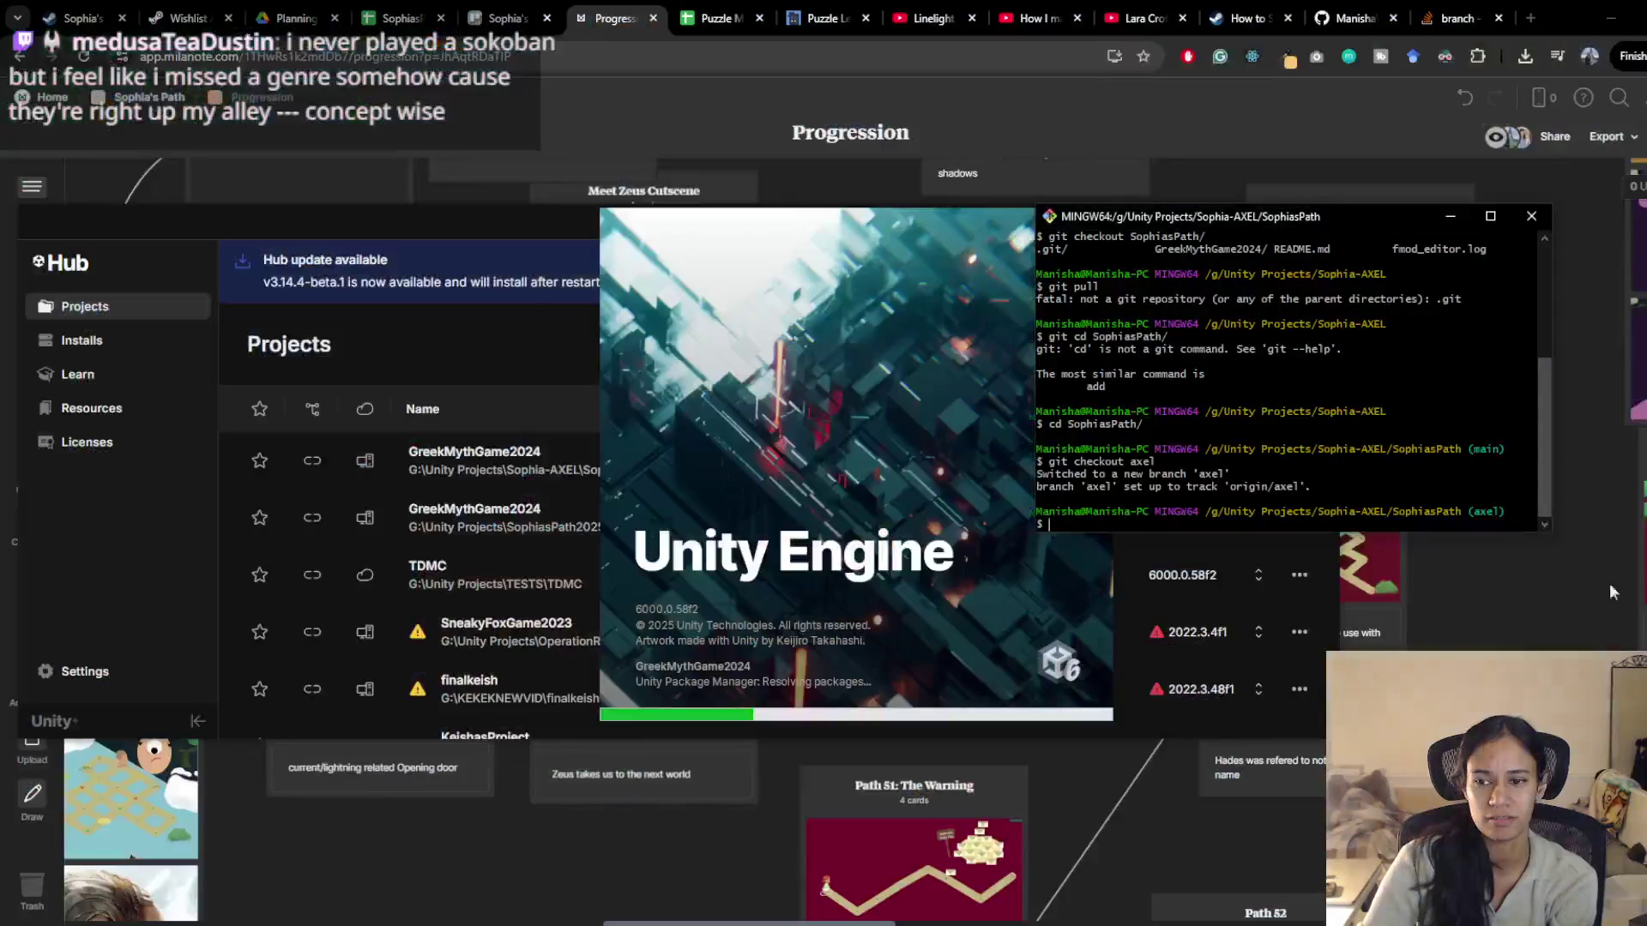
Run git status to confirm axel is clean and up to date, and dismiss the Unity error
double_click(1294, 418)
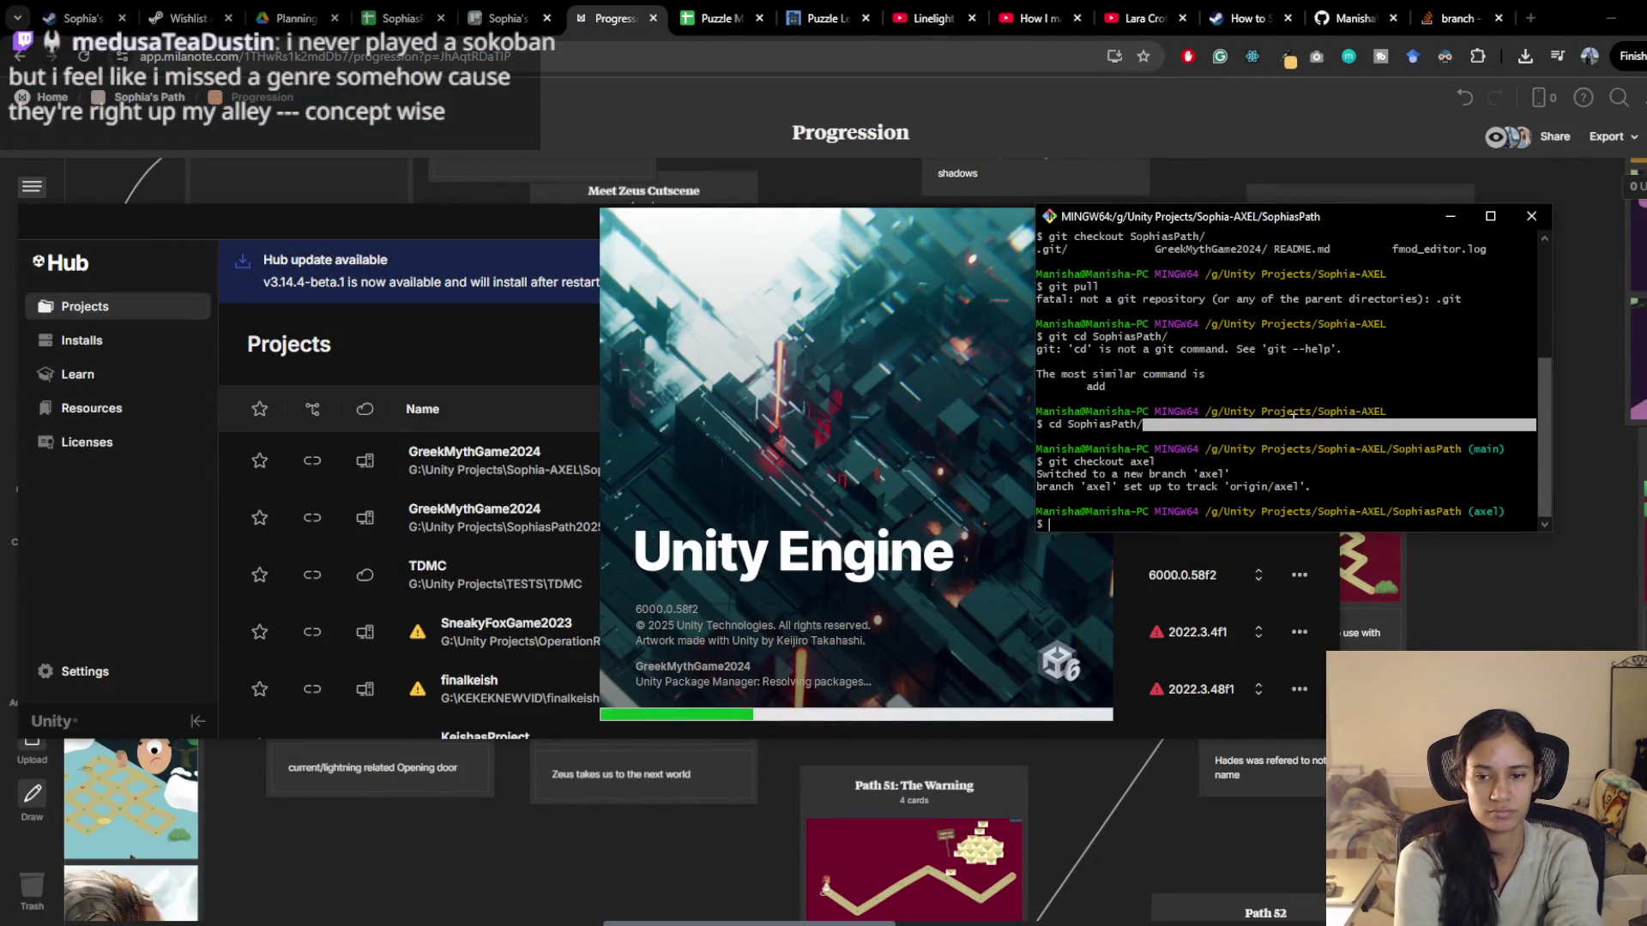
text(git status)
key(Return)
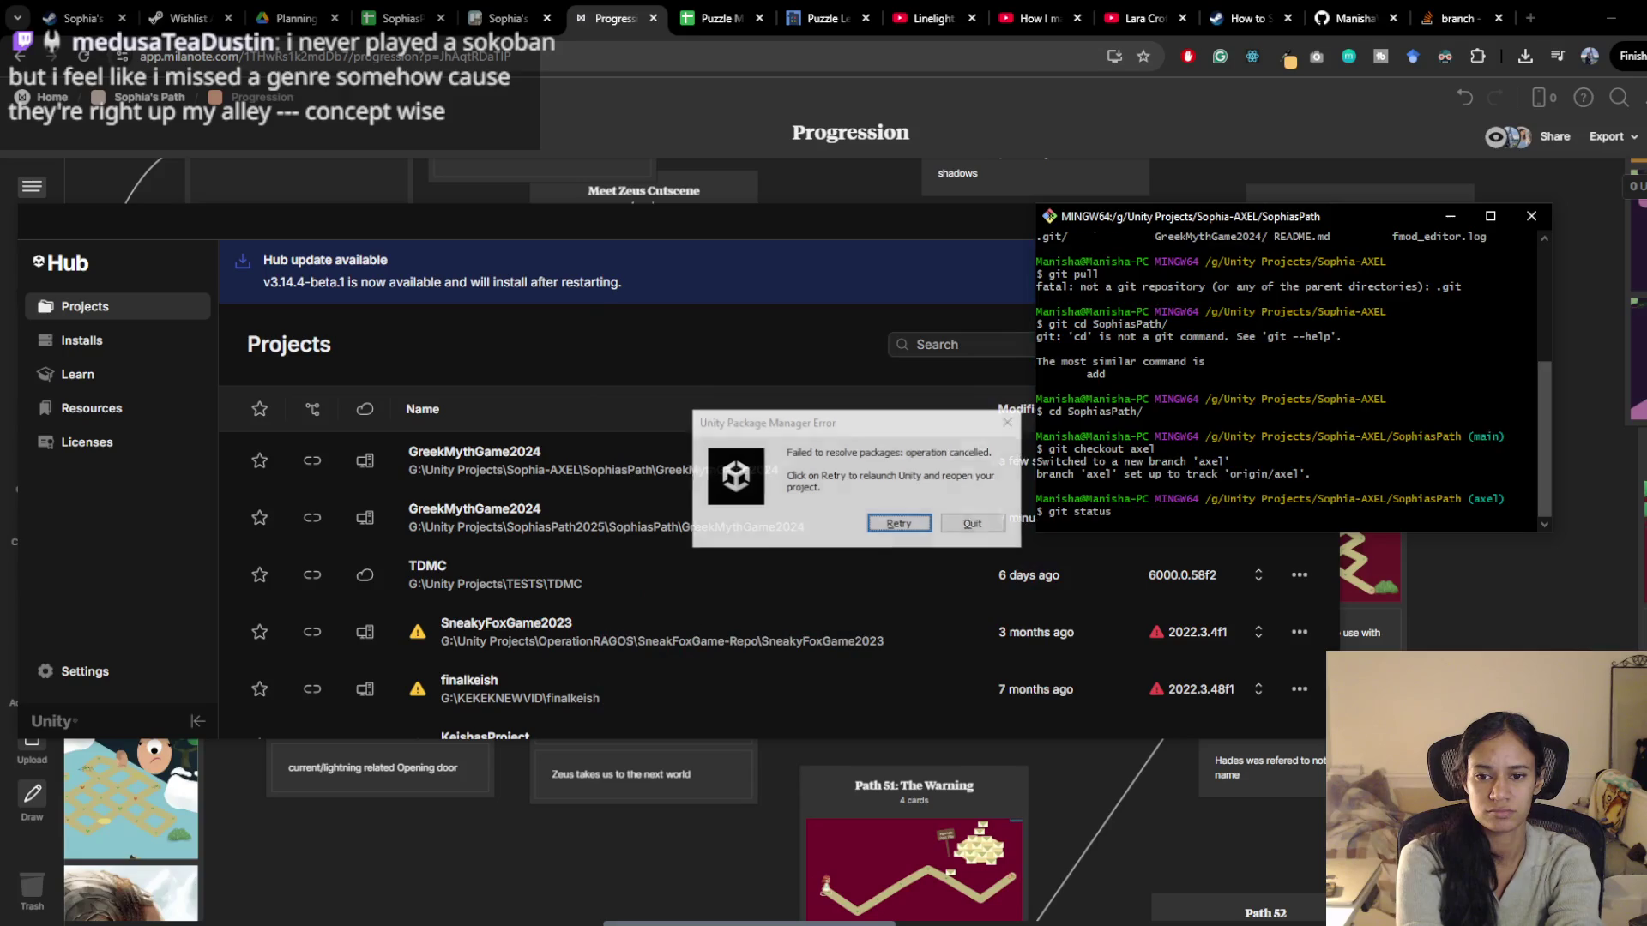
click(968, 527)
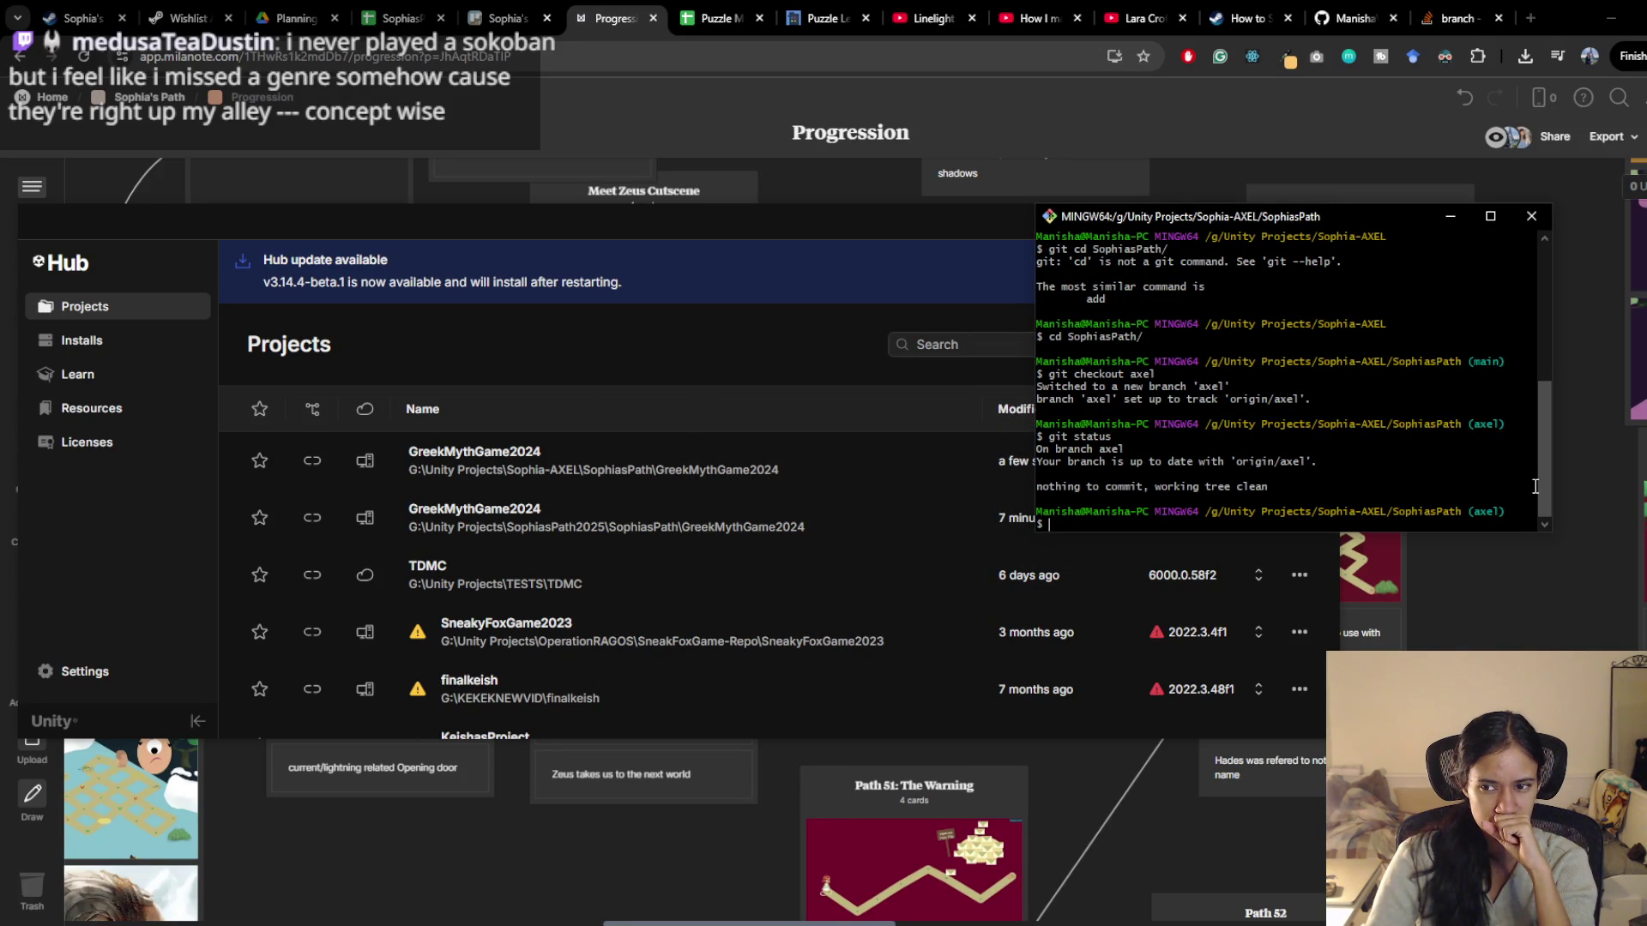
Try git clean, which refuses without -f, then clear the prompt
text(git clean)
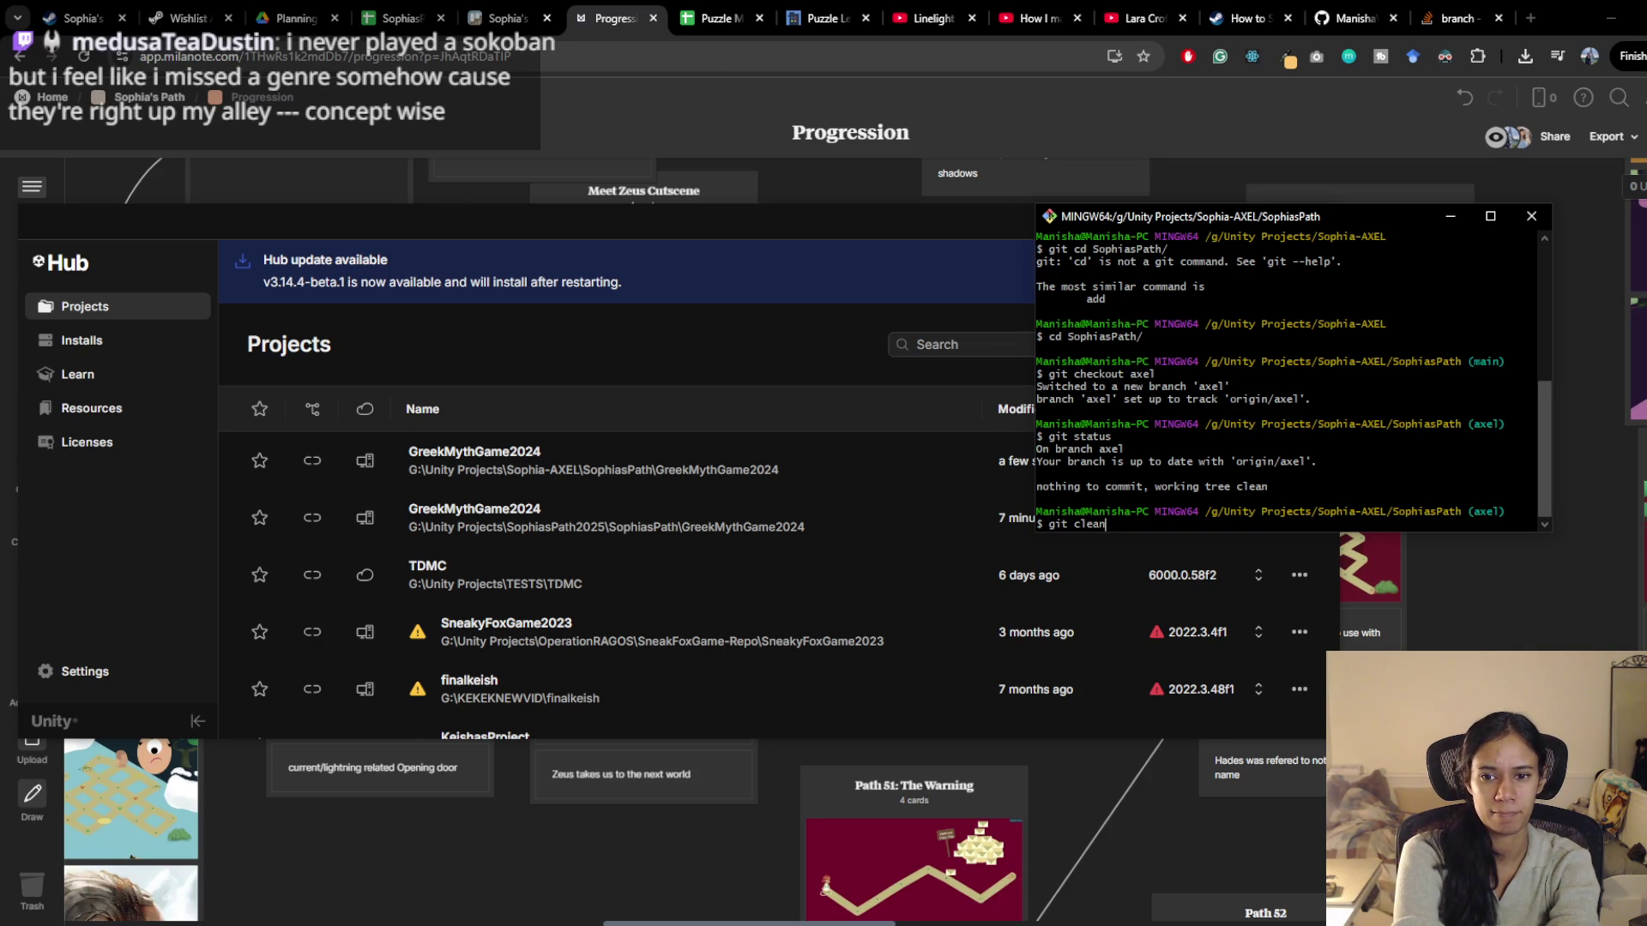
key(Return)
text(git pull)
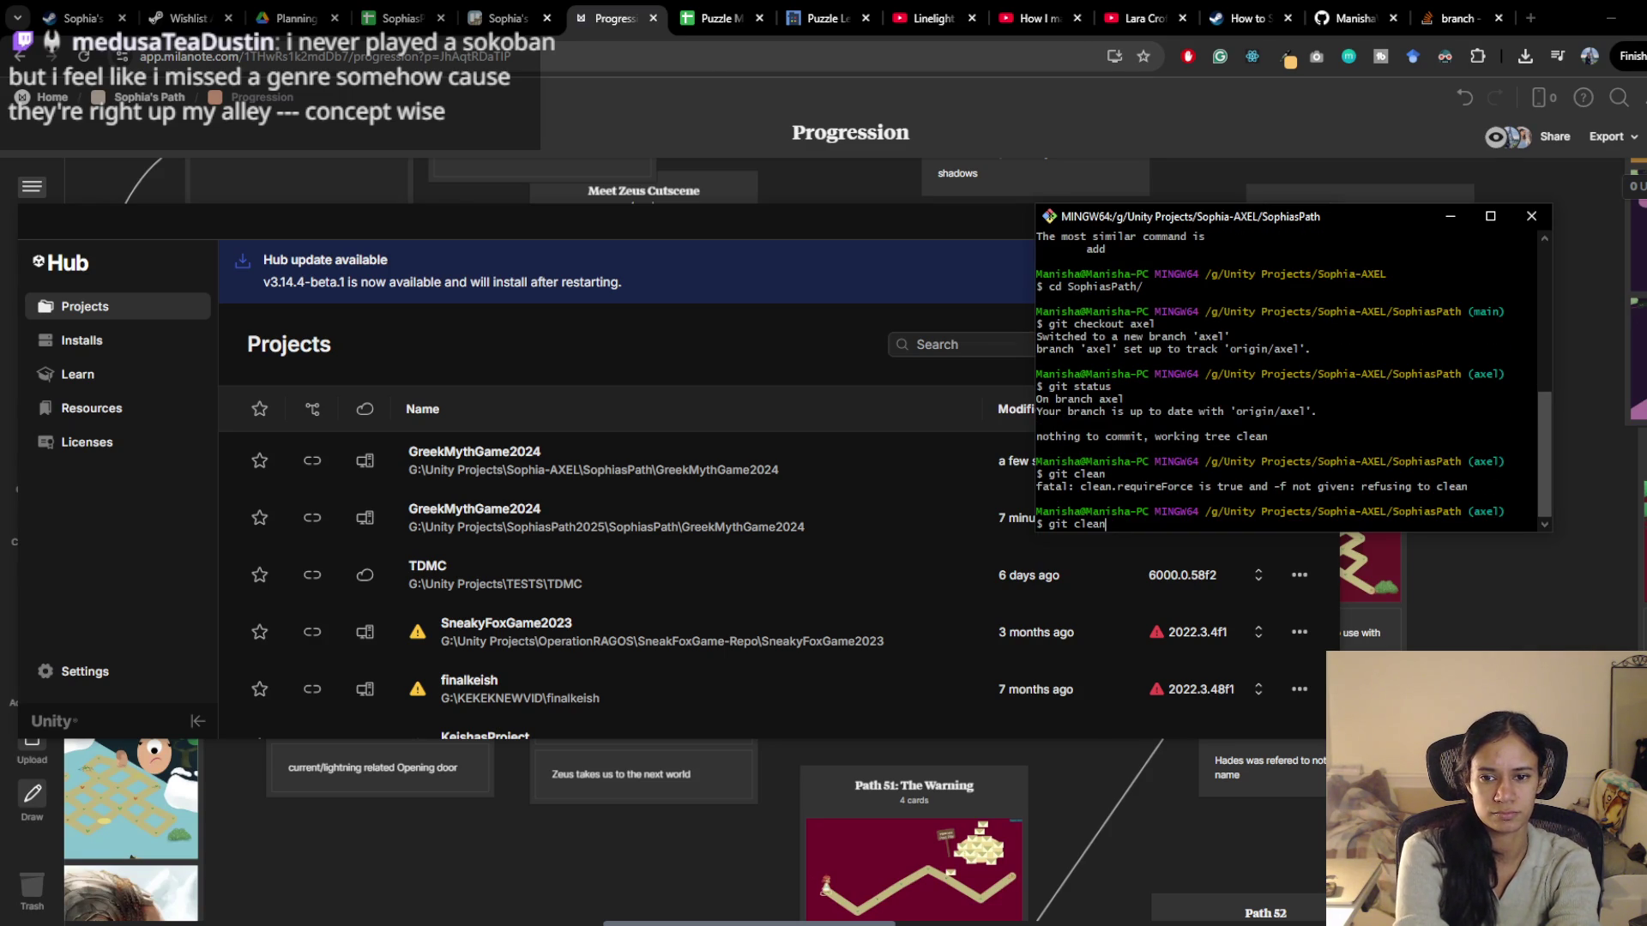
key(Up)
key(Up)
key(Up)
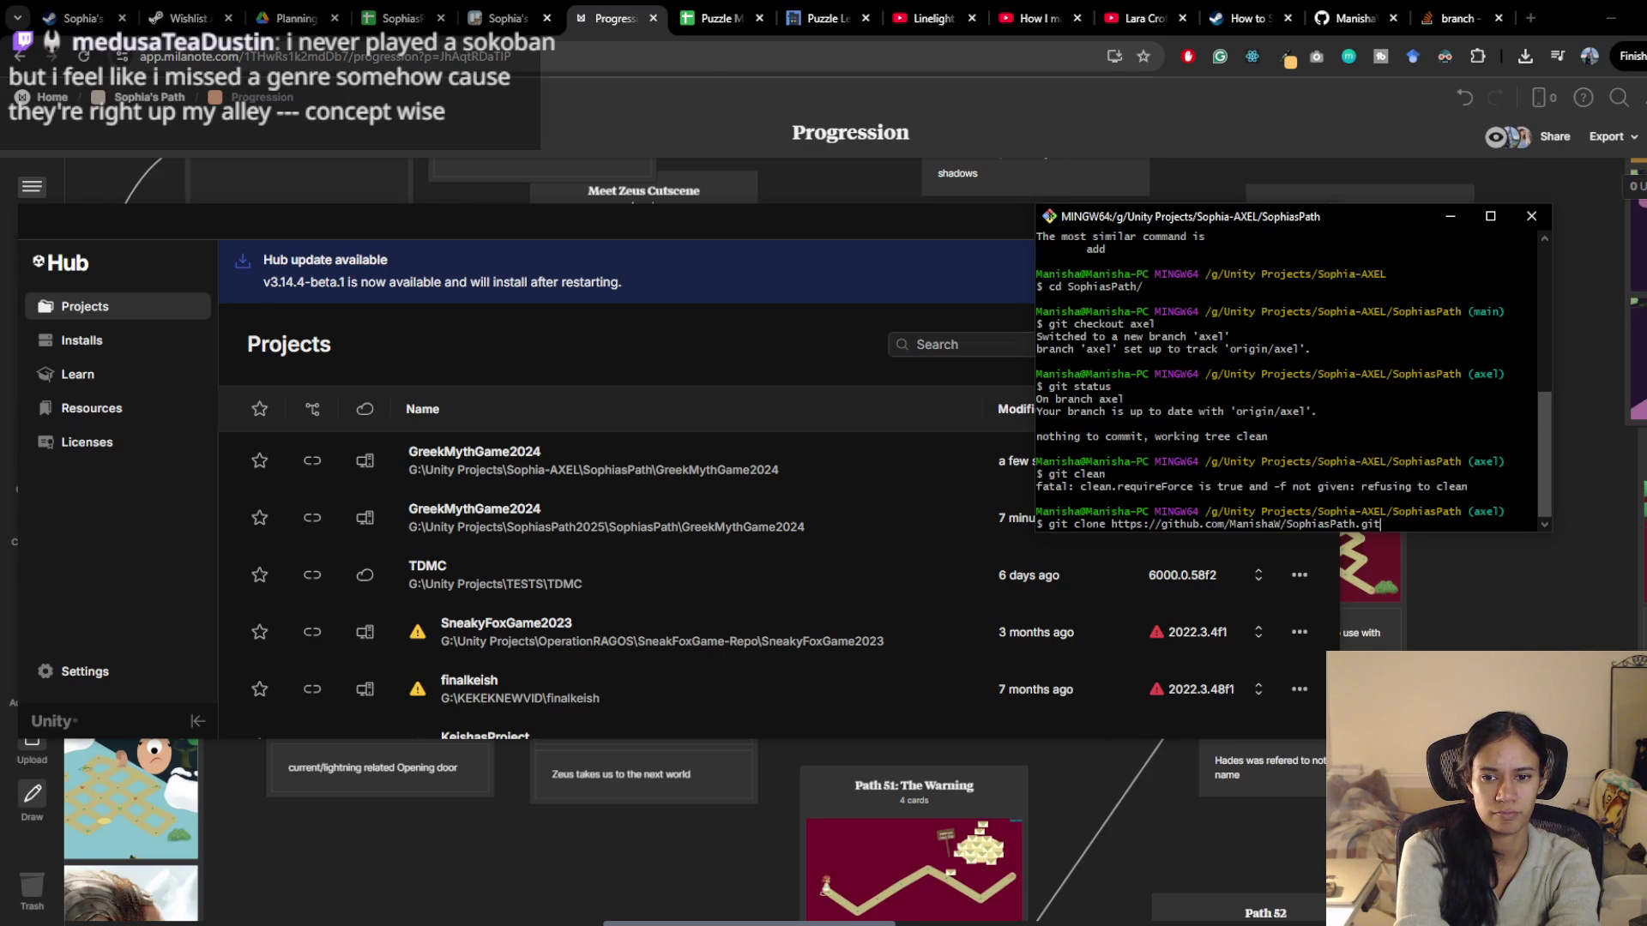
key(Down)
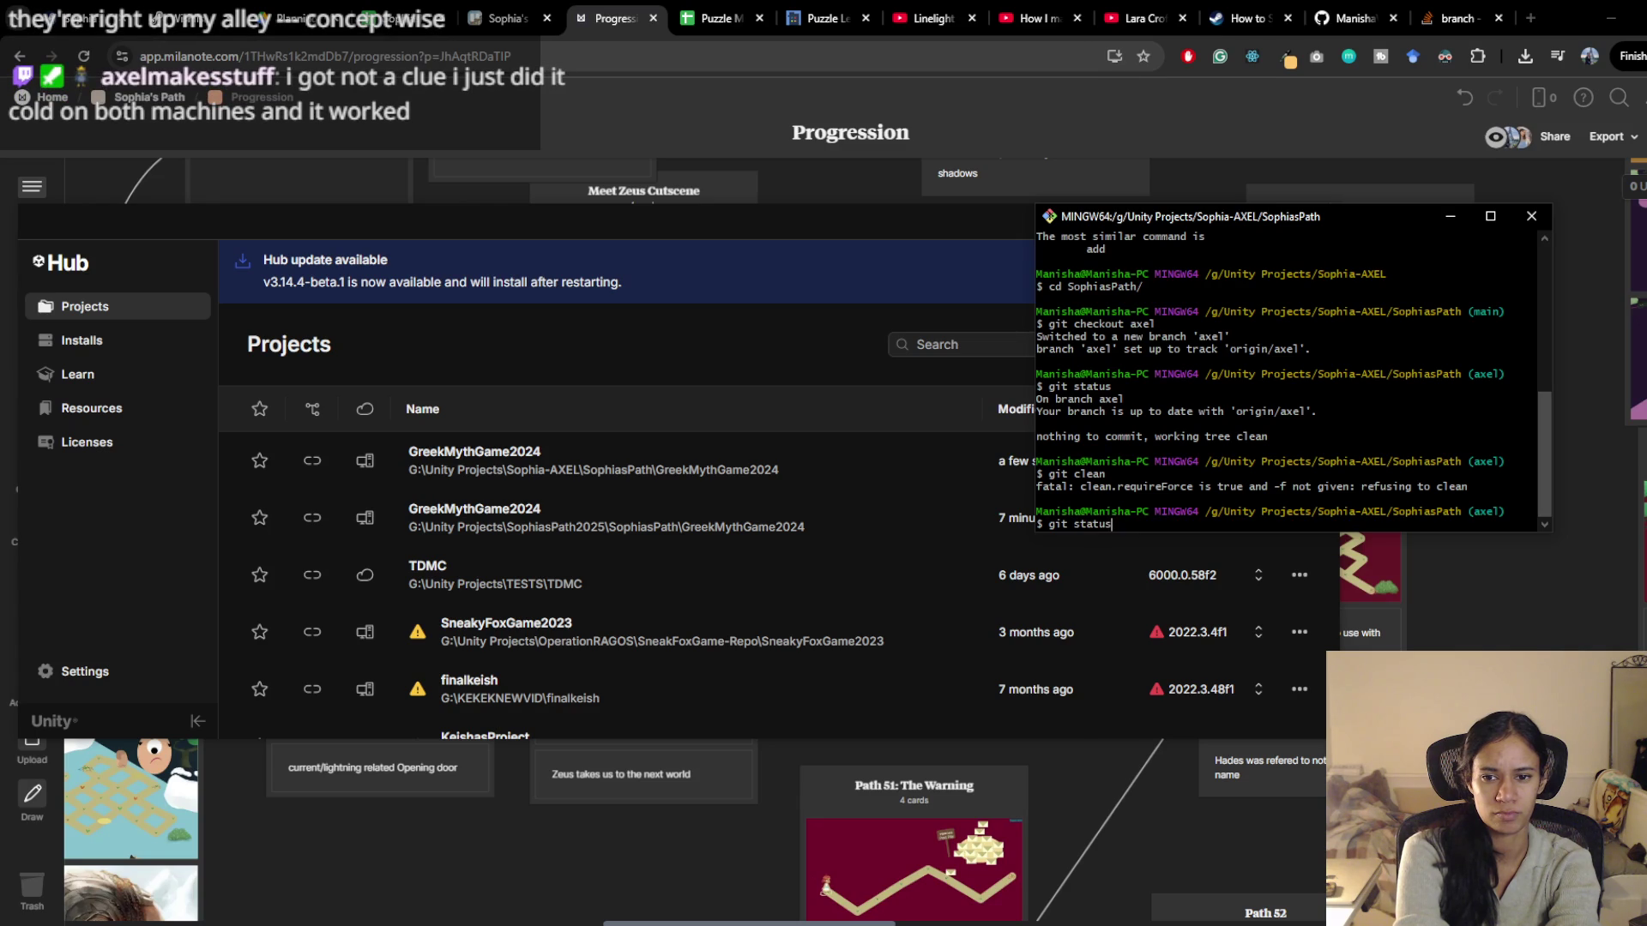
key(BackSpace)
key(BackSpace)
key(BackSpace)
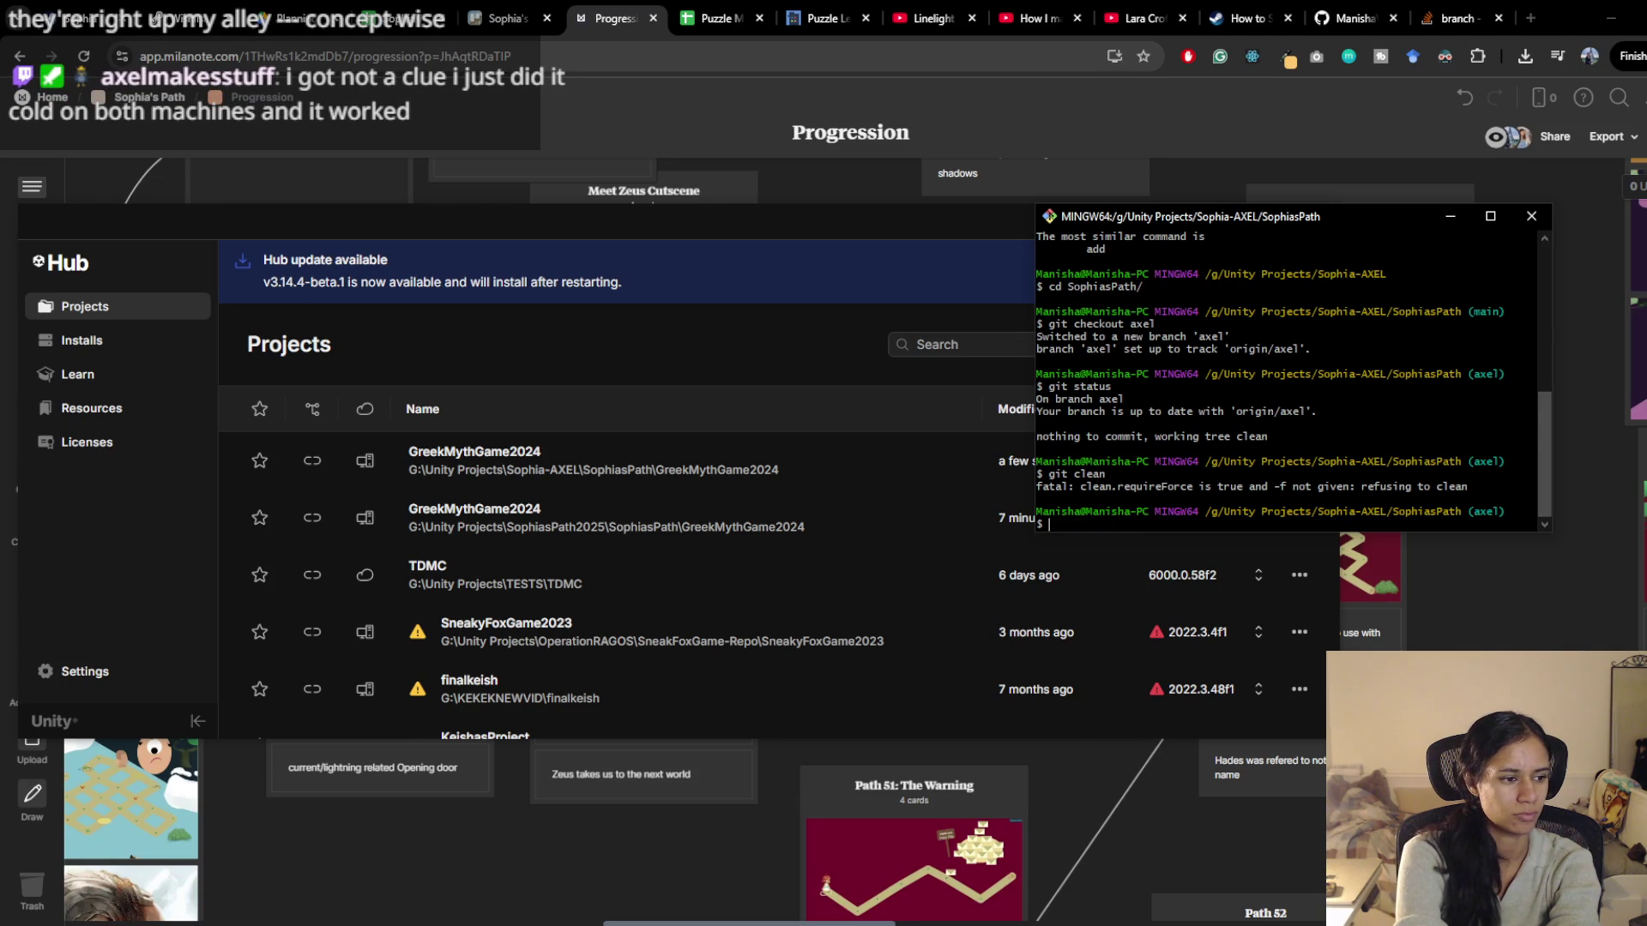
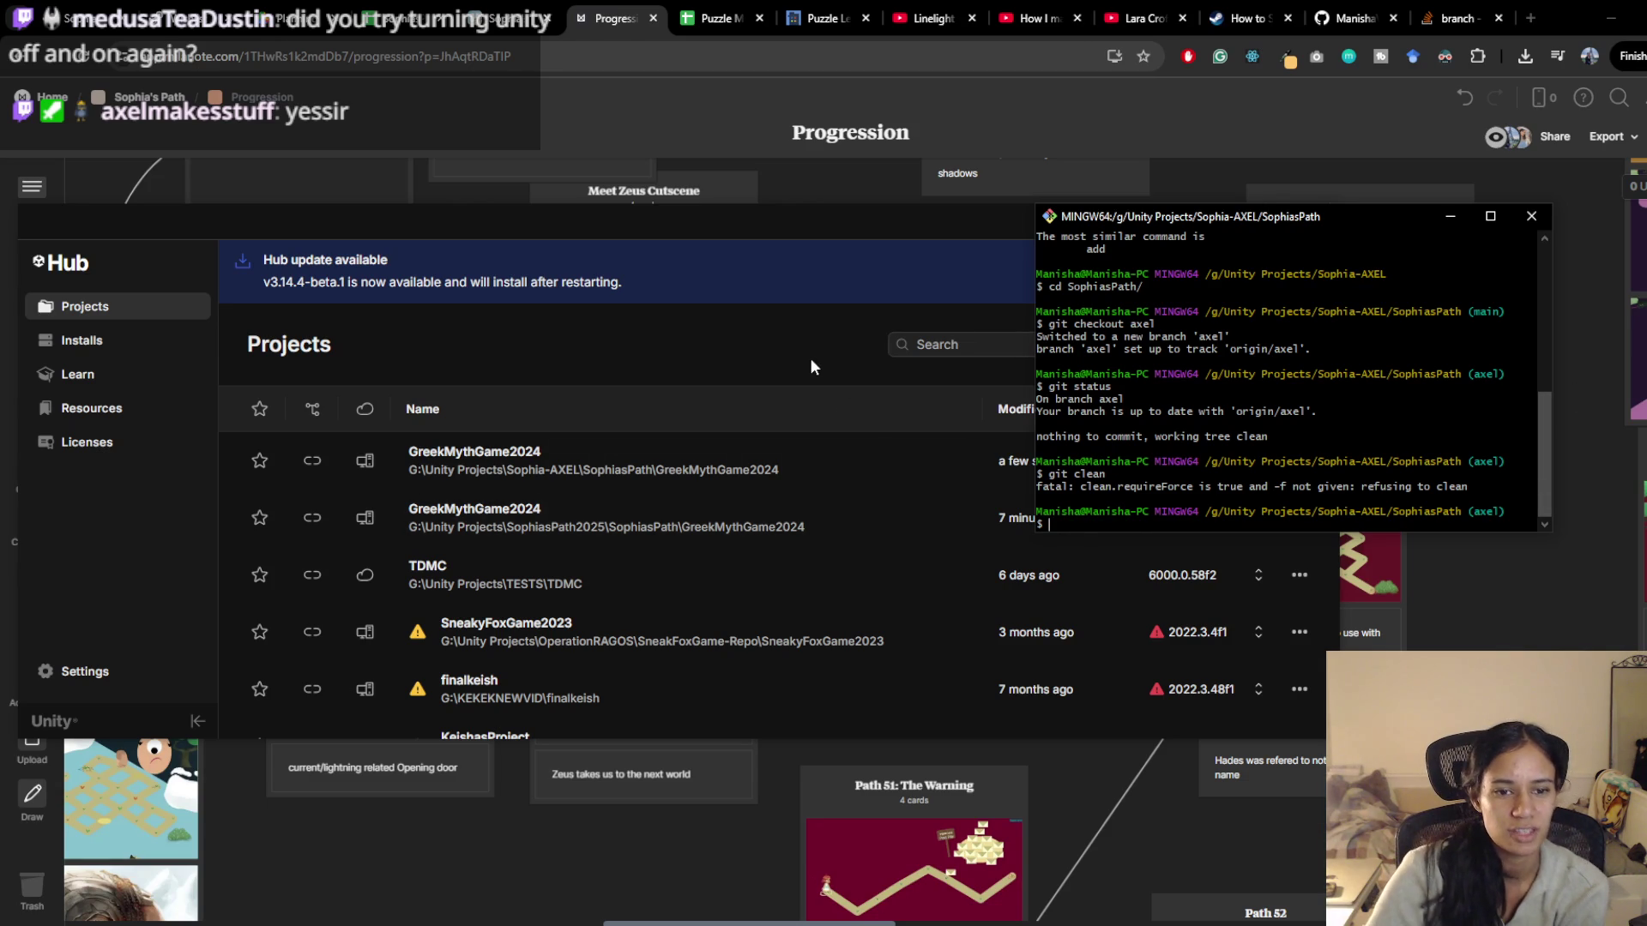
Close the Git Bash terminal from its taskbar jump list
click(787, 368)
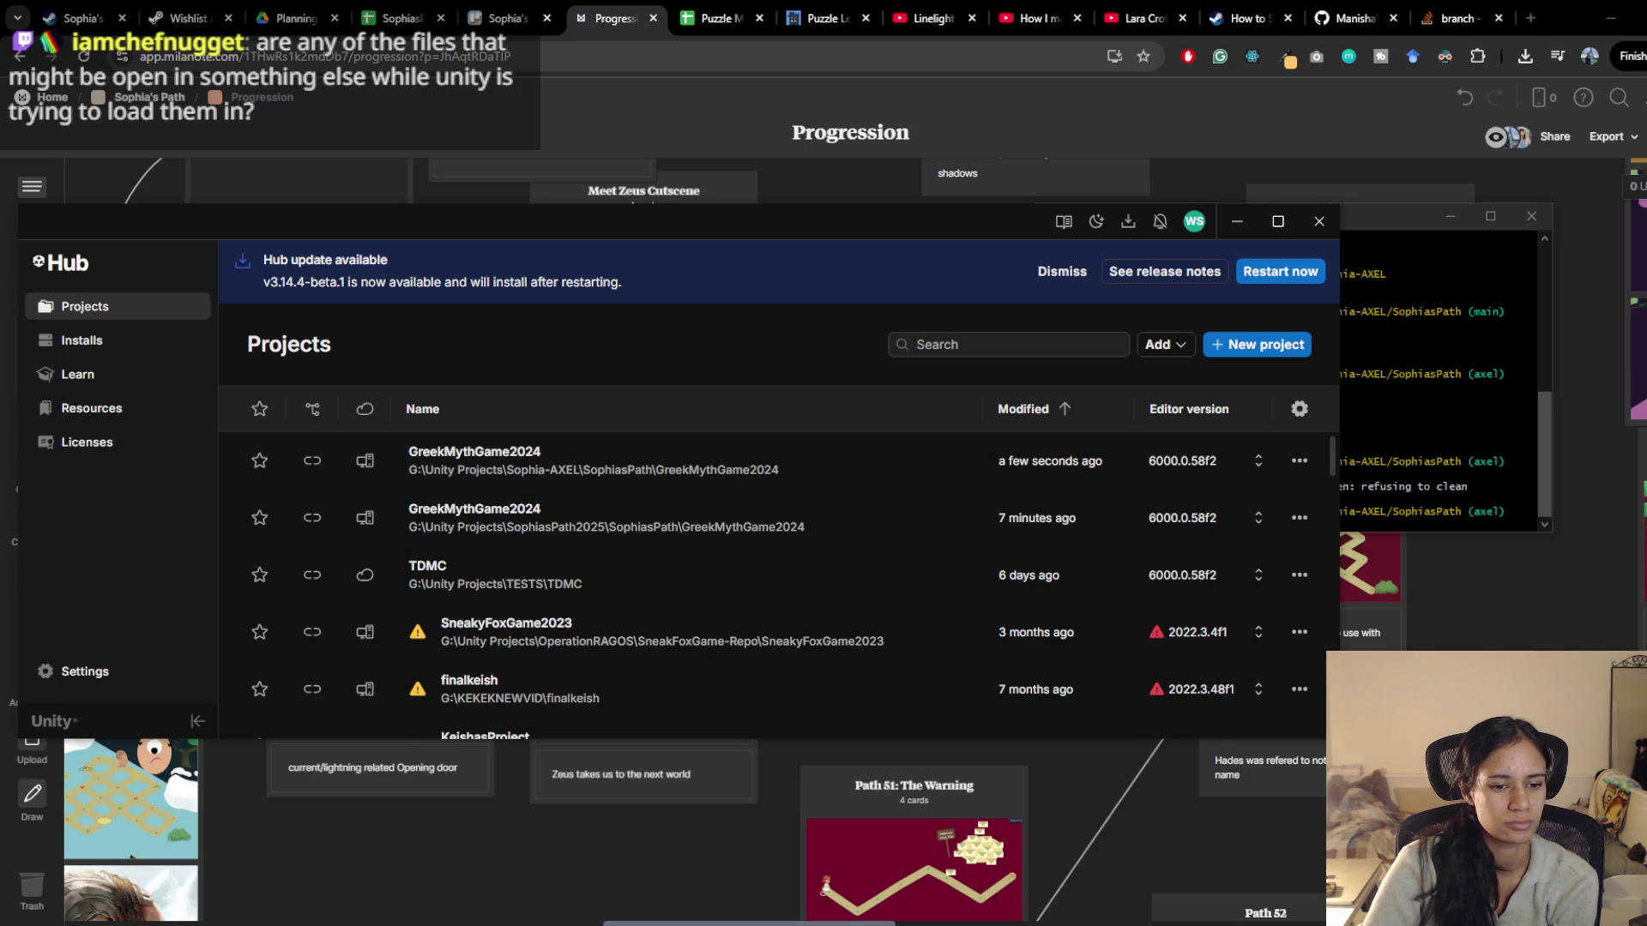
right_click(332, 919)
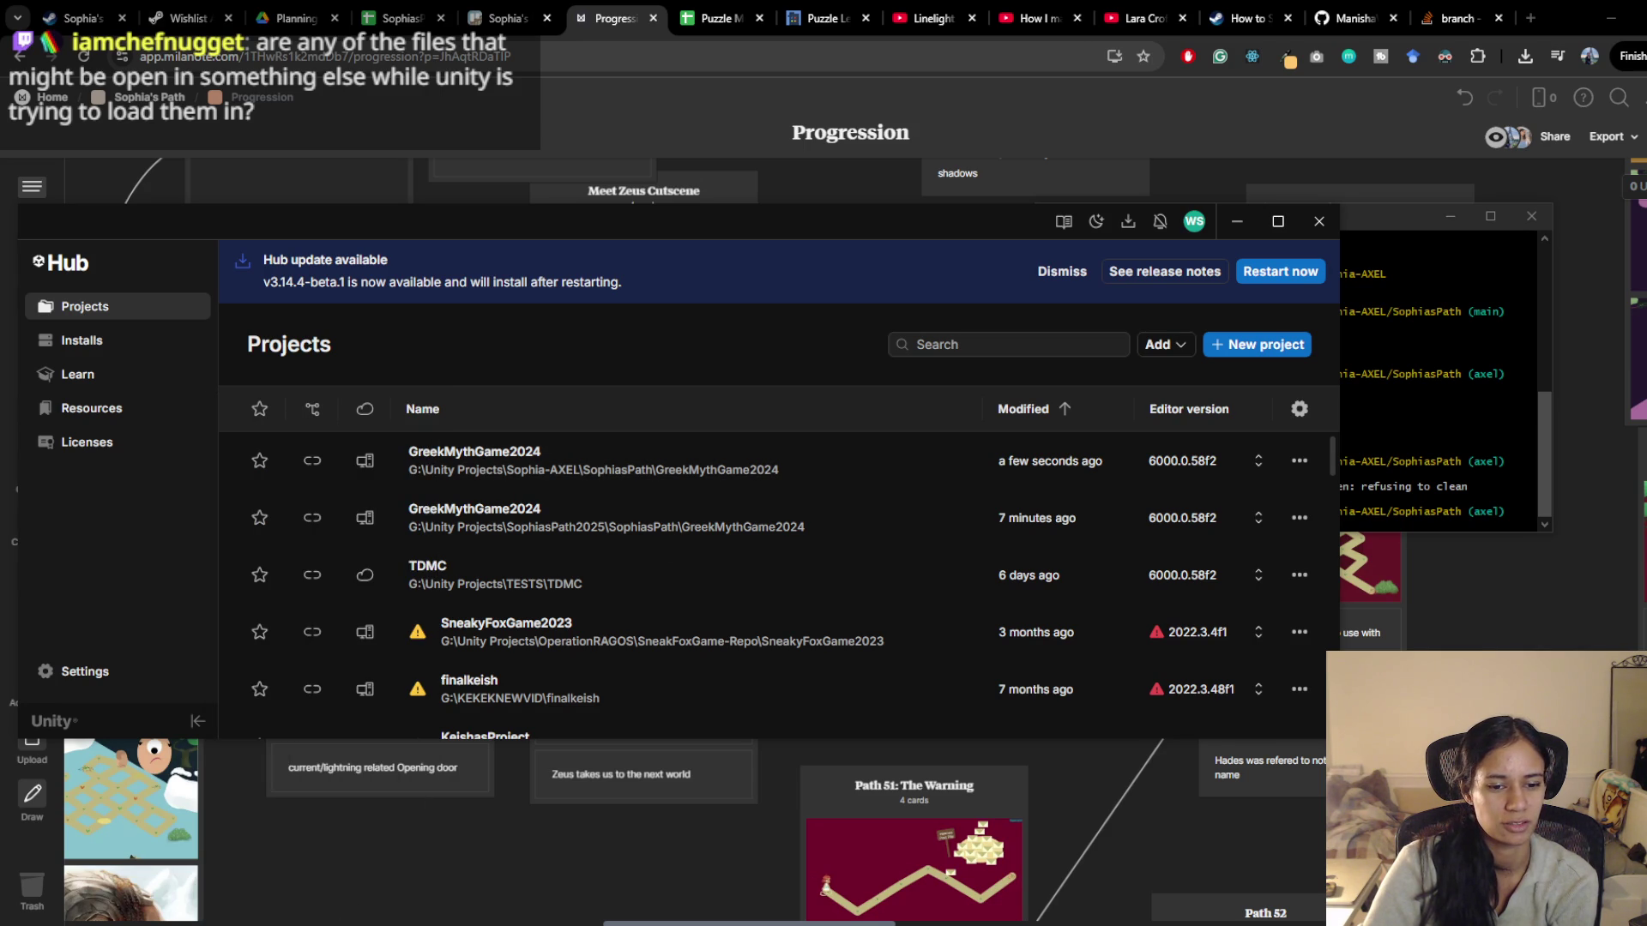
right_click(369, 922)
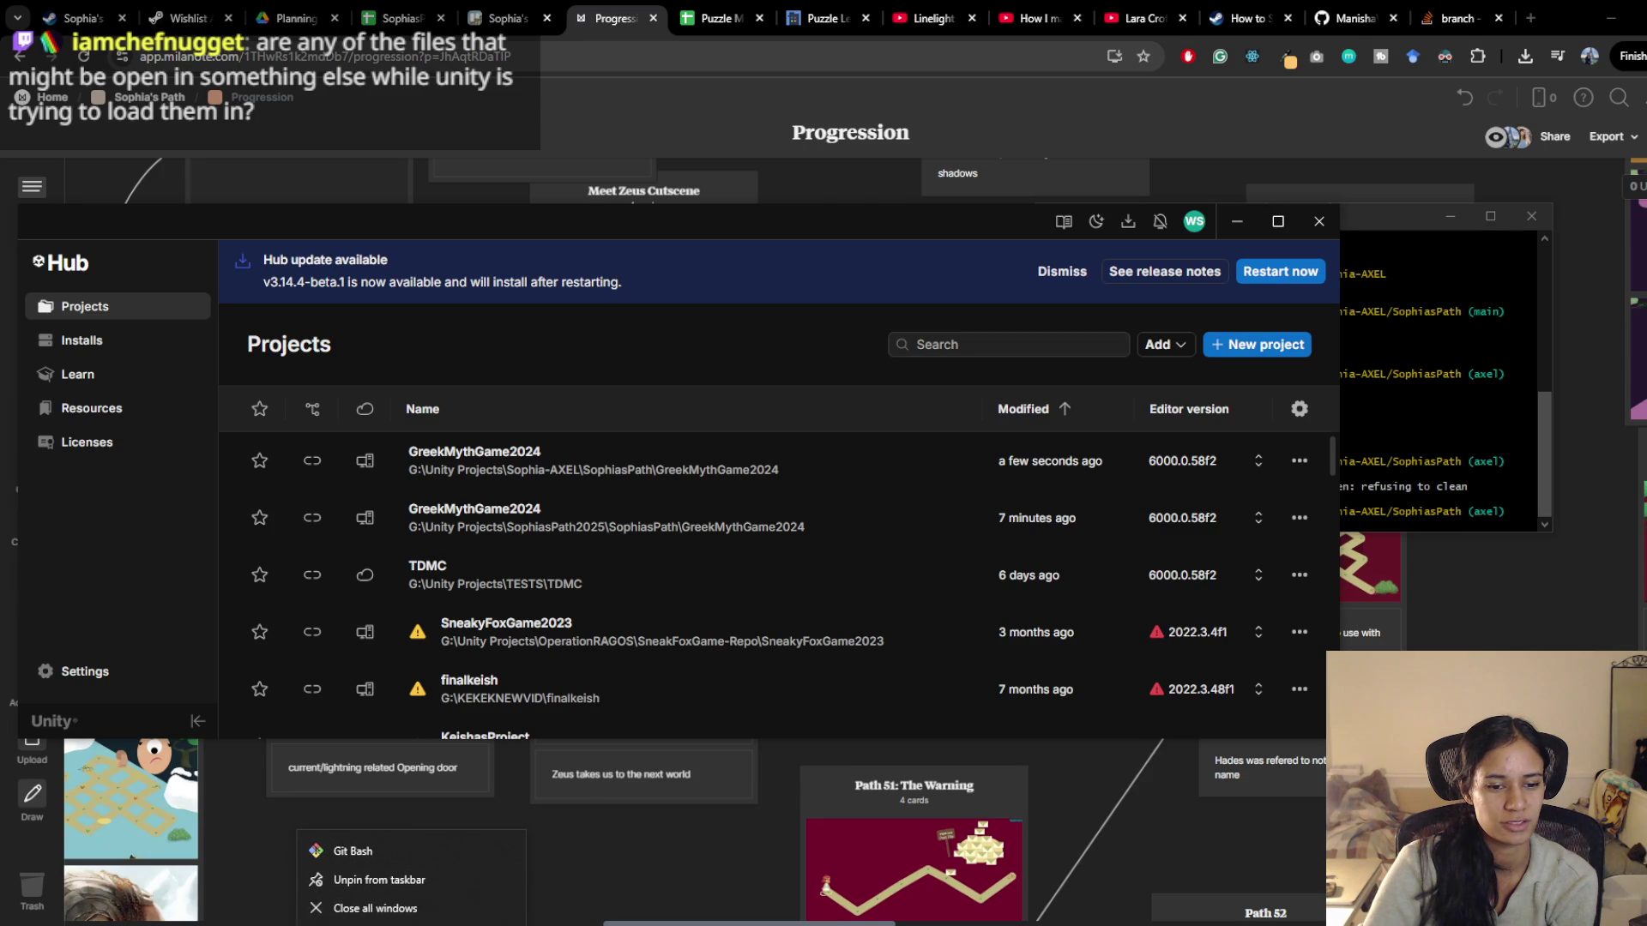
click(416, 914)
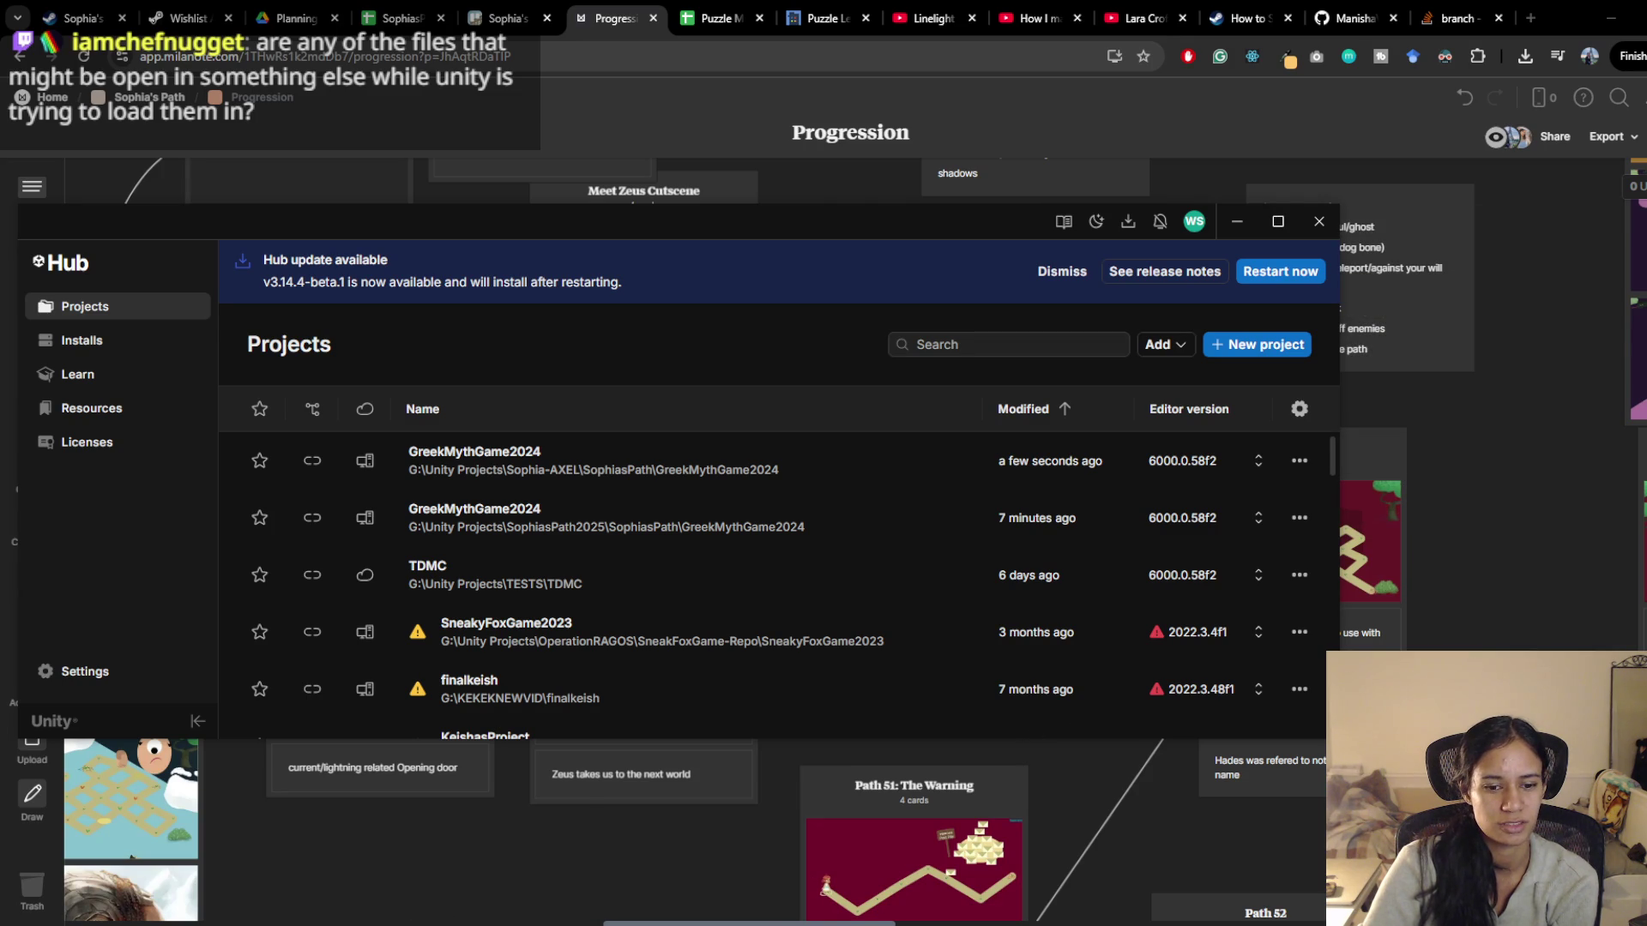
Close the Unity Hub window from the taskbar and bring up the Windows Start search
mouse_move(746, 922)
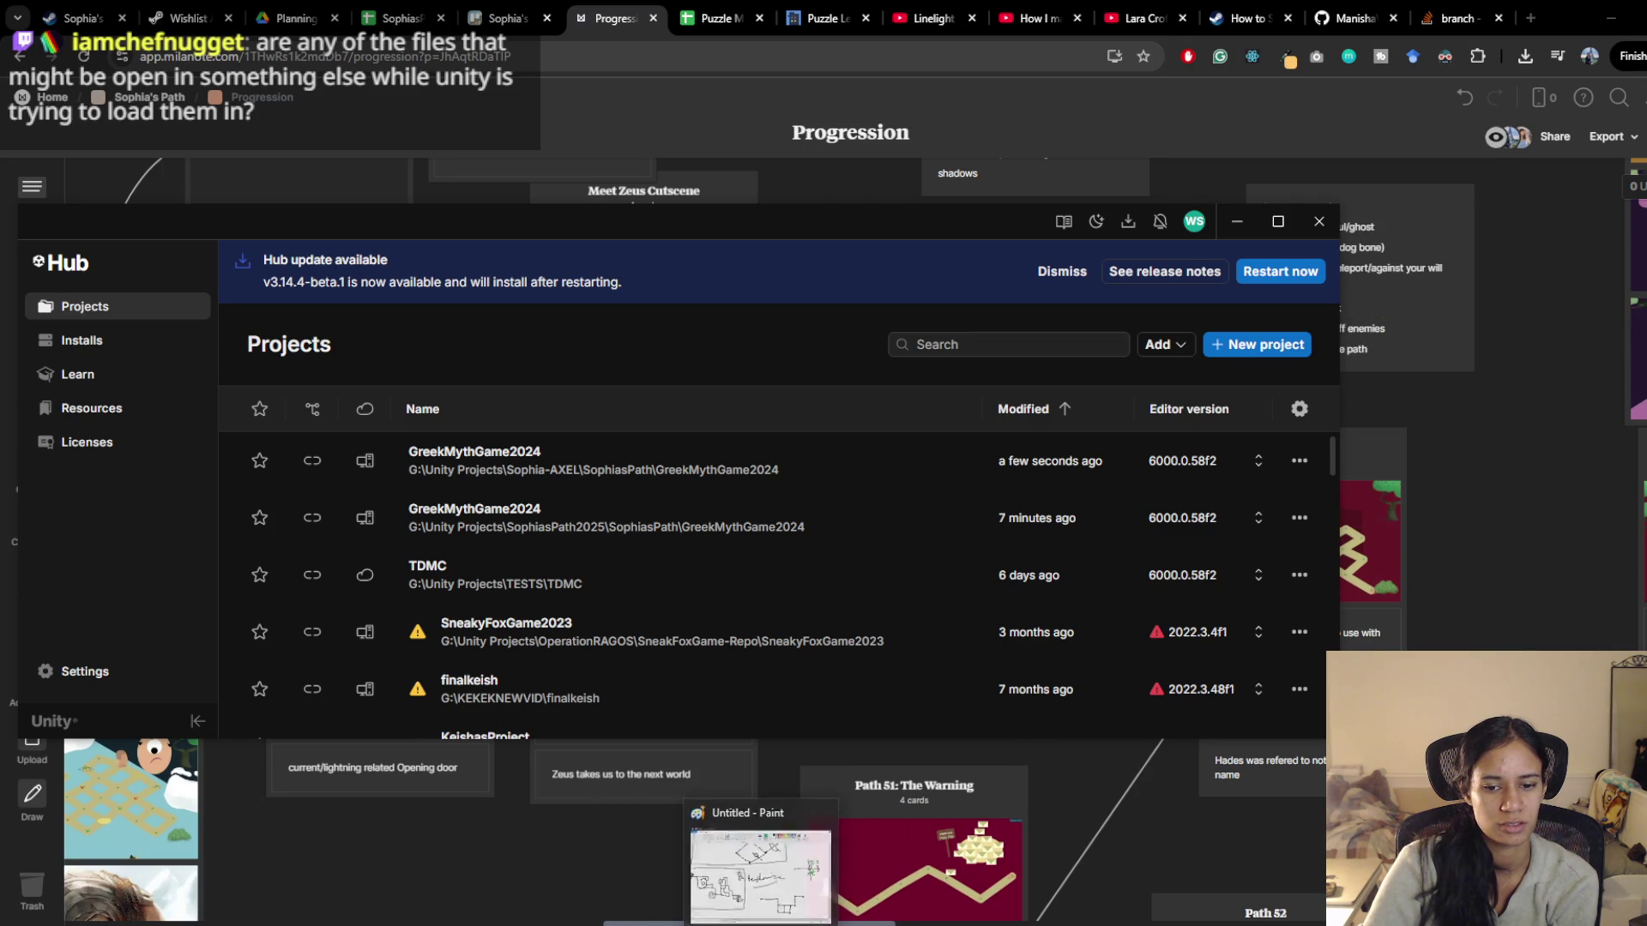
right_click(779, 922)
click(746, 907)
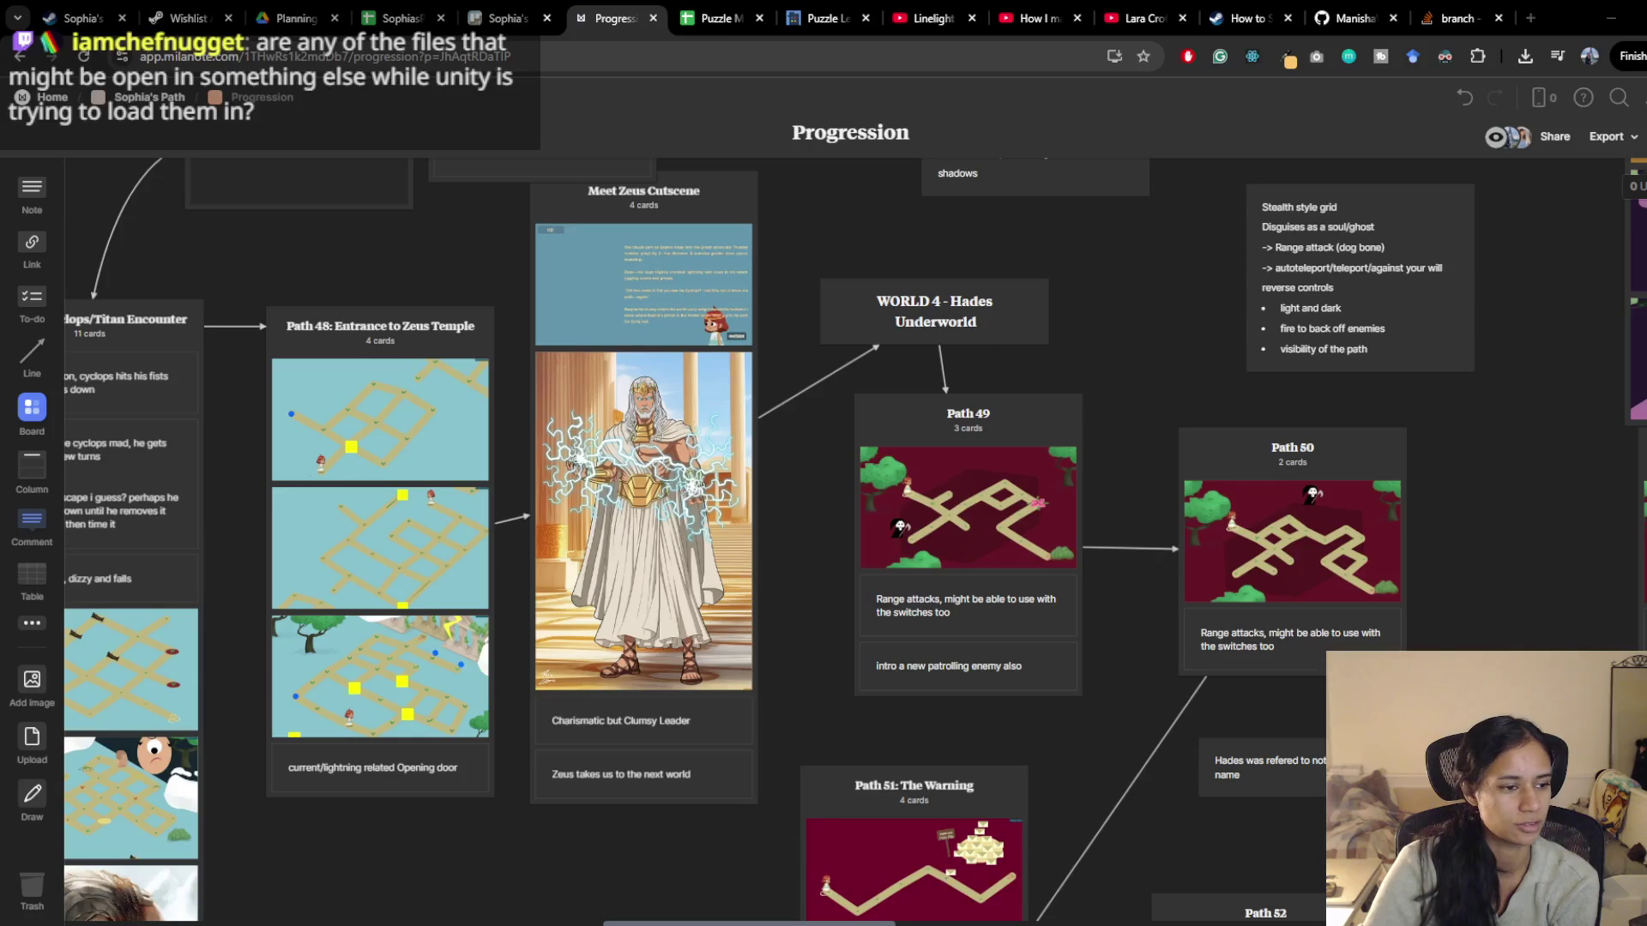
key(super+s)
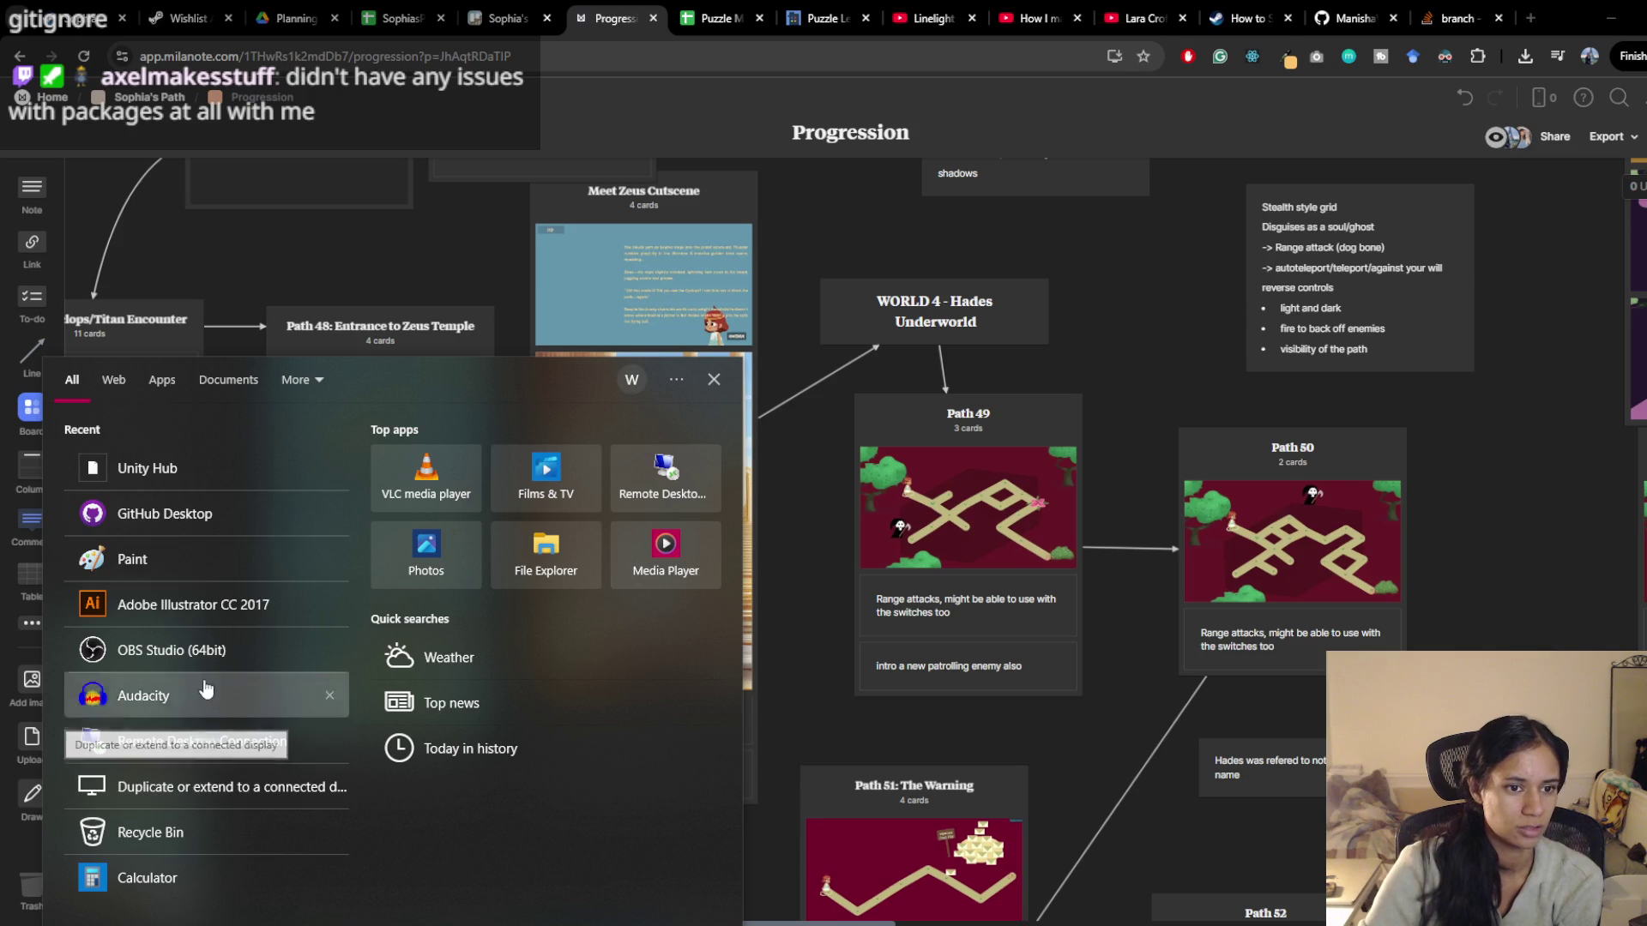
In GitHub Desktop, discard all 28 local changes in SophiasPath
click(221, 512)
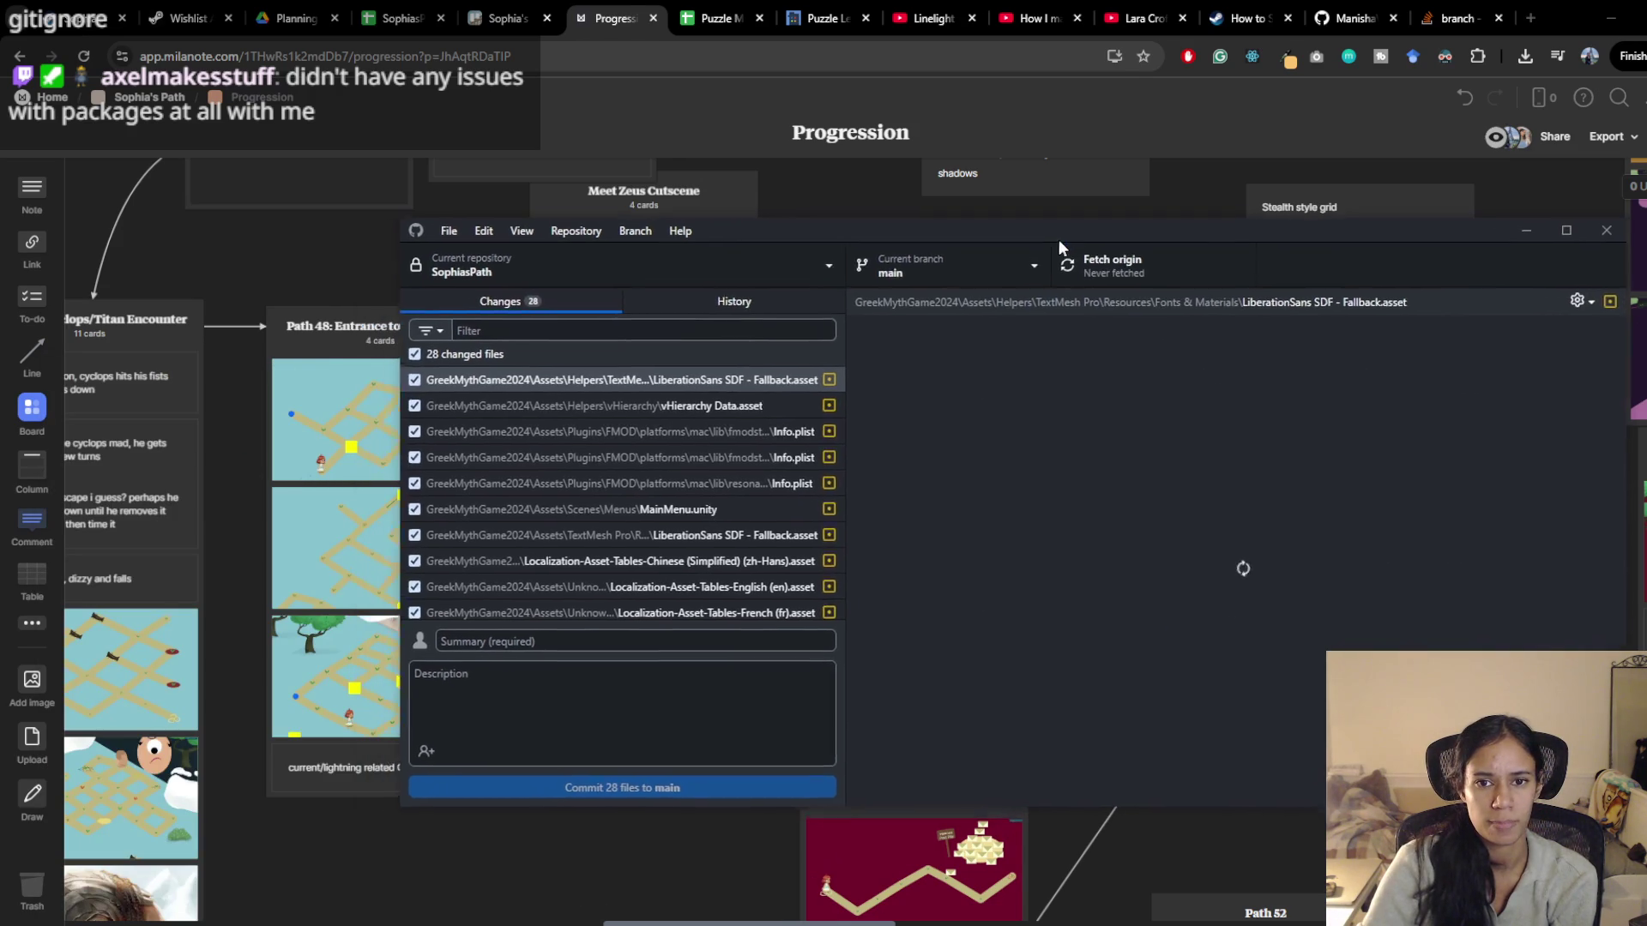
scroll(707, 602, down, 5)
scroll(705, 602, up, 5)
right_click(514, 365)
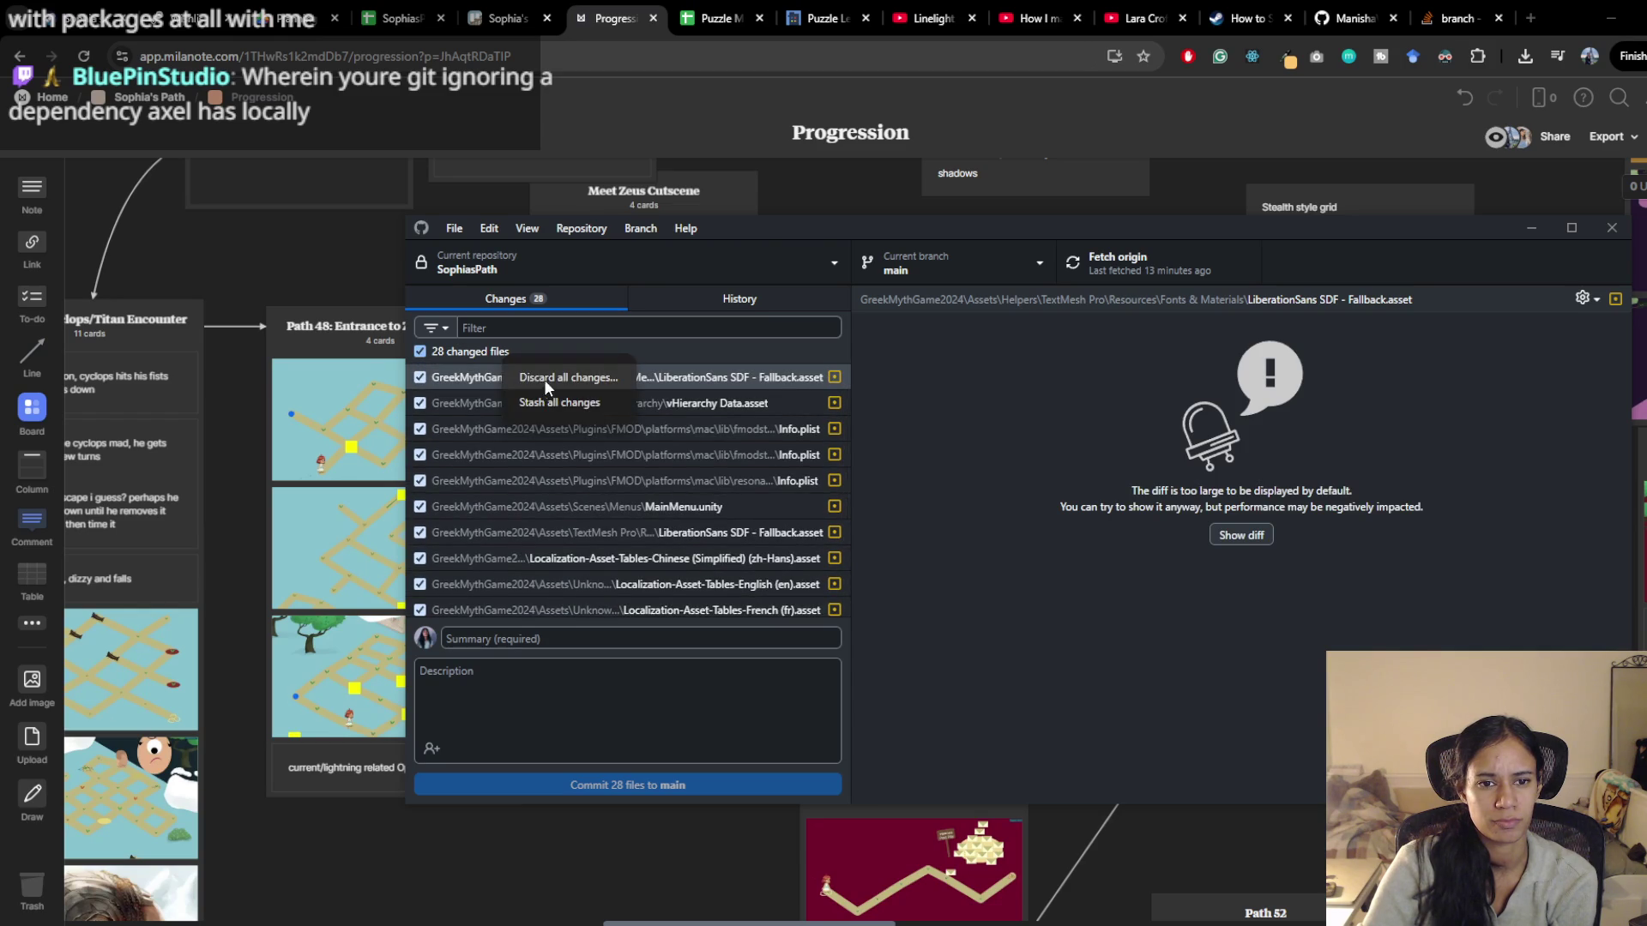
click(544, 378)
click(1032, 573)
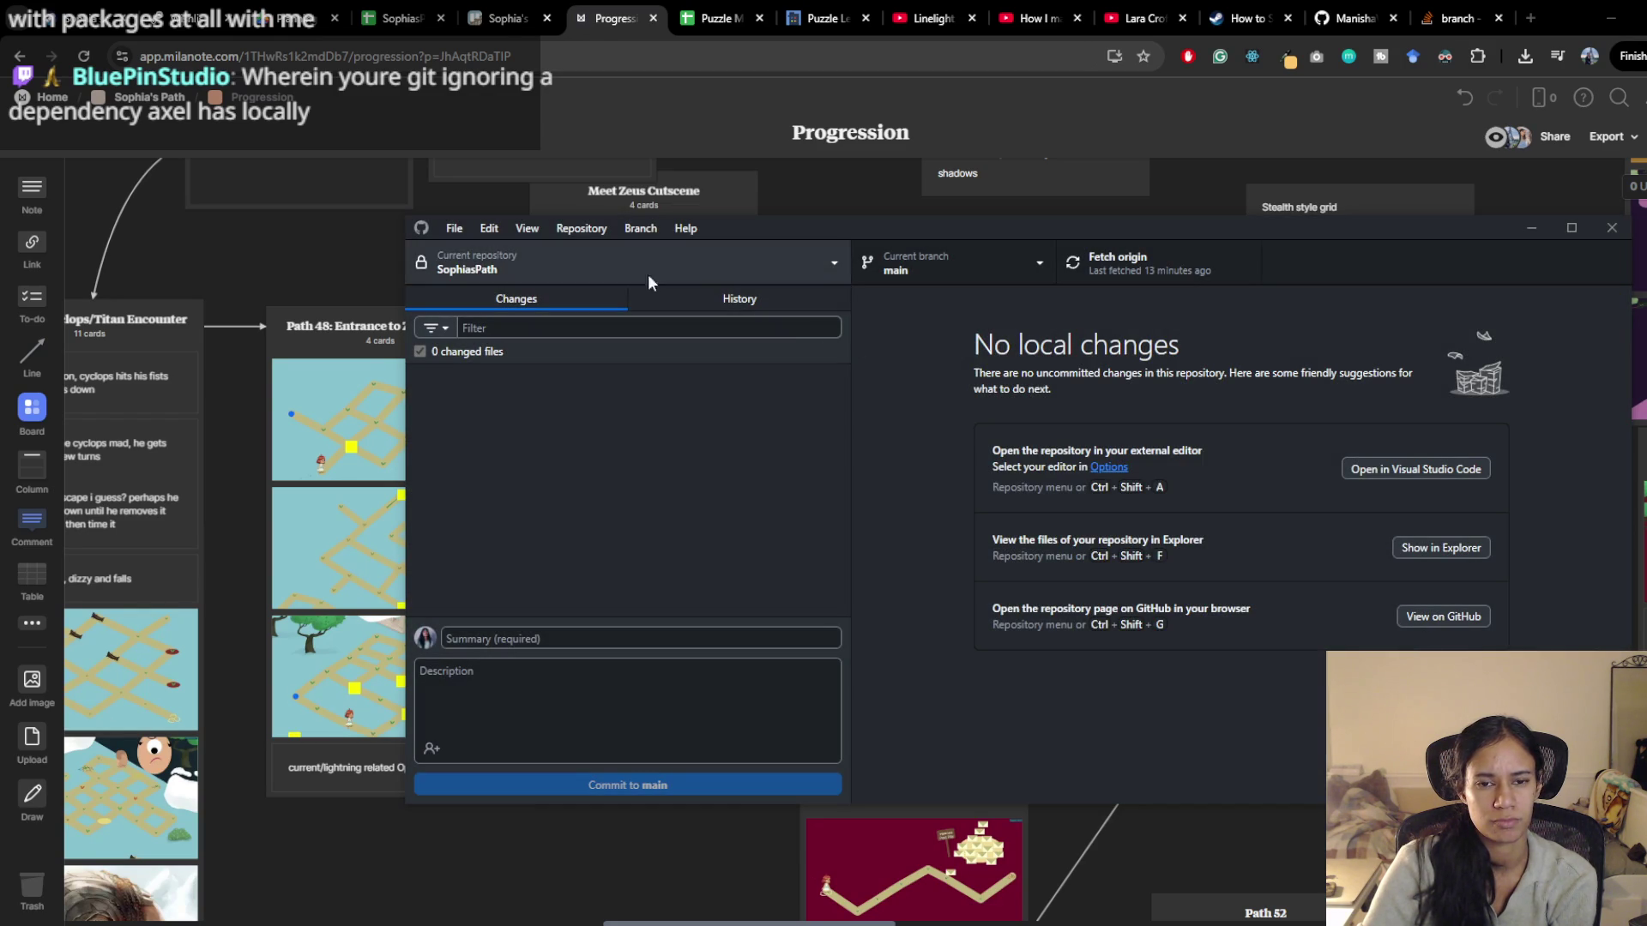
Minimize GitHub Desktop and relaunch Unity Hub from the Start search with 'unity'
click(1531, 228)
key(super)
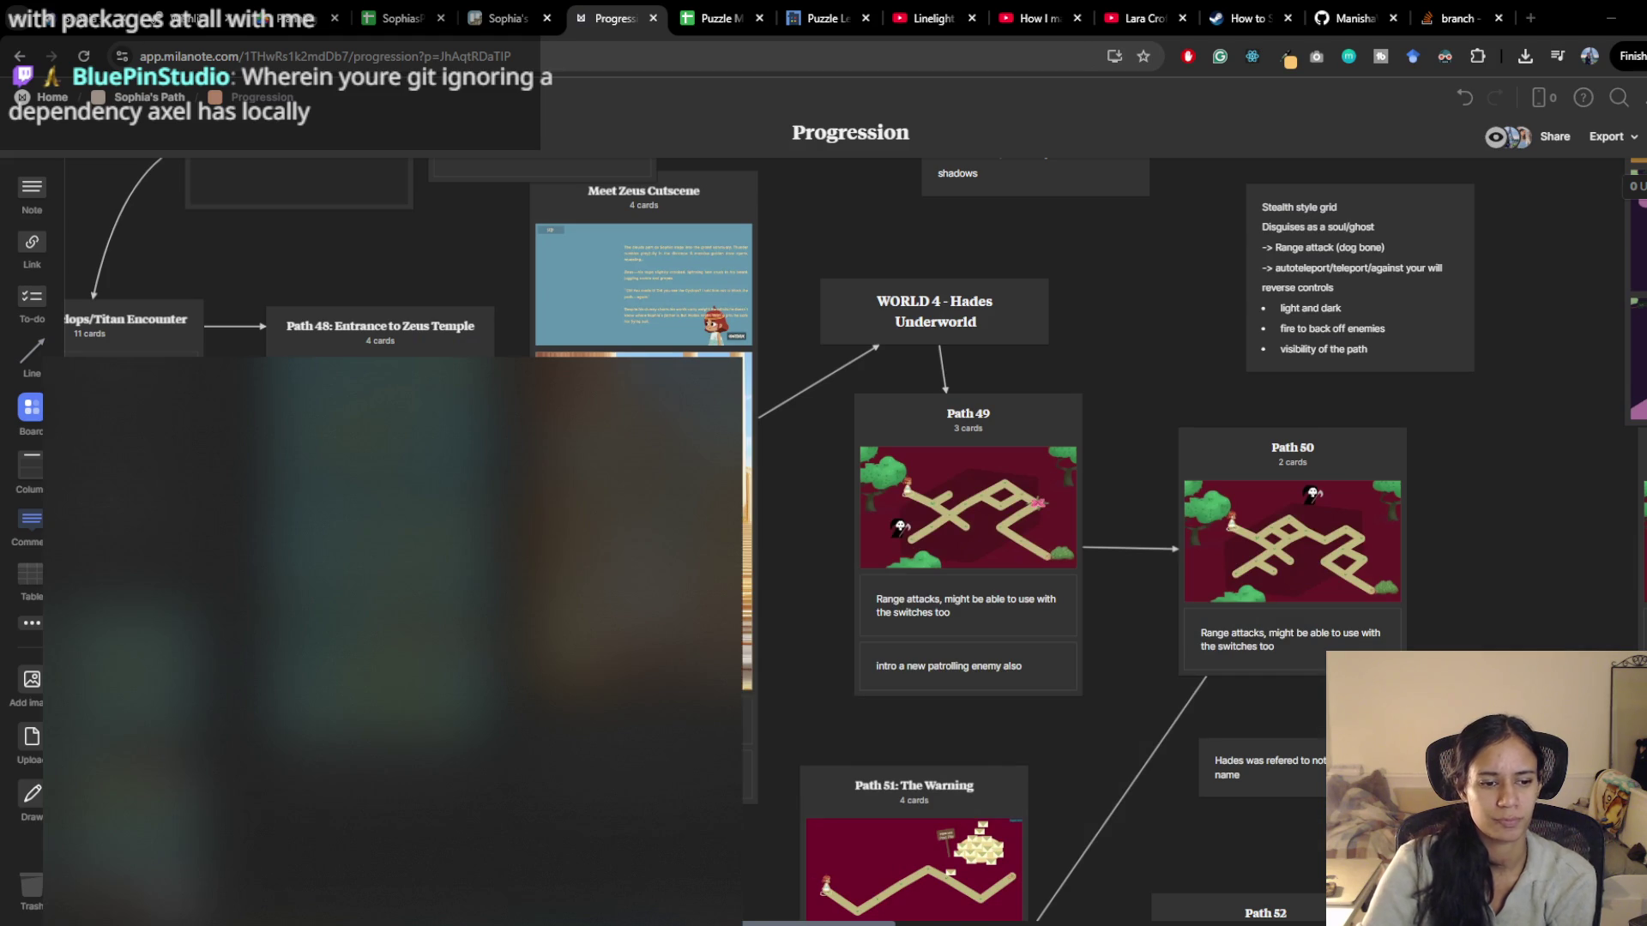
text(unity)
key(Return)
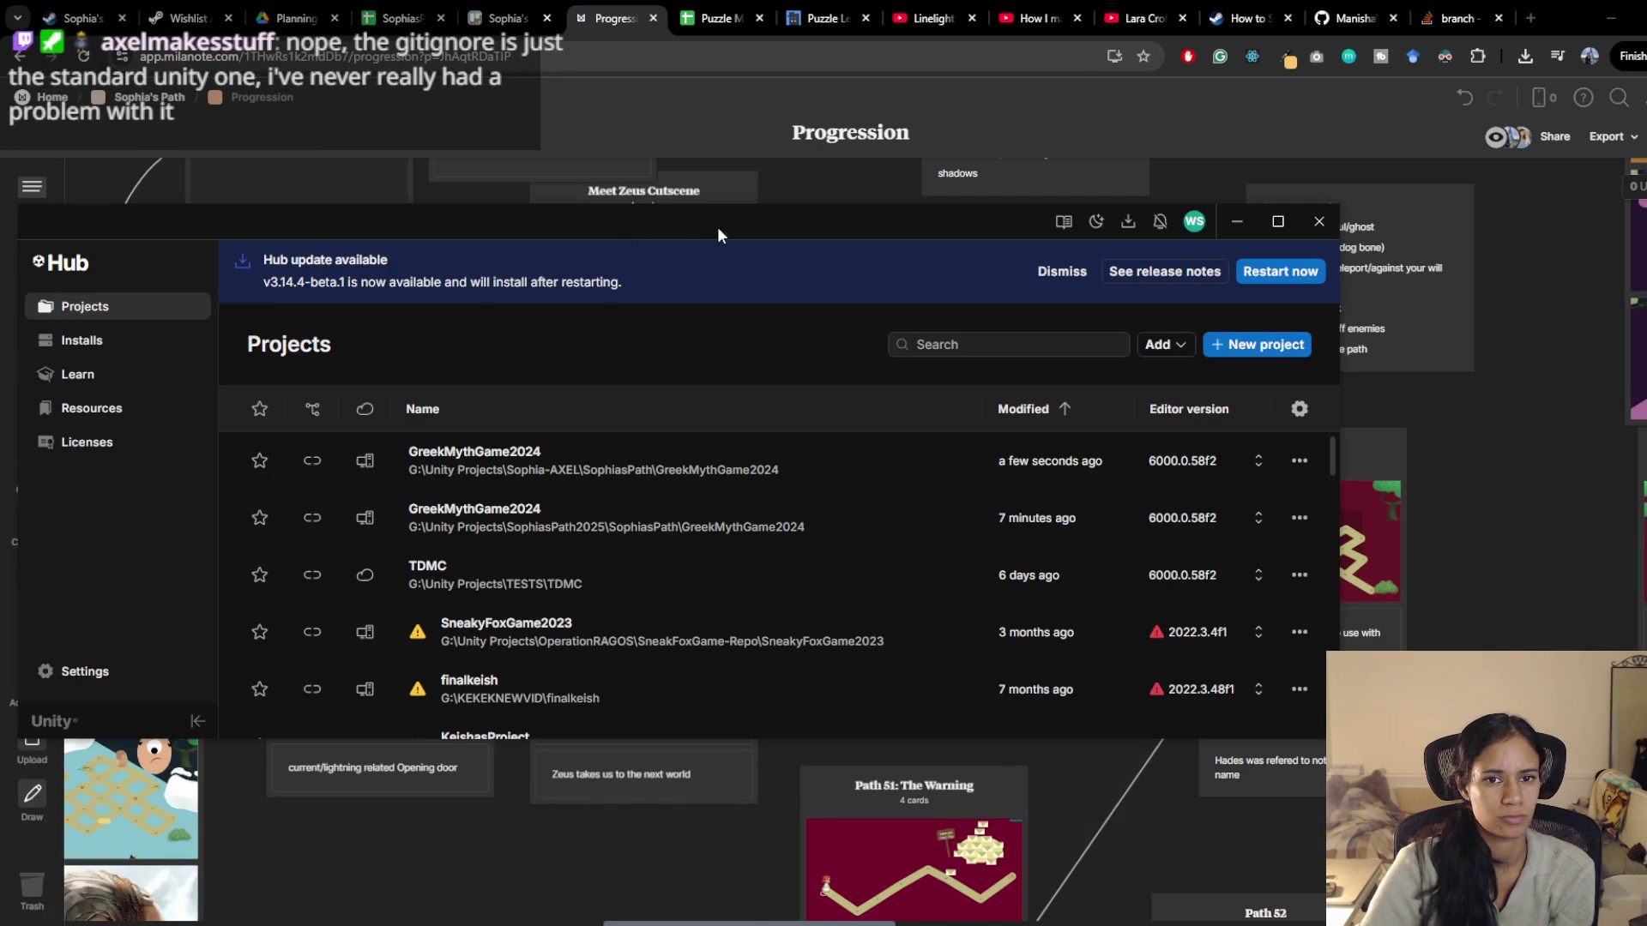
Open the first GreekMythGame2024 project from Unity Hub
drag(712, 228, 901, 218)
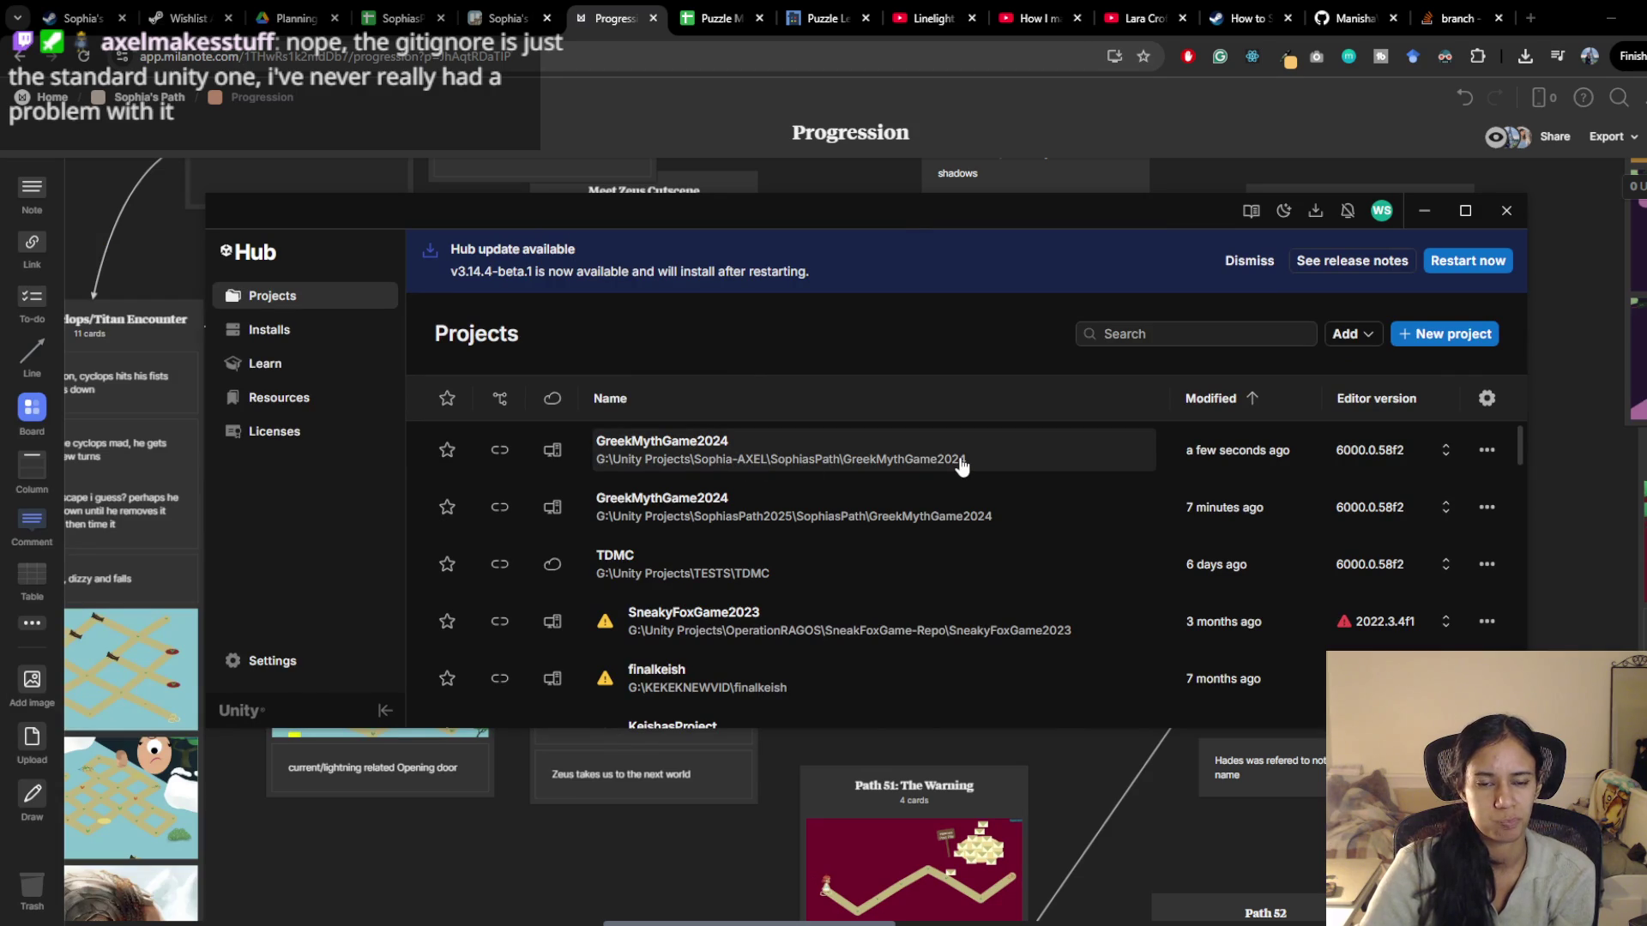
click(916, 455)
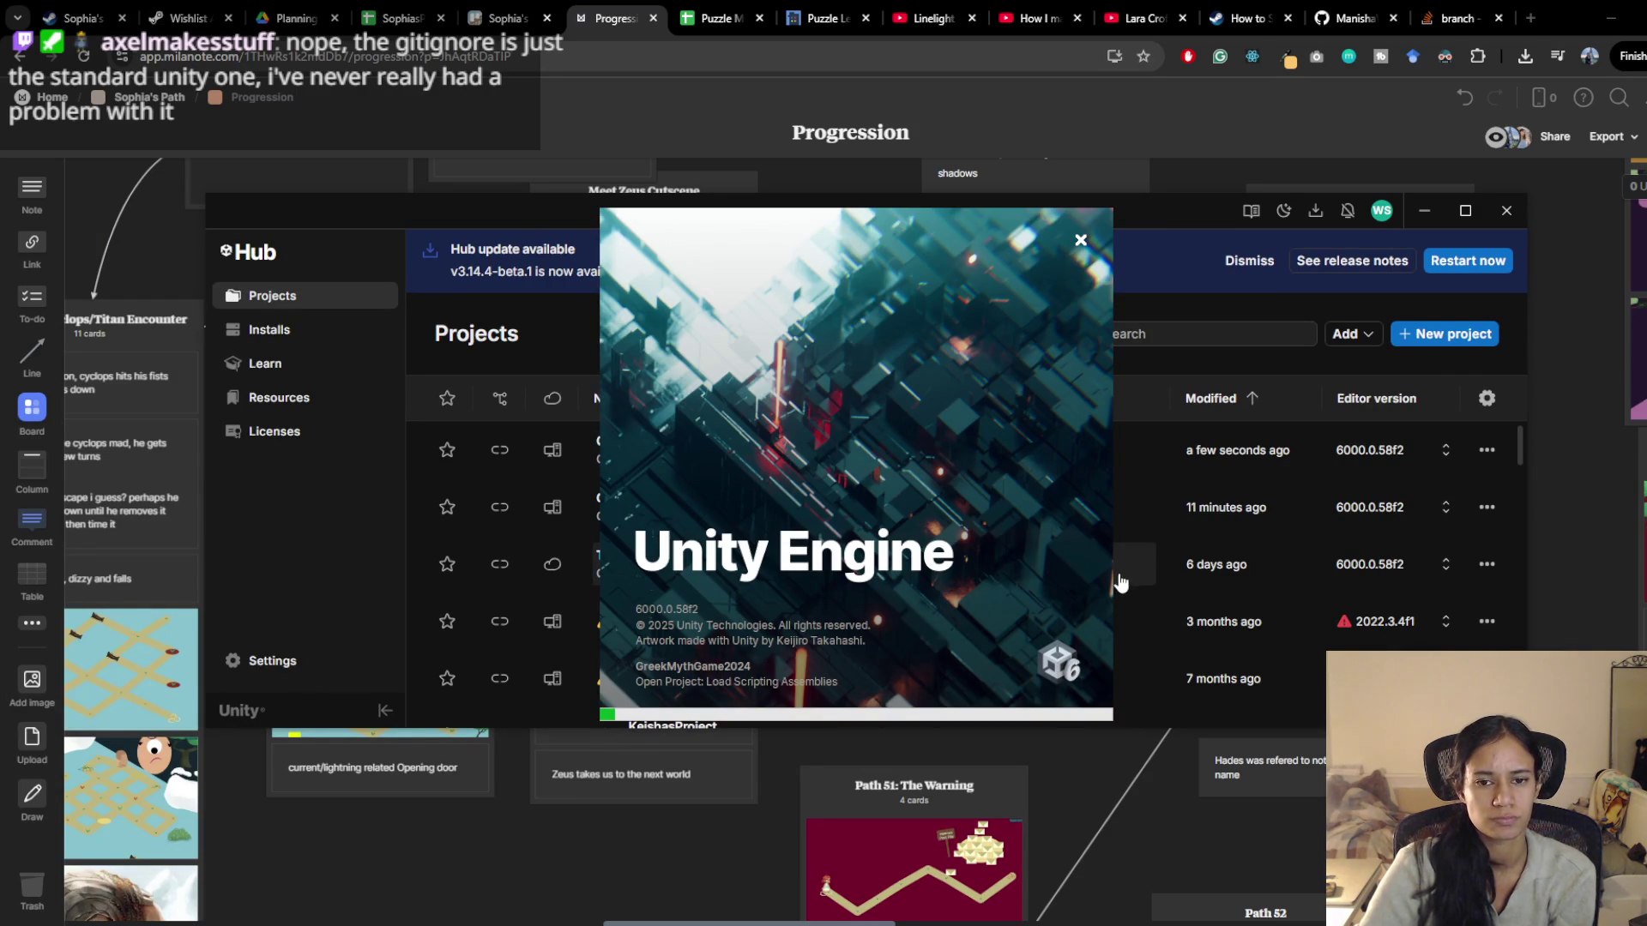
key(alt+Tab)
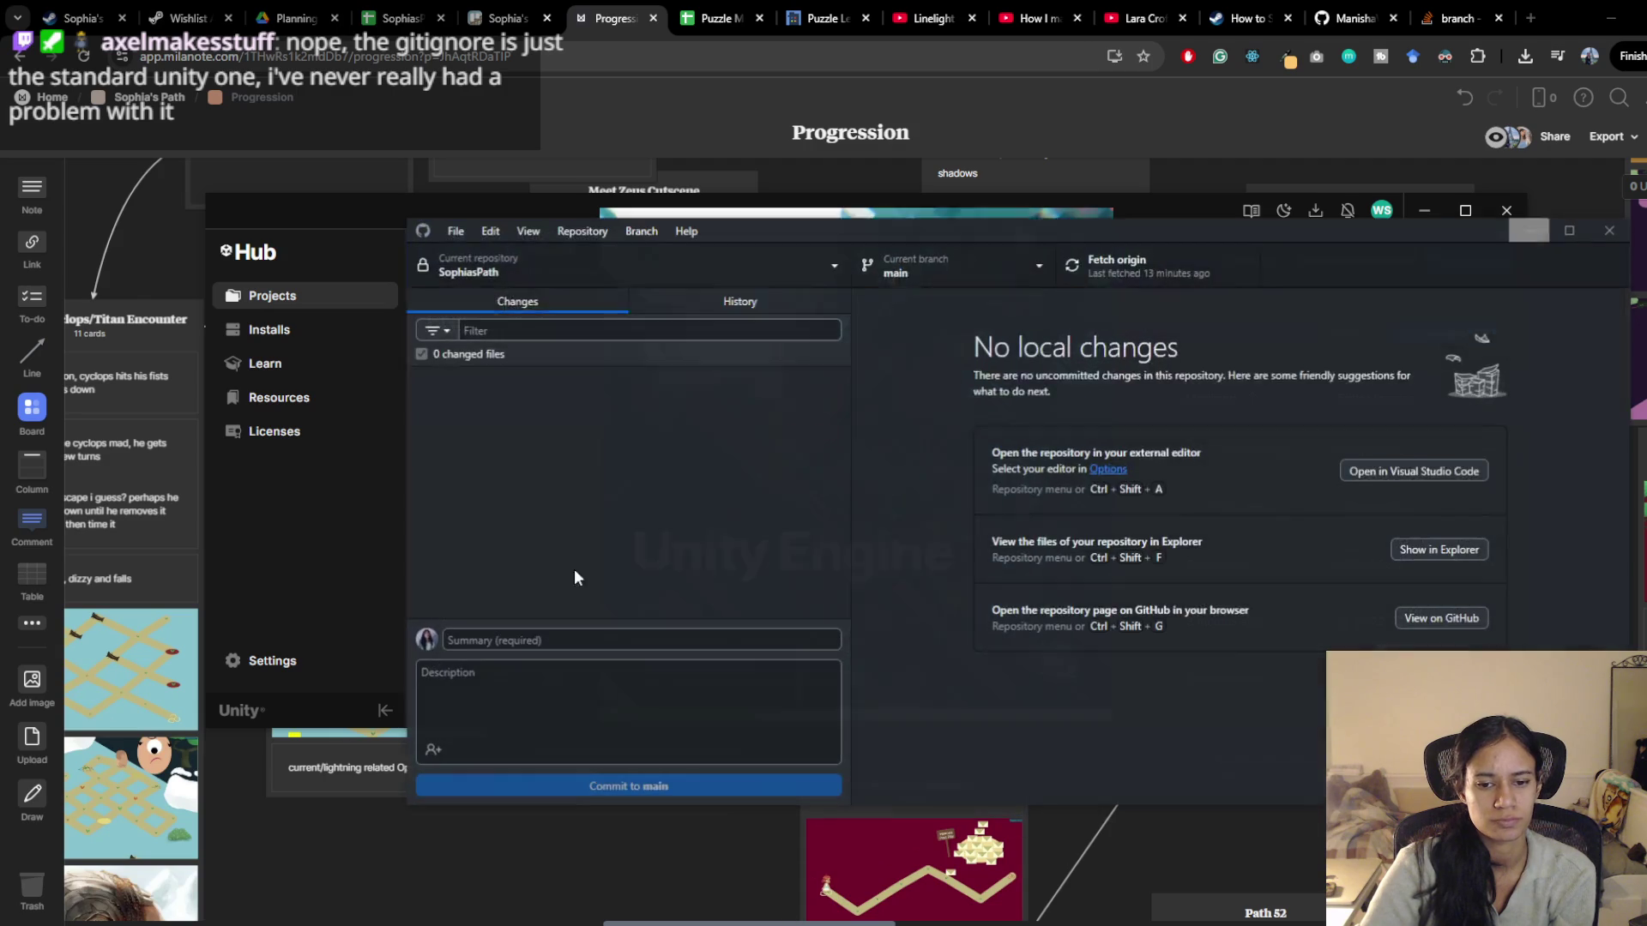
Check GitHub Desktop's repository list, close GitHub Desktop, and open a new browser tab
click(492, 275)
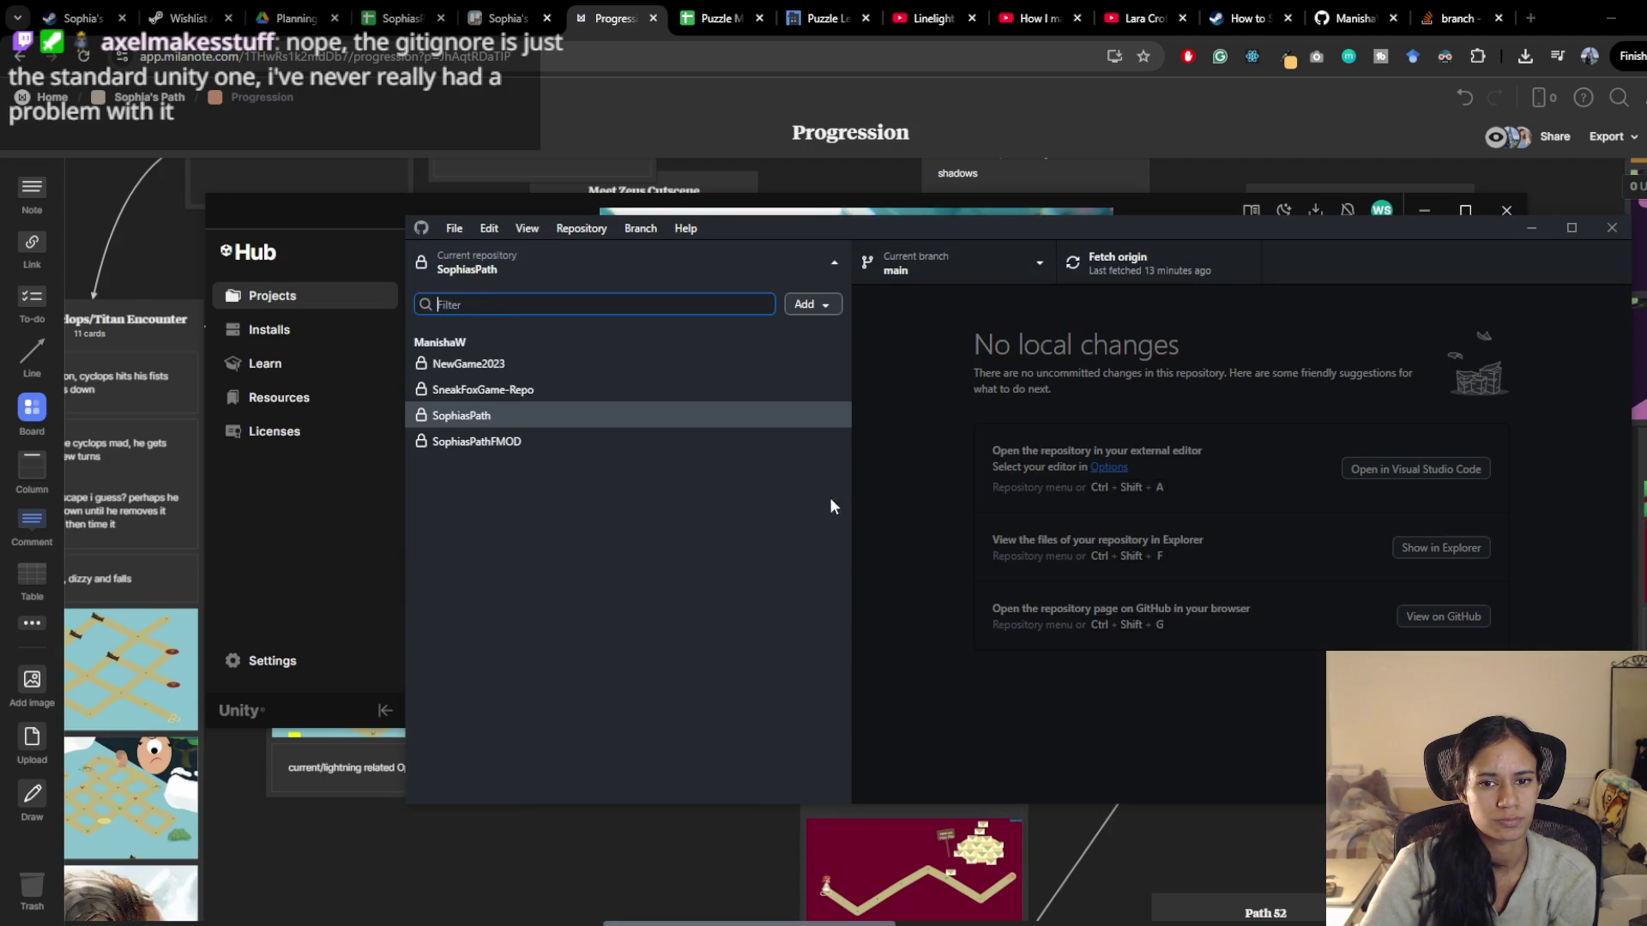
click(875, 487)
click(1586, 229)
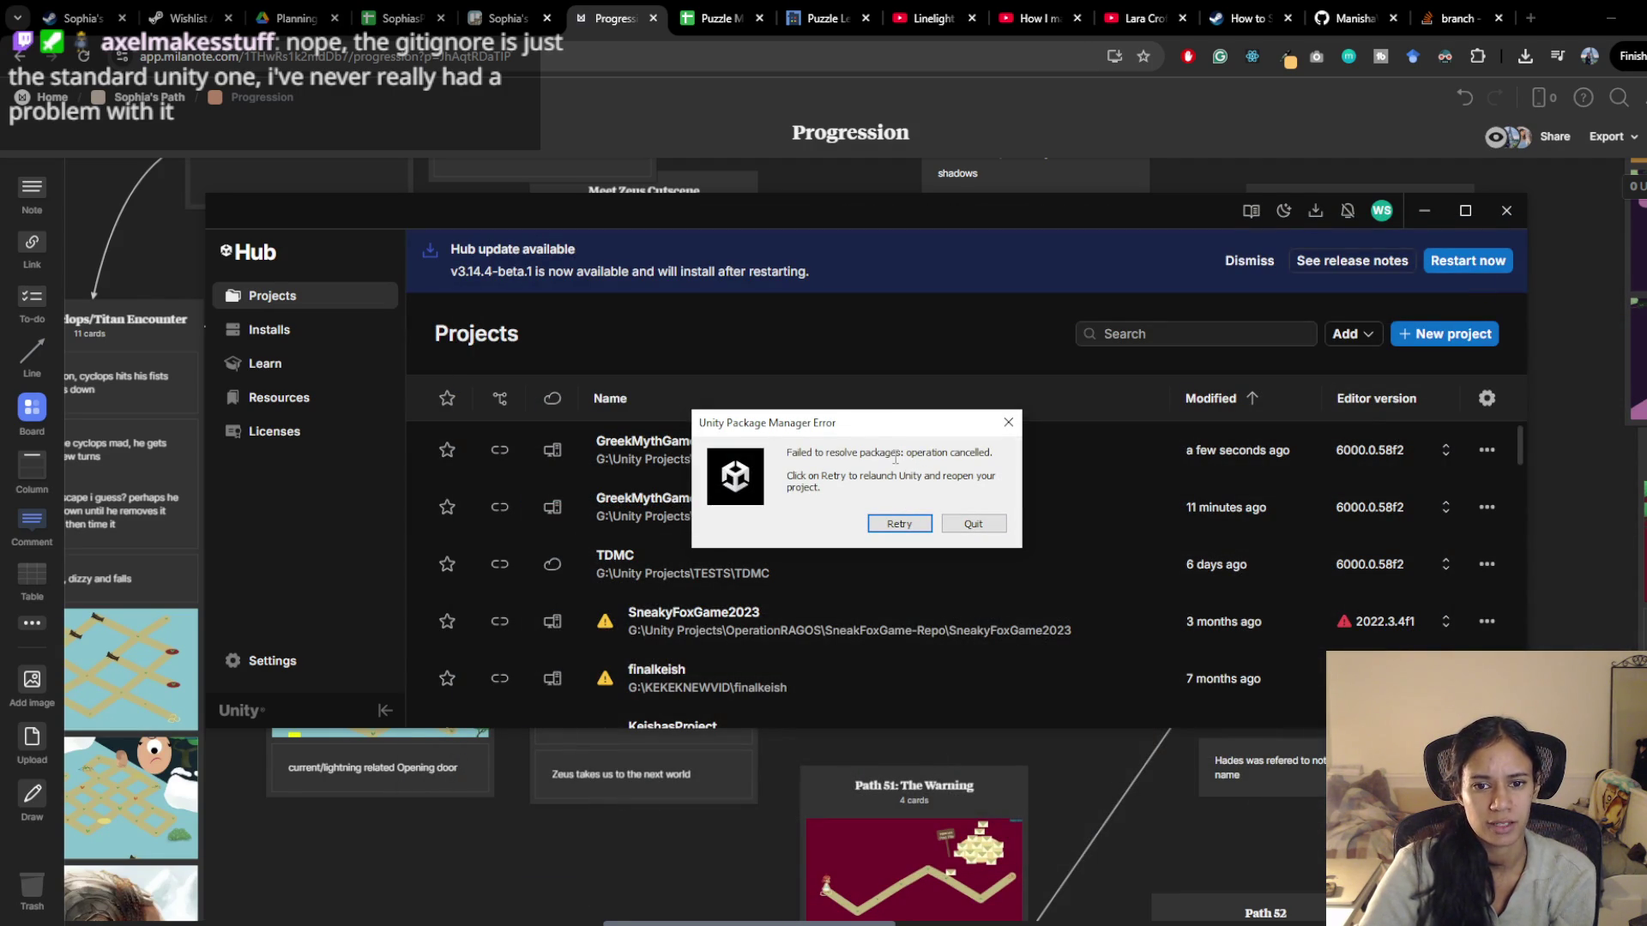
click(1073, 136)
key(ctrl+t)
Google 'unity project wont open package error', then bring Unity Hub back to the front
text(unity)
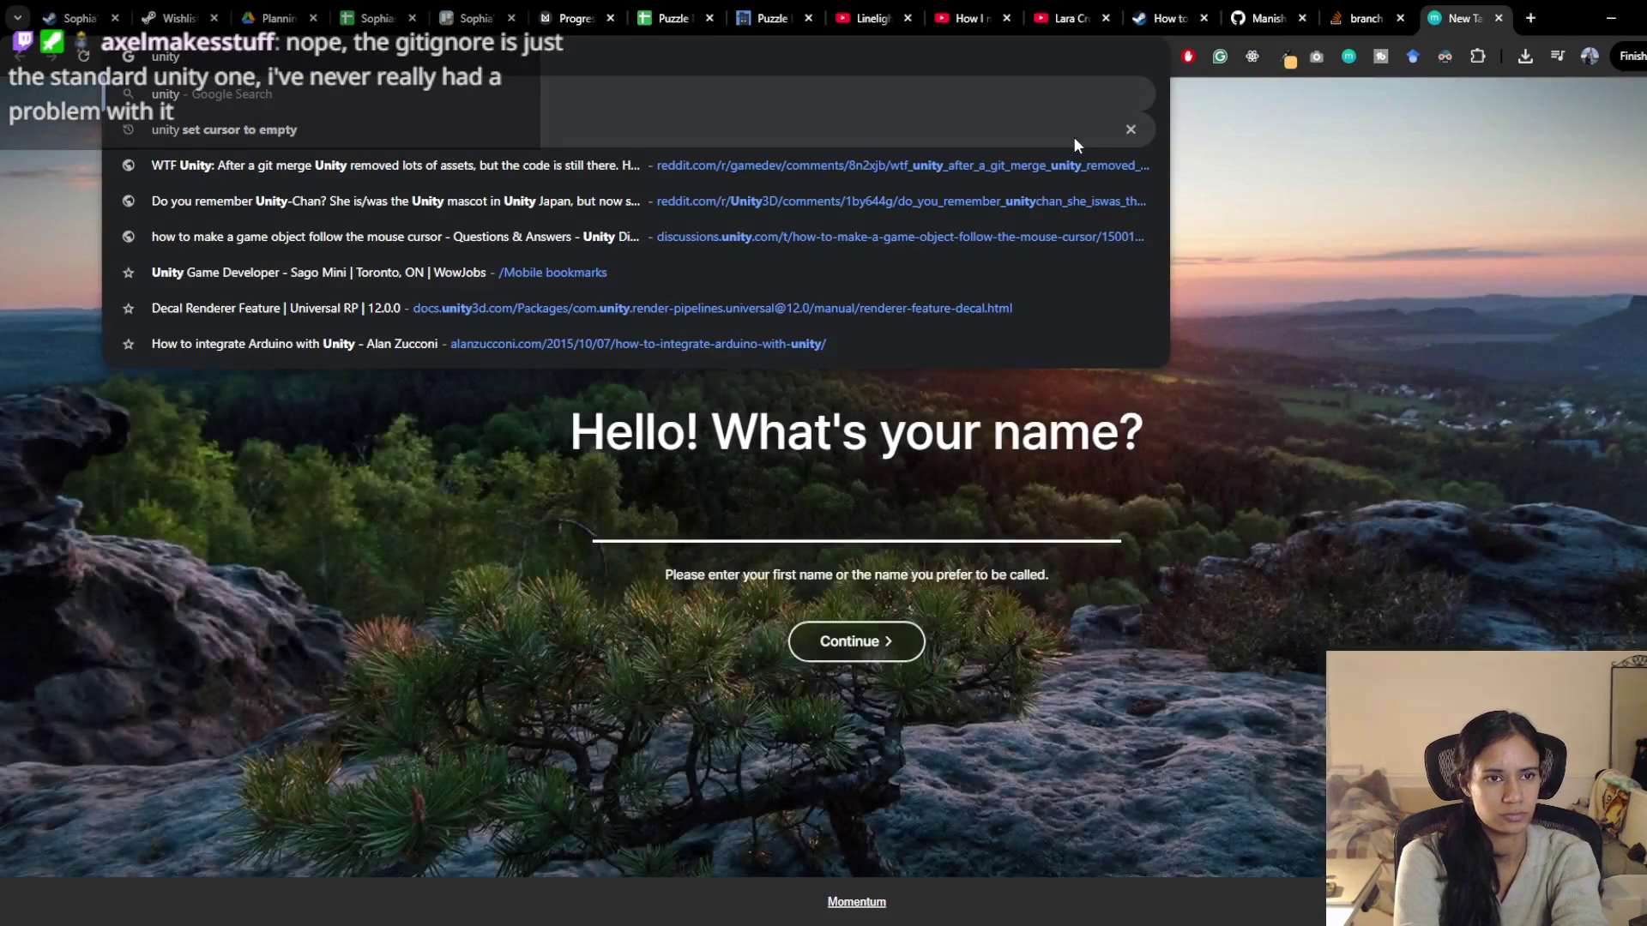
text( proj)
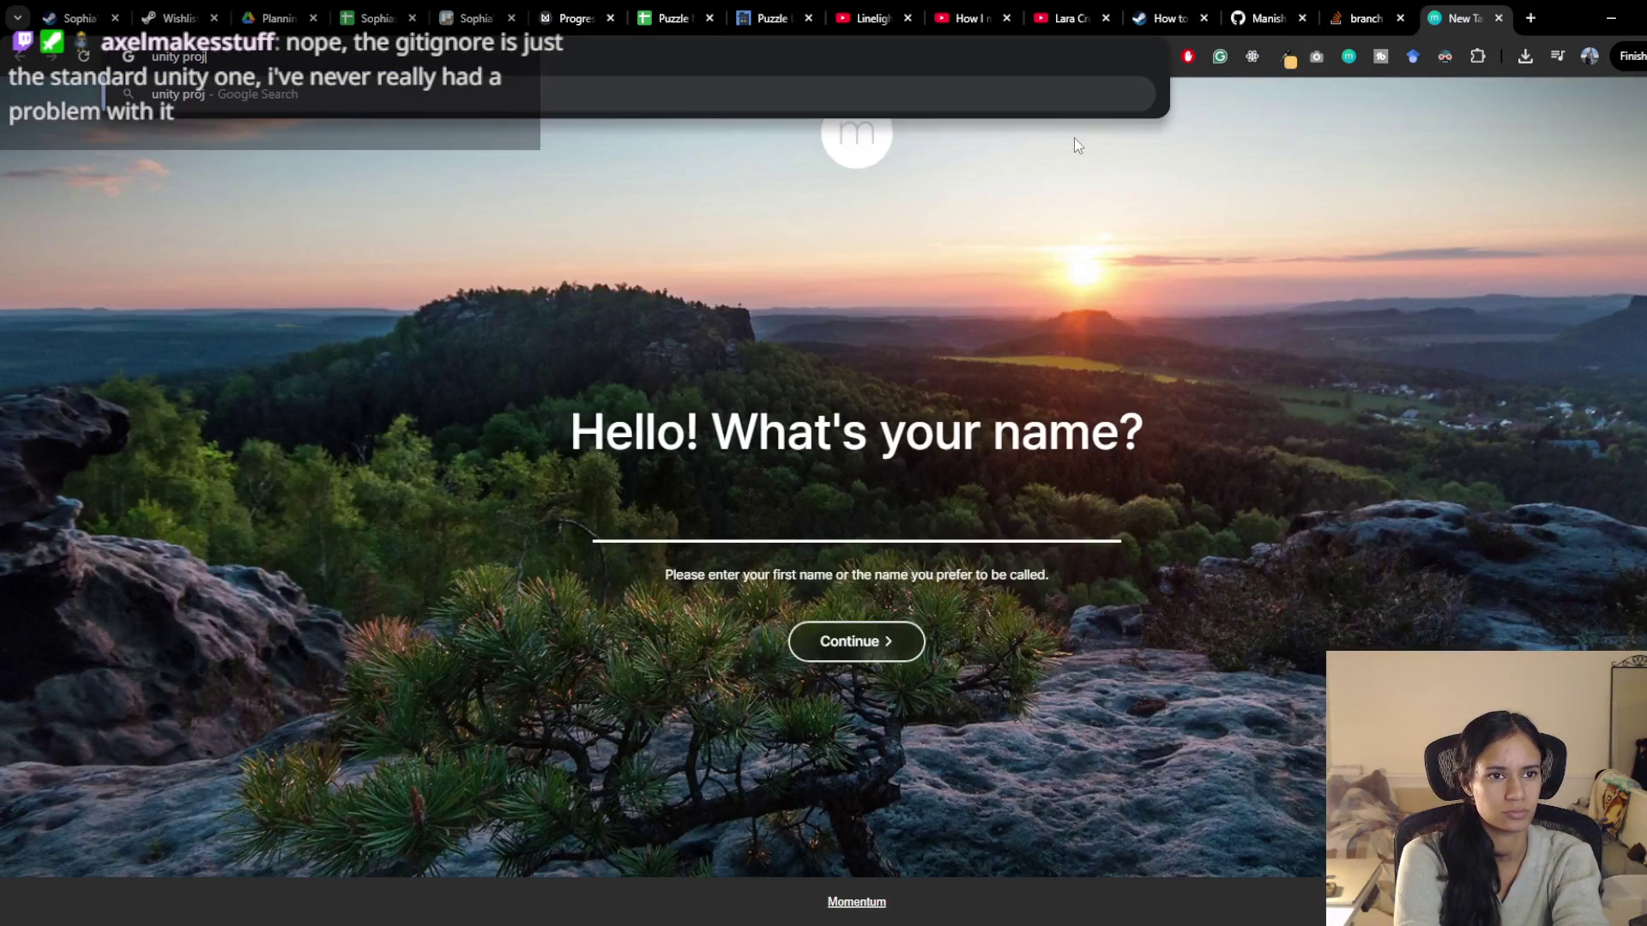
text(ect wont open package er)
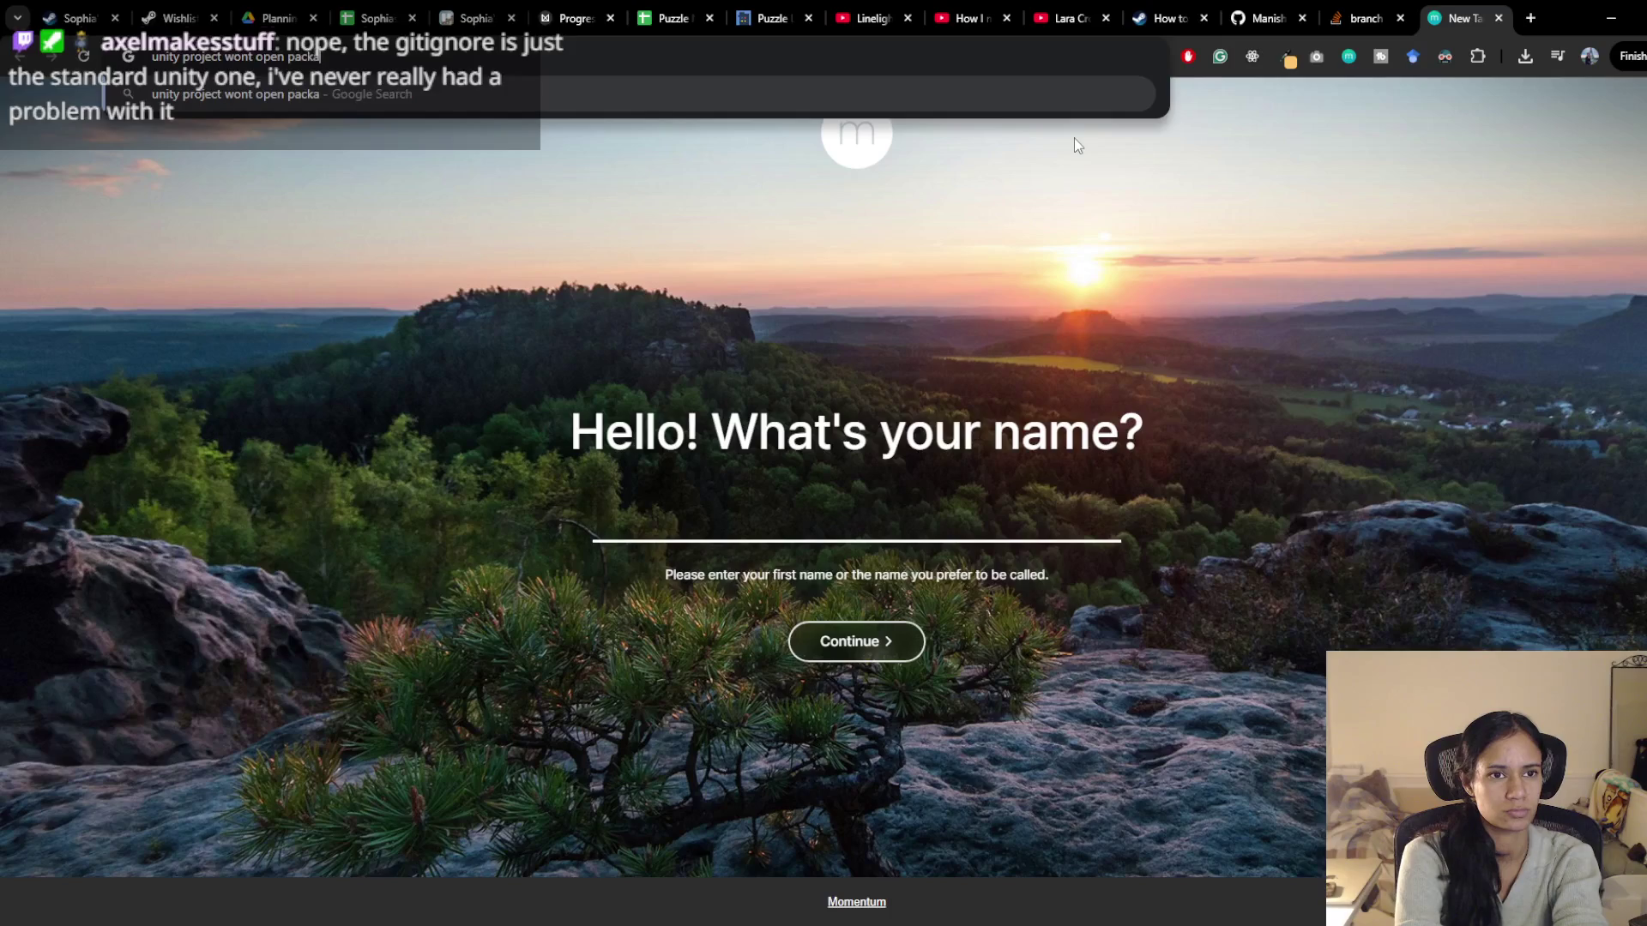
text(ror)
key(Return)
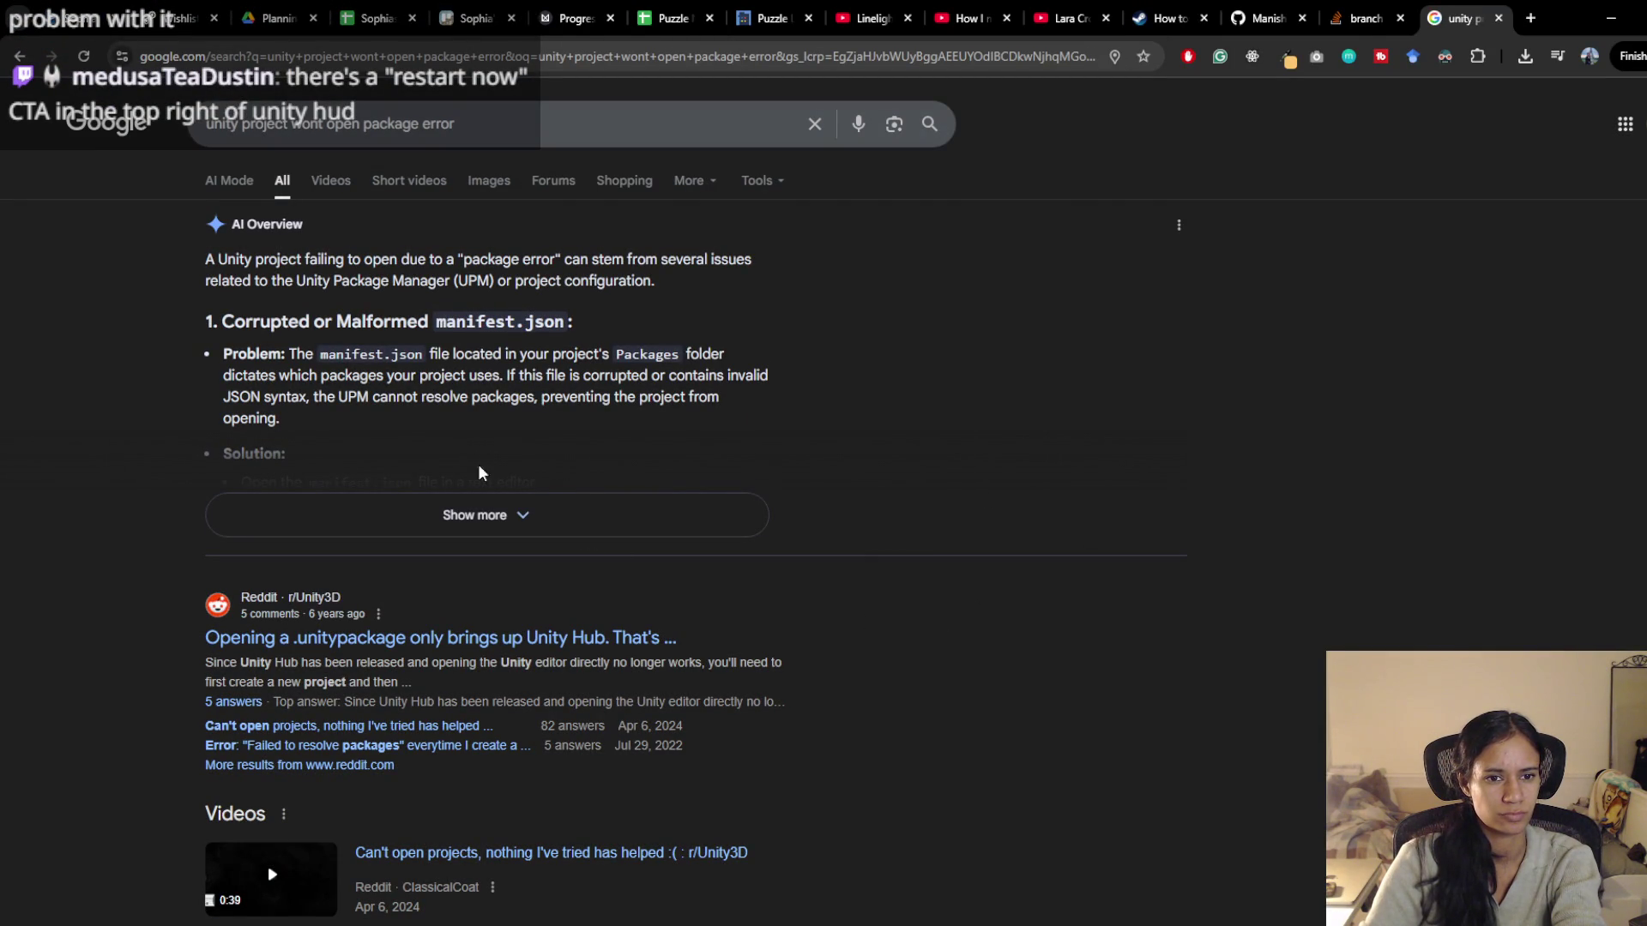
scroll(901, 556, down, 1)
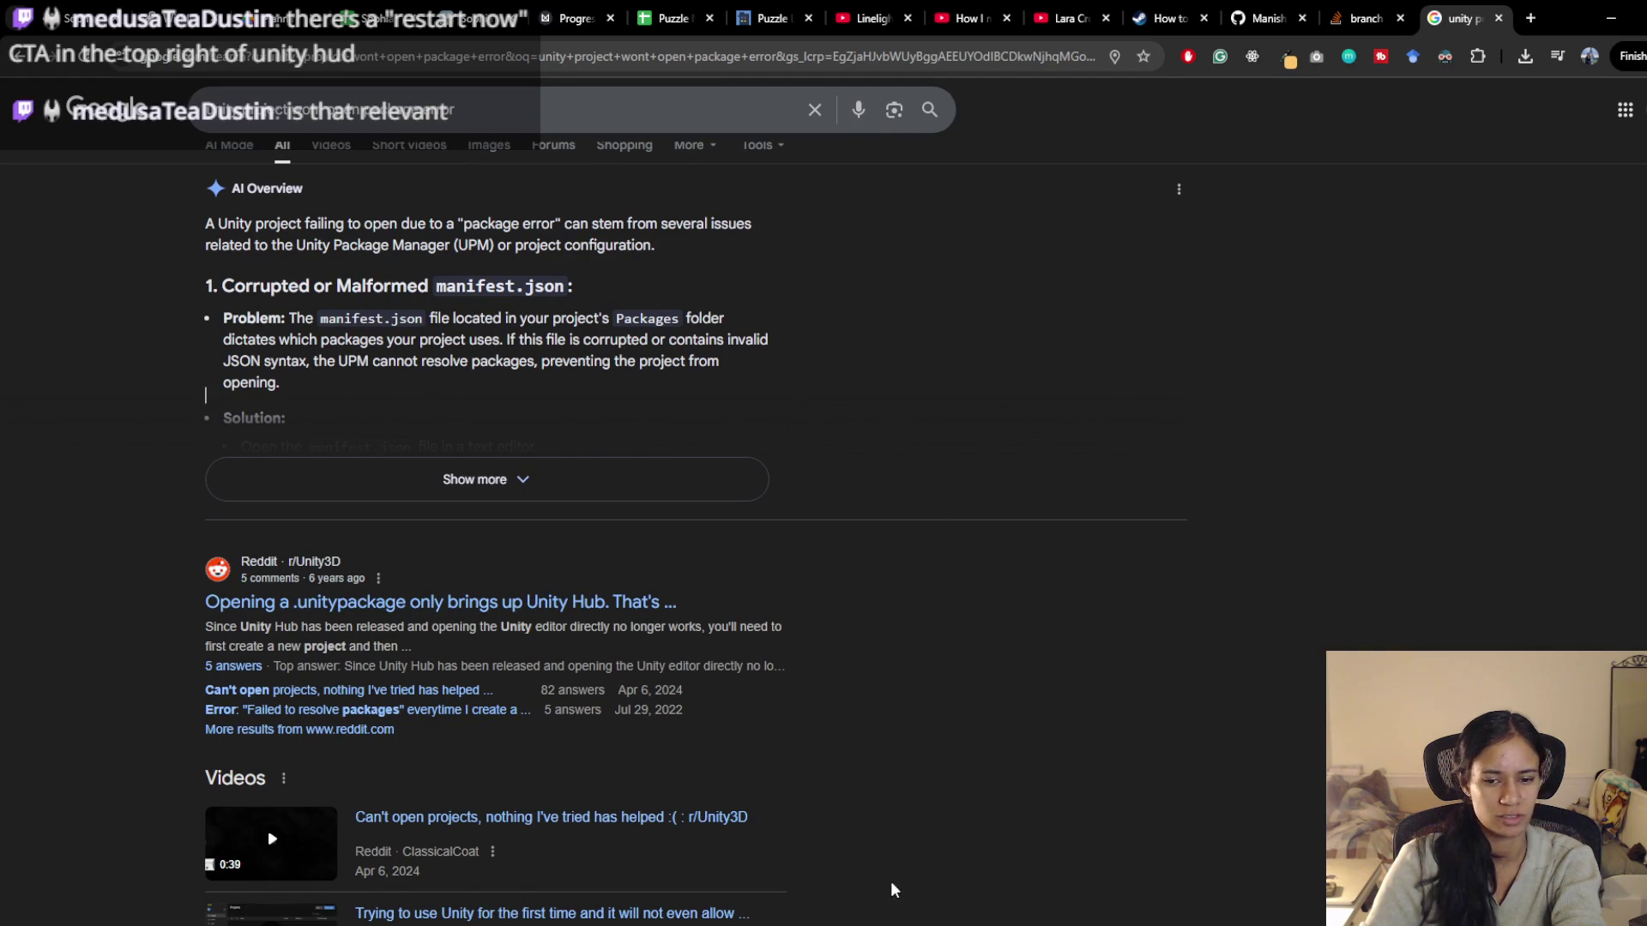
click(1423, 880)
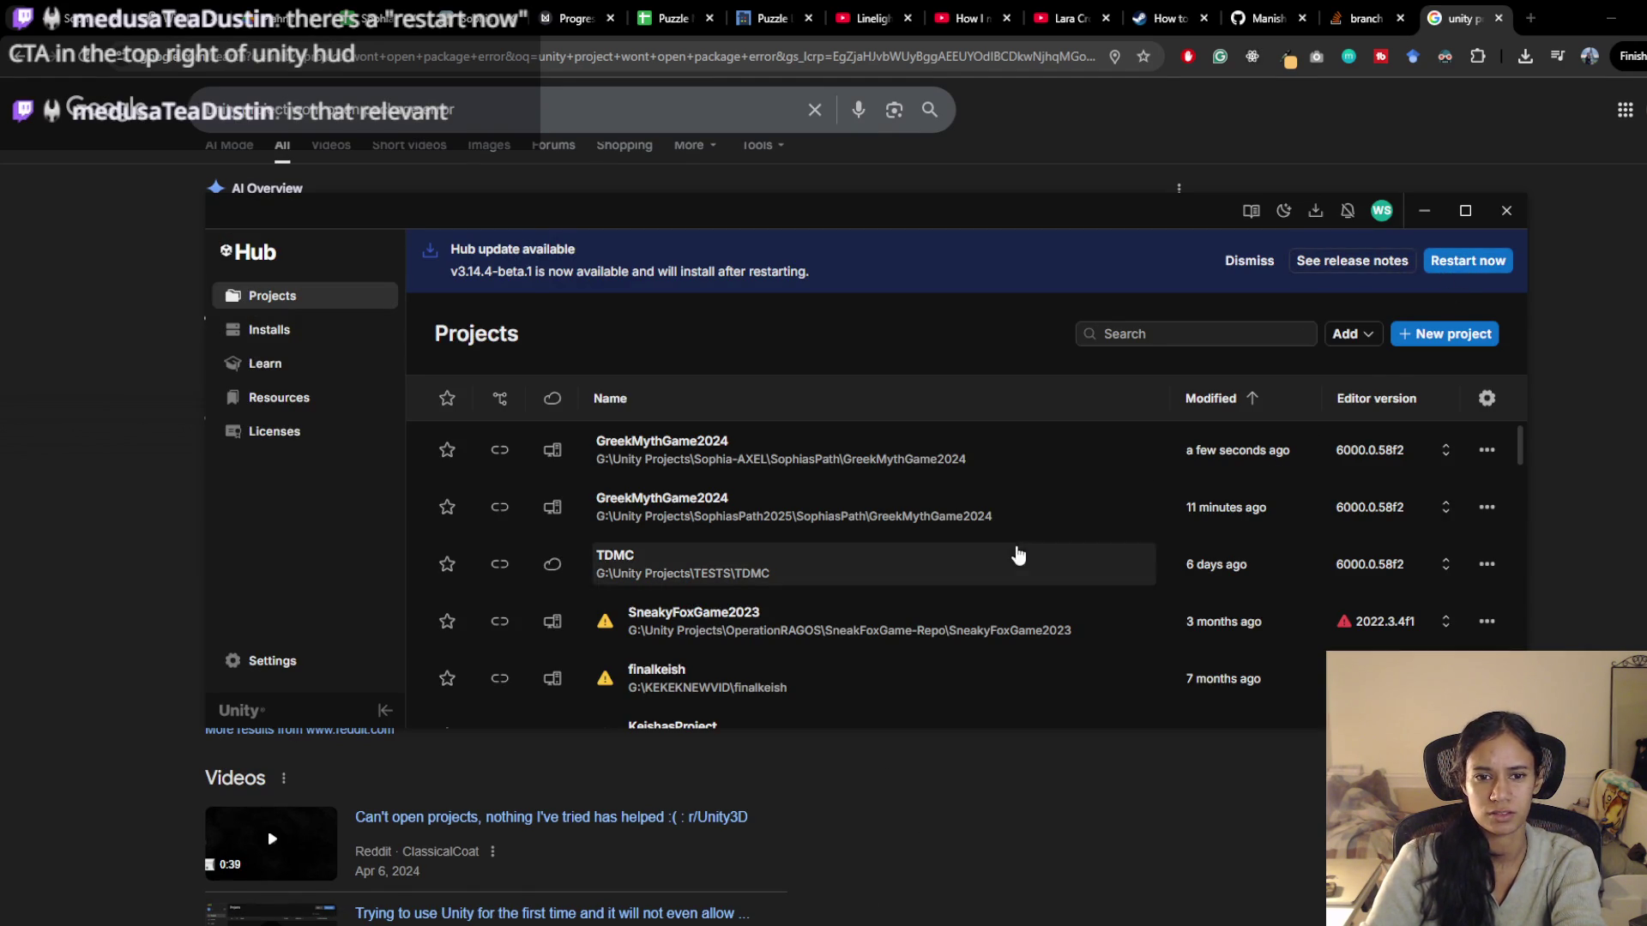
Reposition the Unity Hub window to uncover the AI Overview in the search results
mouse_move(667, 195)
mouse_down()
mouse_move(718, 387)
mouse_move(735, 362)
mouse_up()
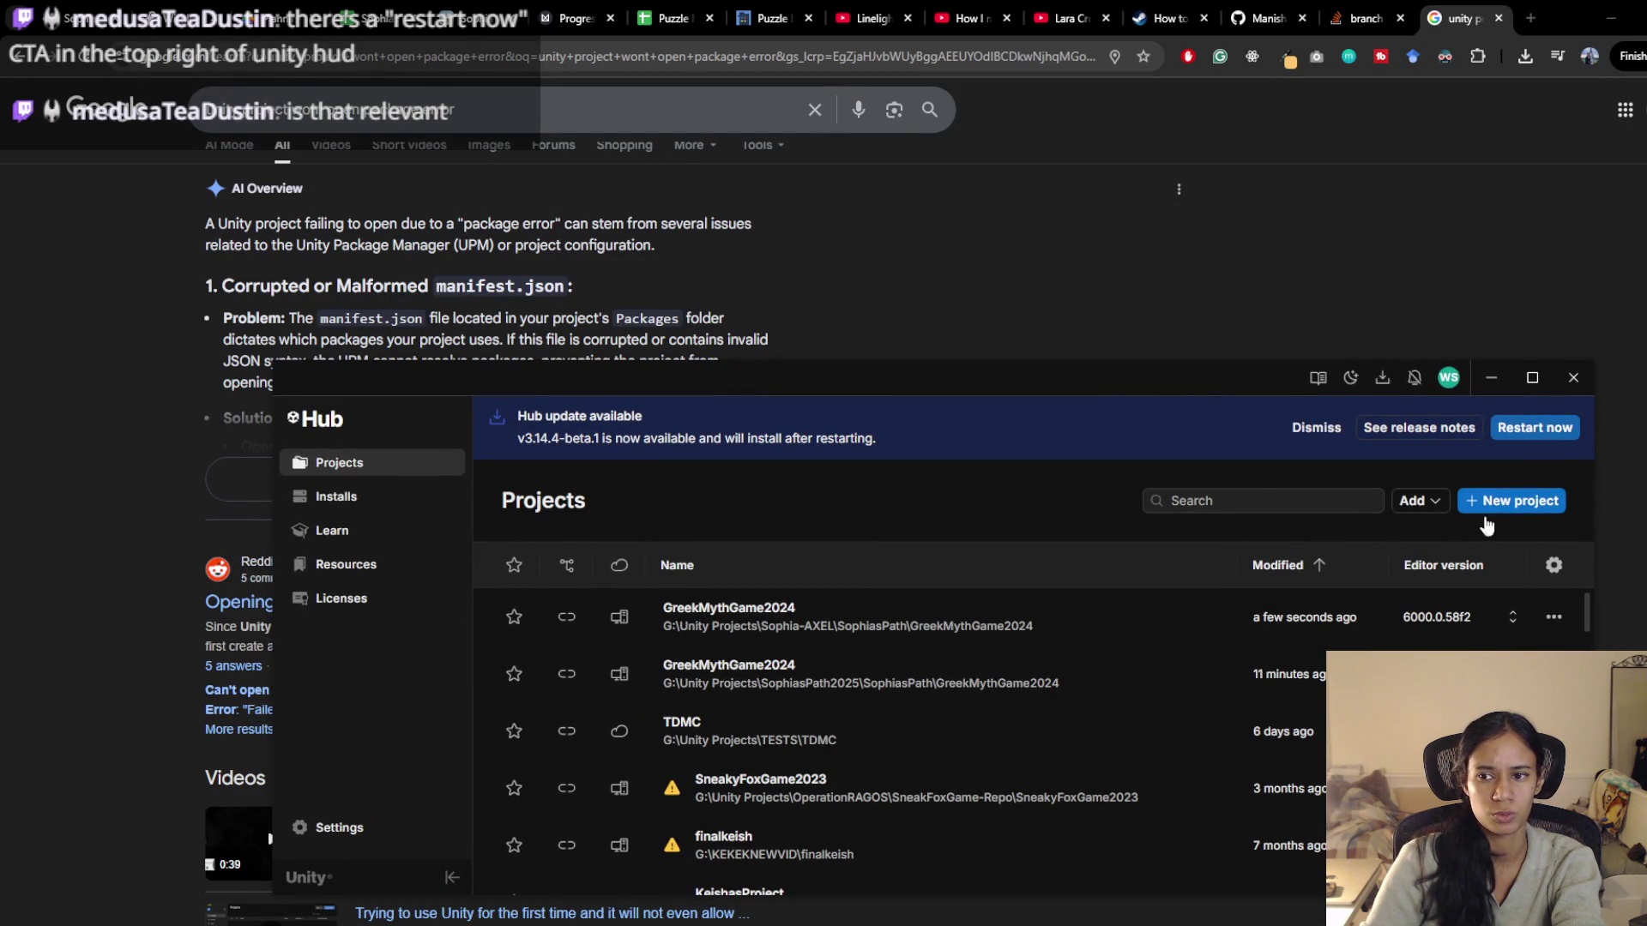
drag(1219, 369, 1213, 323)
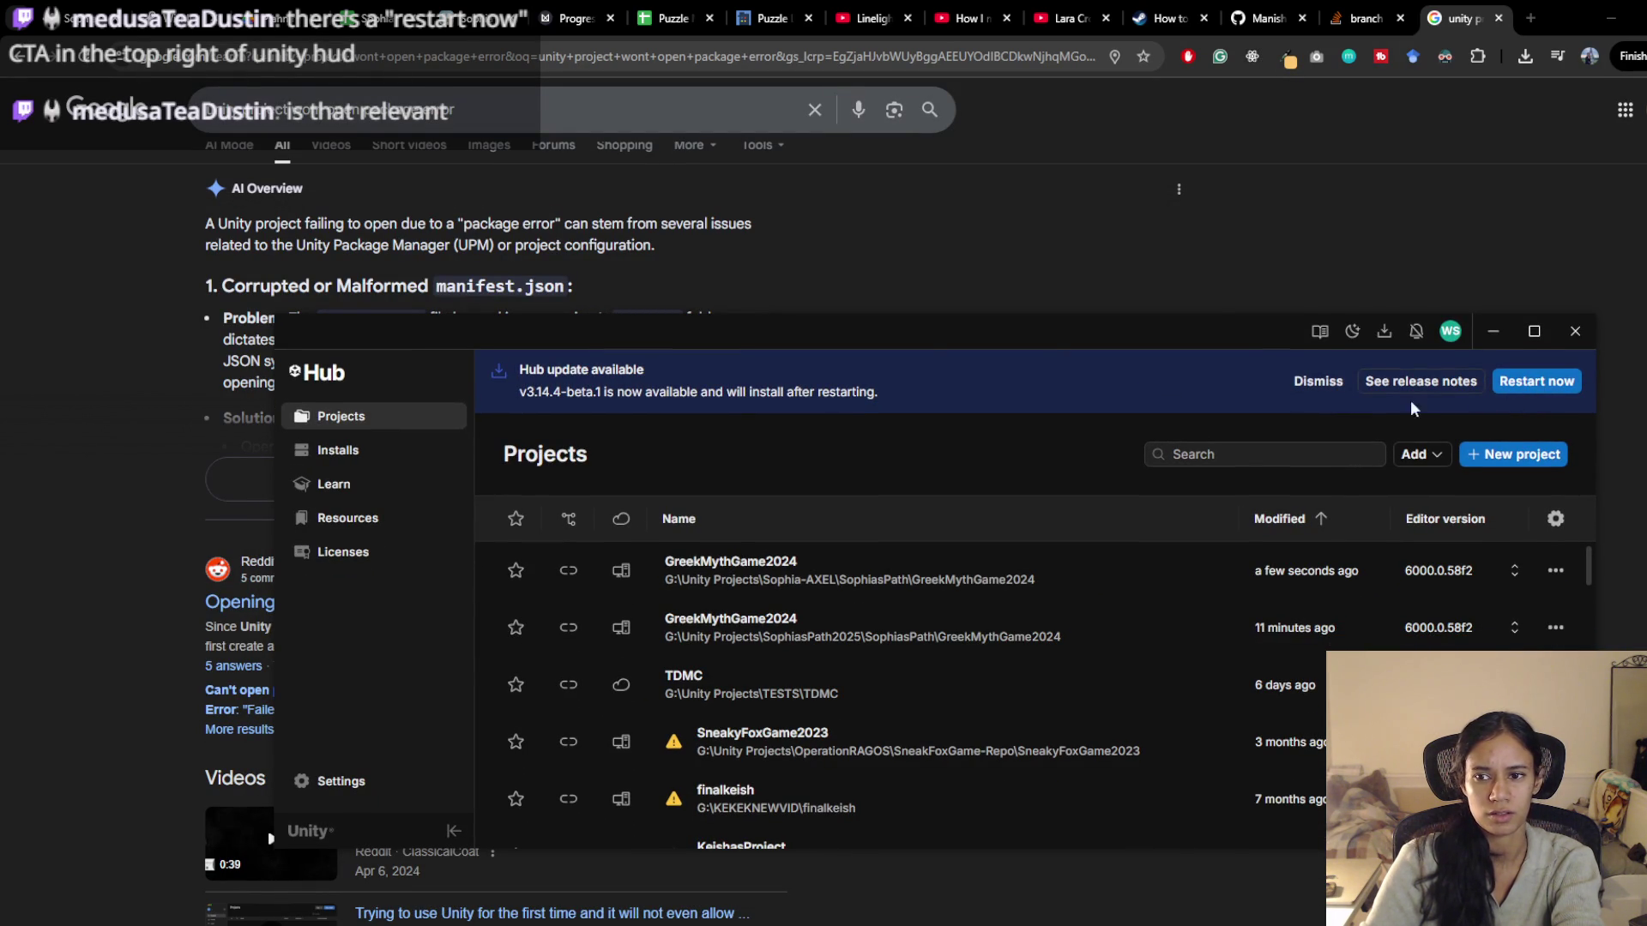
click(1005, 248)
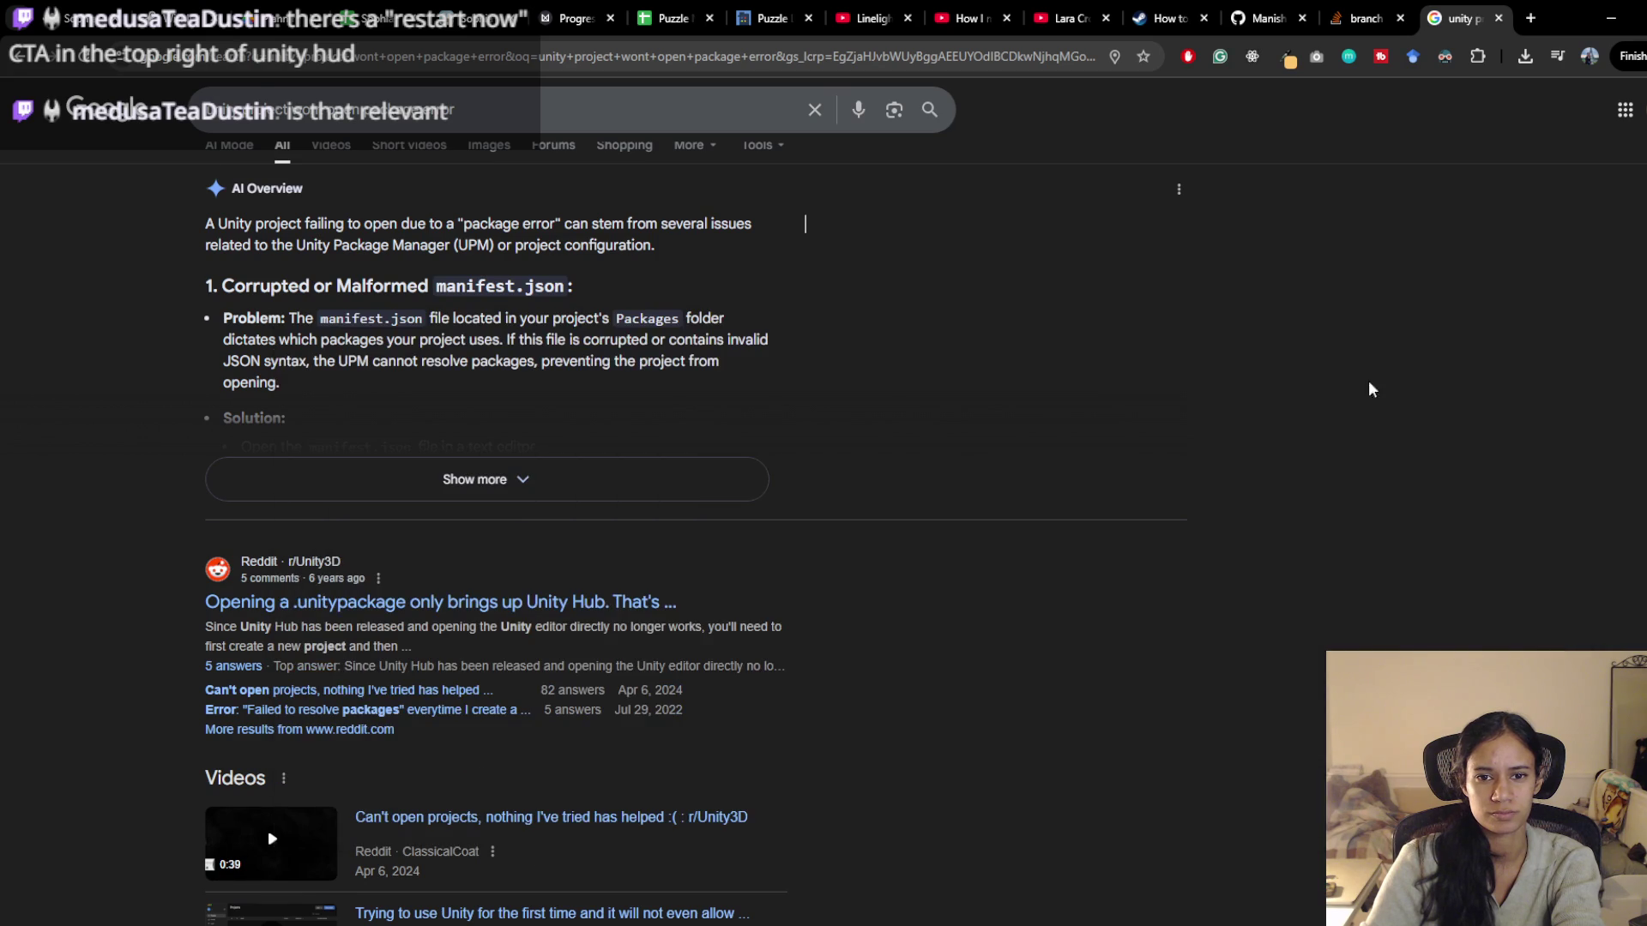
key(alt+Tab)
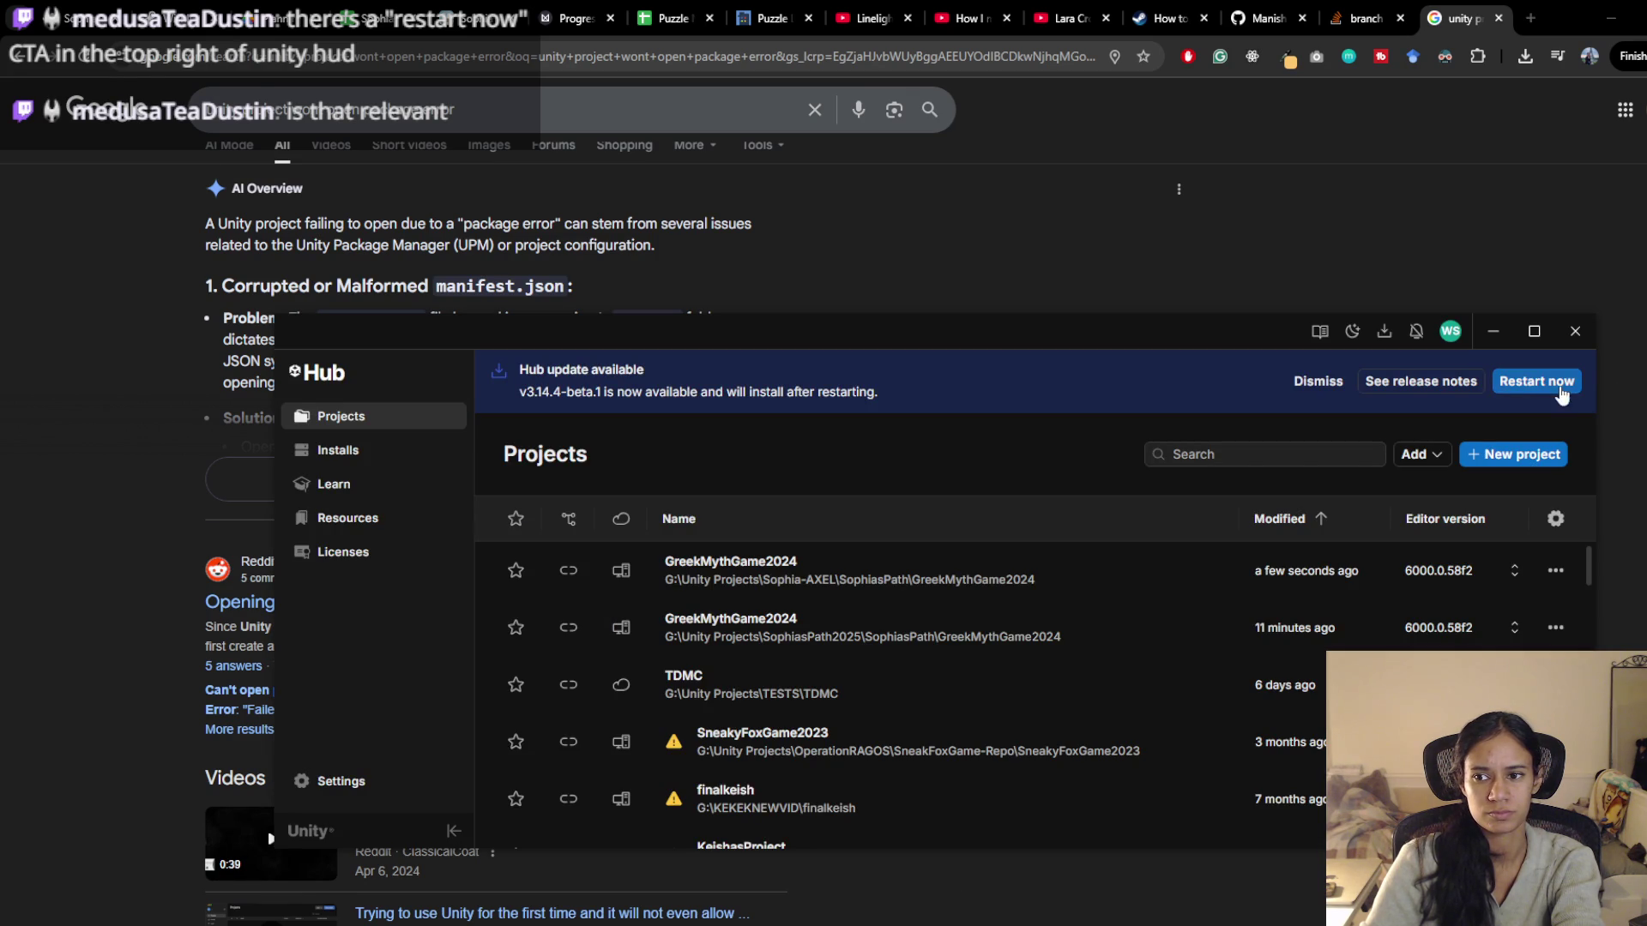
Close Unity Hub and relaunch it via the Start search with 'unity'
click(1575, 332)
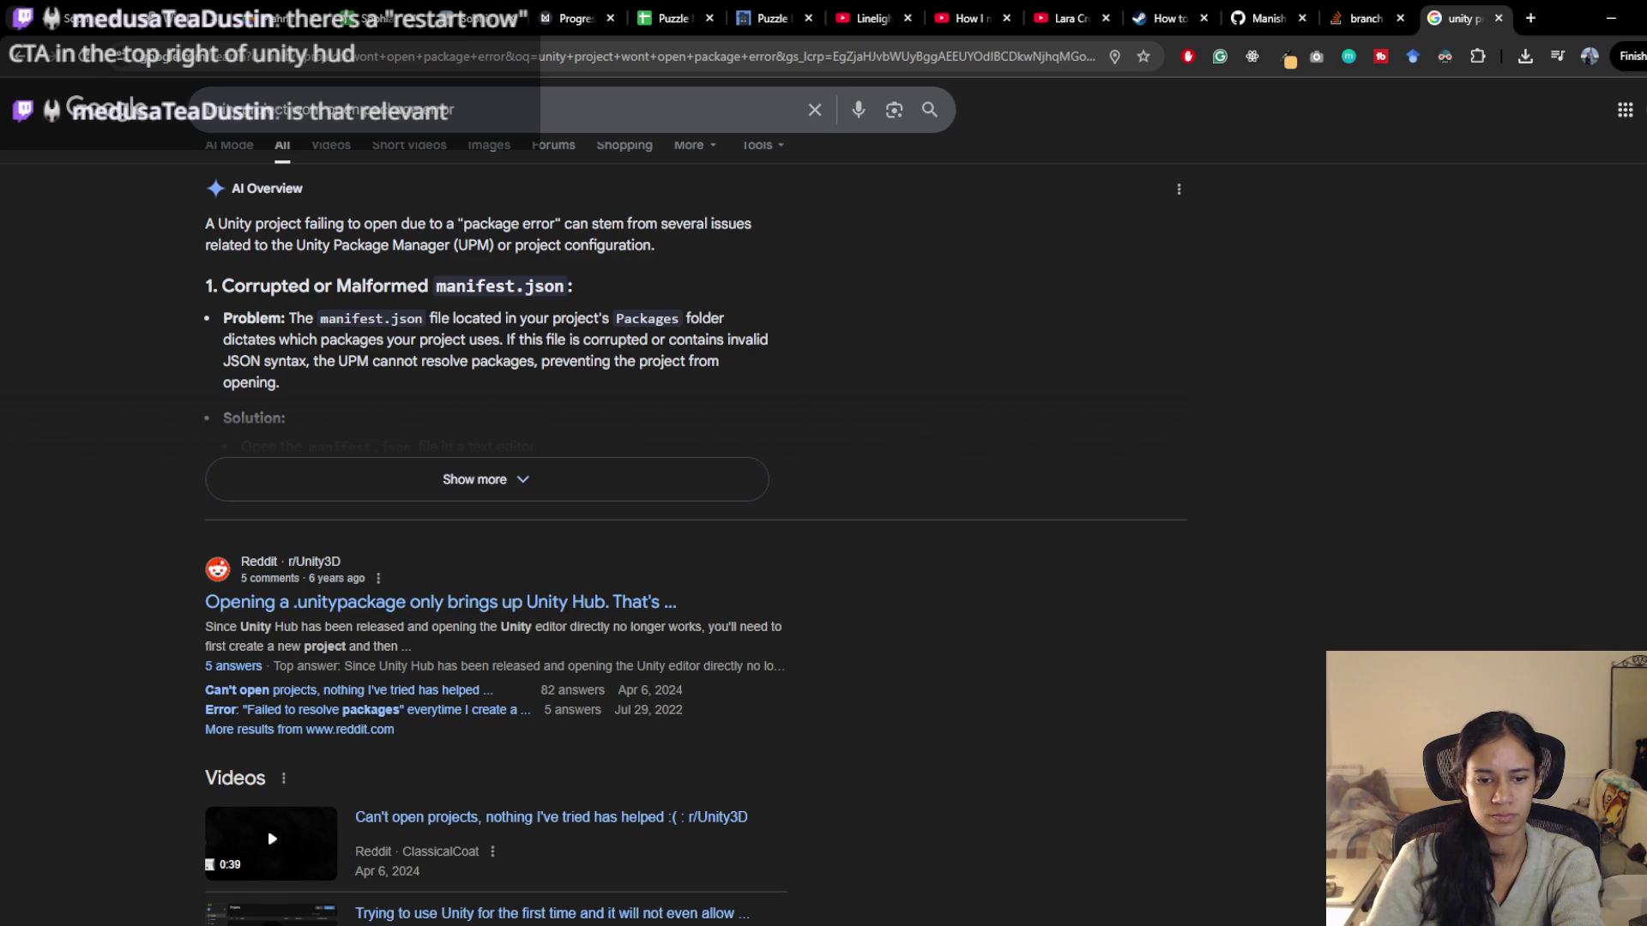
key(super)
text(unity)
key(Return)
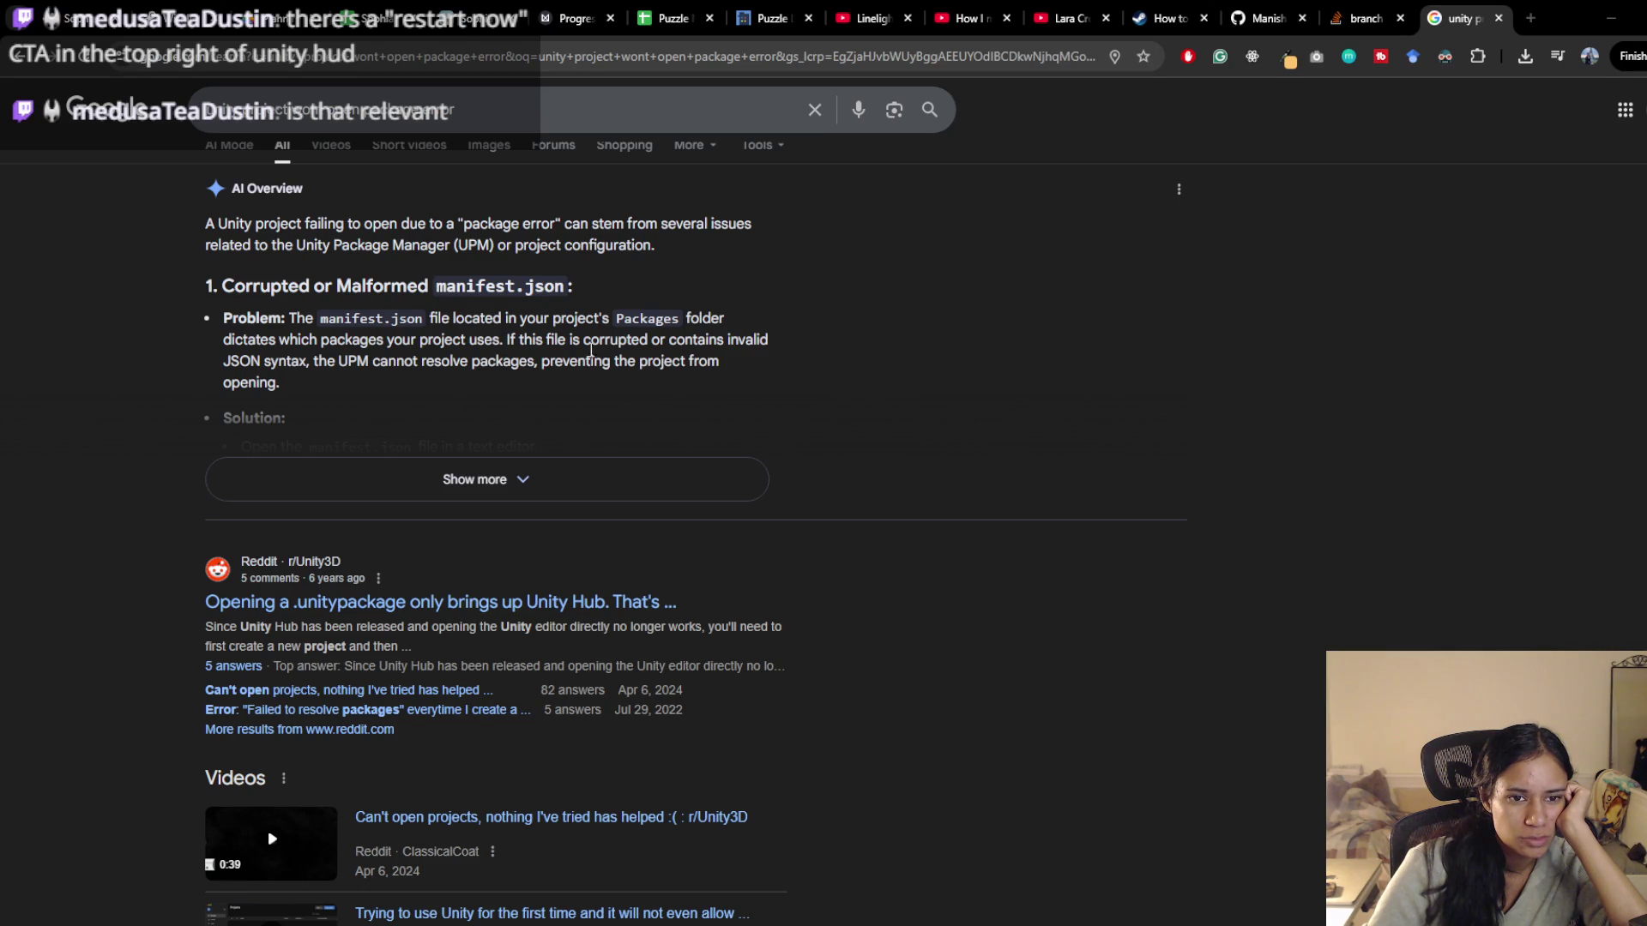
scroll(549, 385, down, 1)
scroll(413, 446, down, 1)
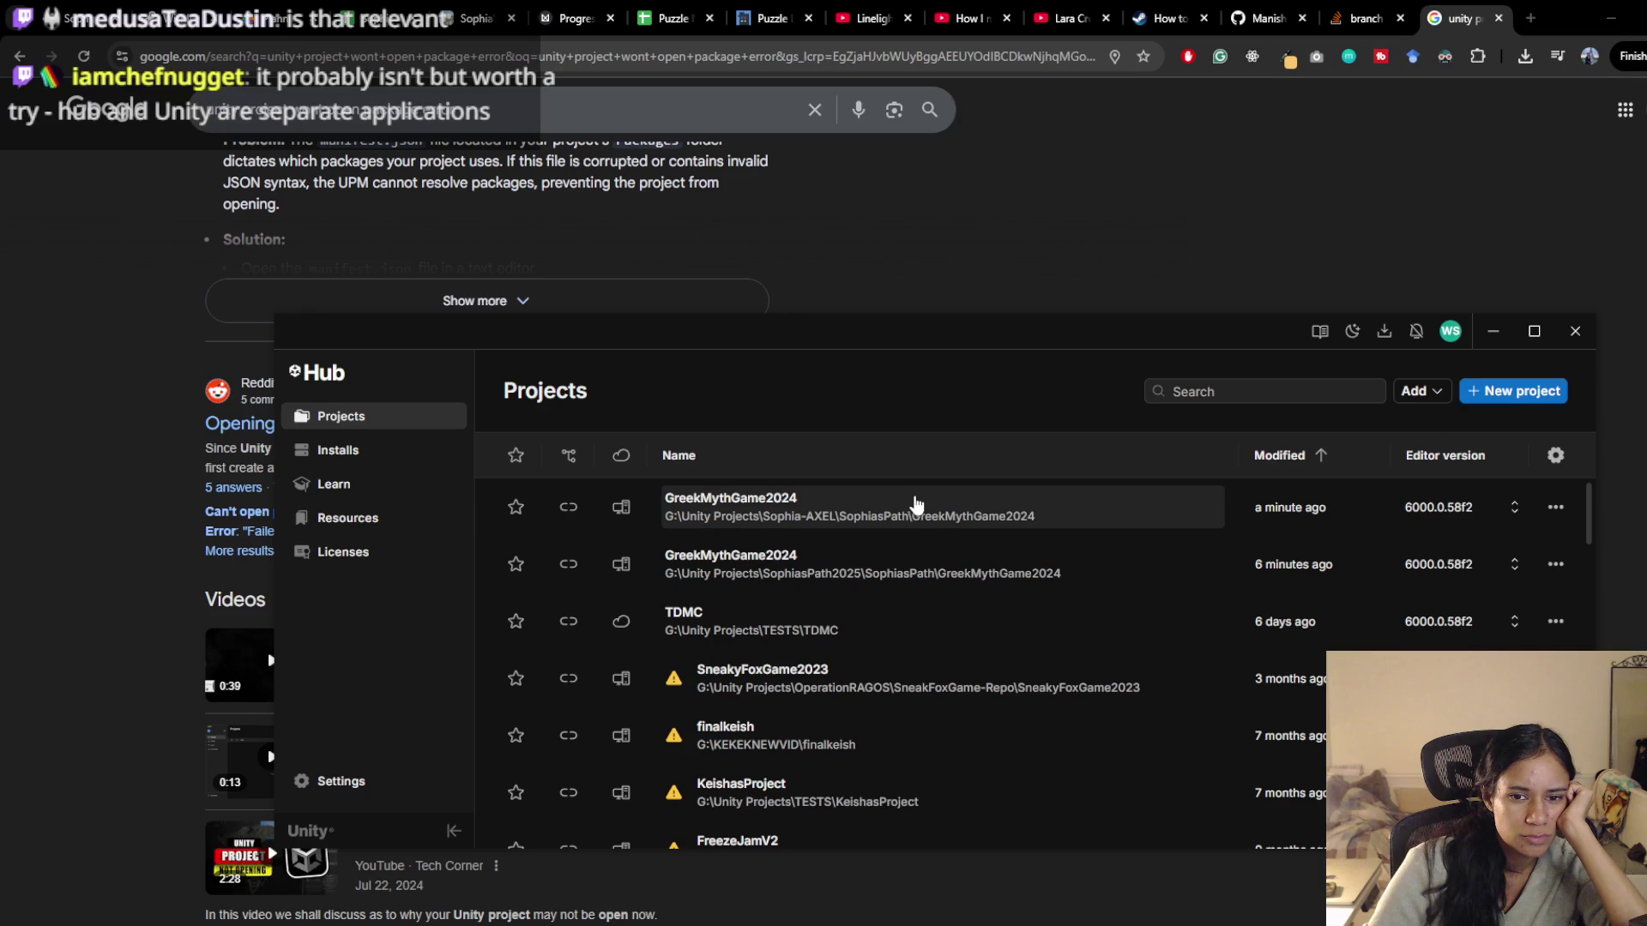
Dismiss the project-already-open notice and package error, then relaunch GreekMythGame2024
click(909, 513)
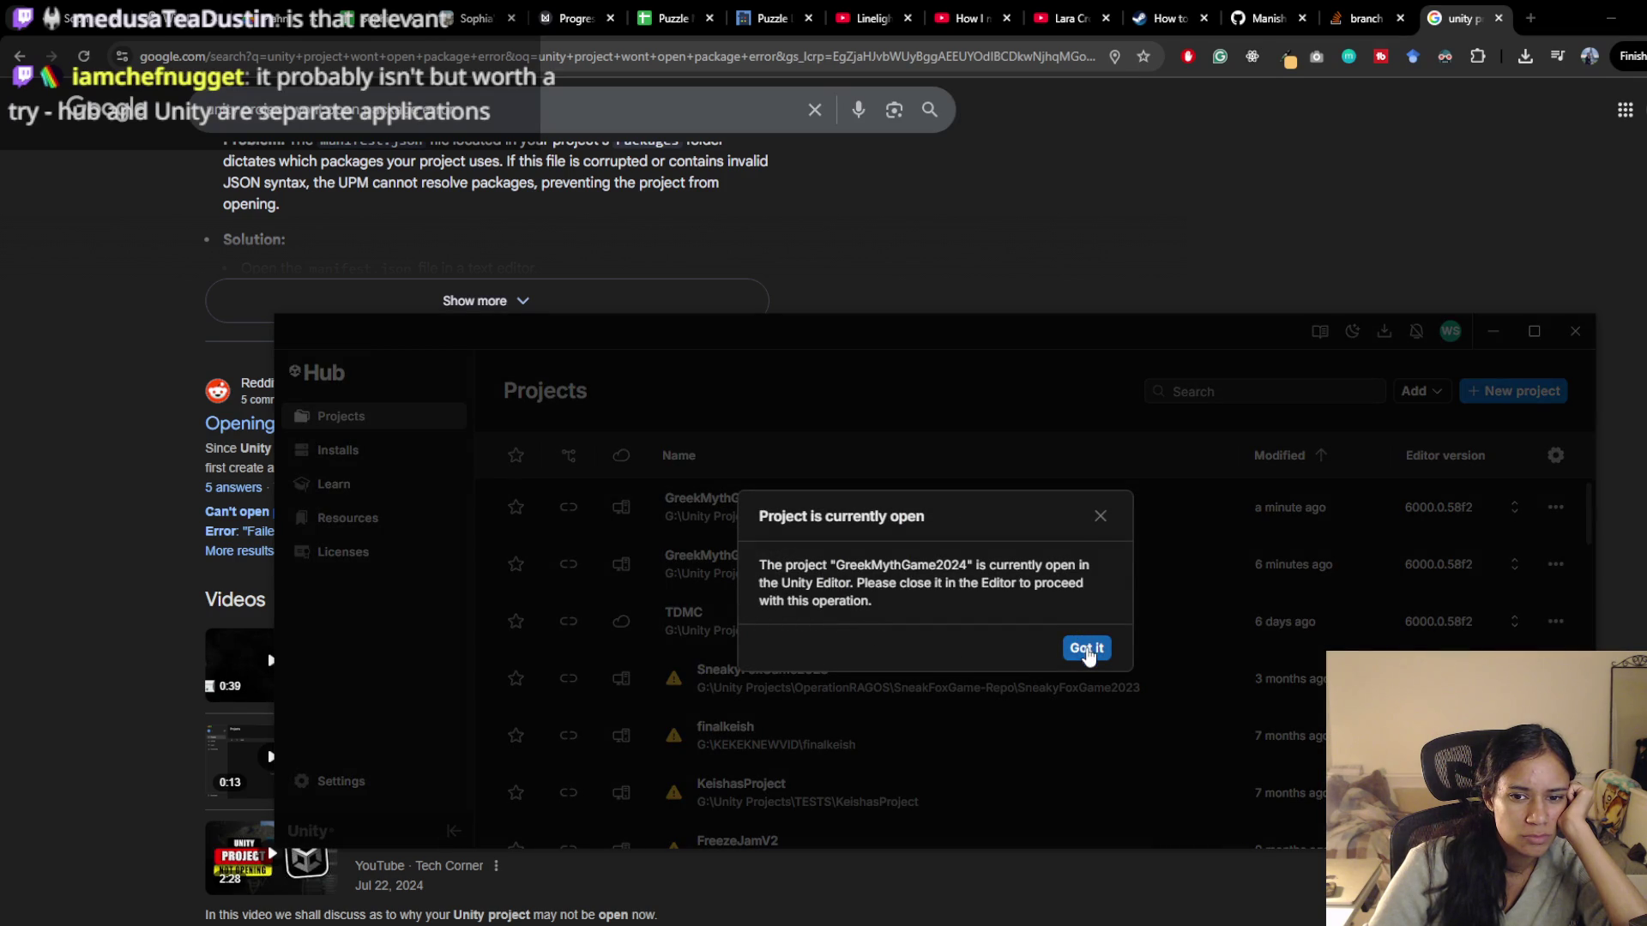
click(1086, 650)
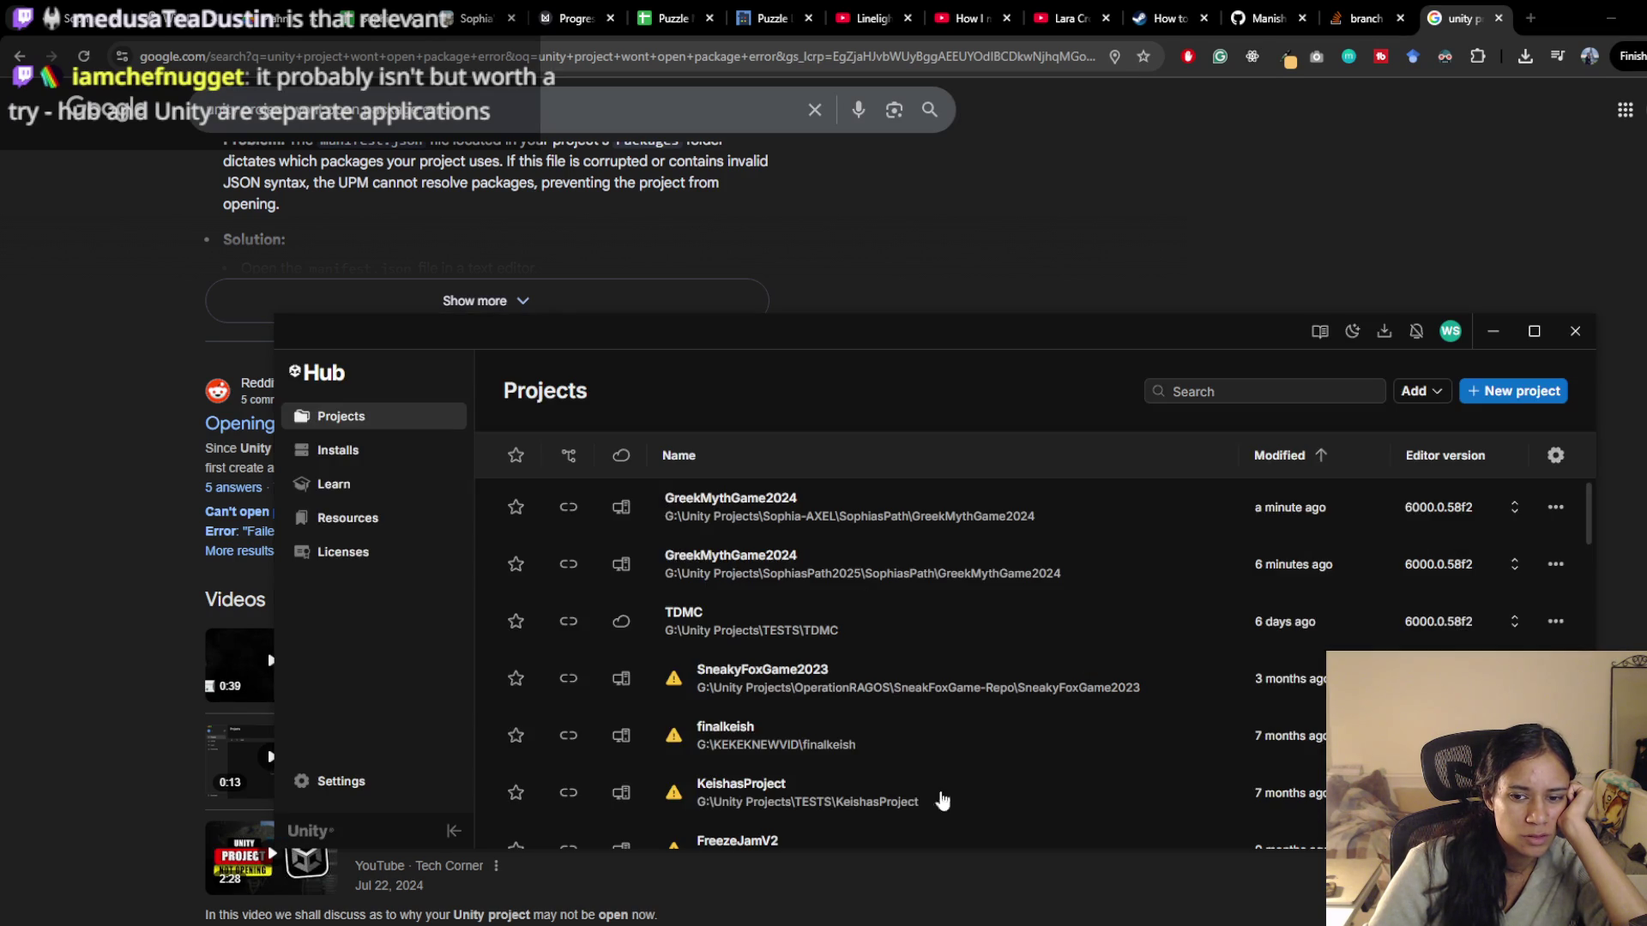
click(969, 521)
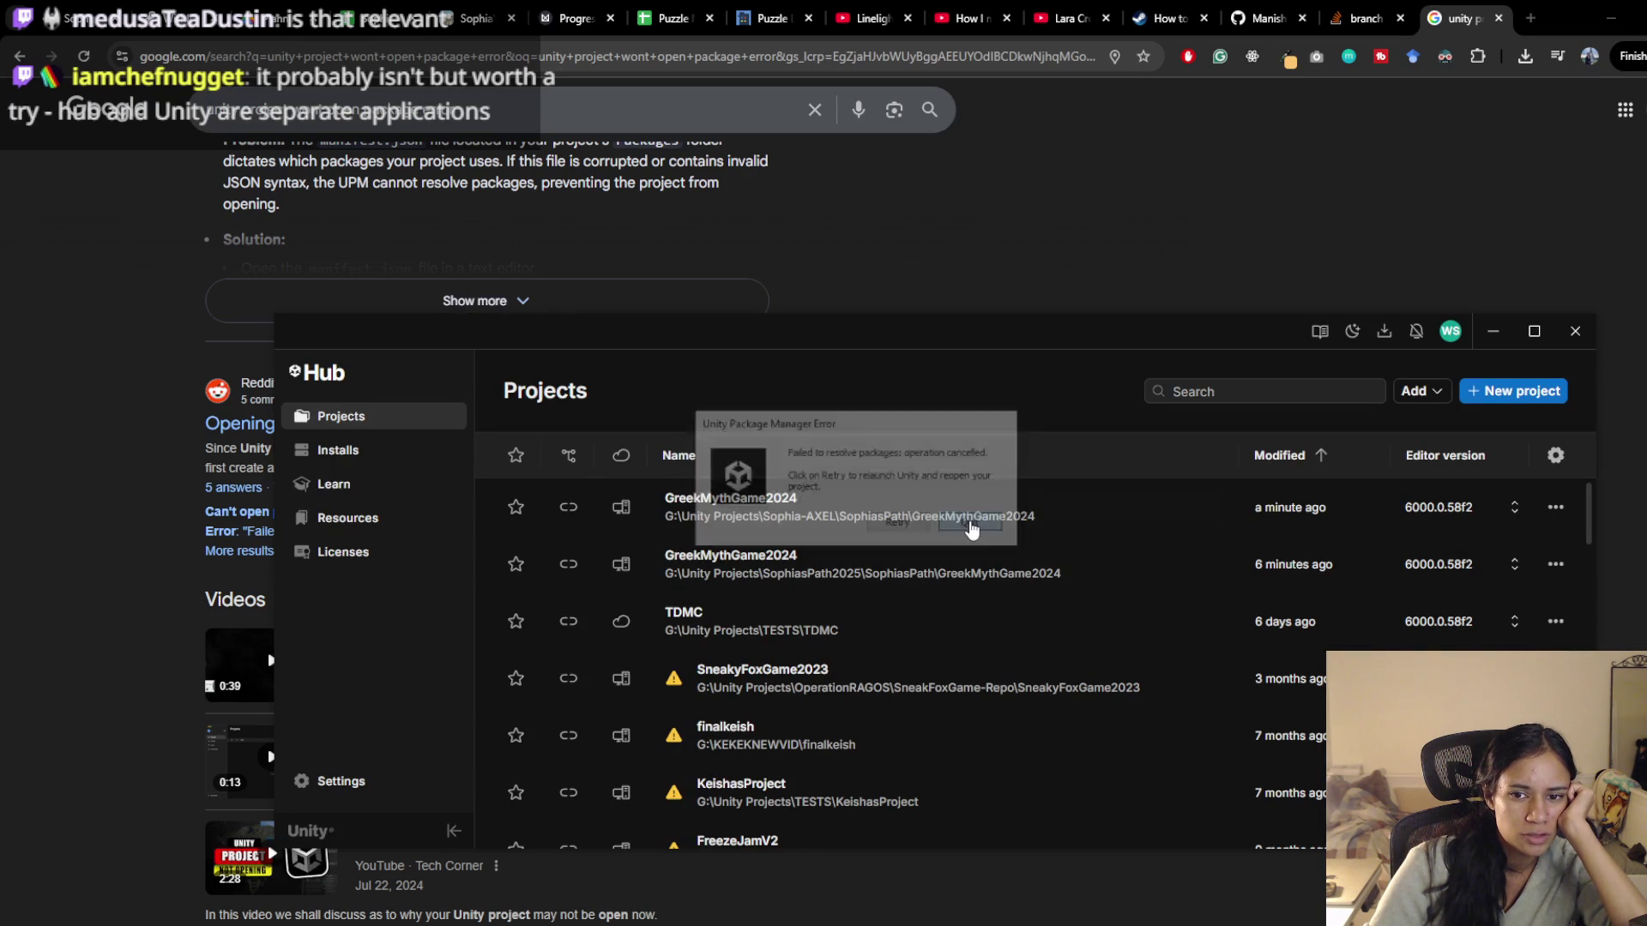
click(926, 518)
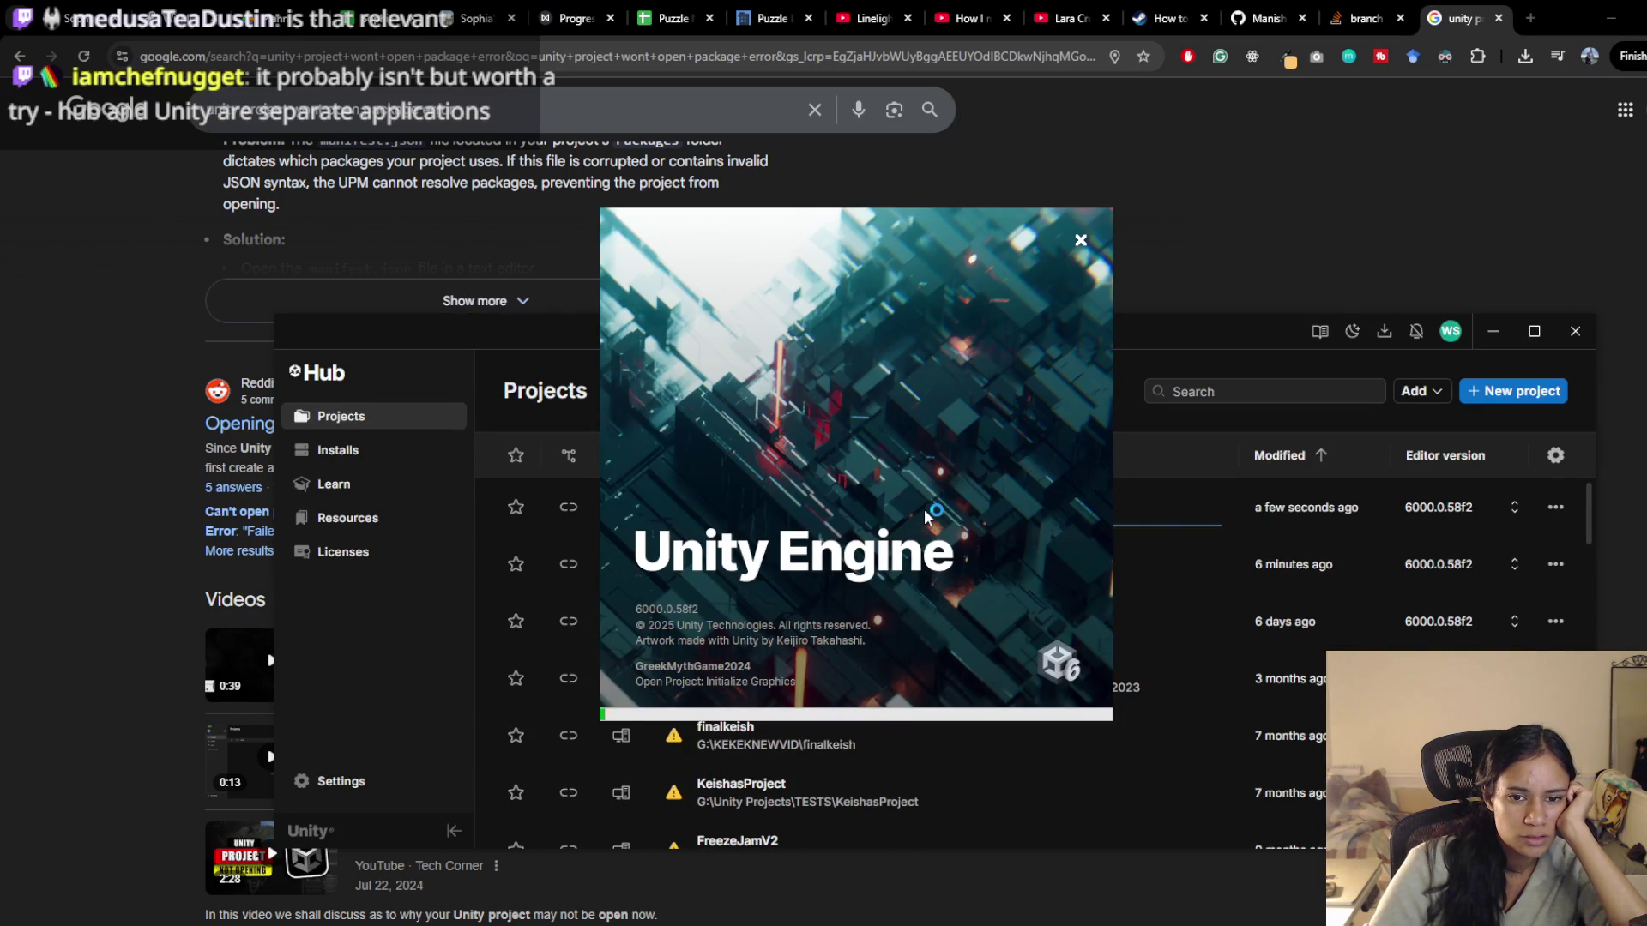
Open the Reddit thread about unitypackage files from the search results
scroll(111, 581, down, 2)
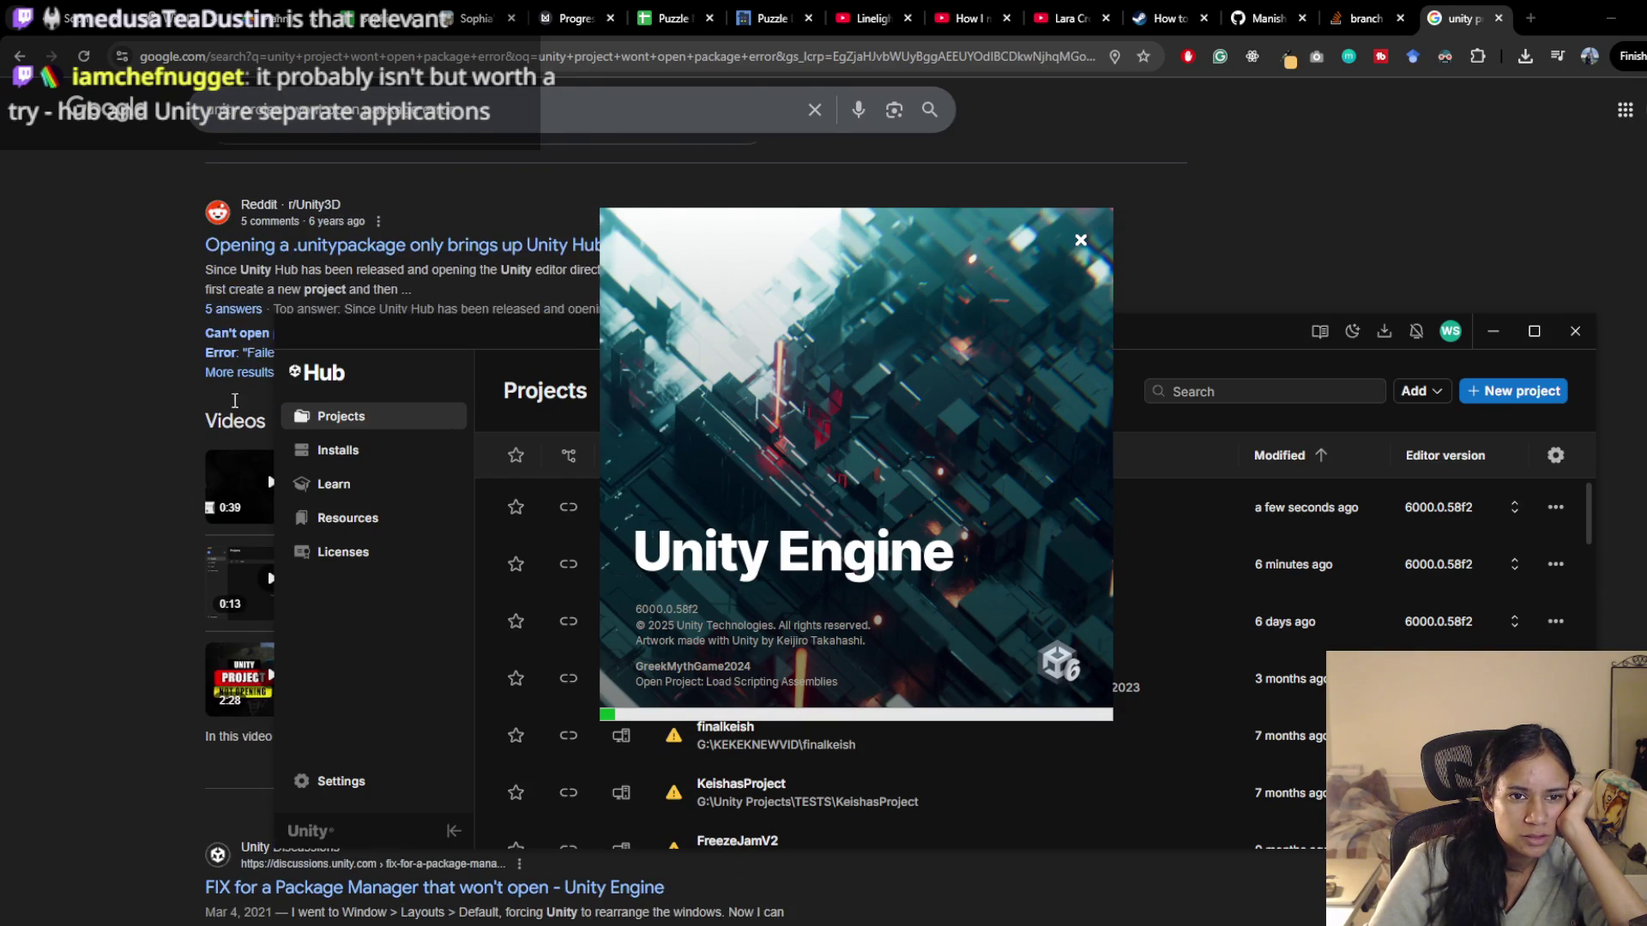
scroll(503, 248, down, 1)
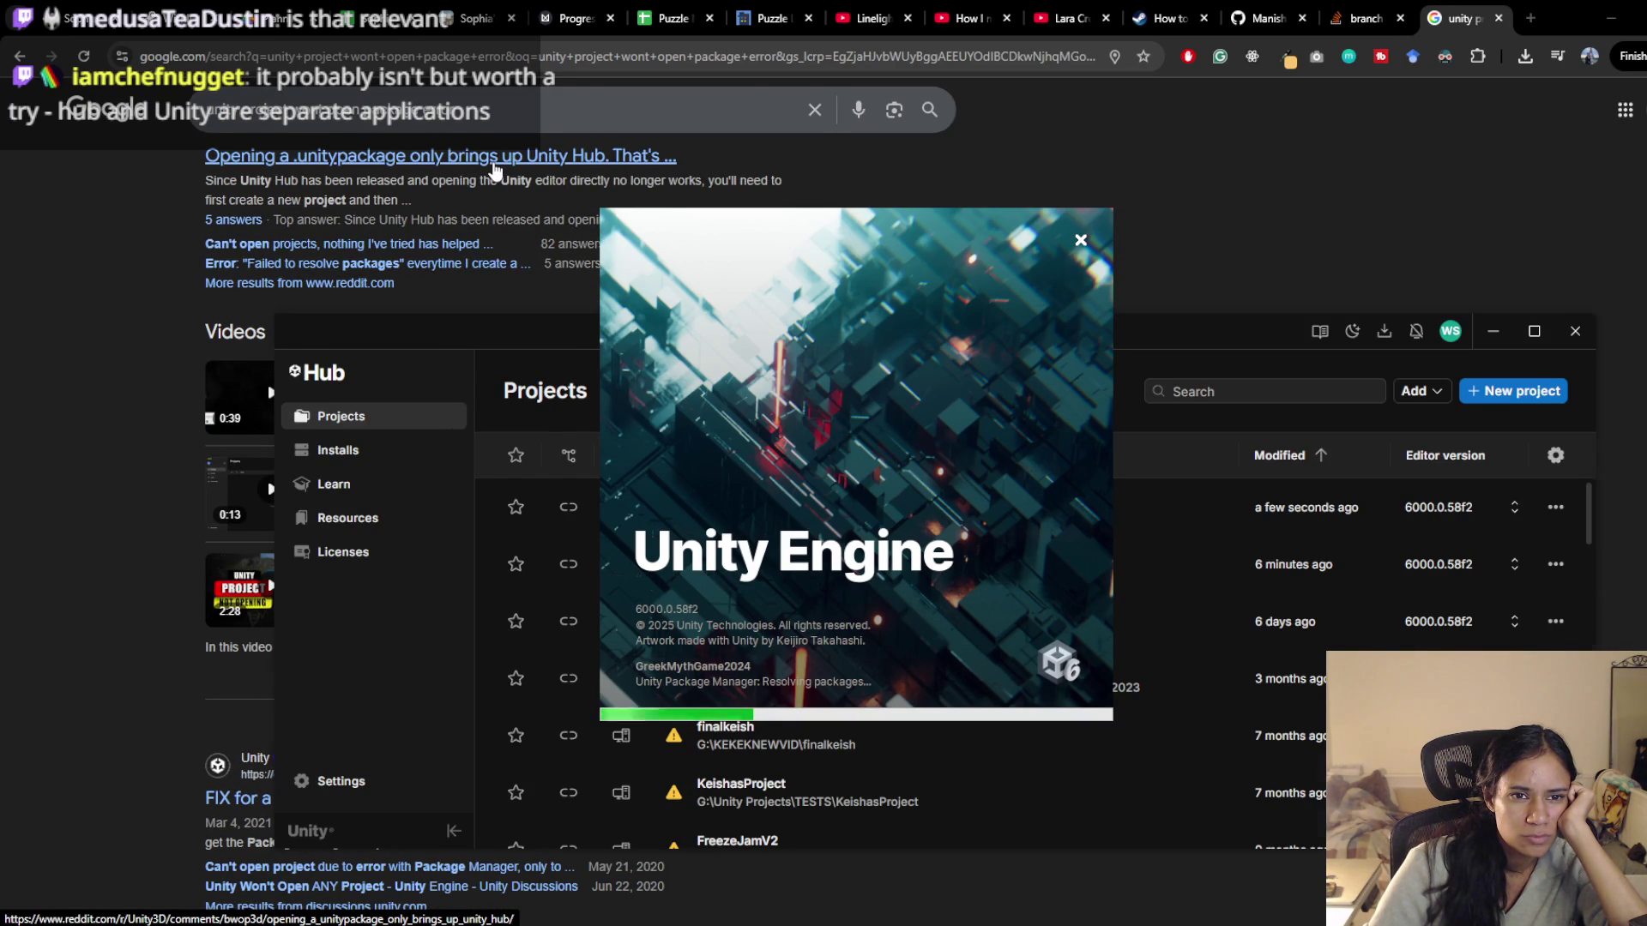
click(493, 161)
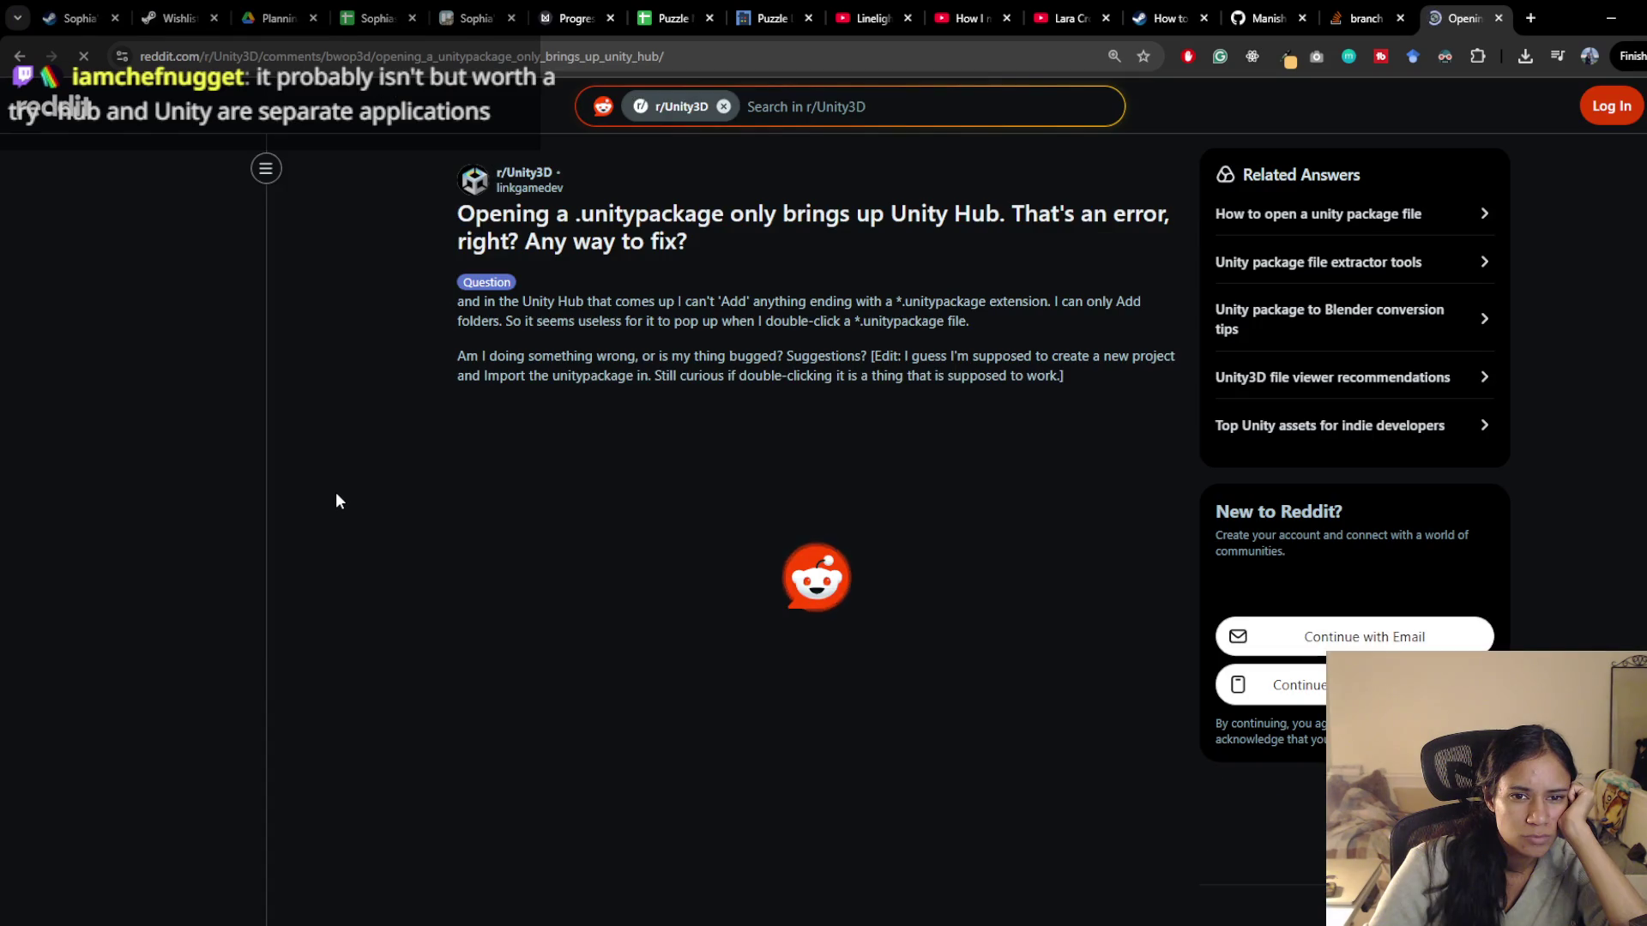
Return from the Reddit thread to the Google results and scroll further through them
scroll(337, 496, down, 5)
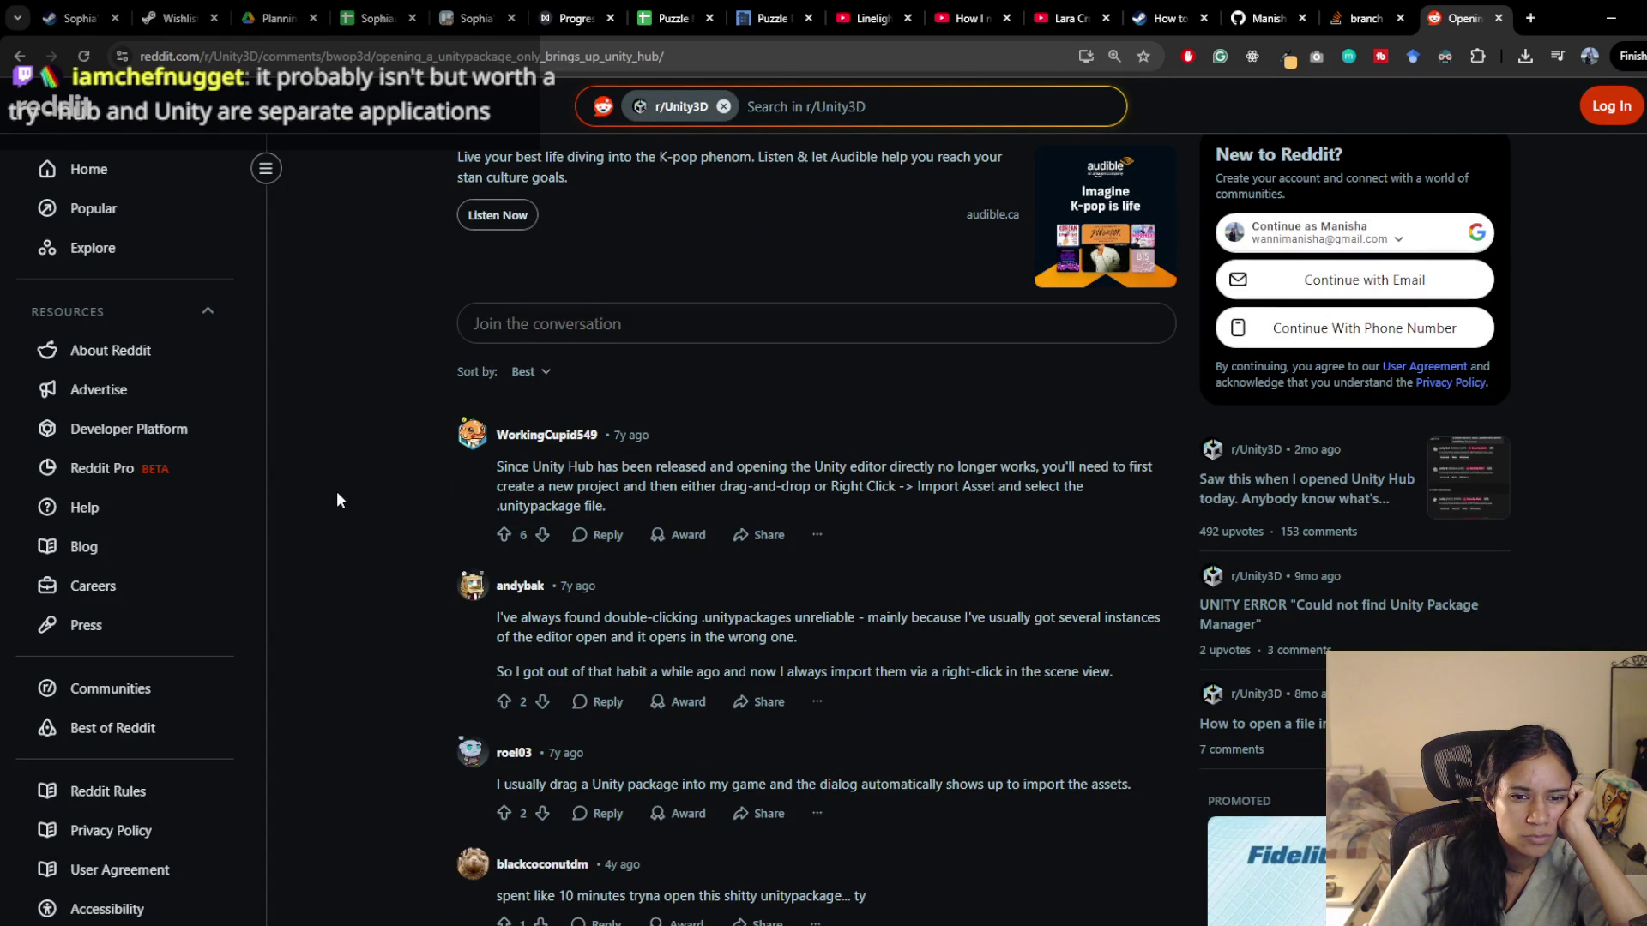
key(alt+Left)
scroll(105, 681, down, 4)
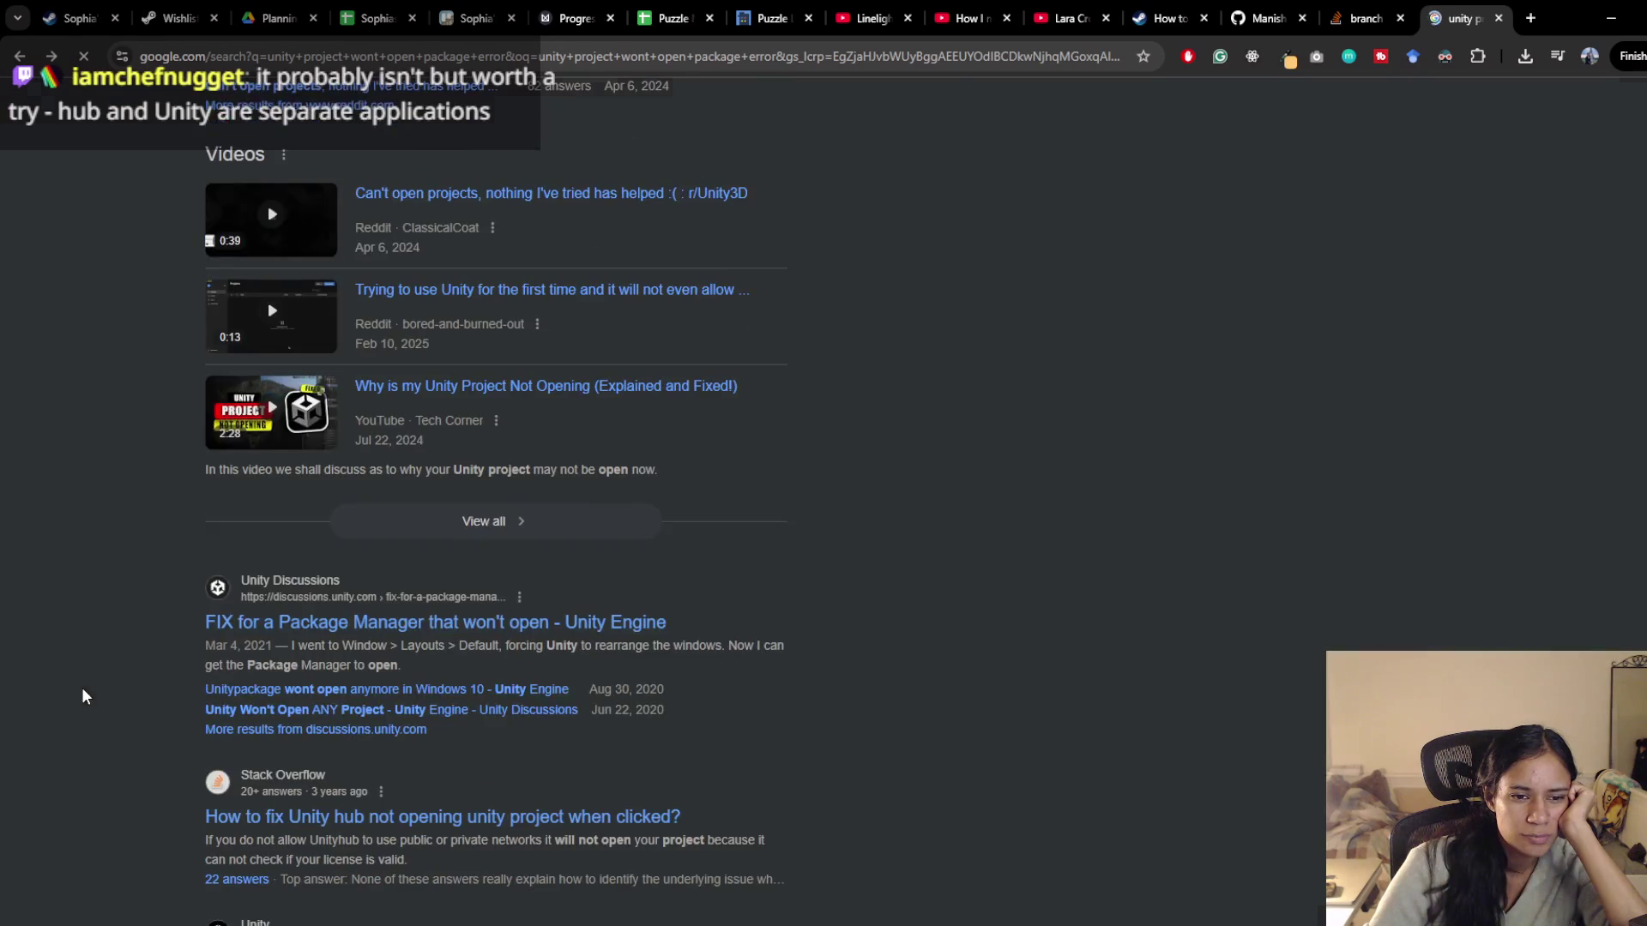
scroll(103, 678, down, 1)
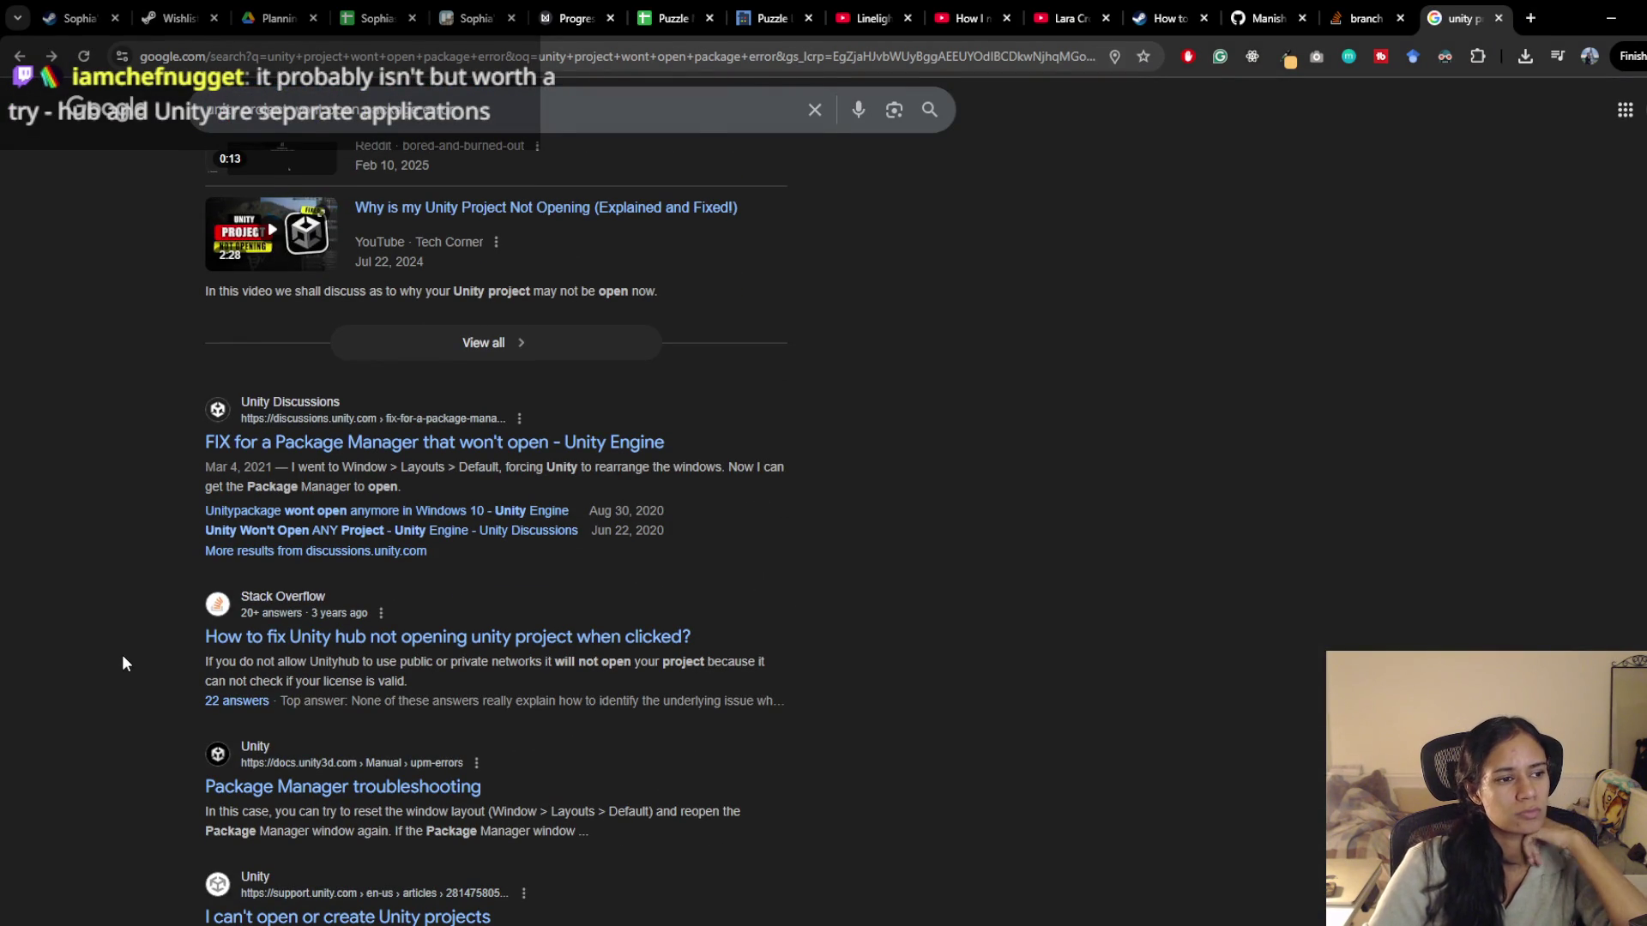
scroll(122, 655, down, 1)
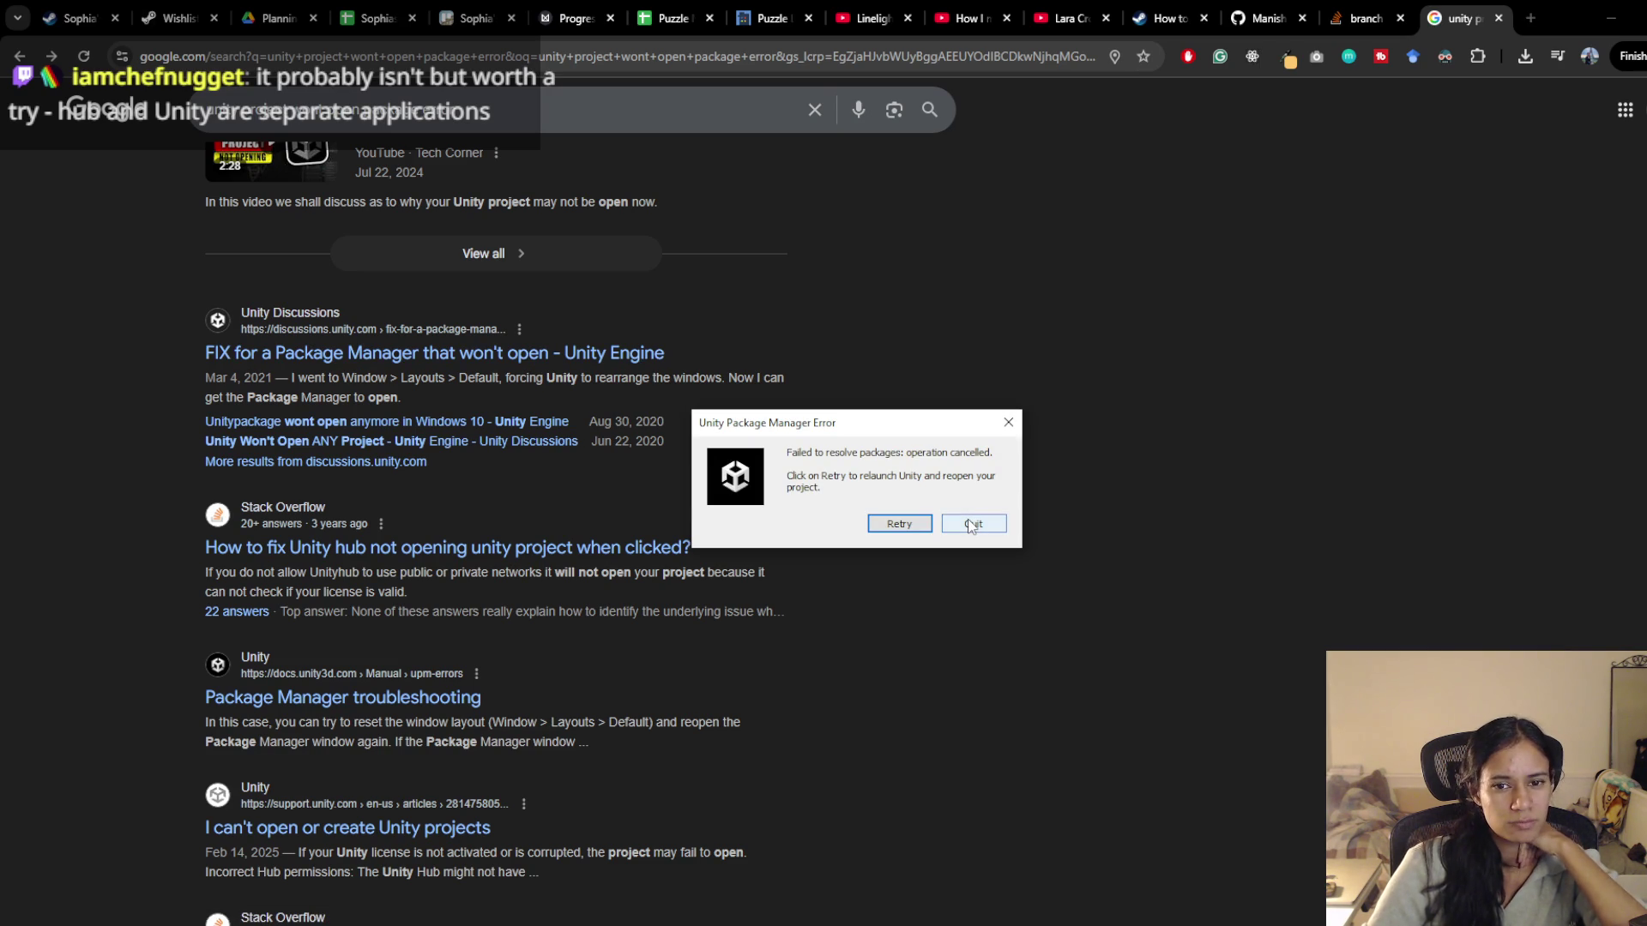
Quit the Unity package error and search 'unity project failed to open package manager'
click(971, 525)
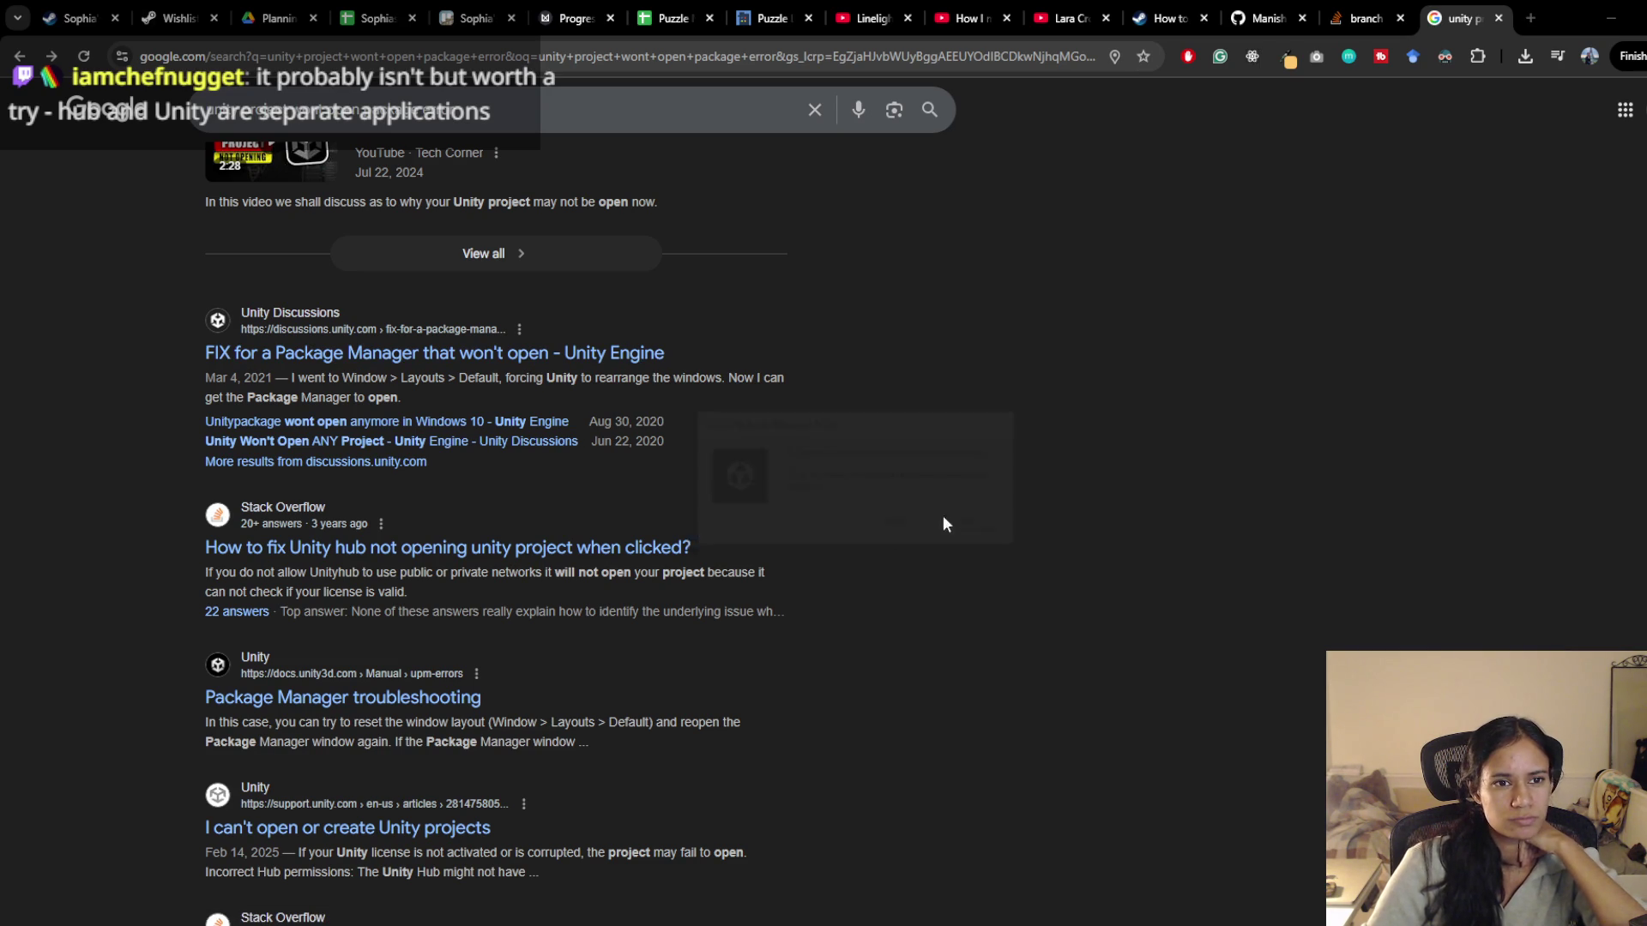
click(1197, 186)
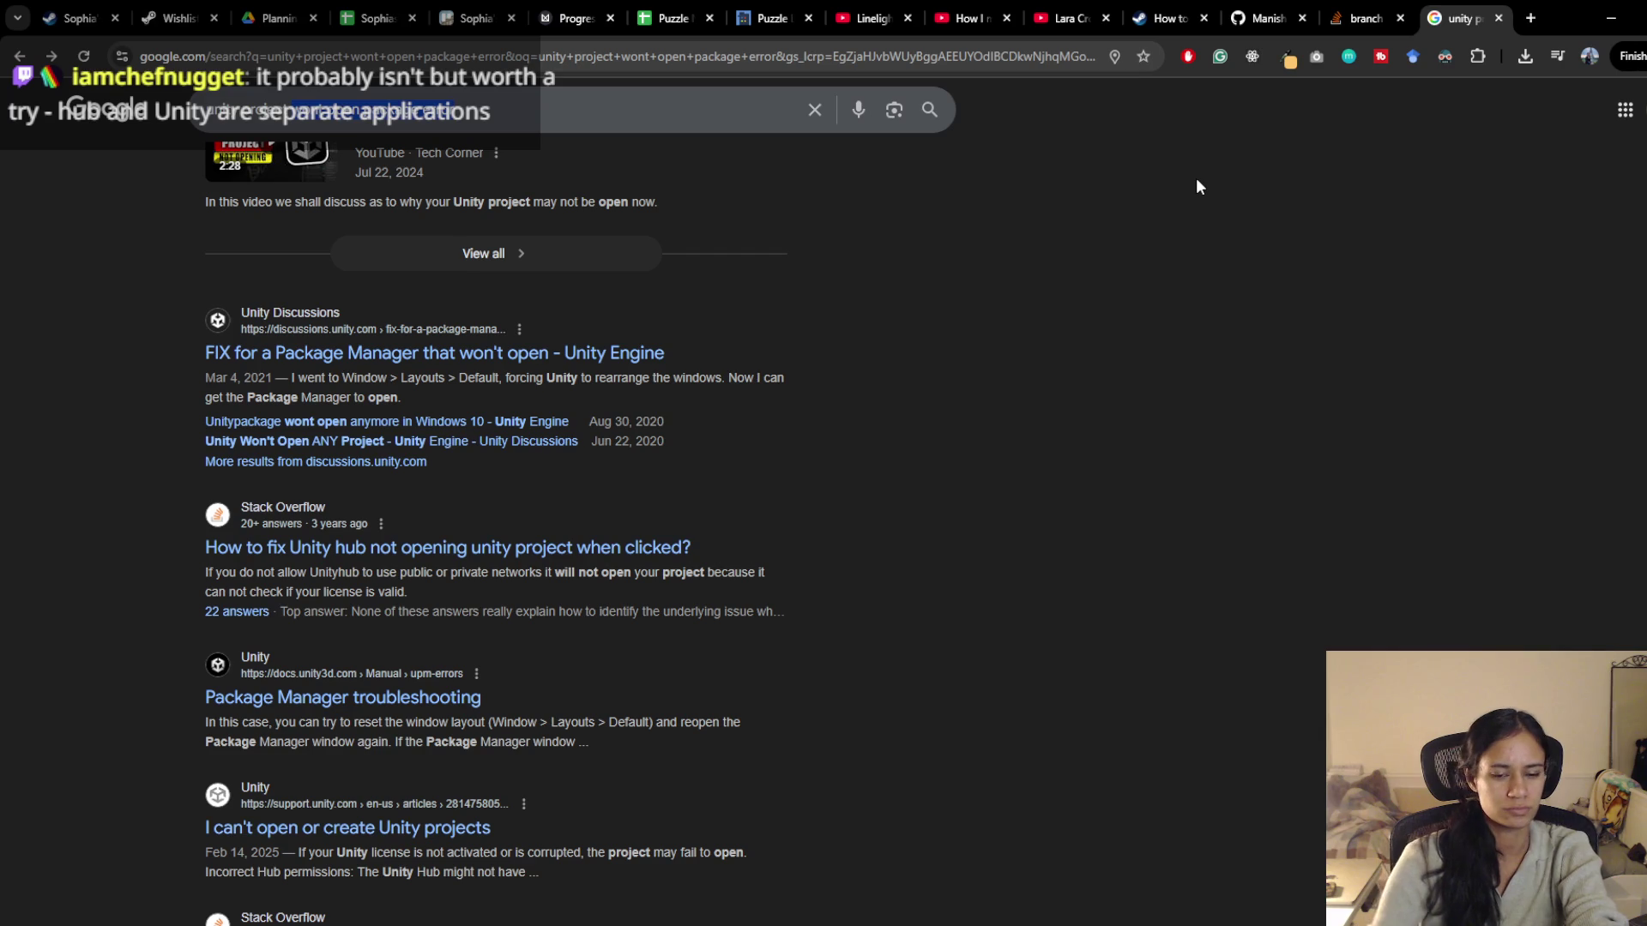
text(failed to open pa)
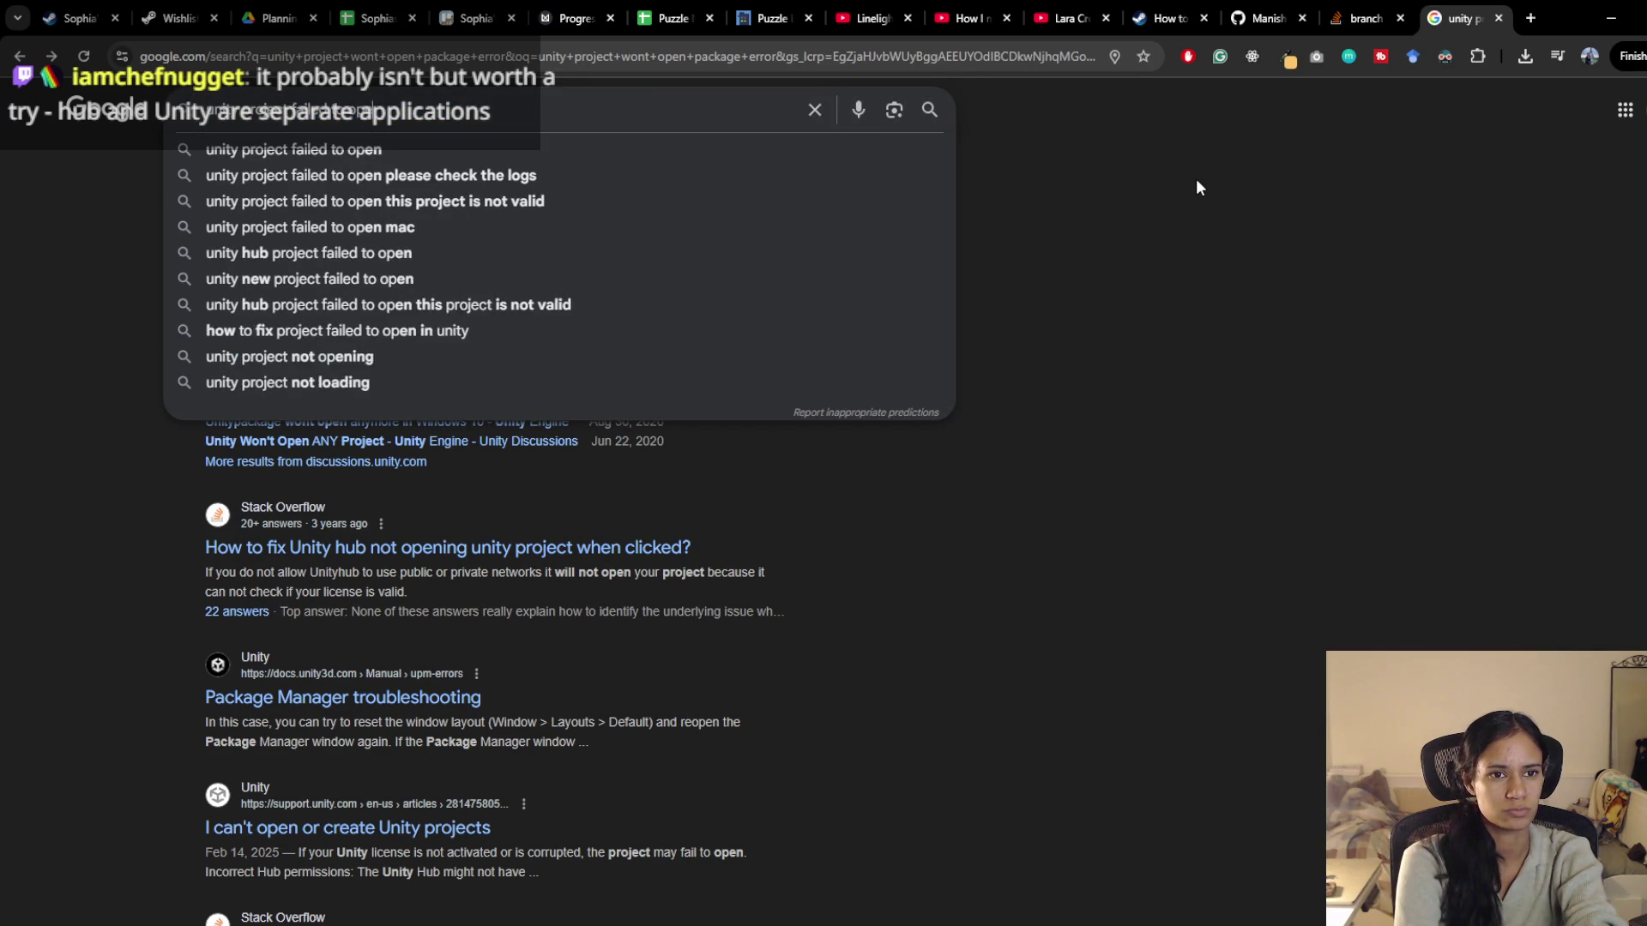
key(Down)
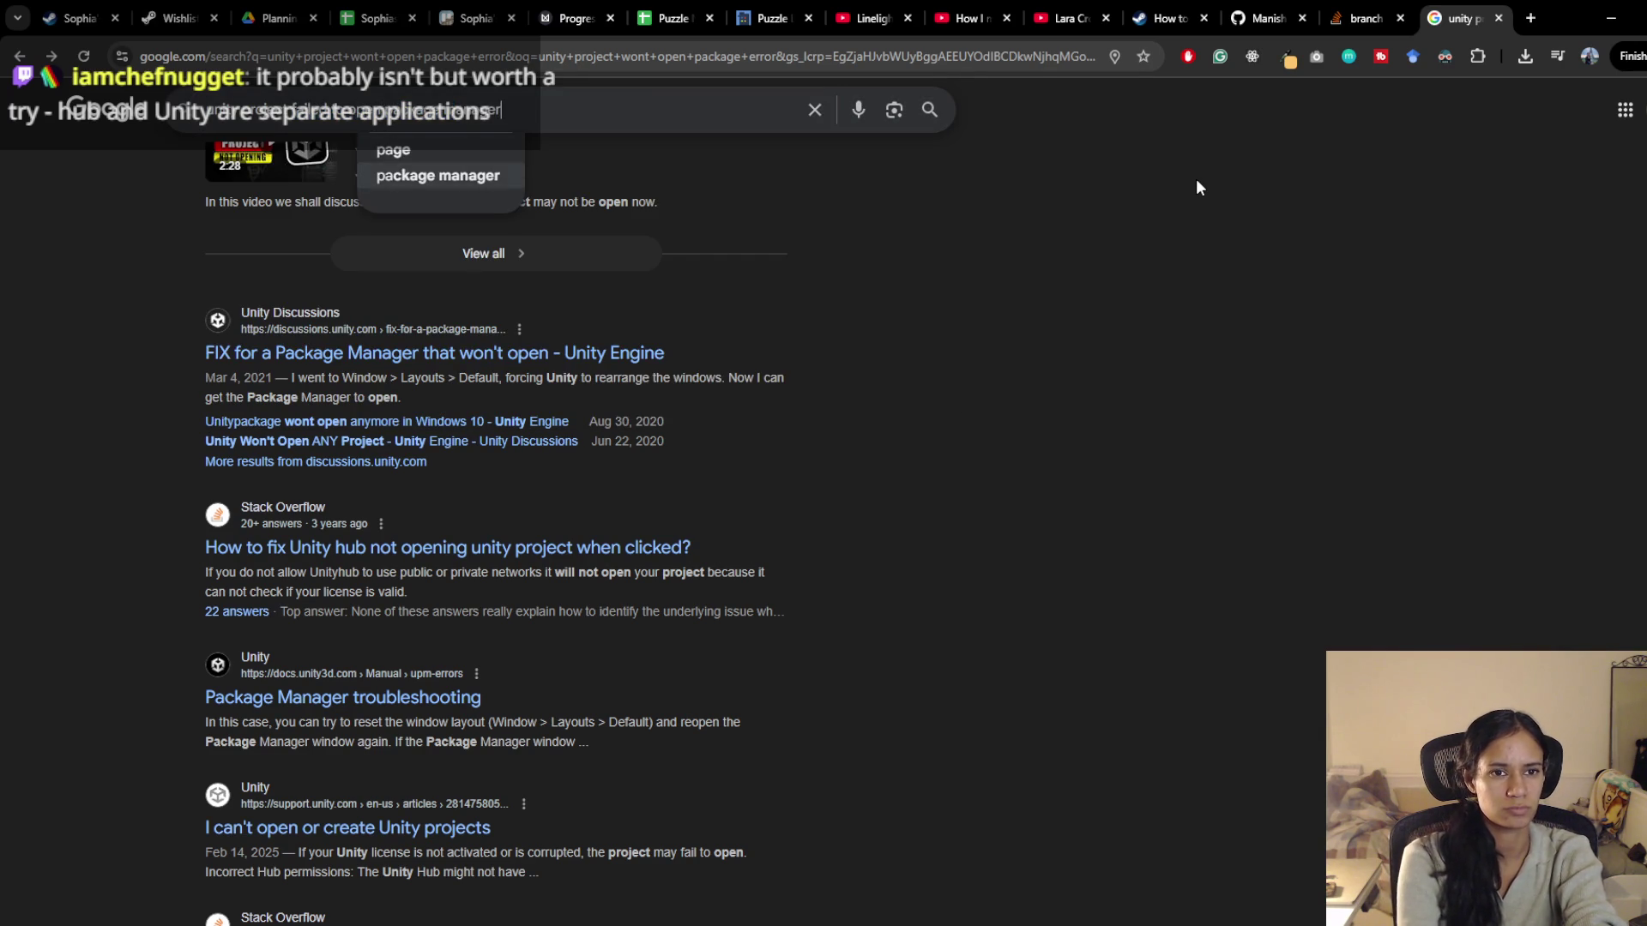
key(Return)
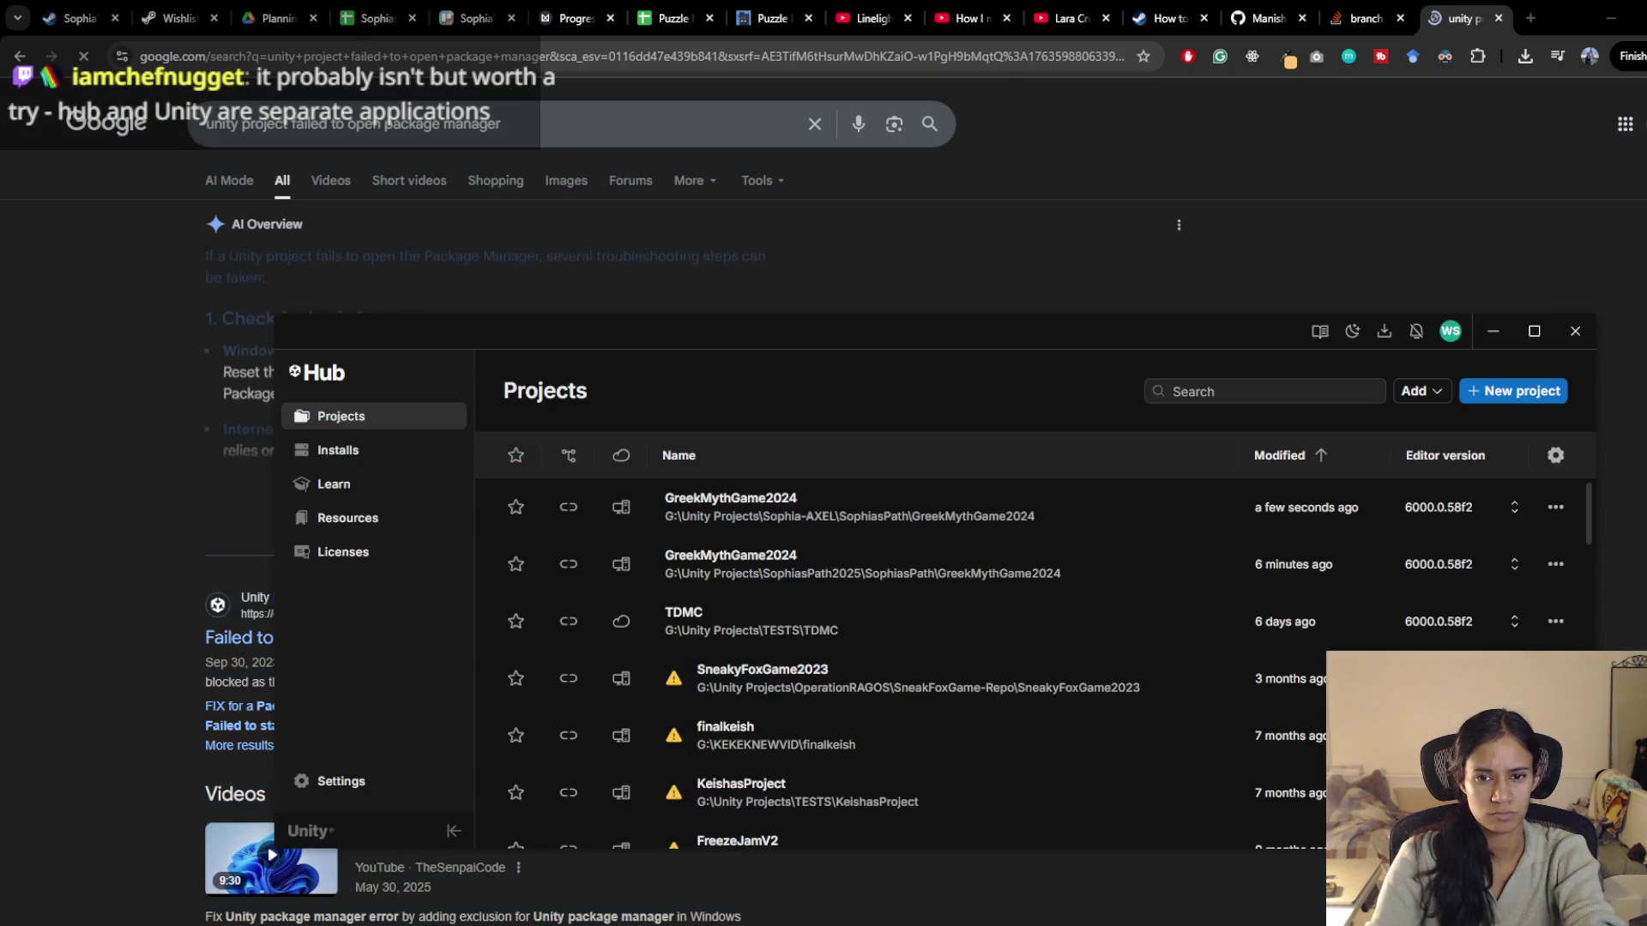
Open the 'FIX for a Package Manager' thread from the results
click(976, 229)
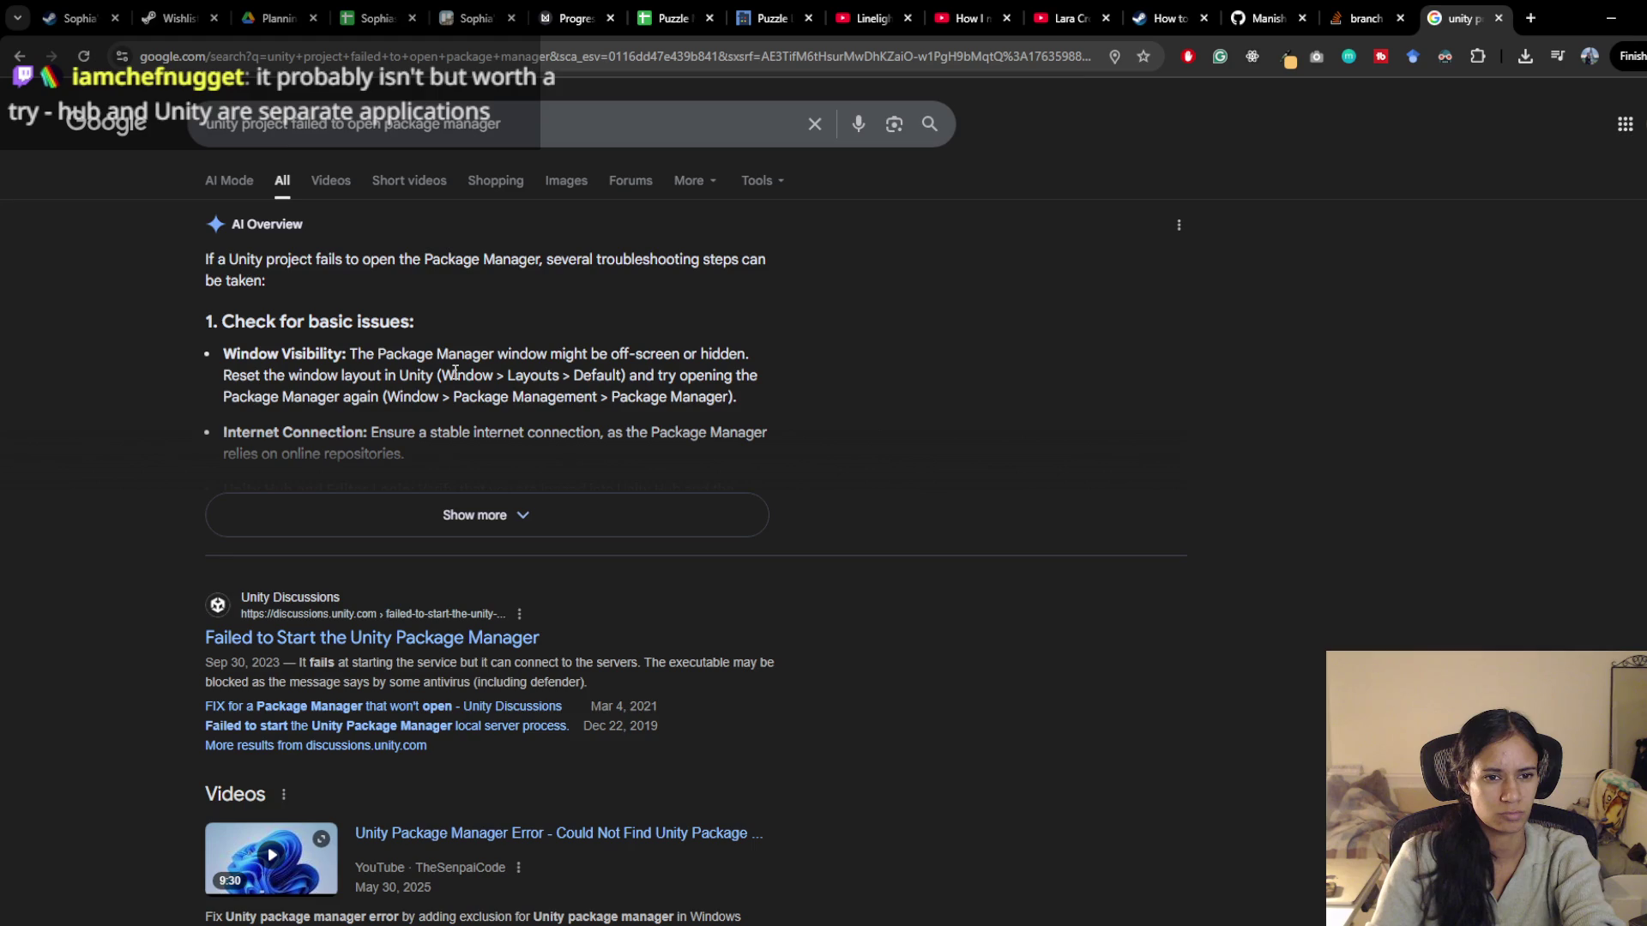
scroll(742, 588, down, 1)
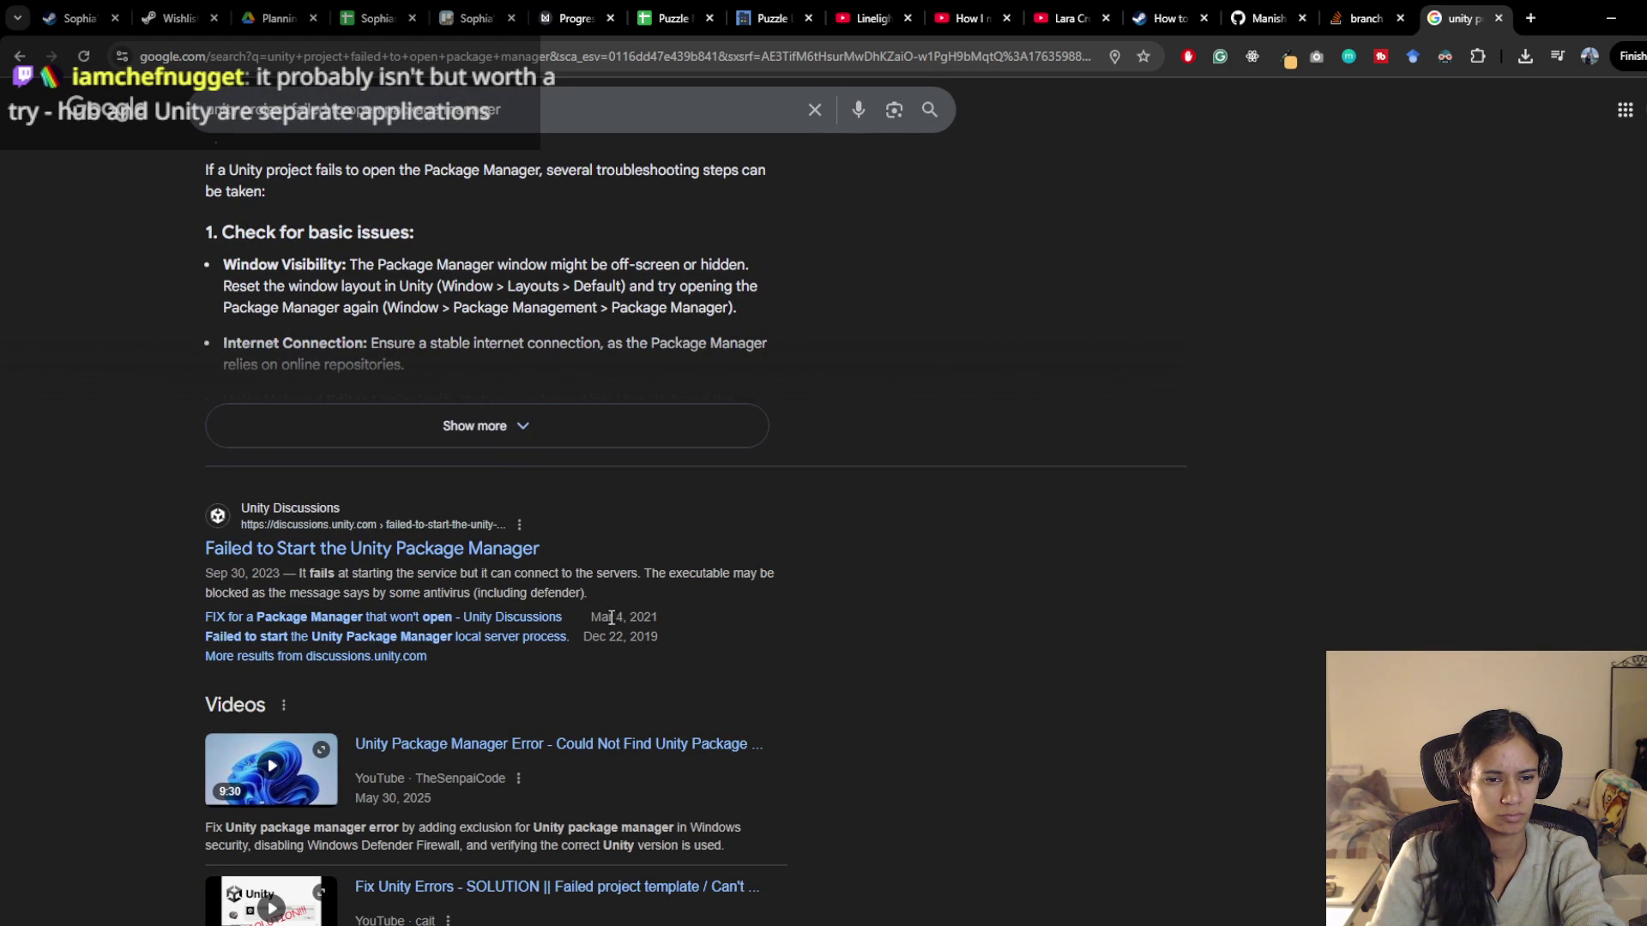
click(377, 636)
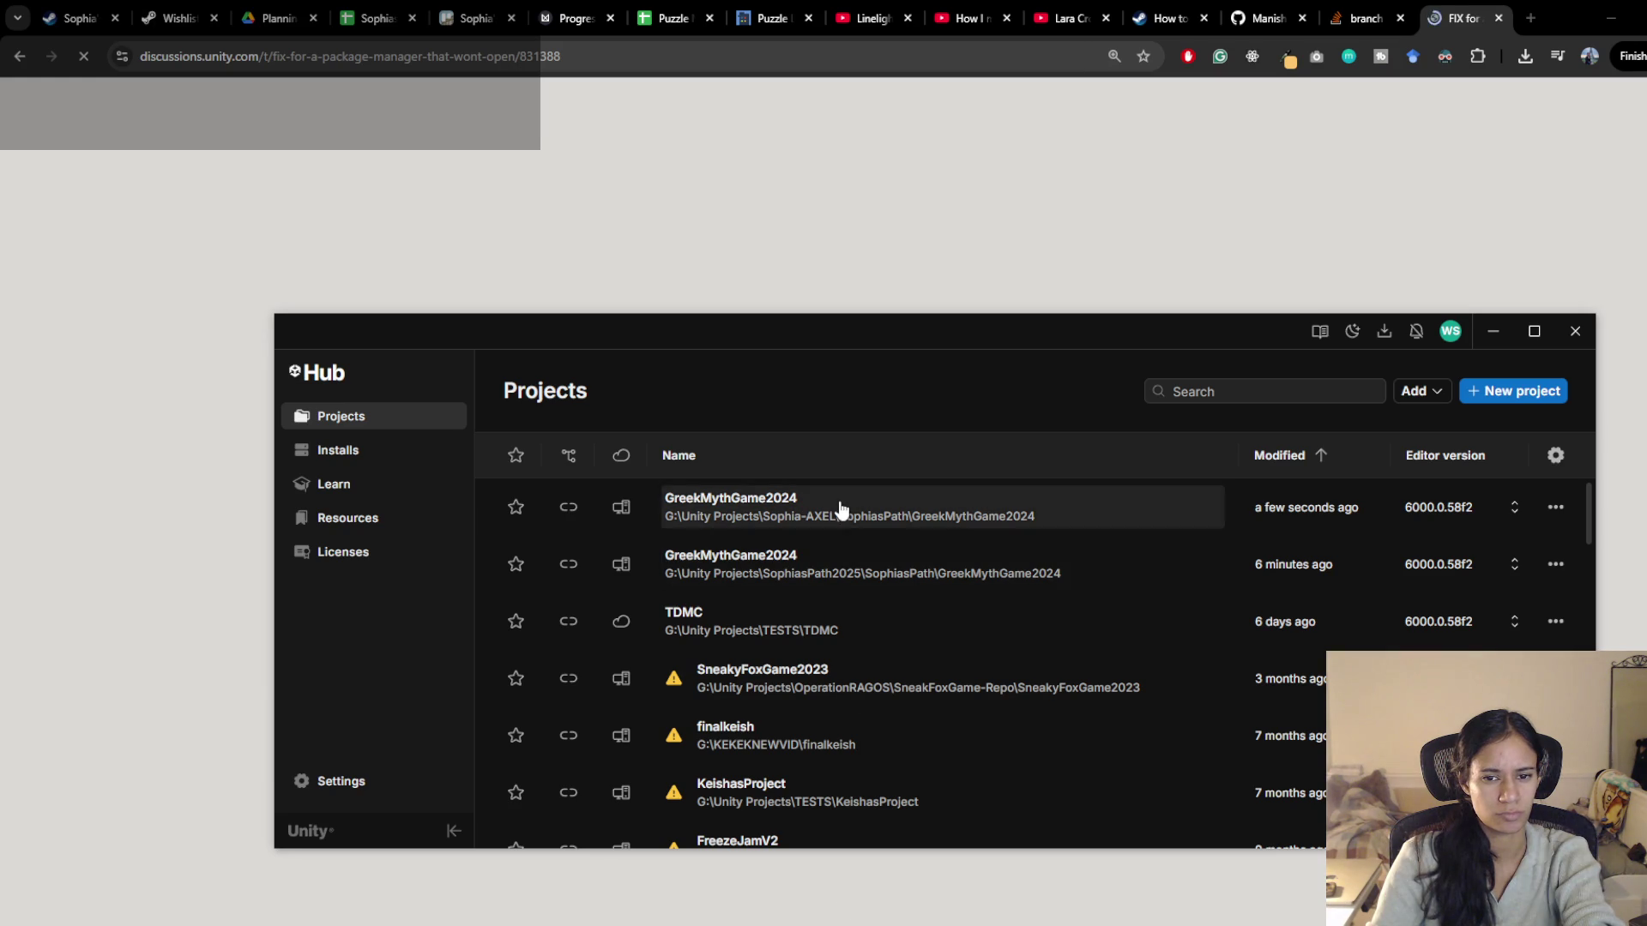
click(838, 511)
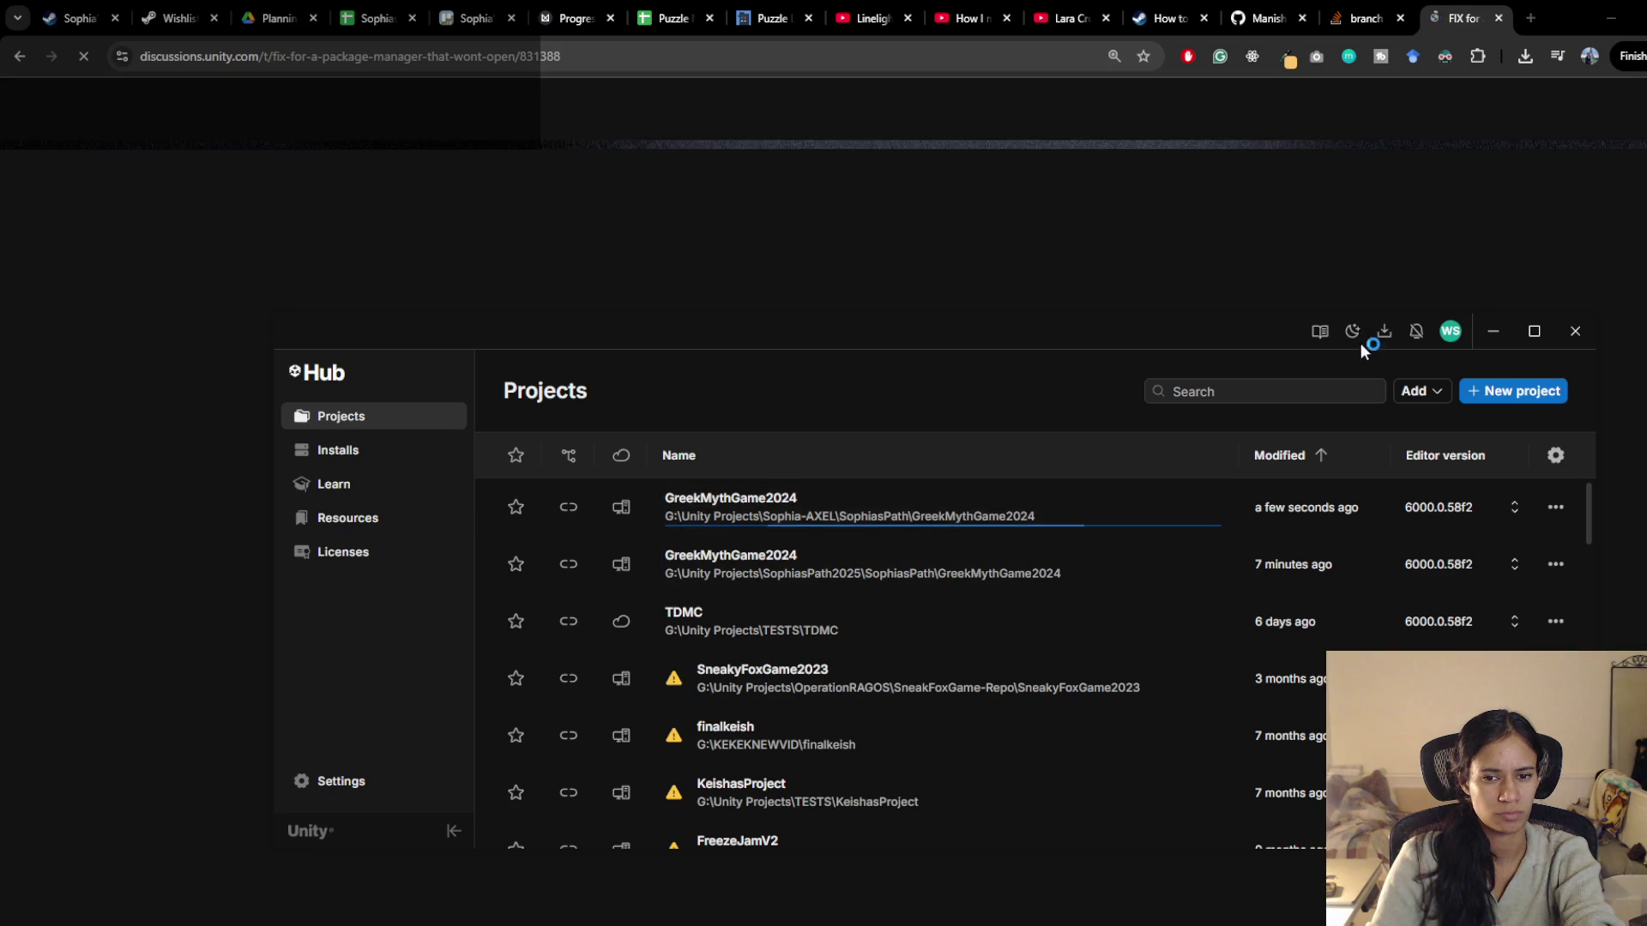
click(1493, 331)
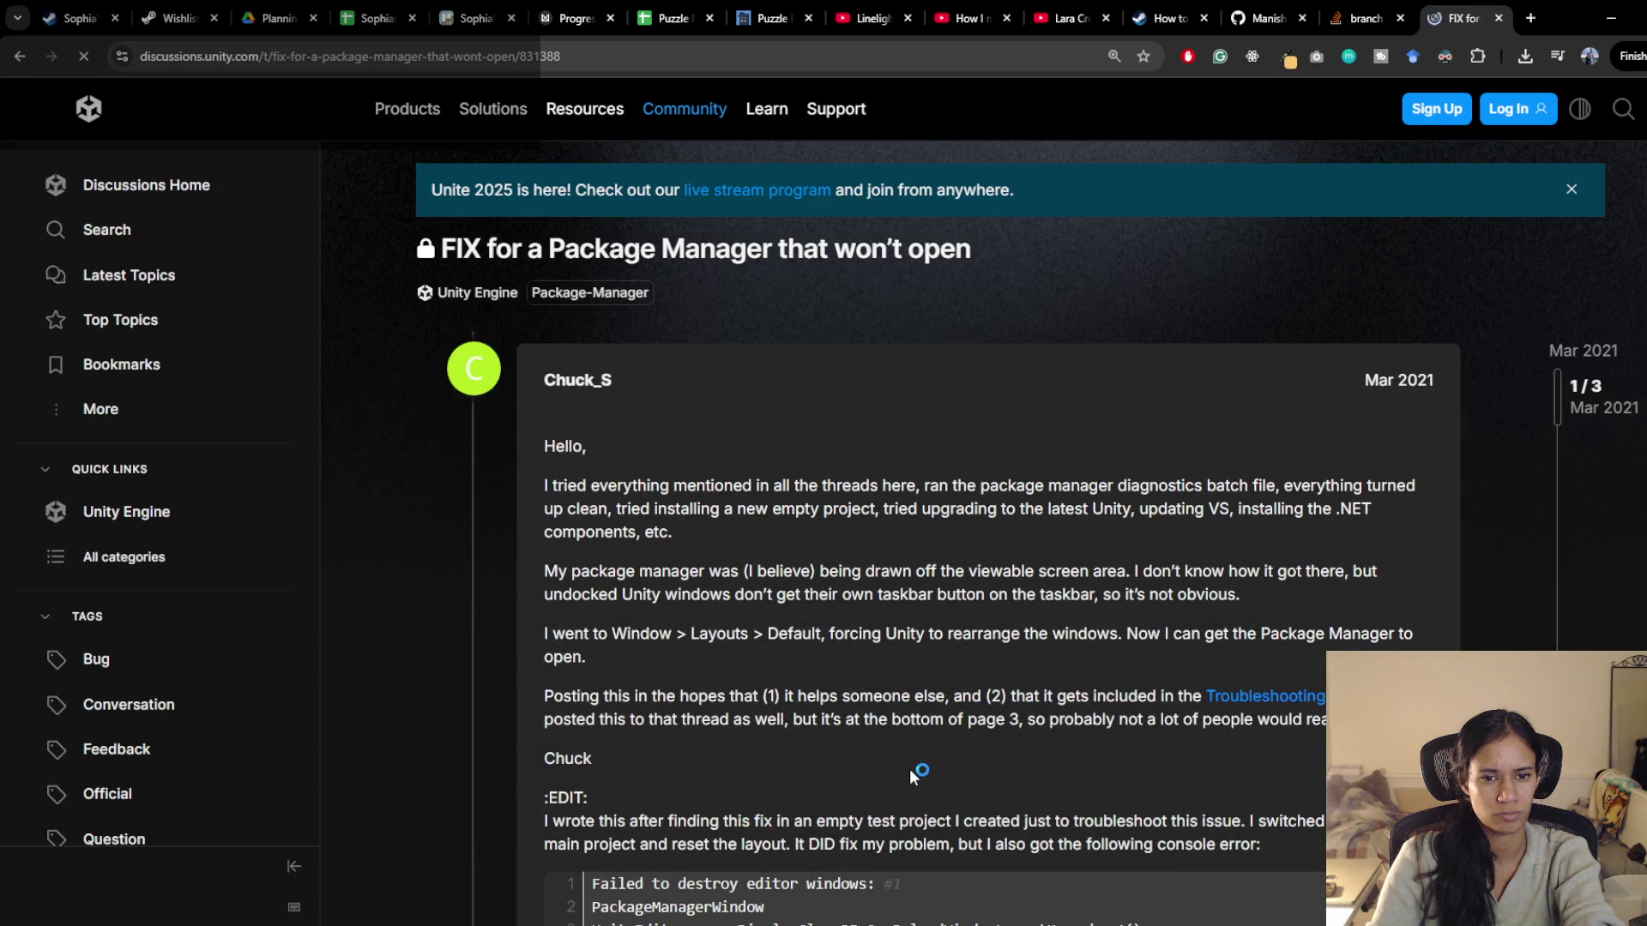
scroll(909, 769, down, 4)
scroll(909, 769, down, 5)
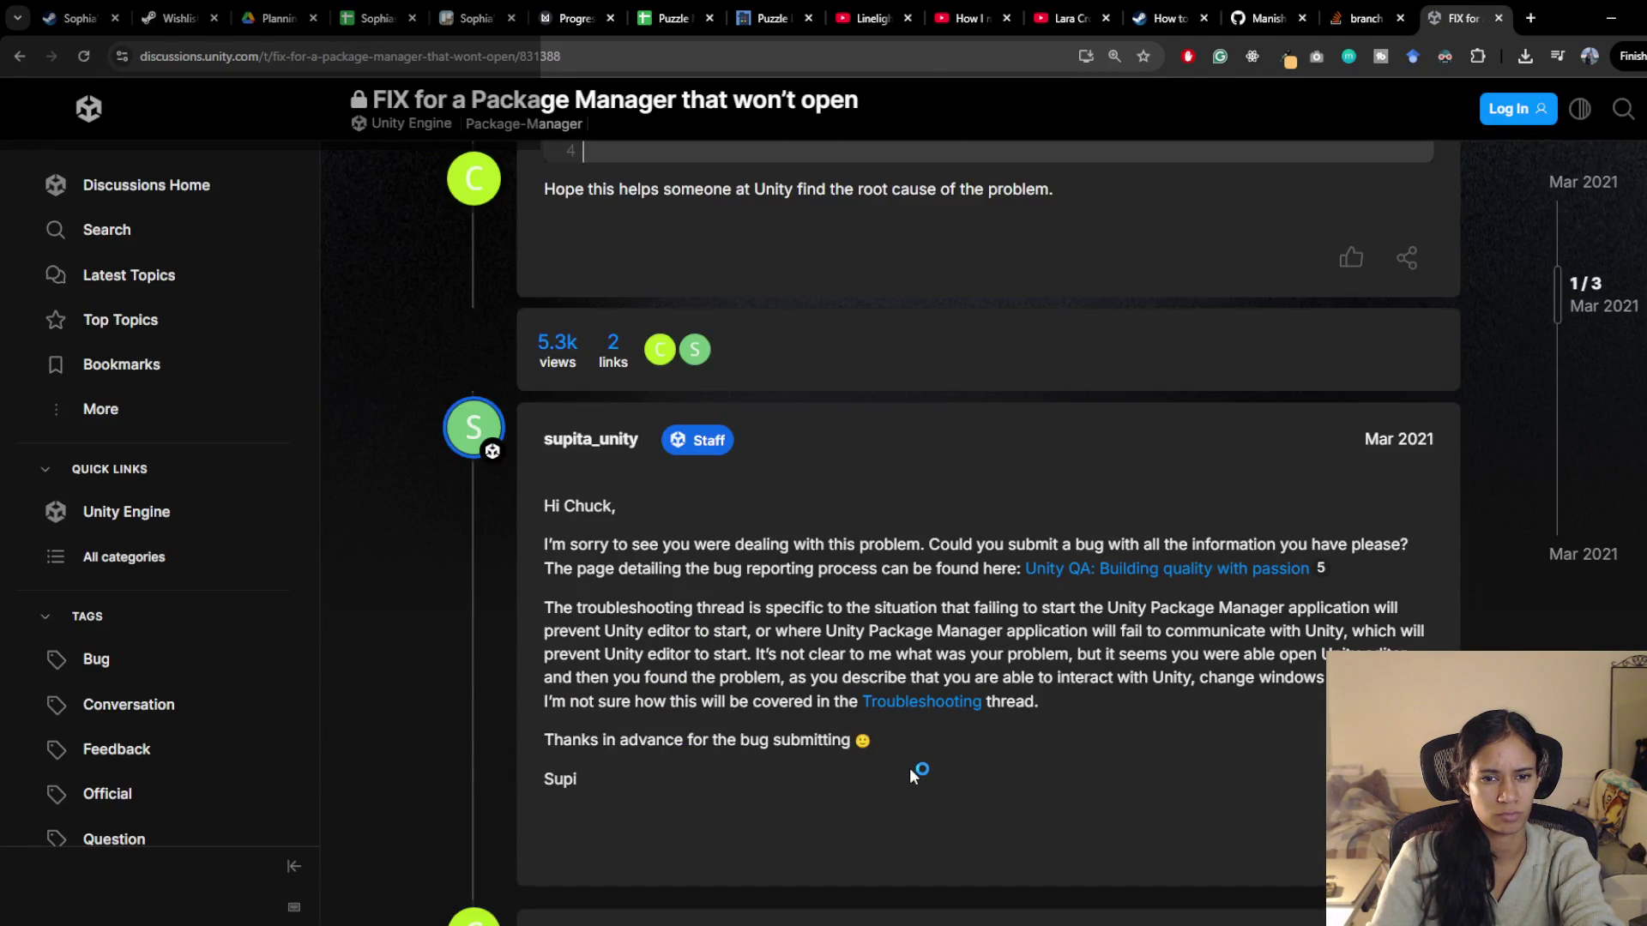
key(alt+Left)
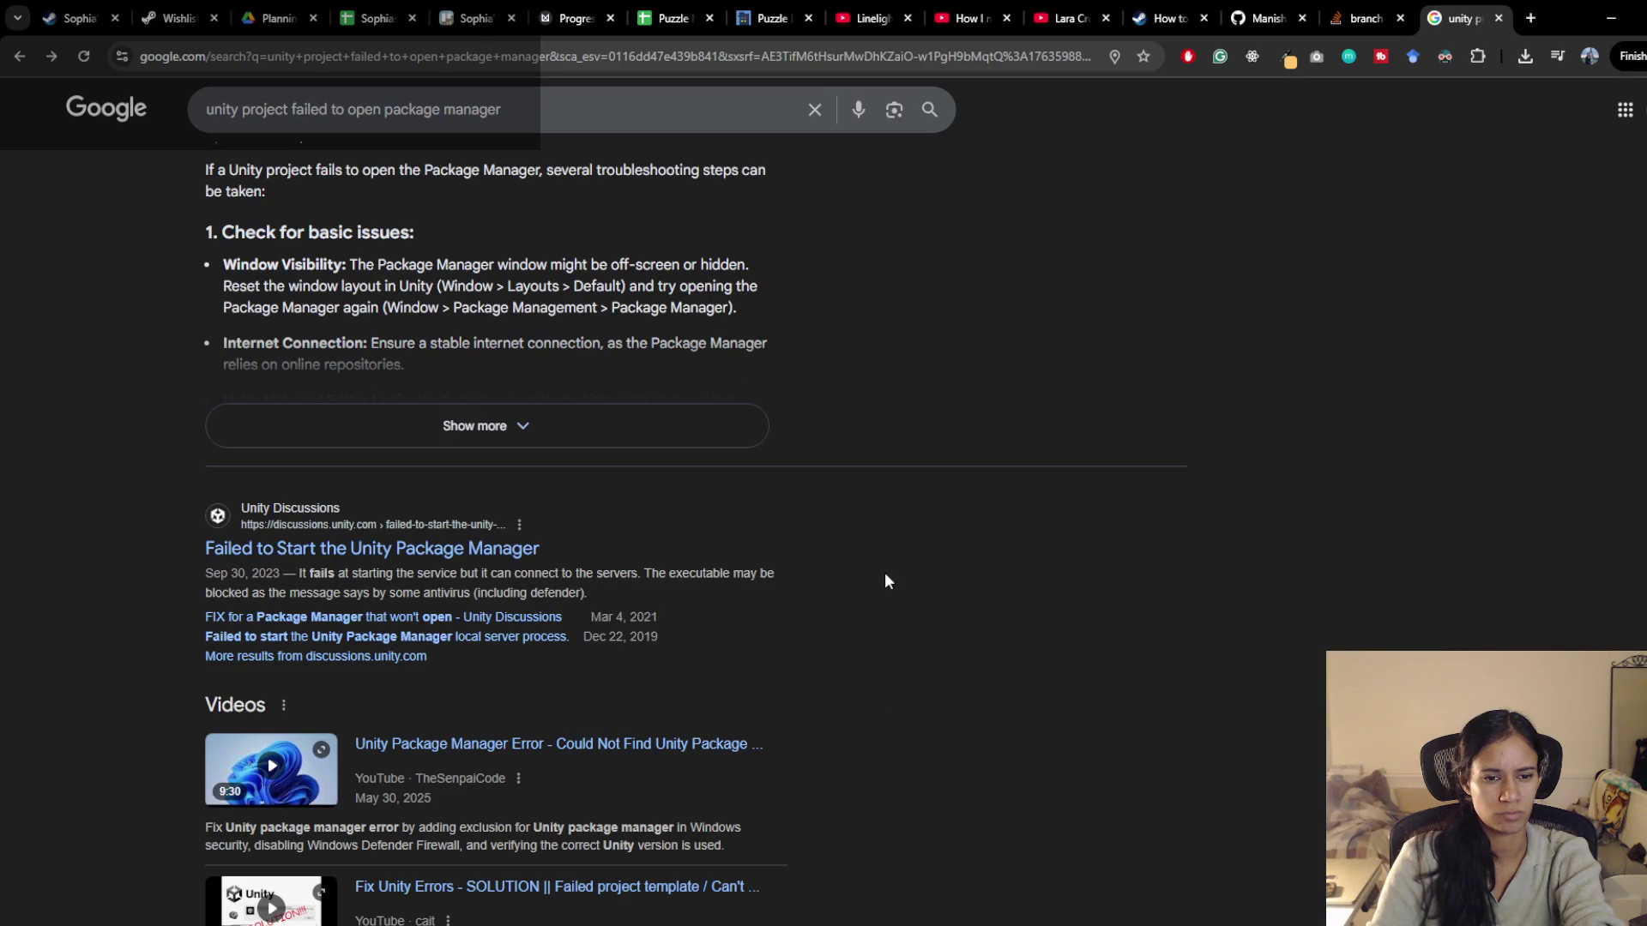
scroll(887, 582, down, 3)
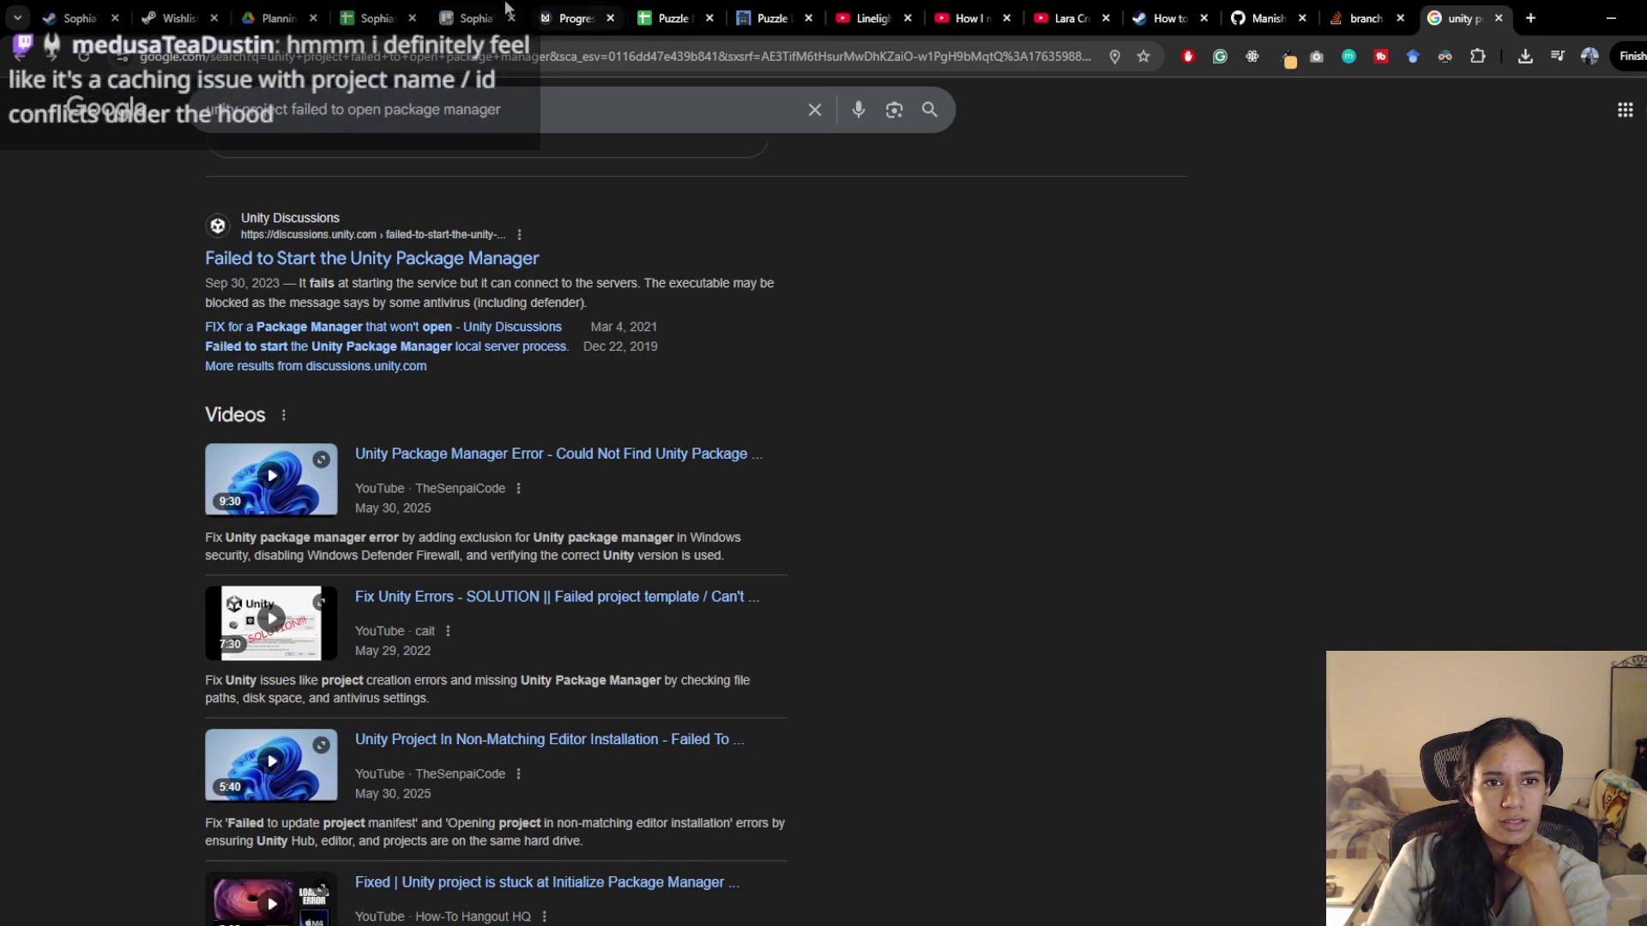
Switch to the SophiasPath repository tab and check its branch list without switching
click(508, 9)
click(577, 10)
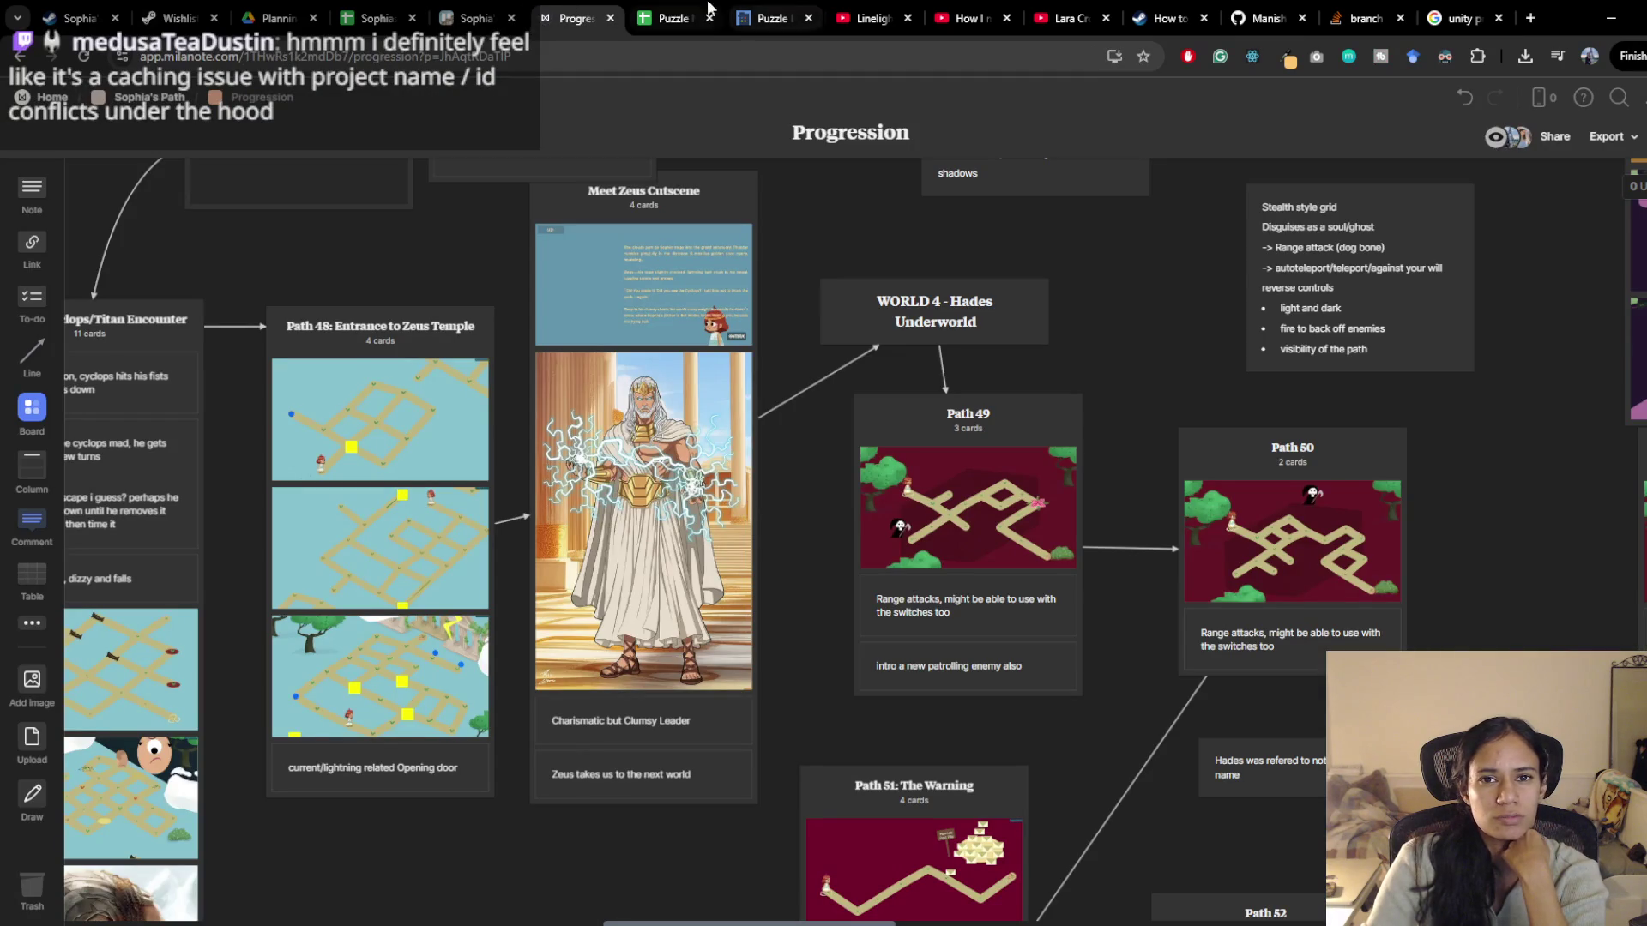
click(1259, 17)
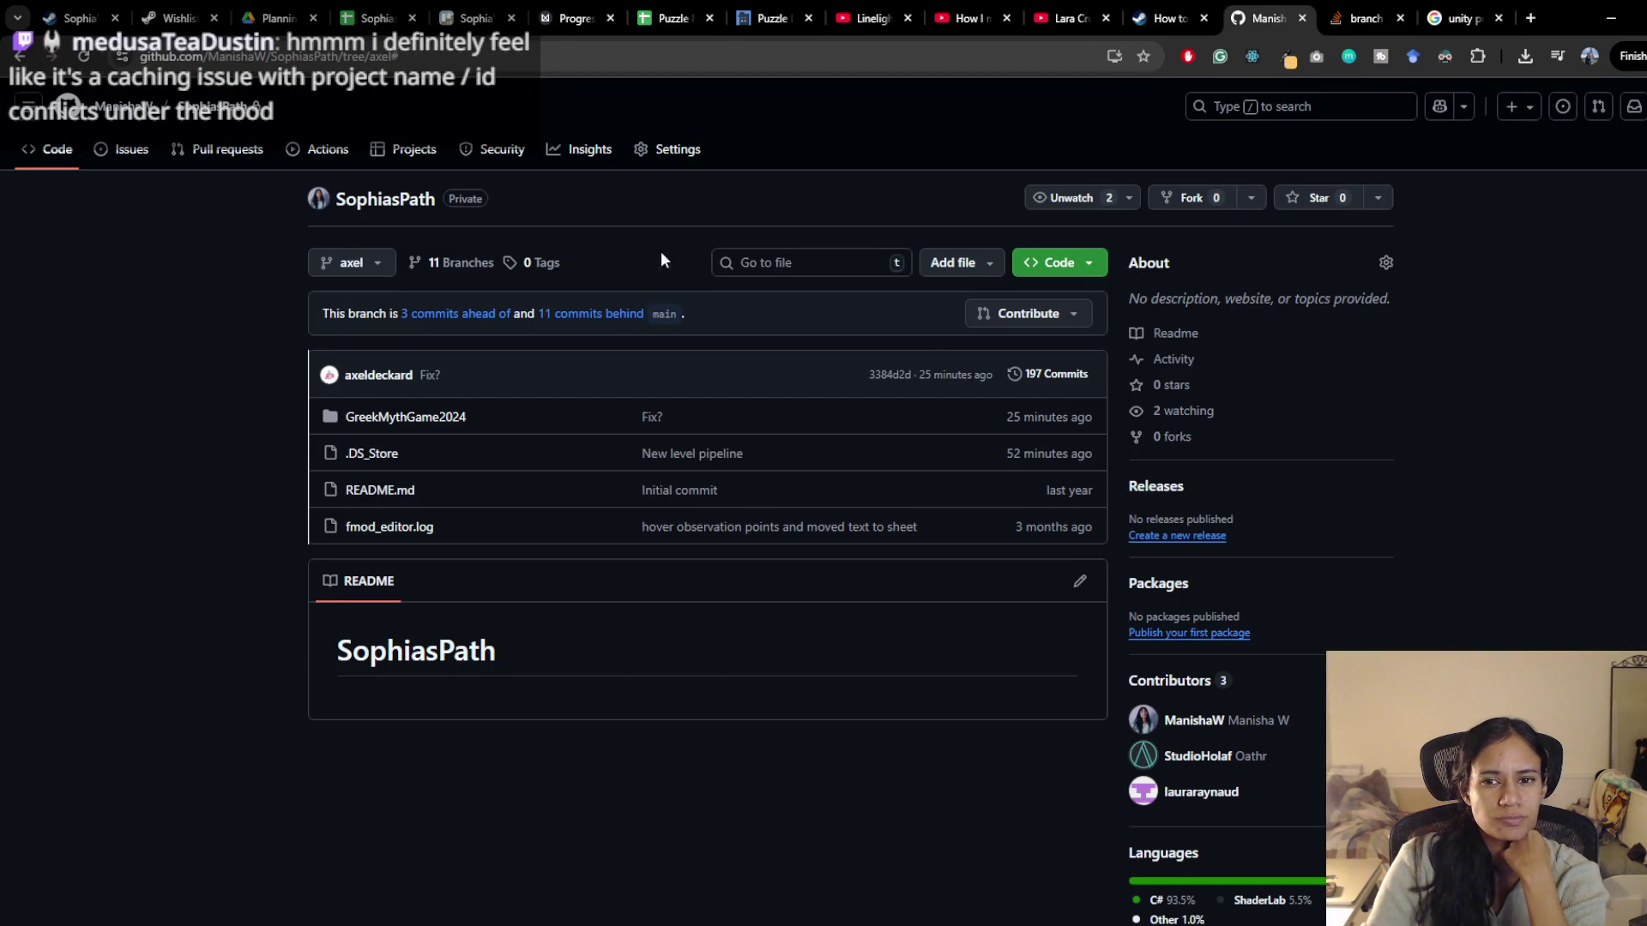
click(346, 264)
click(835, 316)
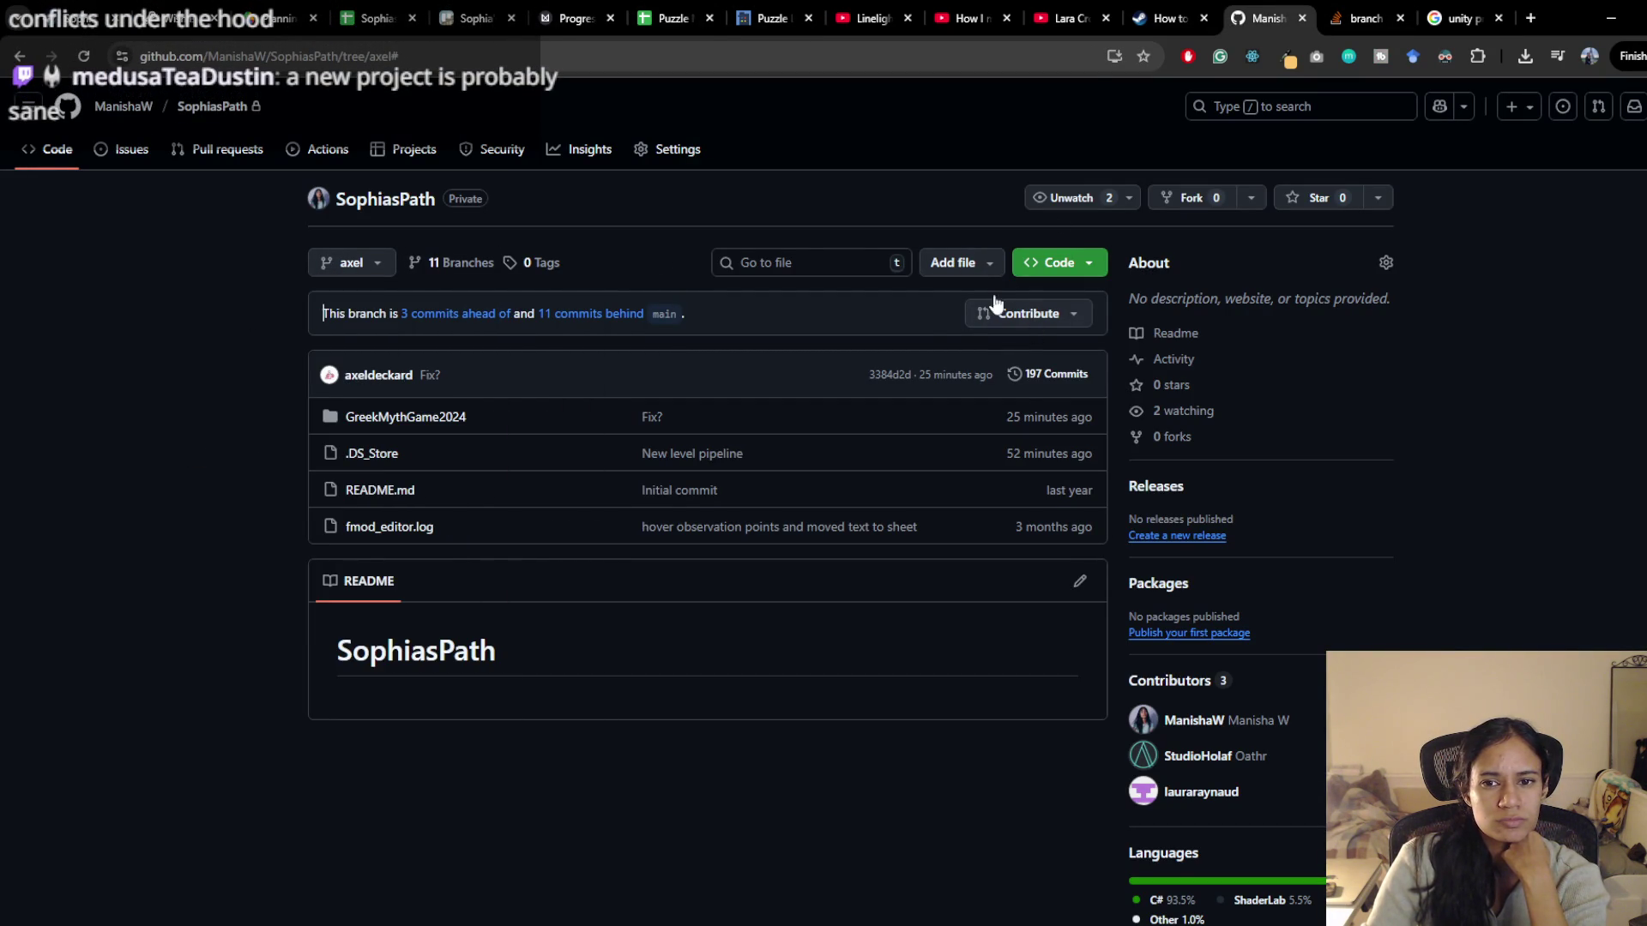
View the repository's HTTPS, SSH and GitHub CLI clone options, then close them
click(1058, 263)
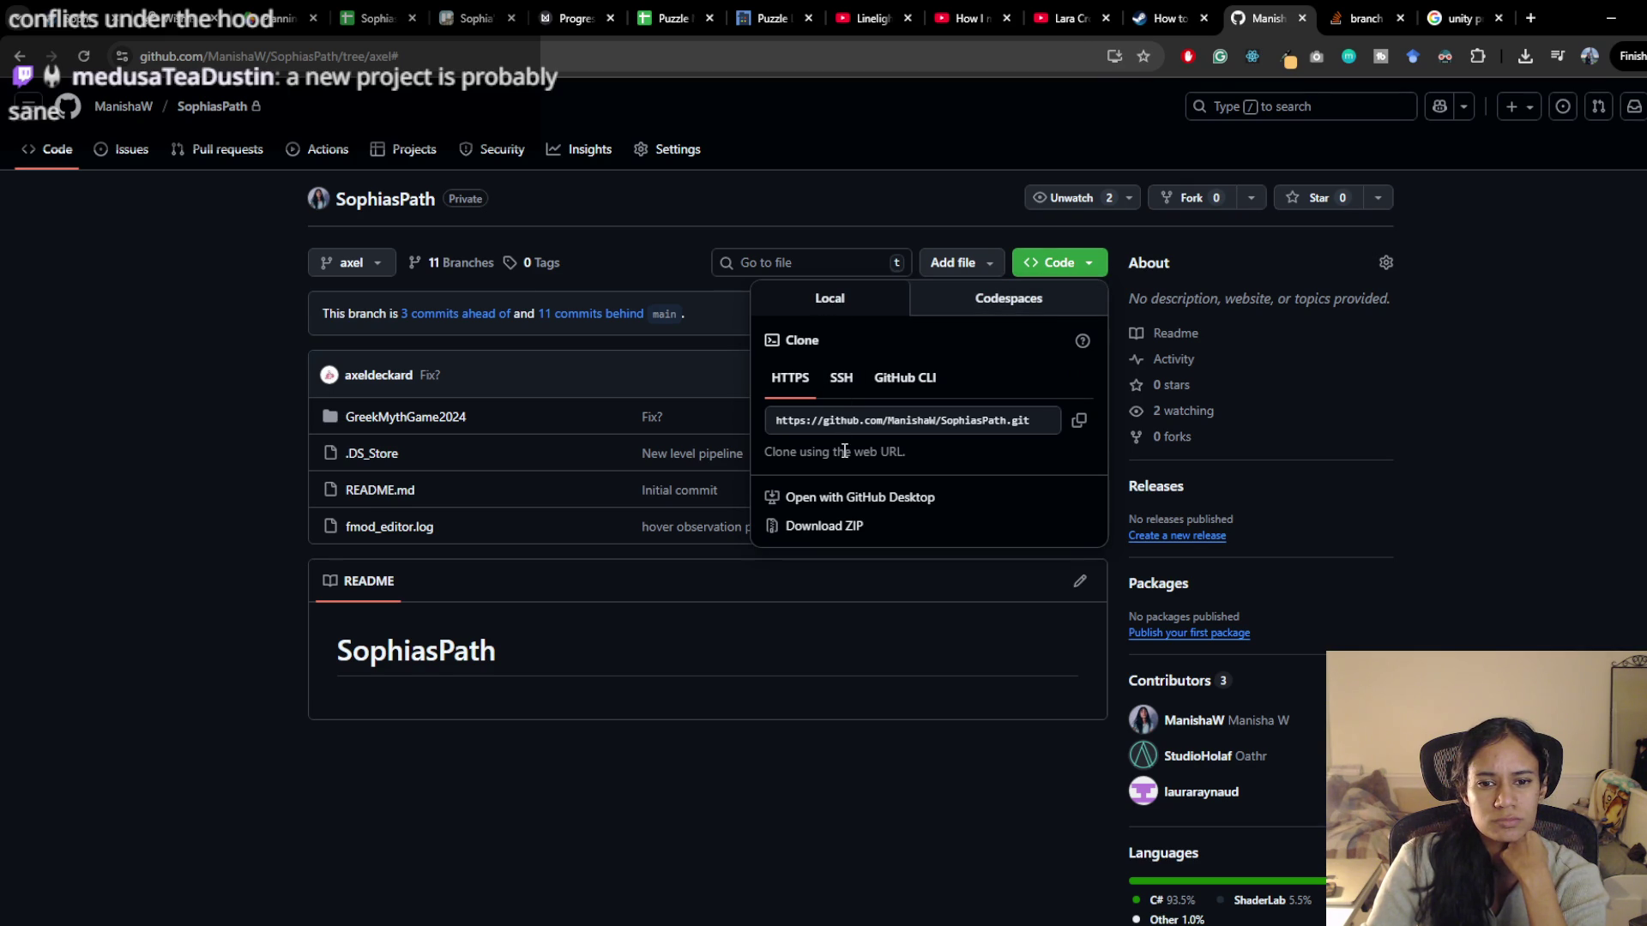
click(846, 380)
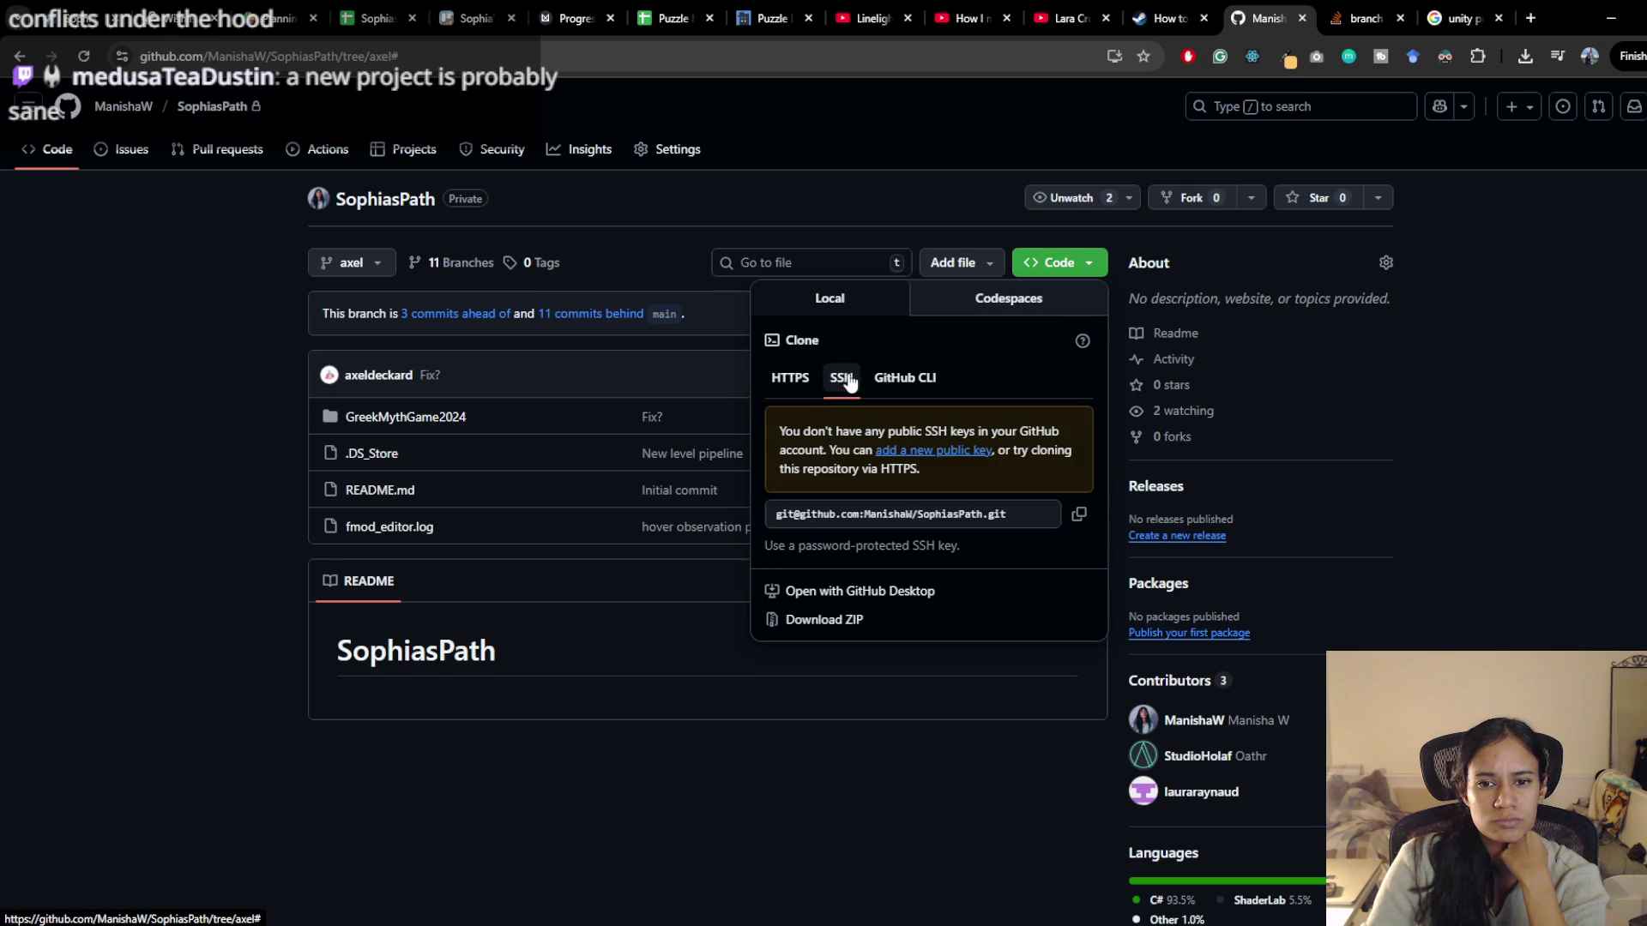
click(904, 382)
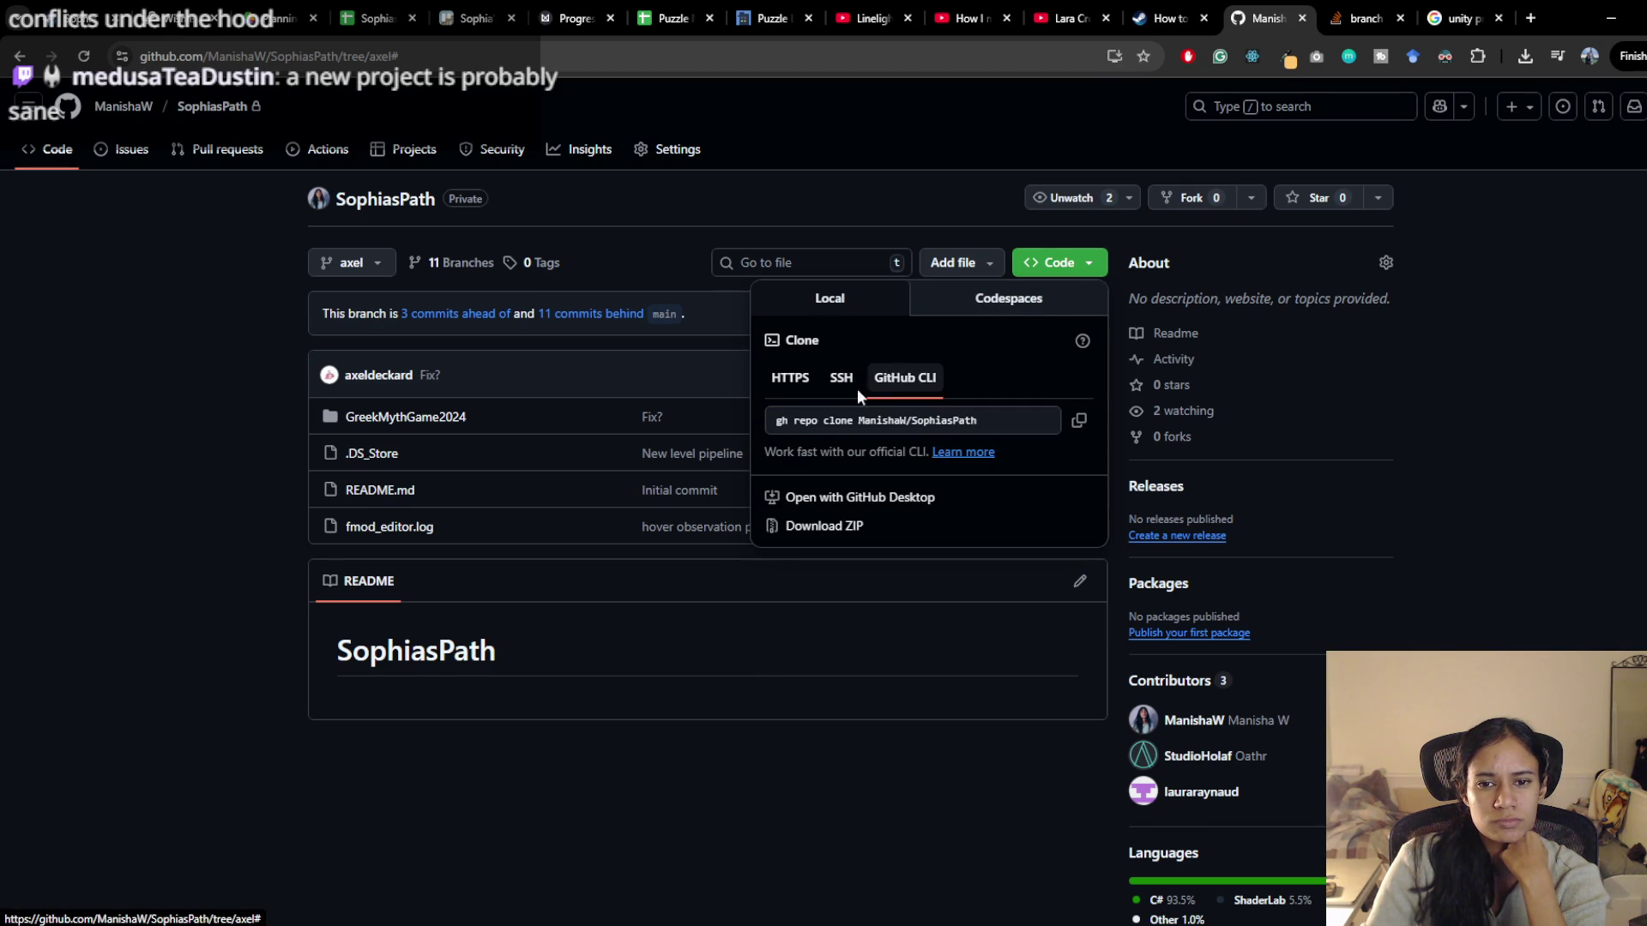
click(793, 380)
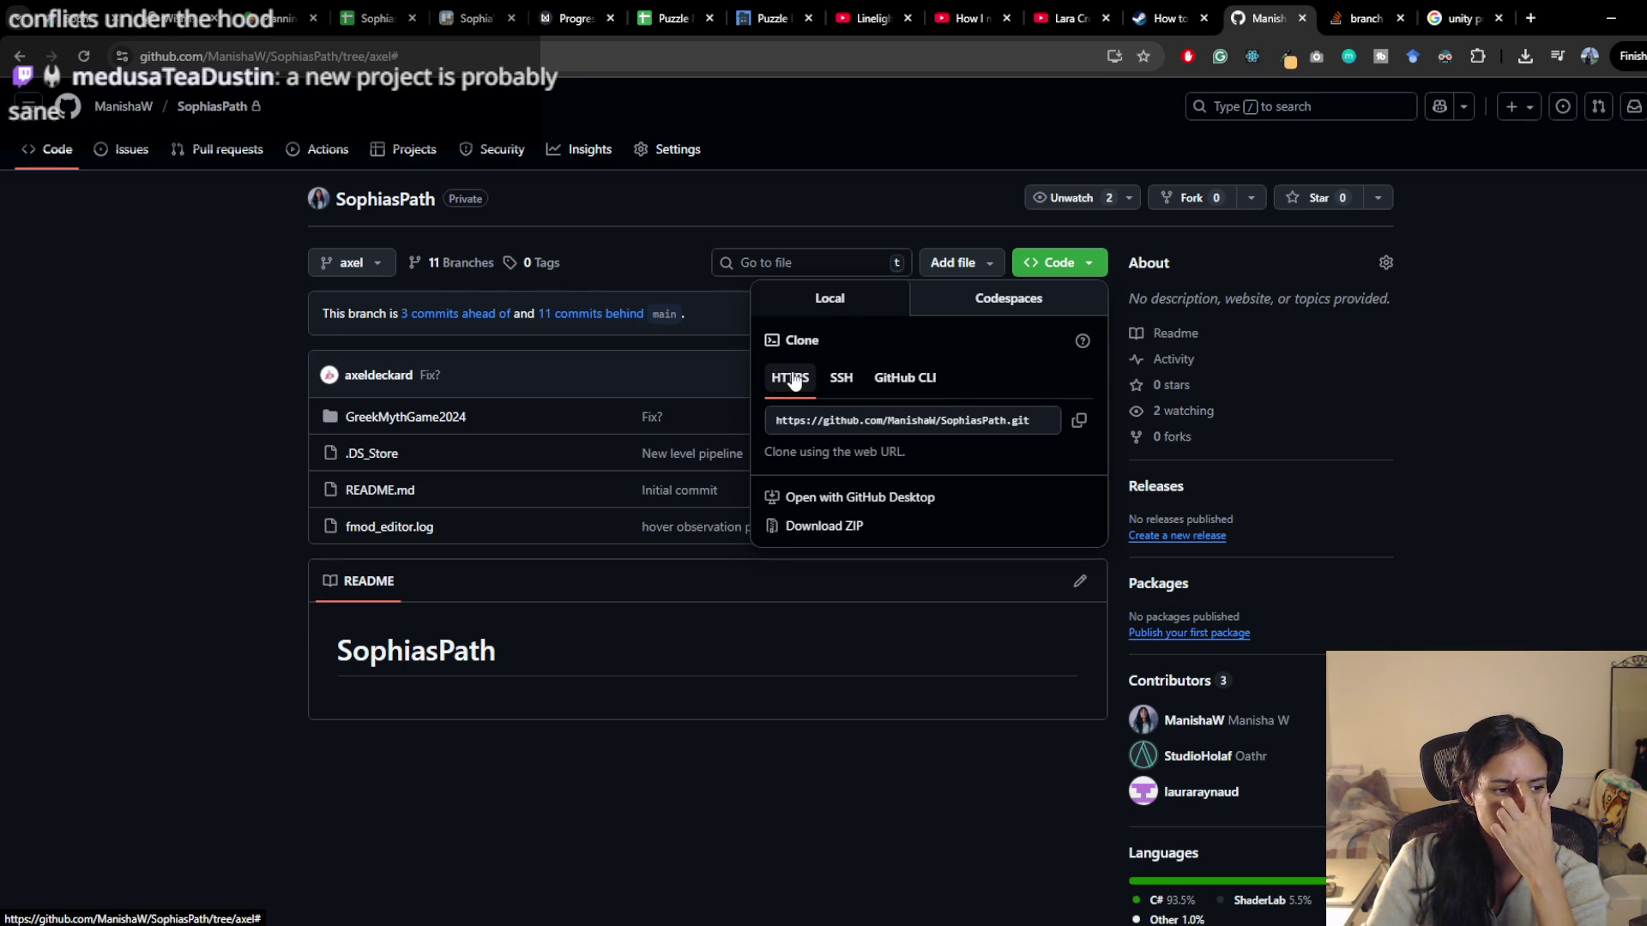
click(631, 705)
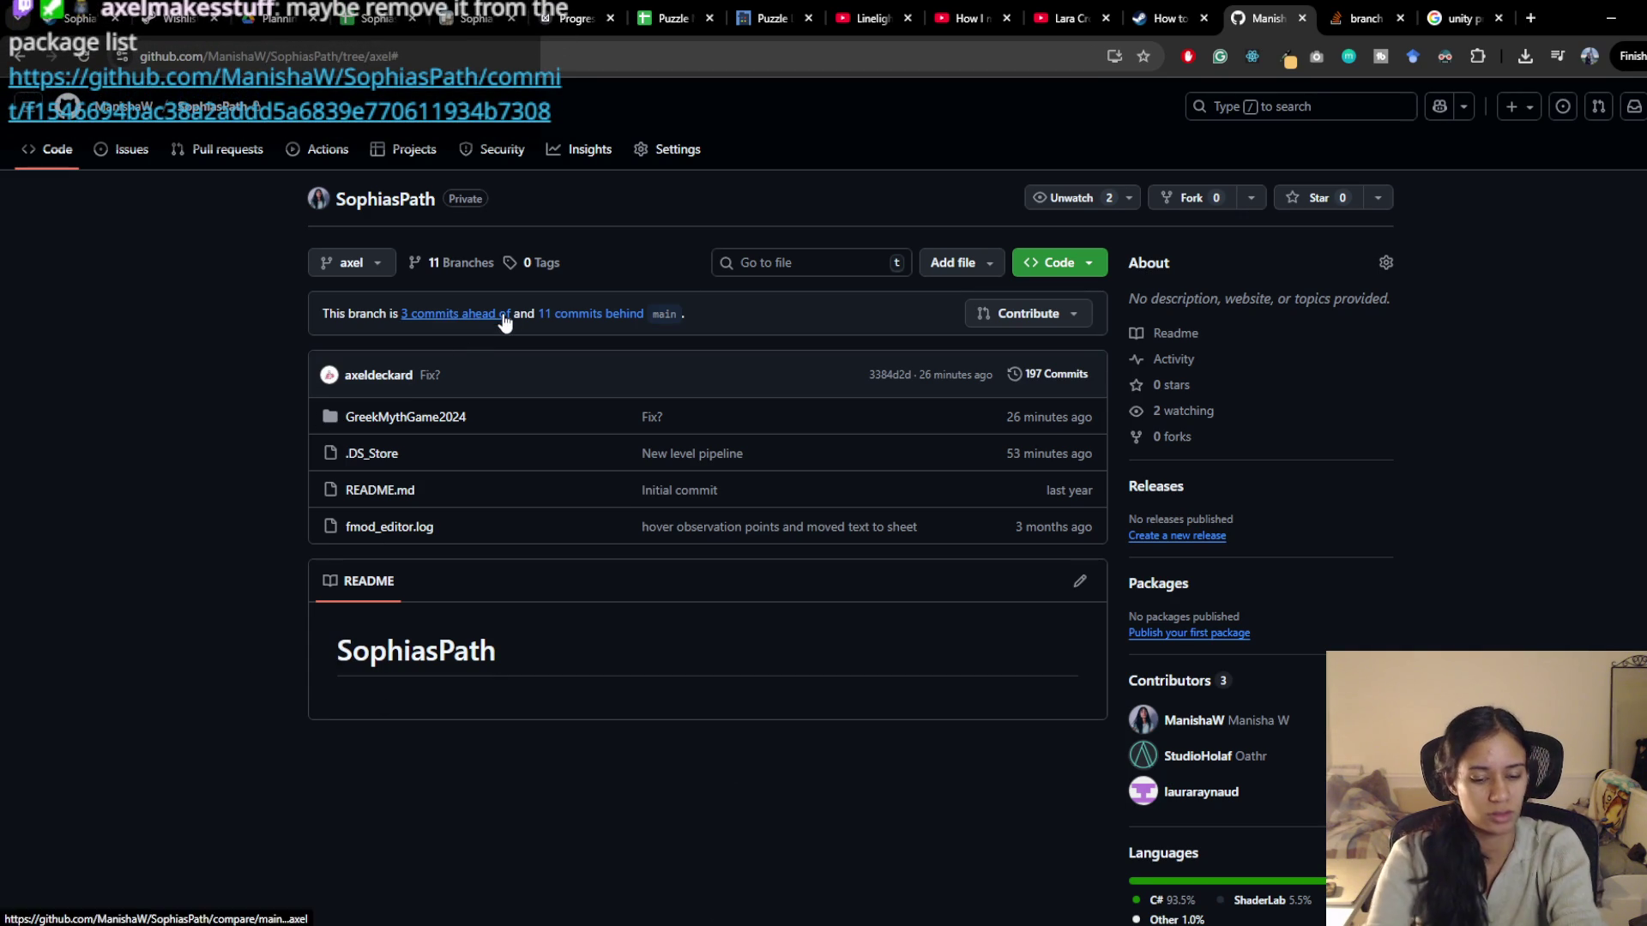
Google 'clone branch' in a new tab and open the Stack Overflow question
key(ctrl+t)
text(clone branch)
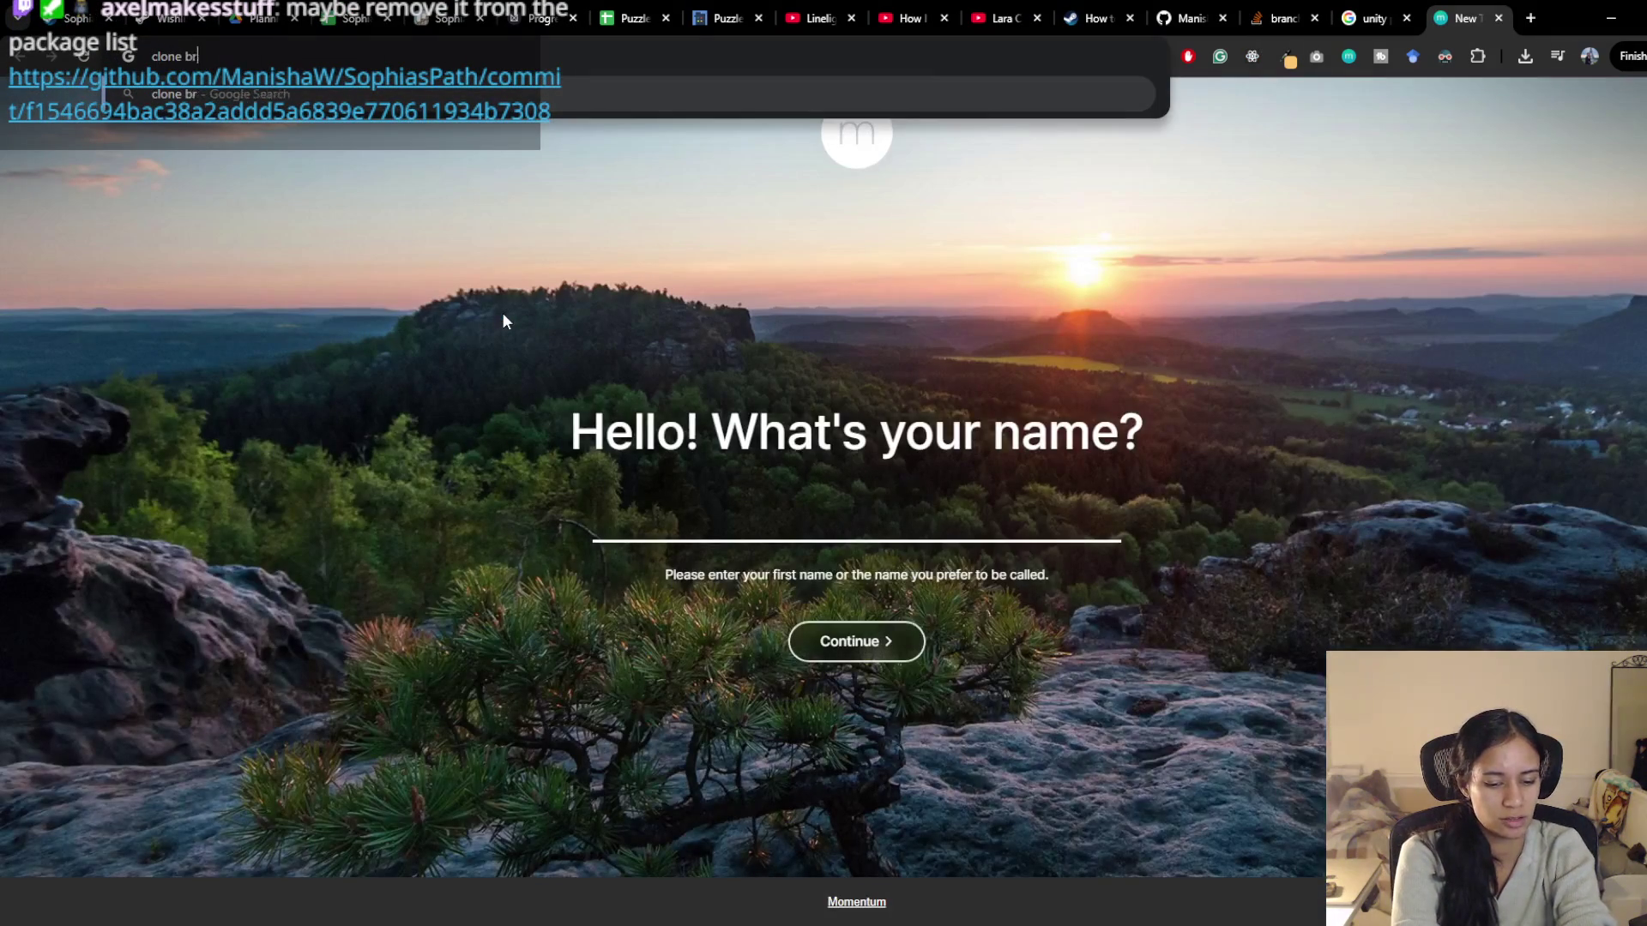
key(Return)
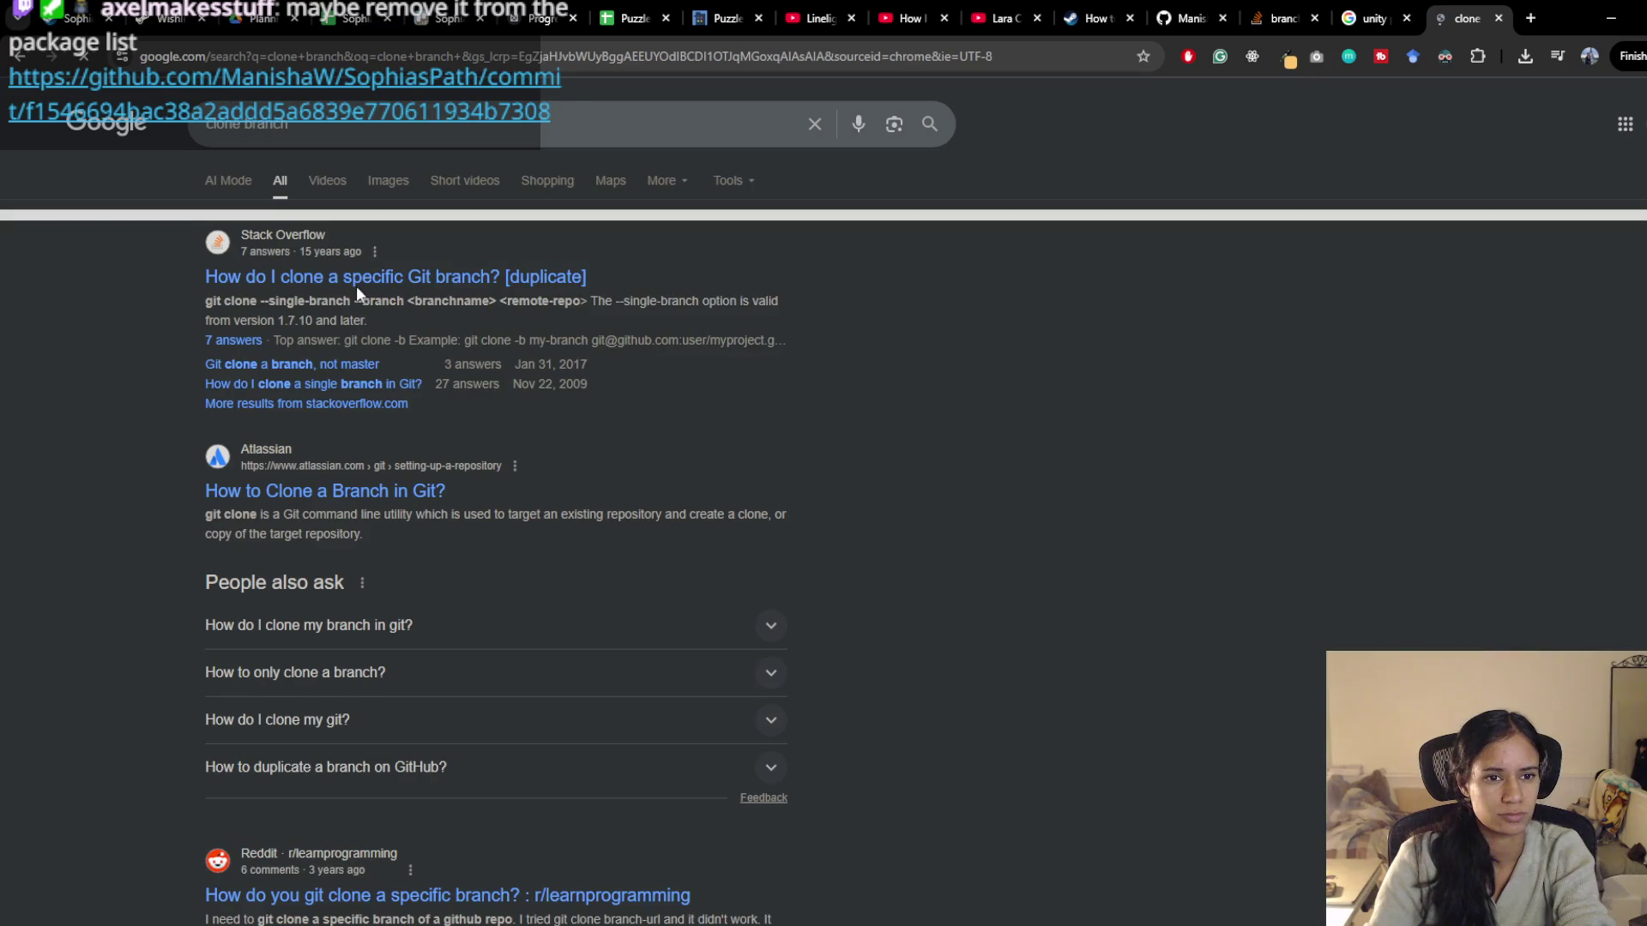
click(360, 276)
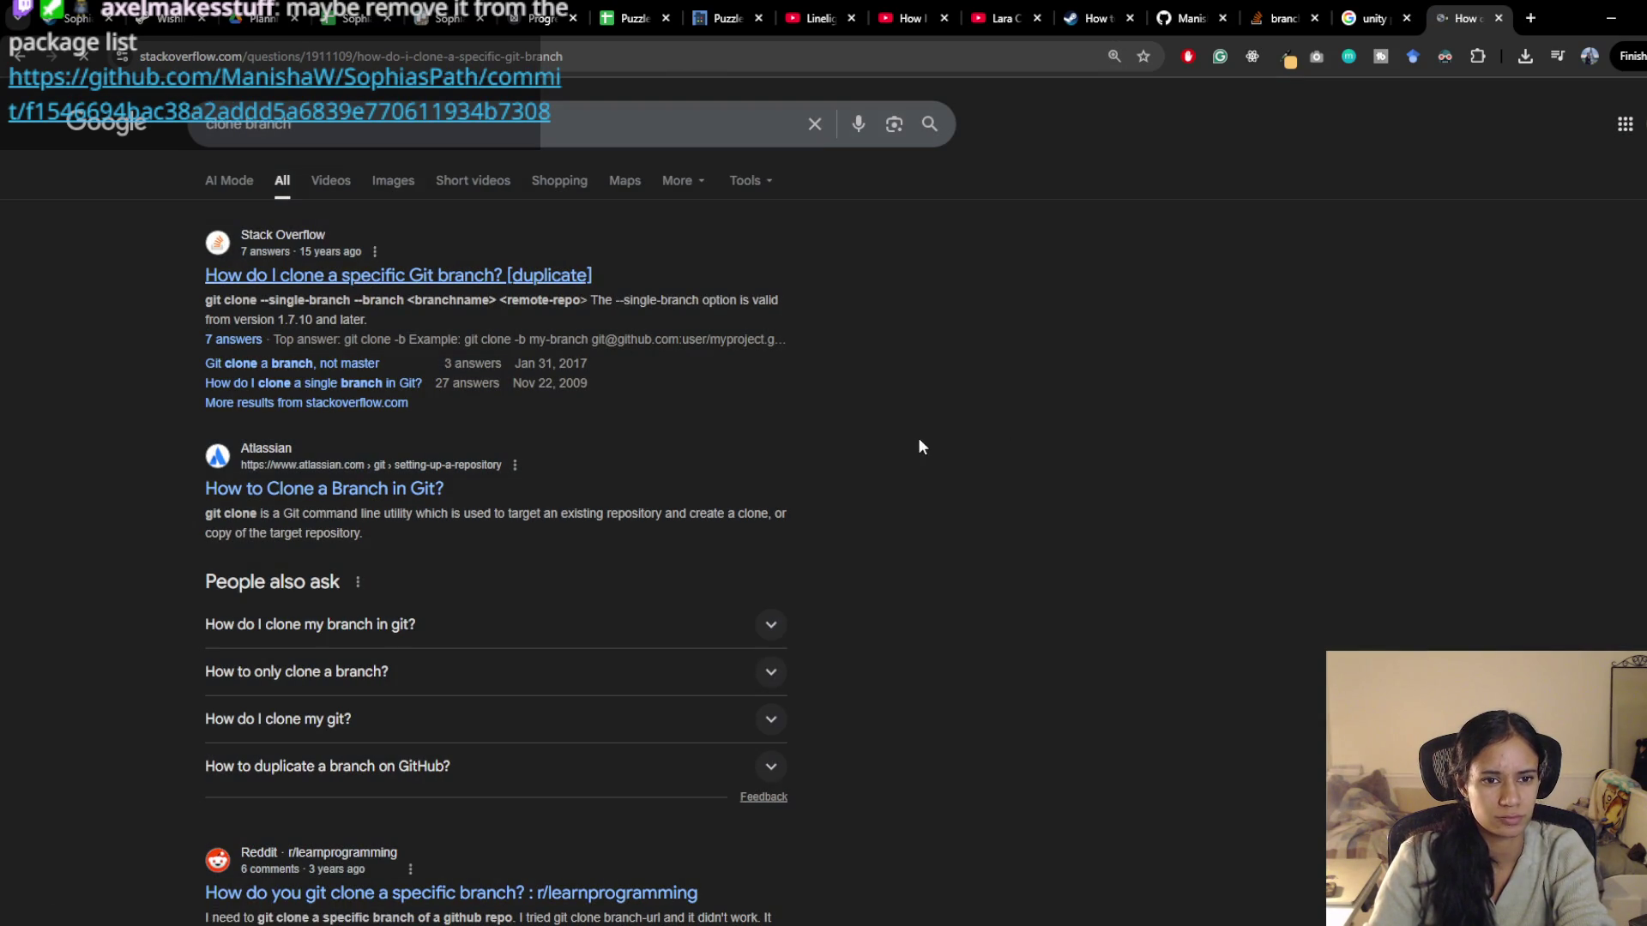
Select the full git clone --single-branch command in the Stack Overflow answers
scroll(722, 614, down, 3)
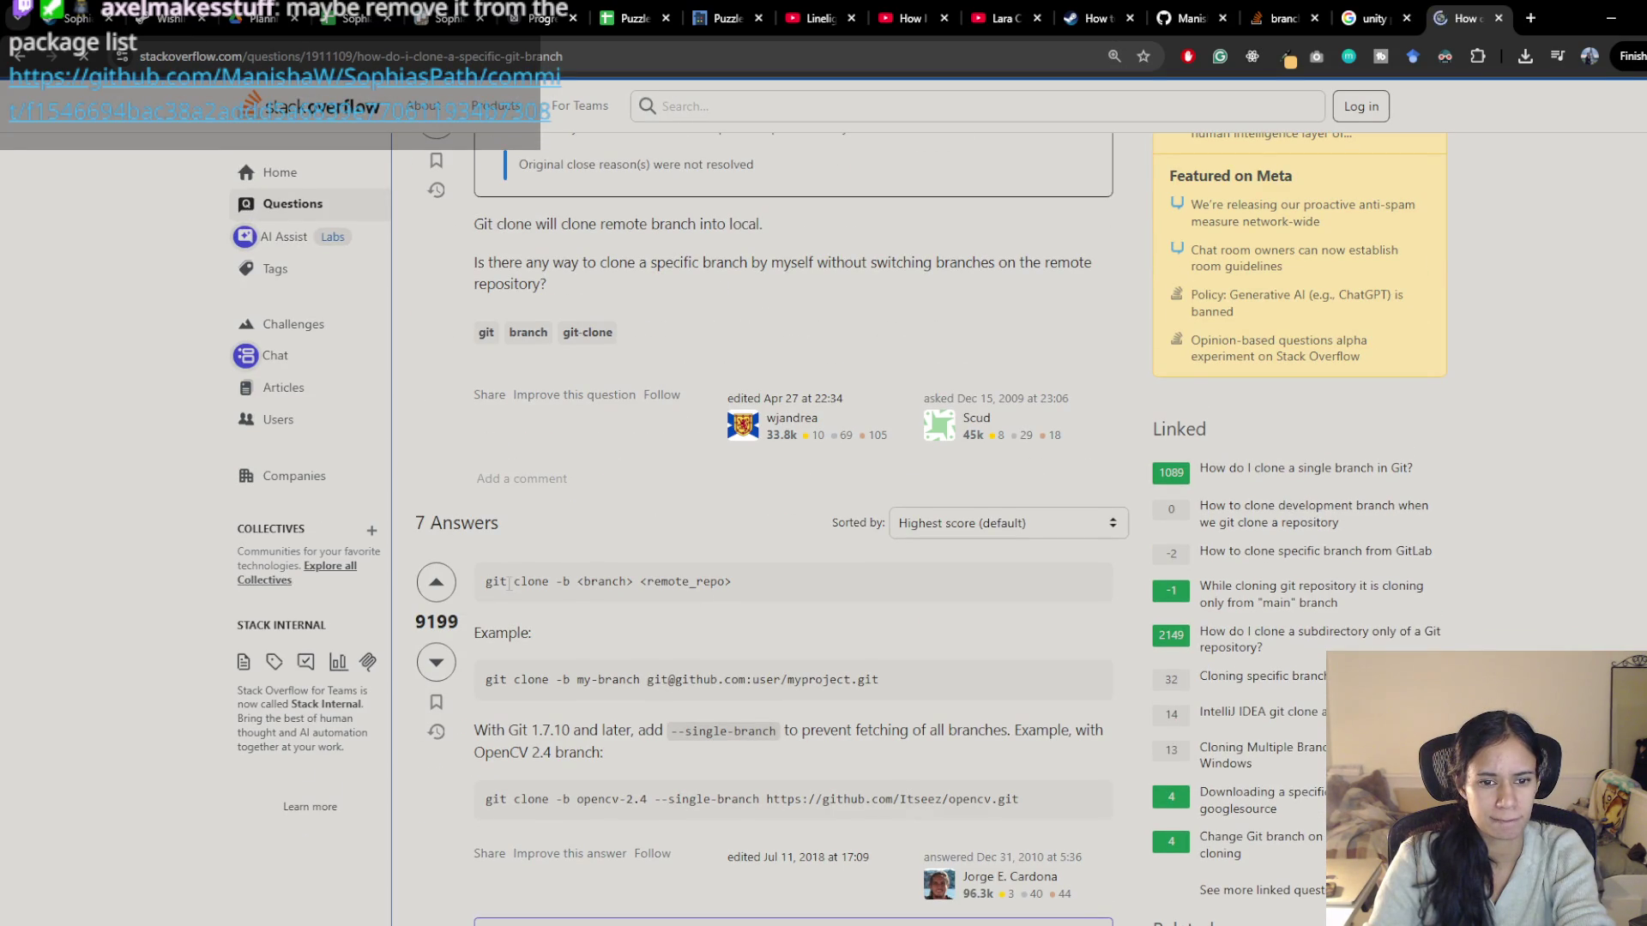
drag(542, 580, 492, 583)
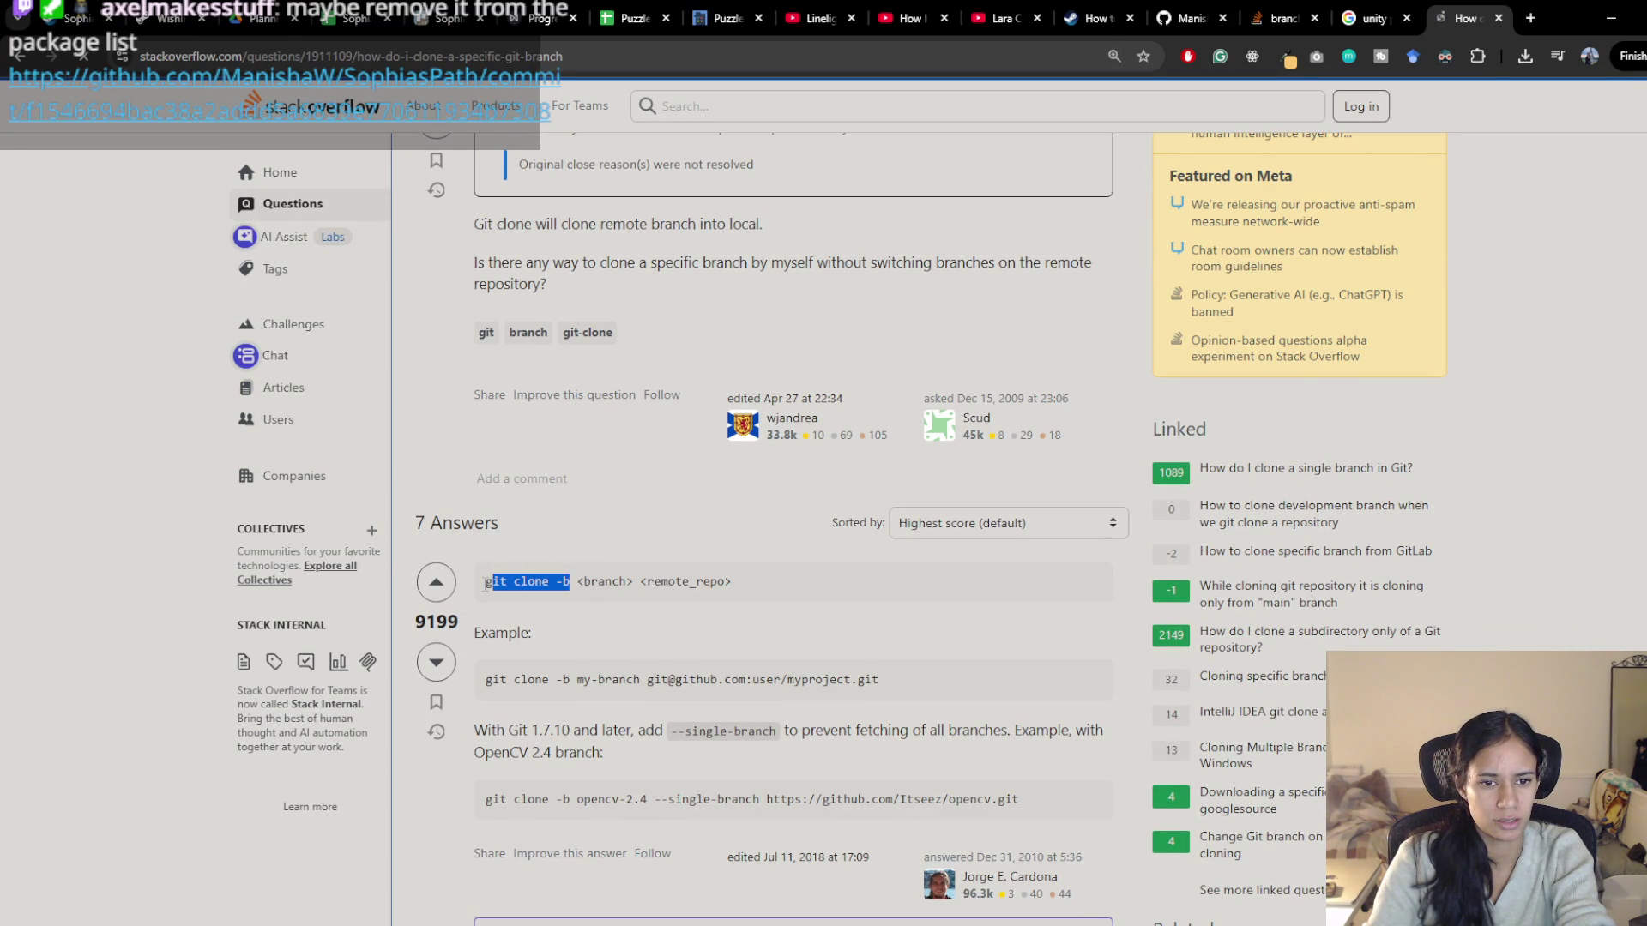
click(686, 590)
scroll(755, 608, down, 2)
scroll(754, 608, down, 10)
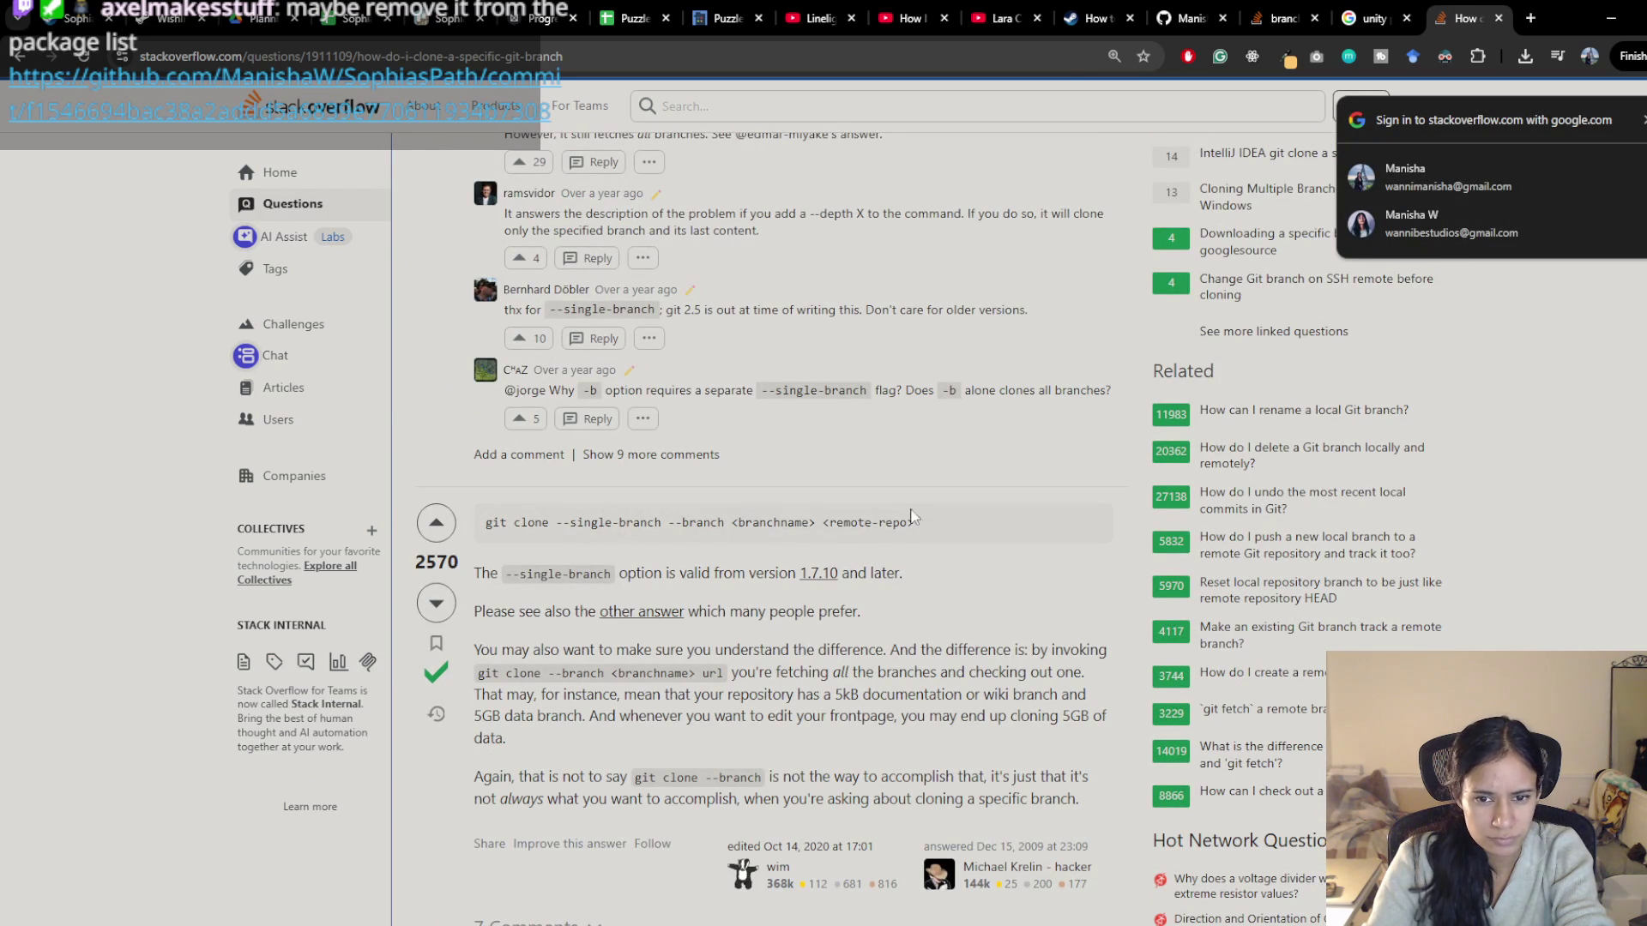
drag(914, 521, 482, 532)
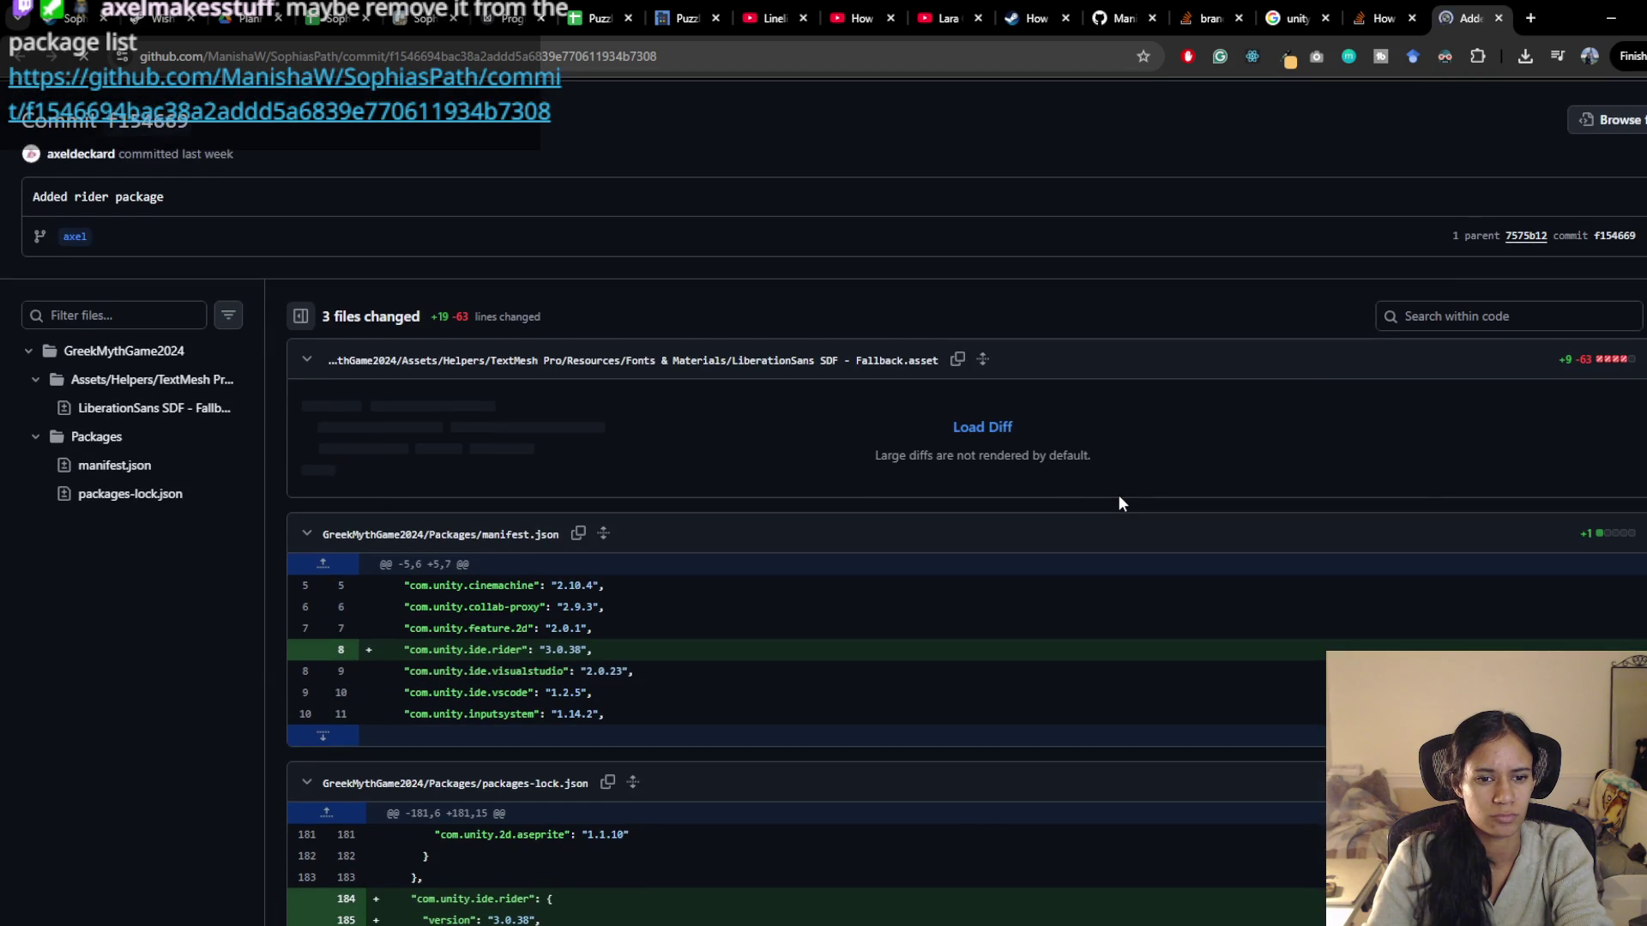
Scroll the rider commit's manifest.json and packages-lock.json diff, then bring up File Explorer with Win+E
scroll(1119, 501, down, 1)
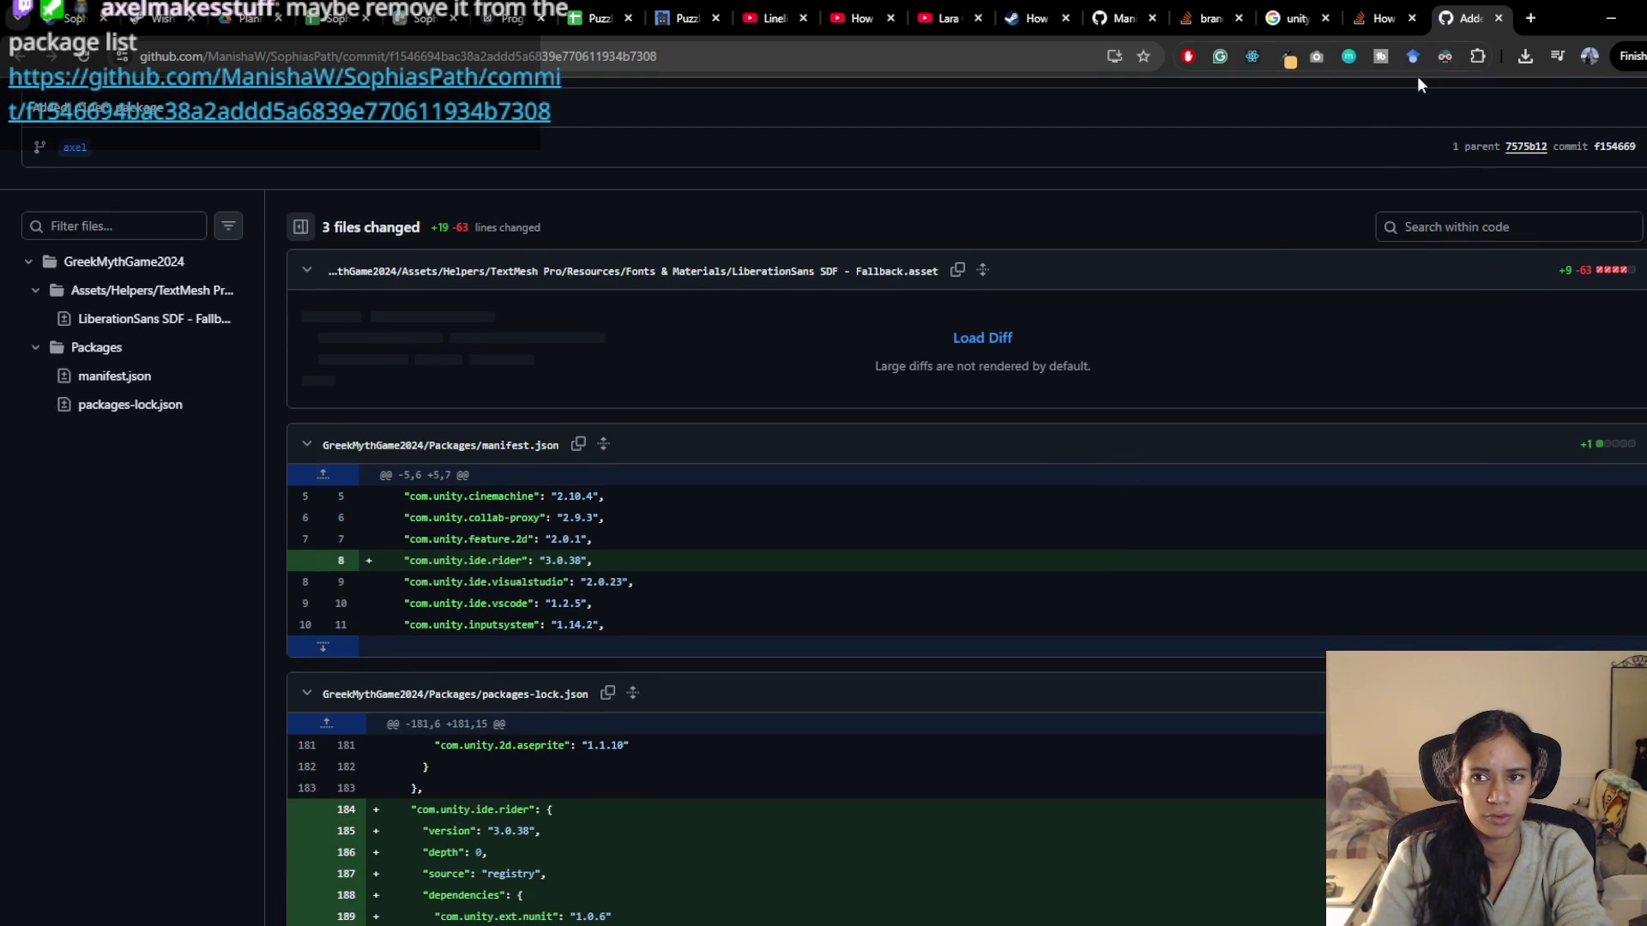
scroll(1042, 516, down, 1)
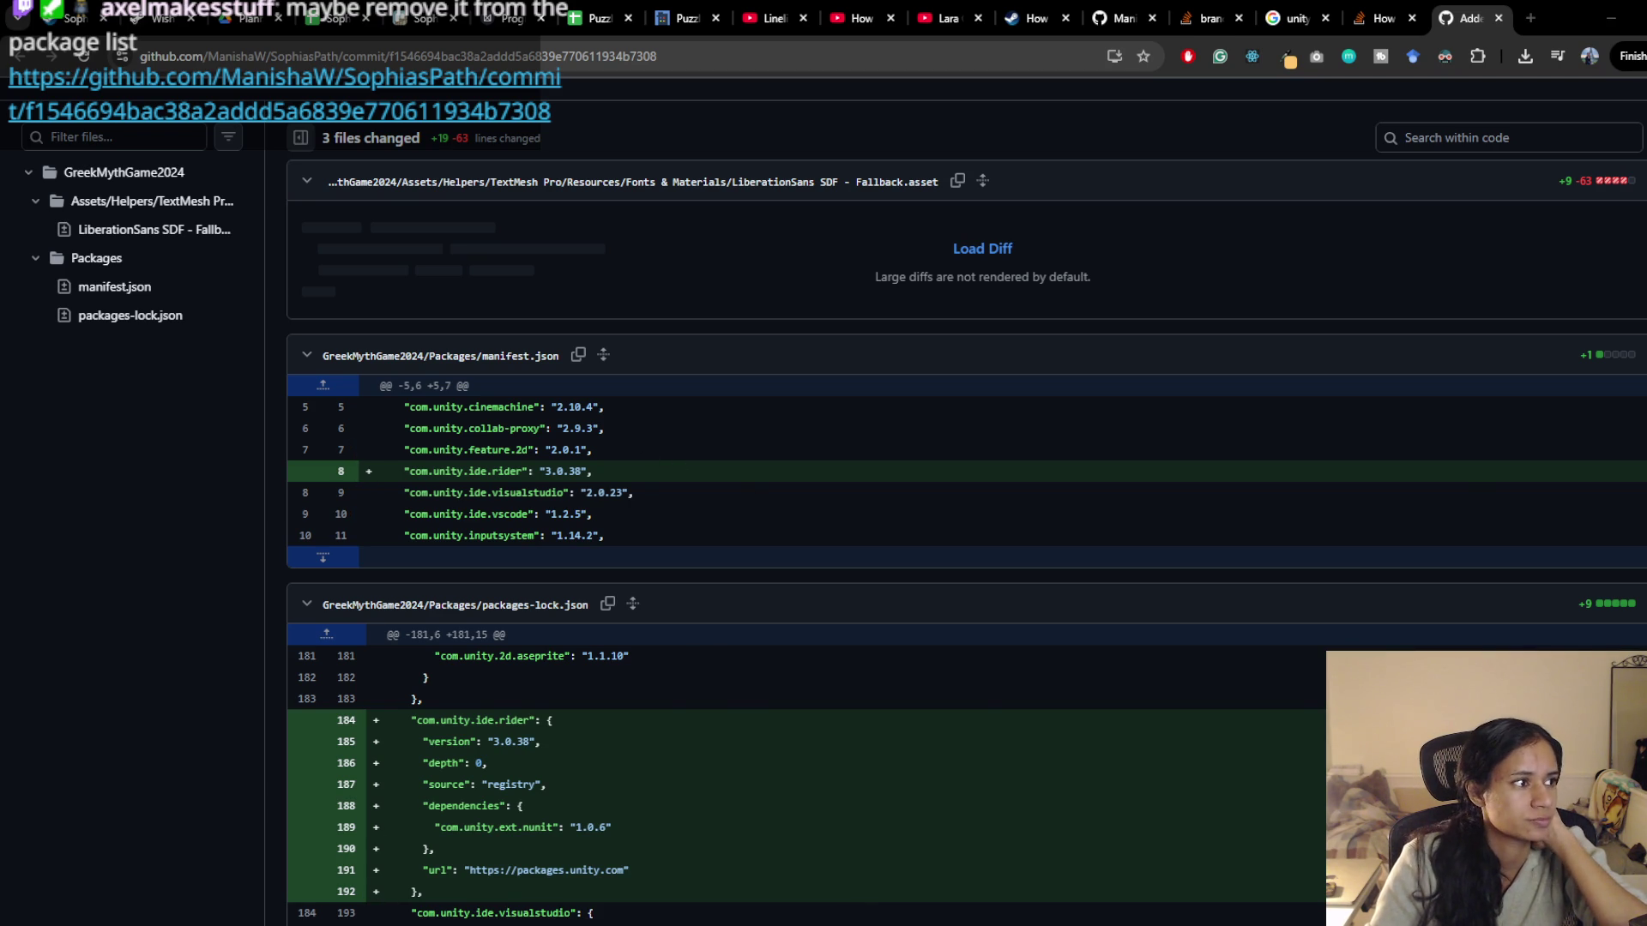
key(super+e)
scroll(1083, 569, down, 5)
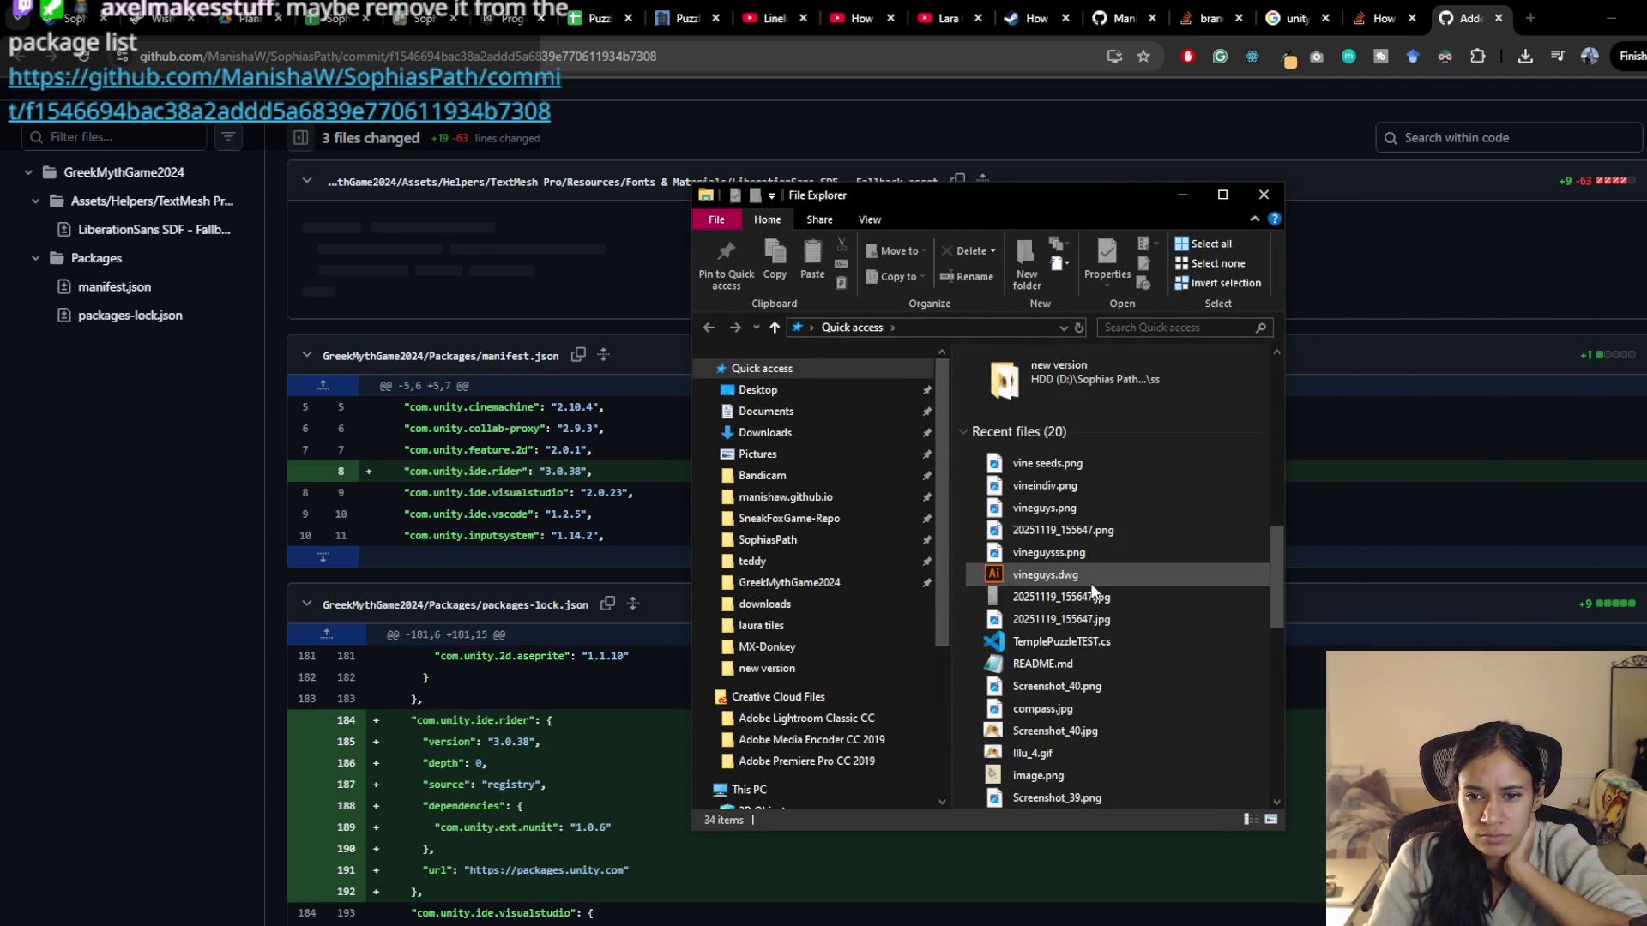
Navigate File Explorer up to Unity Projects and into the Sophia-AXEL\SophiasPath folder
scroll(1085, 566, up, 5)
double_click(1043, 482)
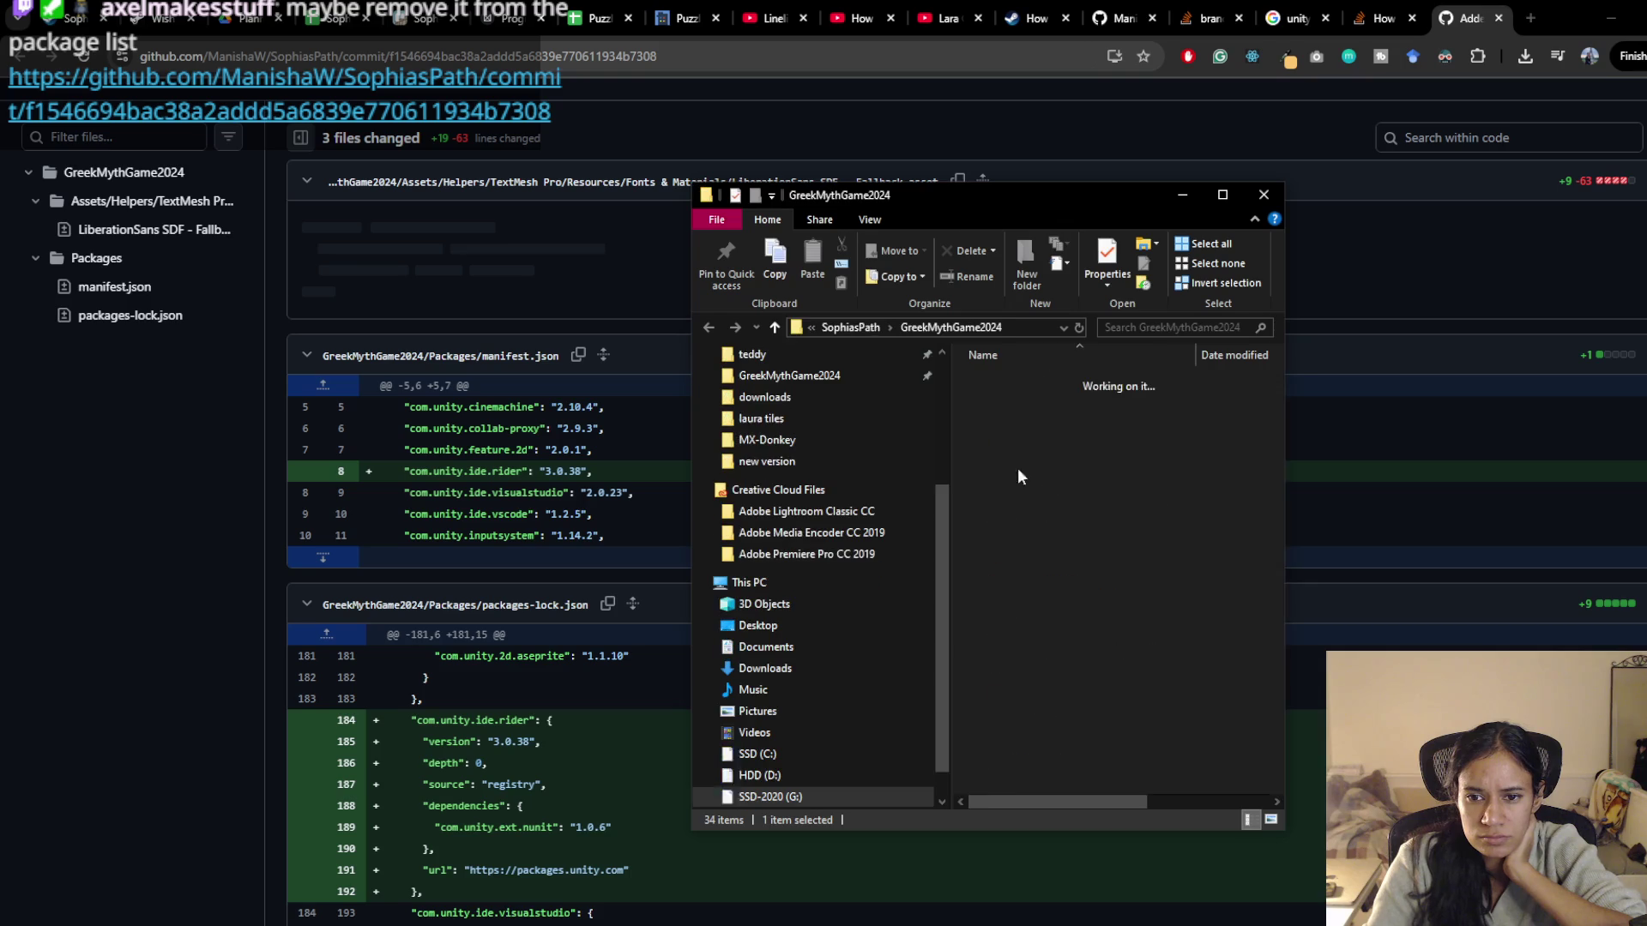
click(863, 324)
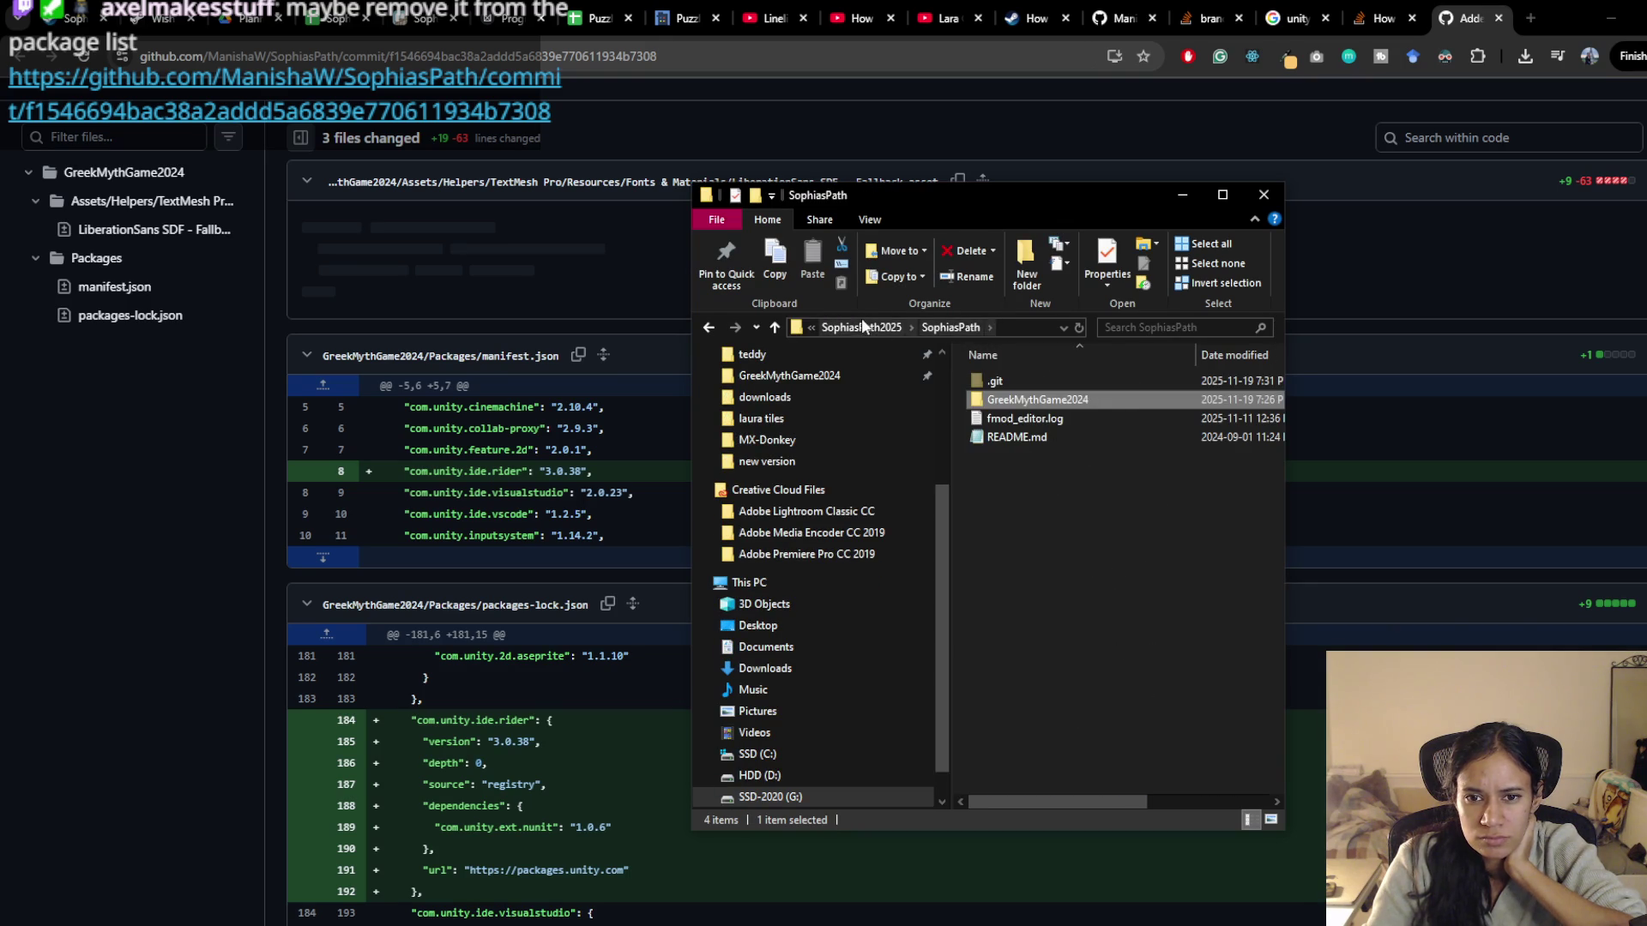
click(863, 324)
click(848, 324)
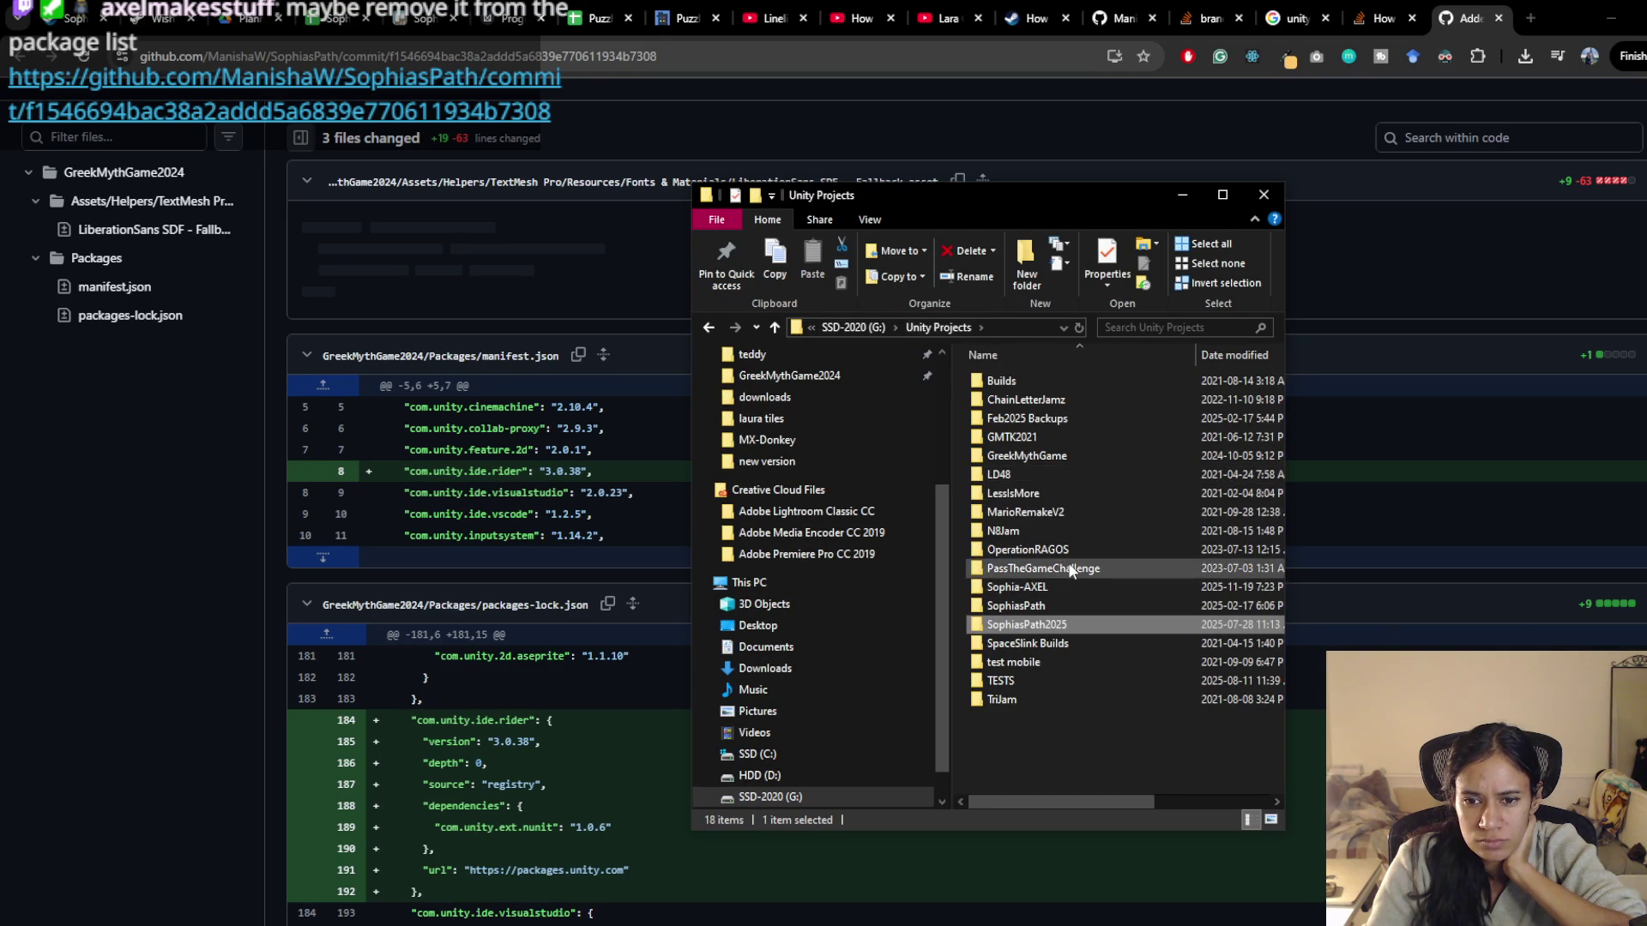
double_click(1057, 590)
click(1041, 382)
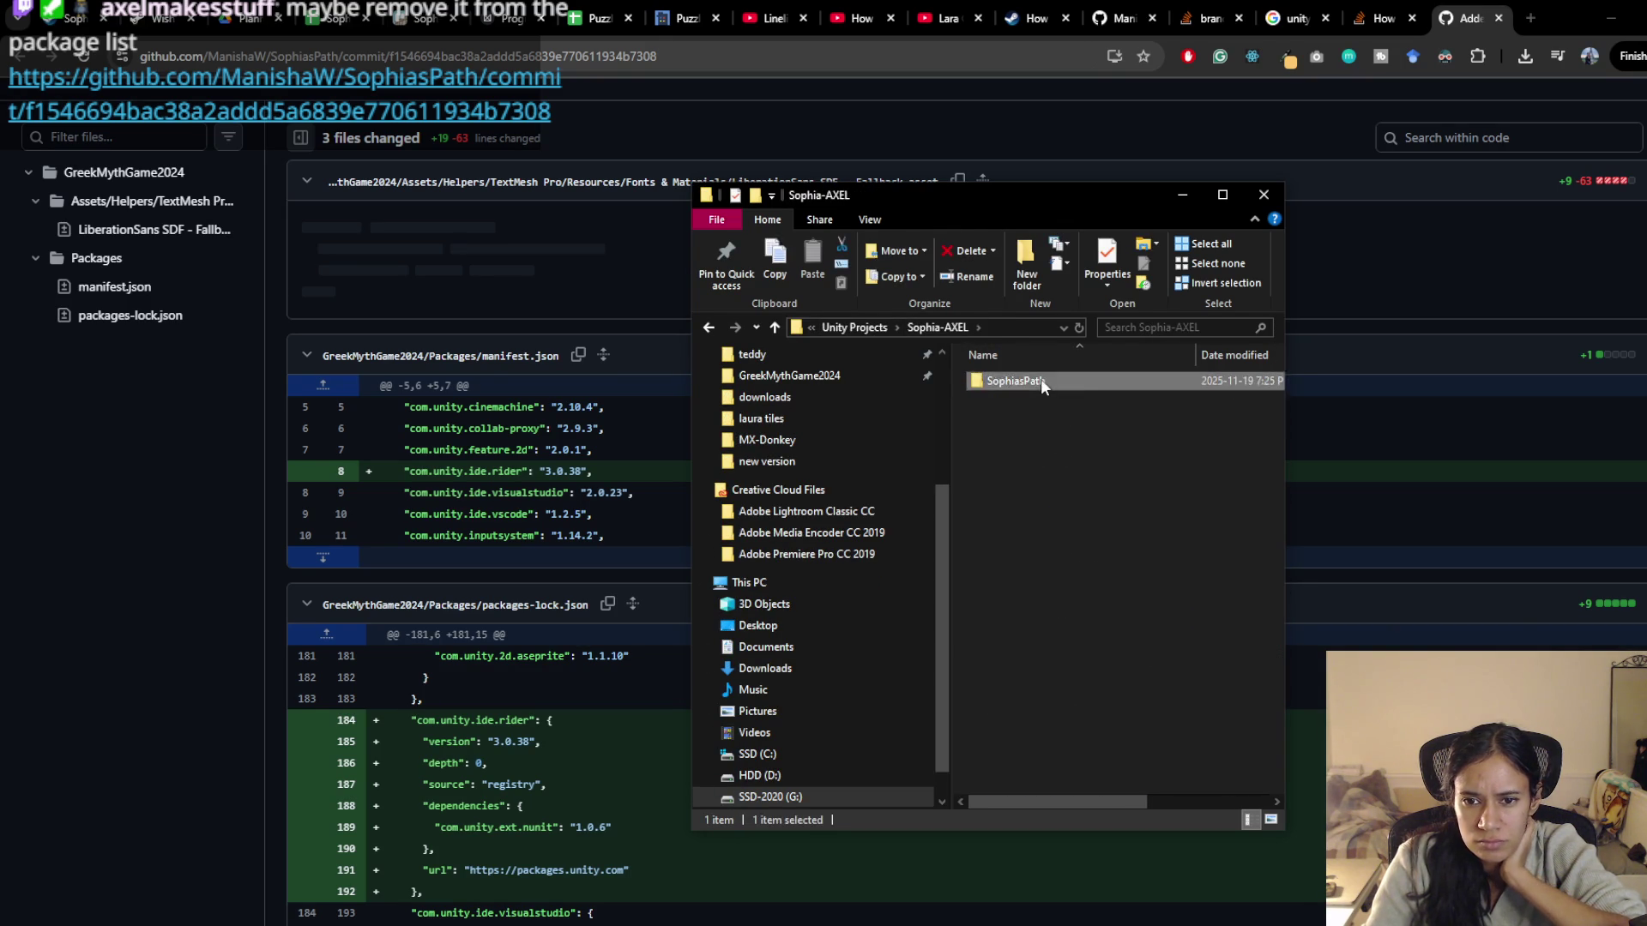
double_click(1041, 381)
Open manifest.json from the GreekMythGame2024 project's Packages folder
double_click(1038, 400)
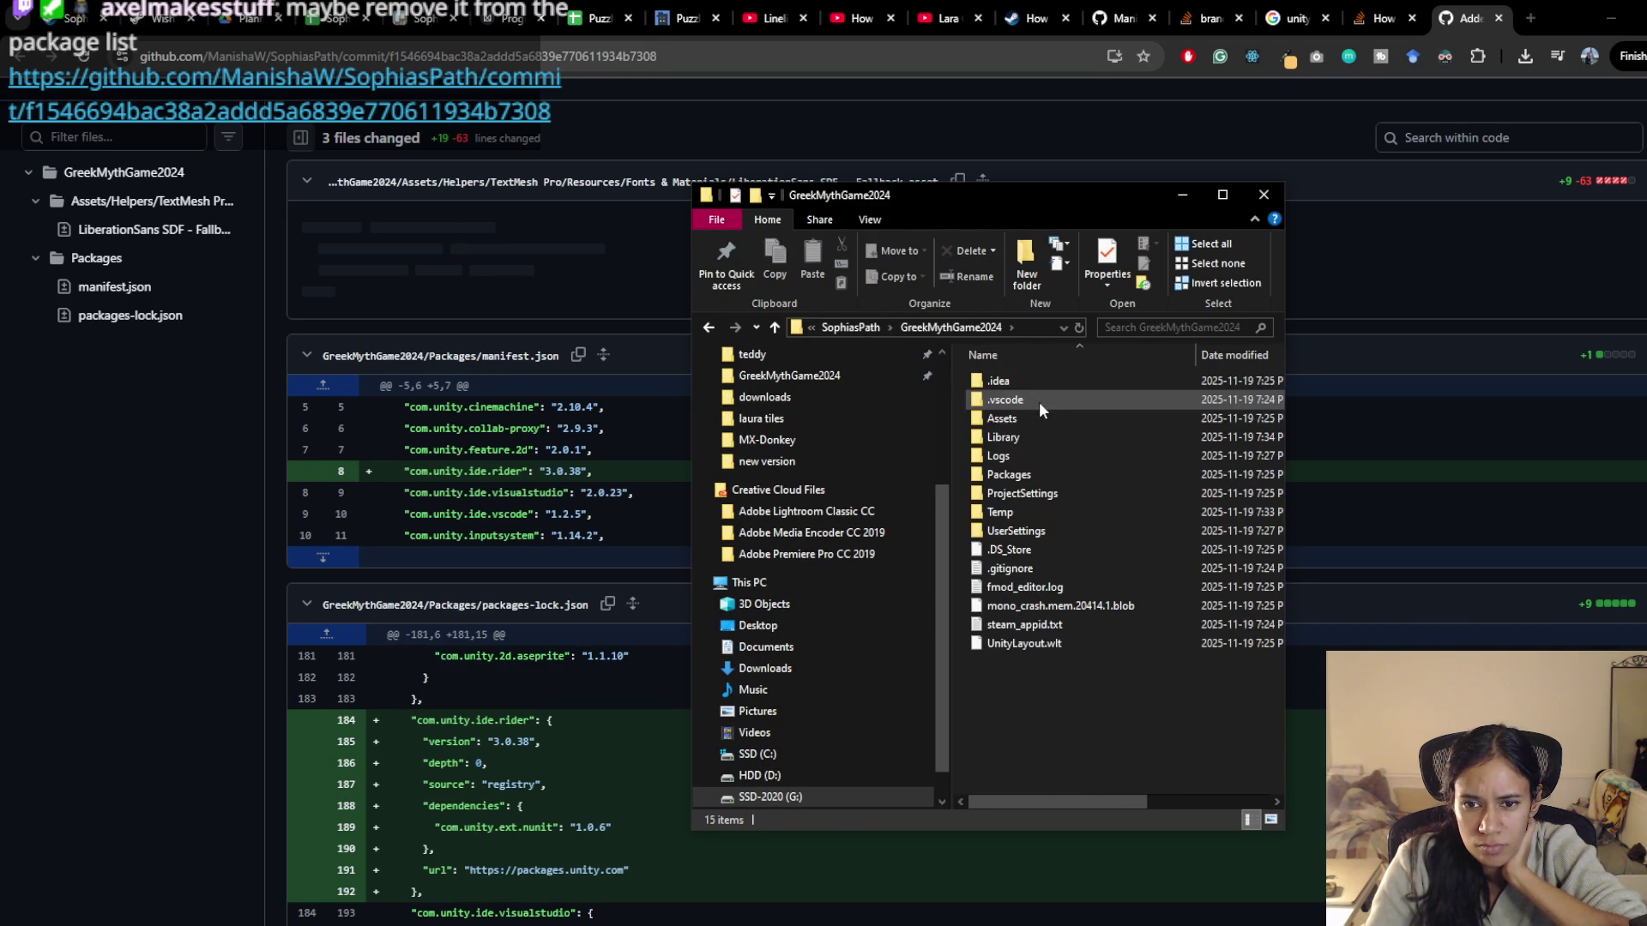
double_click(1017, 415)
click(909, 327)
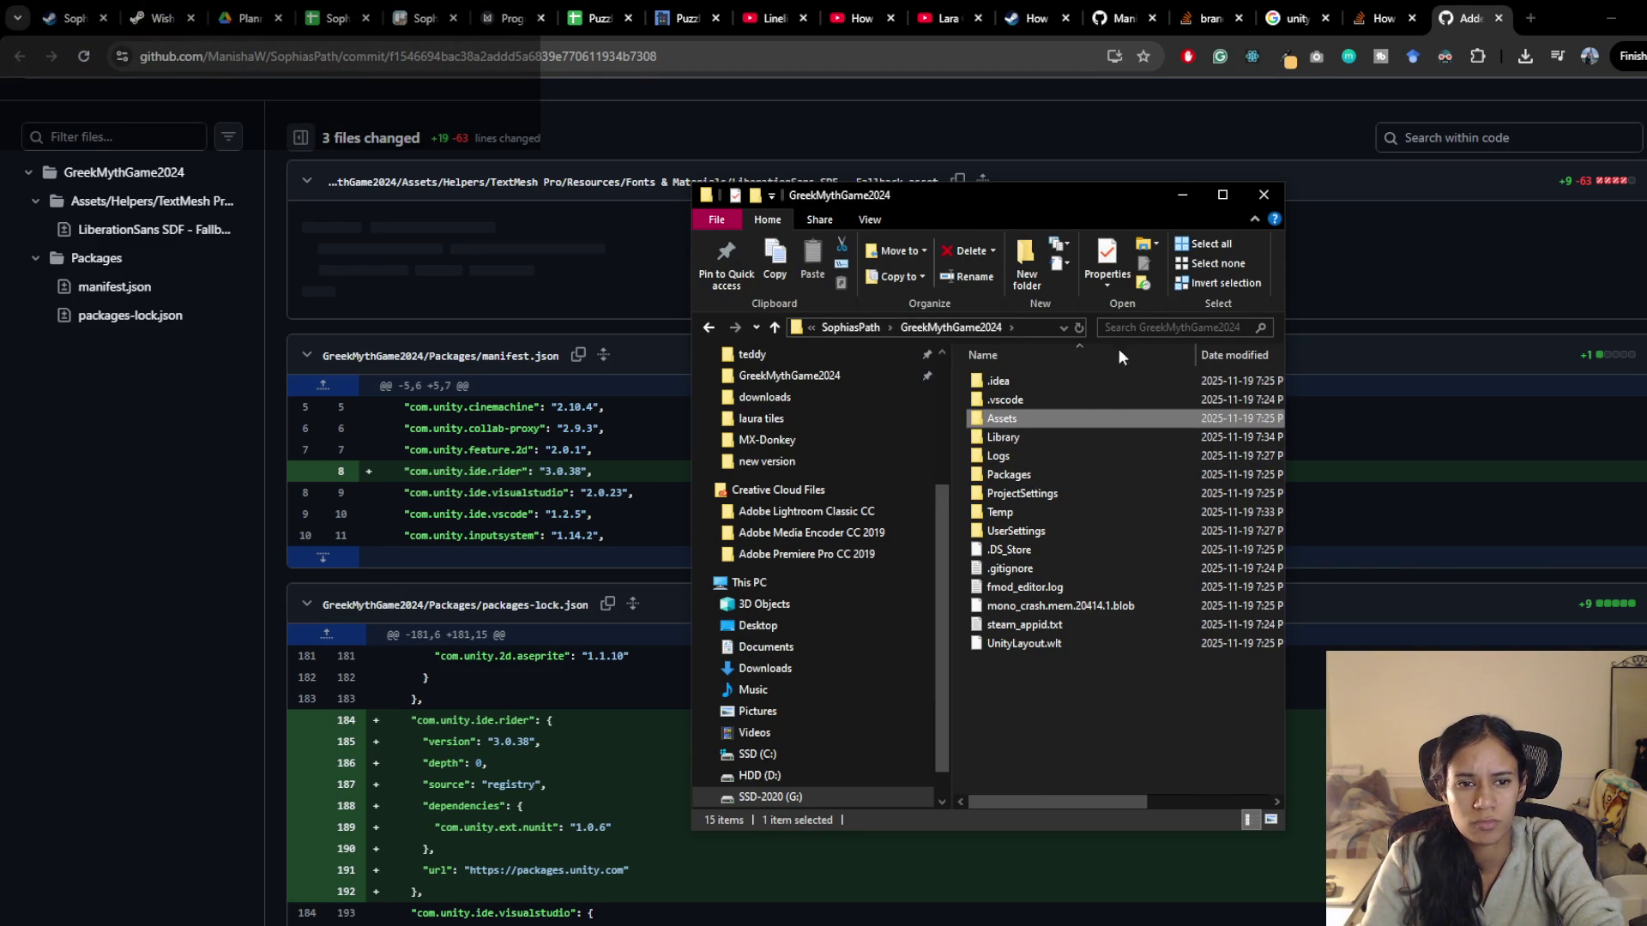
double_click(1063, 471)
double_click(1035, 388)
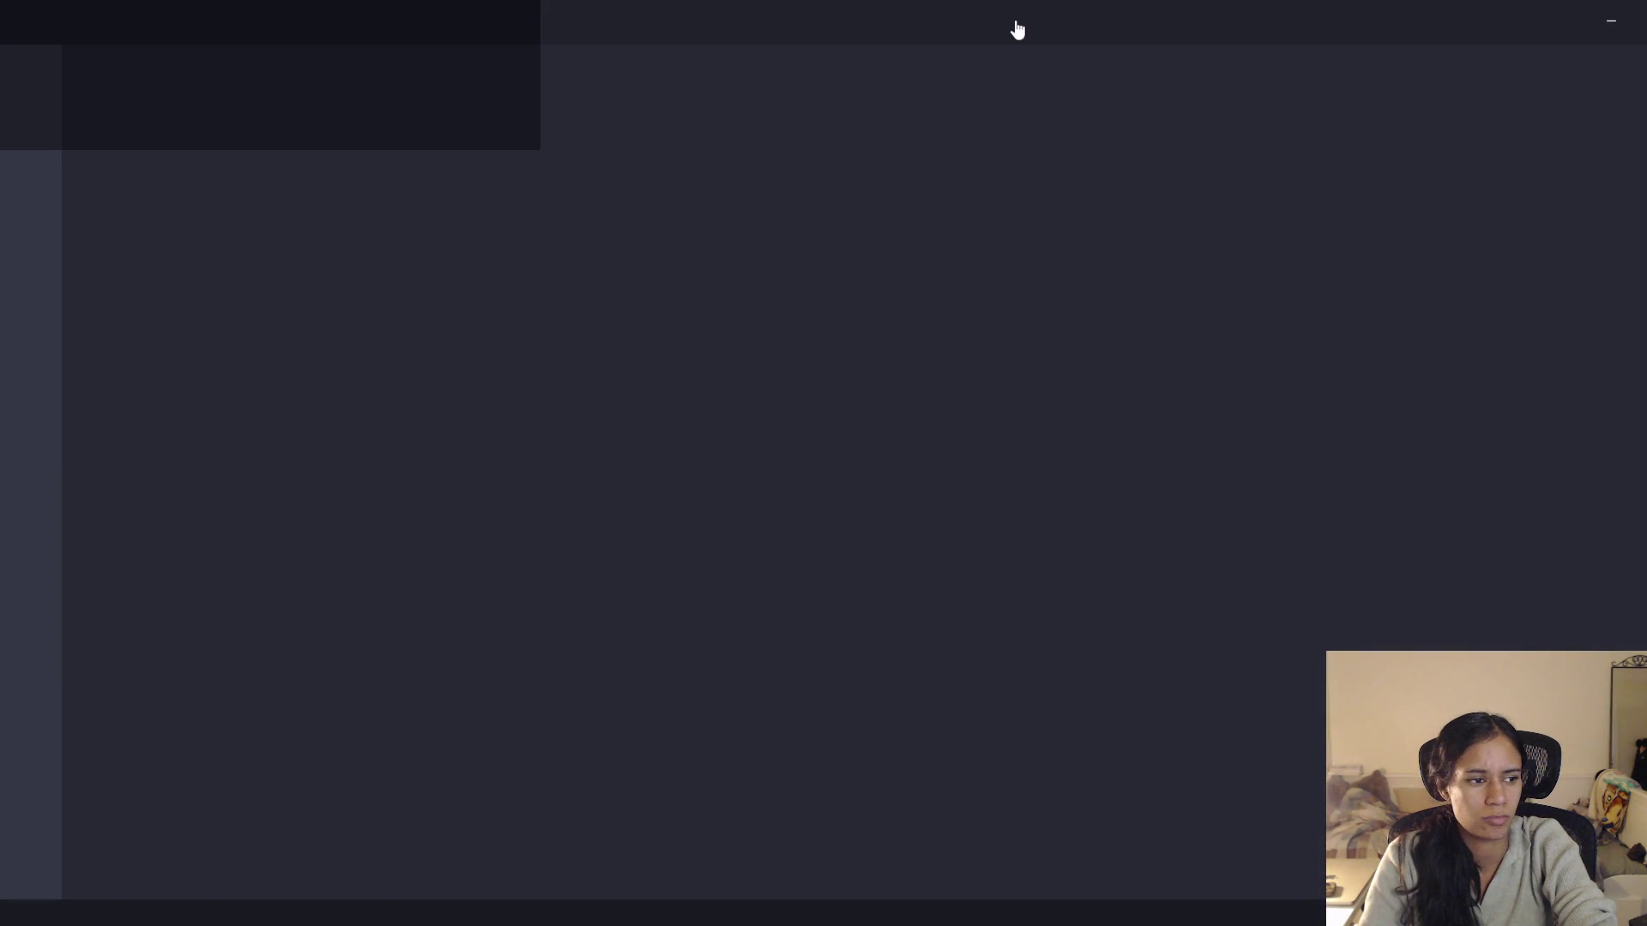
Search manifest.json for 'rider', delete the com.unity.ide.rider 3.0.38 line and save
click(619, 501)
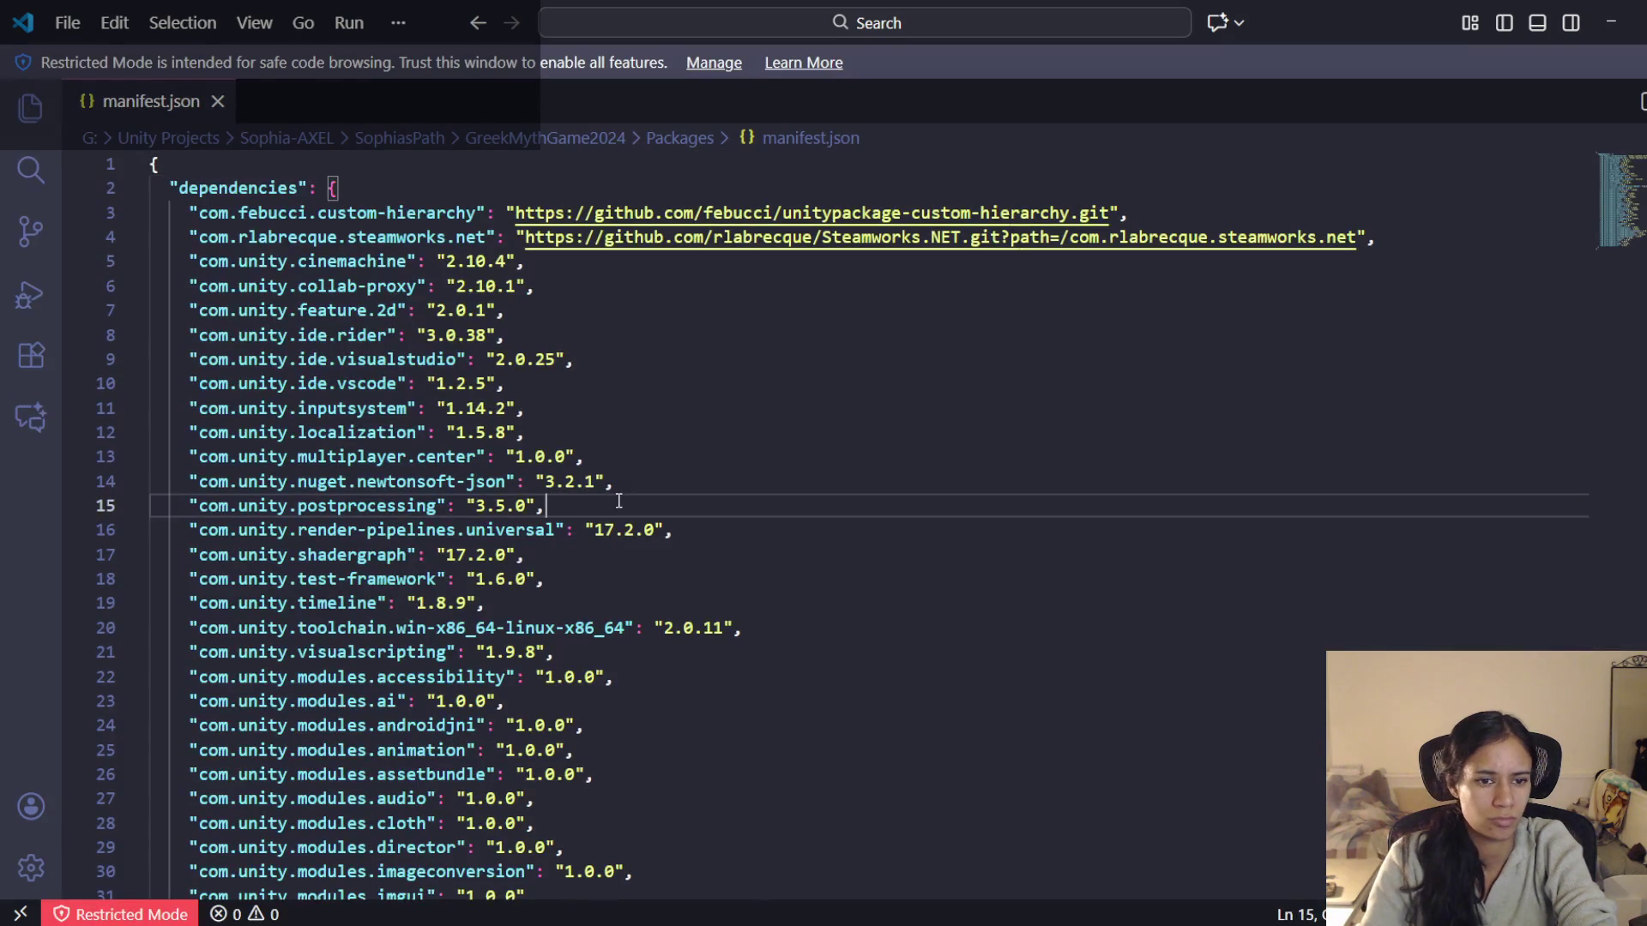
key(ctrl+f)
text(rider)
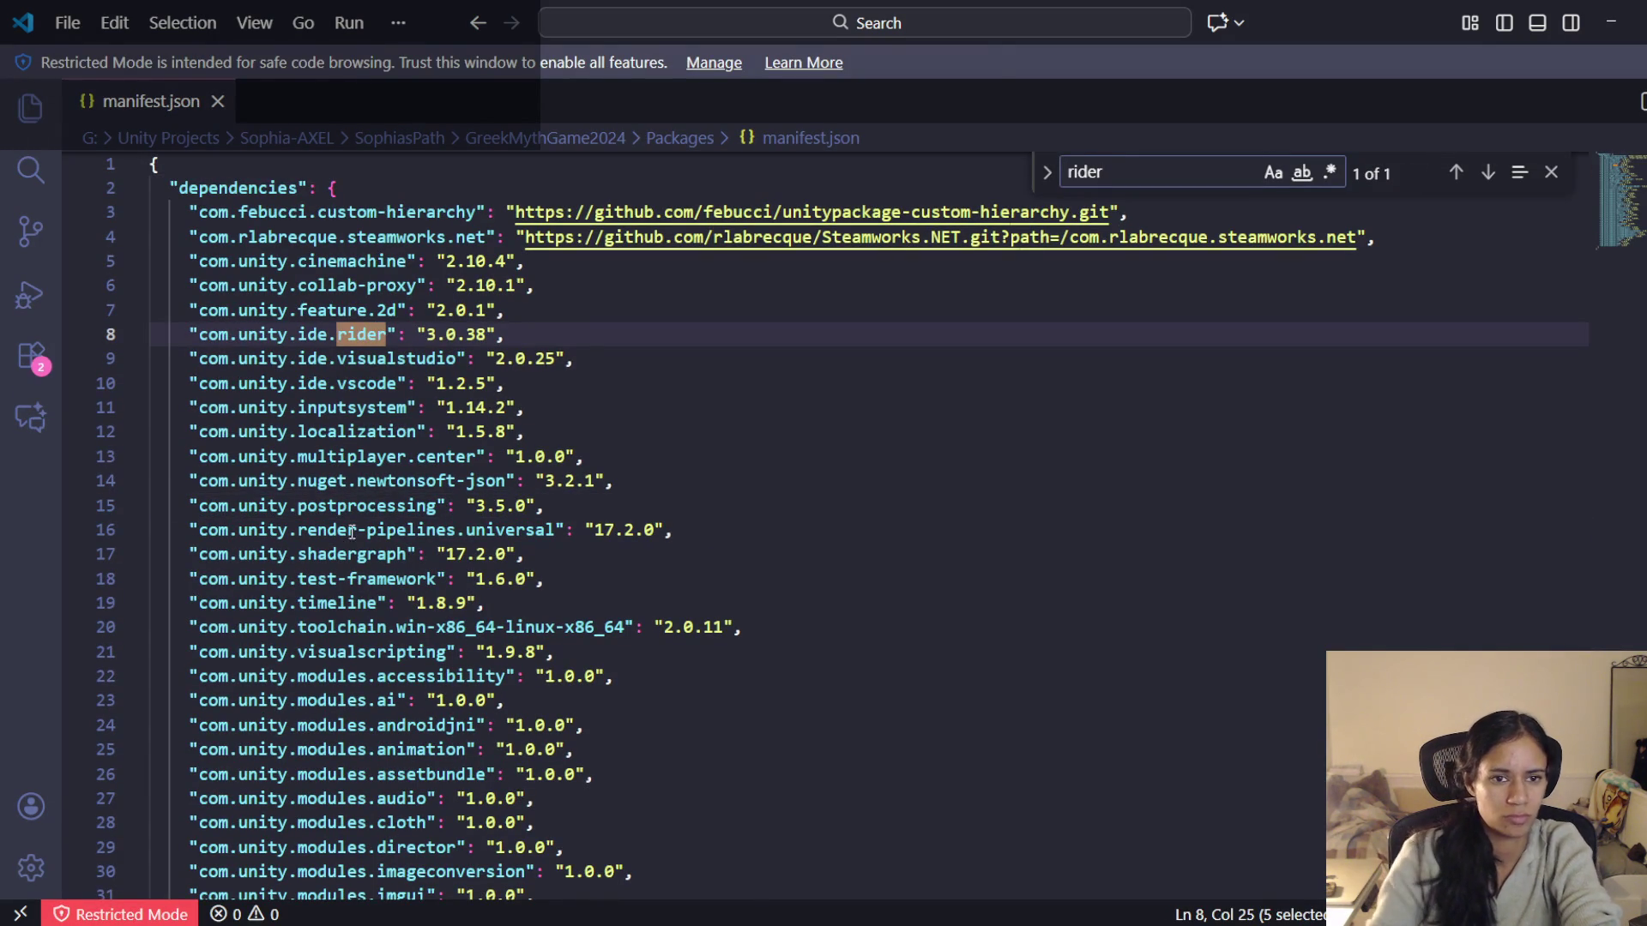
drag(558, 334, 555, 319)
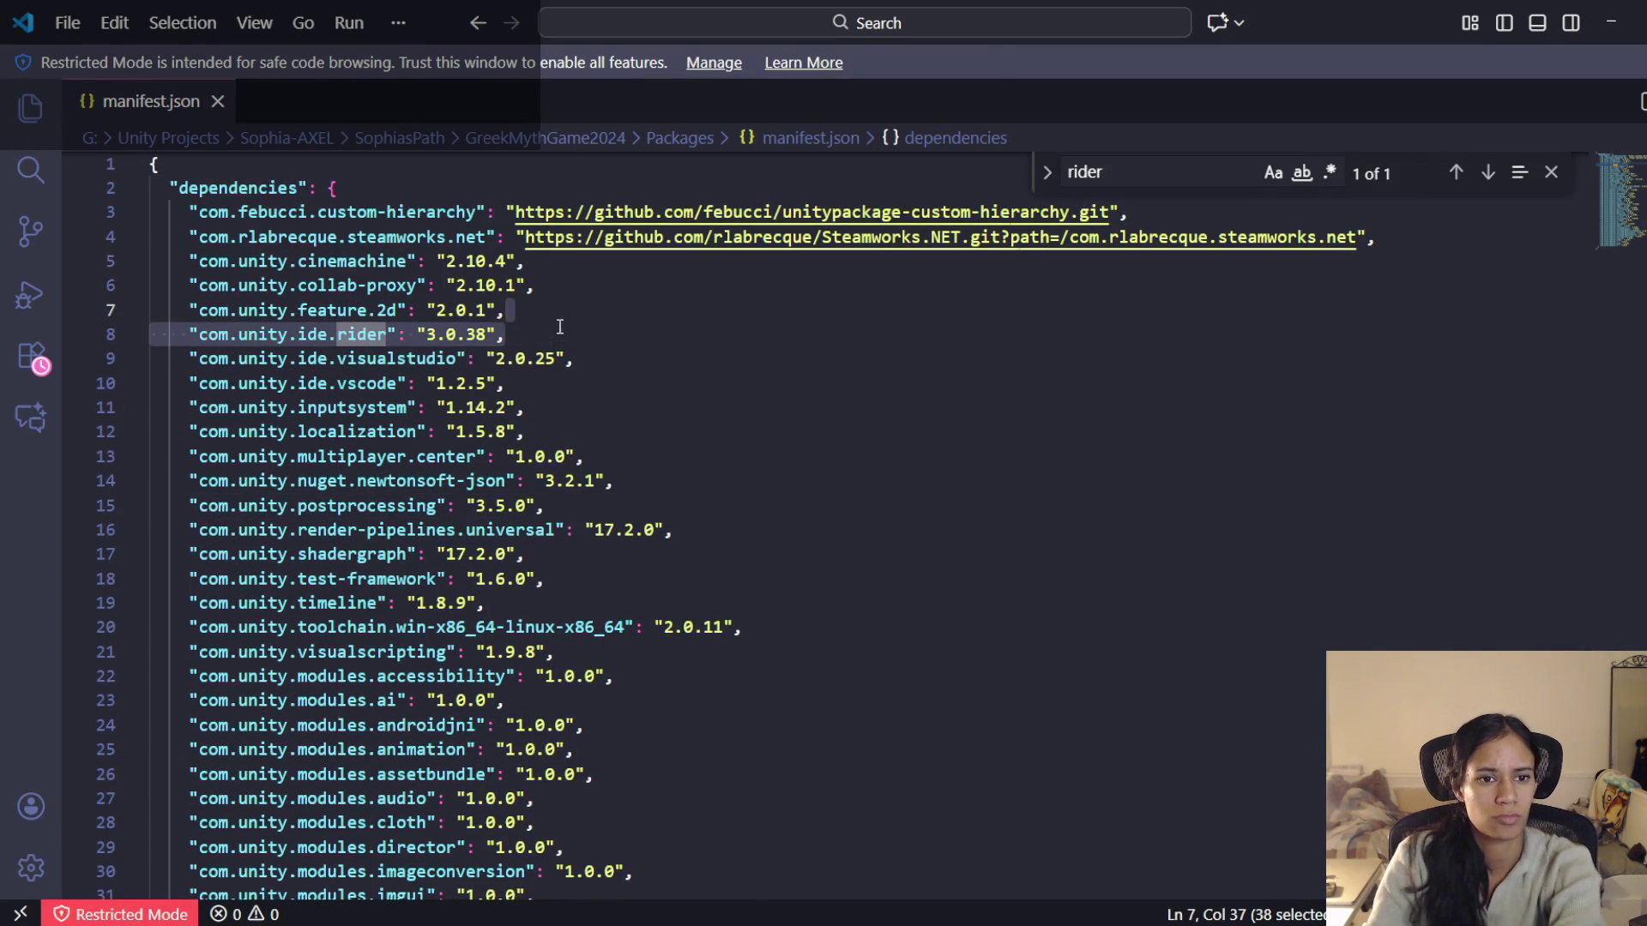
key(Delete)
click(1150, 173)
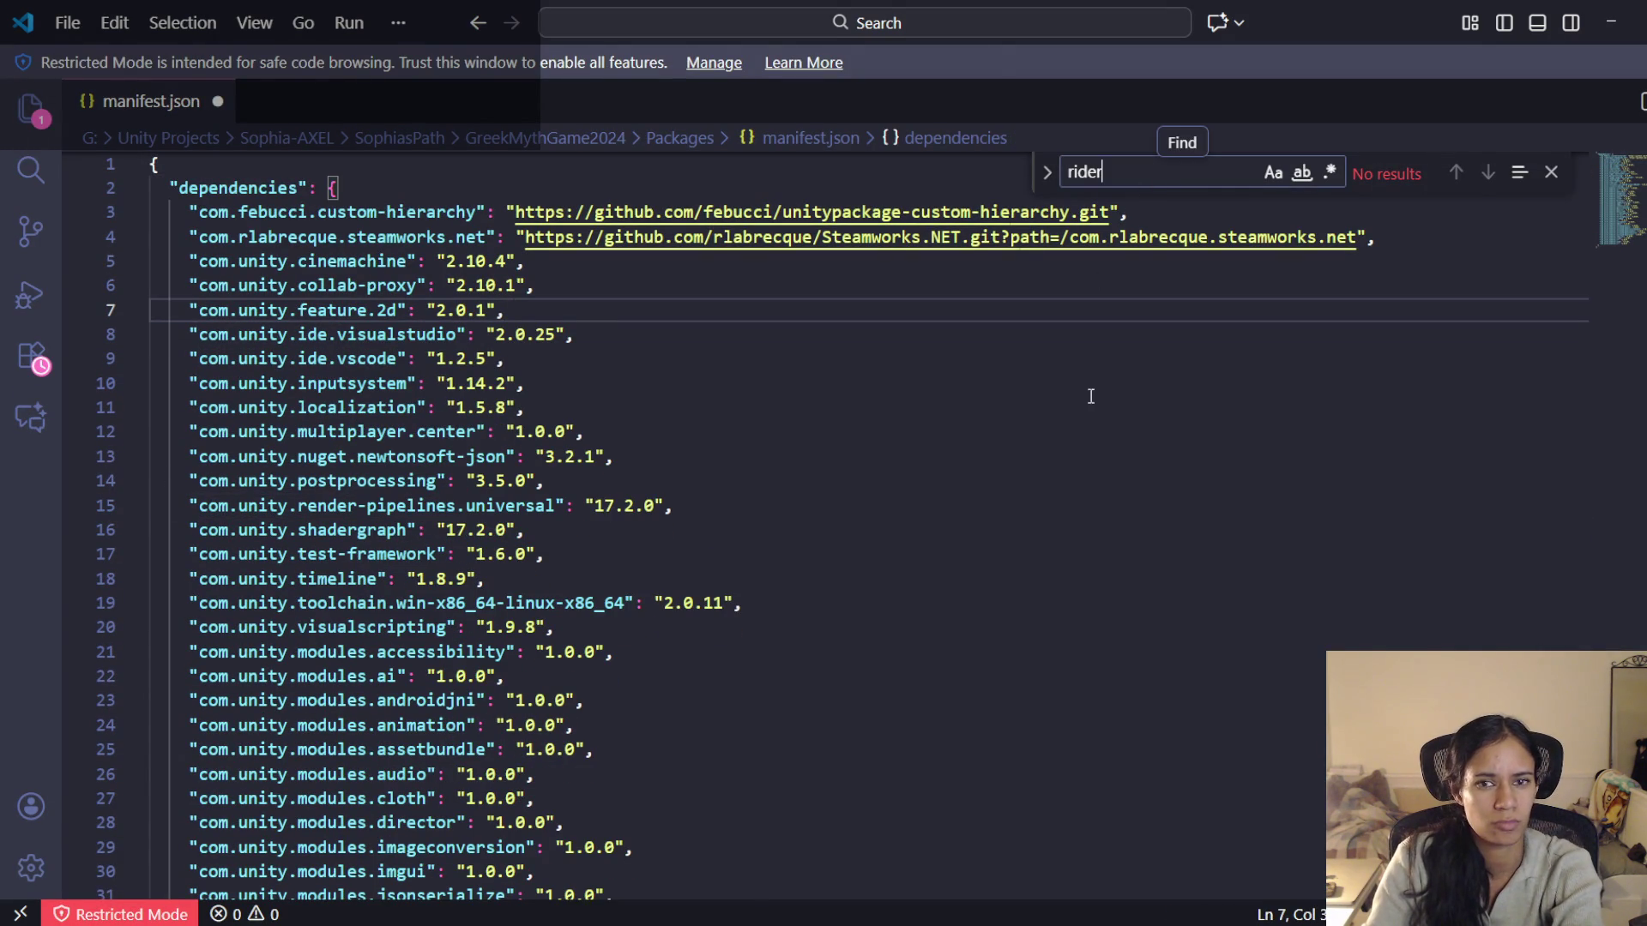
scroll(1081, 515, down, 8)
click(716, 507)
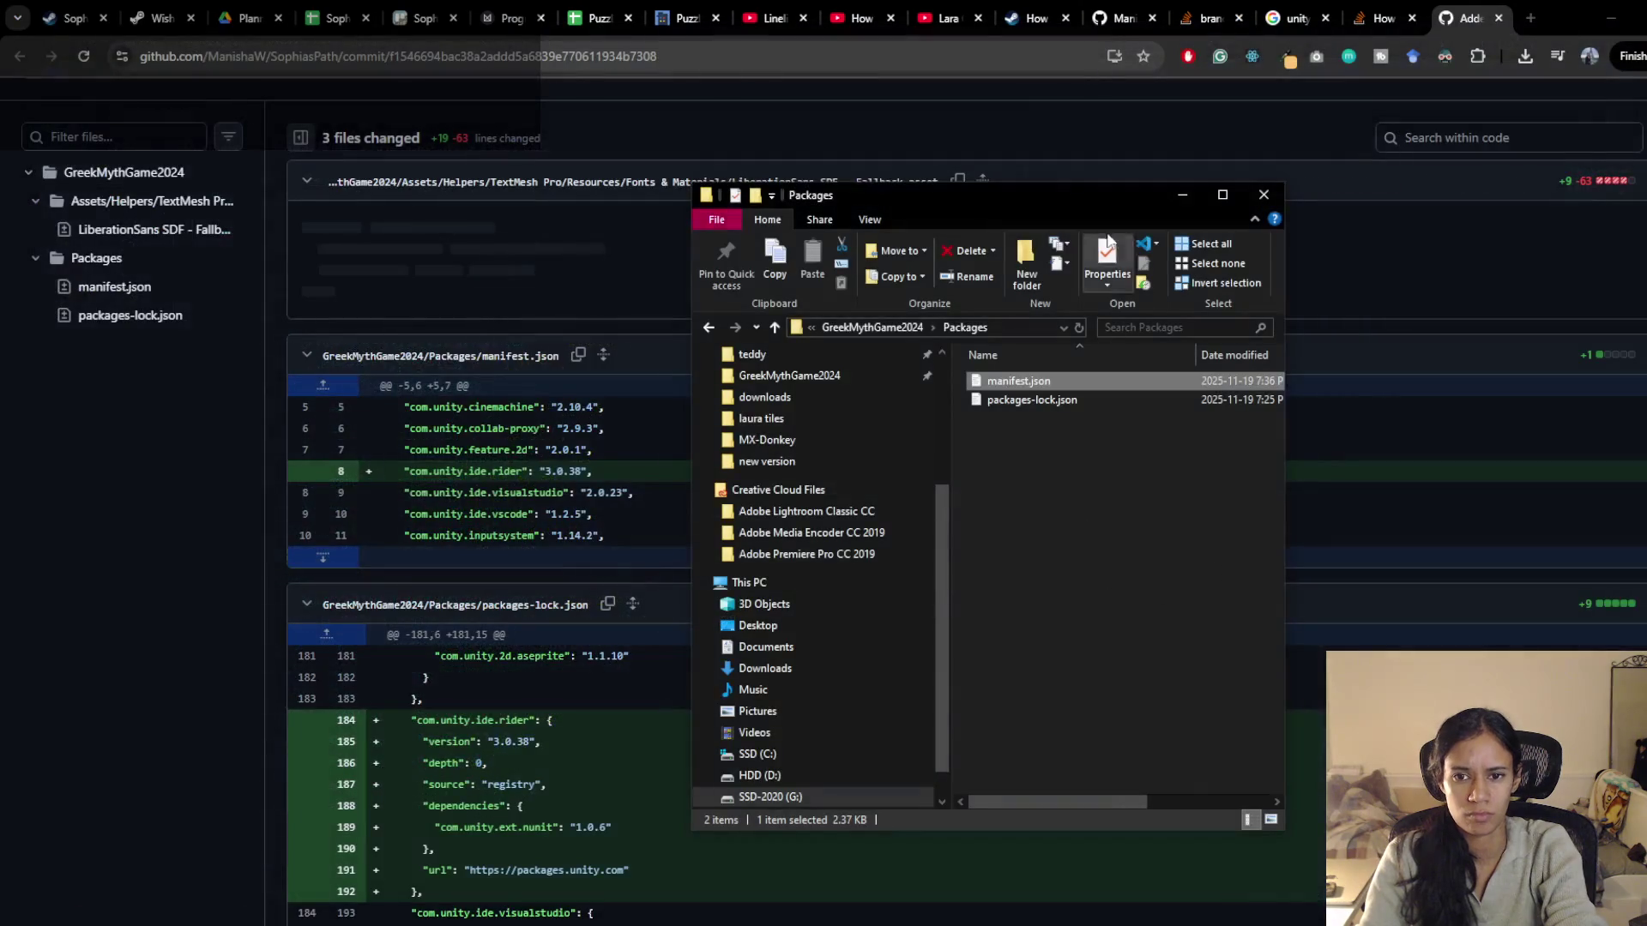
click(959, 730)
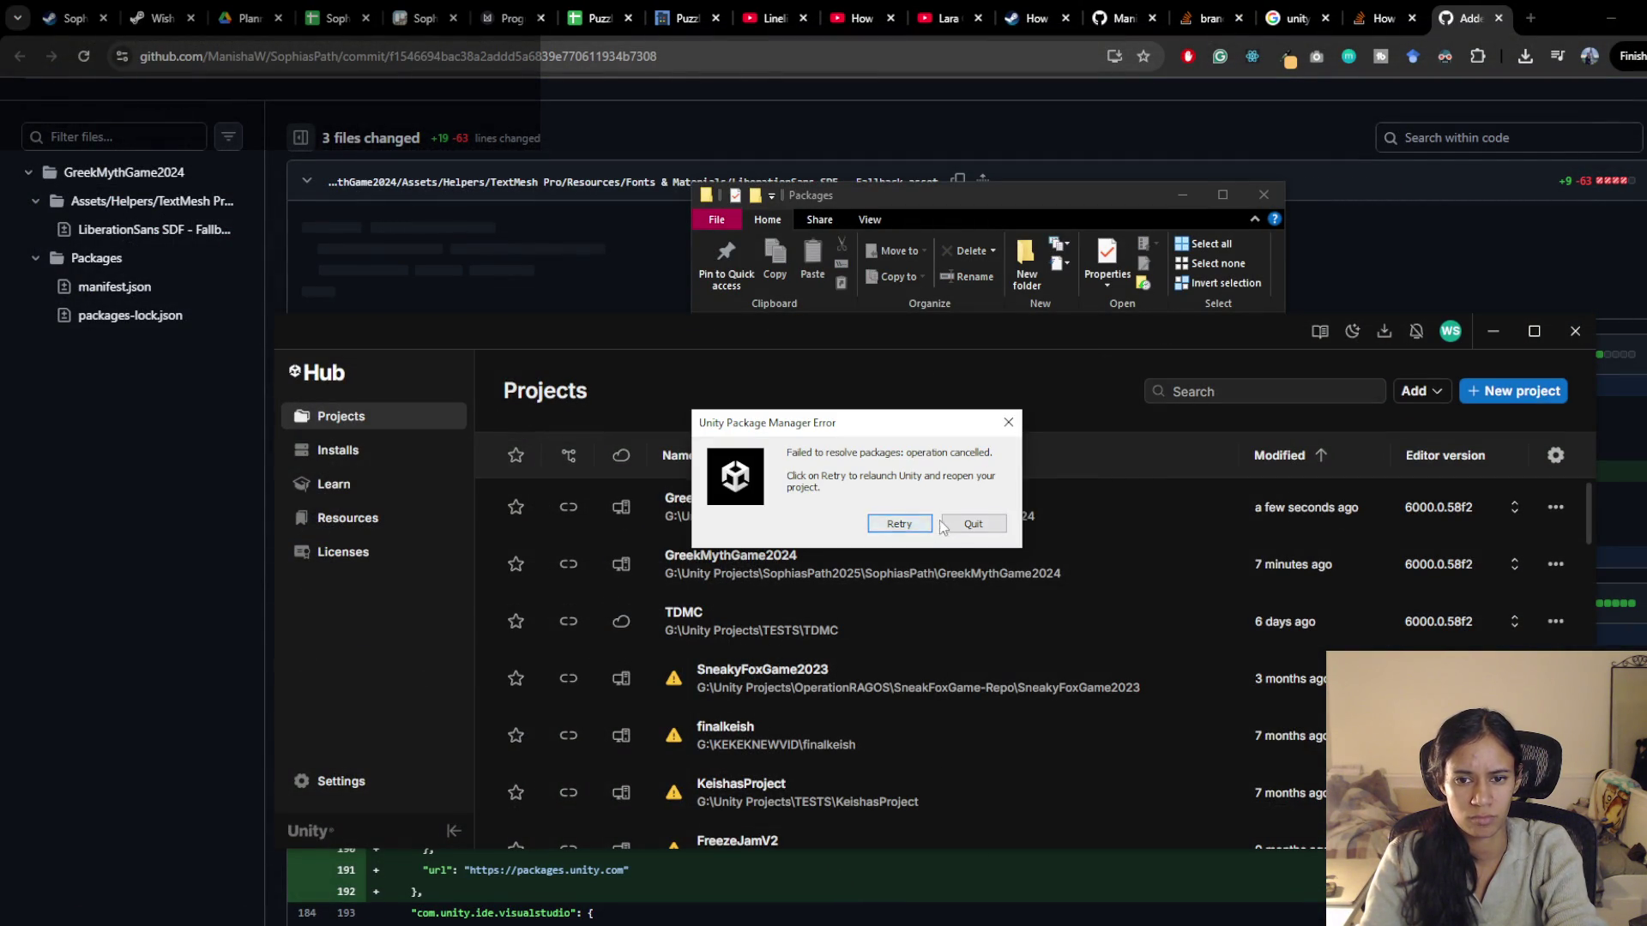
Retry opening GreekMythGame2024 after the package error, minimizing Unity Hub and the Packages window
click(928, 525)
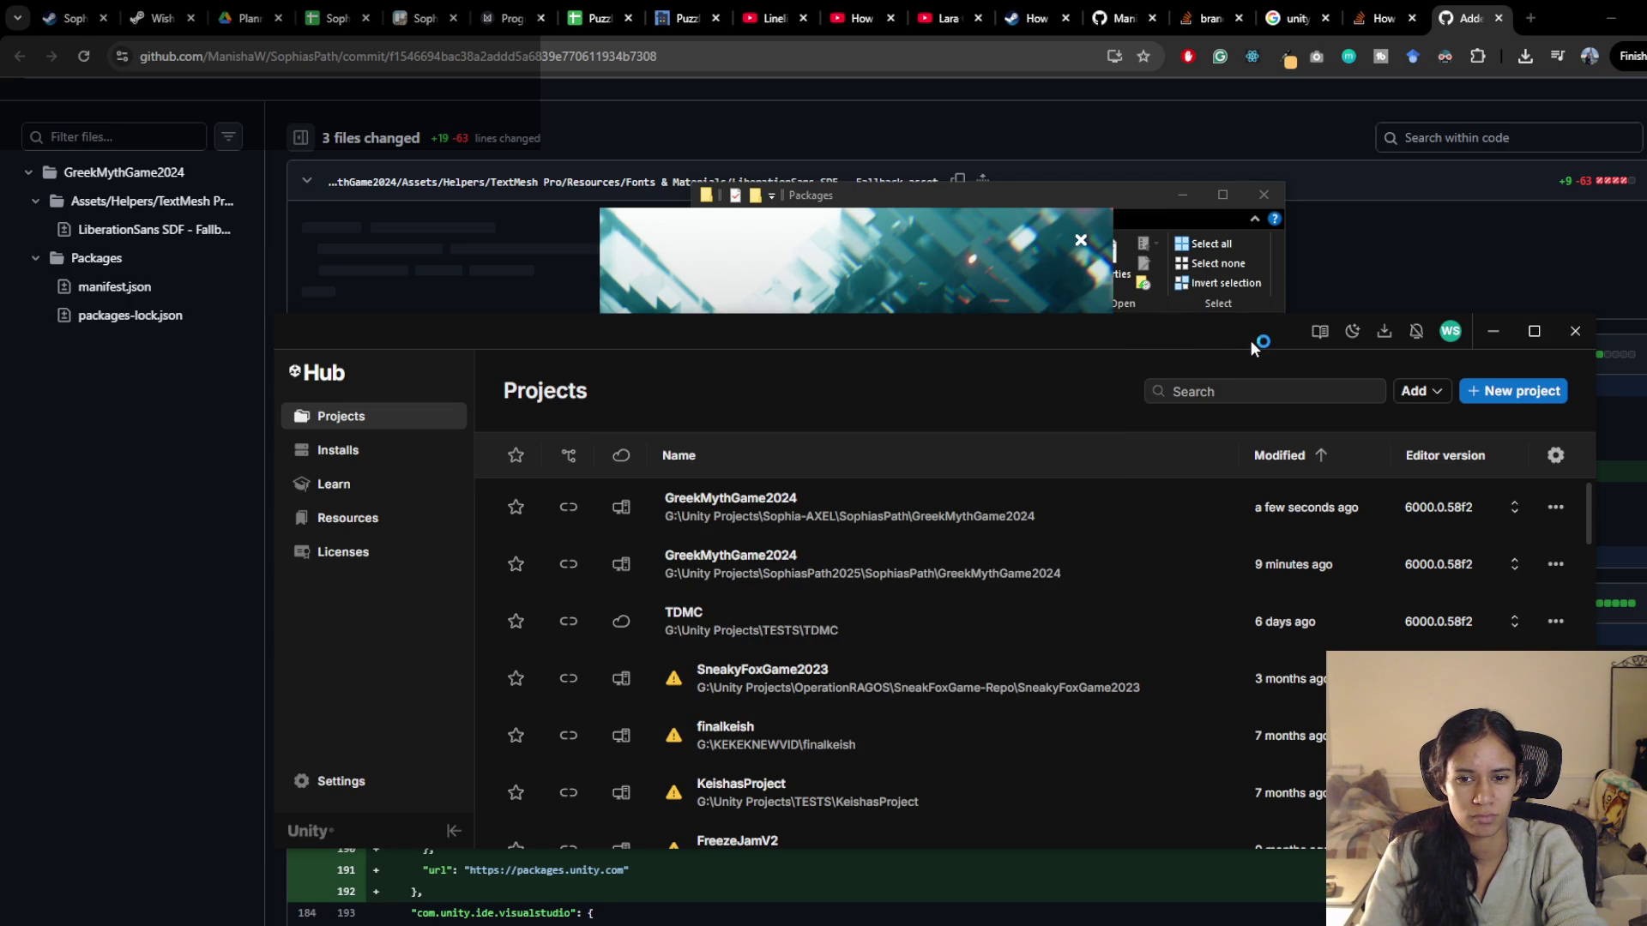
click(1502, 329)
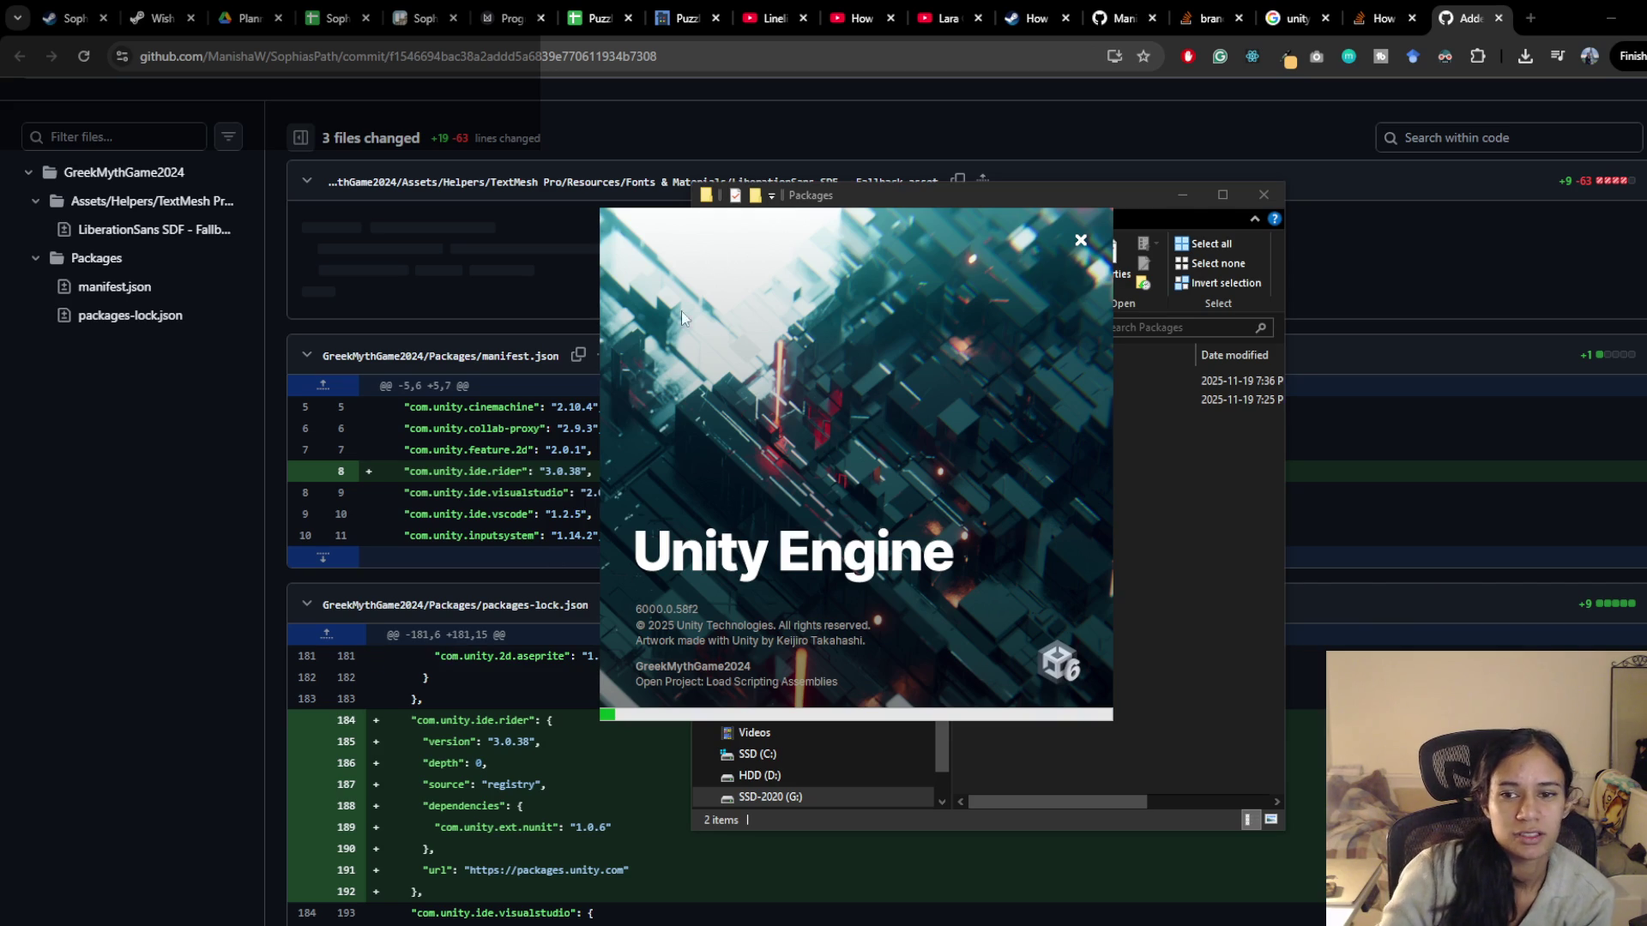
click(1185, 486)
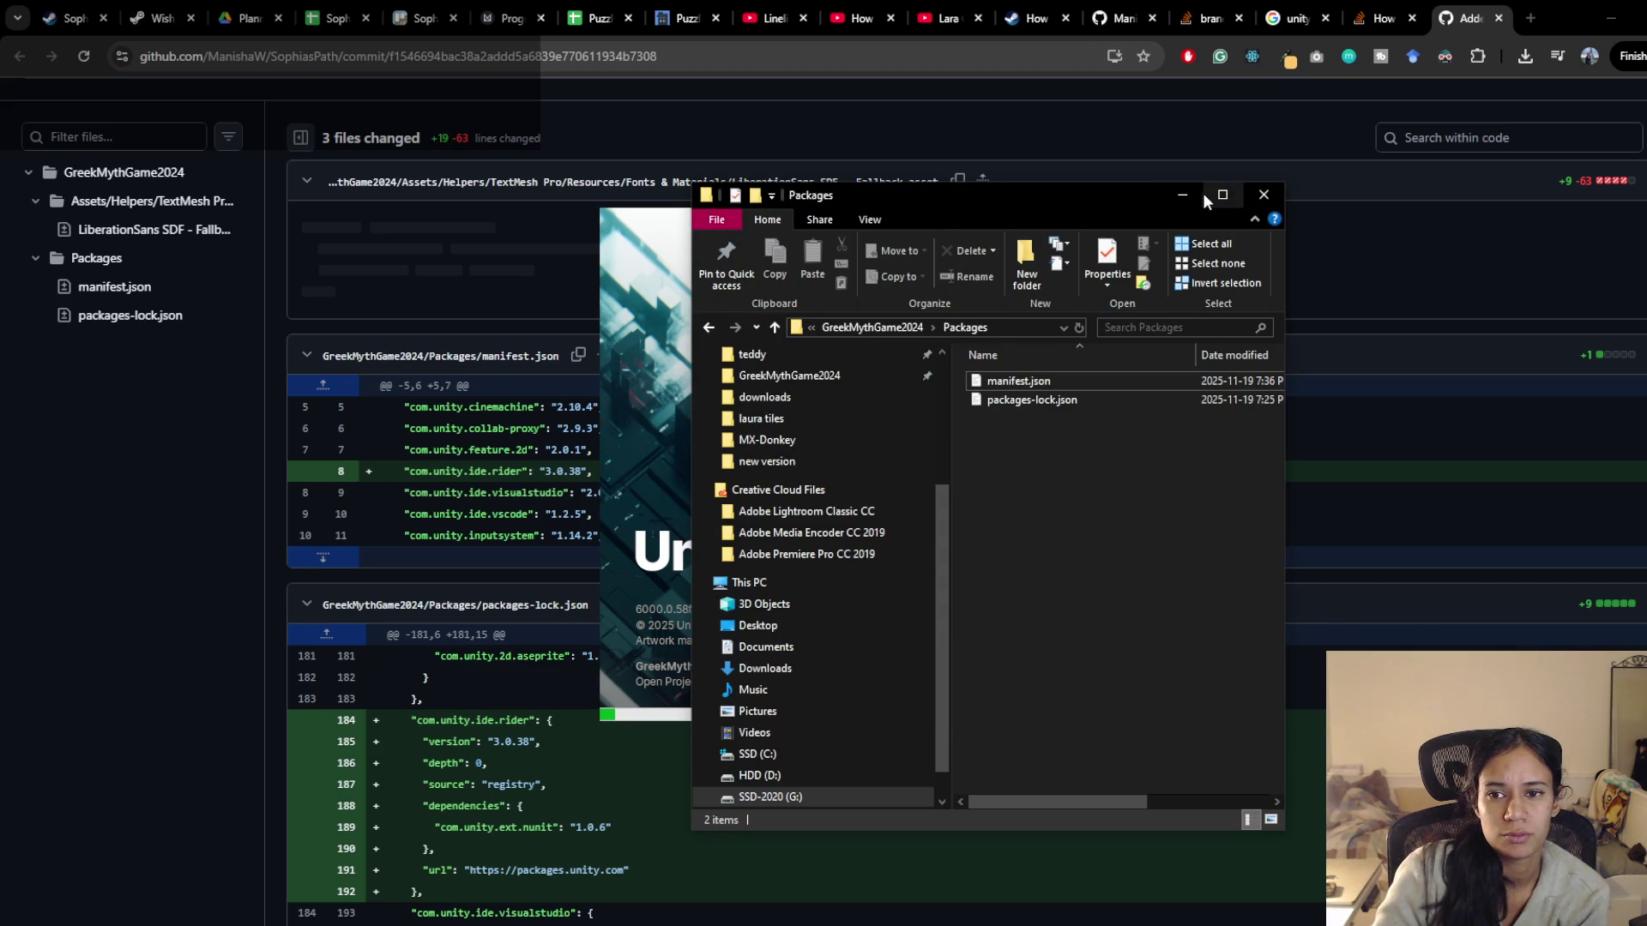
click(1182, 194)
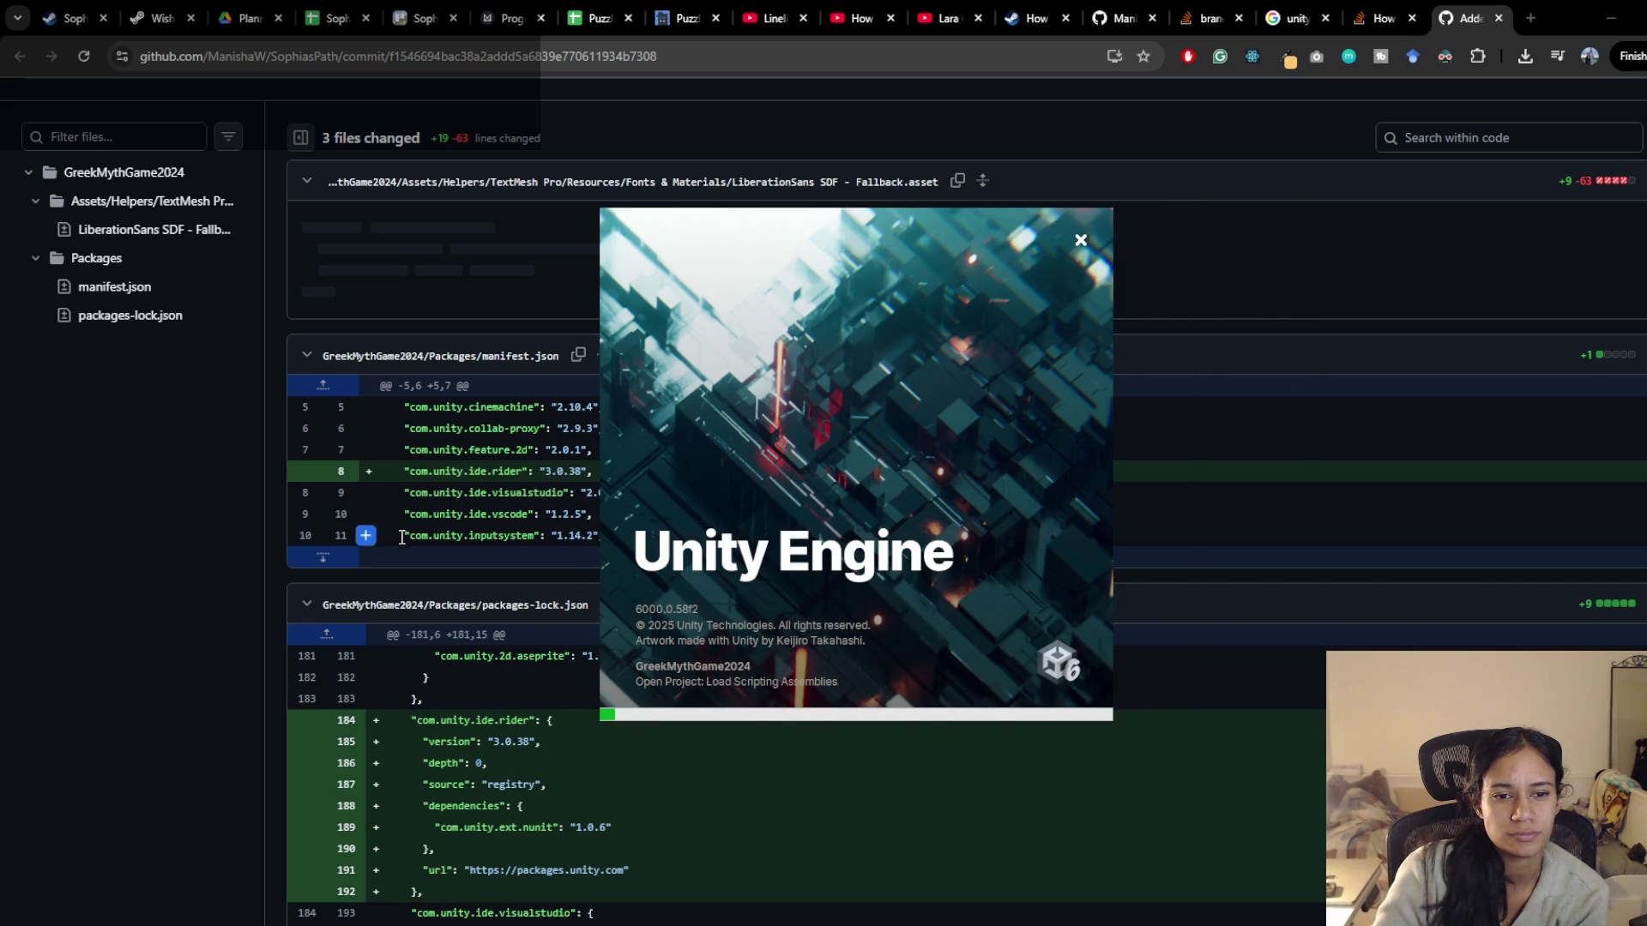
scroll(401, 537, down, 2)
scroll(402, 537, up, 10)
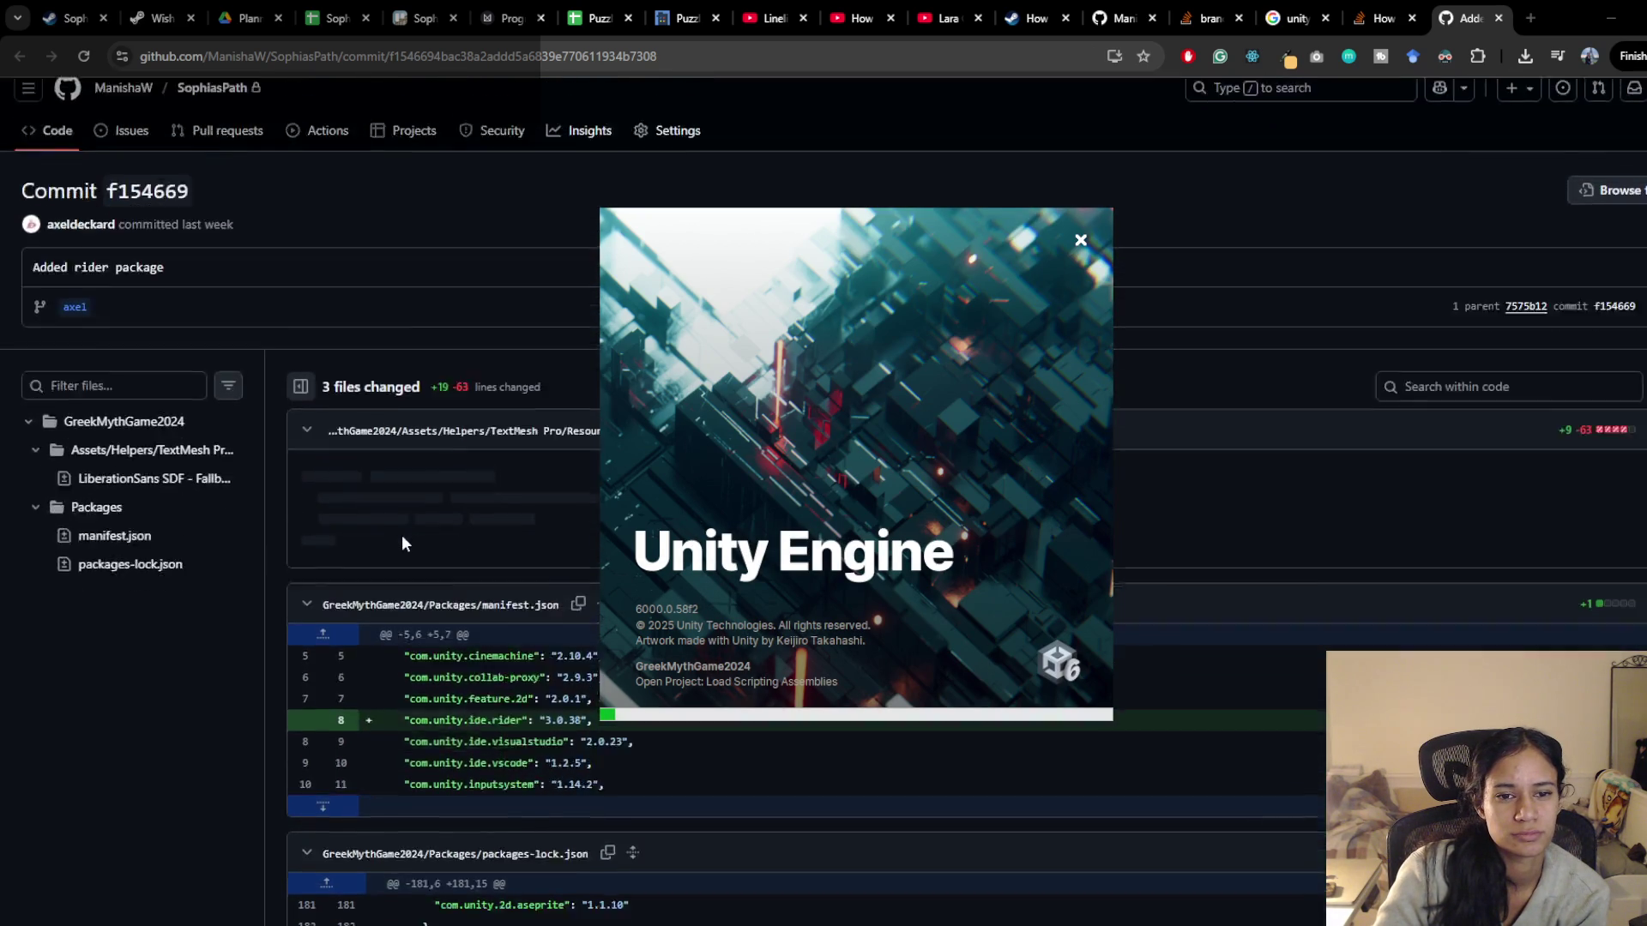
scroll(401, 534, down, 8)
scroll(403, 533, up, 1)
scroll(403, 533, up, 10)
scroll(403, 533, down, 10)
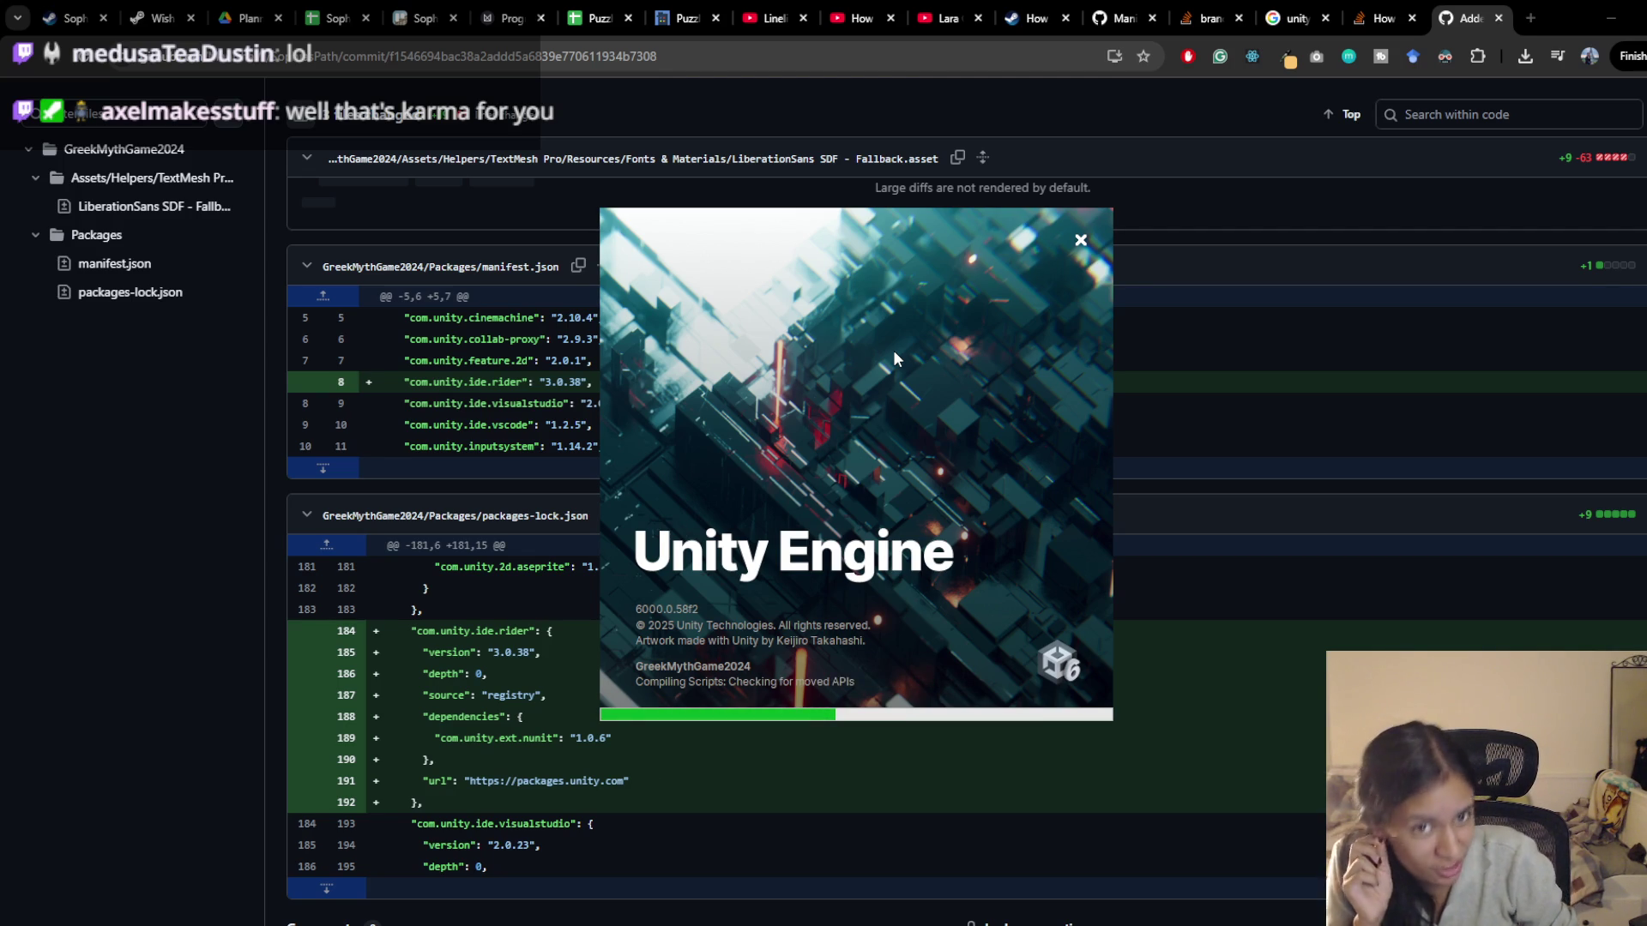
Switch Chrome to the Milanote Progression board tab
click(514, 11)
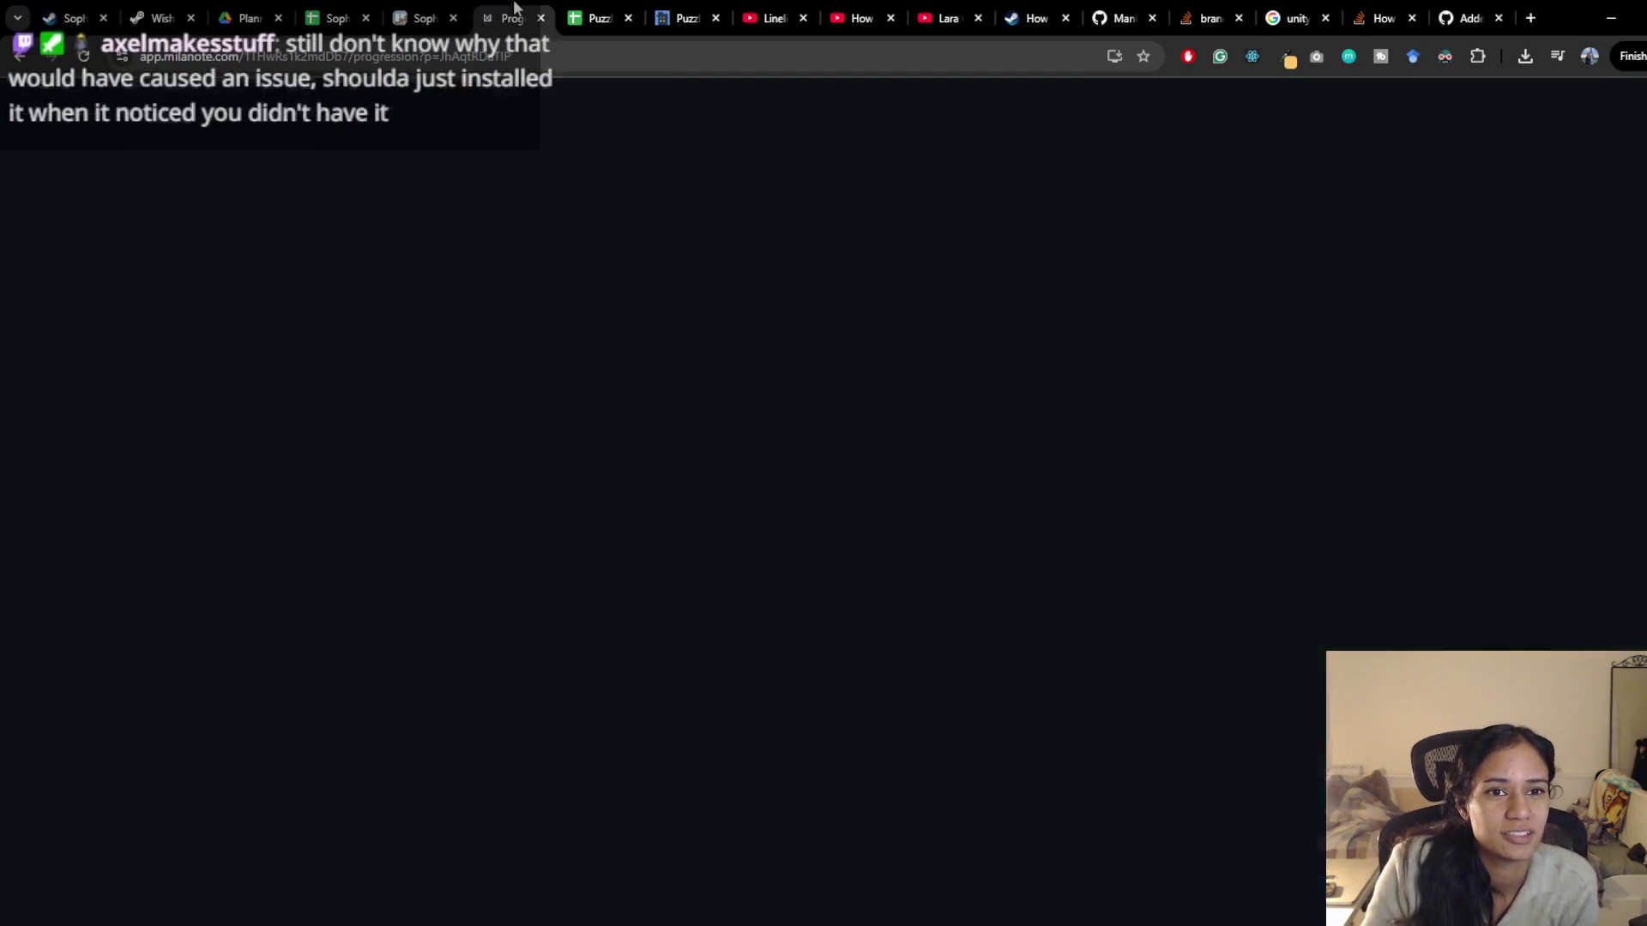
Pan the Progression board, then close the extra Chrome tabs until the Stack Overflow untracked-files question shows
scroll(858, 513, up, 5)
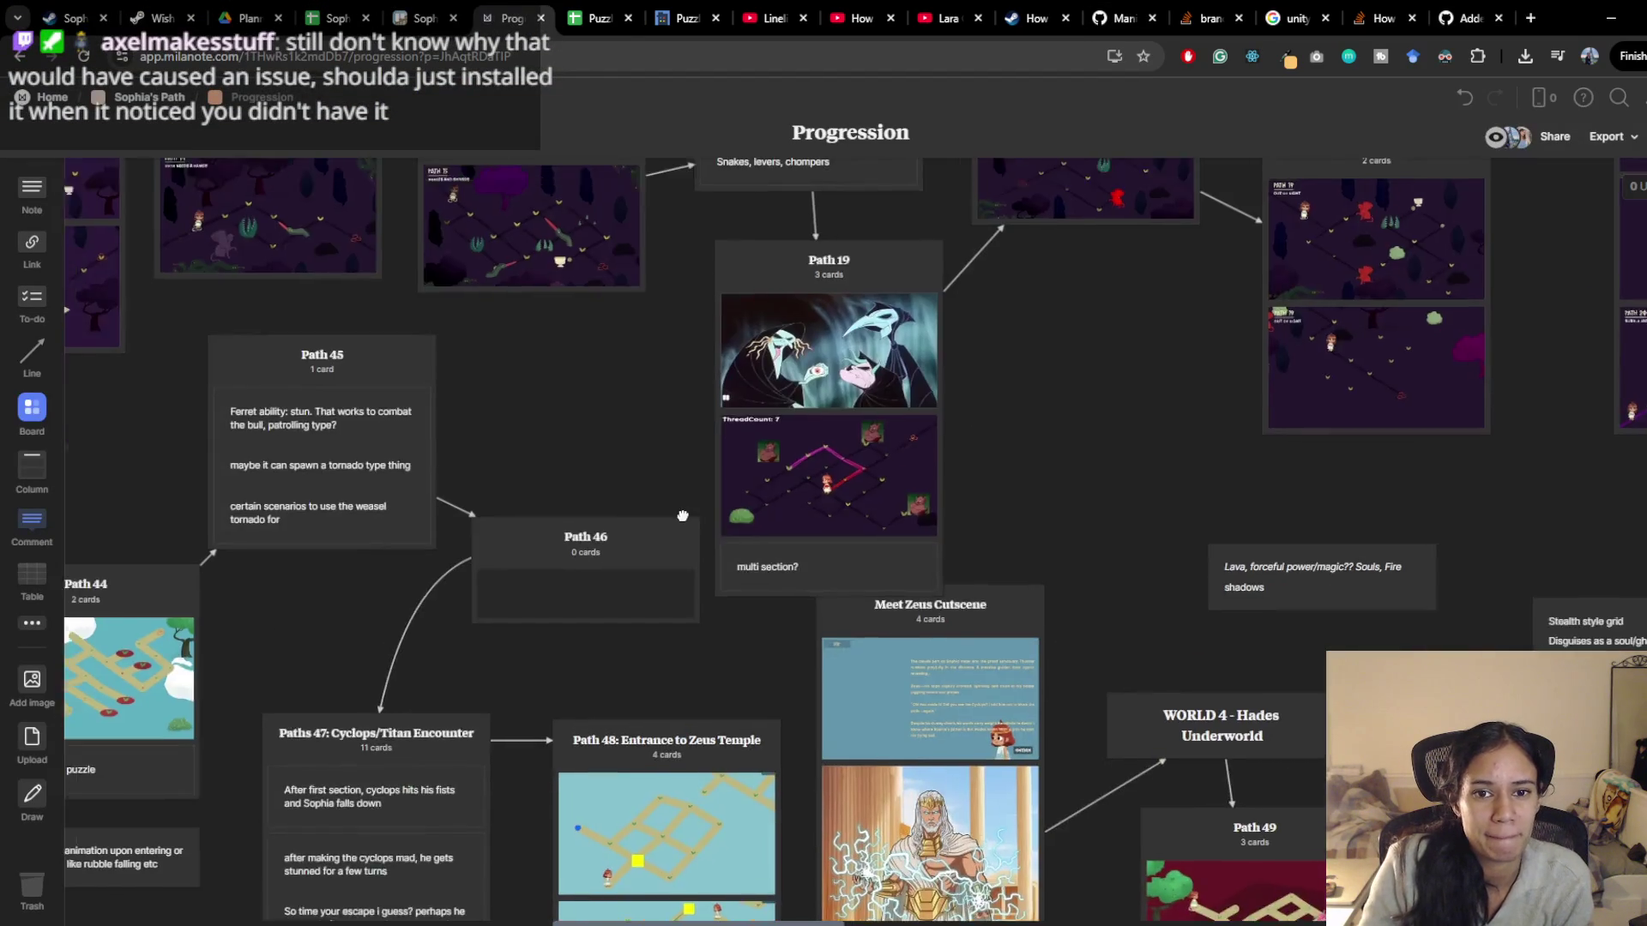
scroll(683, 515, left, 10)
scroll(600, 558, left, 6)
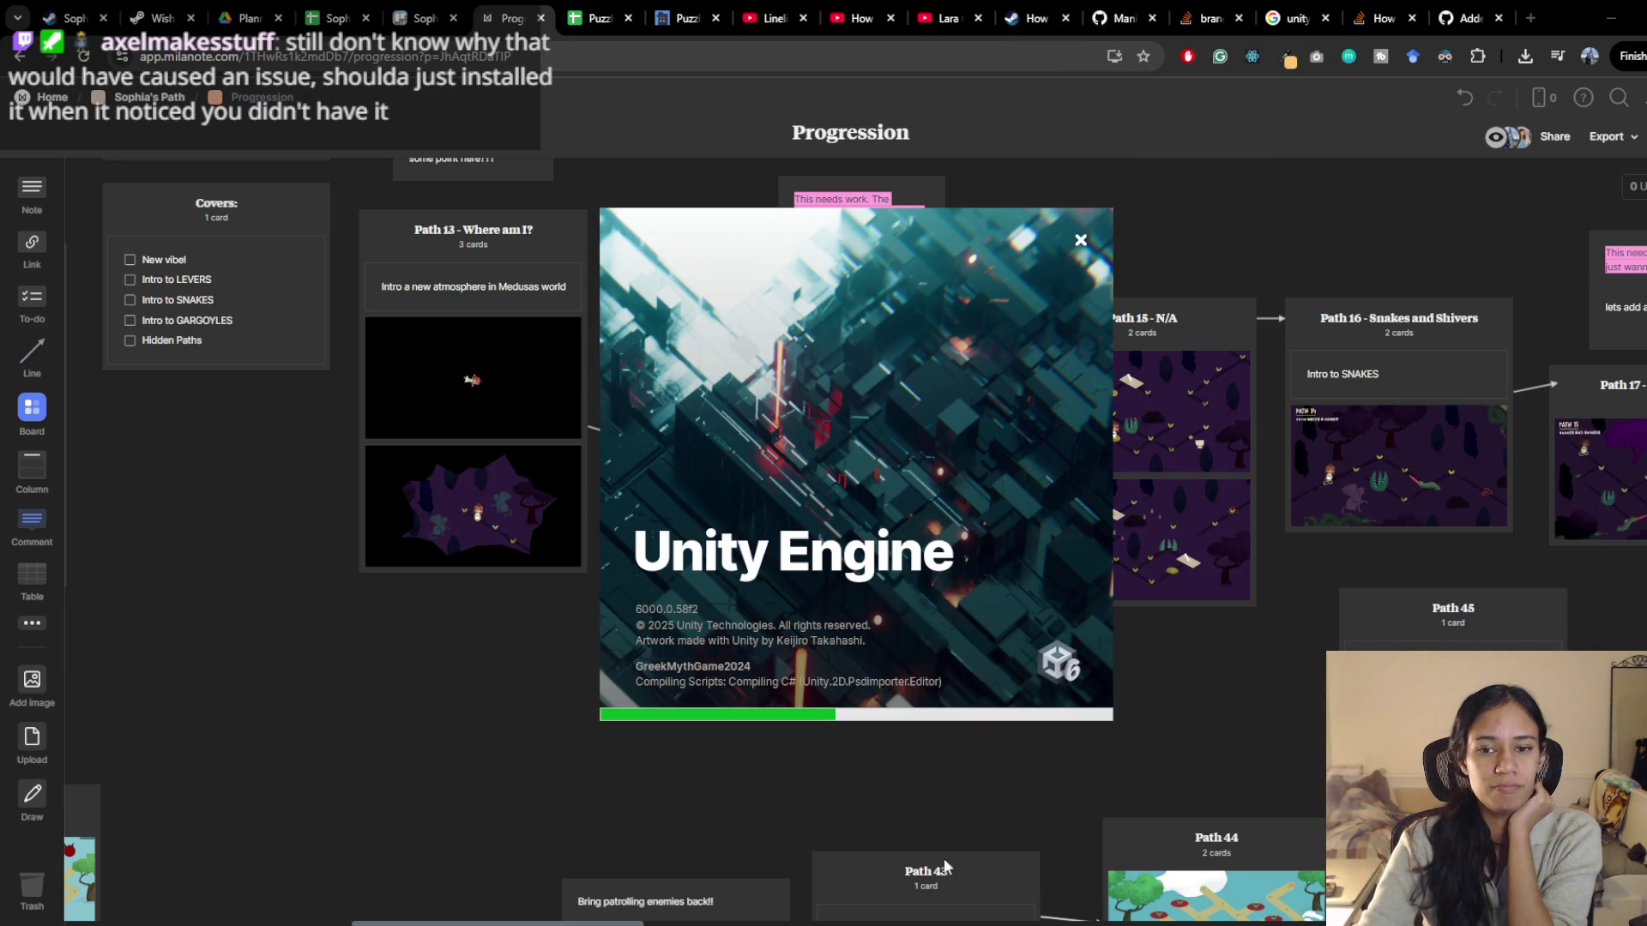
click(1325, 18)
click(1325, 18)
click(1325, 18)
click(1313, 16)
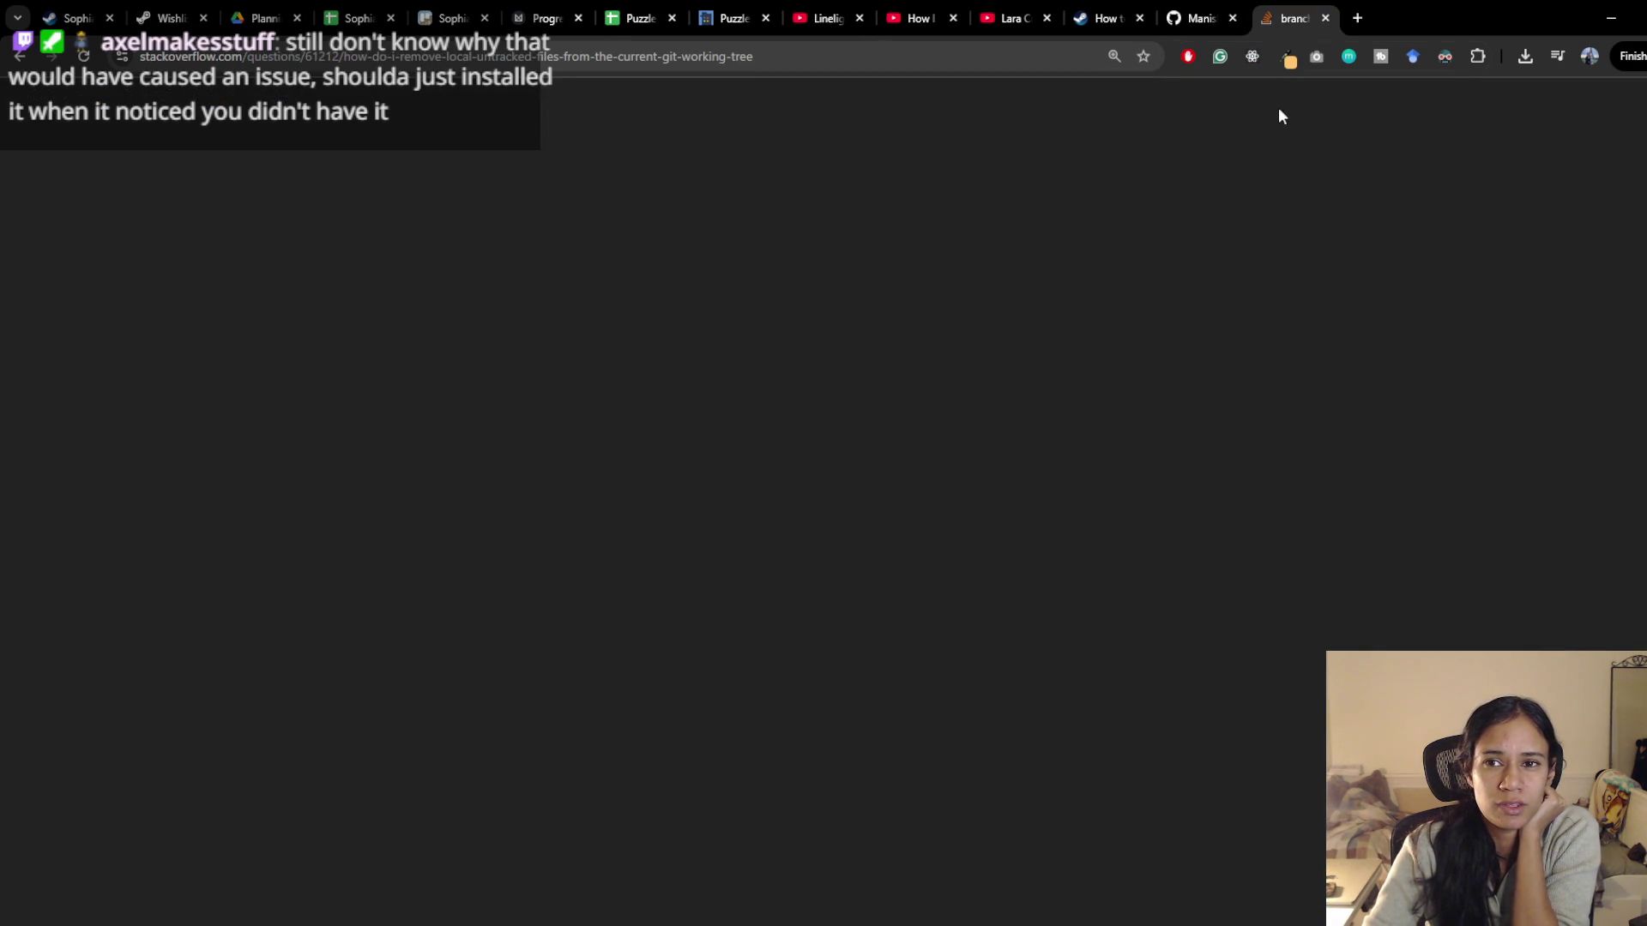
Close the Stack Overflow question with Ctrl+W and look over the SophiasPath repo on the axel branch
key(ctrl+w)
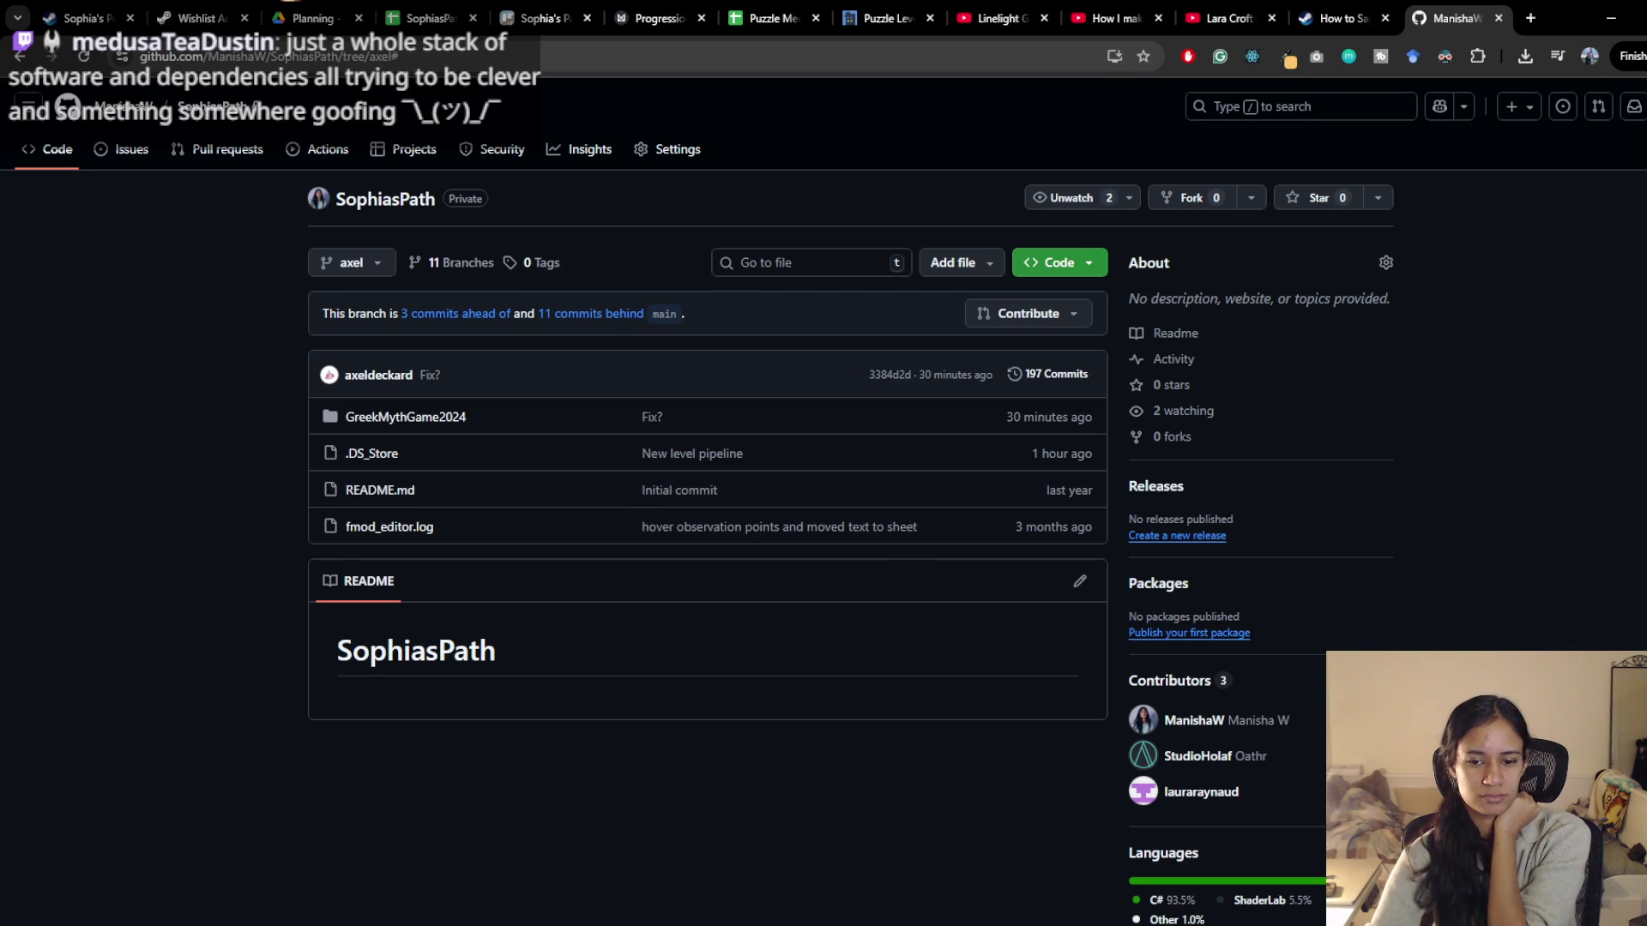
scroll(257, 566, down, 1)
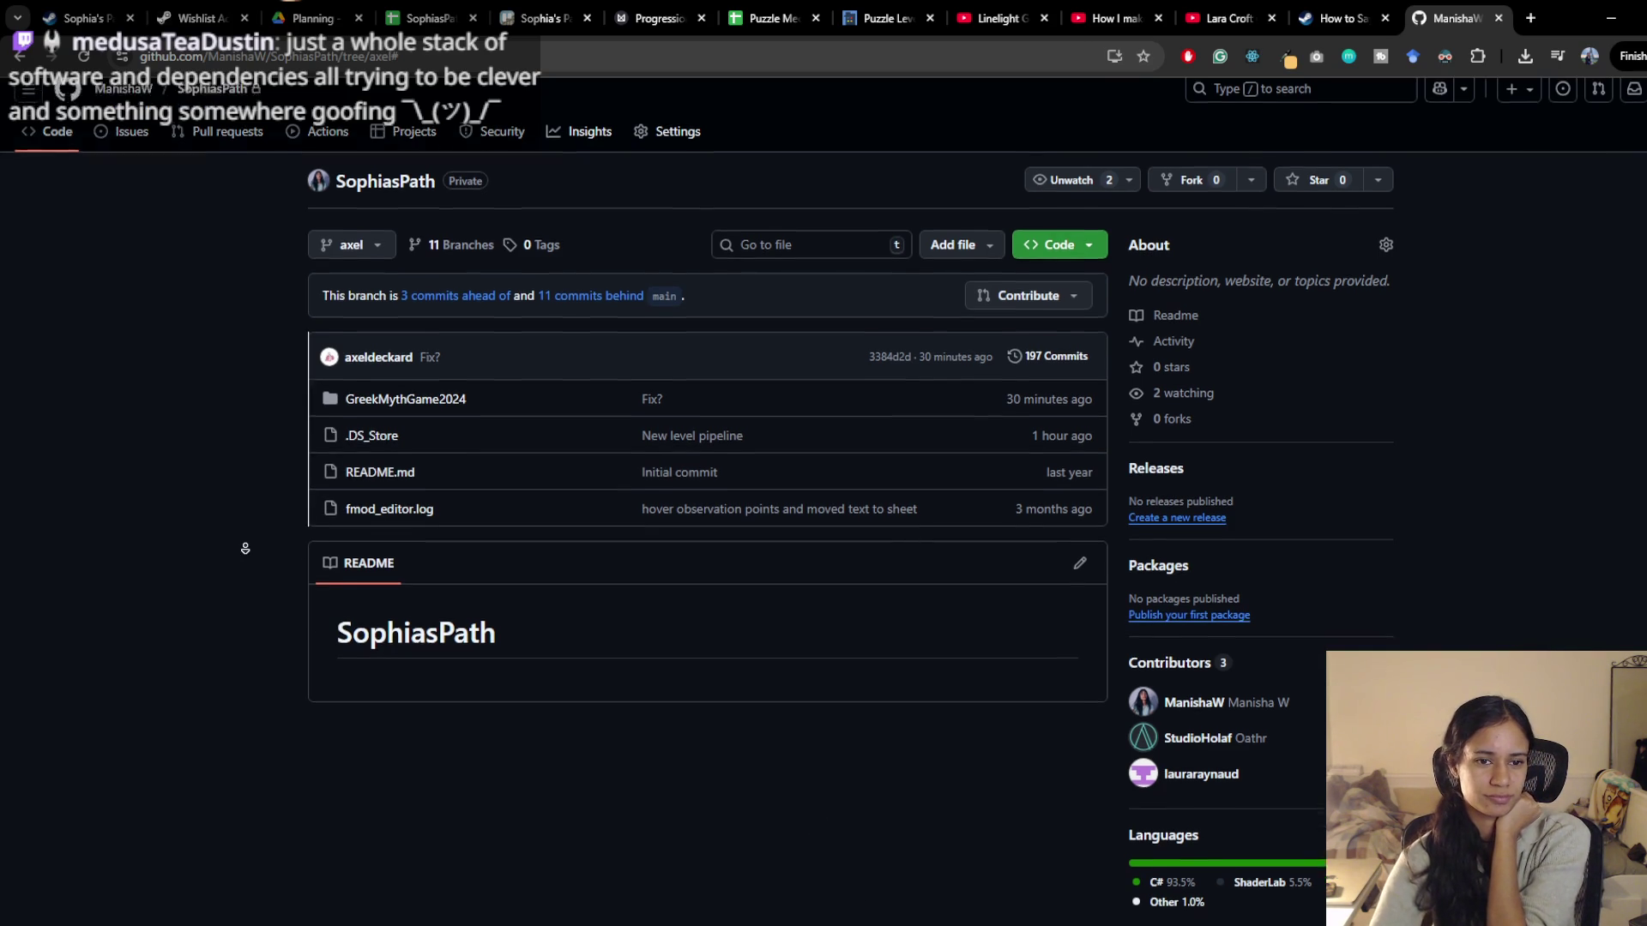
scroll(206, 720, up, 1)
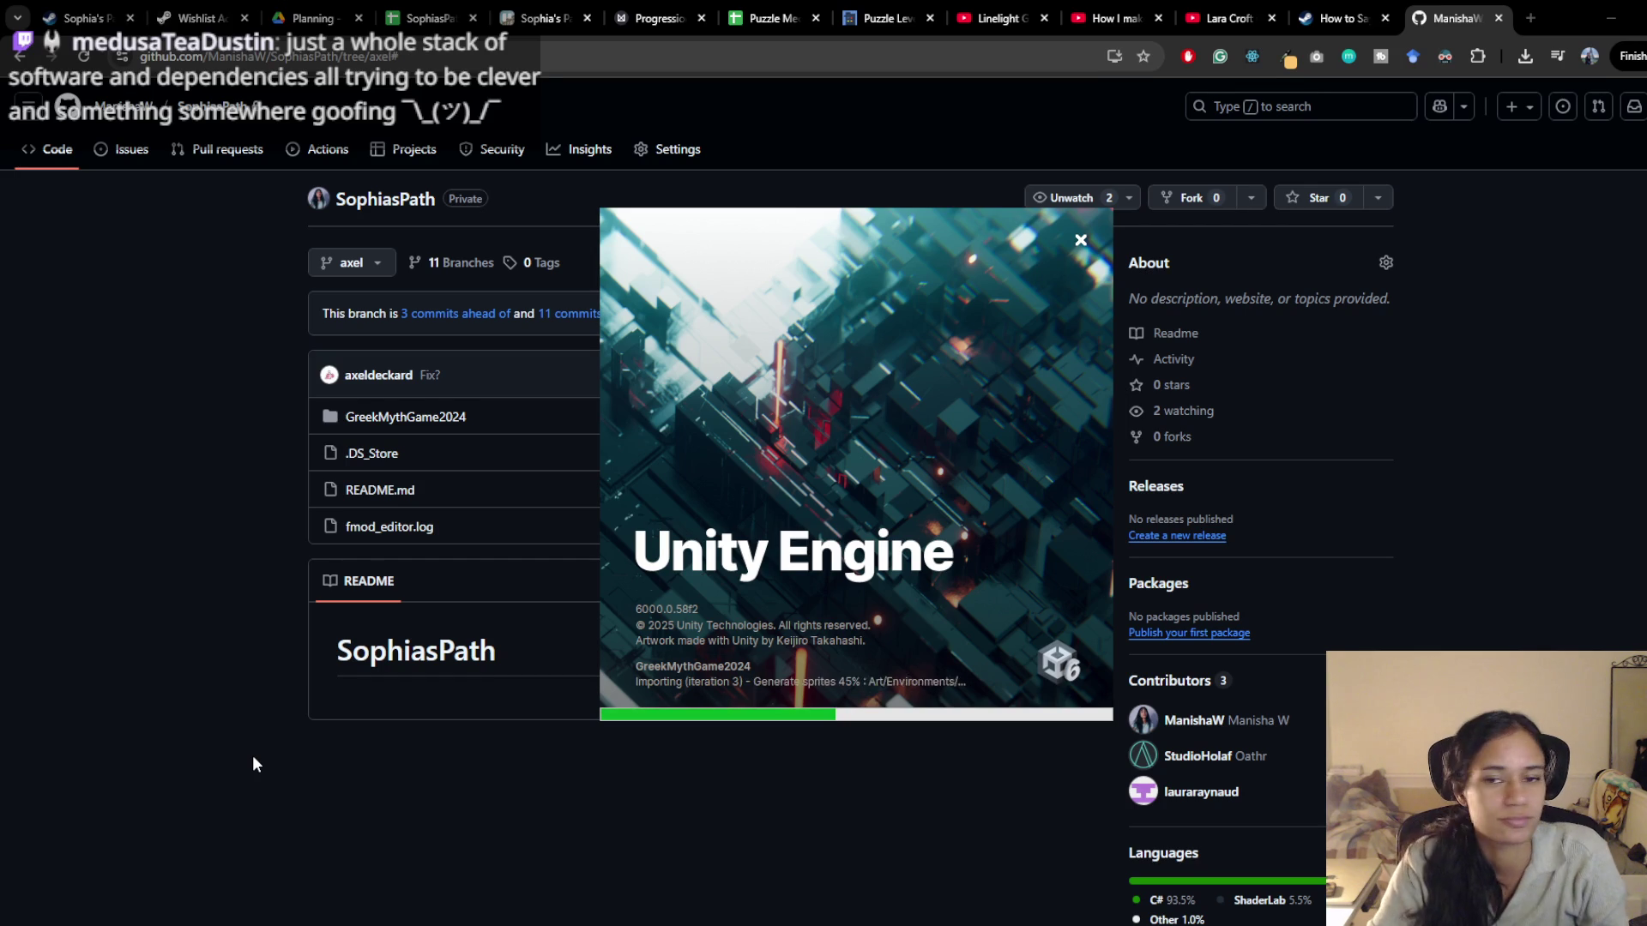
click(775, 10)
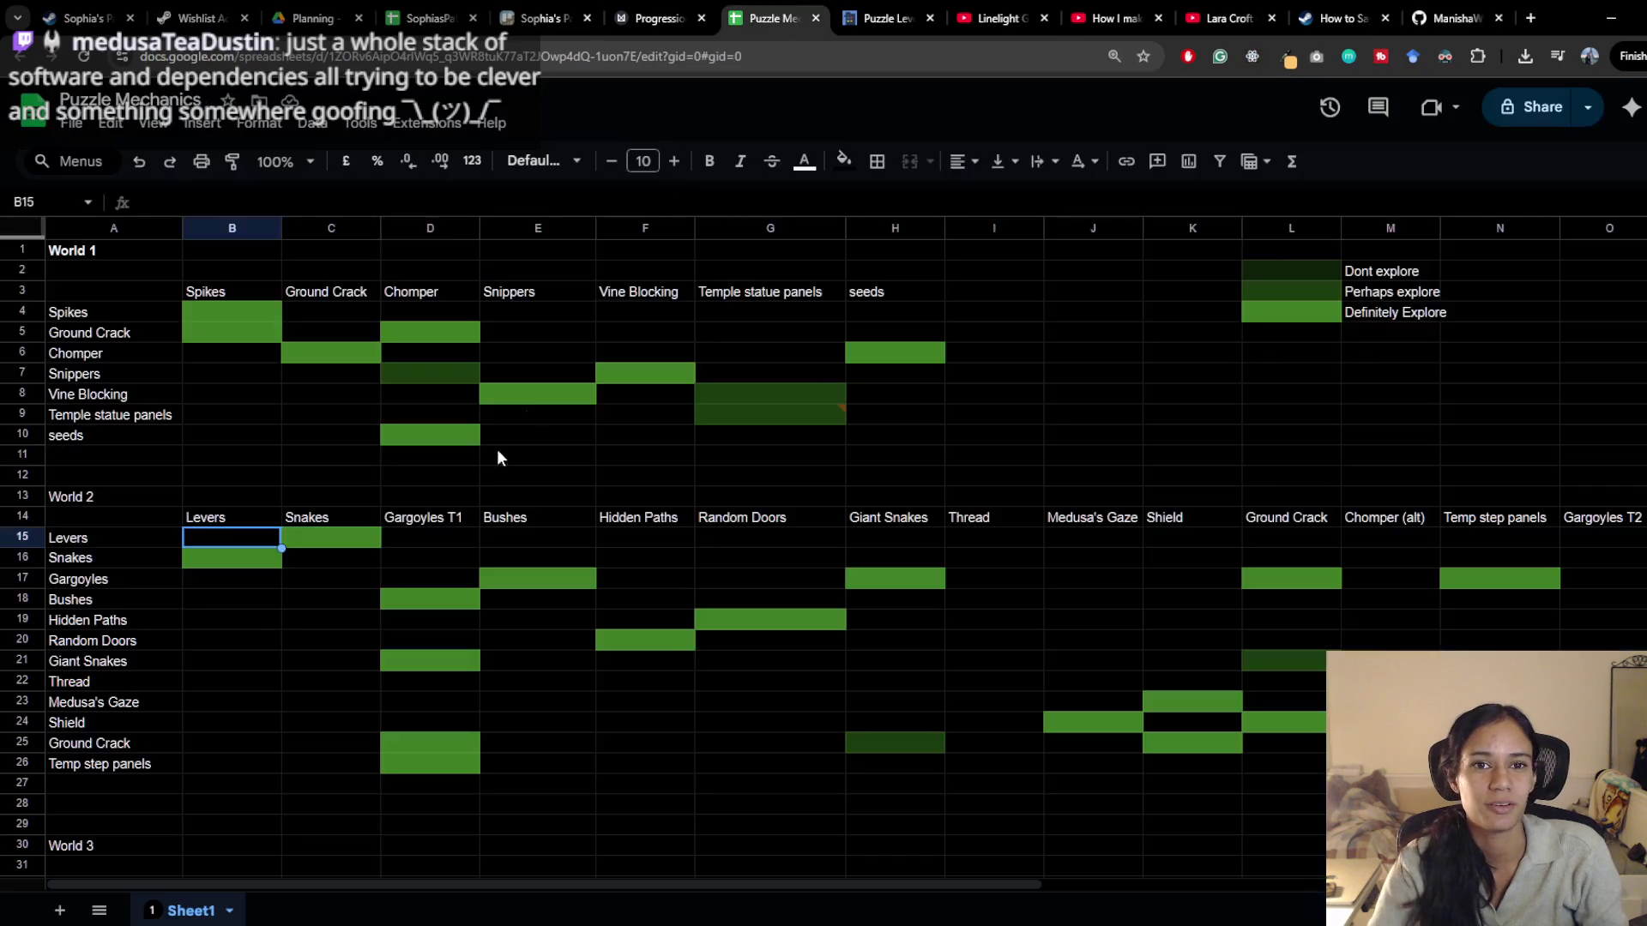
Scroll the Puzzle Mechanics sheet down to the World 2 and World 3 mechanic pairings
scroll(397, 708, down, 1)
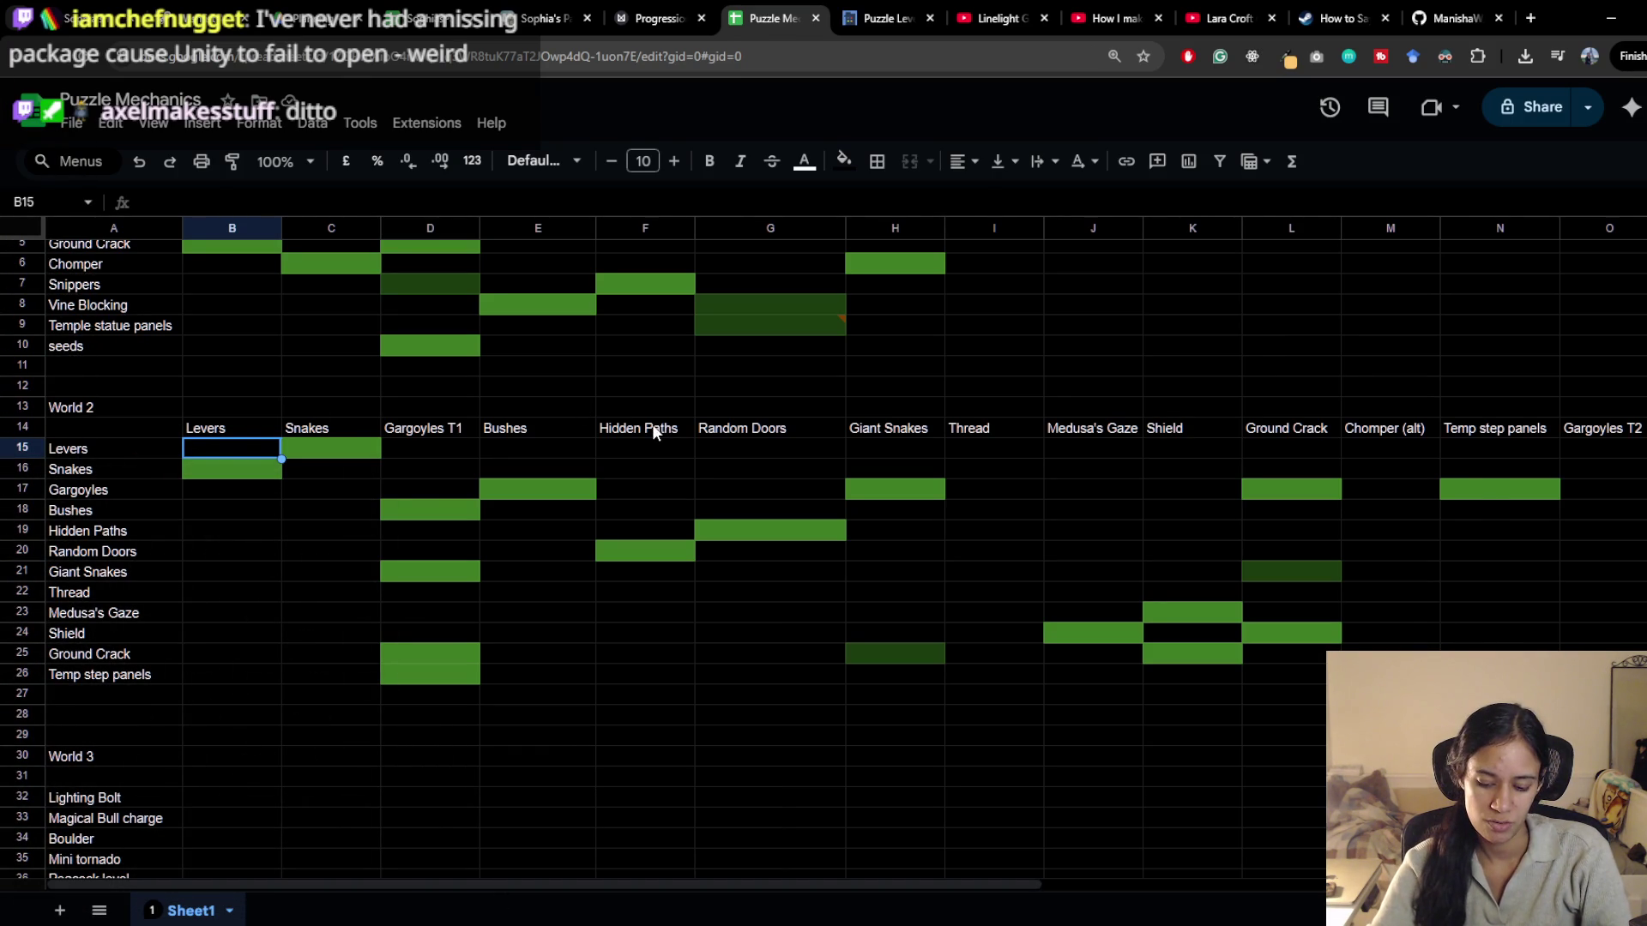
click(618, 10)
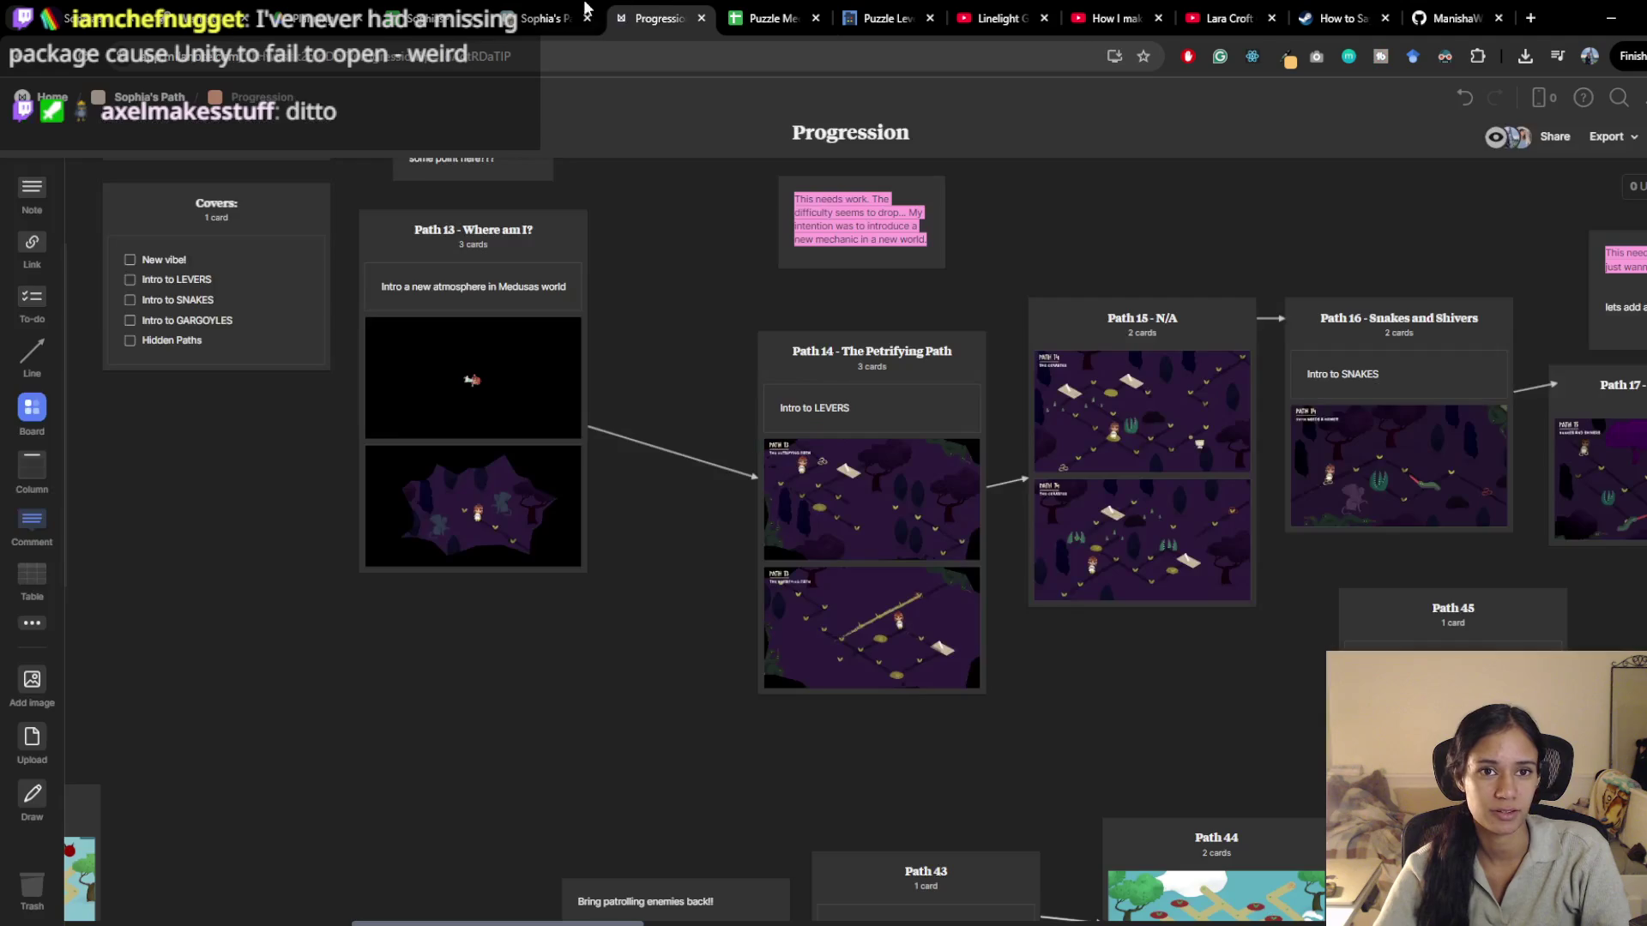
Pan the Progression board across Paths 14–49, then play the Lara Croft GO walkthrough video
scroll(676, 652, right, 8)
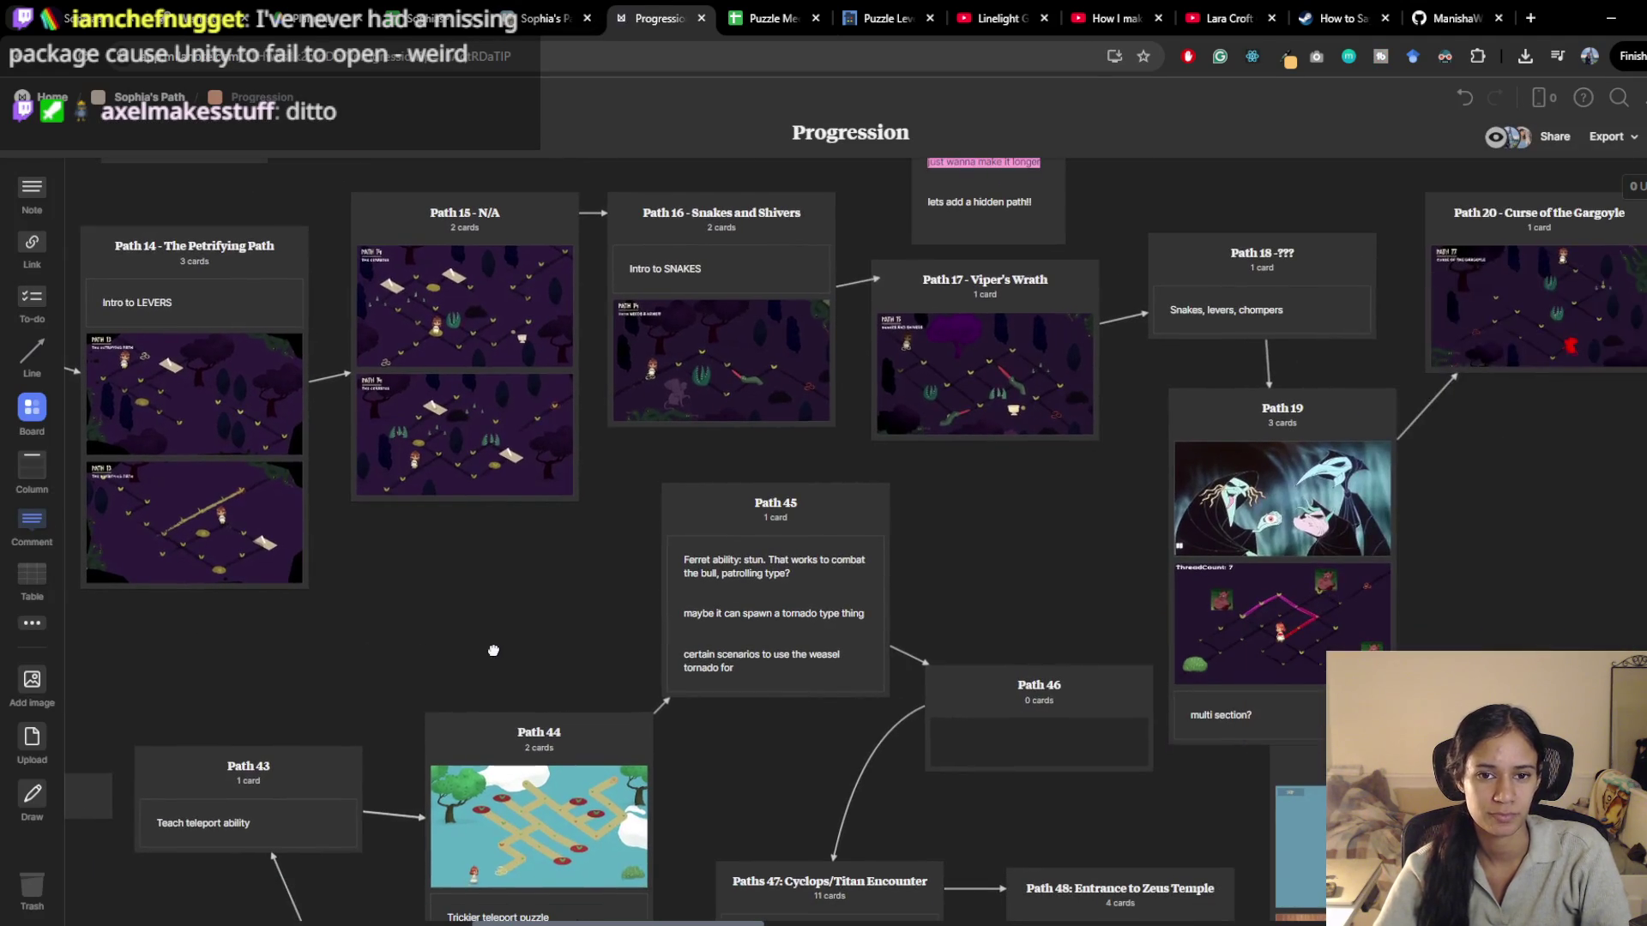
drag(507, 654, 392, 609)
drag(769, 608, 699, 593)
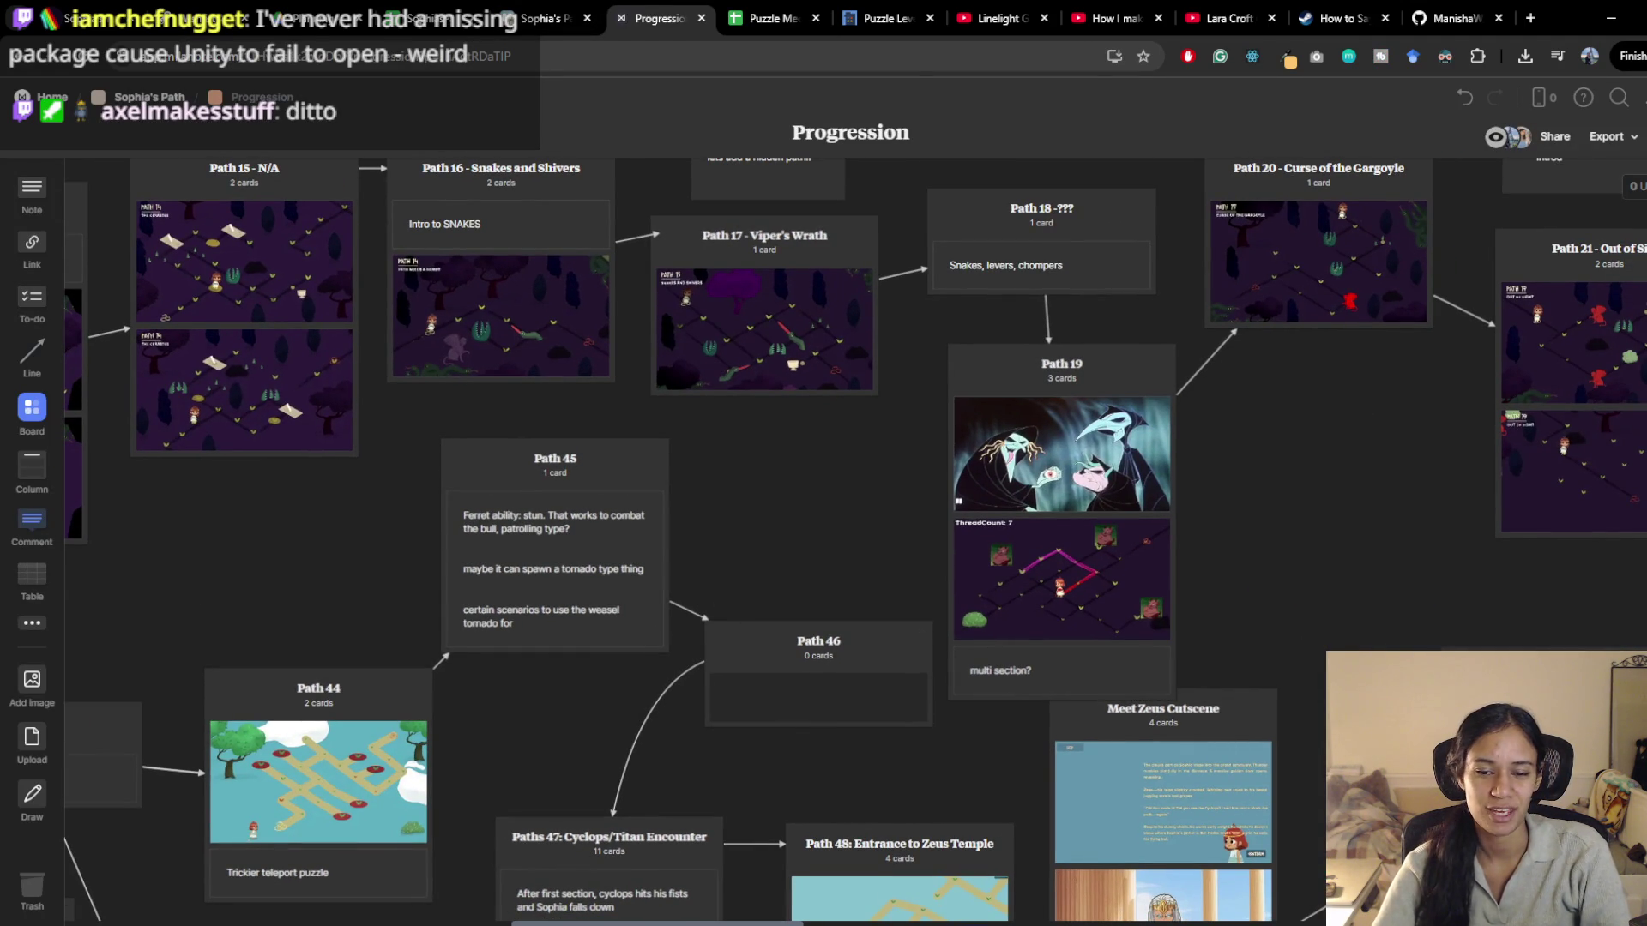
scroll(773, 609, down, 4)
scroll(774, 609, left, 2)
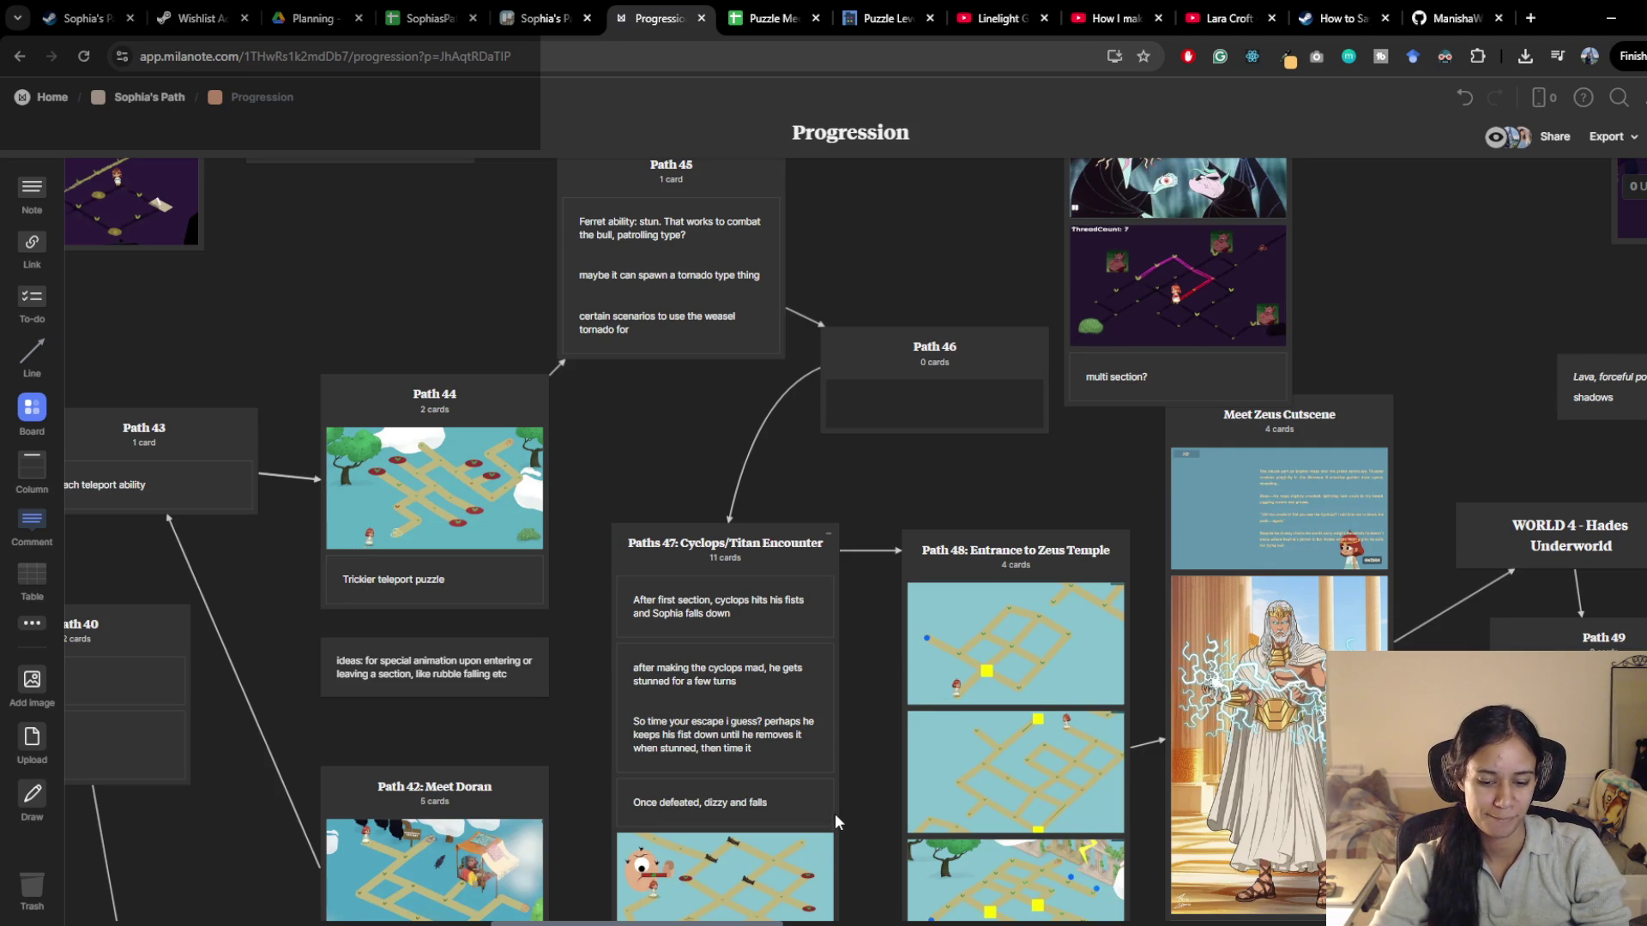
scroll(852, 787, down, 3)
drag(764, 446, 1131, 365)
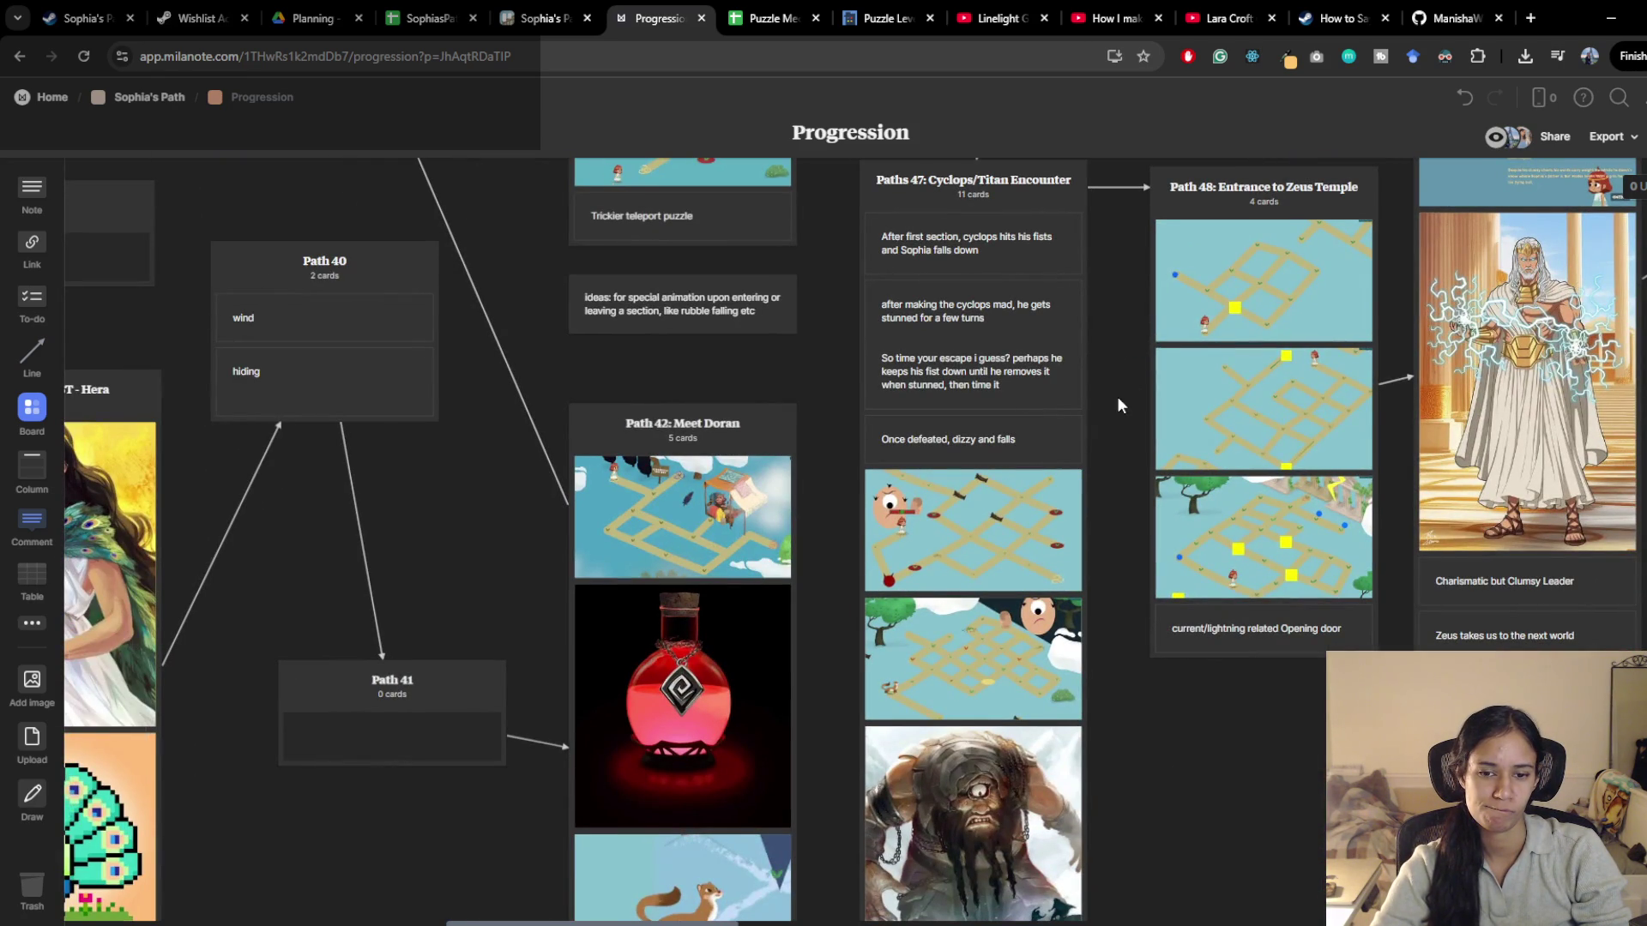
click(1232, 12)
click(672, 559)
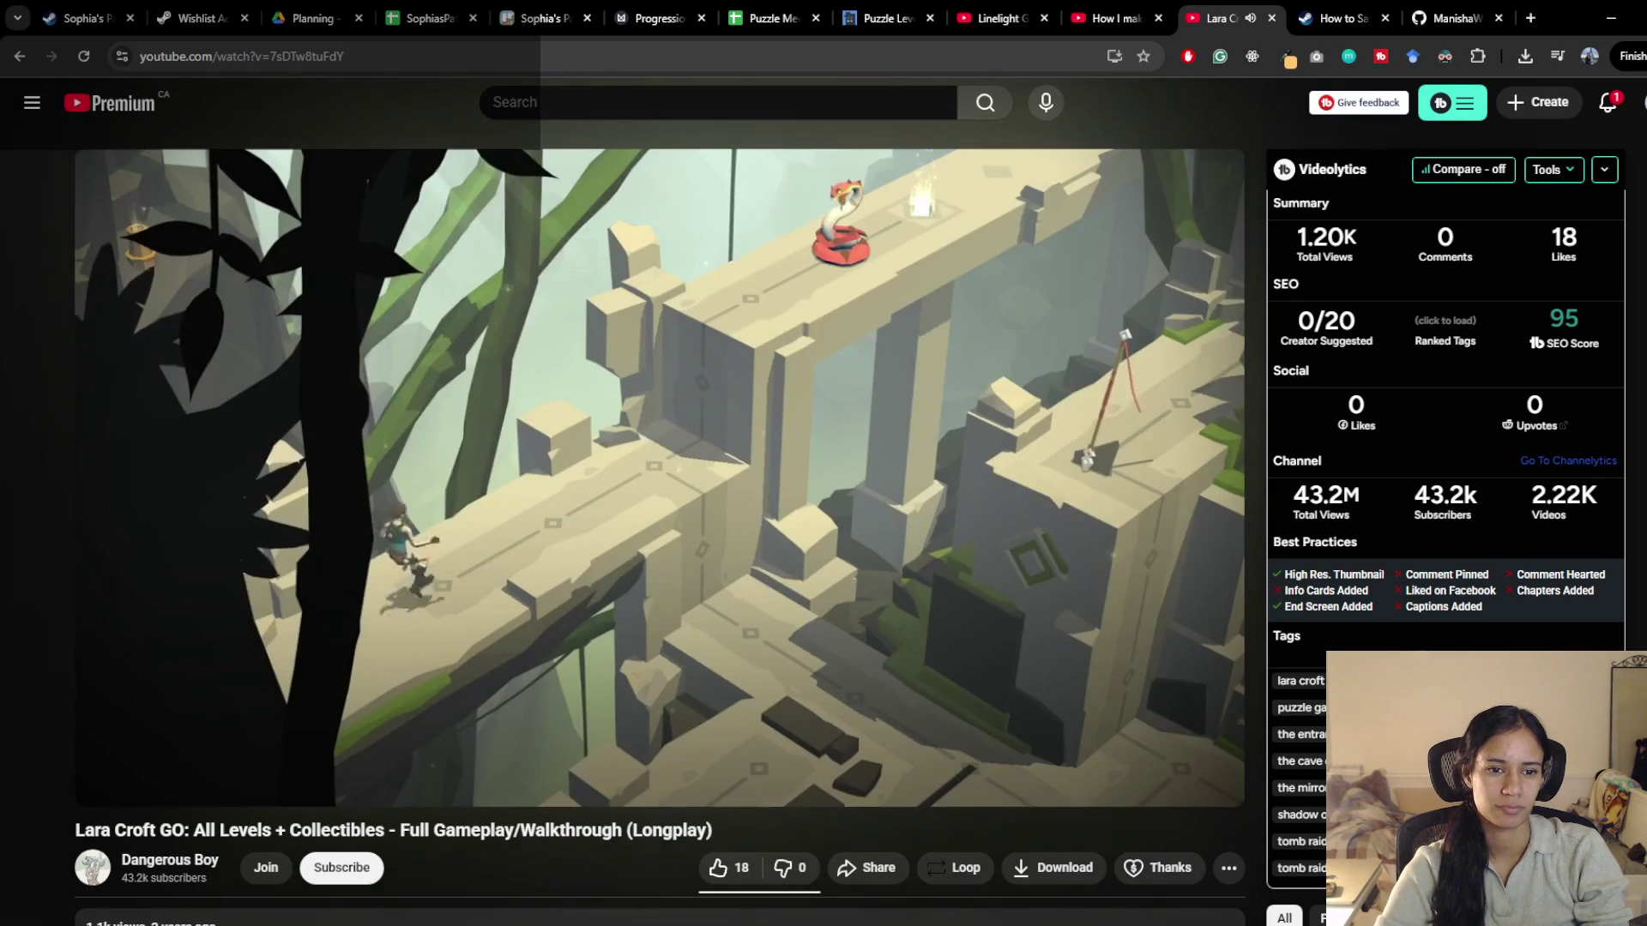
Rewind the Lara Croft GO walkthrough to the emerald scene, pausing and resuming to watch it
key(Left)
key(Left)
key(Left)
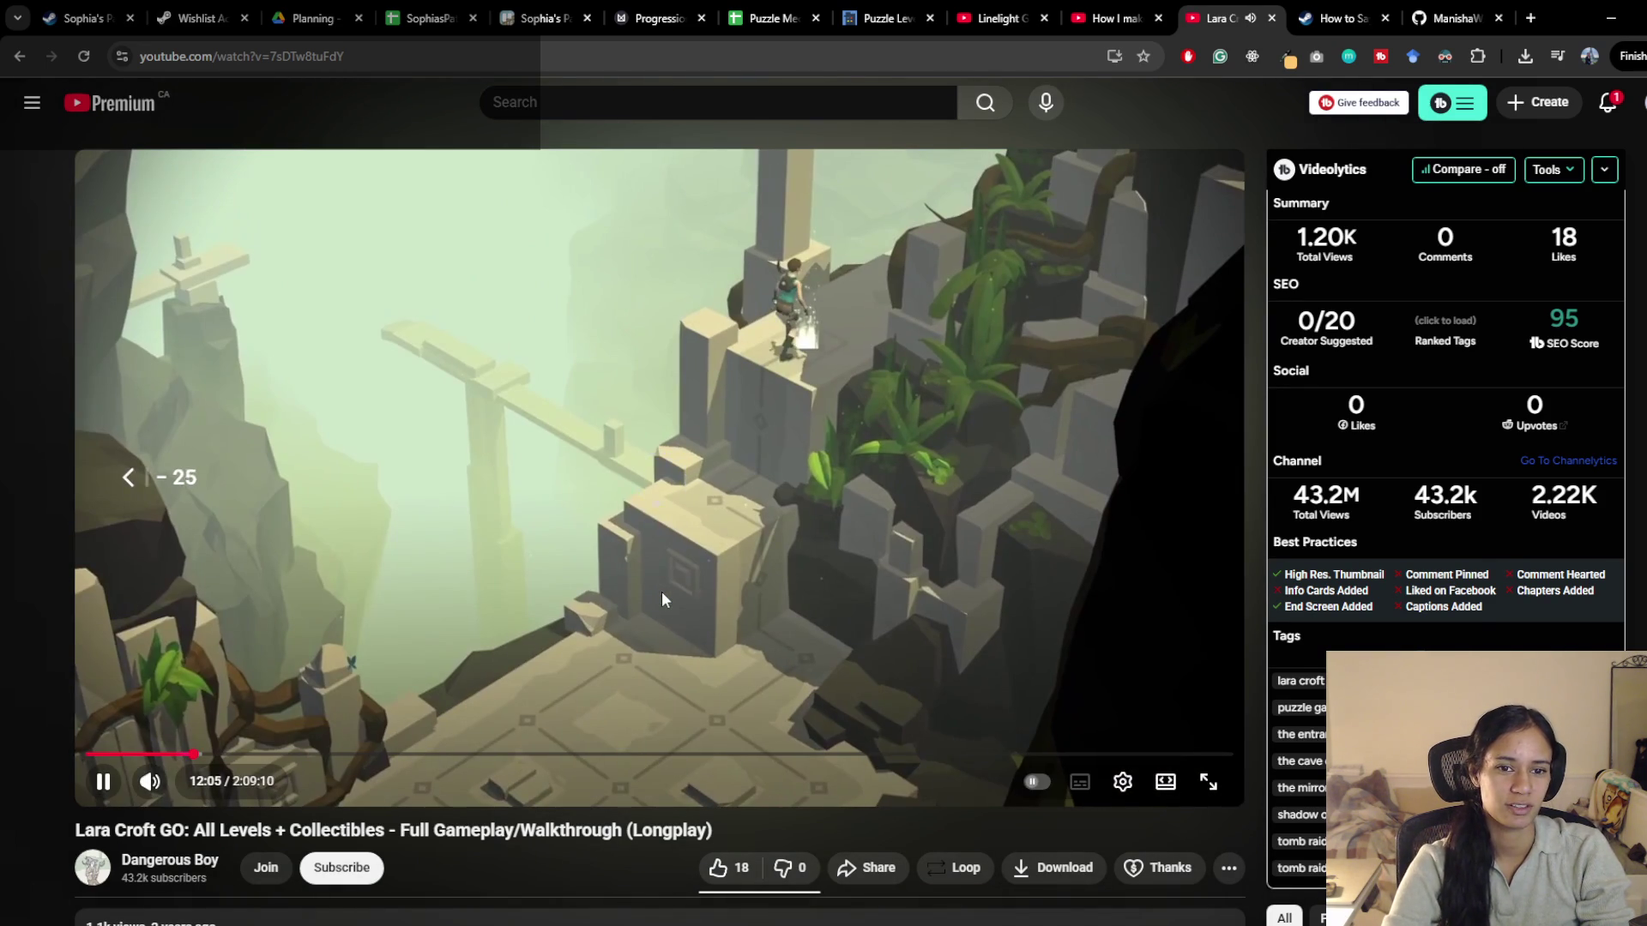
key(Left)
key(Left)
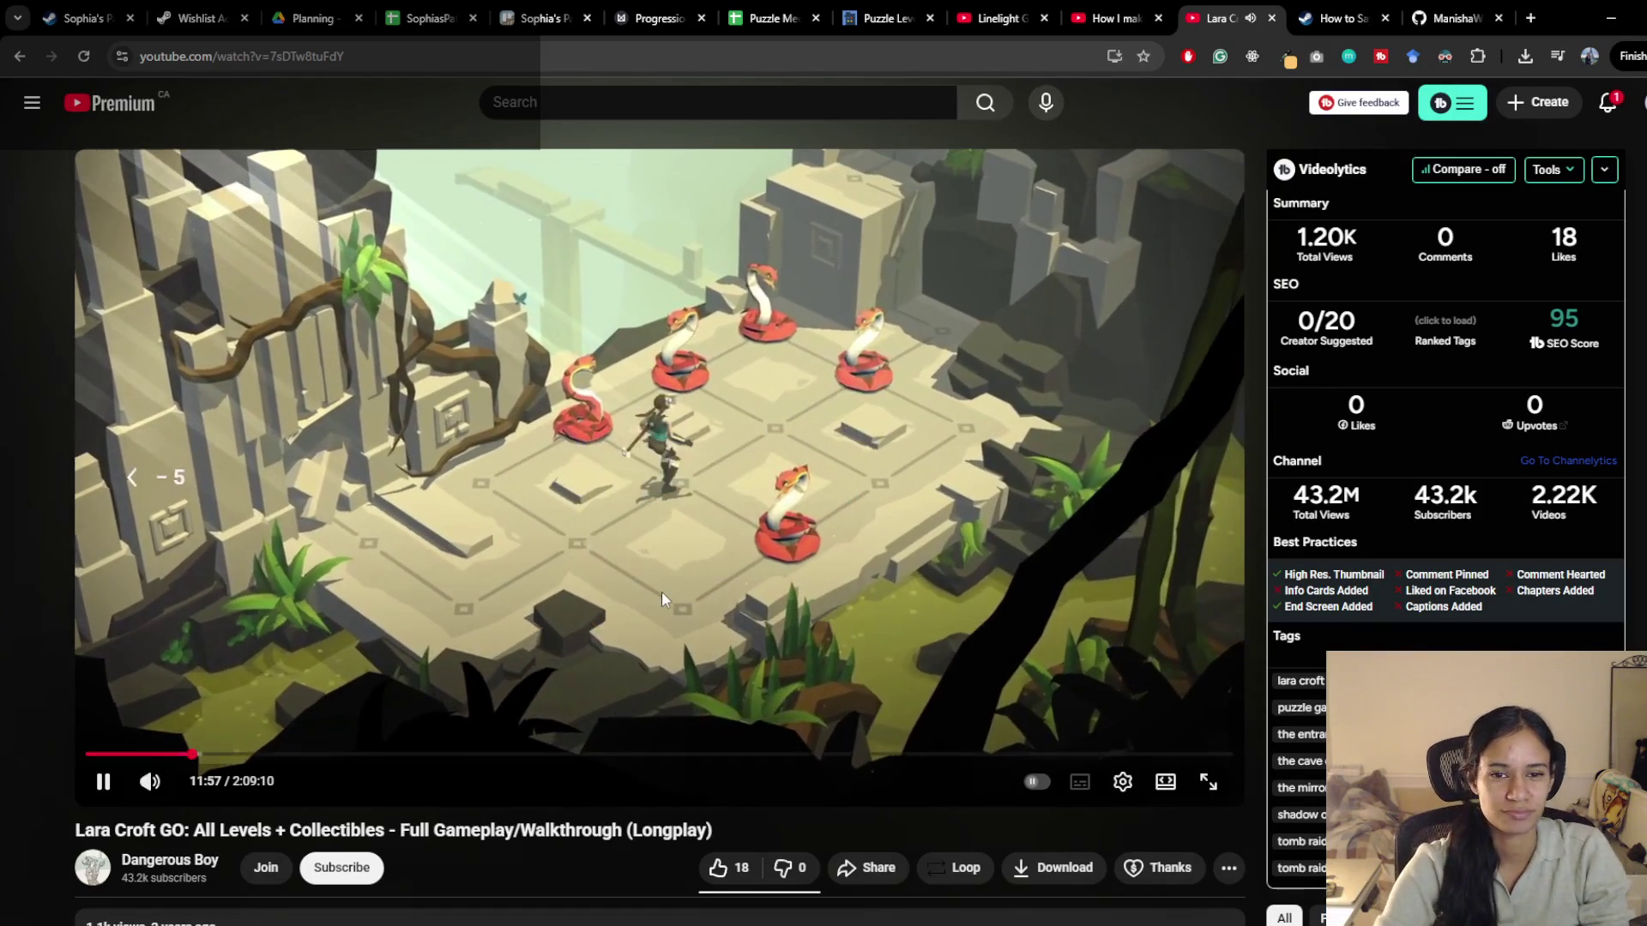
key(Left)
key(Left)
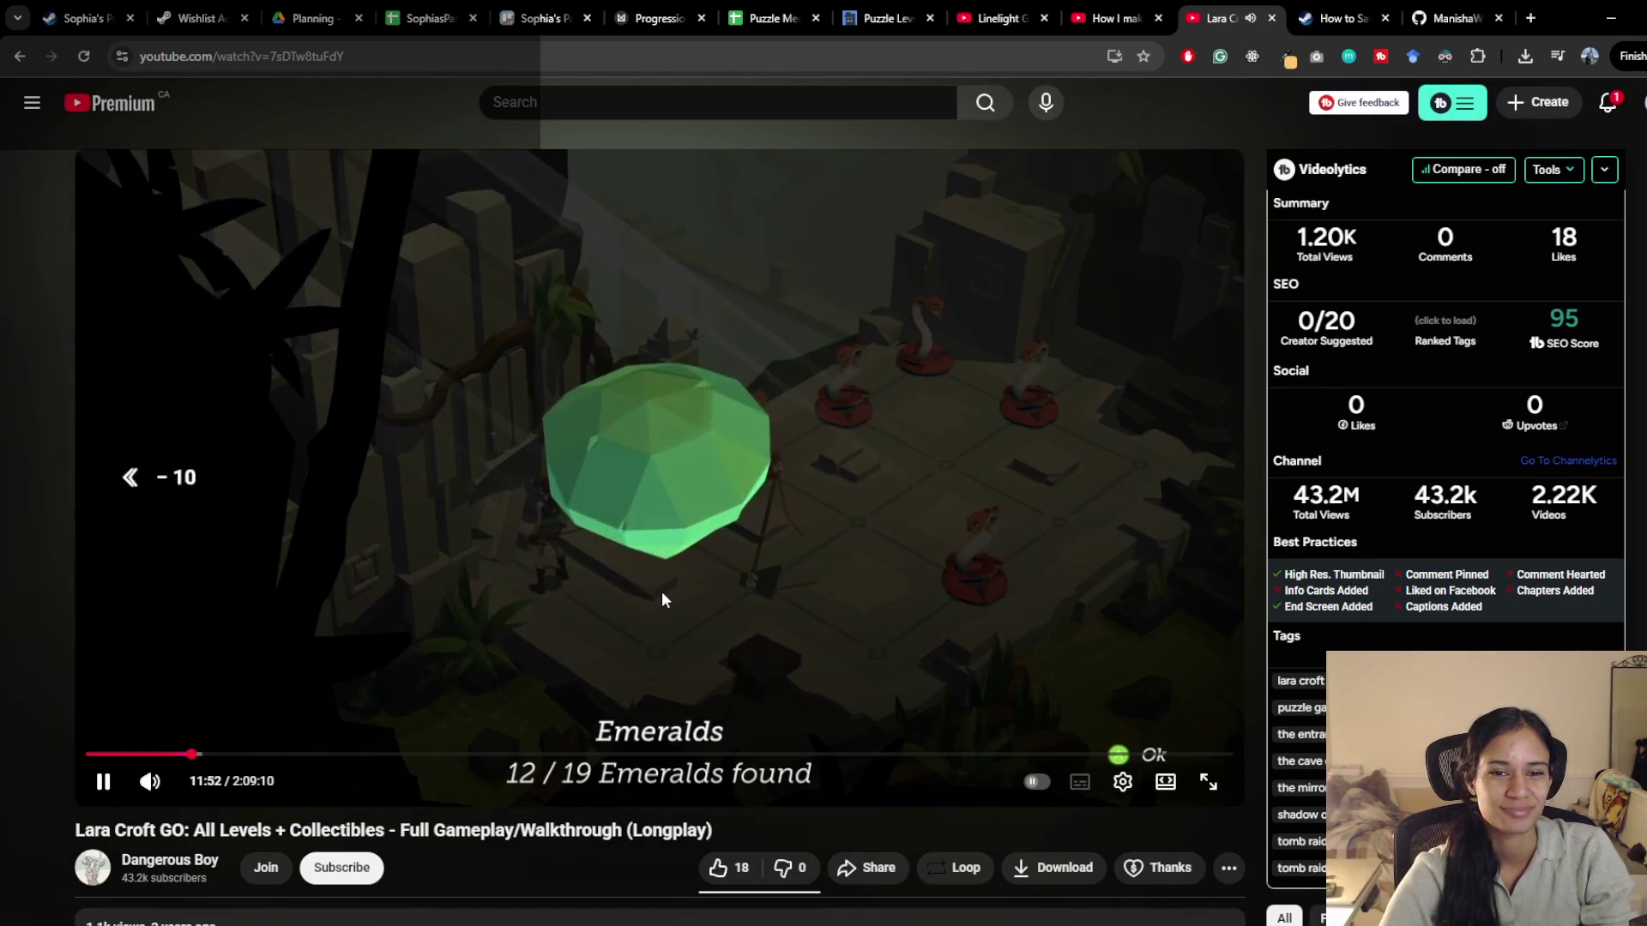
key(Left)
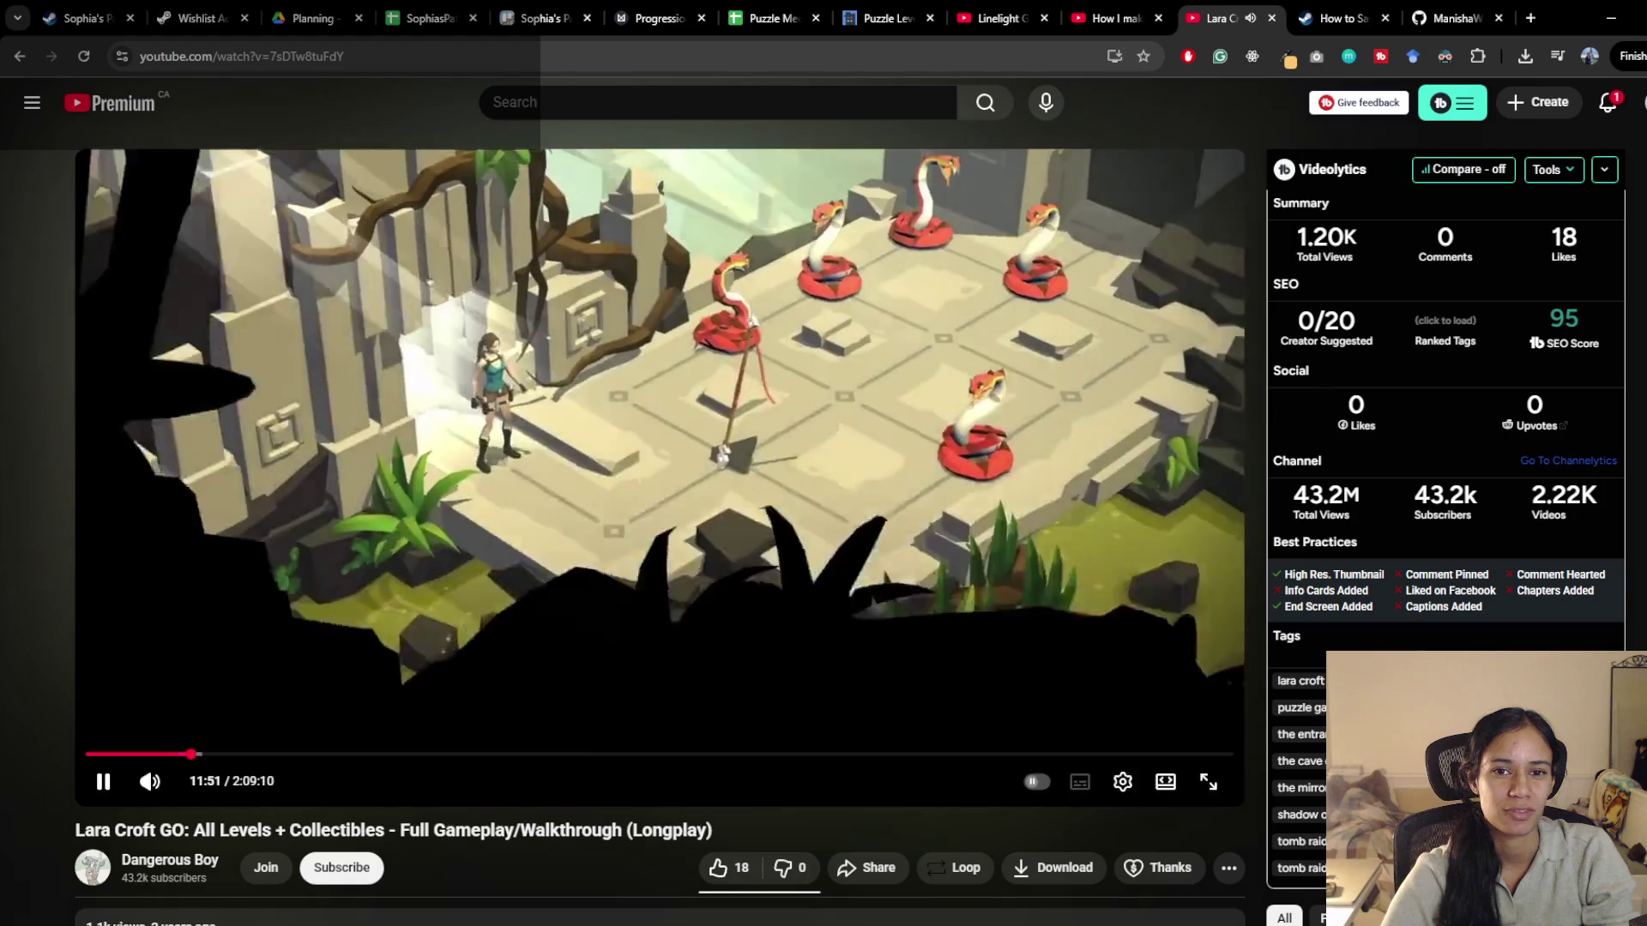
key(Left)
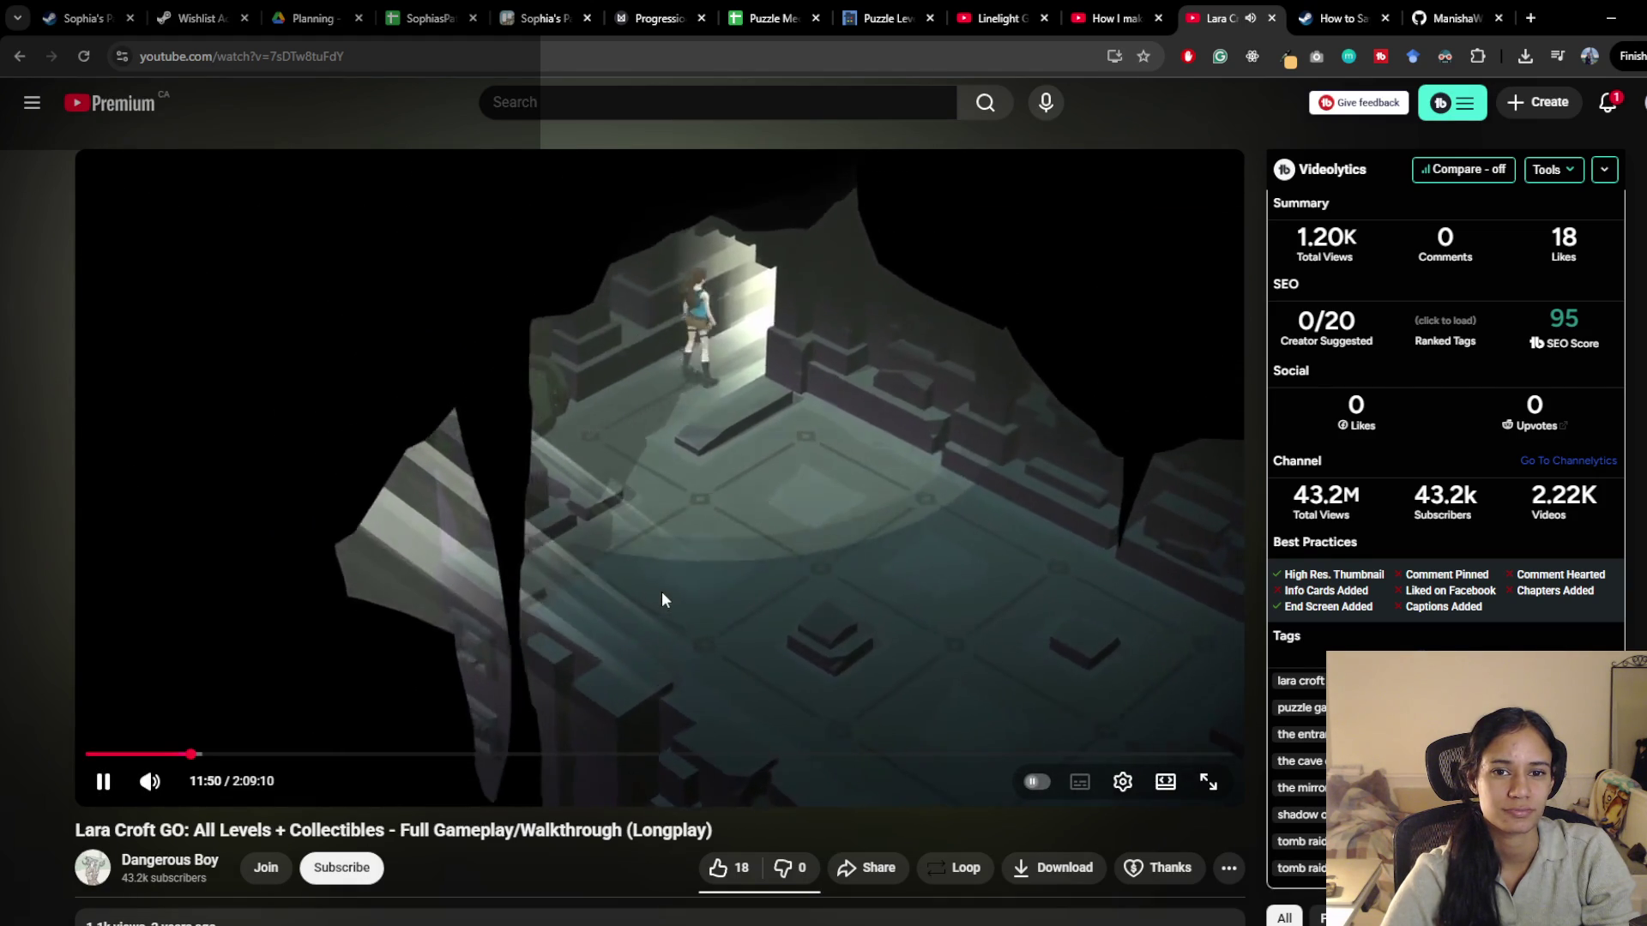
key(space)
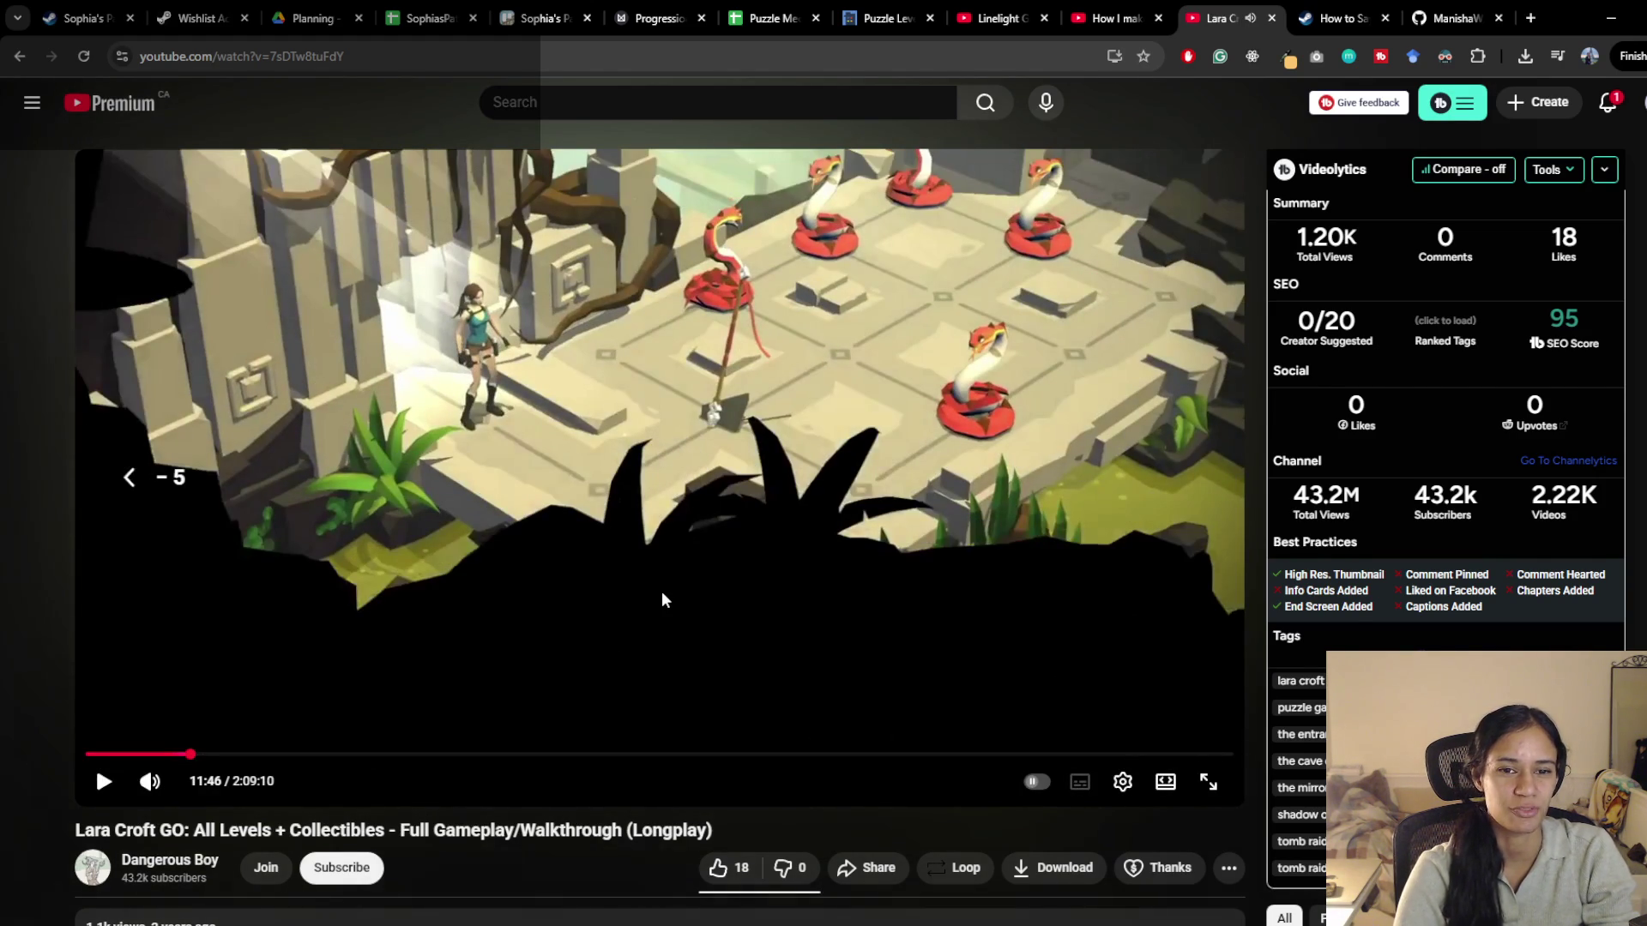
key(space)
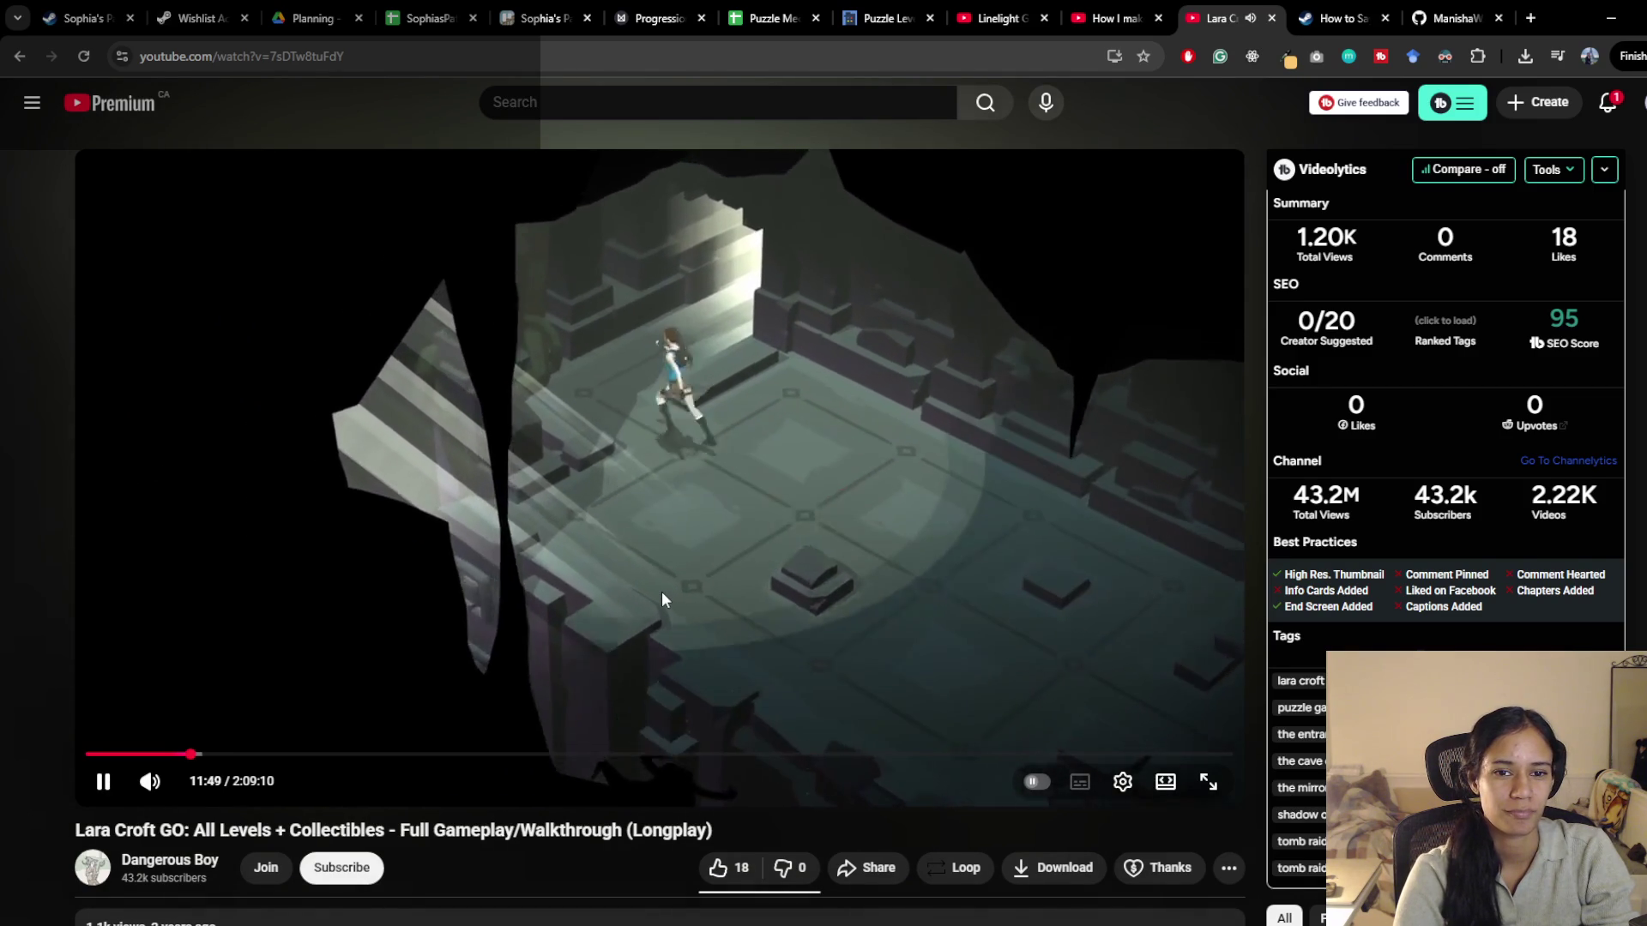
key(space)
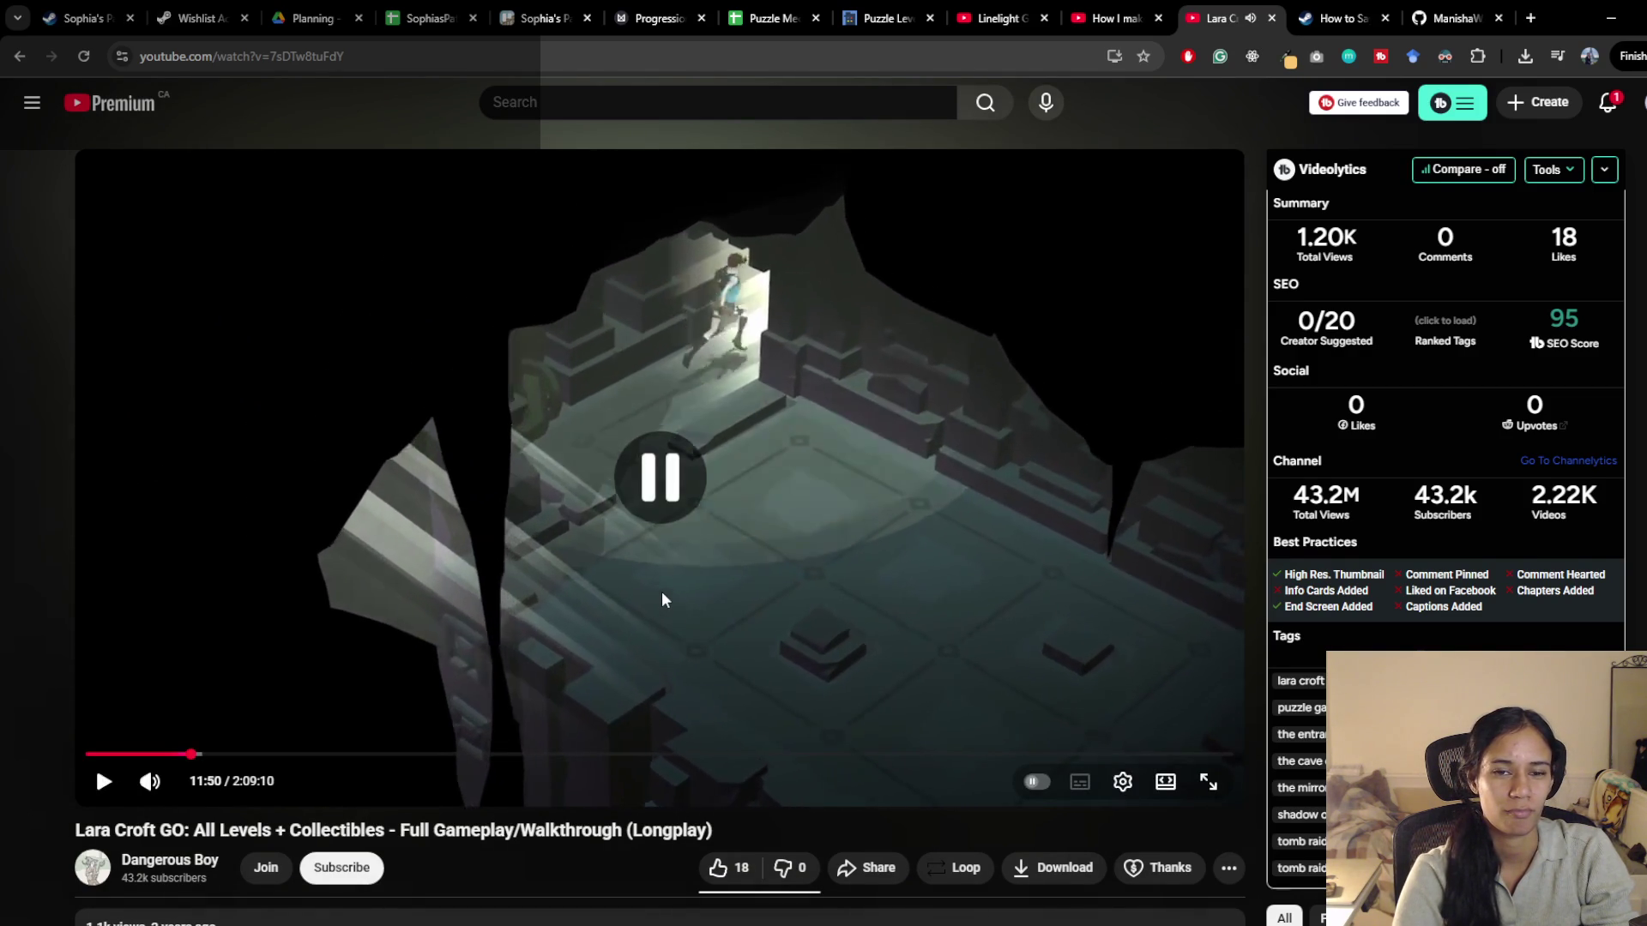
key(space)
key(space)
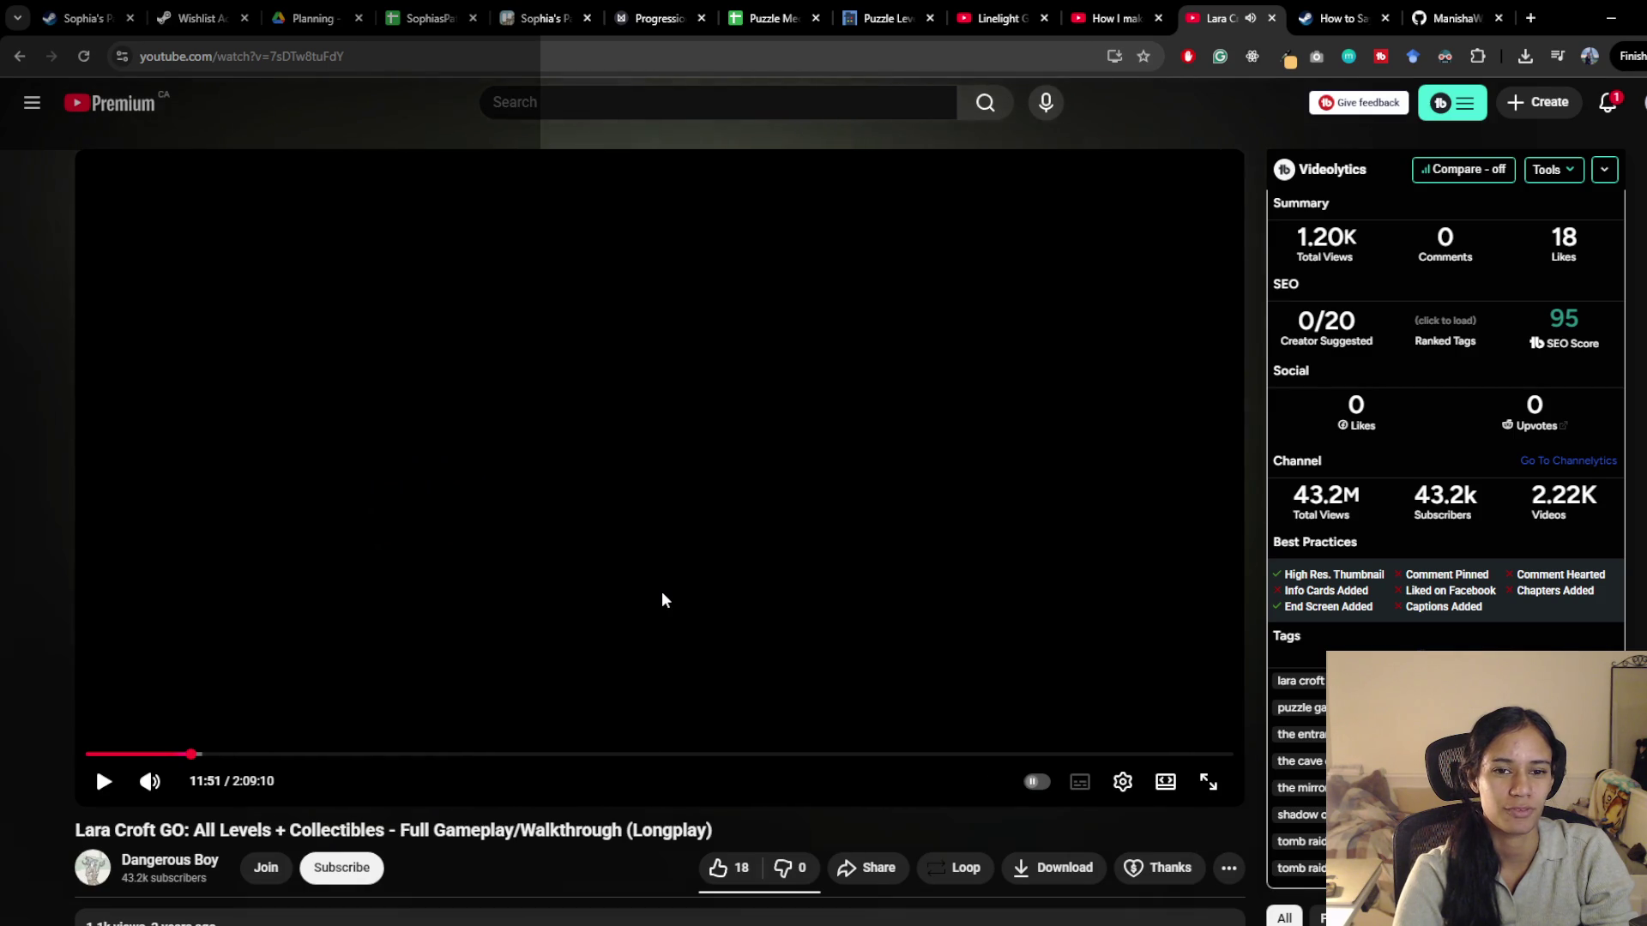
key(space)
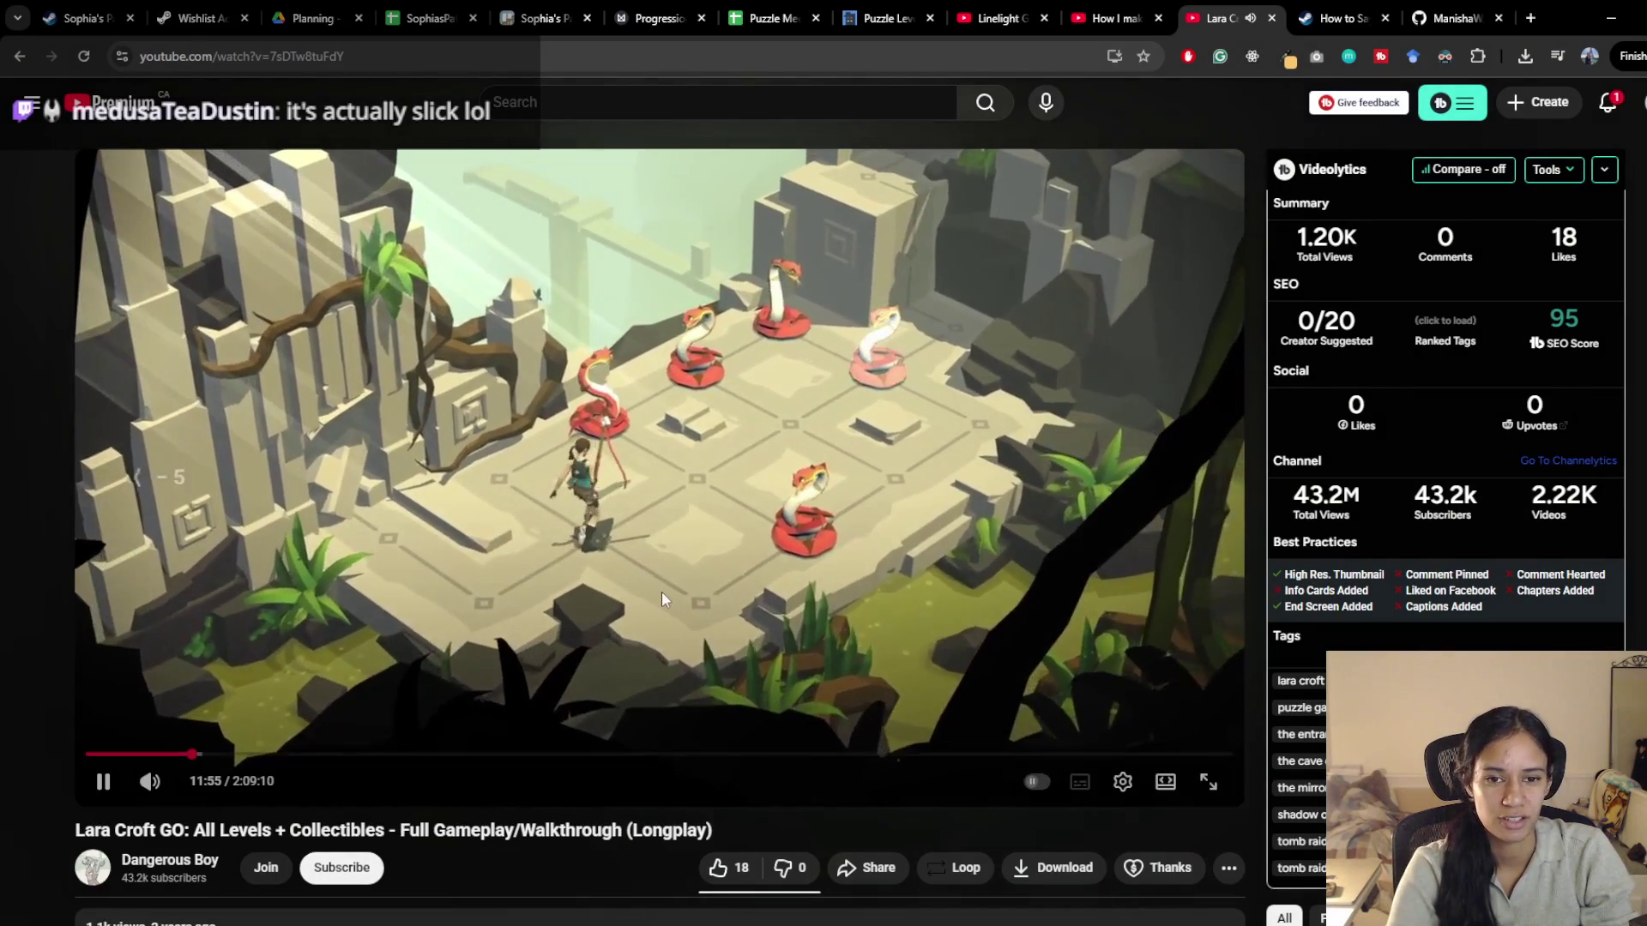
Rewind further past the pit and emeralds scene and pause at the Pull Lever puzzle
key(Left)
key(Left)
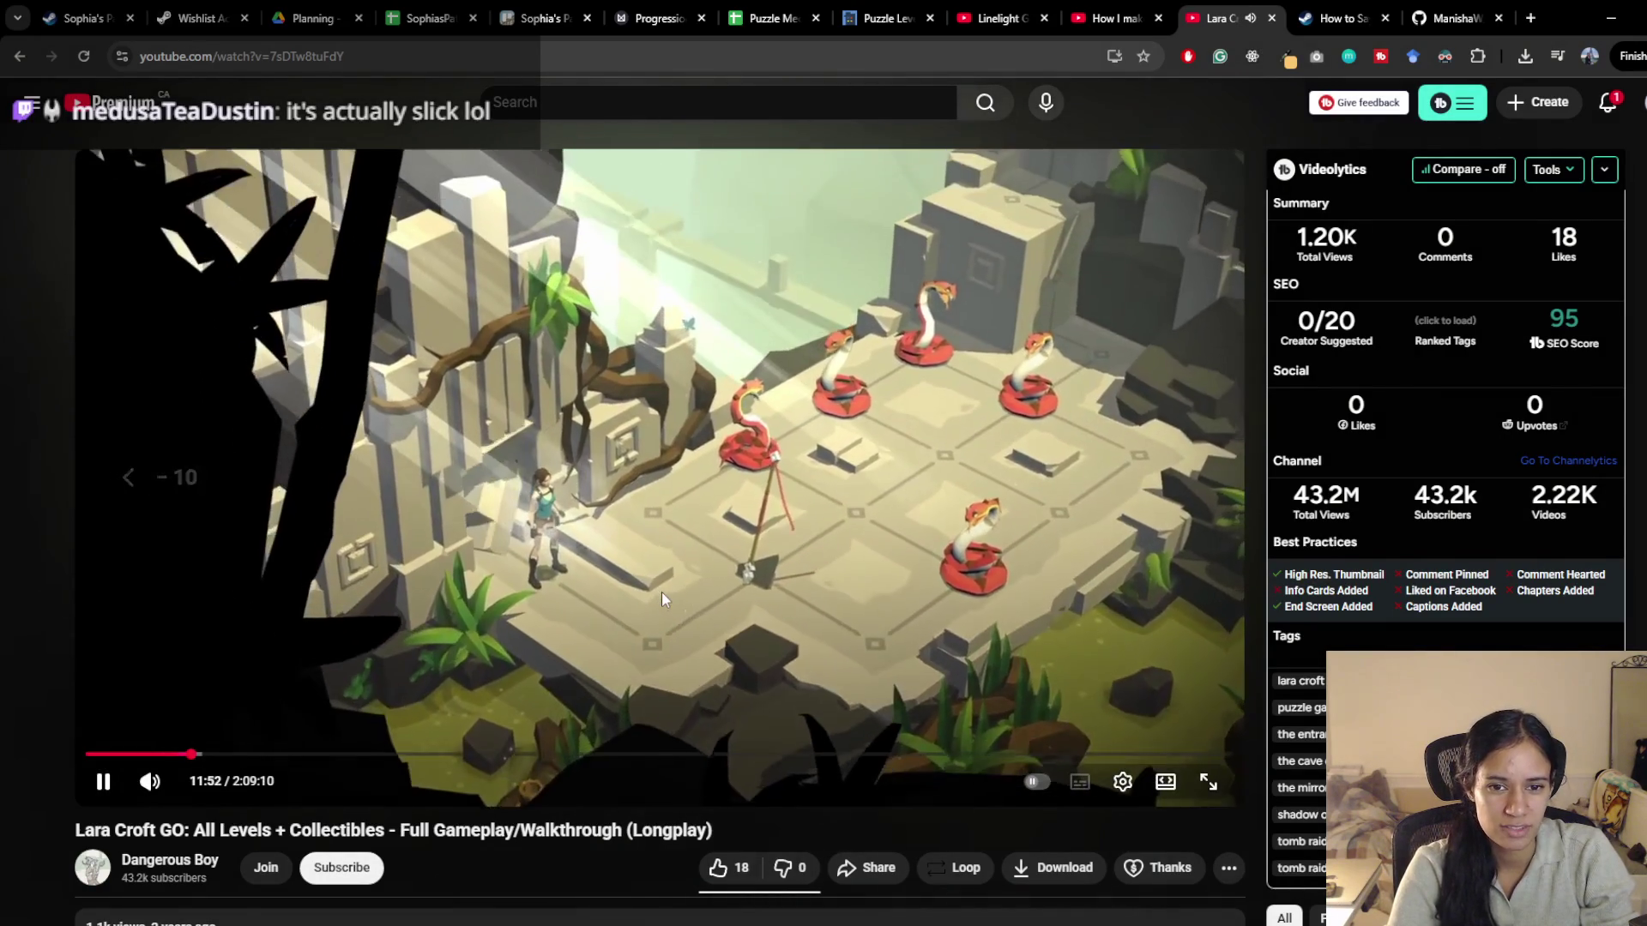
key(Left)
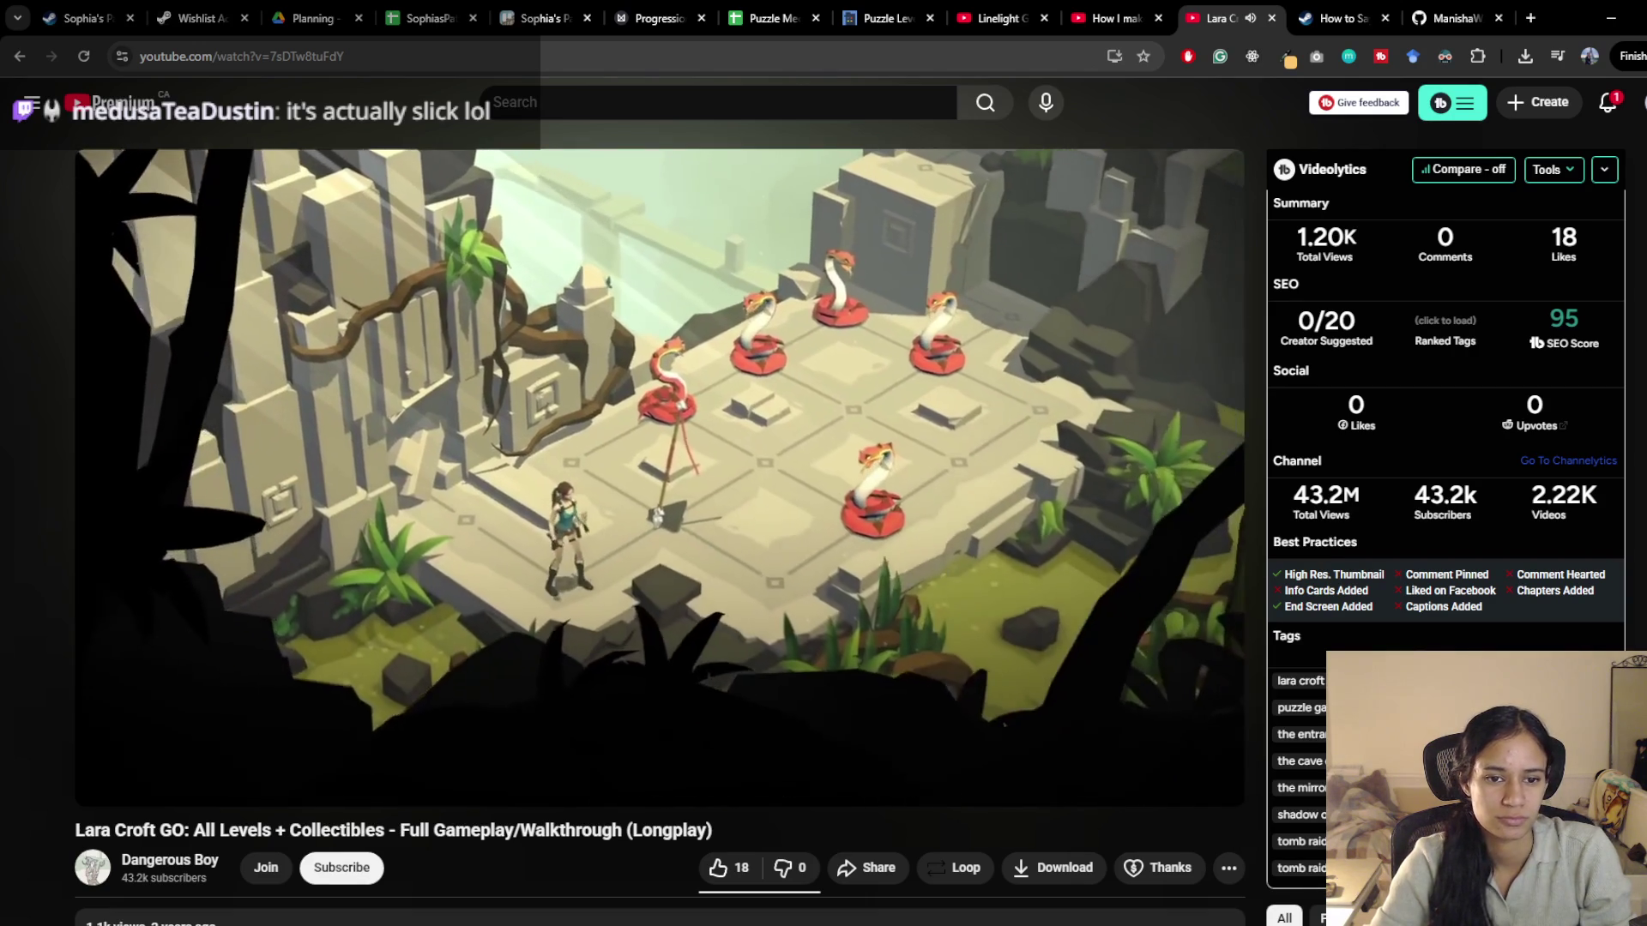
key(Left)
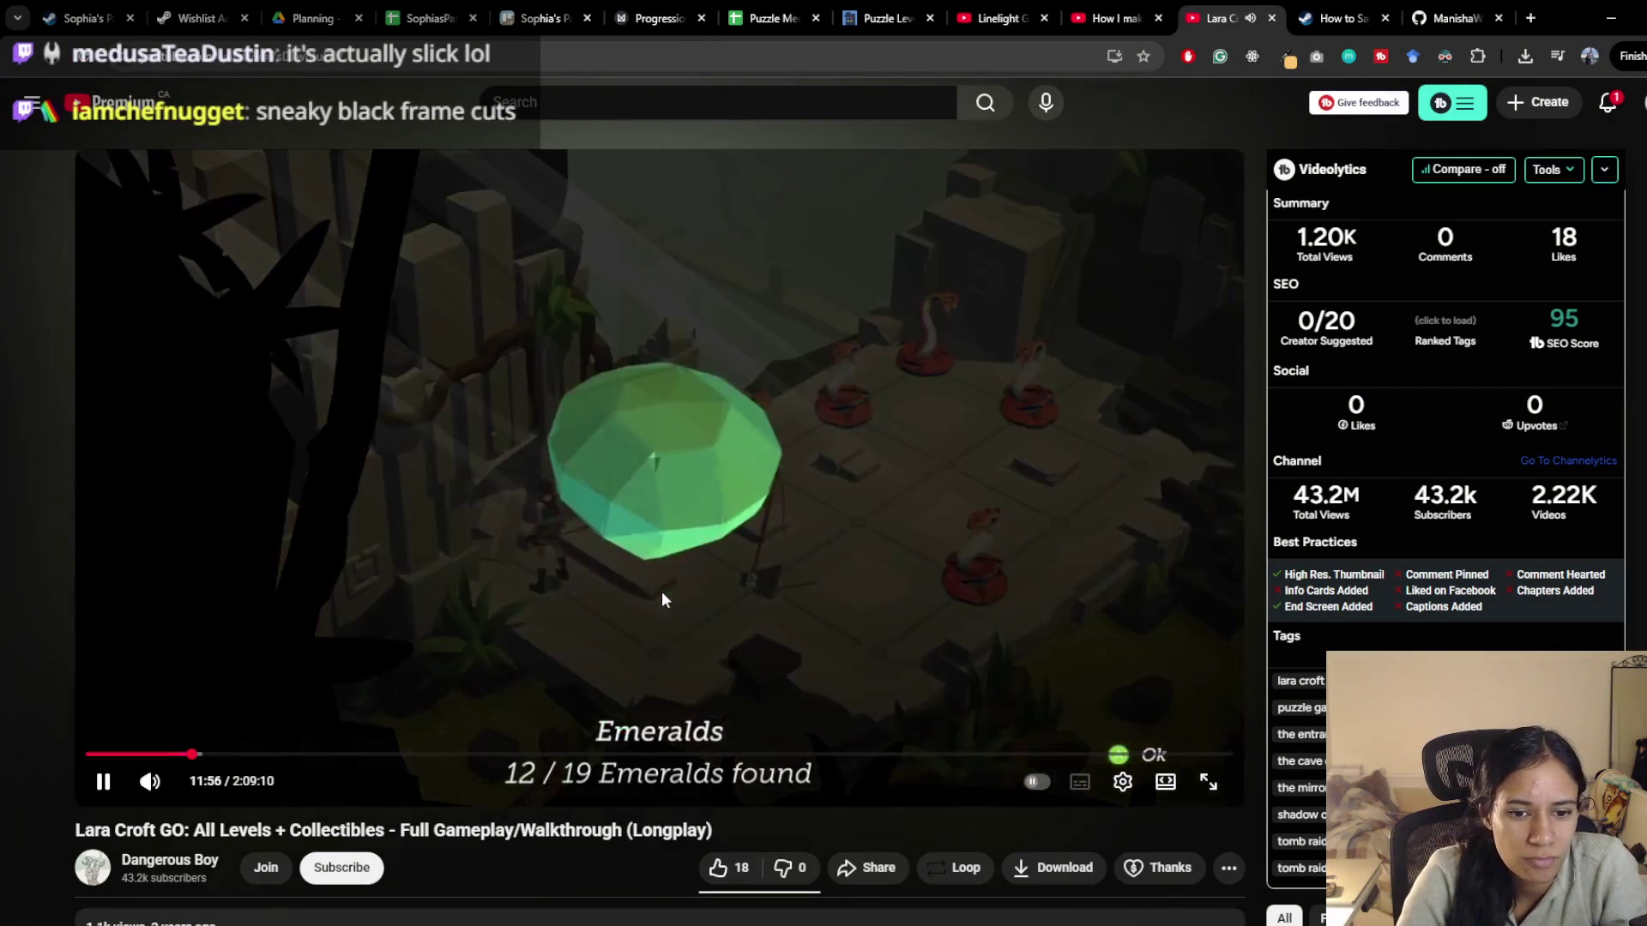
key(Left)
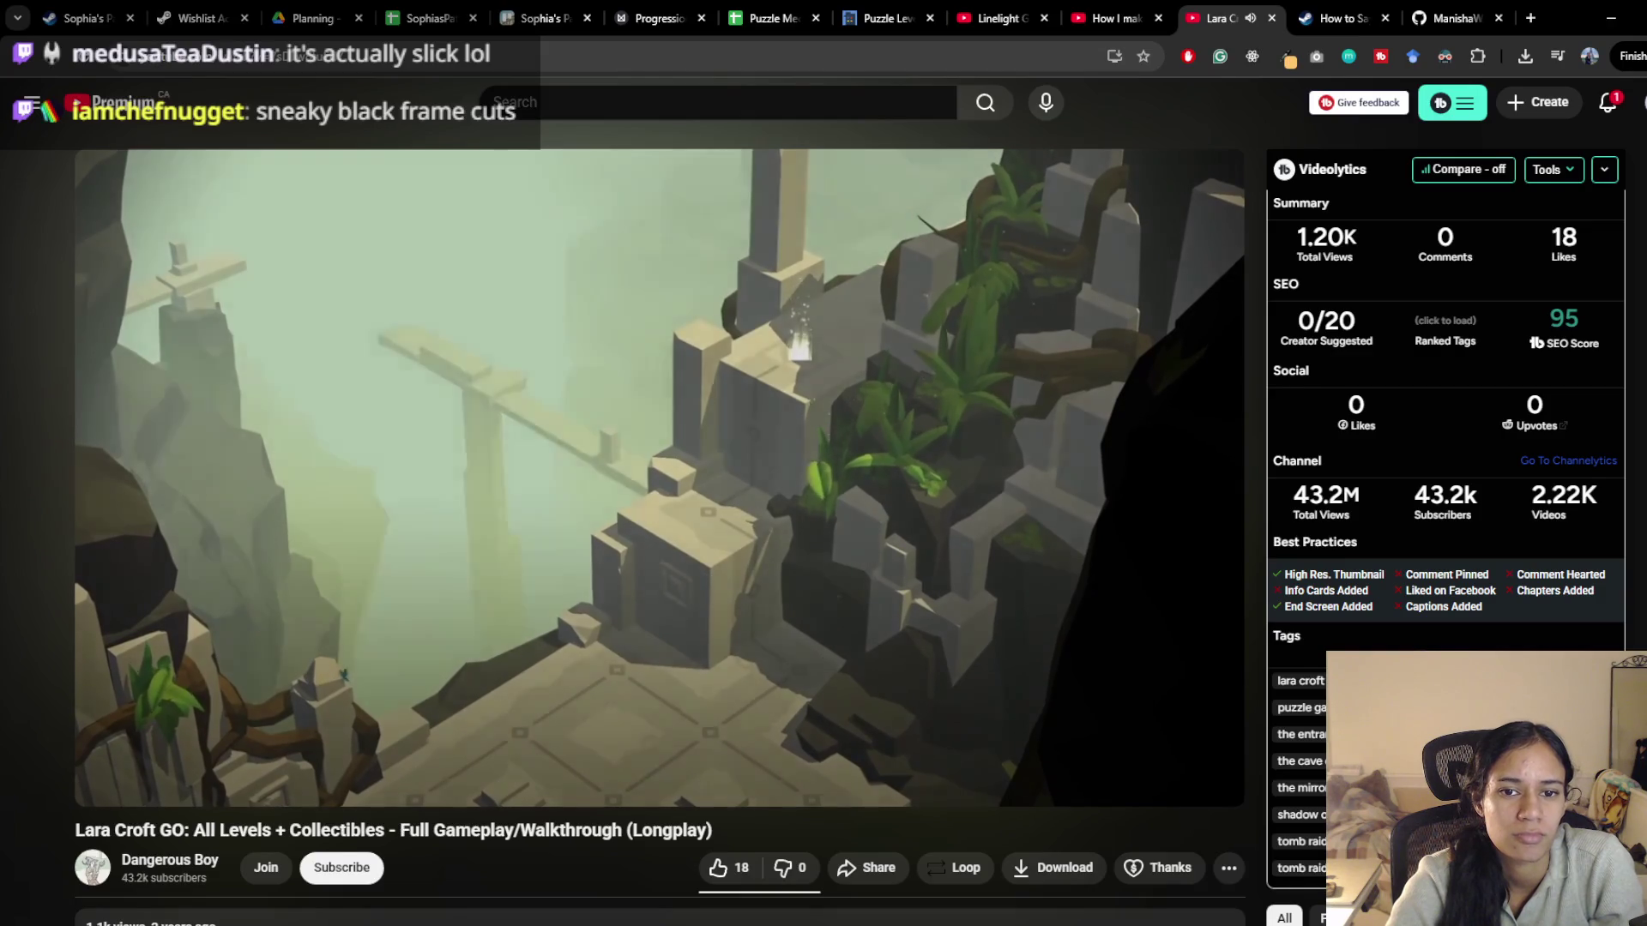
mouse_move(662, 599)
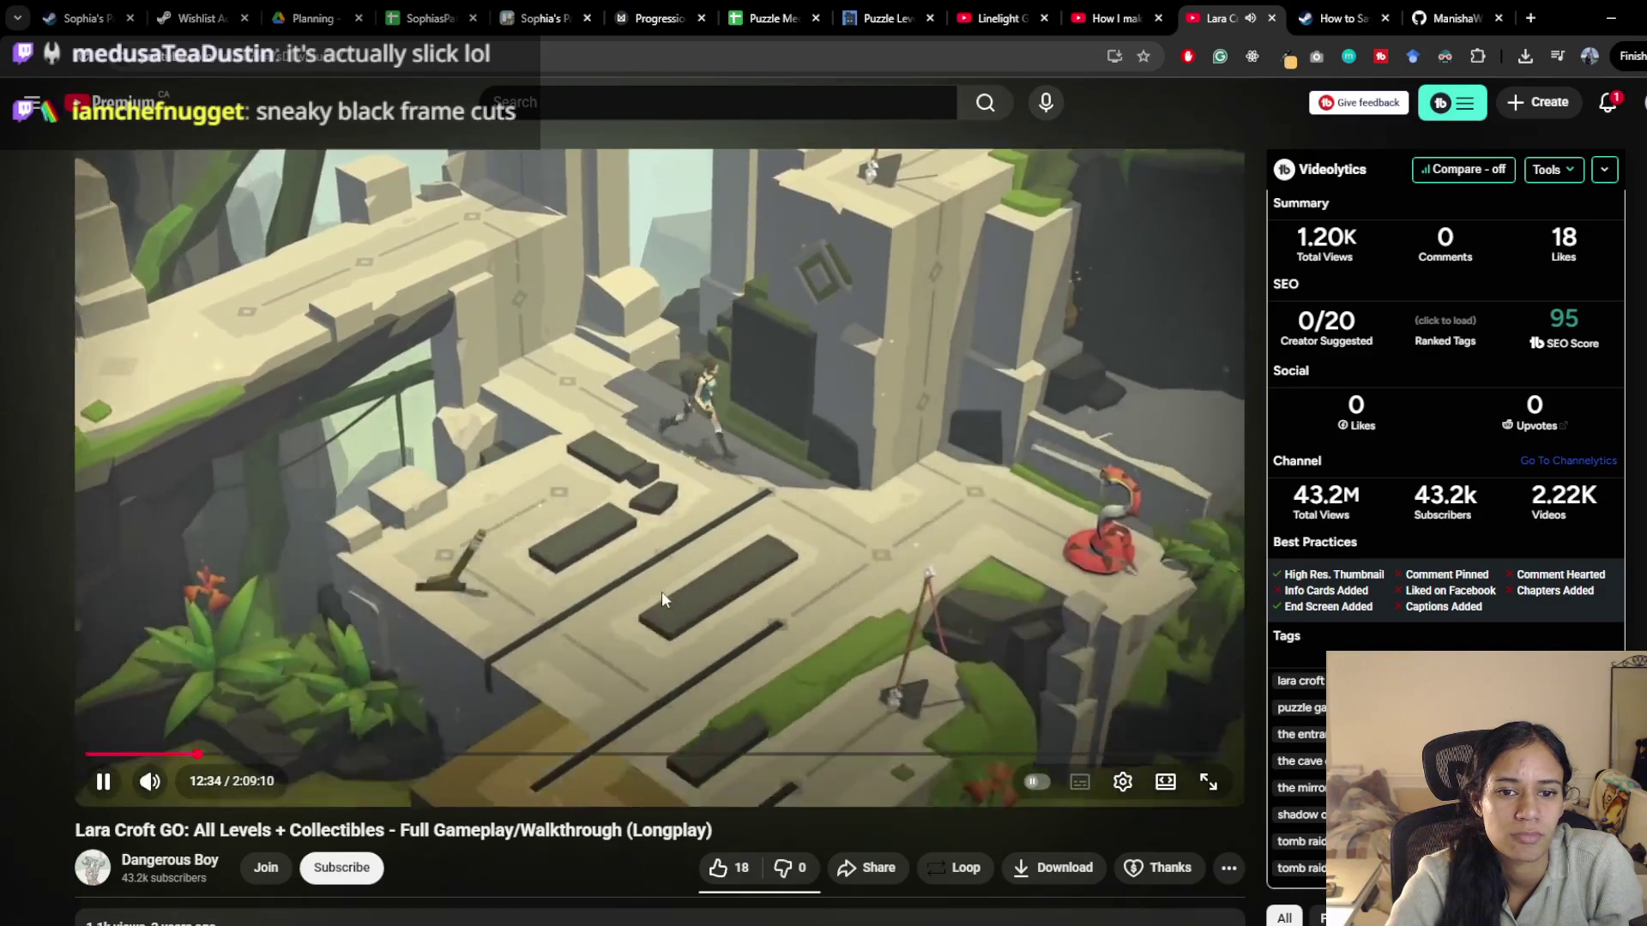
key(Left)
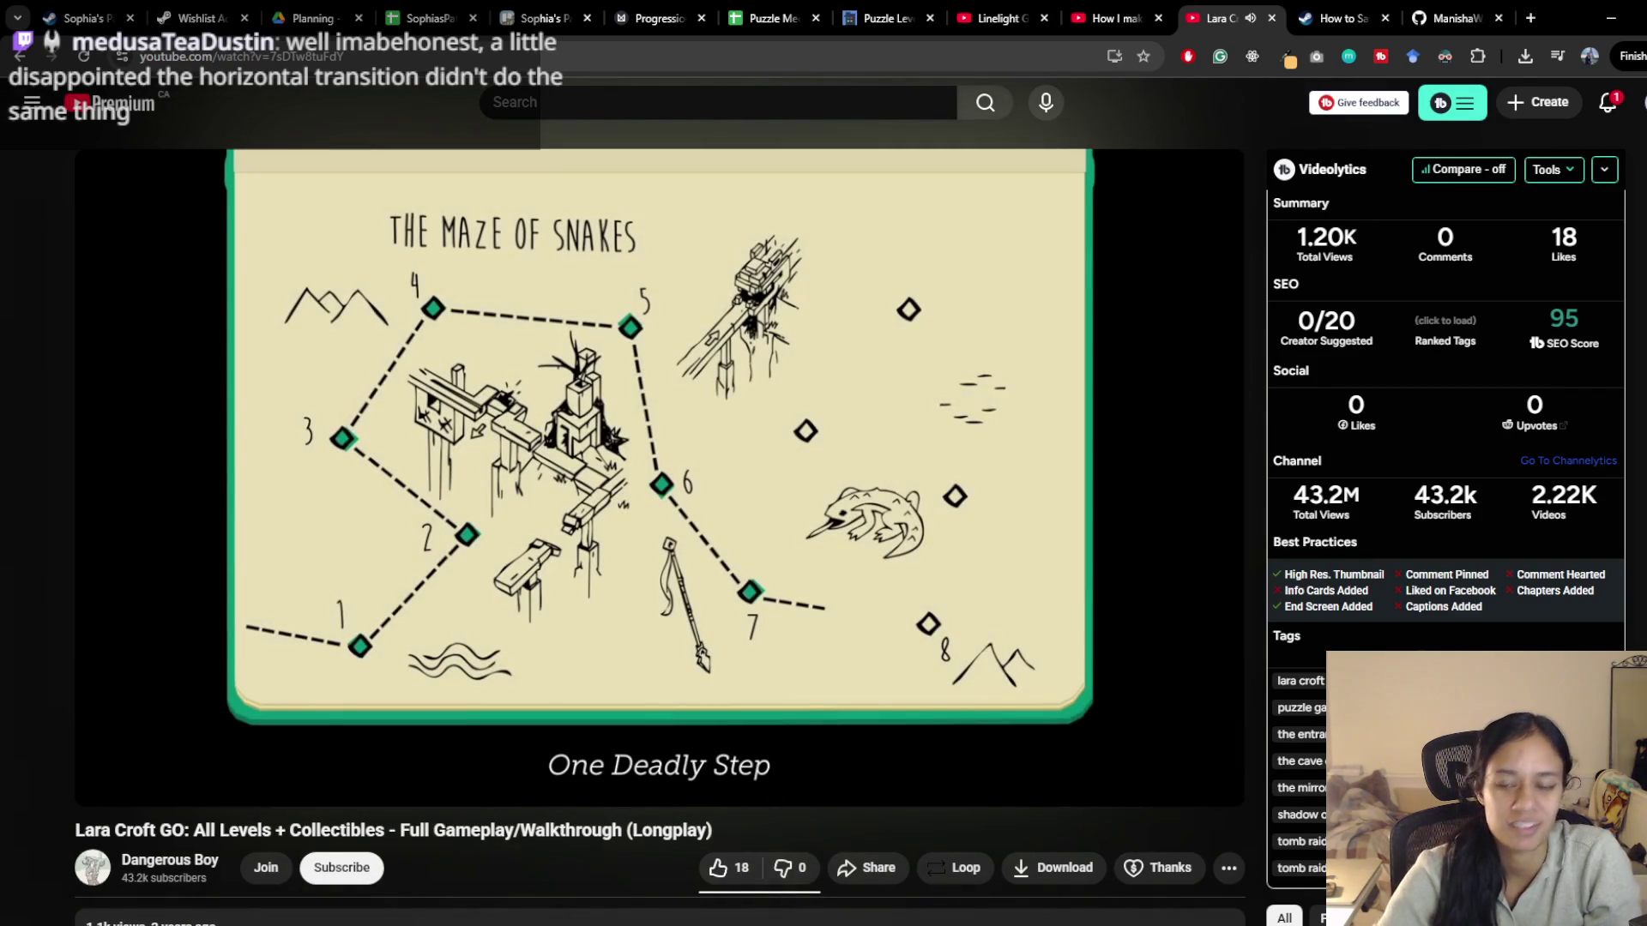
mouse_move(763, 475)
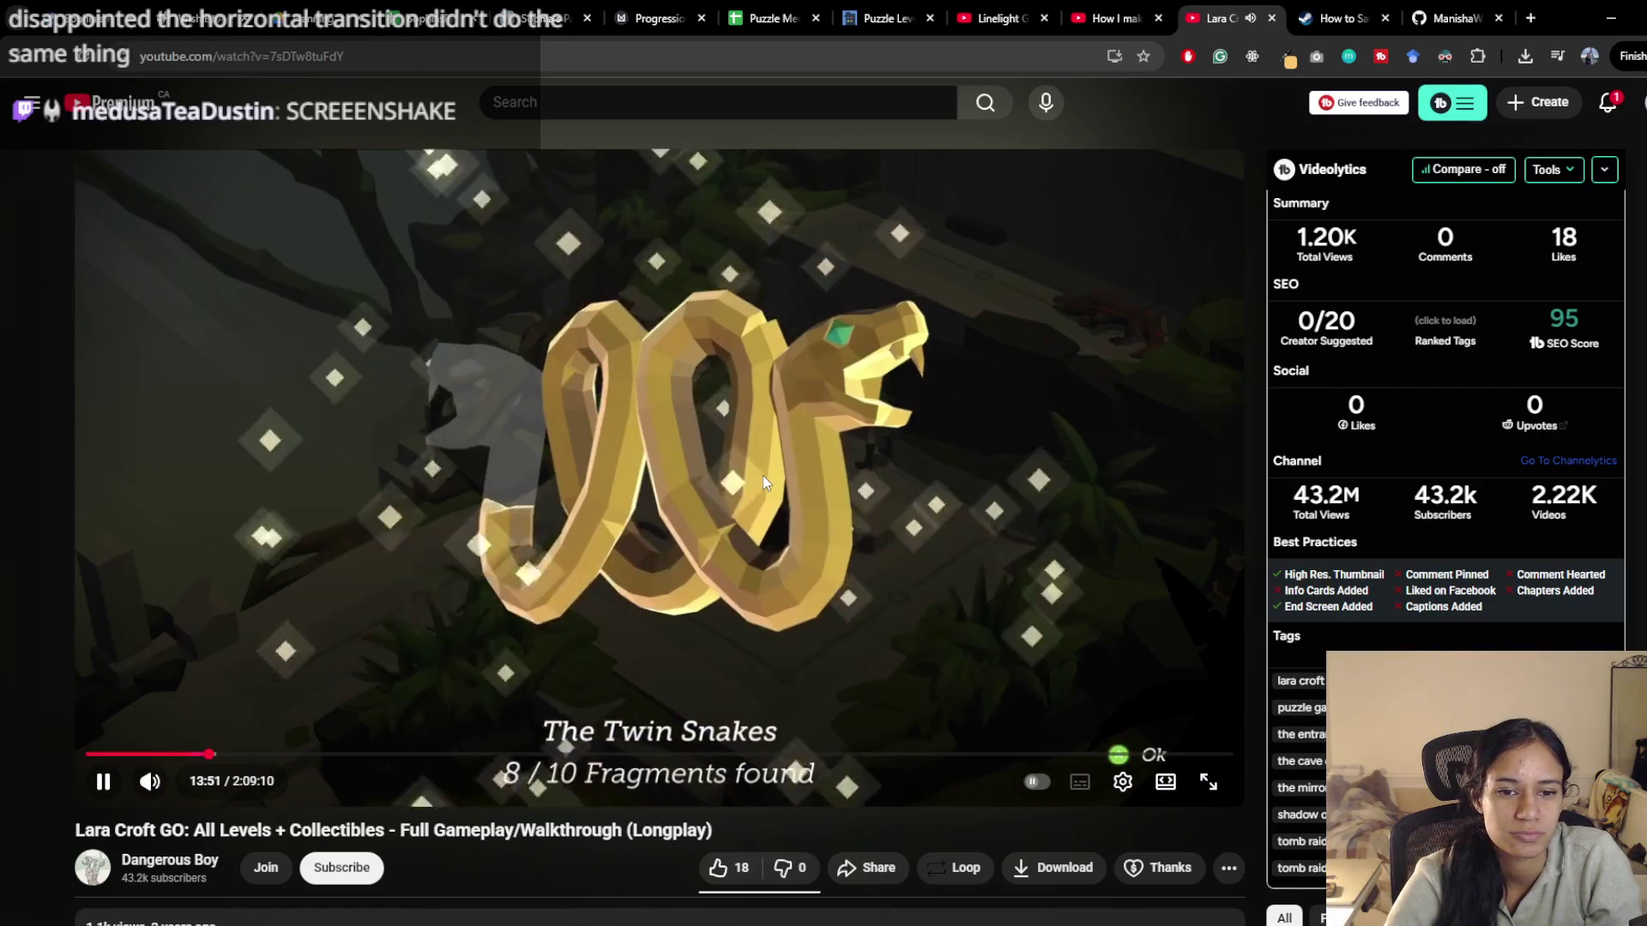
key(Right)
key(Right)
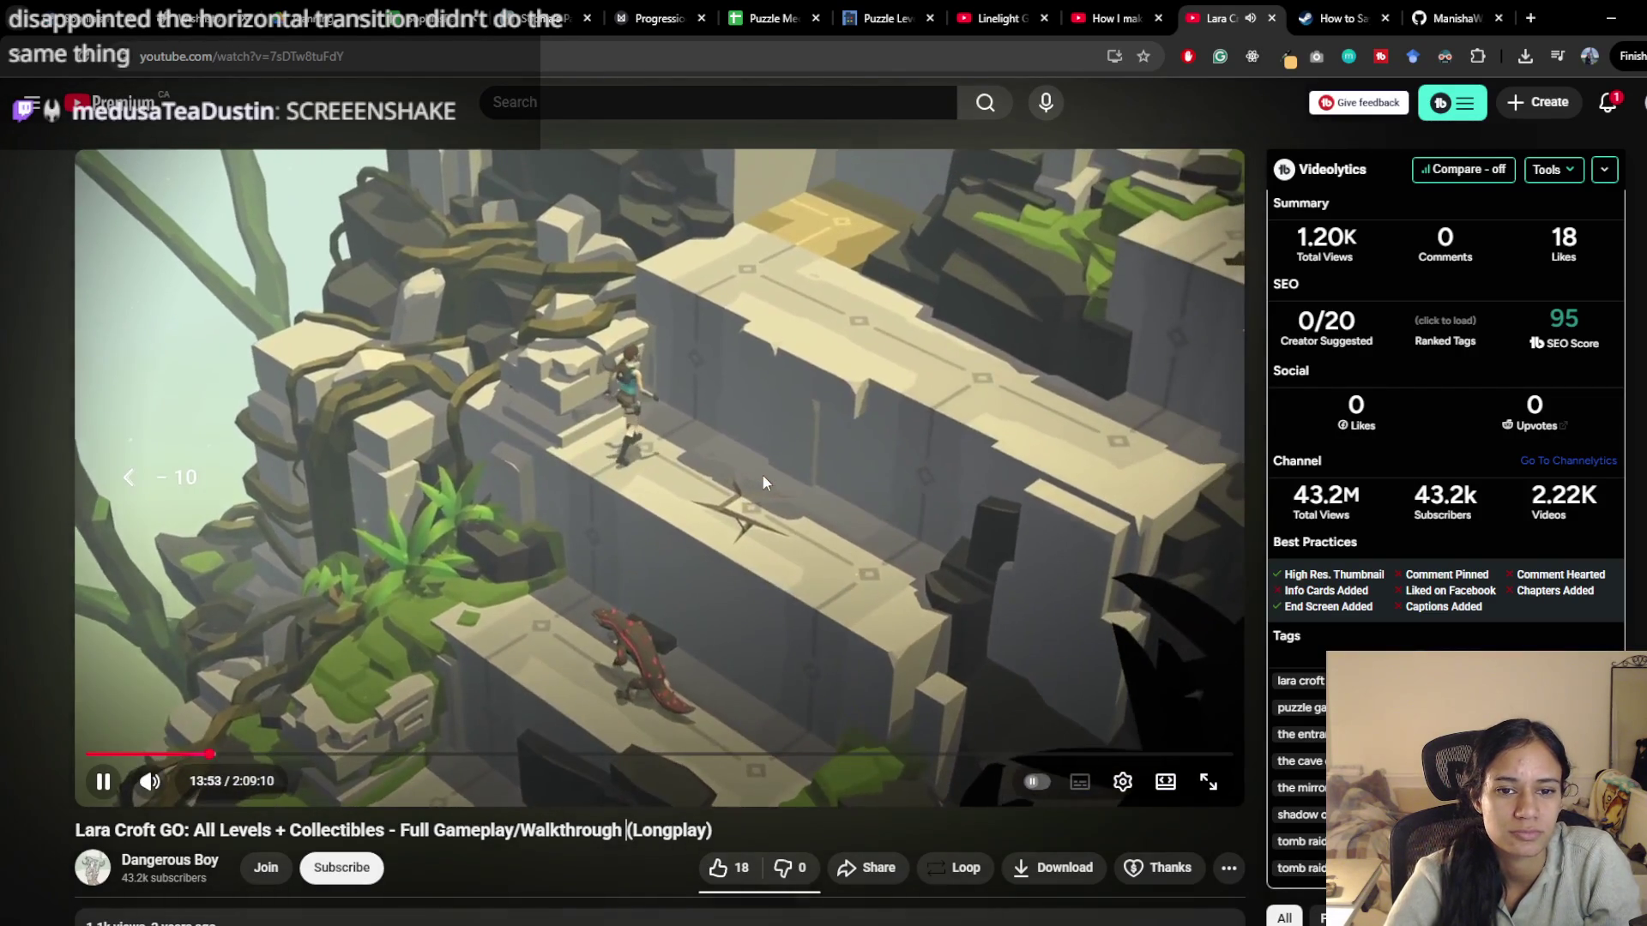
key(Left)
key(Left)
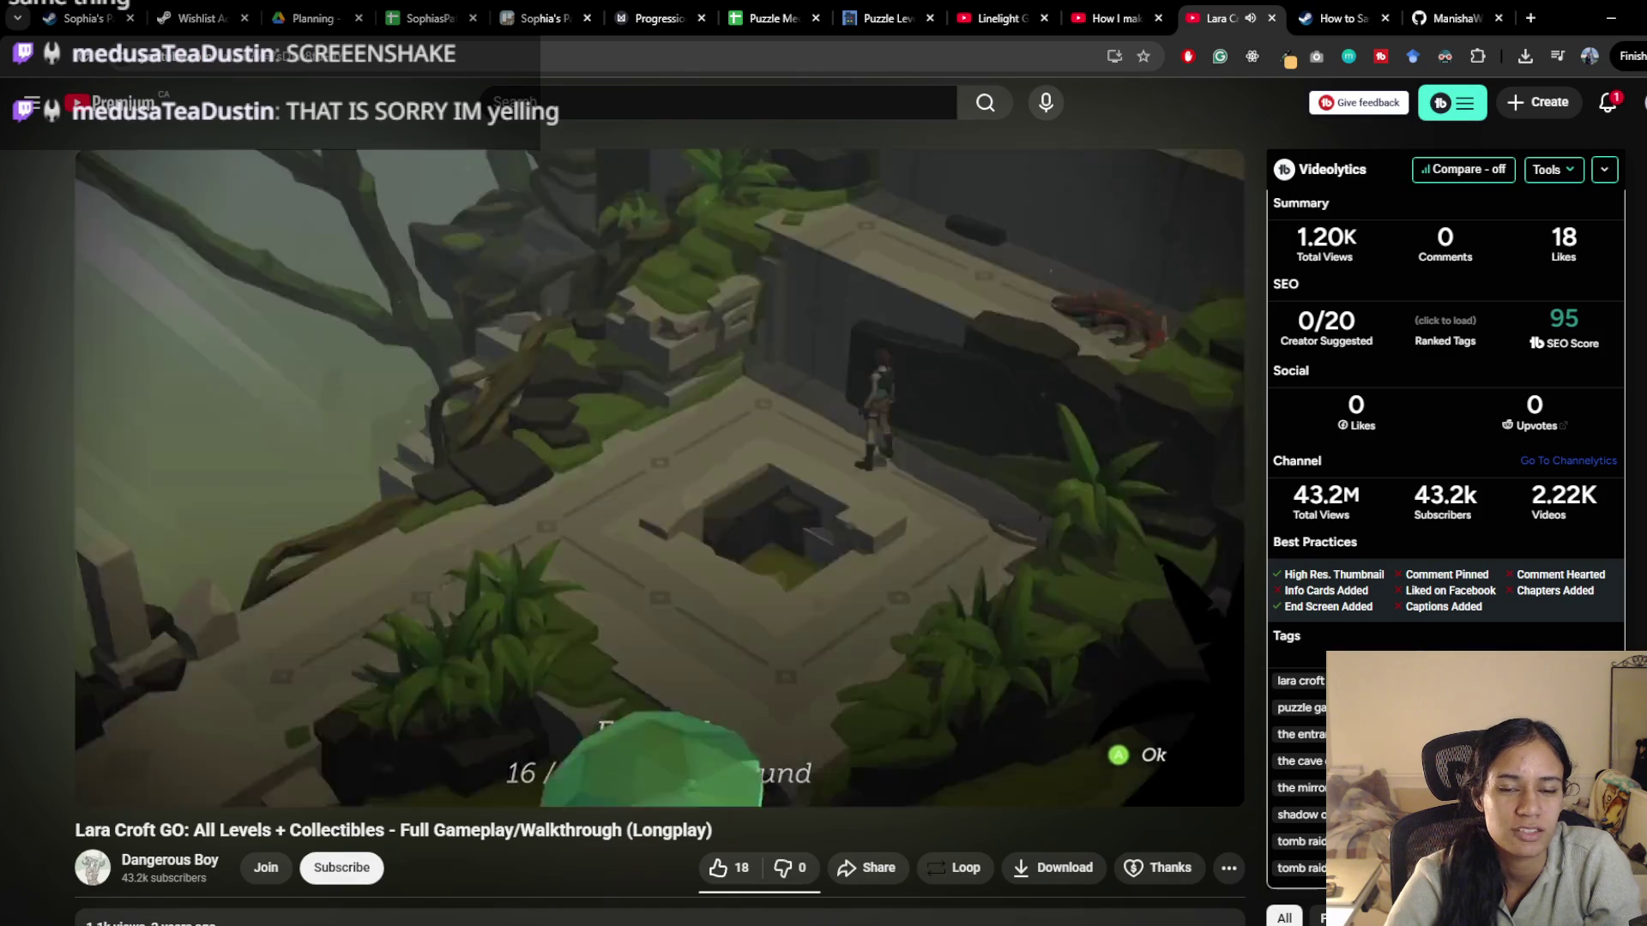
key(Left)
key(Left)
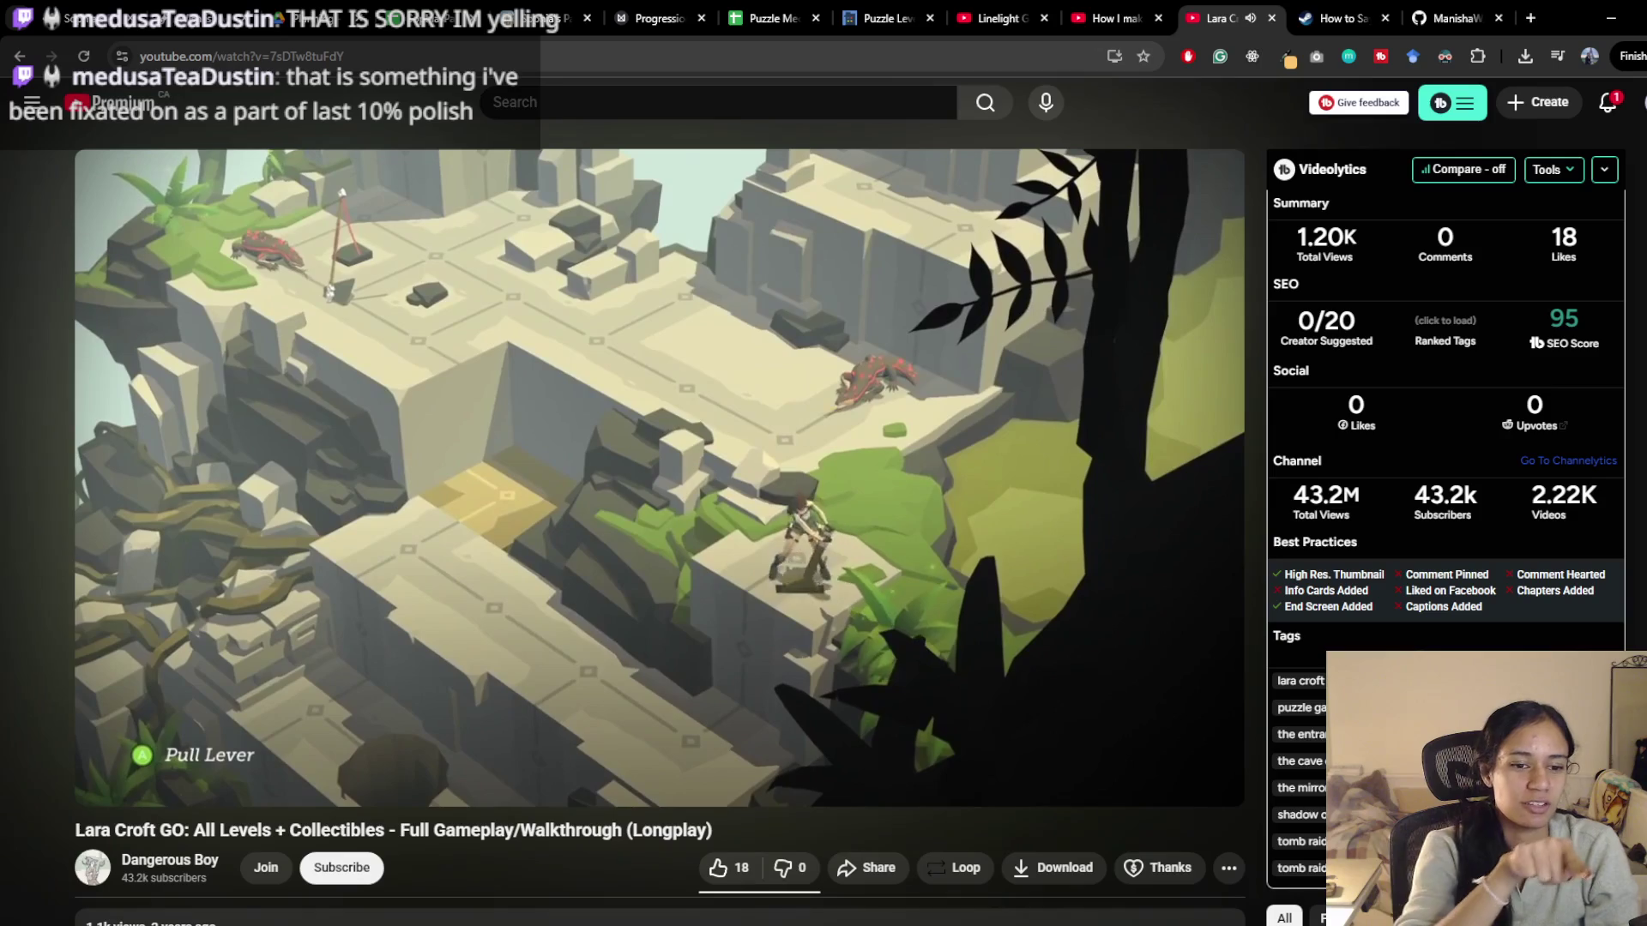
key(space)
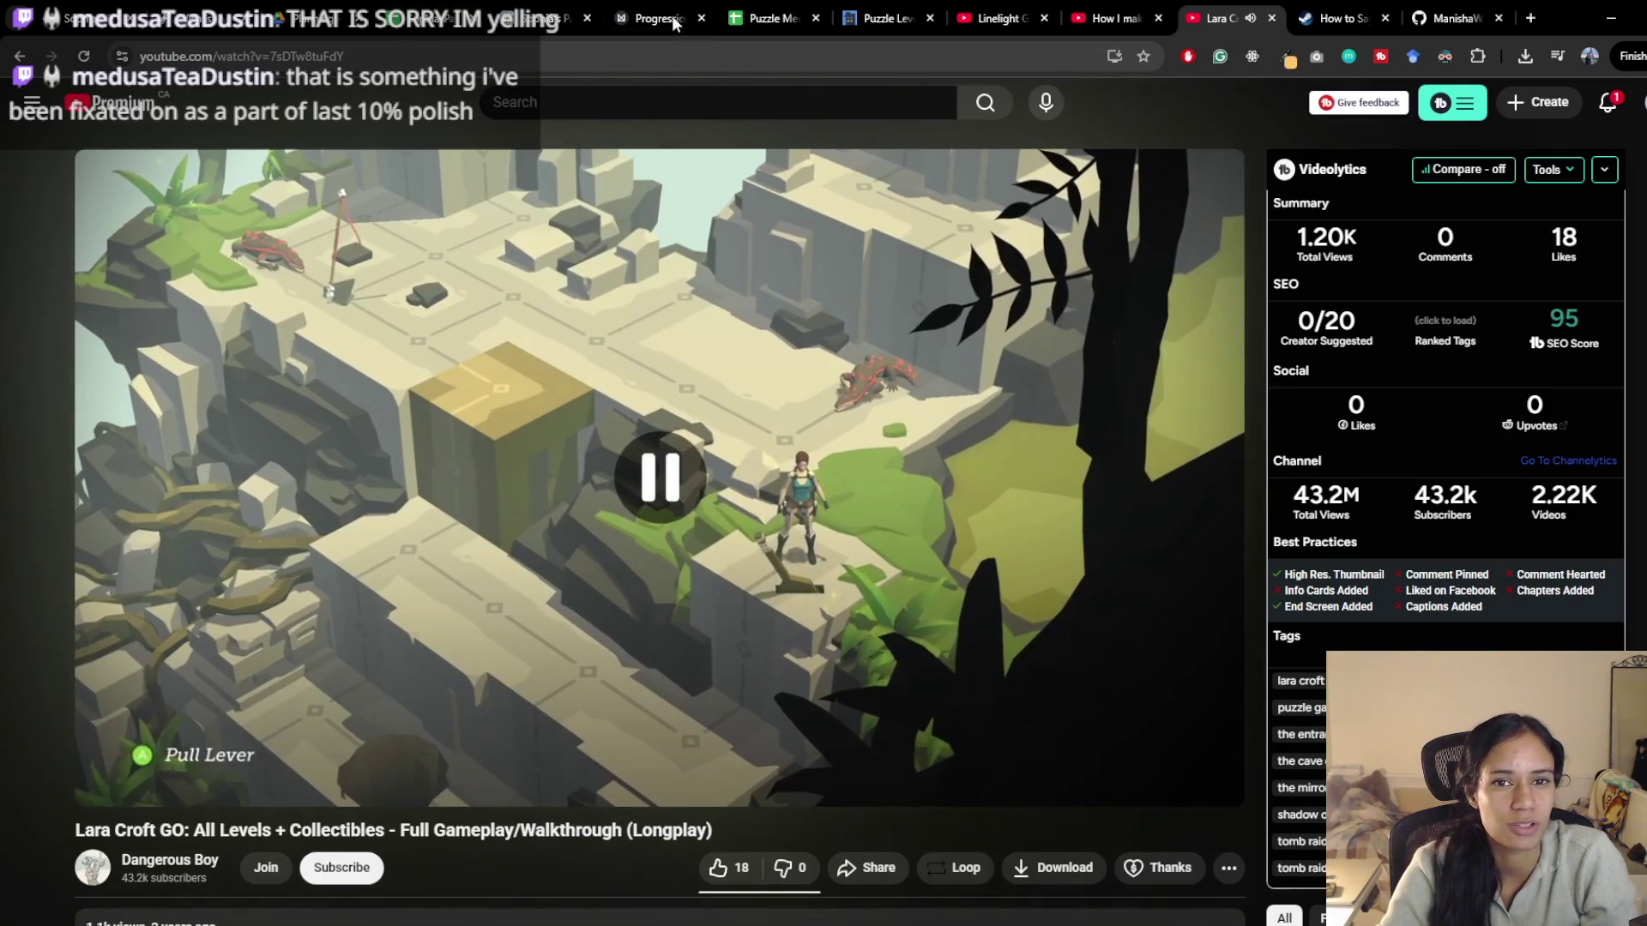
click(746, 11)
Check the Gargoyles, Giant Snakes and Shield pairings with Ground Crack in the World 2 grid
scroll(304, 635, down, 2)
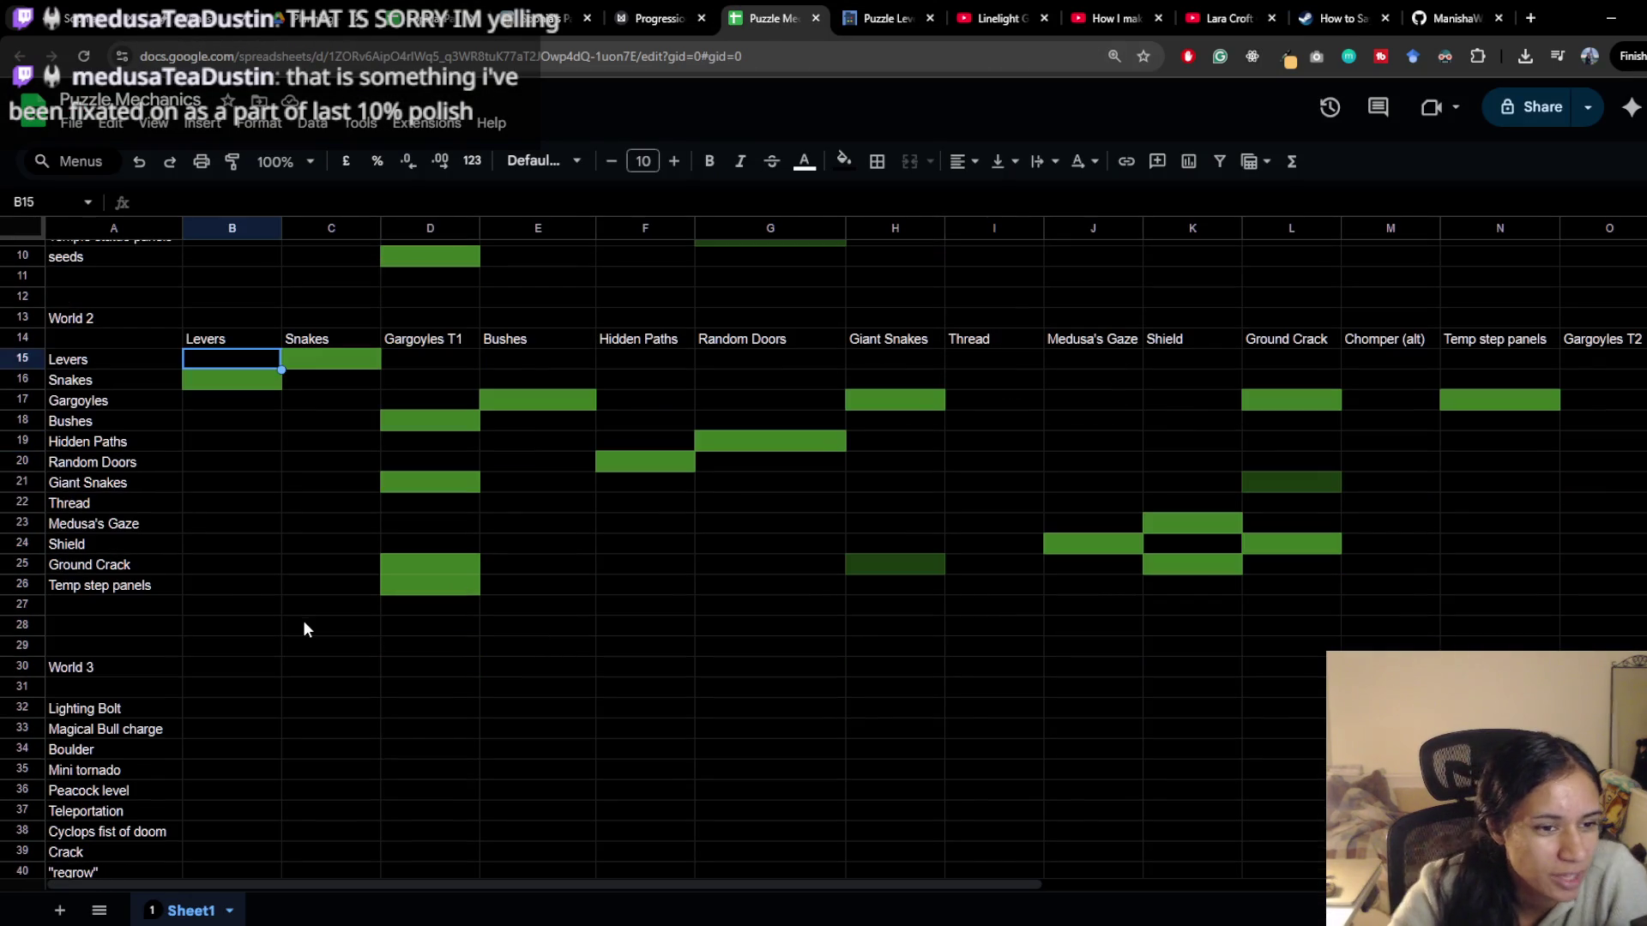
scroll(338, 510, down, 2)
scroll(338, 509, up, 2)
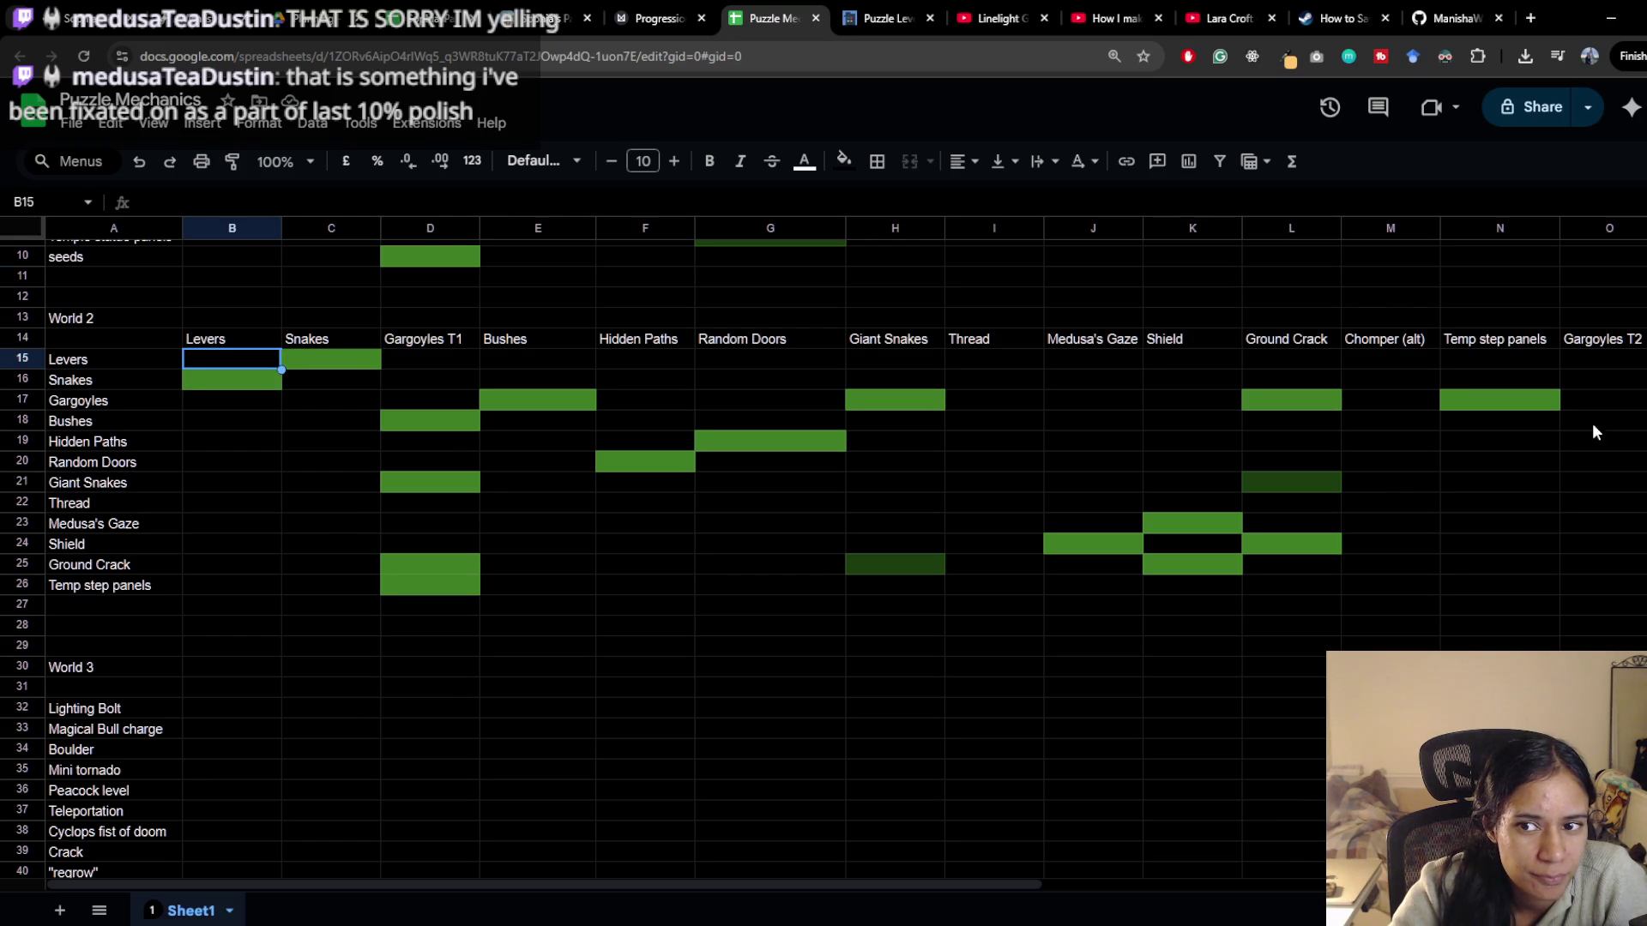
click(1304, 399)
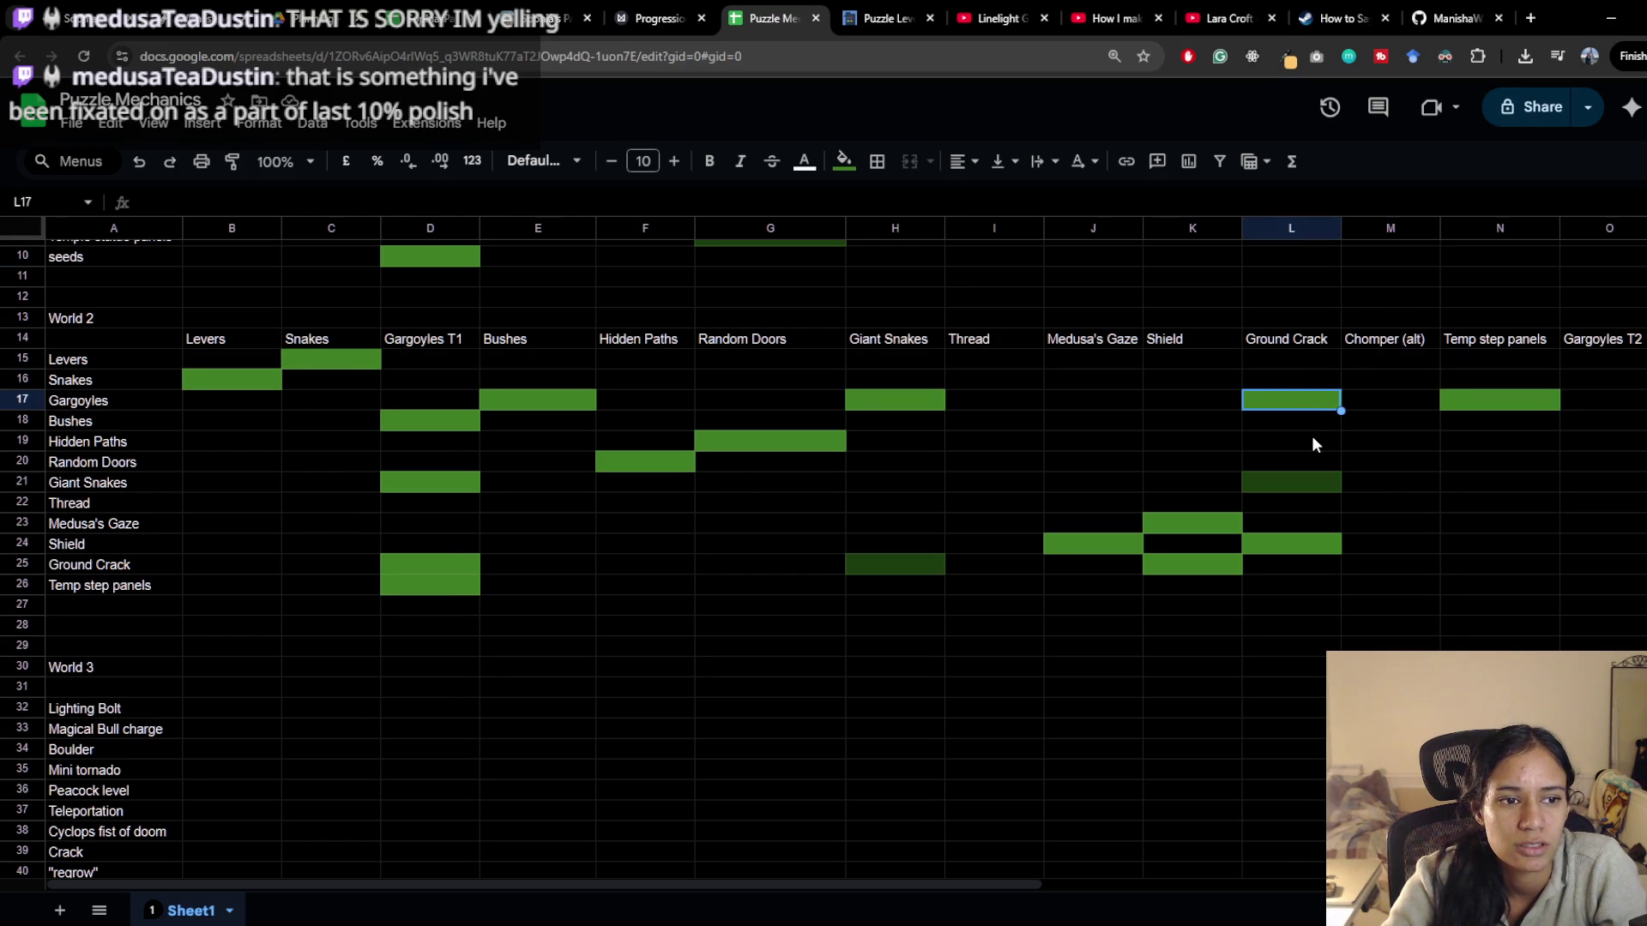
click(1302, 484)
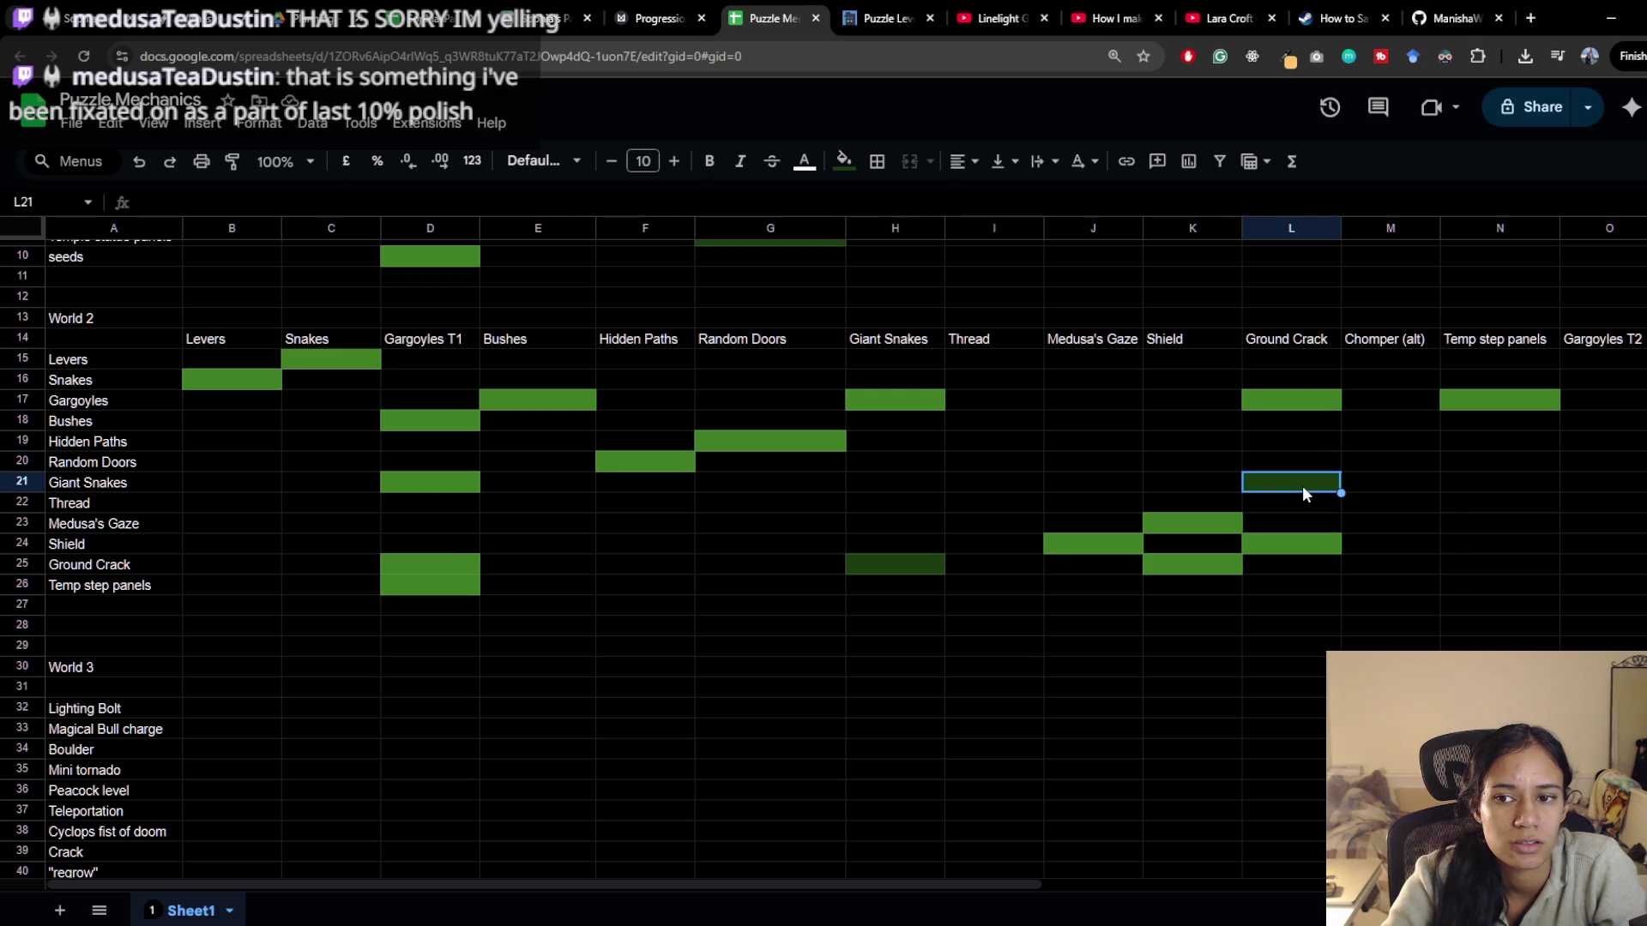
click(1313, 547)
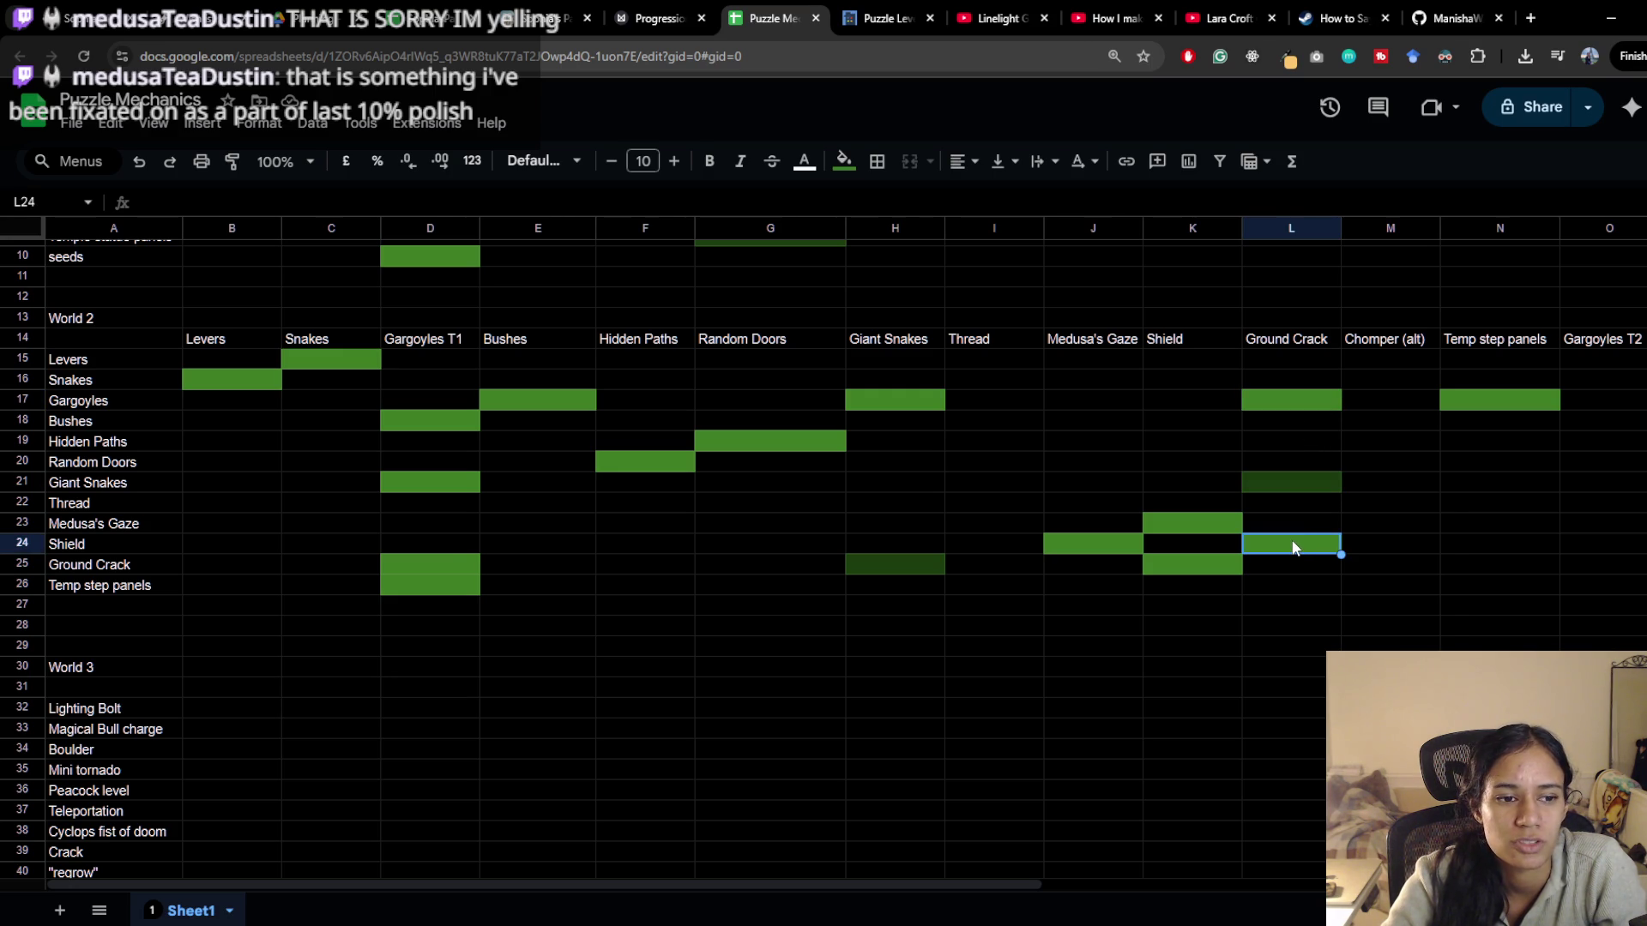
Glance at the puzzle level article, then return to the Lara Croft GO walkthrough
click(879, 8)
click(768, 12)
click(1223, 17)
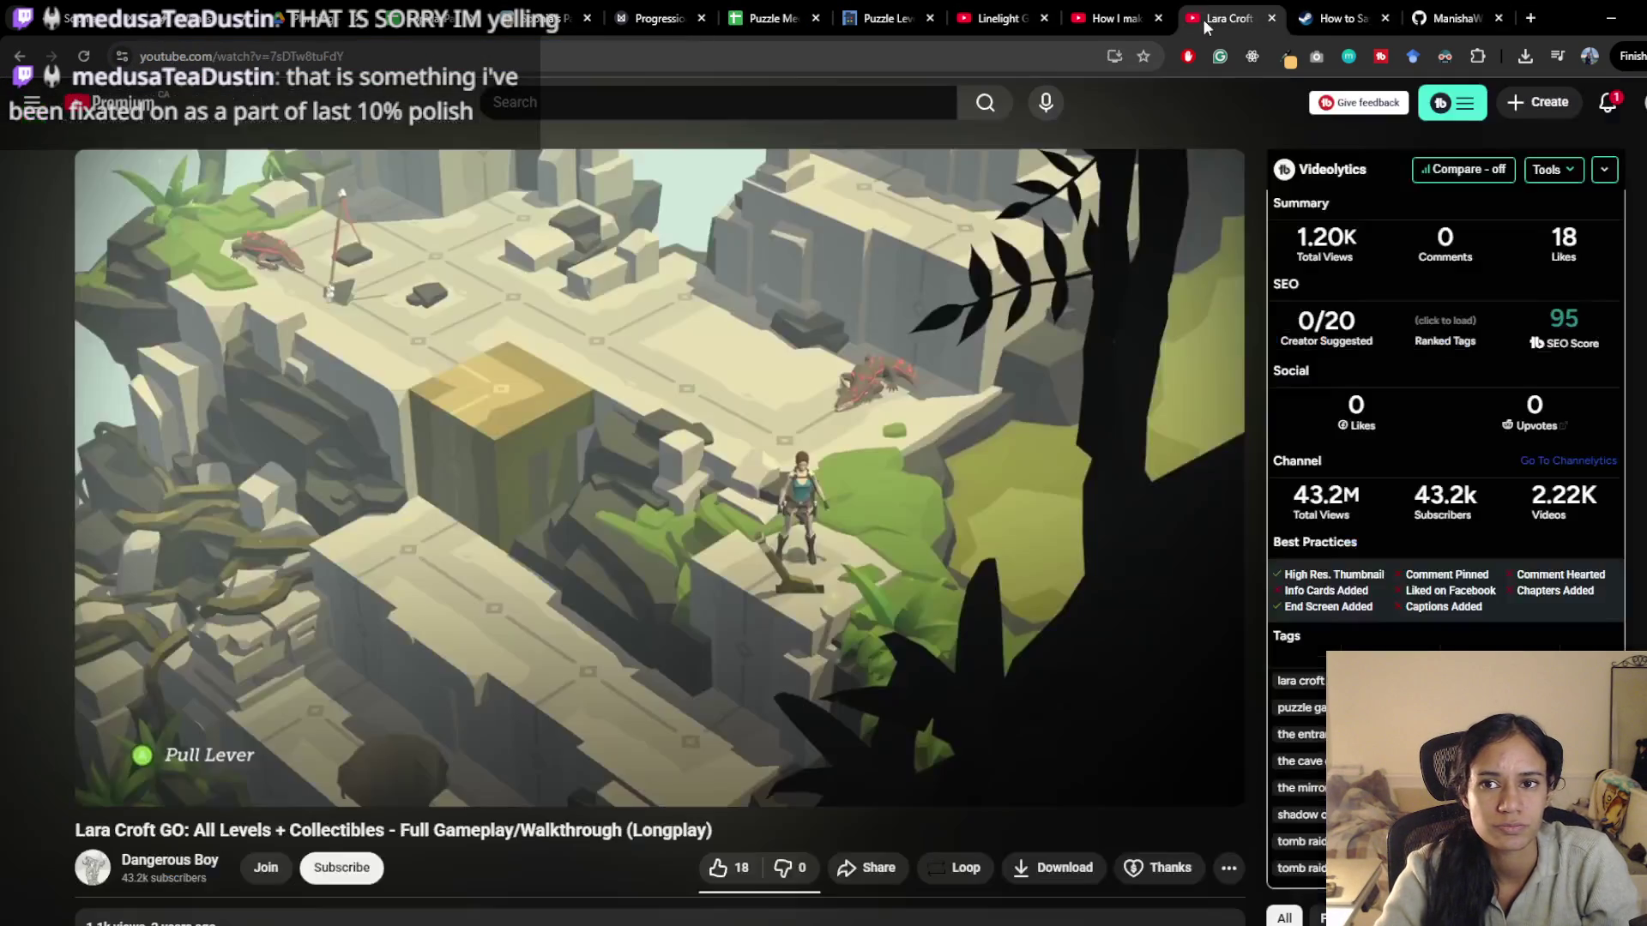
Watch the snake puzzle, pause the walkthrough with K and switch to the Unity editor
click(858, 616)
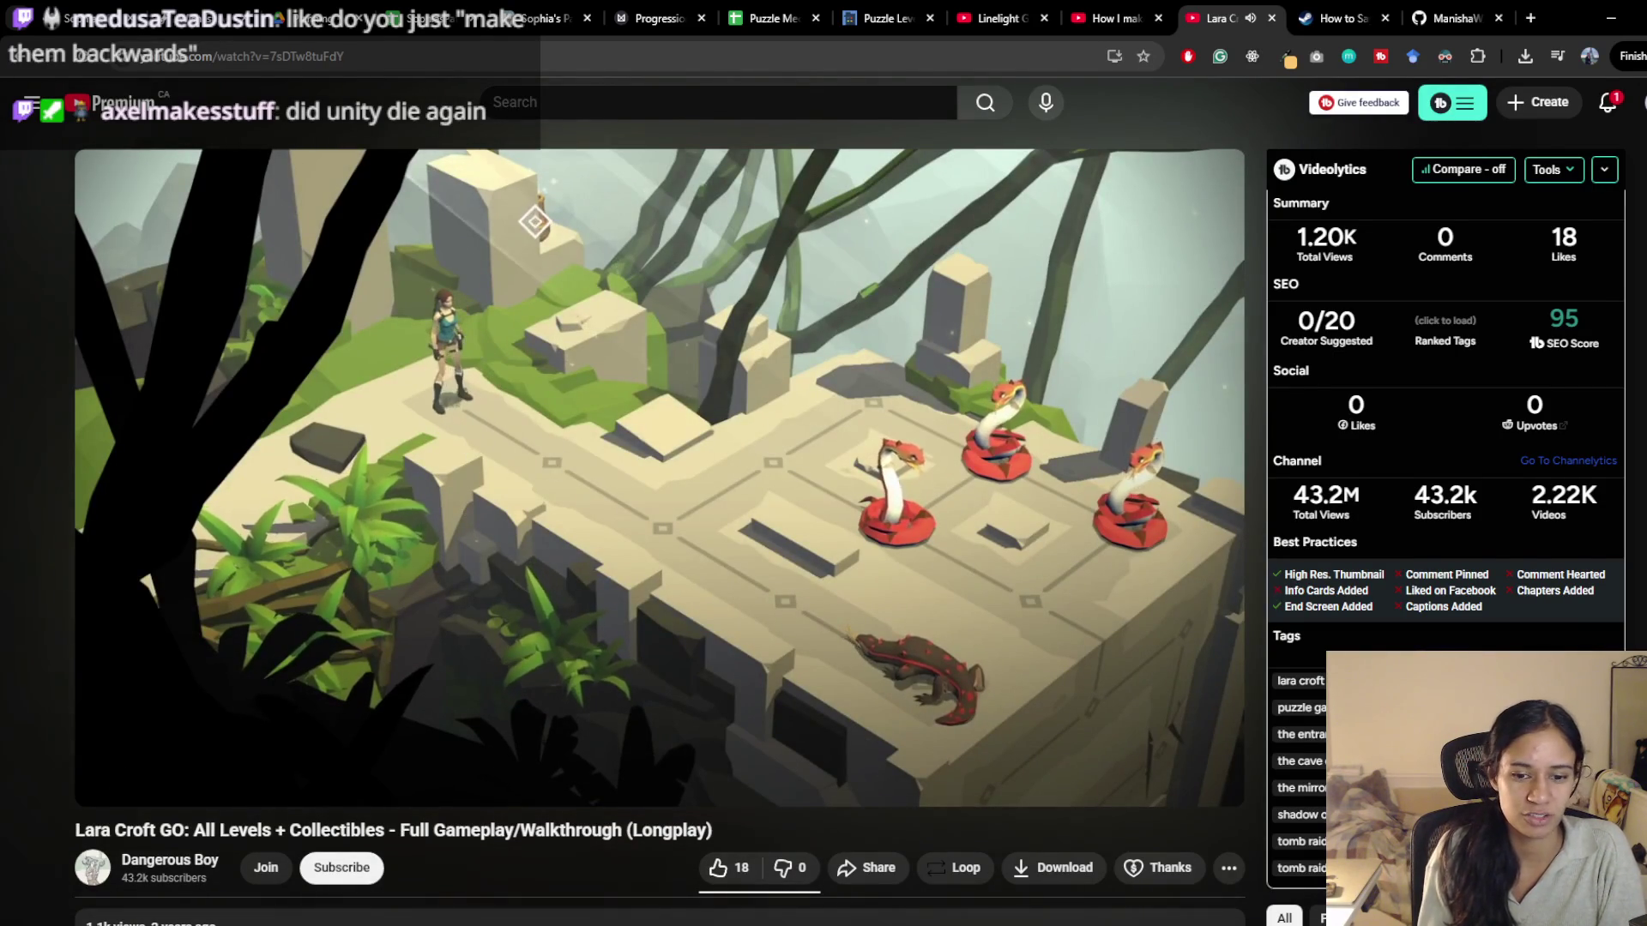
key(k)
key(alt+Tab)
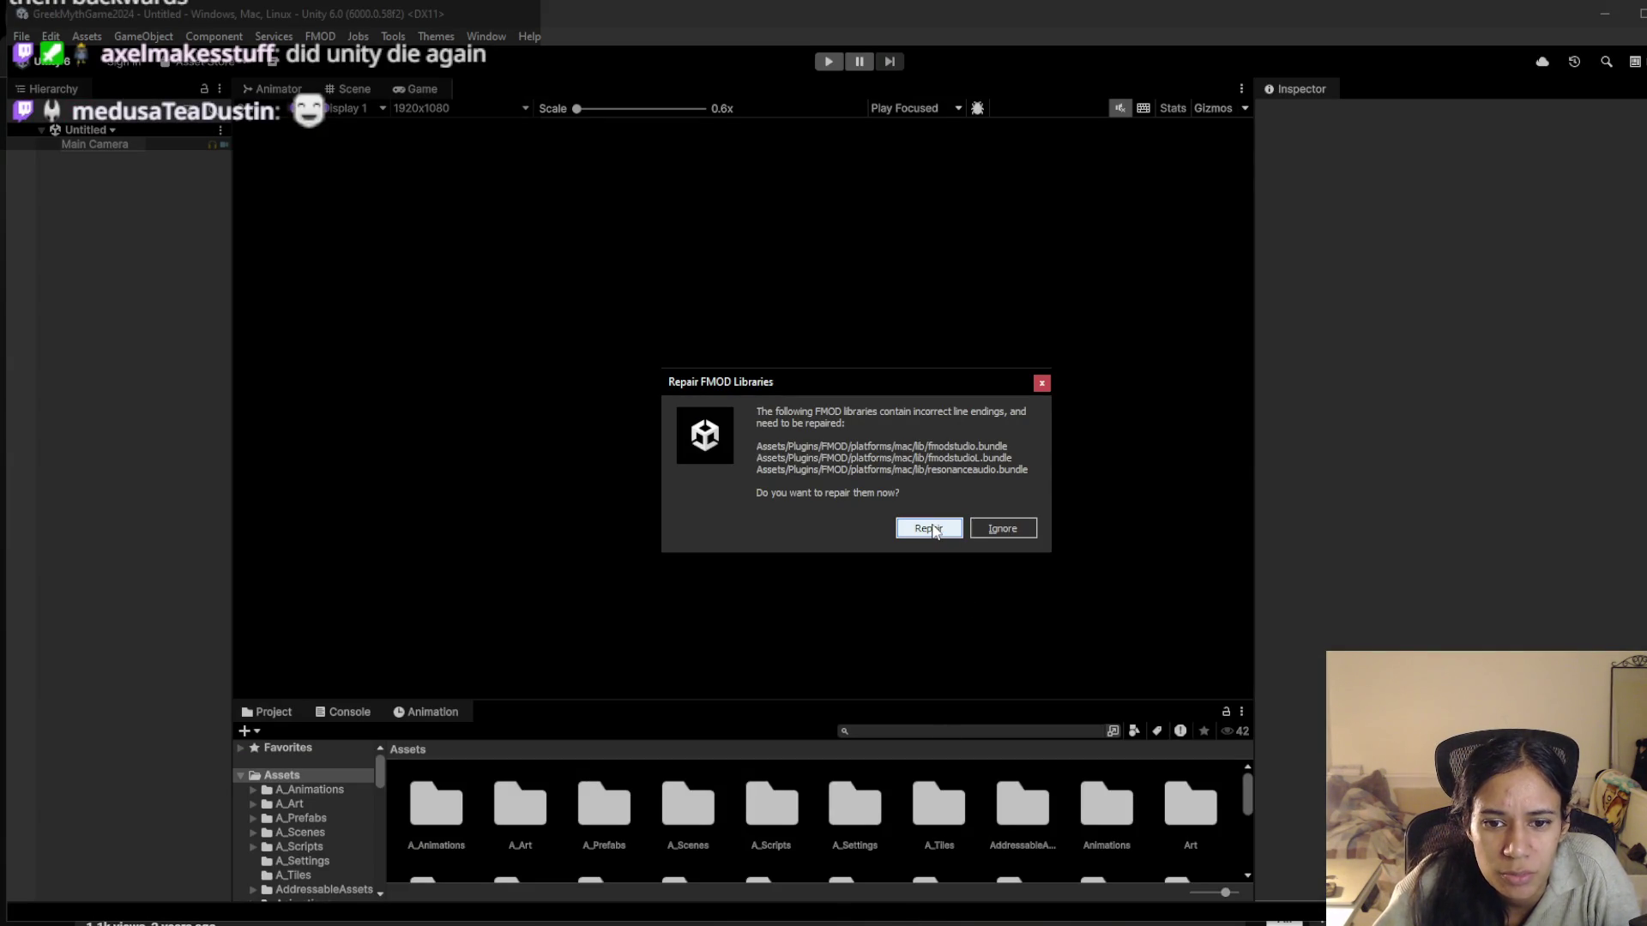
Repair the three FMOD Mac libraries, check the Console, and load the MainMenu scene
click(930, 530)
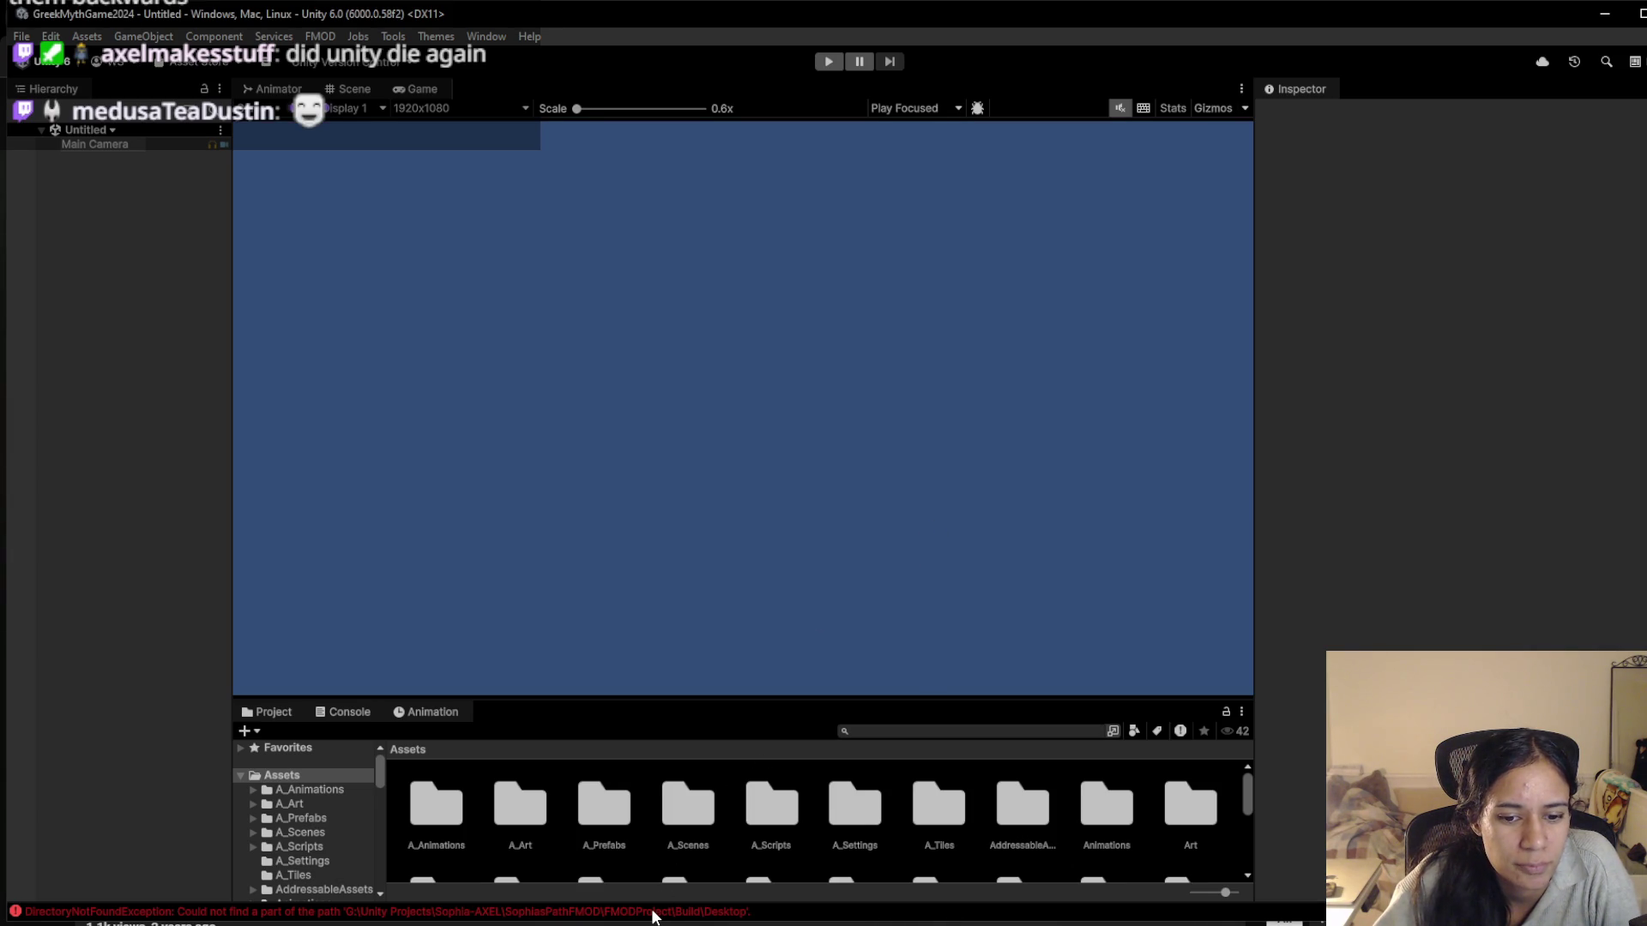
click(651, 916)
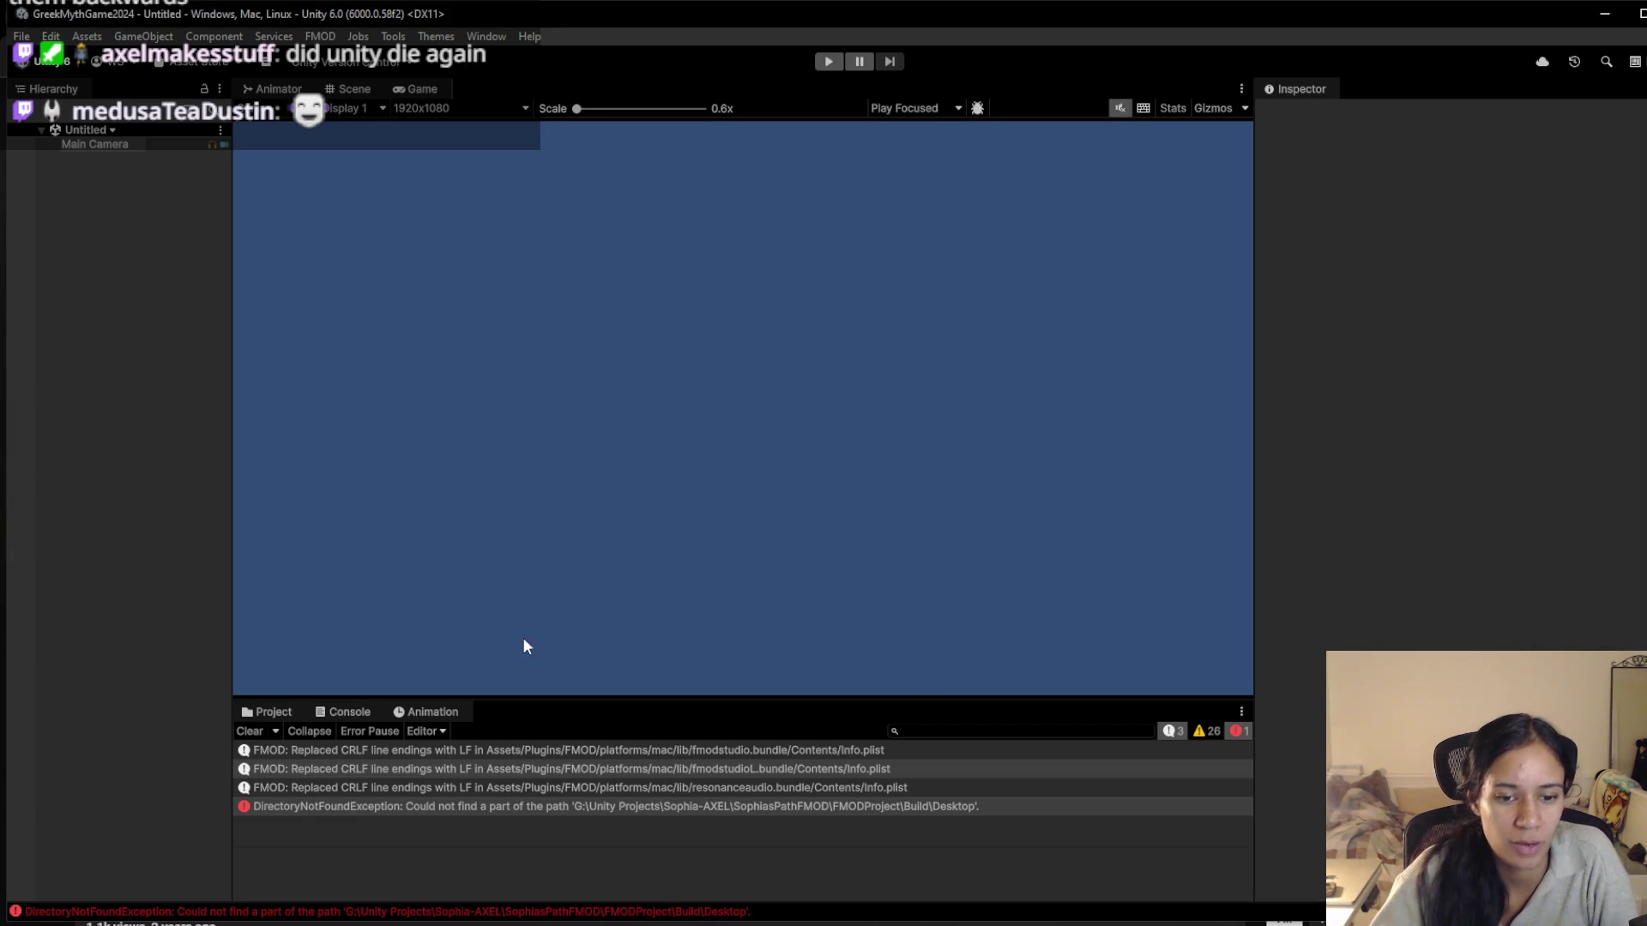
click(100, 130)
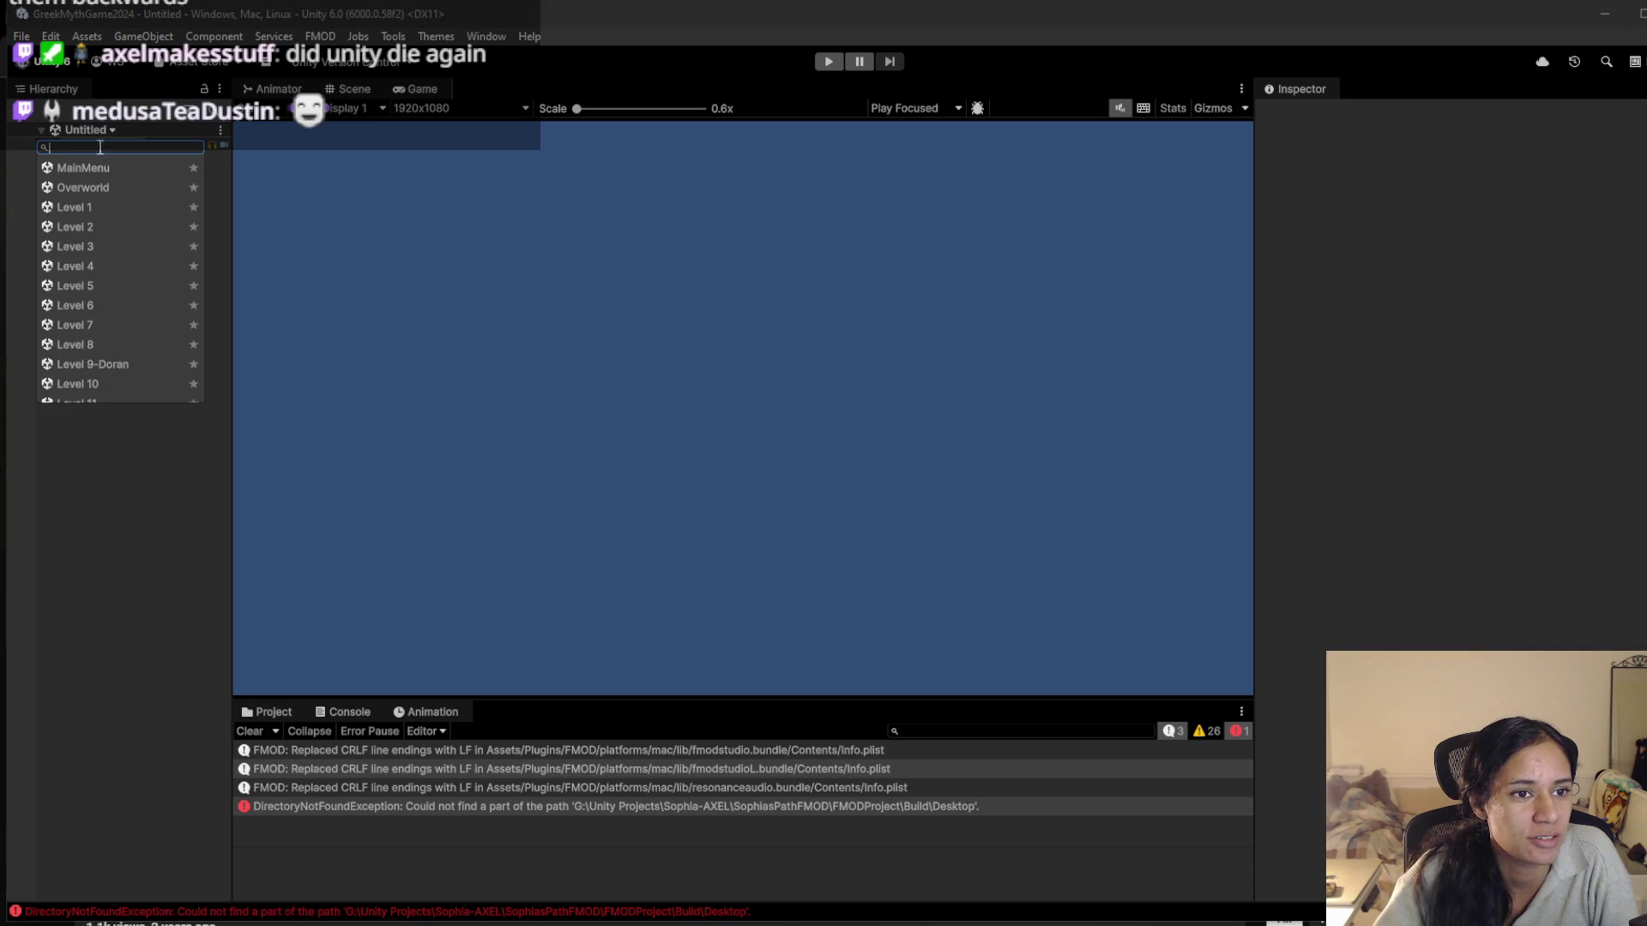
click(120, 170)
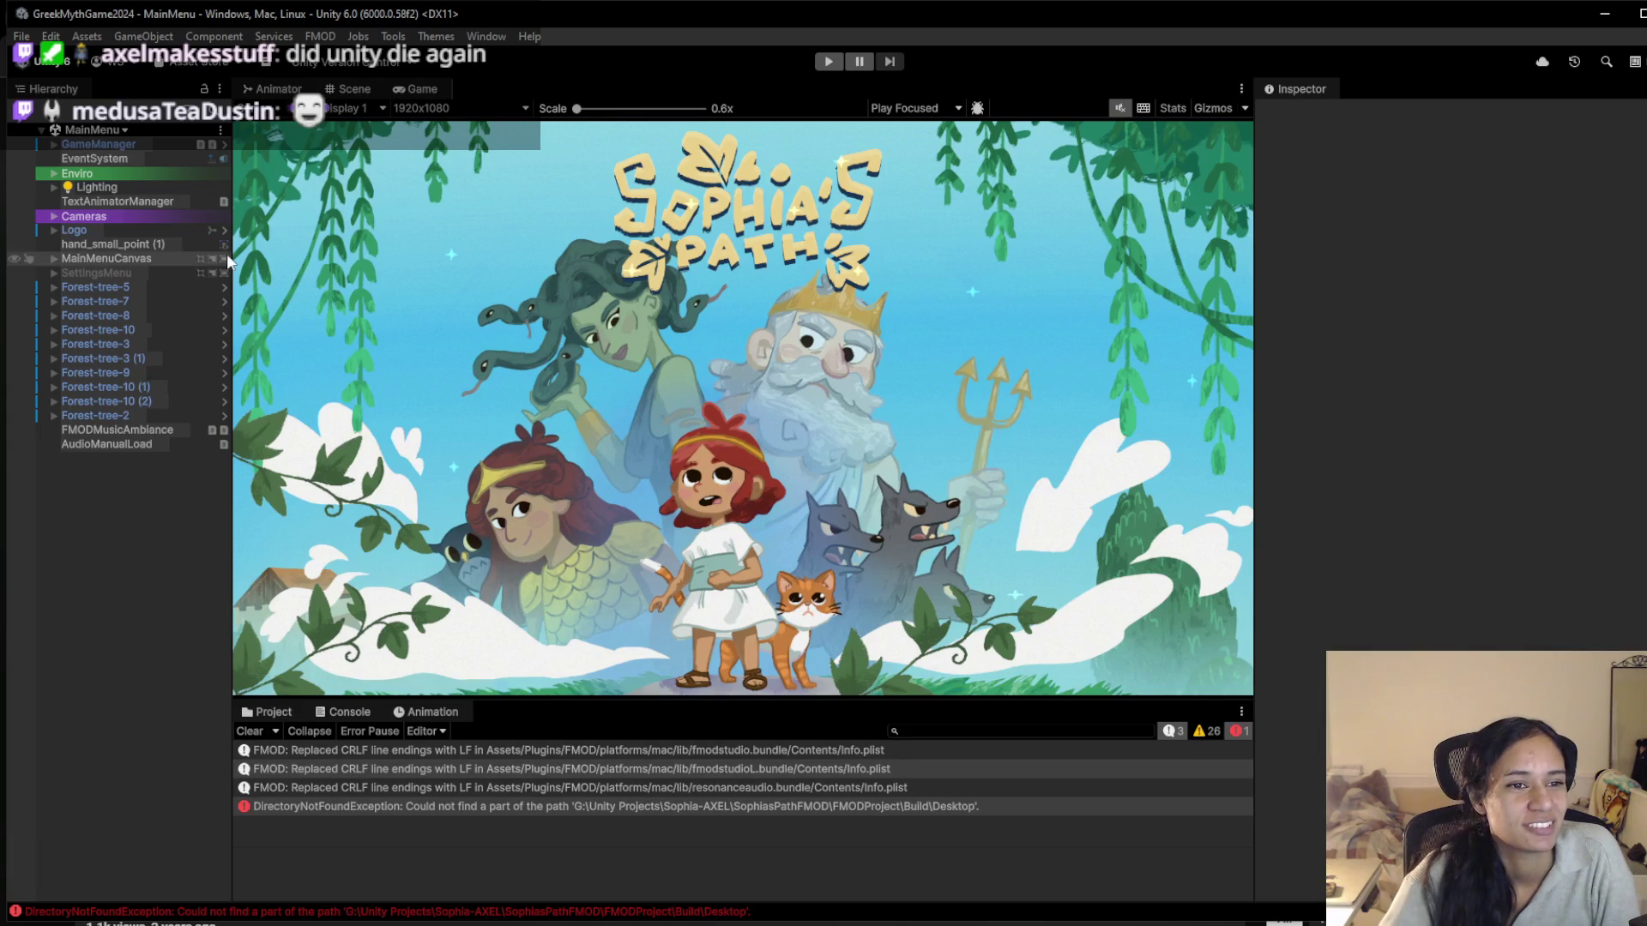
click(110, 131)
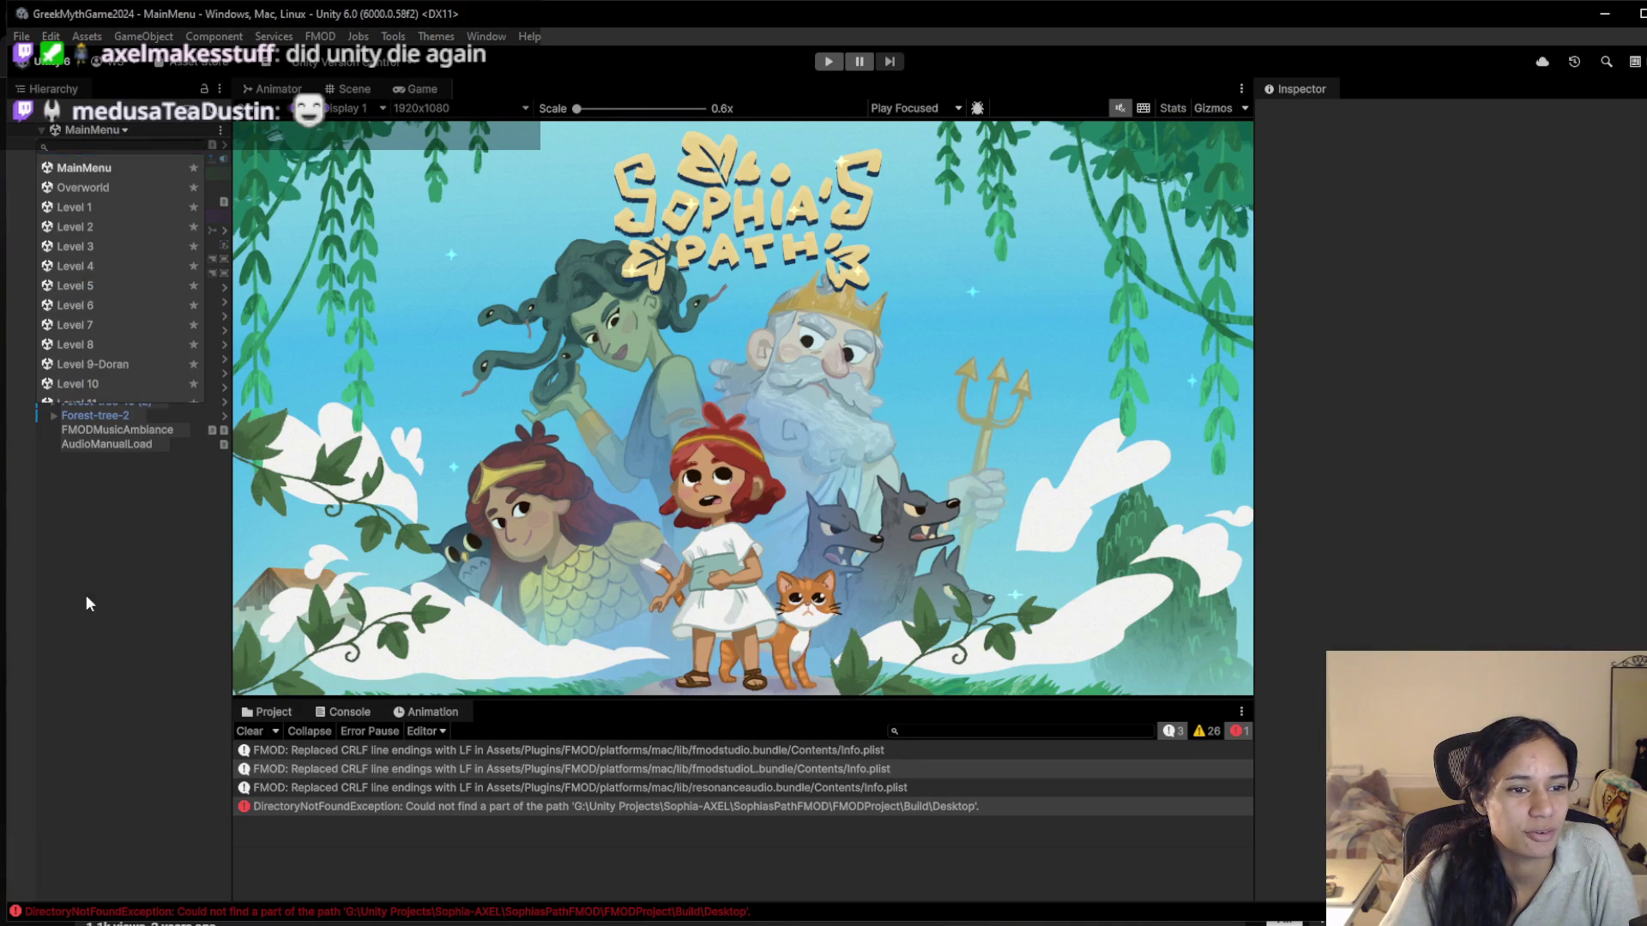
Show the Project panel and raise the Game/Project splitter to enlarge the asset area
click(273, 712)
mouse_move(864, 699)
mouse_down()
mouse_move(865, 576)
mouse_move(866, 591)
mouse_up()
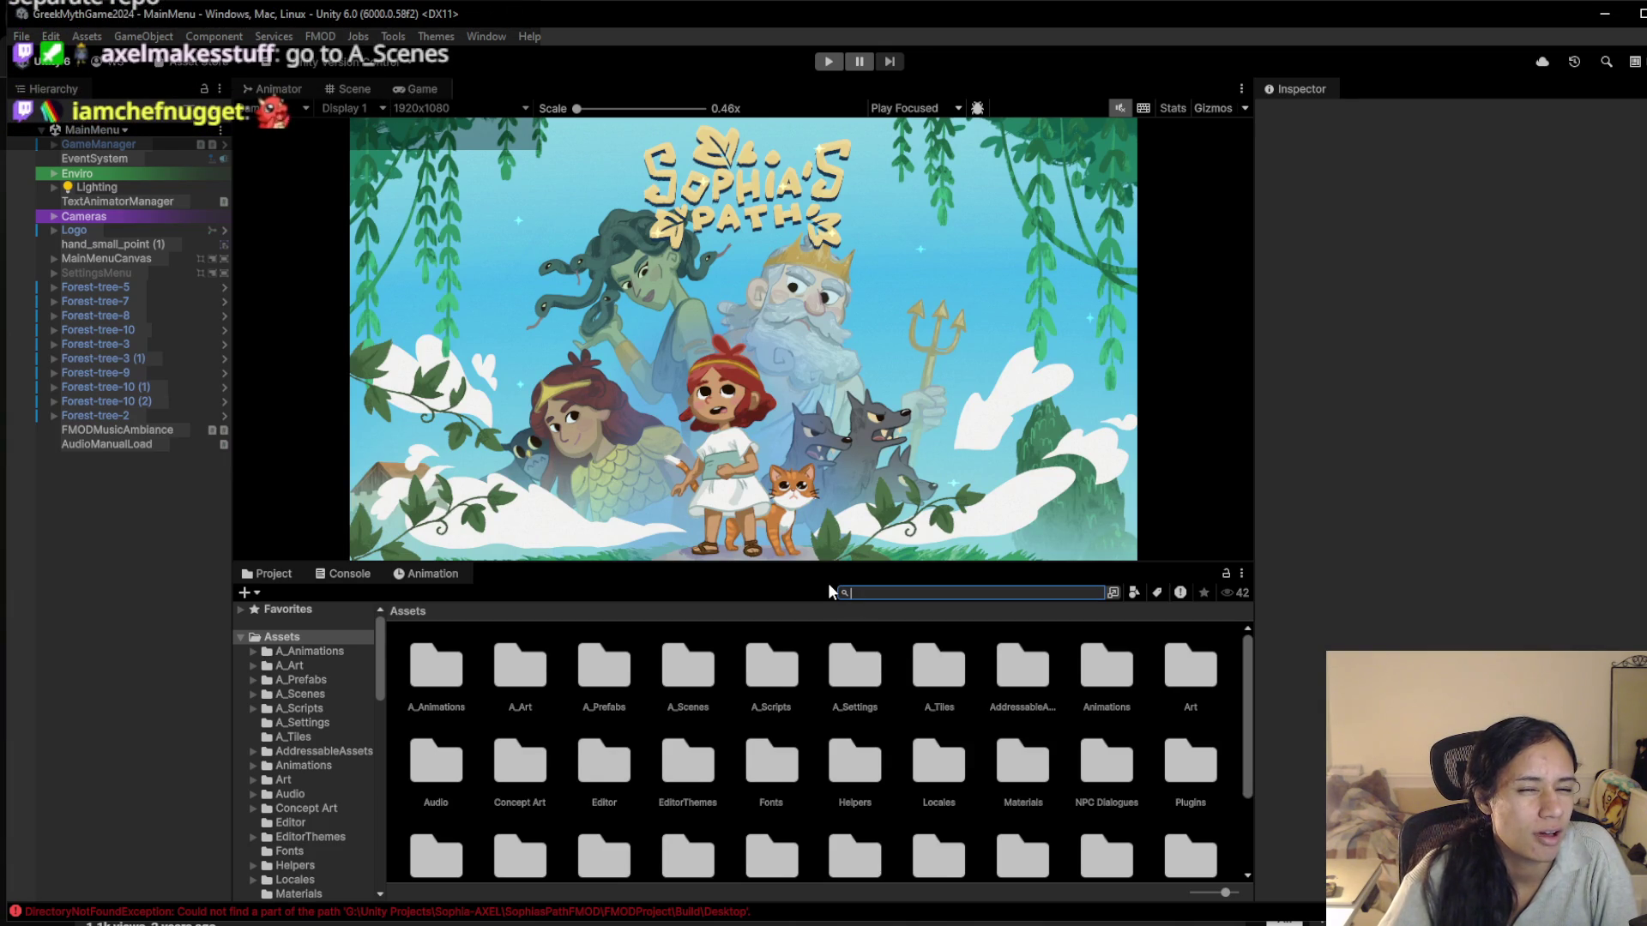
drag(889, 568, 877, 658)
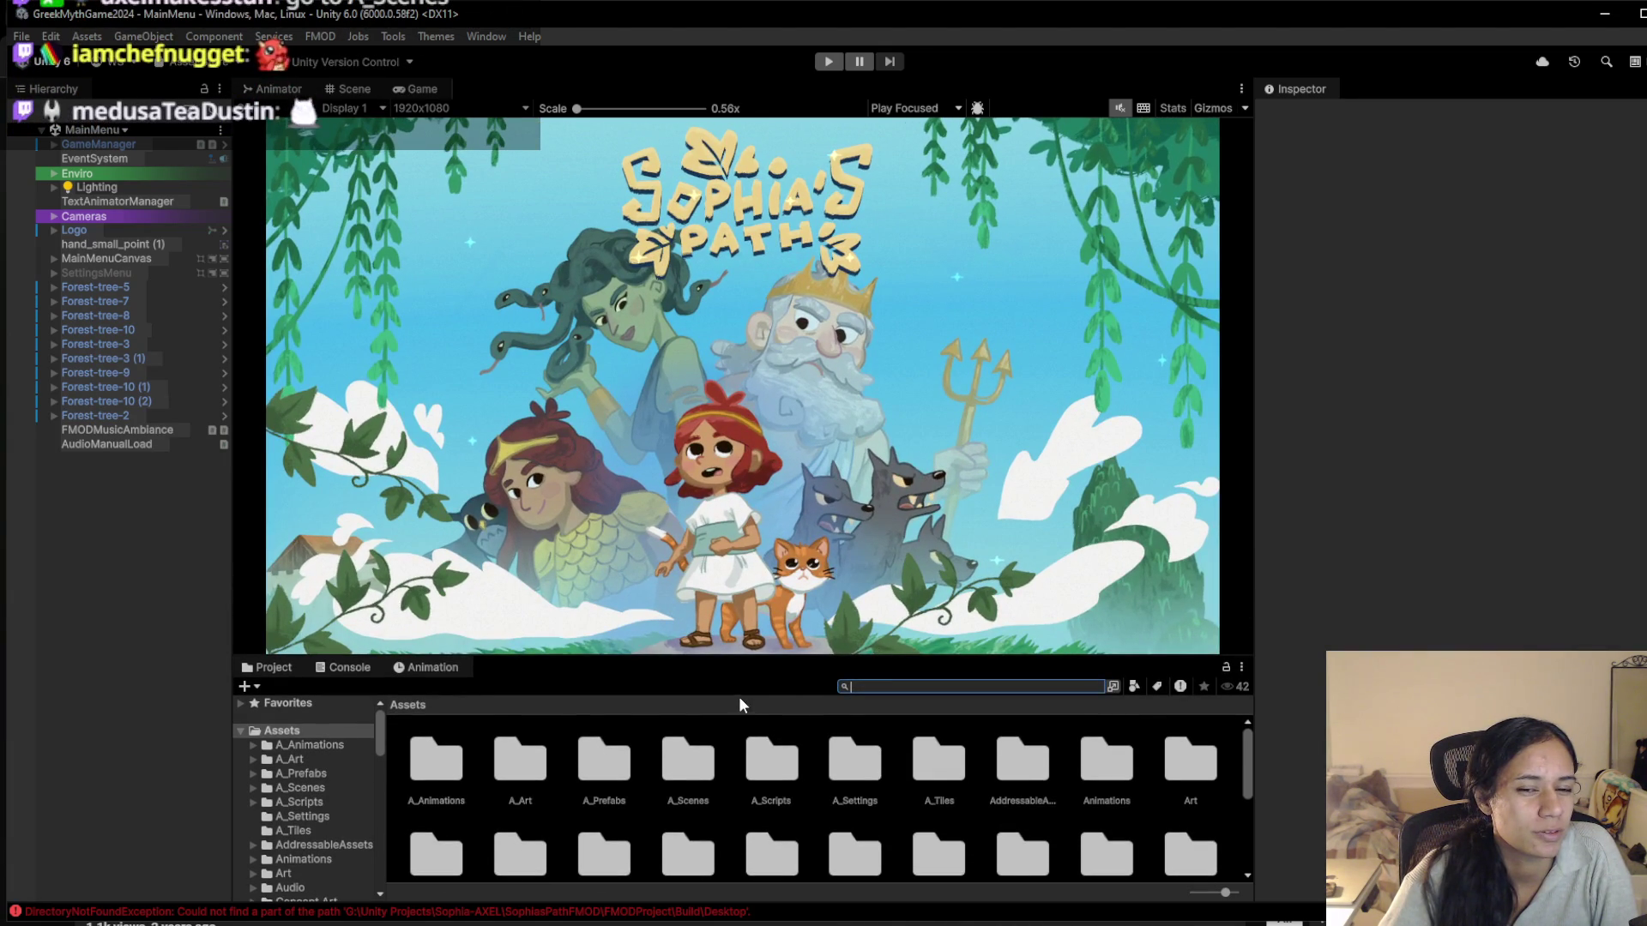
drag(743, 656, 745, 630)
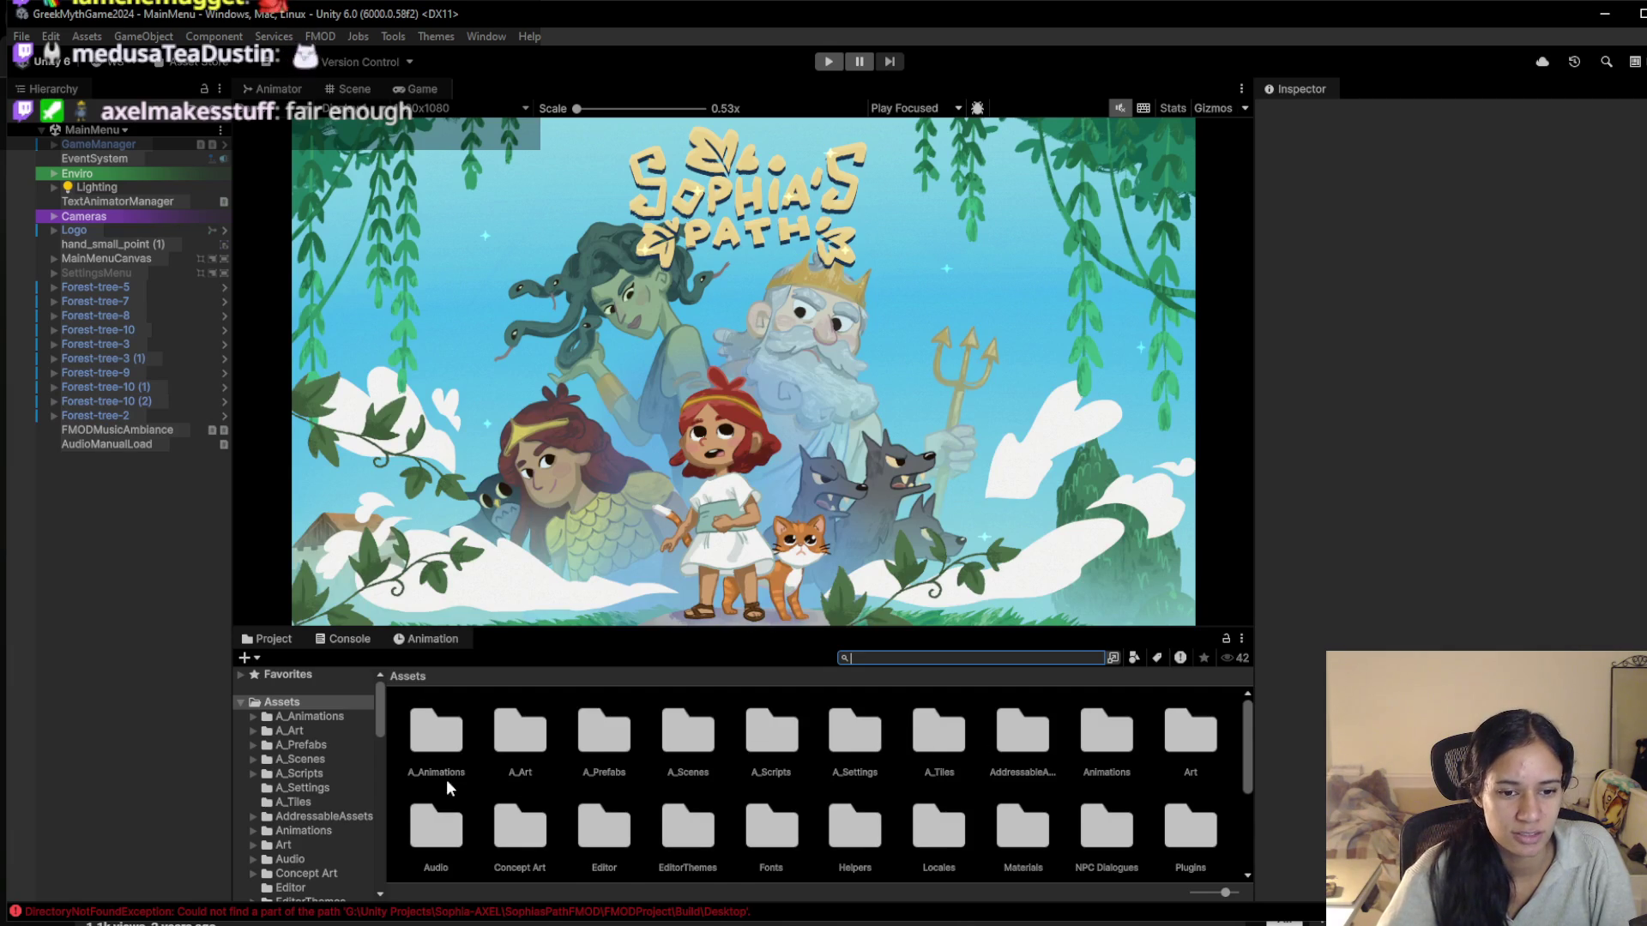
scroll(447, 782, down, 3)
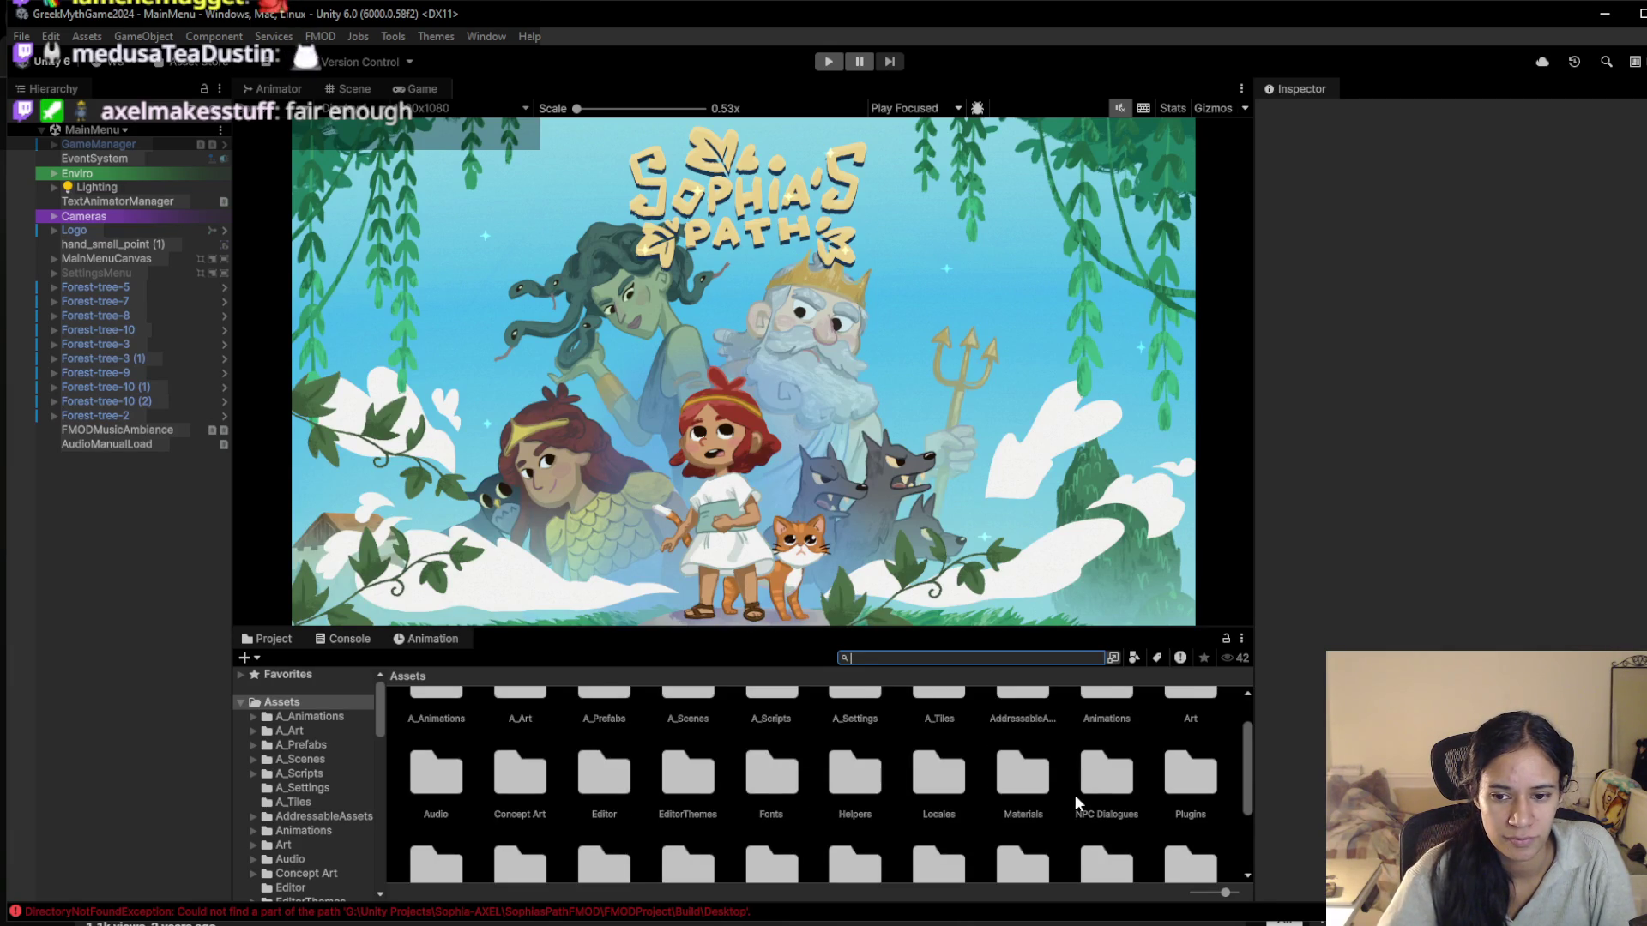
scroll(1073, 794, down, 2)
scroll(1074, 794, up, 2)
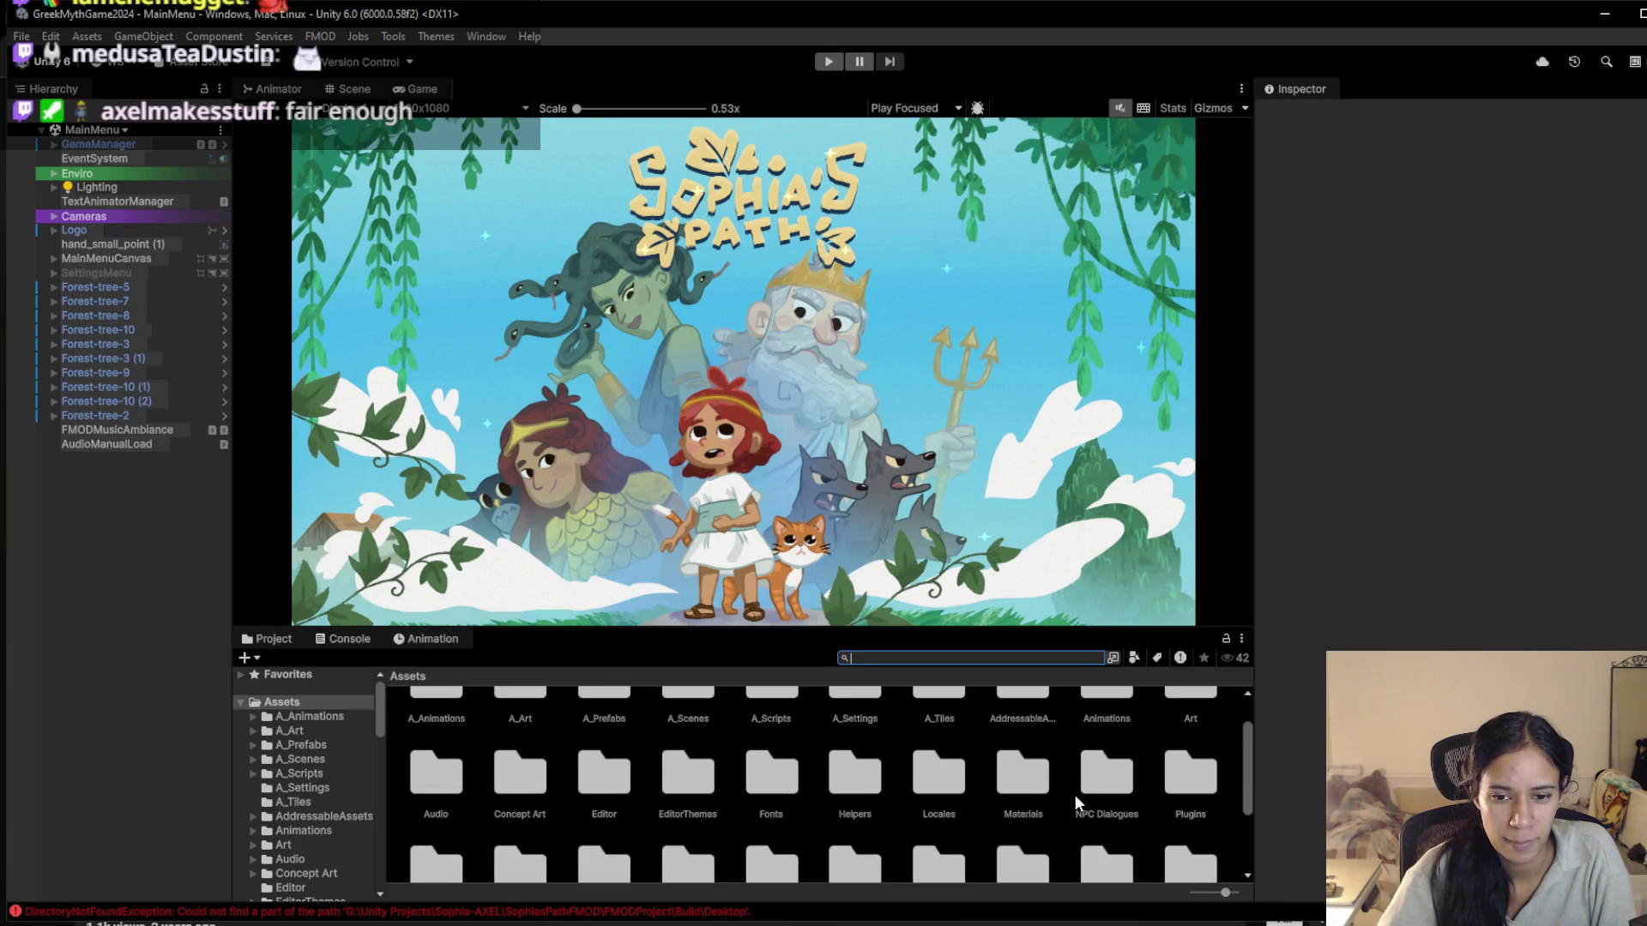
Open the AxelTest scene from the A_Scenes folder after briefly checking AxelTest2
scroll(736, 707, up, 2)
double_click(688, 738)
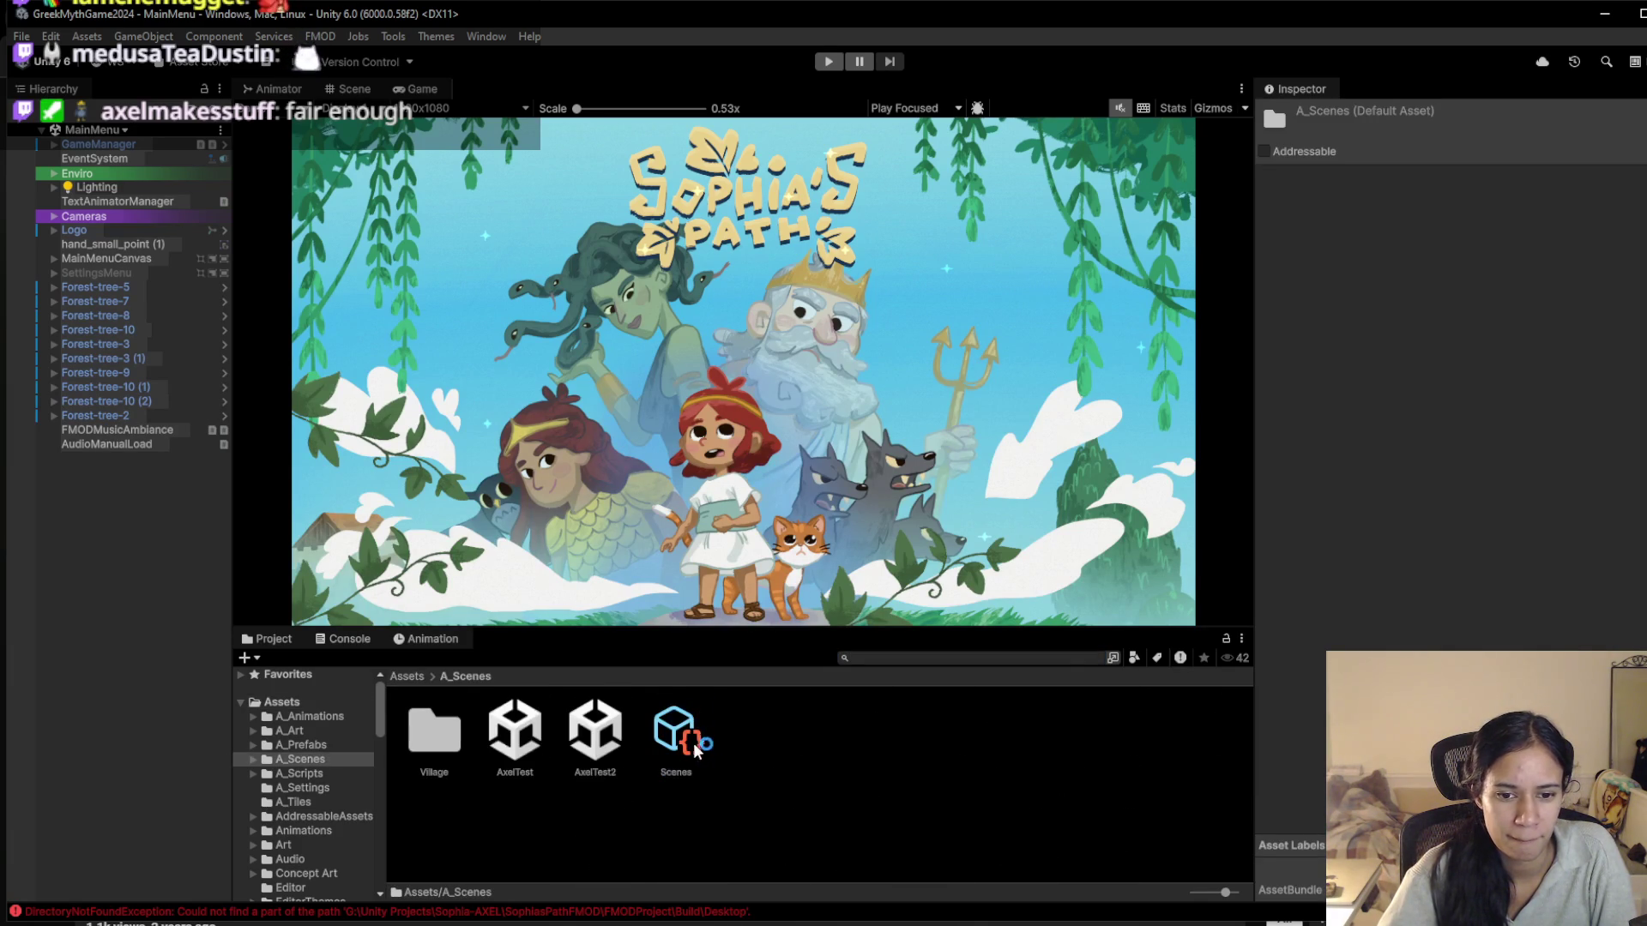
double_click(524, 732)
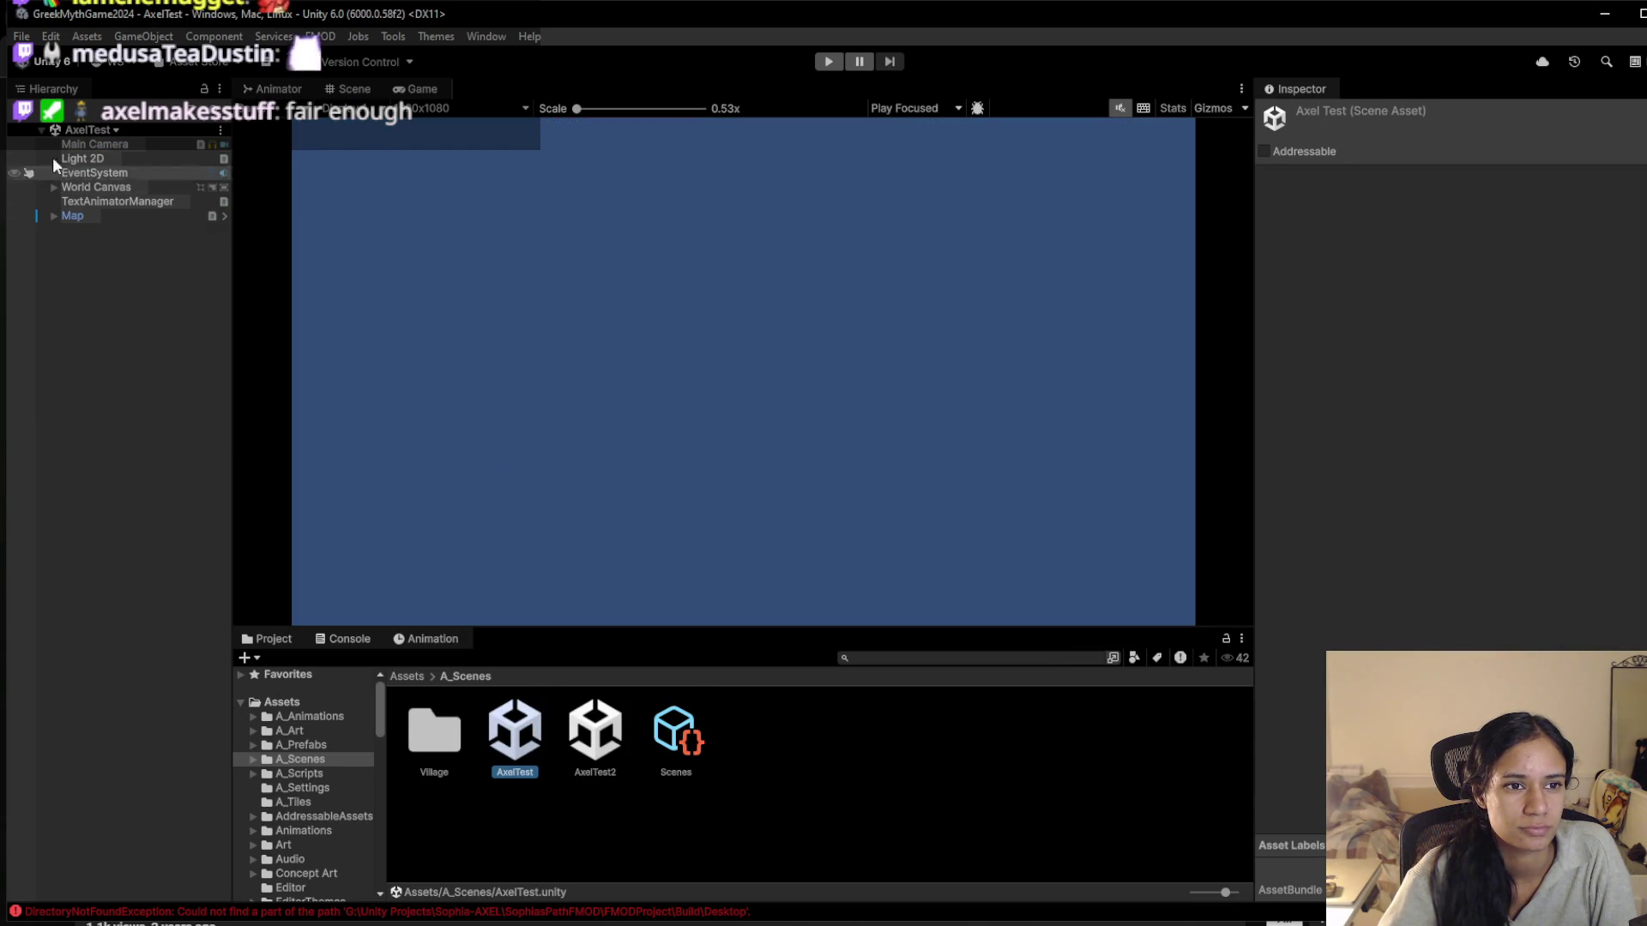
scroll(634, 496, up, 3)
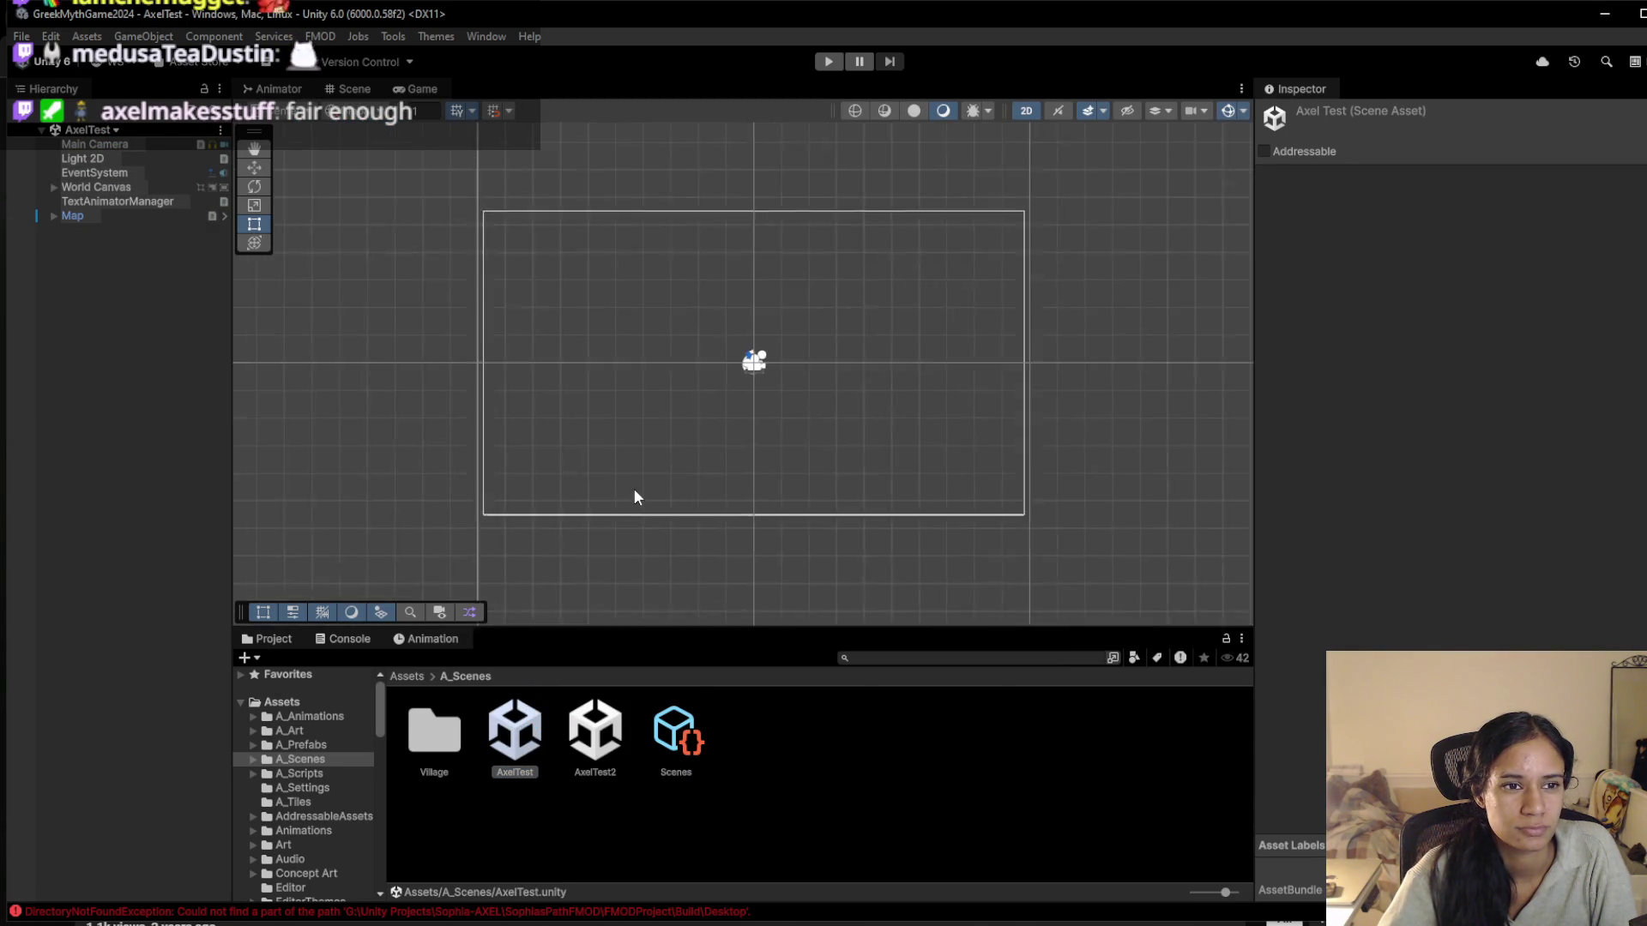
double_click(612, 746)
scroll(724, 400, up, 4)
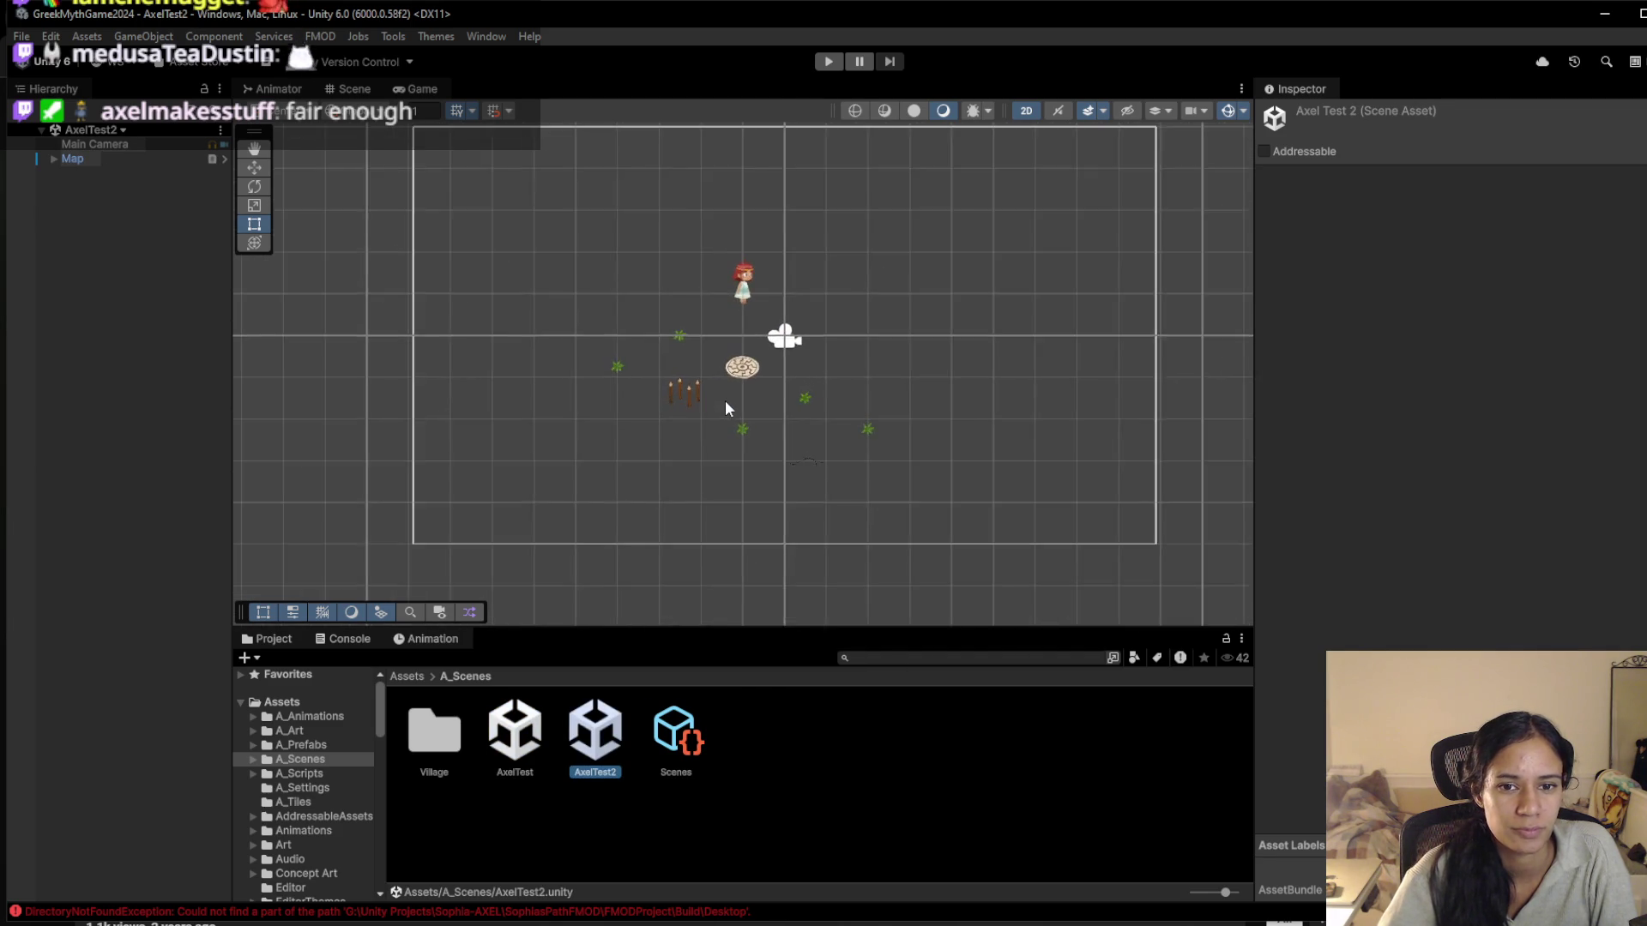
drag(723, 405, 533, 480)
double_click(525, 736)
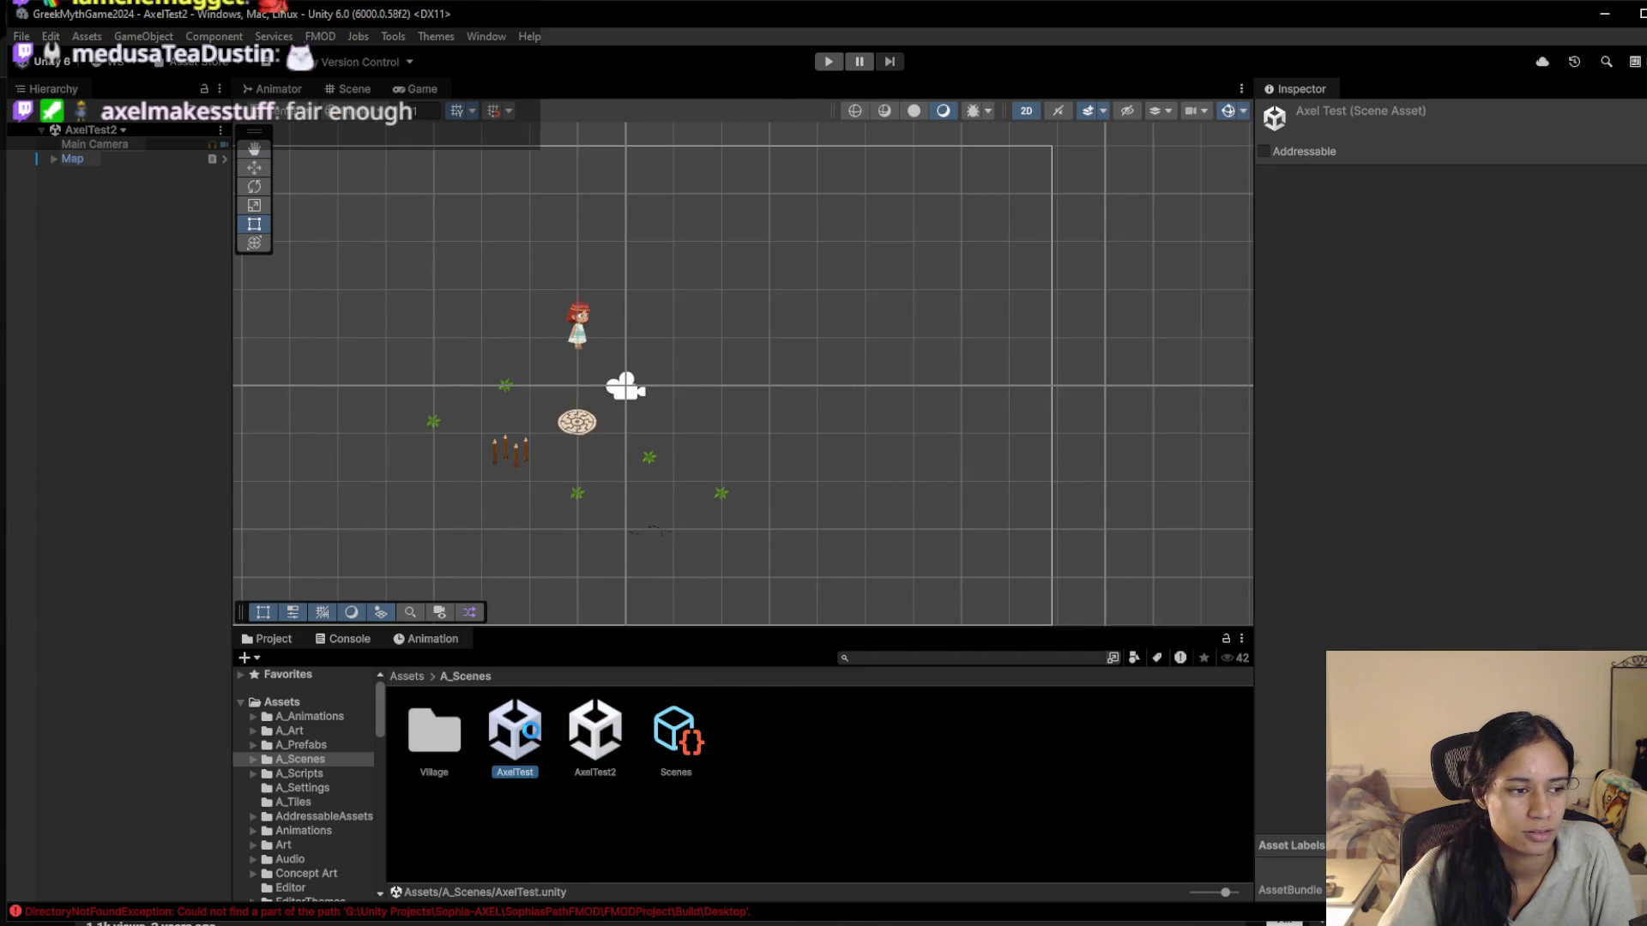
Expand Map and Grid to reveal the Path, Node and Space tilemaps, then open the Tile Palette
click(53, 216)
click(130, 228)
click(66, 230)
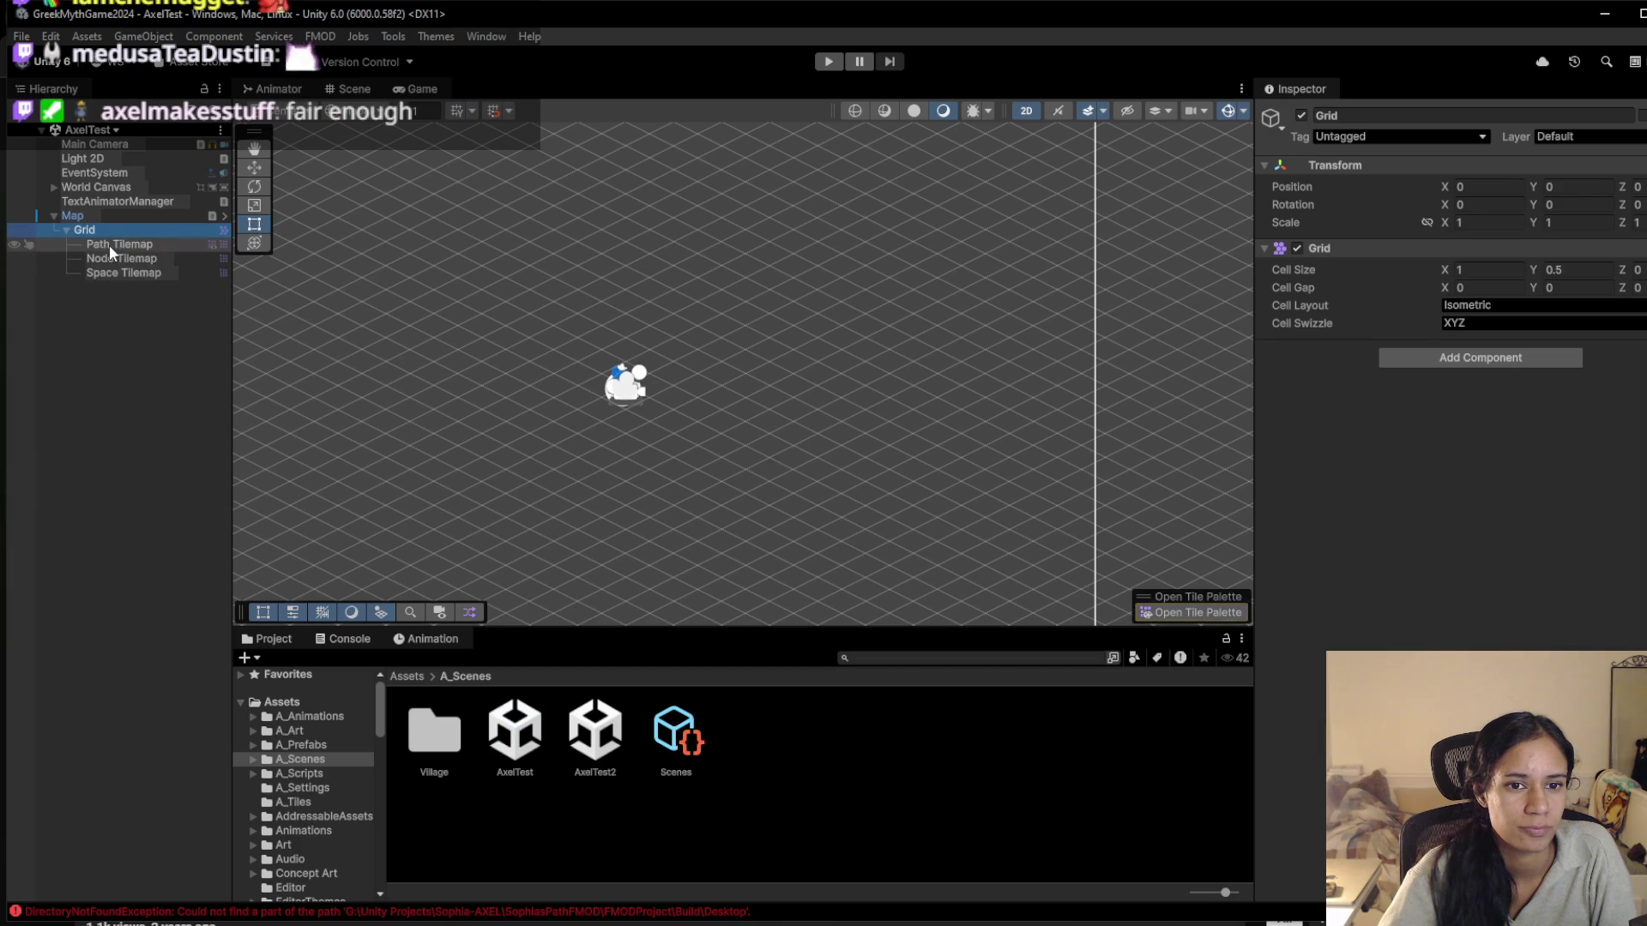
click(110, 245)
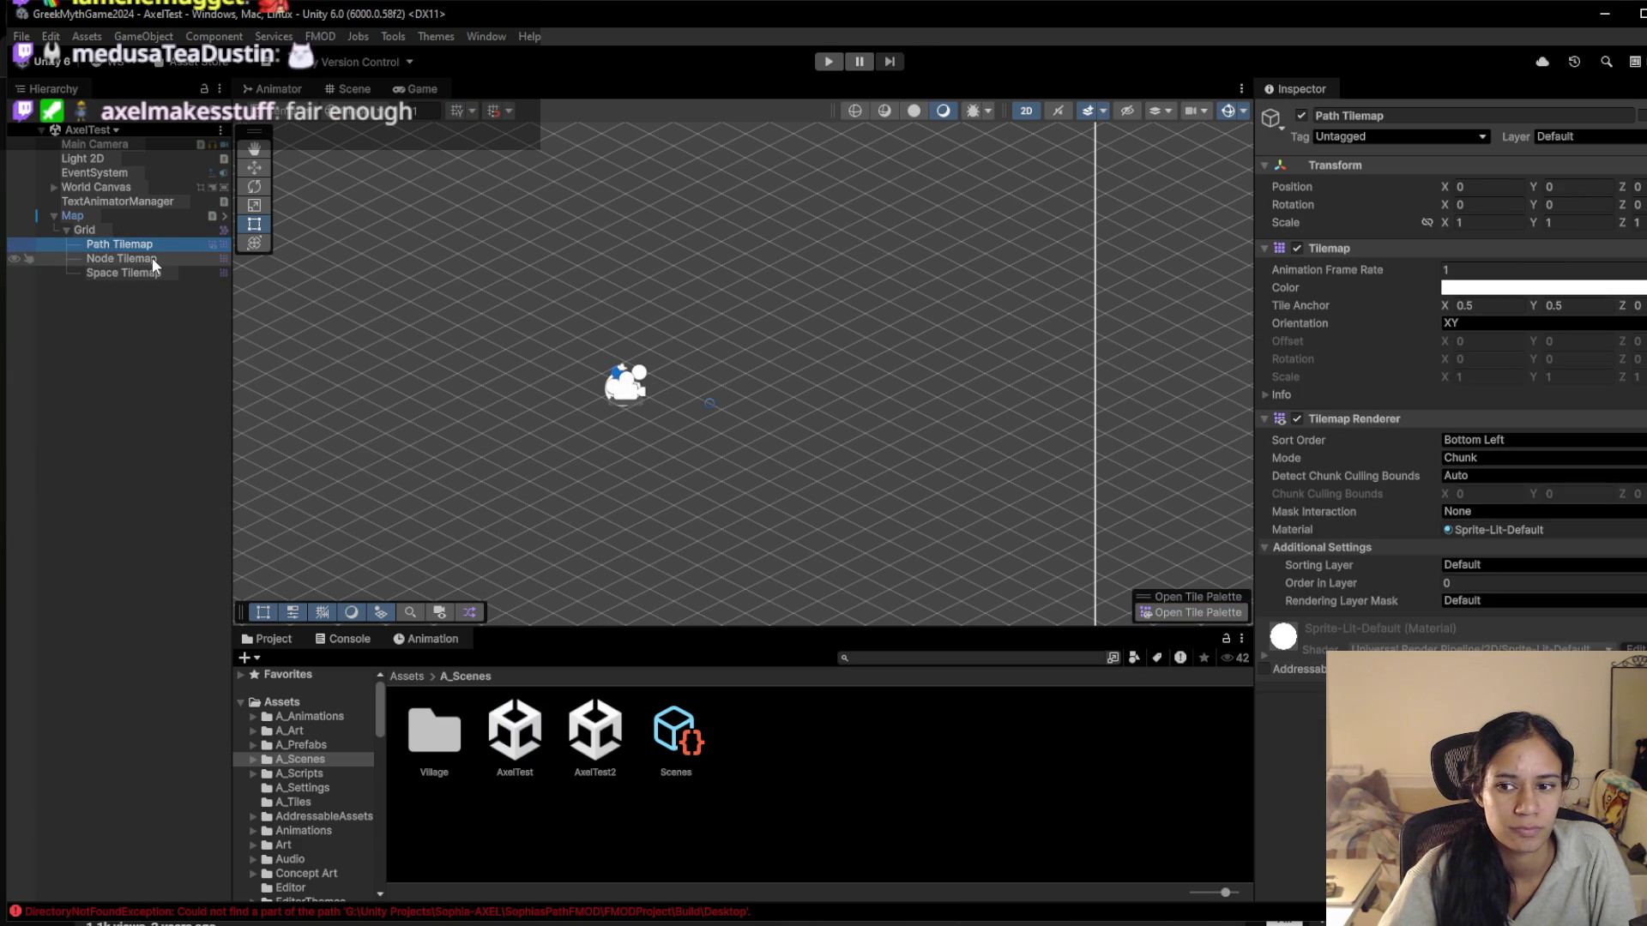
click(132, 232)
mouse_move(518, 368)
mouse_down()
mouse_move(594, 364)
mouse_move(625, 386)
mouse_up()
click(1212, 614)
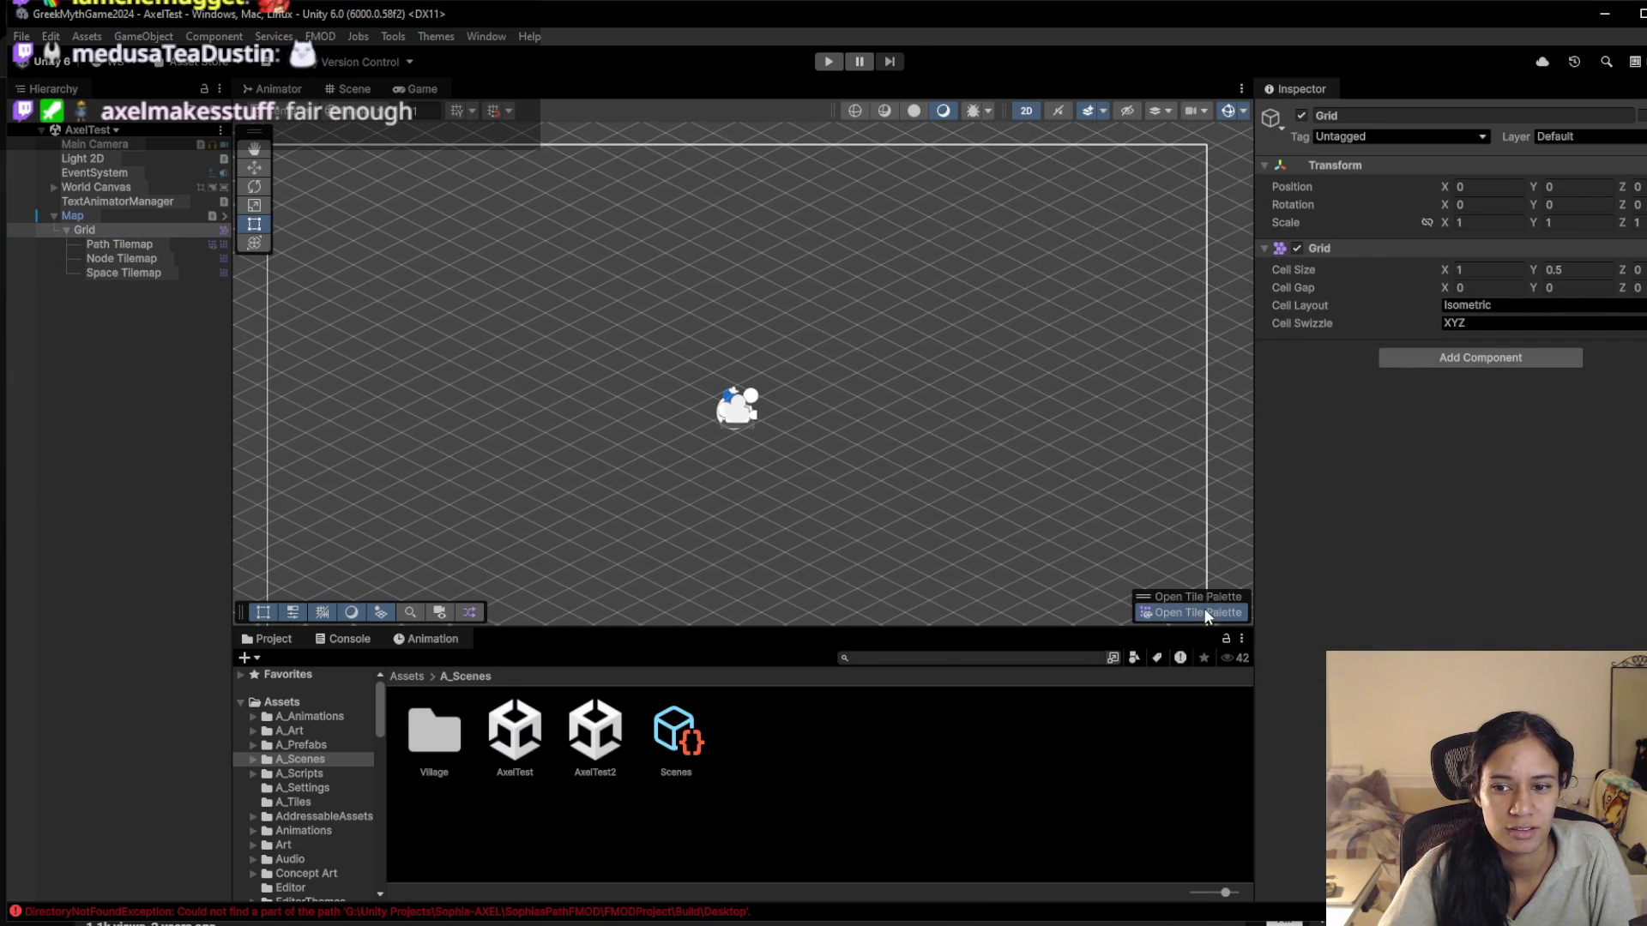
Dock the Tile Palette window into the editor and enlarge its tile area
mouse_move(1433, 608)
mouse_down()
mouse_move(1338, 614)
mouse_move(1455, 590)
mouse_move(1444, 578)
mouse_move(1300, 641)
mouse_move(1386, 592)
mouse_move(1399, 426)
mouse_up()
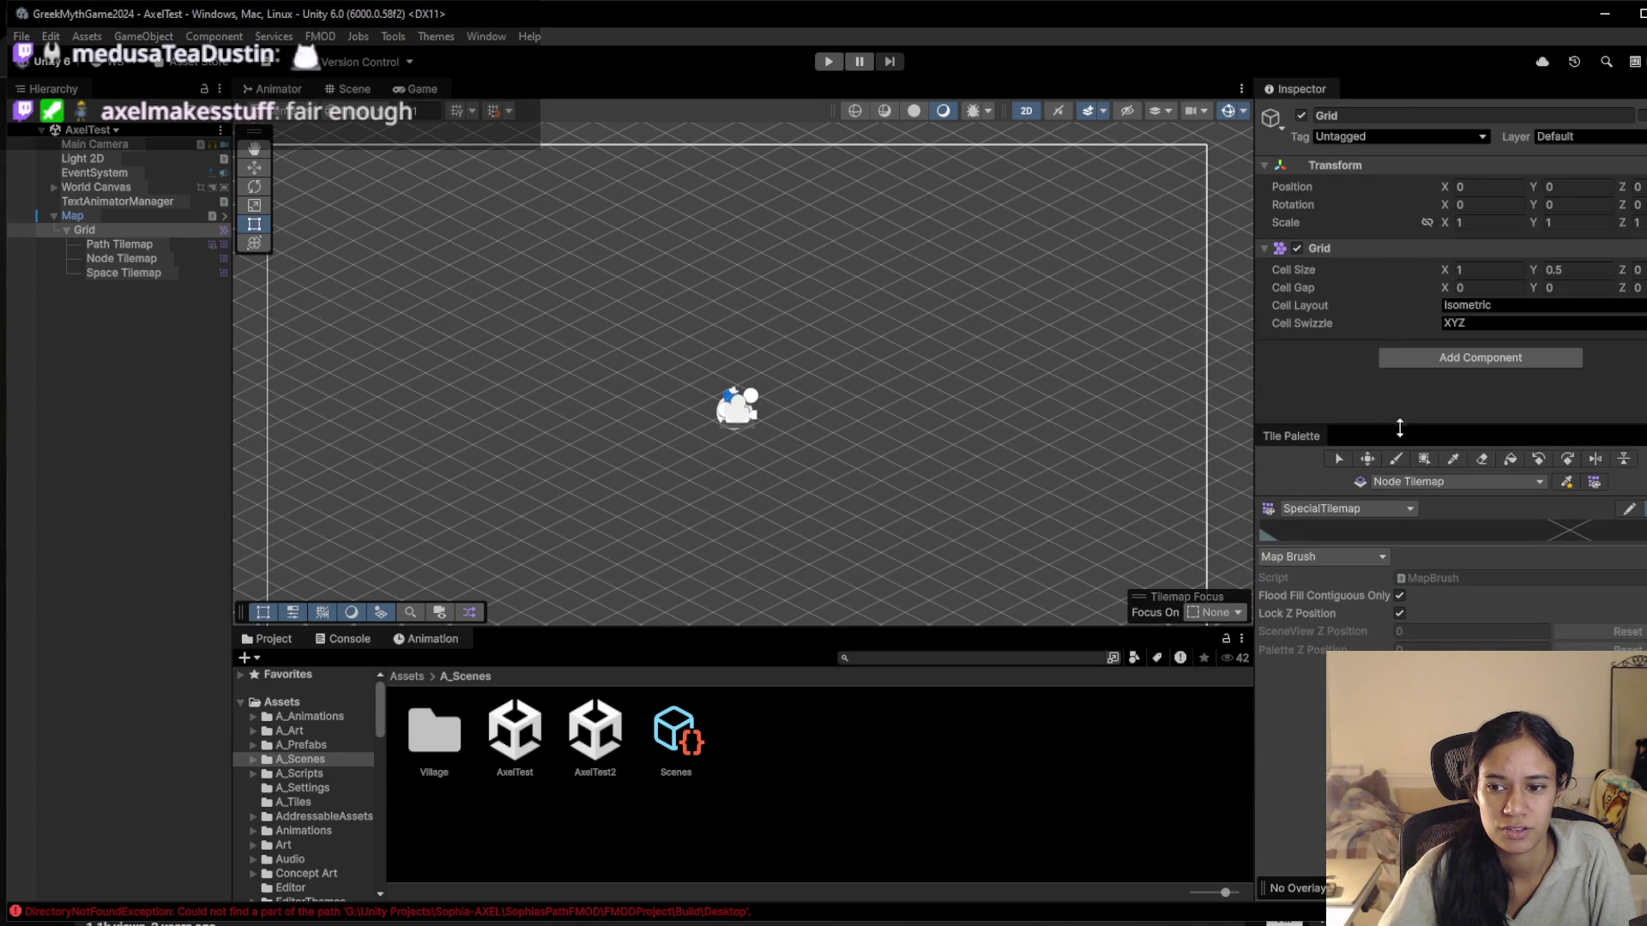
drag(1433, 549, 1433, 864)
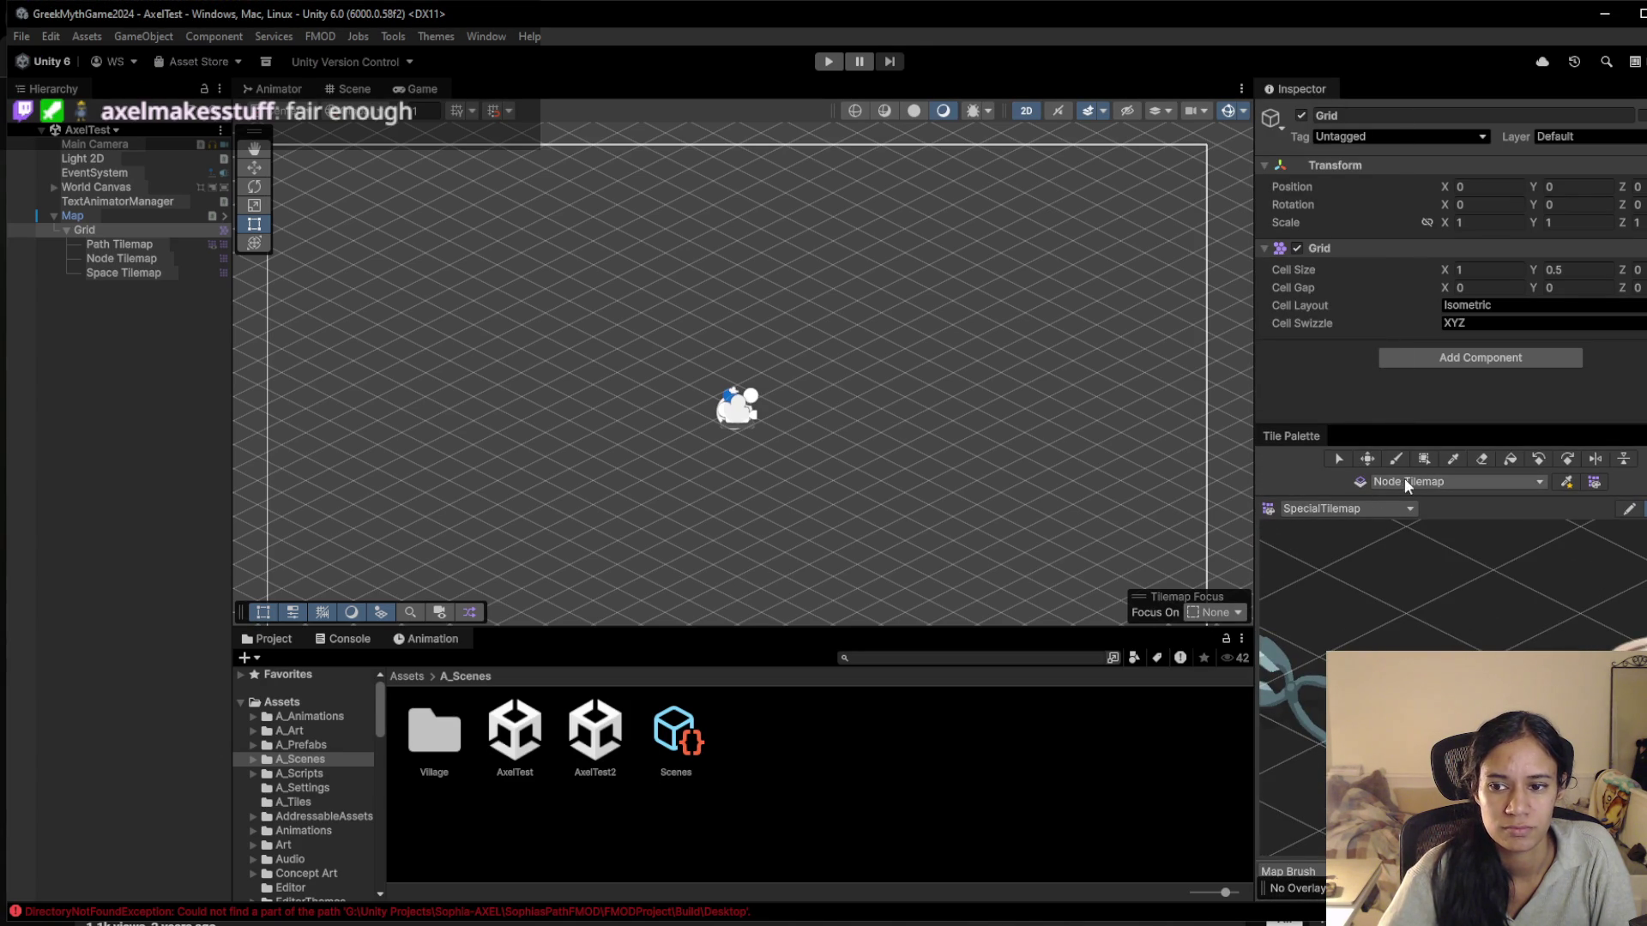
click(1381, 509)
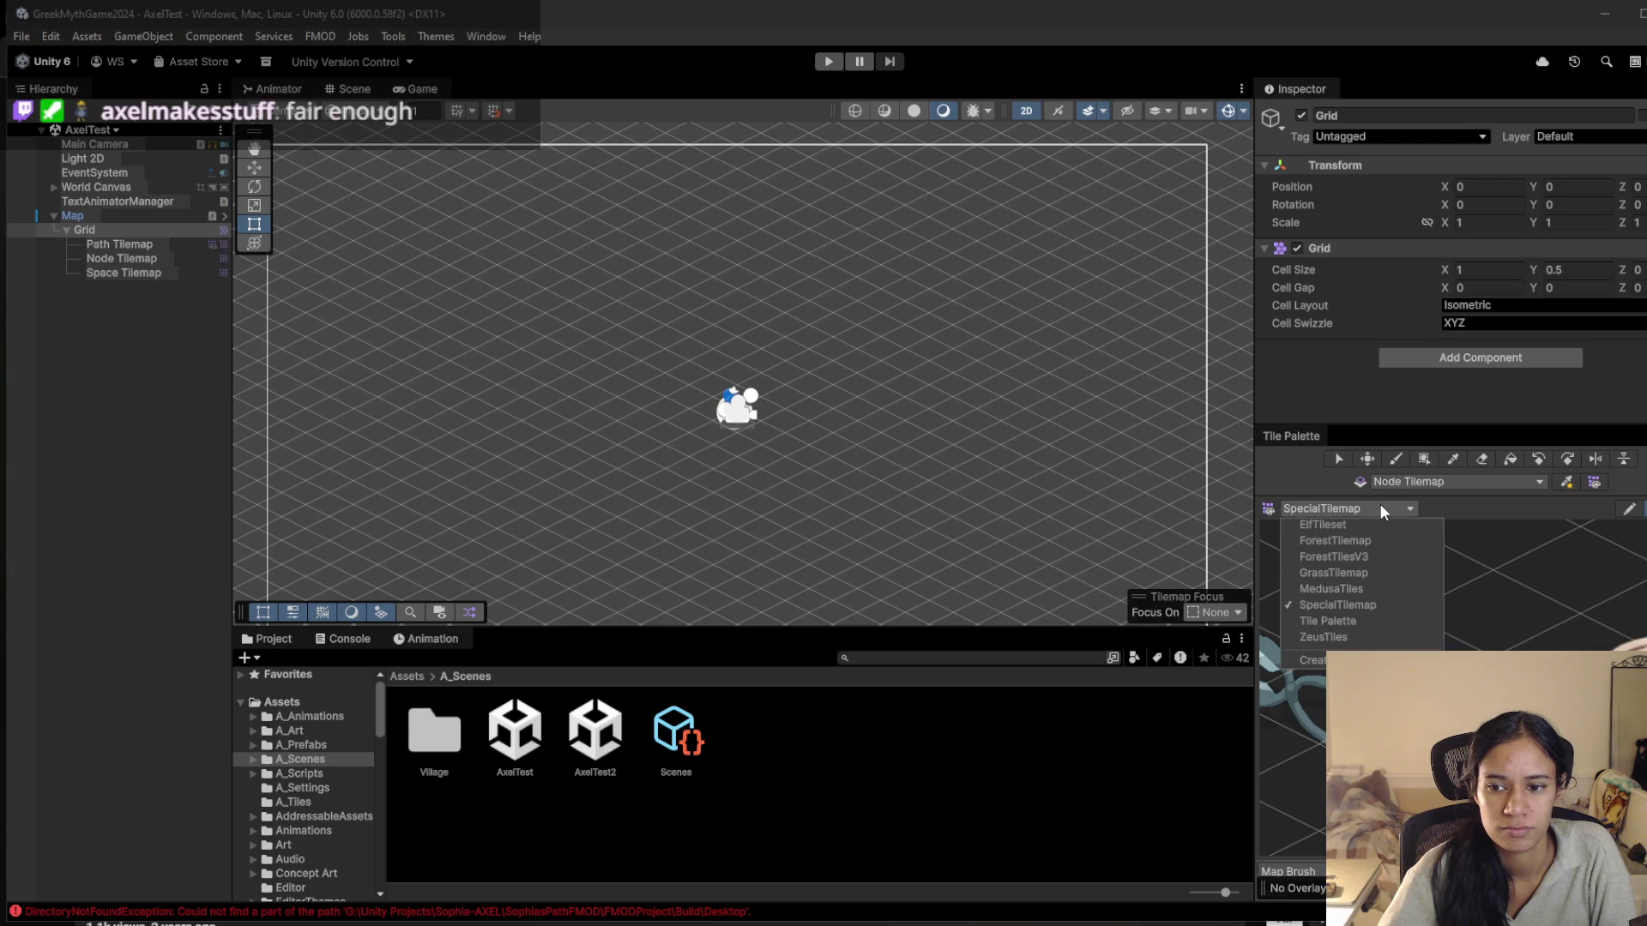
click(1312, 484)
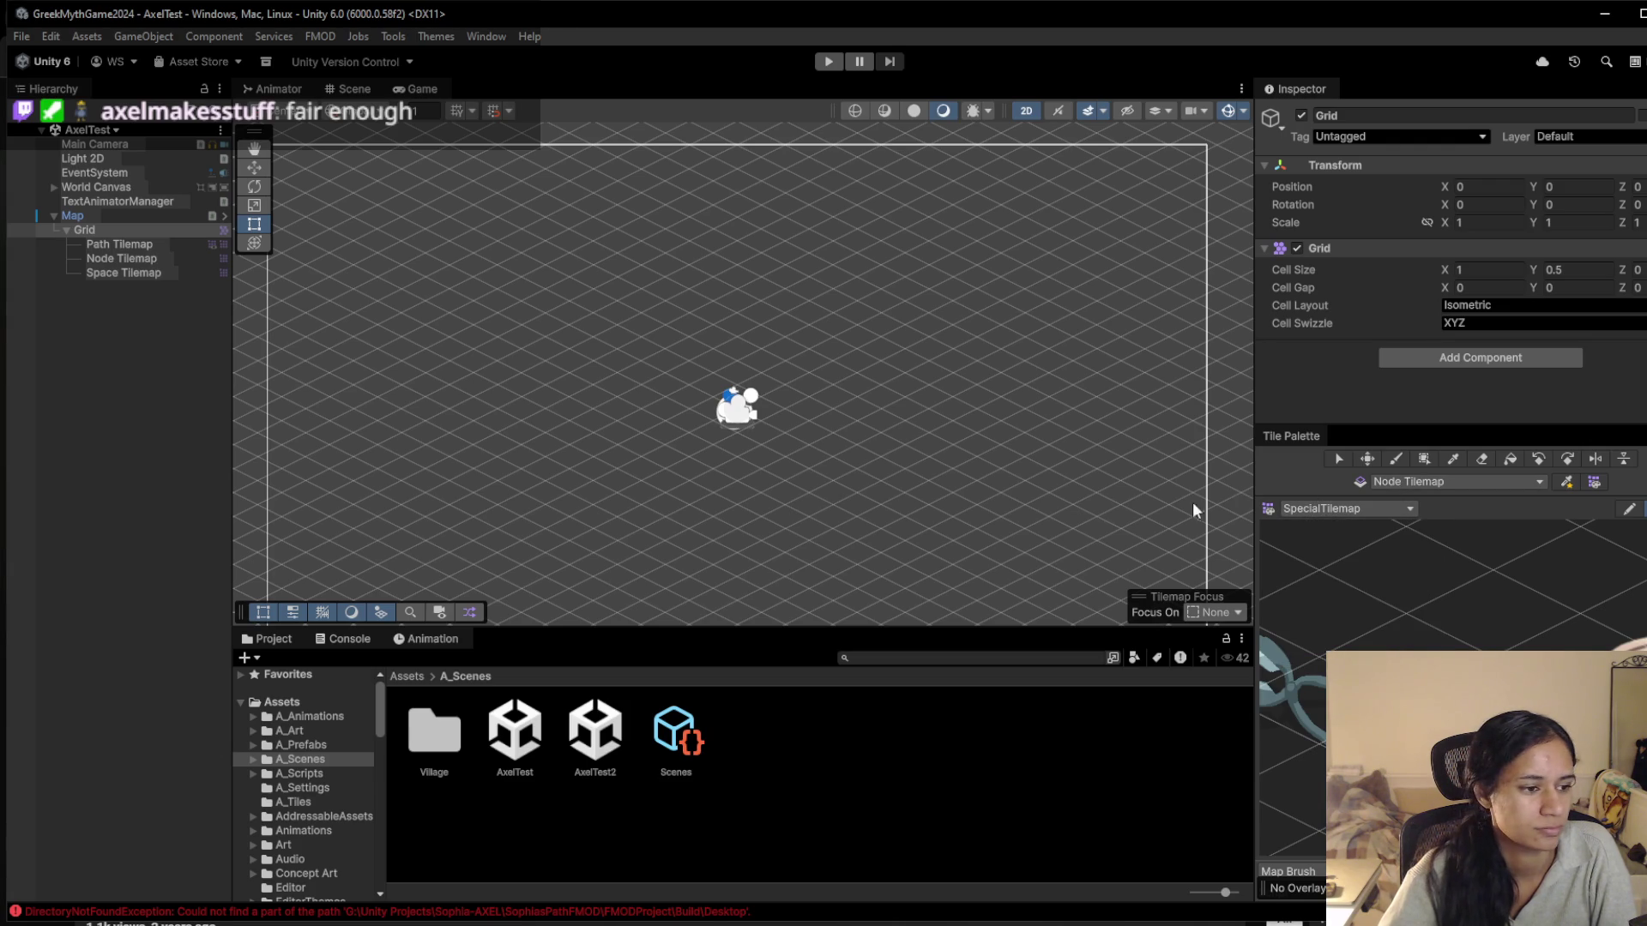
drag(448, 448, 534, 454)
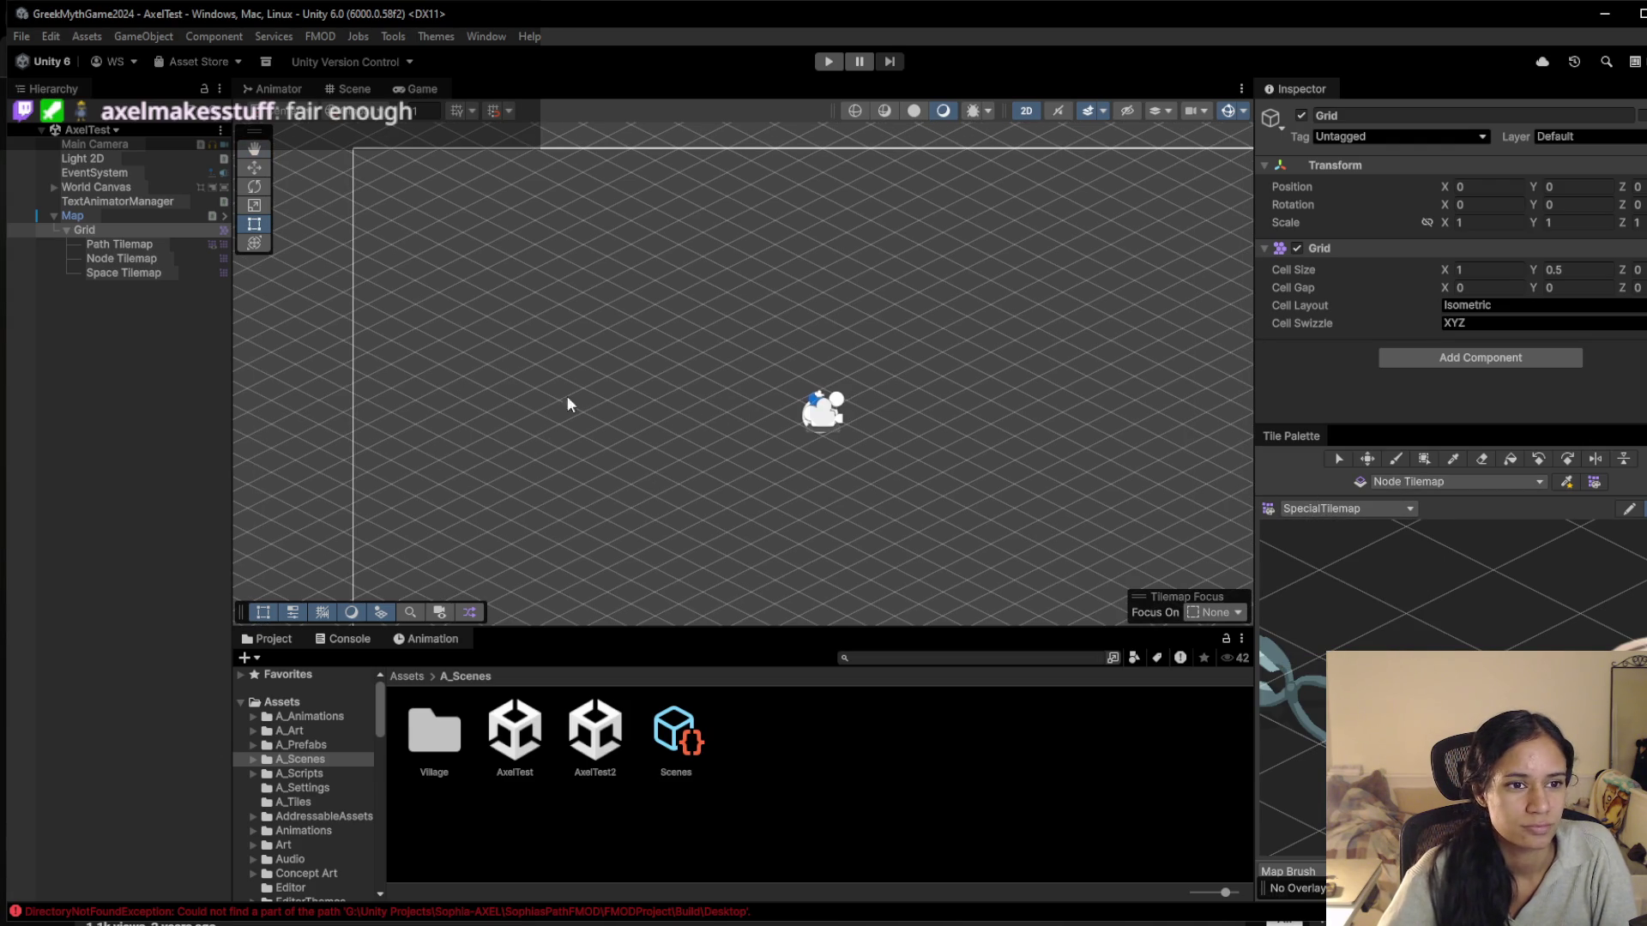
Inspect the Path, Node and Space Tilemap settings and the Map object's script
click(180, 245)
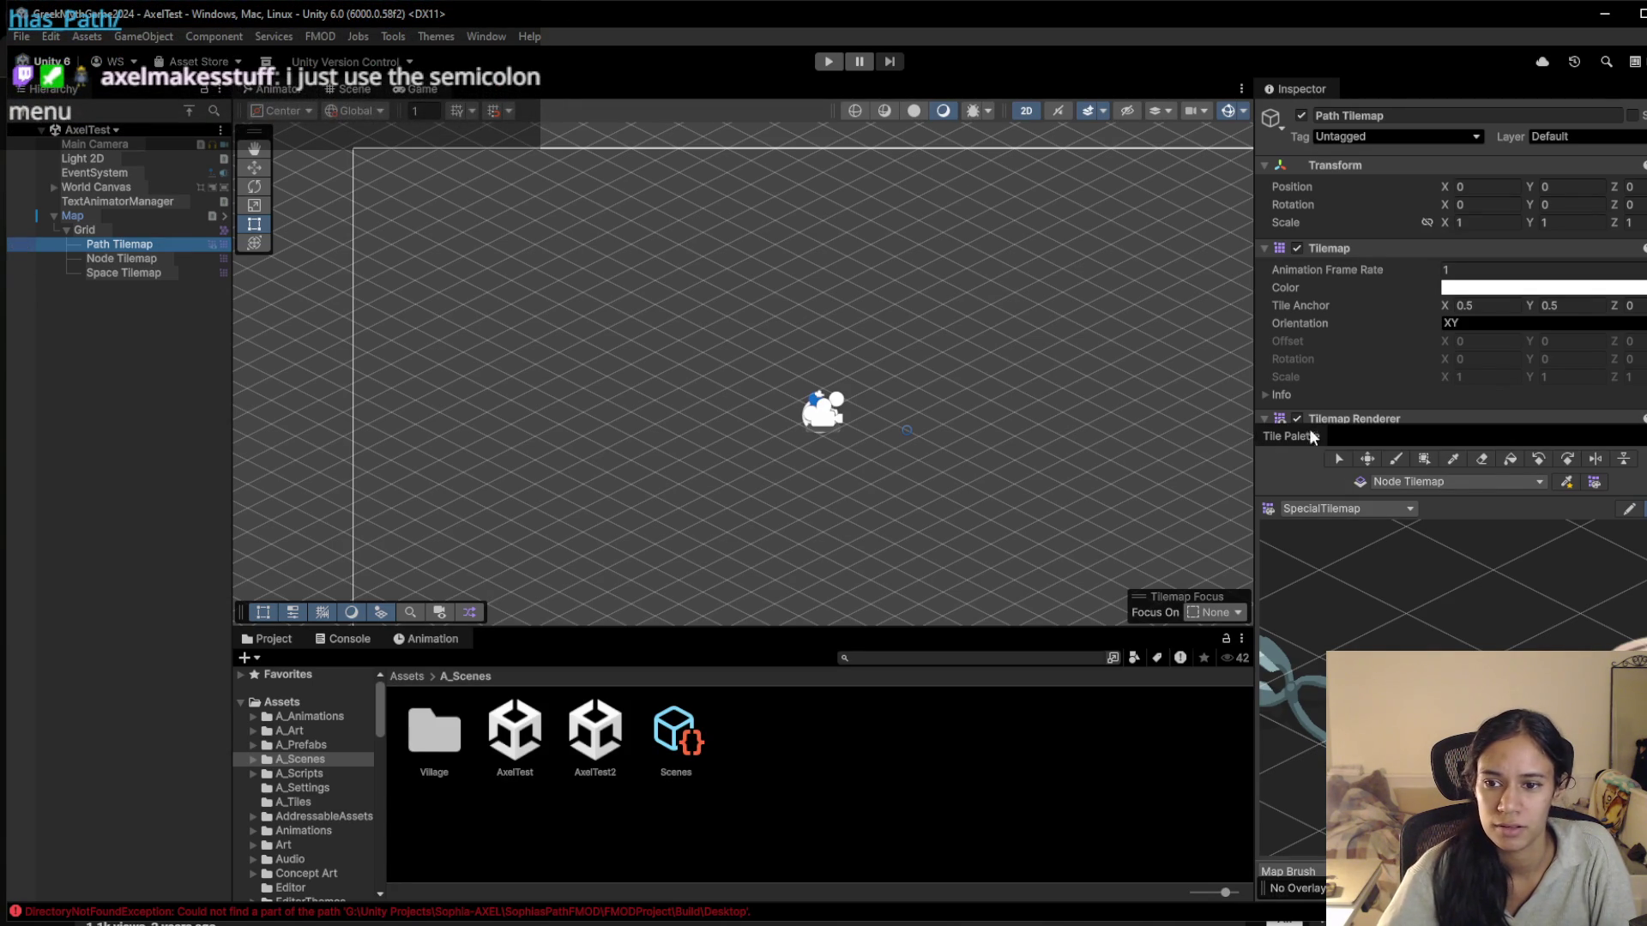
drag(1337, 423, 1336, 529)
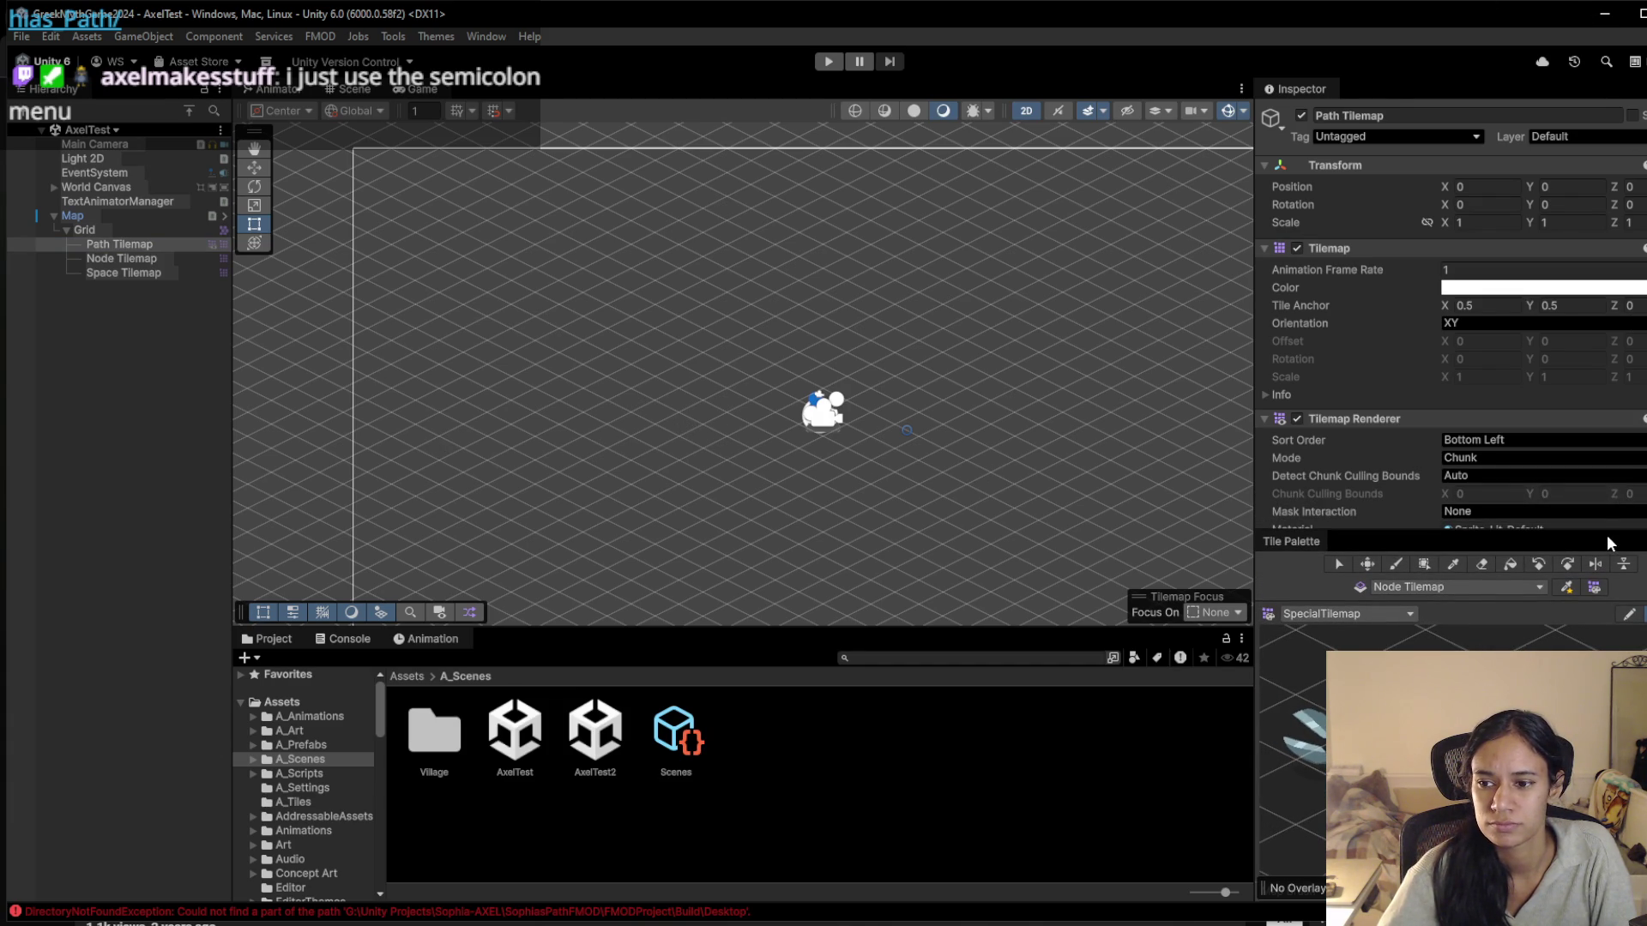
drag(1606, 532, 1606, 603)
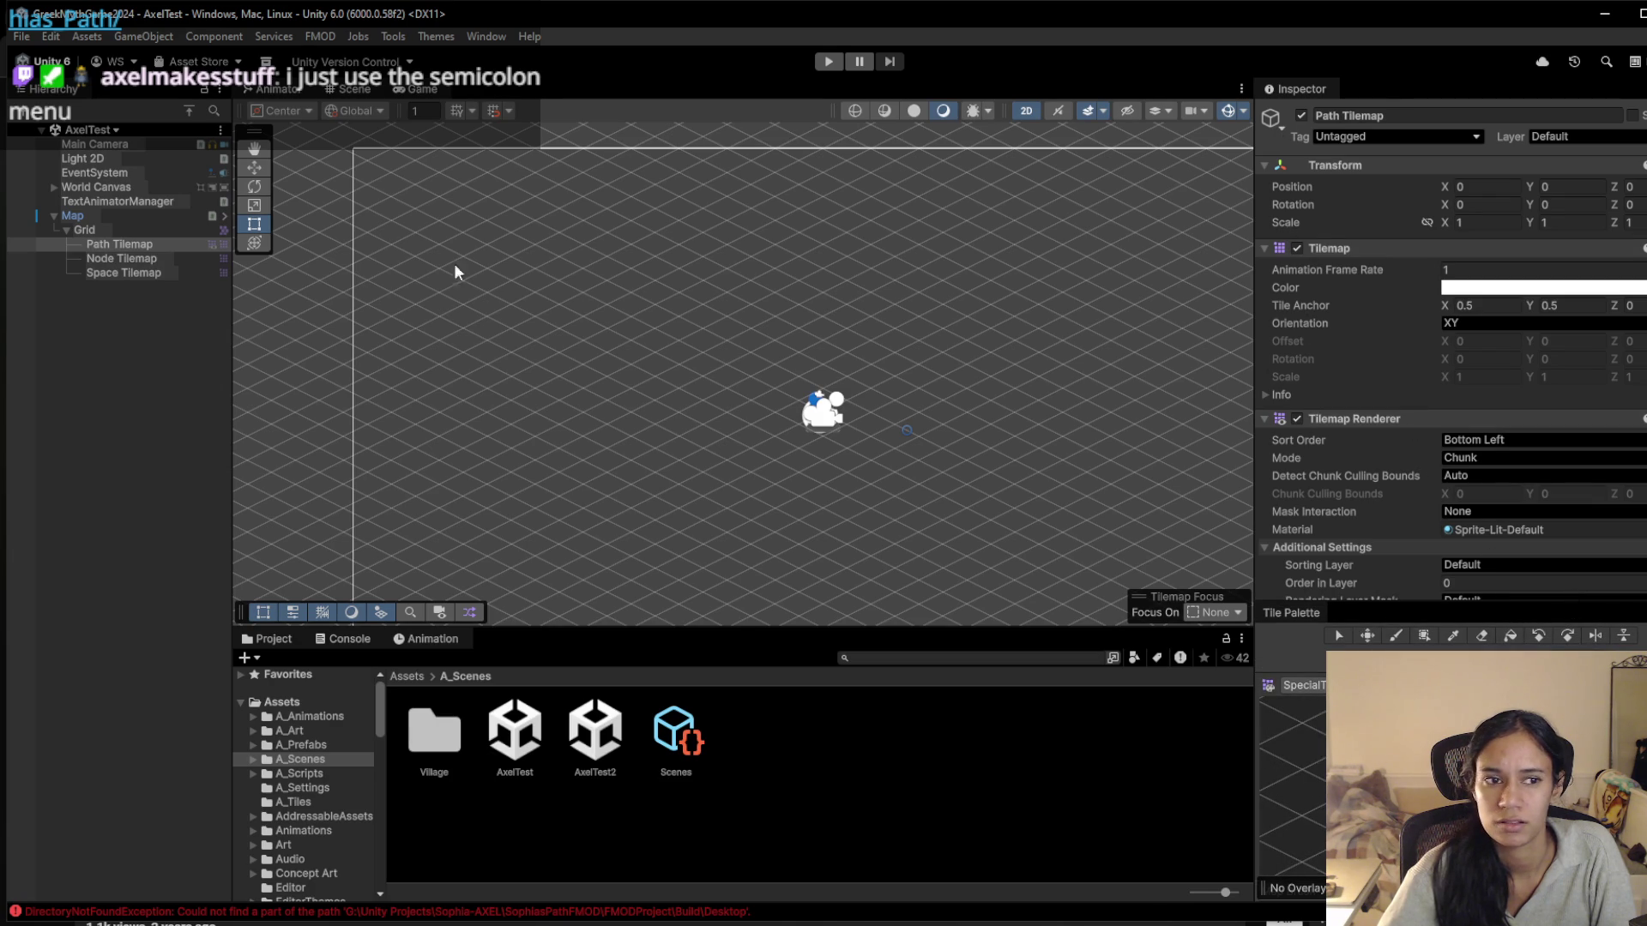
click(120, 257)
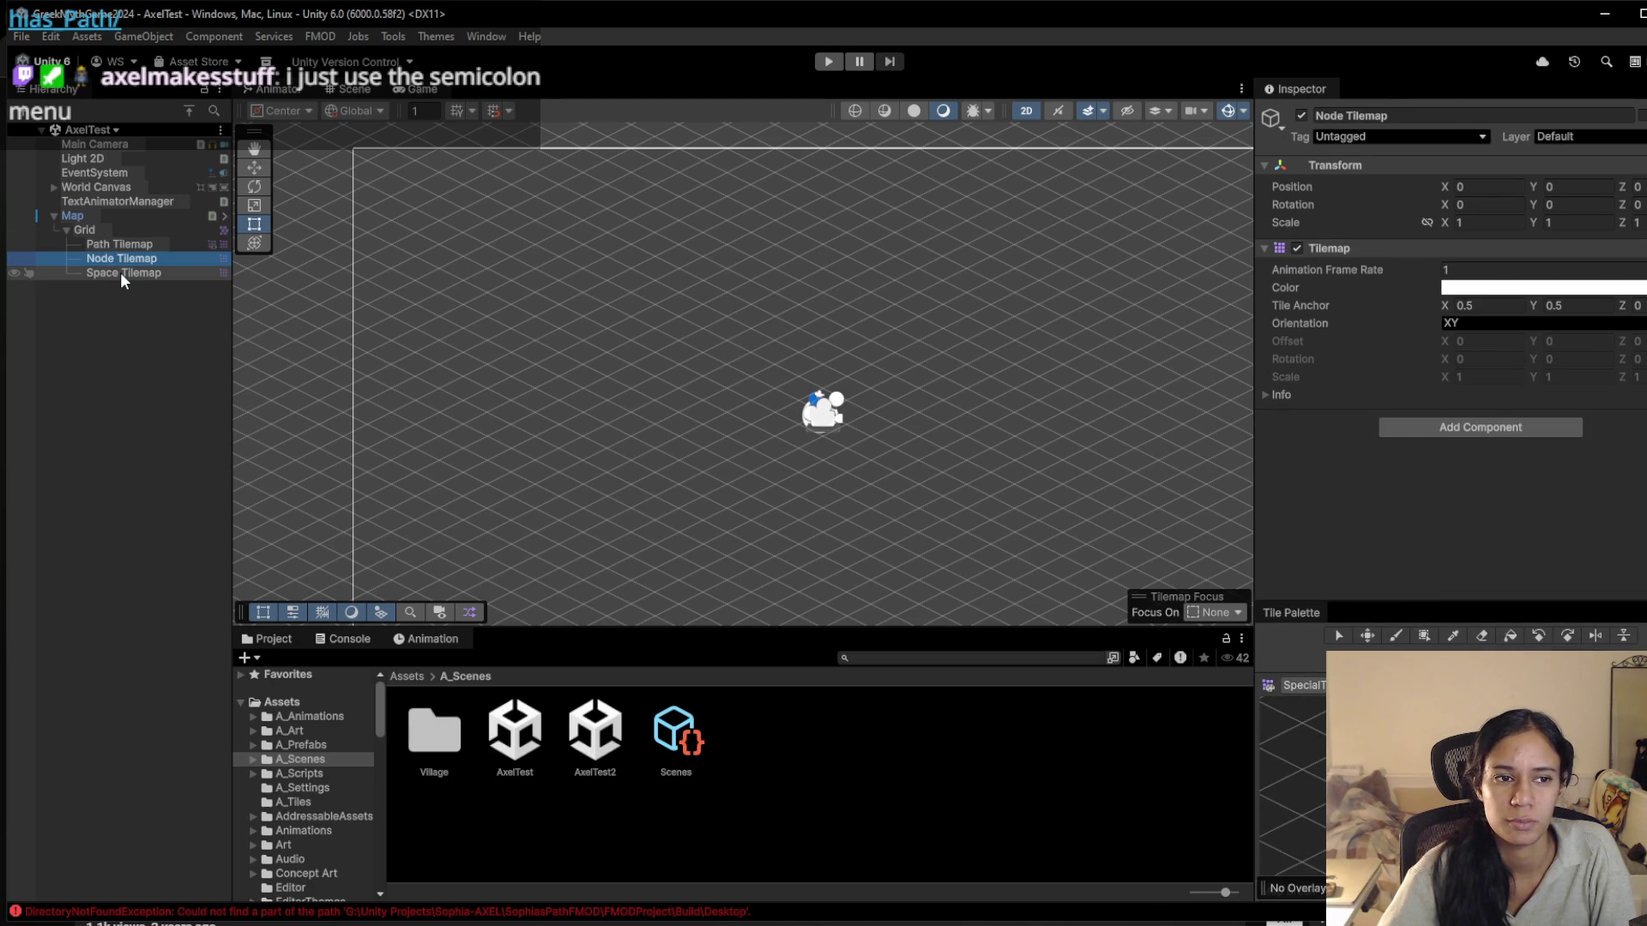
click(121, 271)
click(126, 257)
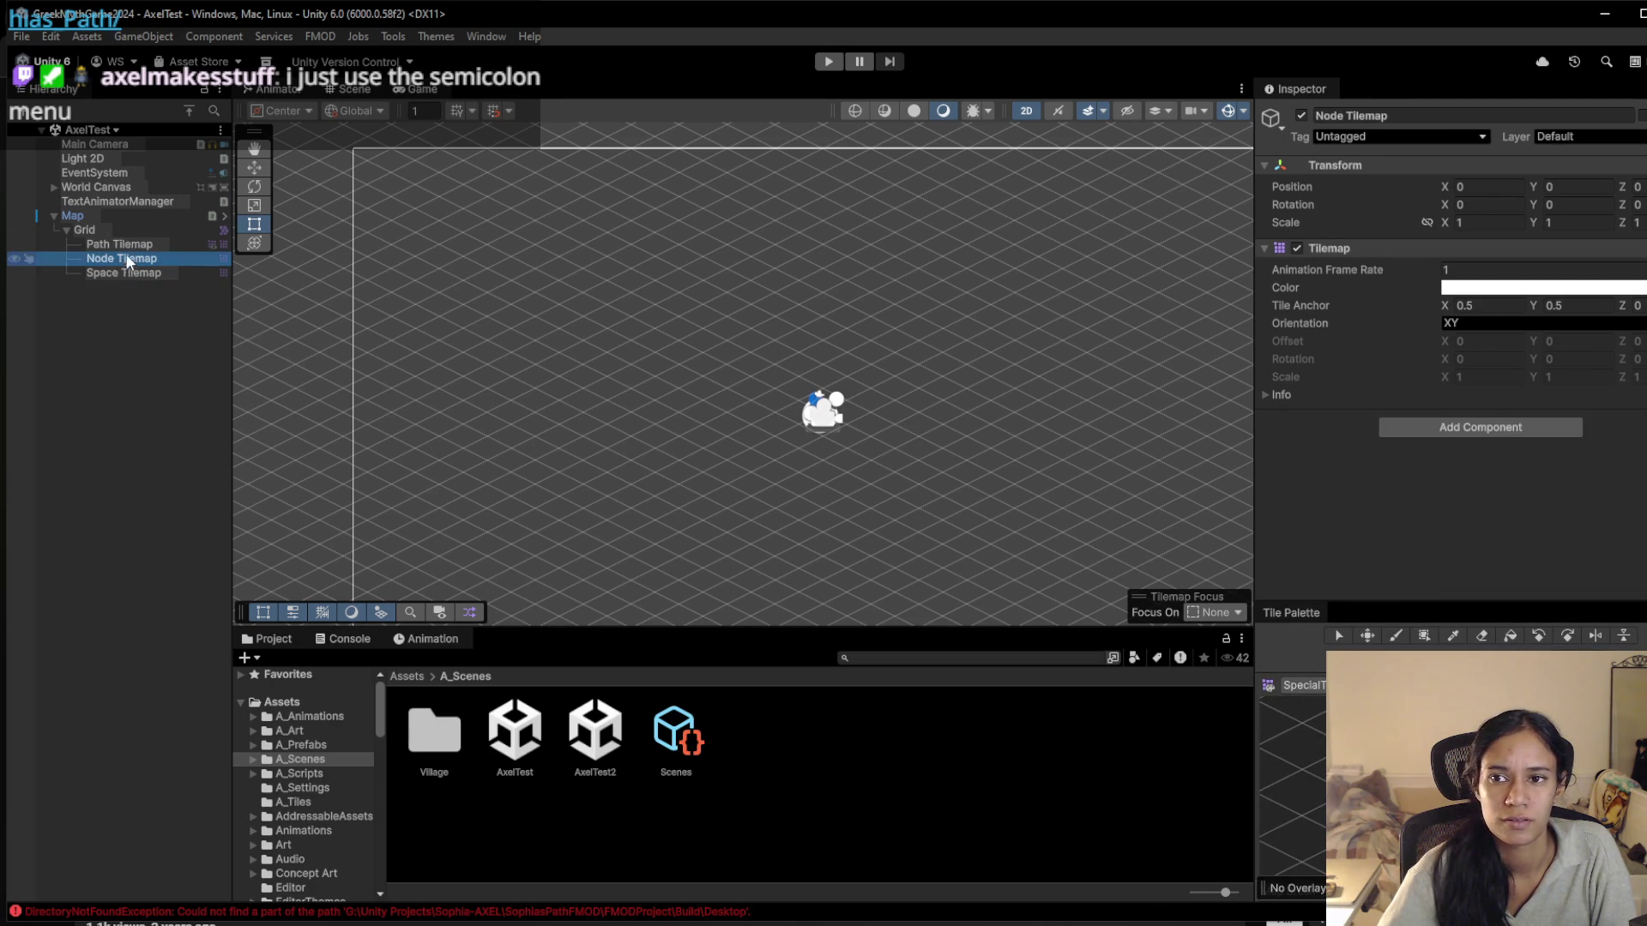
click(122, 243)
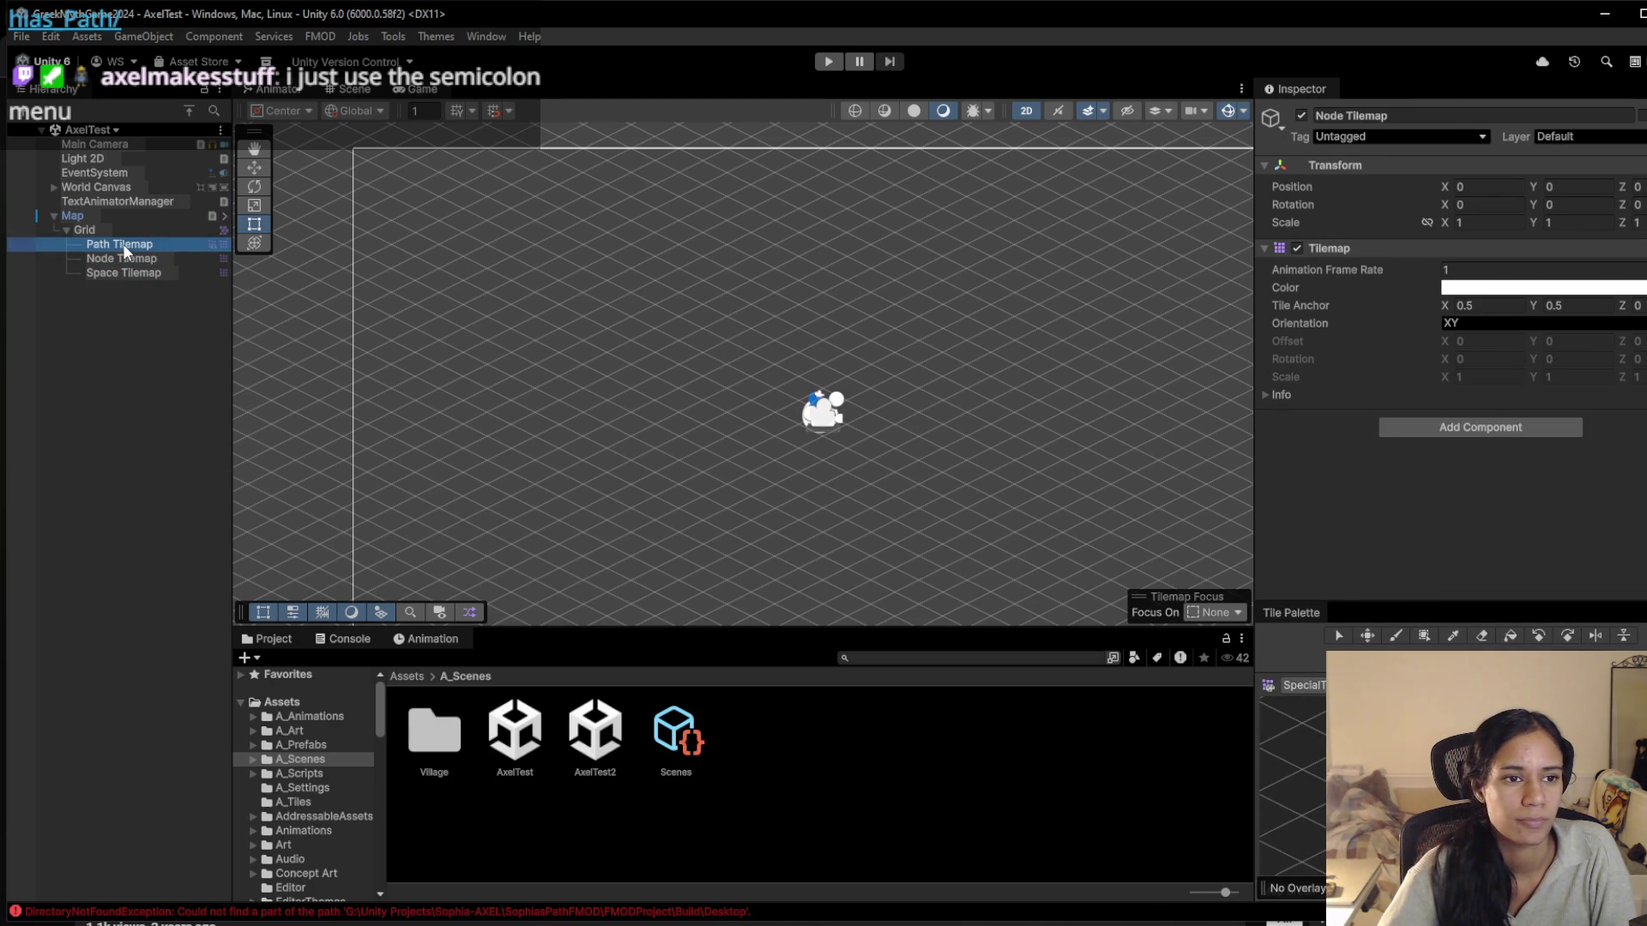
click(74, 214)
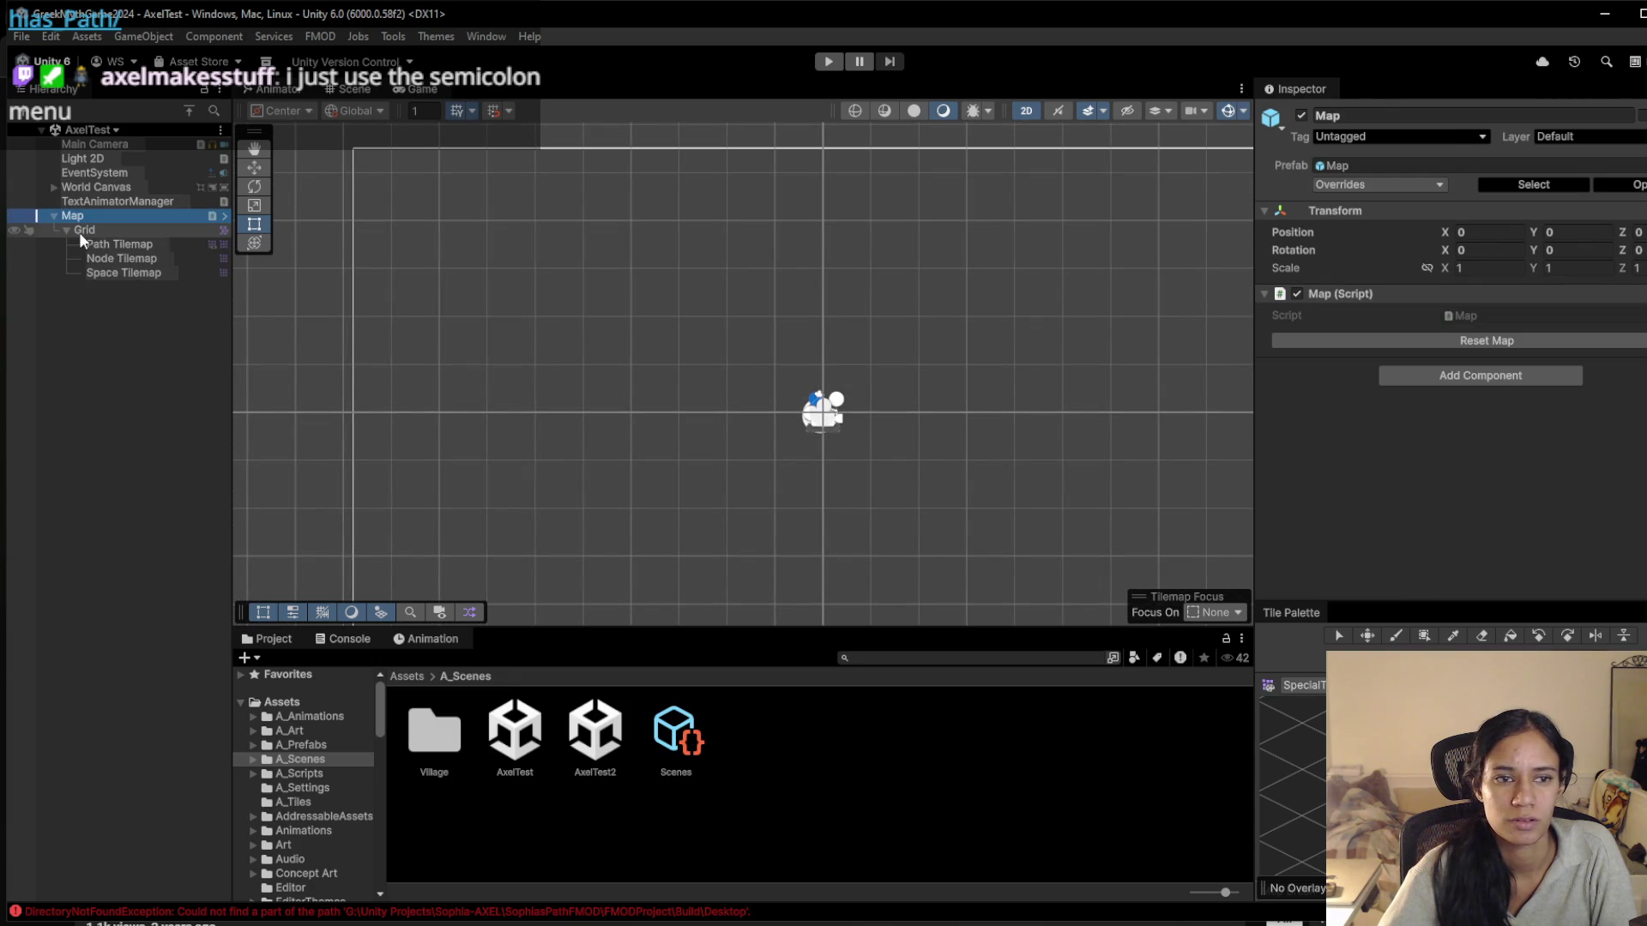
click(114, 243)
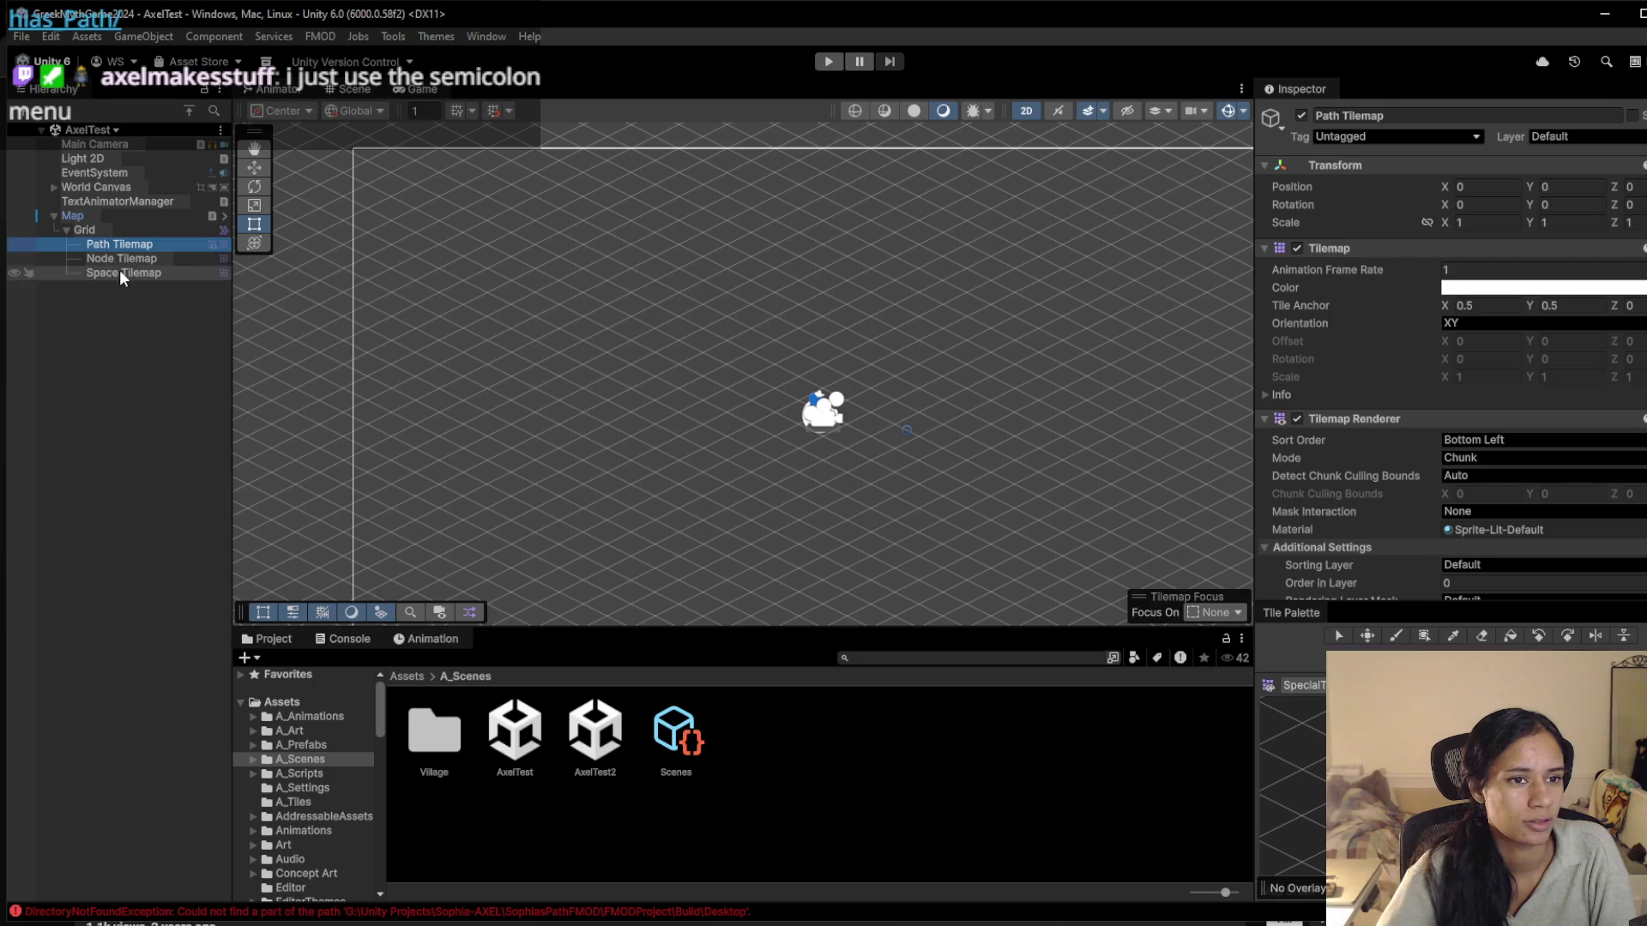
click(178, 261)
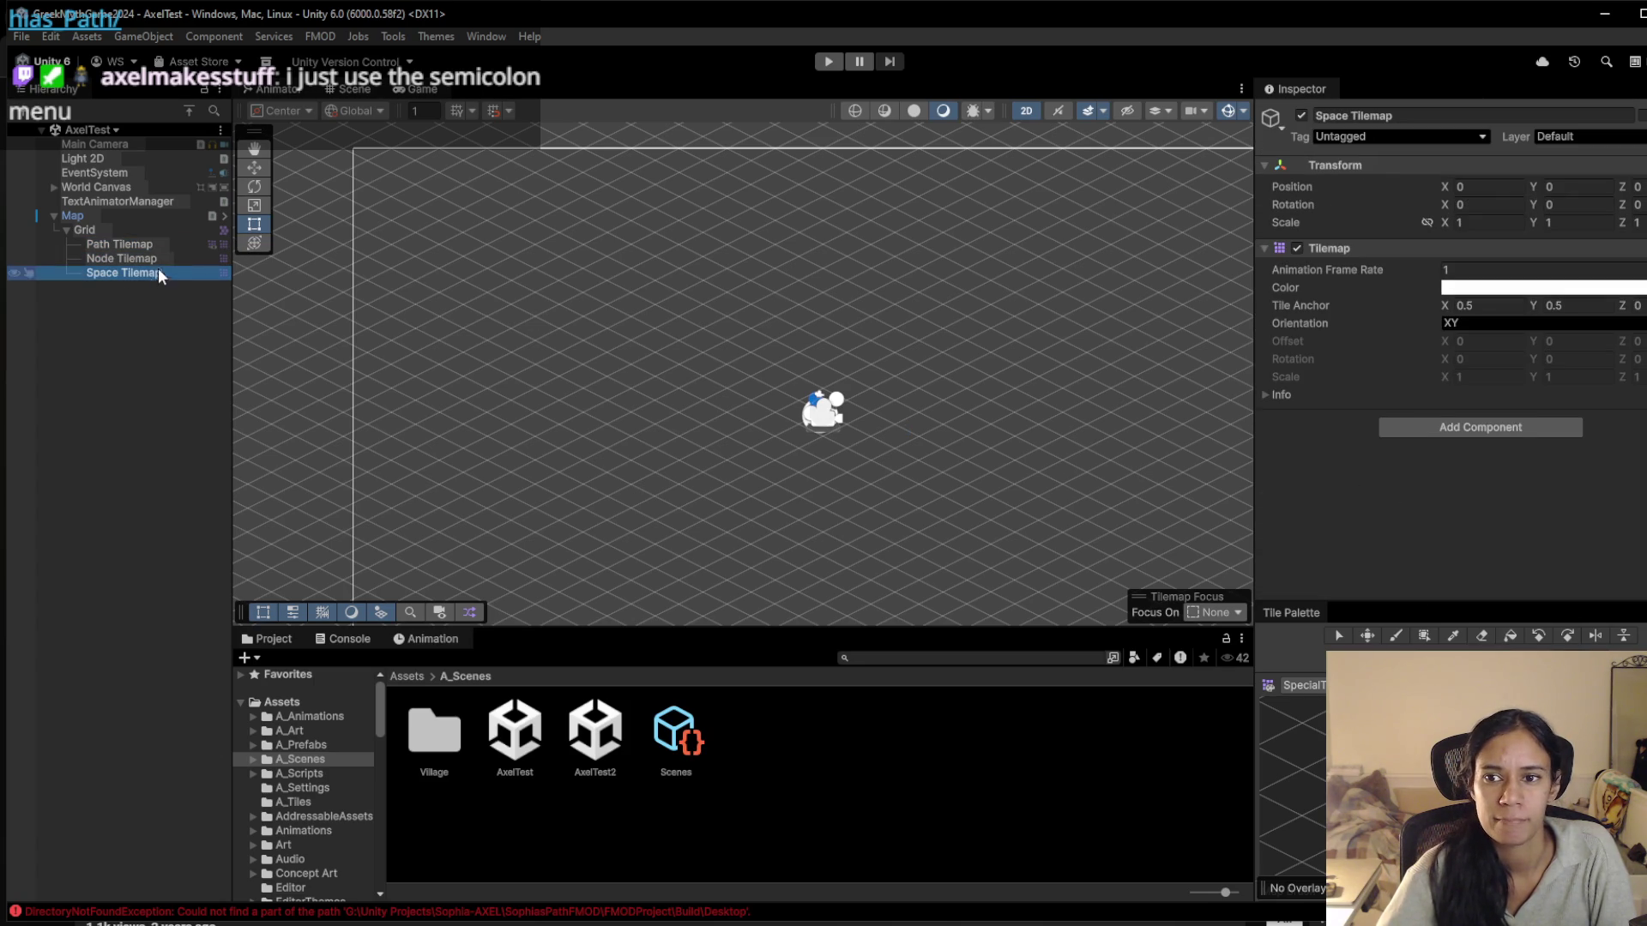
click(156, 242)
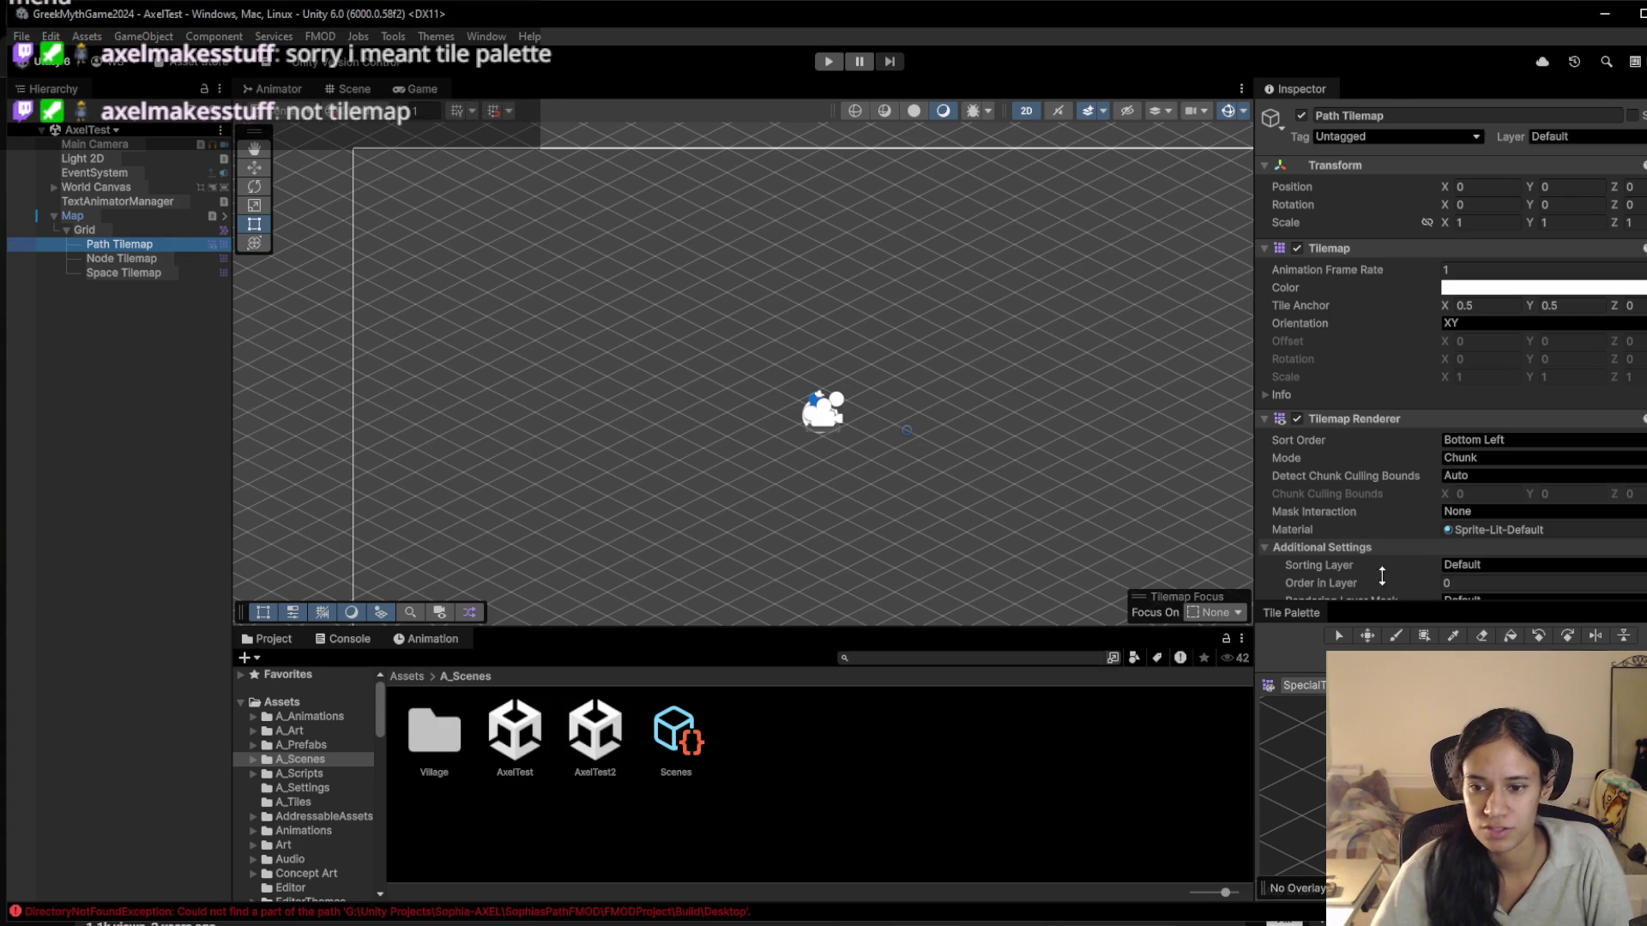
Dock the Tile Palette beside the Inspector tab and clear the Hierarchy selection
mouse_move(1278, 616)
mouse_down()
mouse_move(1475, 54)
mouse_move(1413, 85)
mouse_move(1326, 89)
mouse_up()
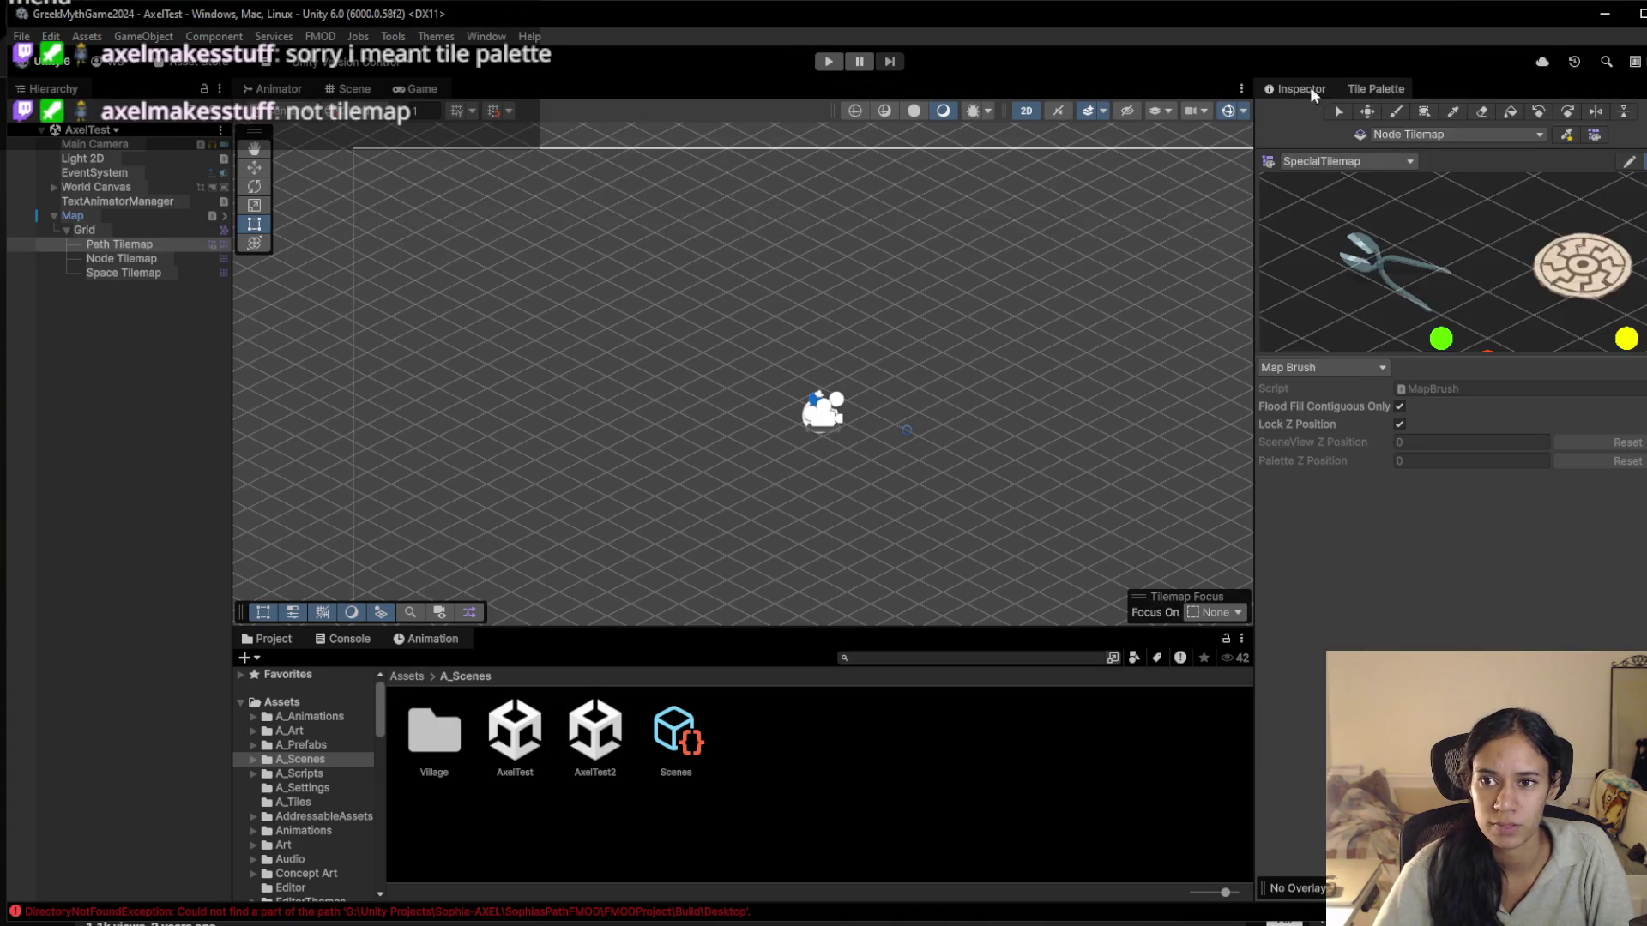
click(1283, 82)
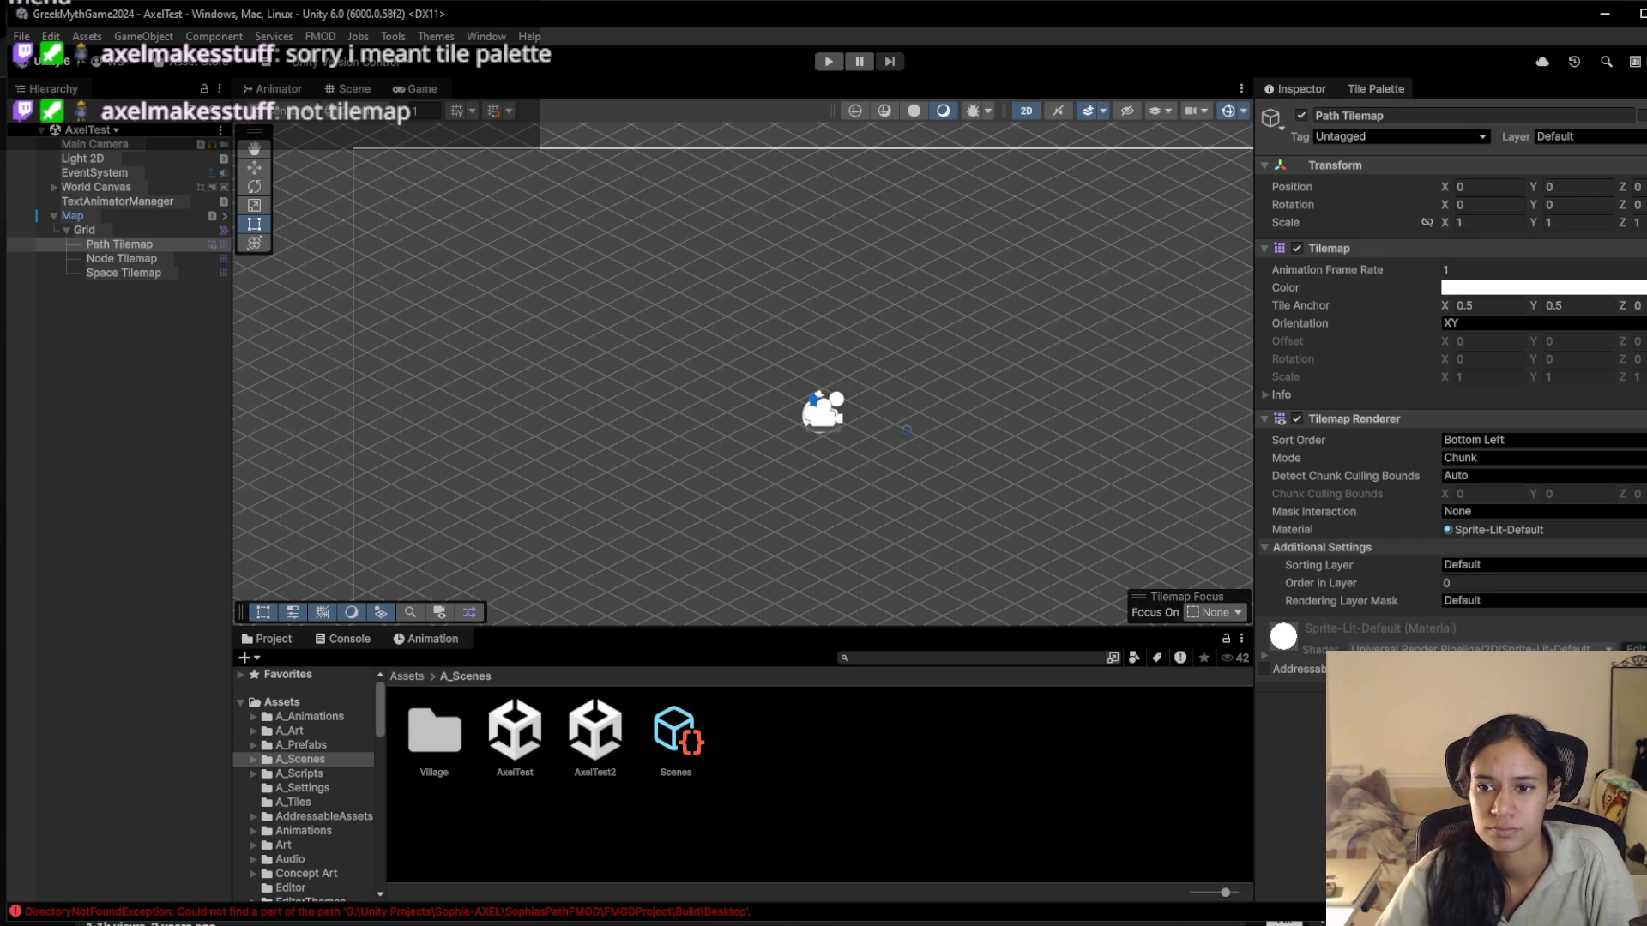
mouse_move(944, 459)
mouse_down()
mouse_move(886, 455)
mouse_move(809, 379)
mouse_move(792, 401)
mouse_move(915, 452)
mouse_move(824, 411)
mouse_up()
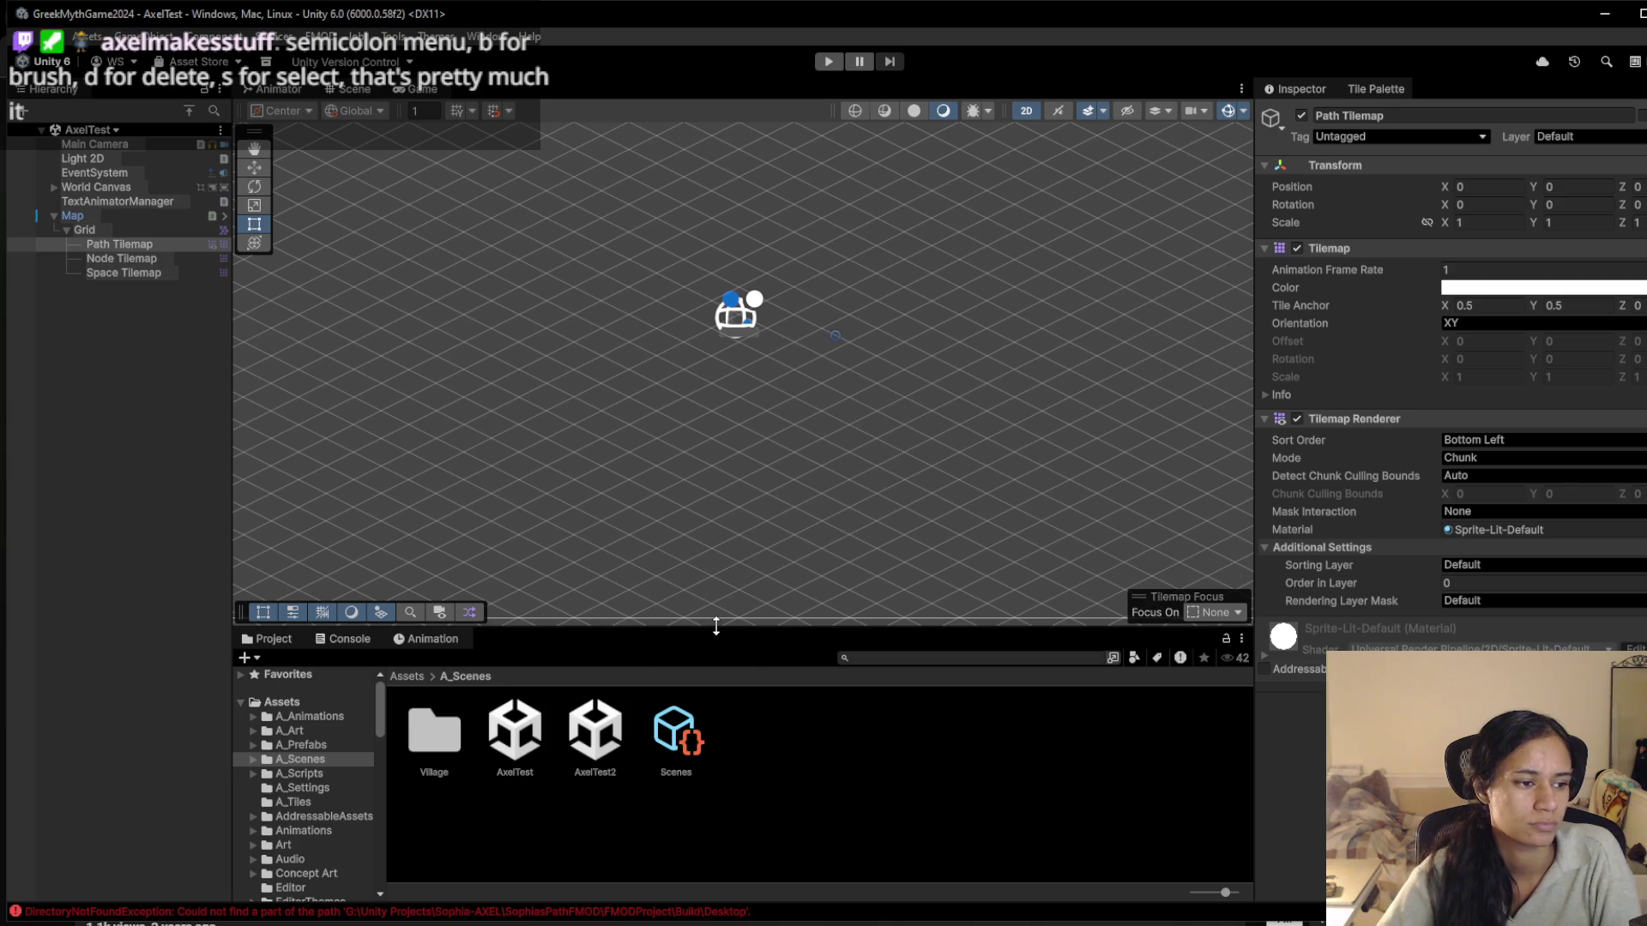
click(218, 473)
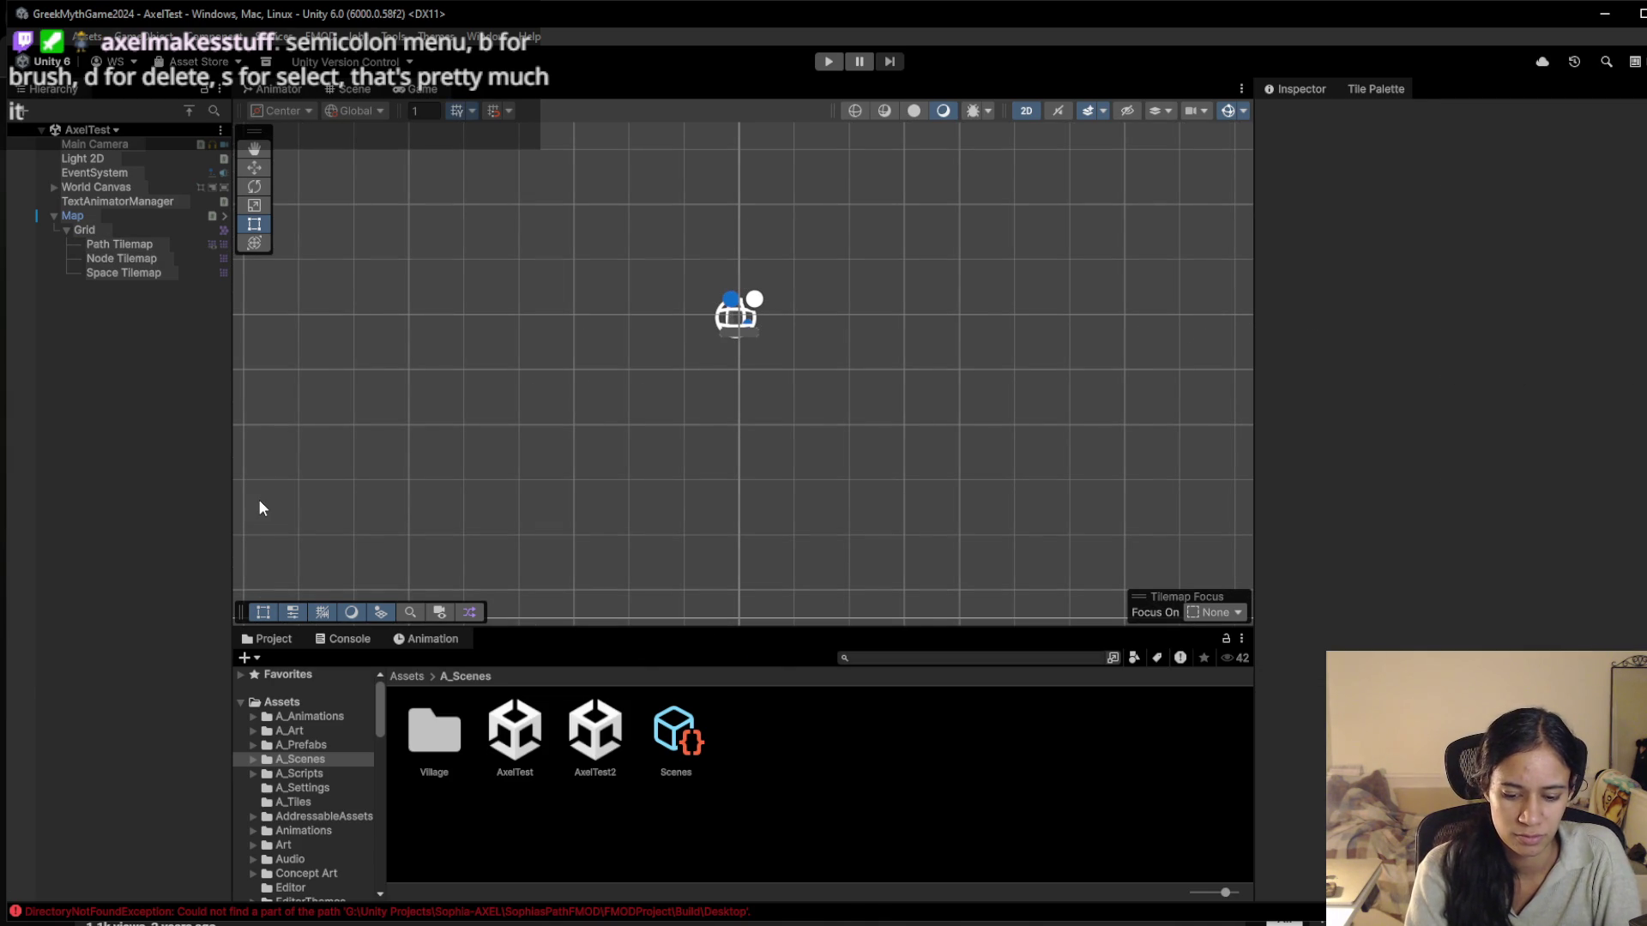
Bring up the floating Tile Palette overlay with ; and switch it to 'Tile Palette'
key(semicolon)
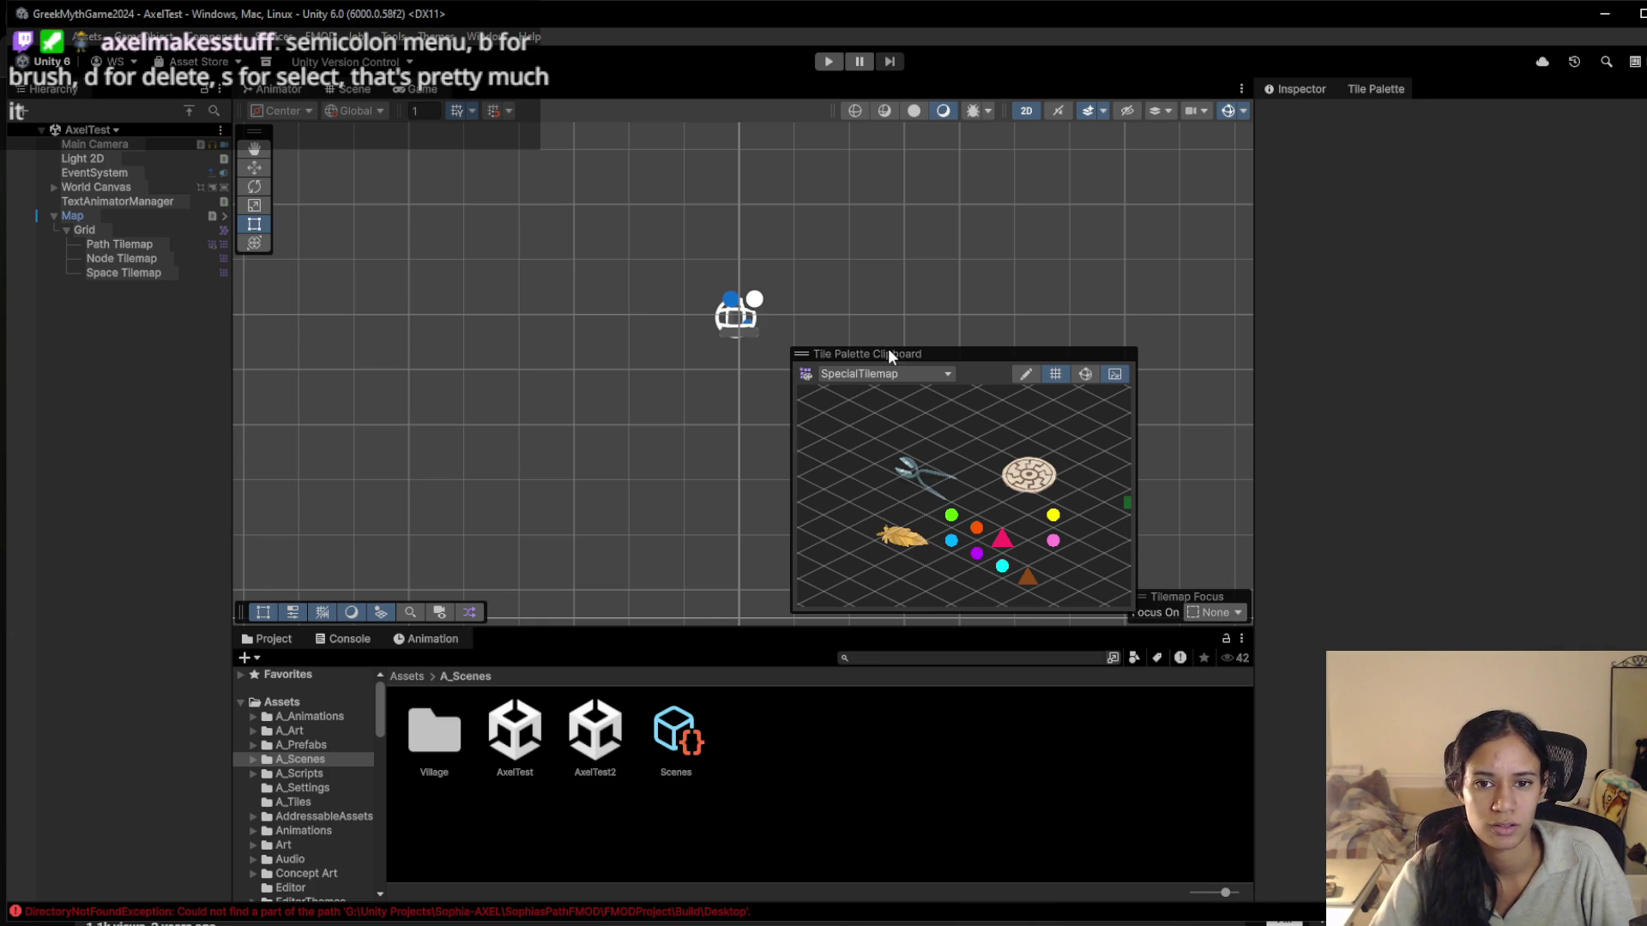
drag(888, 354, 1002, 362)
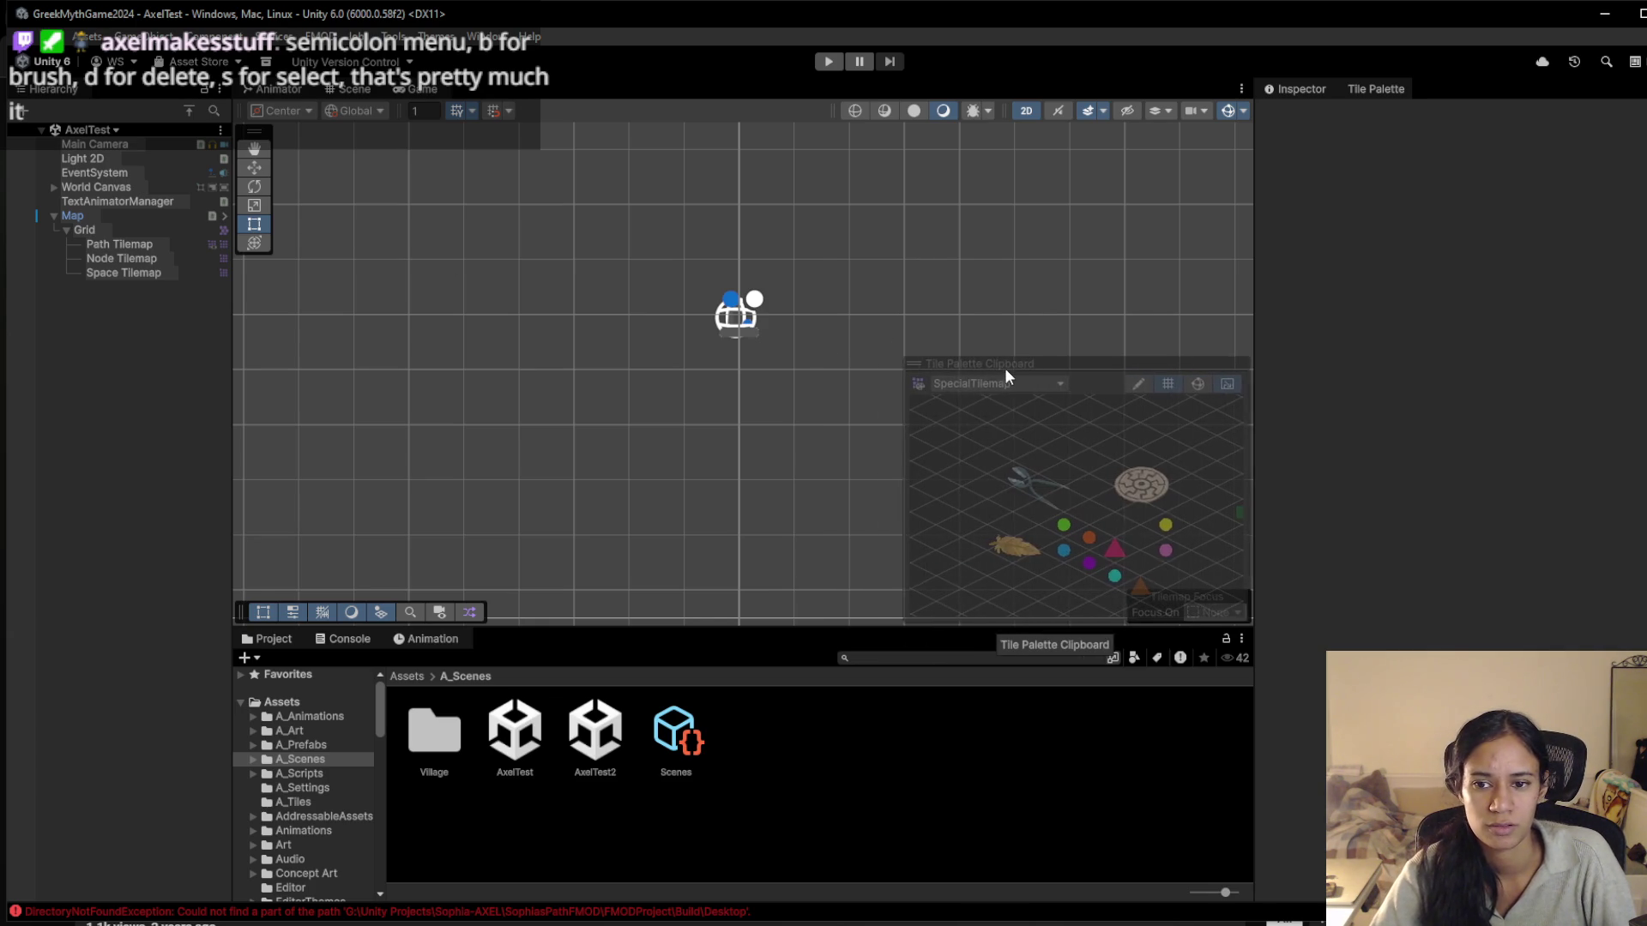
click(955, 386)
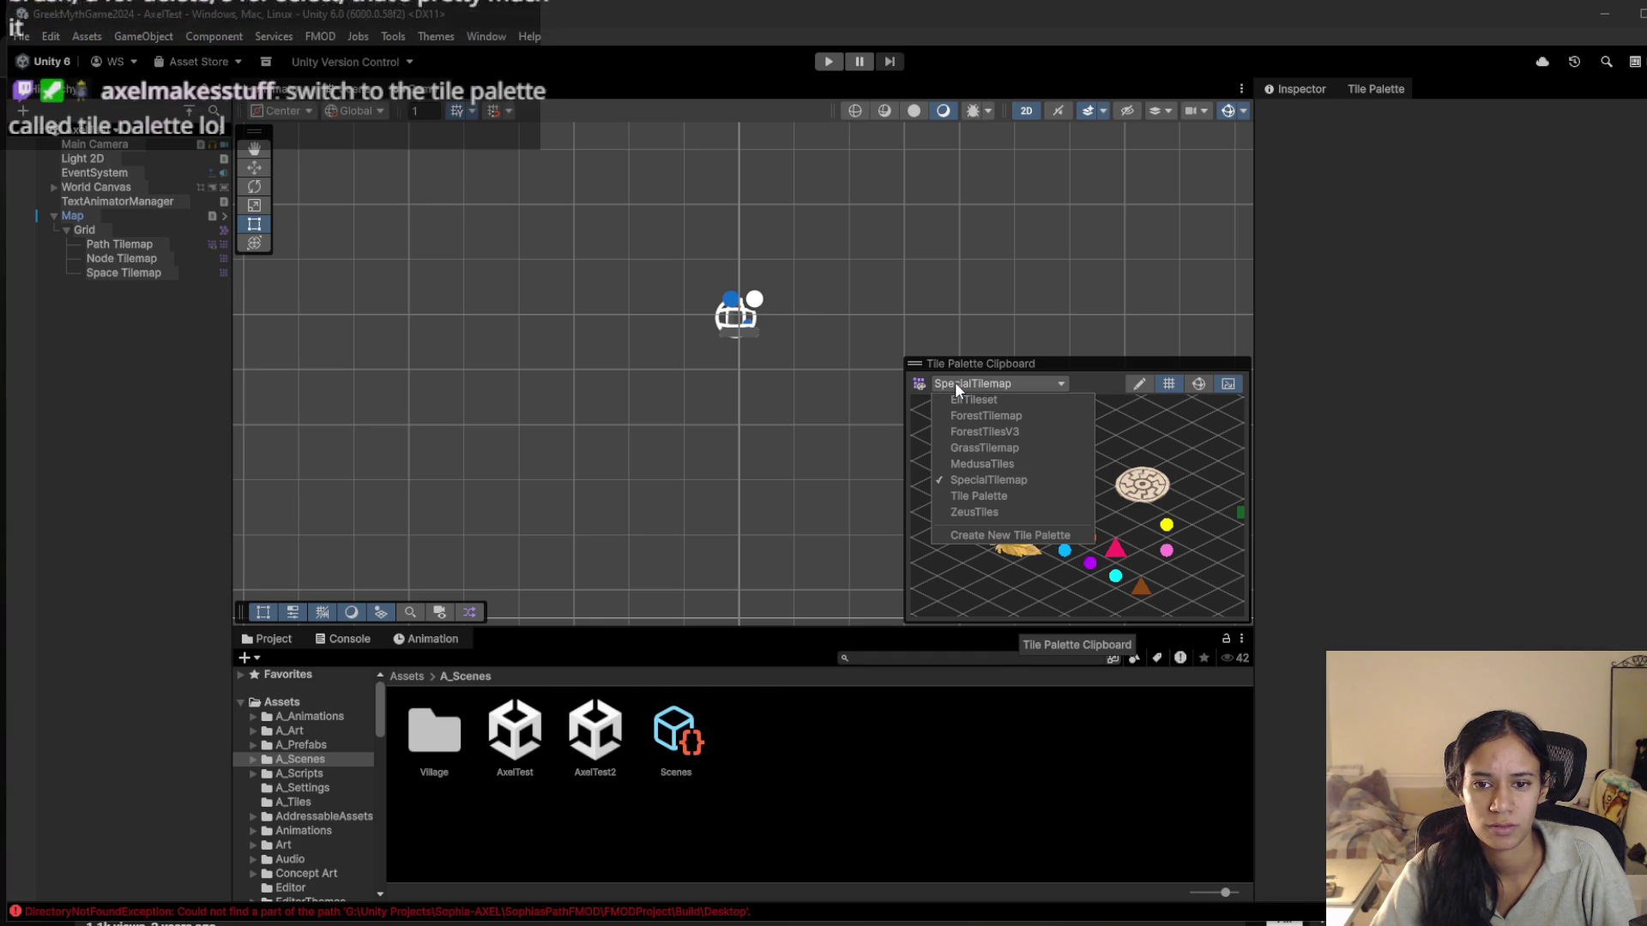
click(954, 382)
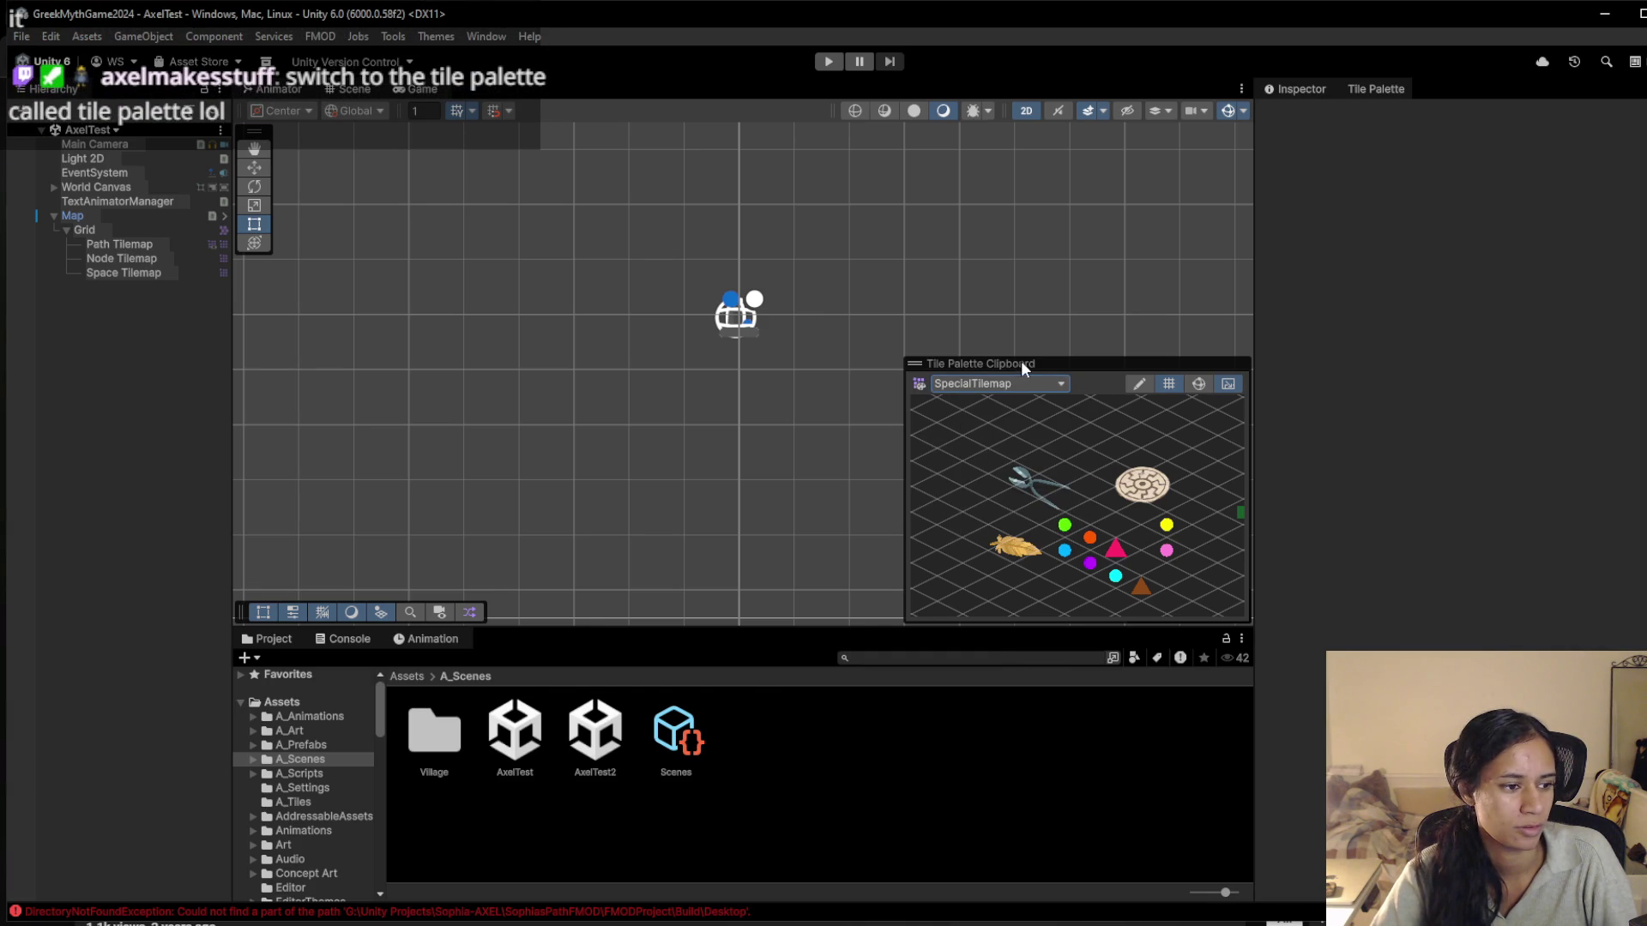
click(995, 382)
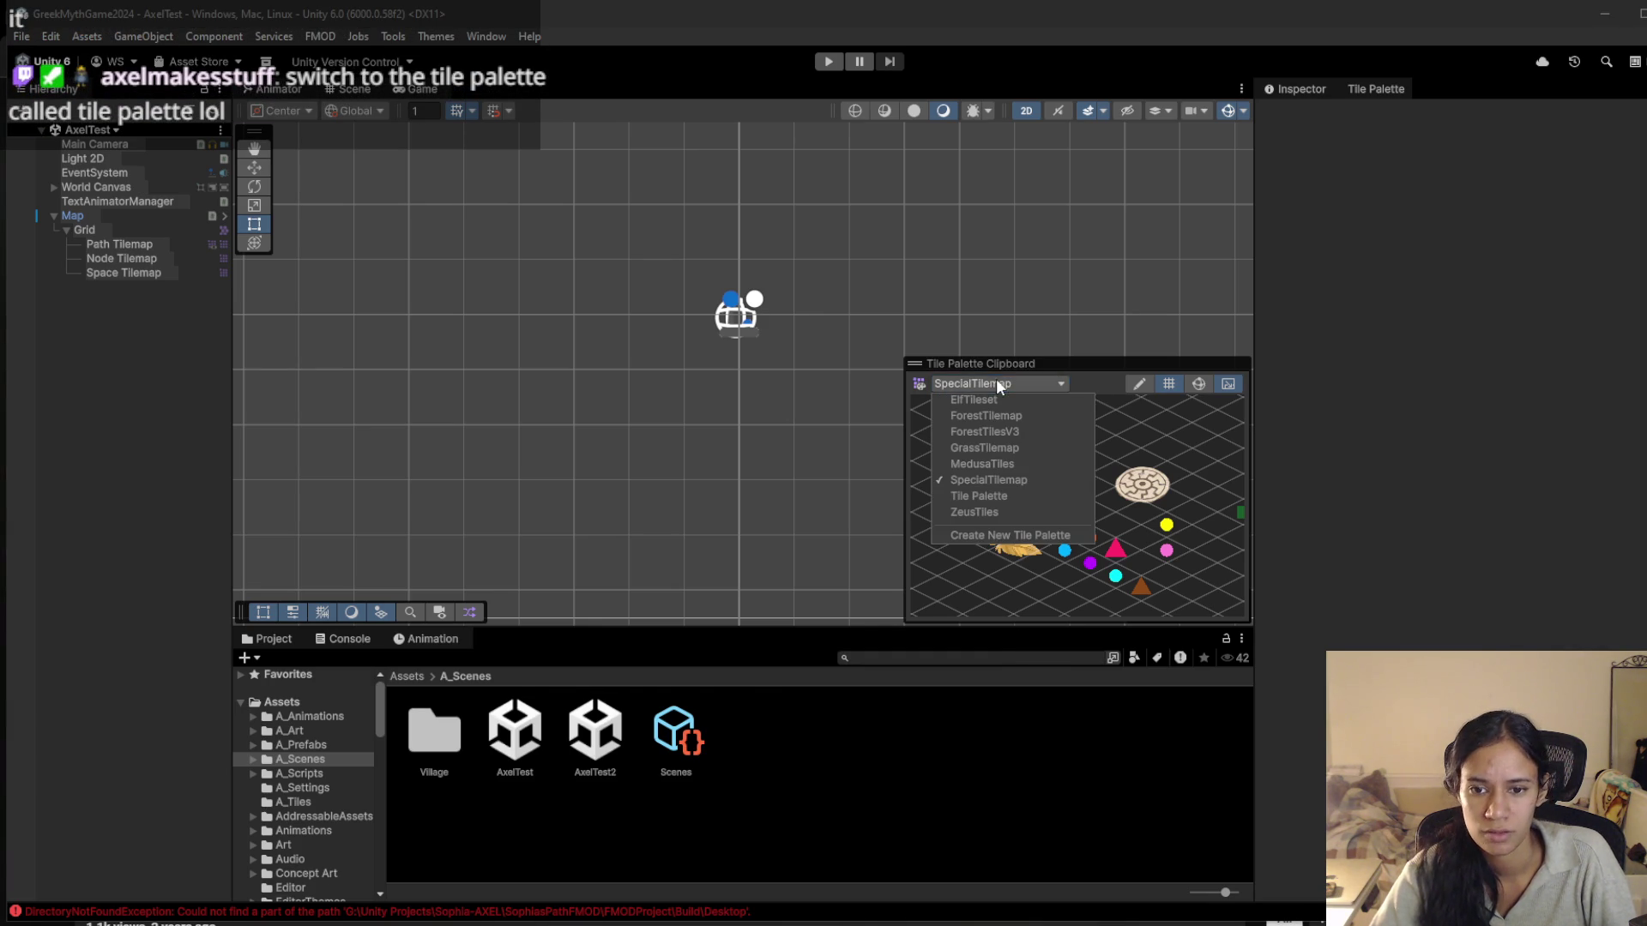
click(986, 496)
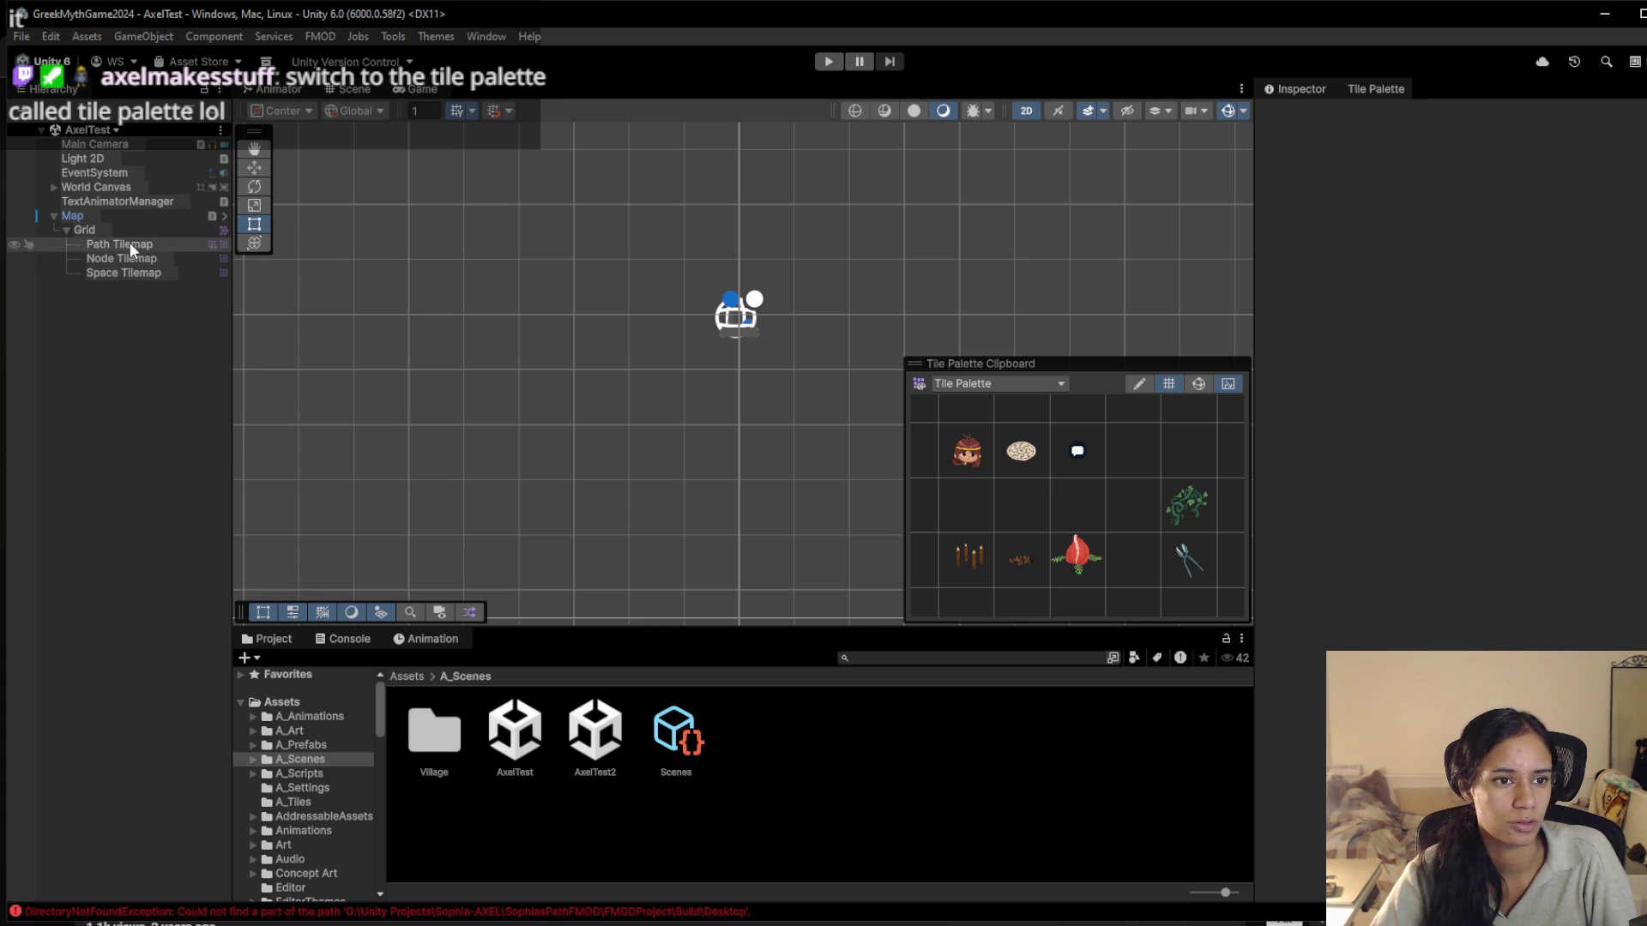
Select the Path Tilemap, nudge it to X -0.308, Y 0.187, and collapse Grid
click(130, 244)
scroll(660, 329, up, 5)
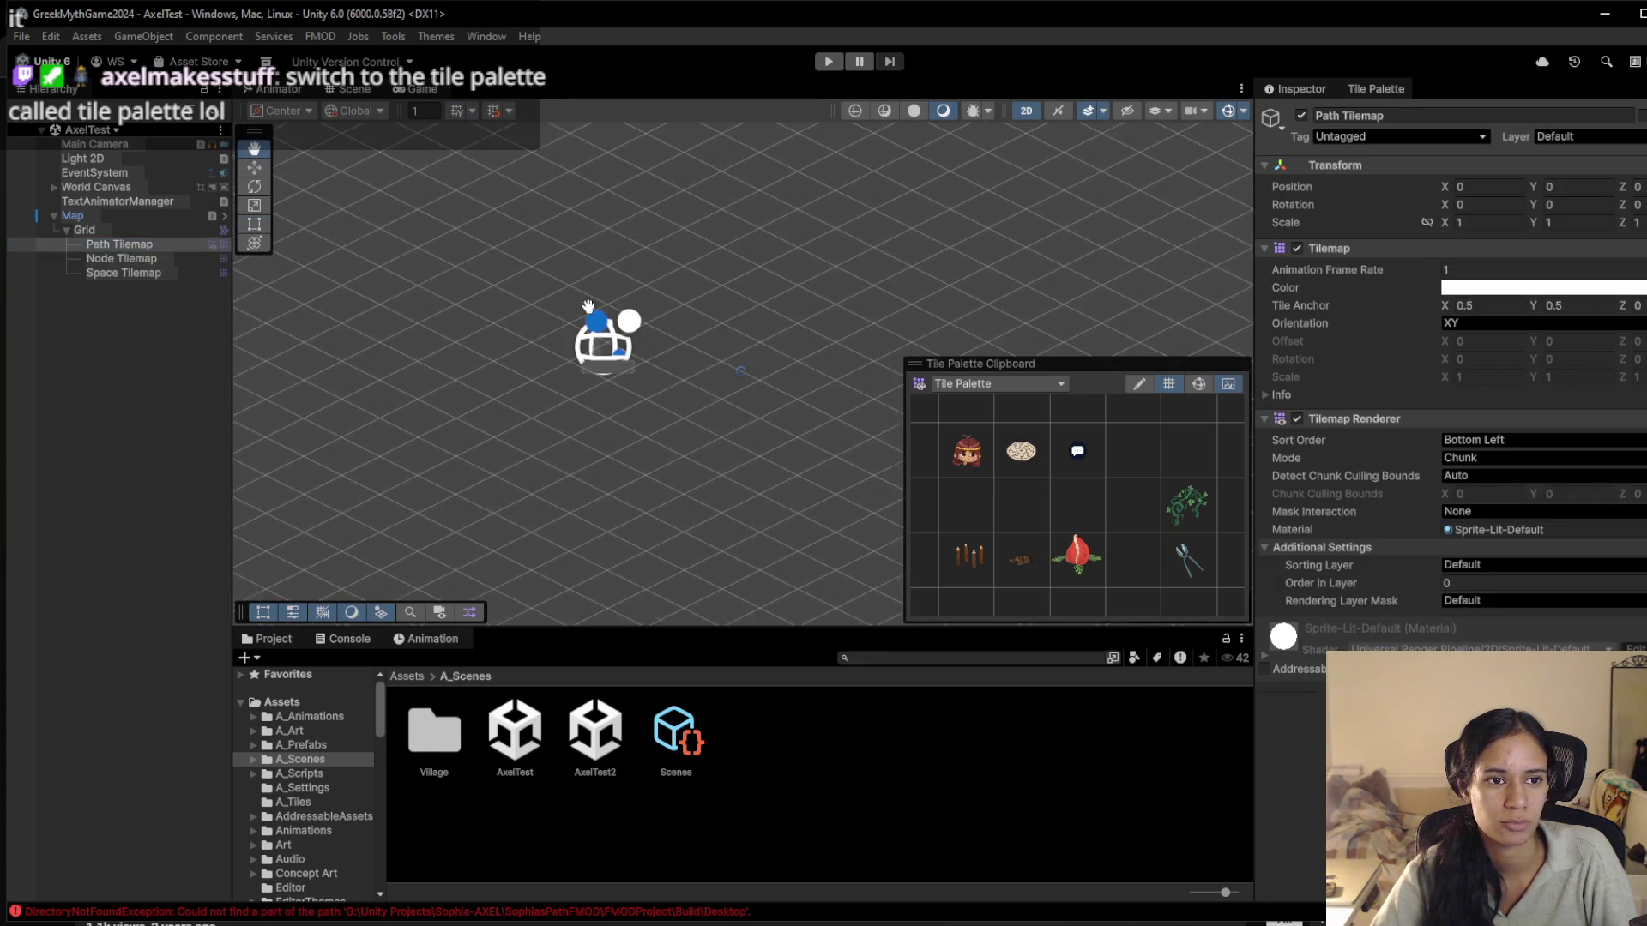
scroll(567, 309, up, 1)
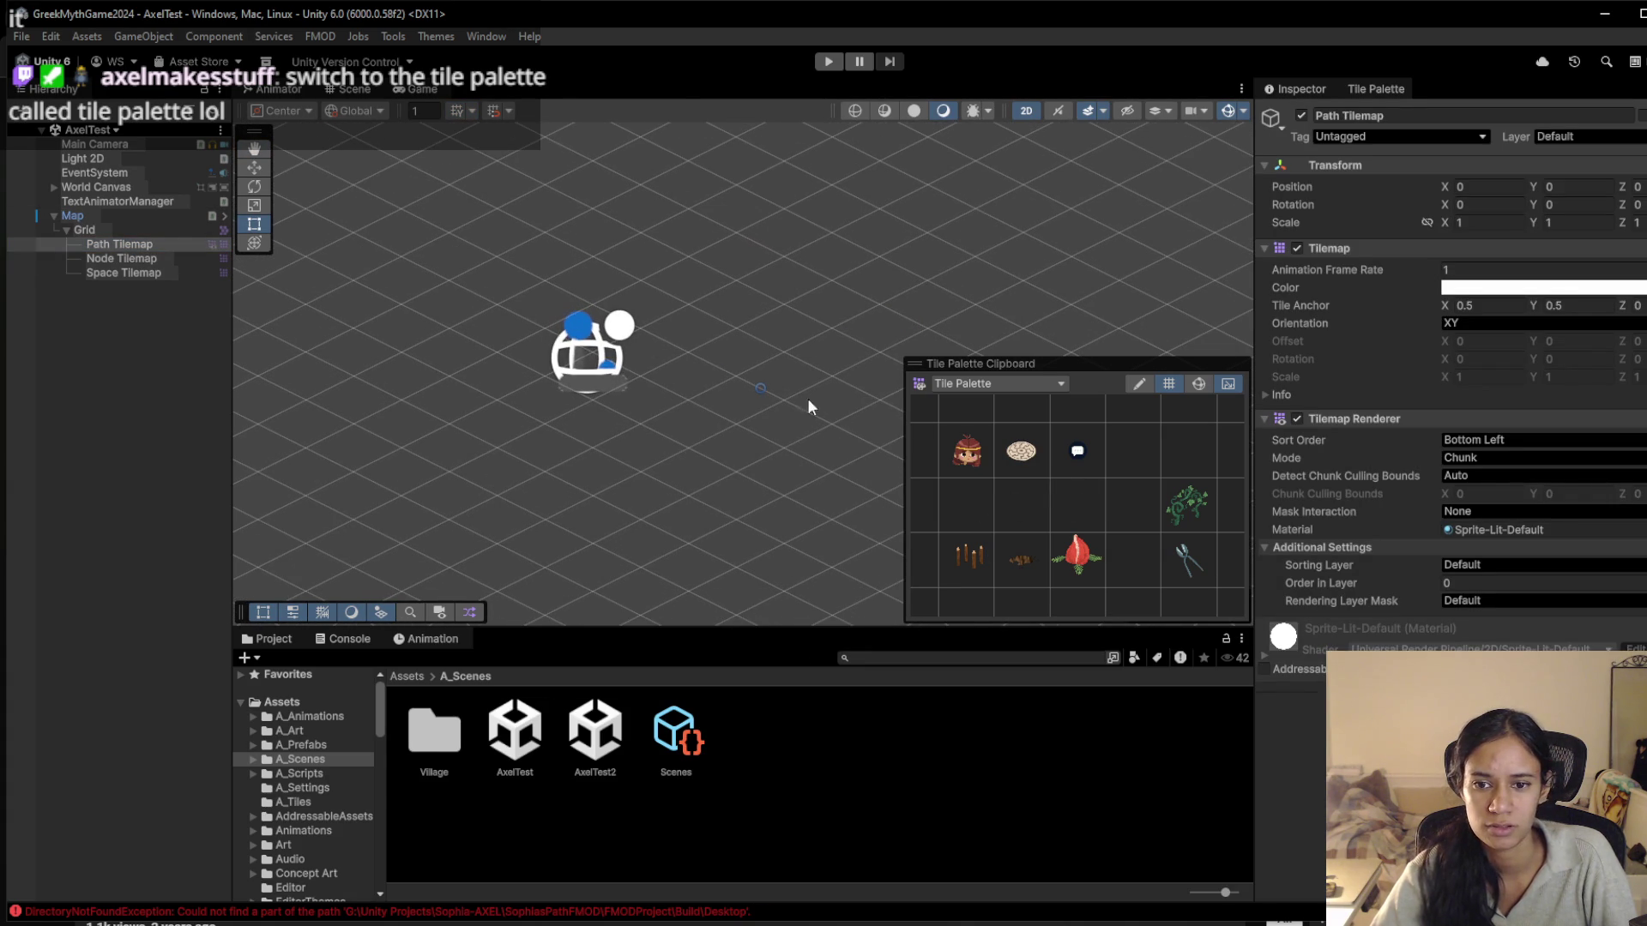
drag(645, 400, 613, 384)
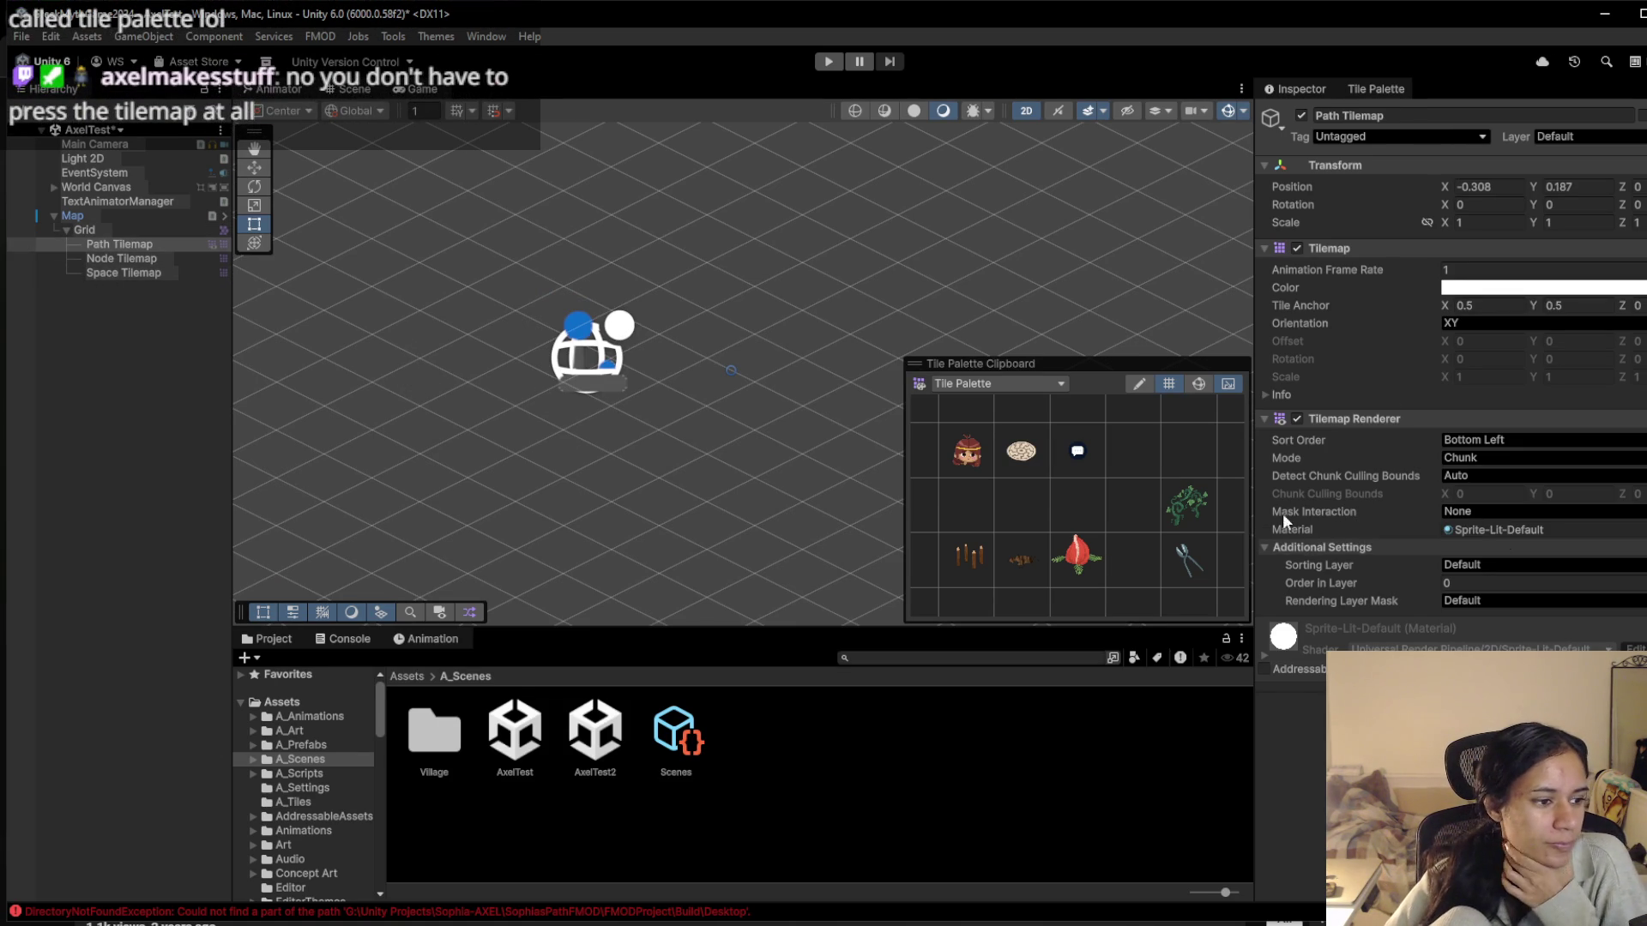
click(62, 229)
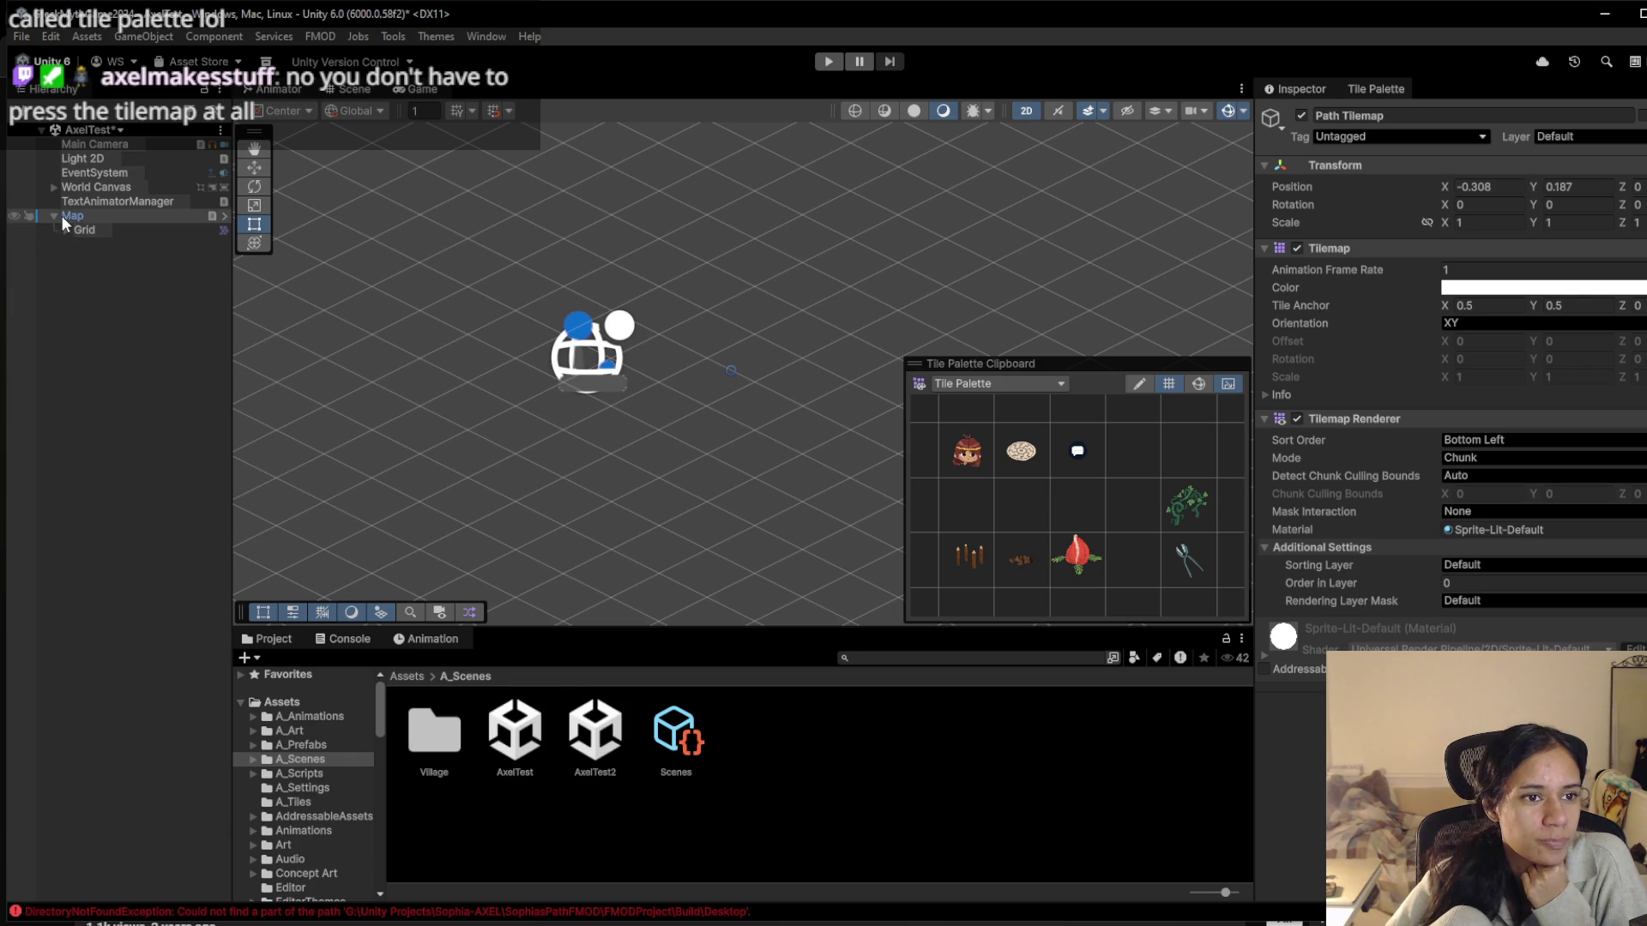
Paint path tiles running up-left and up-right from the corner
click(63, 216)
scroll(640, 429, down, 5)
key(ctrl+z)
key(ctrl+z)
key(ctrl+z)
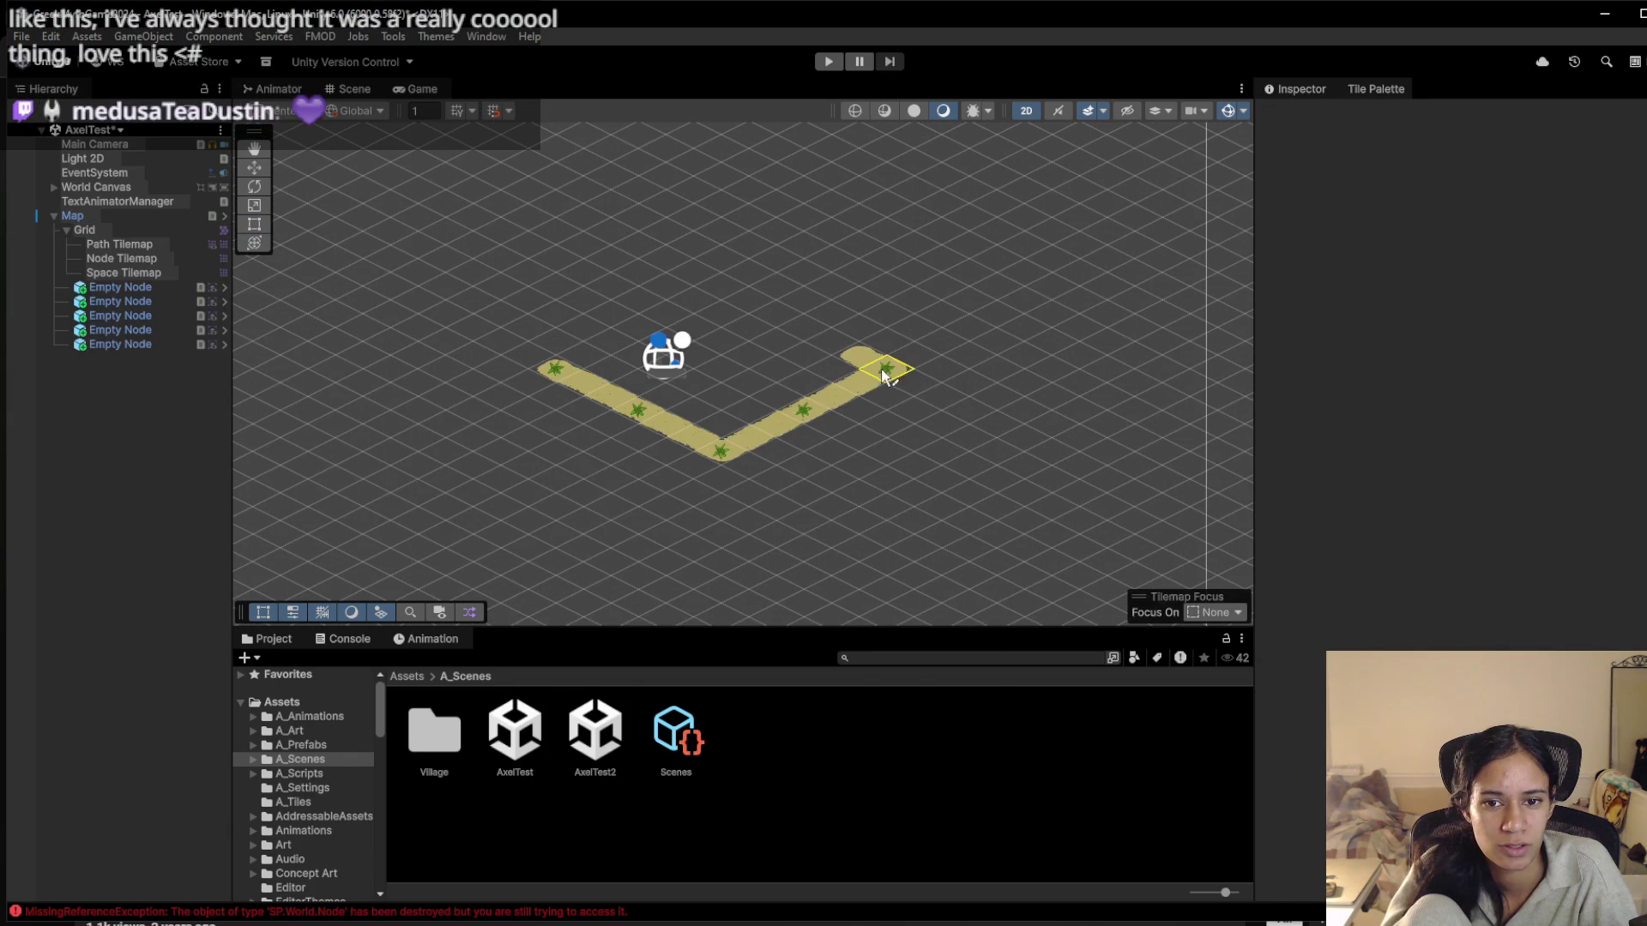
drag(854, 352, 727, 289)
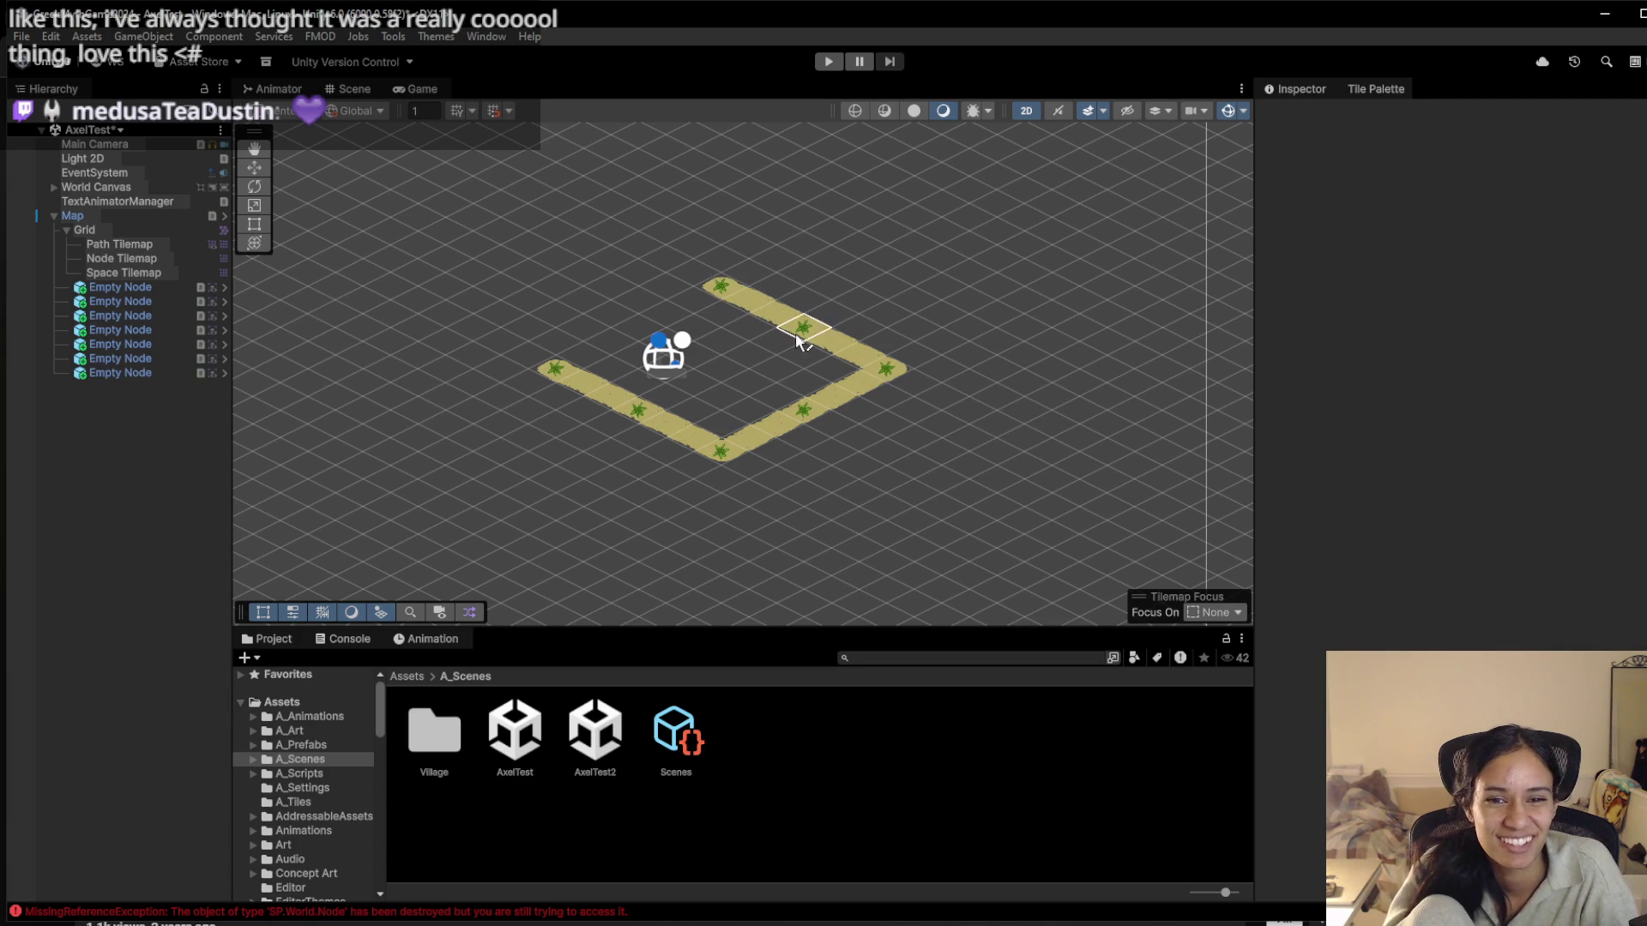
drag(809, 319, 913, 283)
scroll(592, 410, up, 2)
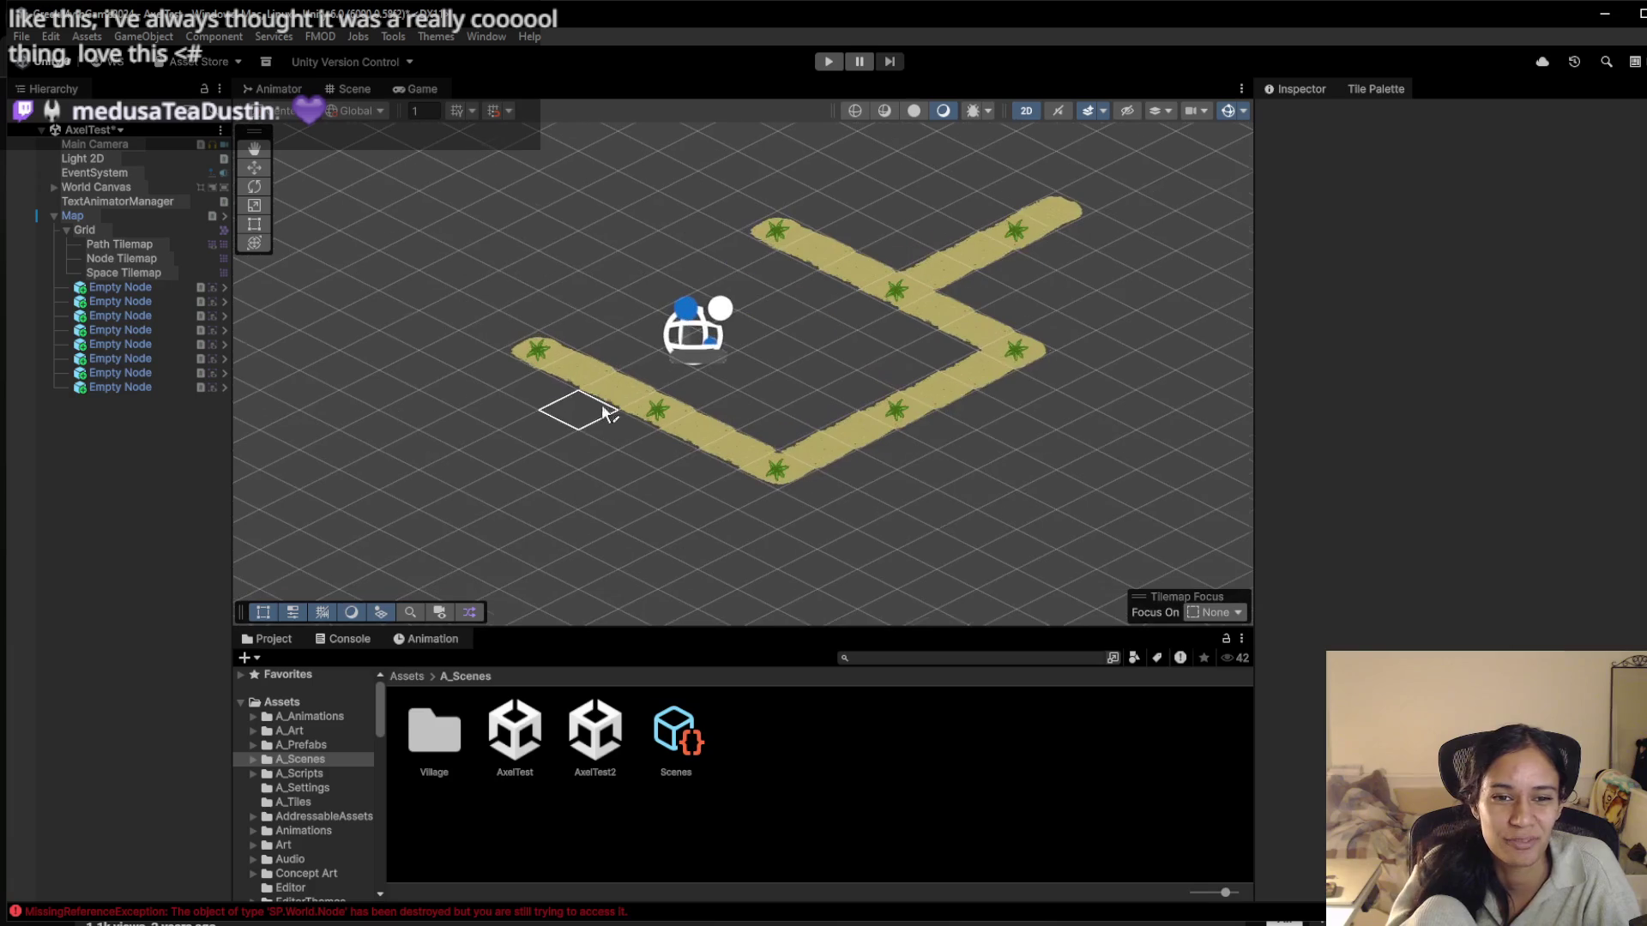
Place the Sophia player tile at the path's left end
key(grave)
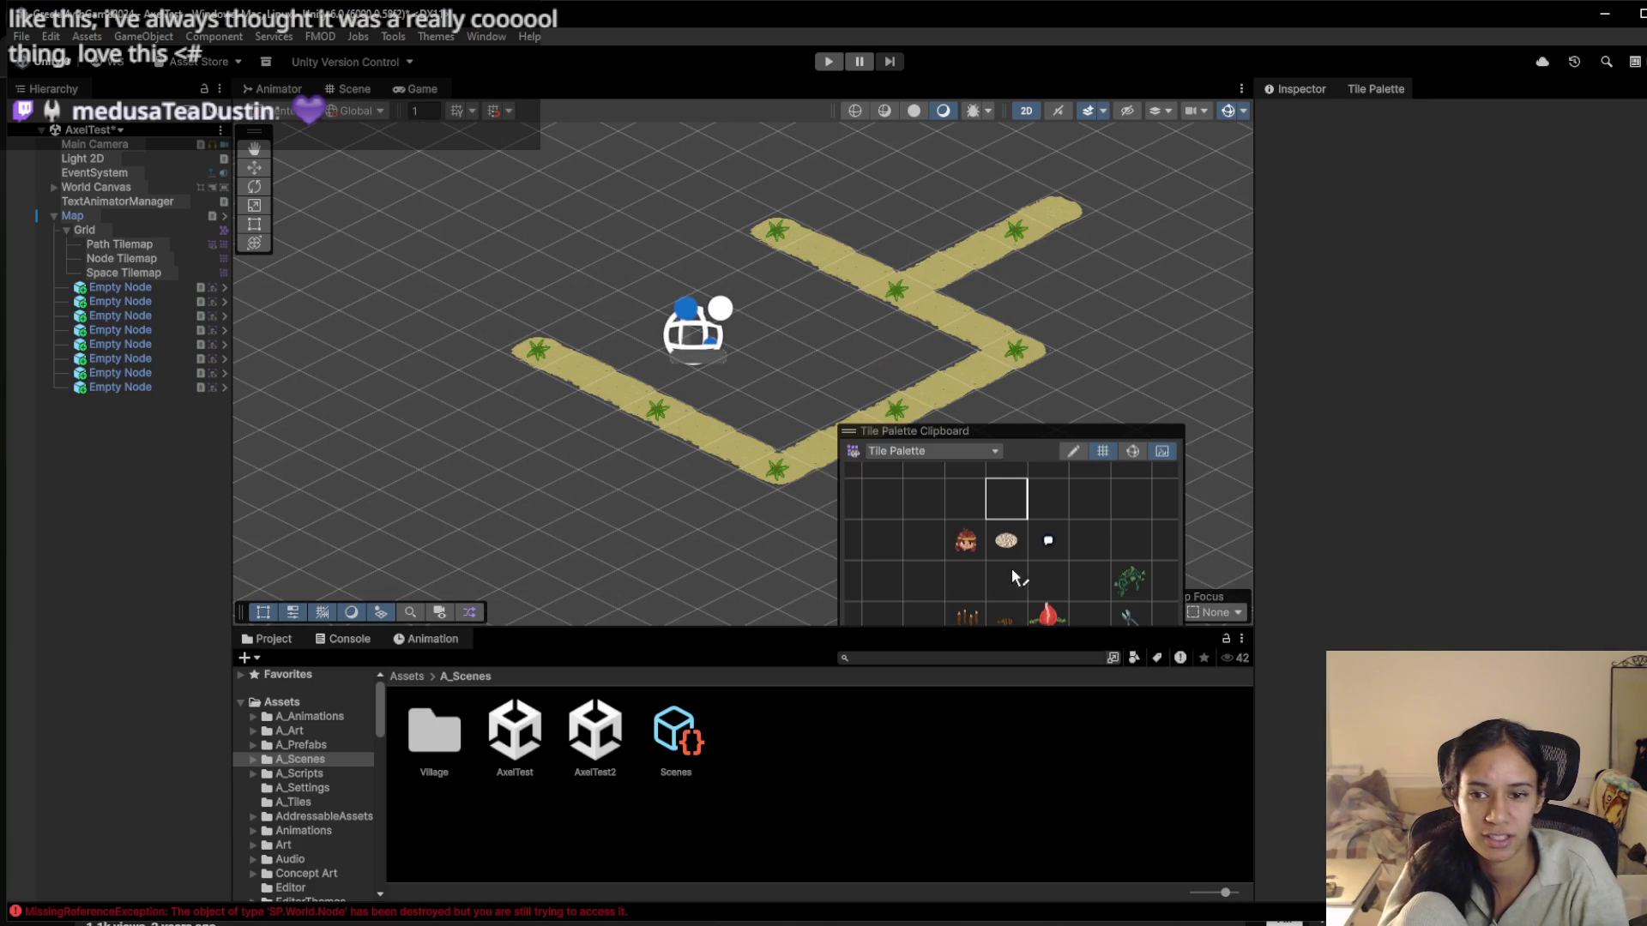
click(965, 539)
click(545, 347)
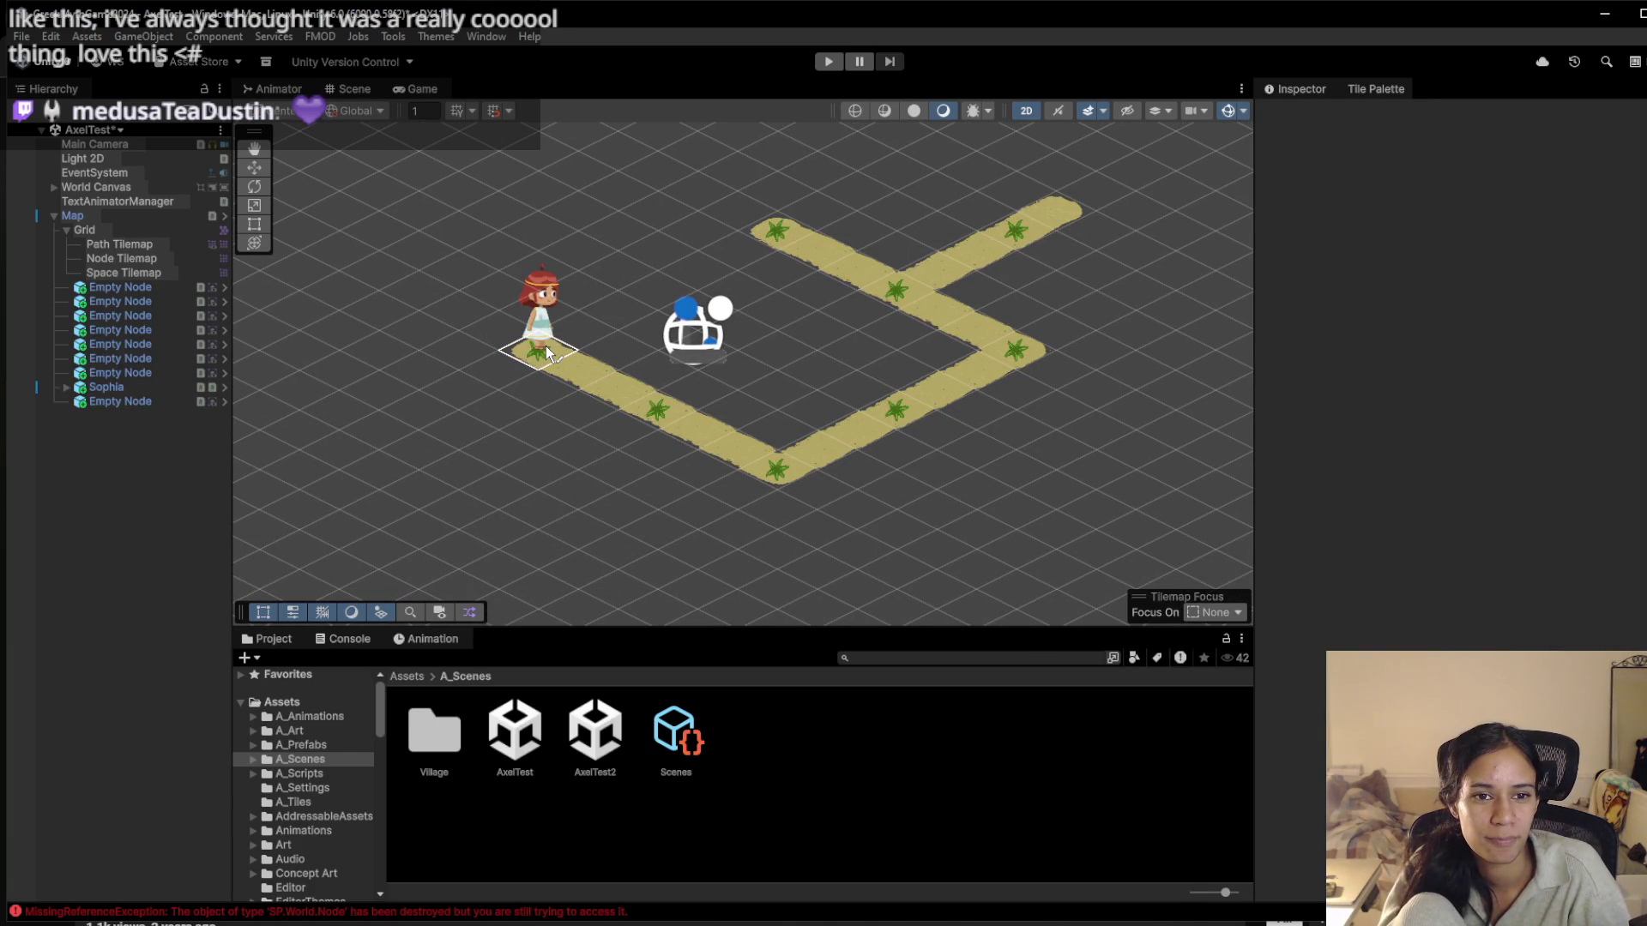
click(545, 347)
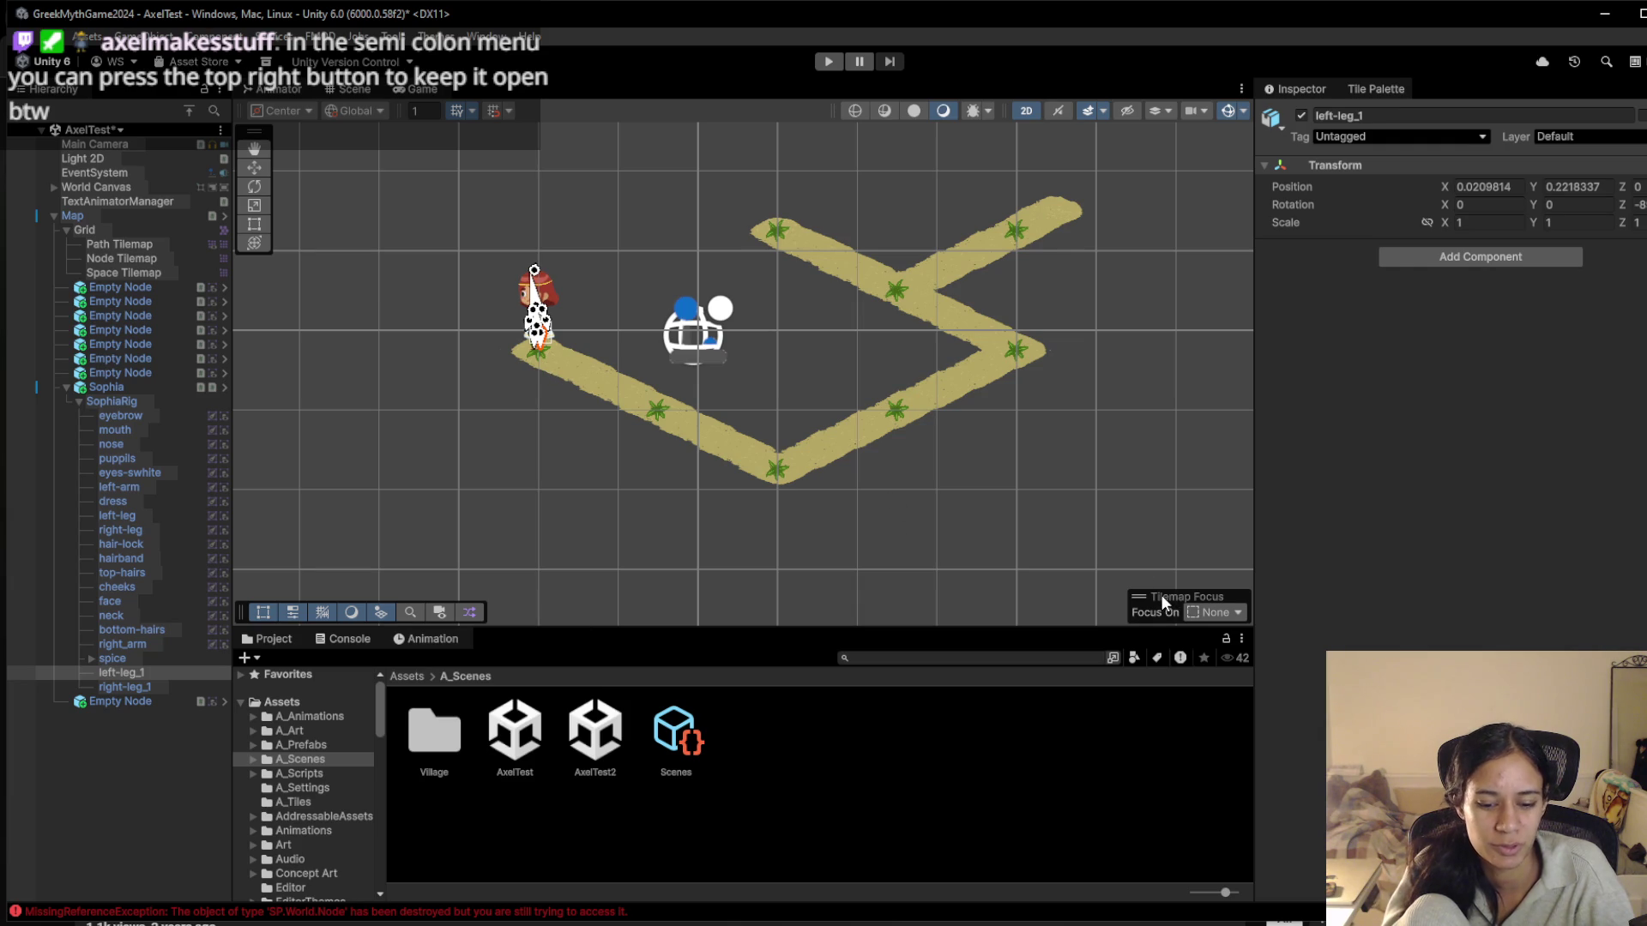
Paint three fly trap nodes onto the path
key(semicolon)
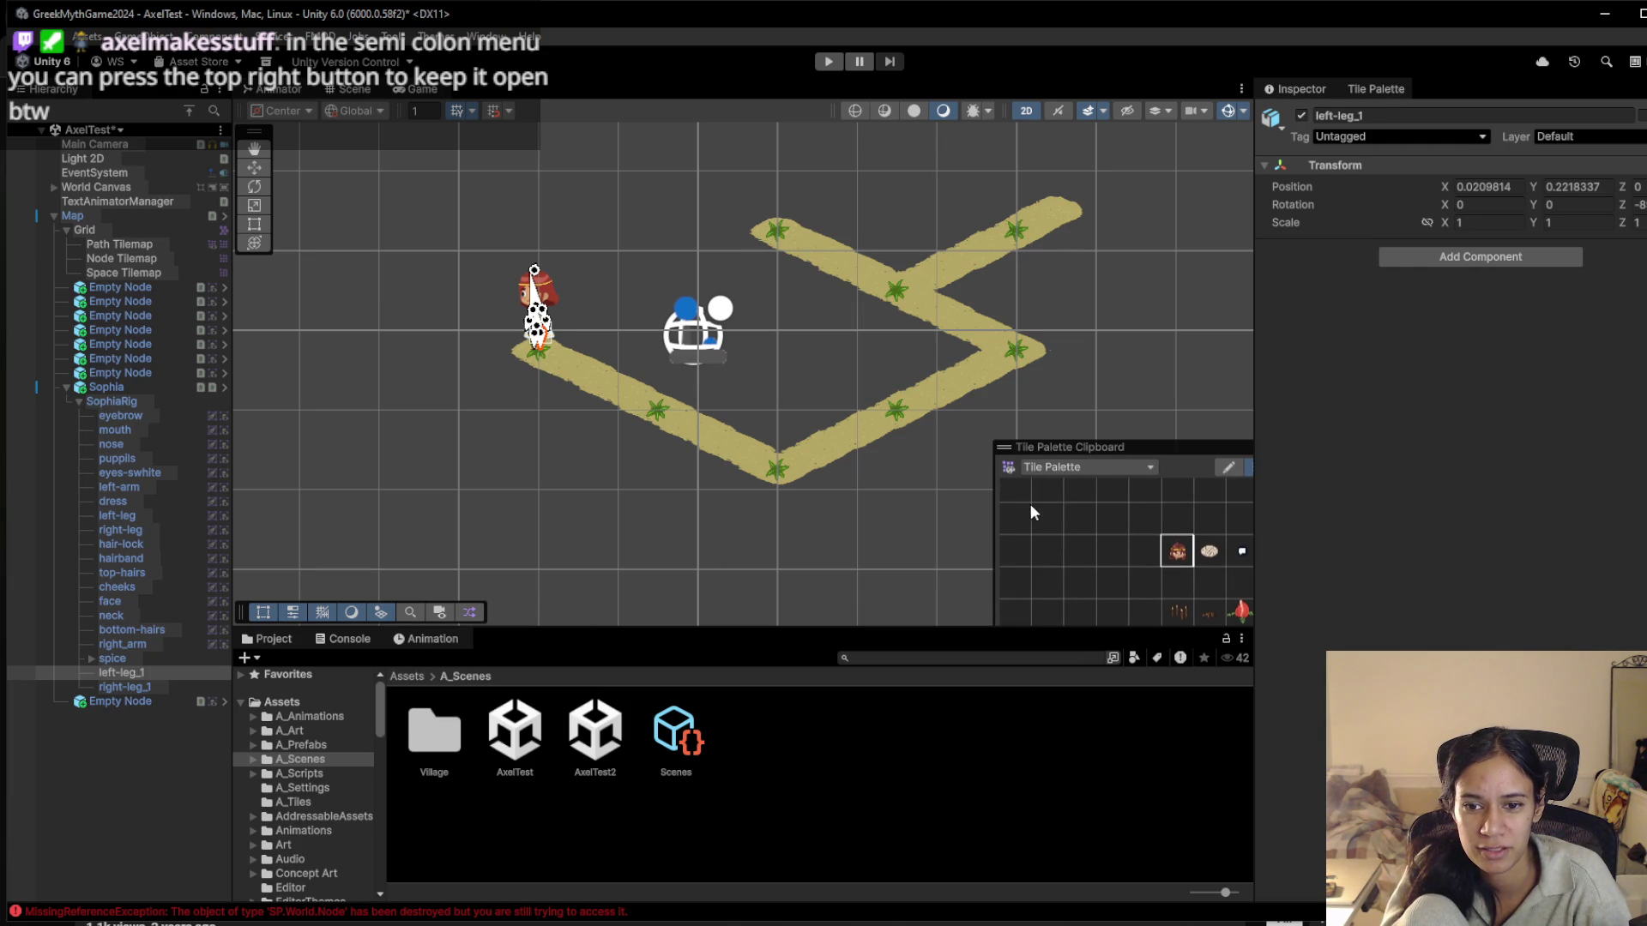
mouse_move(1064, 446)
scroll(1132, 527, up, 3)
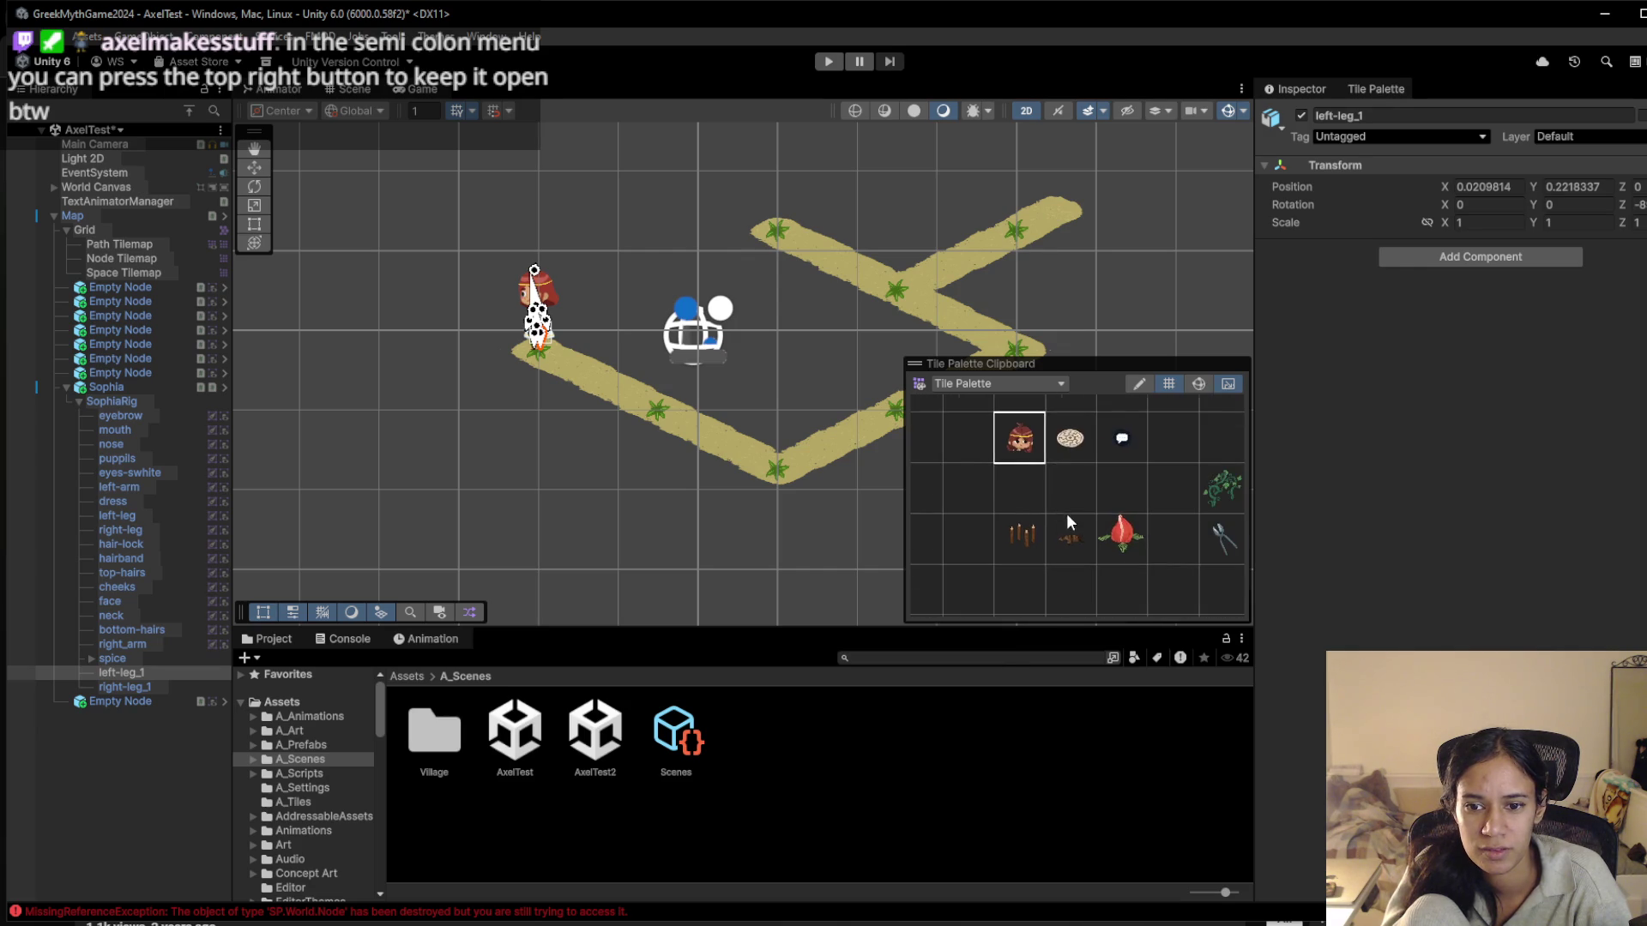
click(655, 413)
click(901, 414)
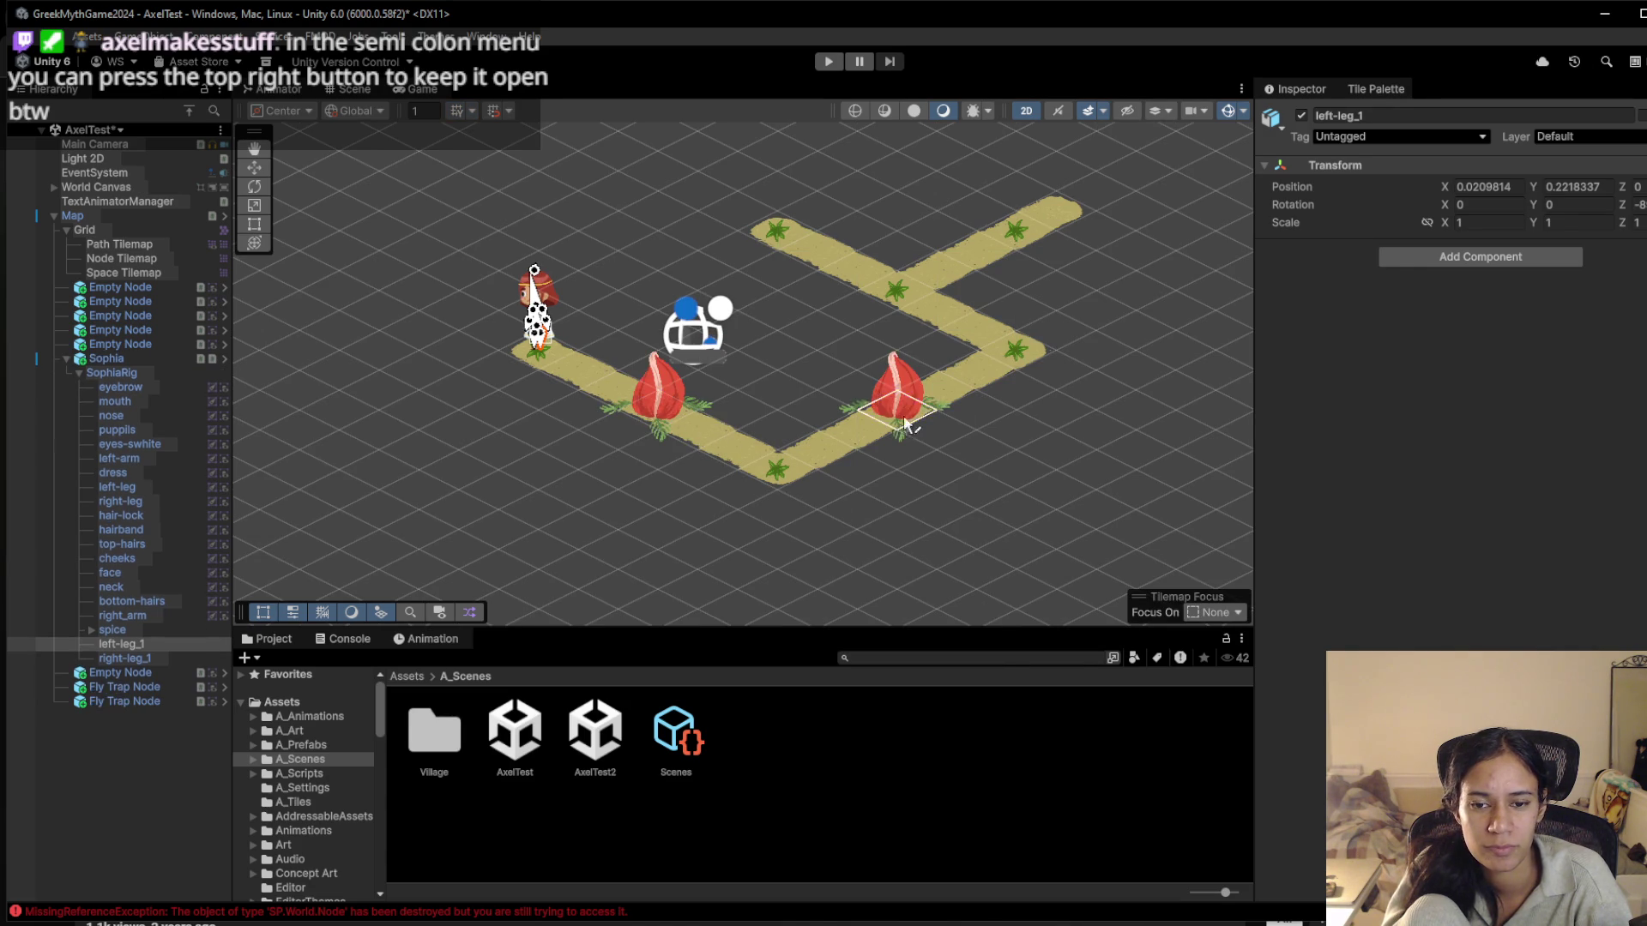
click(905, 294)
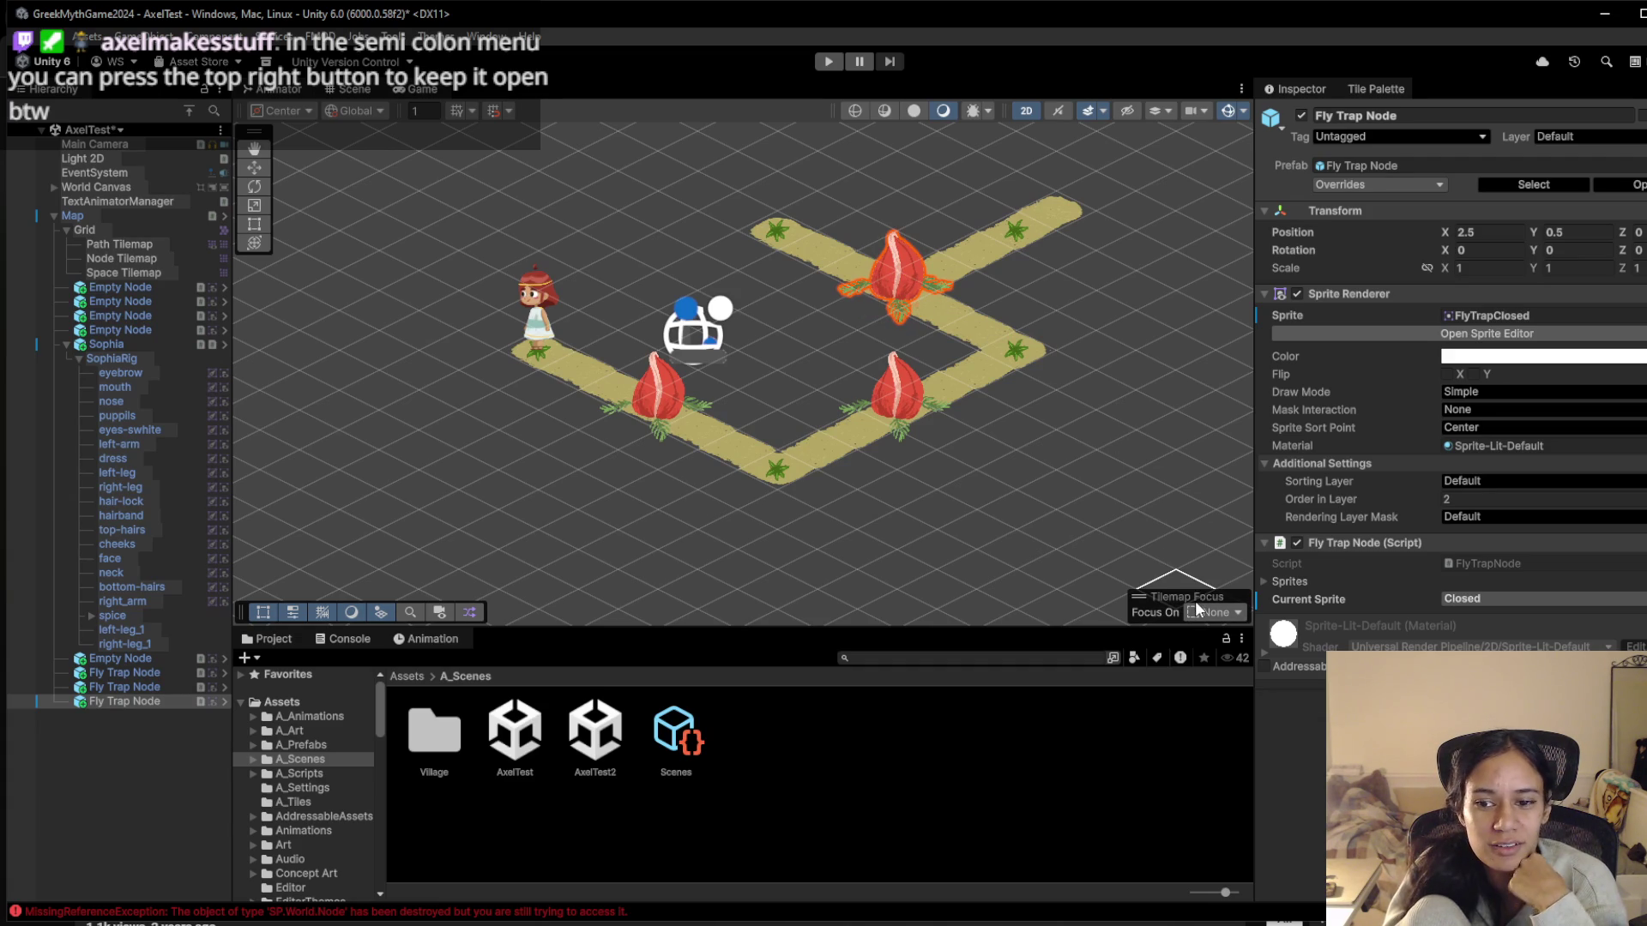
Paint spikes on the right and upper-right arms and an open fly trap at the bottom corner
key(semicolon)
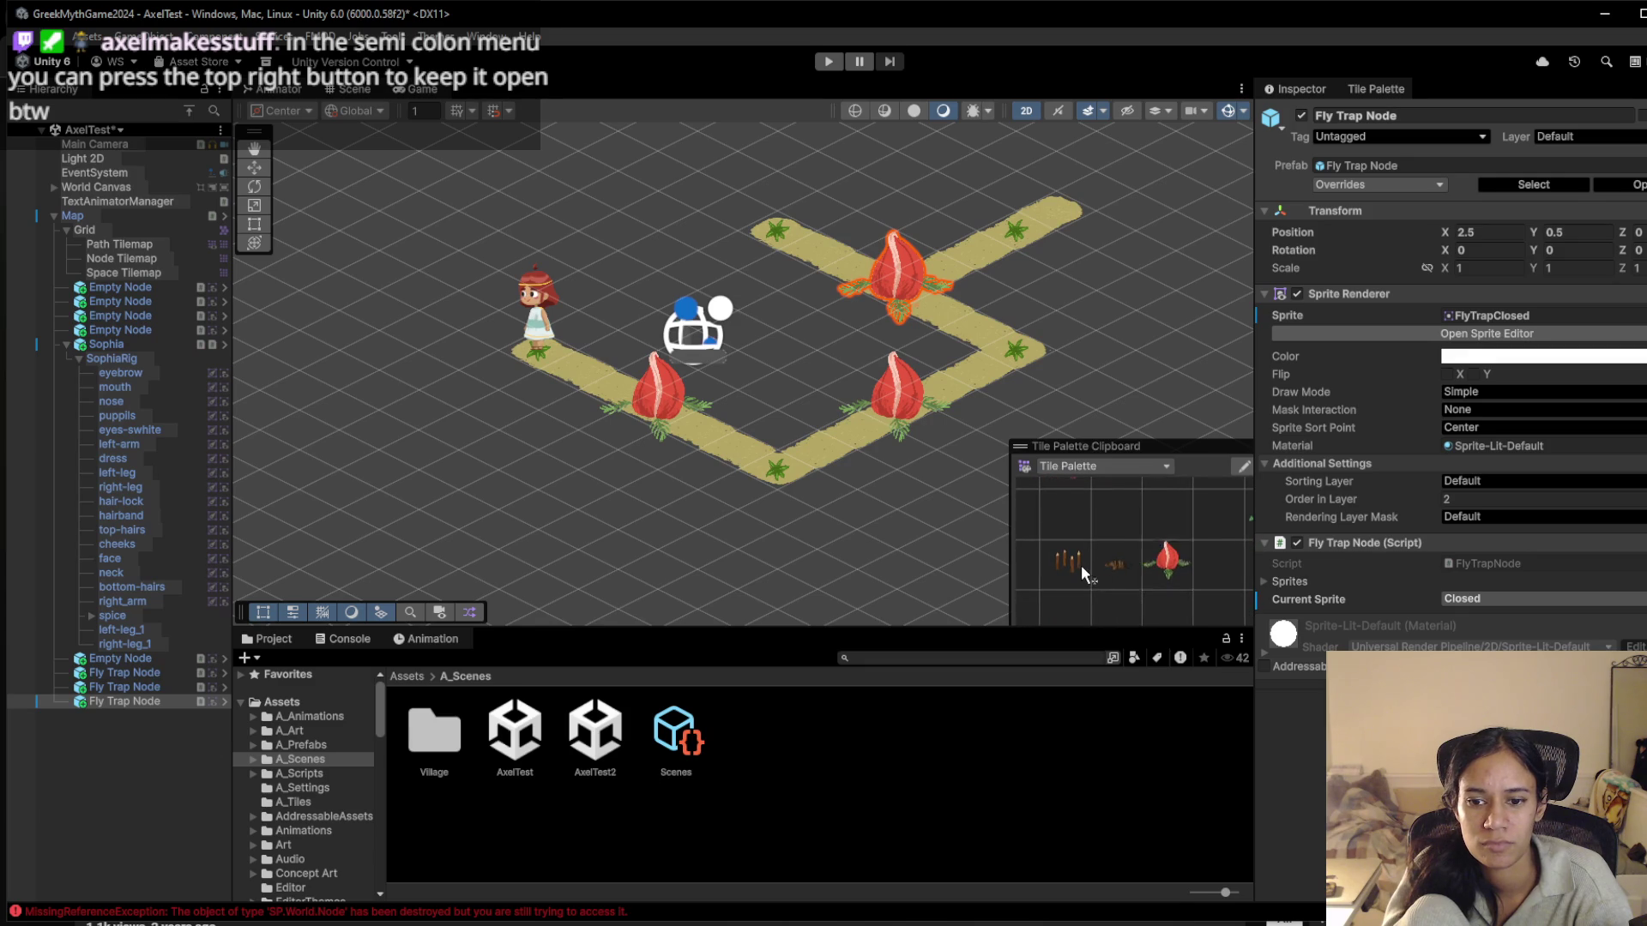
click(1080, 565)
click(1021, 350)
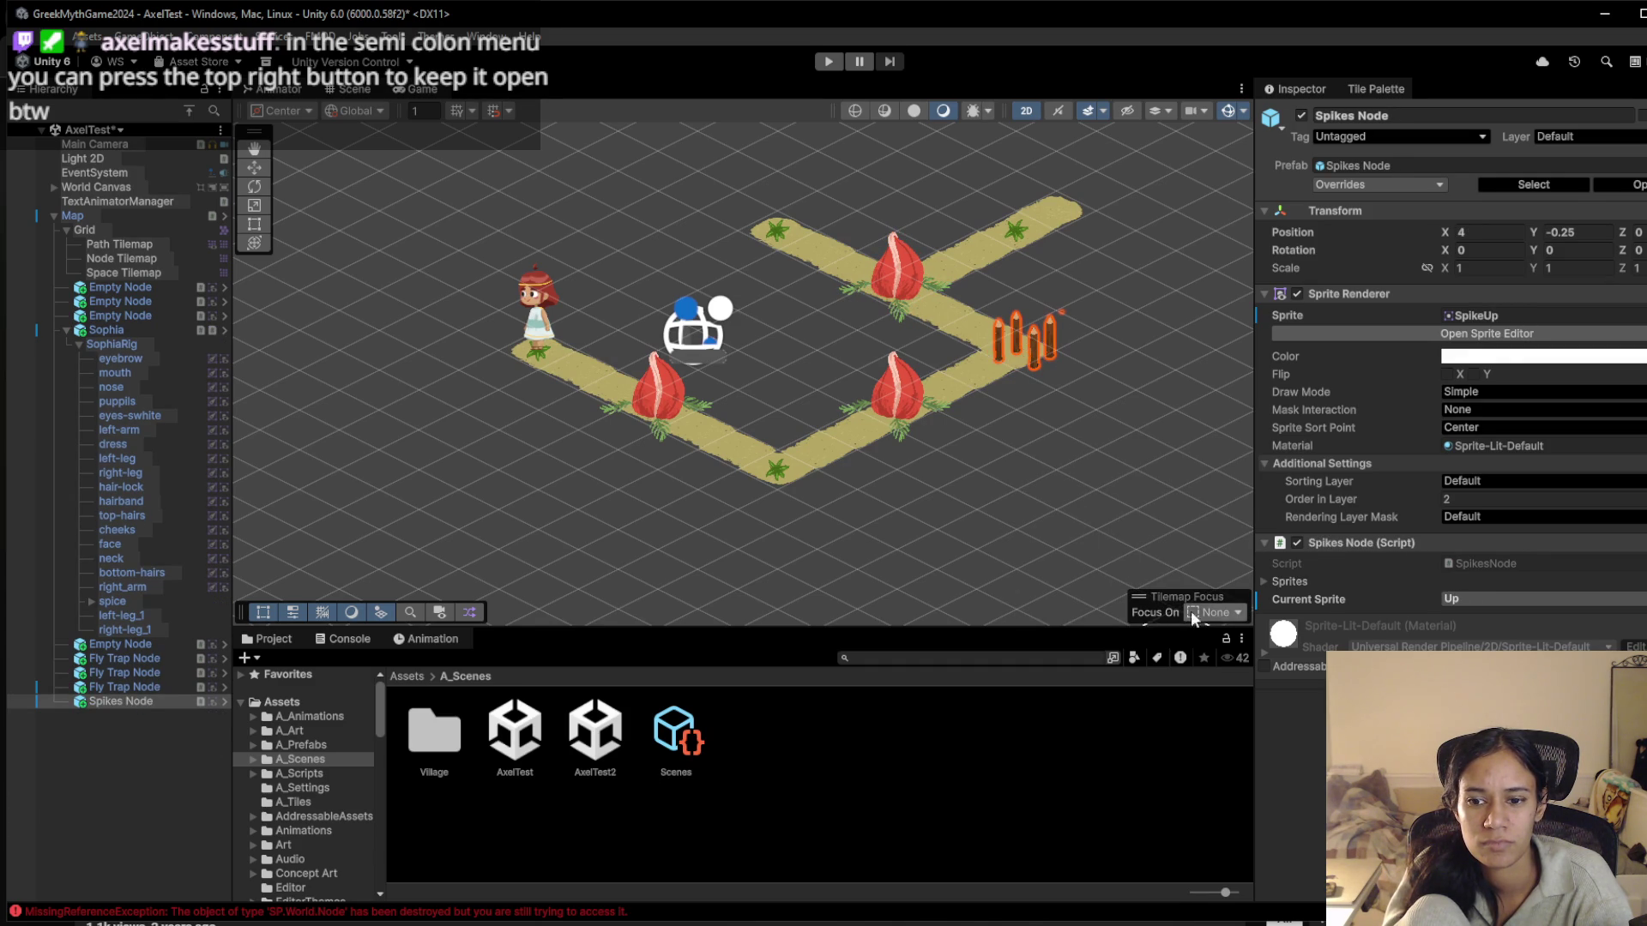
key(semicolon)
mouse_move(1133, 590)
mouse_down()
mouse_move(1092, 516)
mouse_move(1149, 486)
mouse_move(1120, 528)
mouse_up()
drag(1151, 588, 1153, 501)
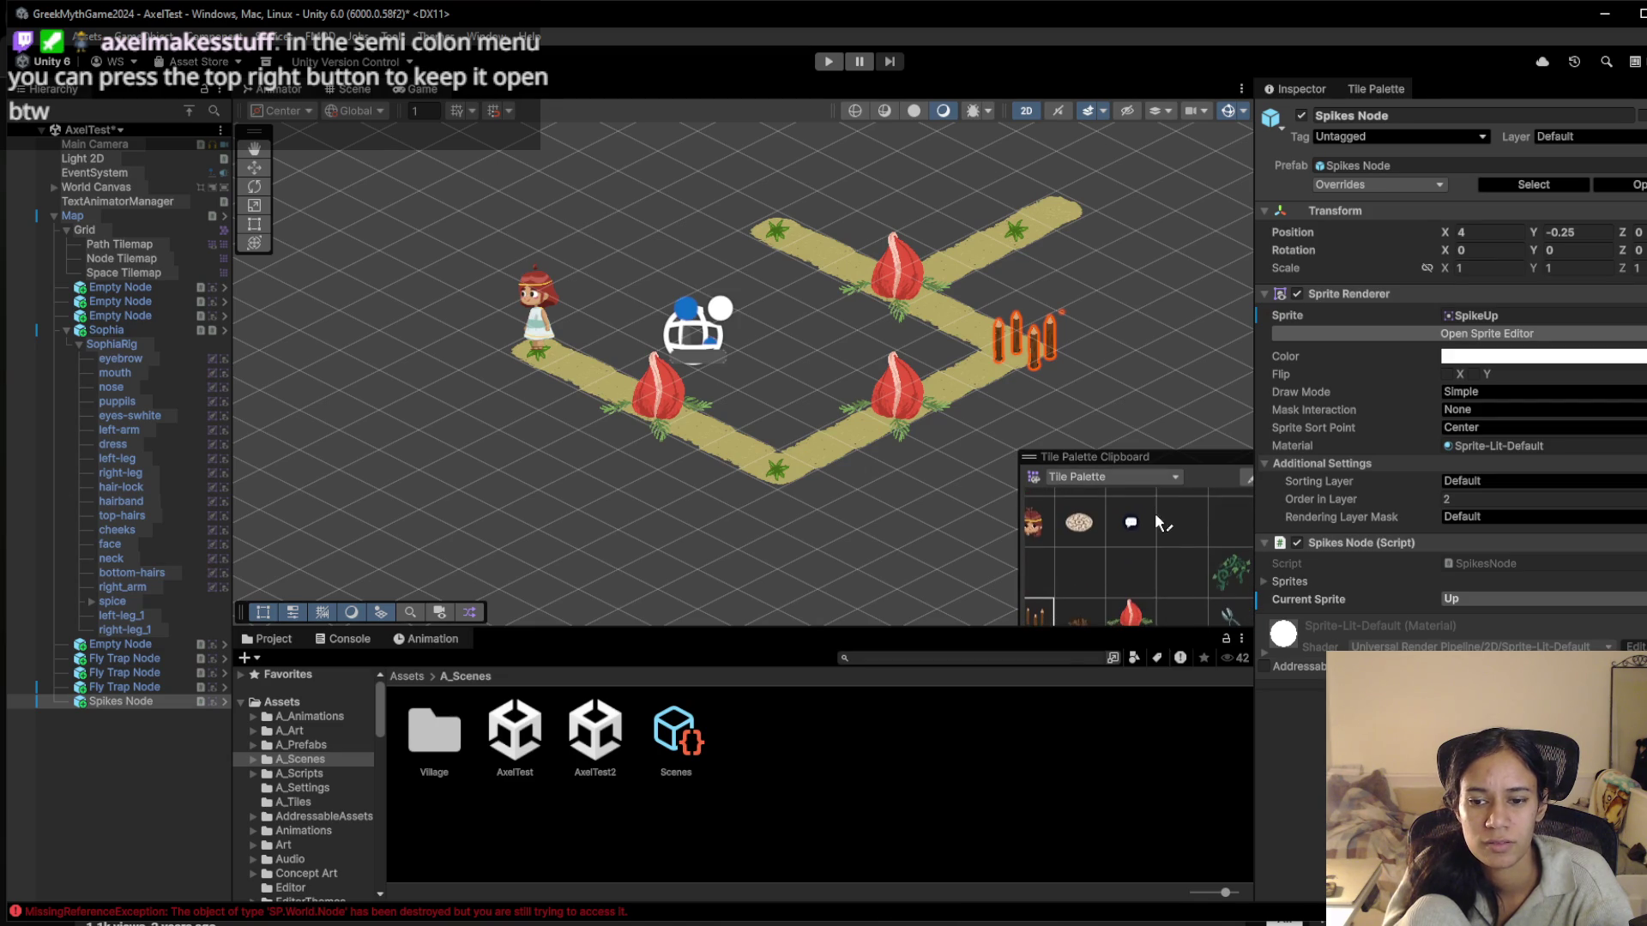
click(778, 468)
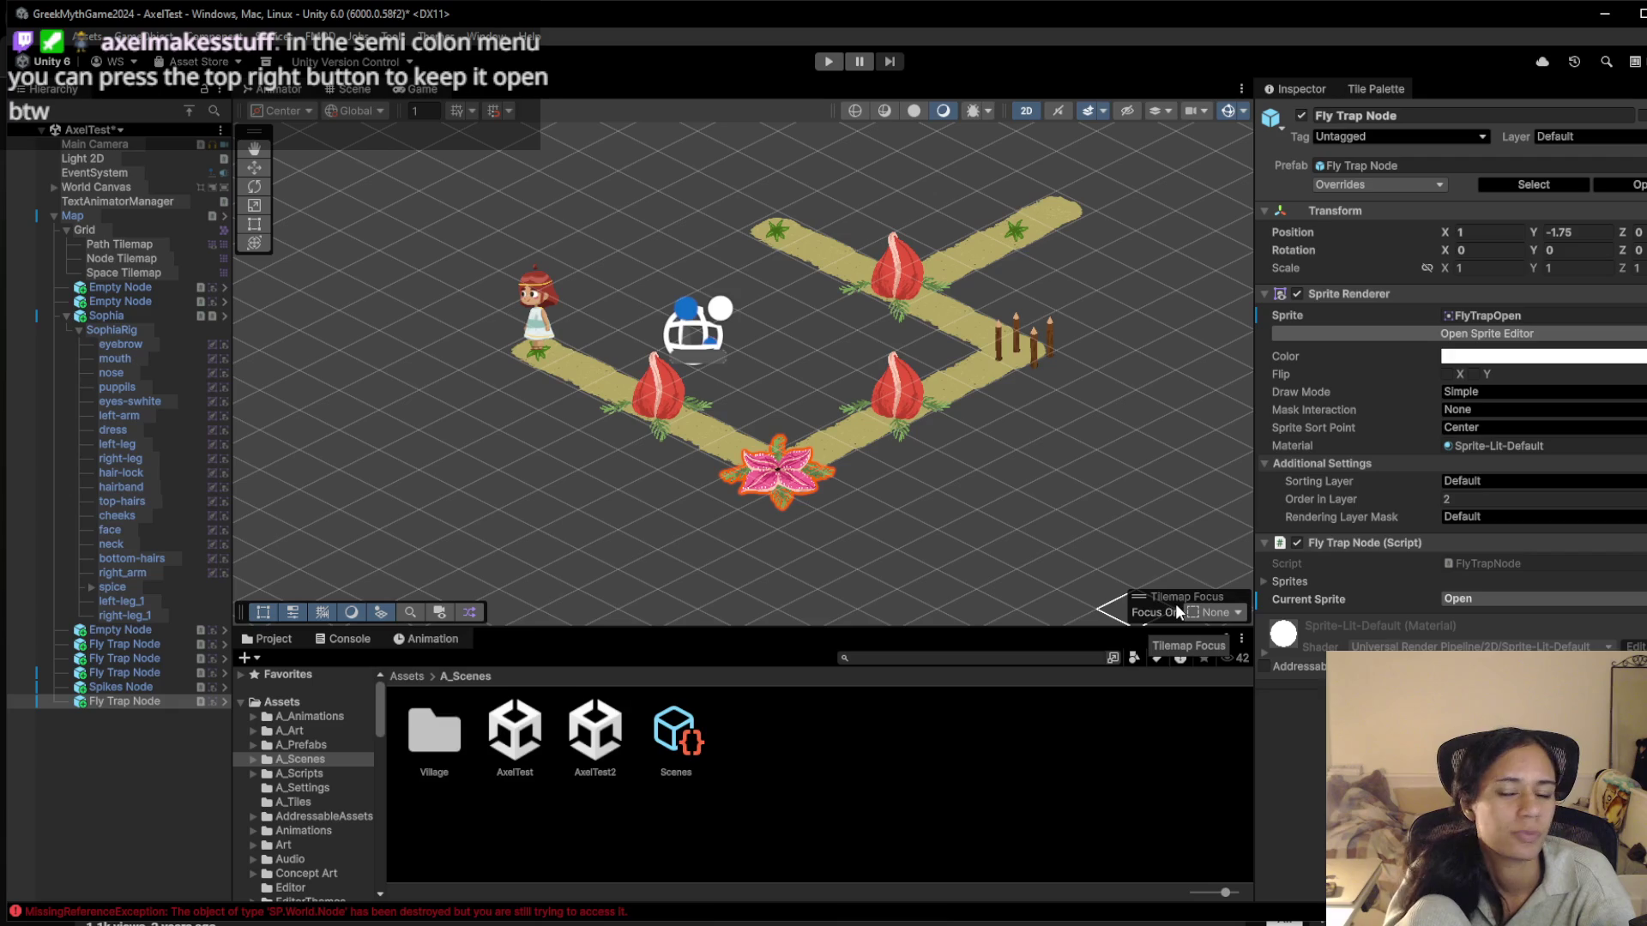
key(semicolon)
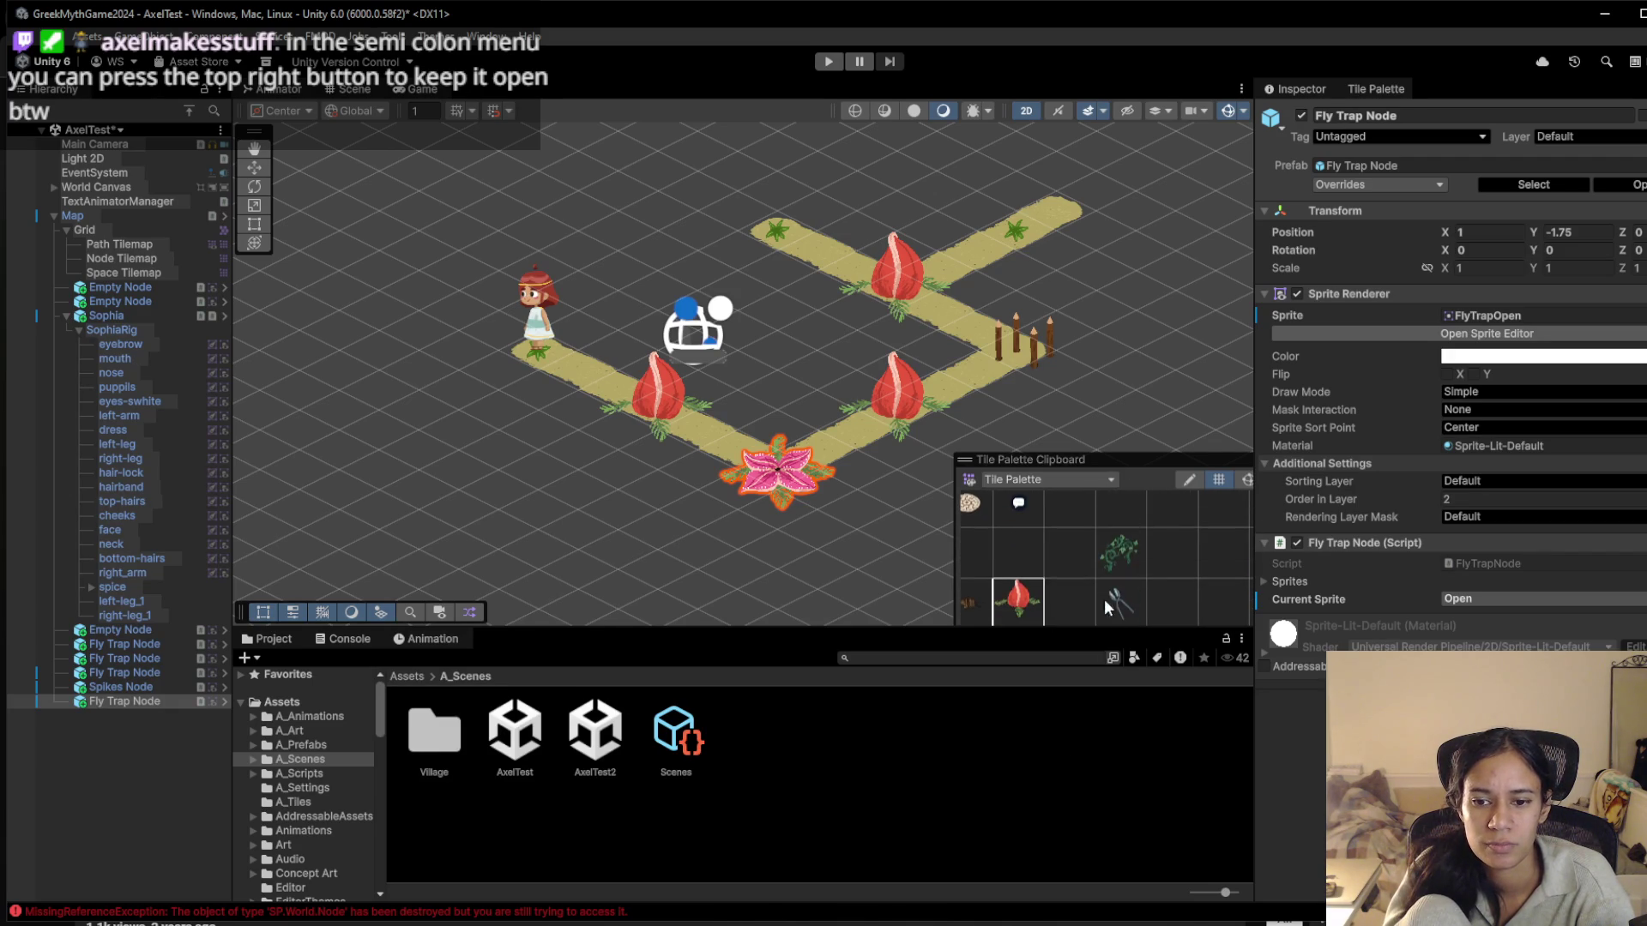
click(976, 585)
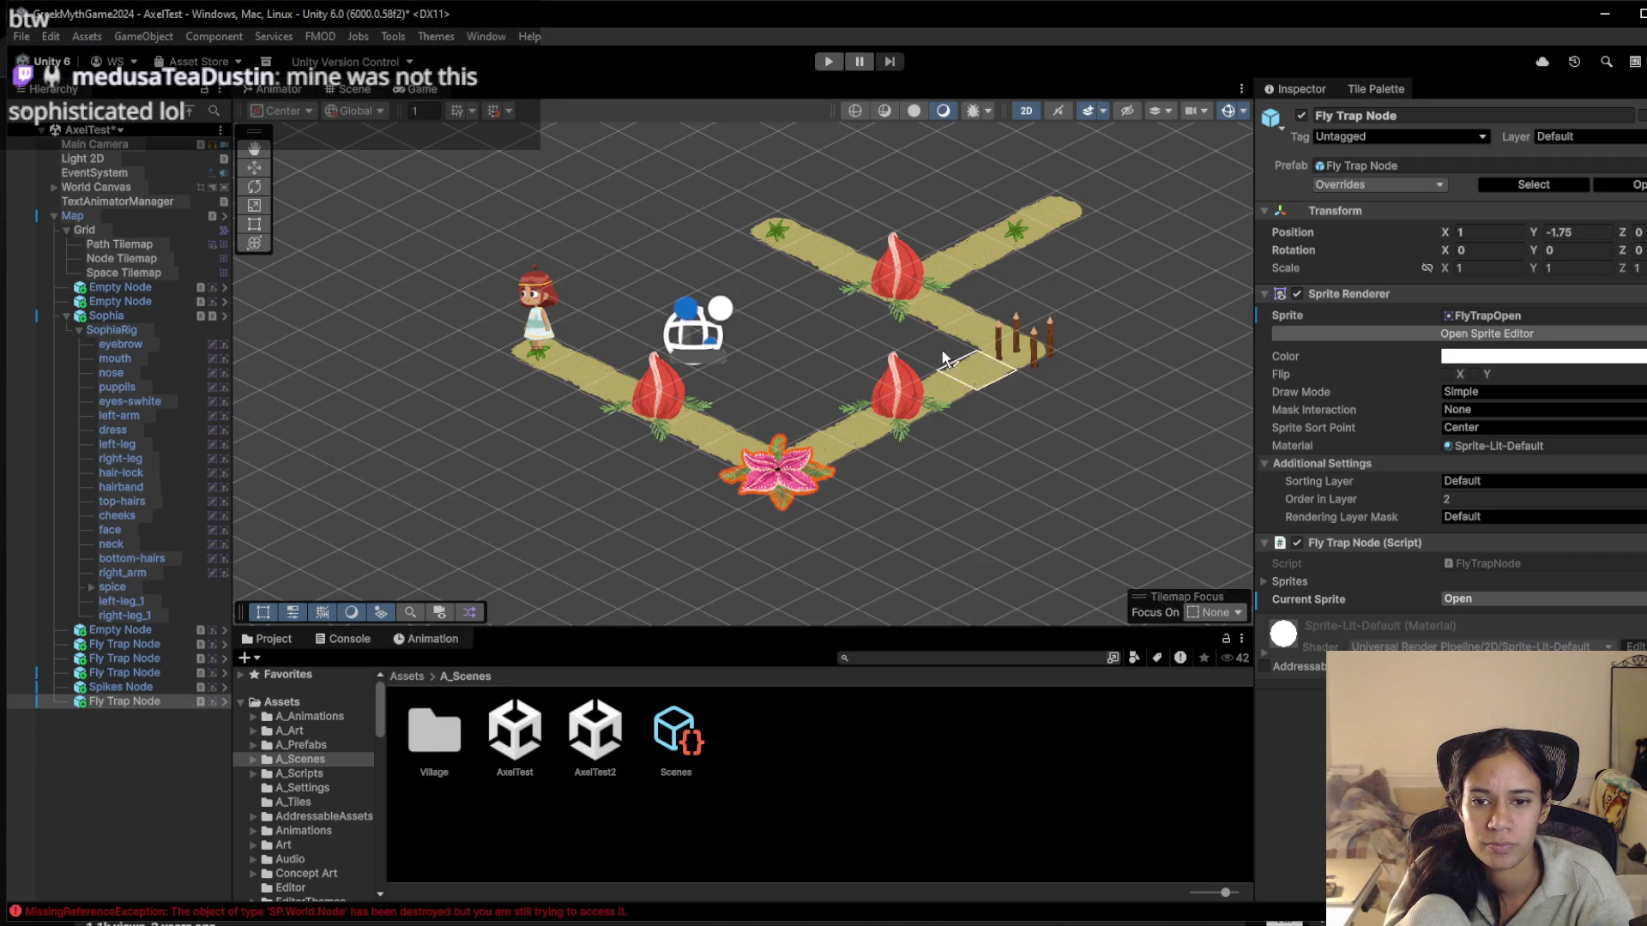
click(1008, 232)
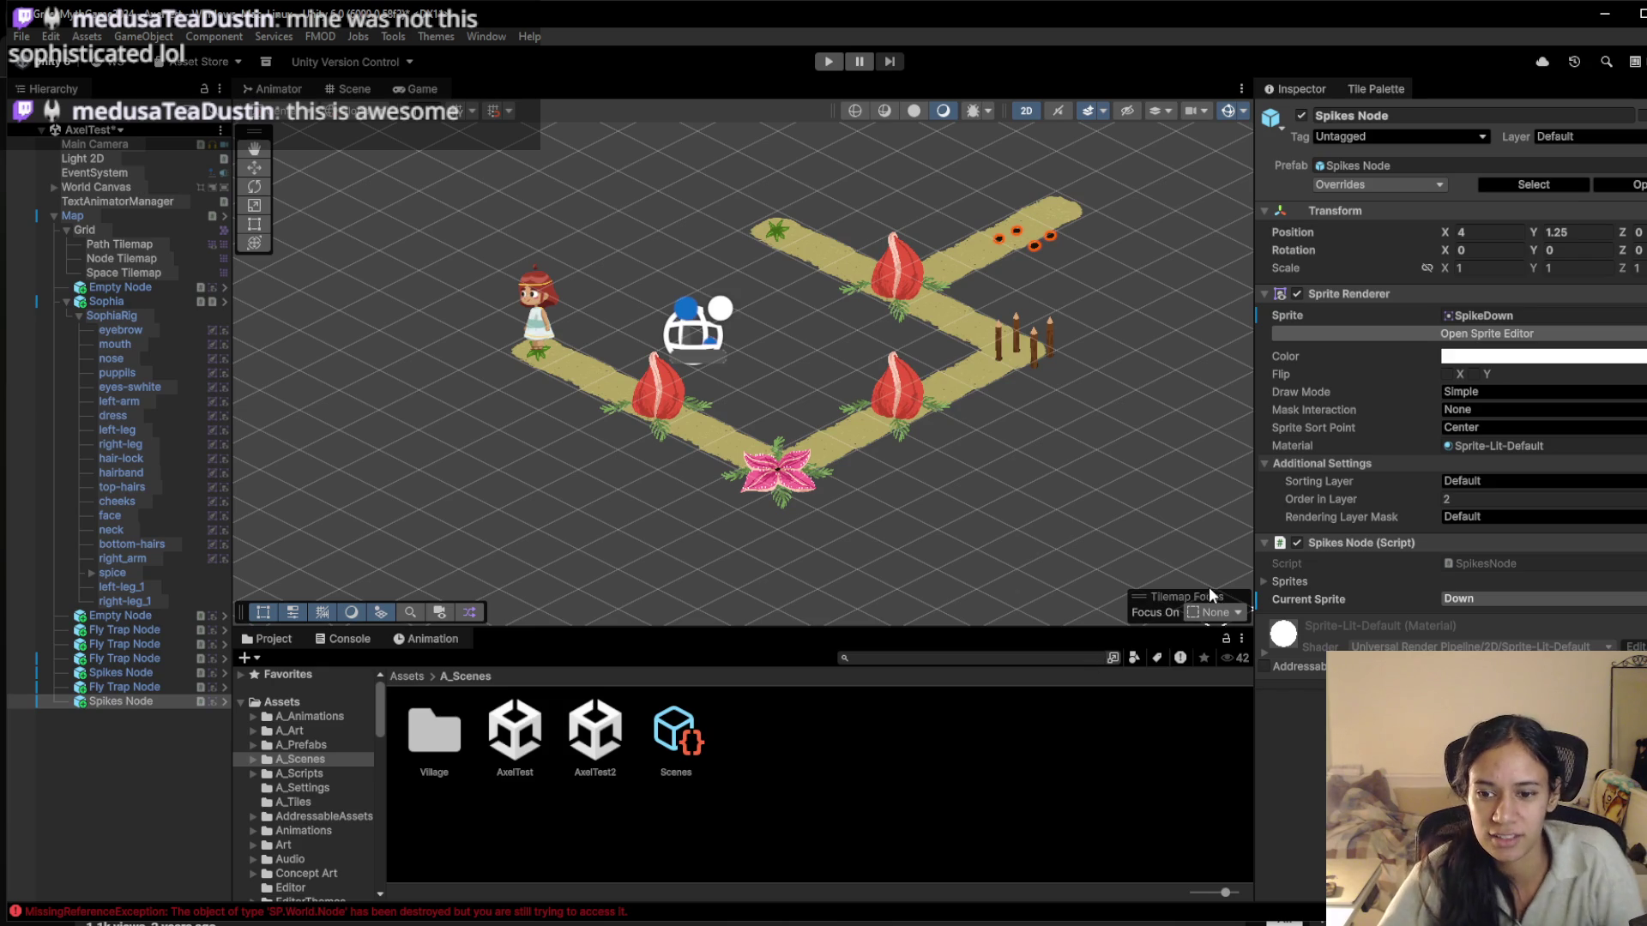
Paint a fly trap at the top-left end of the path and switch it open
key(apostrophe)
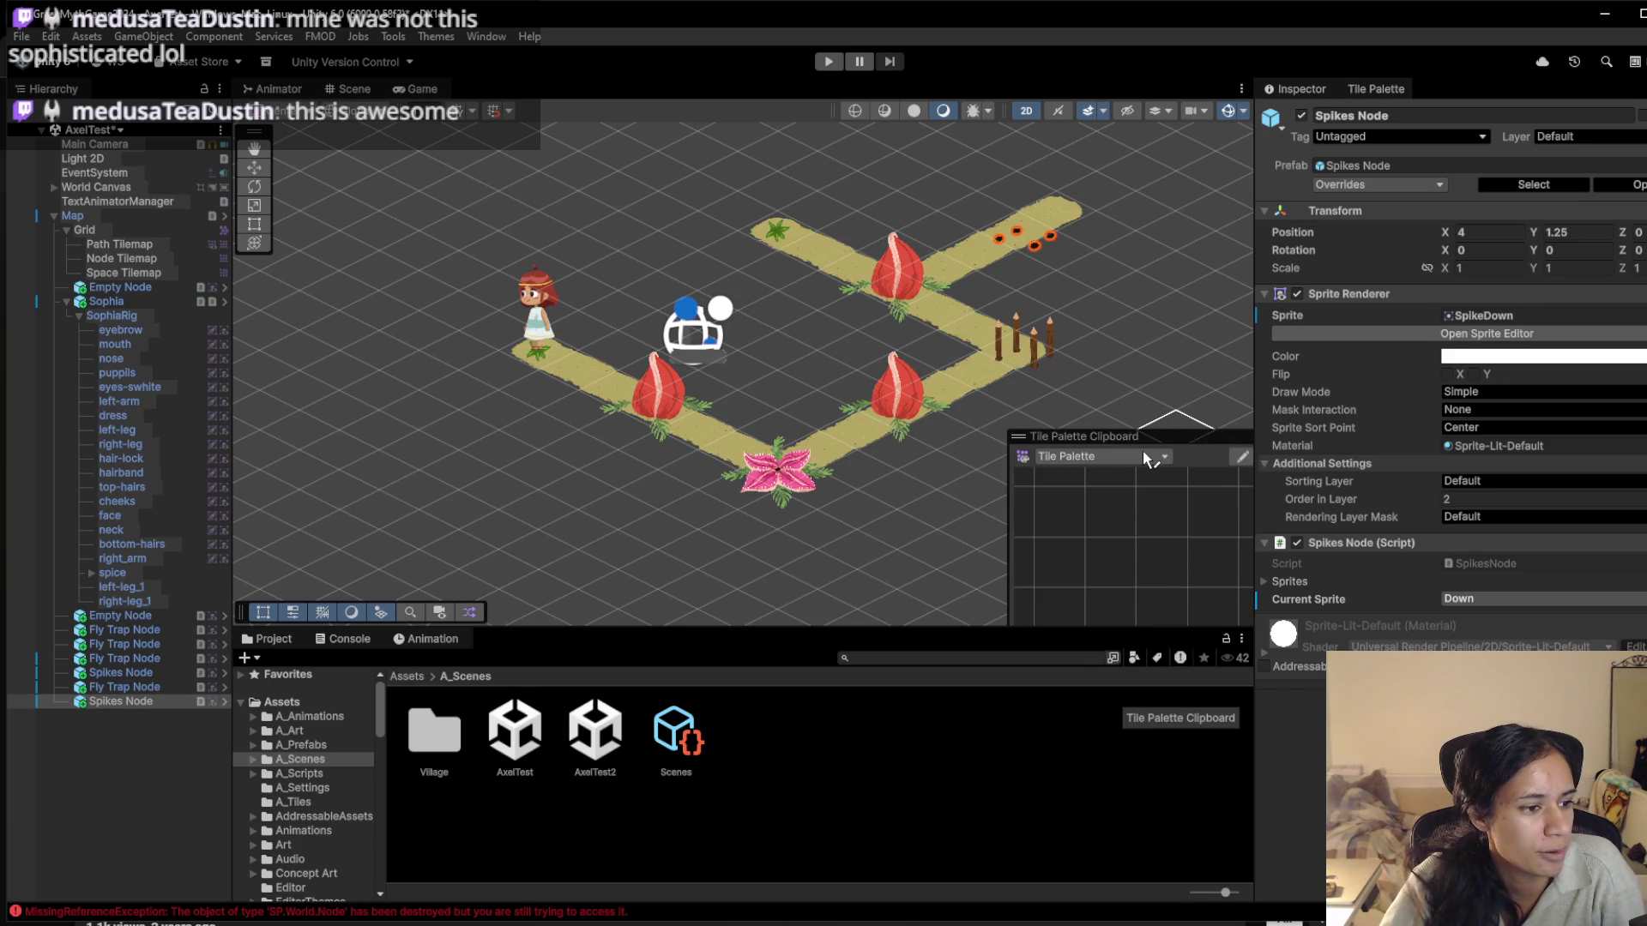
drag(1239, 447, 1232, 386)
drag(858, 467, 755, 493)
scroll(1070, 533, down, 4)
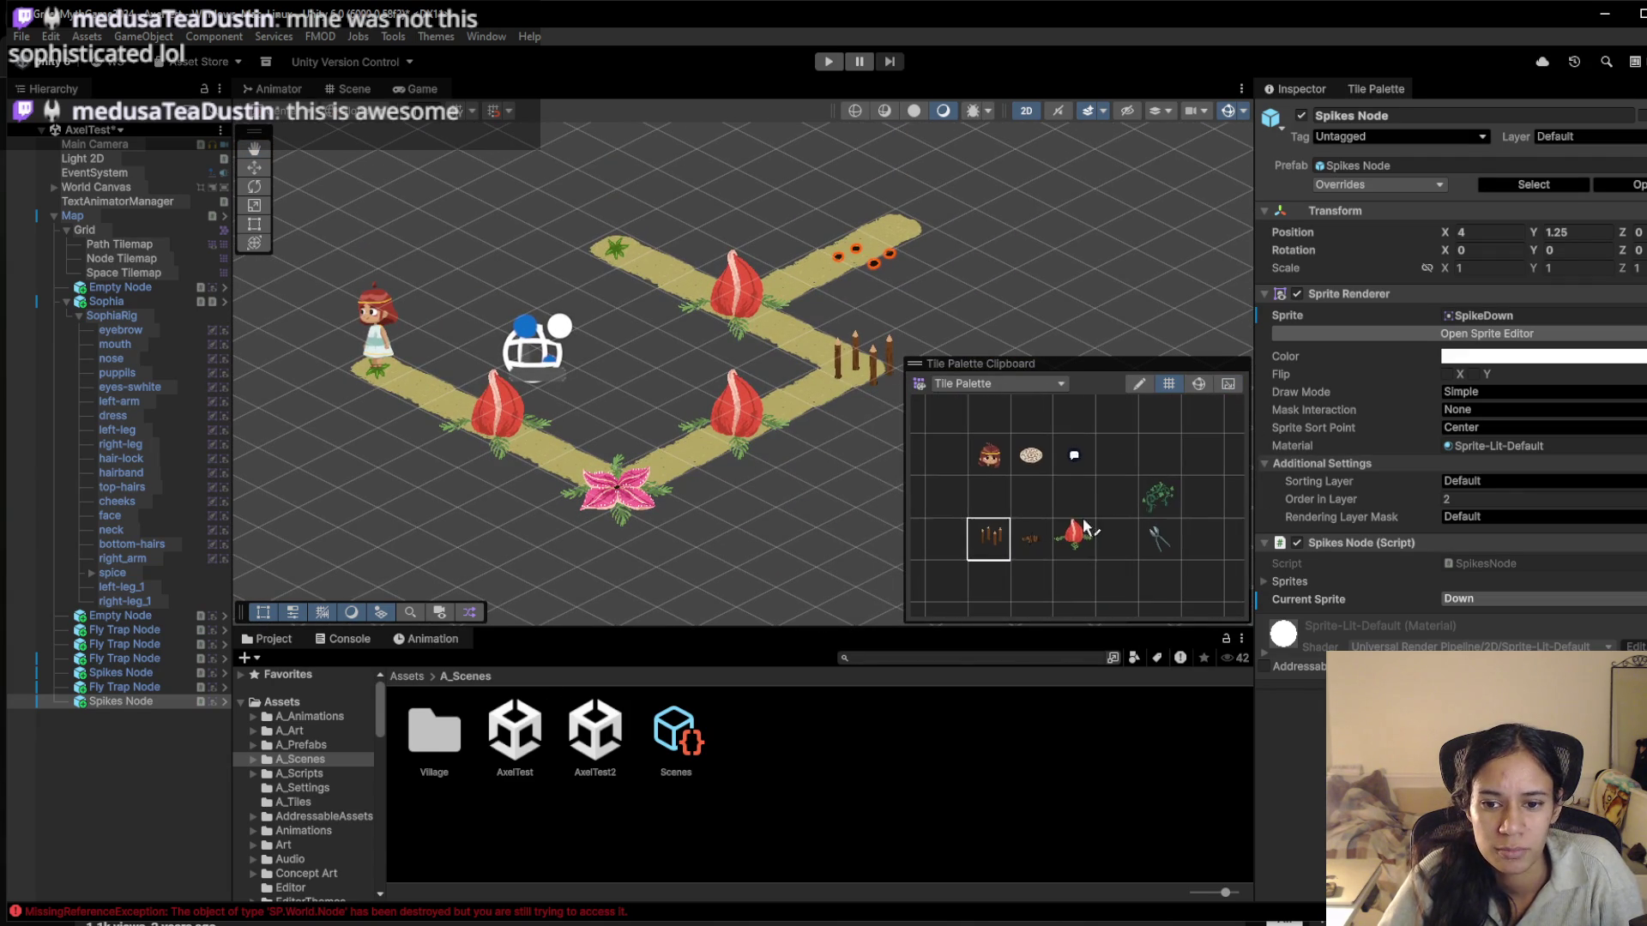
scroll(1065, 541, up, 2)
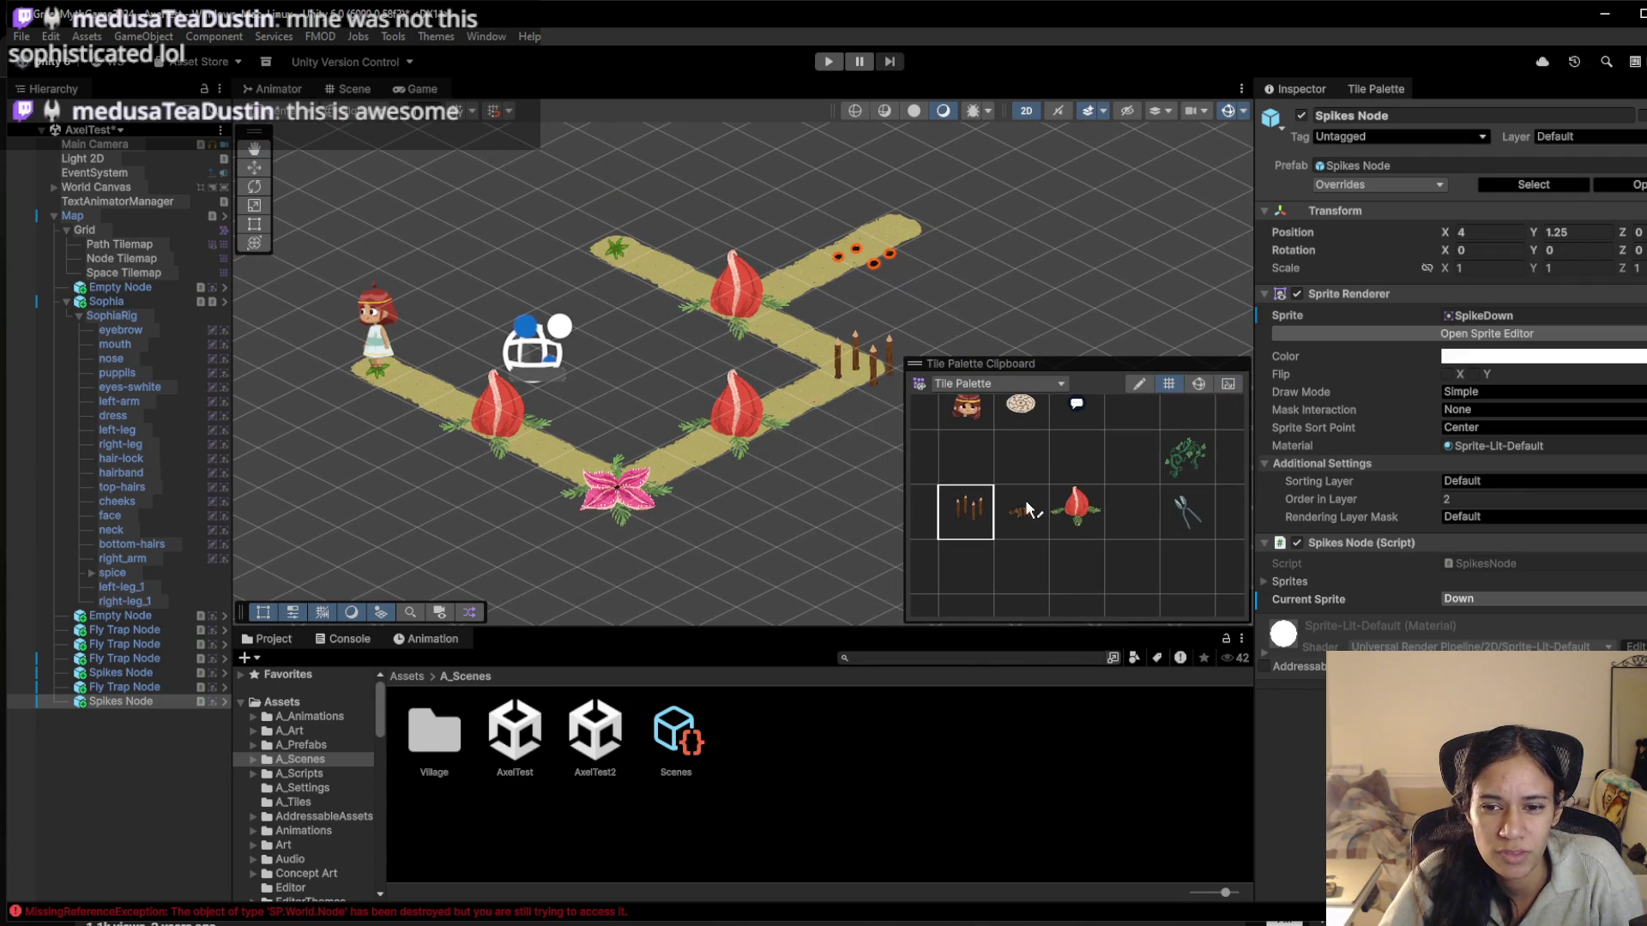
click(1085, 519)
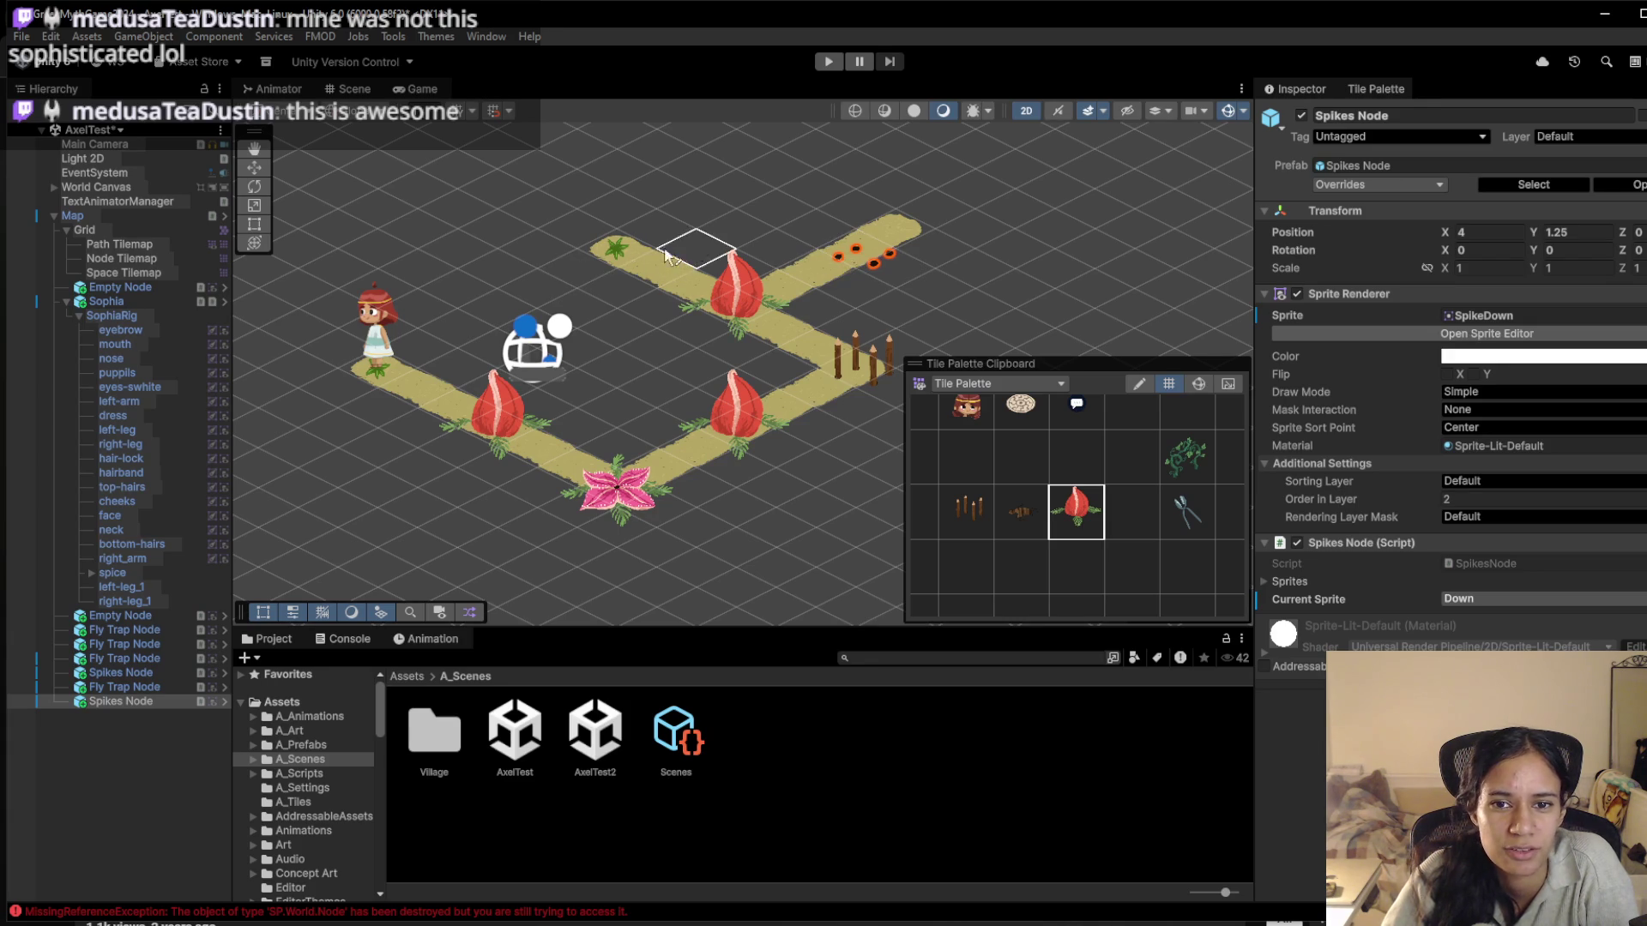
click(616, 256)
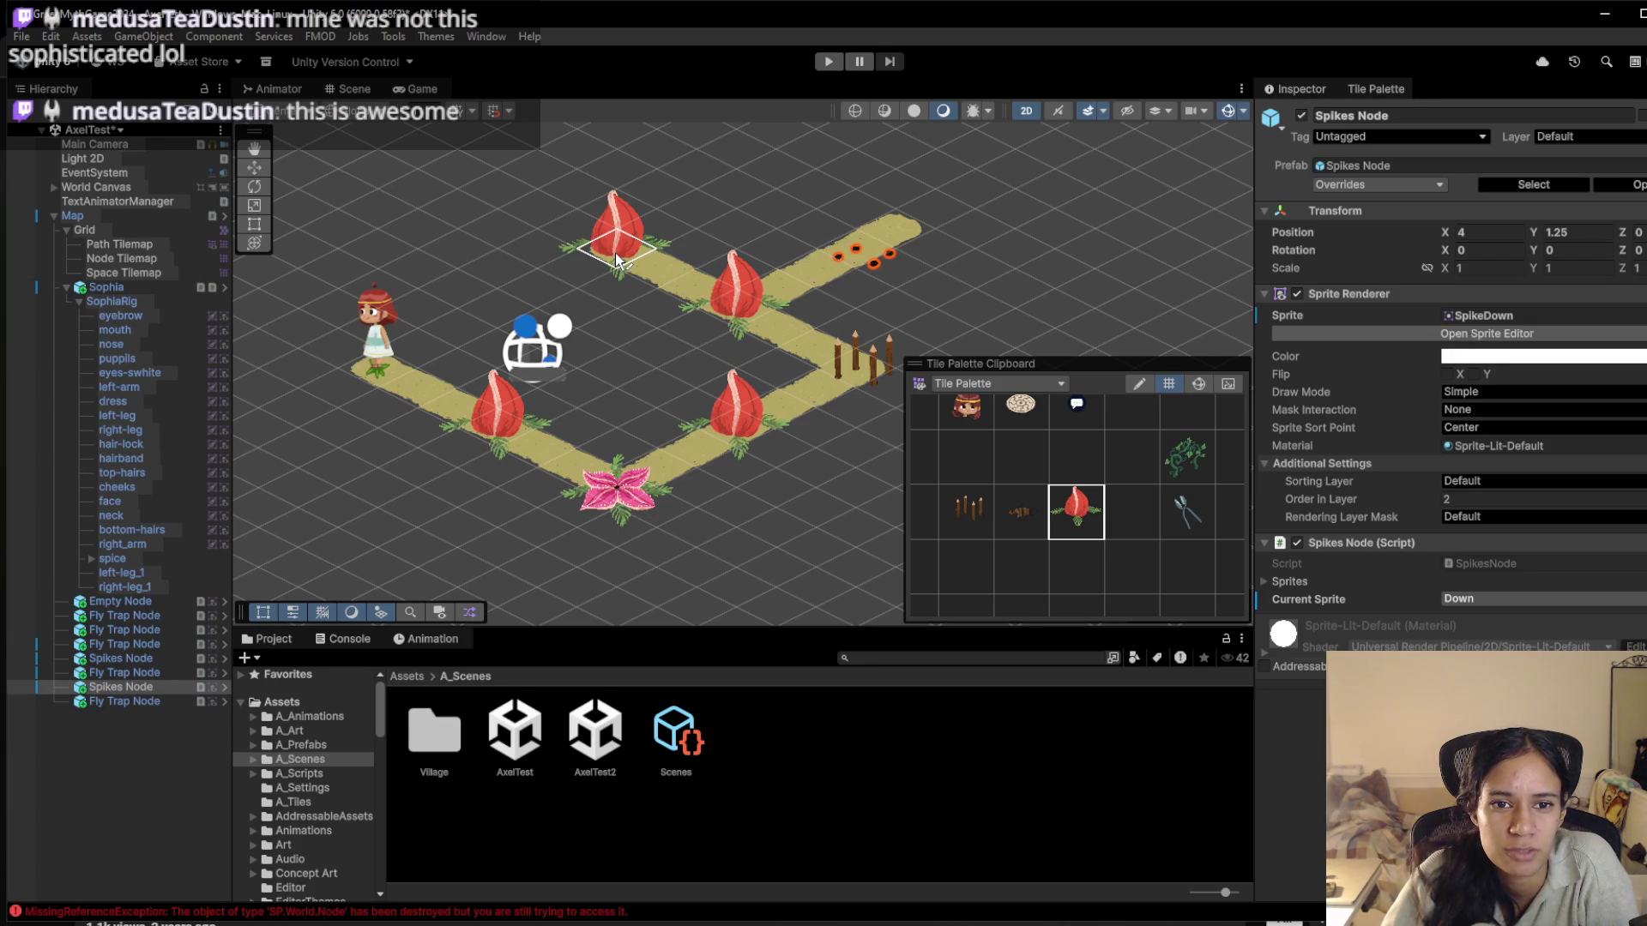
click(616, 255)
Extend the lower path end with two empty node tiles
mouse_move(576, 508)
mouse_down()
mouse_move(439, 514)
mouse_move(448, 551)
mouse_up()
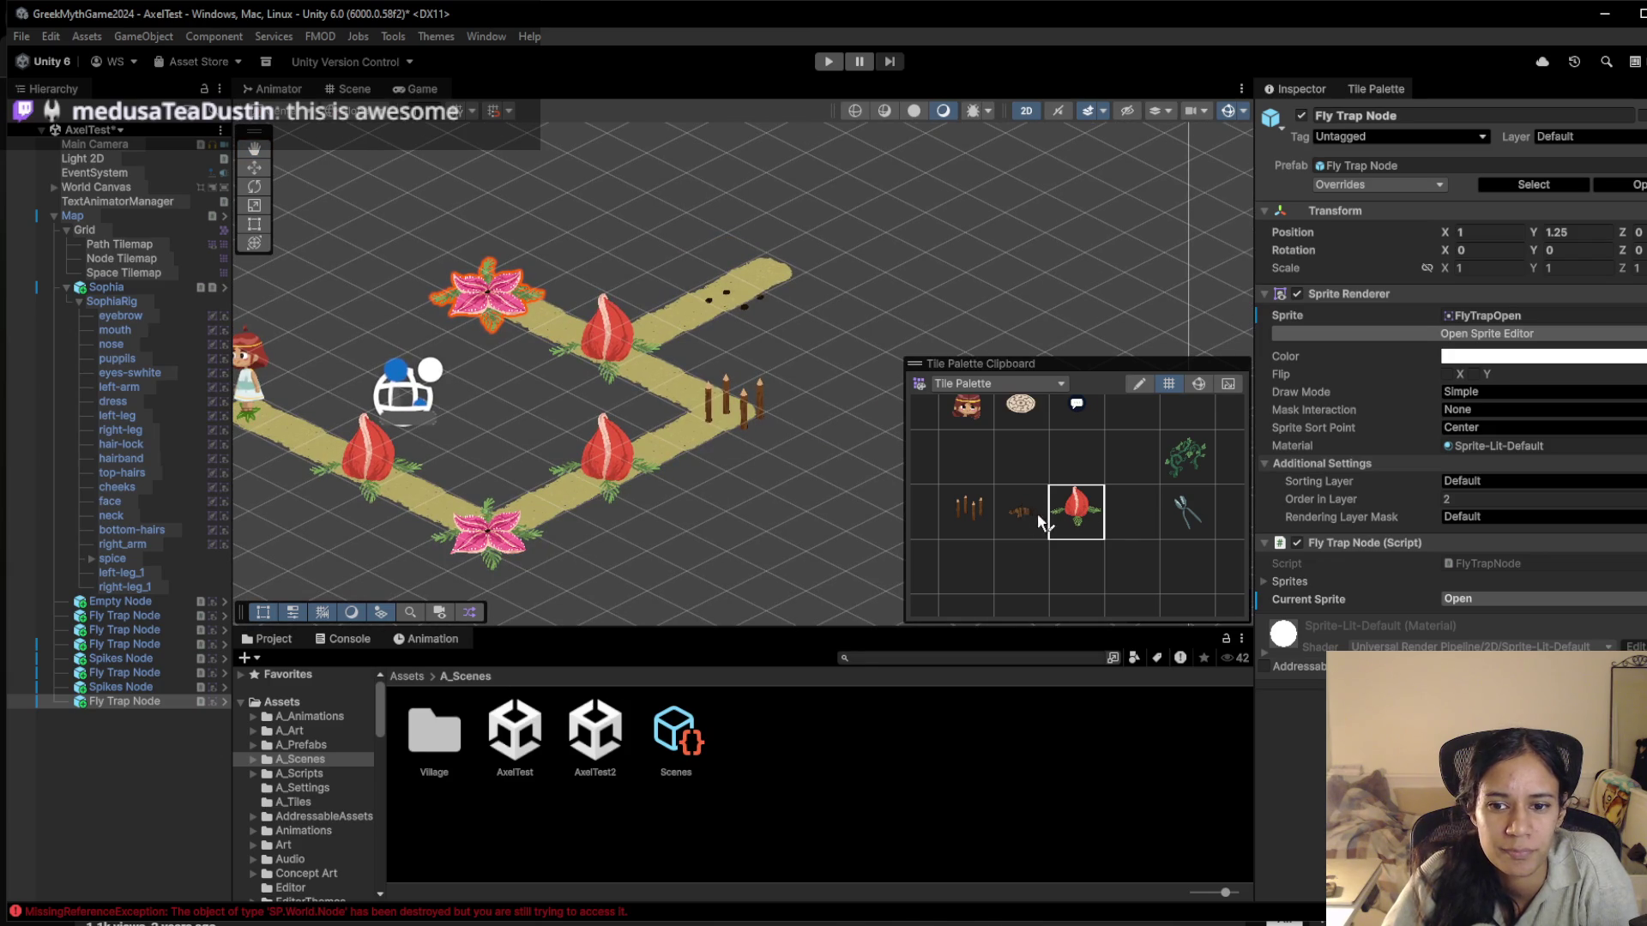
click(976, 522)
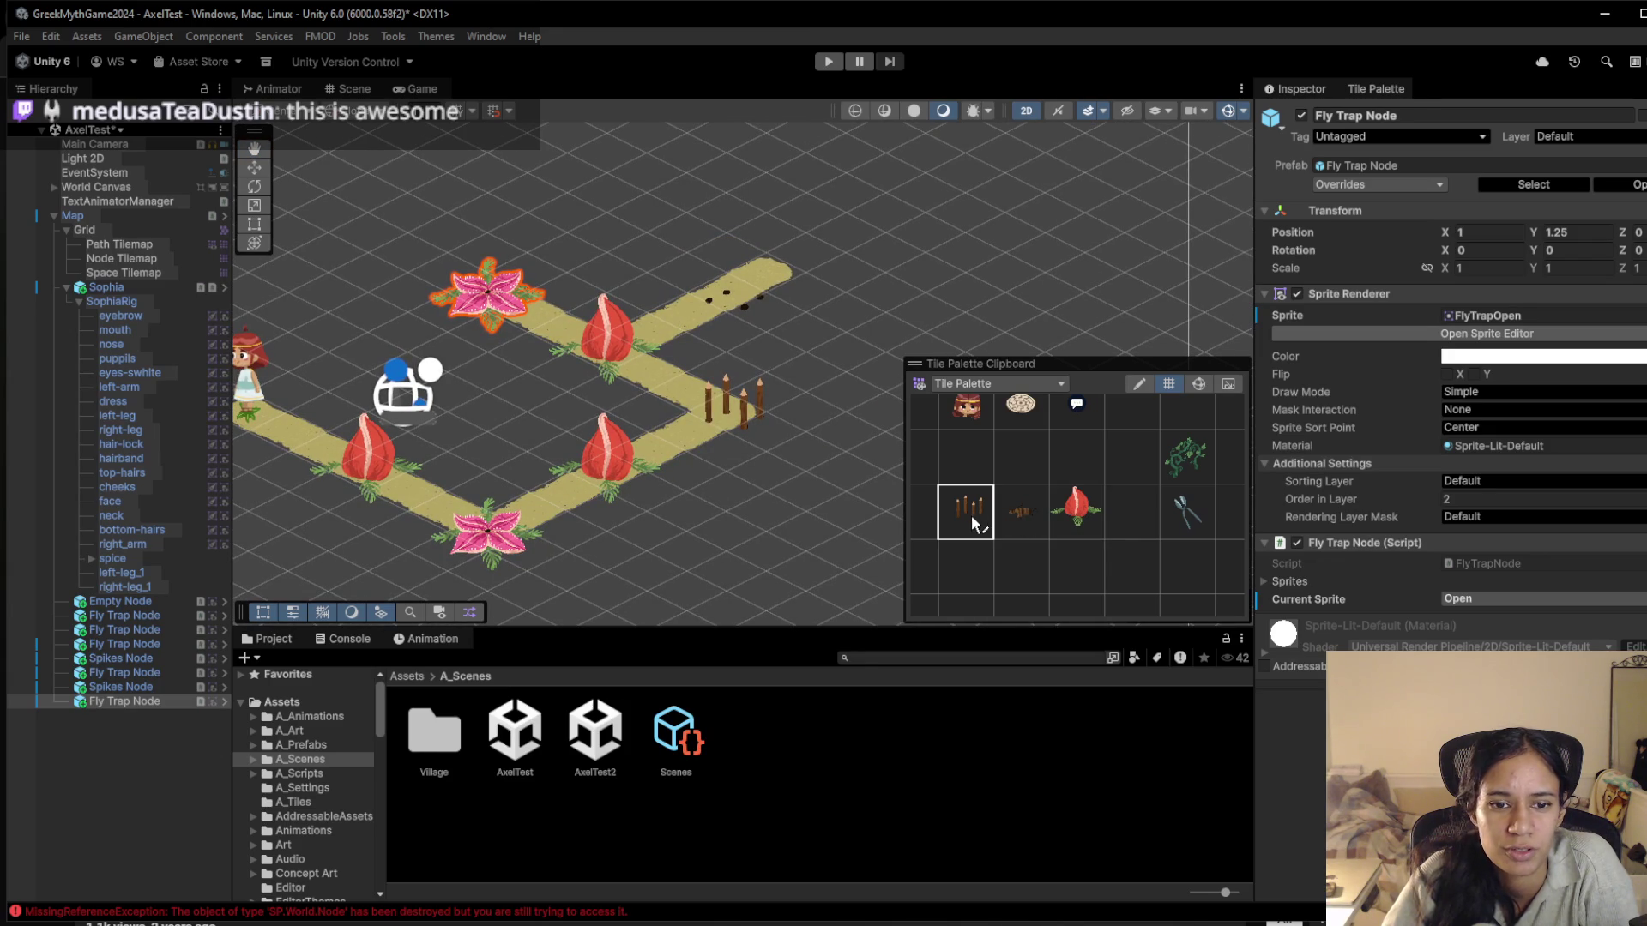
drag(486, 491, 667, 502)
click(1040, 471)
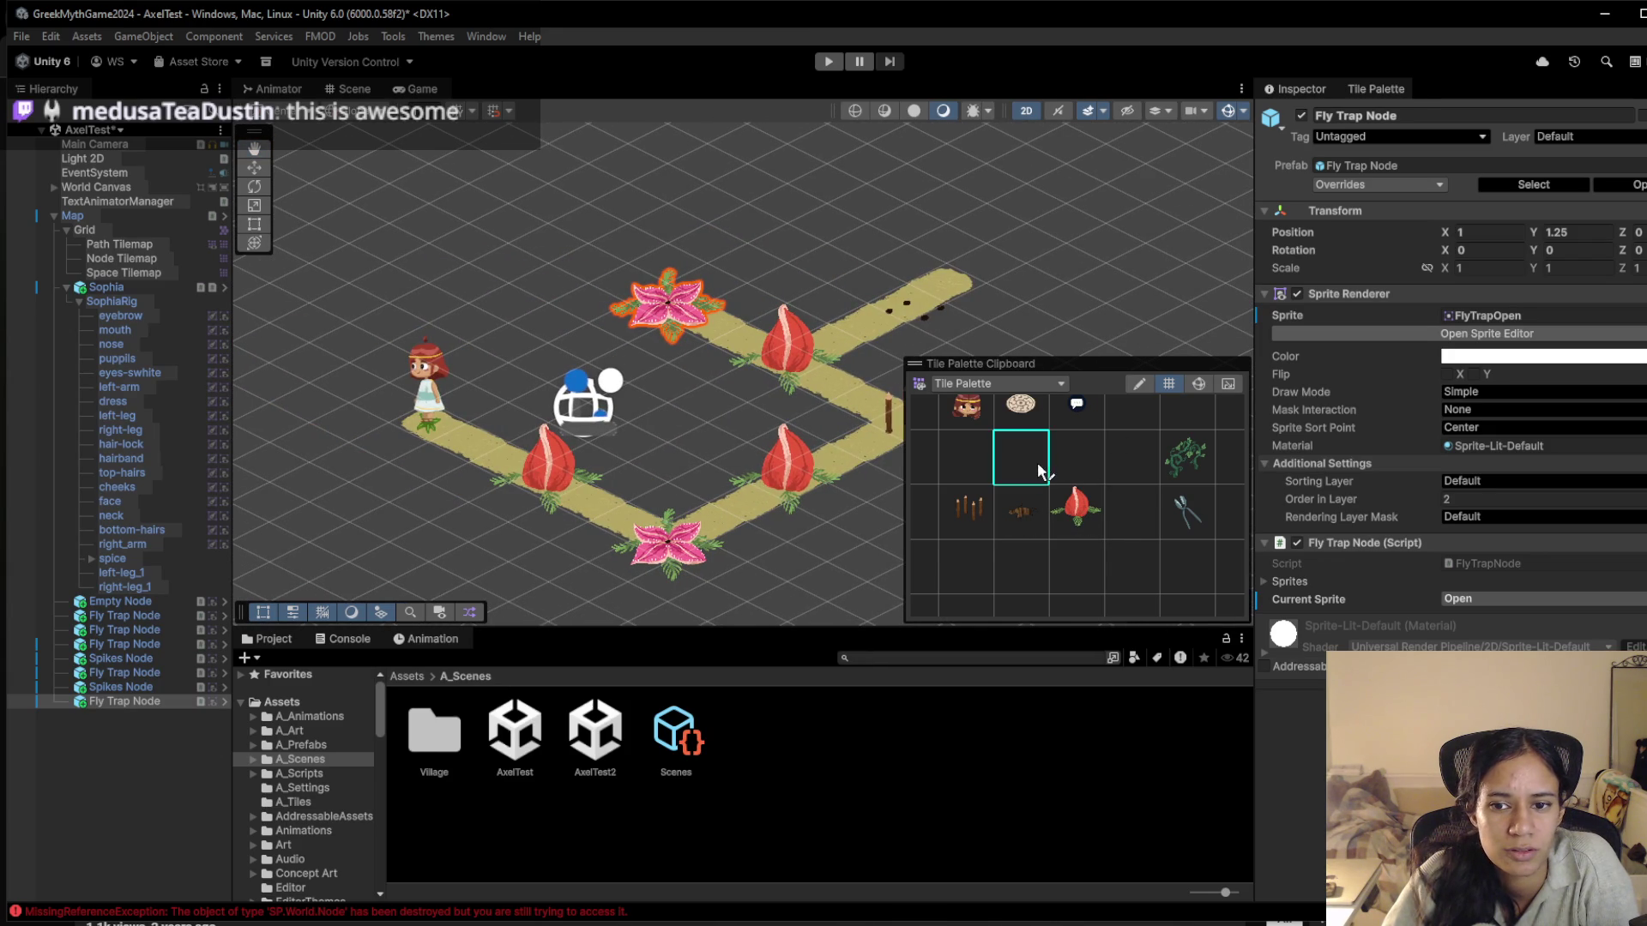
drag(801, 515, 654, 481)
click(811, 538)
click(878, 567)
drag(866, 566, 823, 561)
Paint spikes on the new section and erase the test Cracks tile at the end
click(969, 515)
click(733, 507)
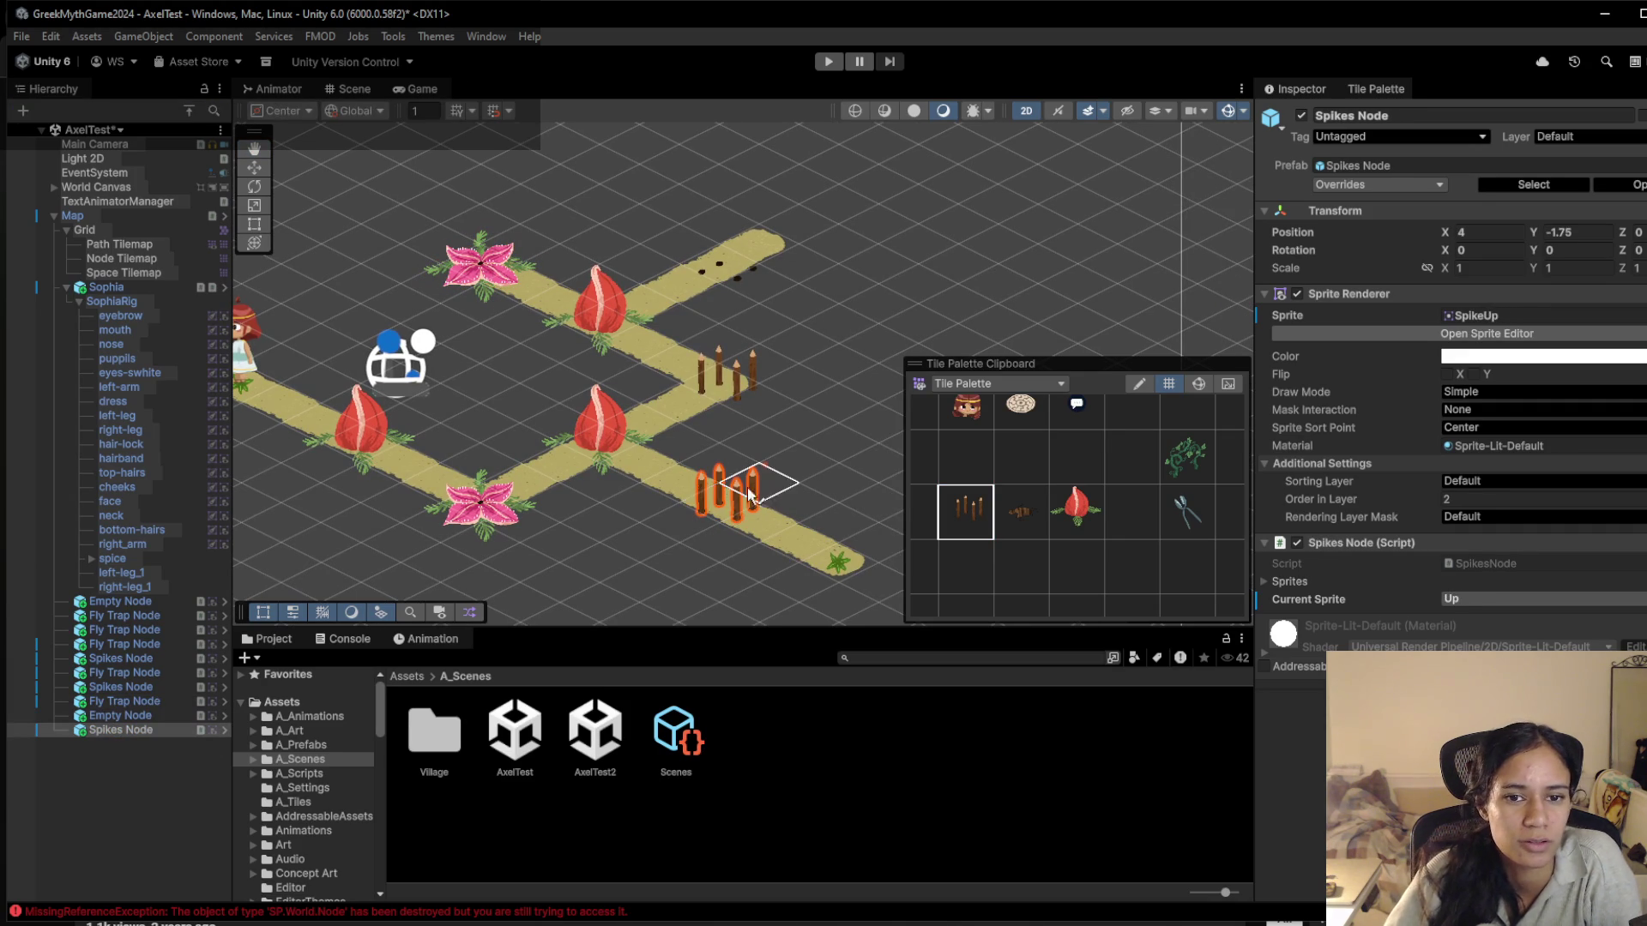
click(872, 580)
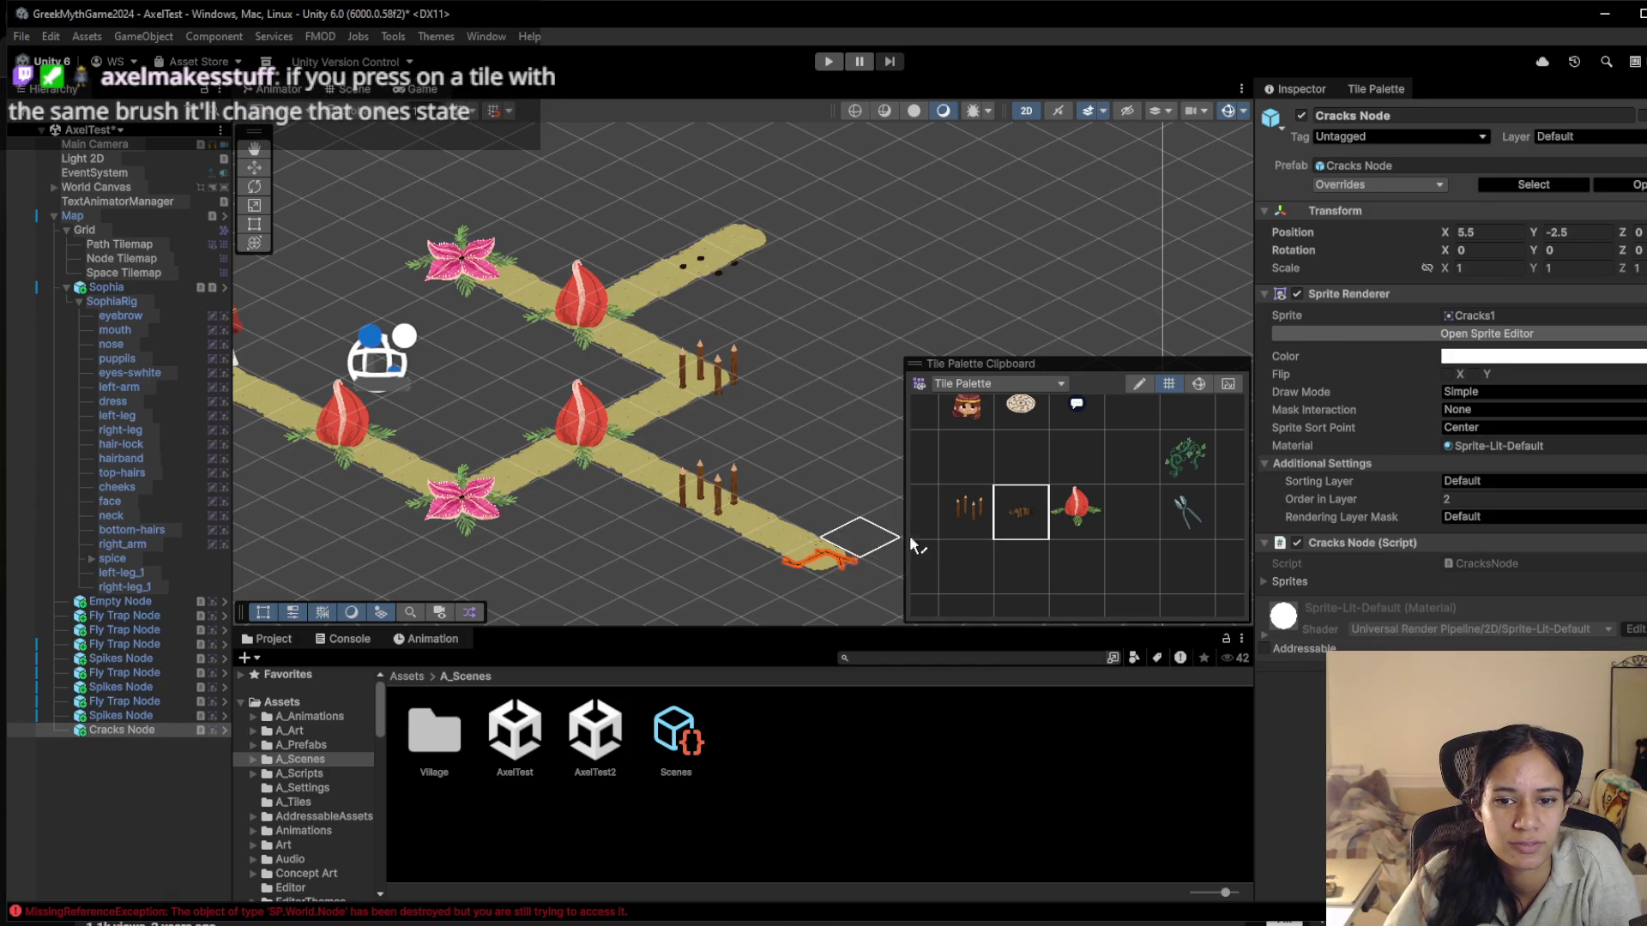
click(830, 566)
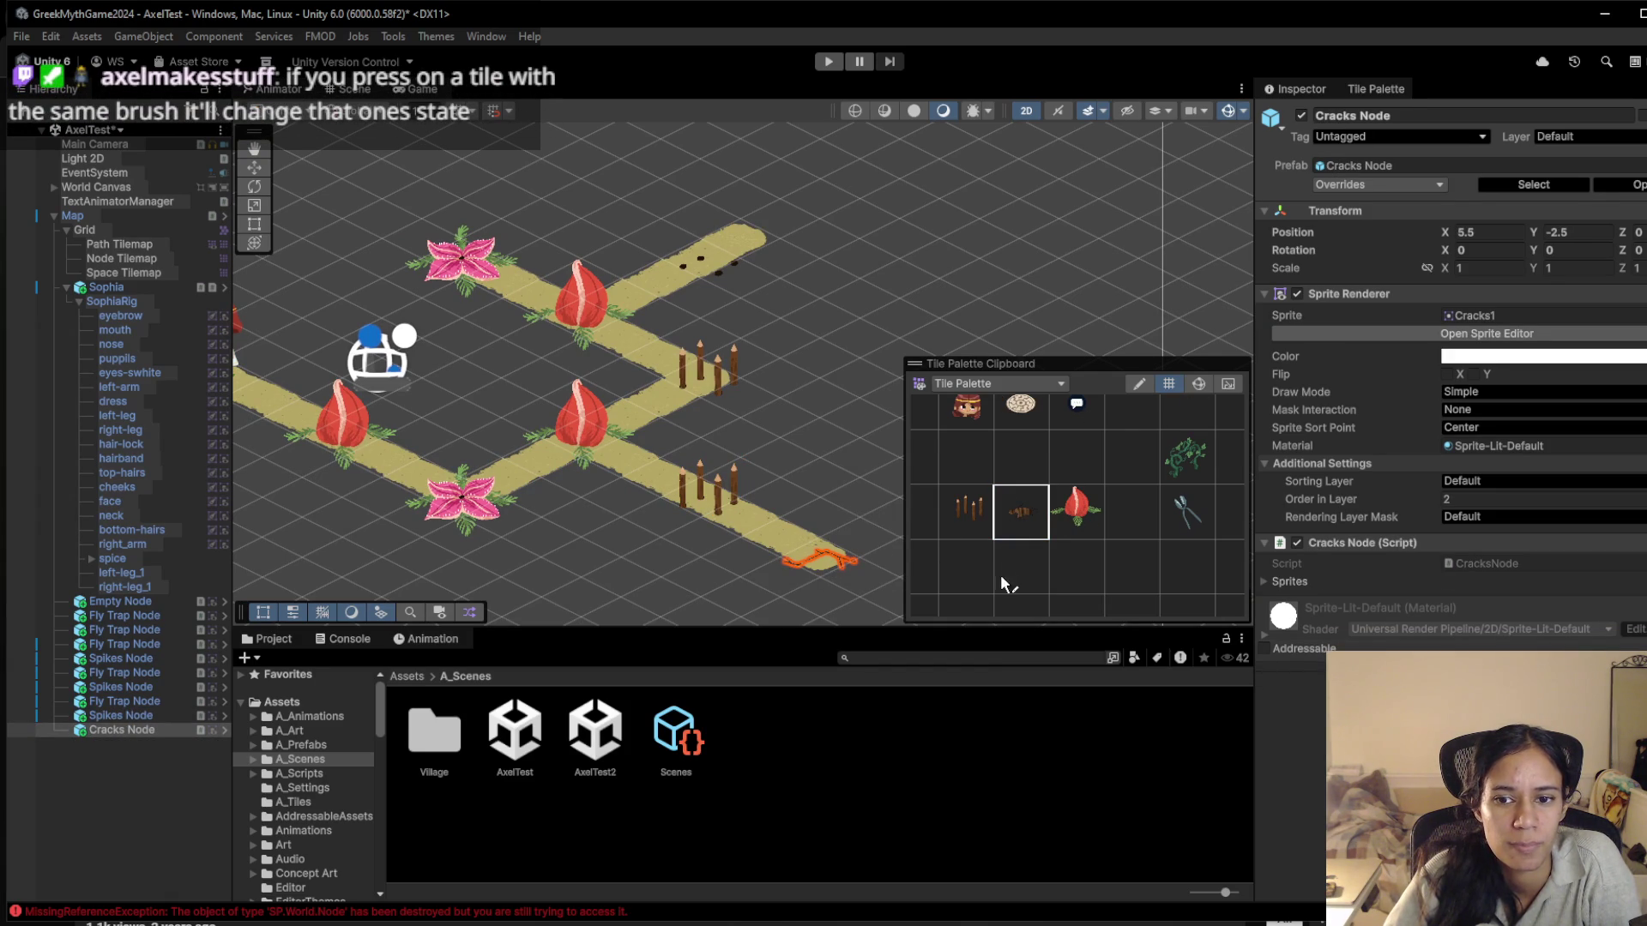
click(821, 556)
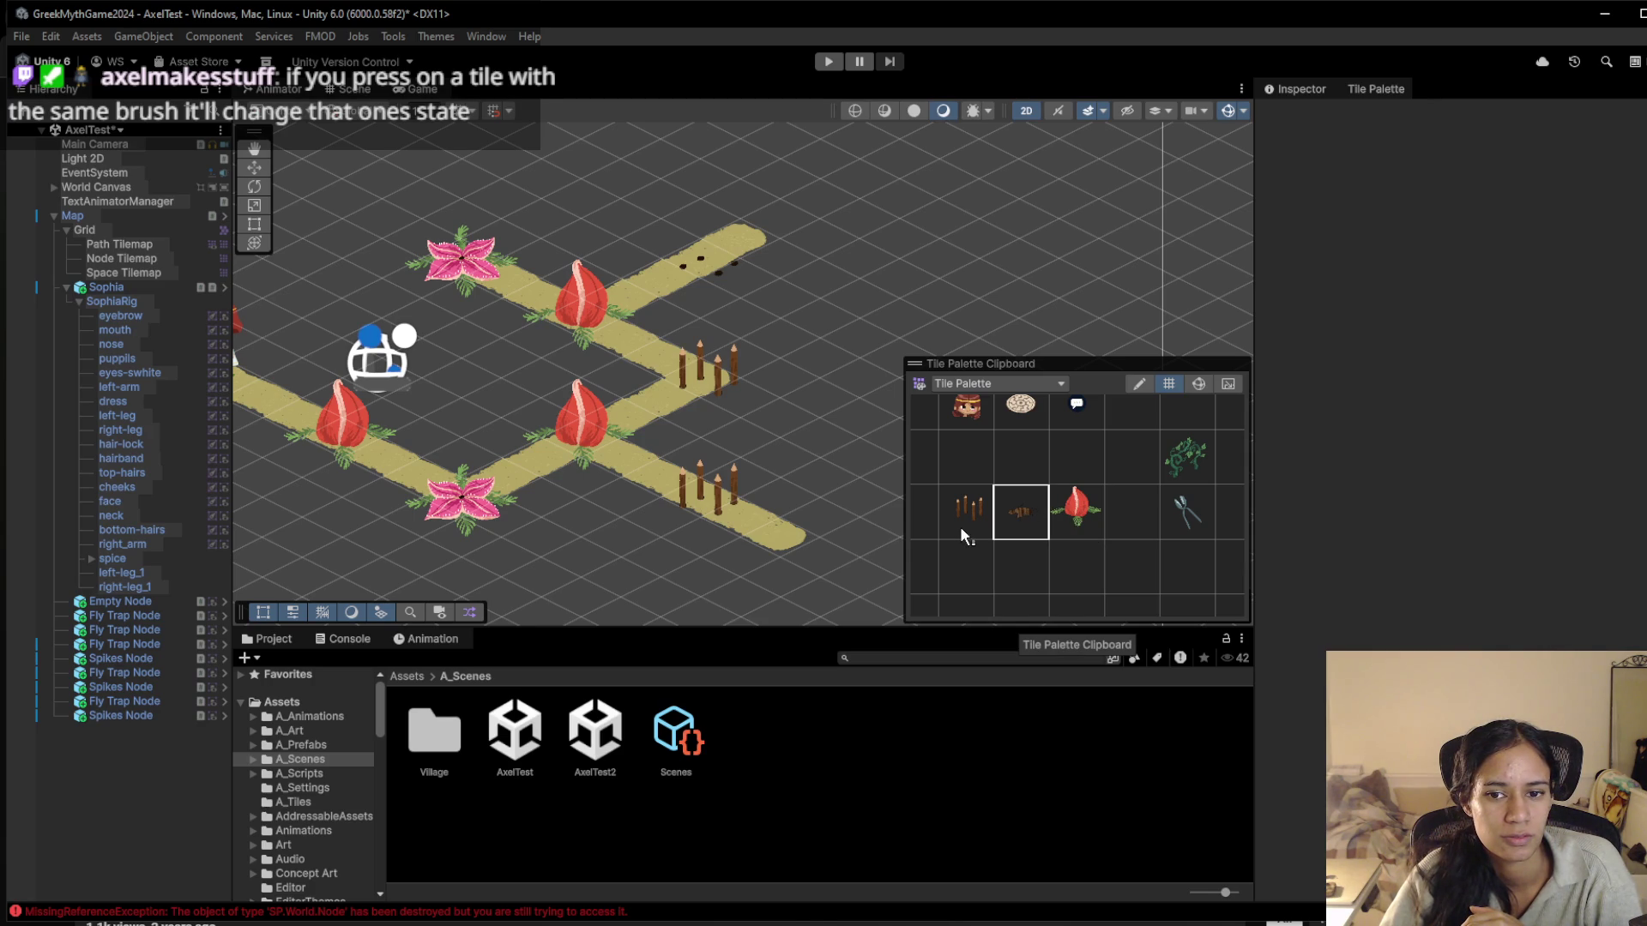
Paint four more empty plant node tiles along and up-right from the path end
click(1068, 511)
click(1020, 457)
click(848, 582)
drag(815, 569, 625, 509)
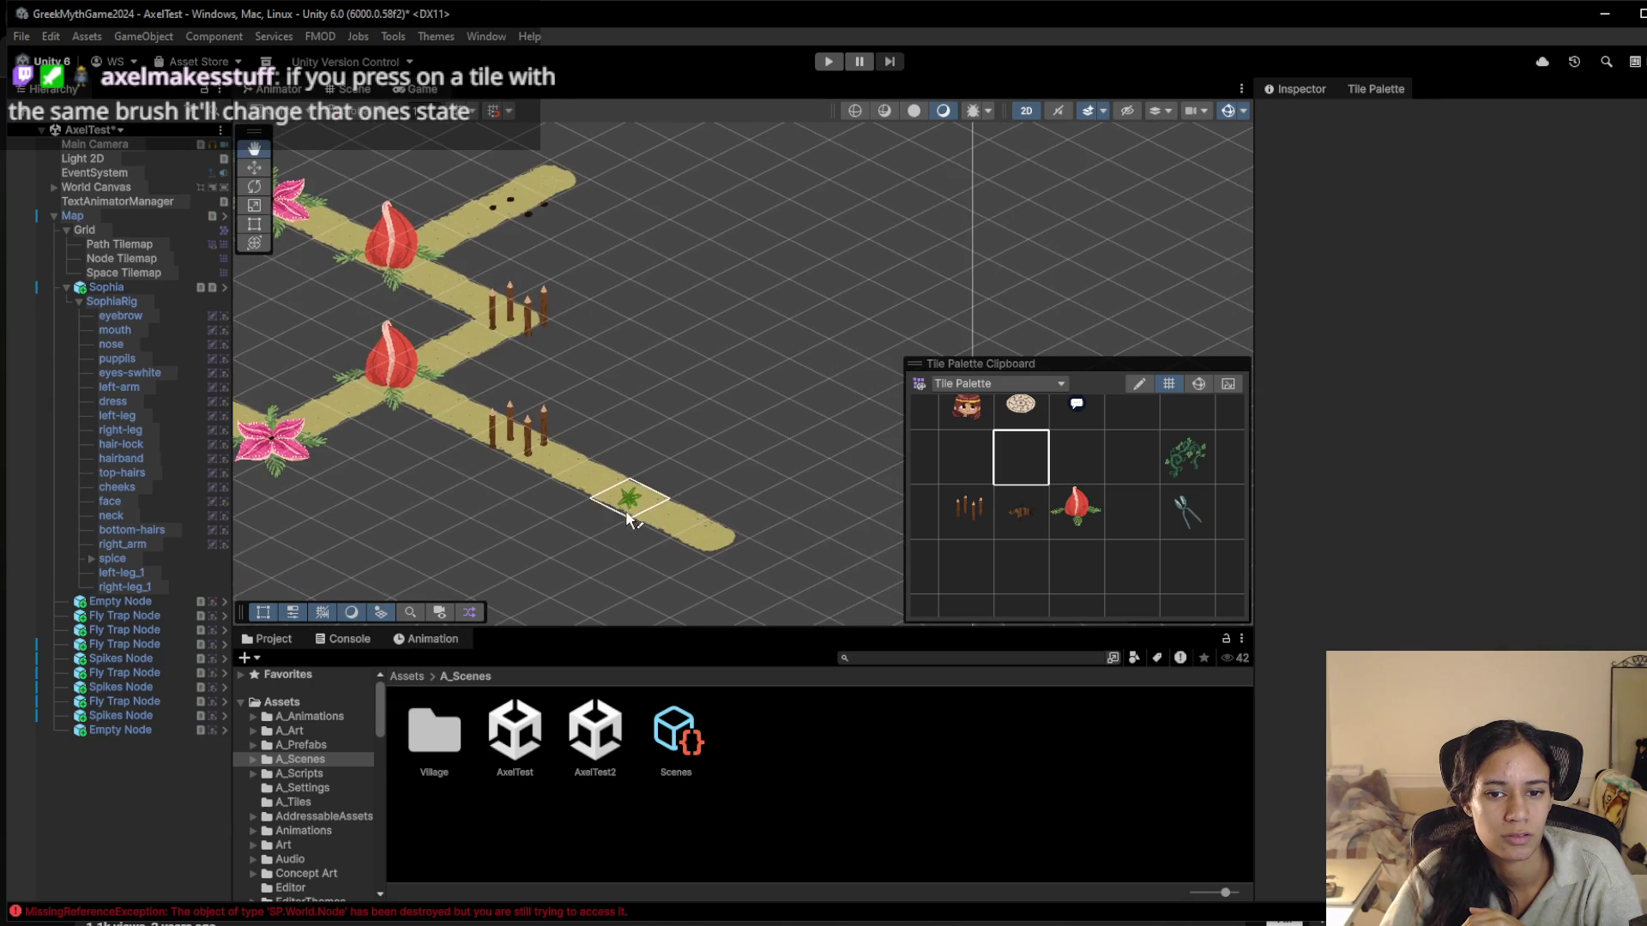
click(742, 558)
click(861, 495)
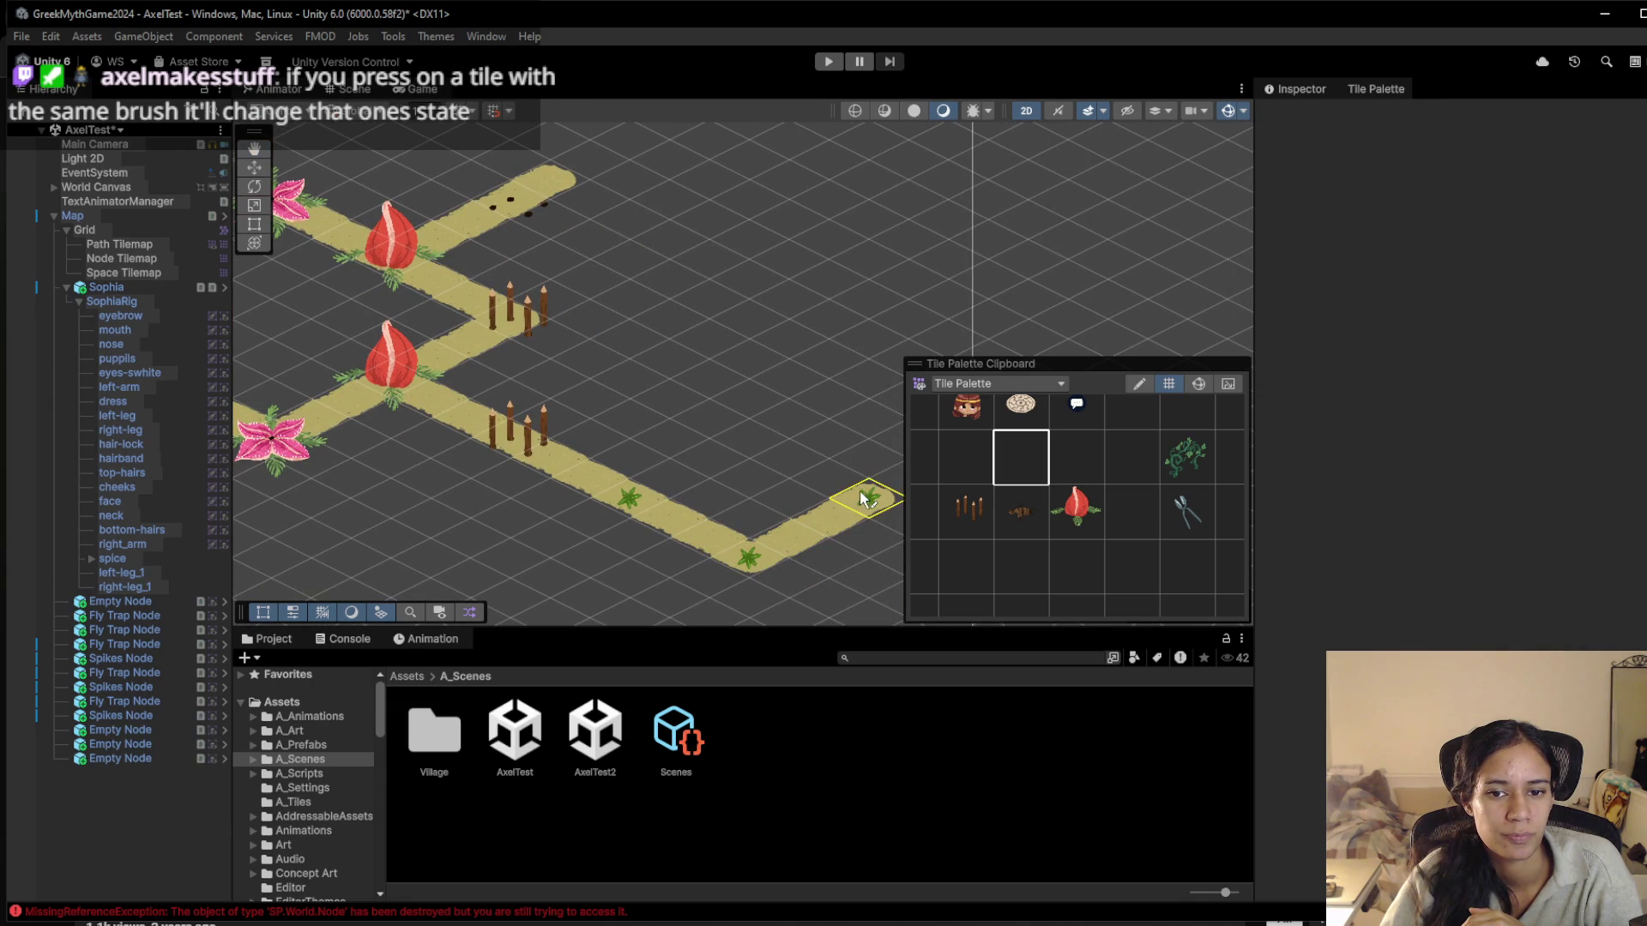
click(743, 435)
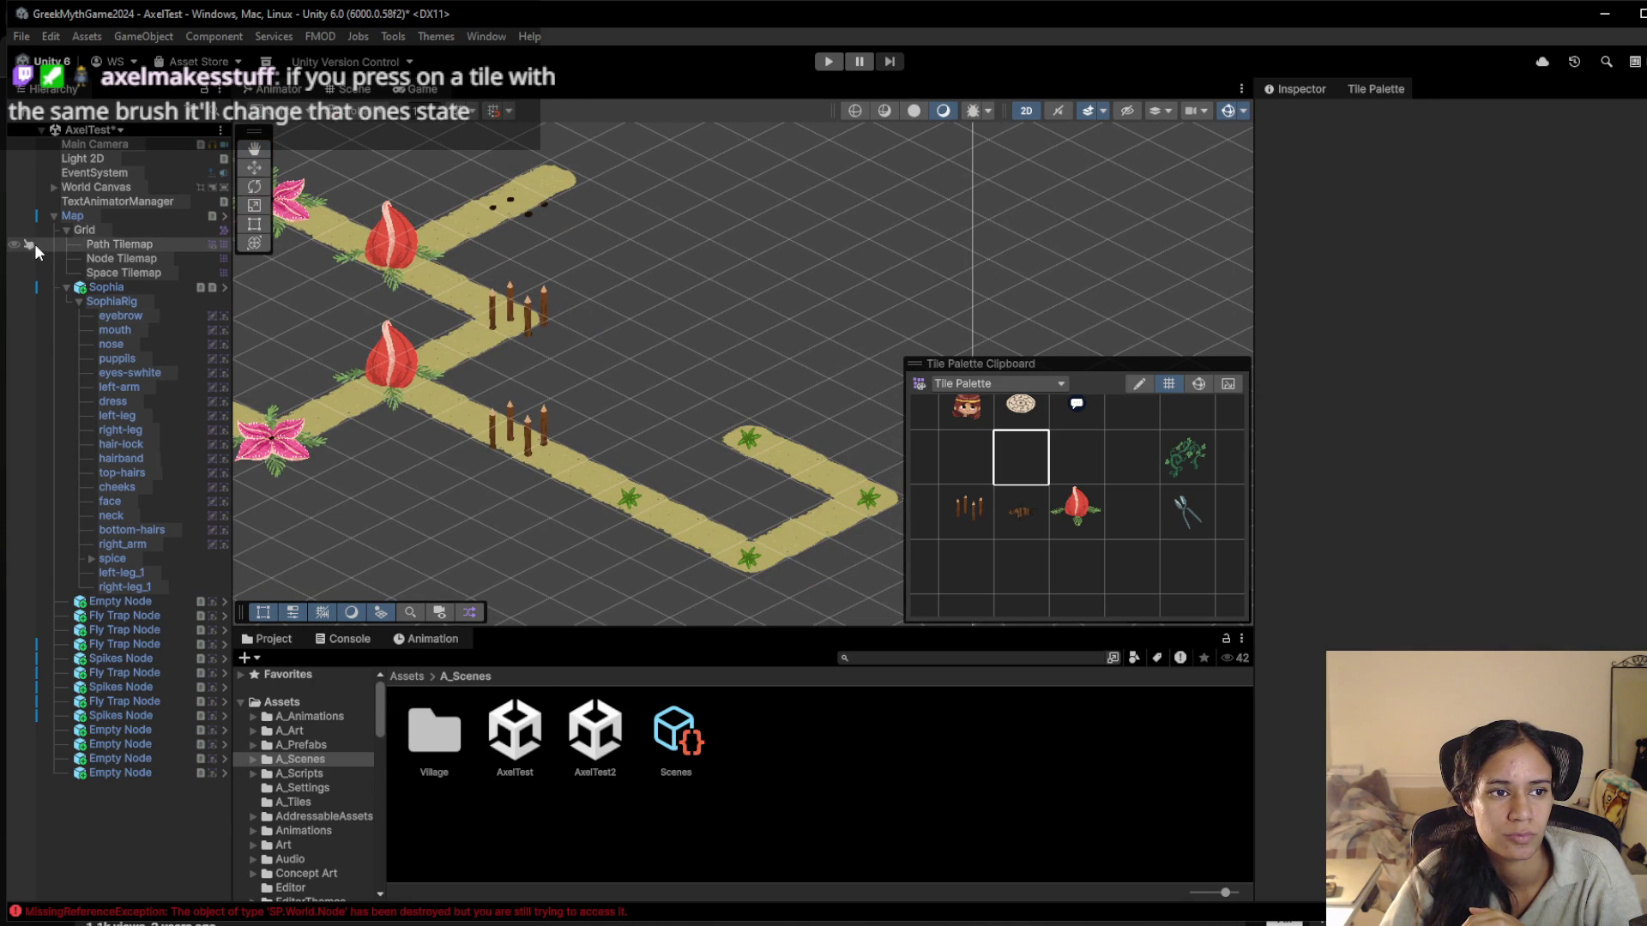
Make the Path, Node and Space tilemaps unpickable, then frame Sophia and the whole path
click(30, 245)
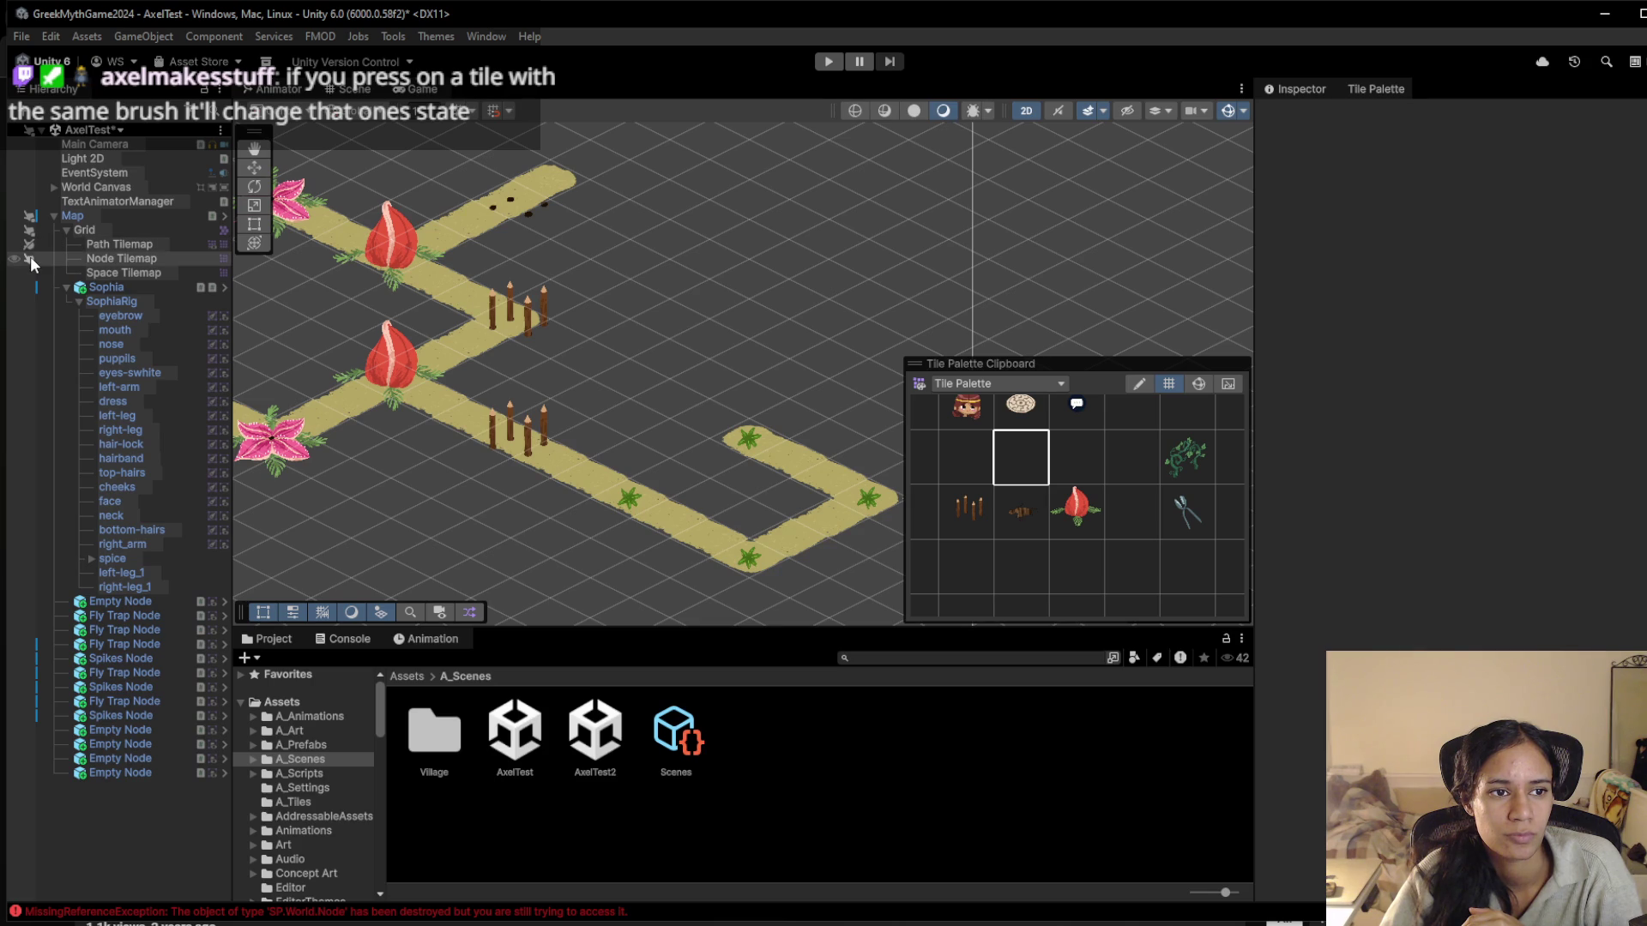
click(29, 258)
click(29, 273)
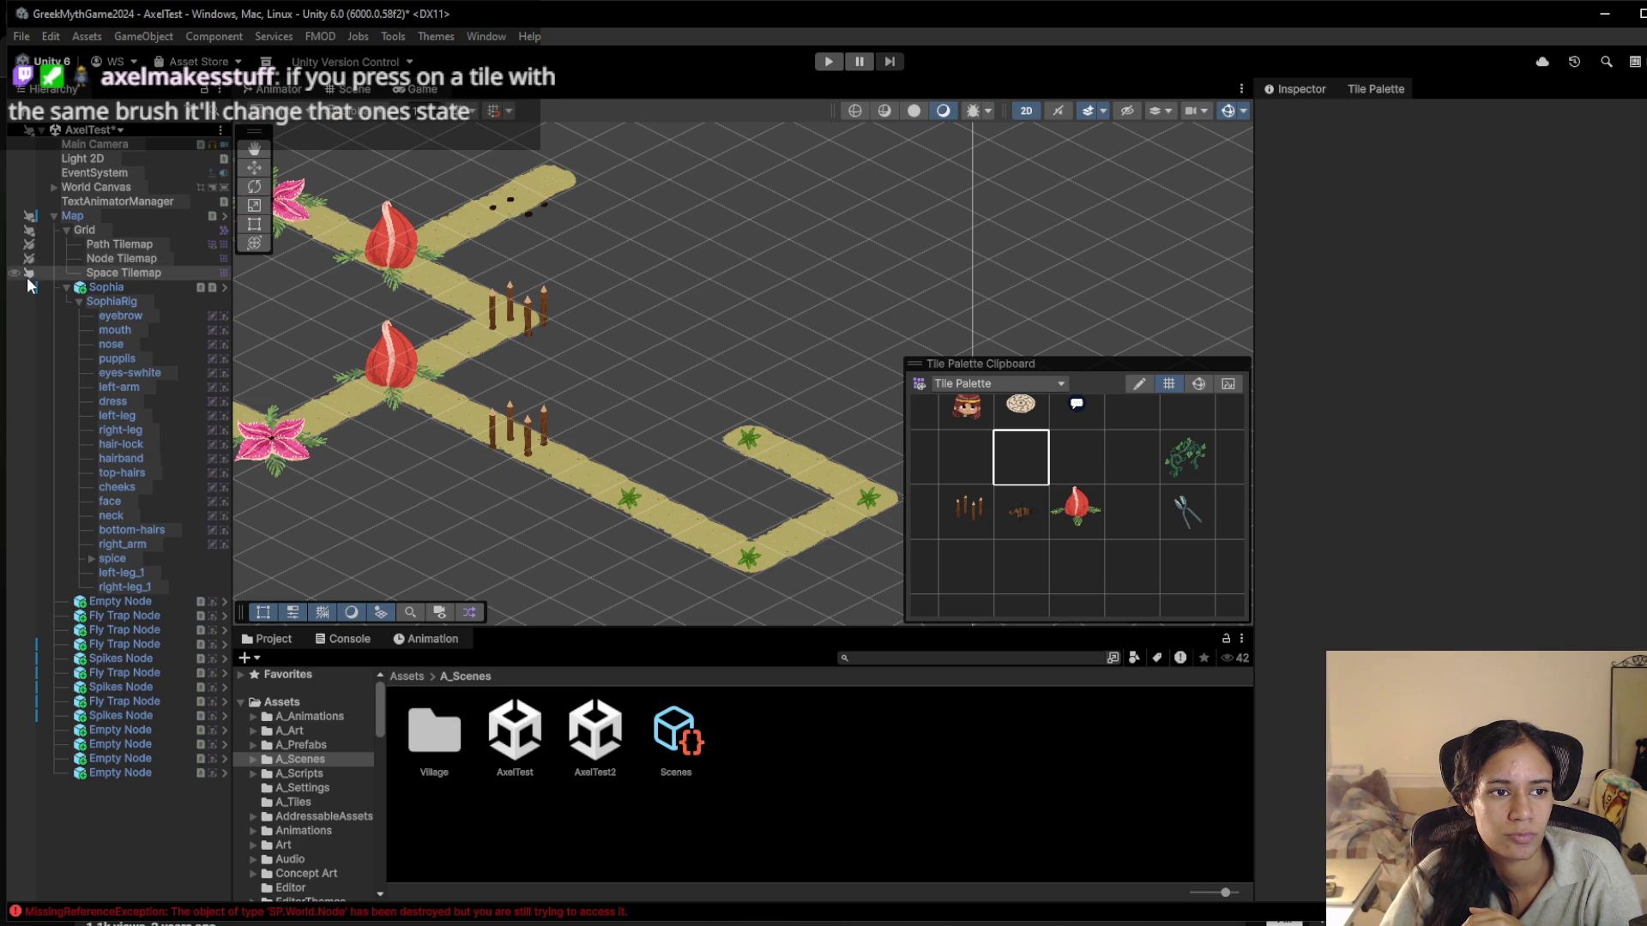
drag(792, 482, 881, 452)
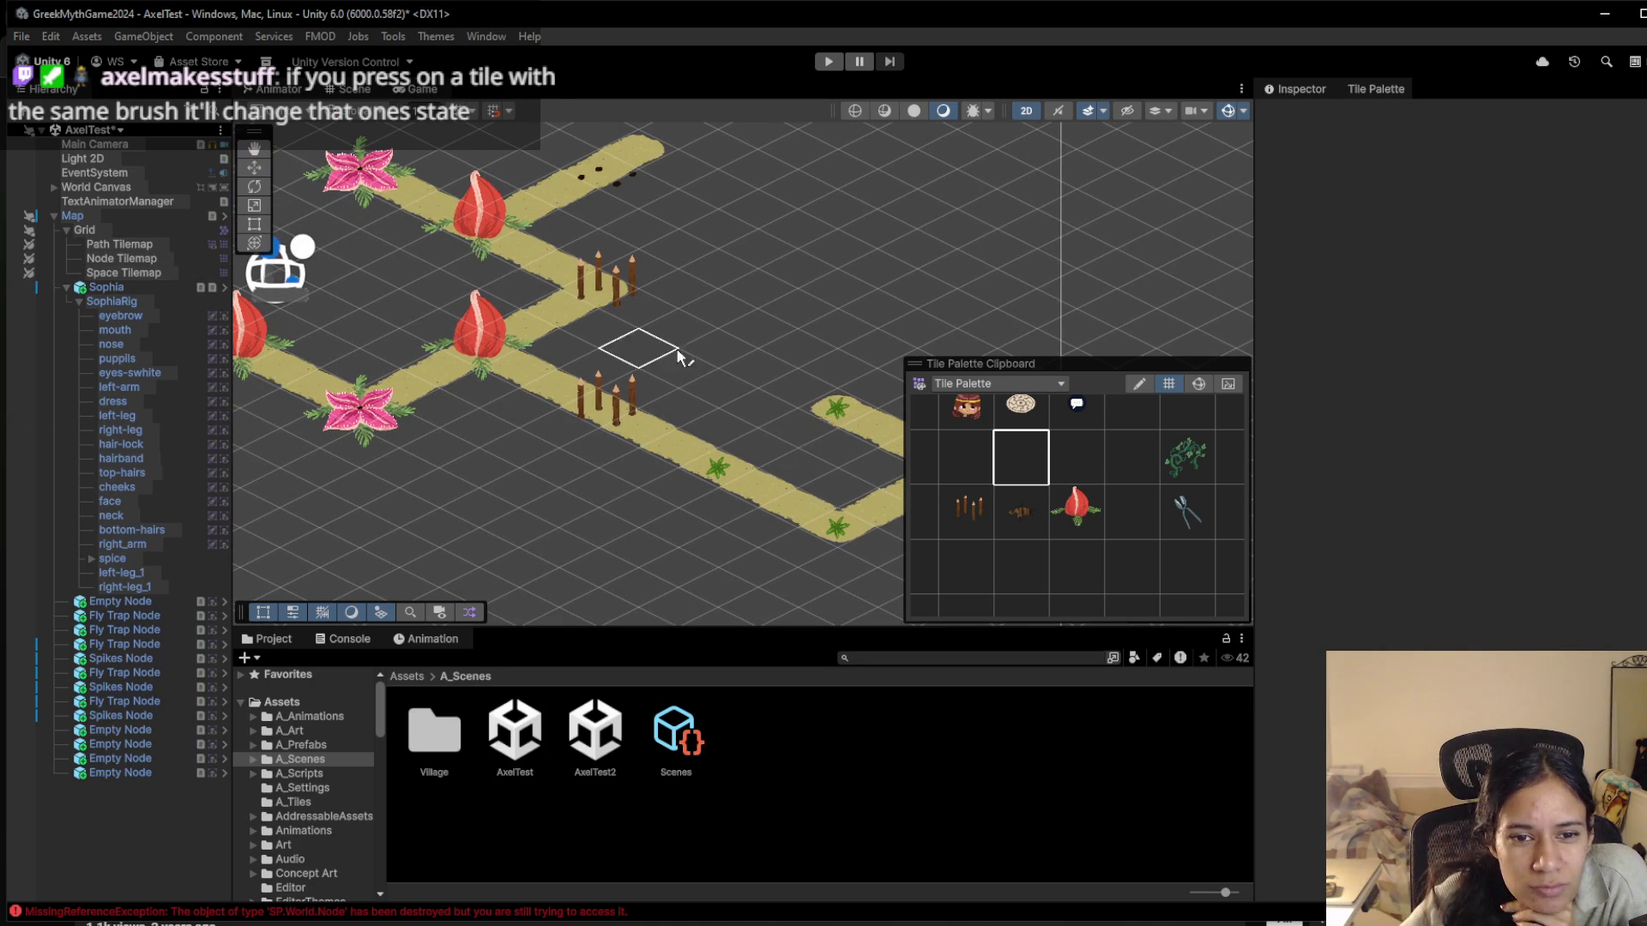
mouse_move(606, 436)
mouse_down()
mouse_move(677, 513)
mouse_move(577, 432)
mouse_up()
mouse_move(466, 439)
mouse_down()
mouse_move(668, 486)
mouse_move(537, 424)
mouse_up()
click(1052, 507)
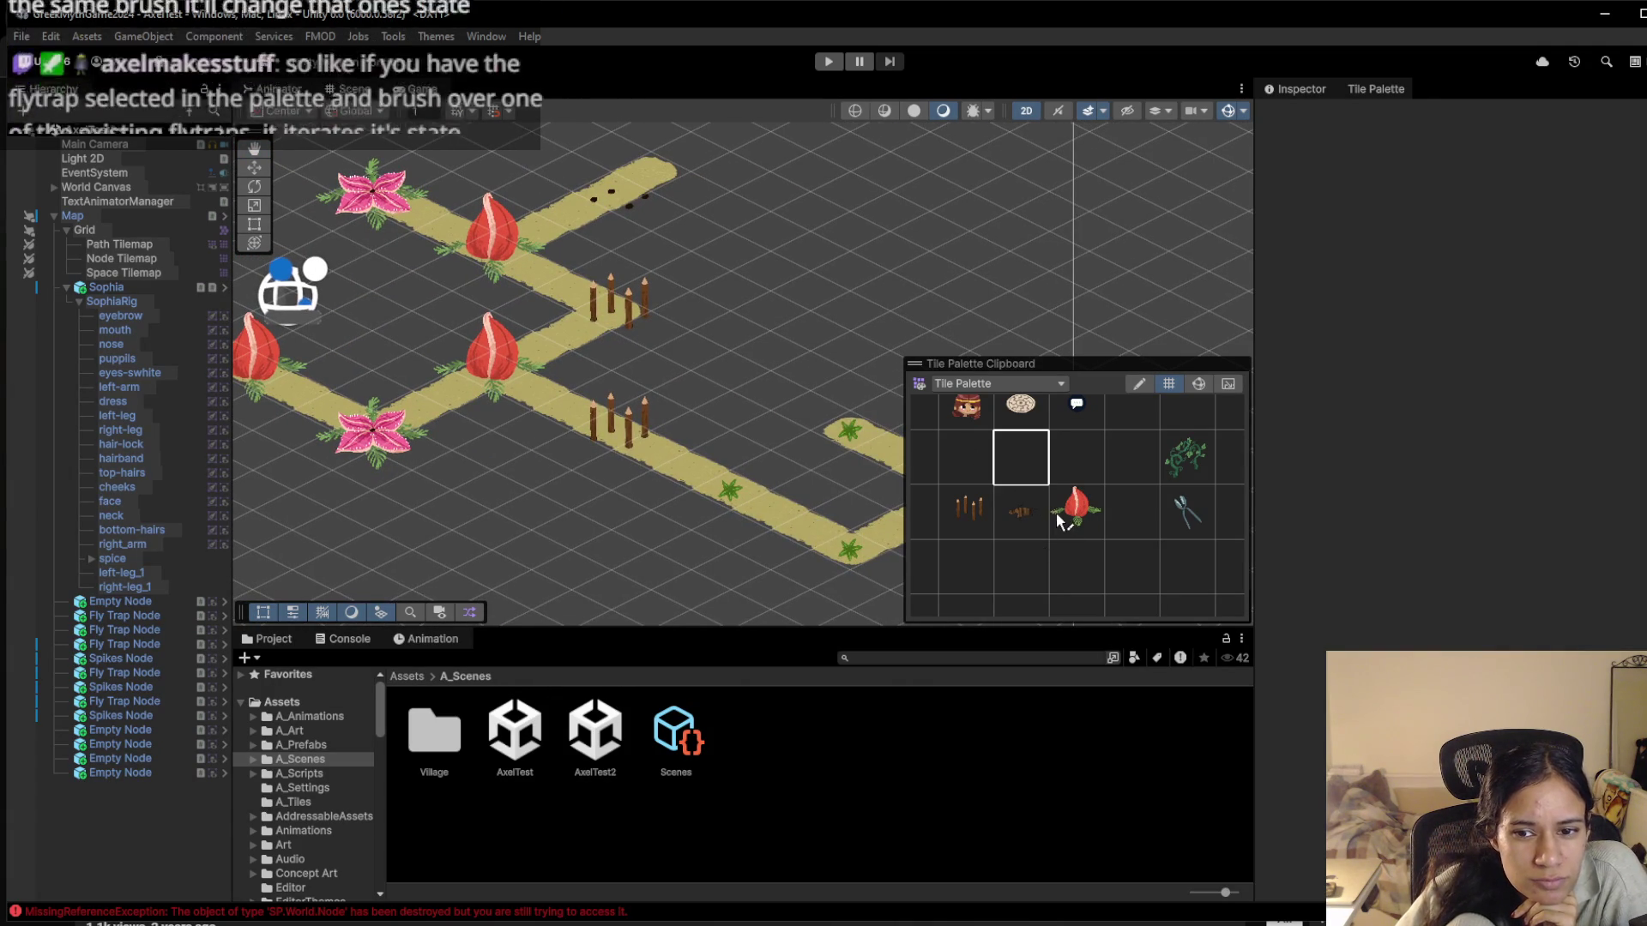
Paint a flytrap on the path, set it to Closed, then paint a spikes node further along
click(719, 476)
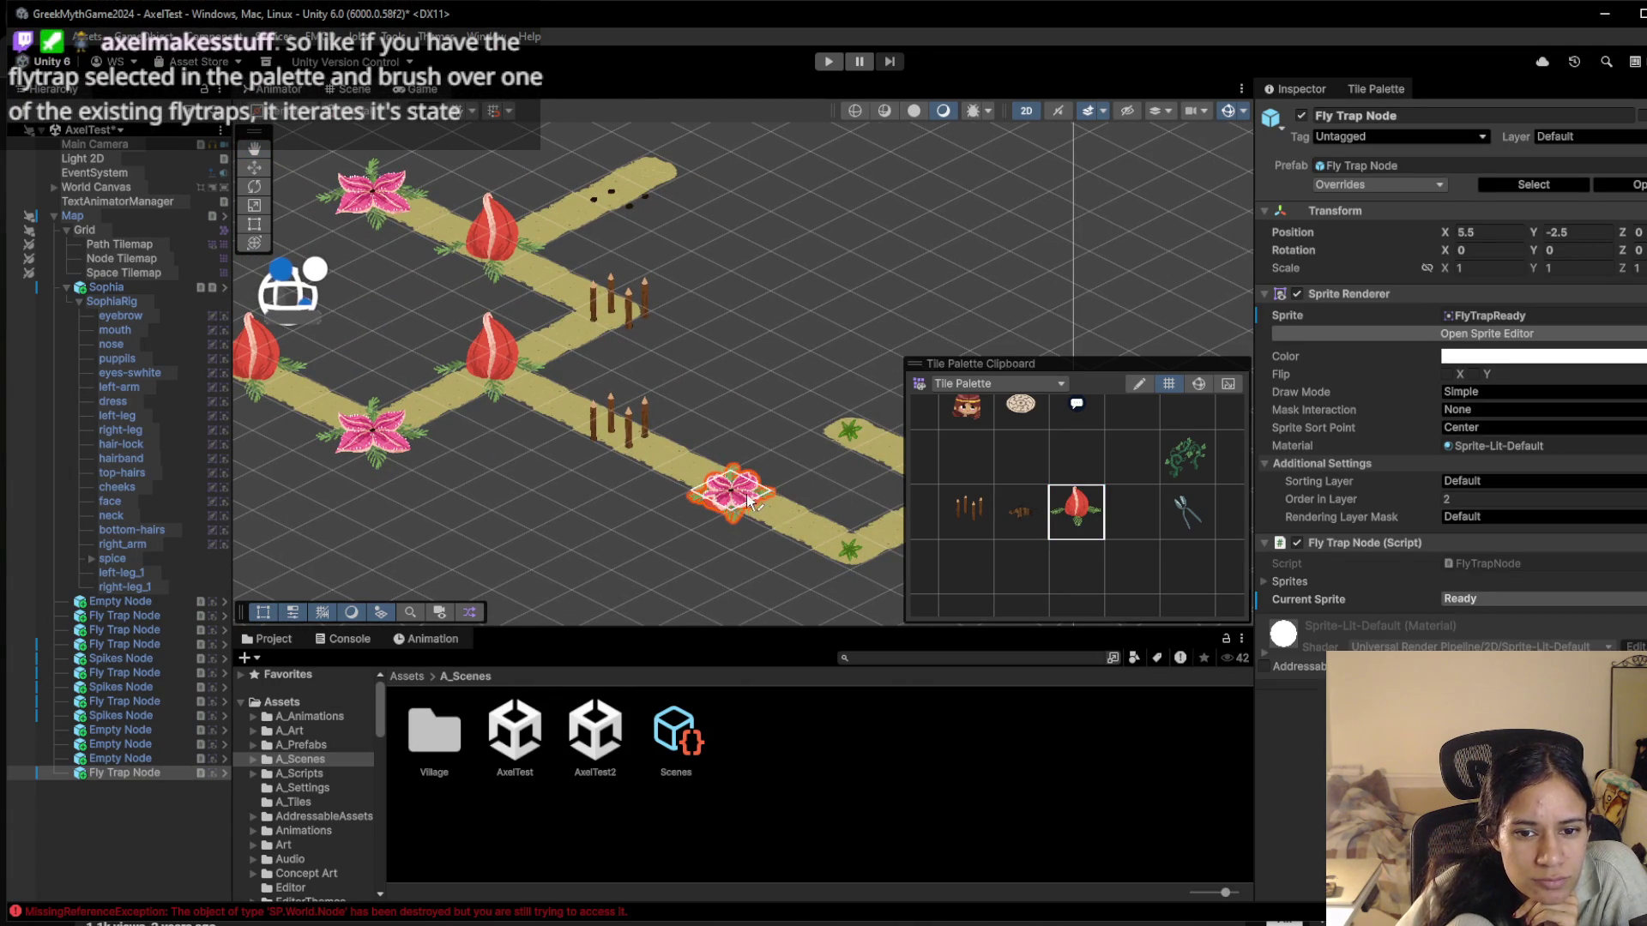
click(751, 495)
click(990, 515)
click(849, 552)
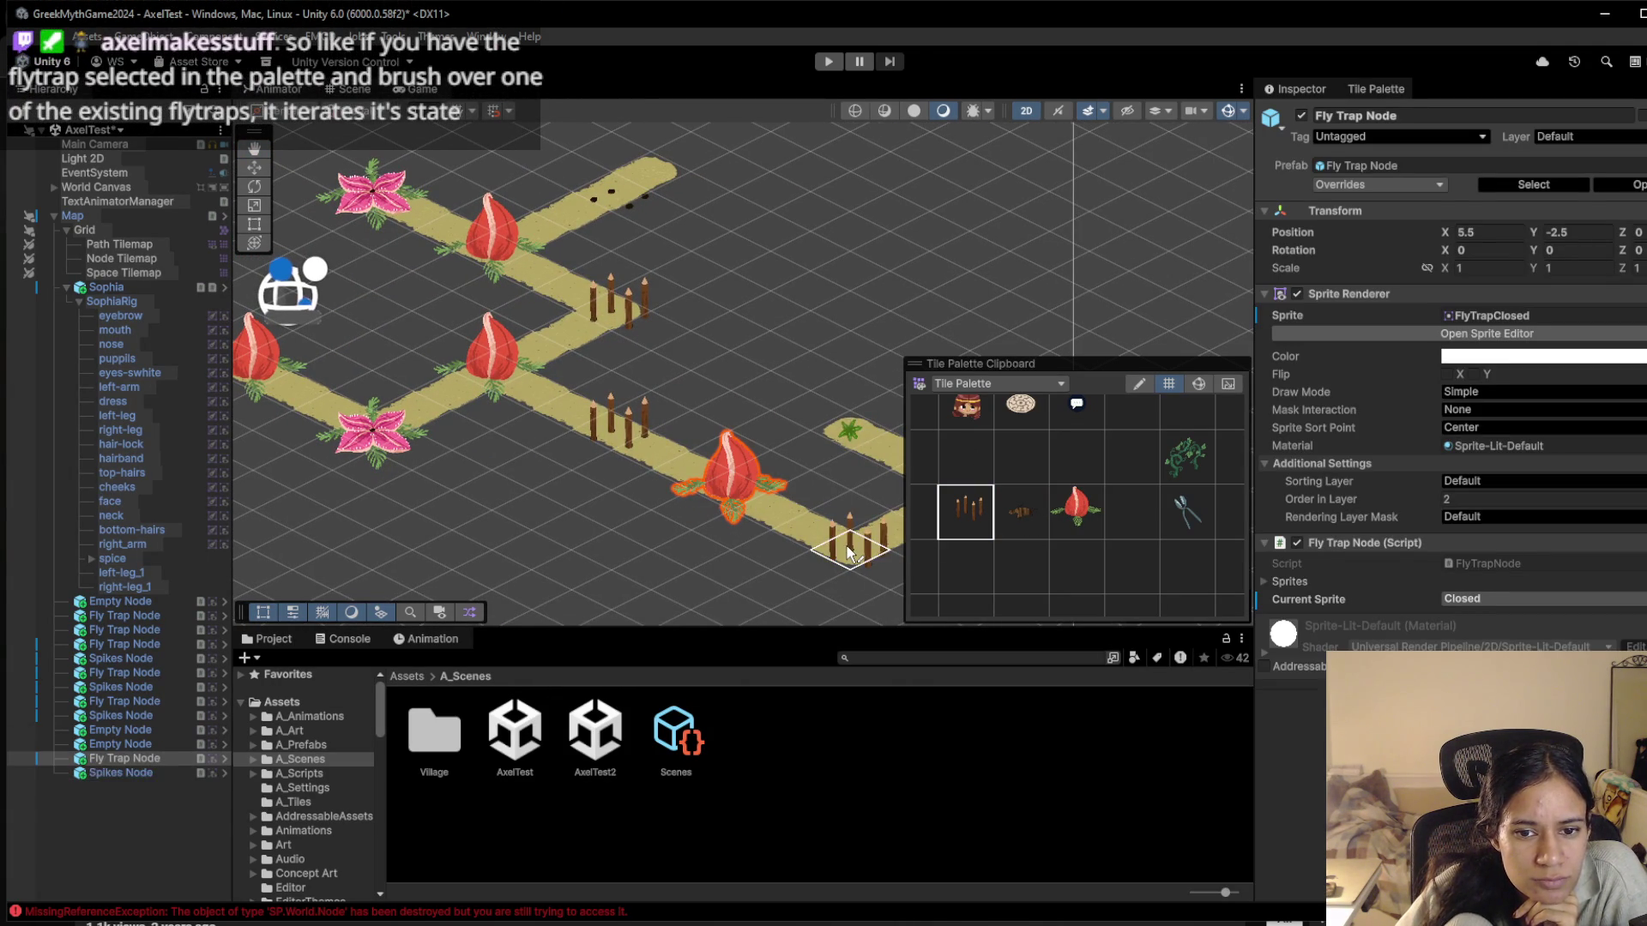
scroll(729, 553, right, 3)
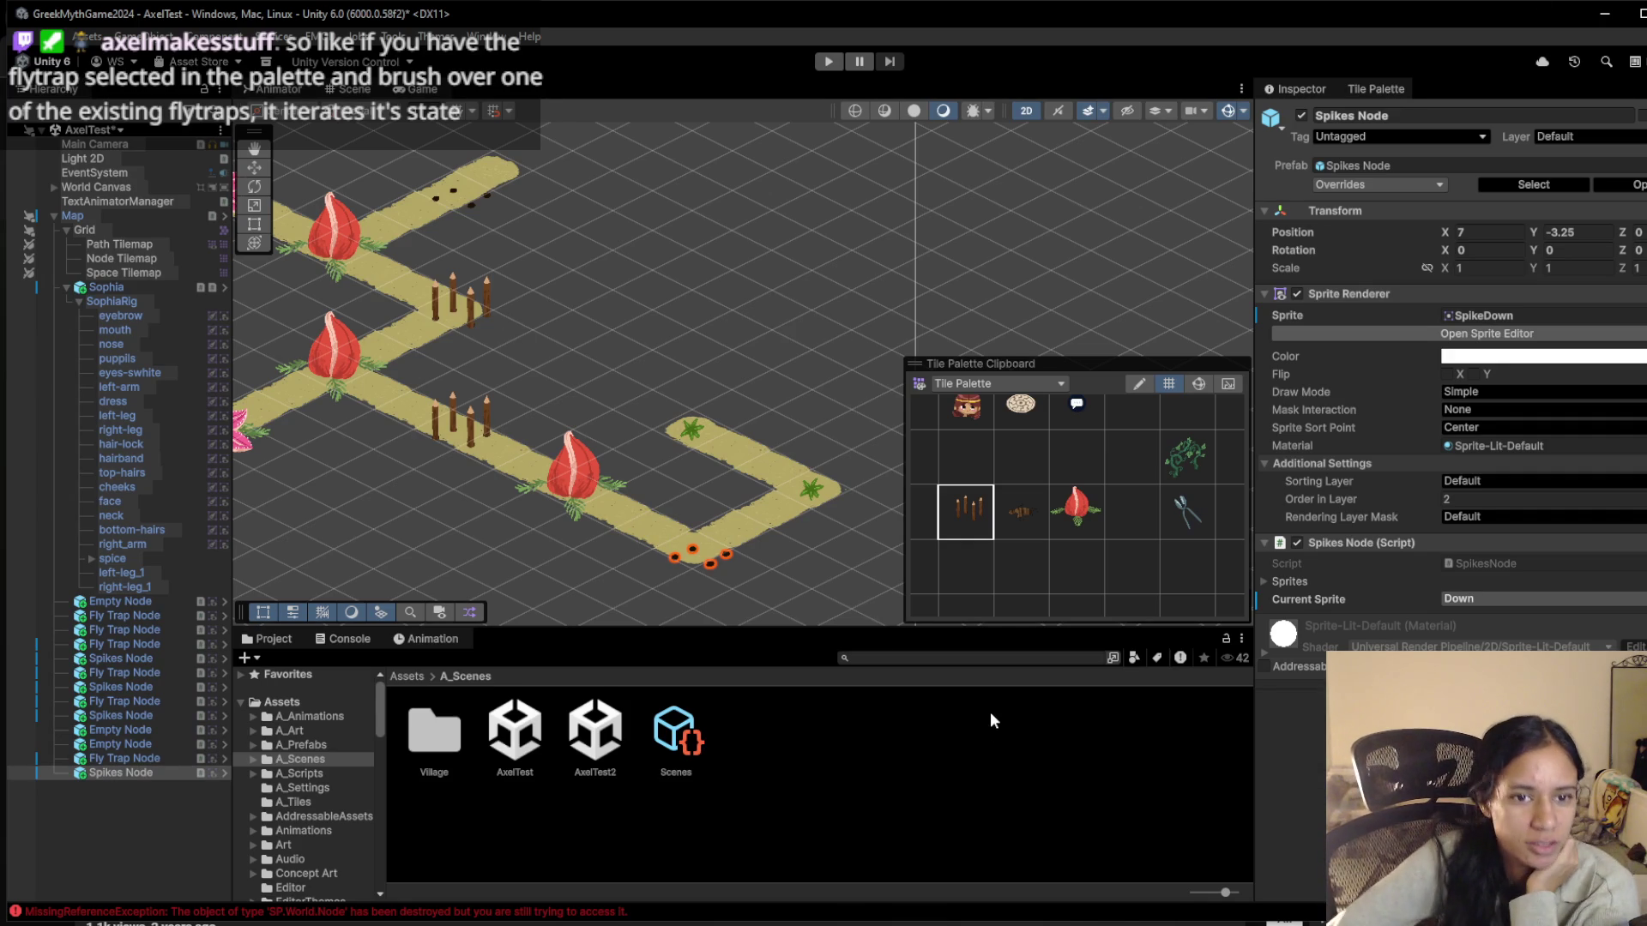
Paint two vine nodes at the path's end, undoing a stray vine by the lower flytrap
mouse_move(474, 399)
mouse_down()
mouse_move(551, 368)
mouse_move(729, 401)
mouse_move(571, 334)
mouse_up()
click(1200, 461)
click(831, 435)
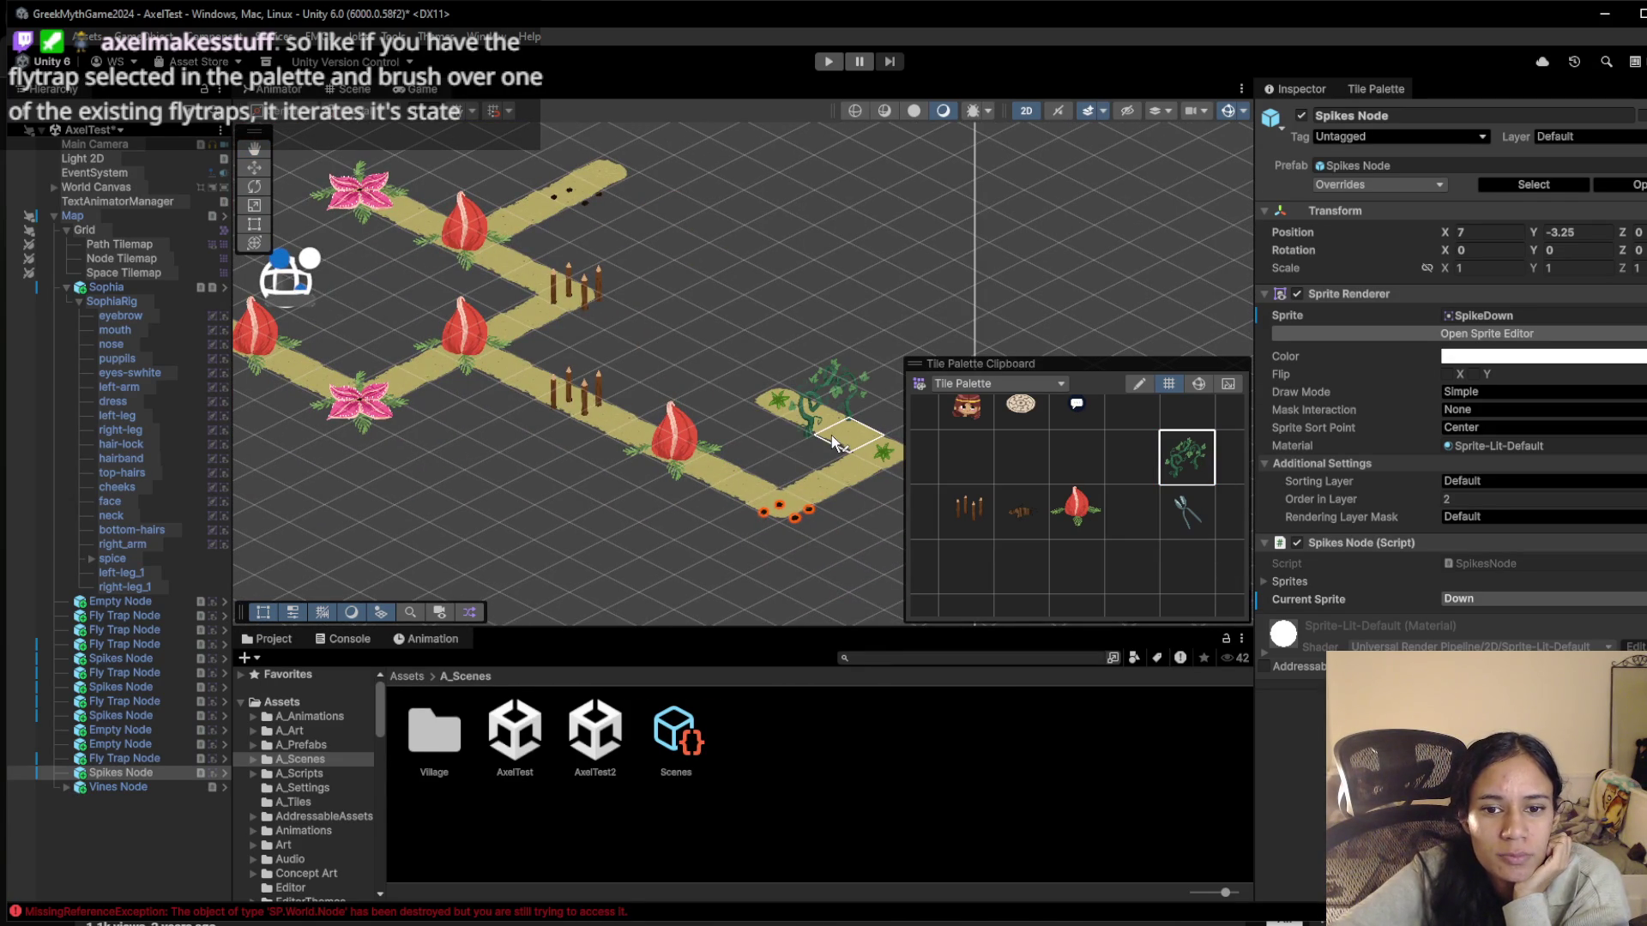
mouse_move(831, 435)
mouse_down()
mouse_move(681, 393)
mouse_move(678, 422)
mouse_up()
scroll(670, 413, up, 2)
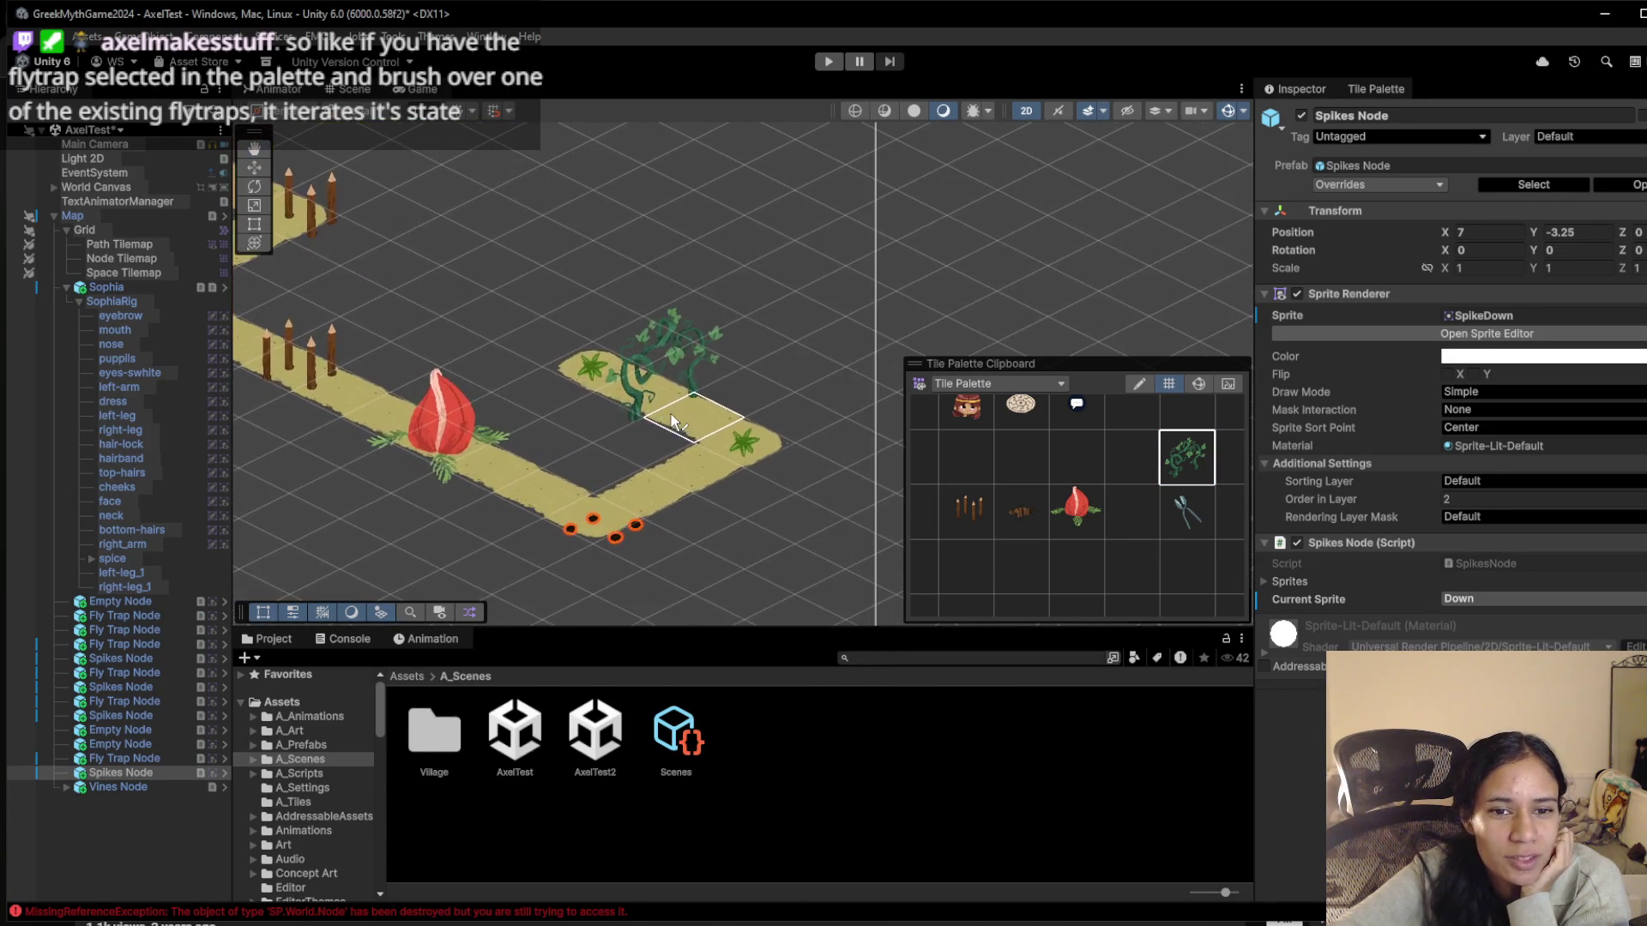
click(656, 498)
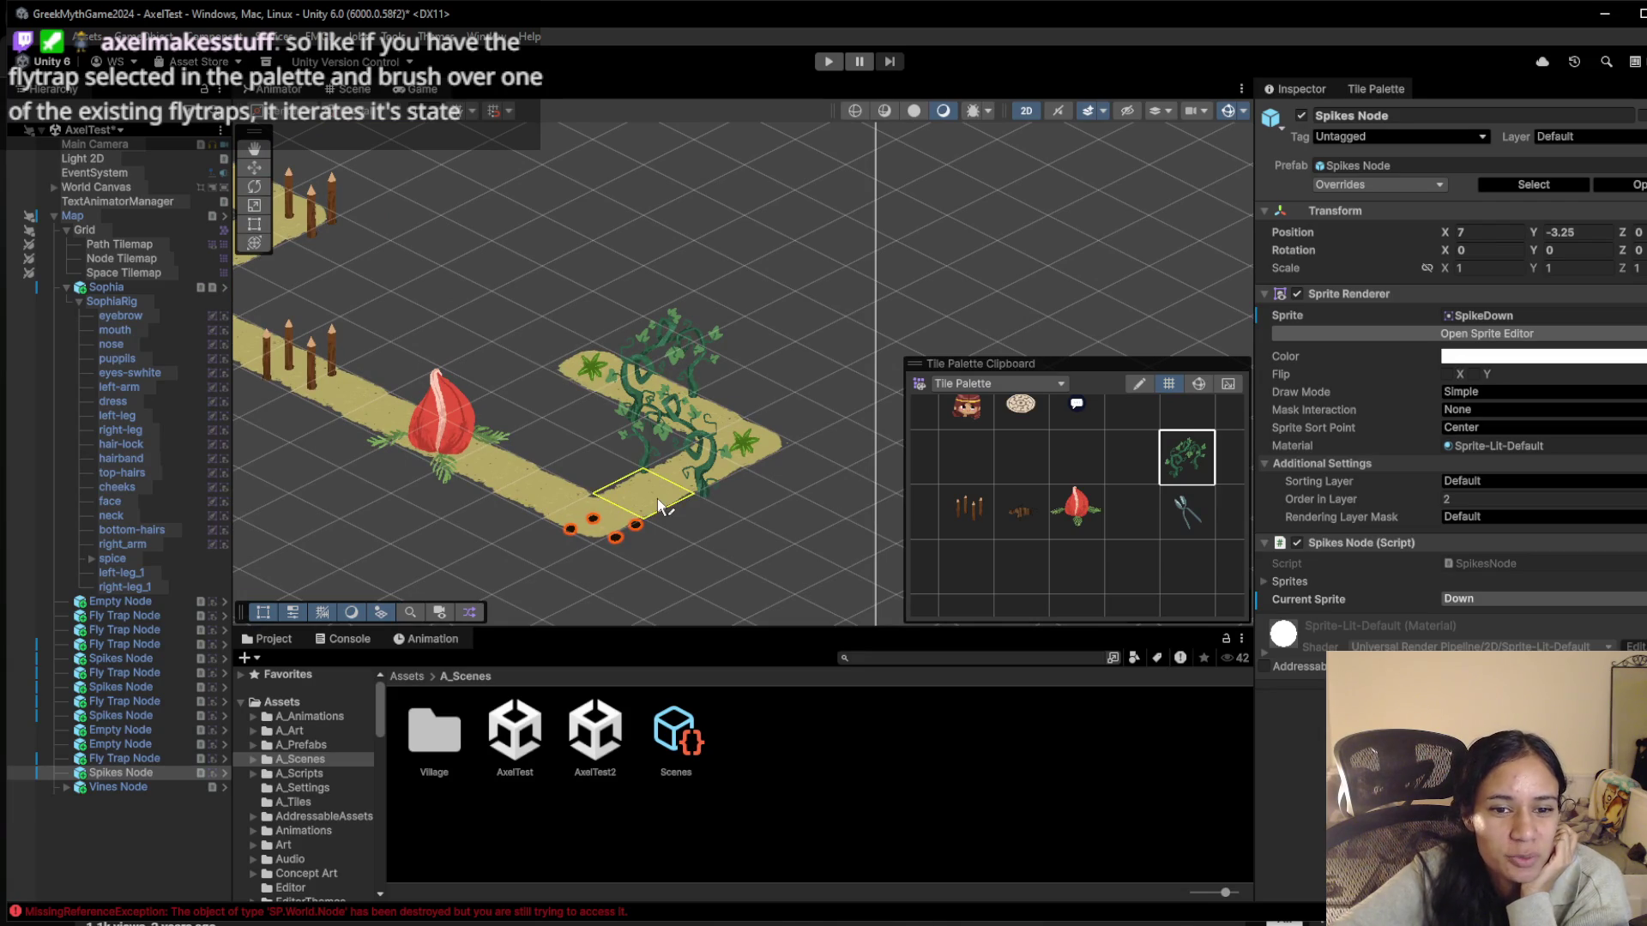
drag(442, 392, 609, 448)
mouse_move(418, 297)
mouse_down()
mouse_move(605, 386)
mouse_move(712, 352)
mouse_up()
mouse_move(455, 446)
mouse_down()
mouse_move(553, 492)
mouse_move(600, 549)
mouse_move(373, 398)
mouse_move(411, 430)
mouse_up()
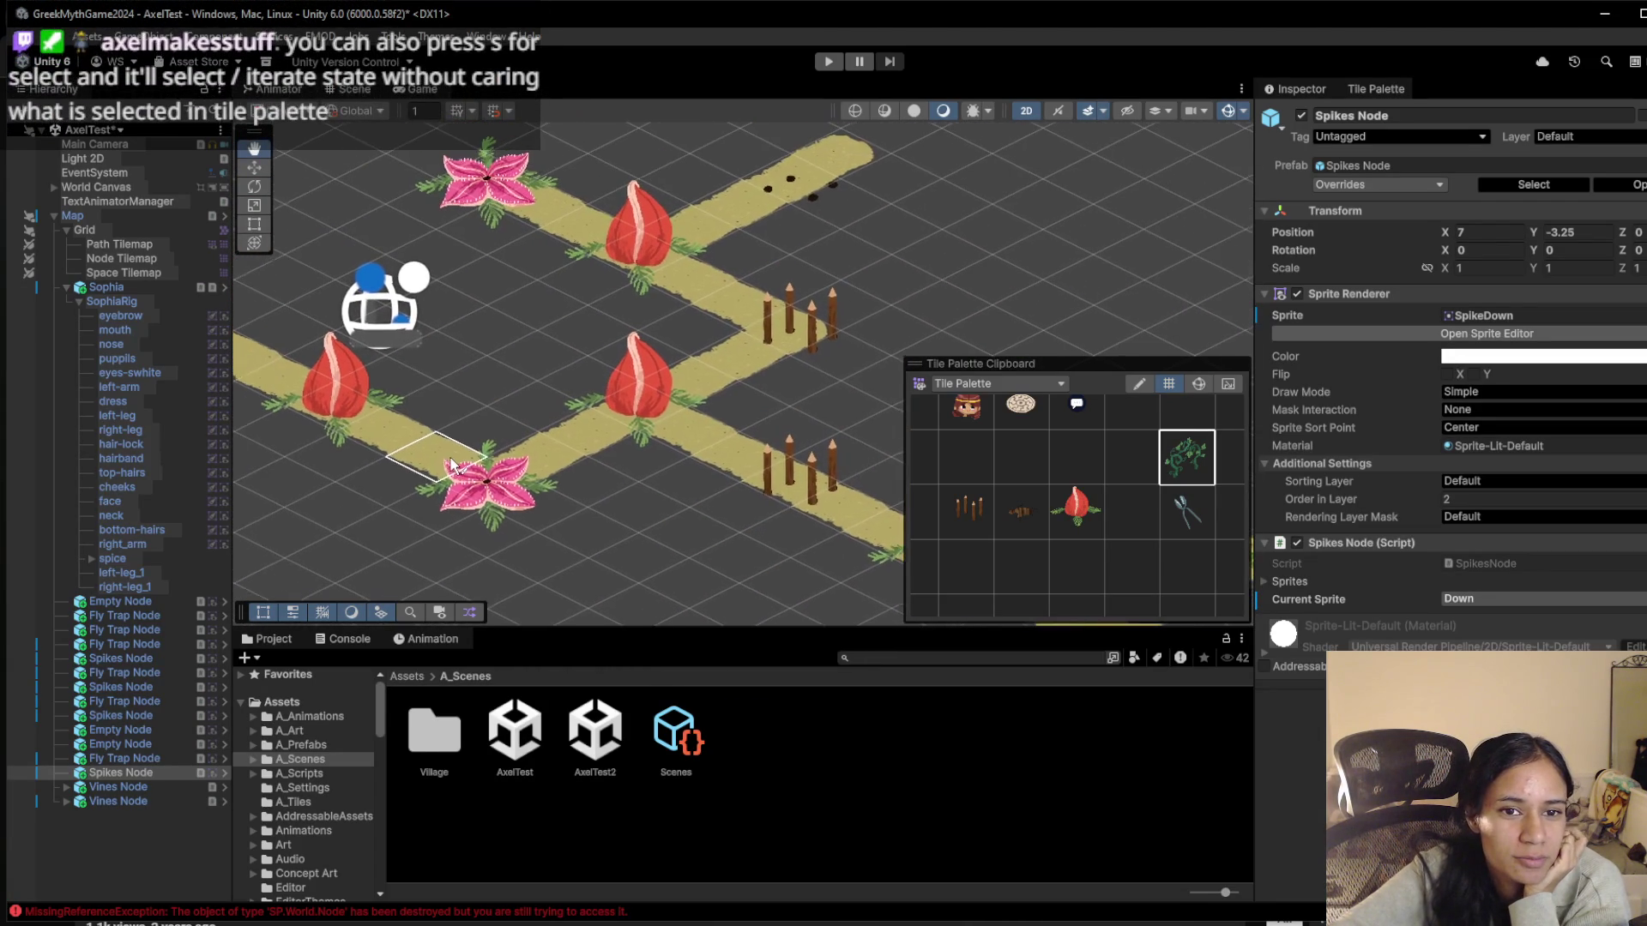
click(403, 427)
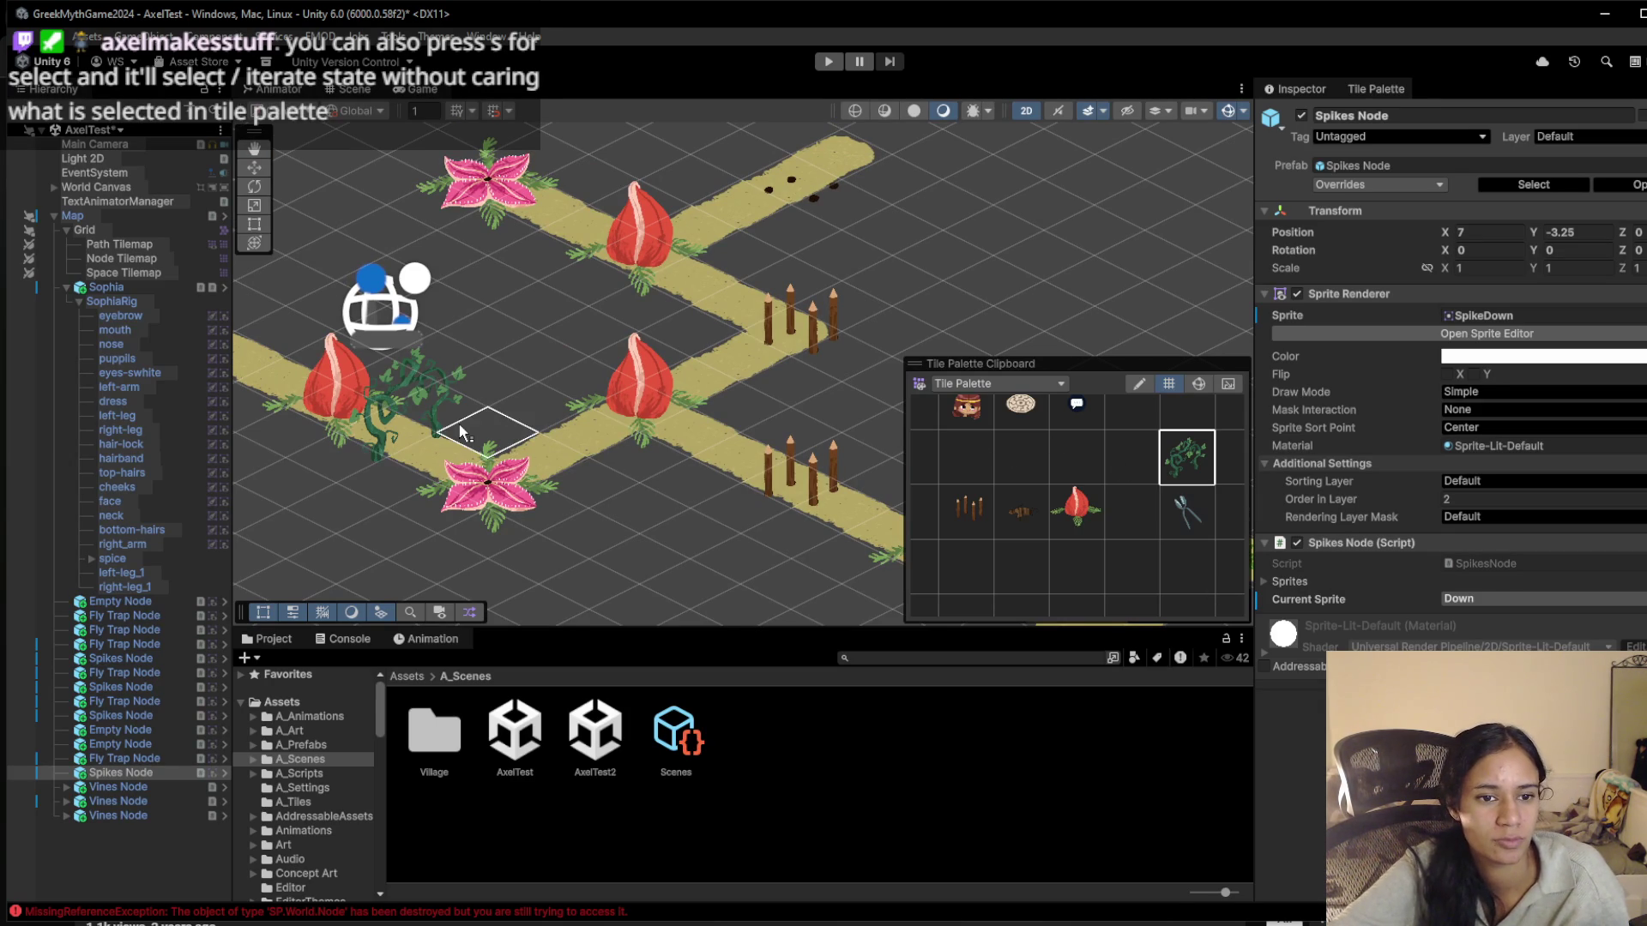
key(ctrl+z)
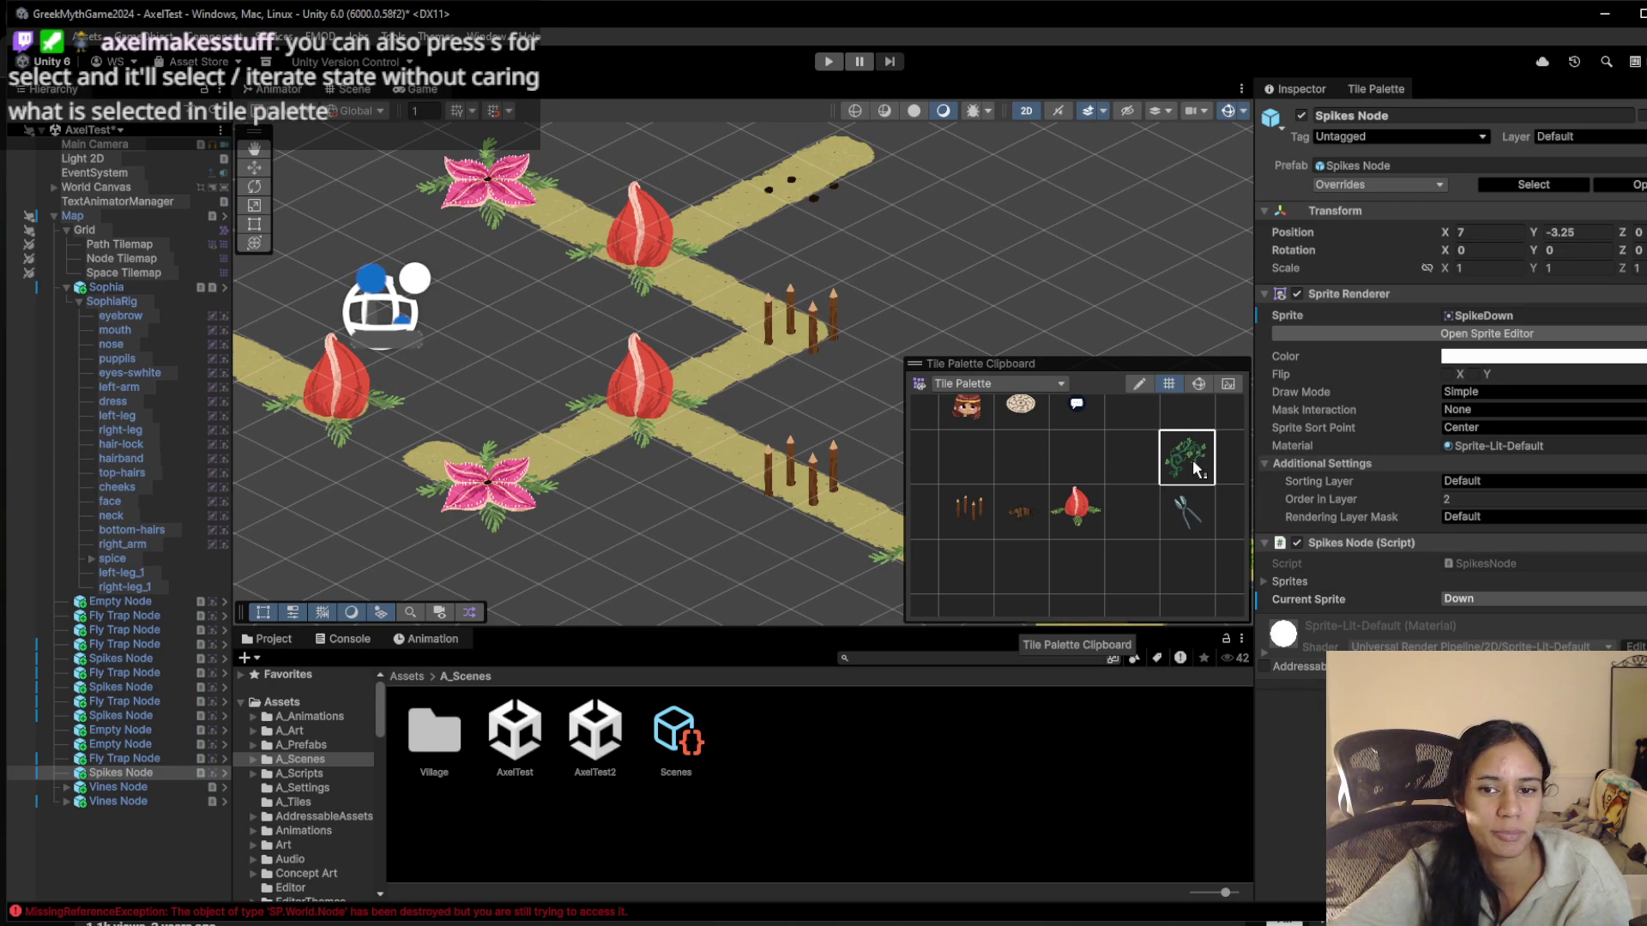
Erase a path tile near the centre and fill the gap with the fern tile
click(1132, 449)
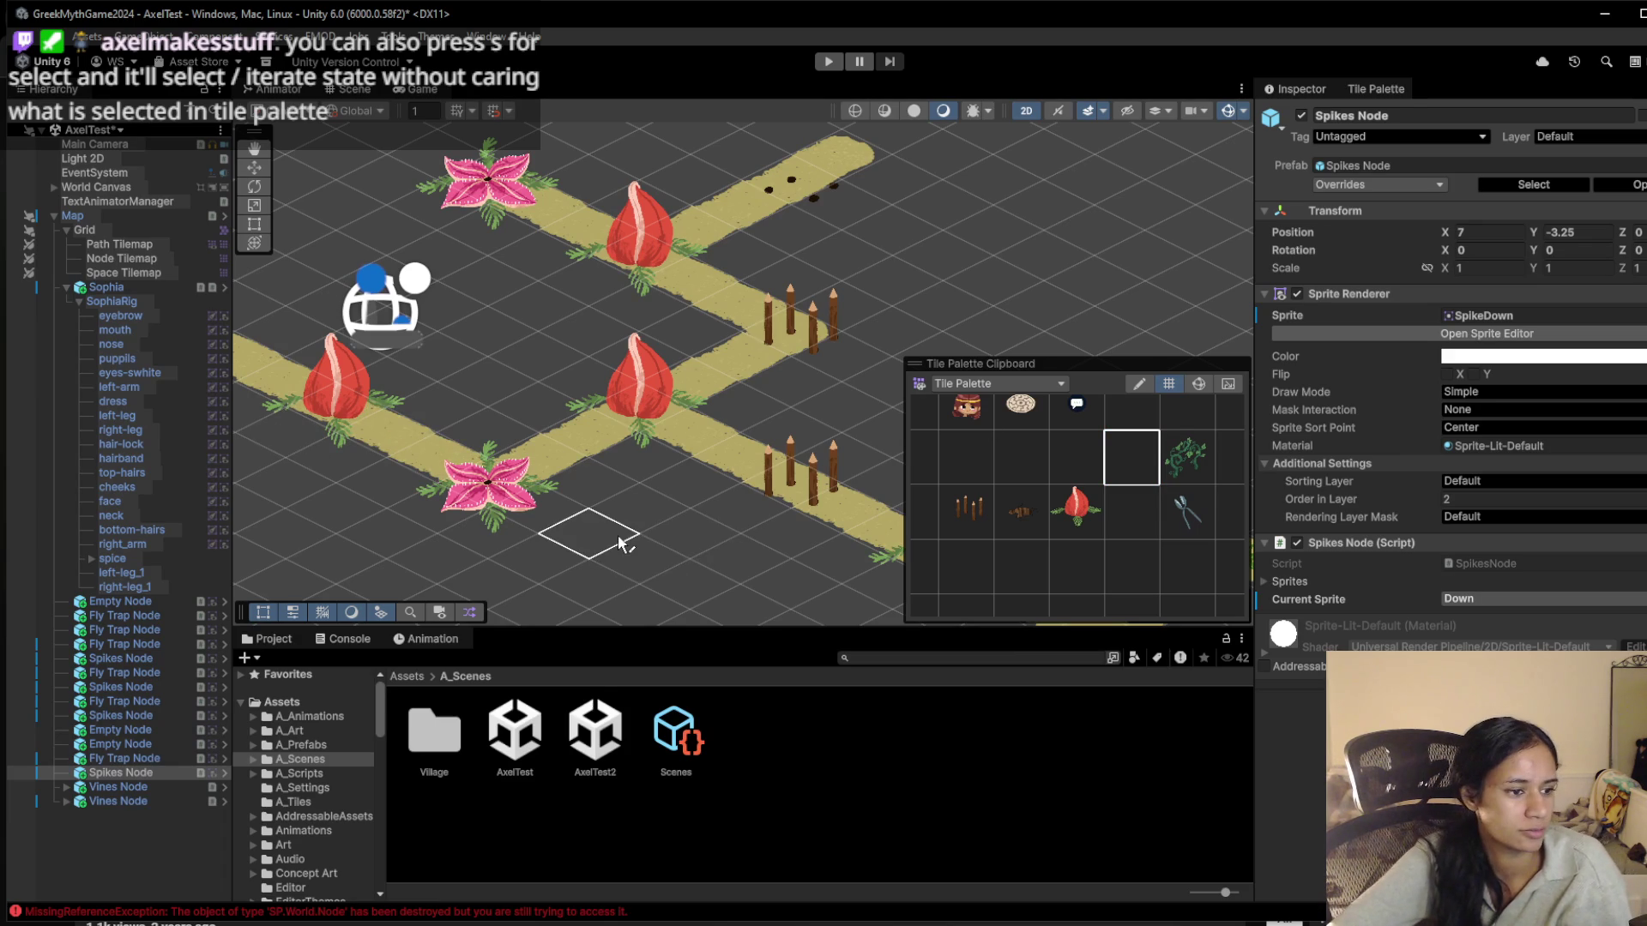
drag(568, 440, 409, 435)
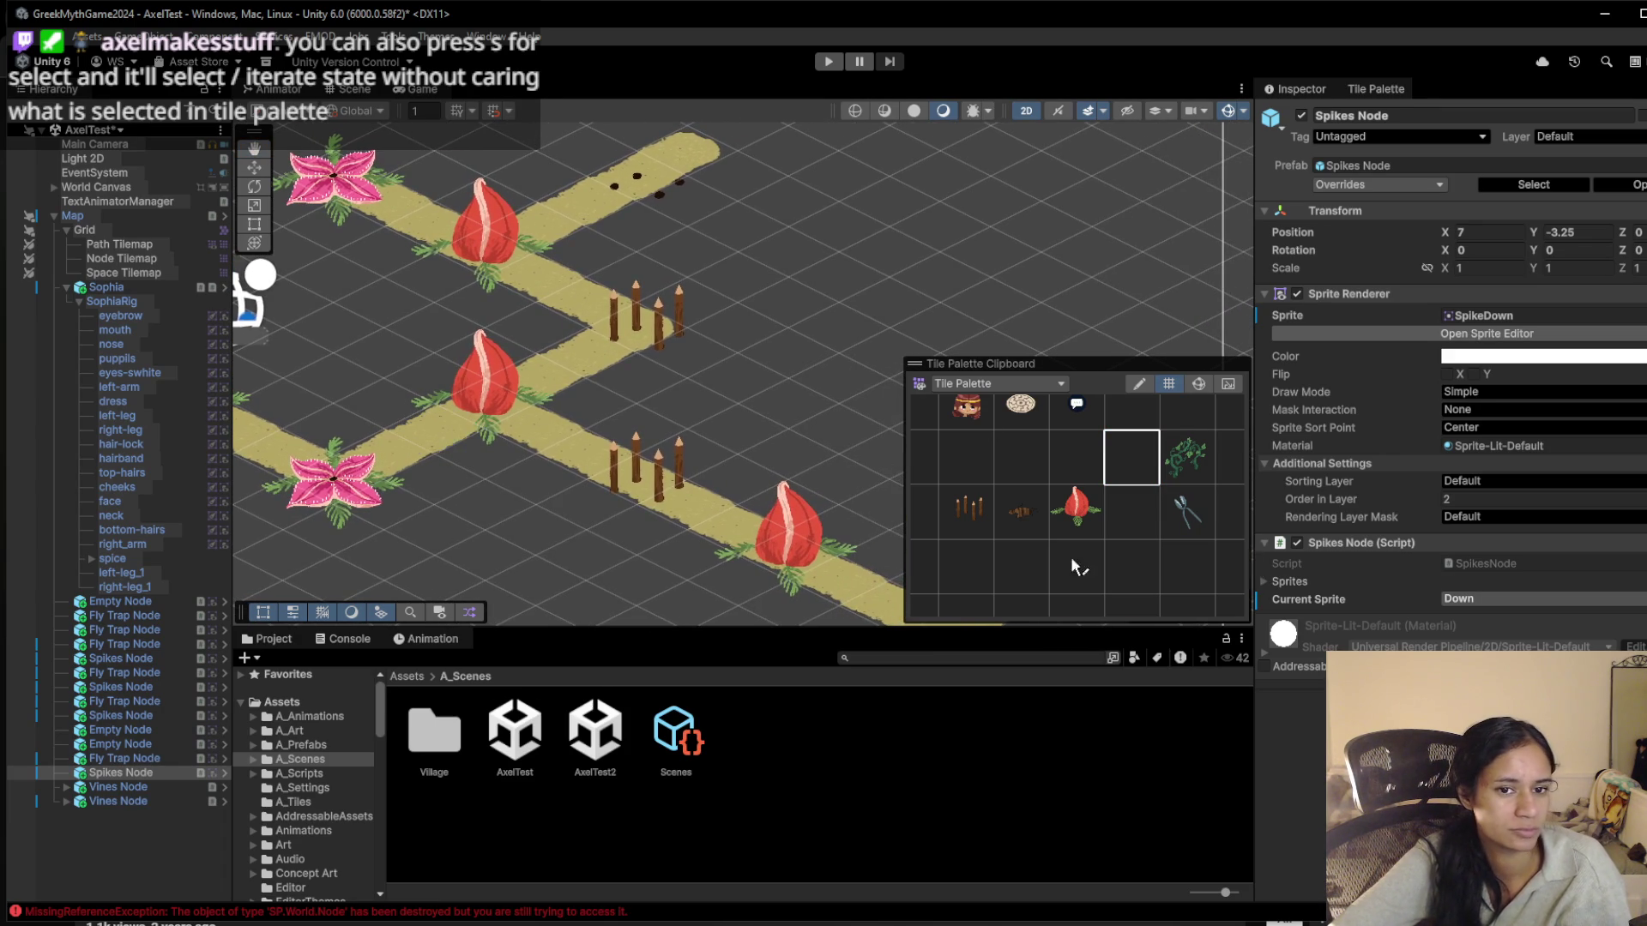
click(1058, 458)
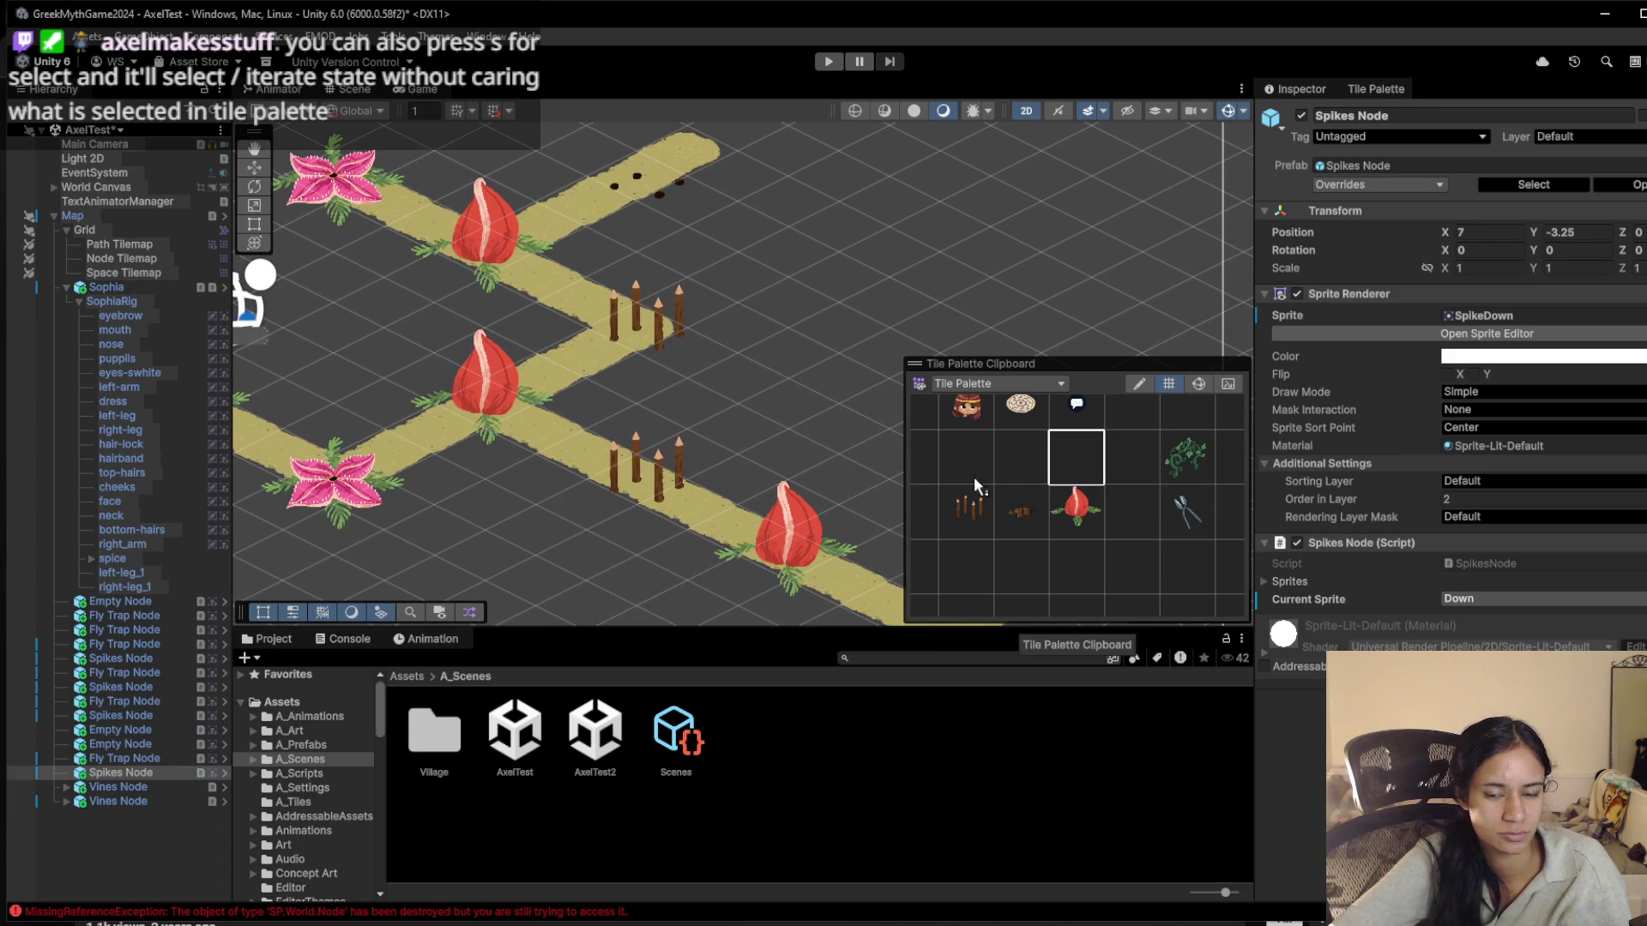
click(636, 498)
click(1022, 457)
click(636, 479)
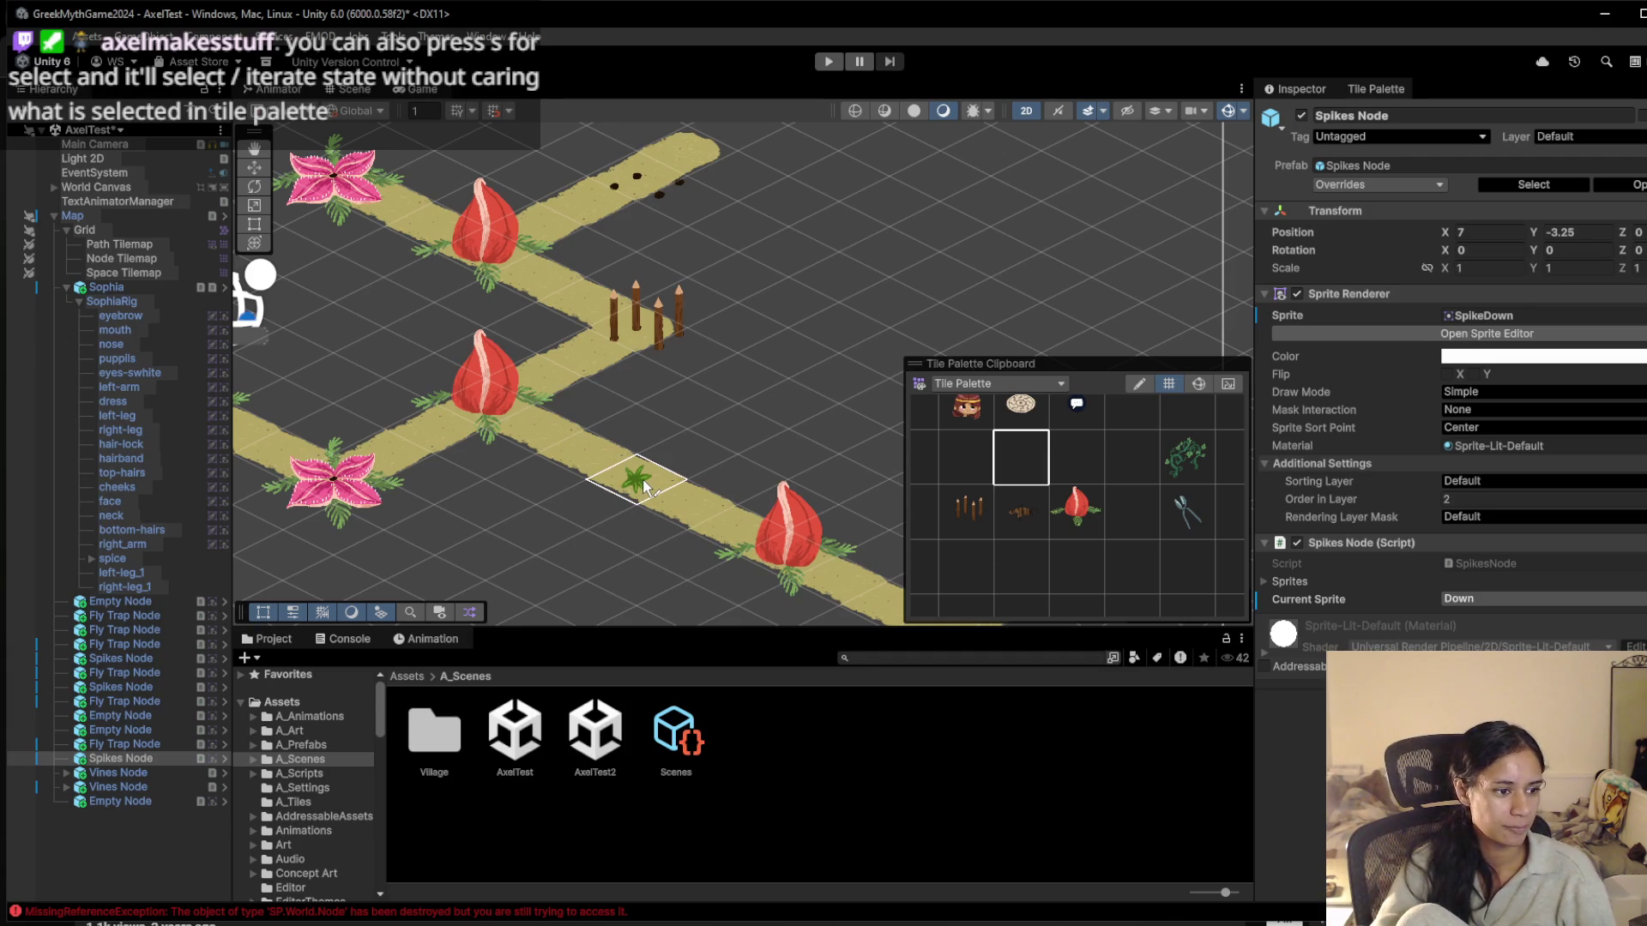
Trigger the S key conflict between Grid Painting/Select and Overlays/Show Tool Settings, then open the Shortcuts manager
key(s)
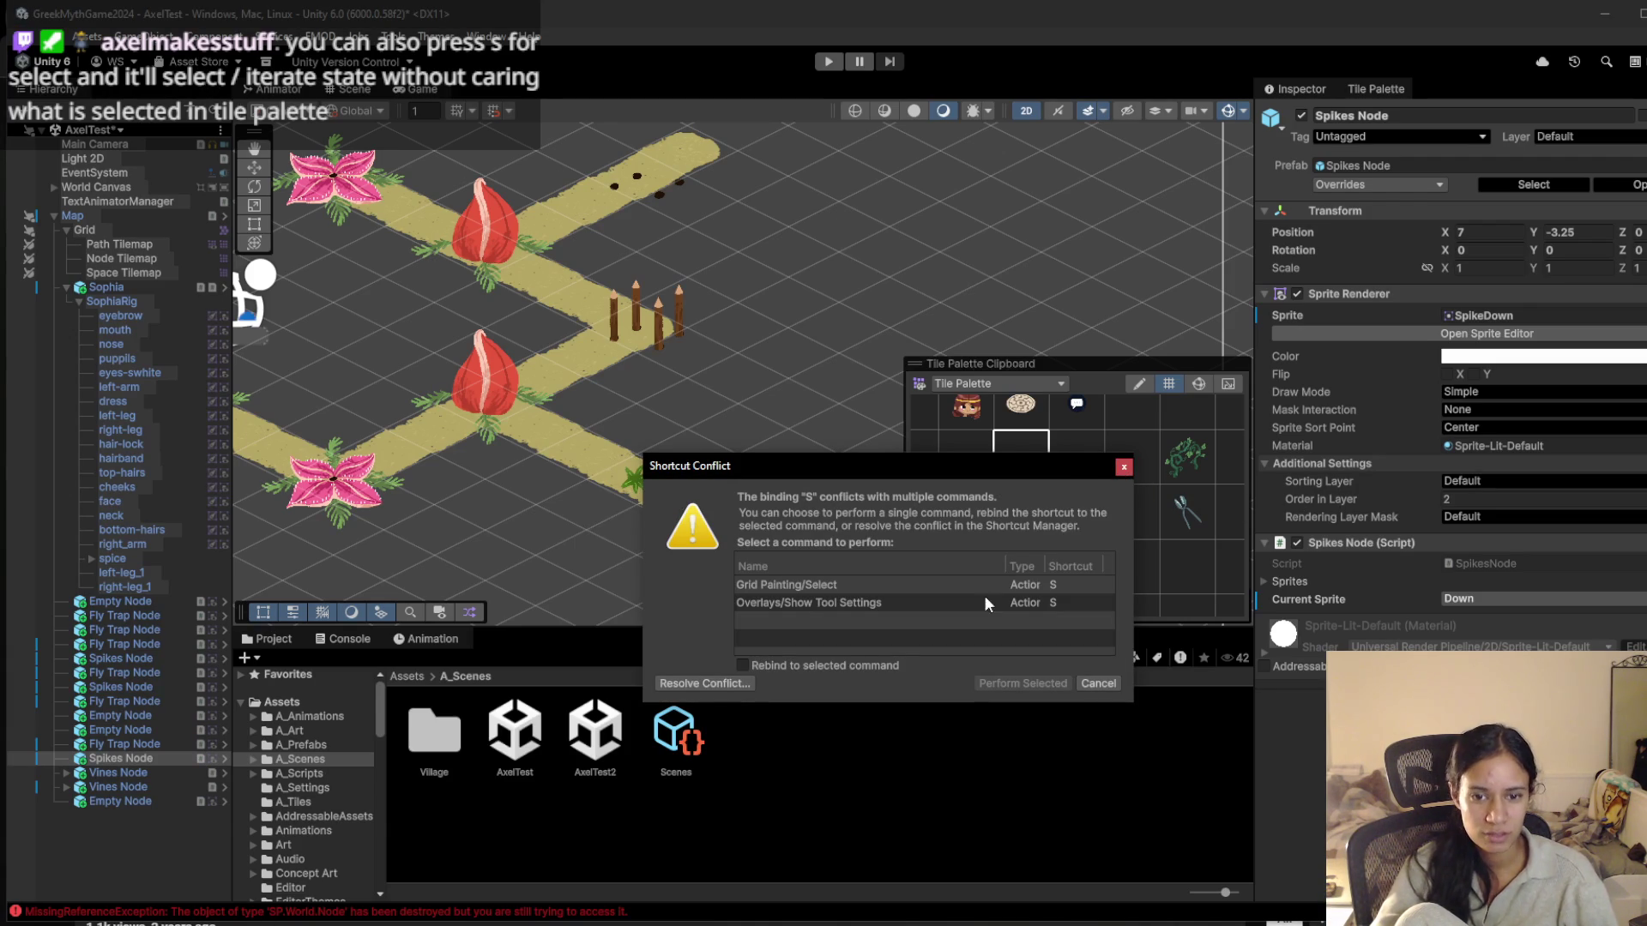
click(882, 583)
click(871, 602)
click(872, 585)
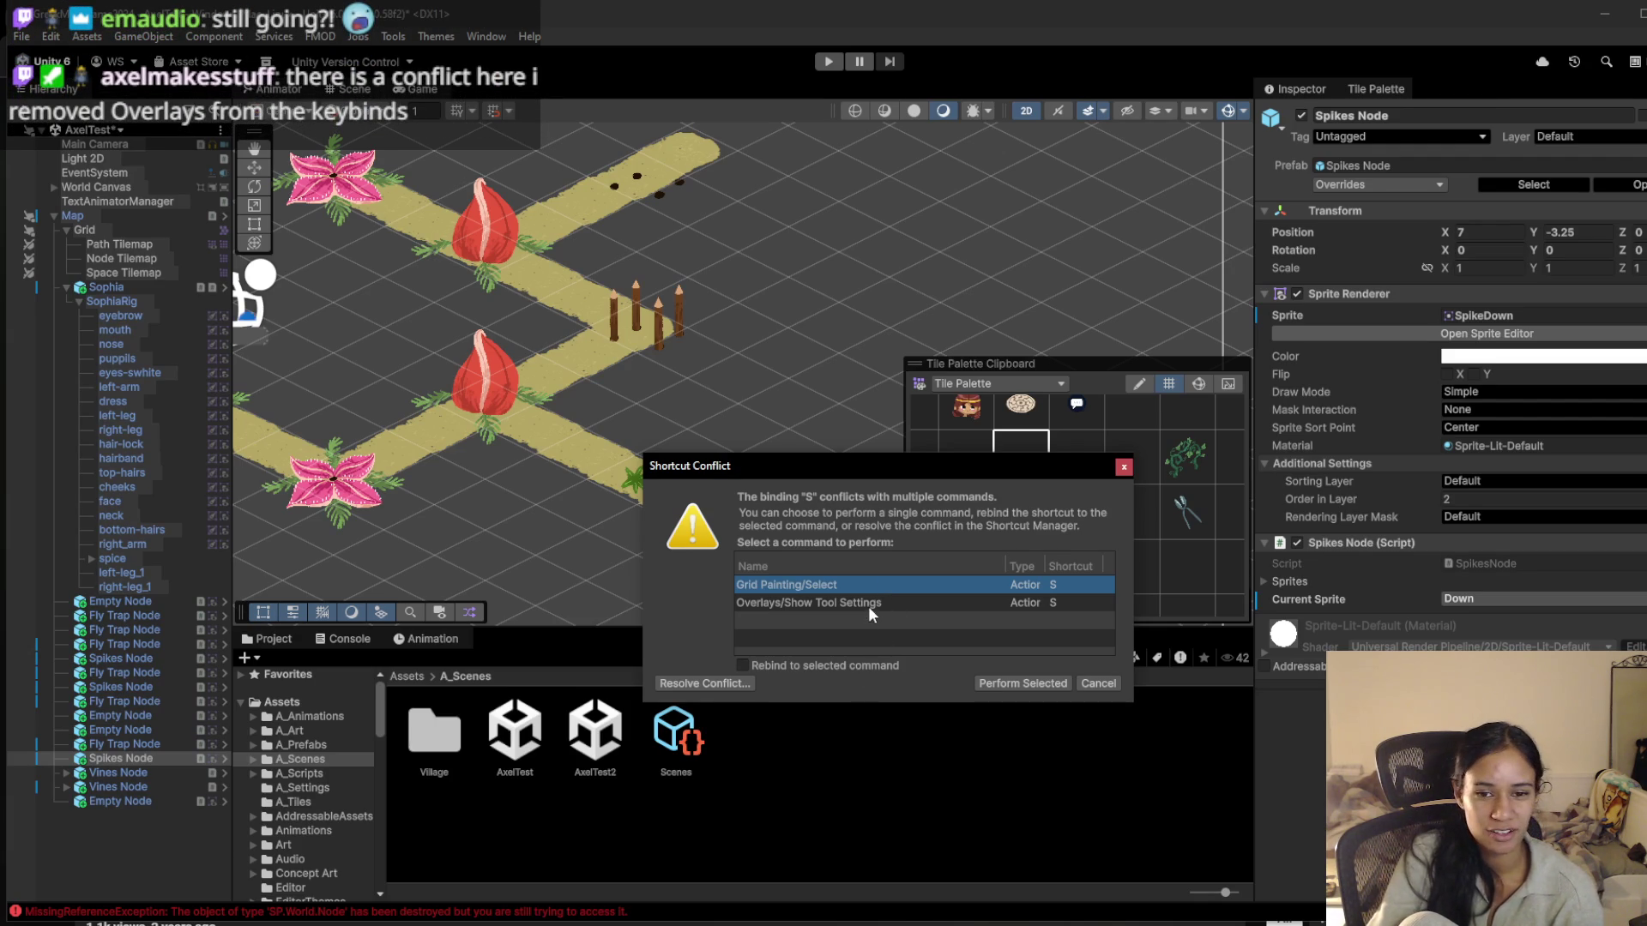
click(826, 603)
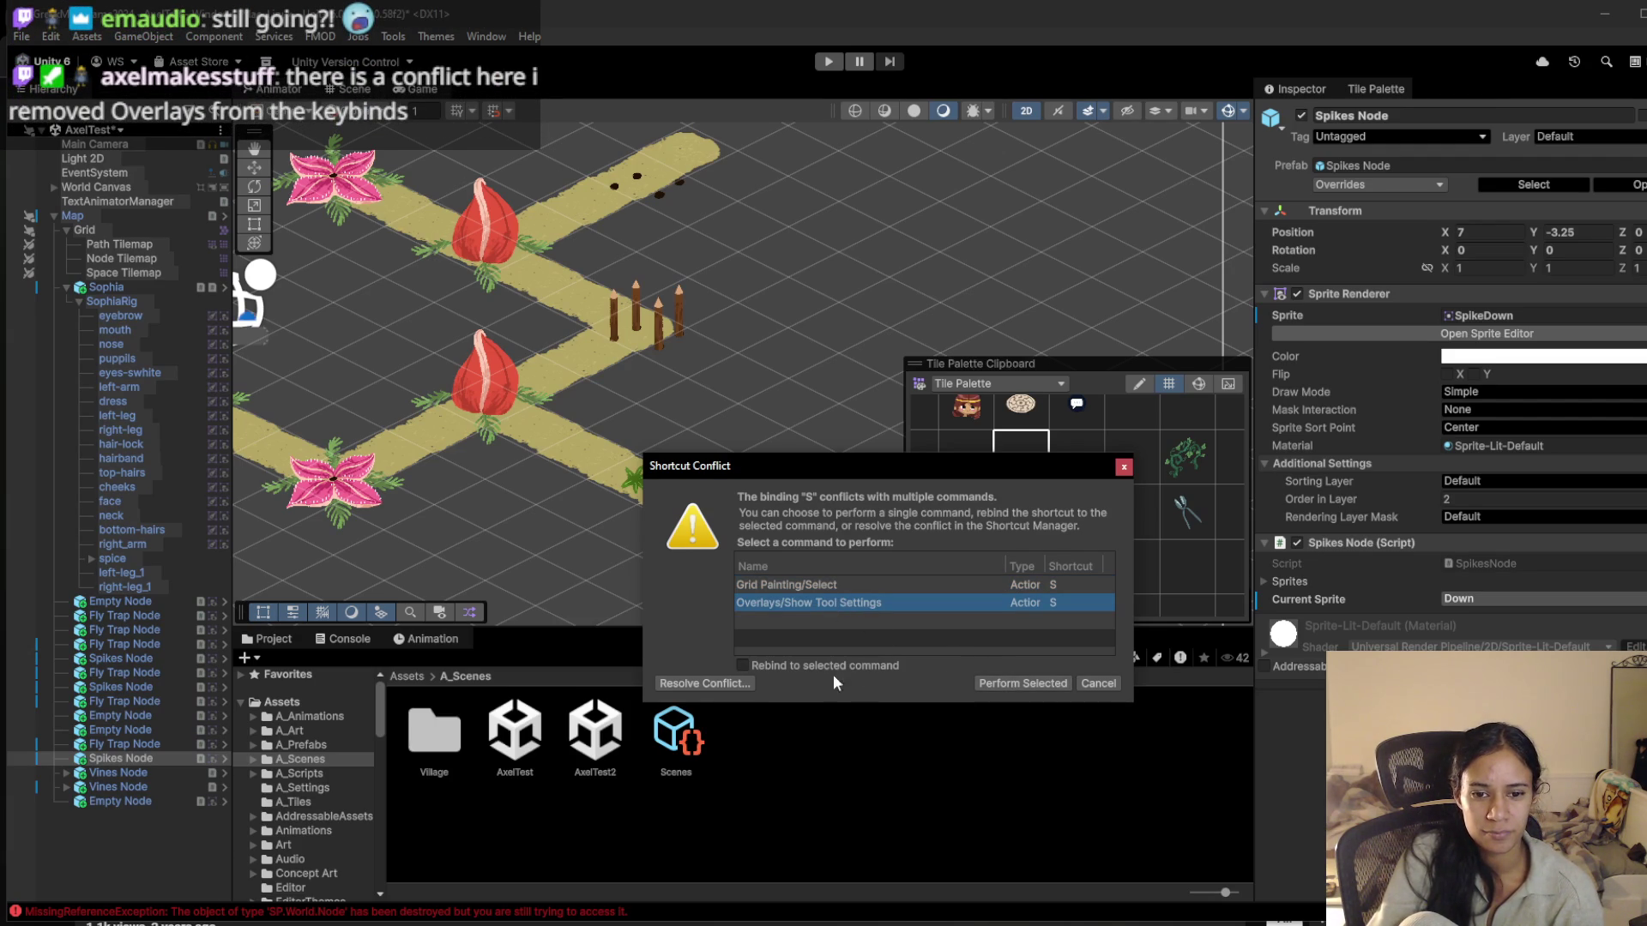
click(874, 584)
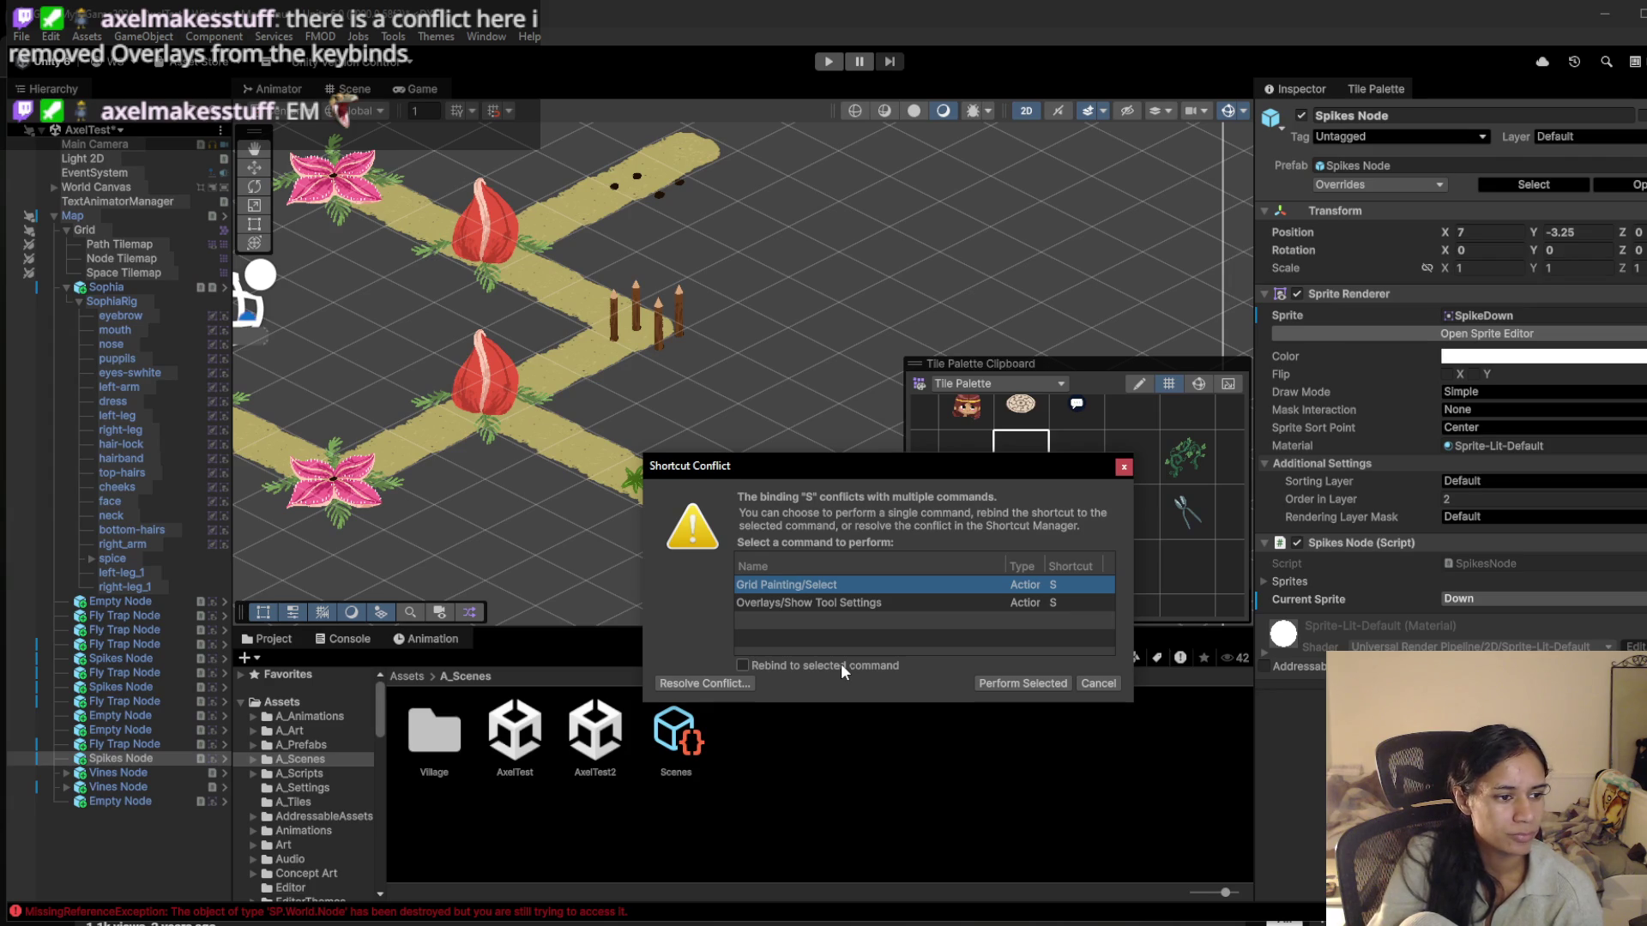
click(750, 684)
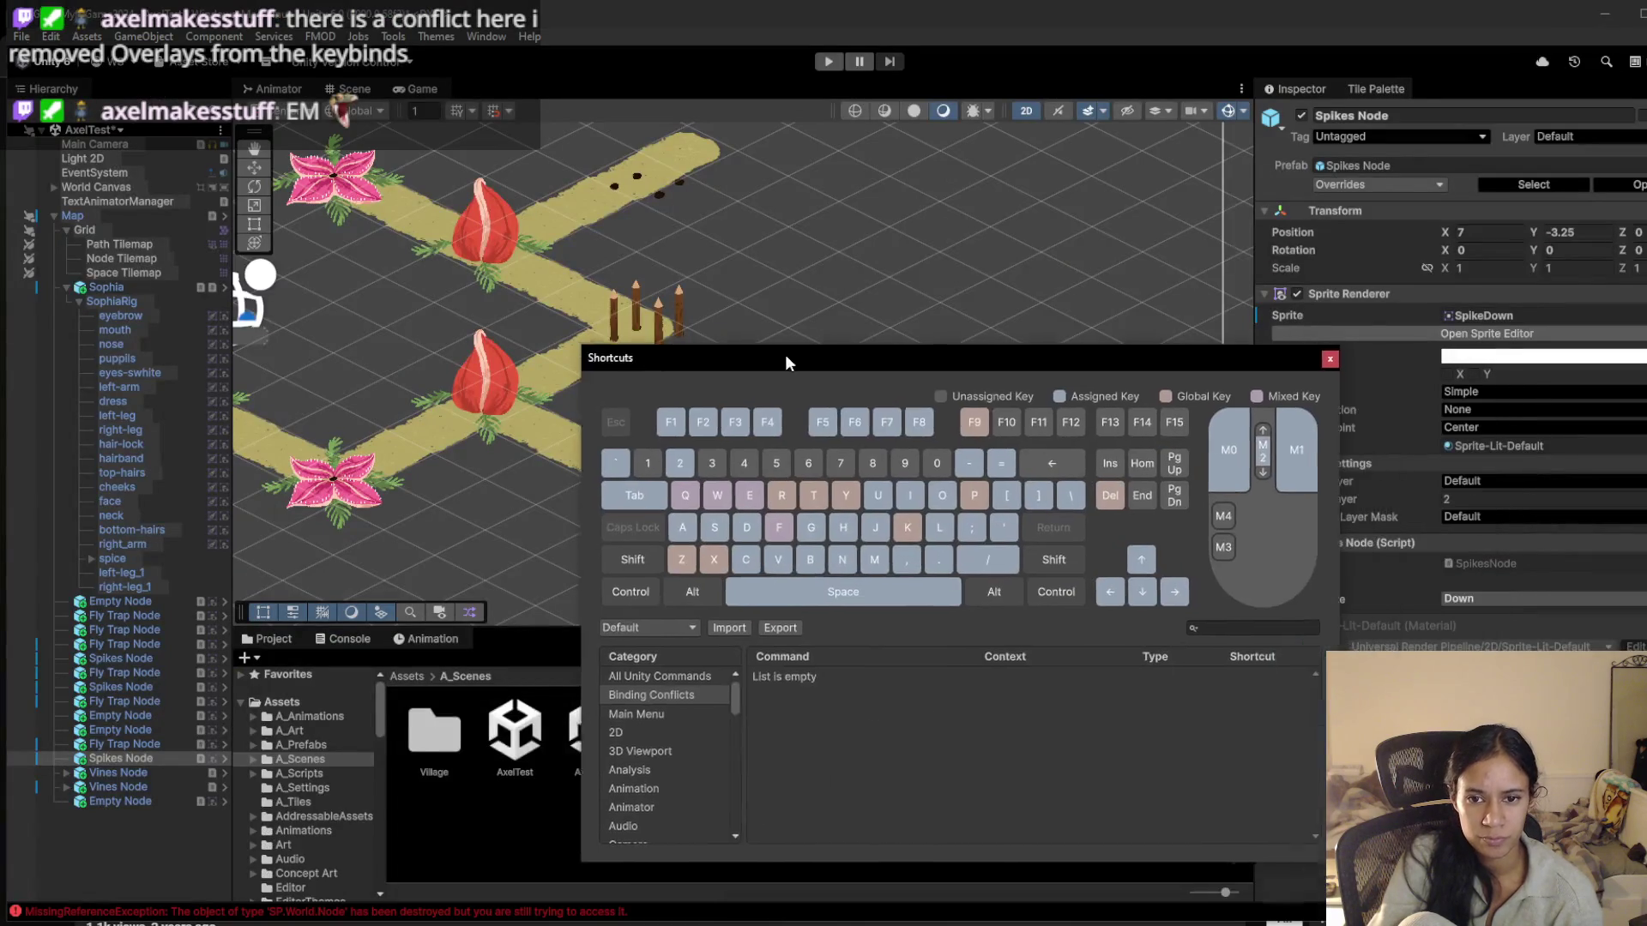
drag(785, 356, 782, 351)
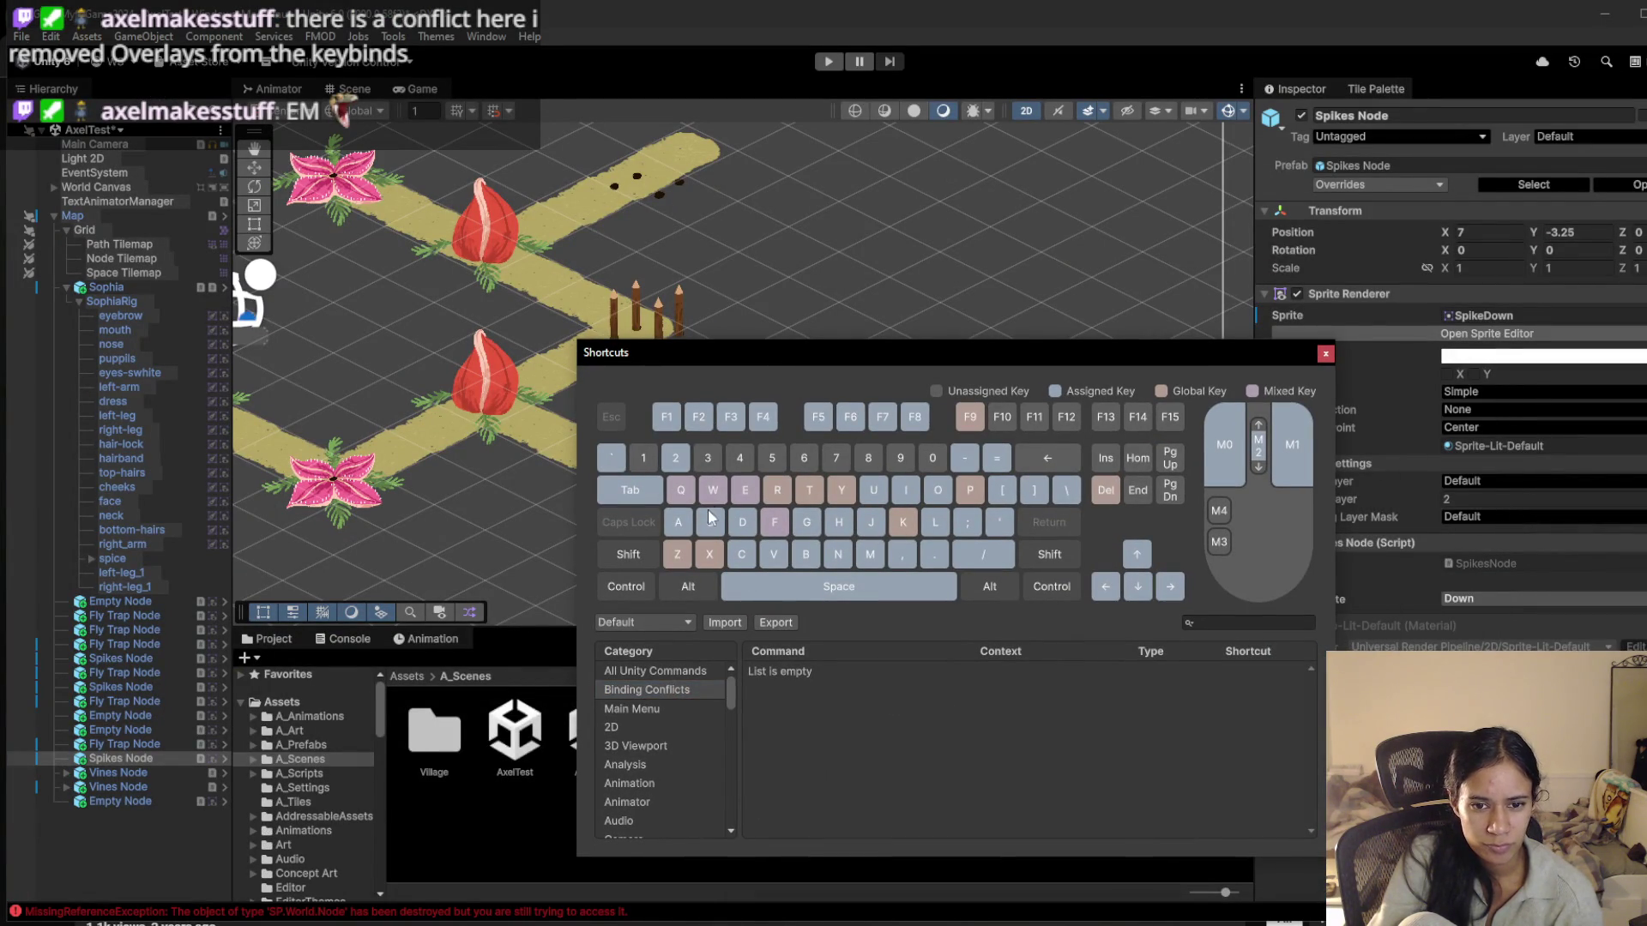
Rebind Overlays/Show Tool Settings from S to Y and close the Shortcuts manager
drag(732, 690, 732, 746)
click(673, 717)
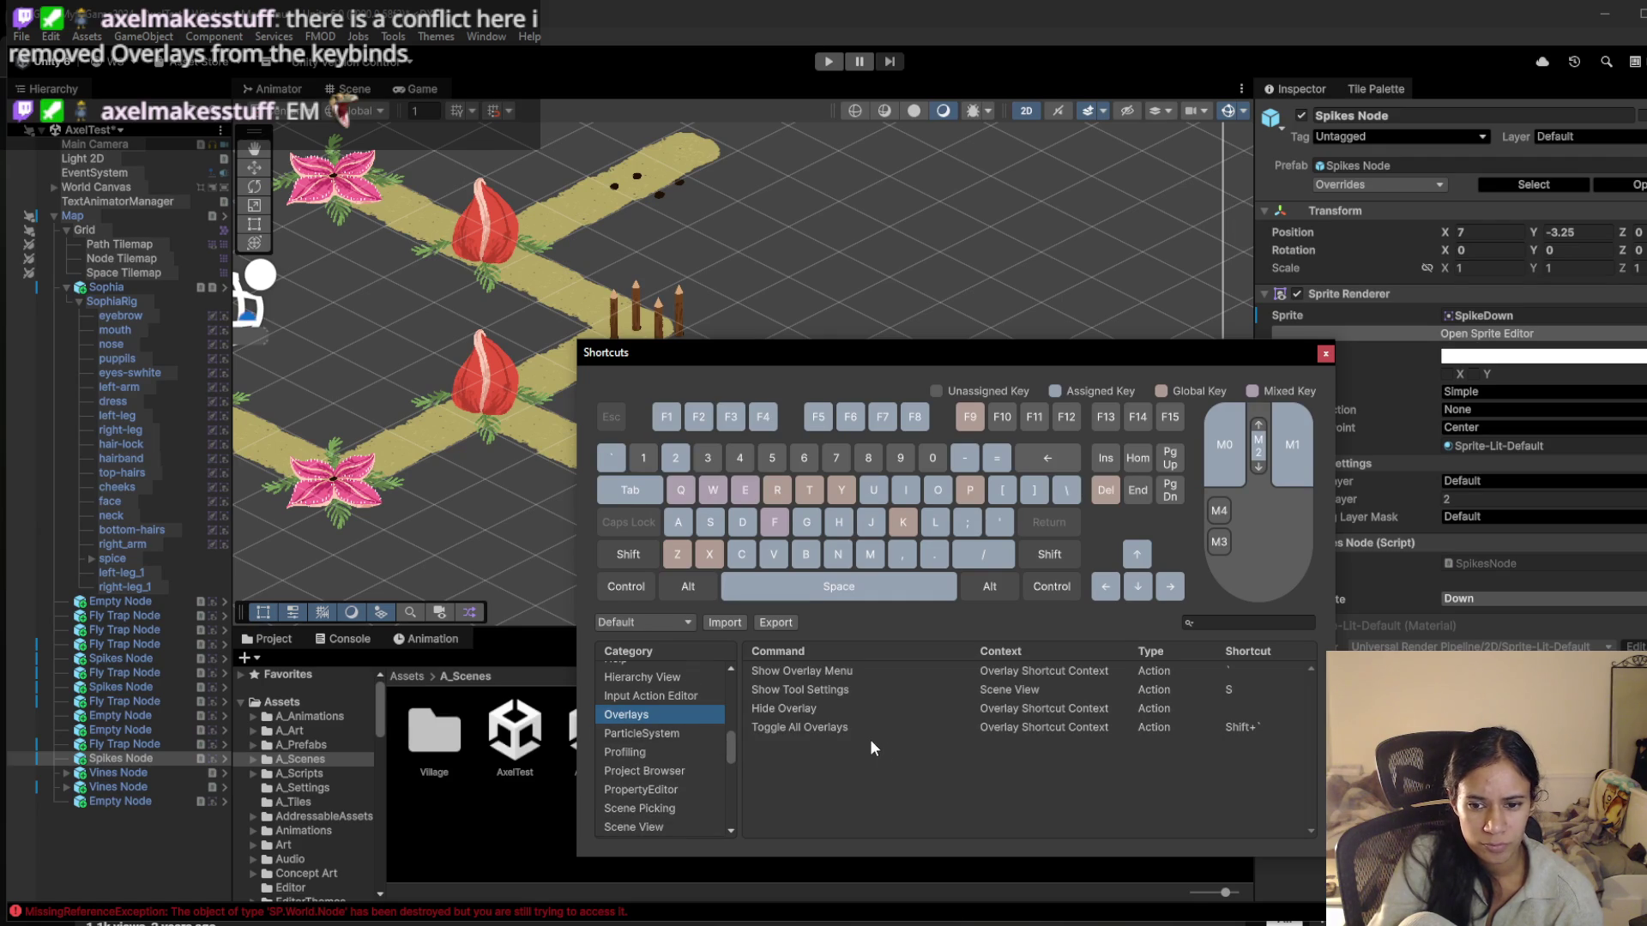
double_click(1228, 691)
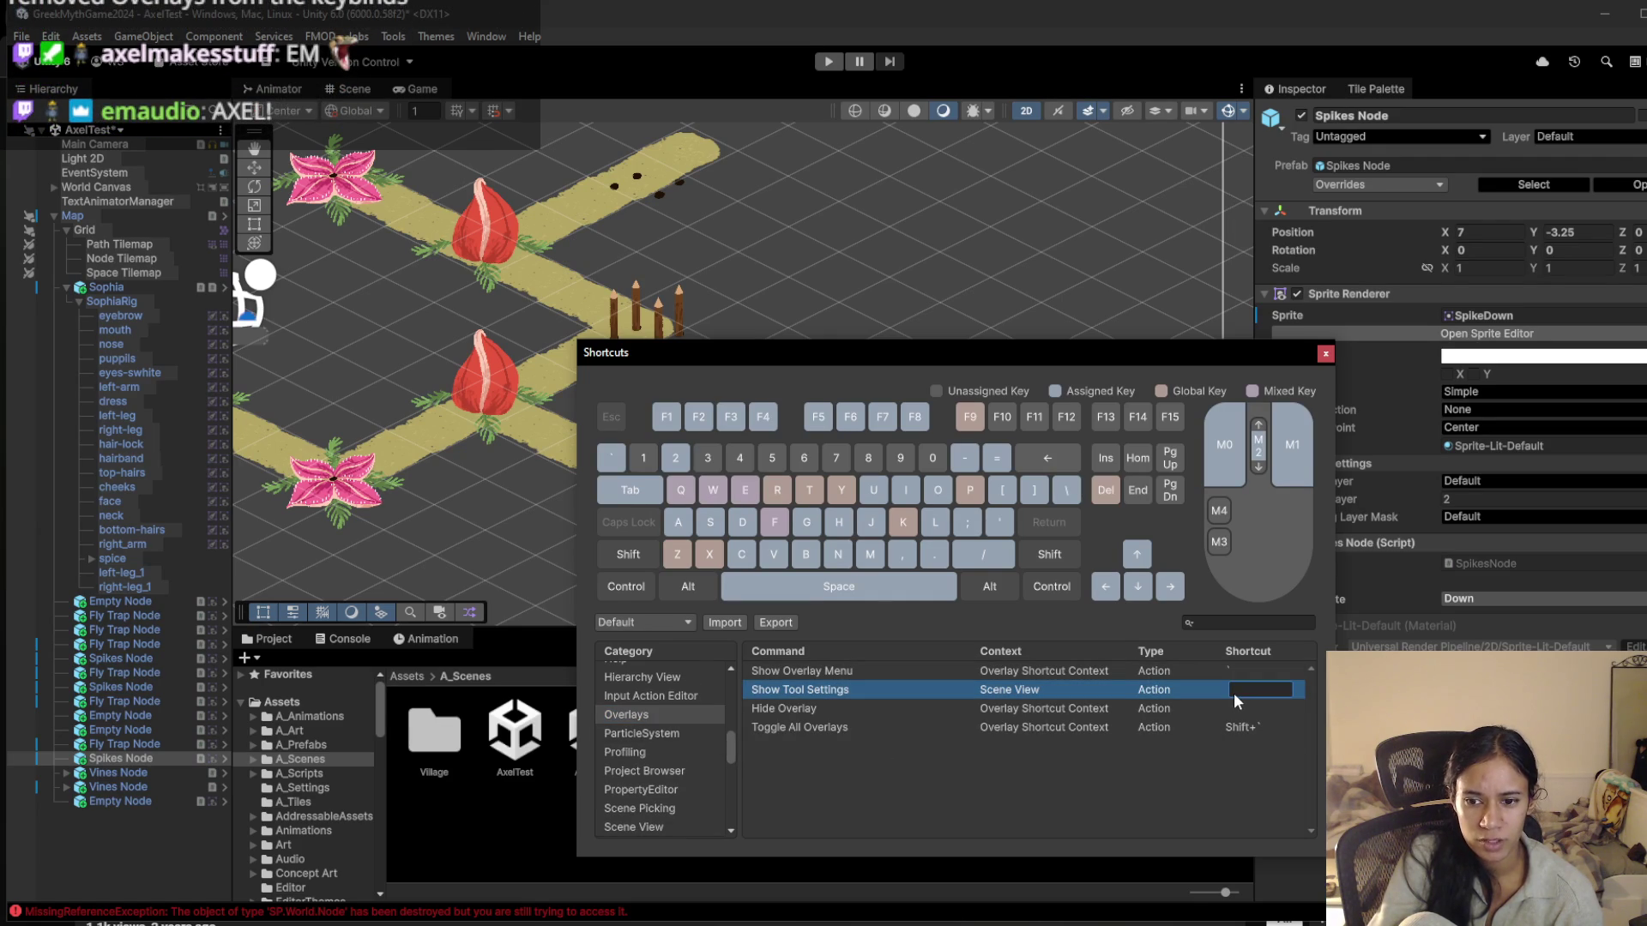
click(1253, 701)
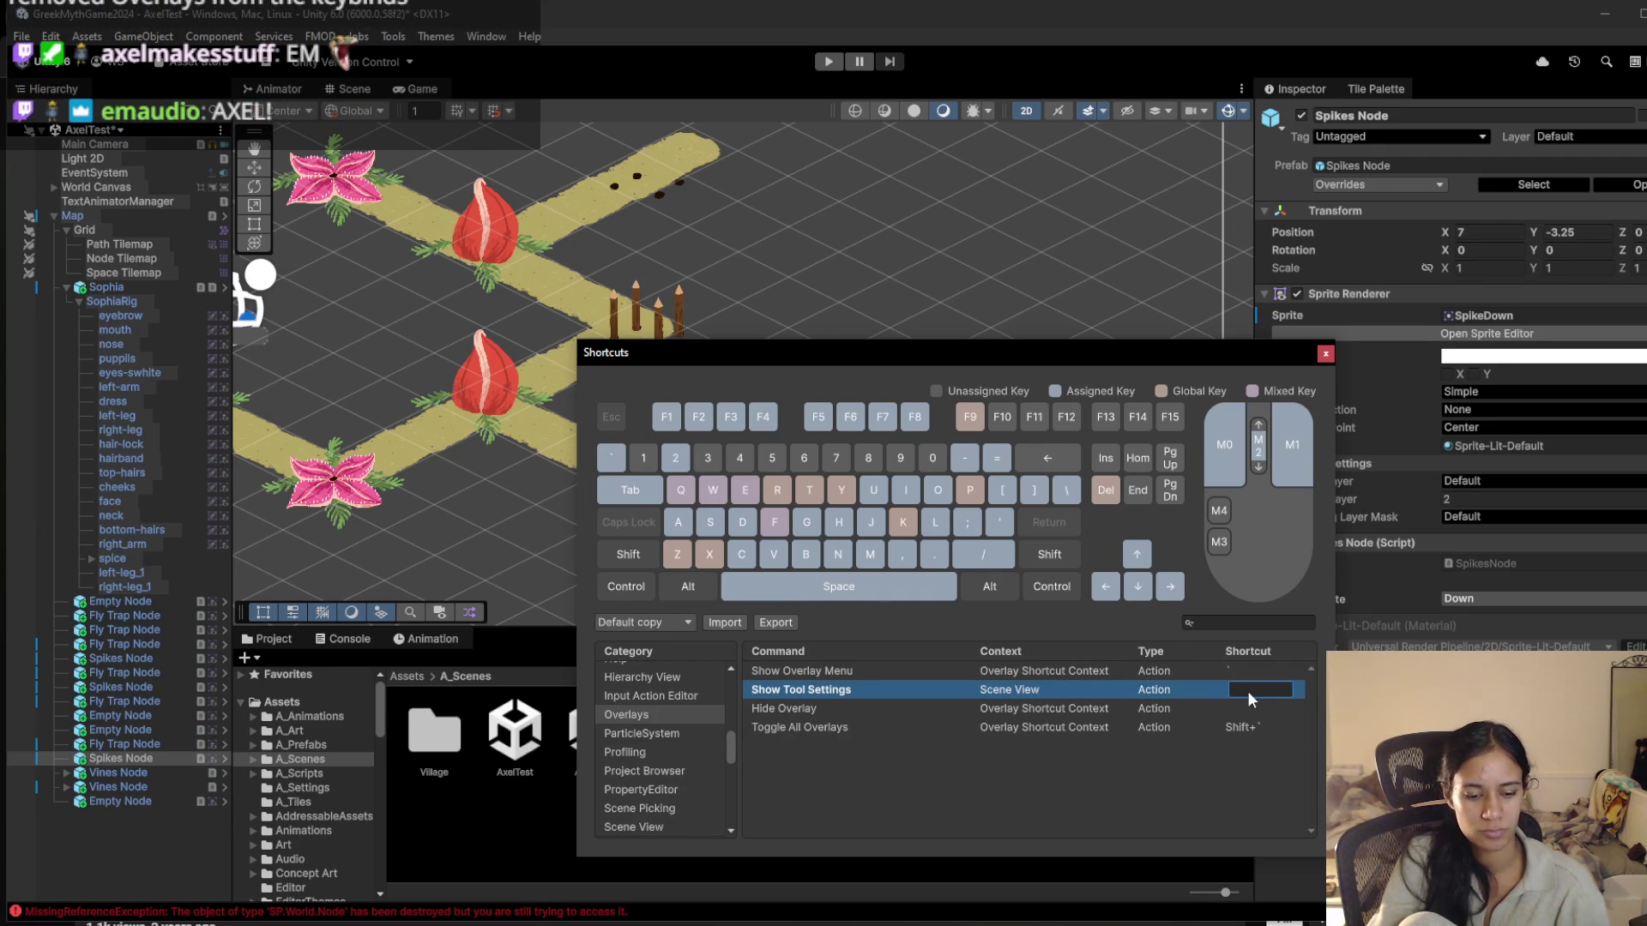
key(y)
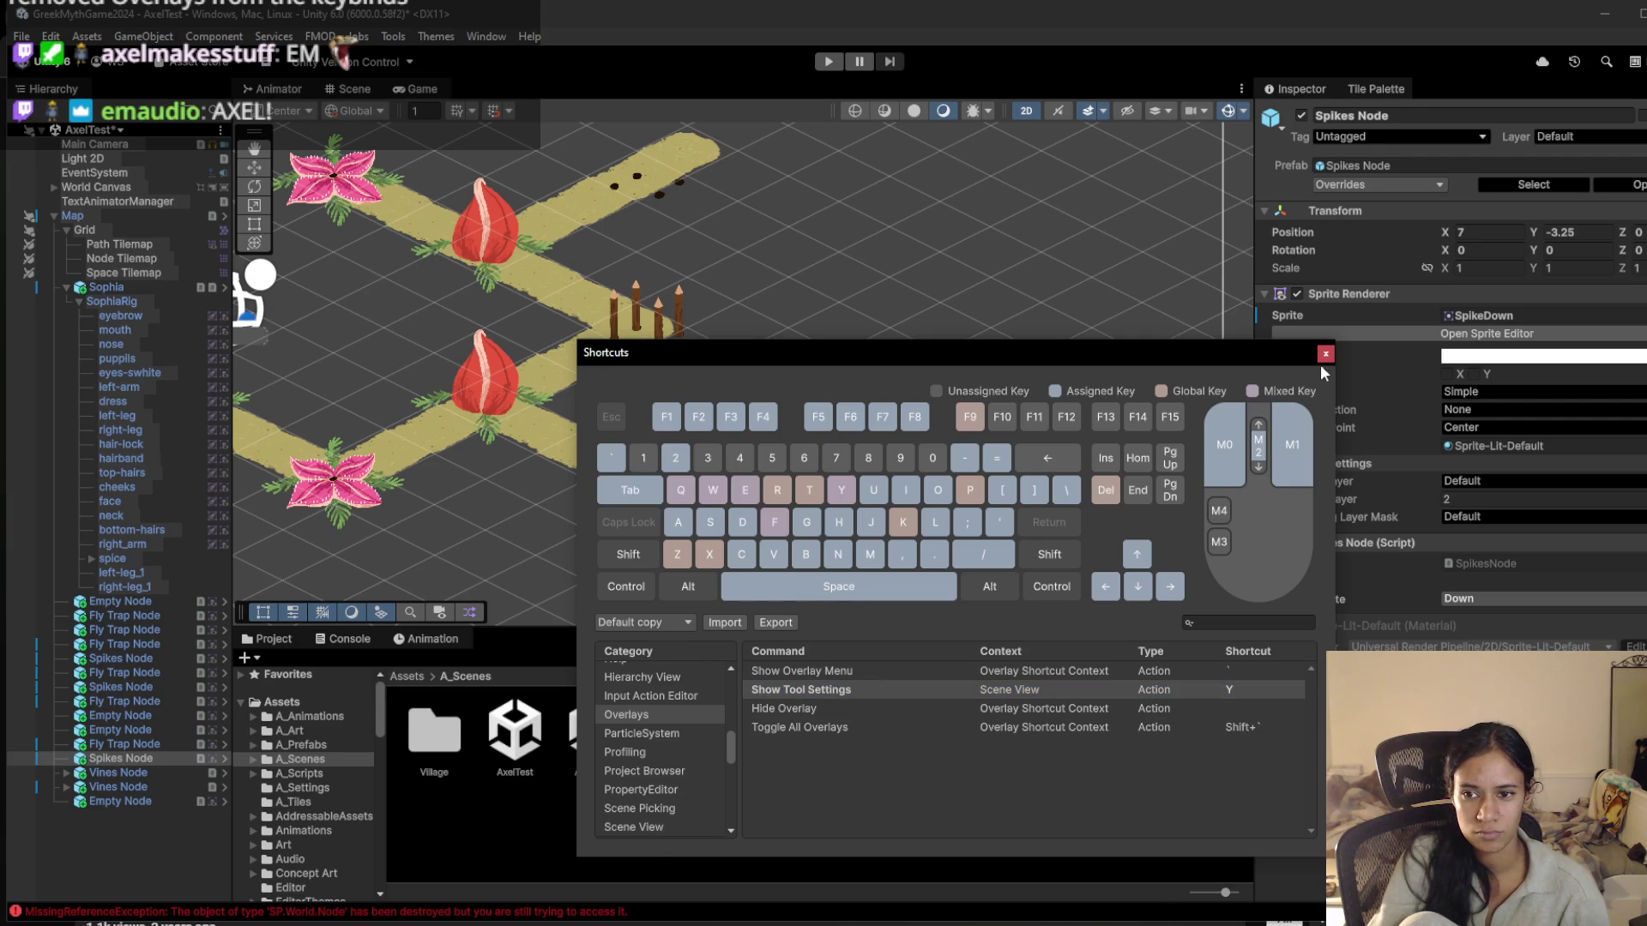
click(1325, 354)
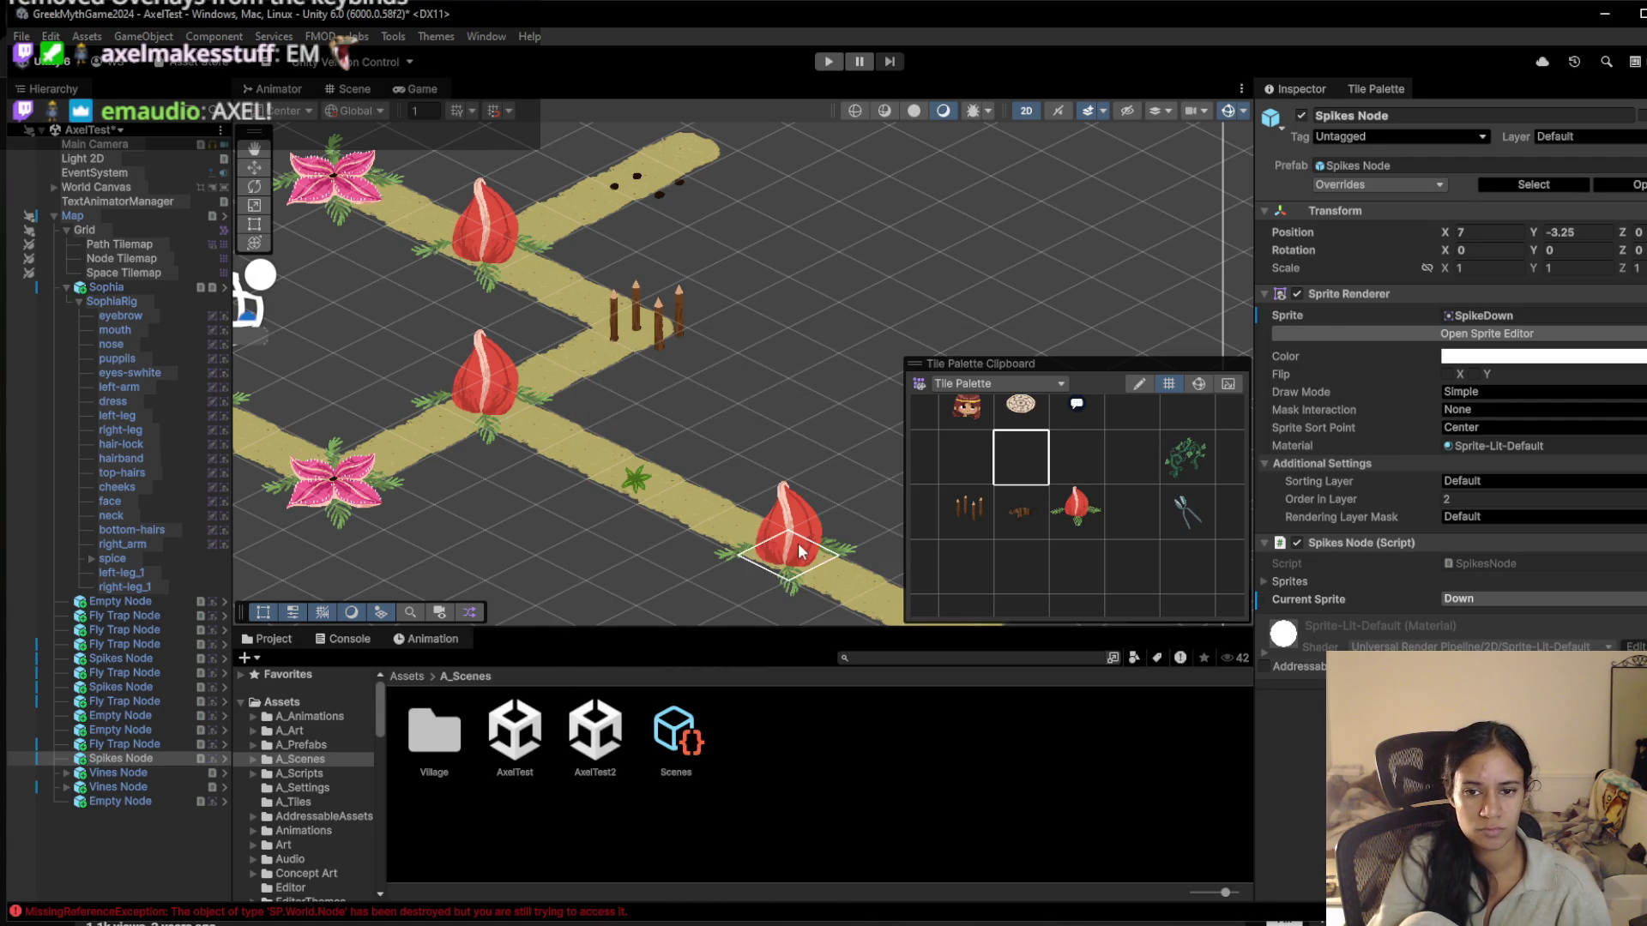
With grid selection, select the fern tile and then the lower closed flytrap node
key(t)
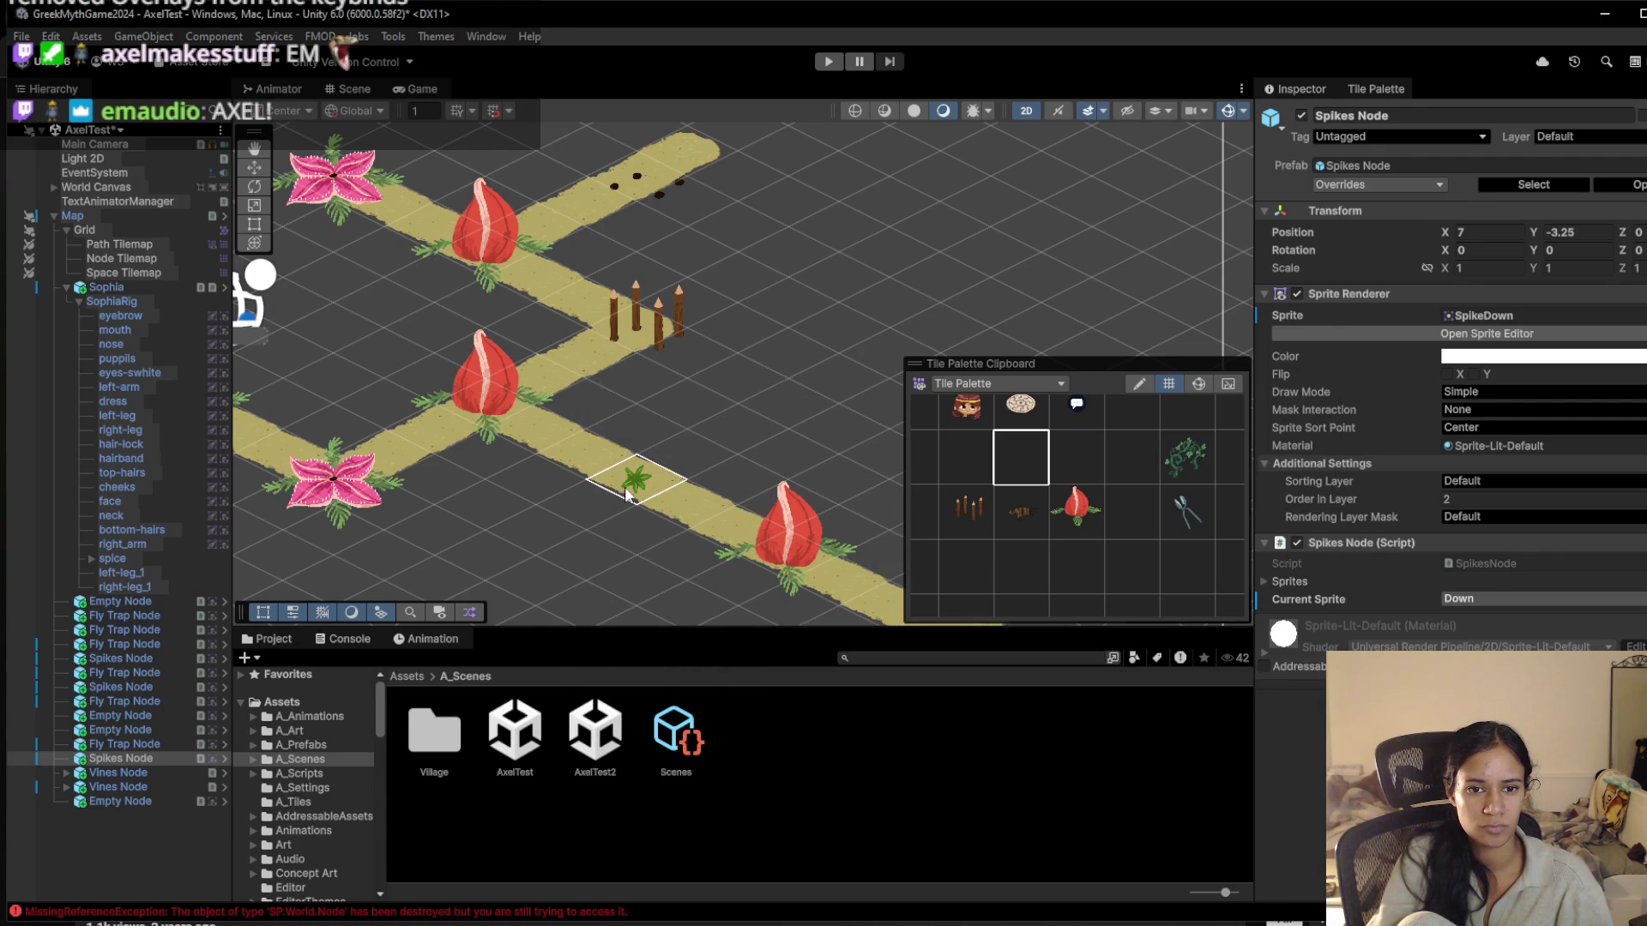
click(636, 481)
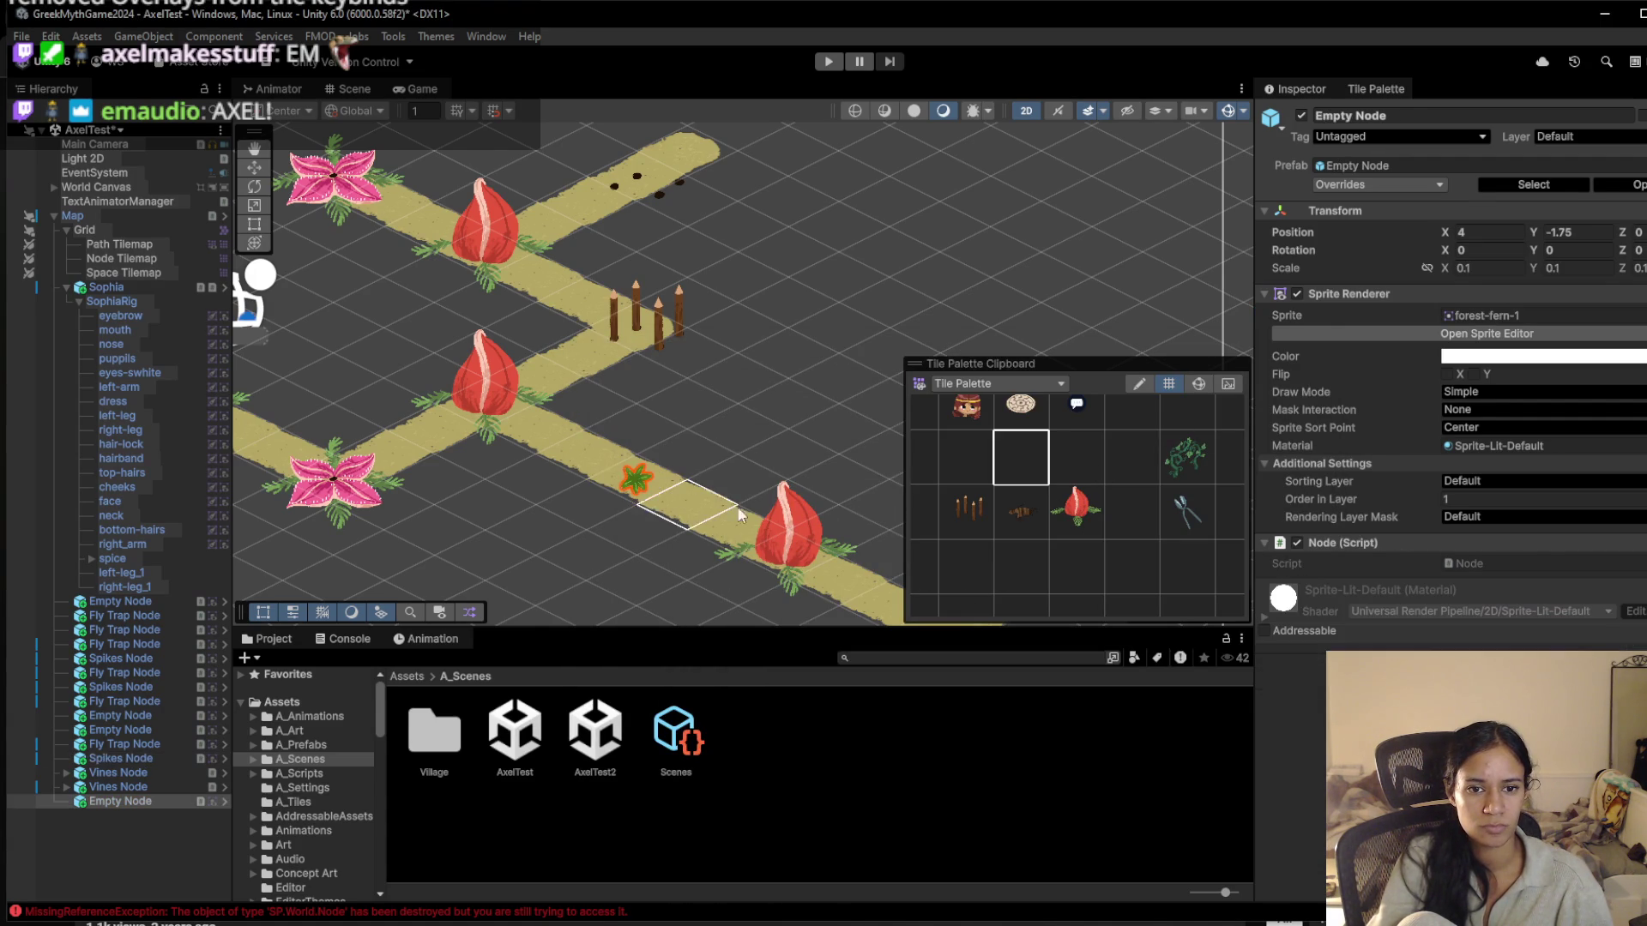
click(789, 553)
click(789, 559)
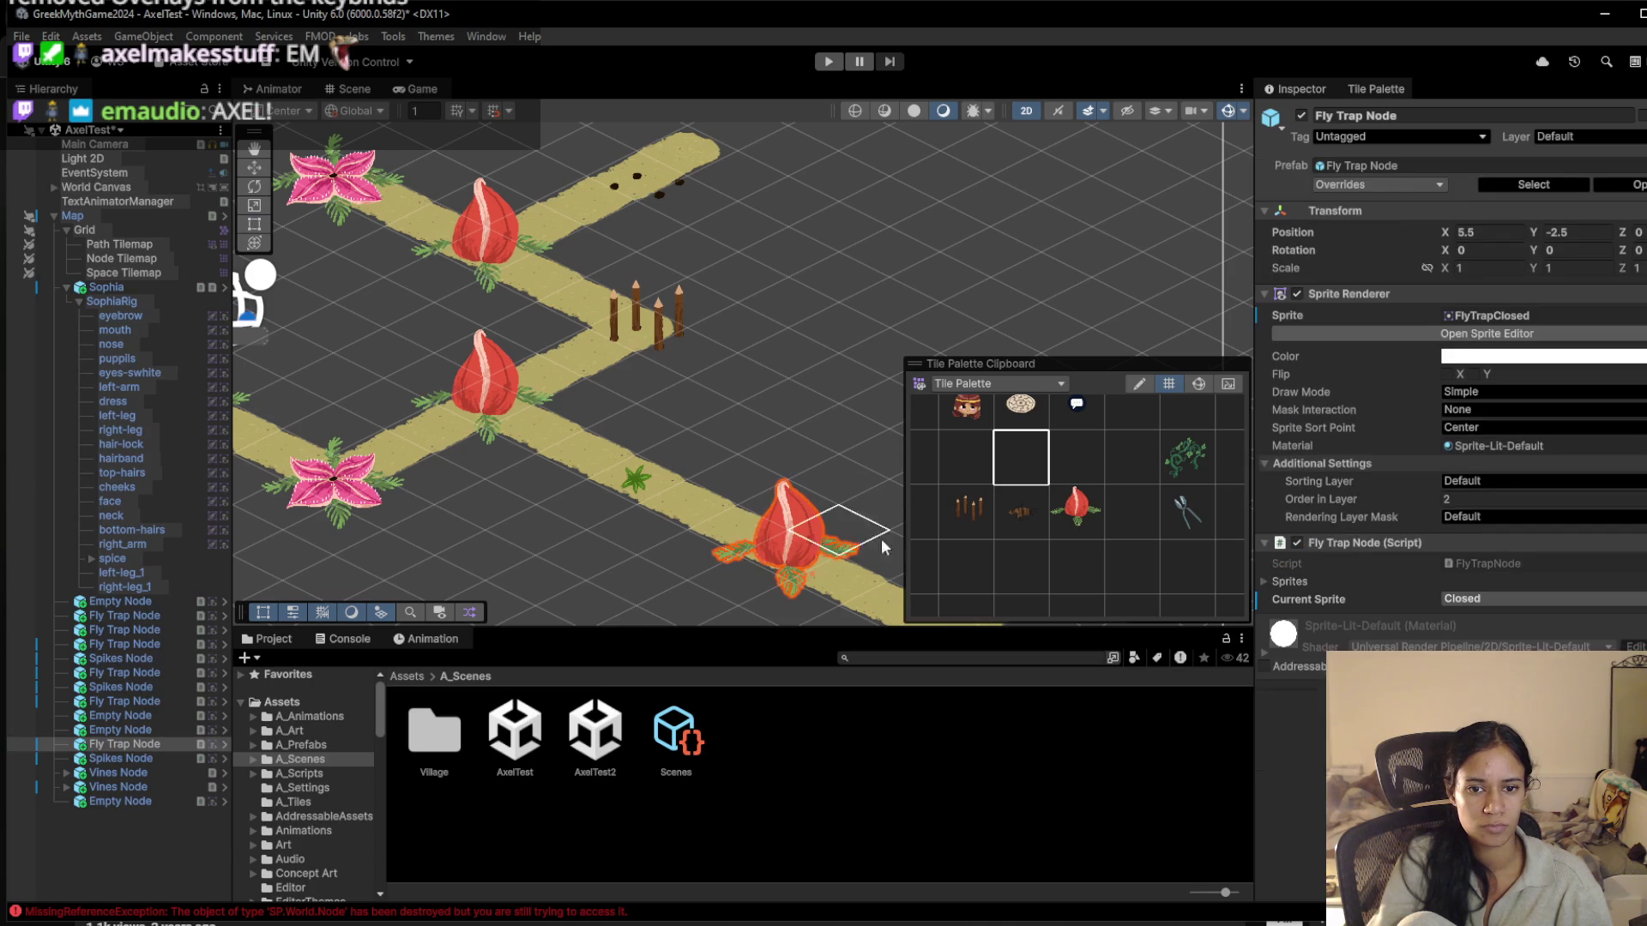
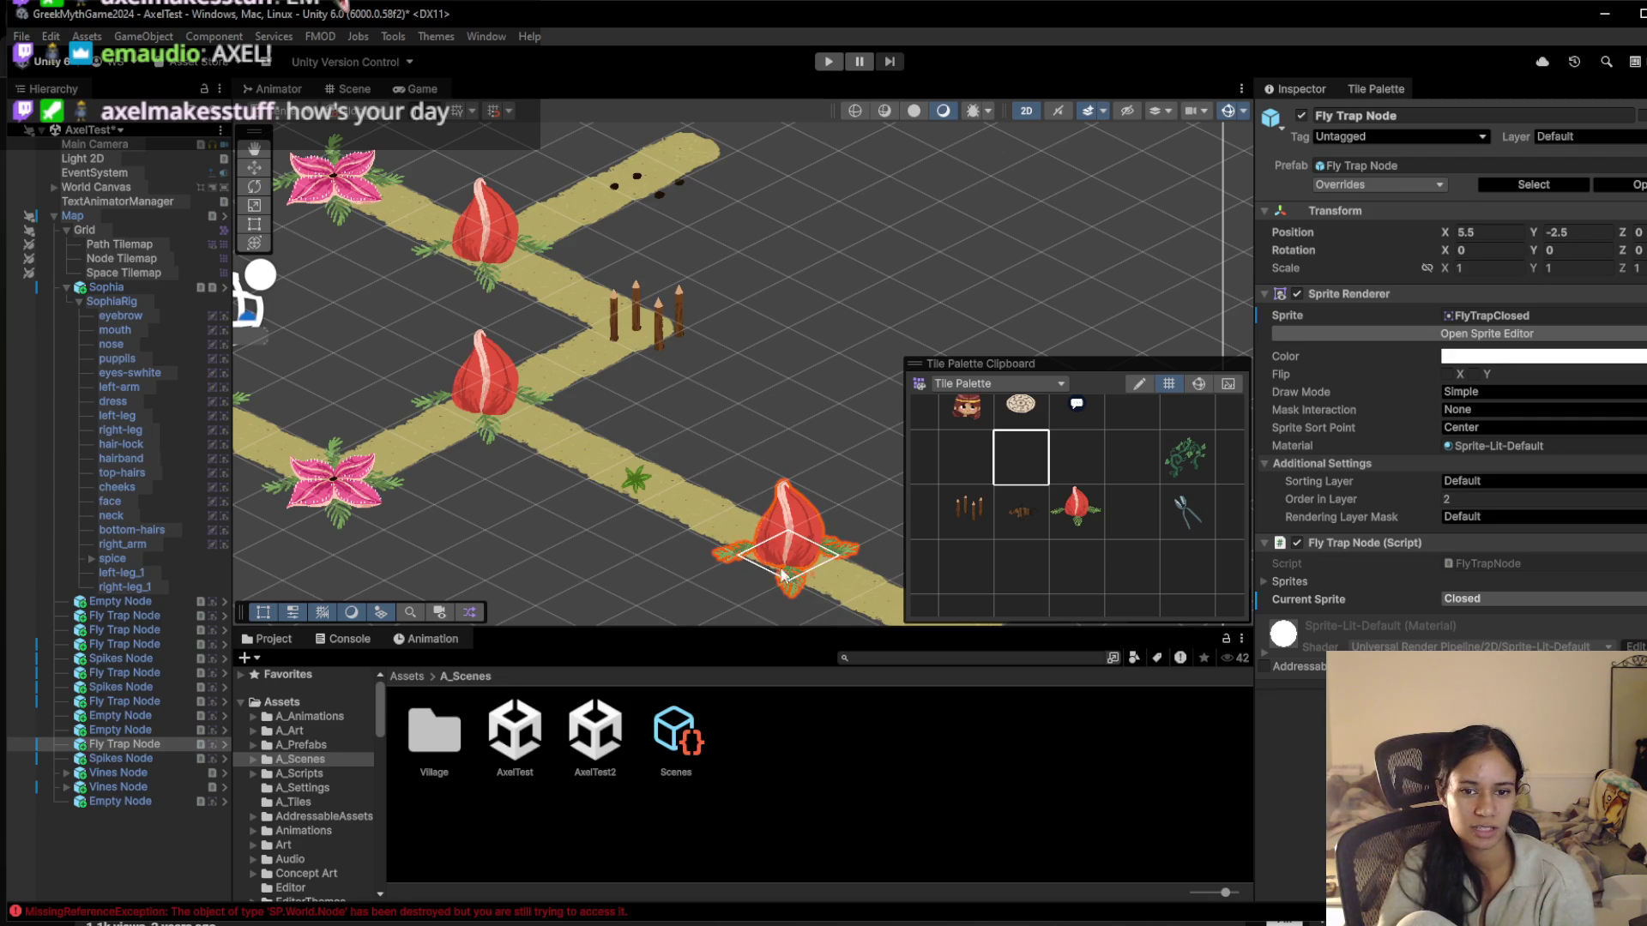
Pan the level and alternate between the fly trap tile and the placed fly trap on the path
key(Right)
key(Down)
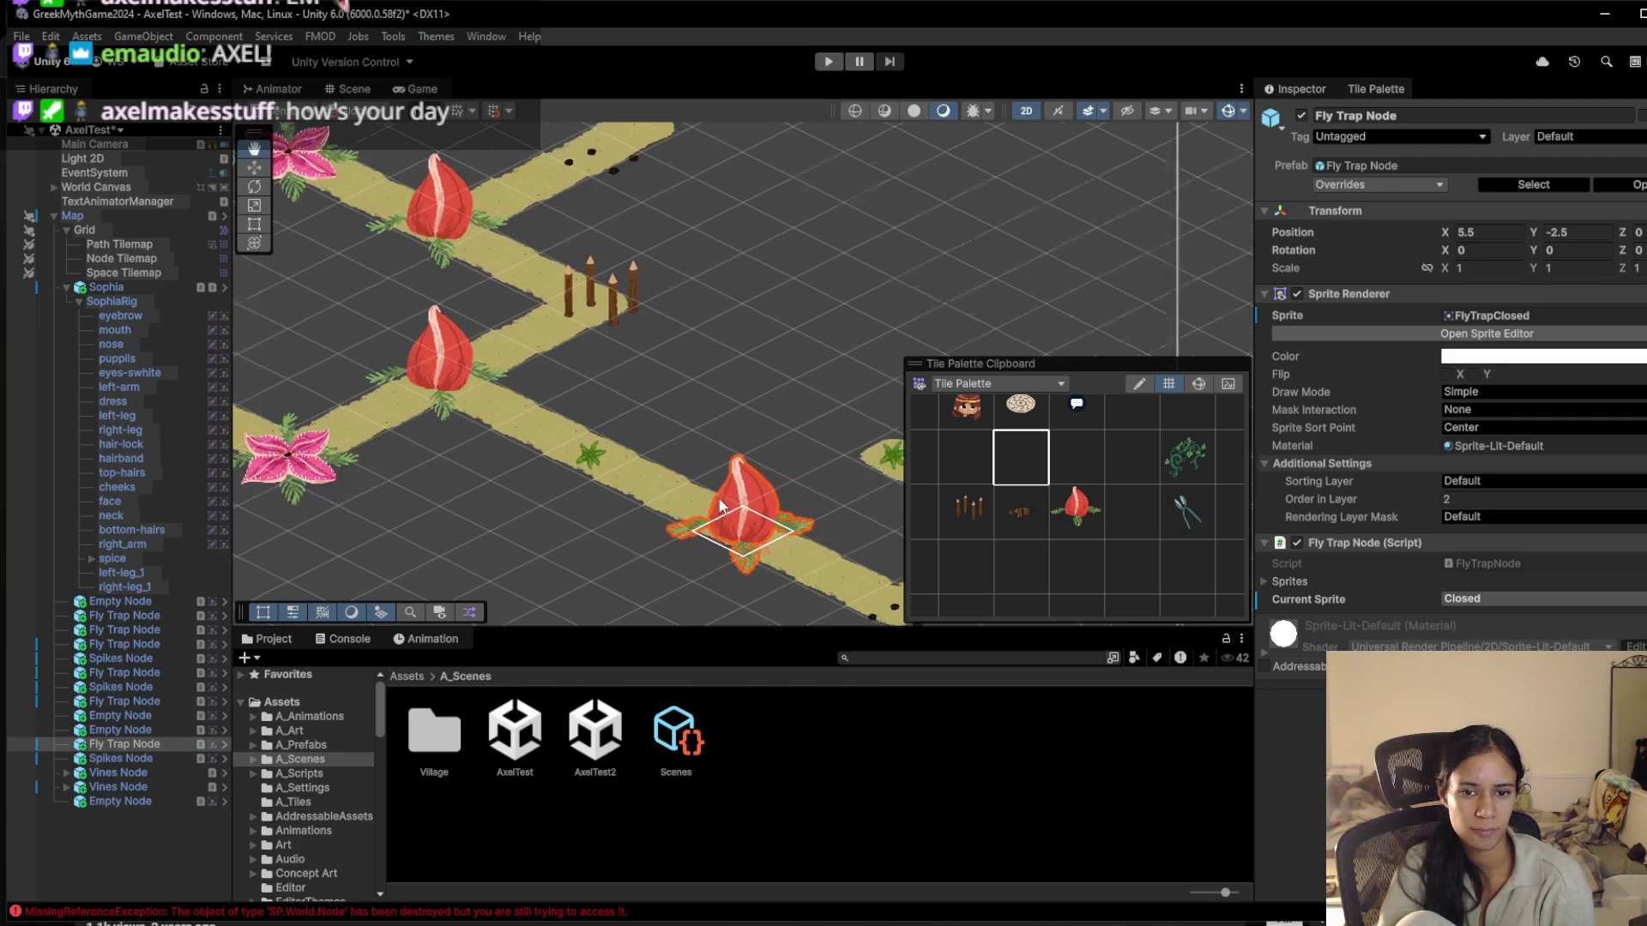
key(t)
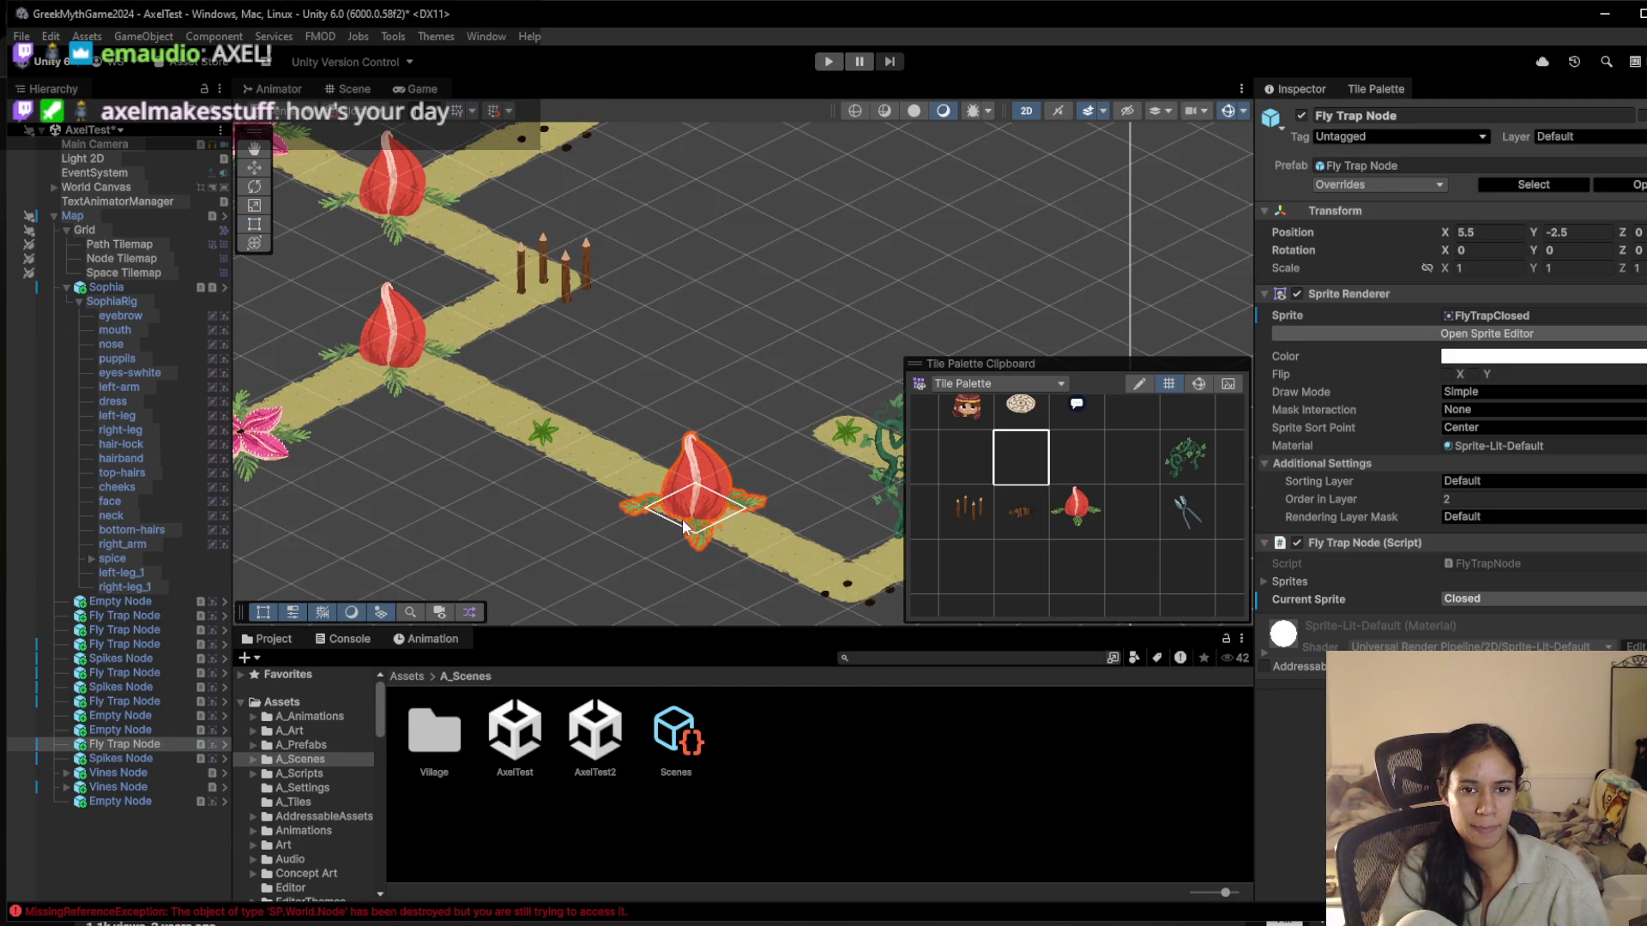
key(b)
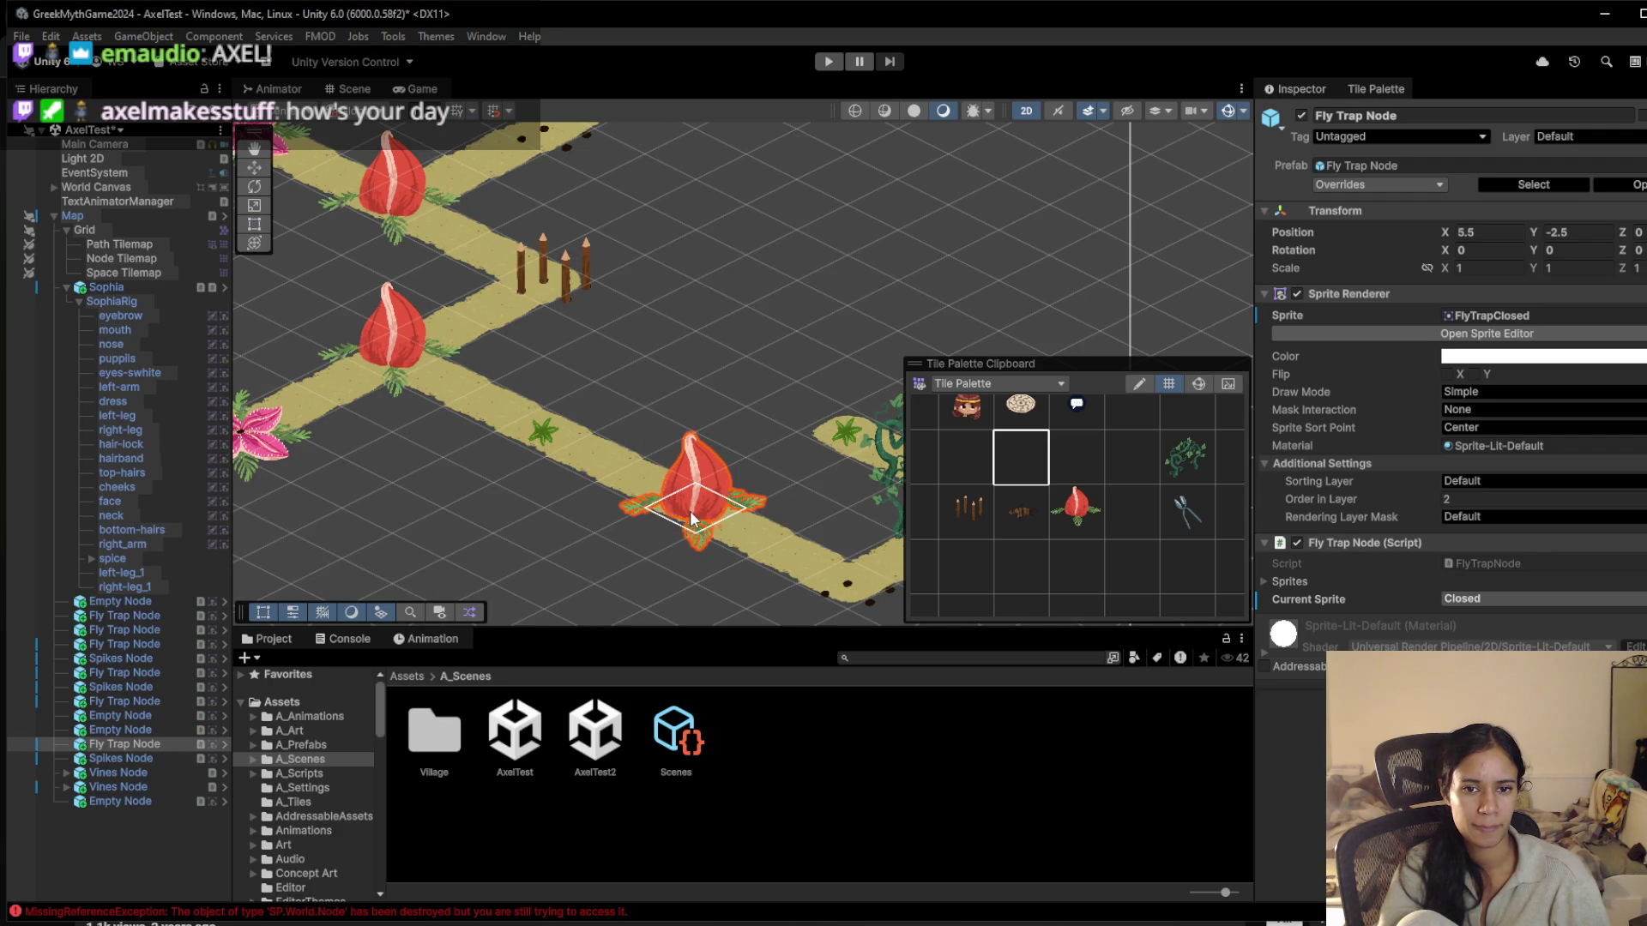
click(1072, 508)
click(679, 503)
click(1077, 513)
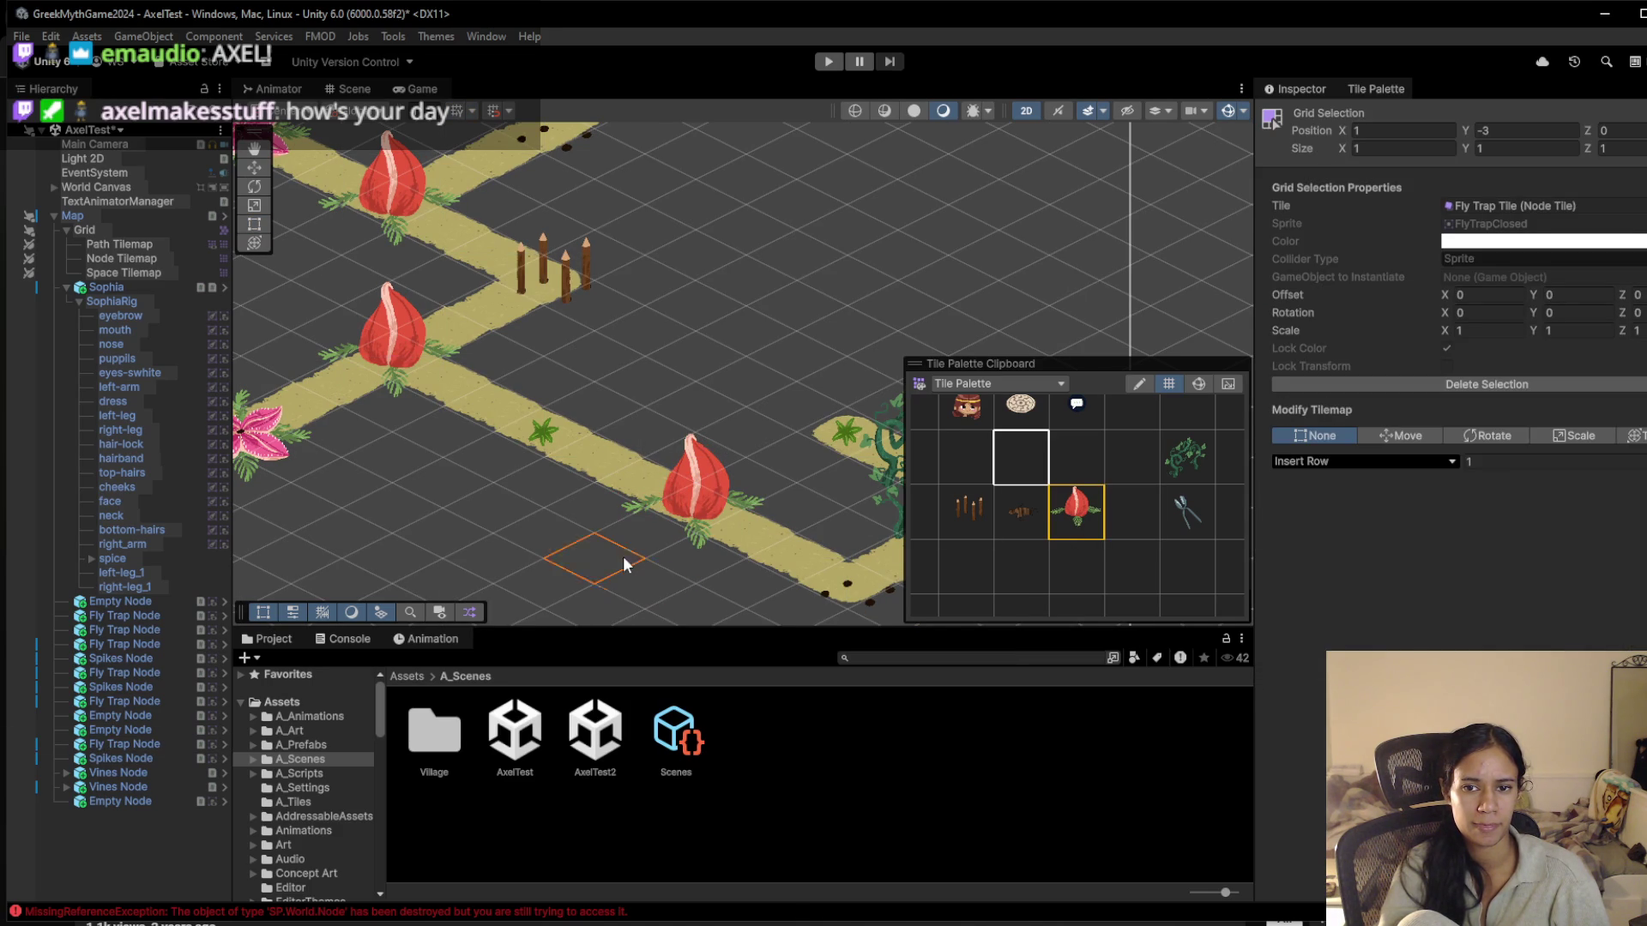
click(677, 517)
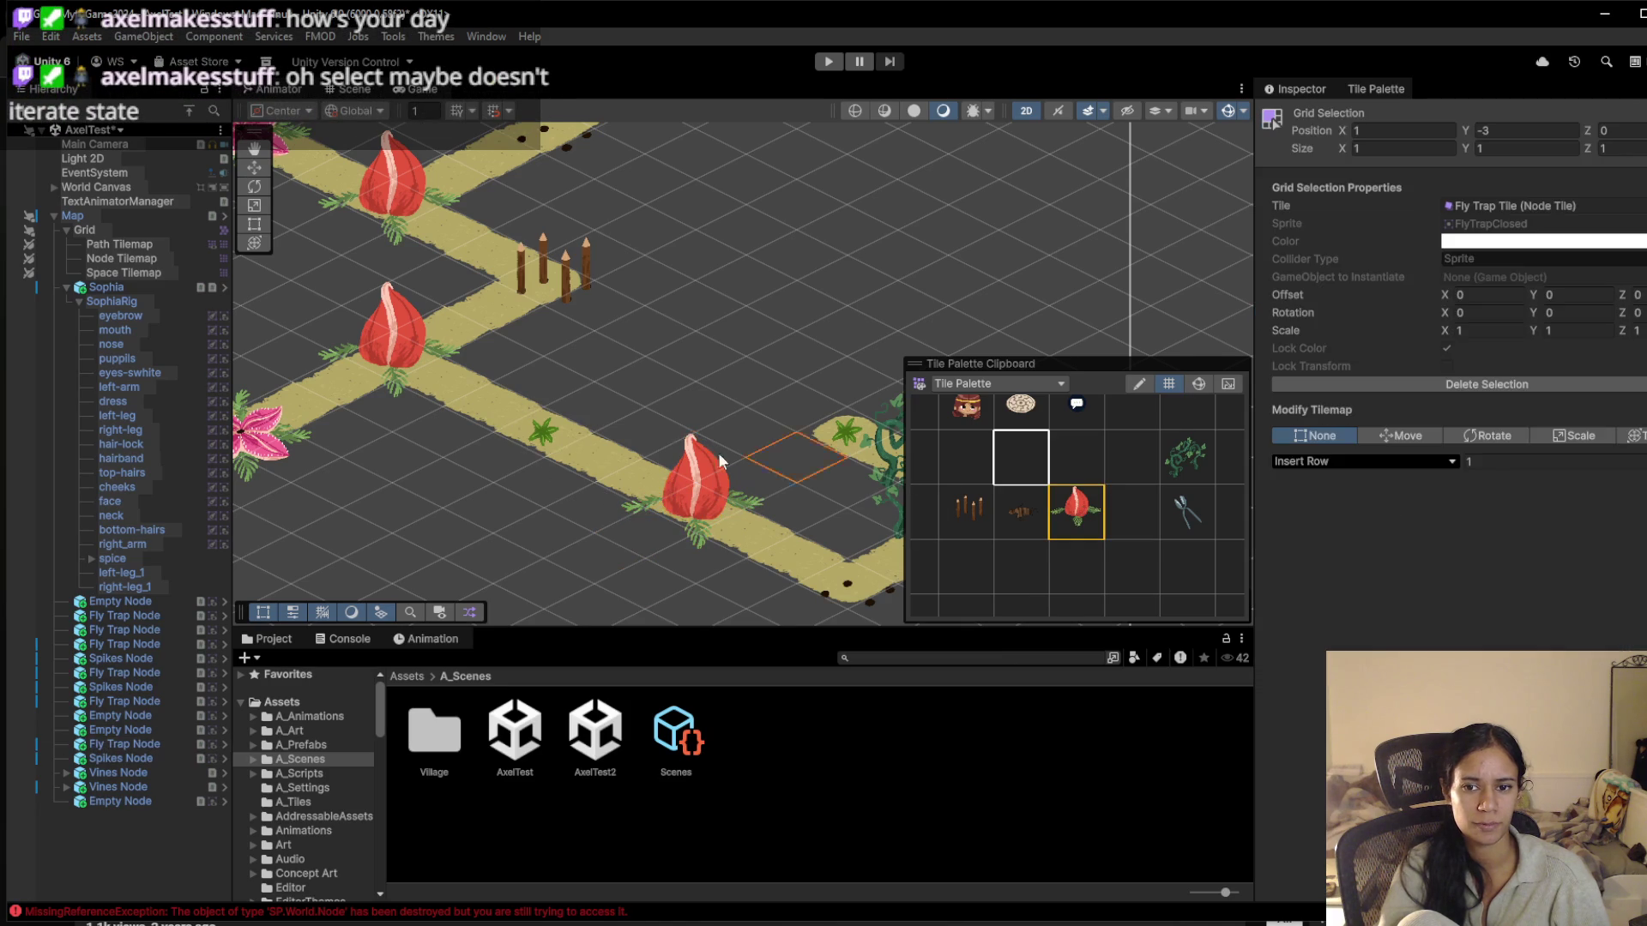
Select the fern, recheck the placed fly trap, and end with the fly trap tile as the brush
click(530, 434)
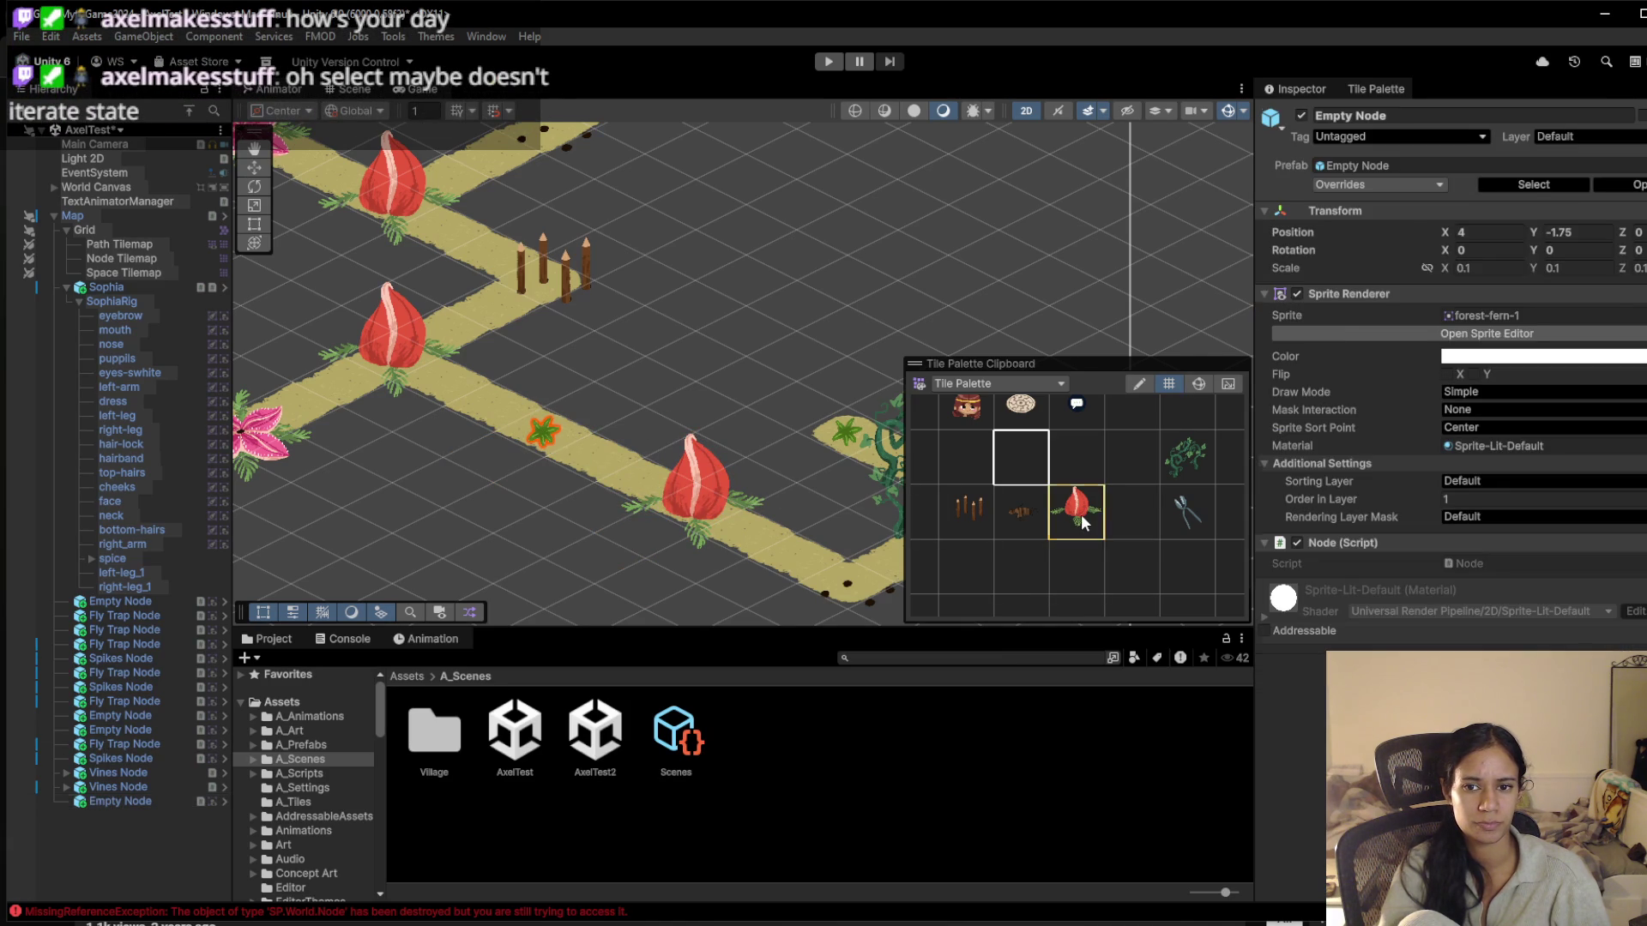
click(1080, 513)
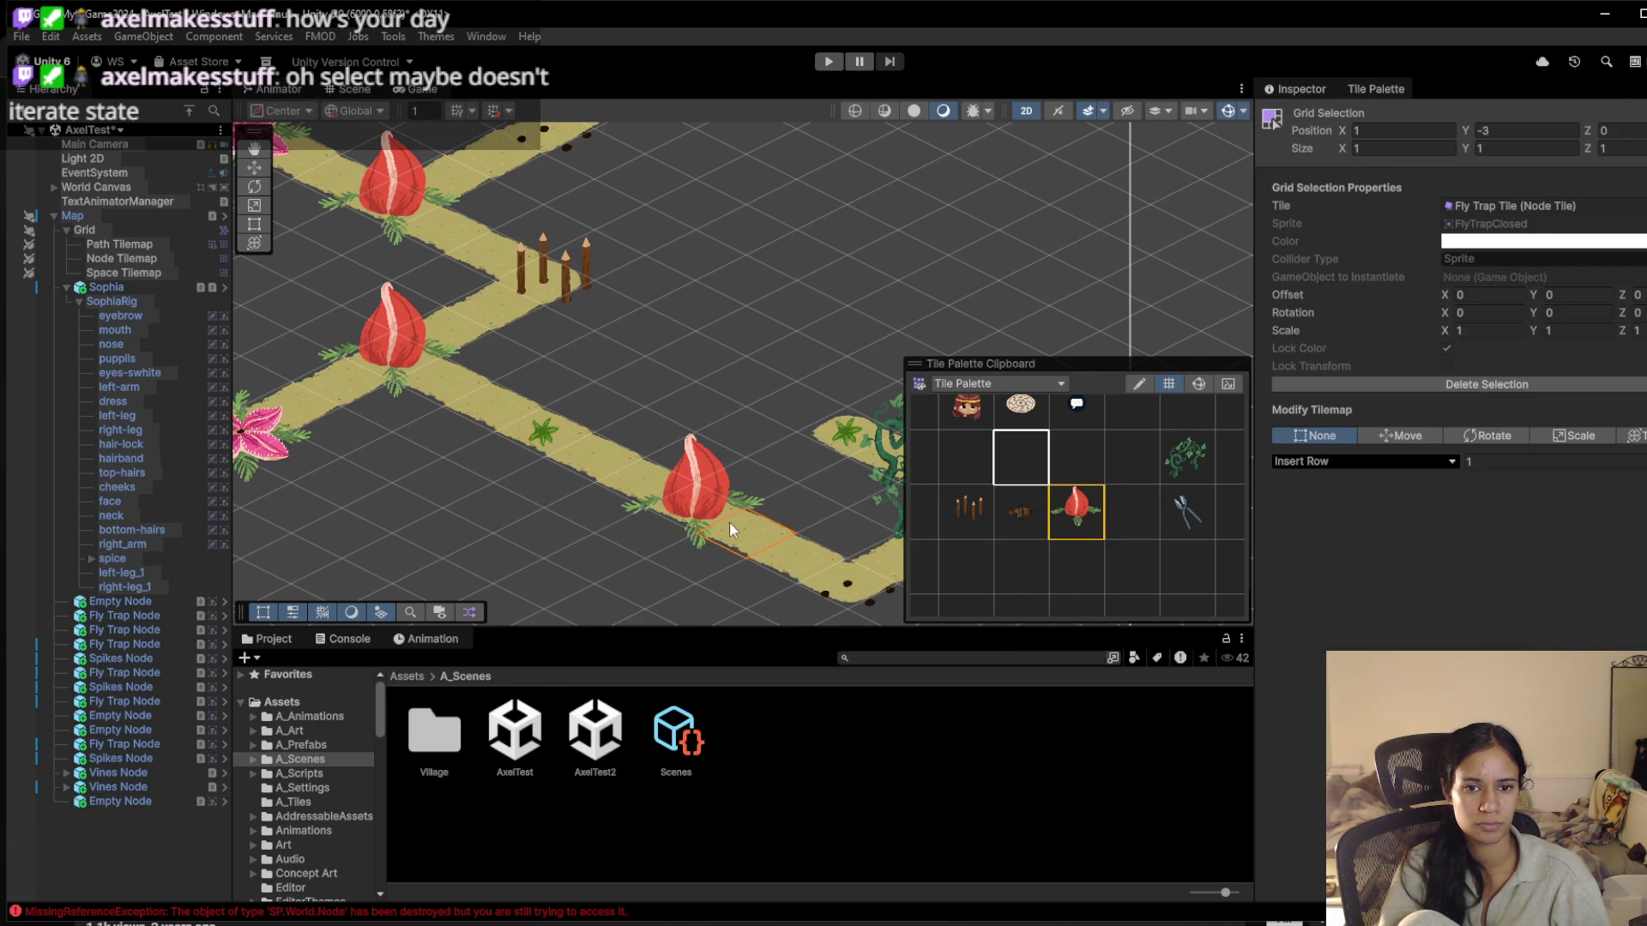
click(686, 508)
click(686, 506)
click(686, 506)
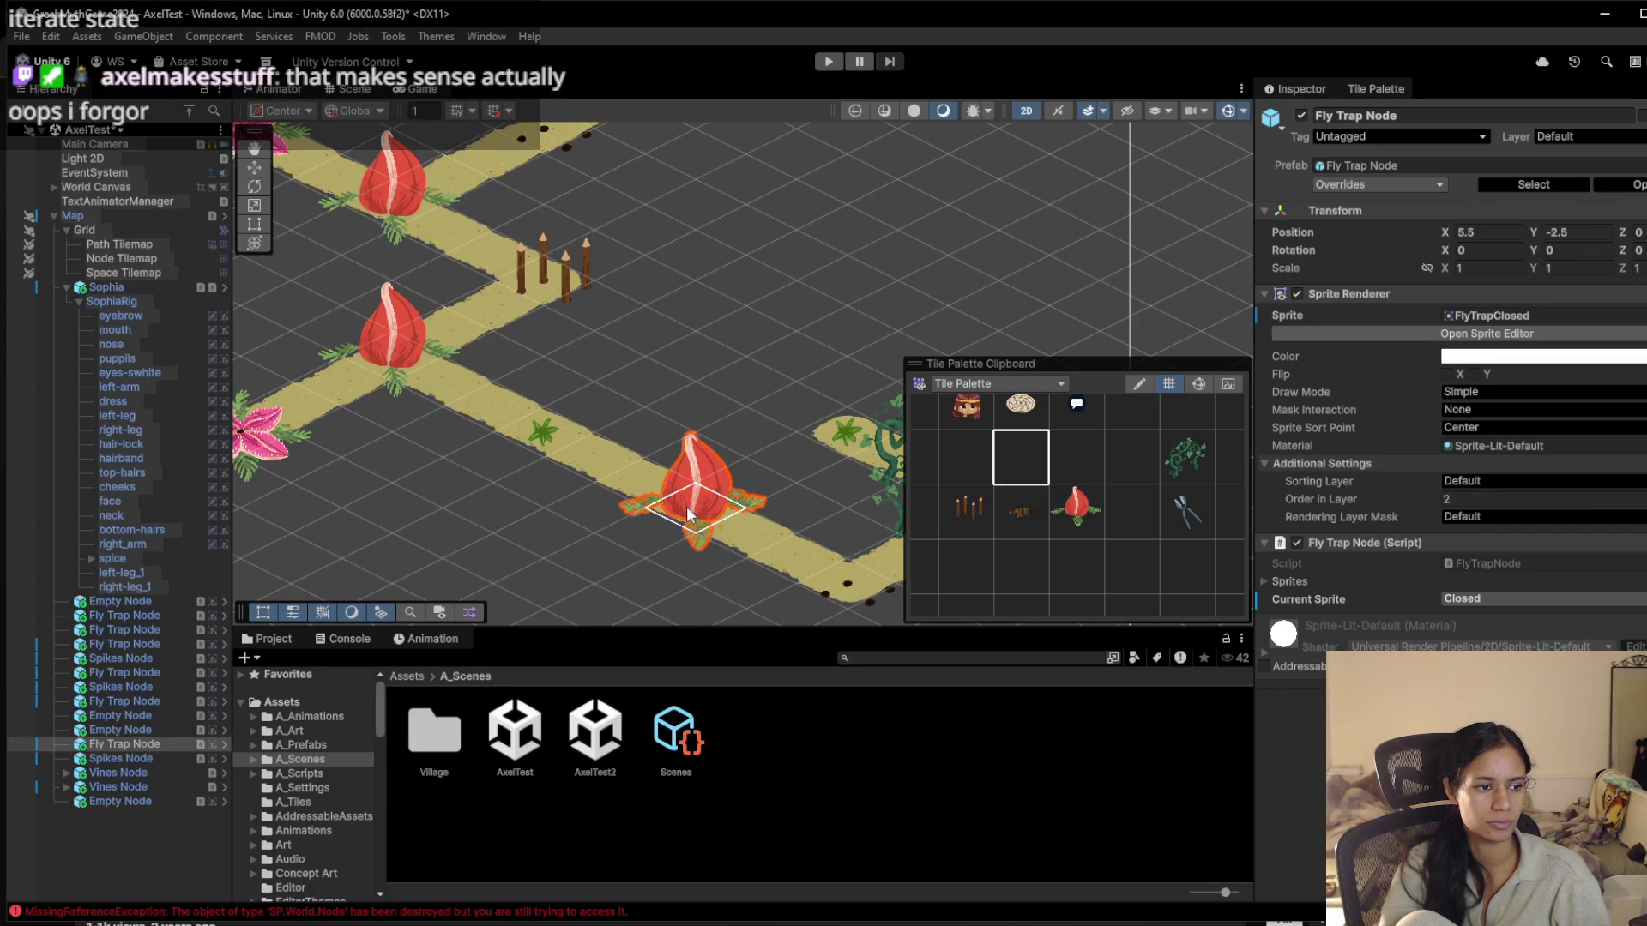
click(1075, 510)
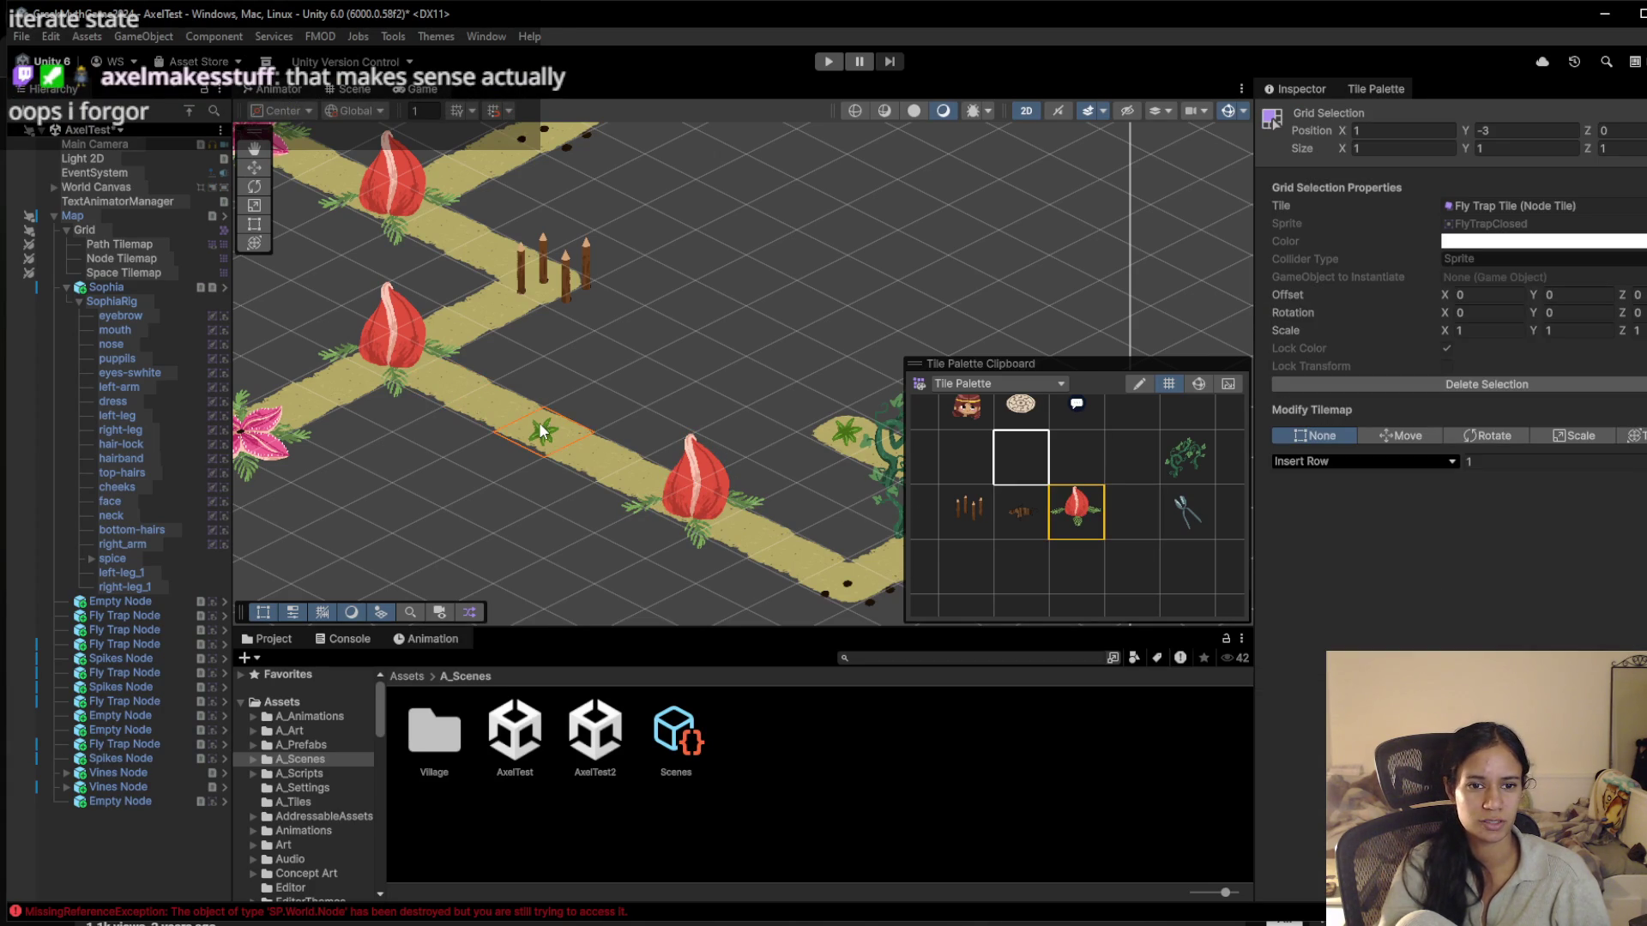
key(ctrl+z)
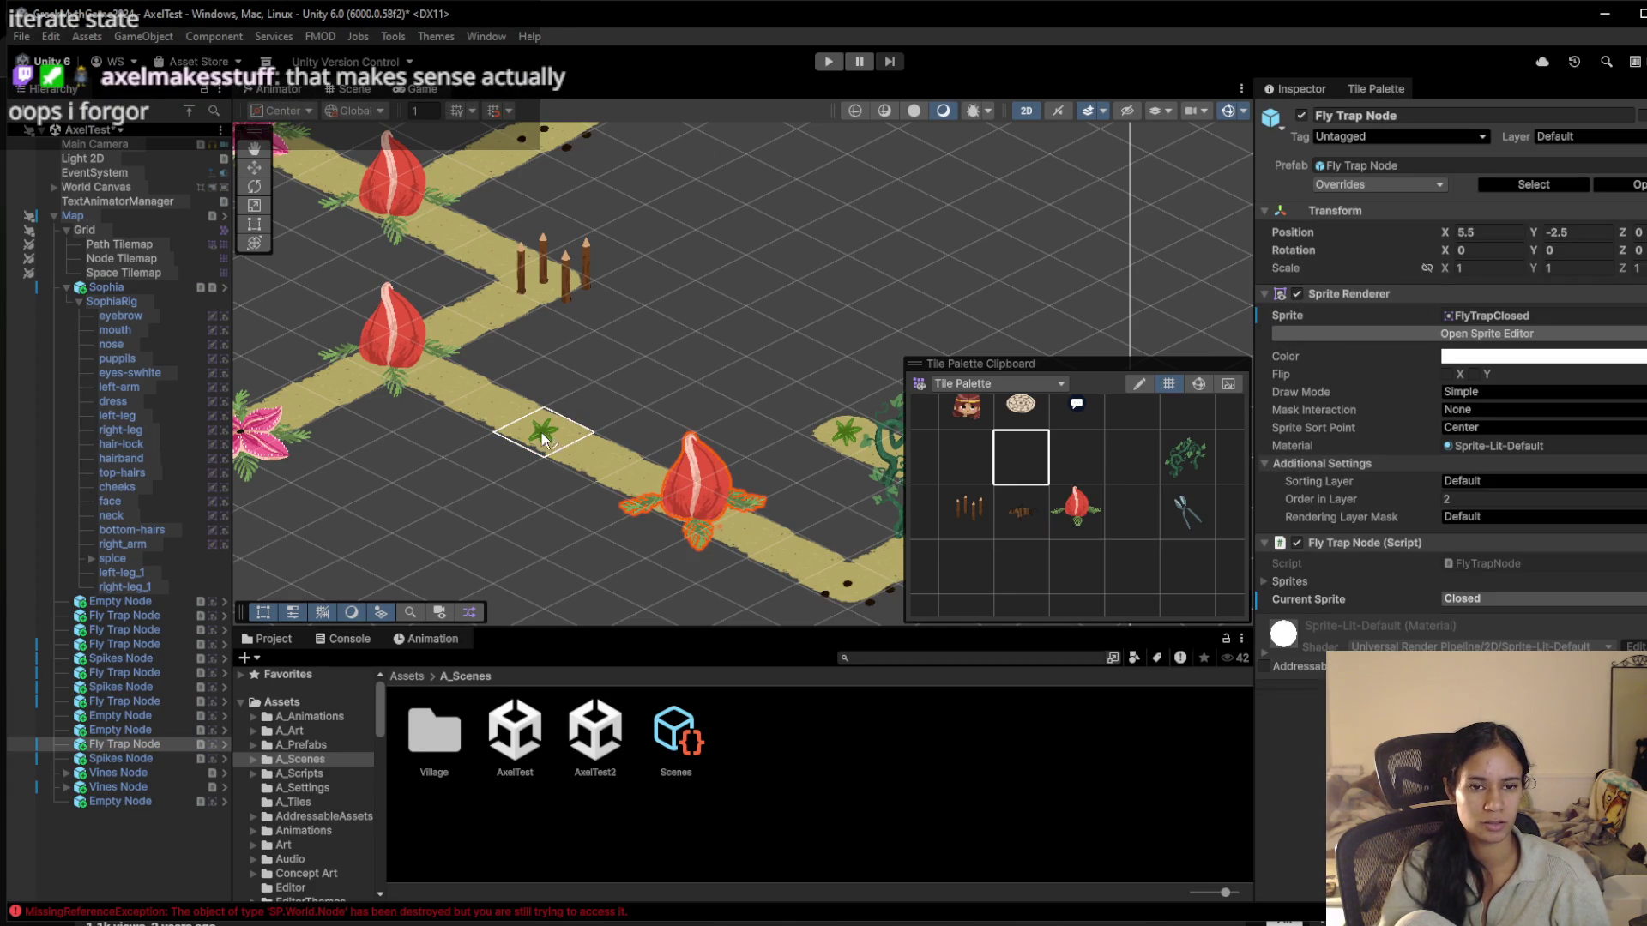
click(1072, 508)
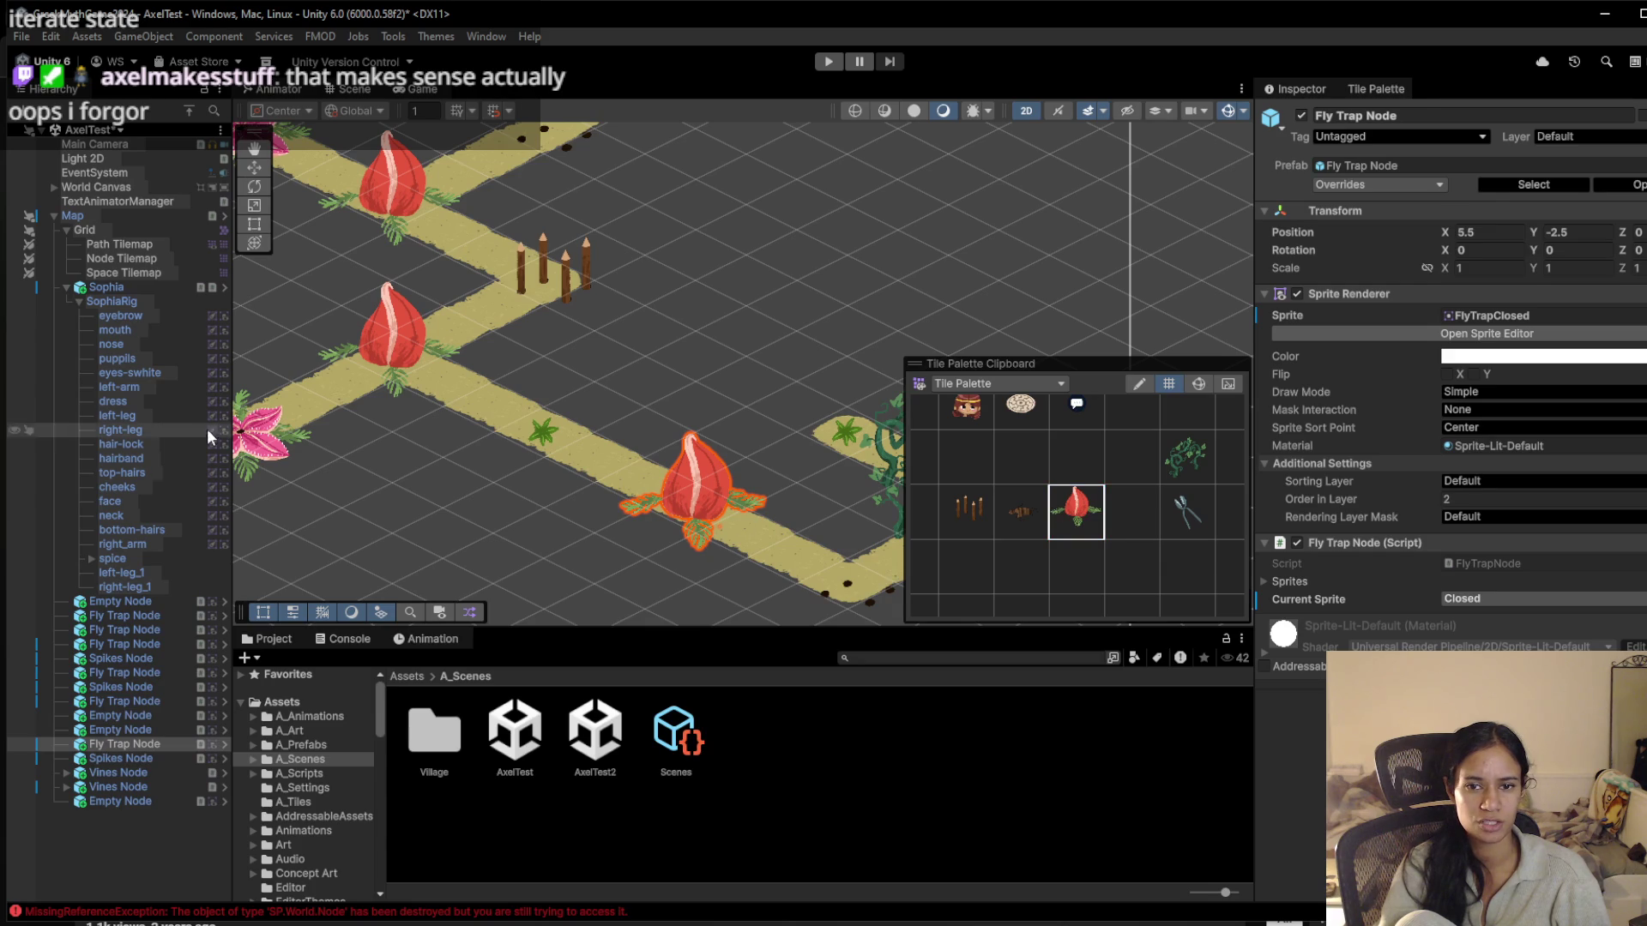
Paint a fly trap over the fern and cycle it to its Ready state
key(t)
key(b)
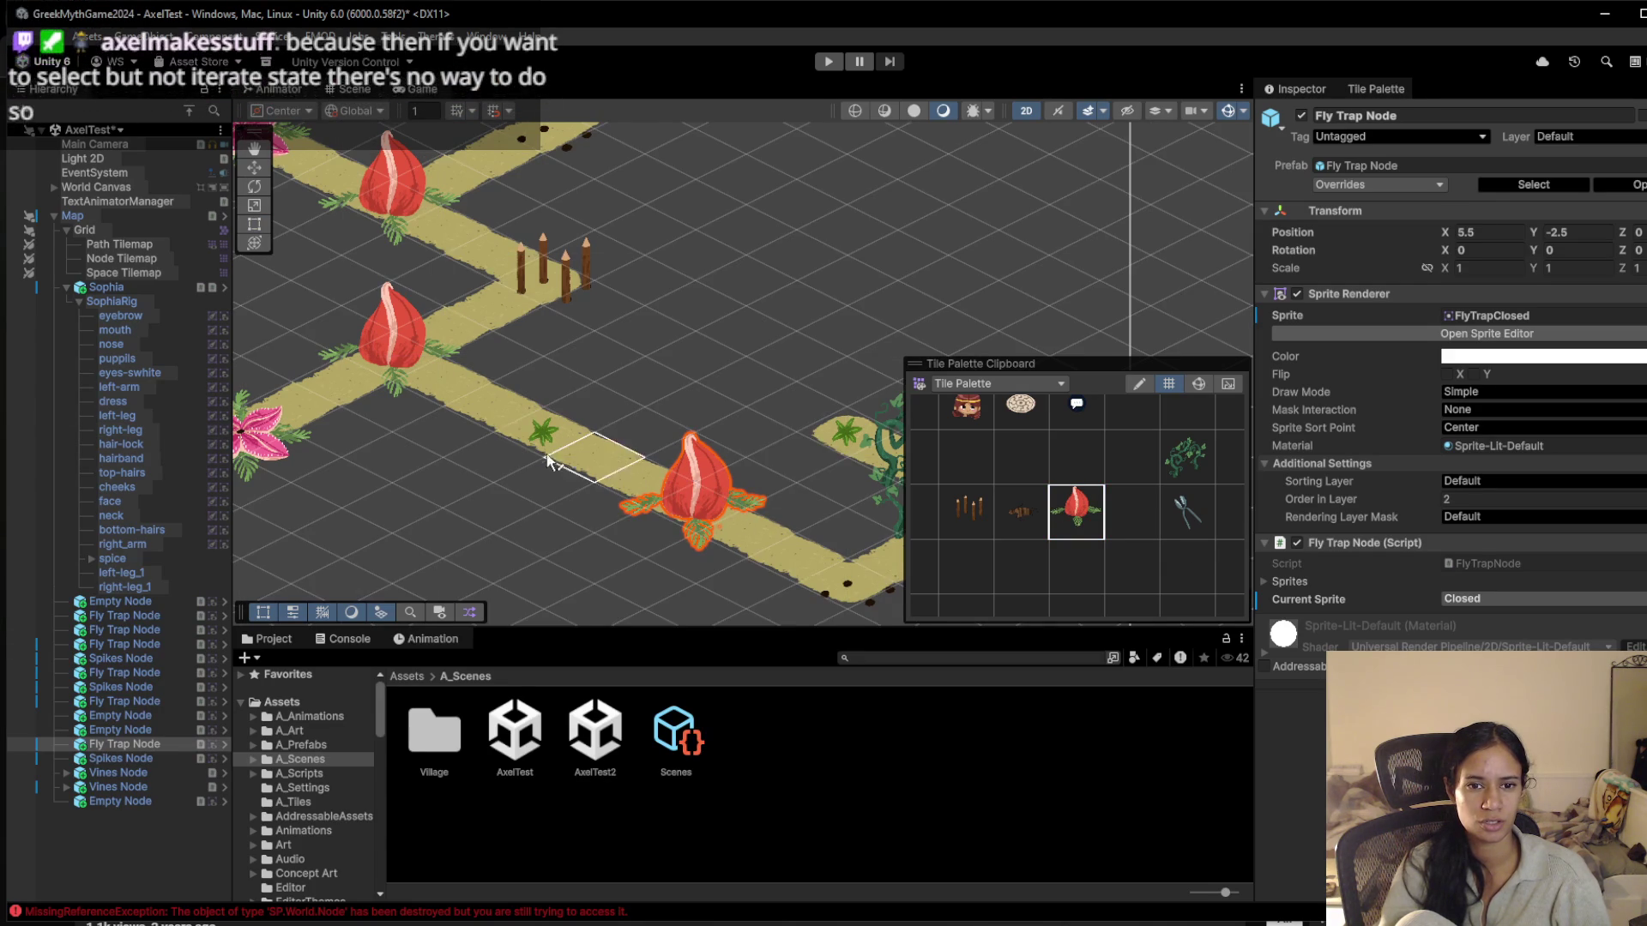
click(542, 435)
click(538, 437)
click(537, 437)
click(538, 438)
click(538, 438)
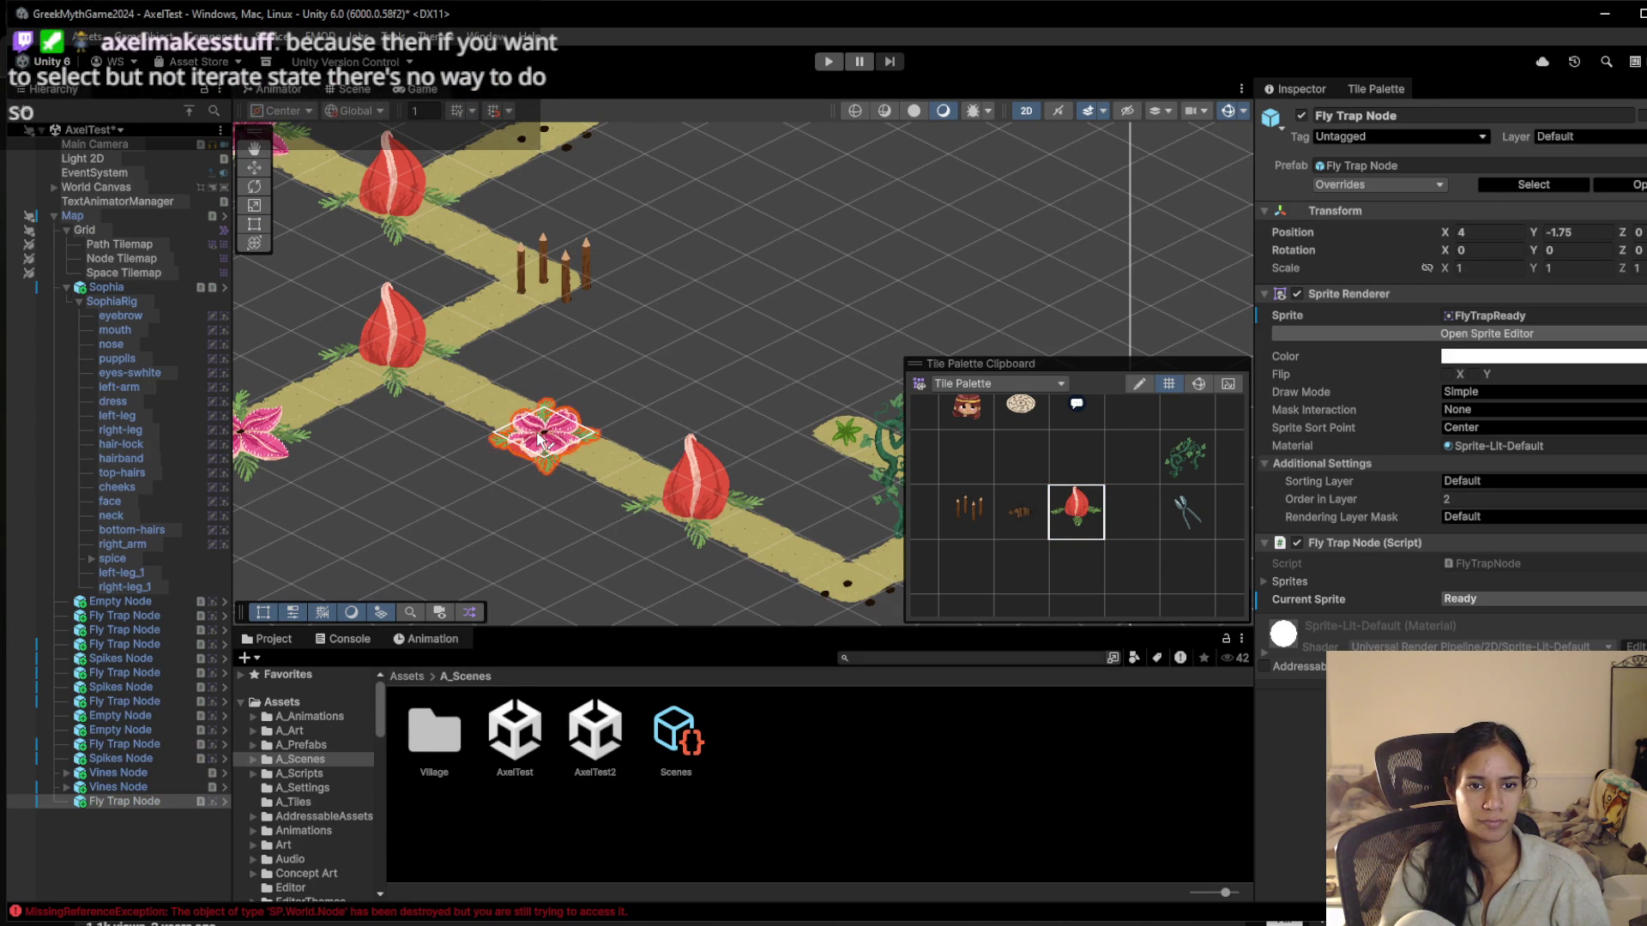
click(538, 438)
click(538, 438)
click(538, 437)
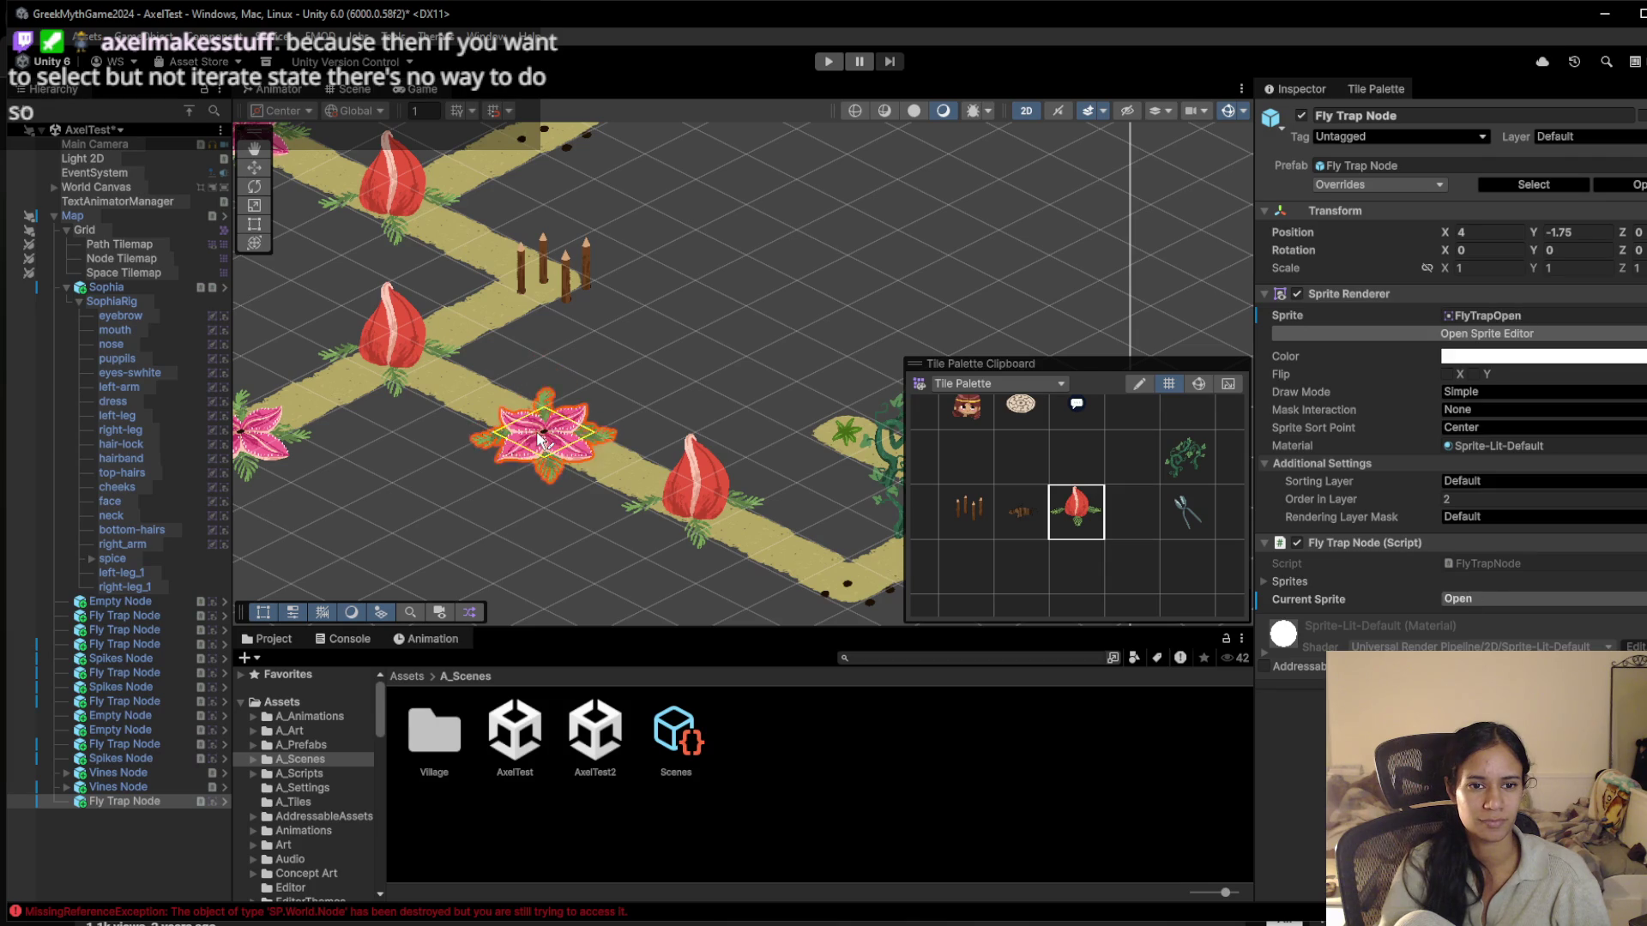
click(538, 438)
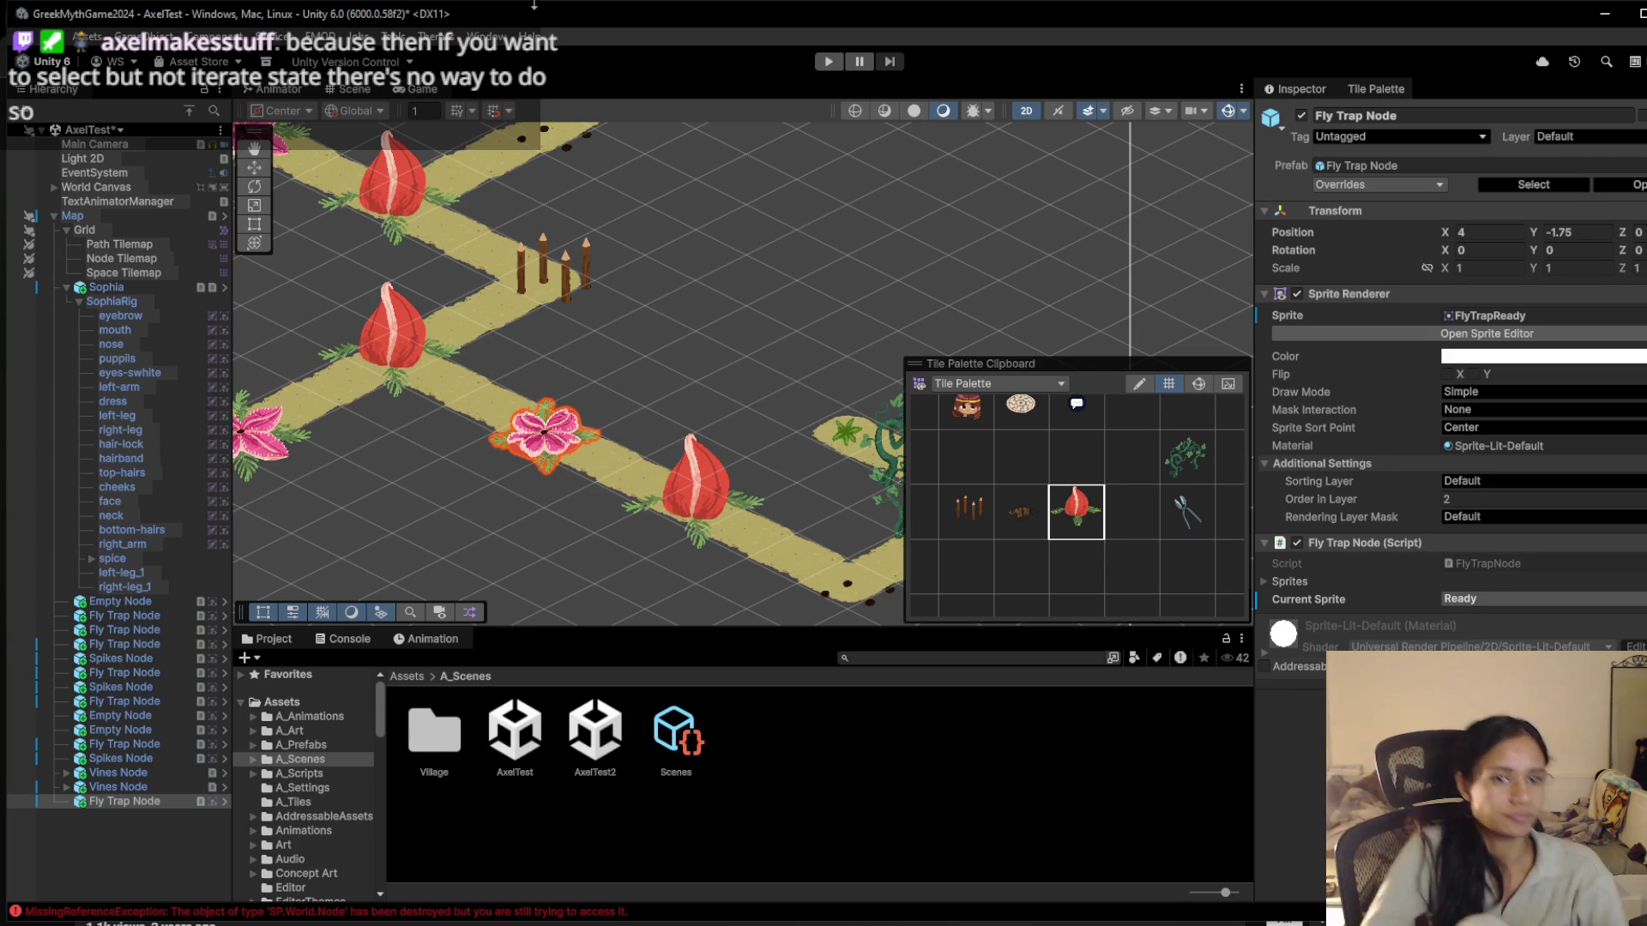
Bring the lower path into view and erase its spikes and vine
drag(557, 317, 719, 354)
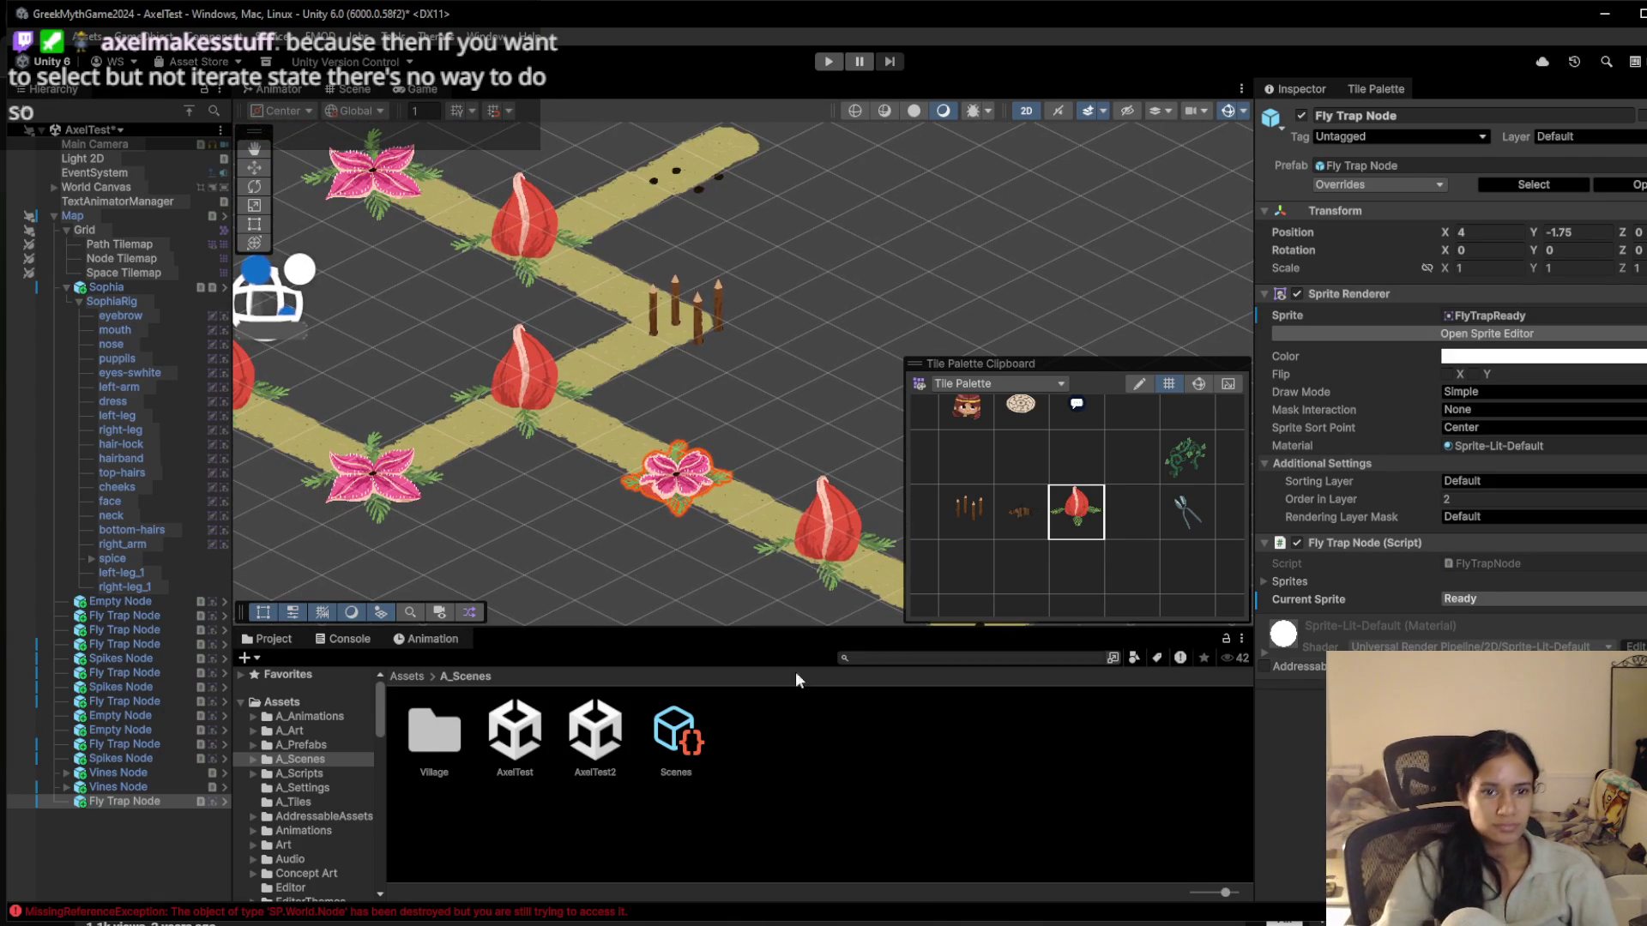
mouse_move(703, 463)
mouse_down()
mouse_move(610, 461)
mouse_move(403, 361)
mouse_up()
scroll(403, 360, up, 2)
scroll(652, 513, up, 1)
click(1020, 447)
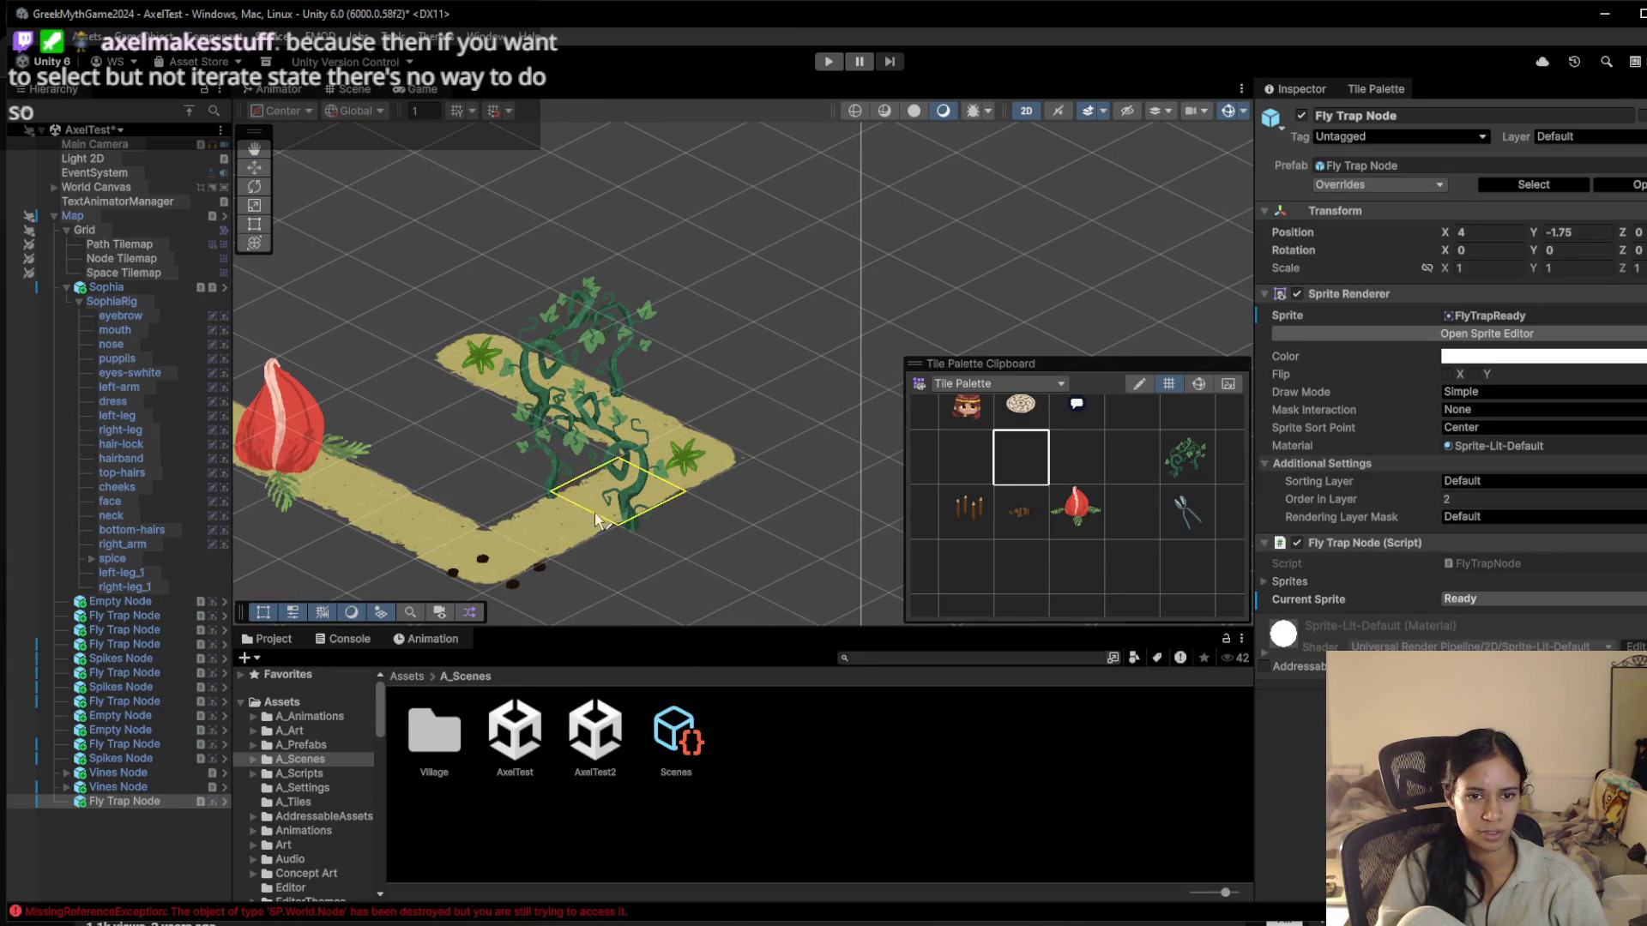
click(483, 560)
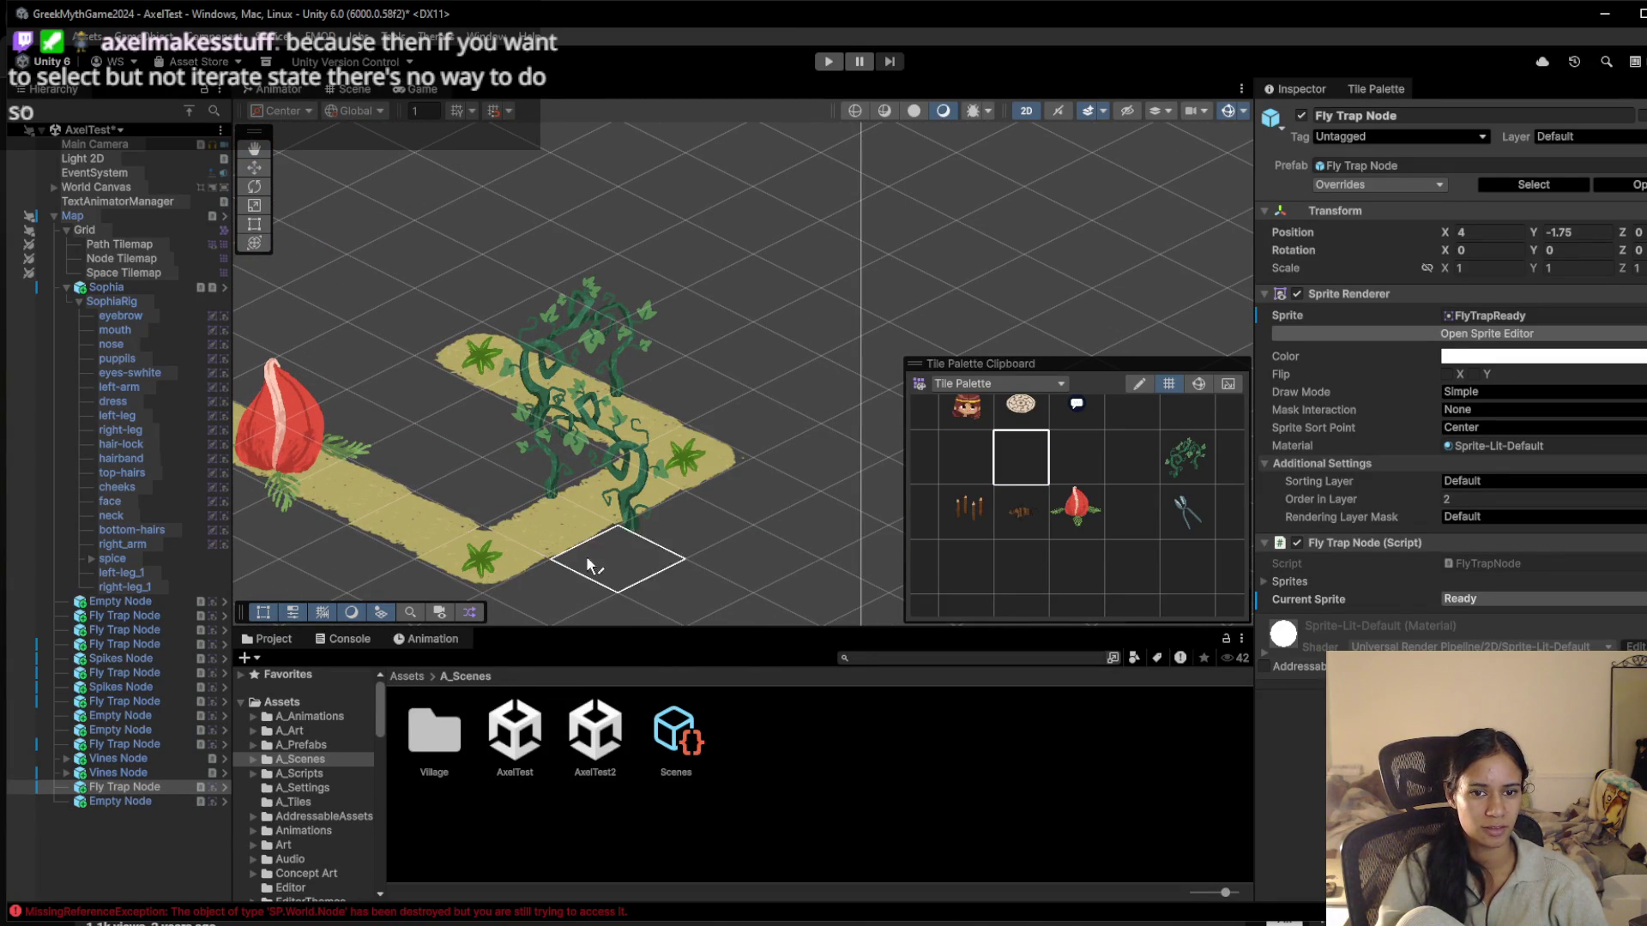
click(1187, 466)
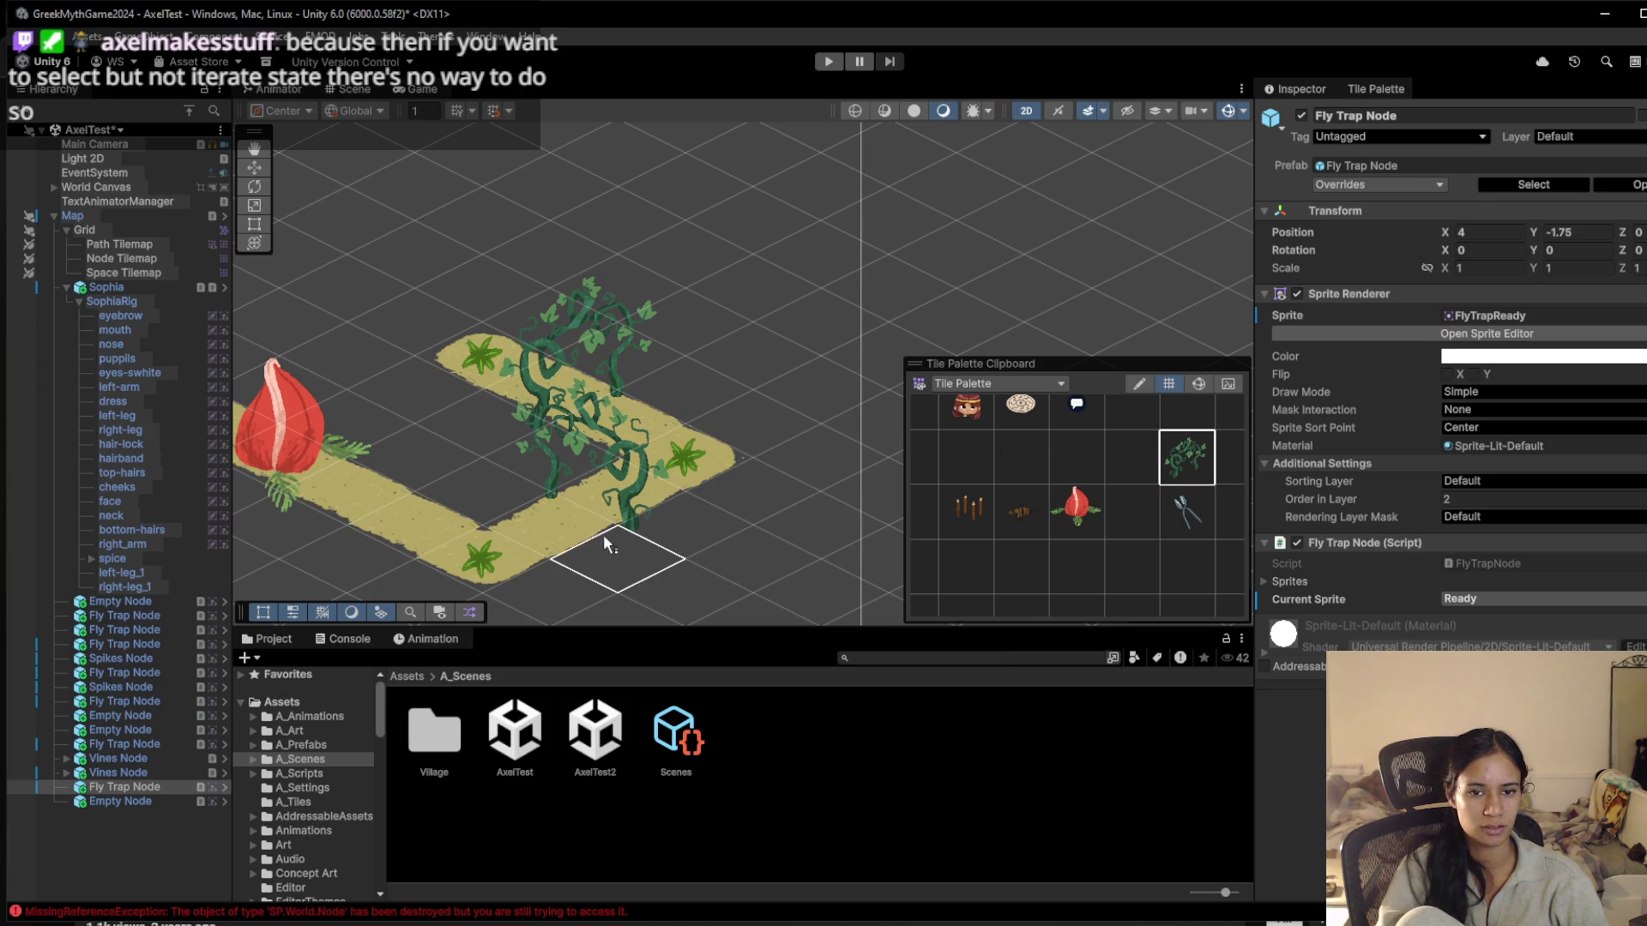
click(597, 490)
click(1019, 476)
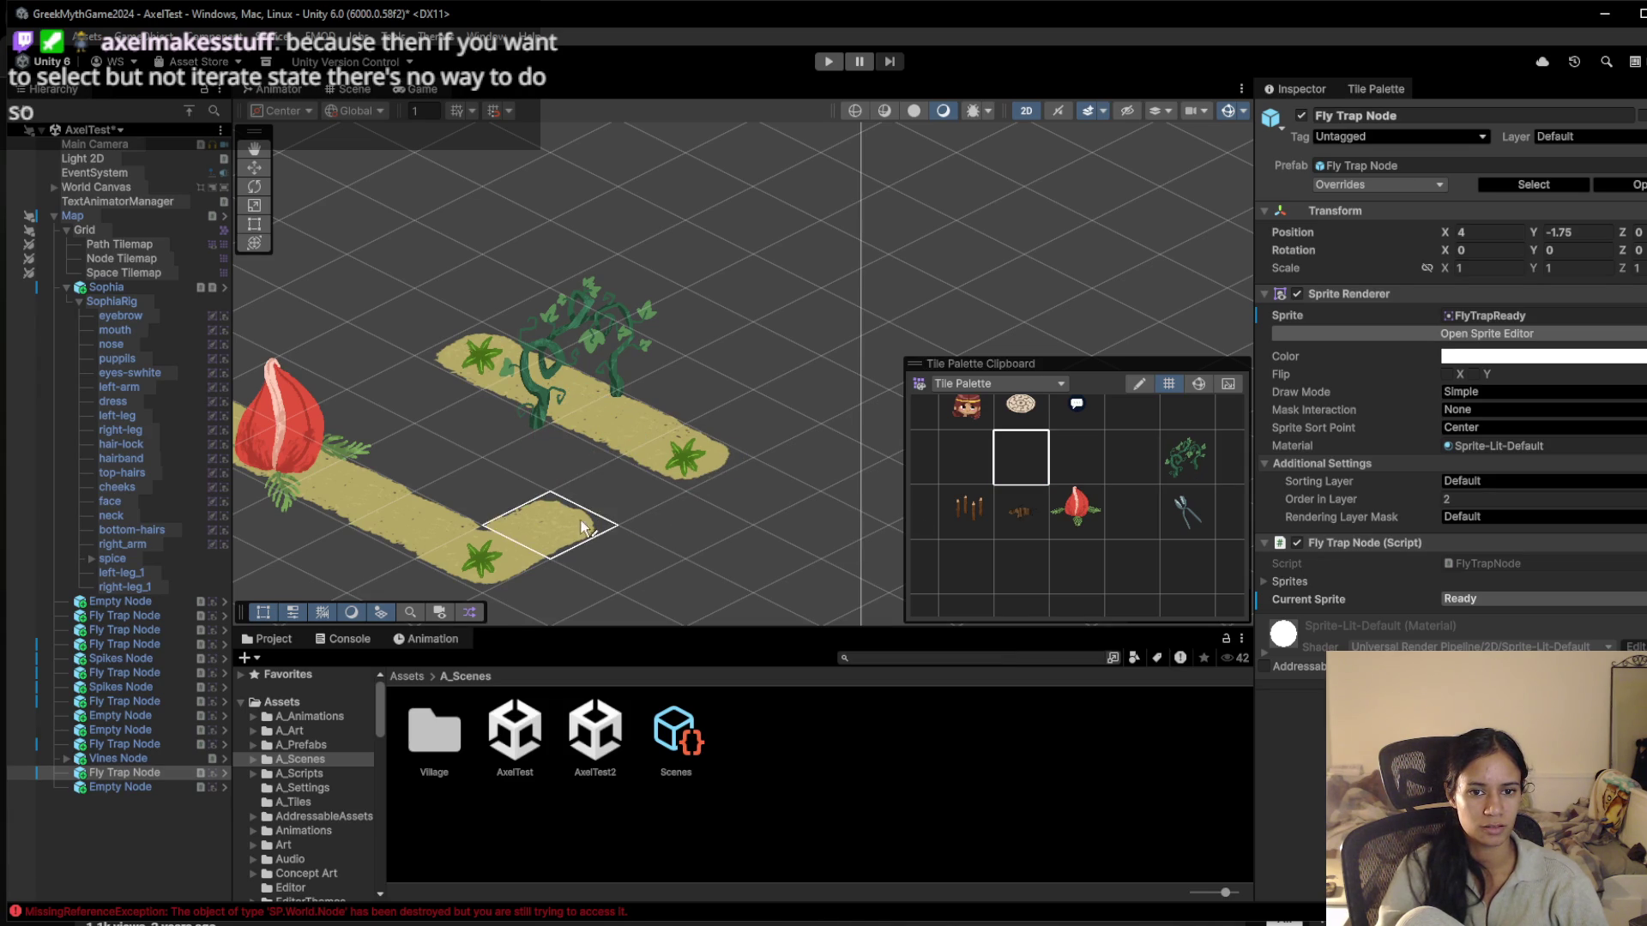
Paint path tiles joining the lower and upper path sections
drag(579, 520, 631, 481)
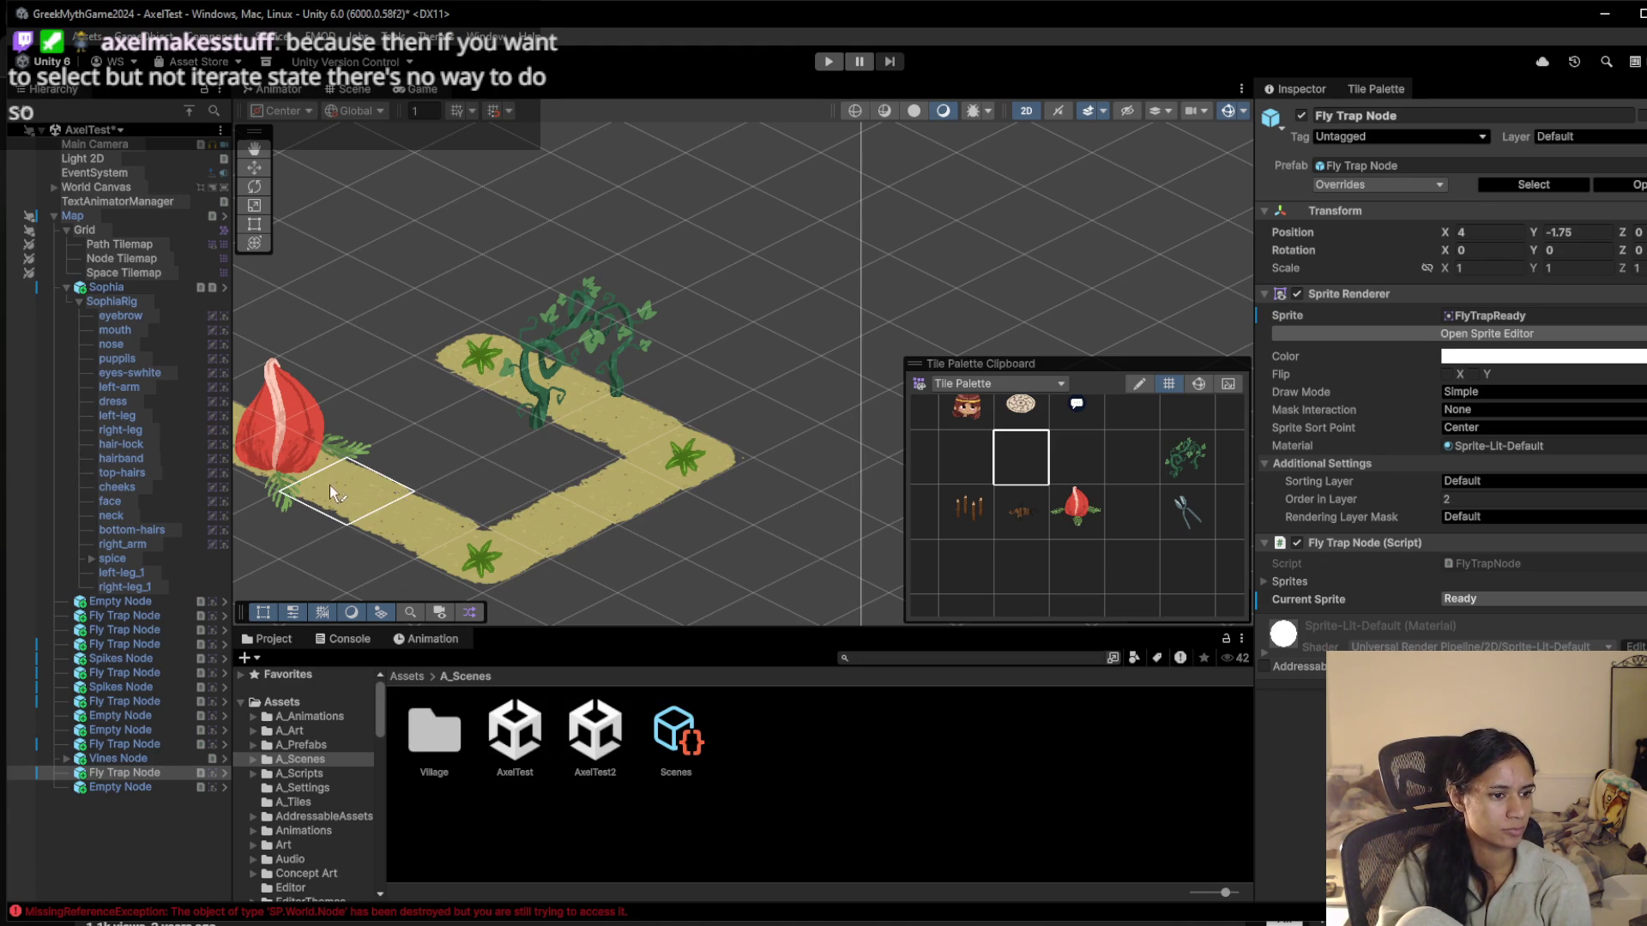
scroll(386, 403, up, 5)
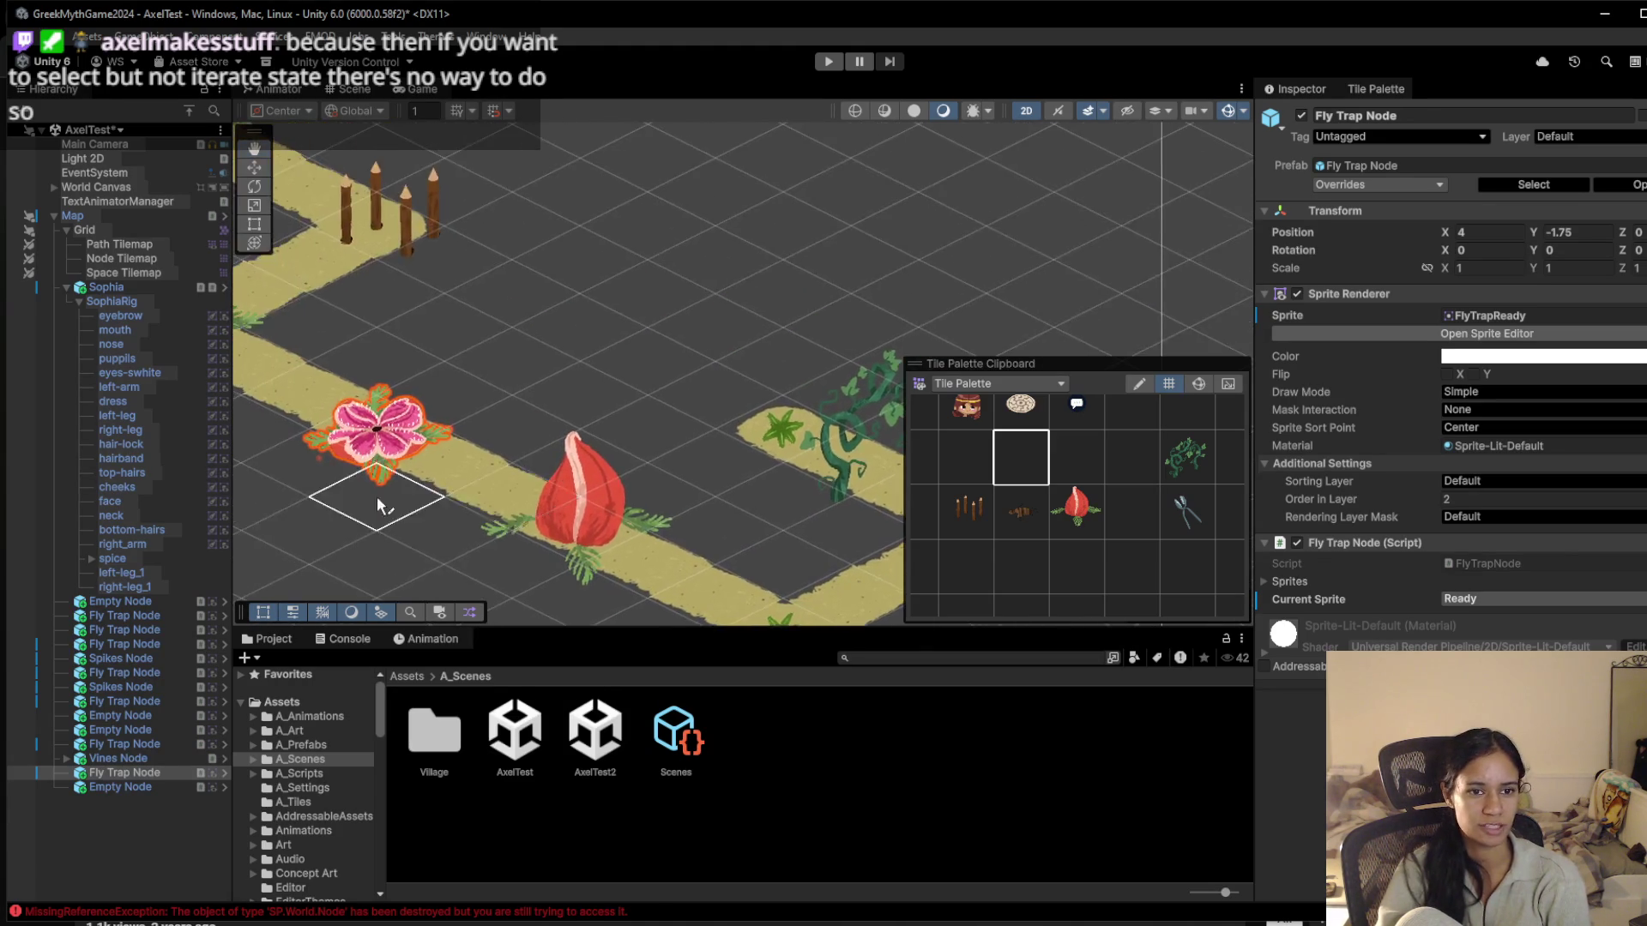
click(1076, 512)
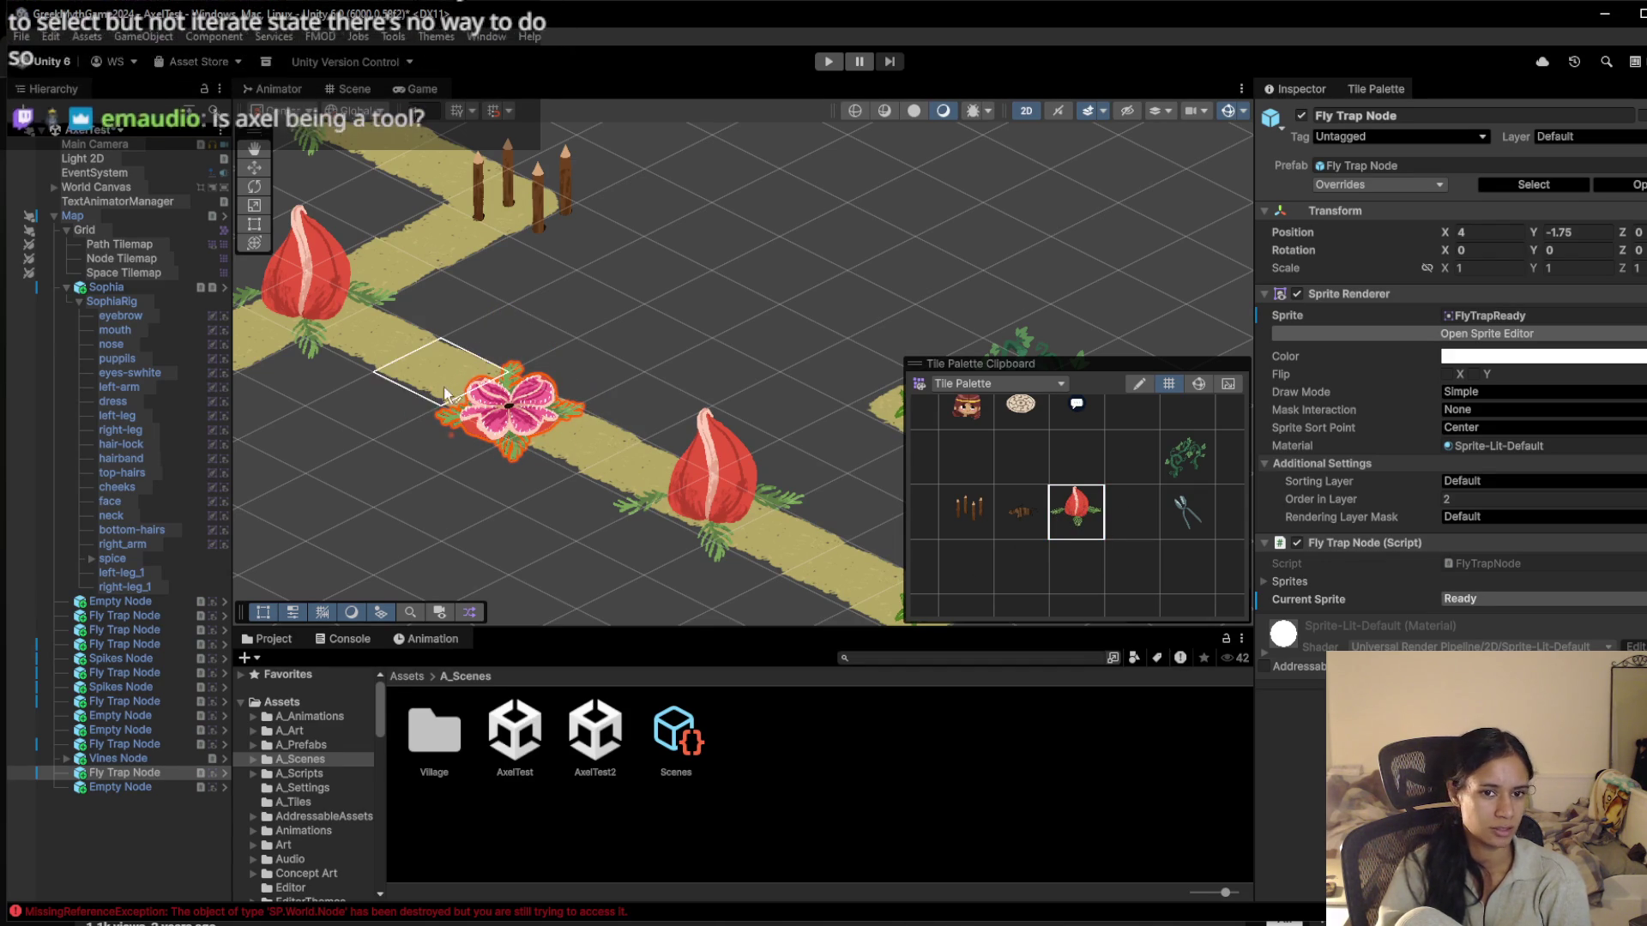
Cycle the fly trap through Closed and Ready to its Open state
click(515, 420)
click(514, 420)
click(515, 420)
click(515, 421)
click(506, 429)
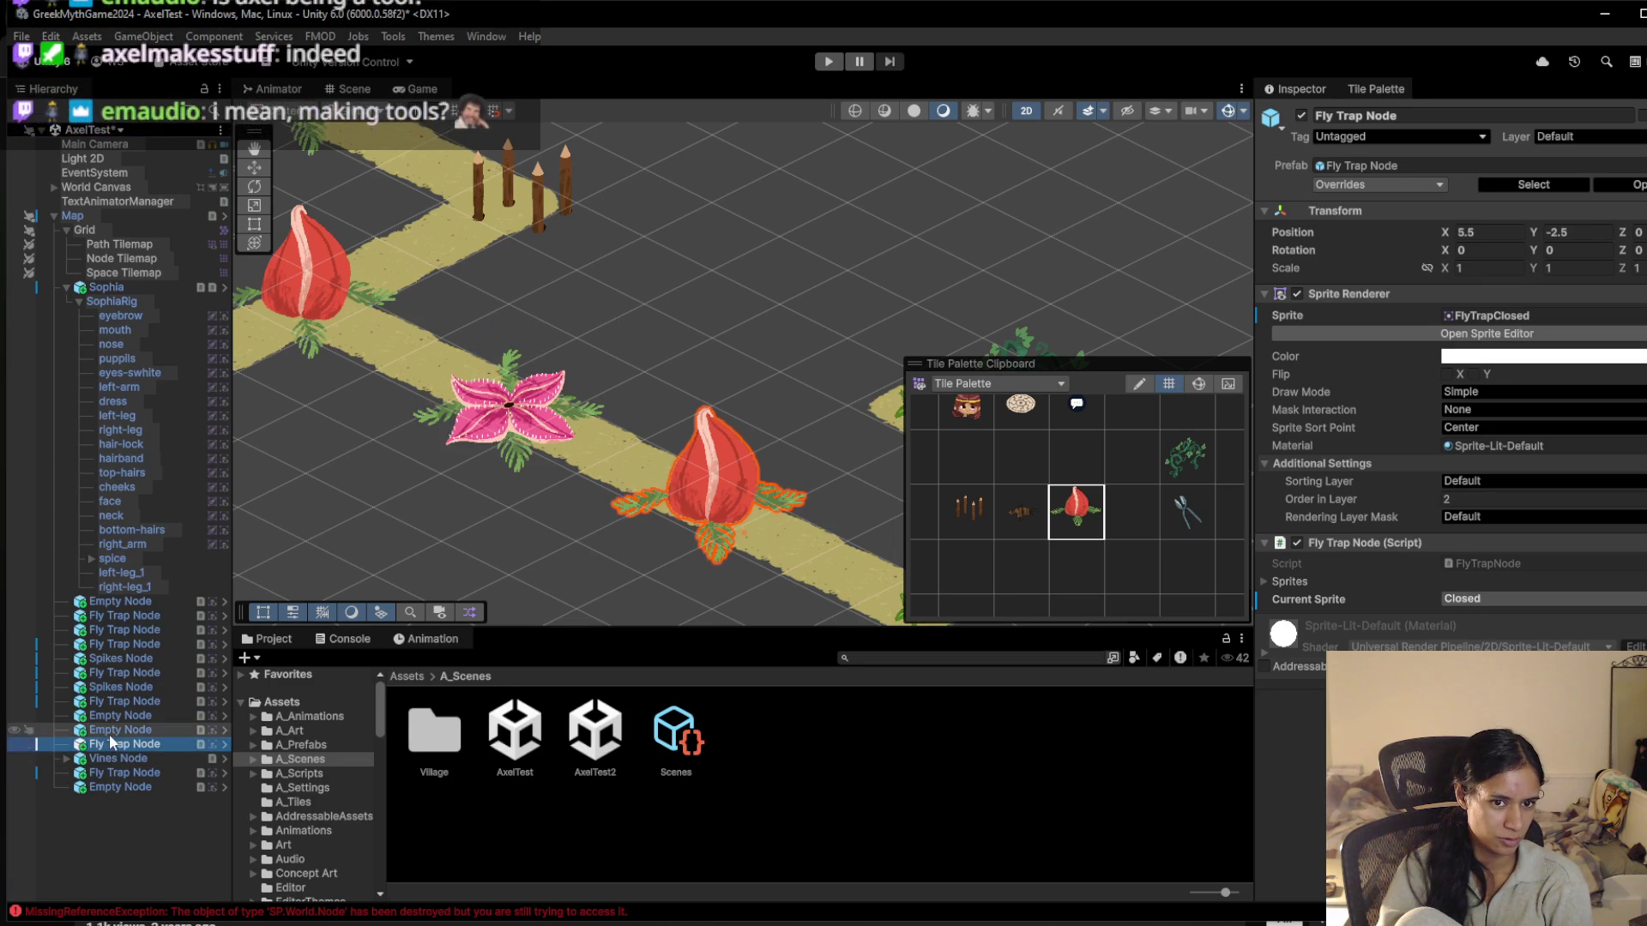
Step up the Hierarchy's node list from the last Empty Node to an earlier Fly Trap Node
click(110, 730)
click(122, 715)
click(121, 701)
click(133, 687)
click(136, 672)
click(141, 657)
click(125, 644)
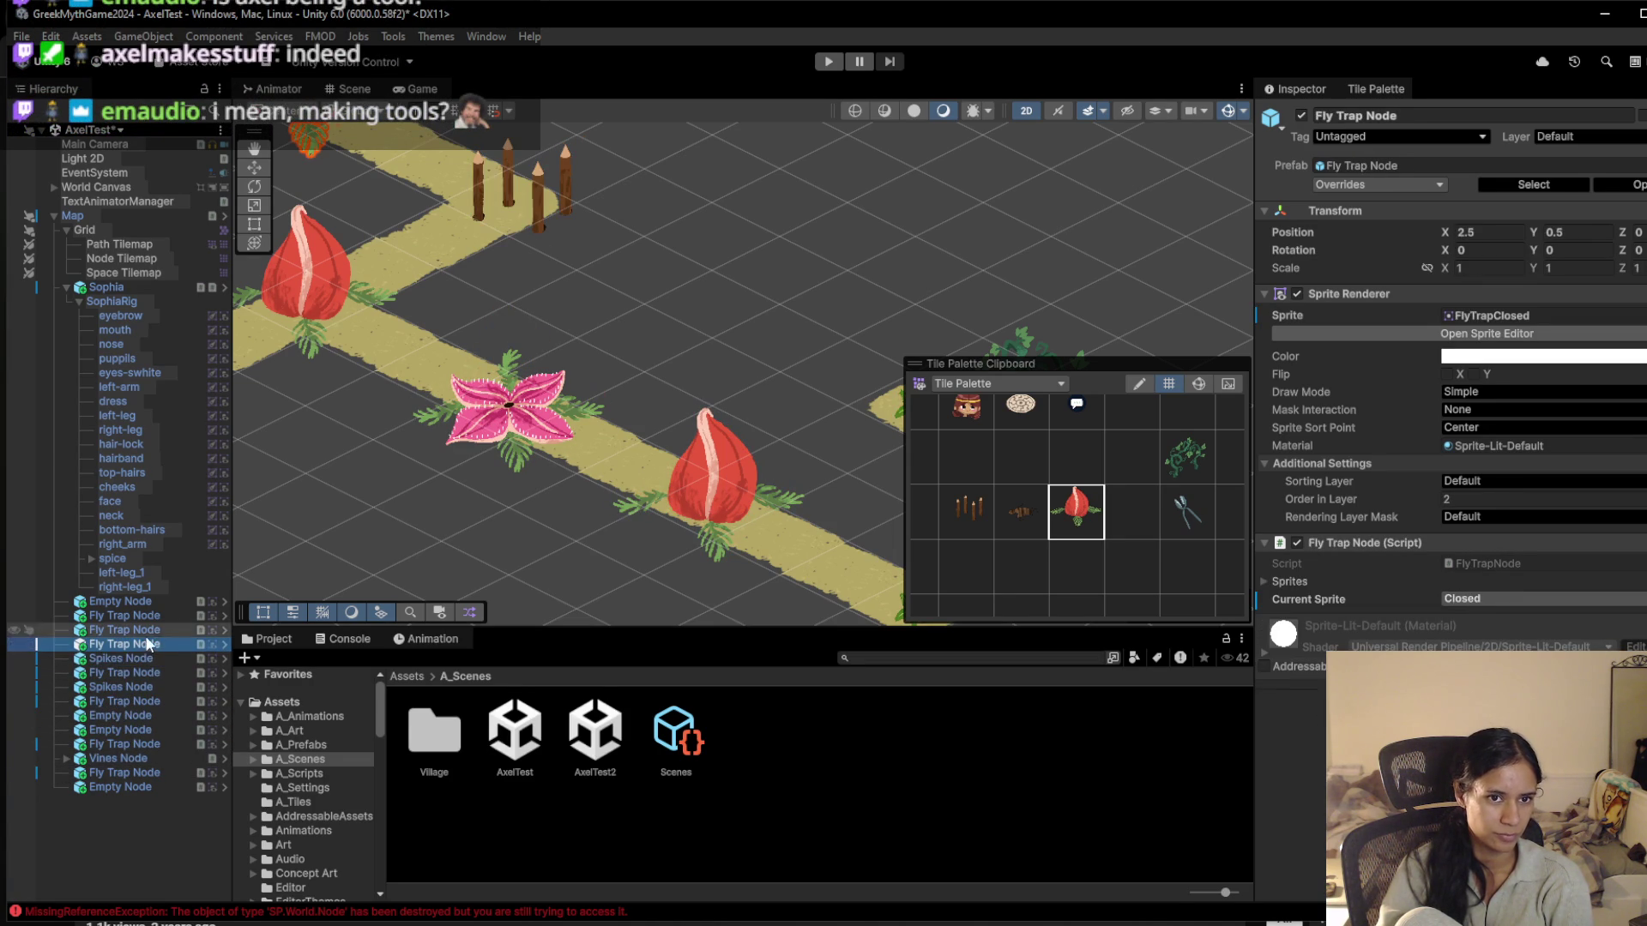
Paint two fly traps along the lower-left stretch of the path
drag(618, 480, 437, 416)
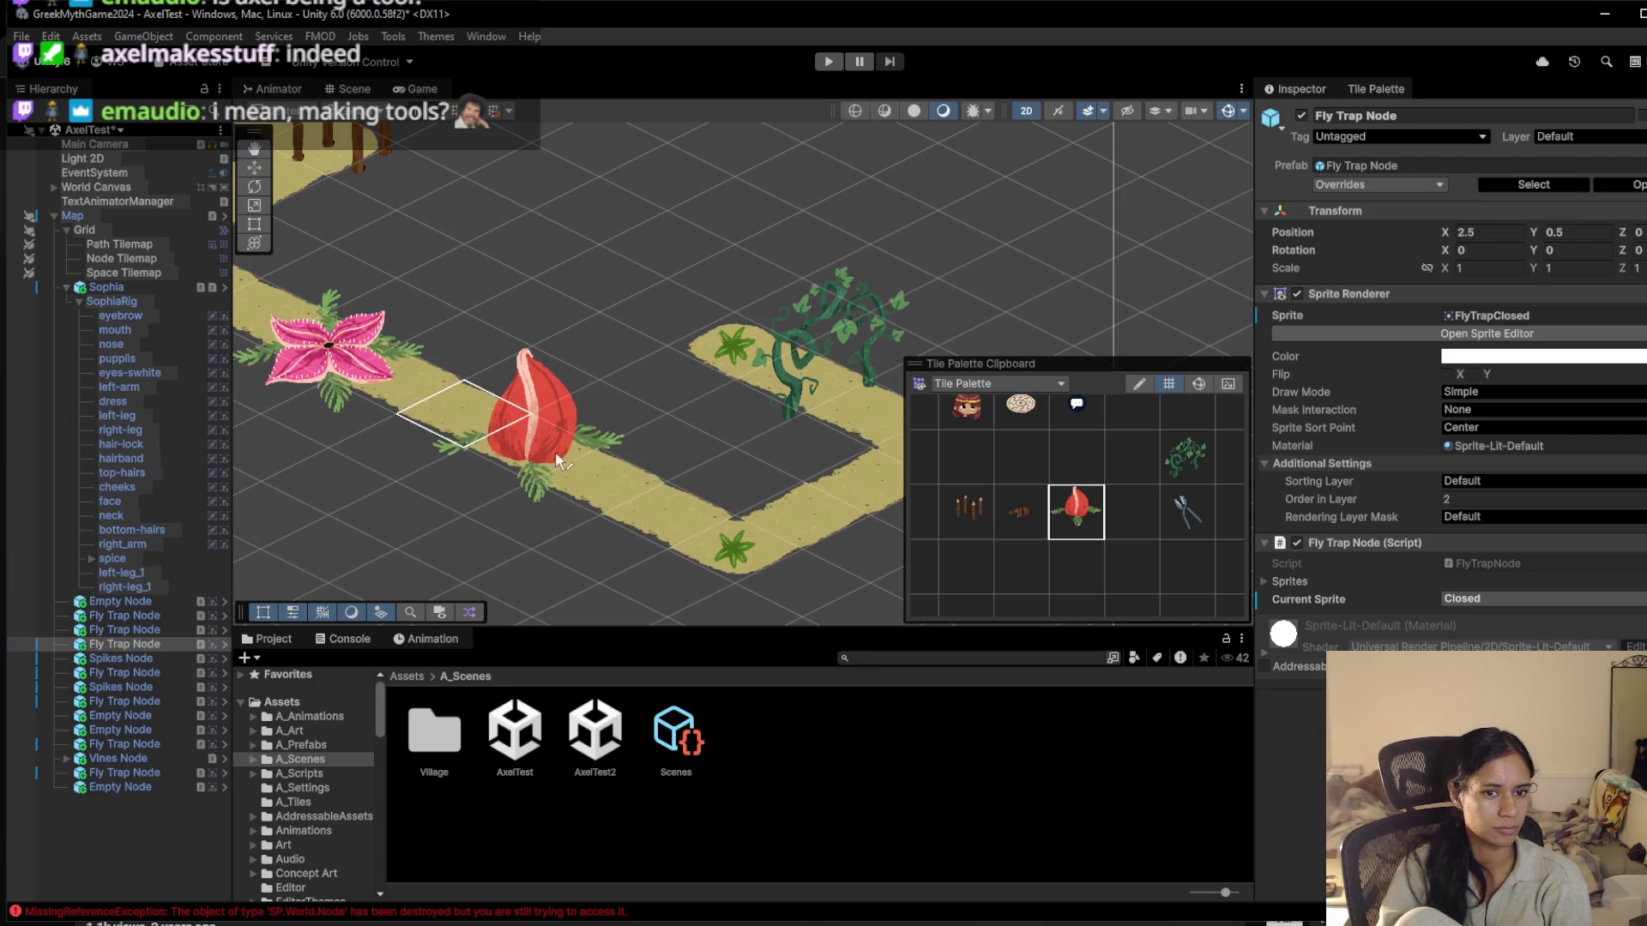
click(708, 538)
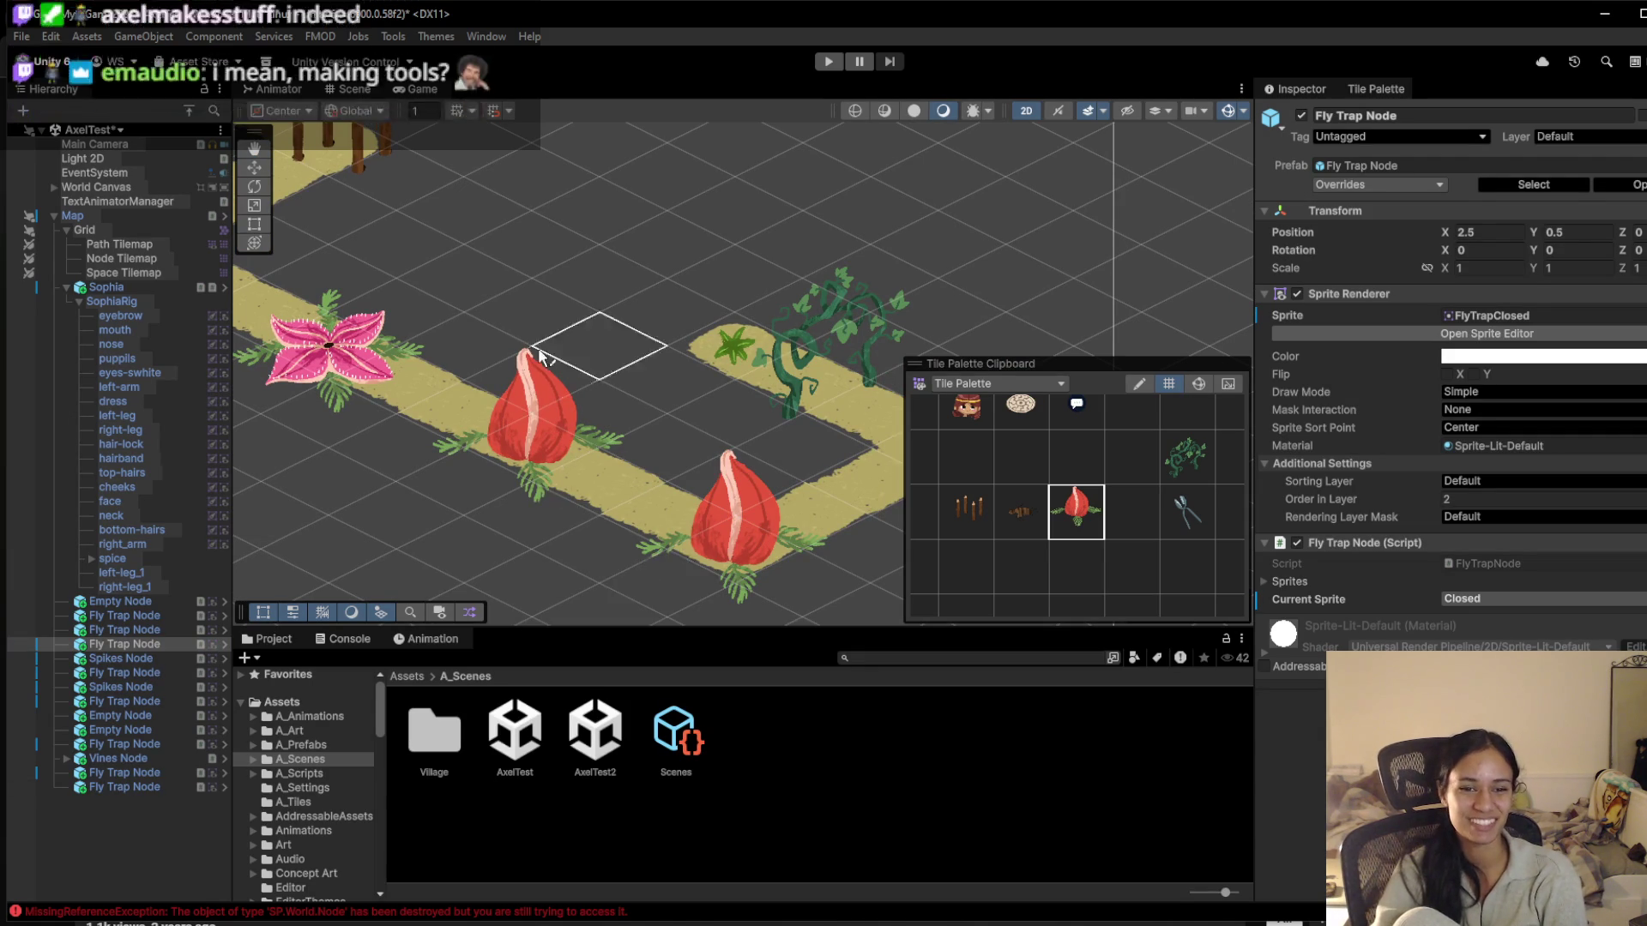
scroll(544, 377, down, 2)
scroll(378, 463, down, 2)
scroll(464, 259, up, 4)
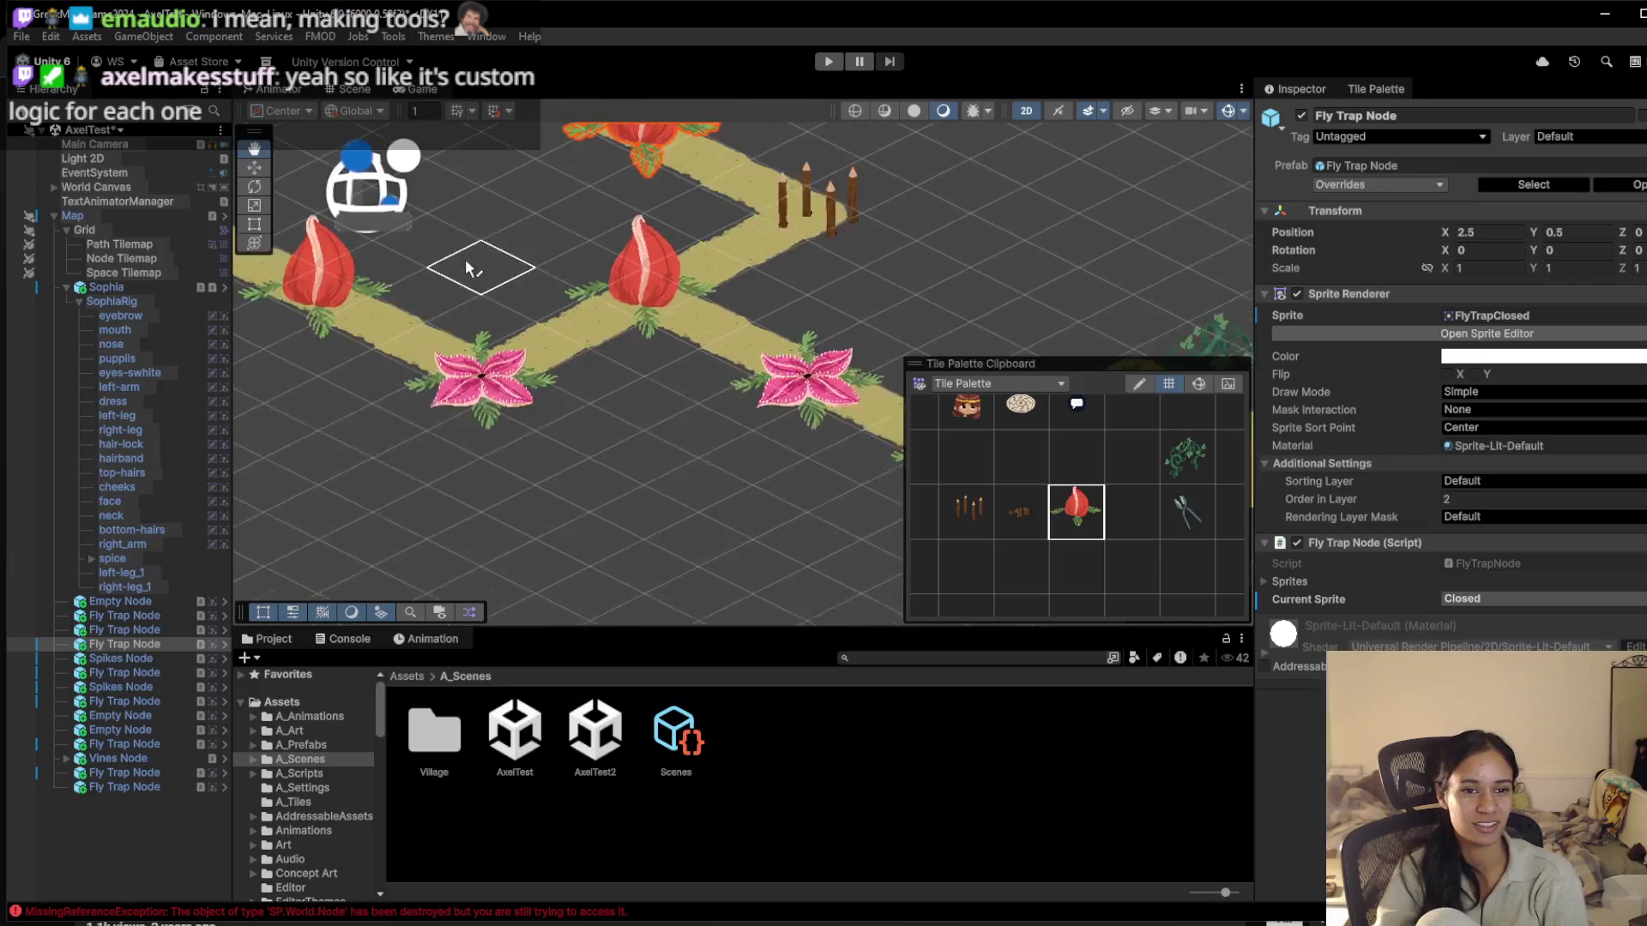
scroll(724, 335, left, 3)
scroll(725, 335, left, 5)
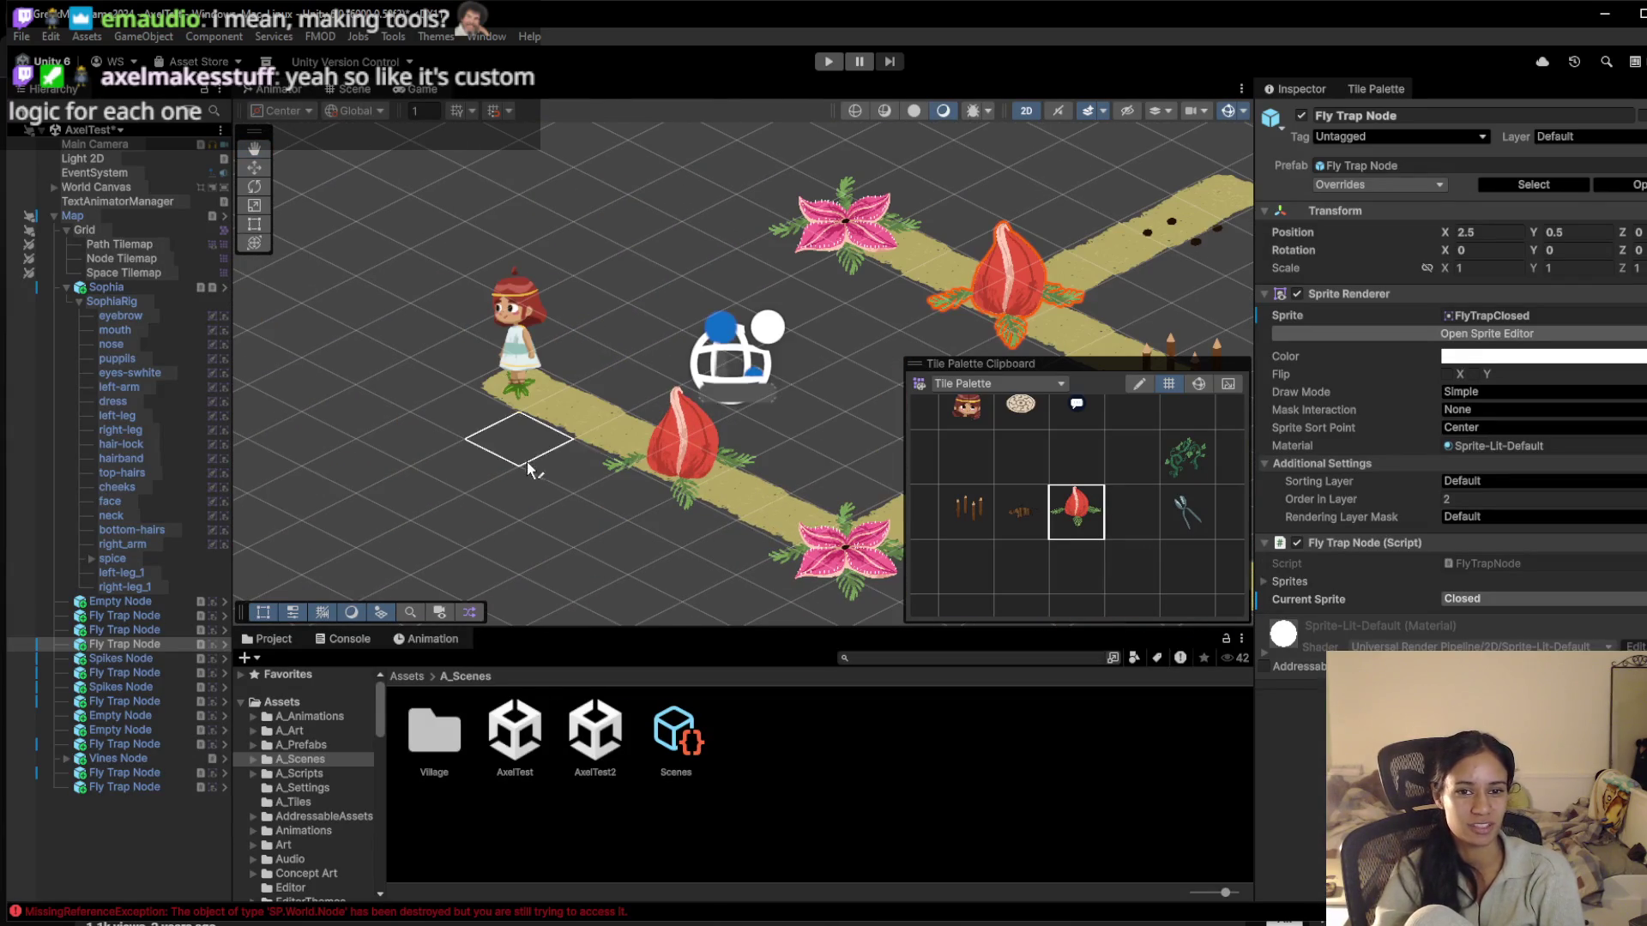
scroll(583, 506, right, 3)
scroll(604, 470, down, 2)
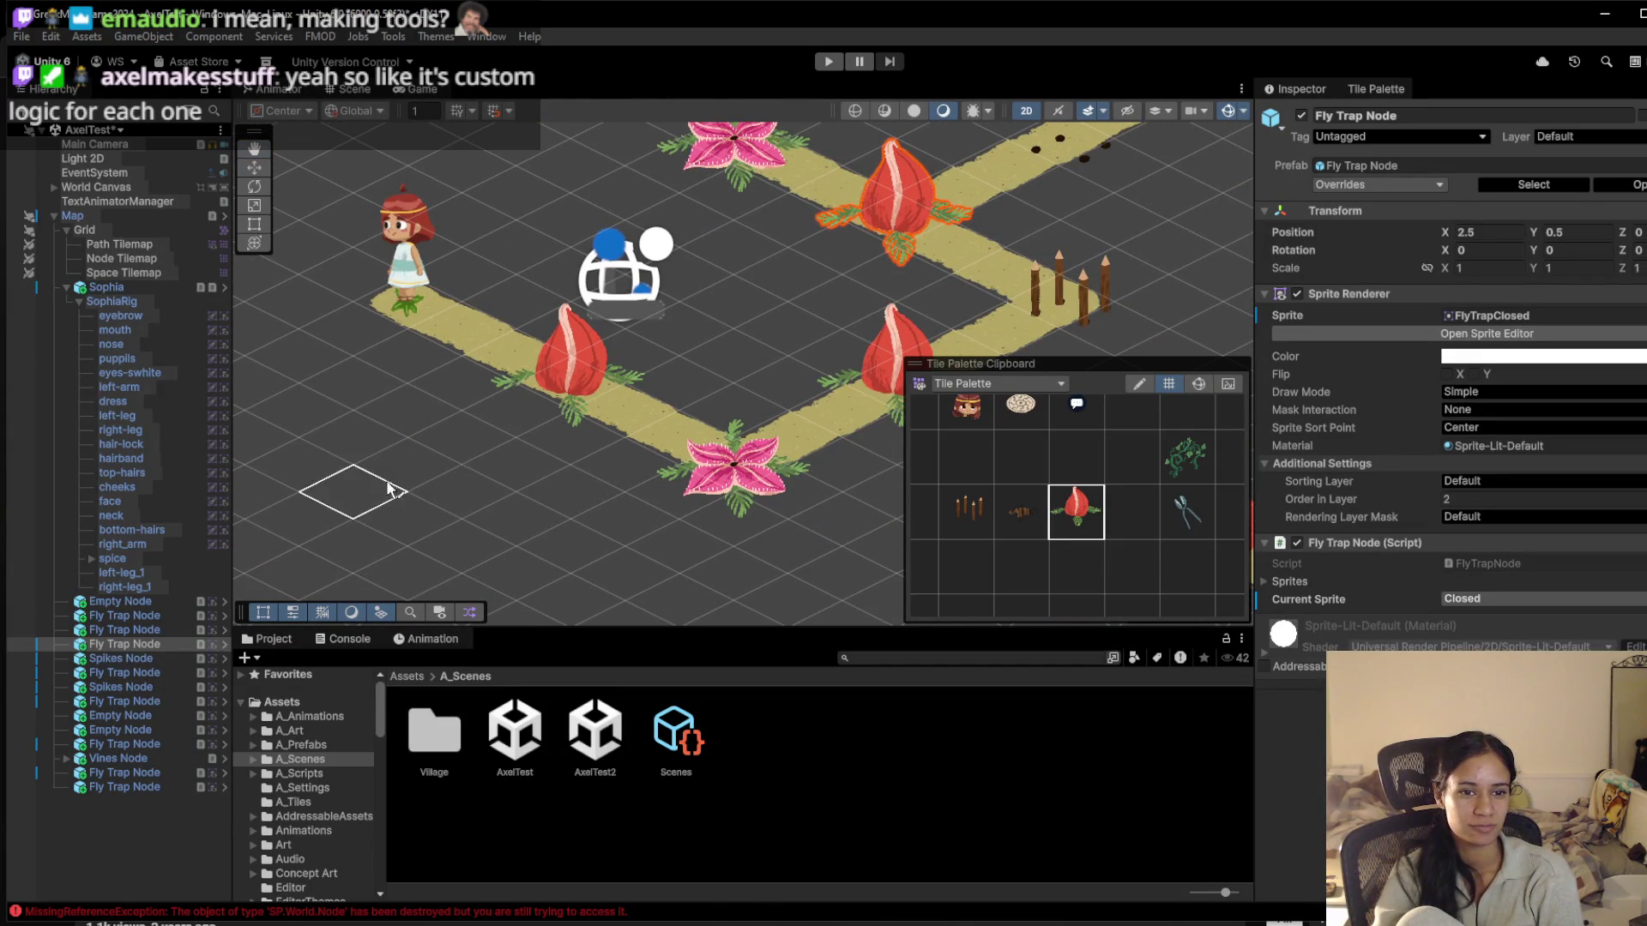
click(411, 468)
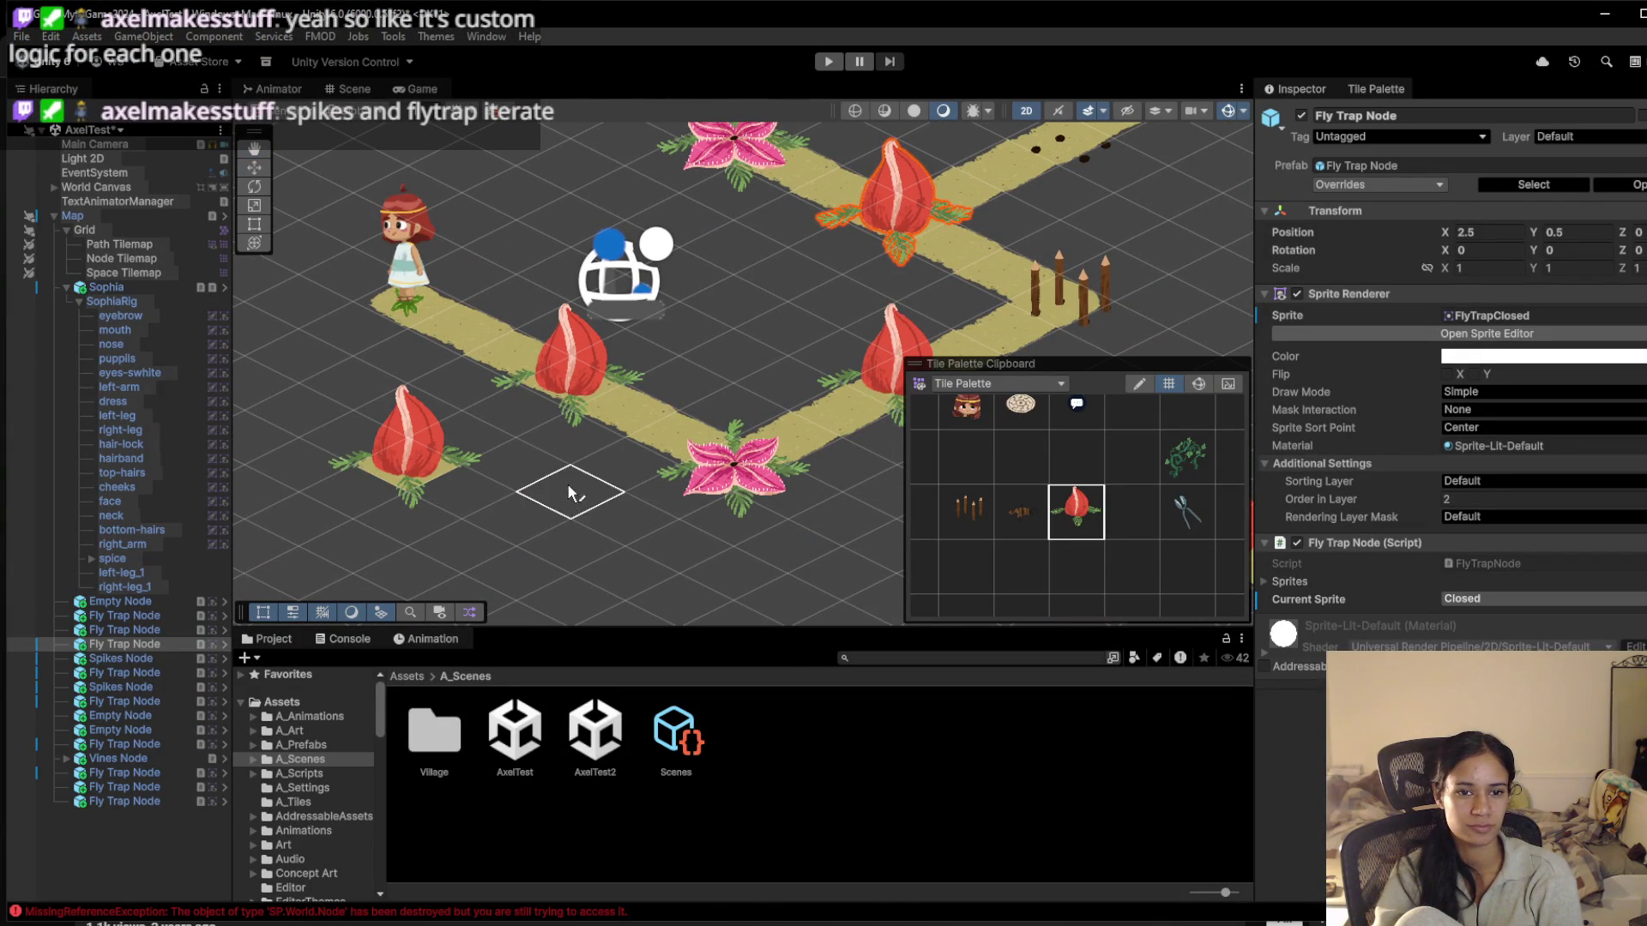
click(570, 546)
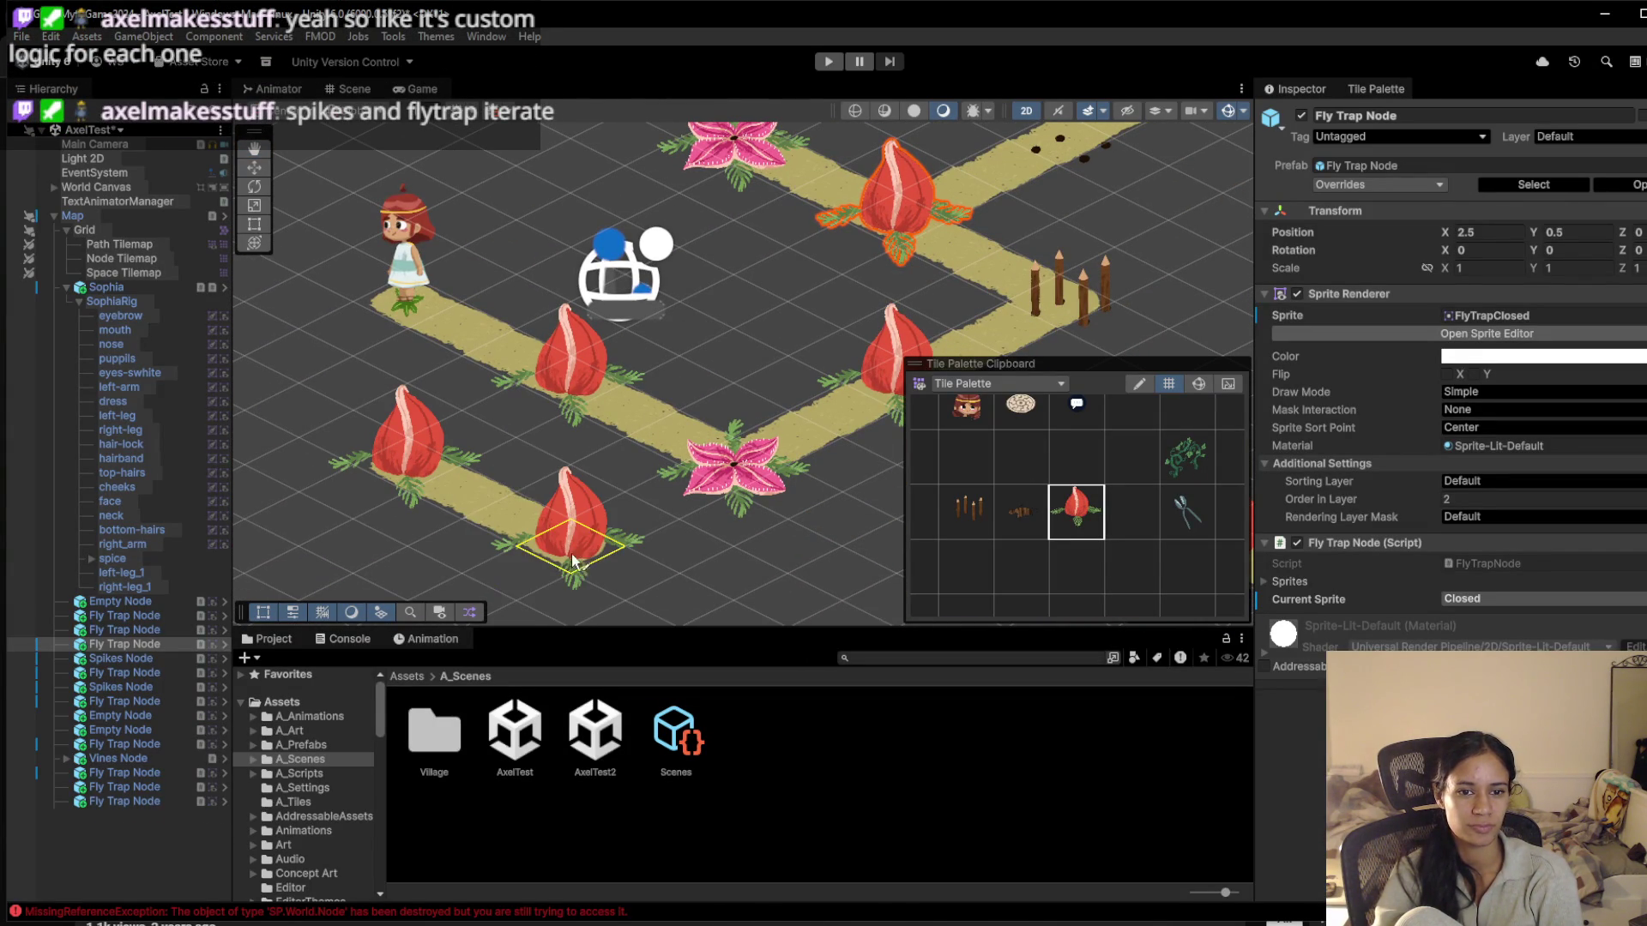
click(966, 512)
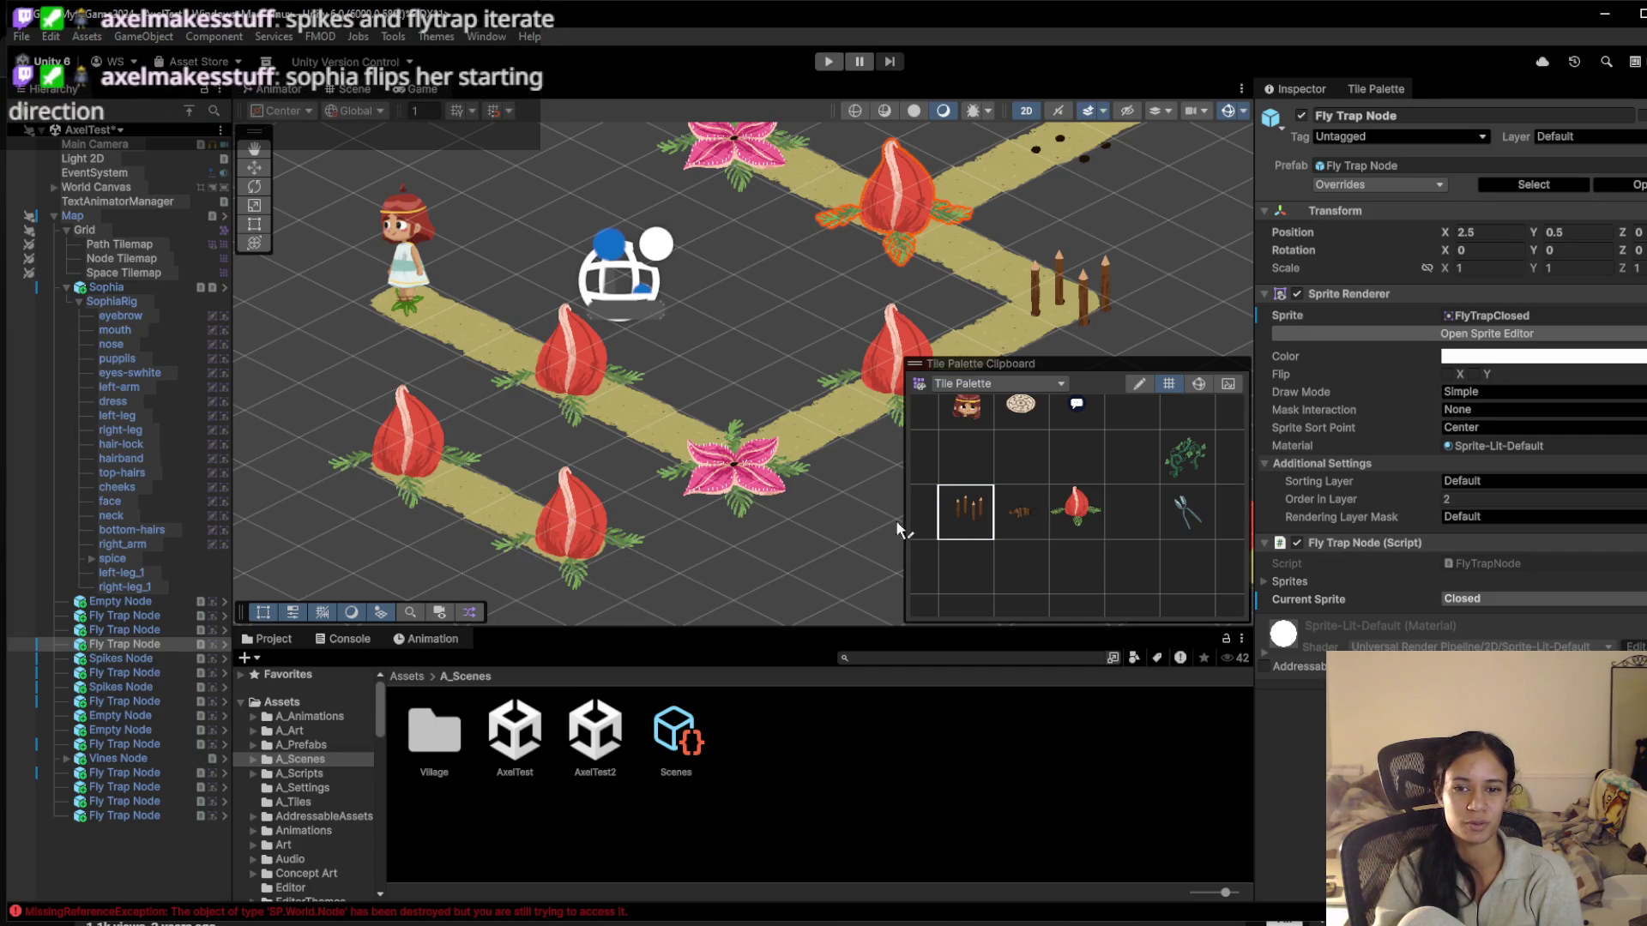
Place a wooden spike trap on a new path patch
scroll(600, 481, down, 3)
click(648, 430)
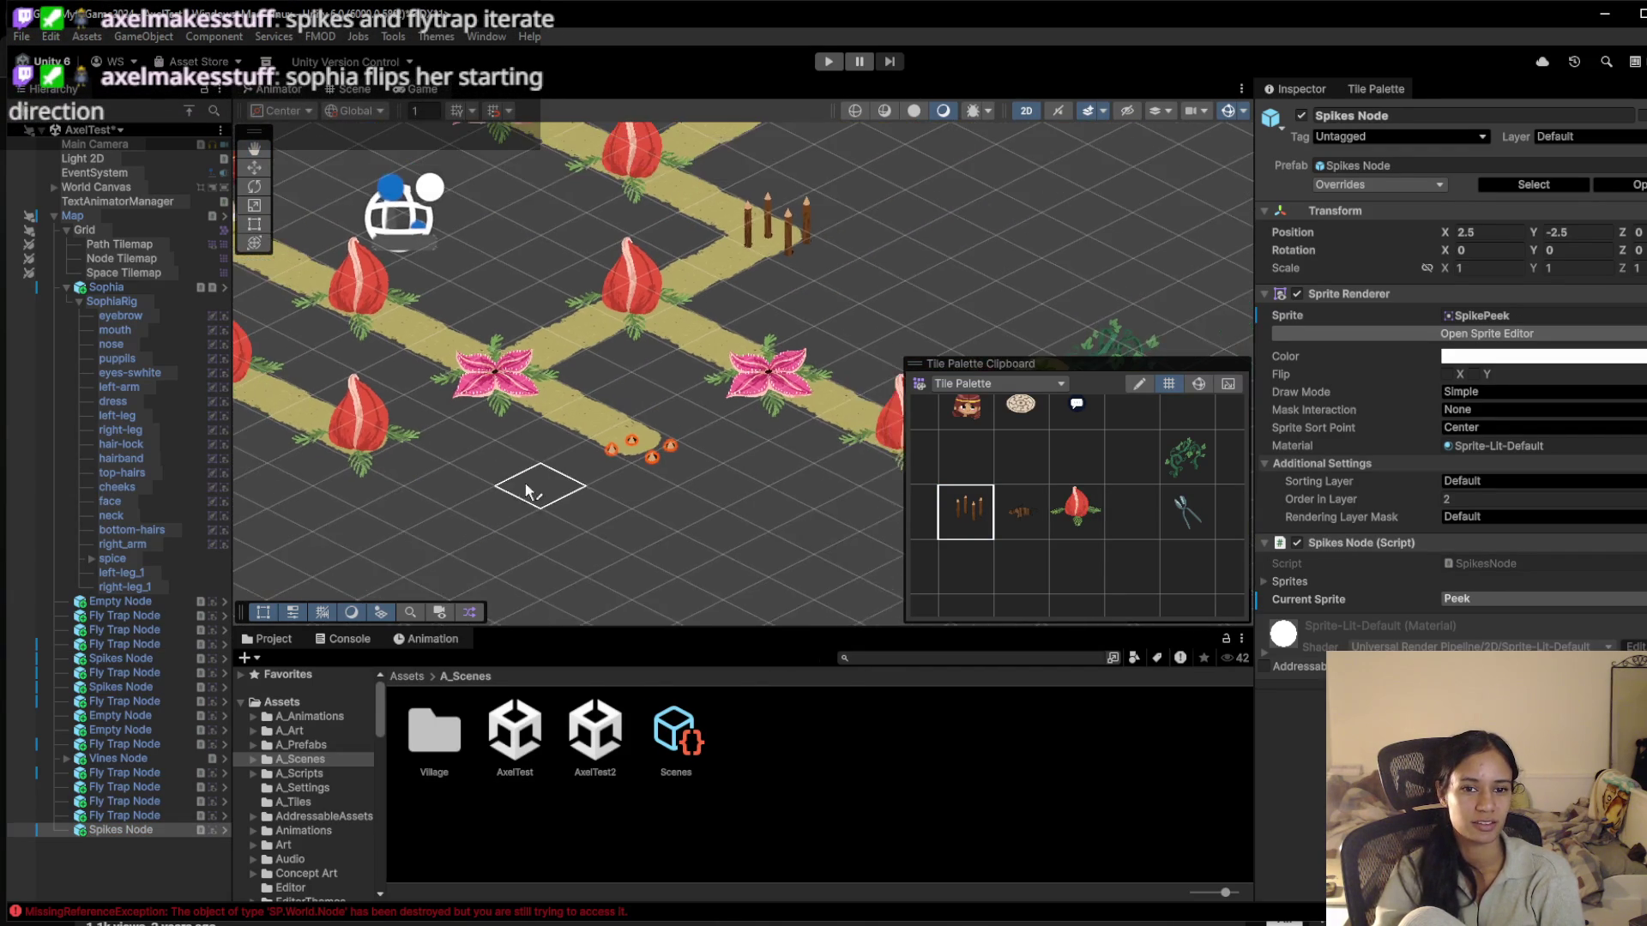
scroll(517, 482, up, 5)
scroll(516, 482, right, 4)
scroll(611, 536, up, 2)
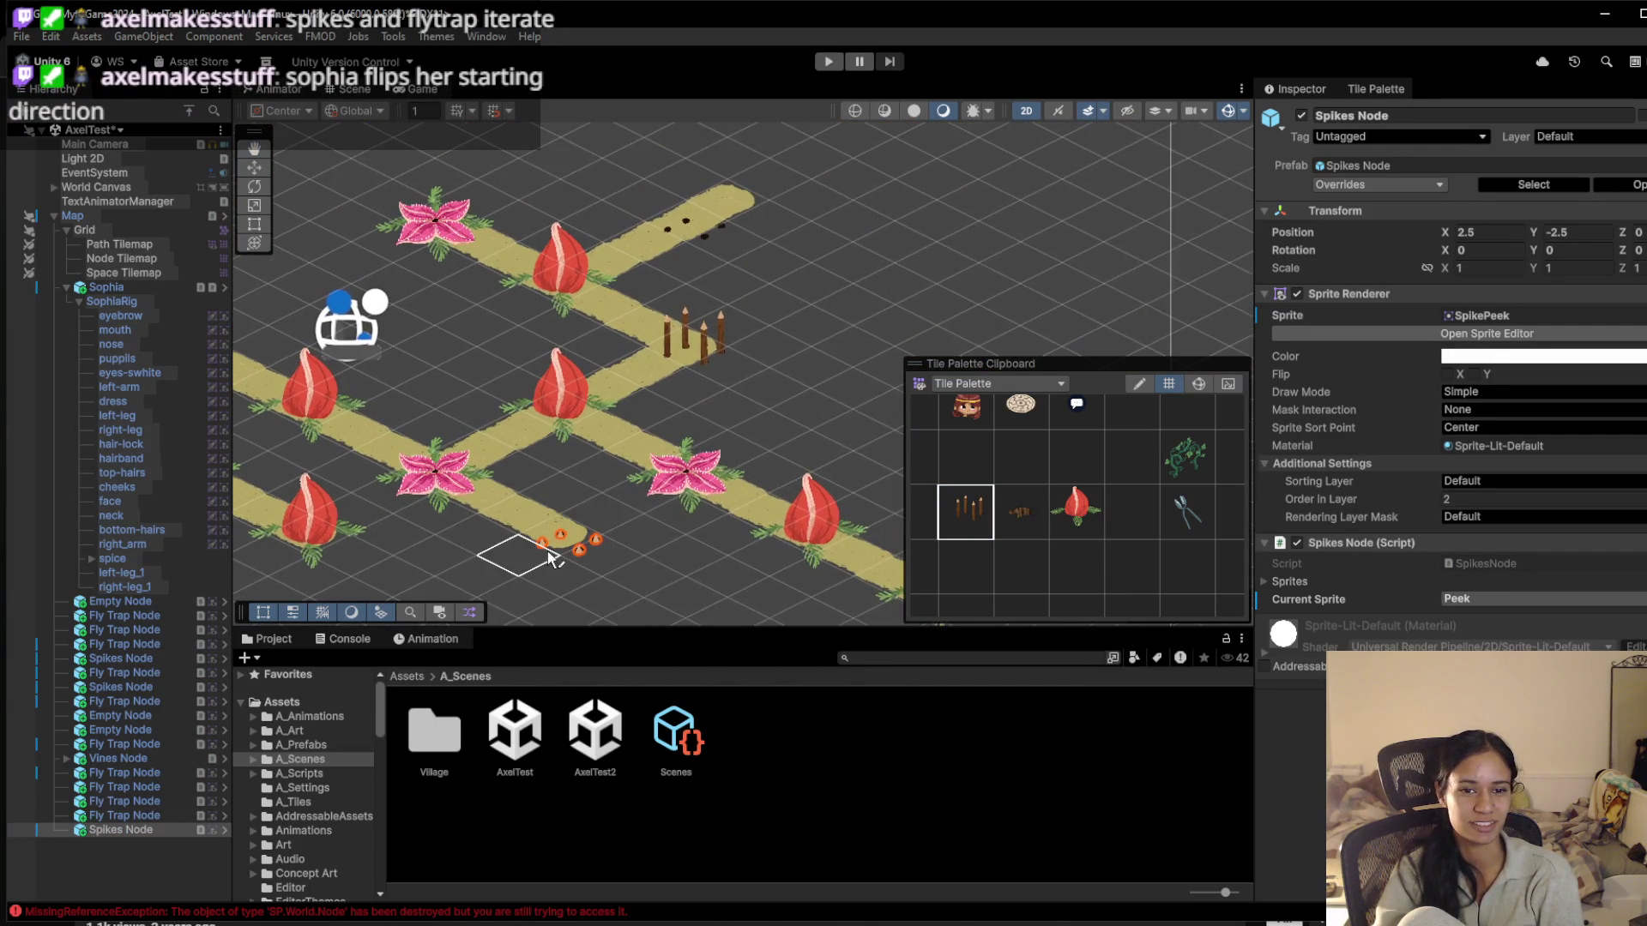
scroll(503, 513, down, 3)
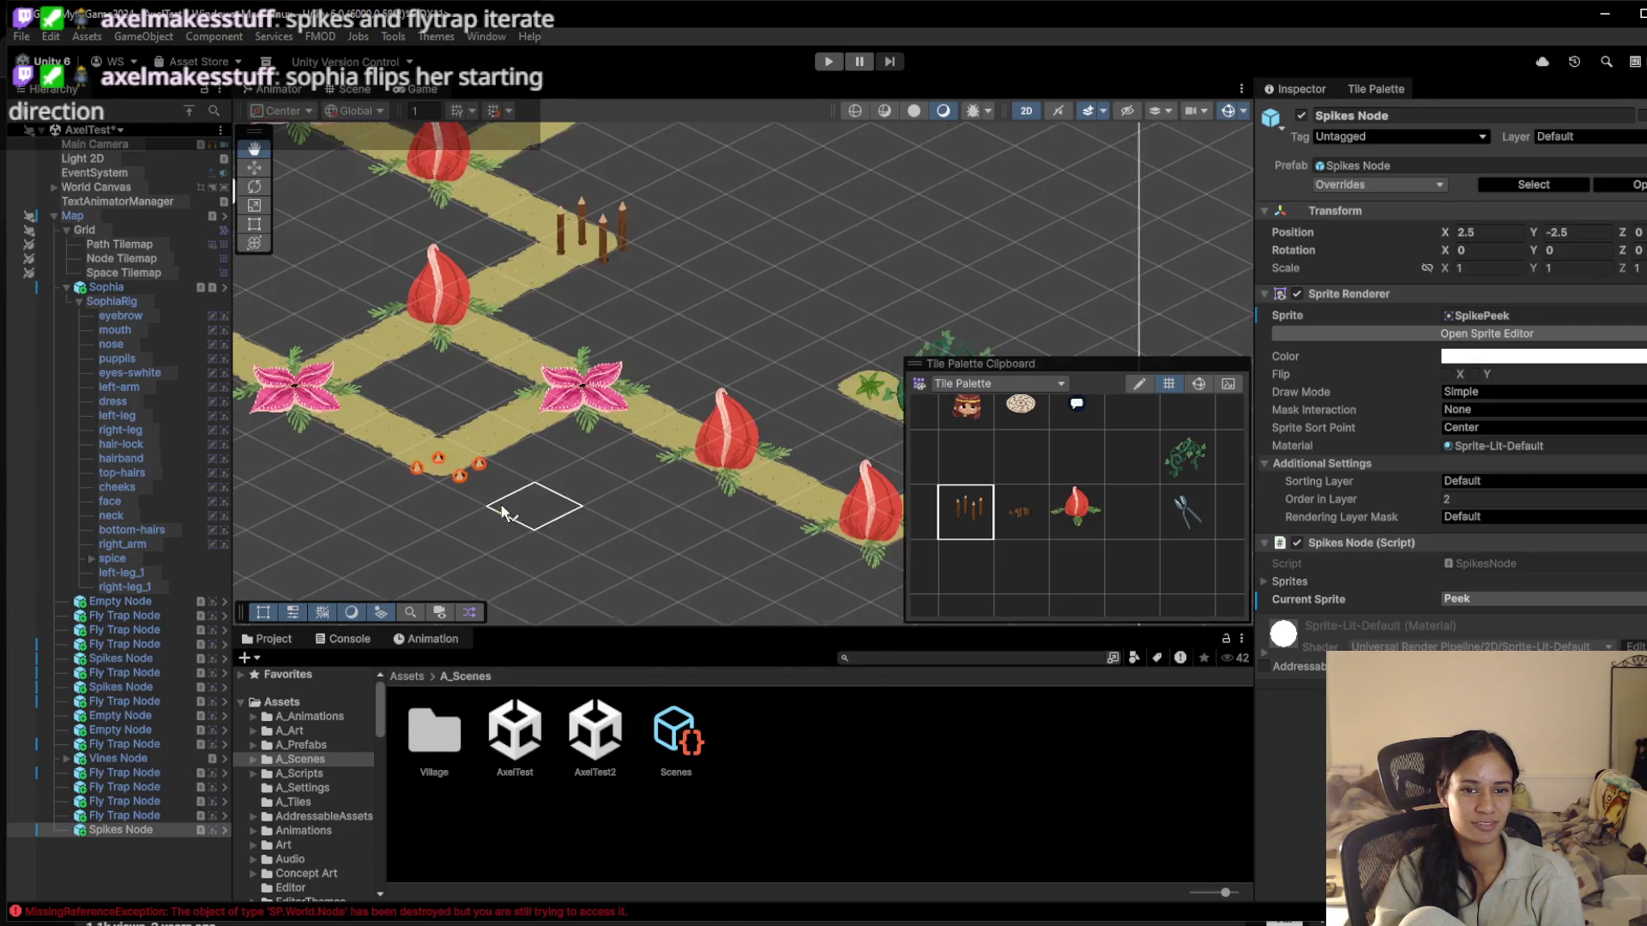
scroll(500, 499, down, 3)
scroll(746, 502, up, 3)
scroll(745, 503, down, 2)
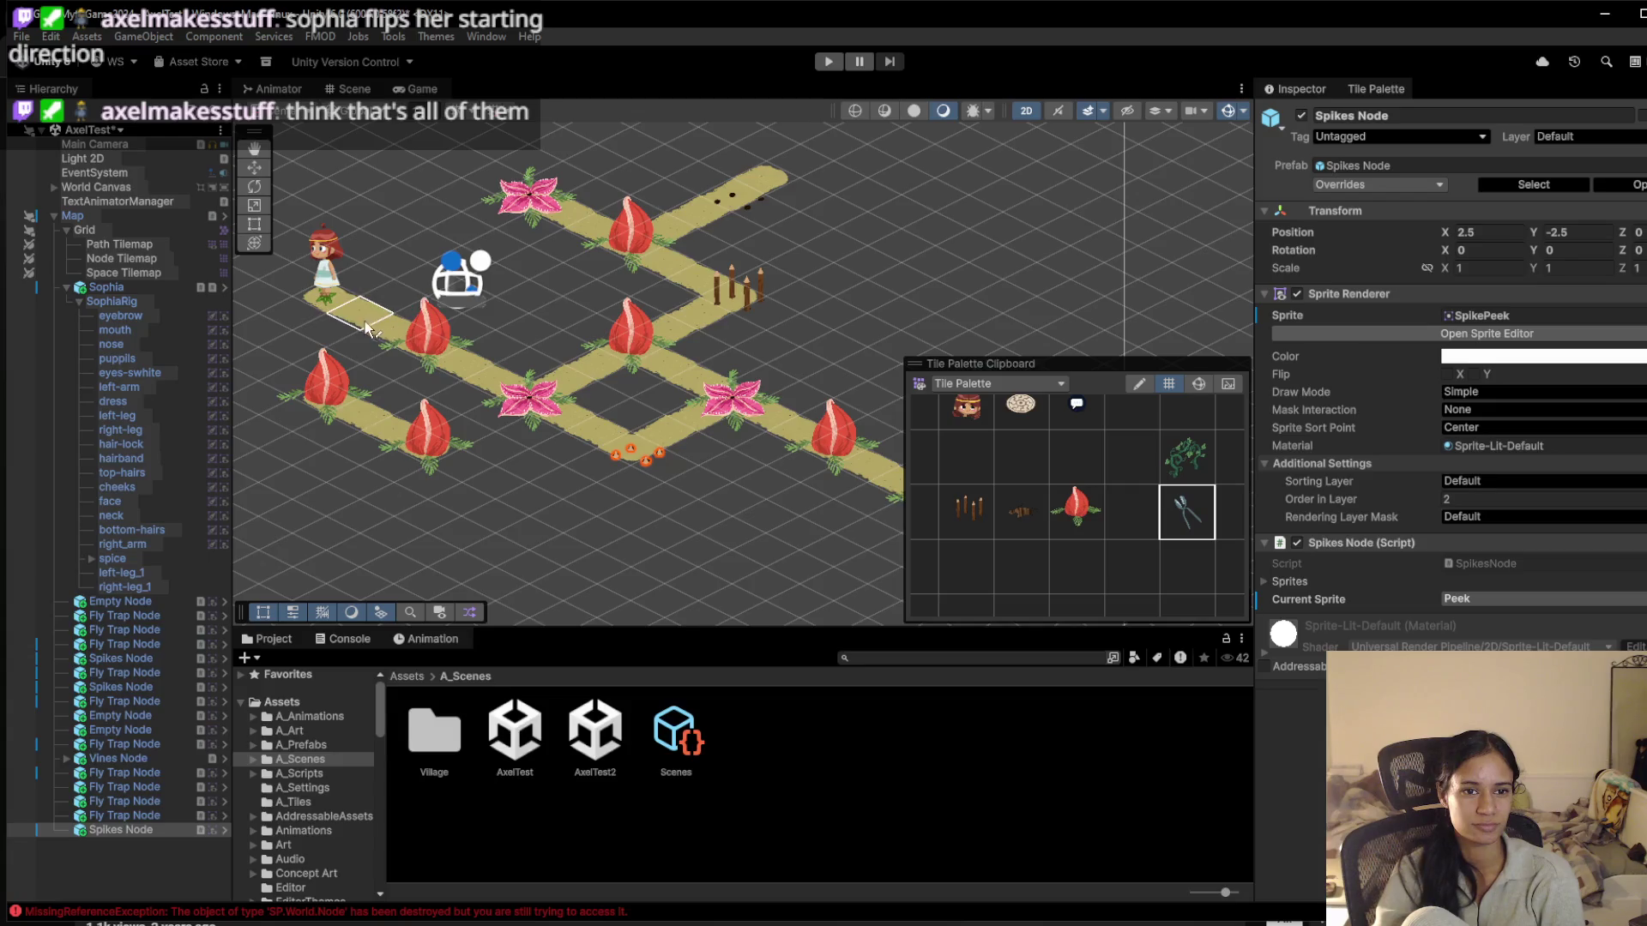
scroll(1084, 506, up, 1)
scroll(1090, 519, down, 1)
Lay a strip of path tiles diagonally up-right from Sophia
click(1017, 451)
scroll(454, 350, right, 3)
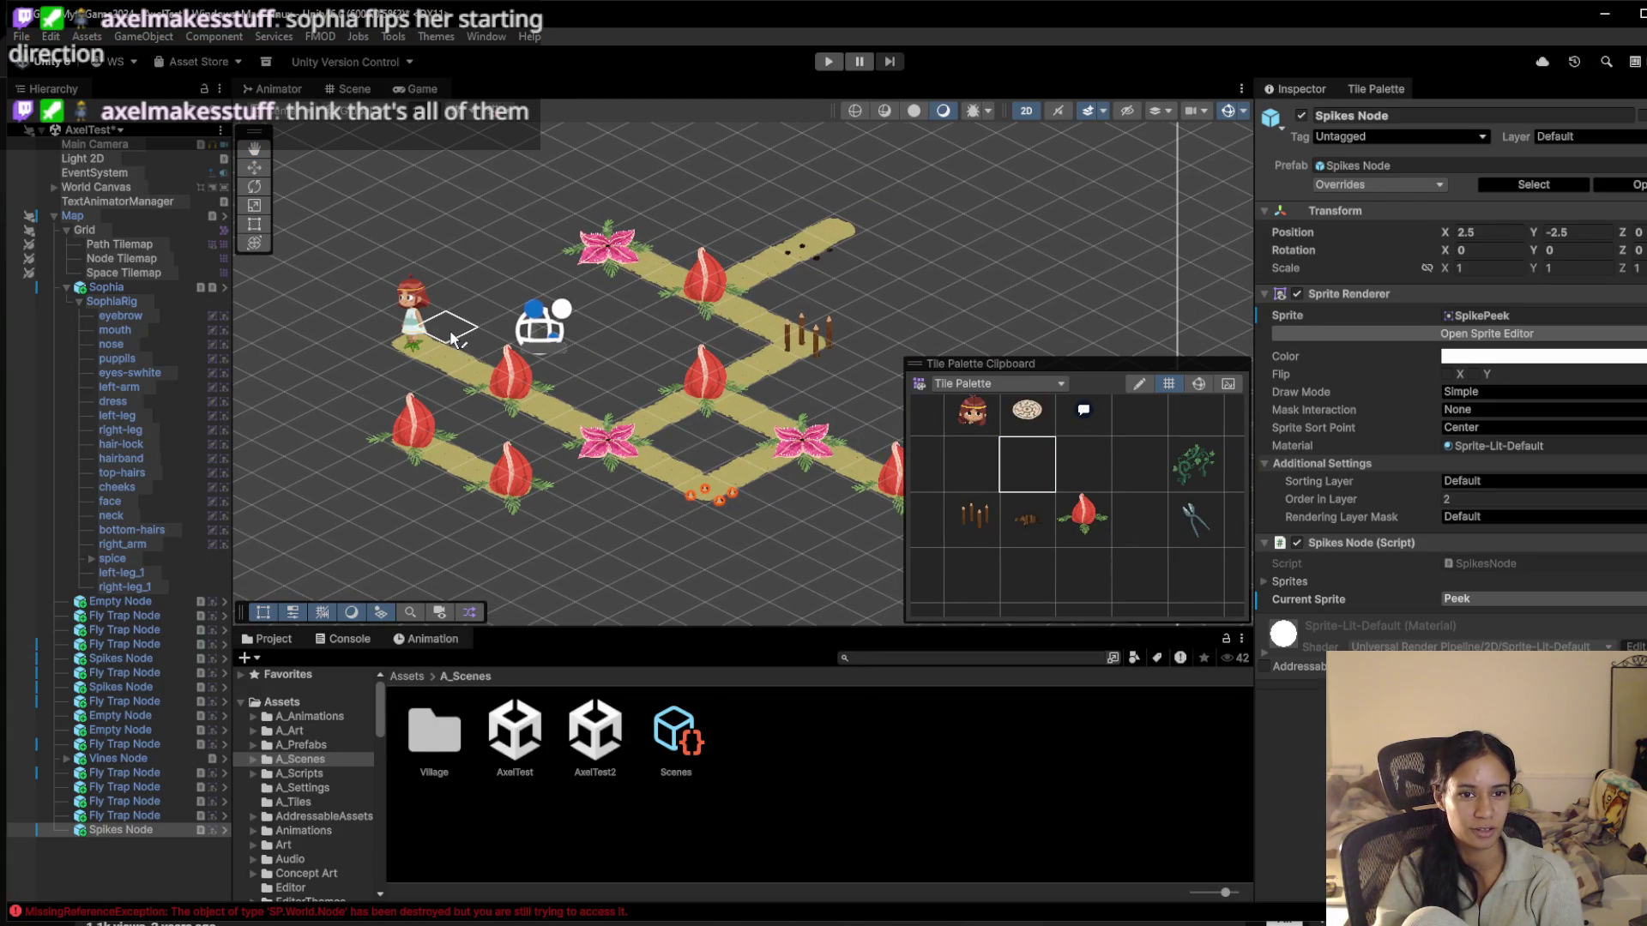
drag(410, 356, 590, 248)
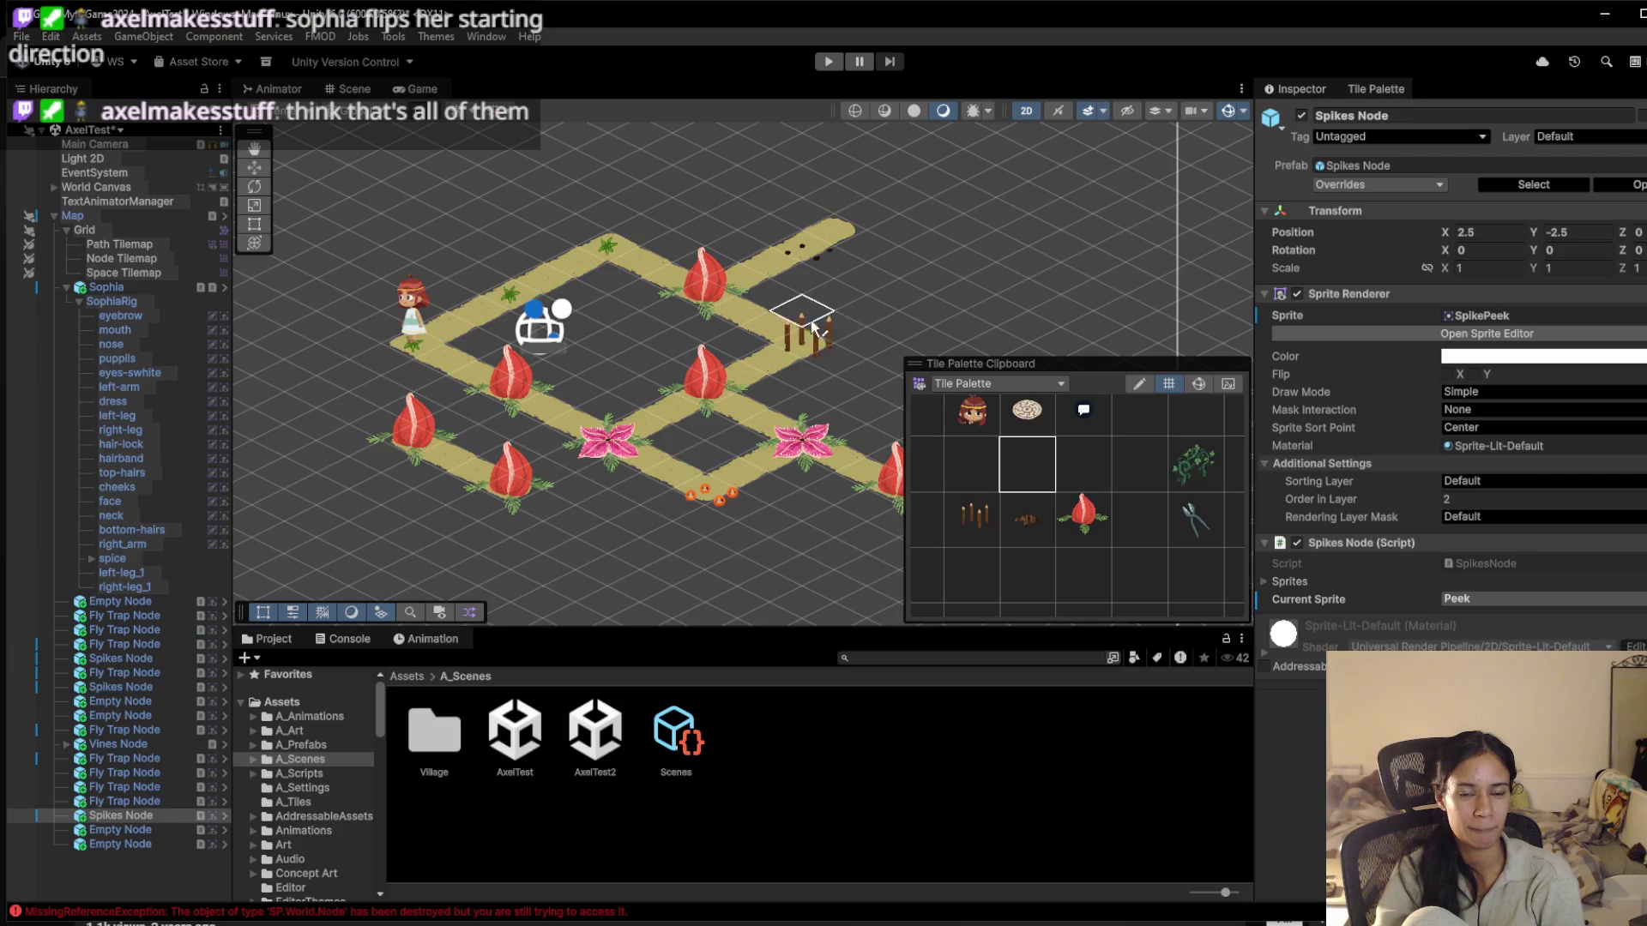
Add snippers next to Sophia and vines beside the top path, then start Play mode
click(1203, 533)
click(512, 292)
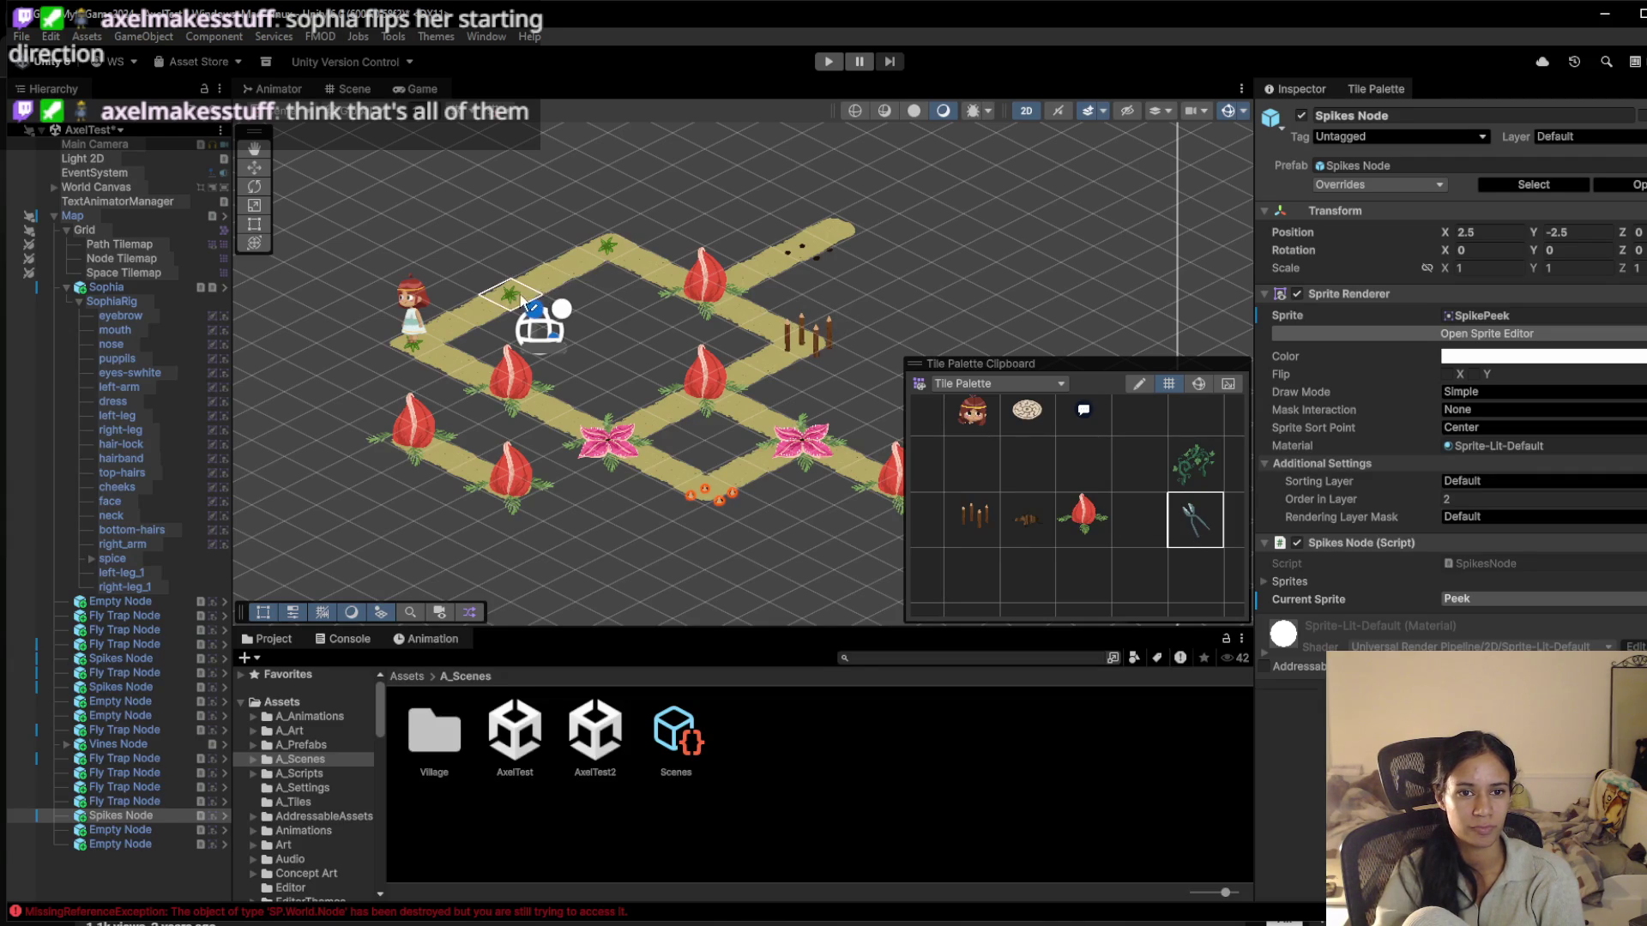
click(1188, 468)
click(656, 301)
click(832, 64)
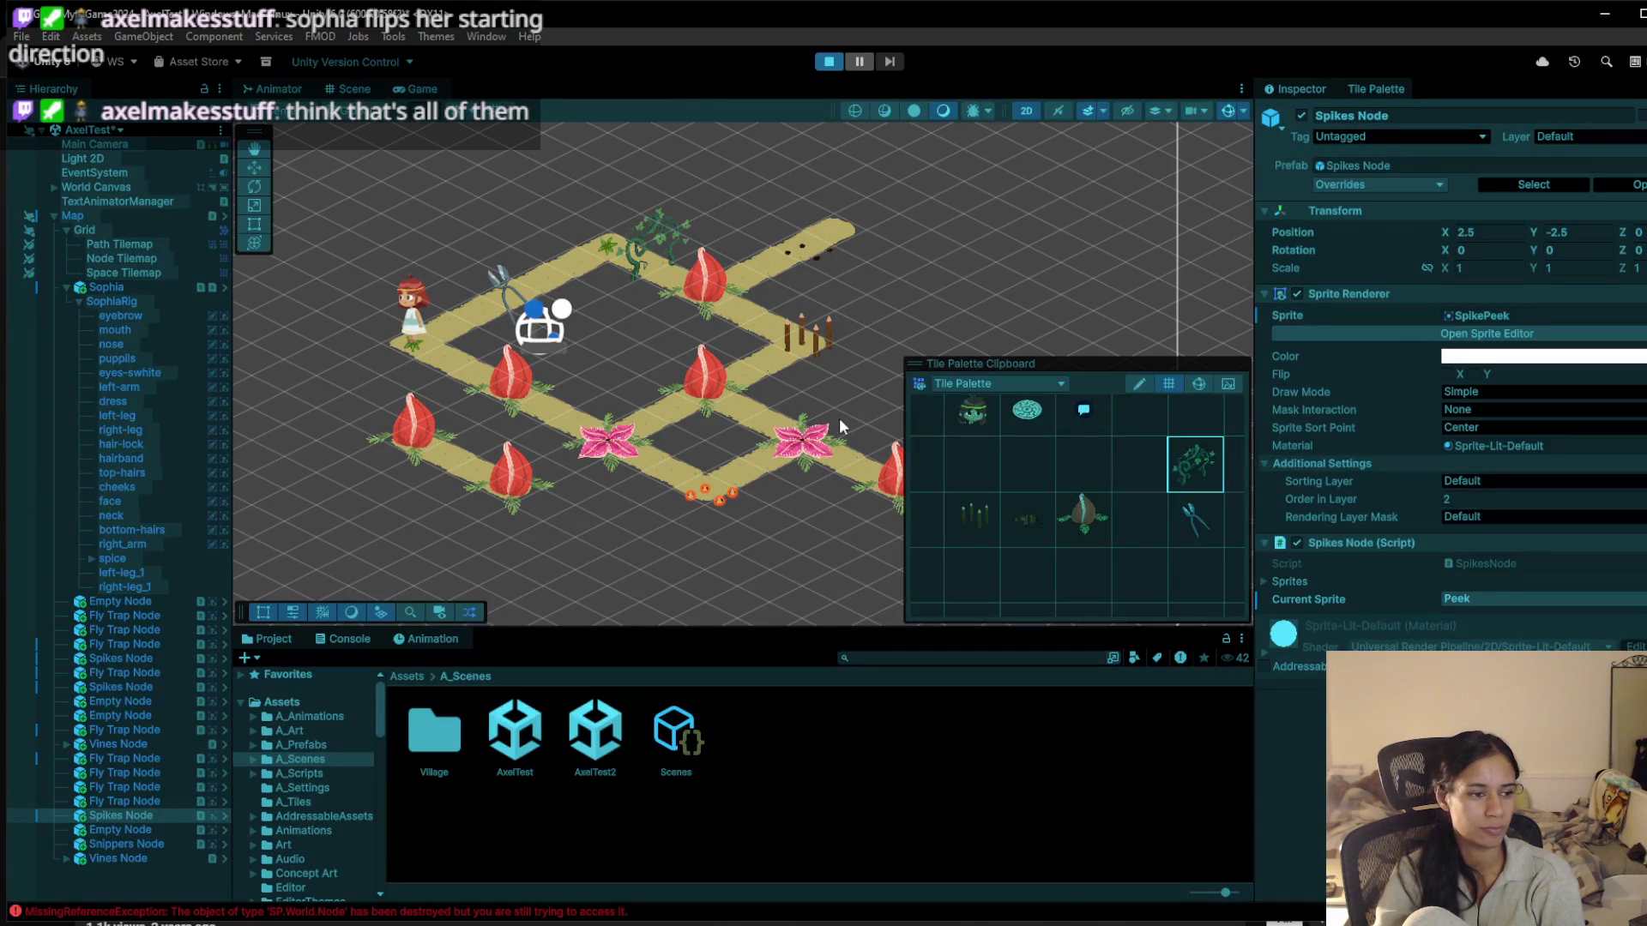
Move Sophia one node up-right, then stop and replay the level in the Game view
click(712, 348)
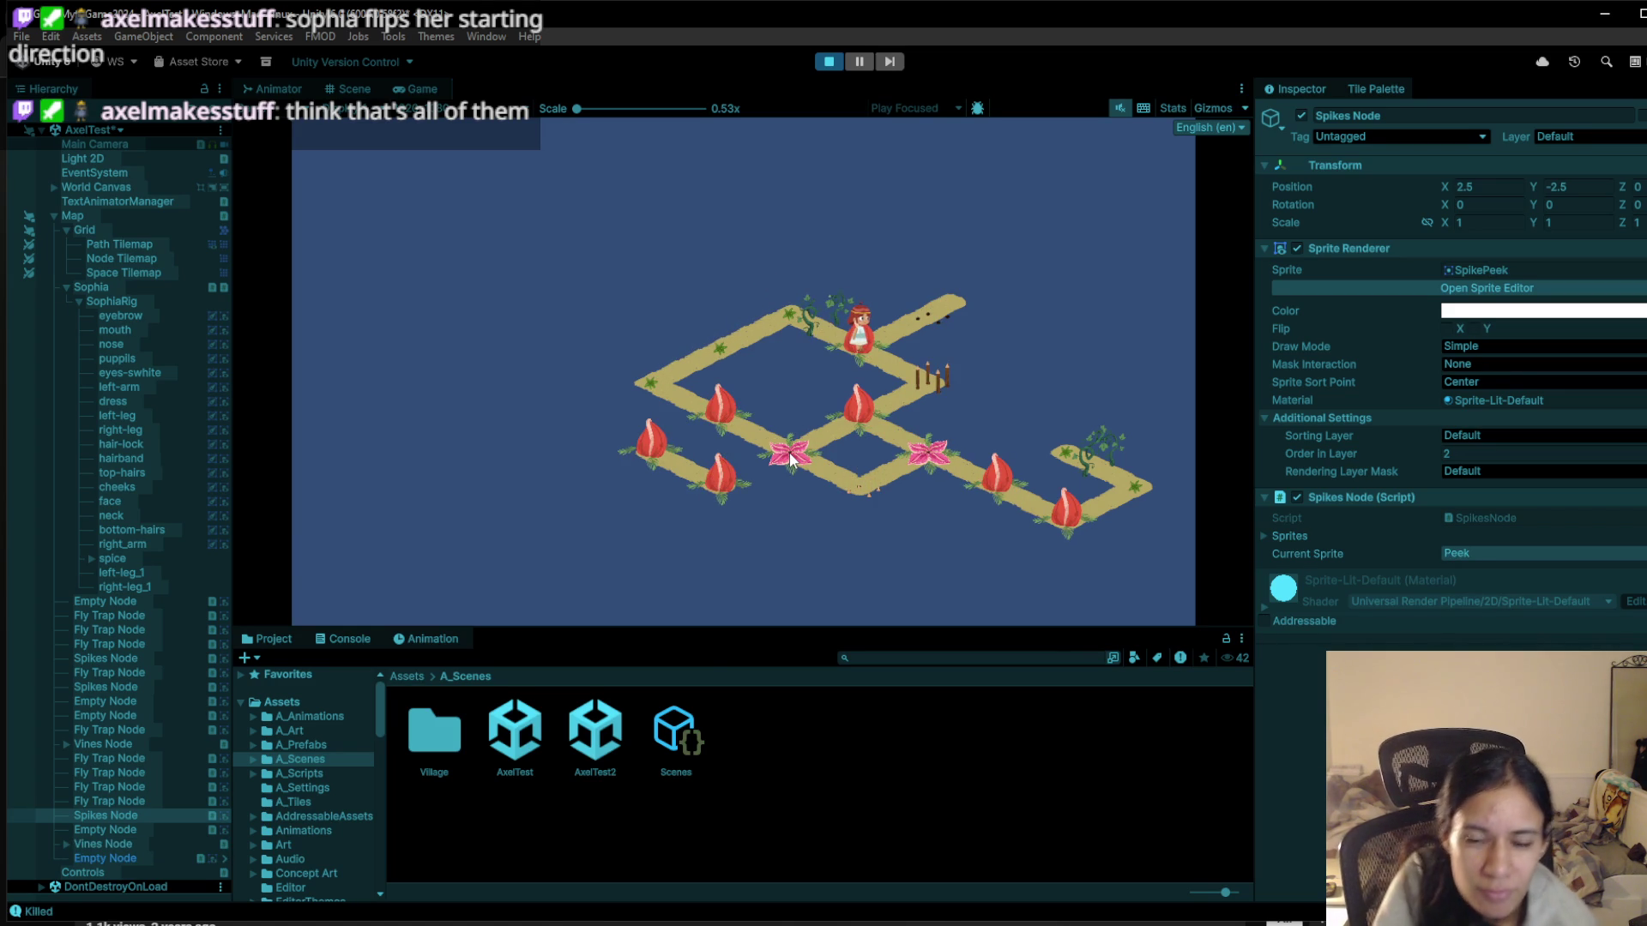
click(831, 63)
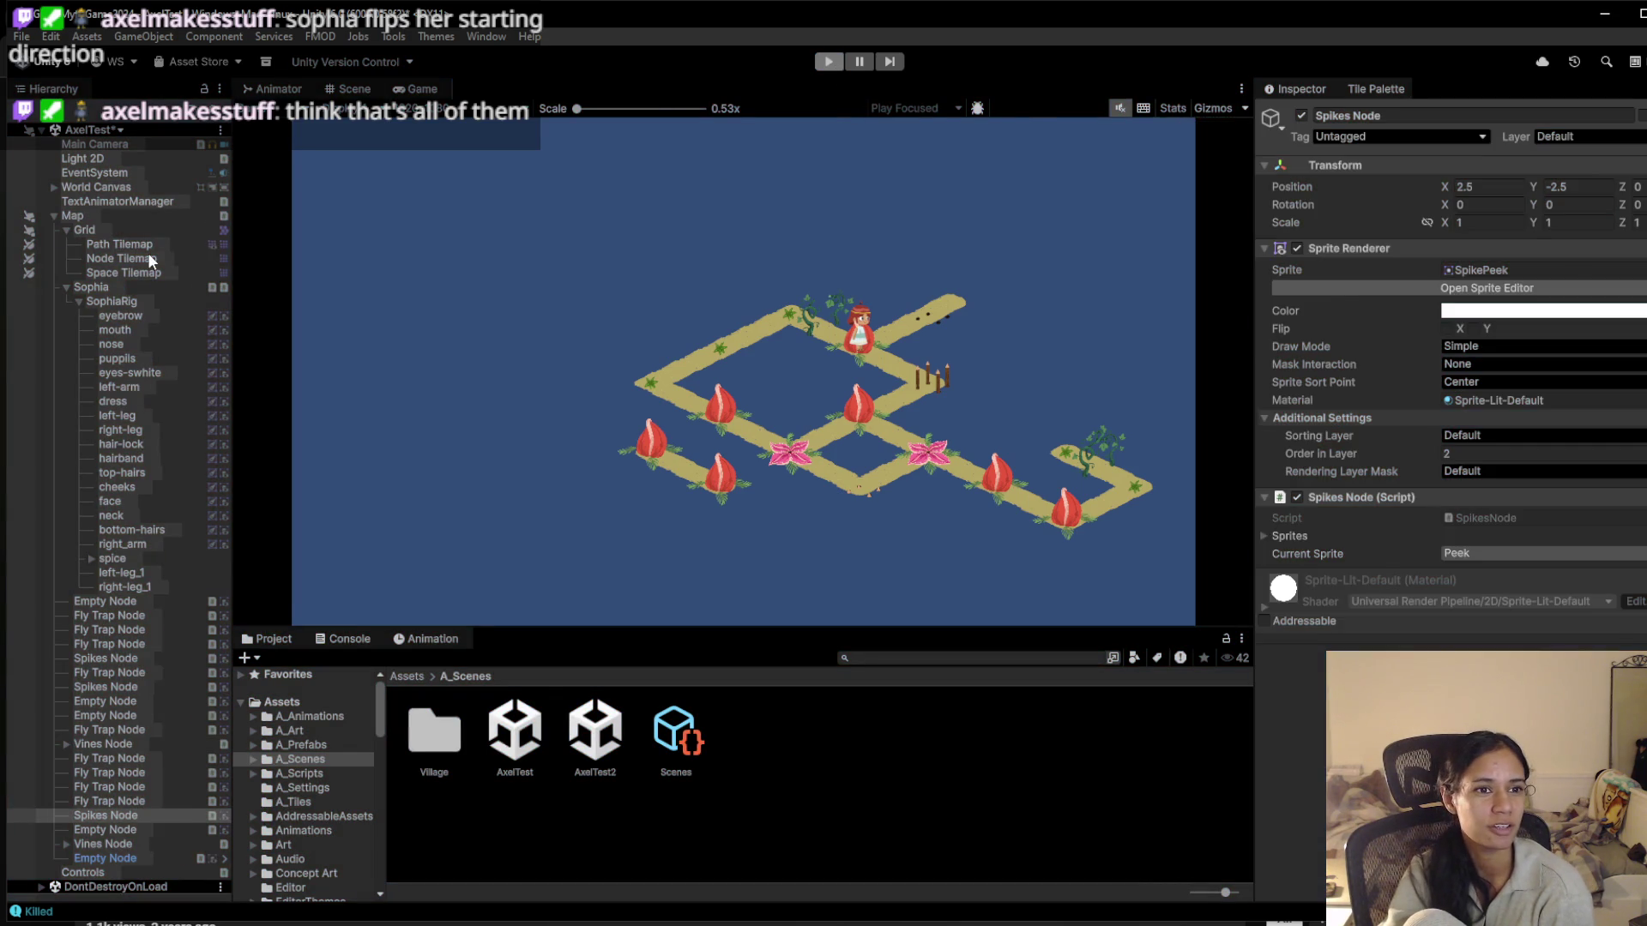
scroll(385, 324, down, 2)
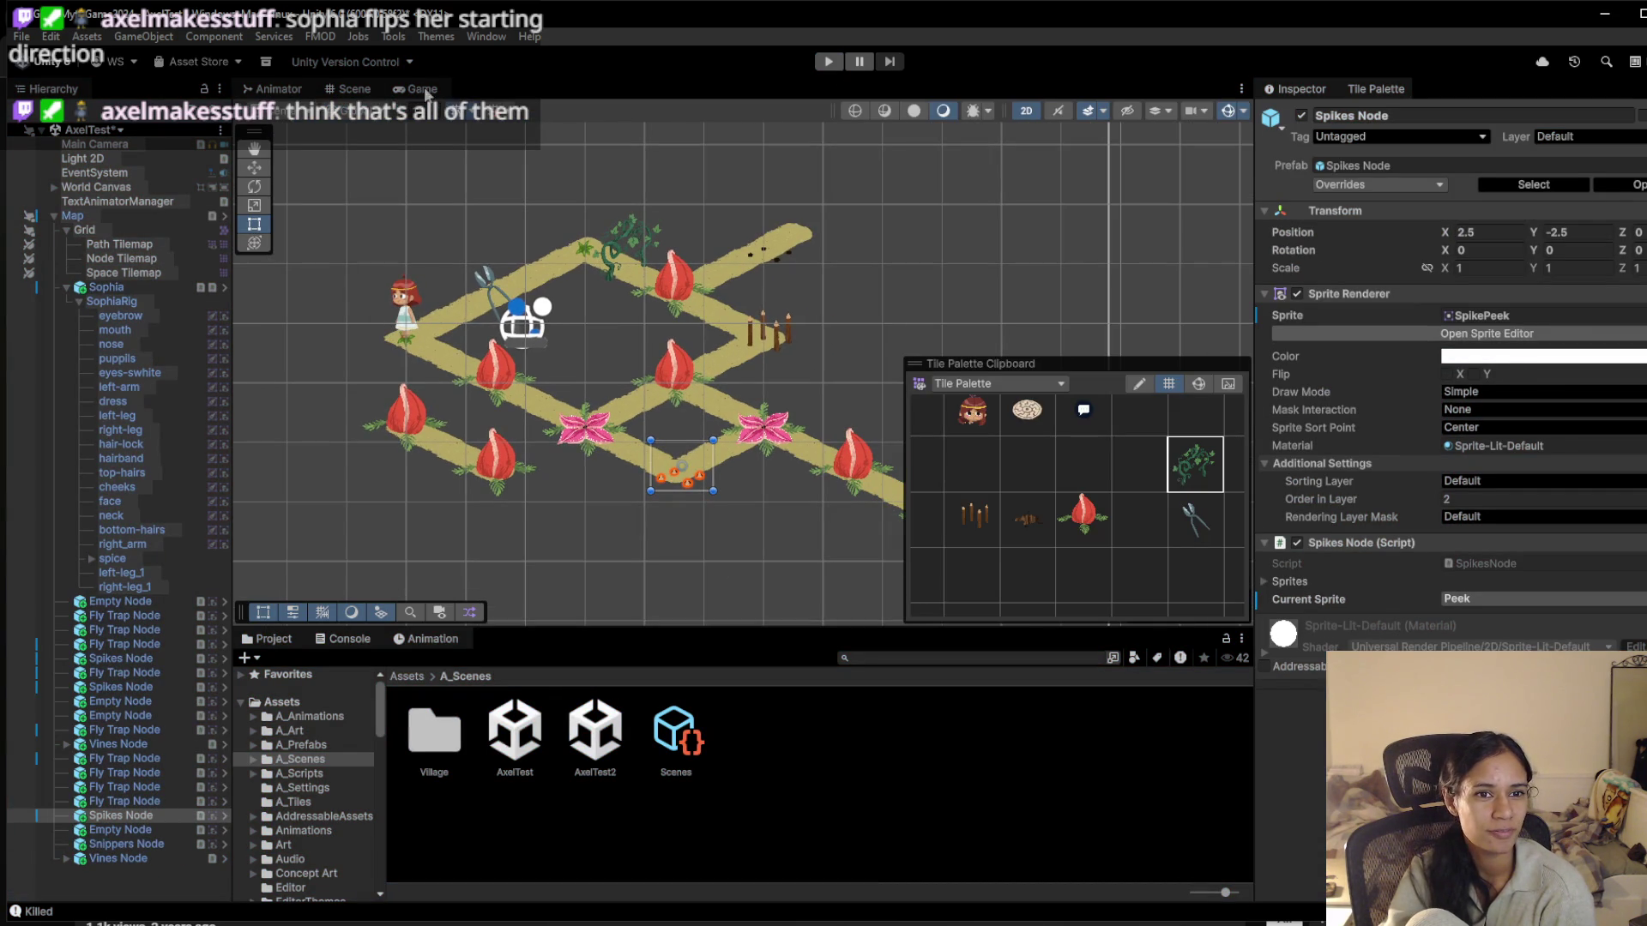
click(418, 88)
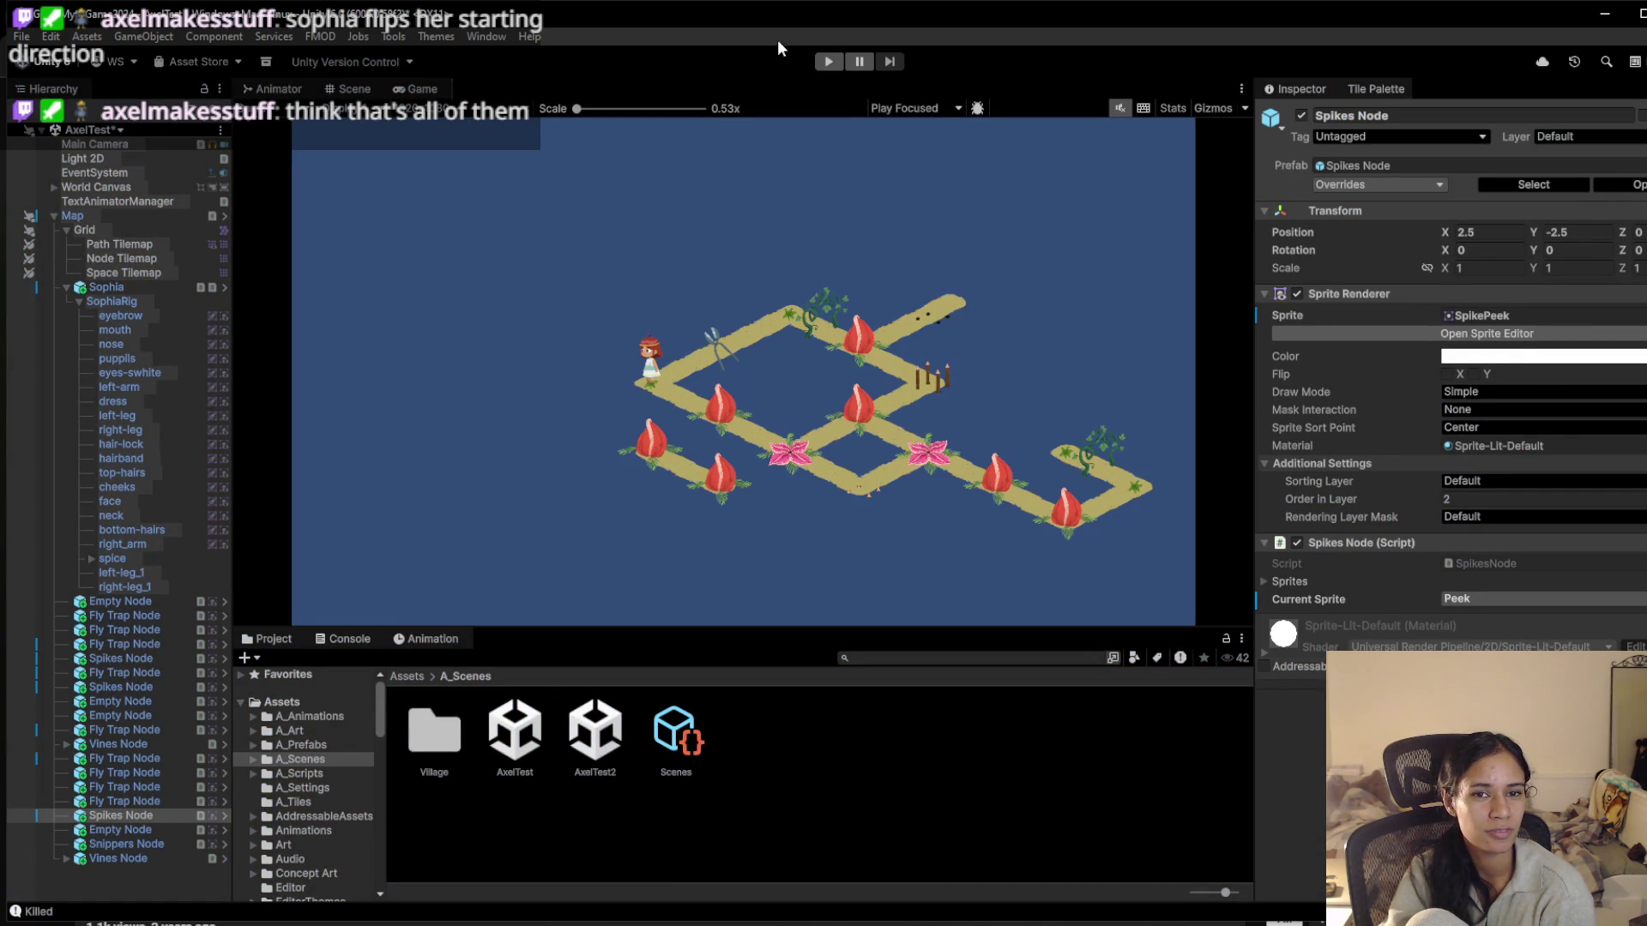
click(829, 63)
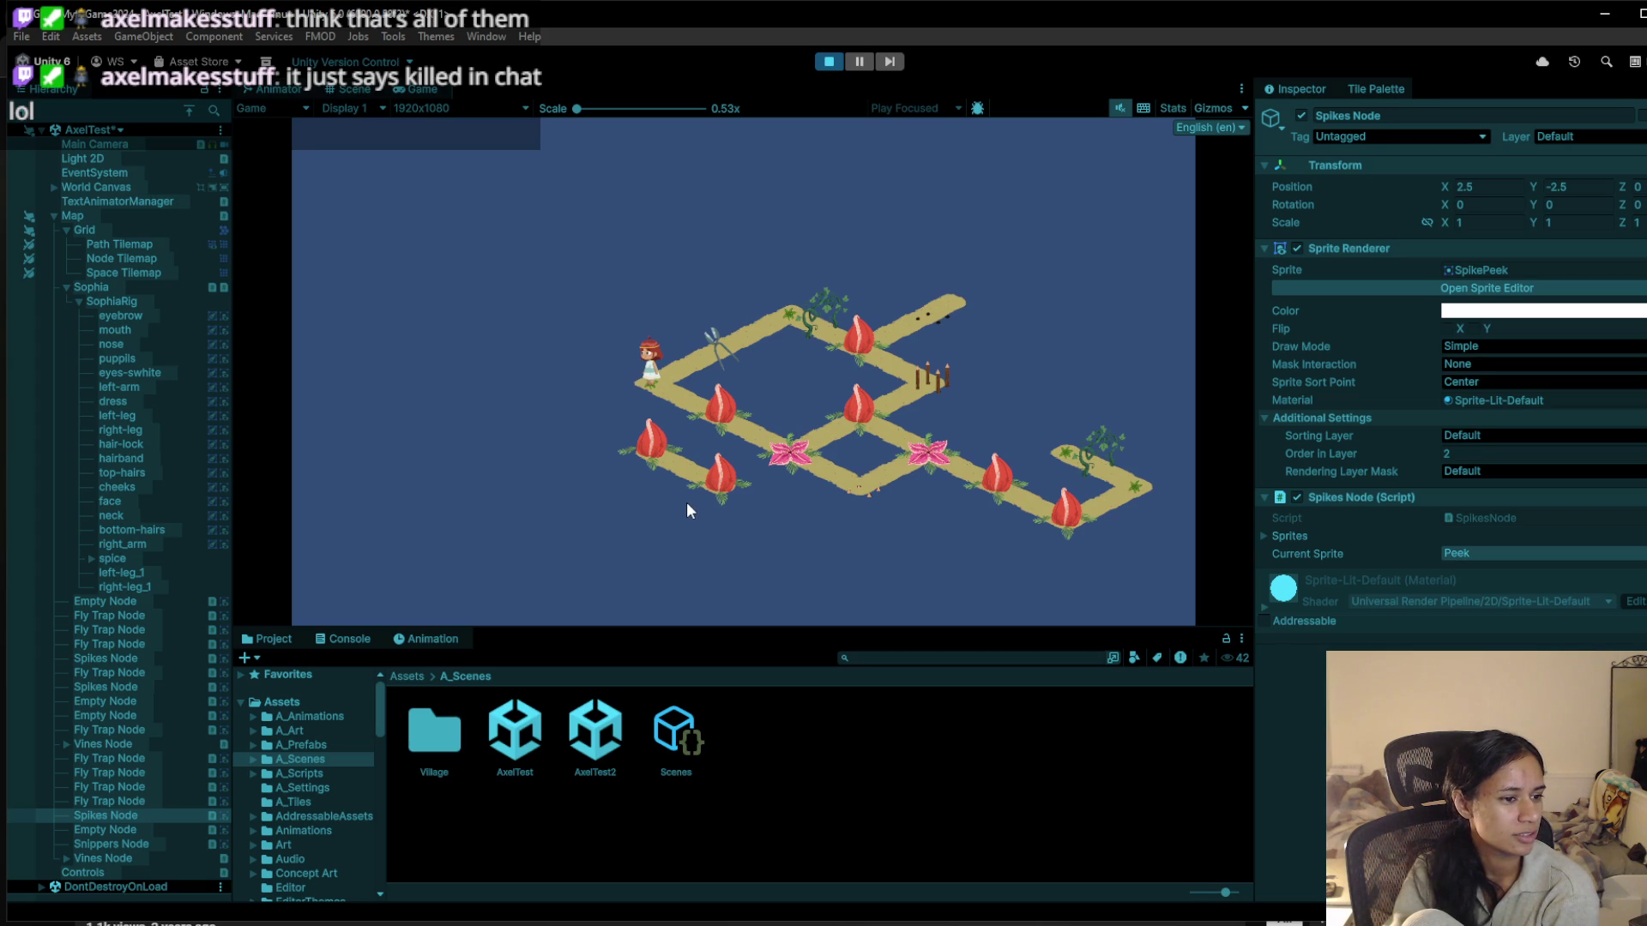
Walk Sophia up-right twice and down-right once, then stop, restart and stop the playtest
click(726, 340)
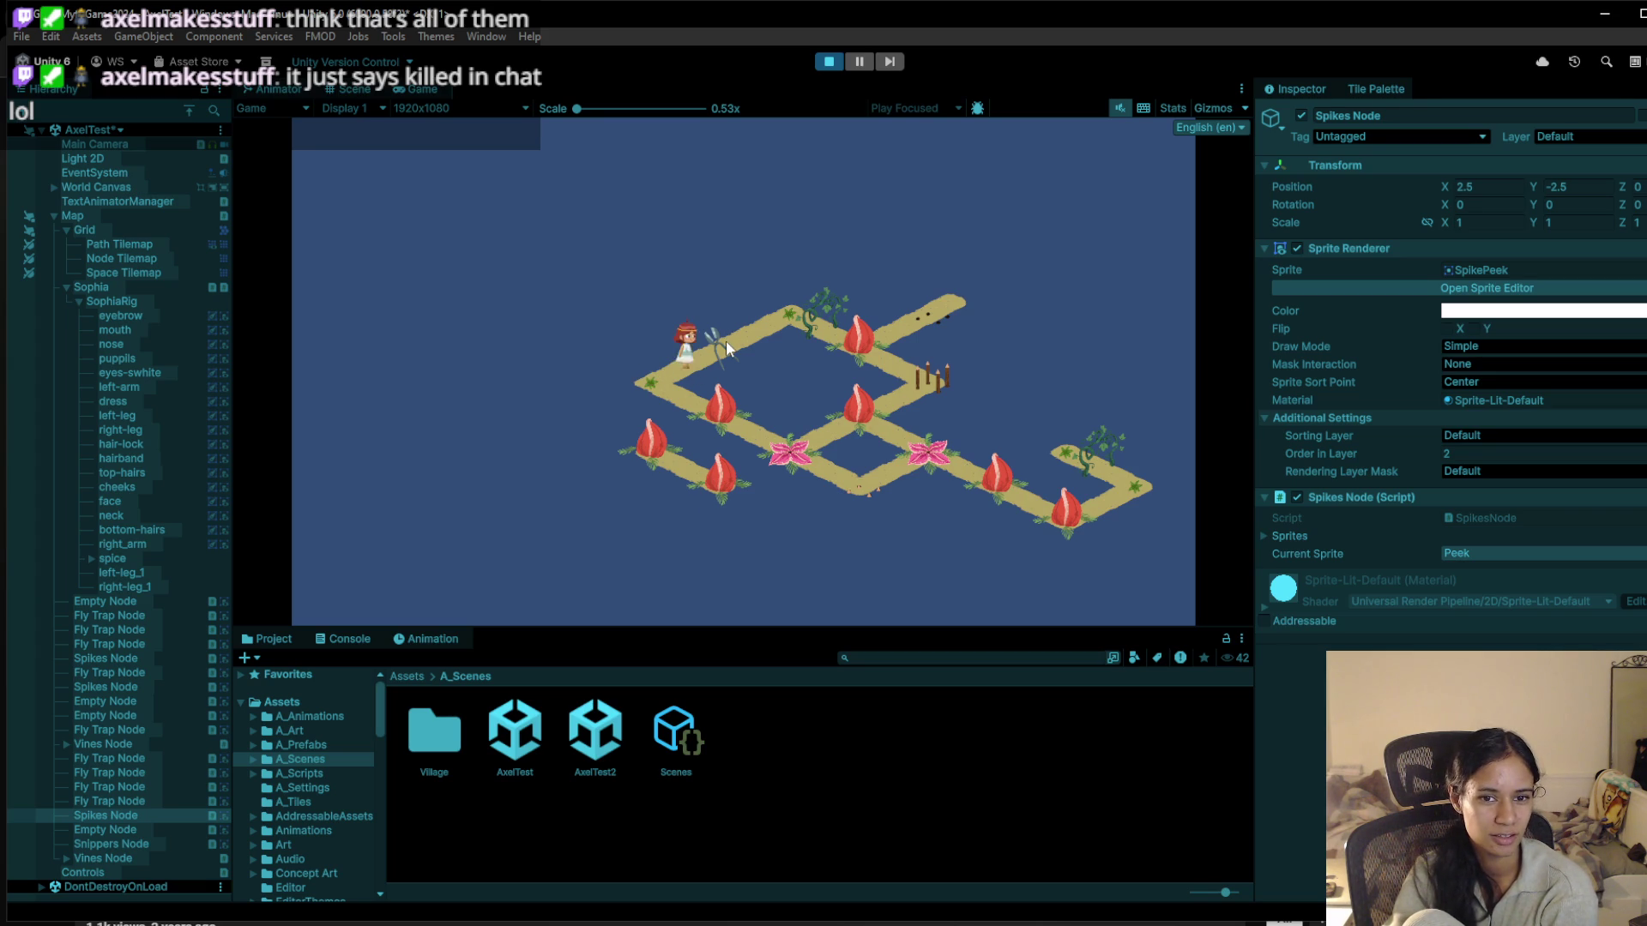
click(791, 307)
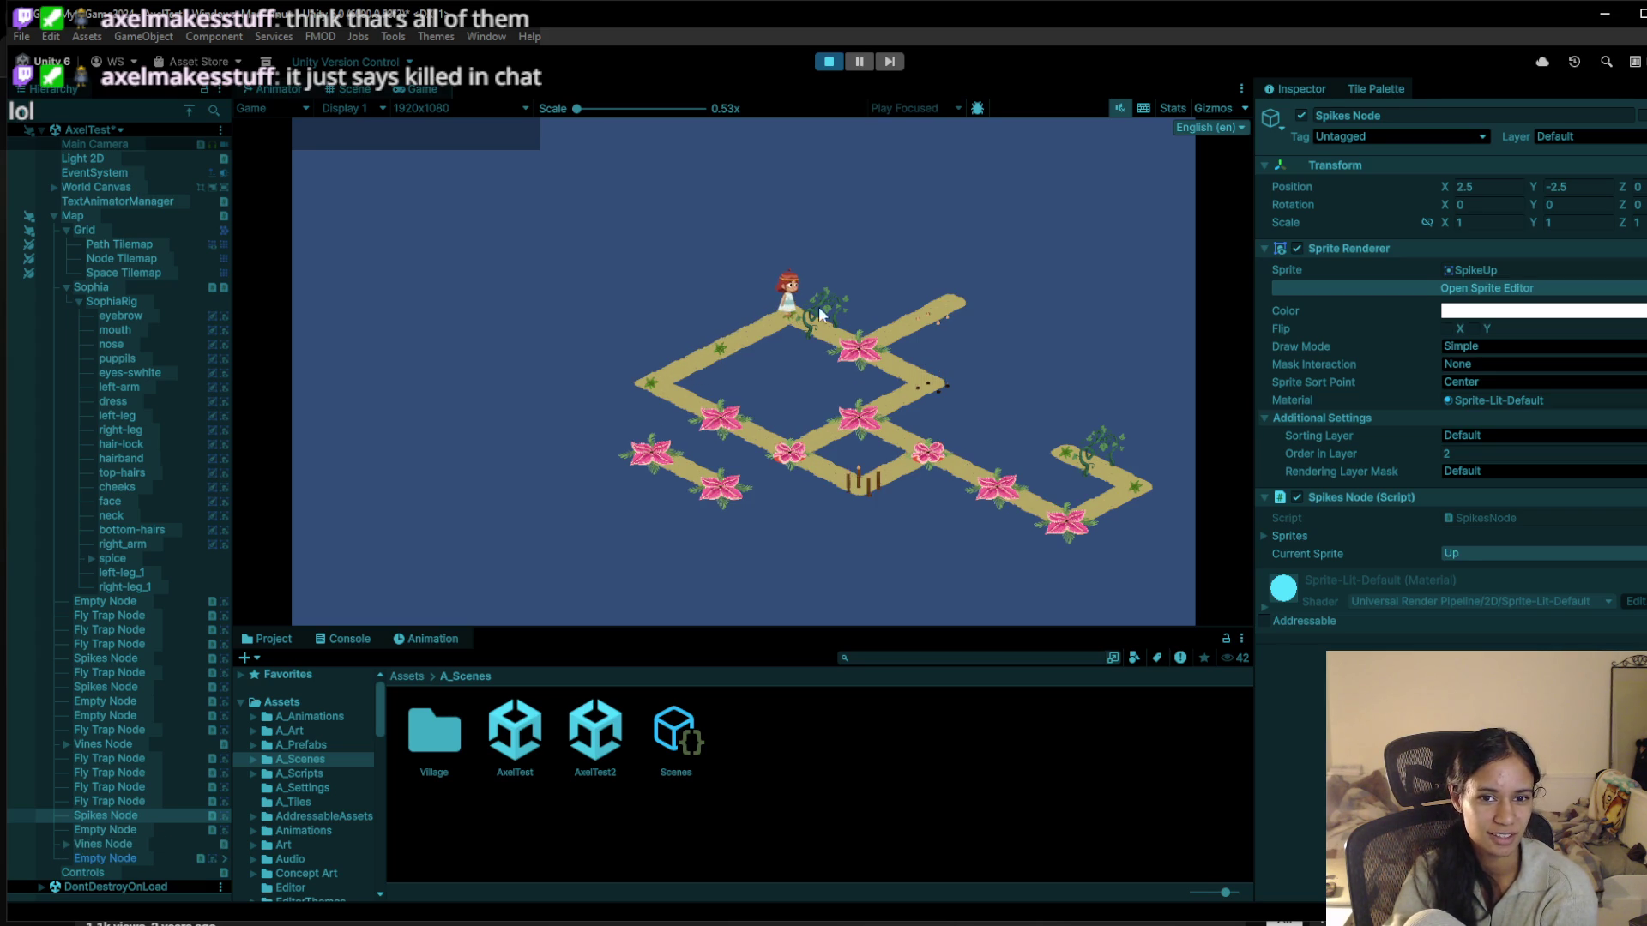
click(843, 353)
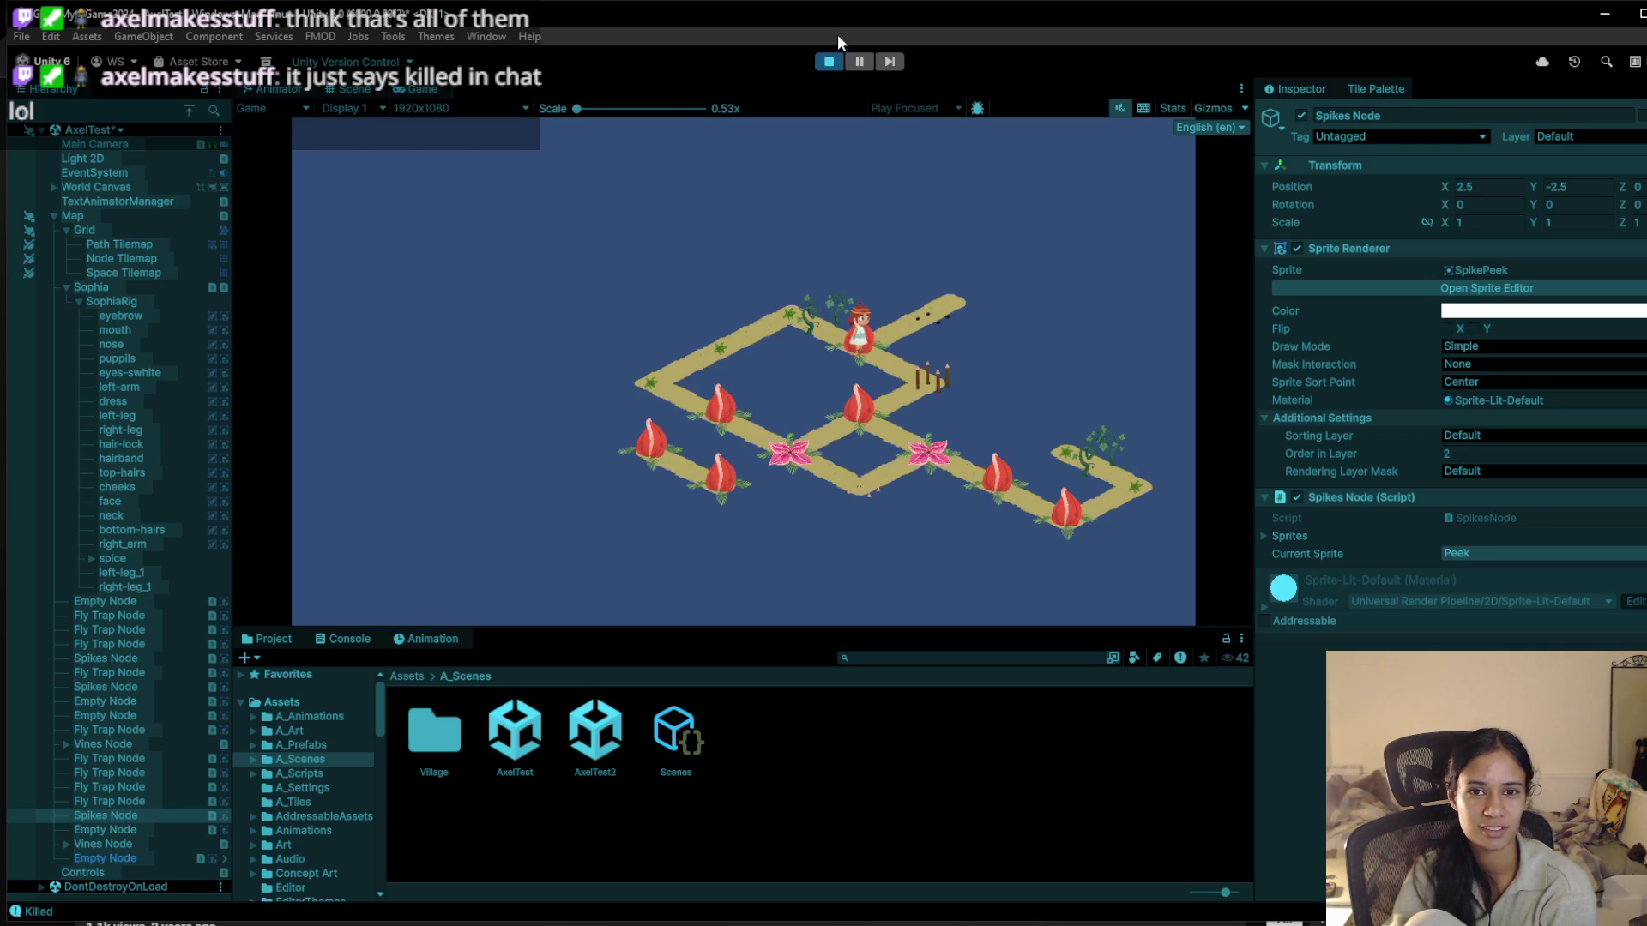
click(835, 57)
click(835, 63)
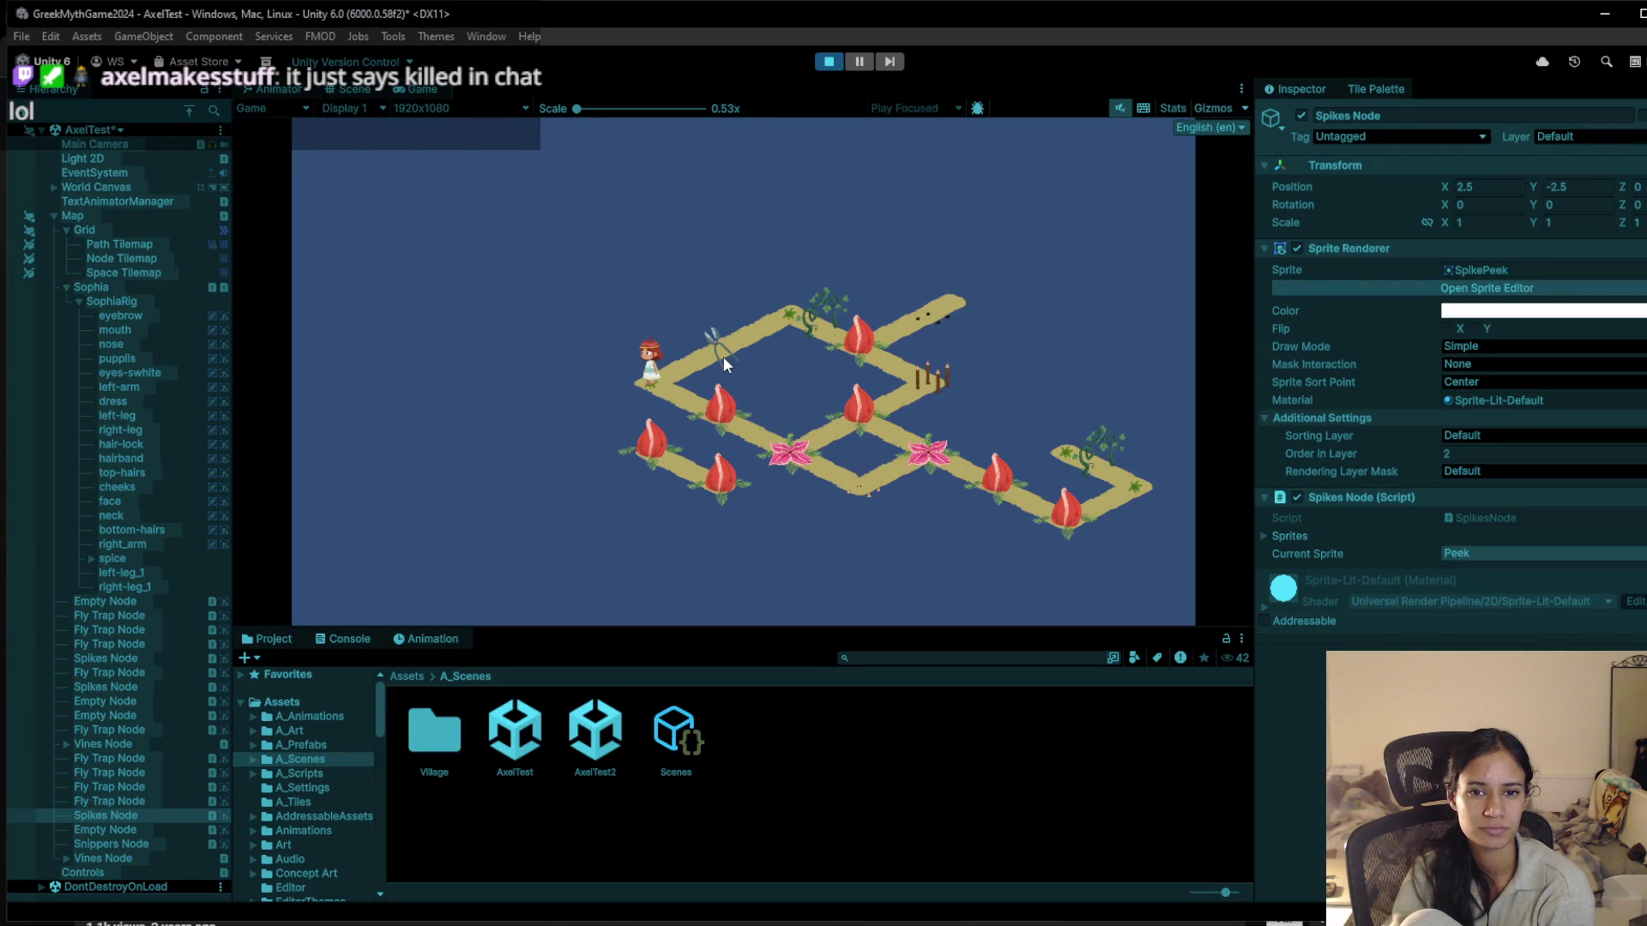
click(829, 62)
Extend the path several tiles down-left and place vines at its new end
click(346, 88)
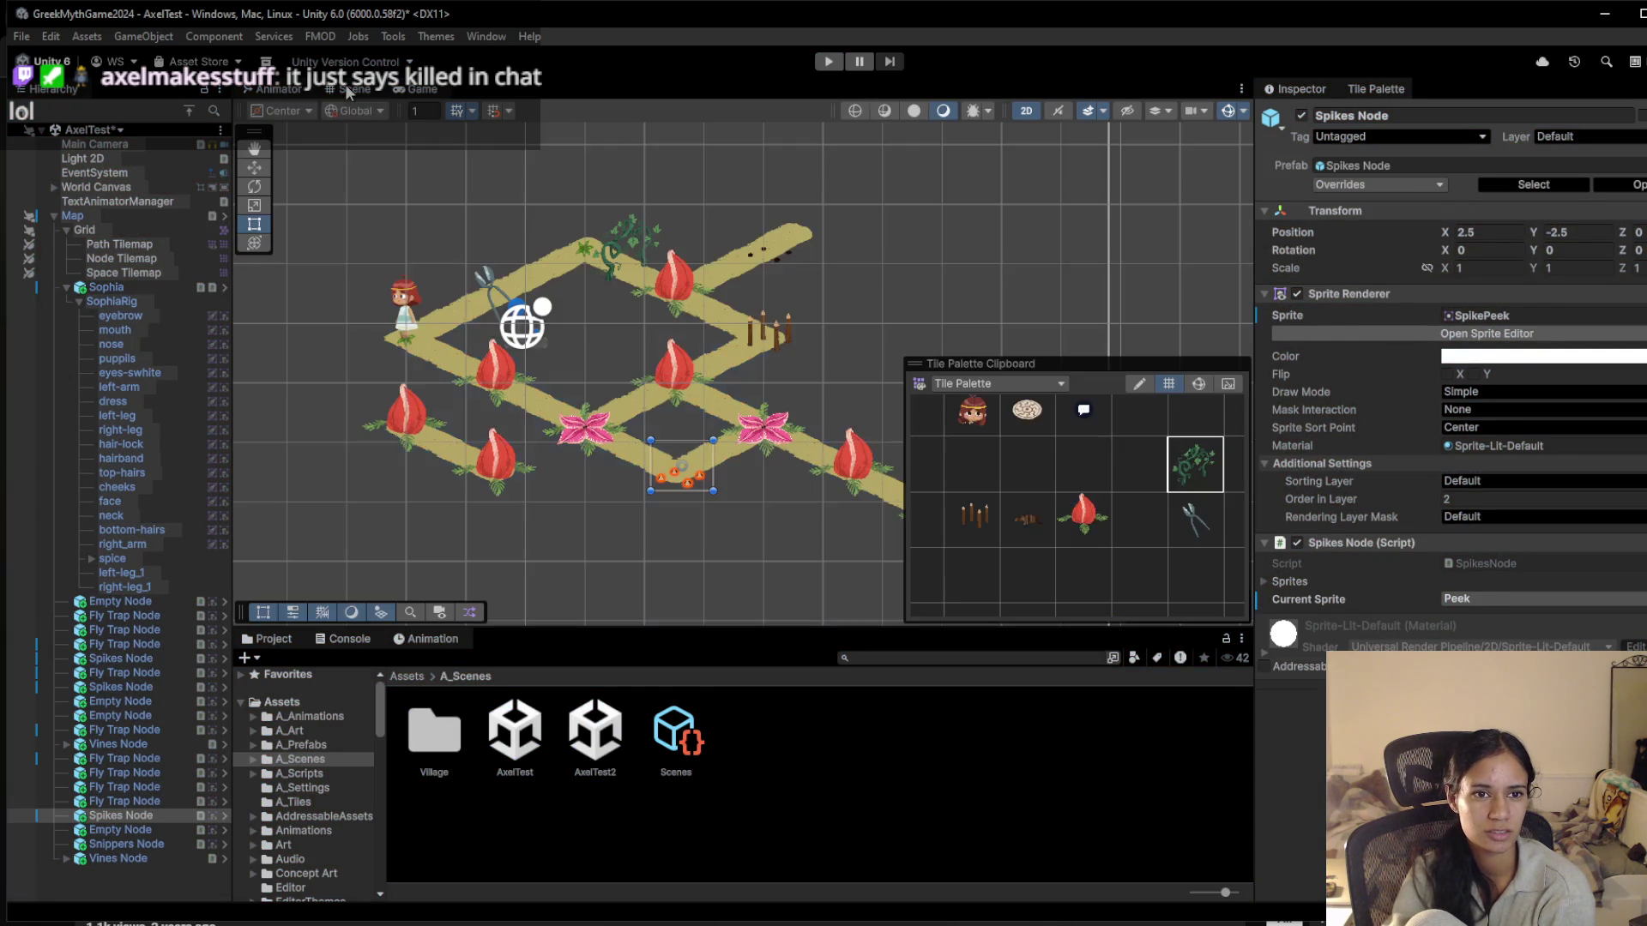
click(960, 467)
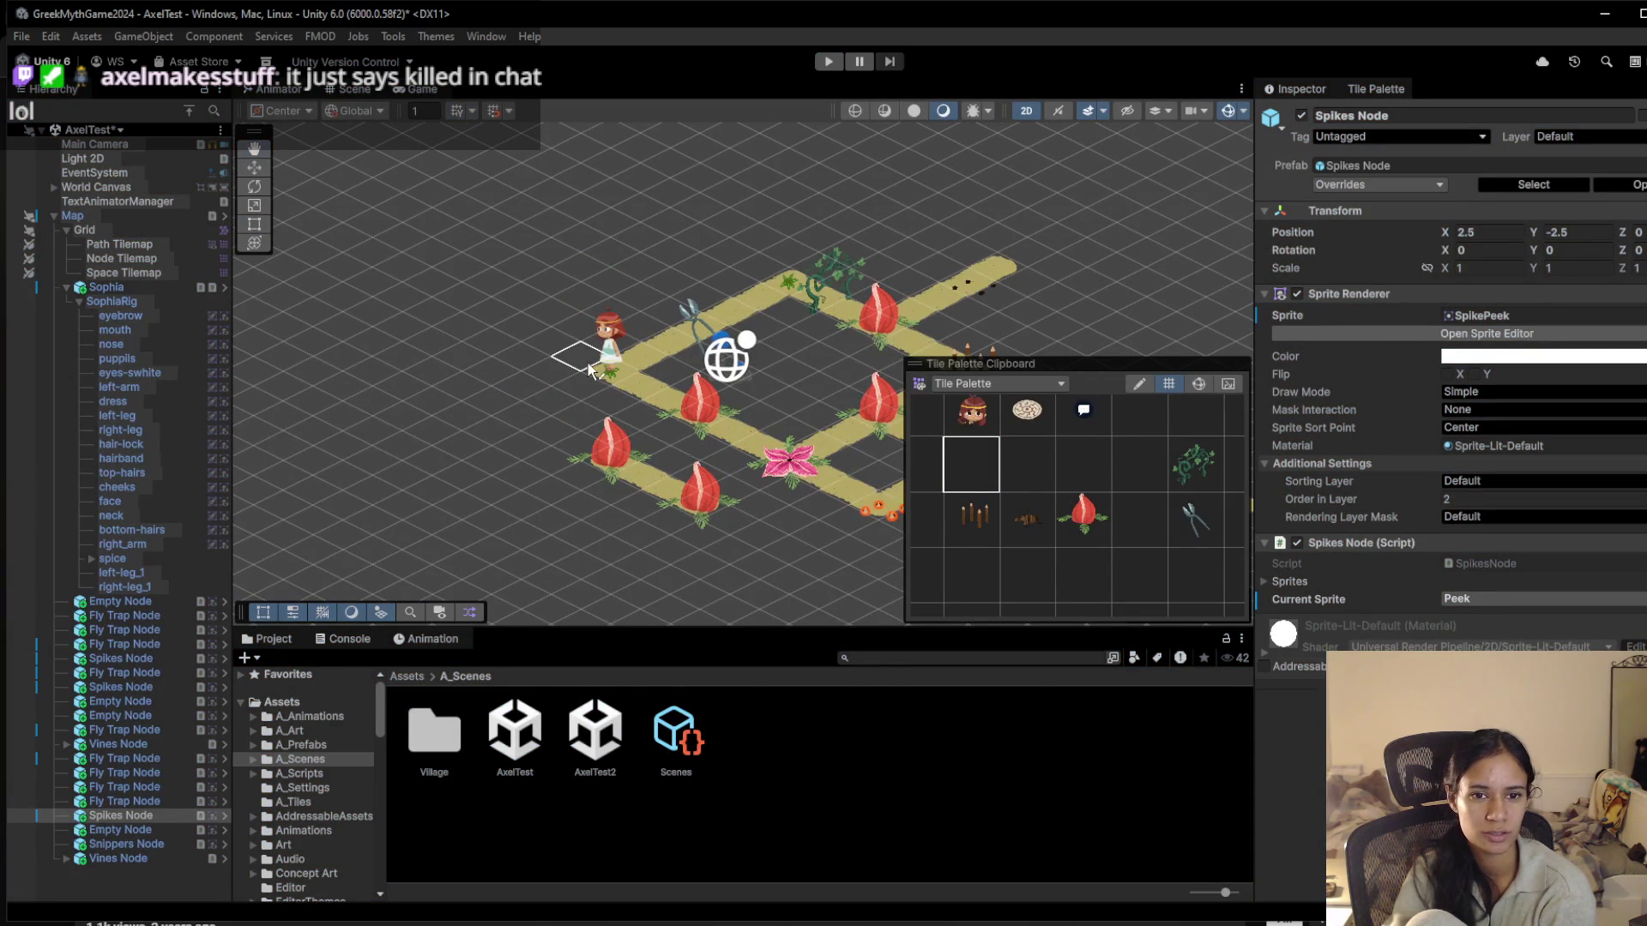
mouse_move(523, 403)
mouse_down()
mouse_move(460, 441)
mouse_move(490, 456)
mouse_up()
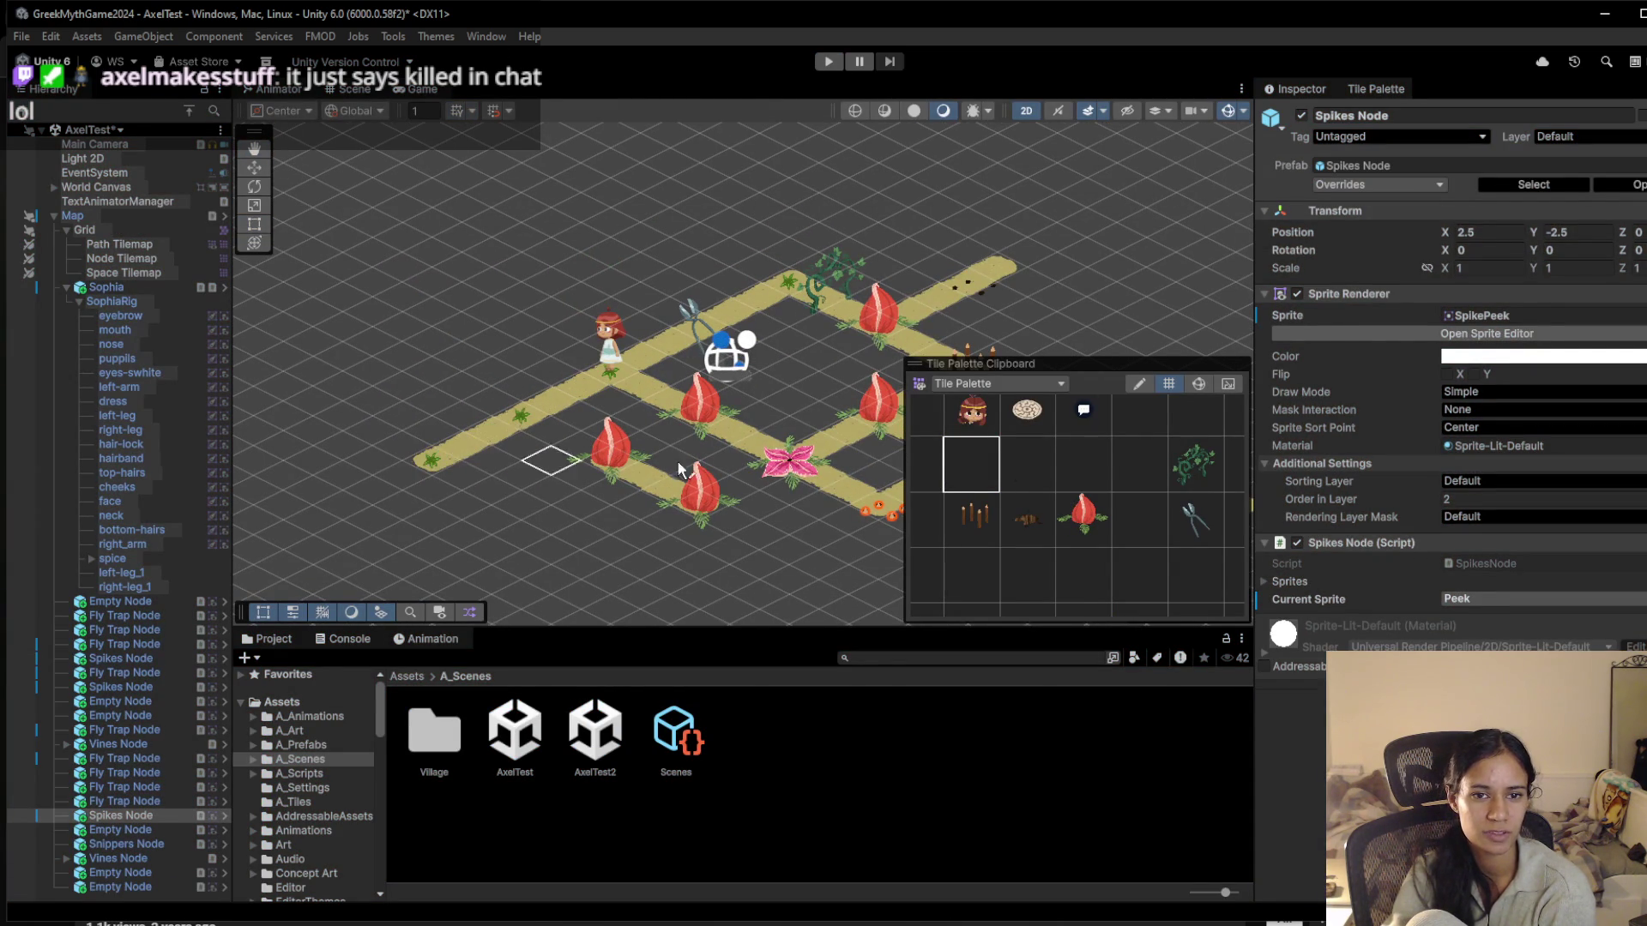
click(493, 432)
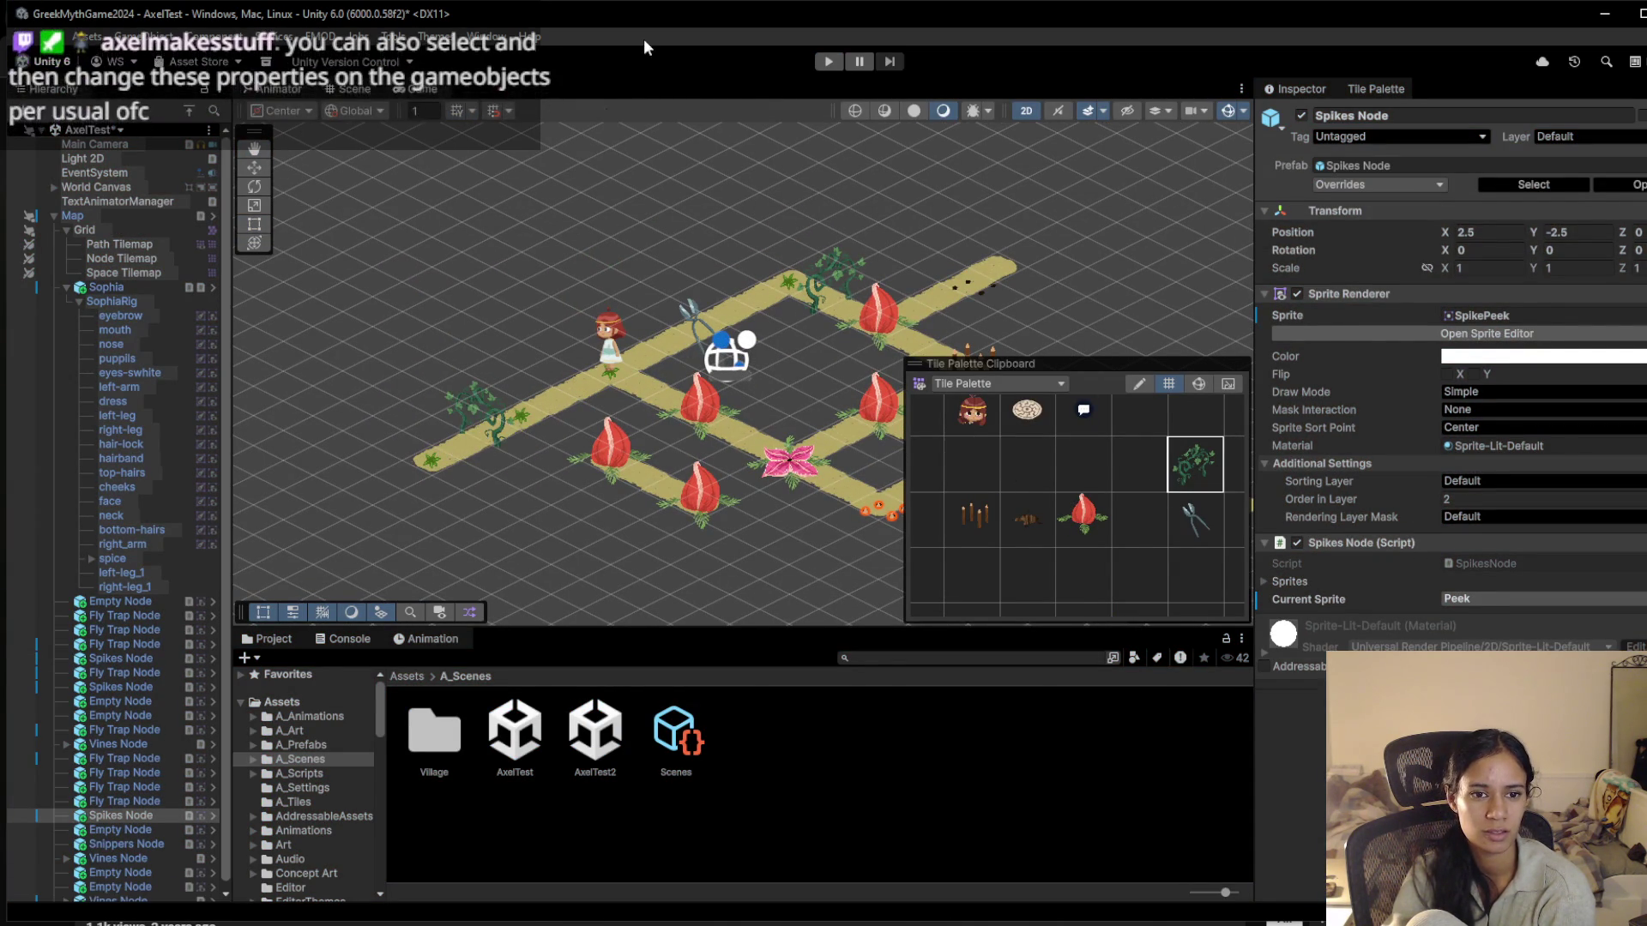
Playtest by walking the character back and forth along the path, then stop
click(825, 61)
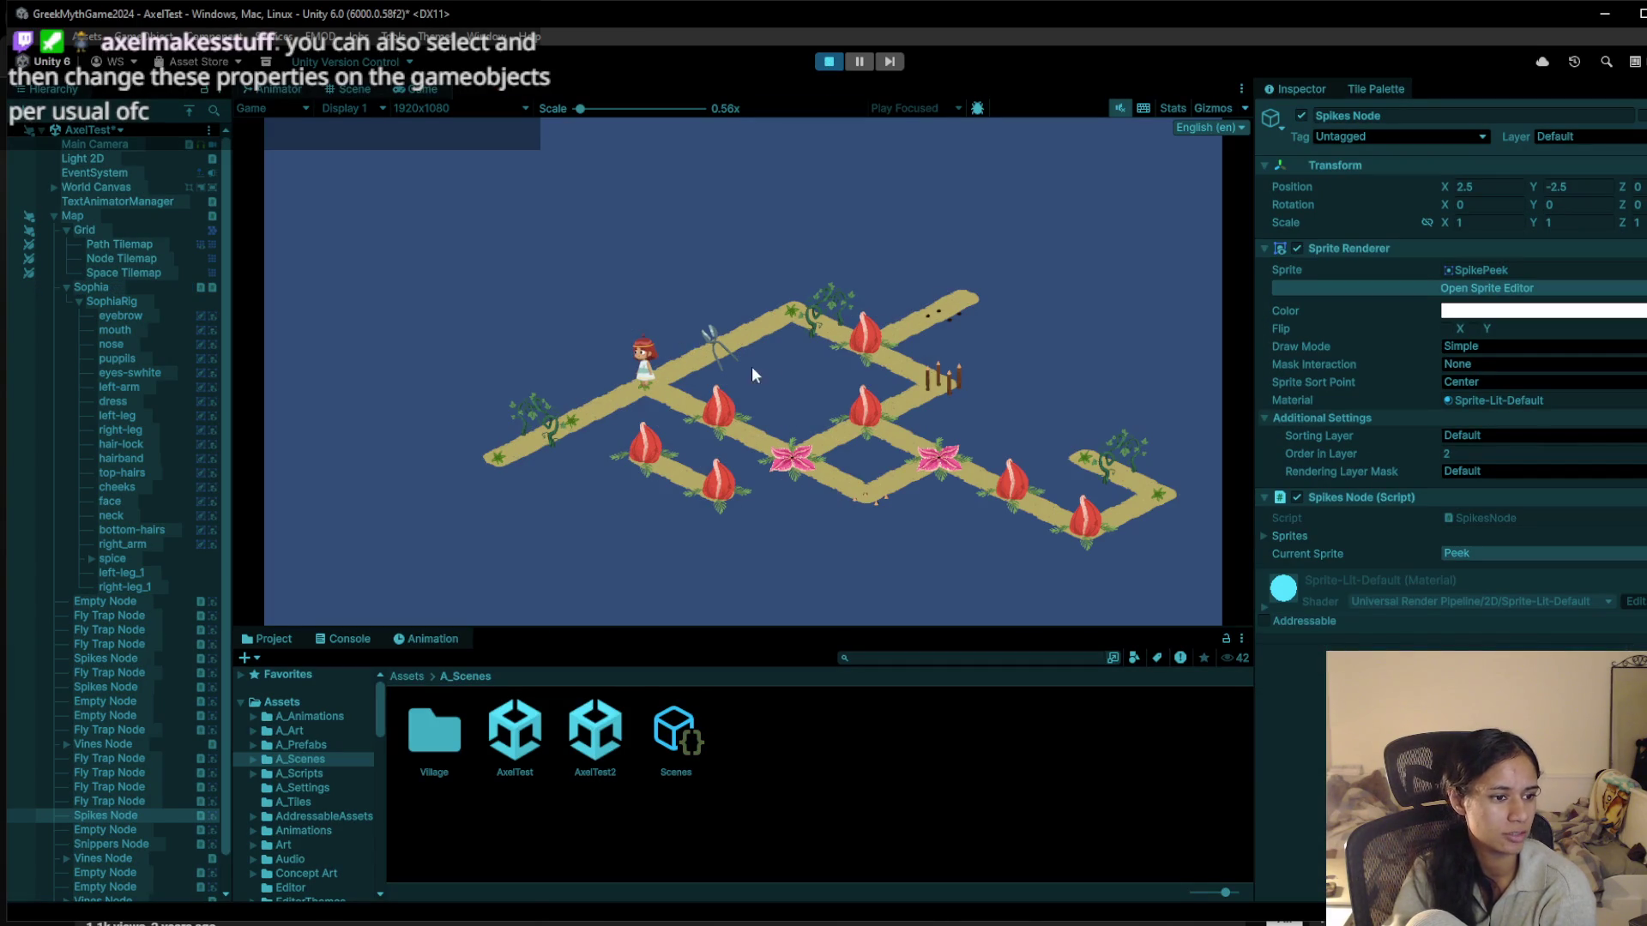
click(602, 389)
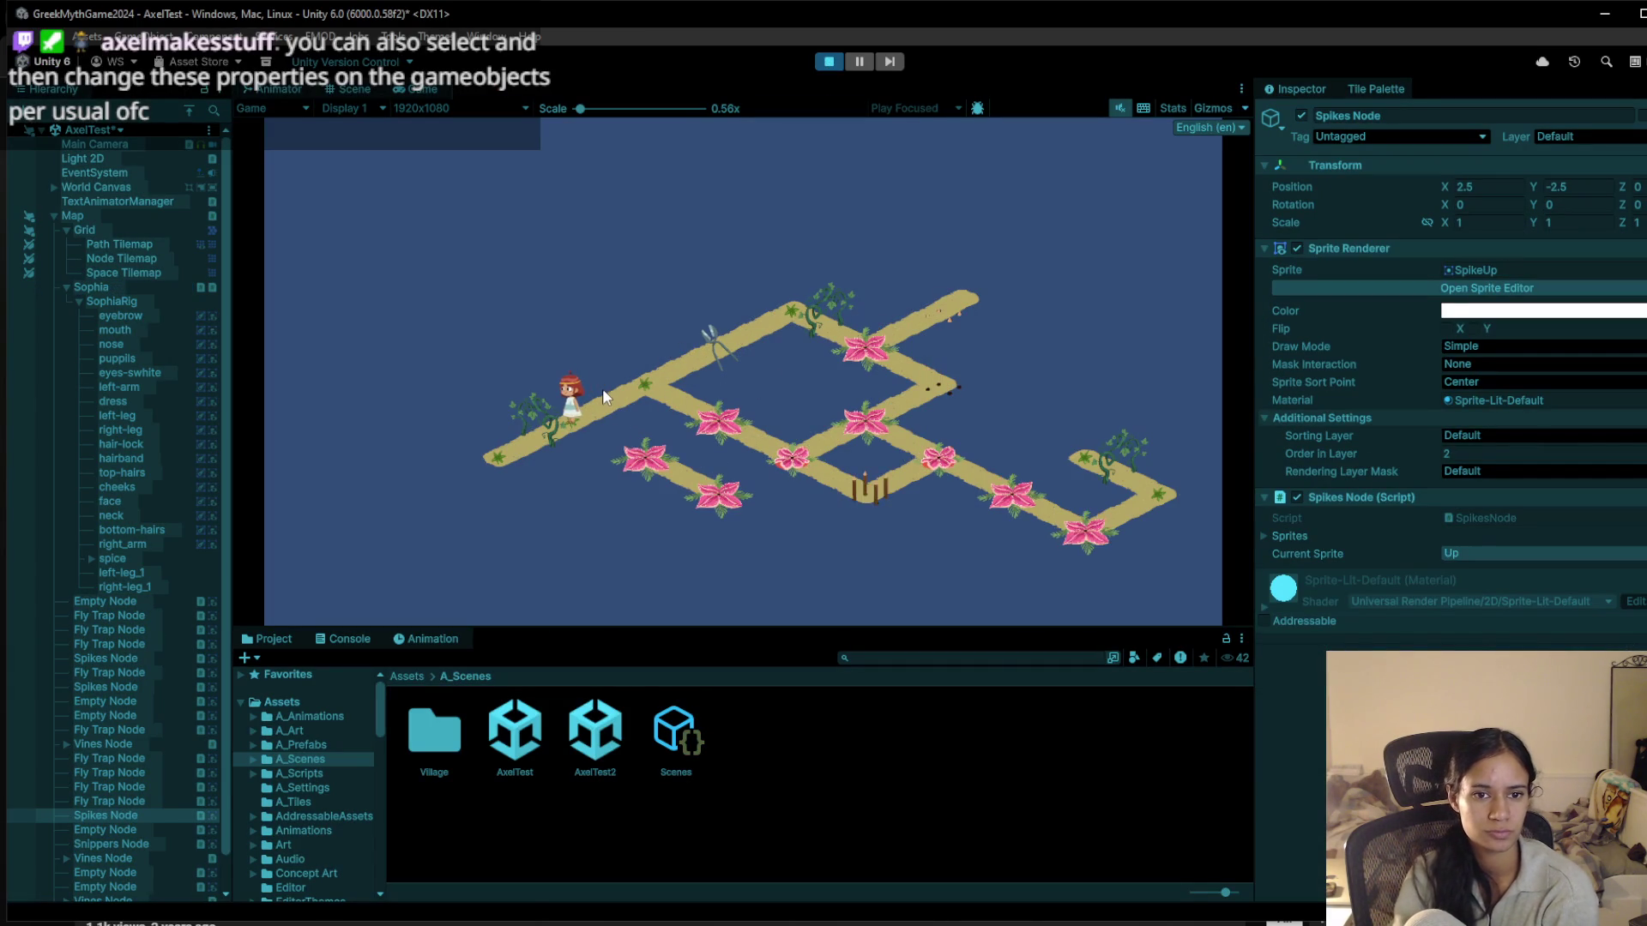
click(641, 388)
click(575, 420)
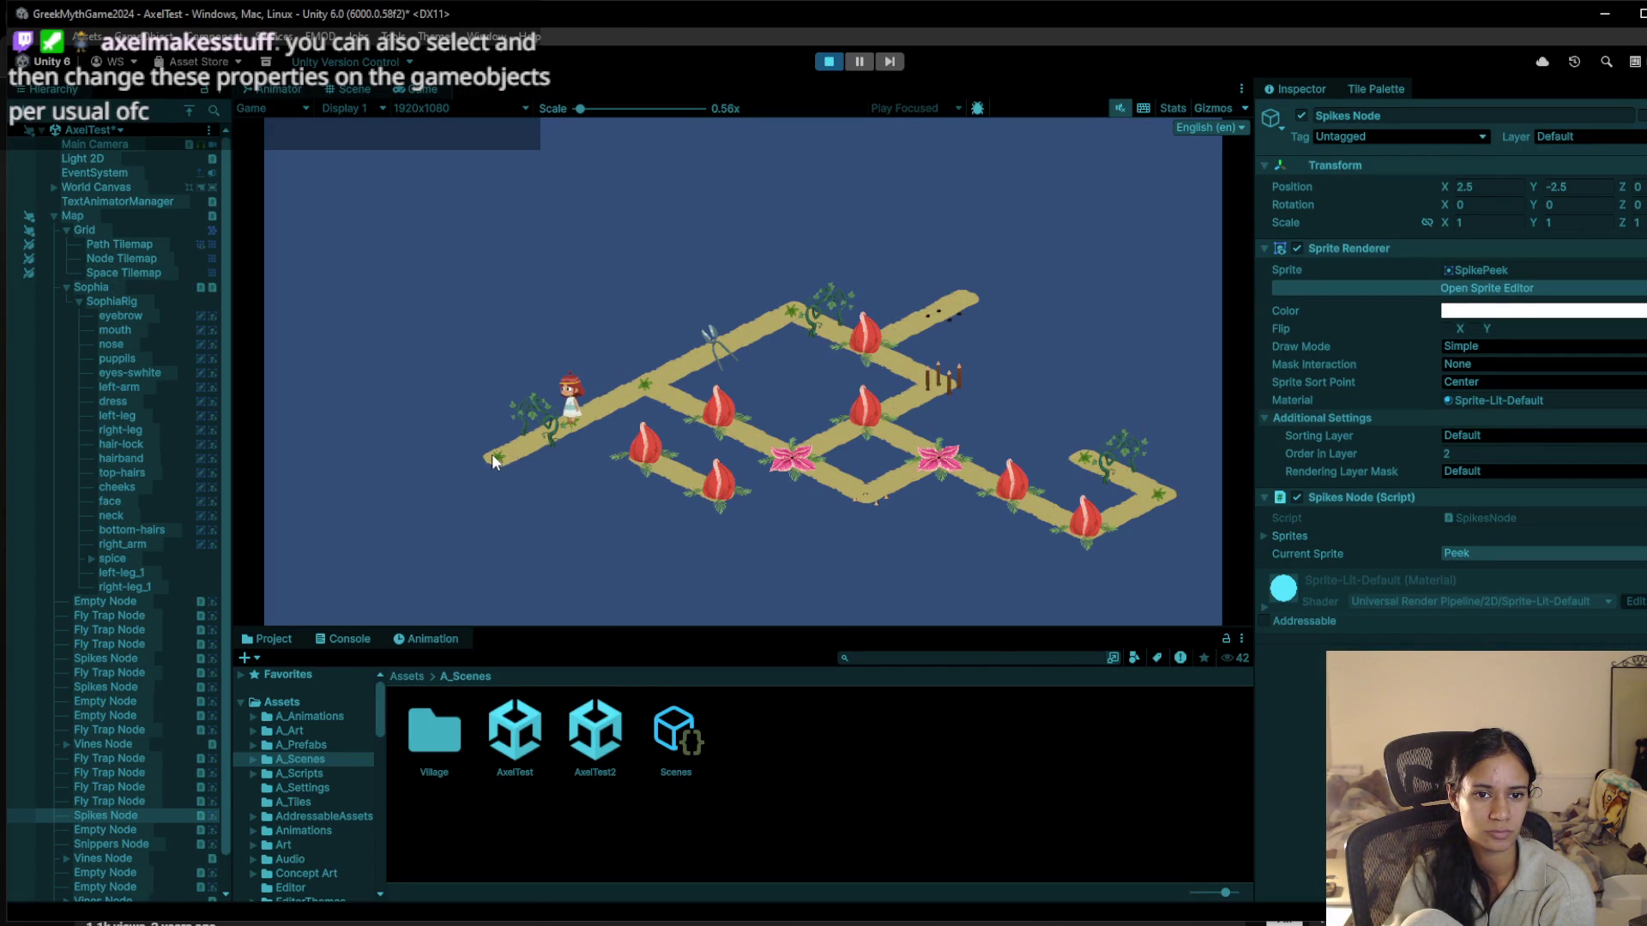
click(704, 353)
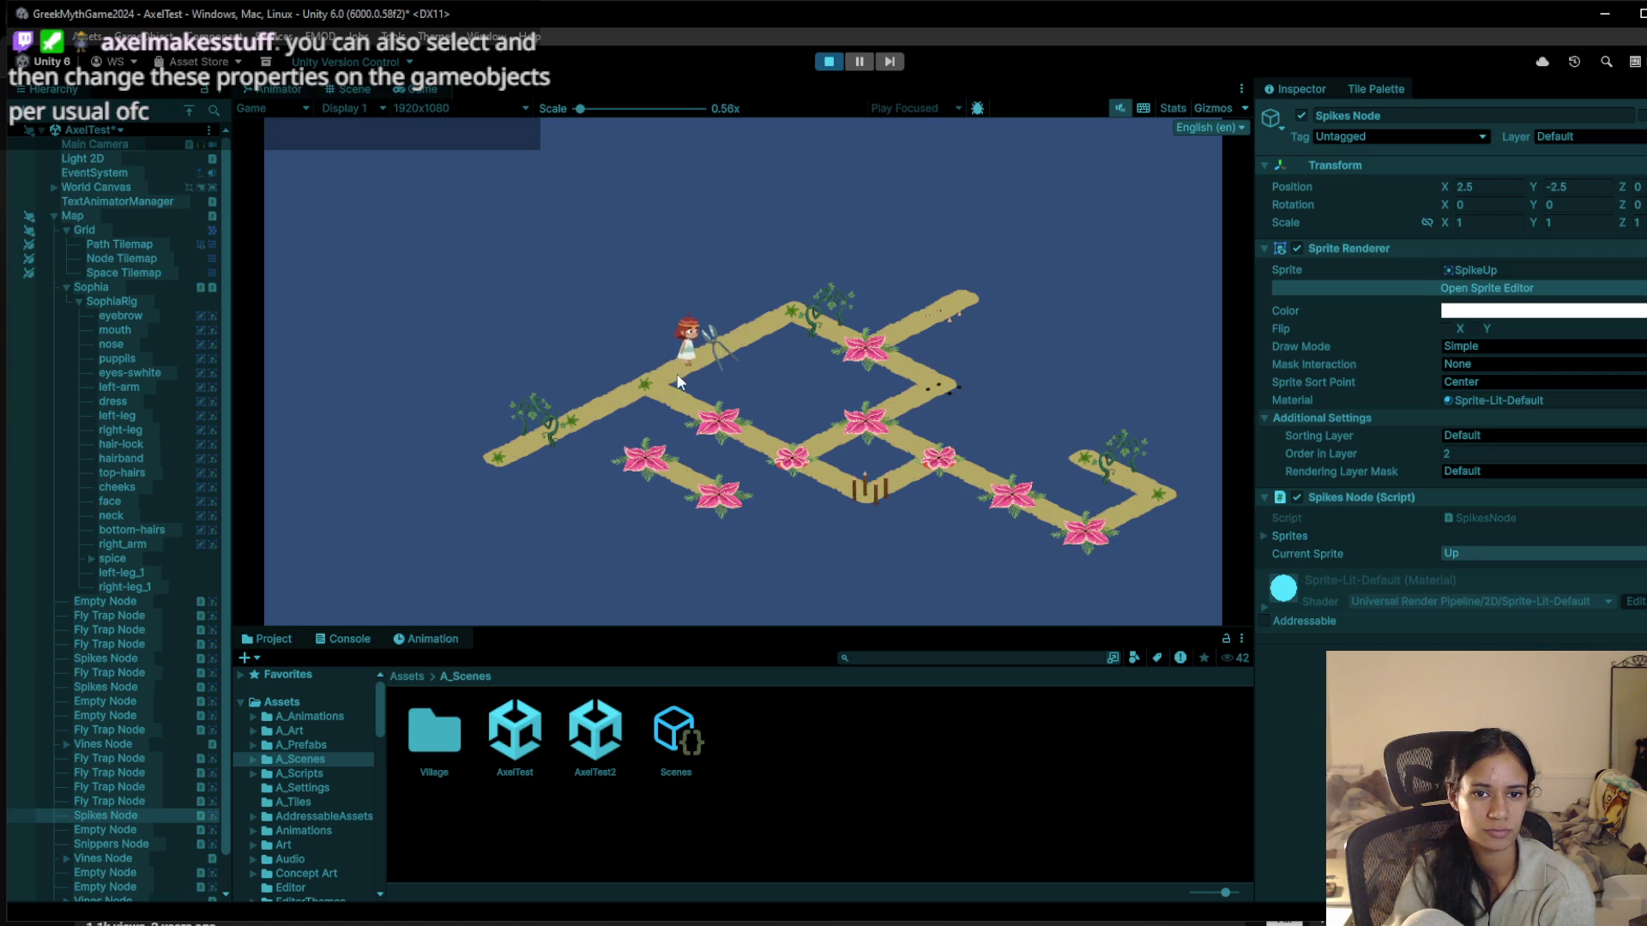
click(636, 383)
click(573, 419)
click(497, 456)
click(828, 61)
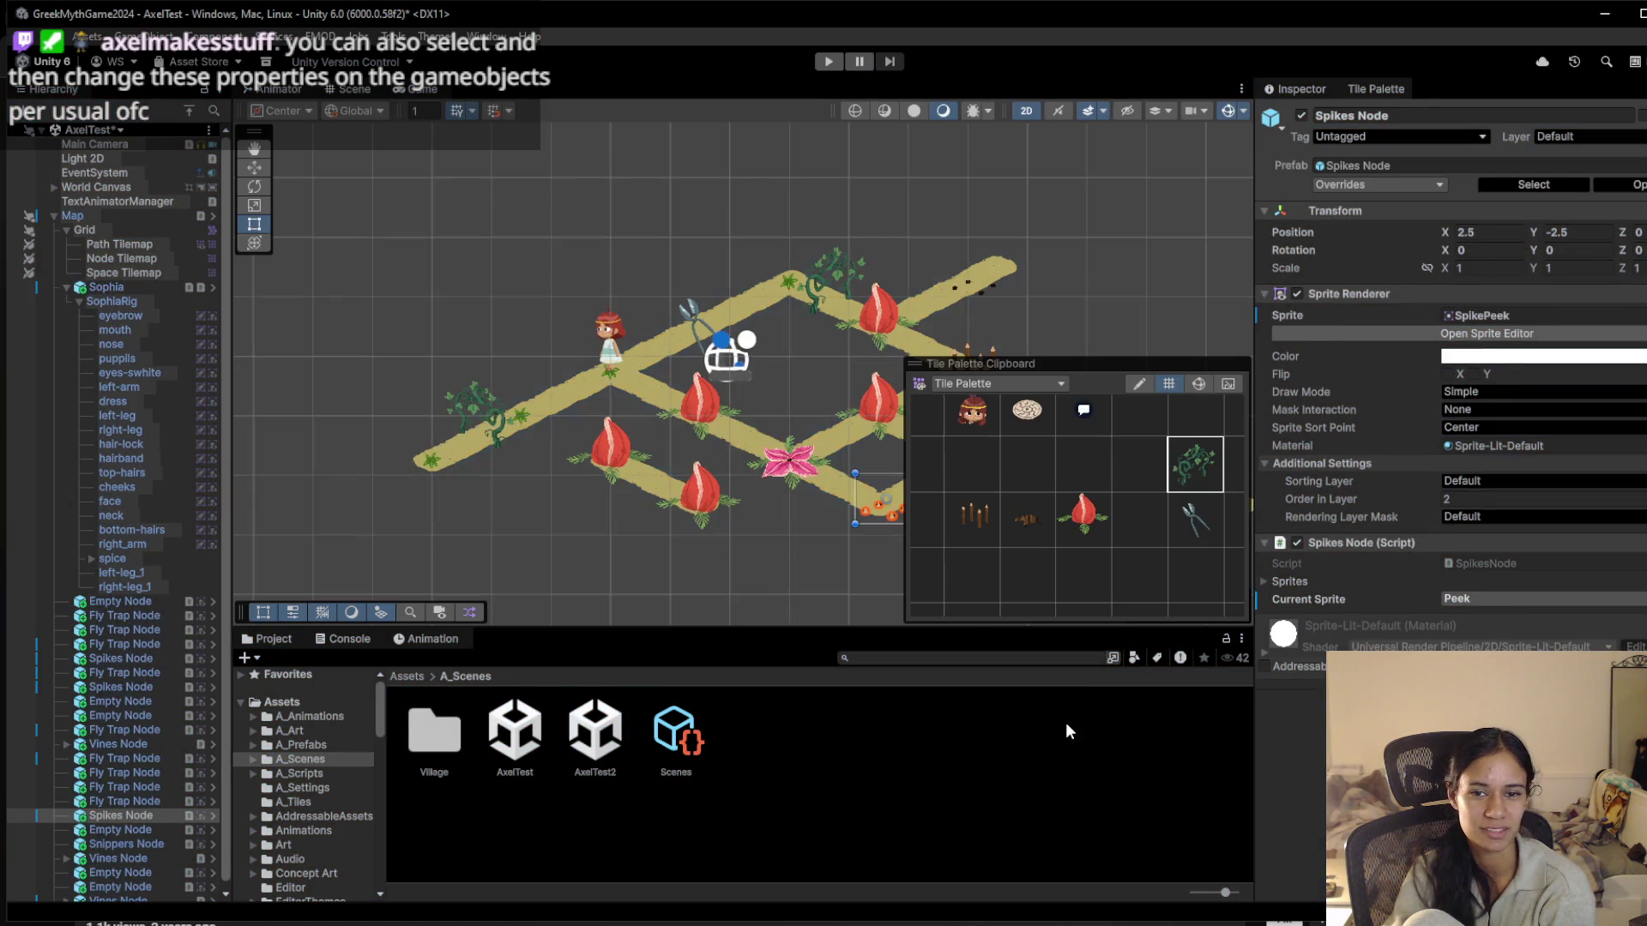
Place the goal plate at the path's lower-left end and play the level again
click(1037, 431)
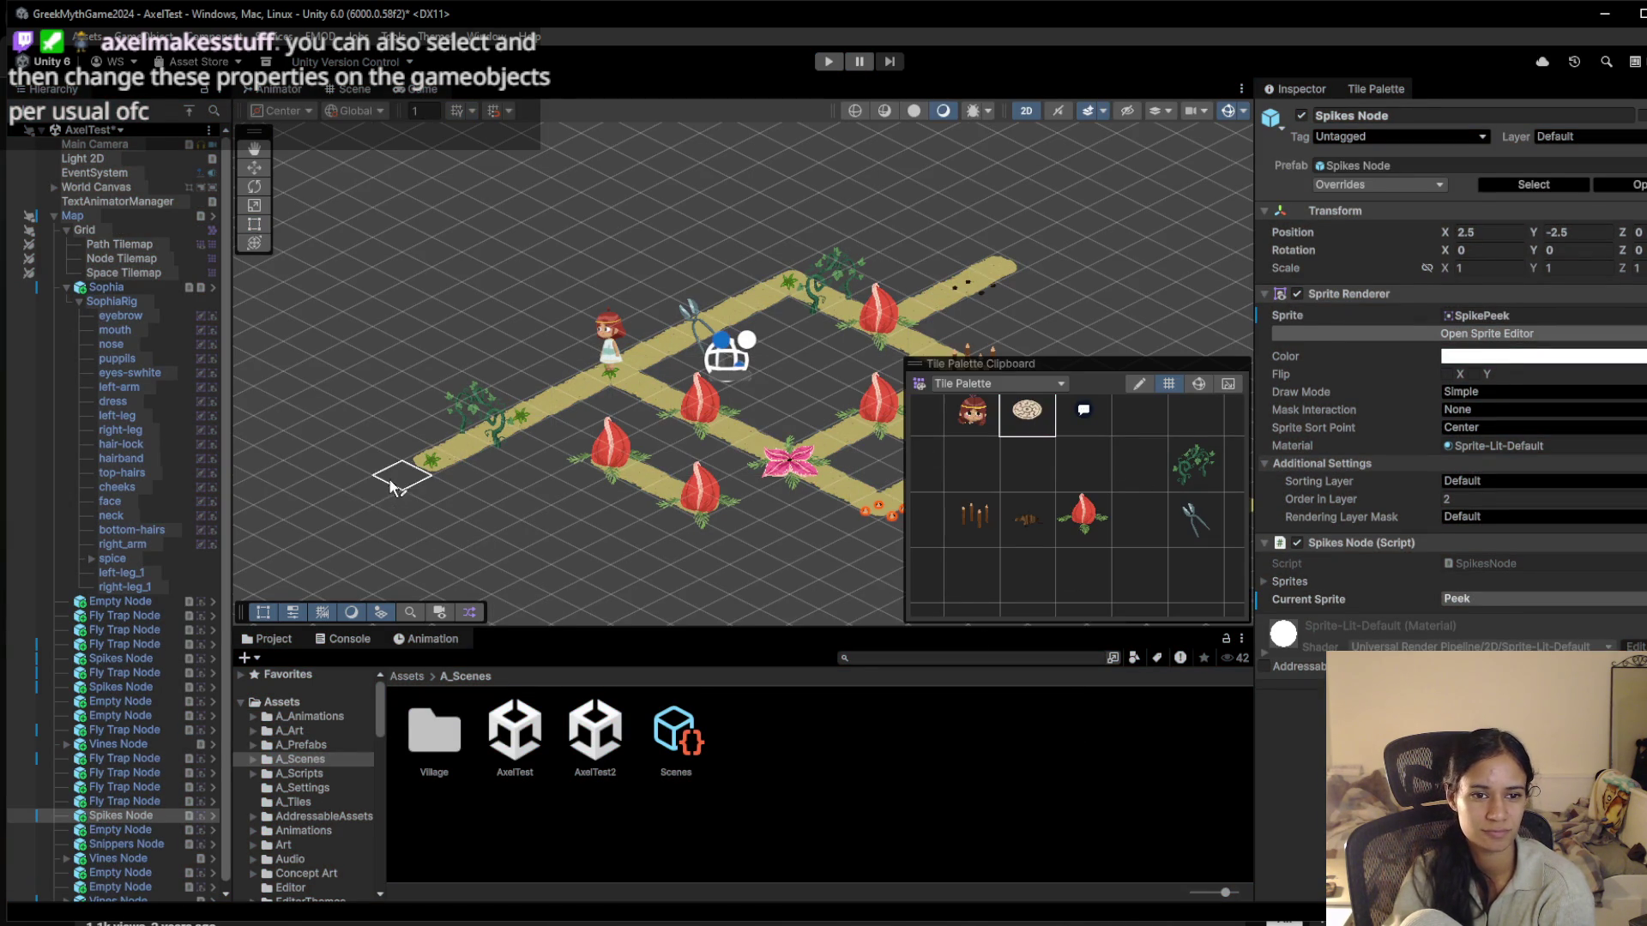
click(350, 506)
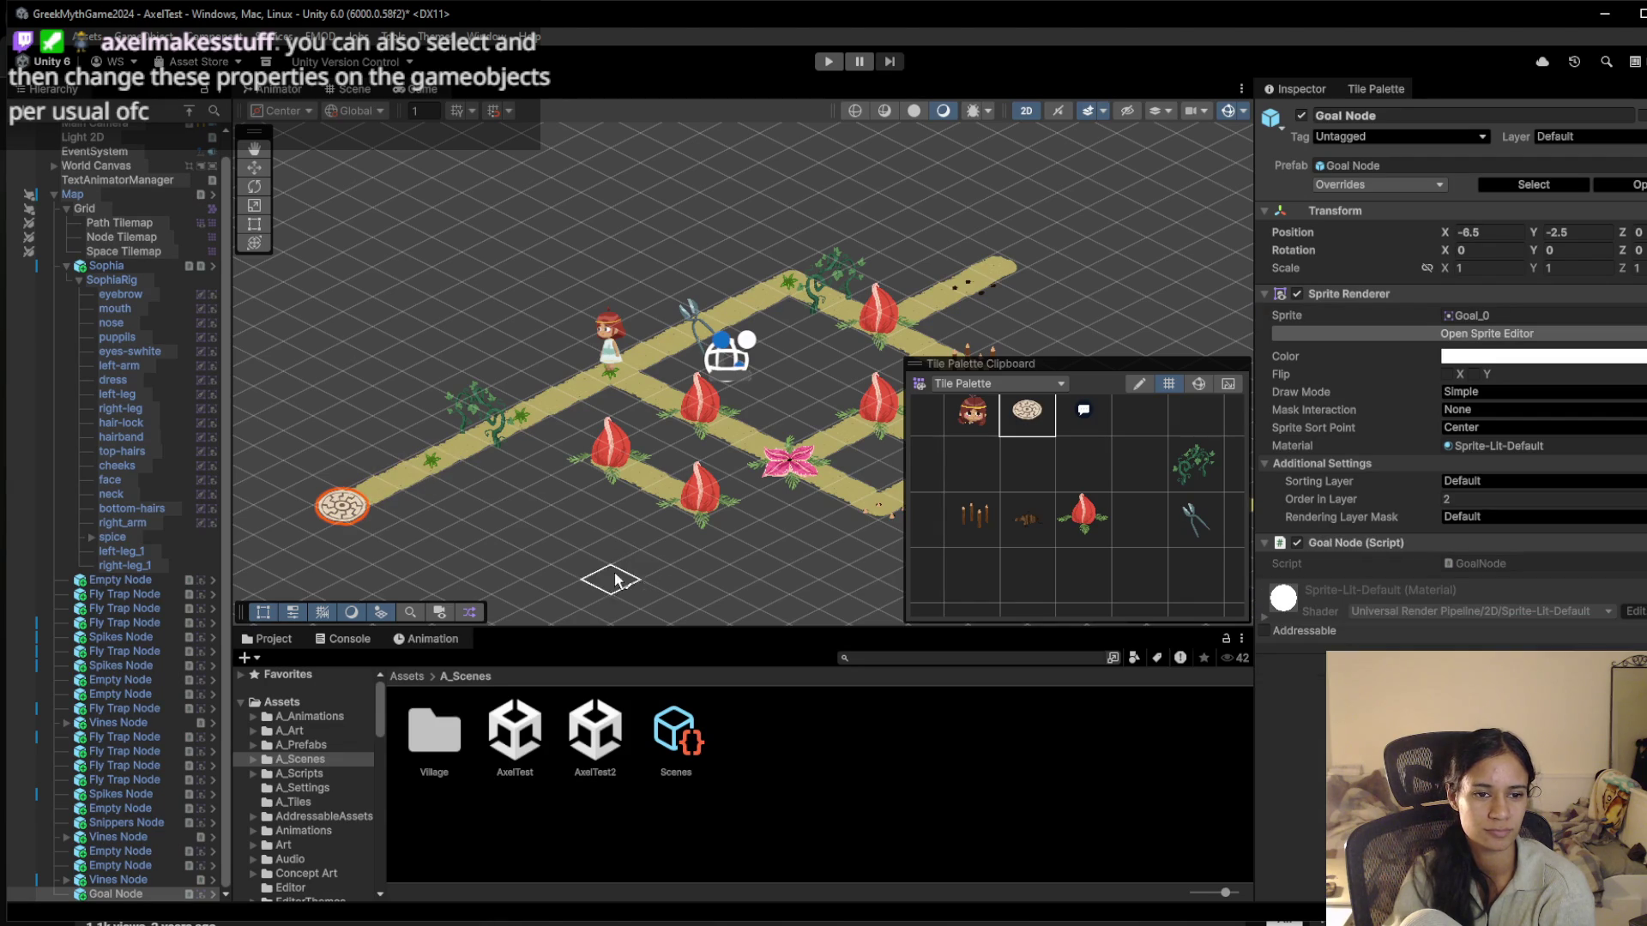
drag(494, 364, 450, 297)
click(828, 61)
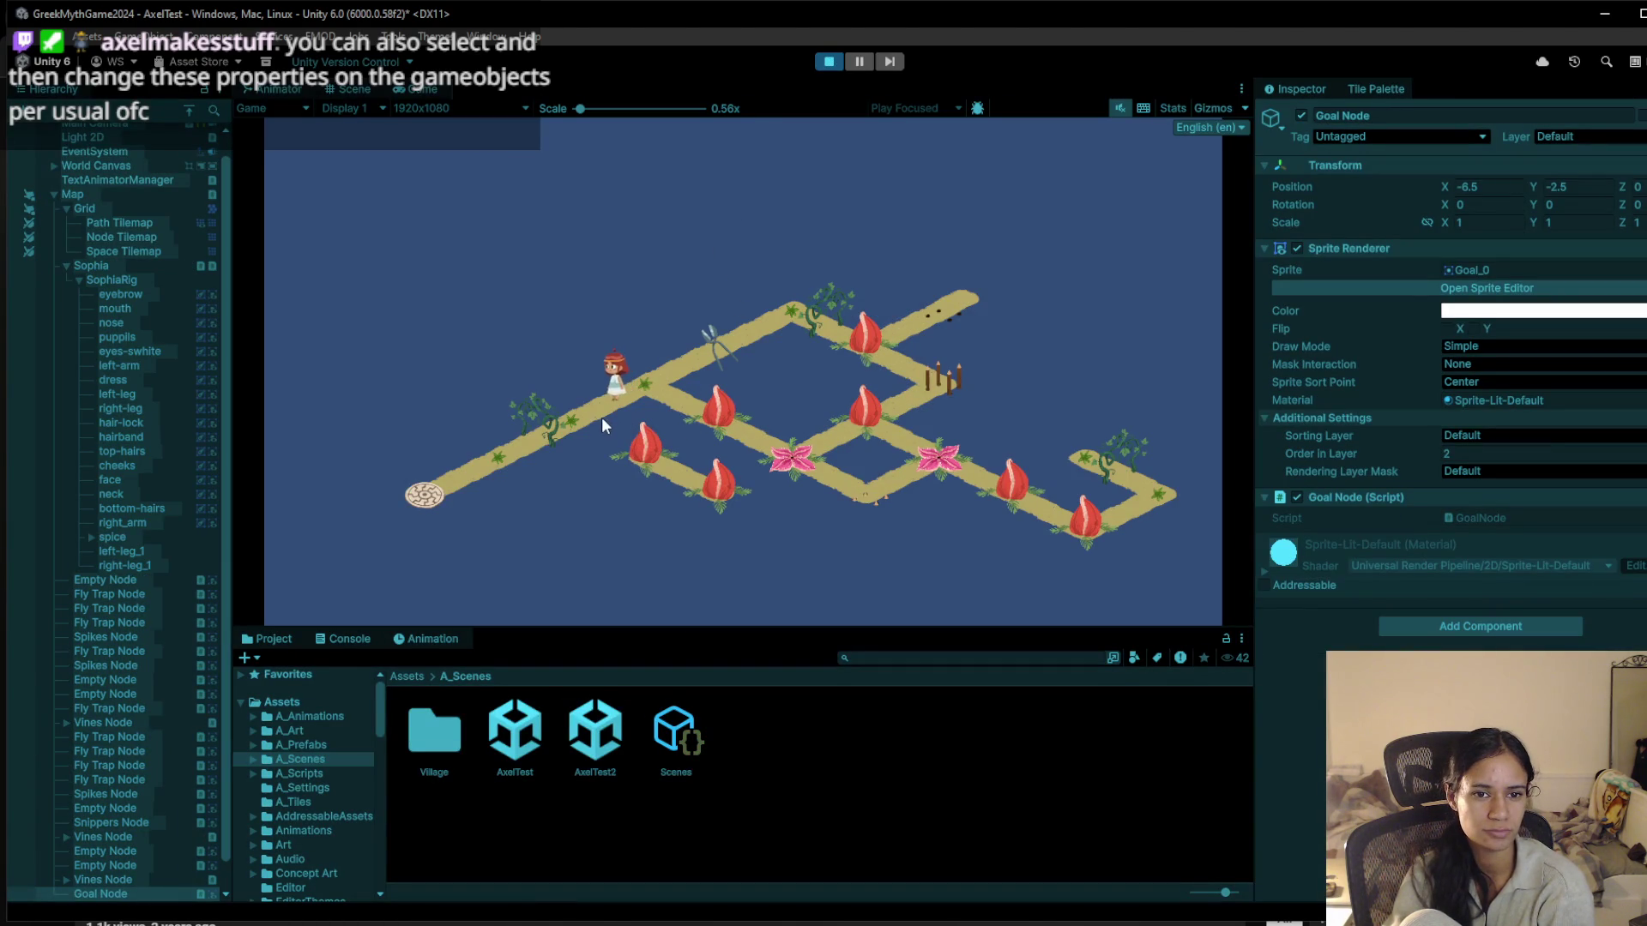
click(667, 388)
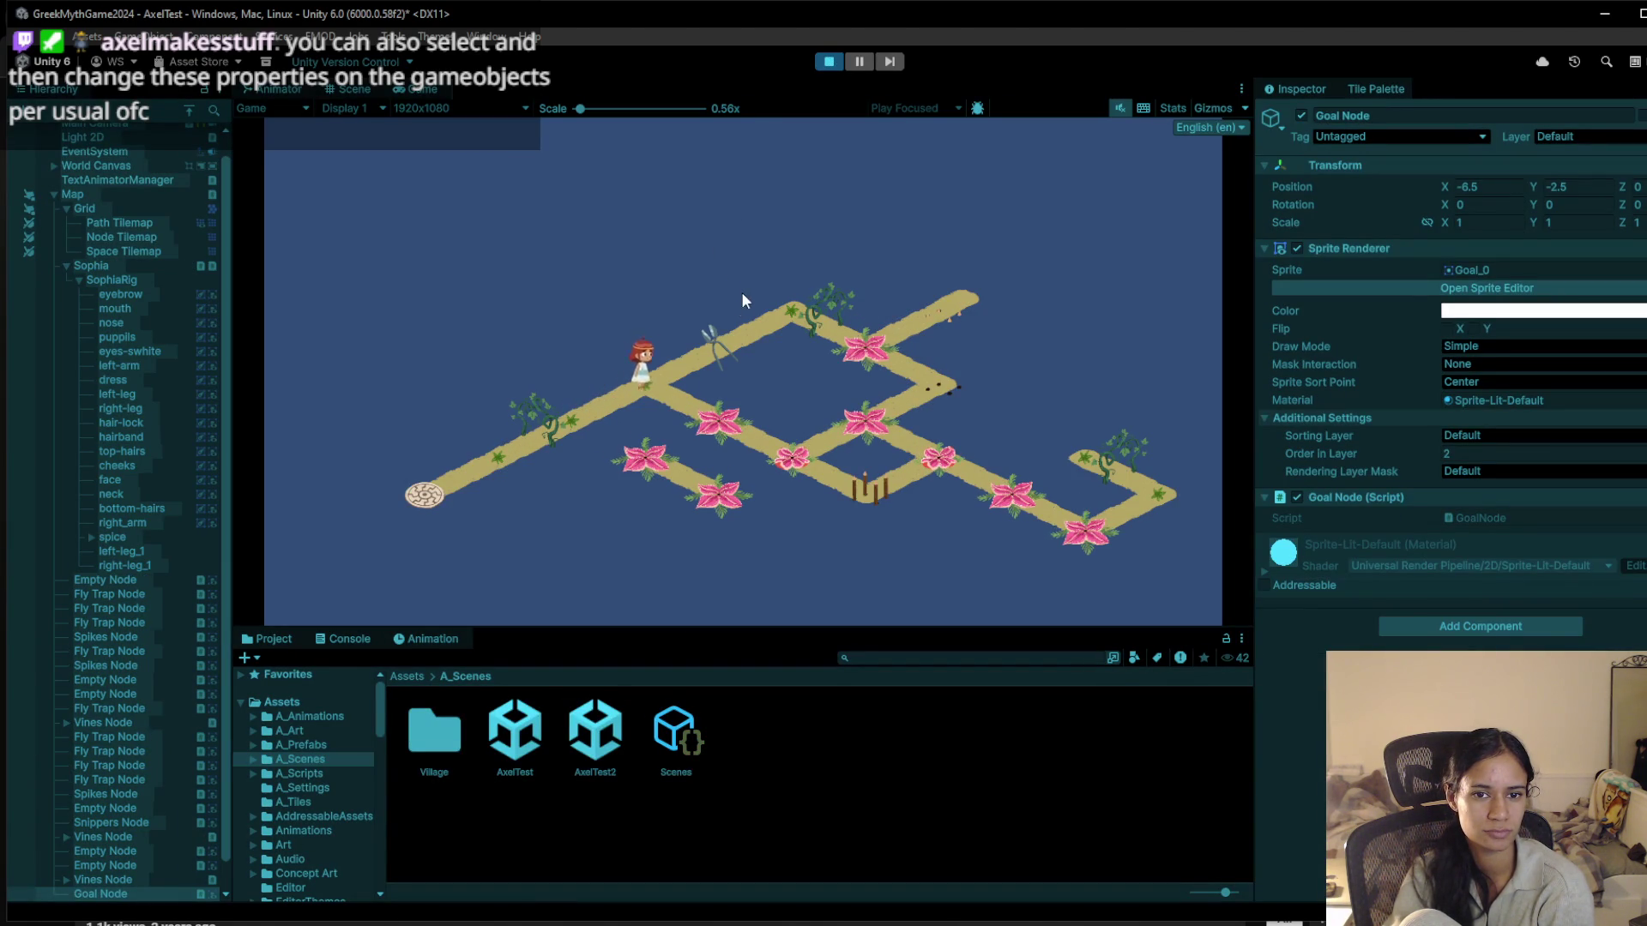
click(559, 435)
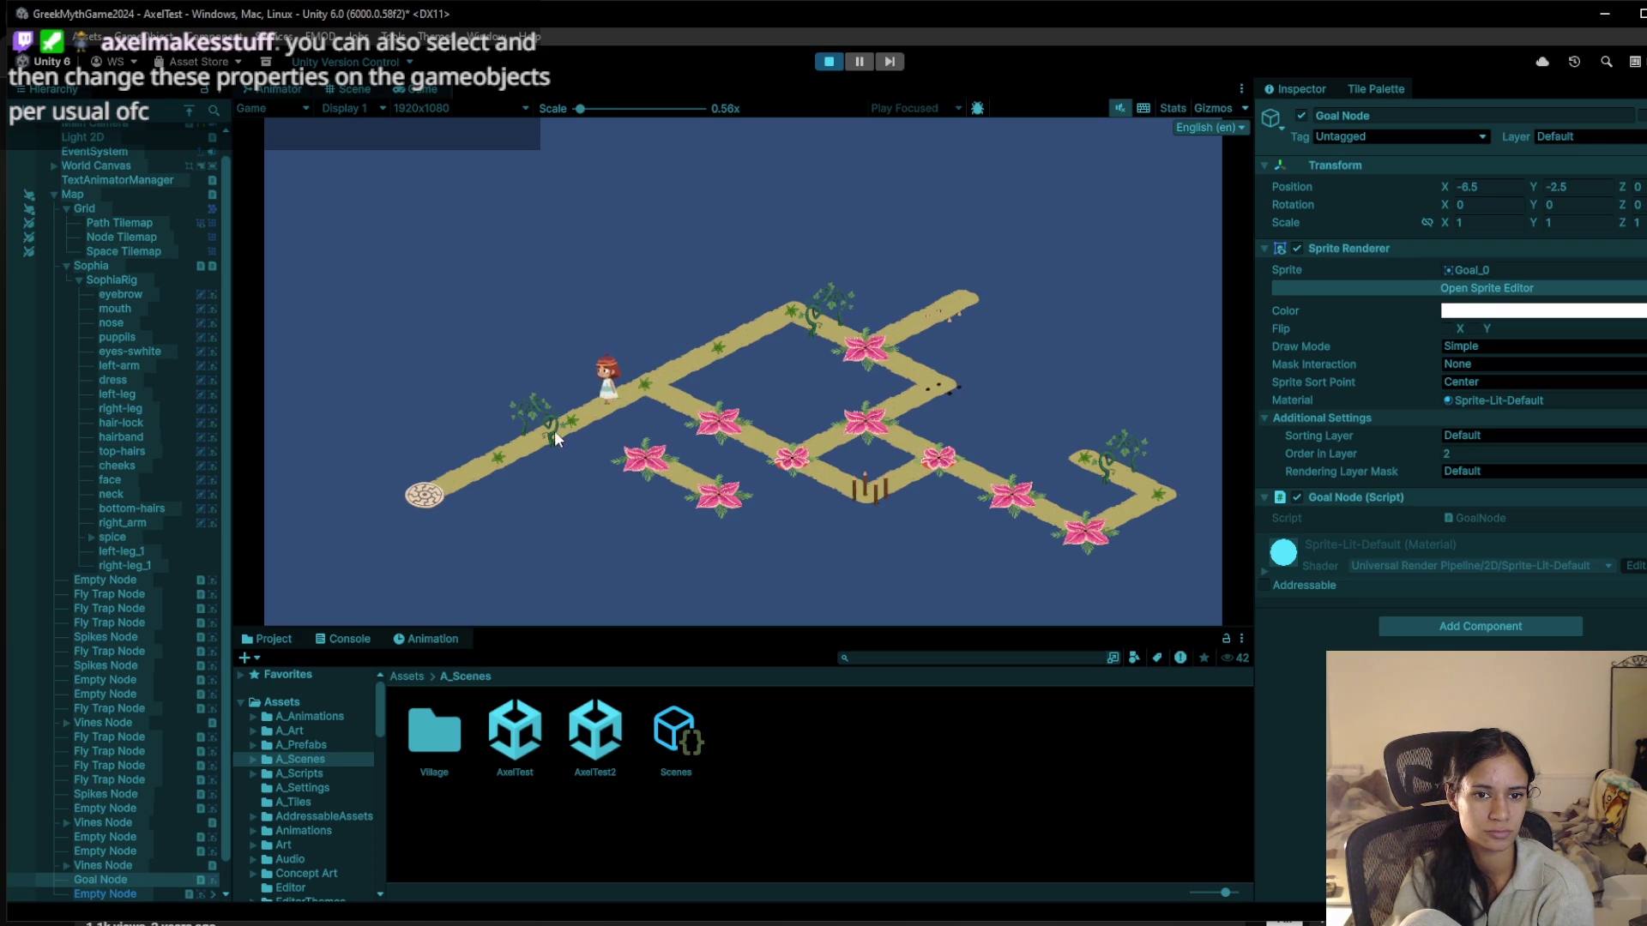
click(455, 474)
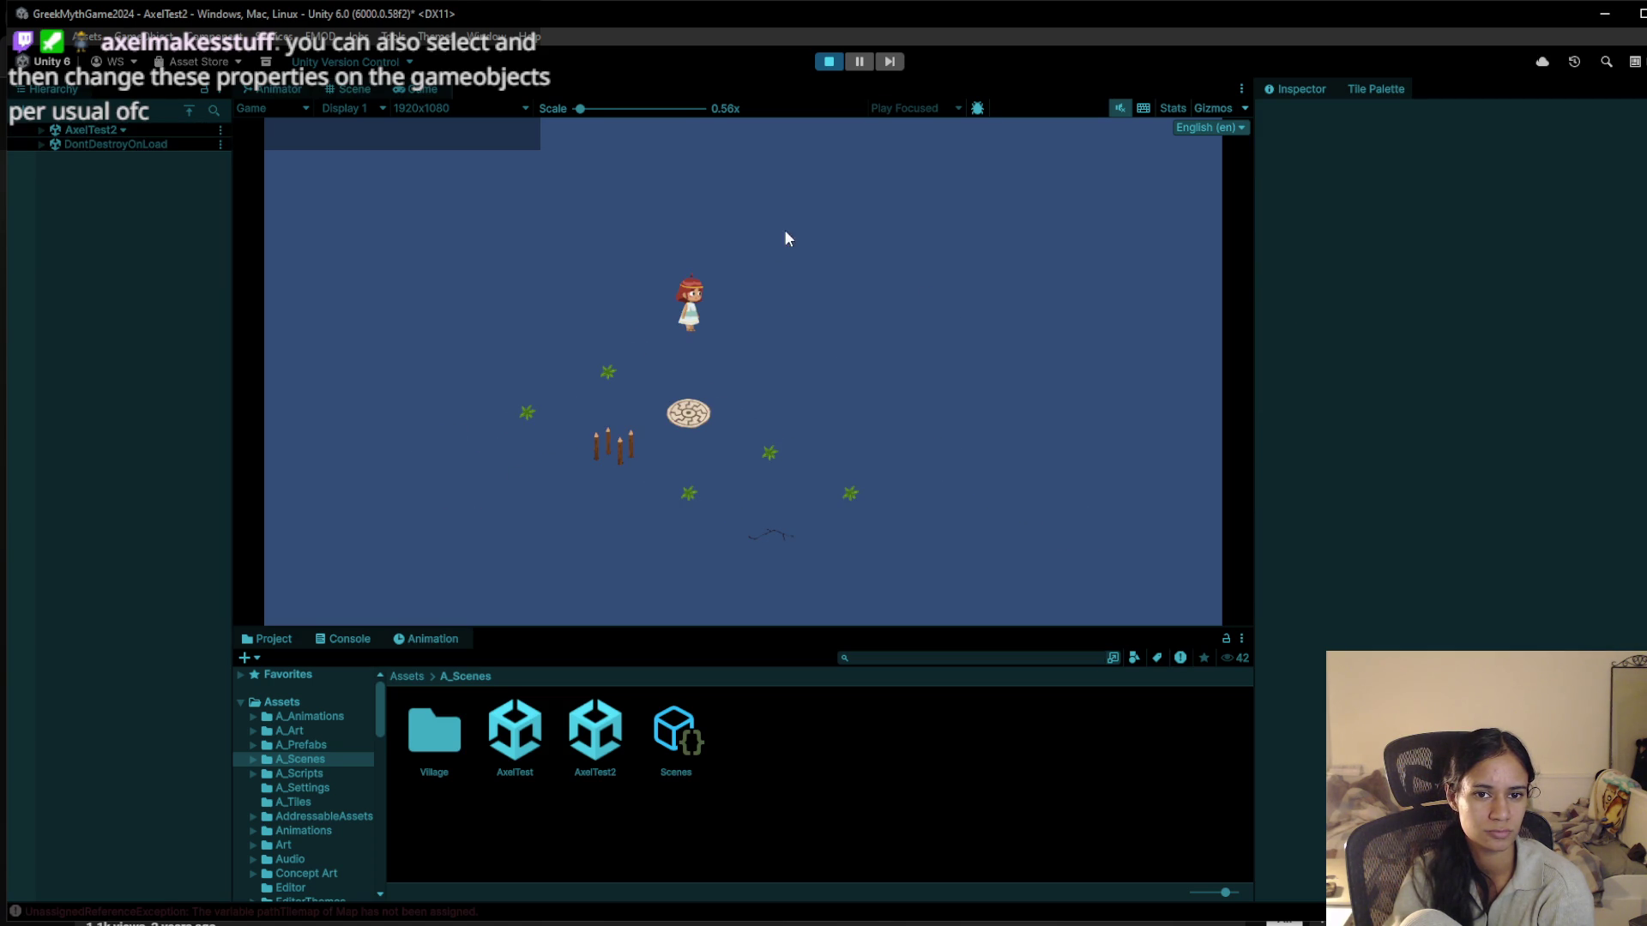
click(827, 62)
click(826, 65)
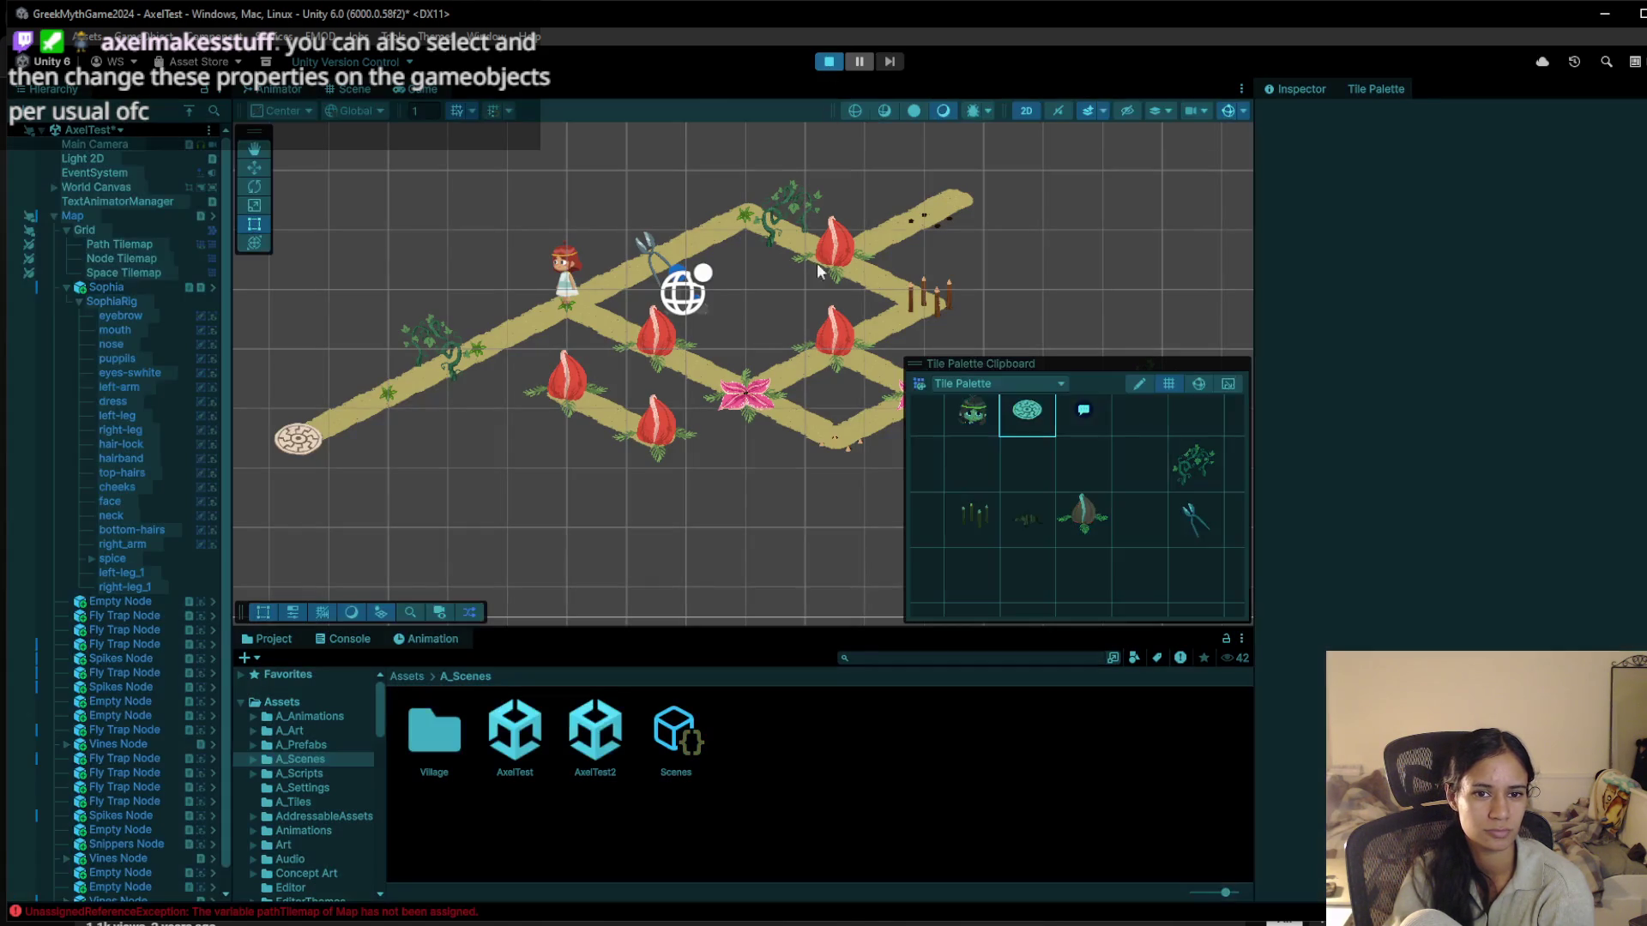
click(581, 413)
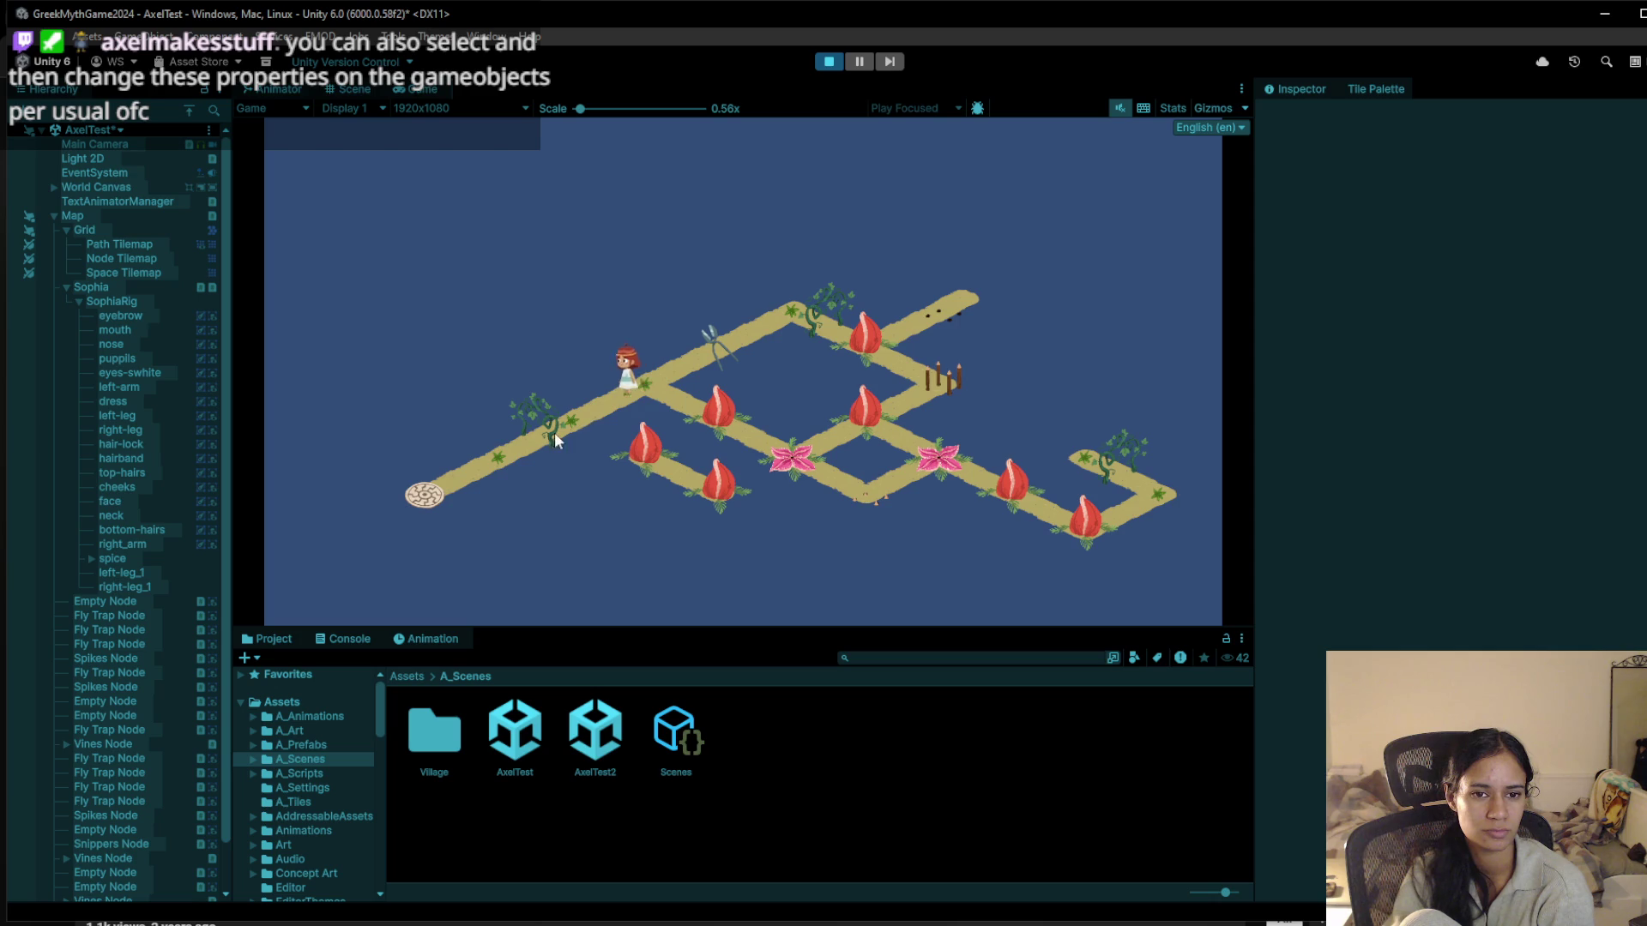
click(652, 393)
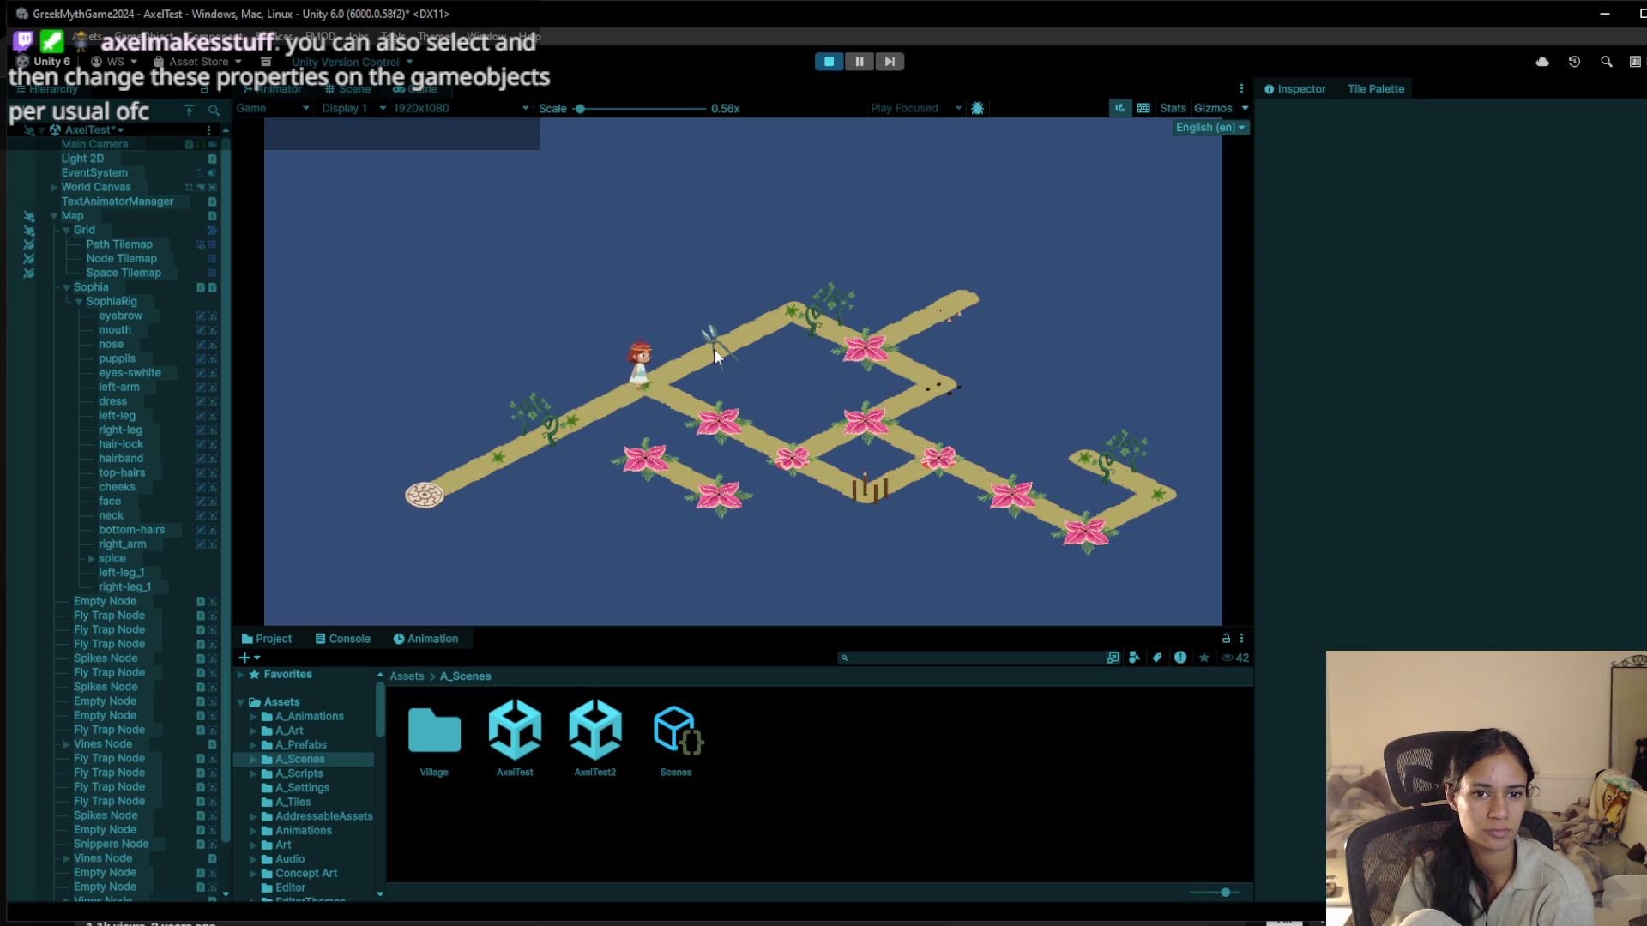
click(580, 420)
click(547, 434)
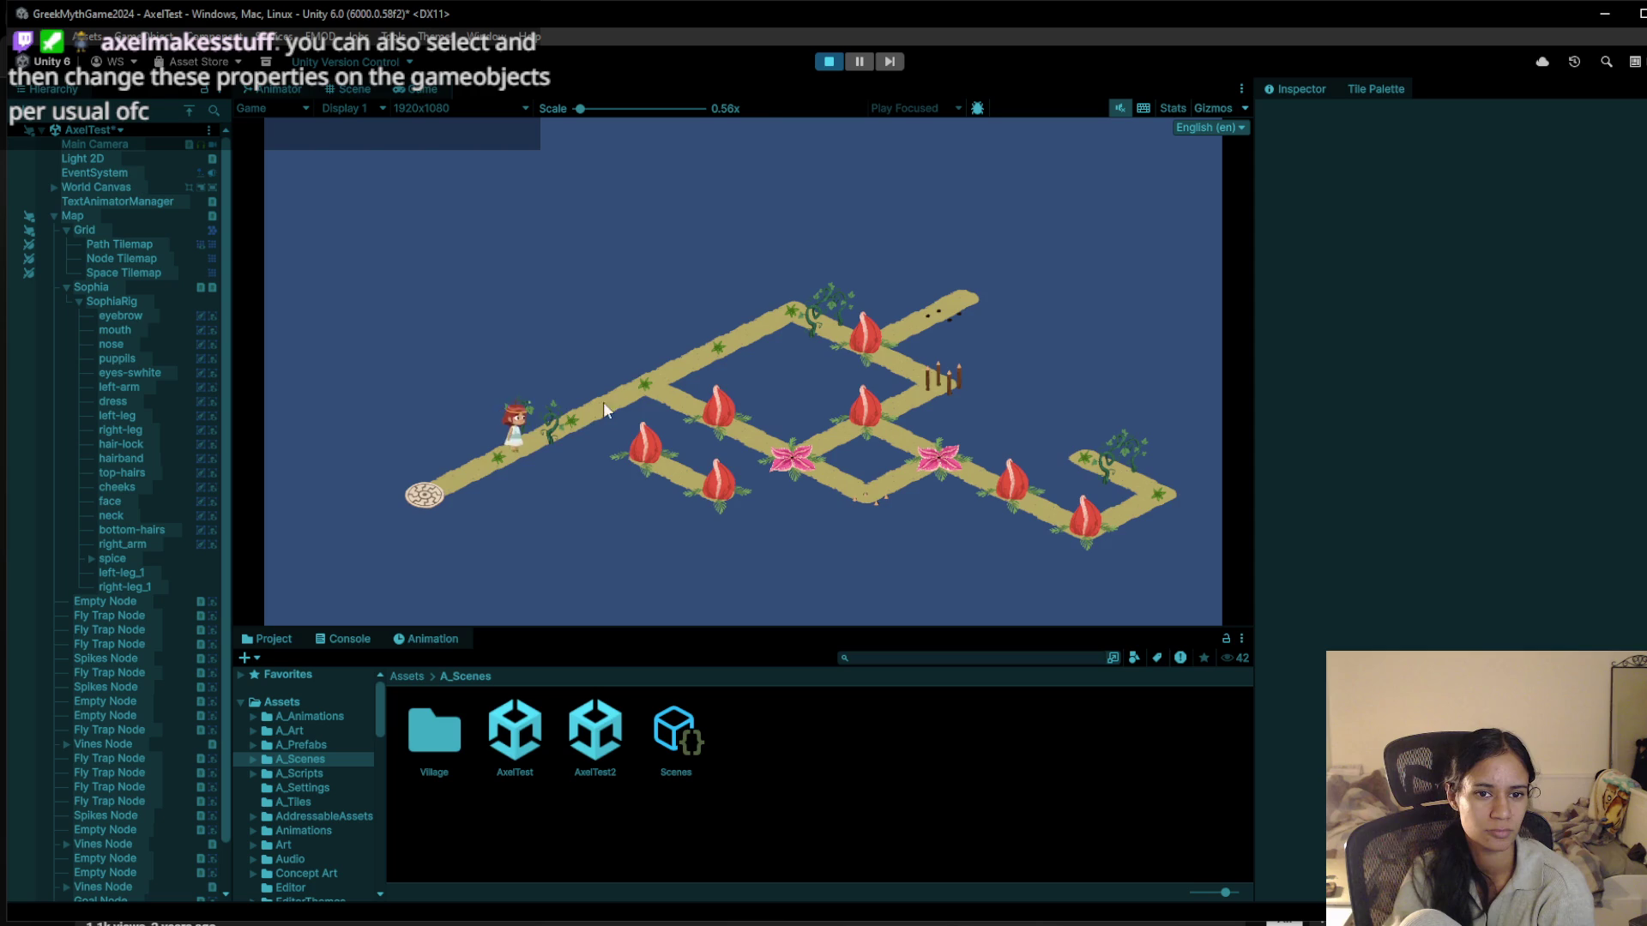
click(665, 379)
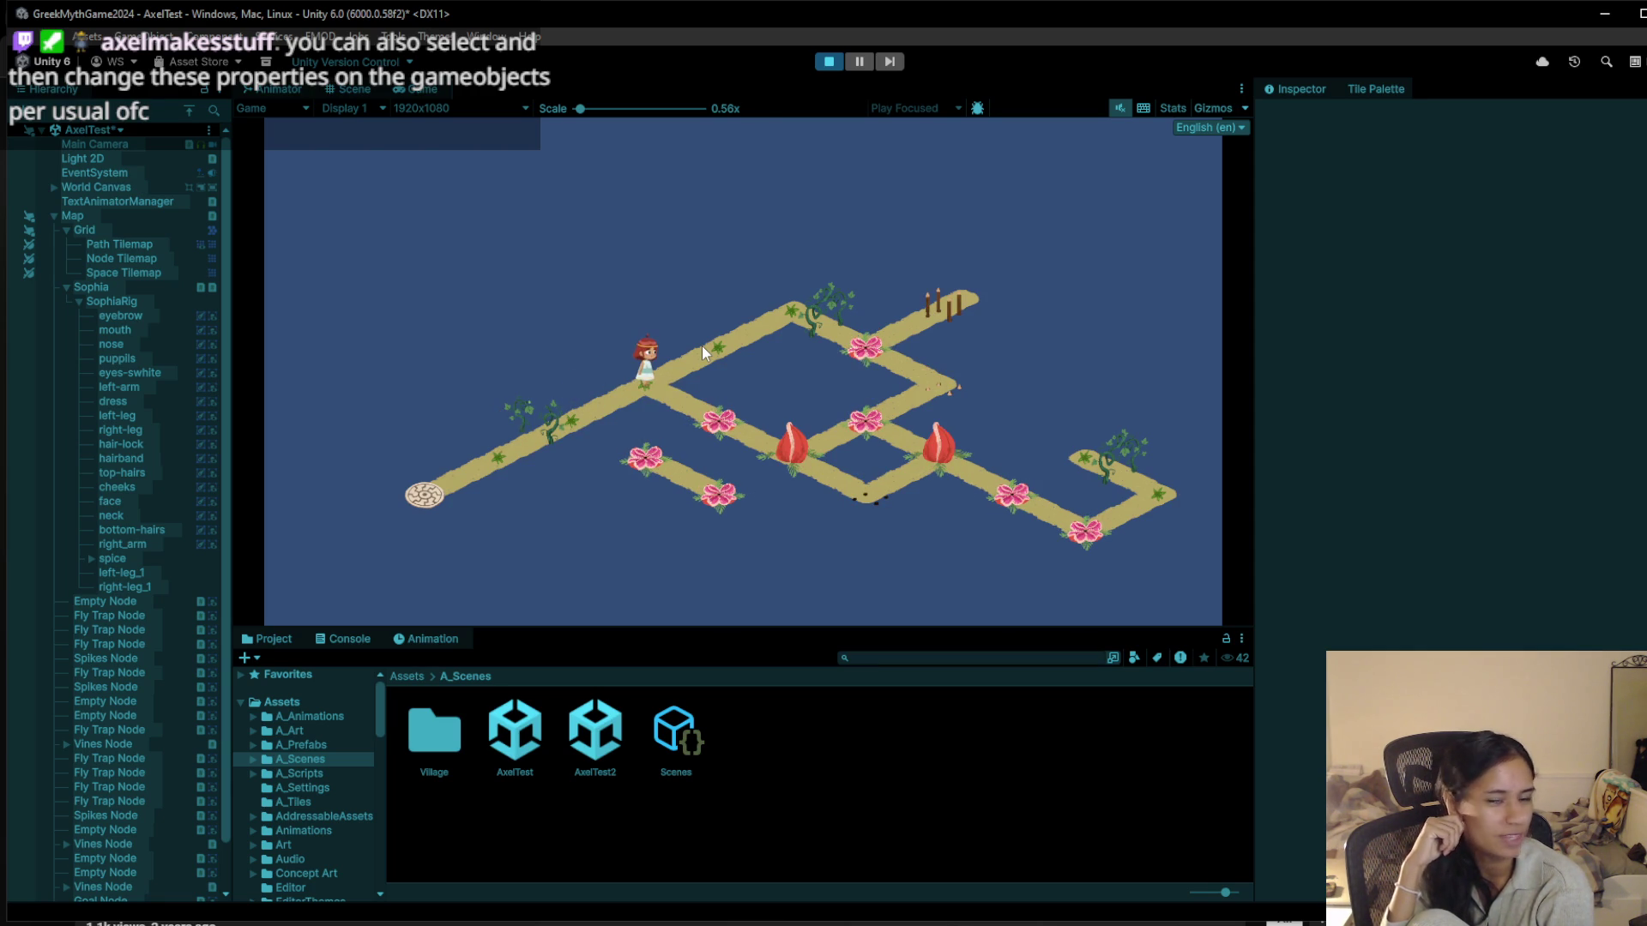
click(704, 345)
key(w)
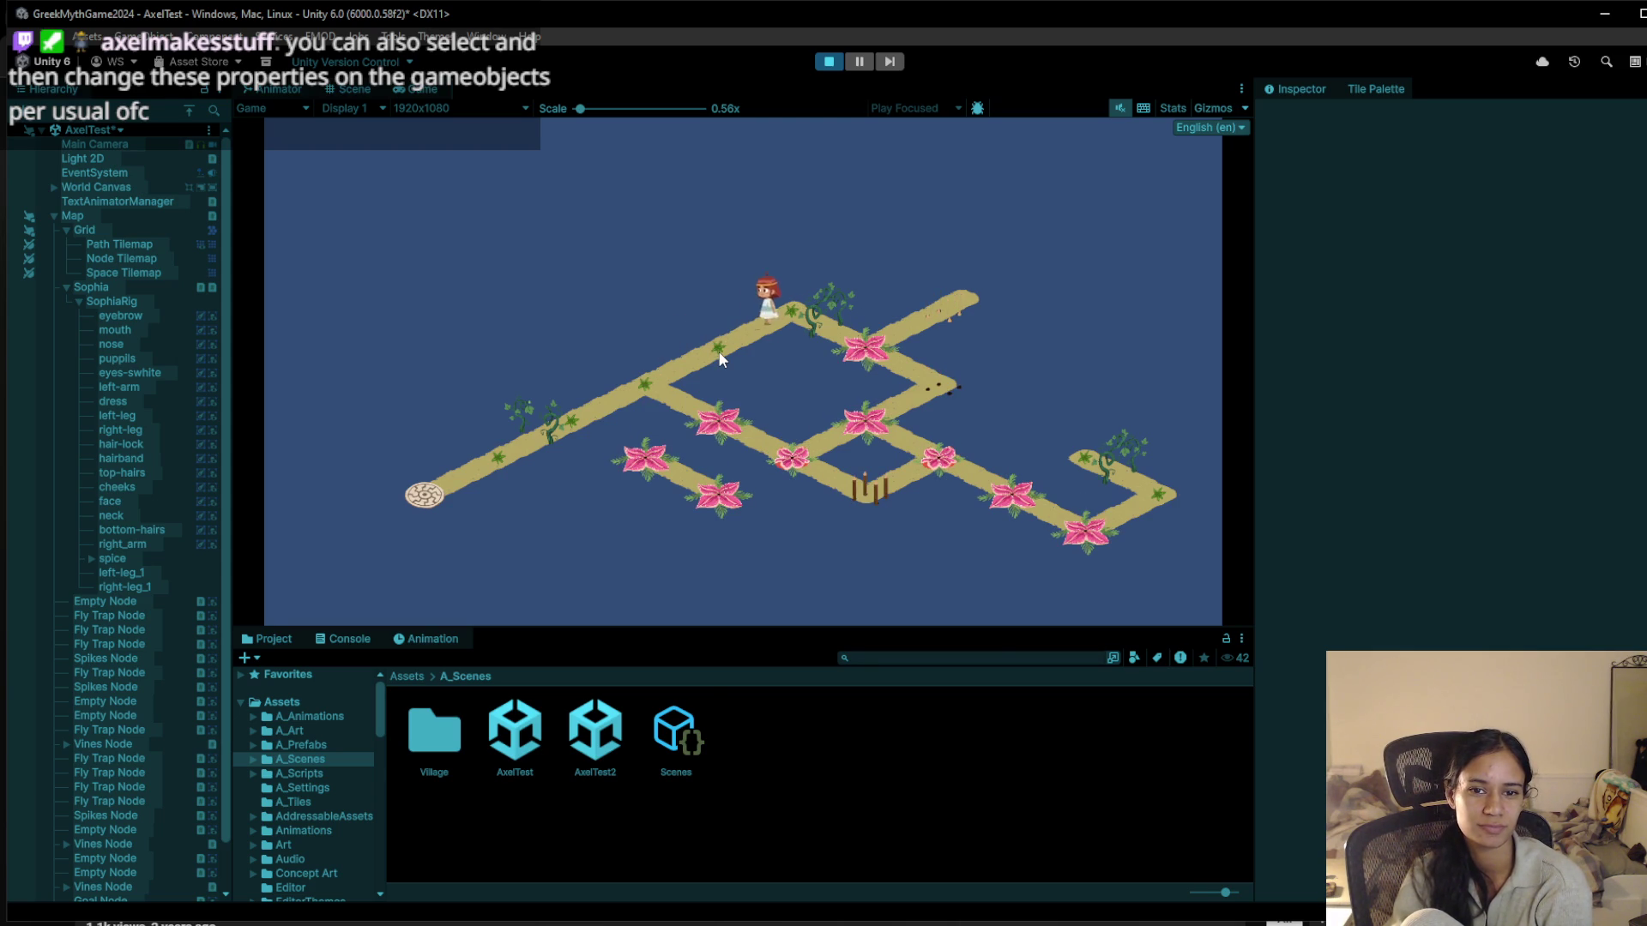
click(718, 351)
click(727, 332)
click(660, 375)
click(723, 326)
click(739, 323)
click(619, 381)
click(739, 326)
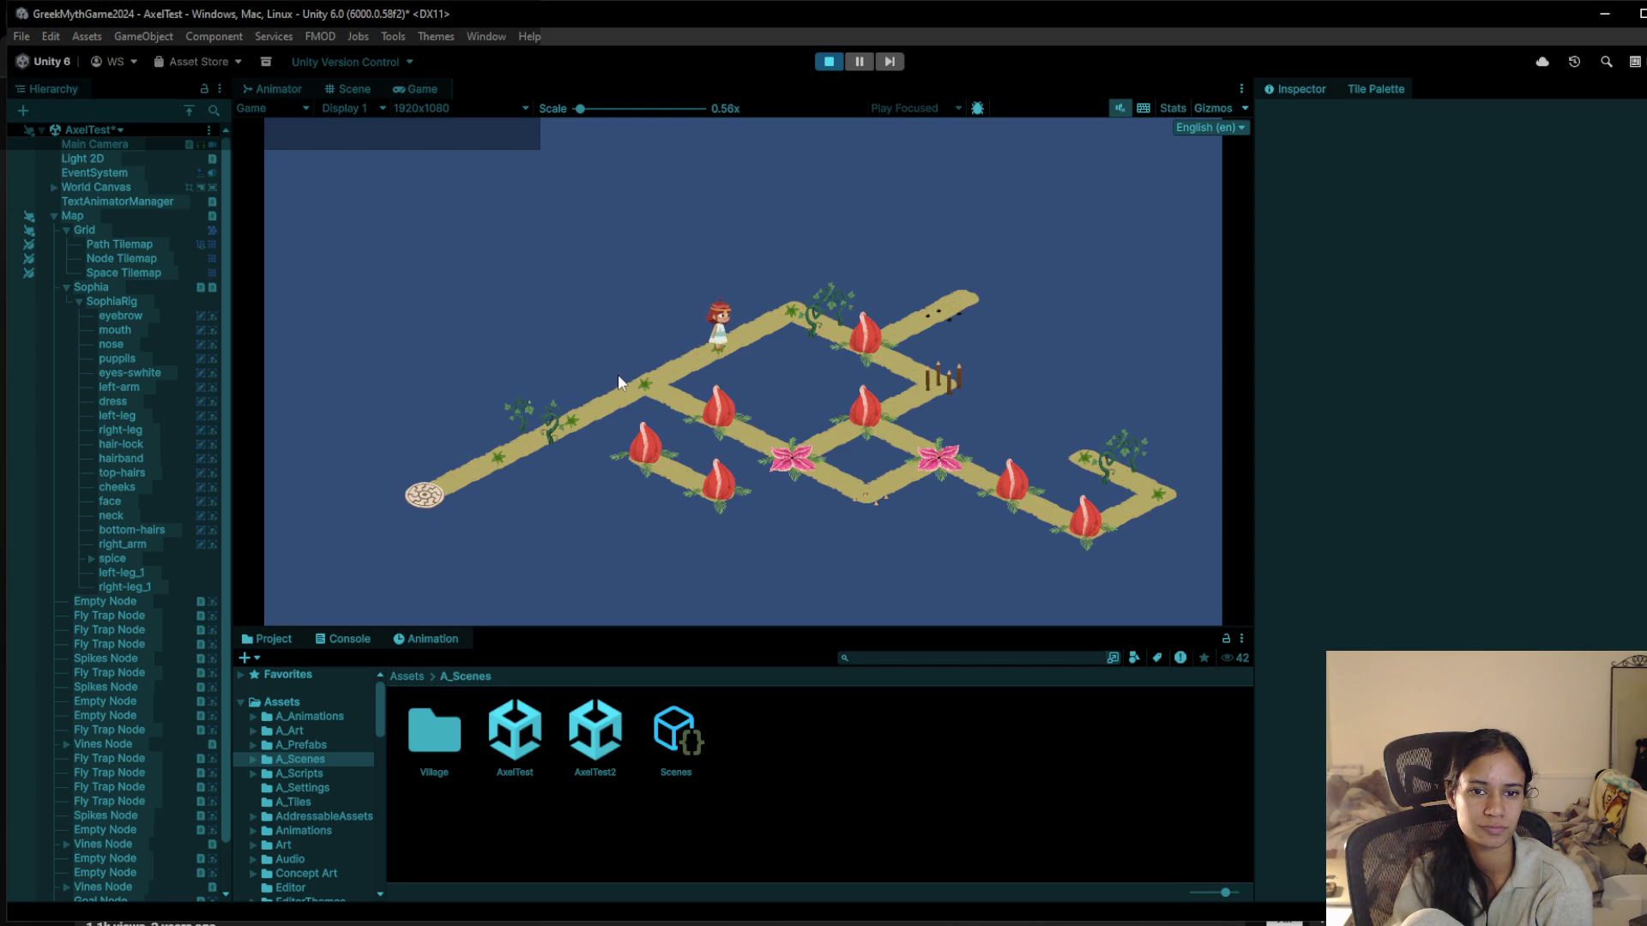
click(619, 375)
click(714, 337)
click(688, 408)
click(629, 355)
click(734, 335)
click(787, 306)
click(710, 348)
click(660, 358)
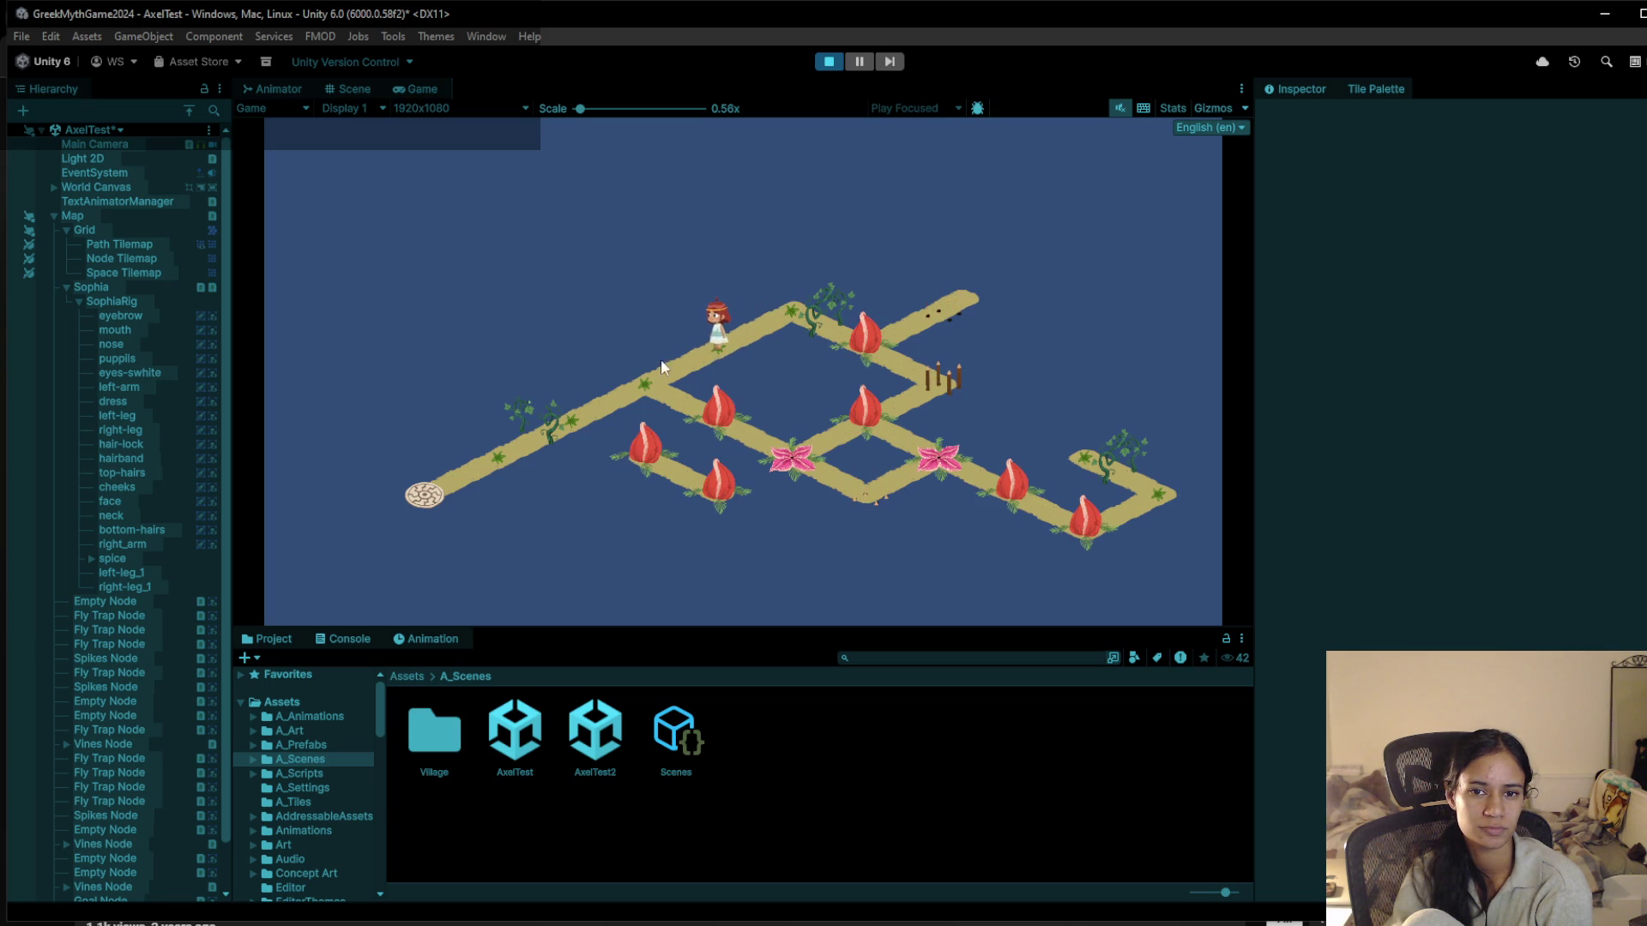
click(729, 334)
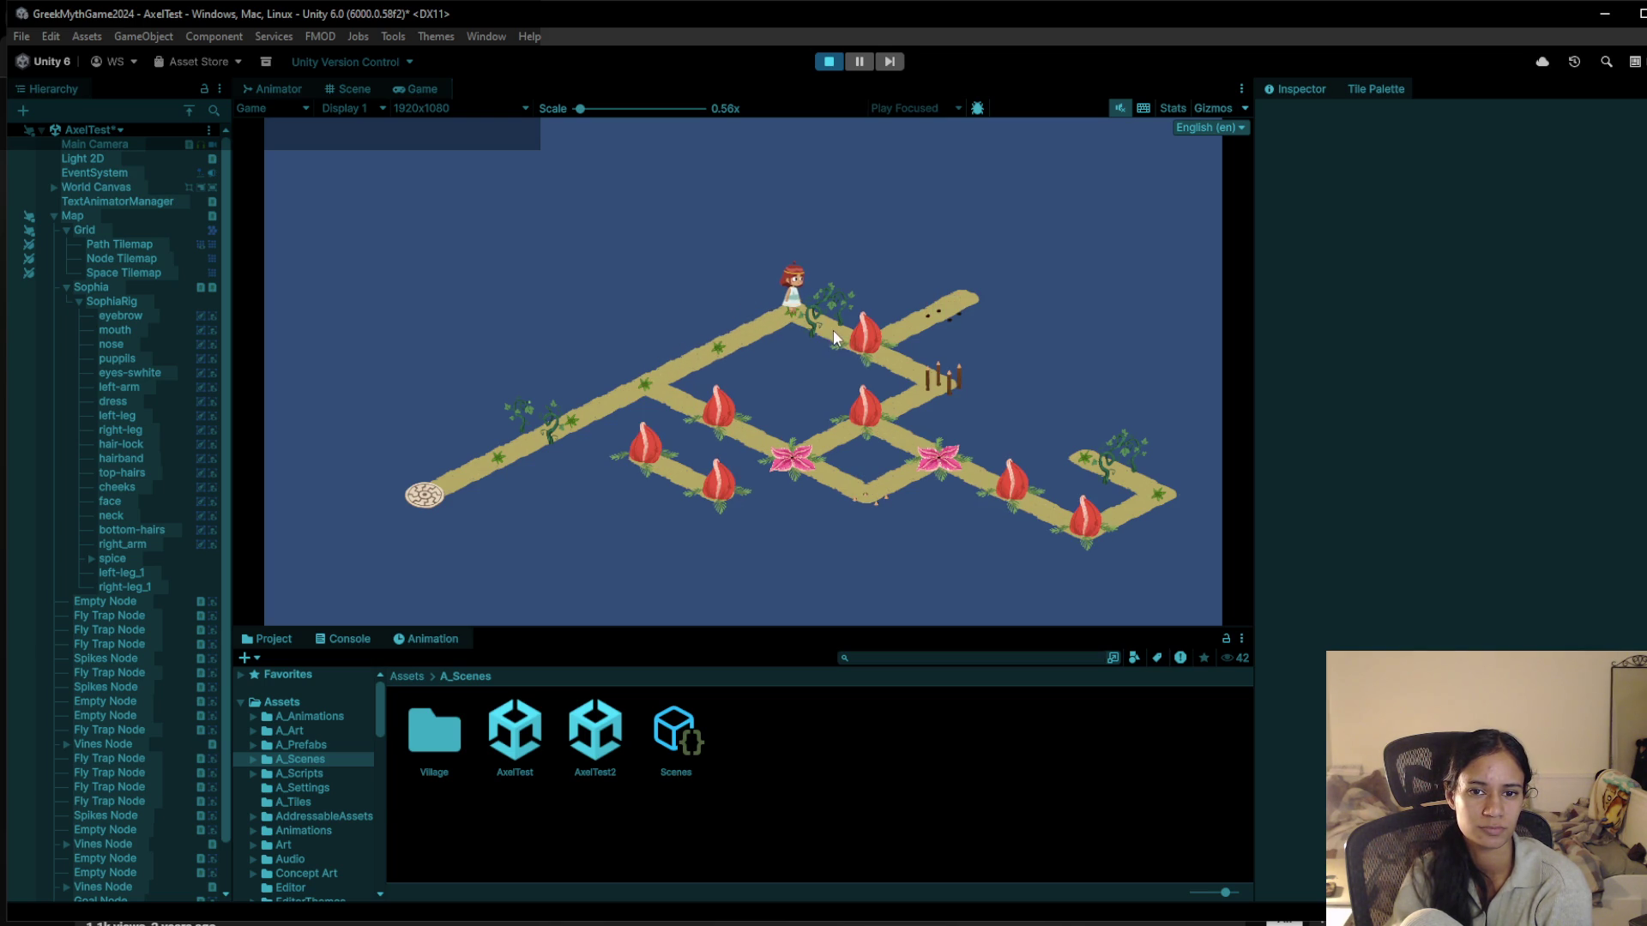
click(729, 339)
click(571, 440)
click(686, 338)
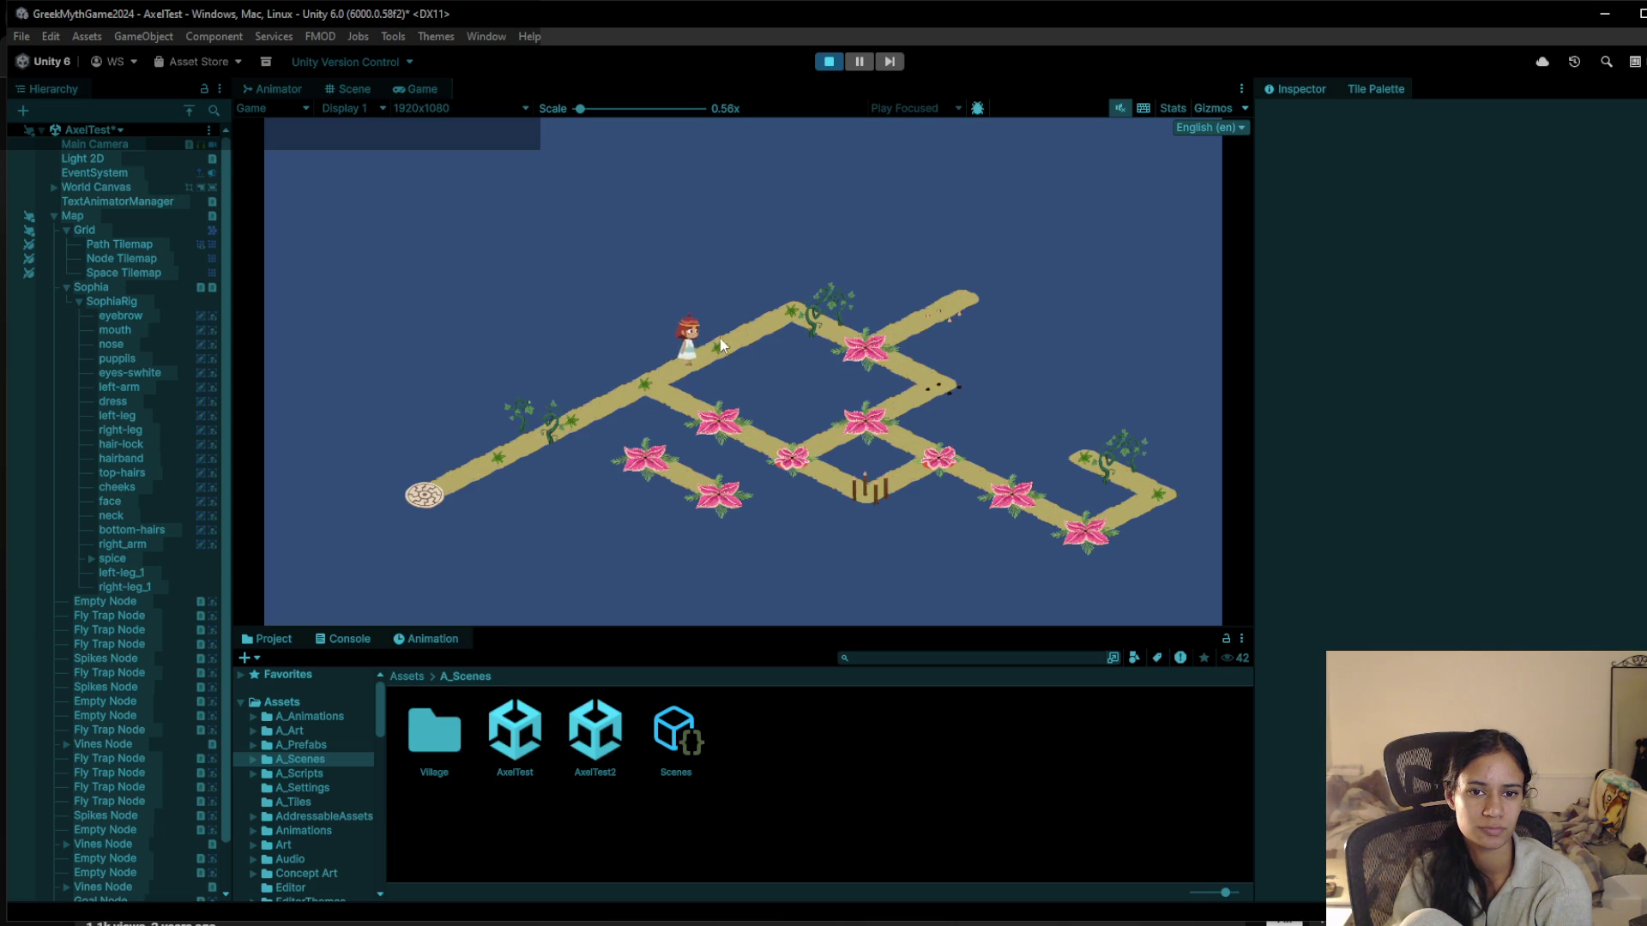
click(805, 335)
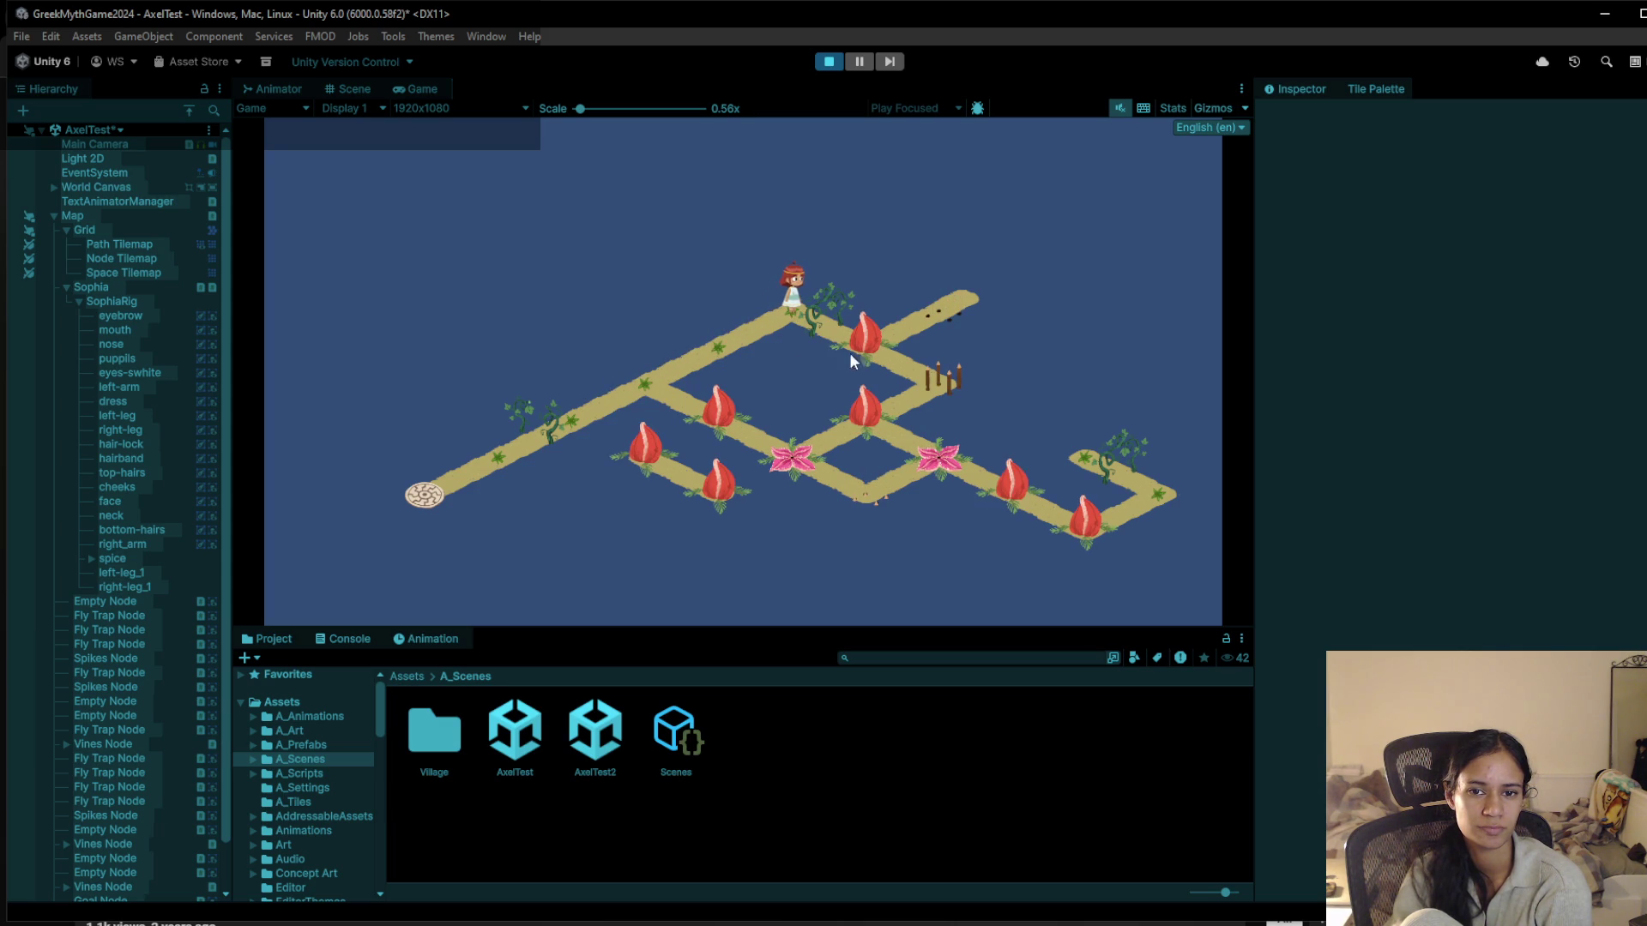
drag(594, 115, 596, 111)
click(700, 344)
click(625, 396)
click(571, 449)
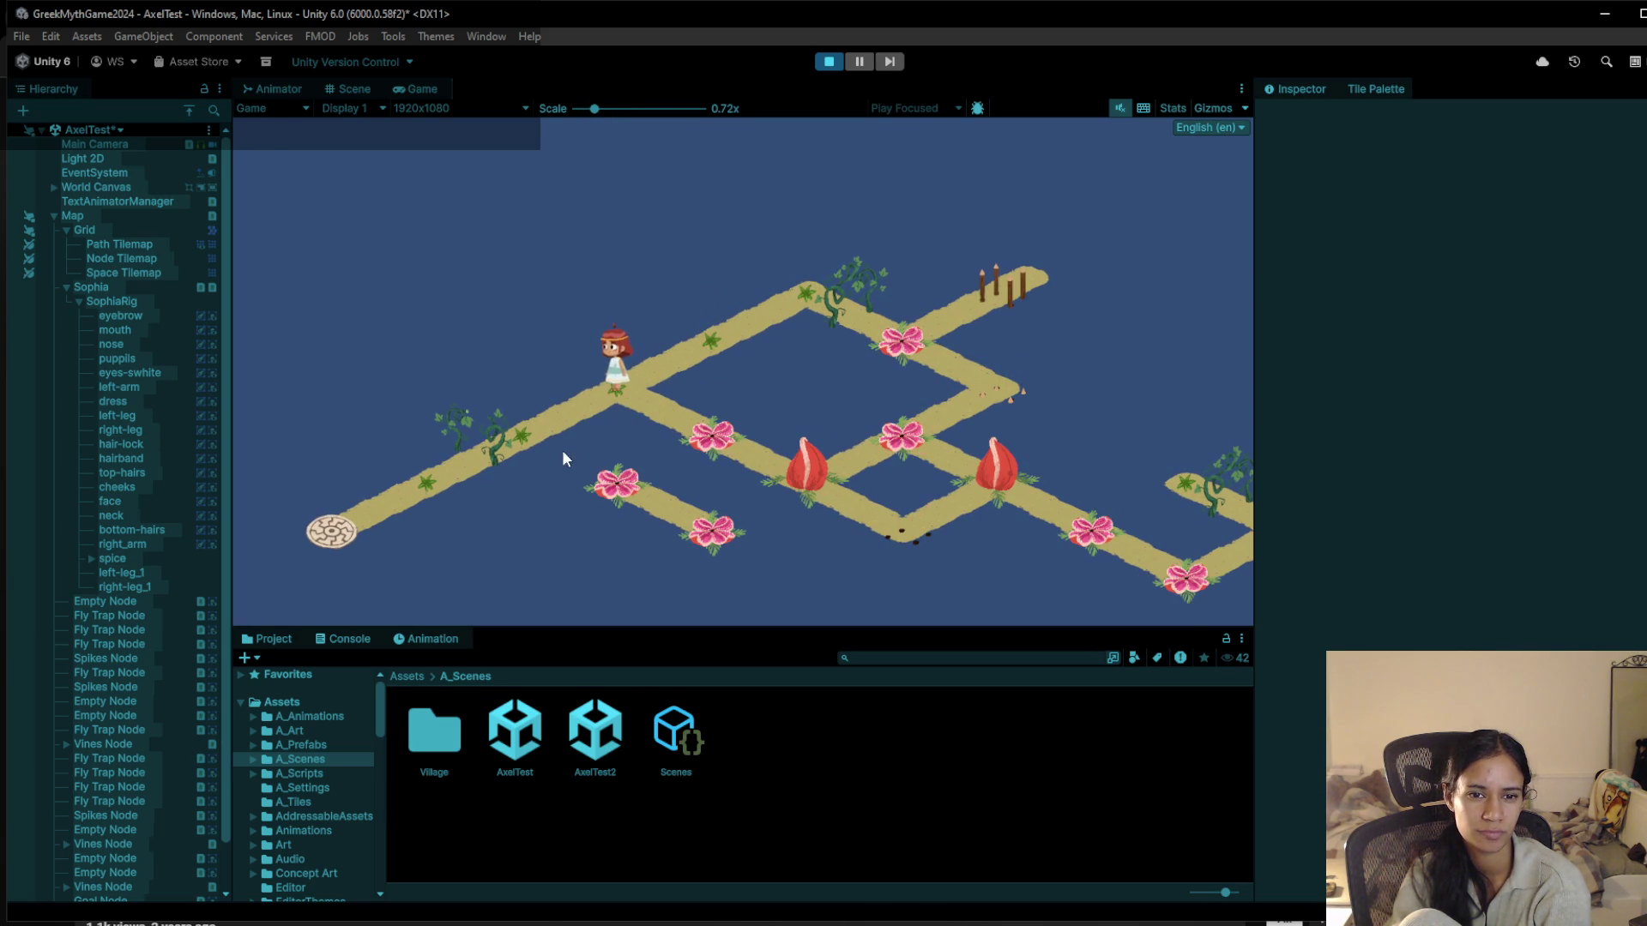
click(653, 395)
click(734, 337)
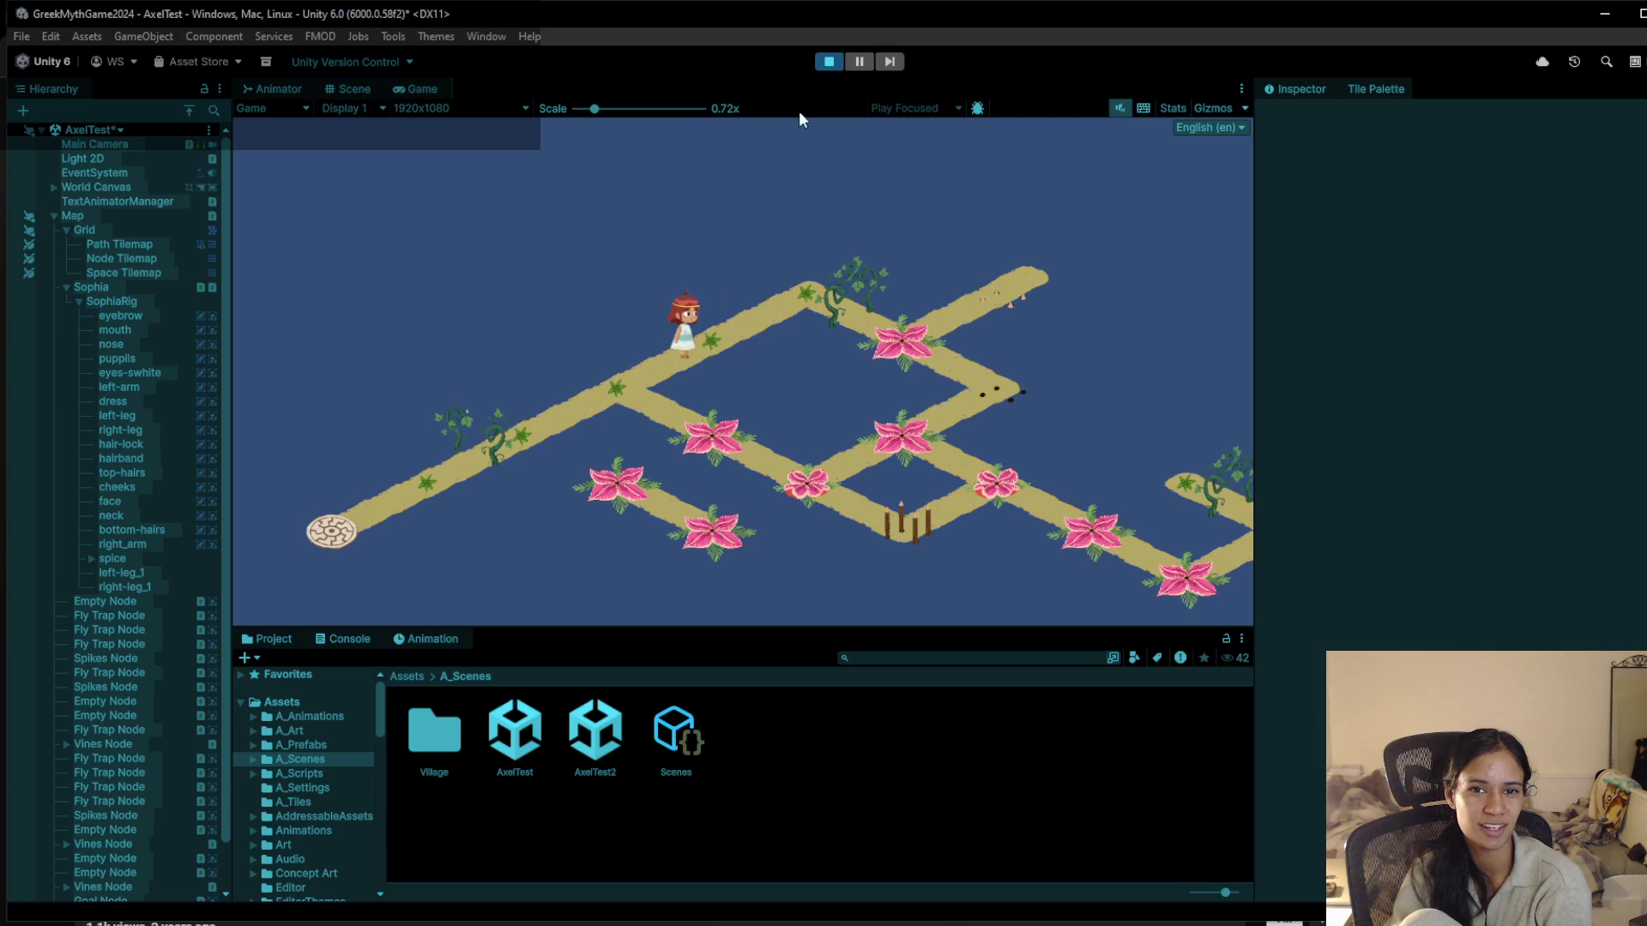
click(843, 63)
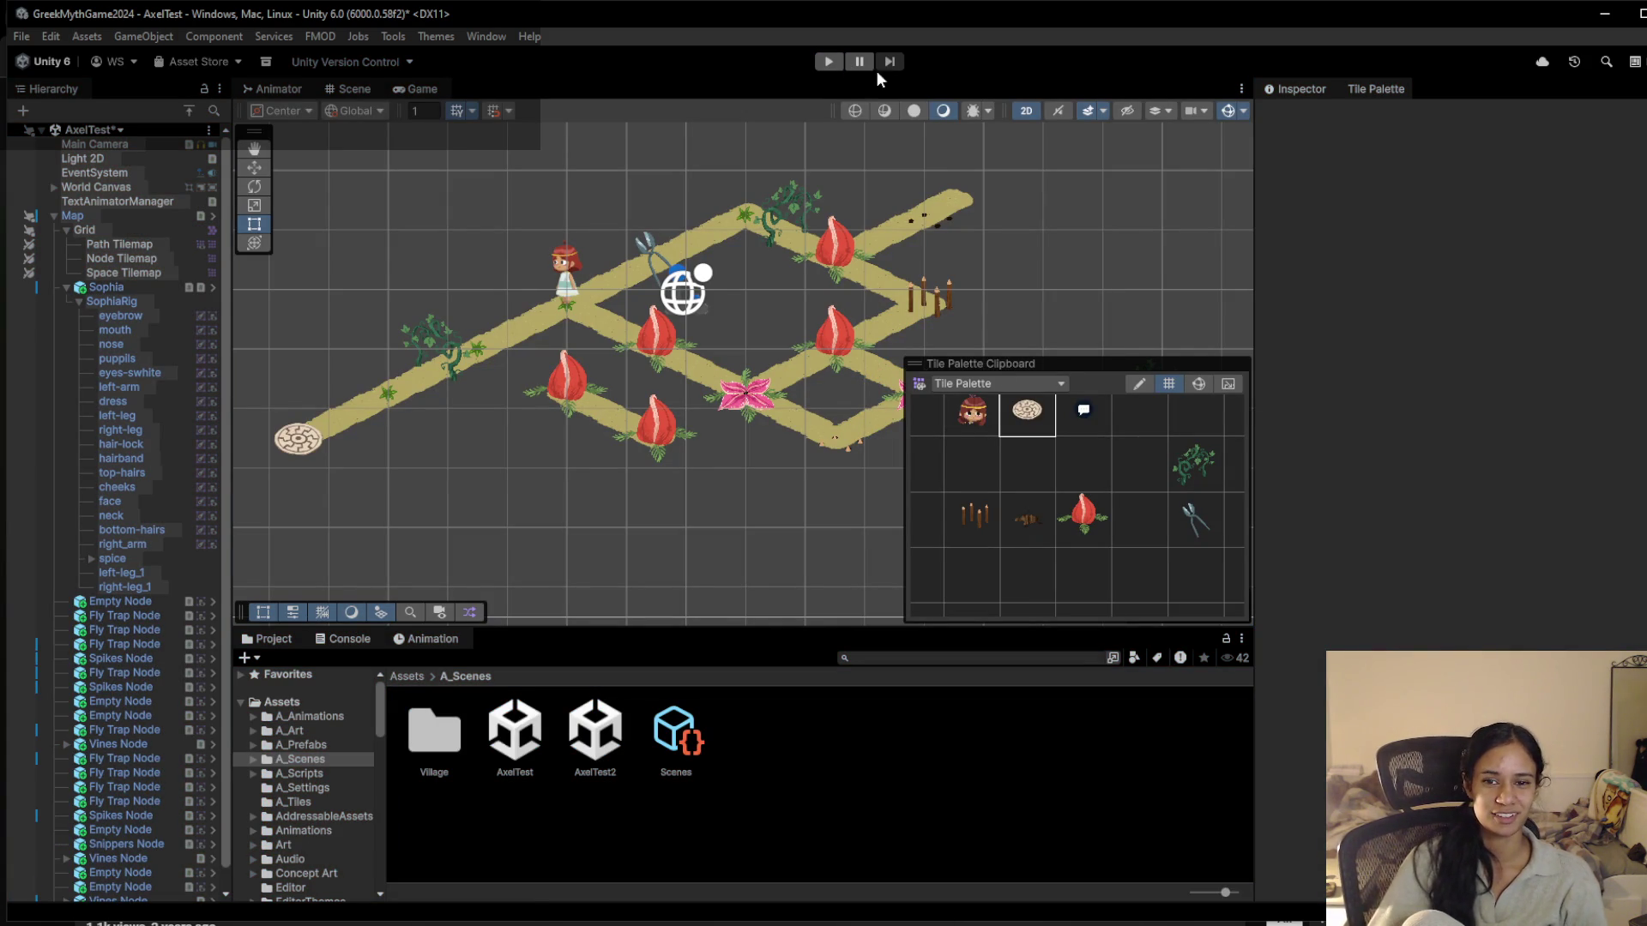
Zoom in on Sophia and select her dress sprite to reveal her bones
drag(706, 407, 614, 430)
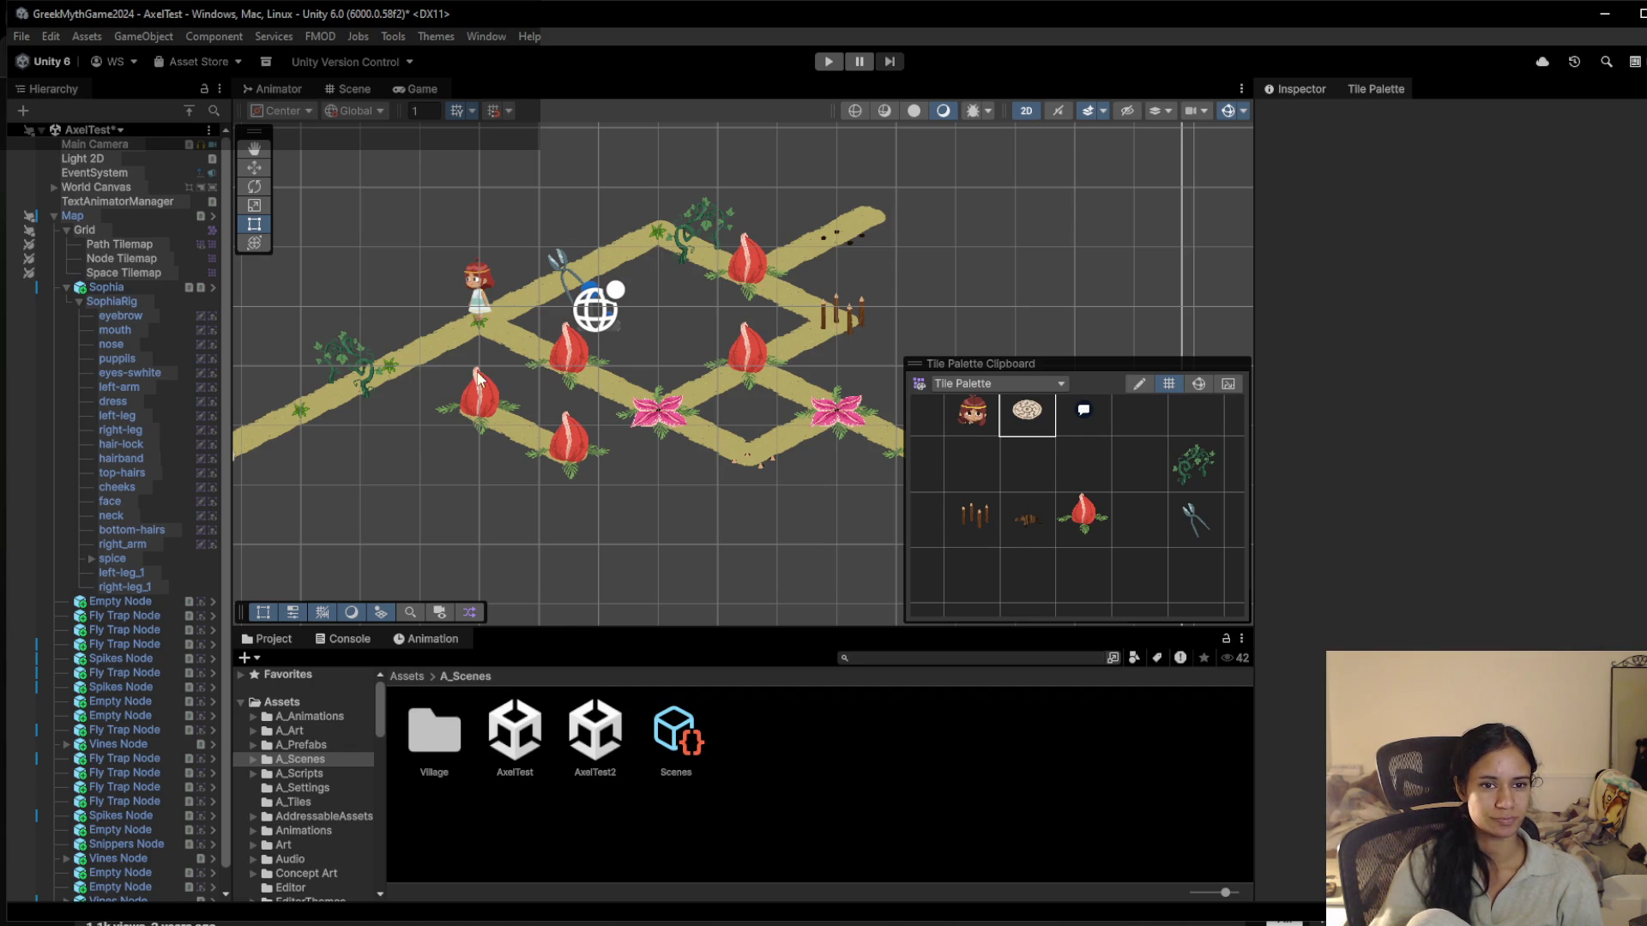
scroll(485, 359, up, 4)
scroll(531, 386, up, 6)
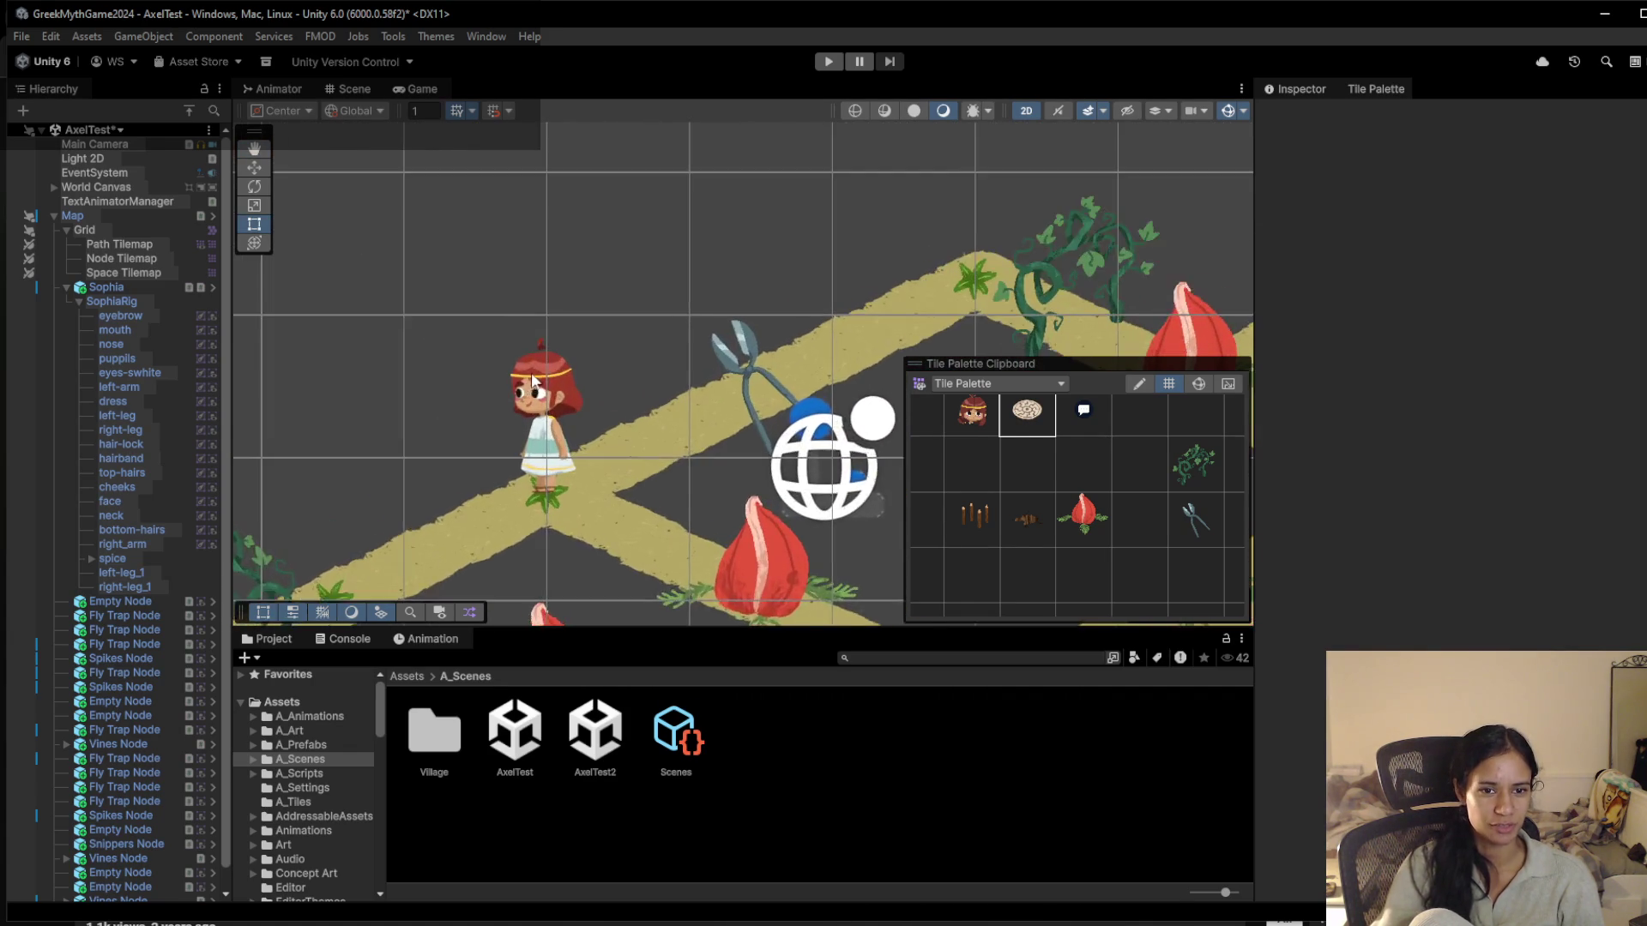
scroll(563, 494, up, 2)
click(564, 494)
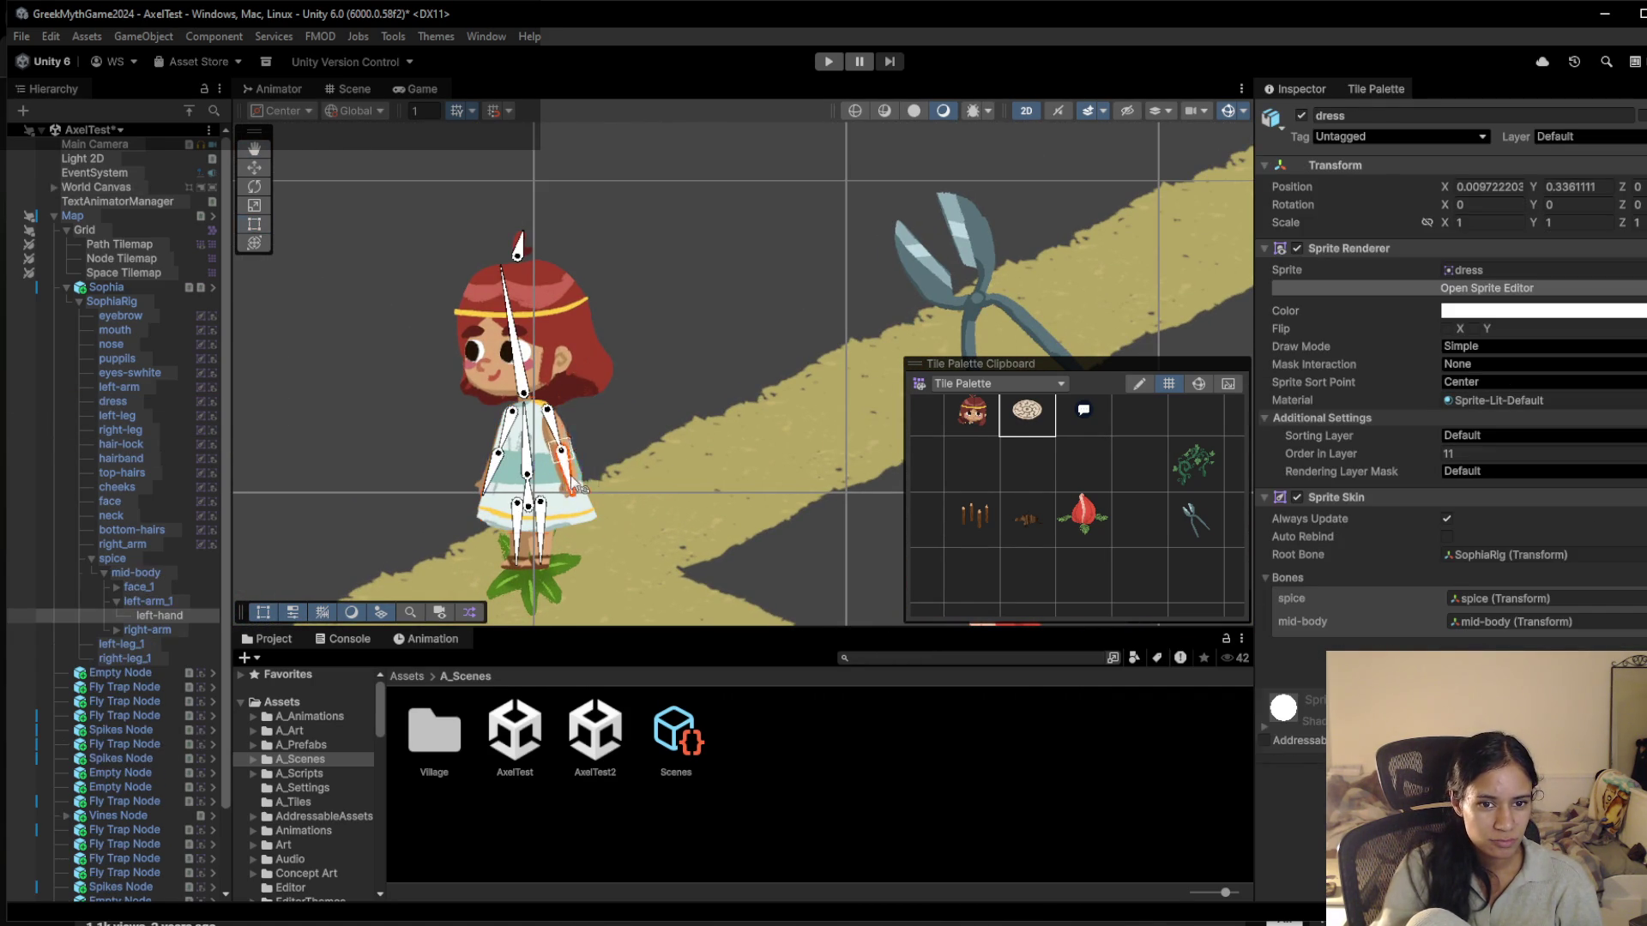
Rotate Sophia's arm and left-hand bones outward to the sides
drag(572, 486, 605, 442)
mouse_move(555, 512)
mouse_down()
mouse_move(546, 453)
mouse_move(611, 427)
mouse_move(597, 373)
mouse_up()
drag(506, 429, 456, 433)
drag(636, 393, 605, 329)
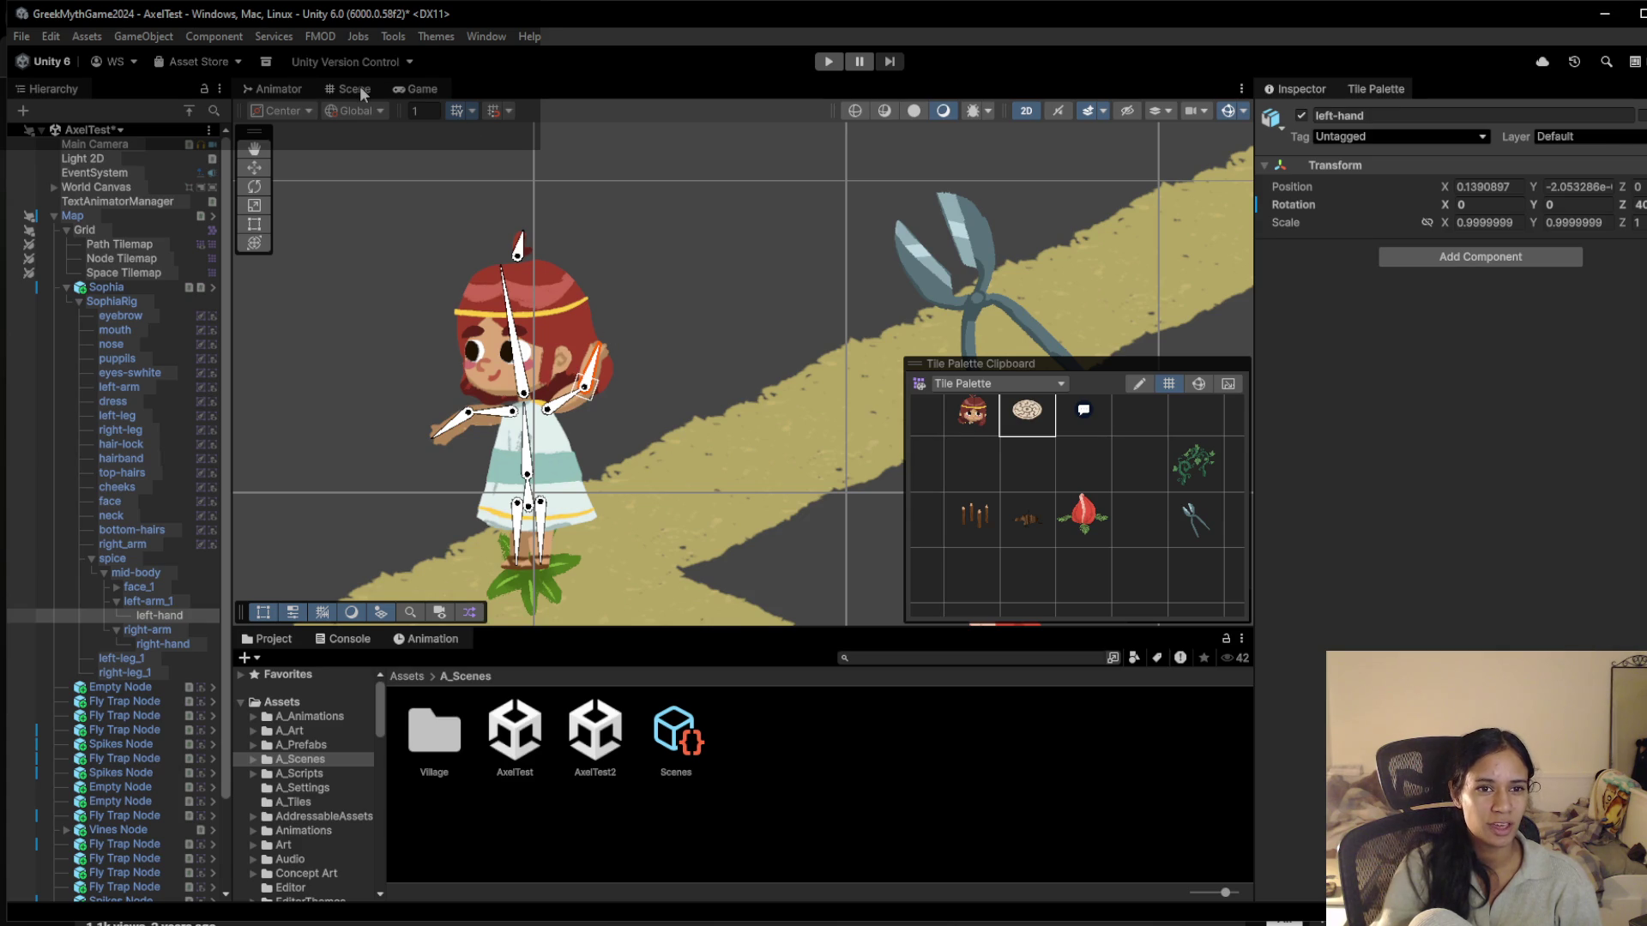
click(414, 89)
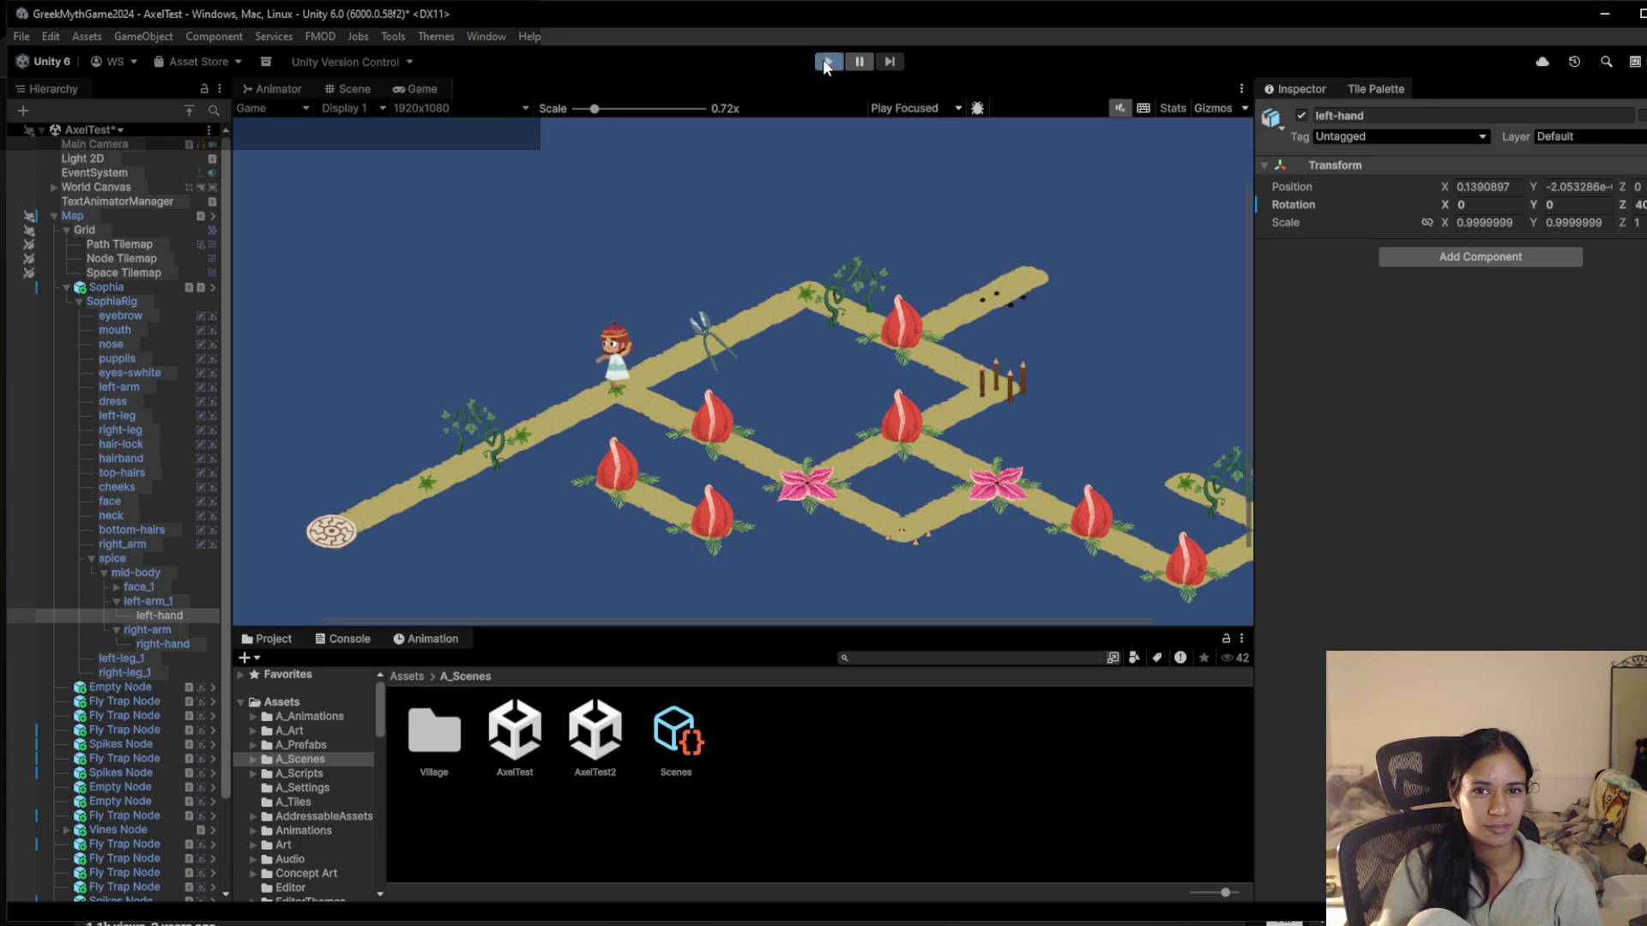
Play the level, walk Sophia up-right, down-left and back to the junction, then stop
click(826, 62)
click(547, 421)
click(580, 403)
click(616, 377)
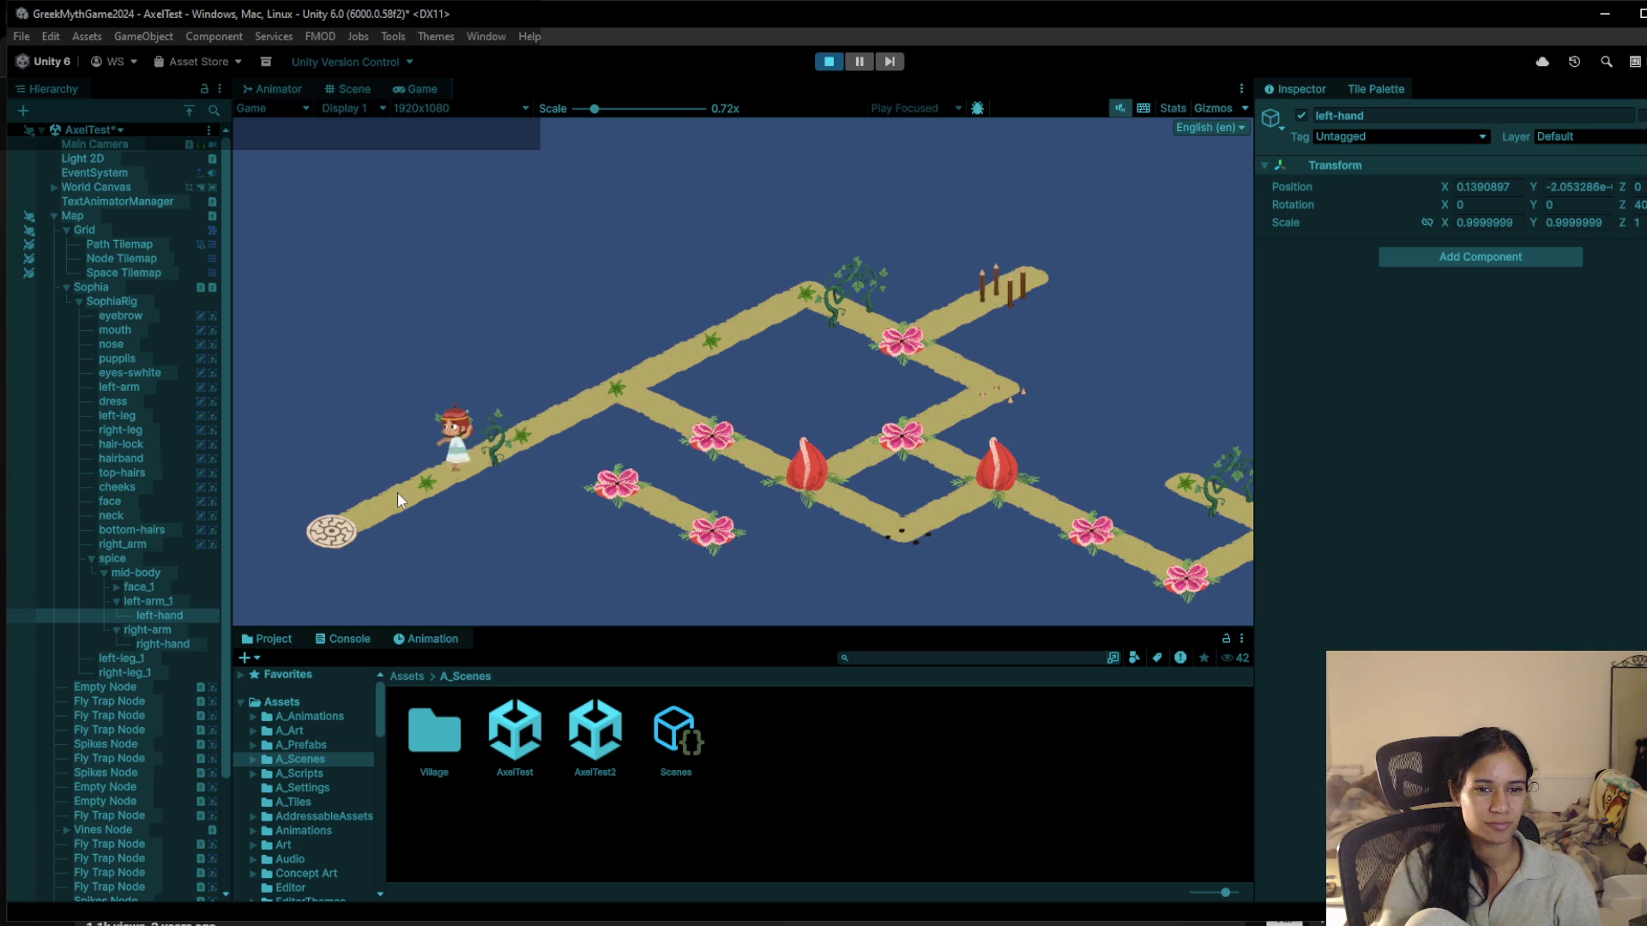
click(544, 435)
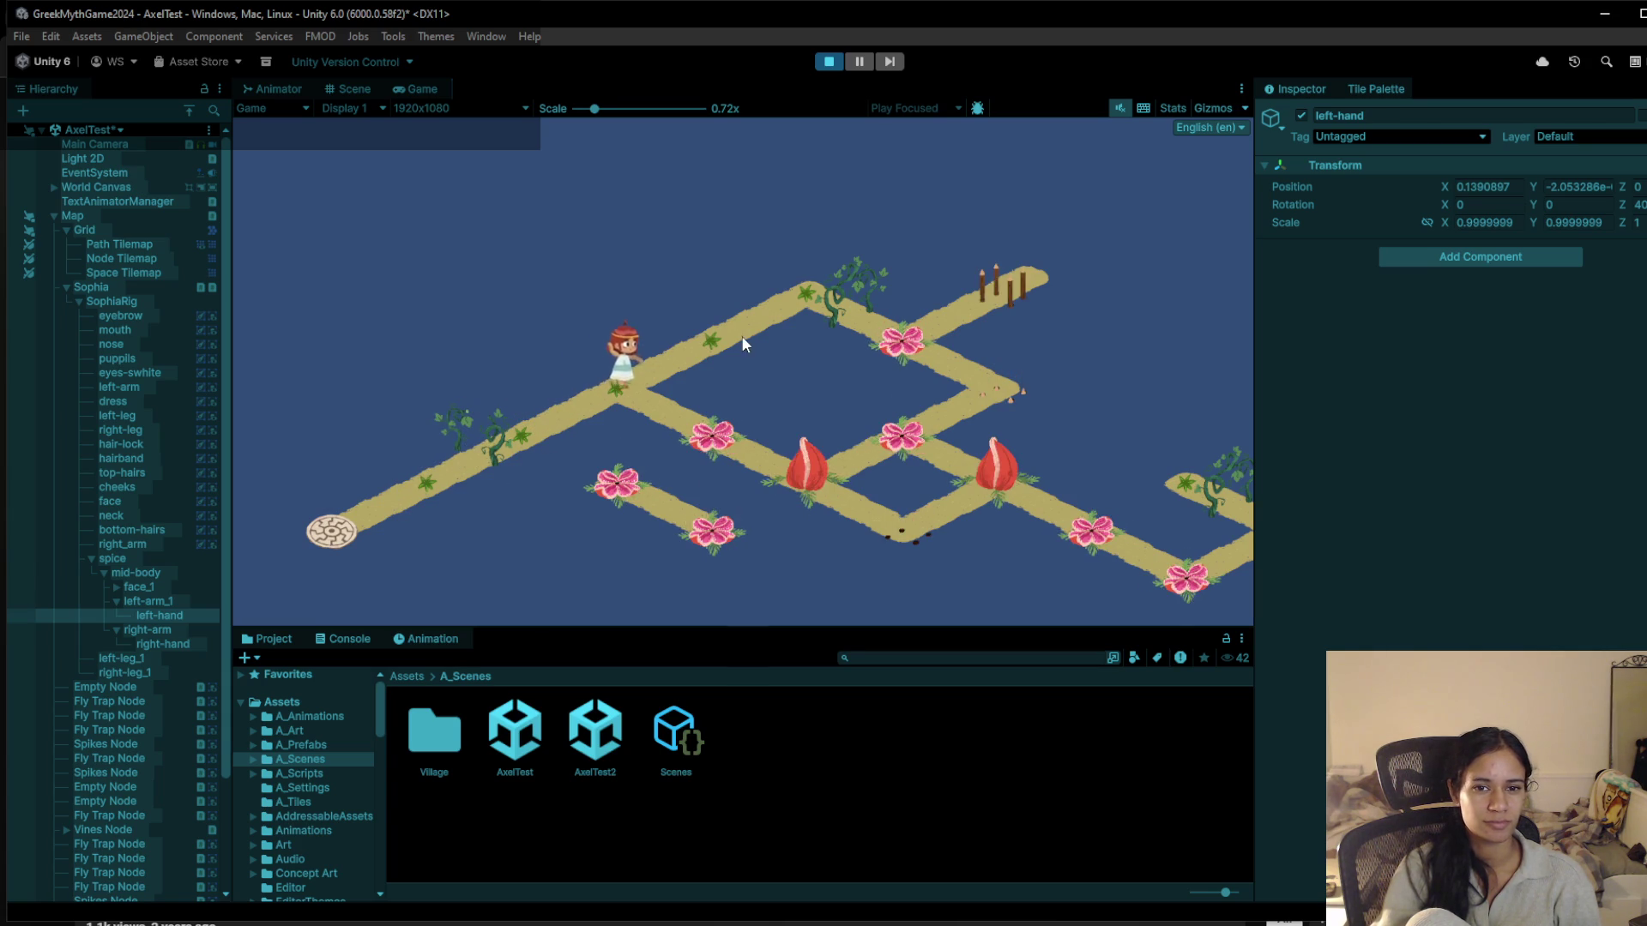
click(832, 60)
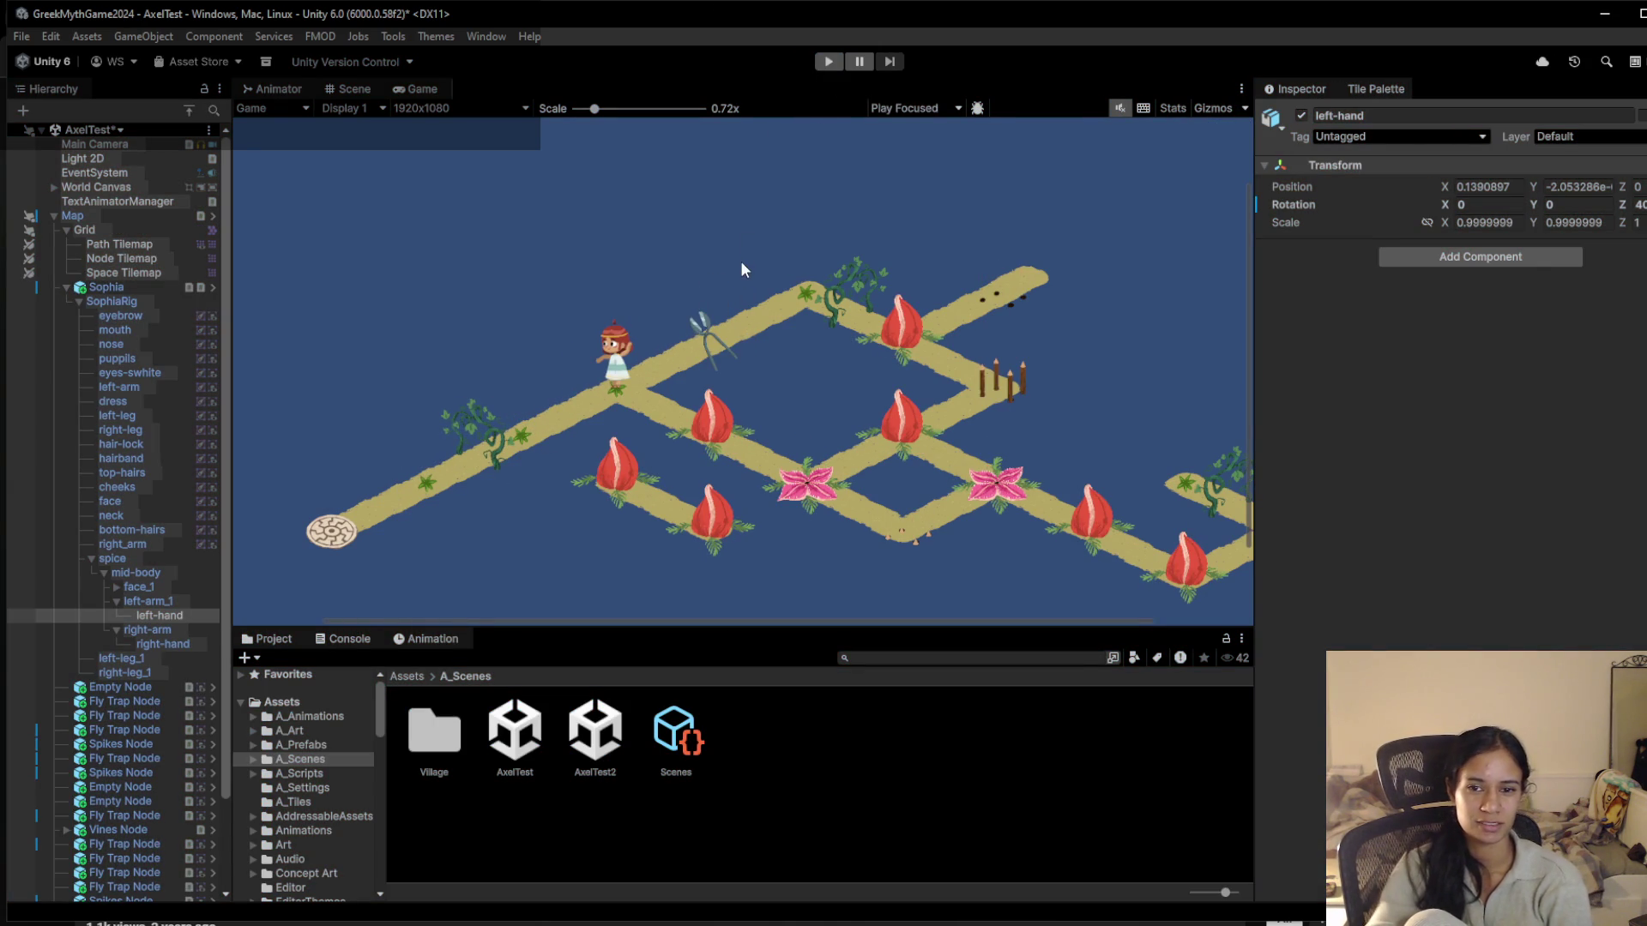
scroll(780, 441, down, 2)
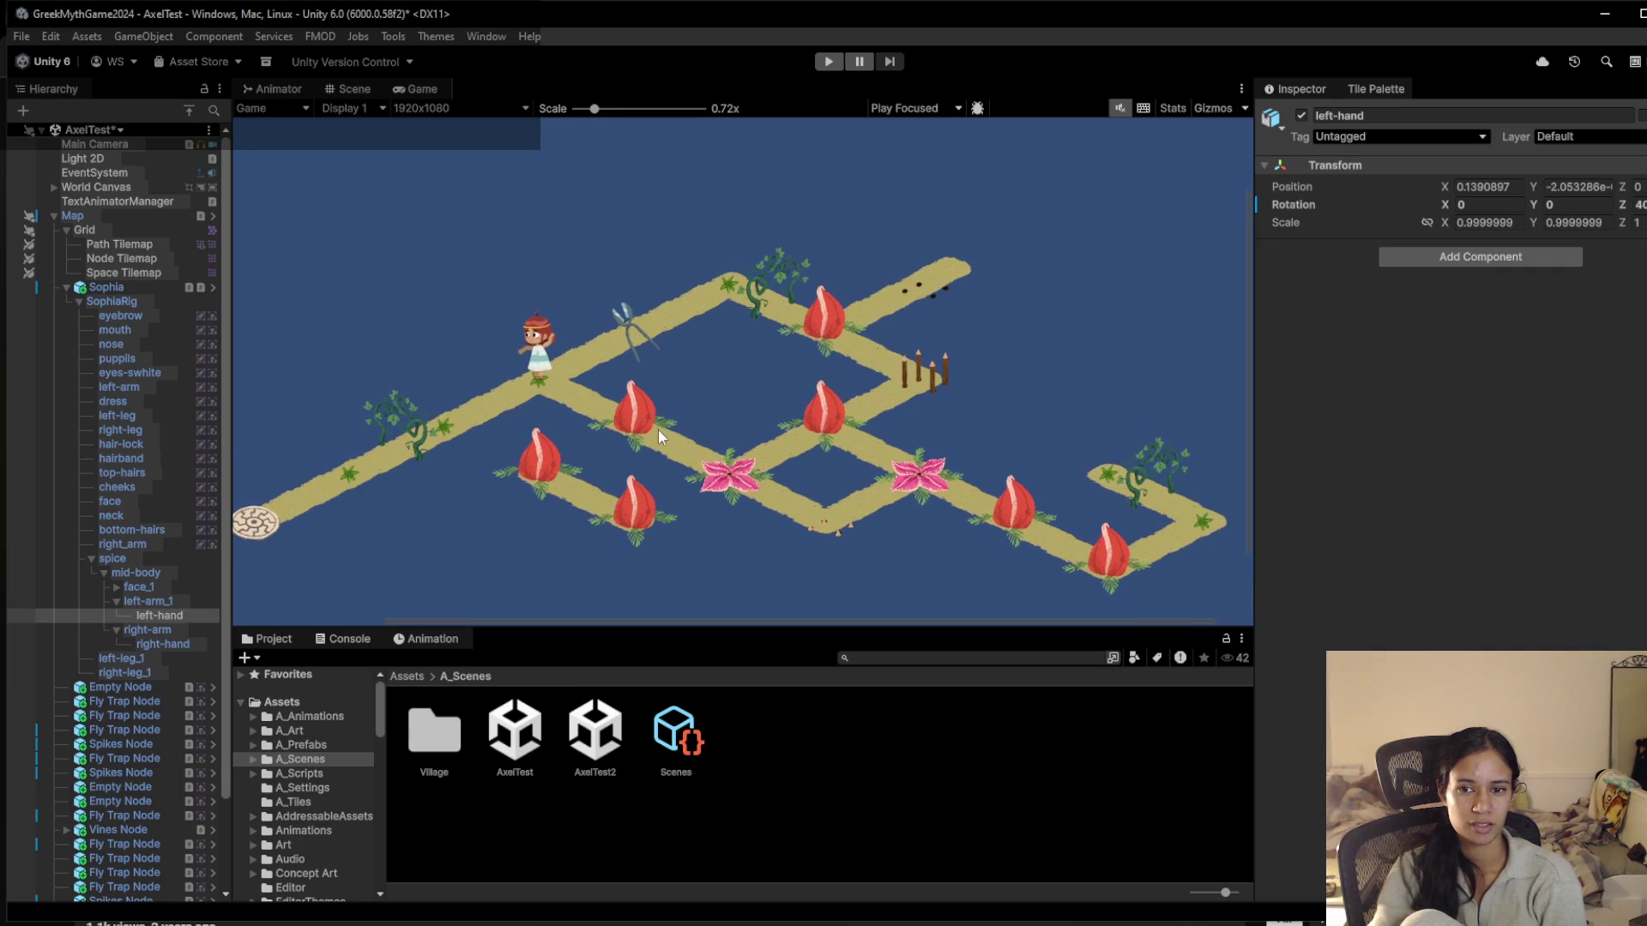
scroll(658, 435, down, 2)
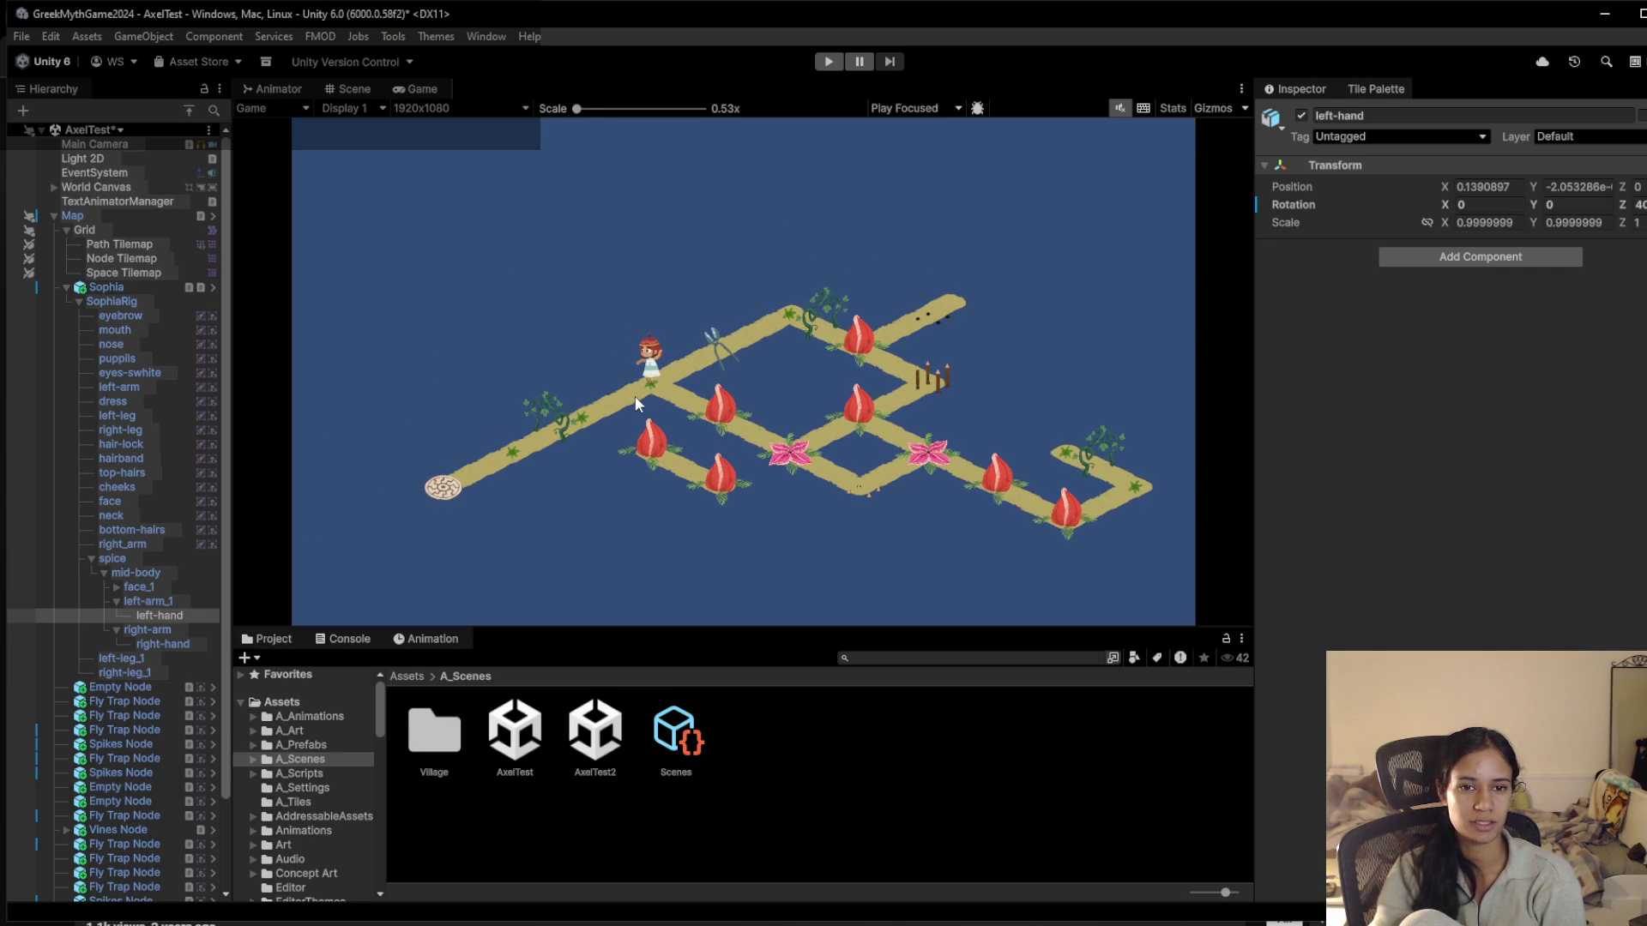
scroll(625, 387, up, 3)
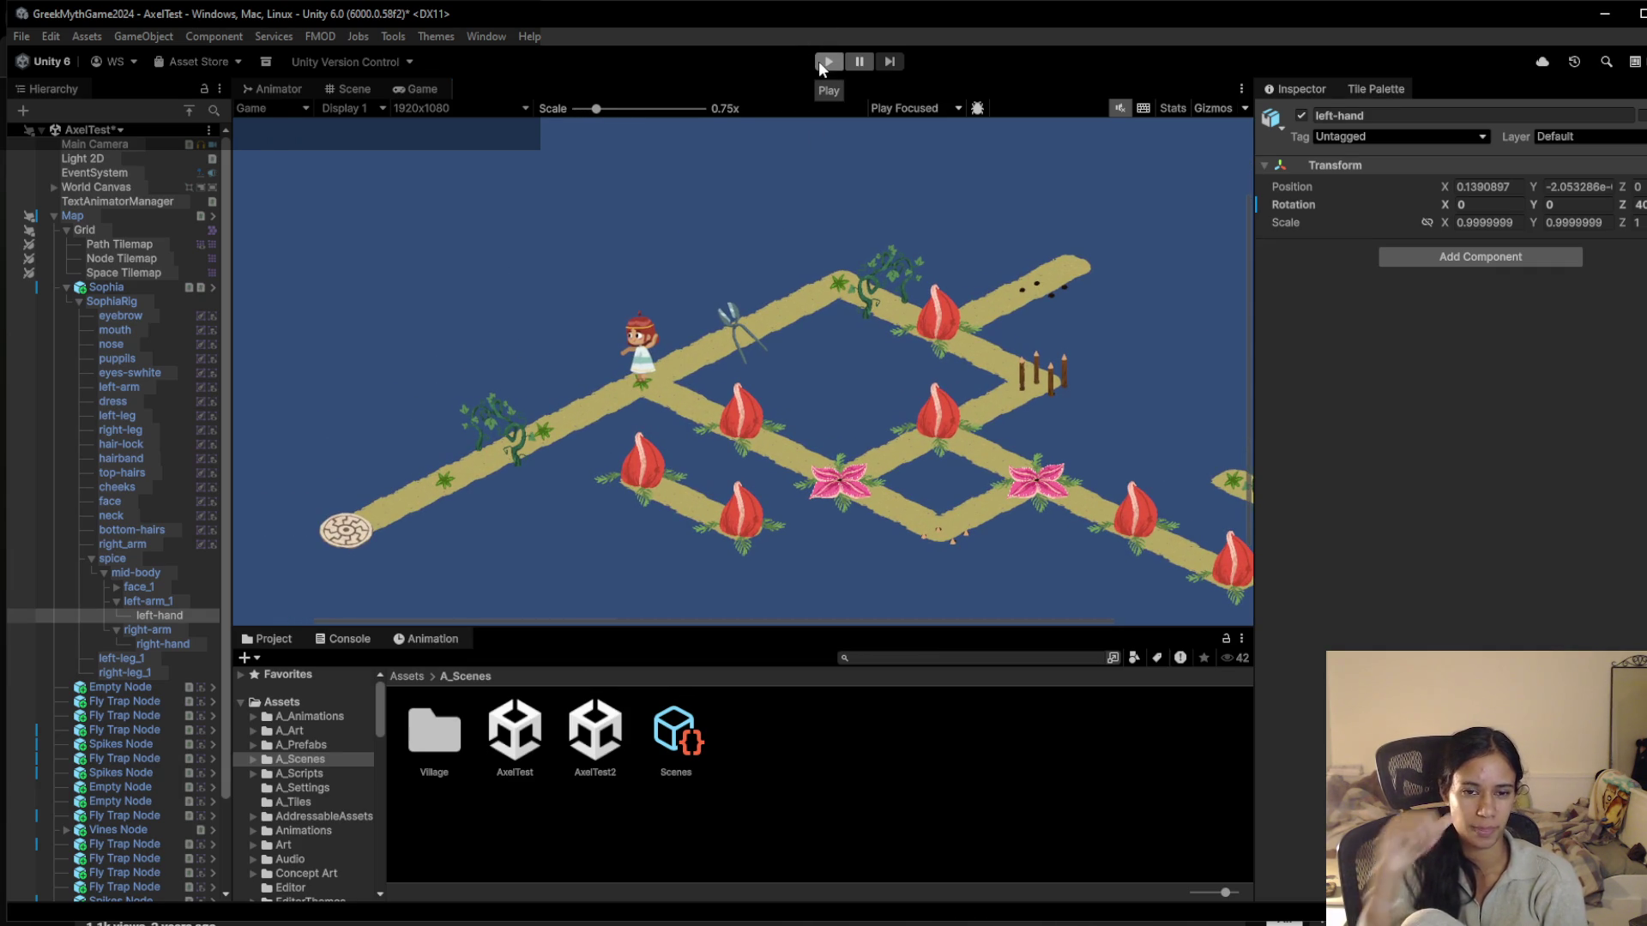
scroll(639, 442, down, 5)
scroll(639, 433, down, 1)
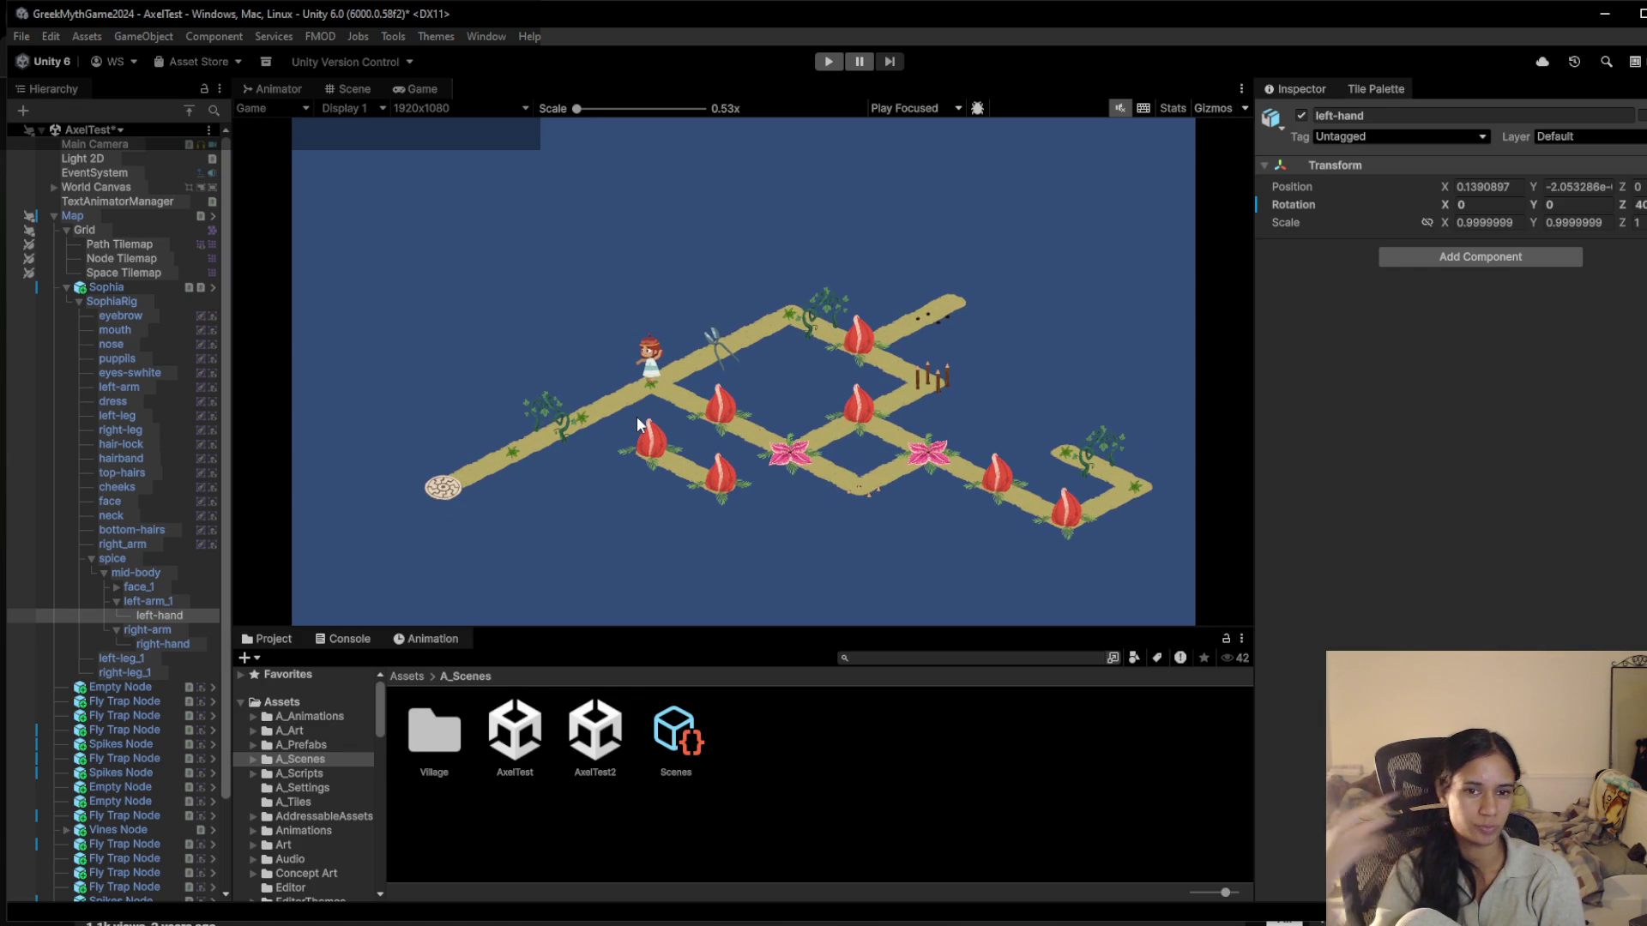
click(825, 65)
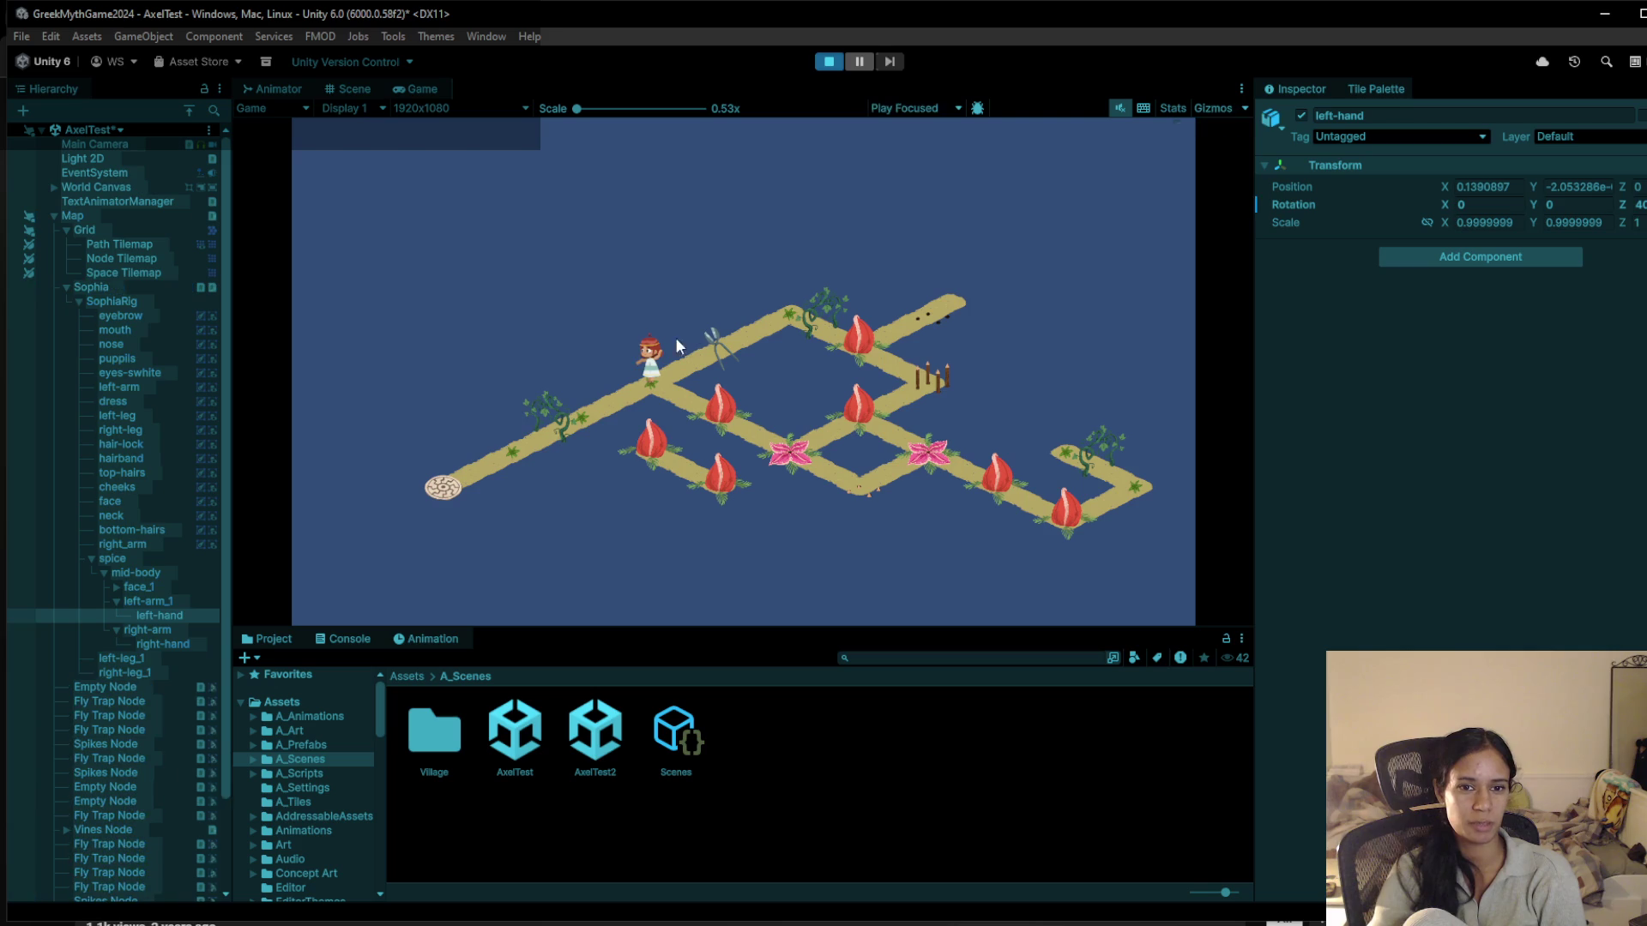
click(585, 418)
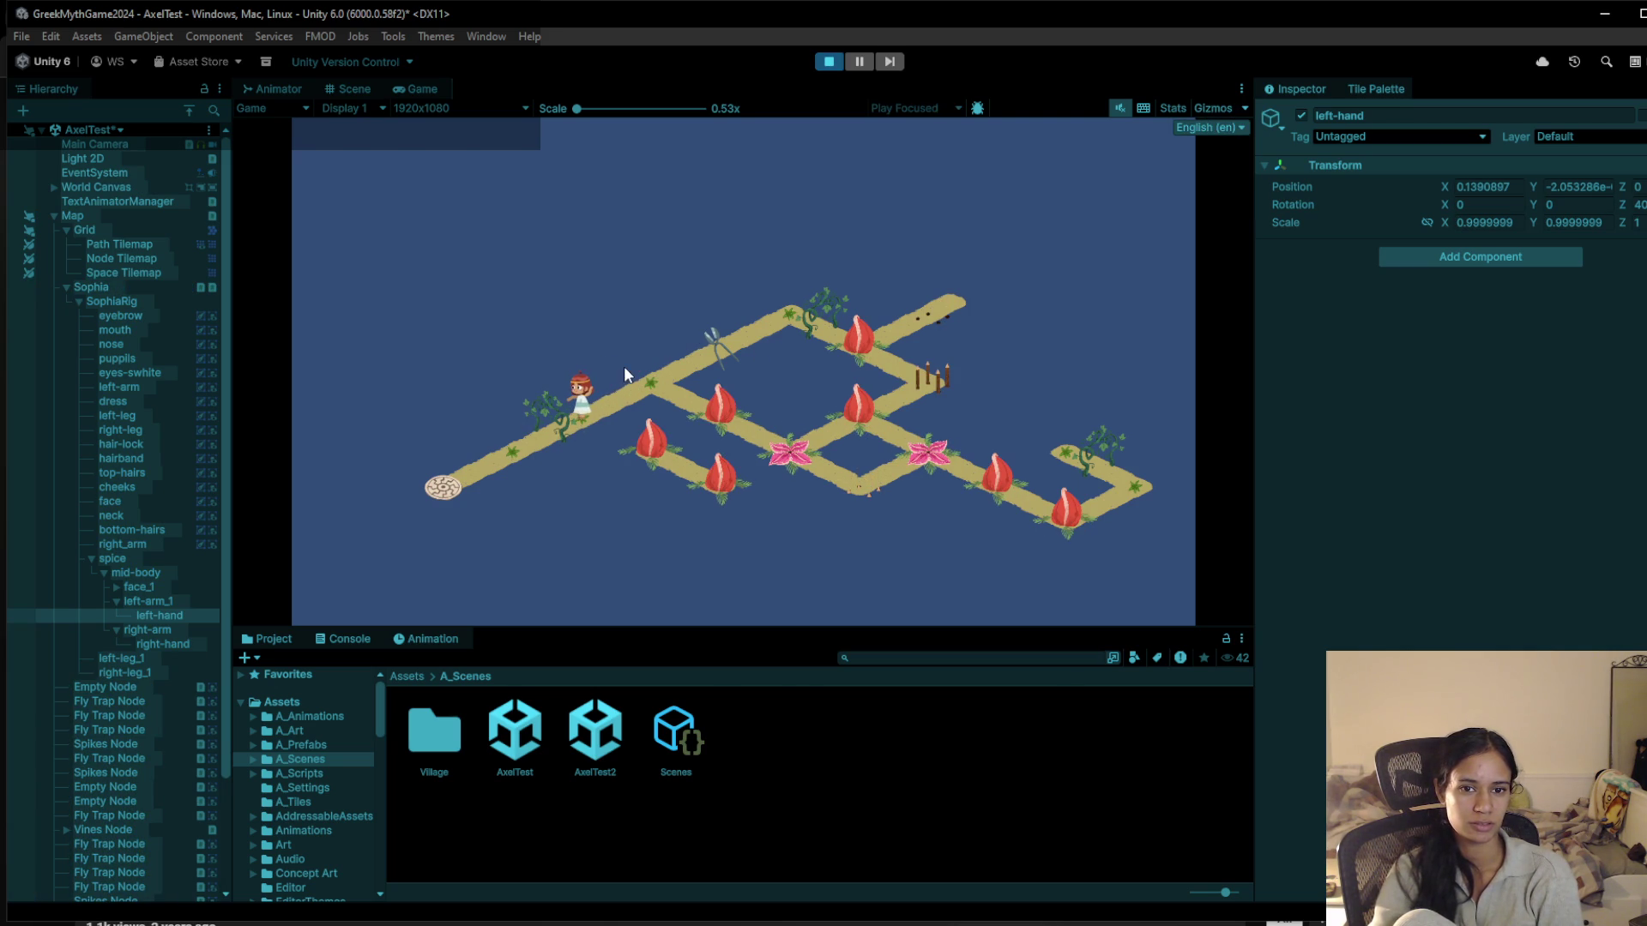
click(594, 404)
click(662, 383)
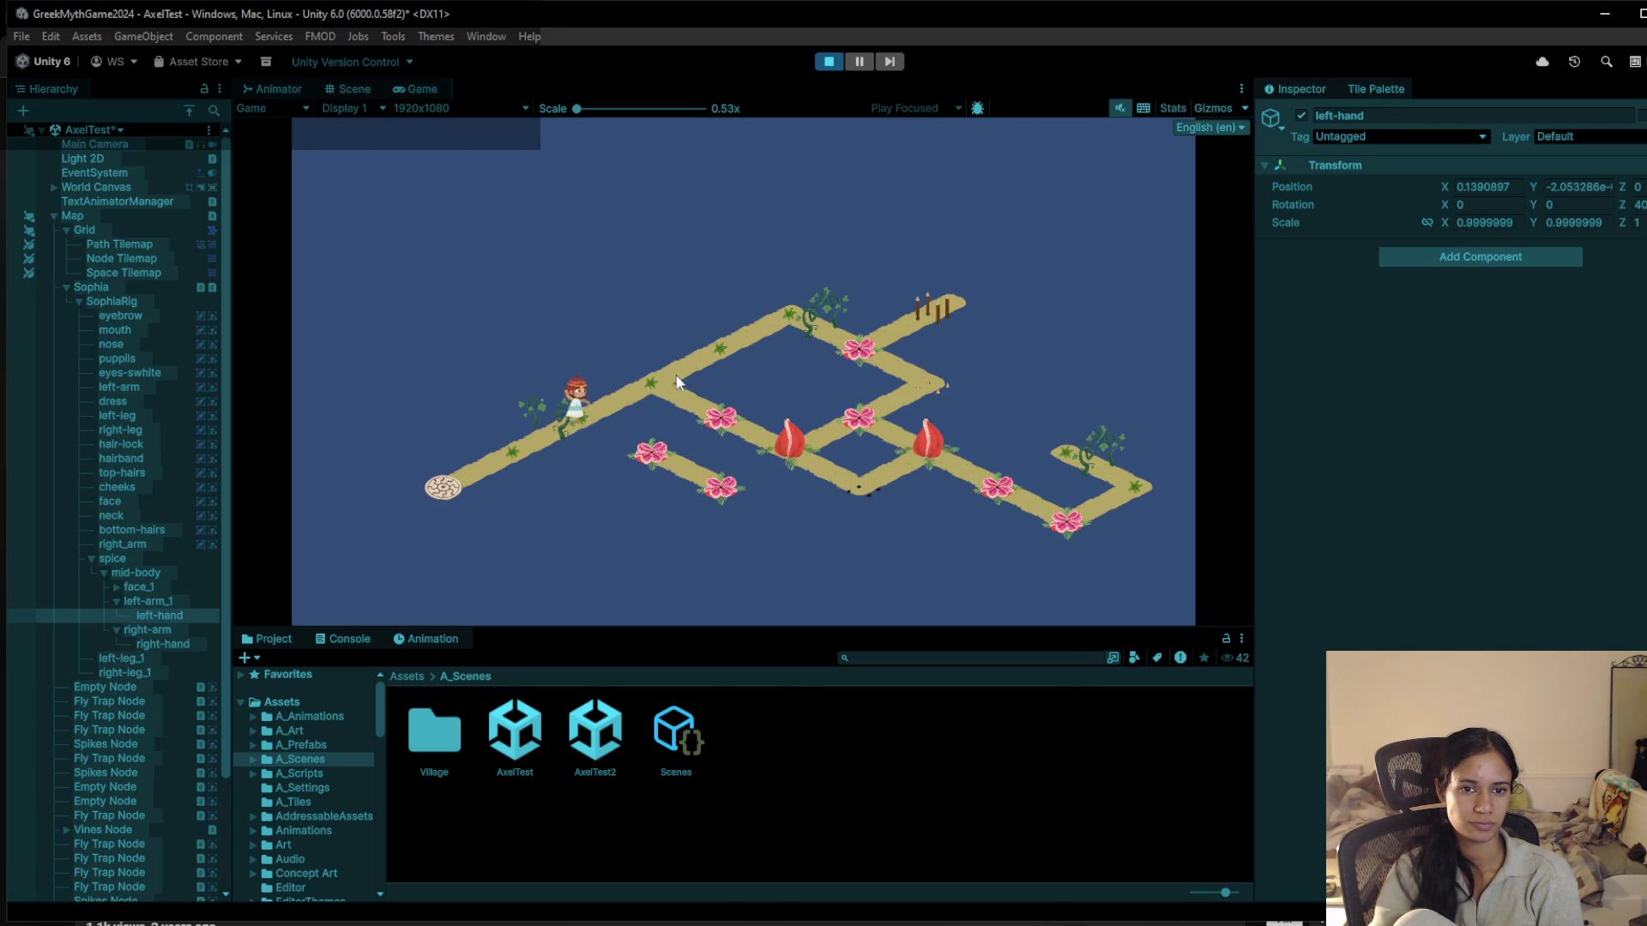
click(770, 297)
click(722, 358)
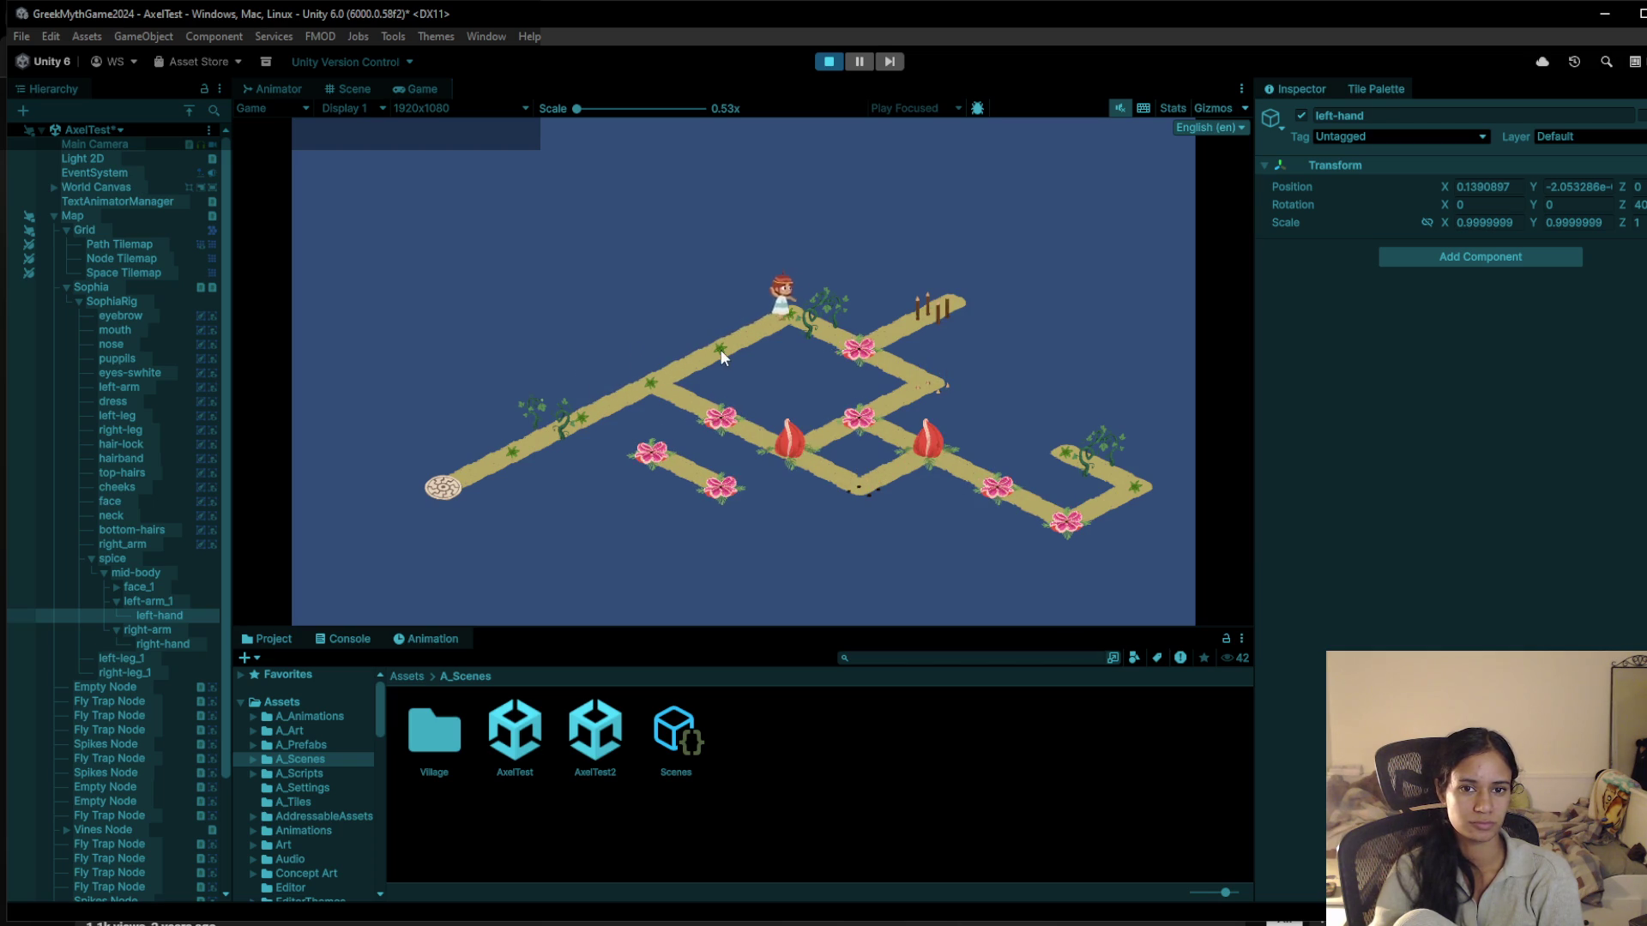
click(554, 422)
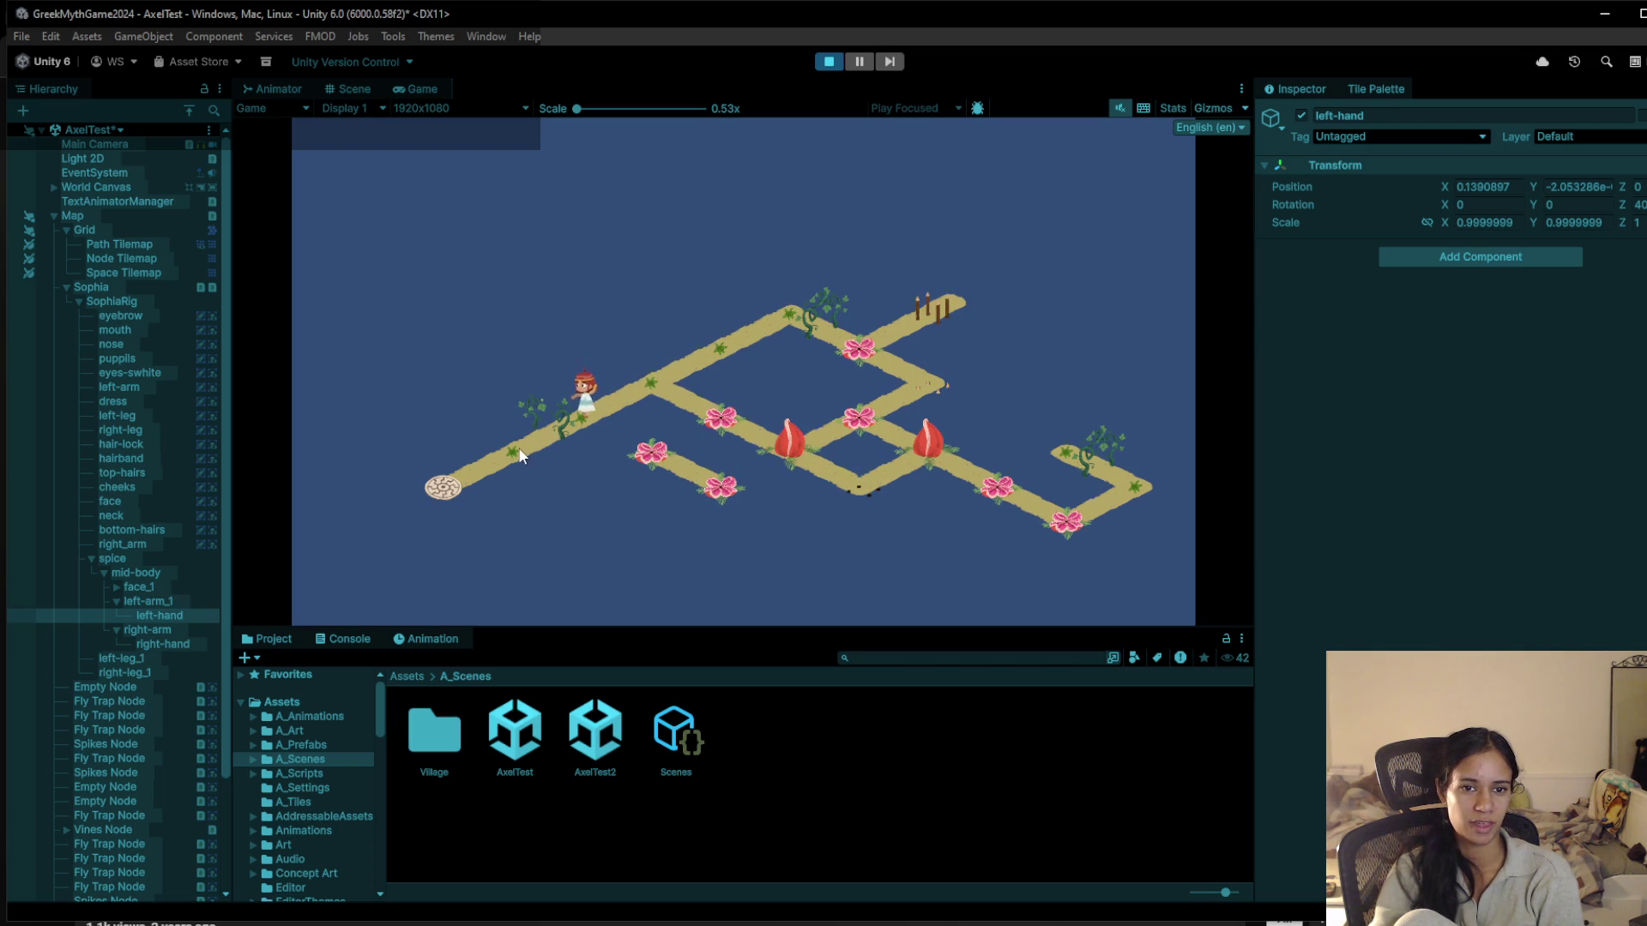
click(594, 413)
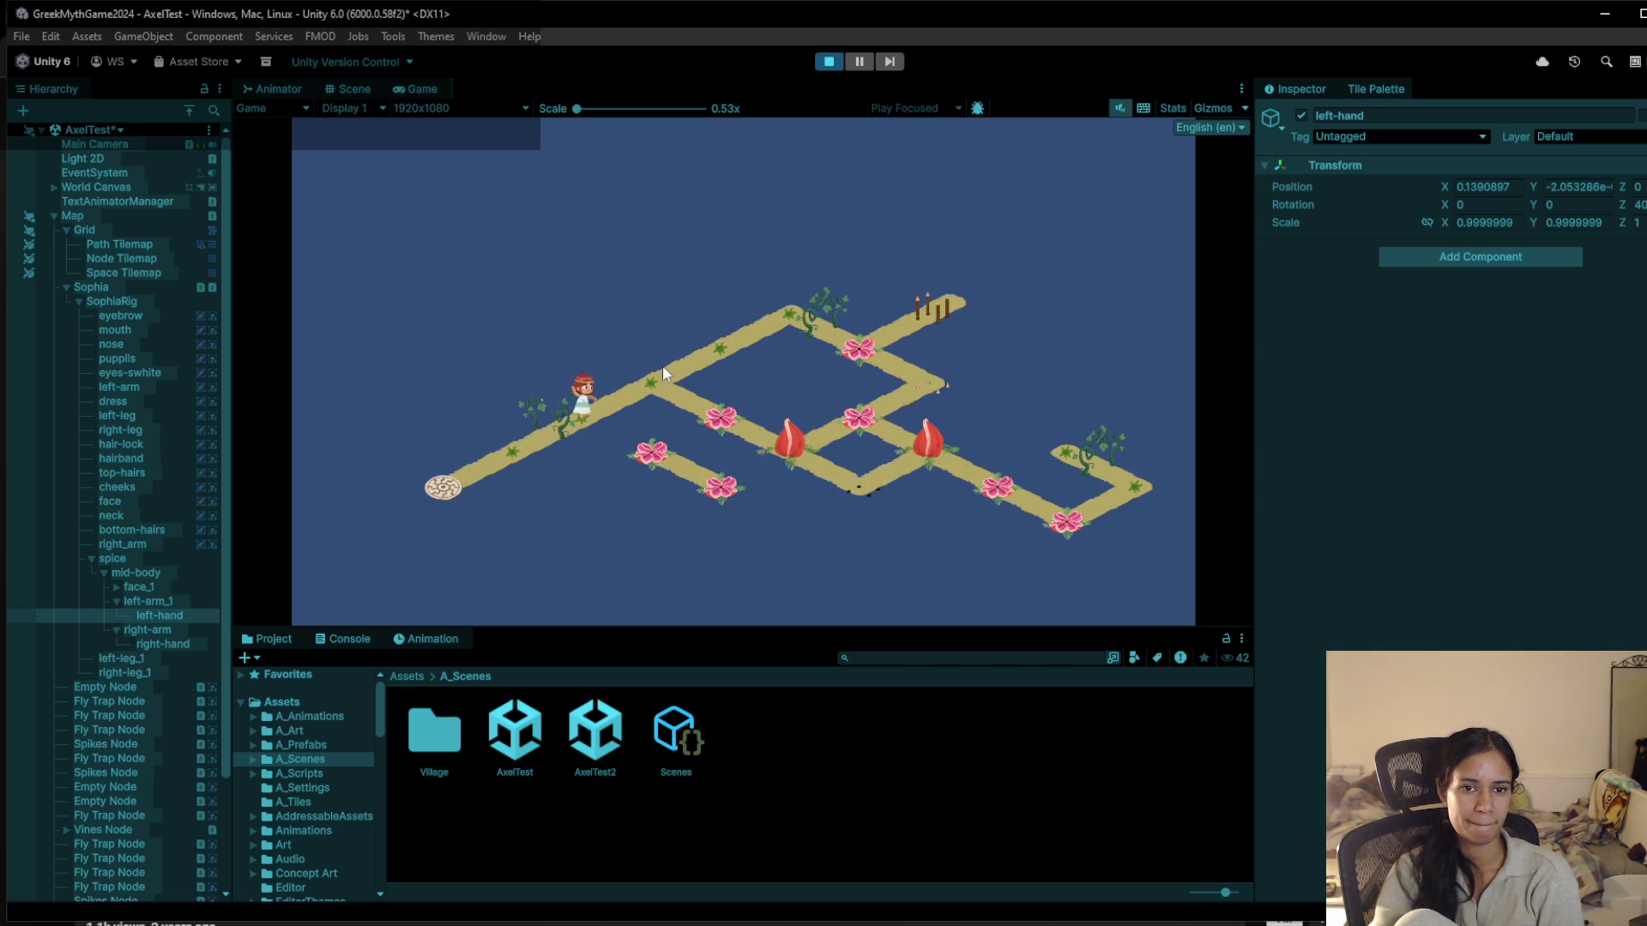
click(697, 359)
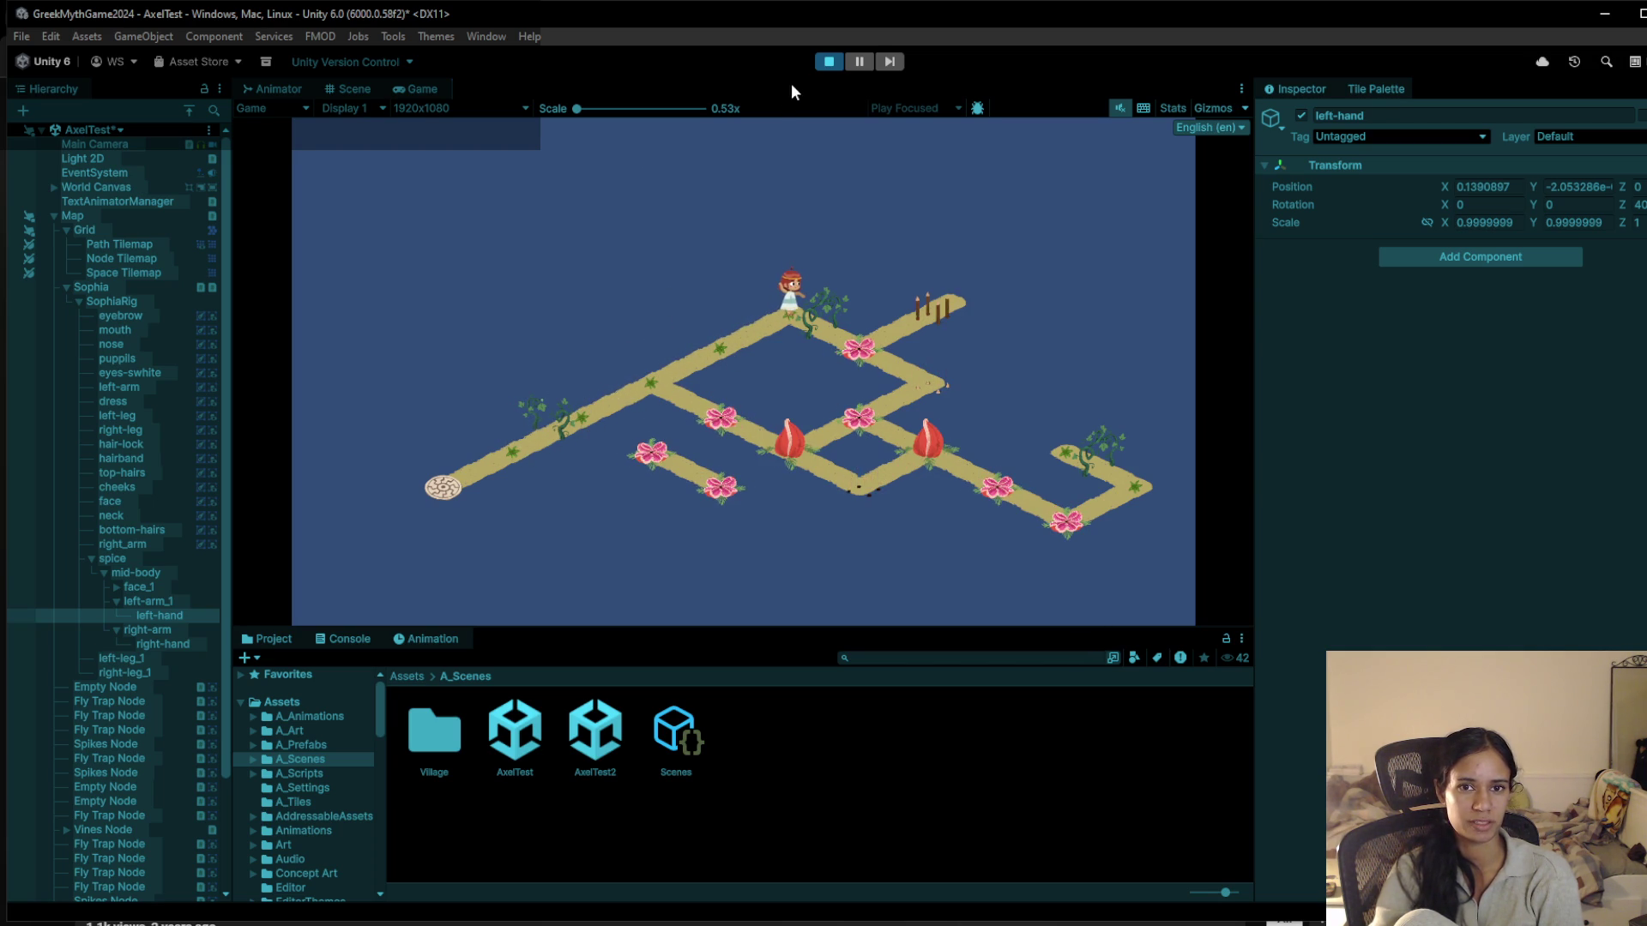
click(816, 65)
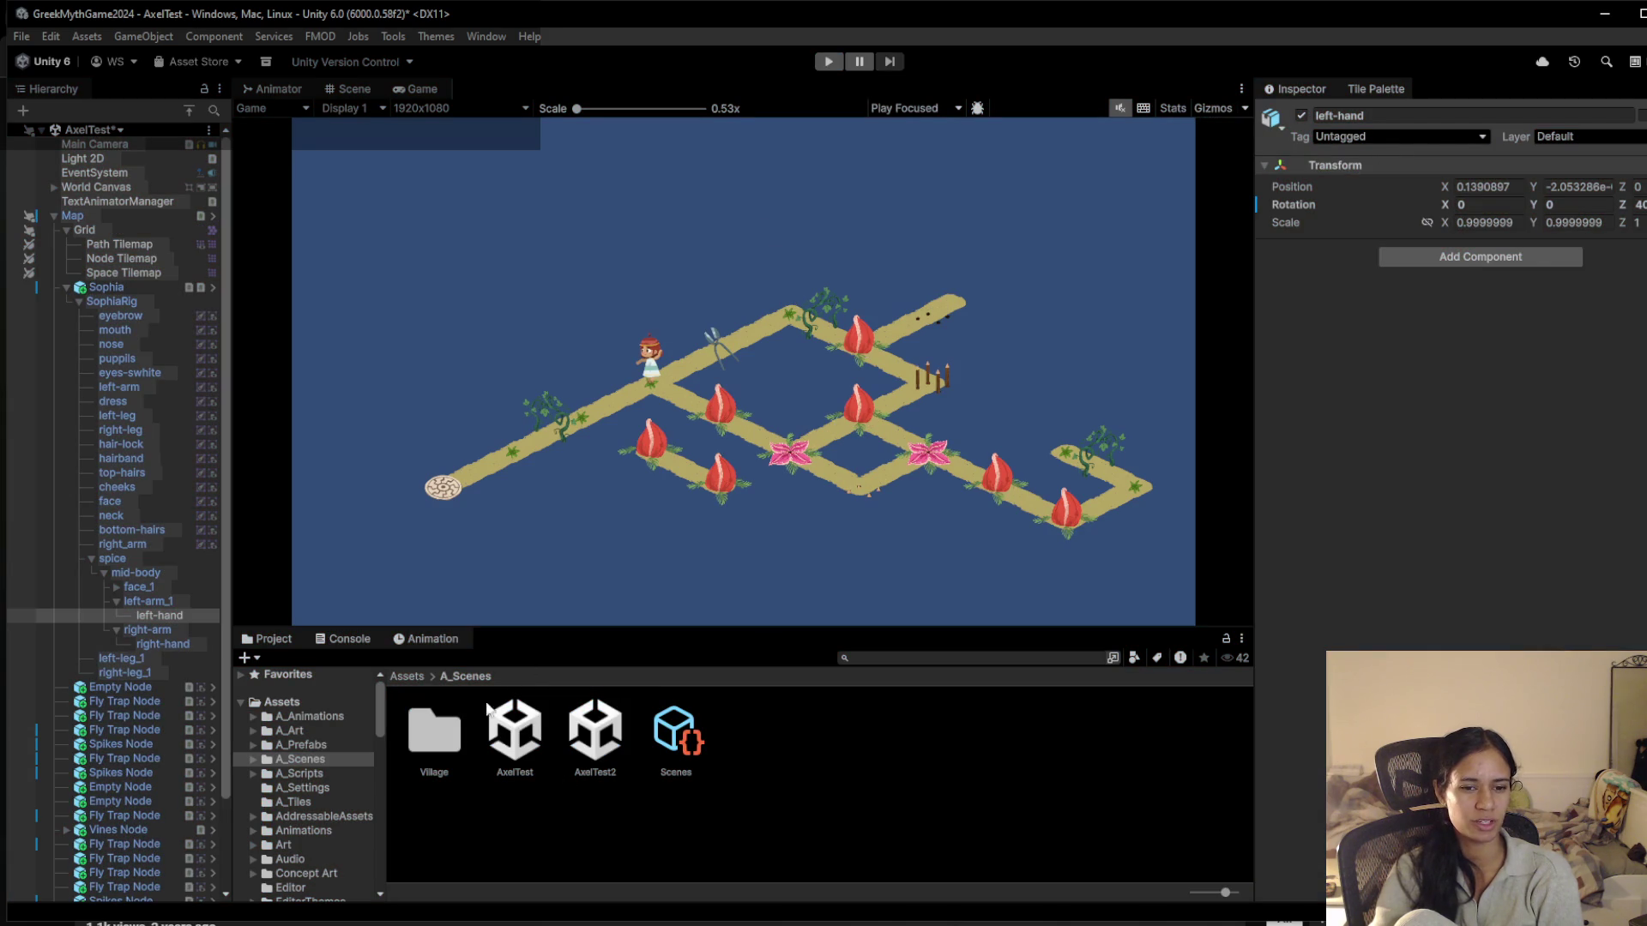
Browse from Assets into A_Scenes > Village and open the Level 1 scene
click(406, 676)
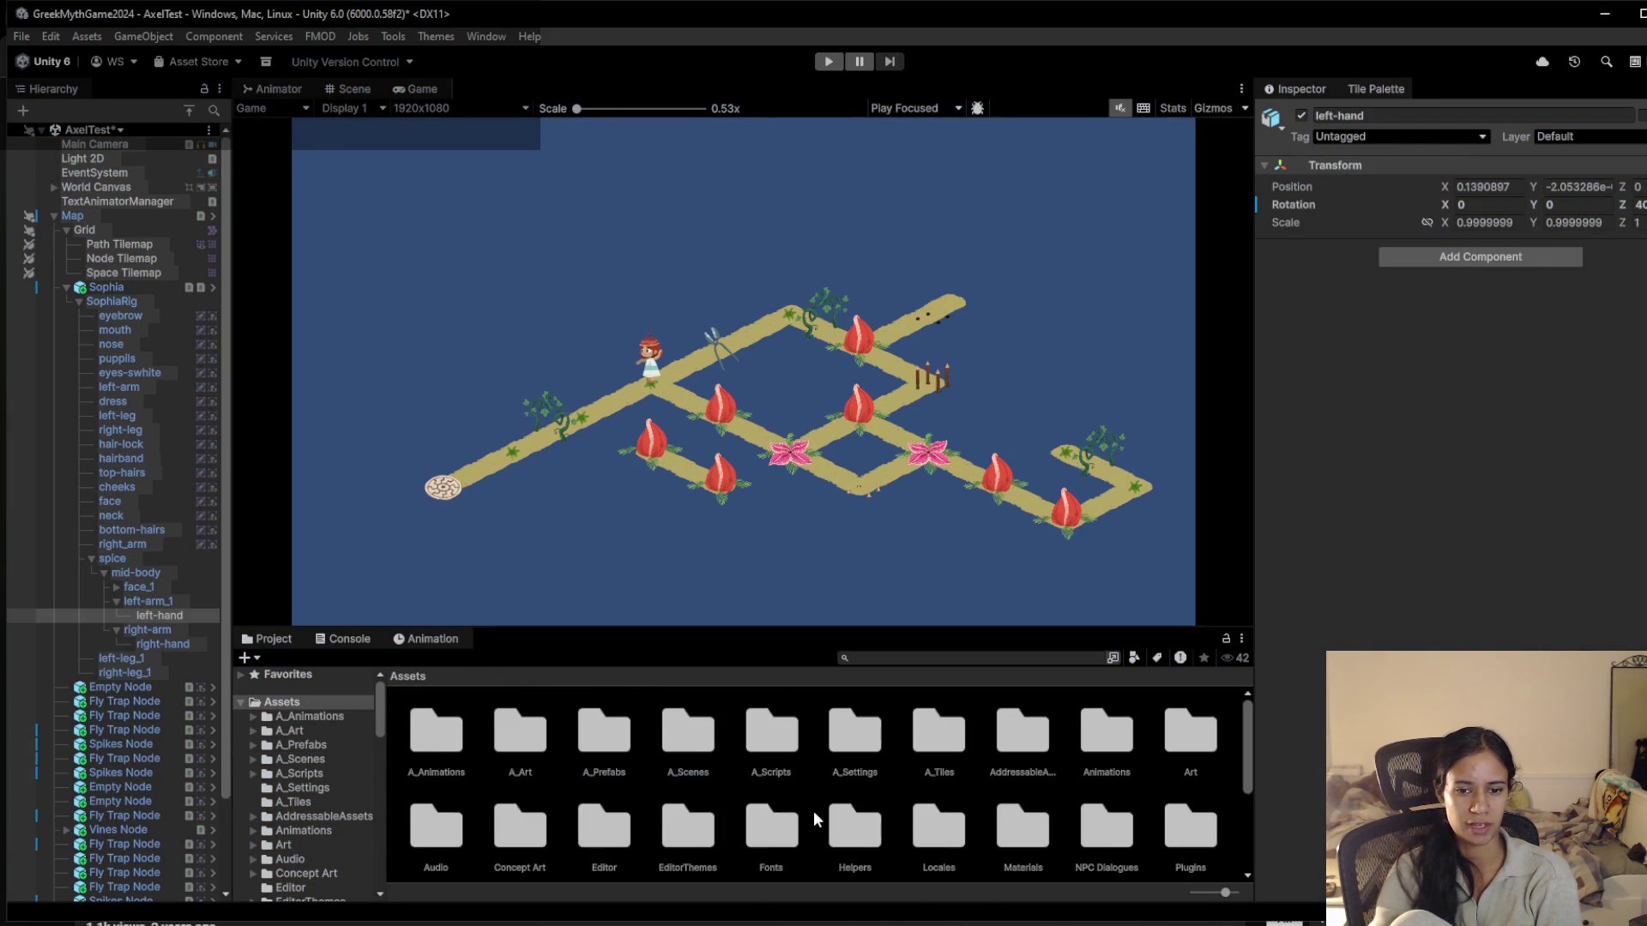
scroll(815, 812, down, 3)
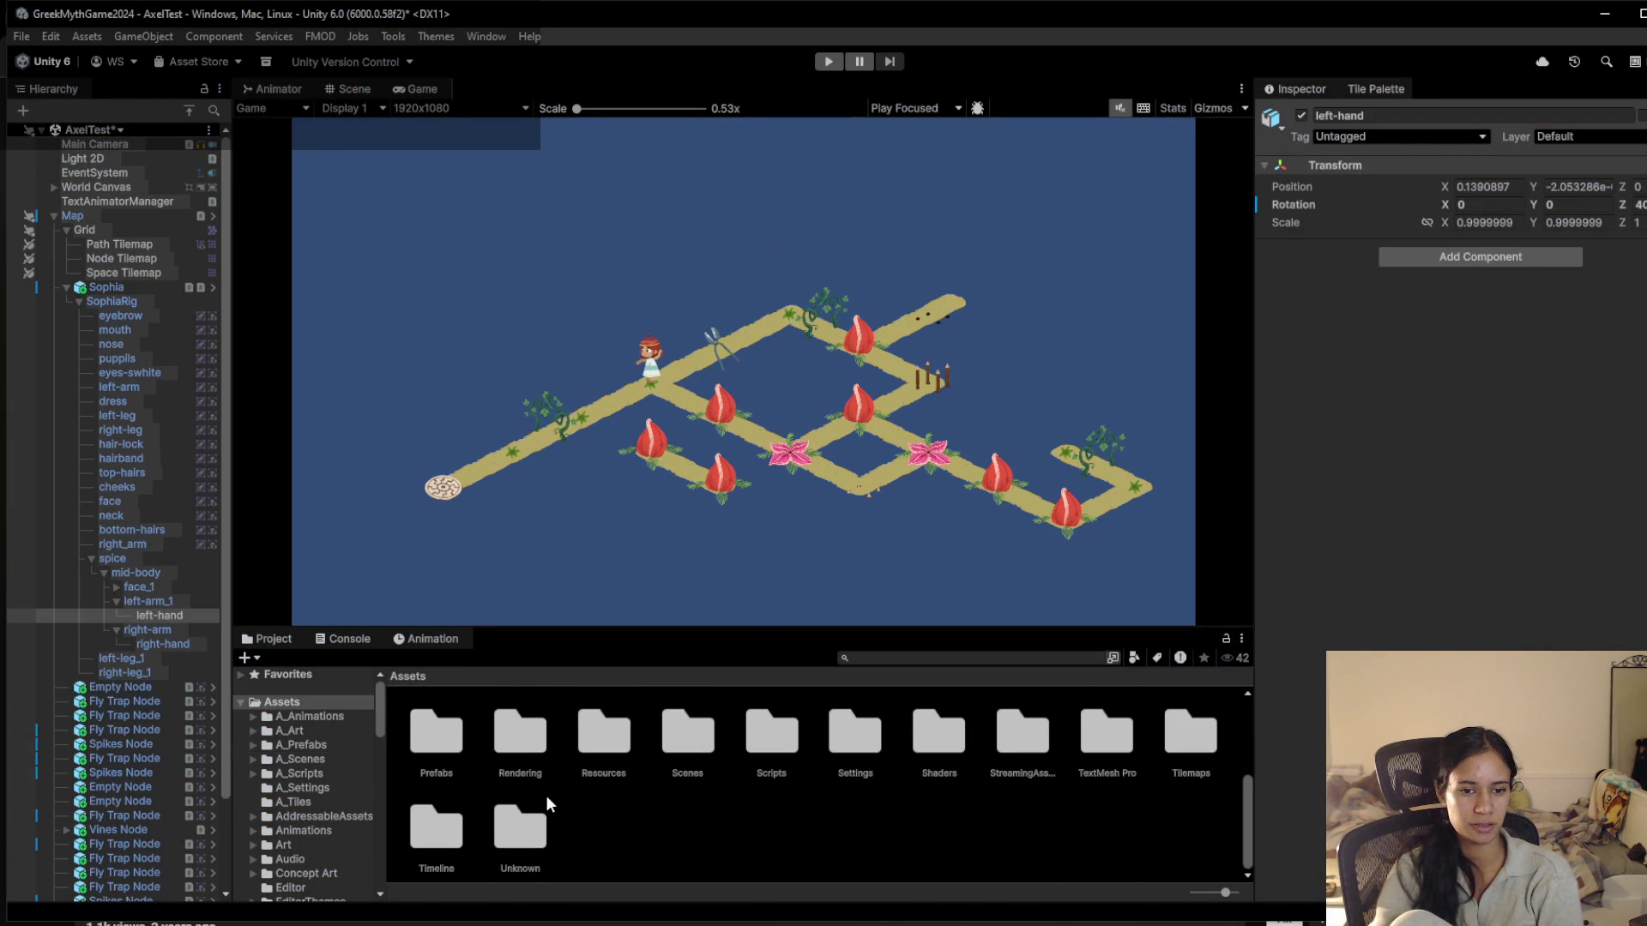
scroll(718, 821, up, 2)
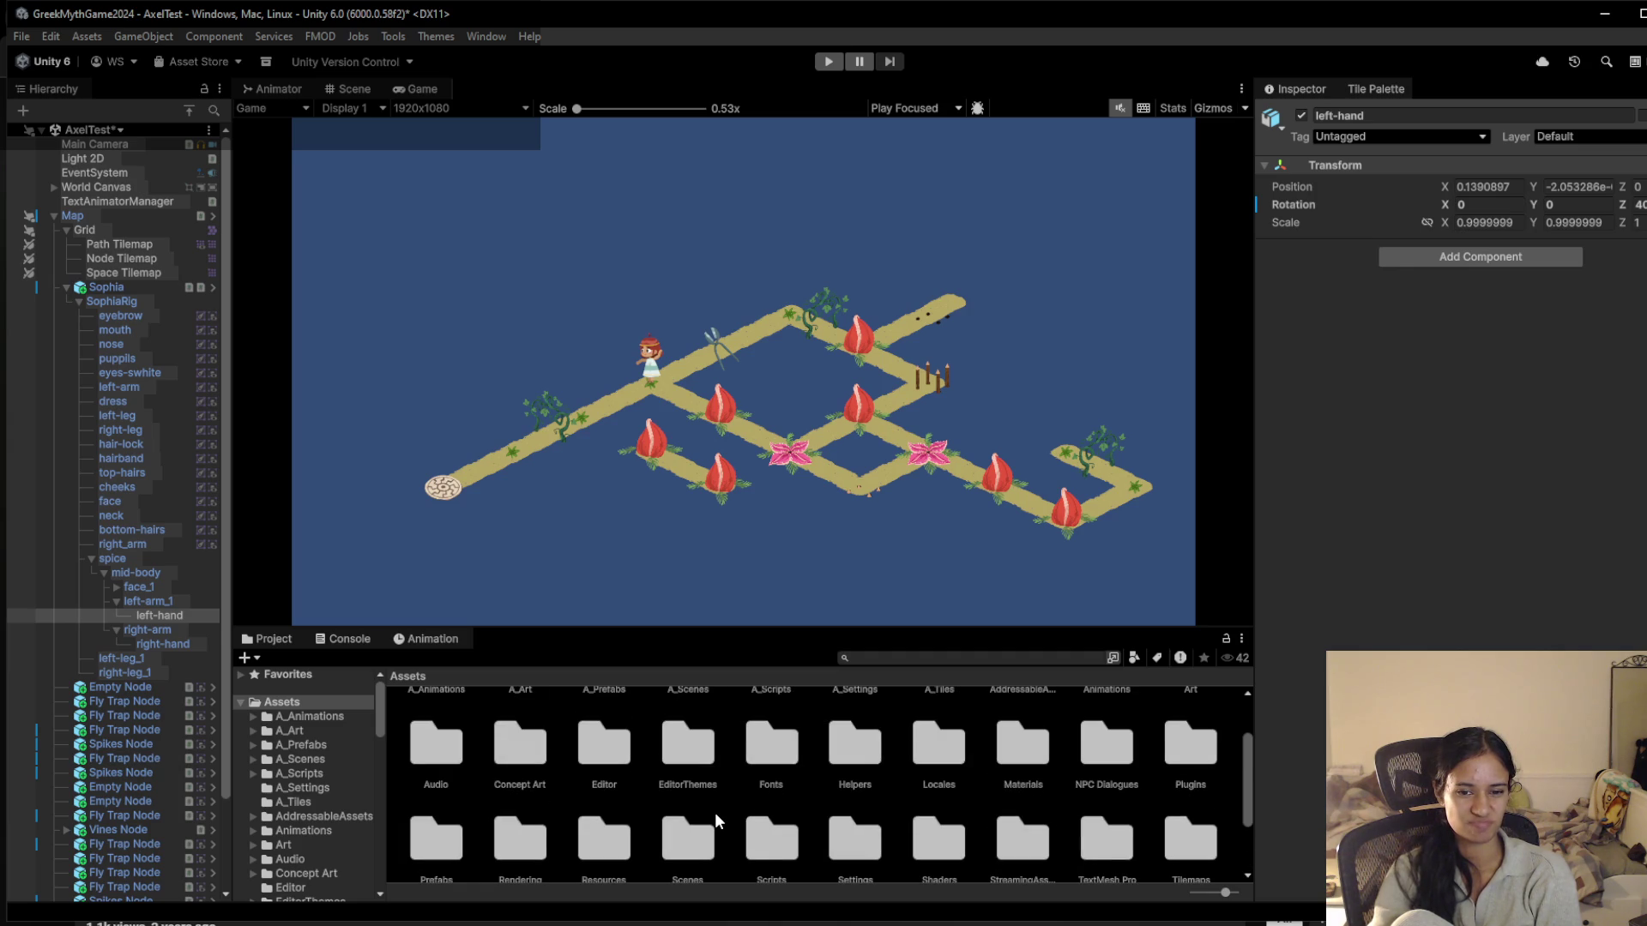
scroll(515, 772, up, 2)
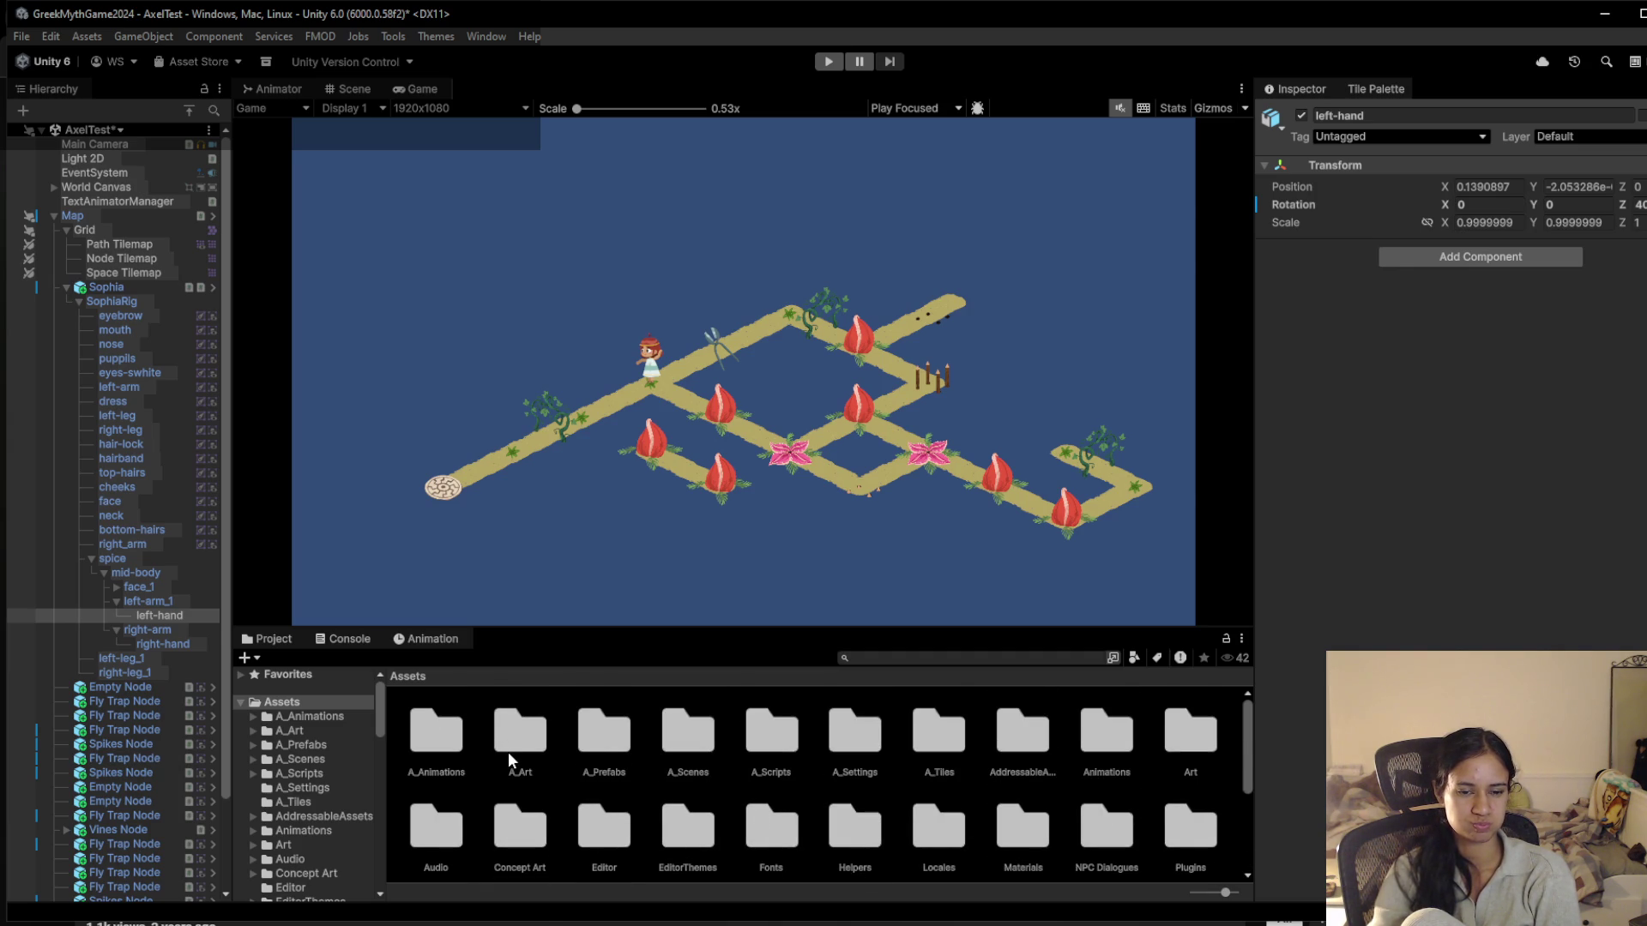
double_click(686, 733)
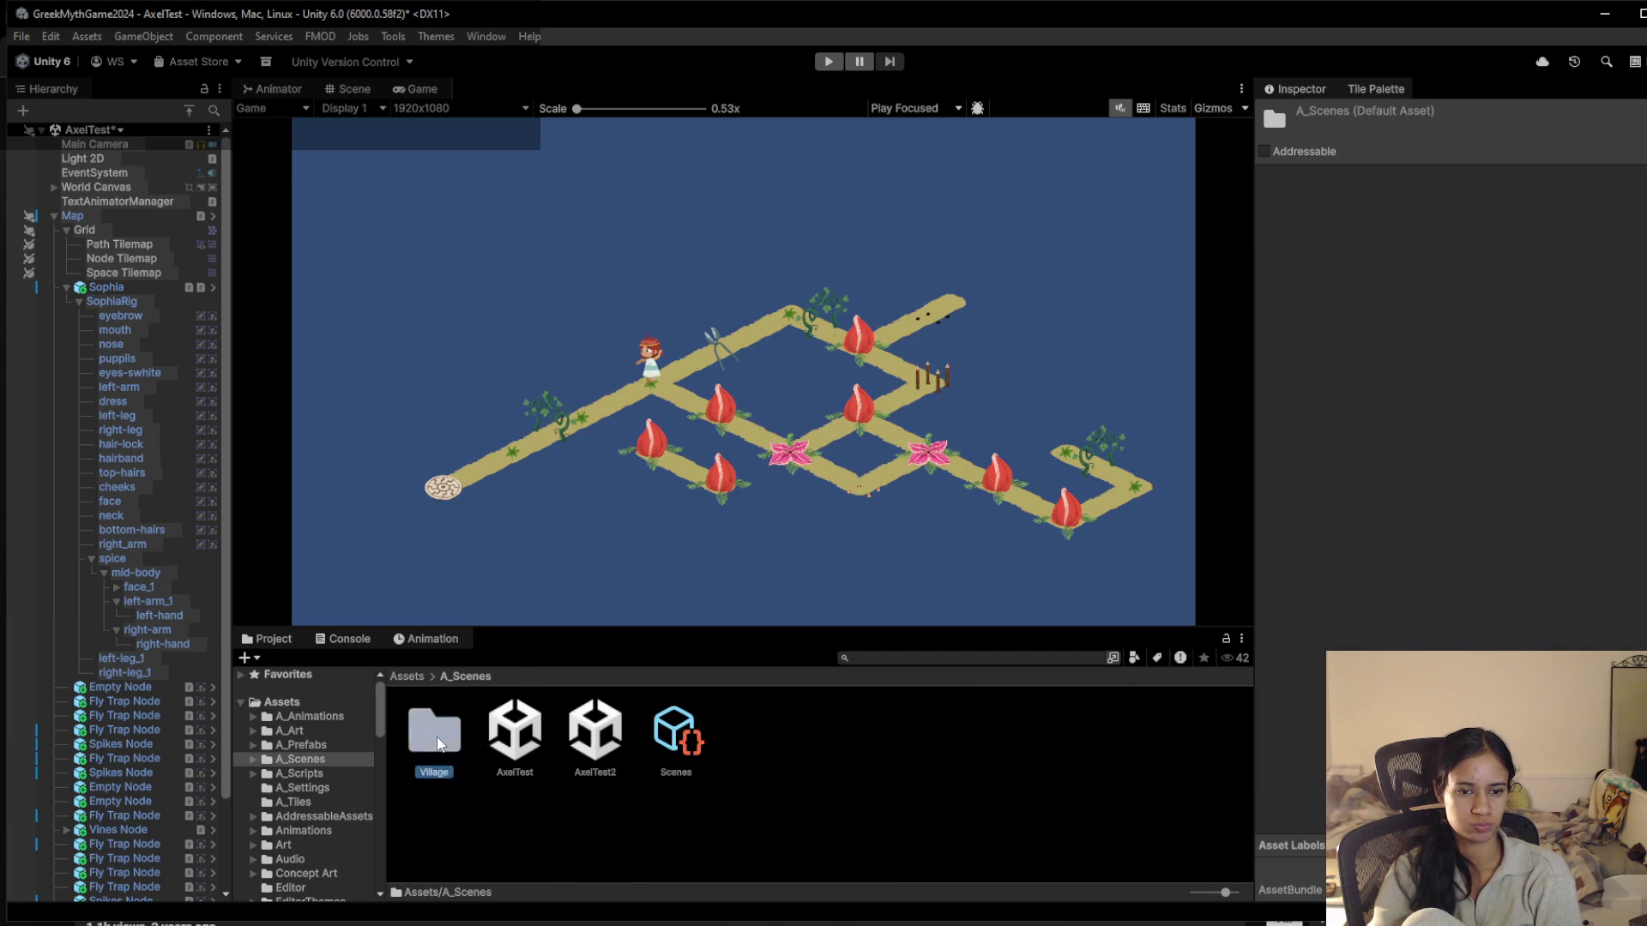
double_click(437, 743)
double_click(437, 743)
Save the AxelTest changes, load Level 1, and run then stop a quick test
click(835, 514)
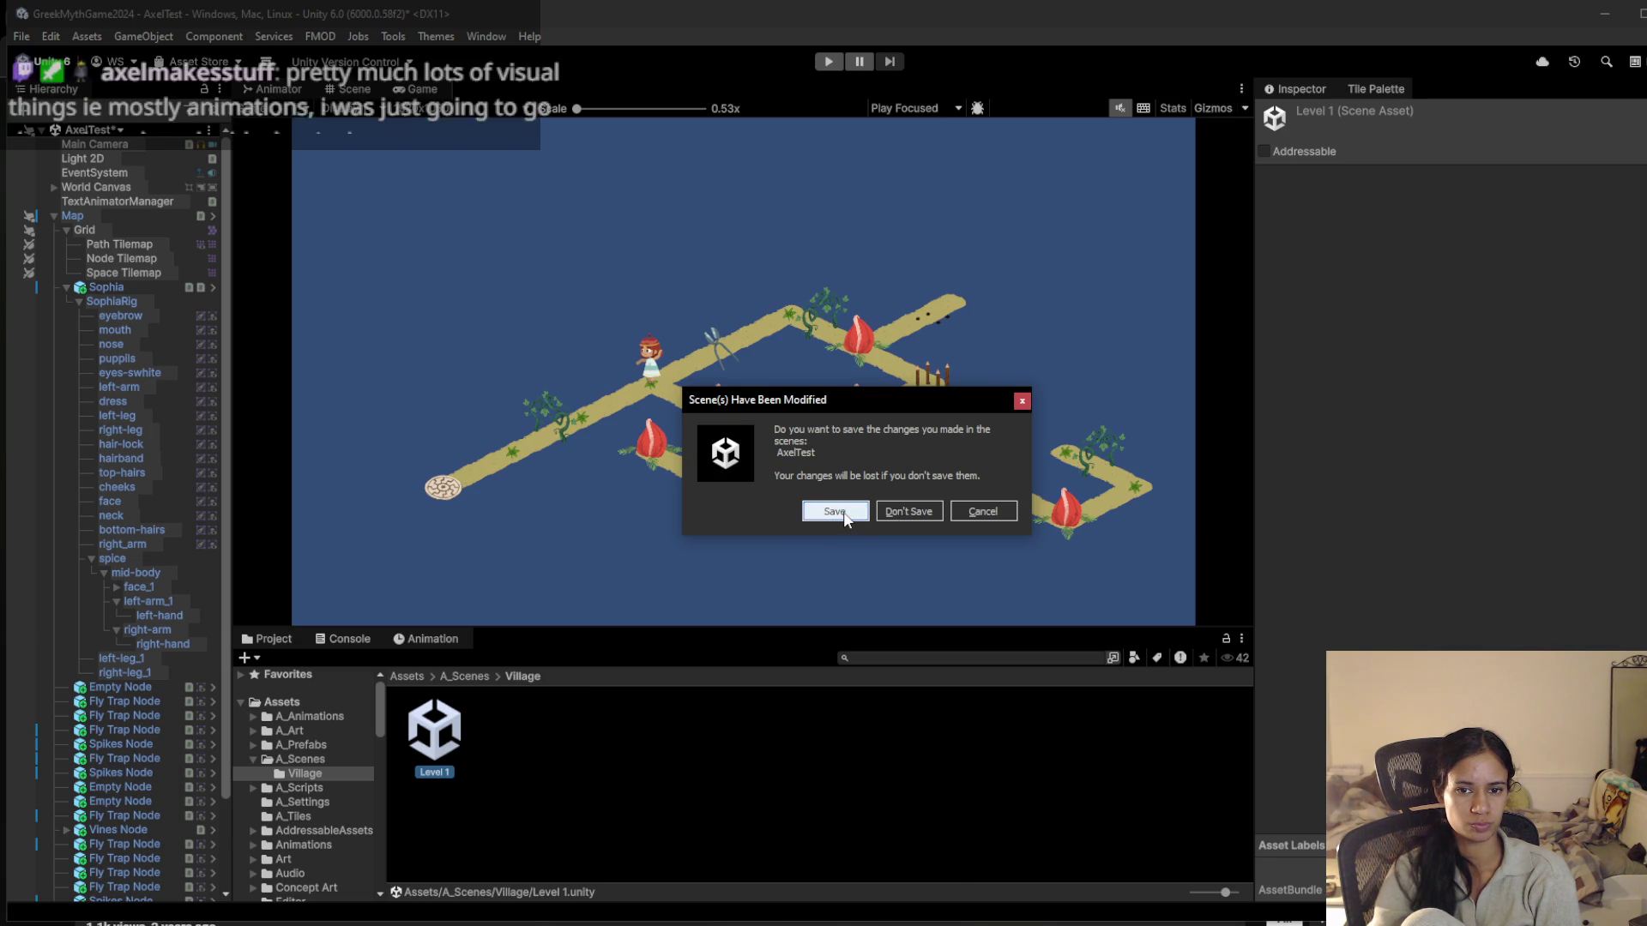
click(845, 515)
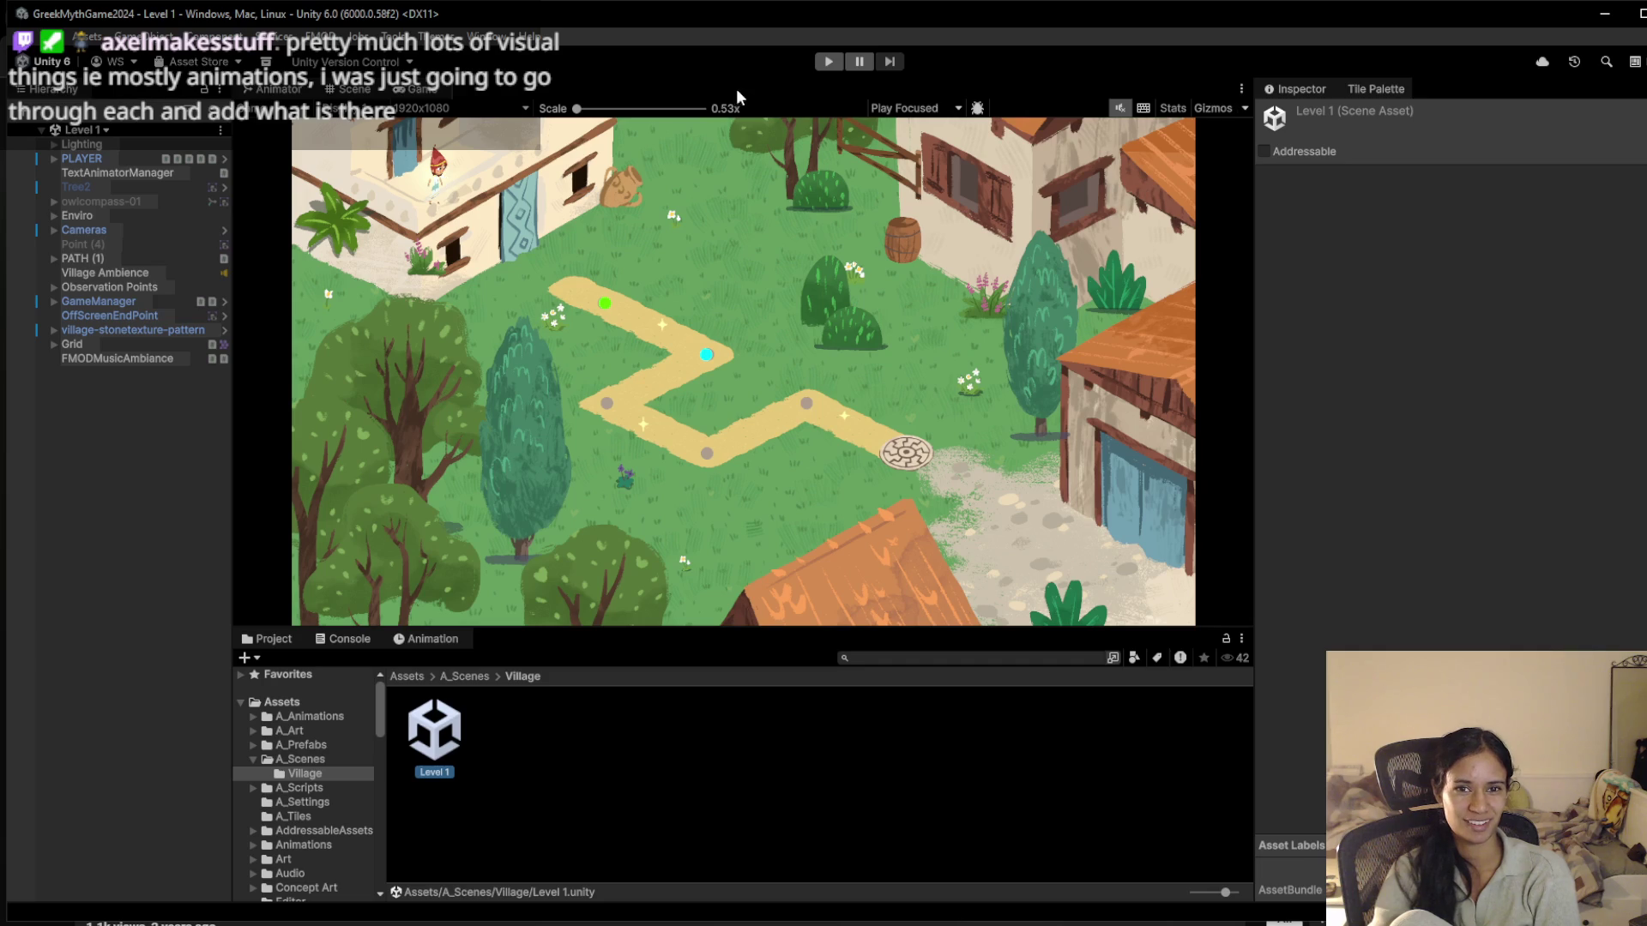
click(825, 61)
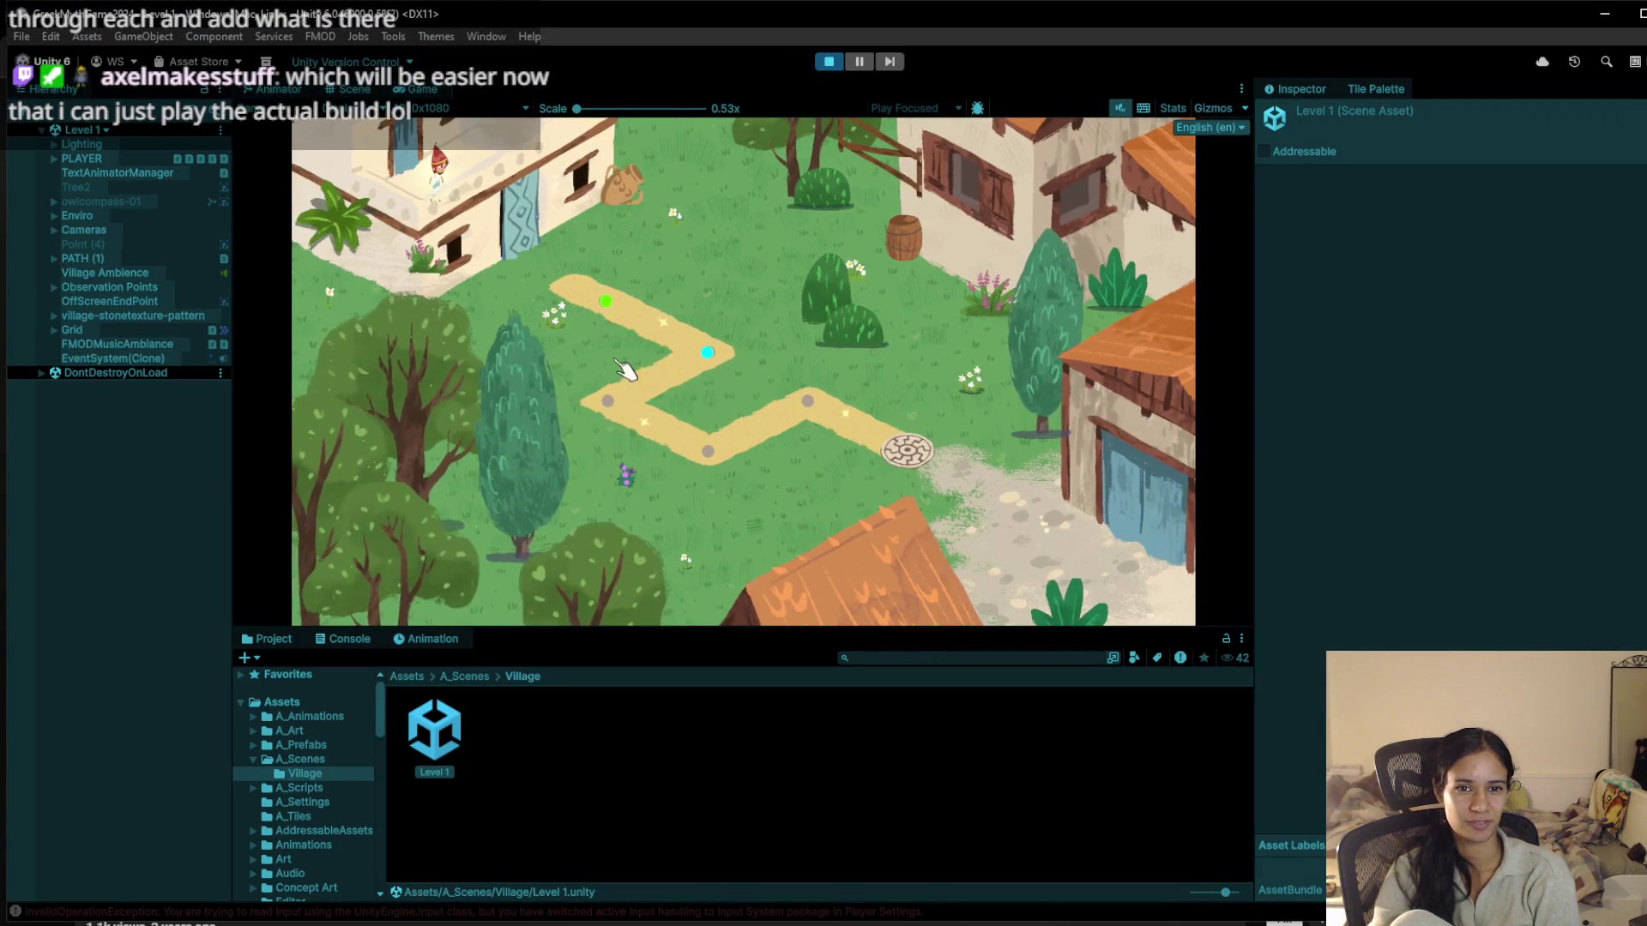
click(829, 61)
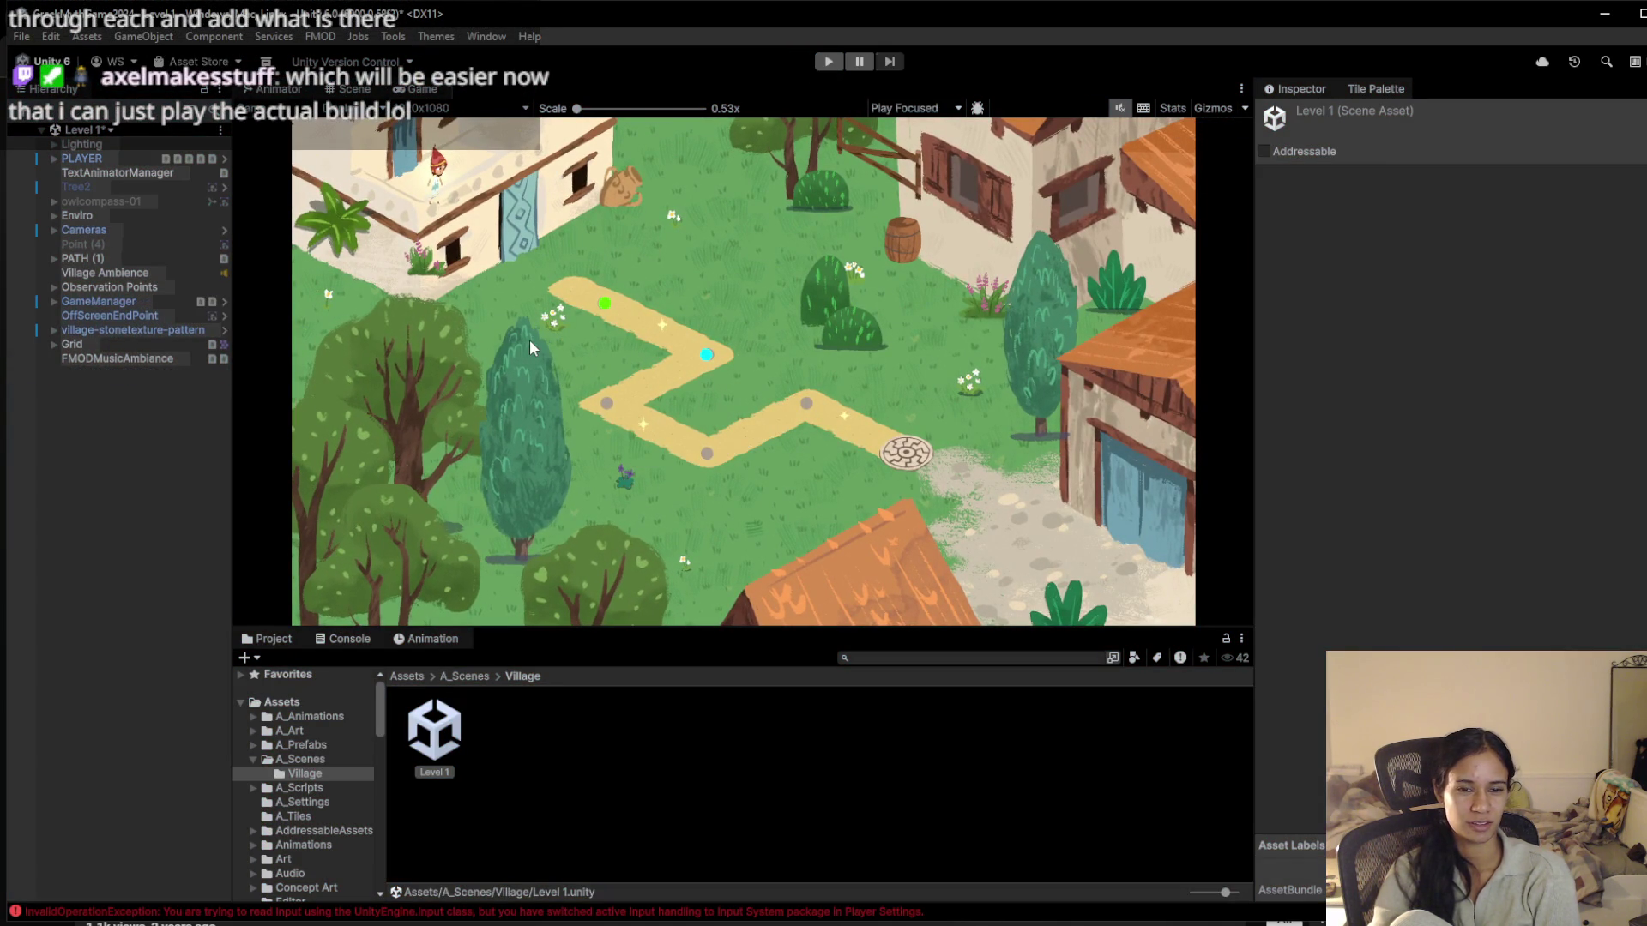
click(85, 129)
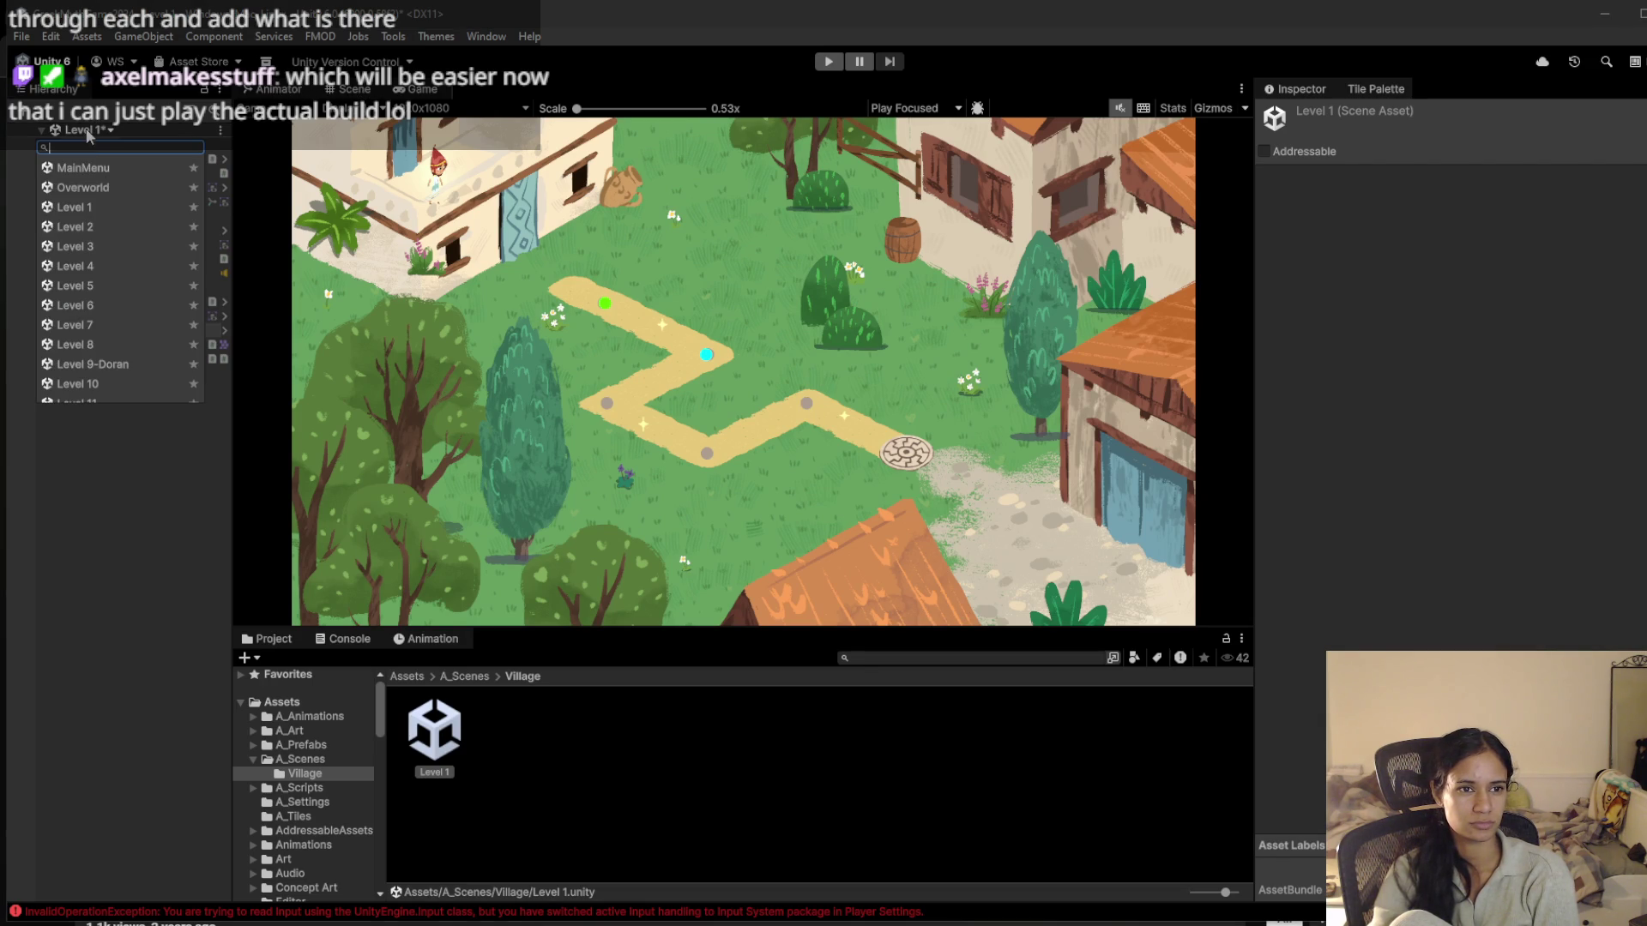
Load the Level 1 scene, saving the current one, and do a quick Play/Stop test run
click(91, 206)
click(827, 515)
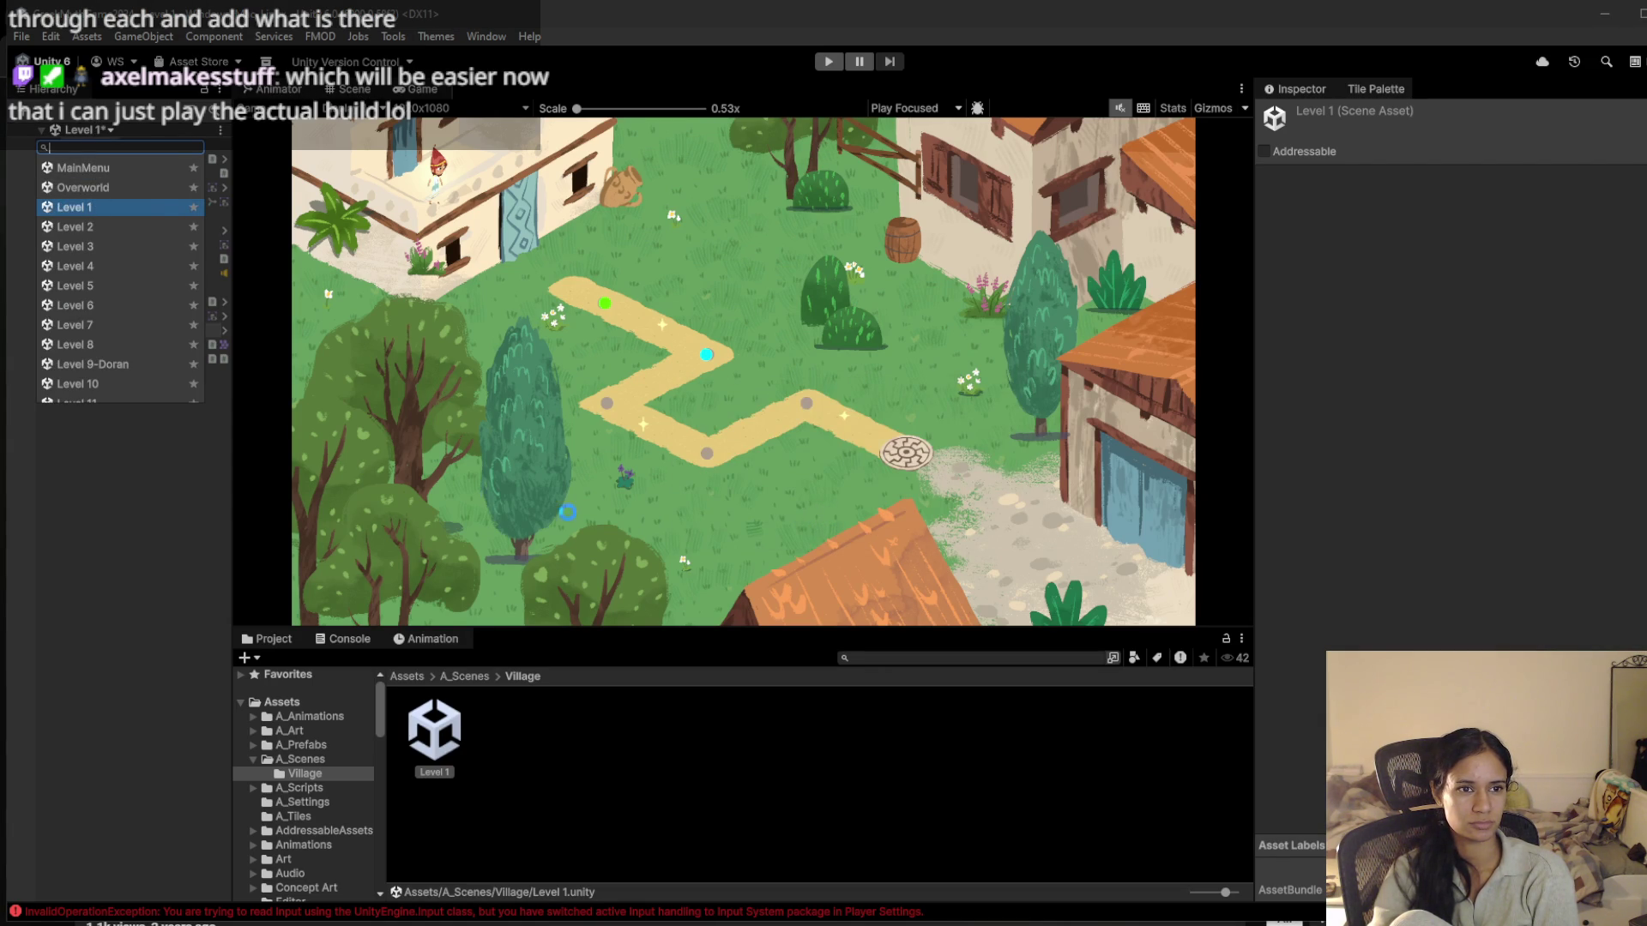
click(826, 65)
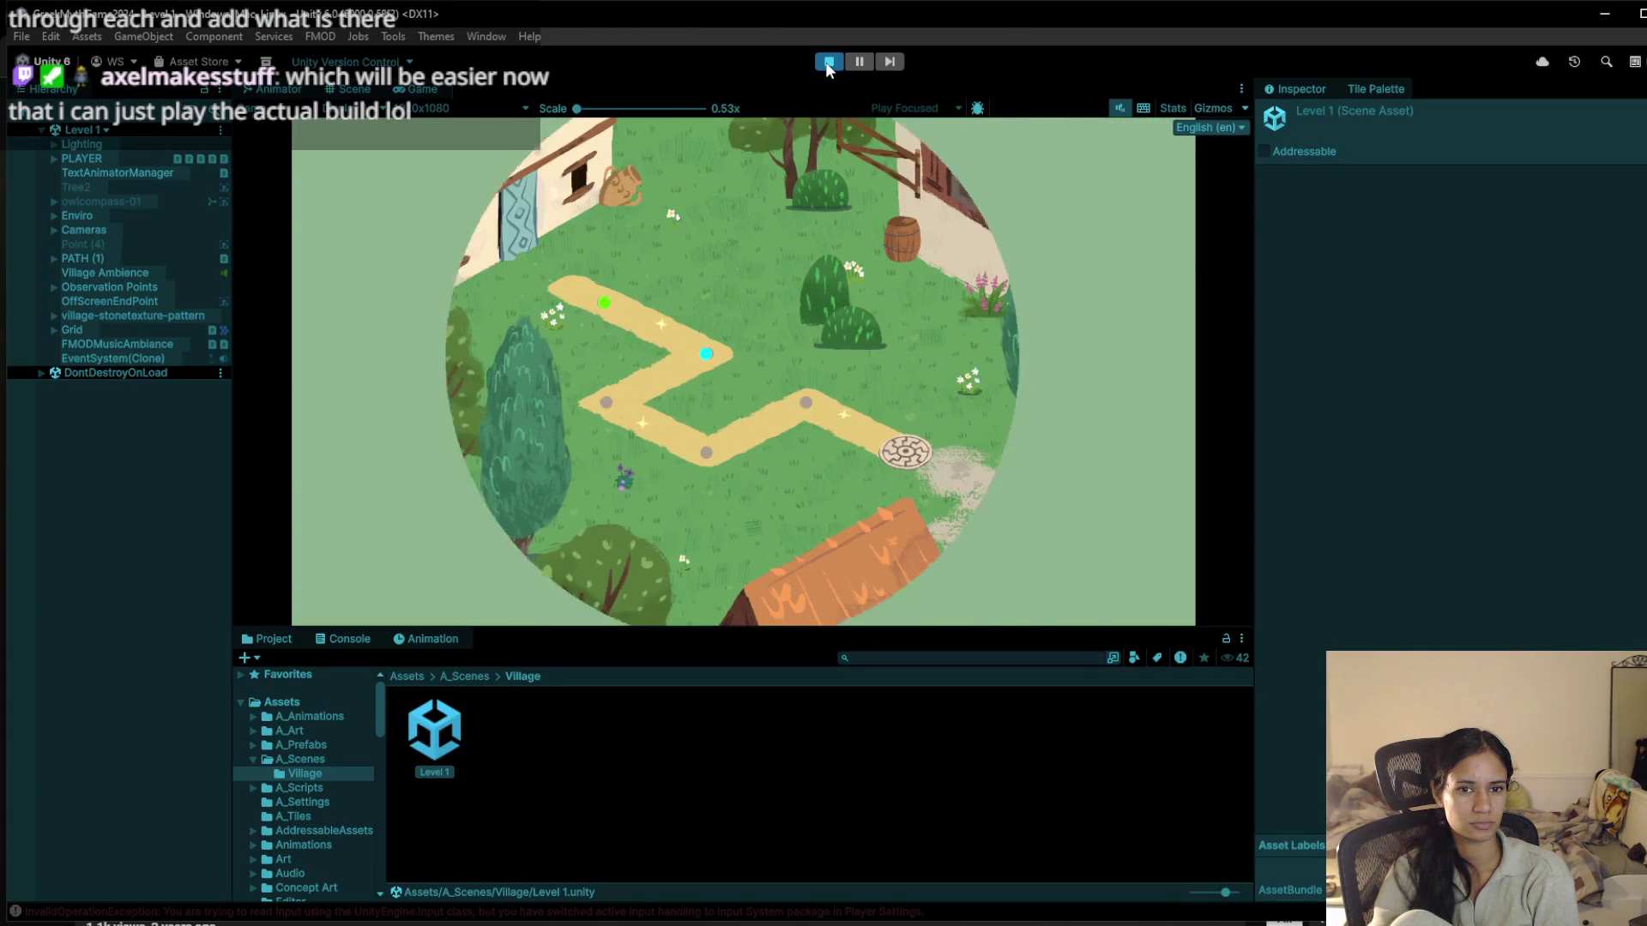
click(827, 62)
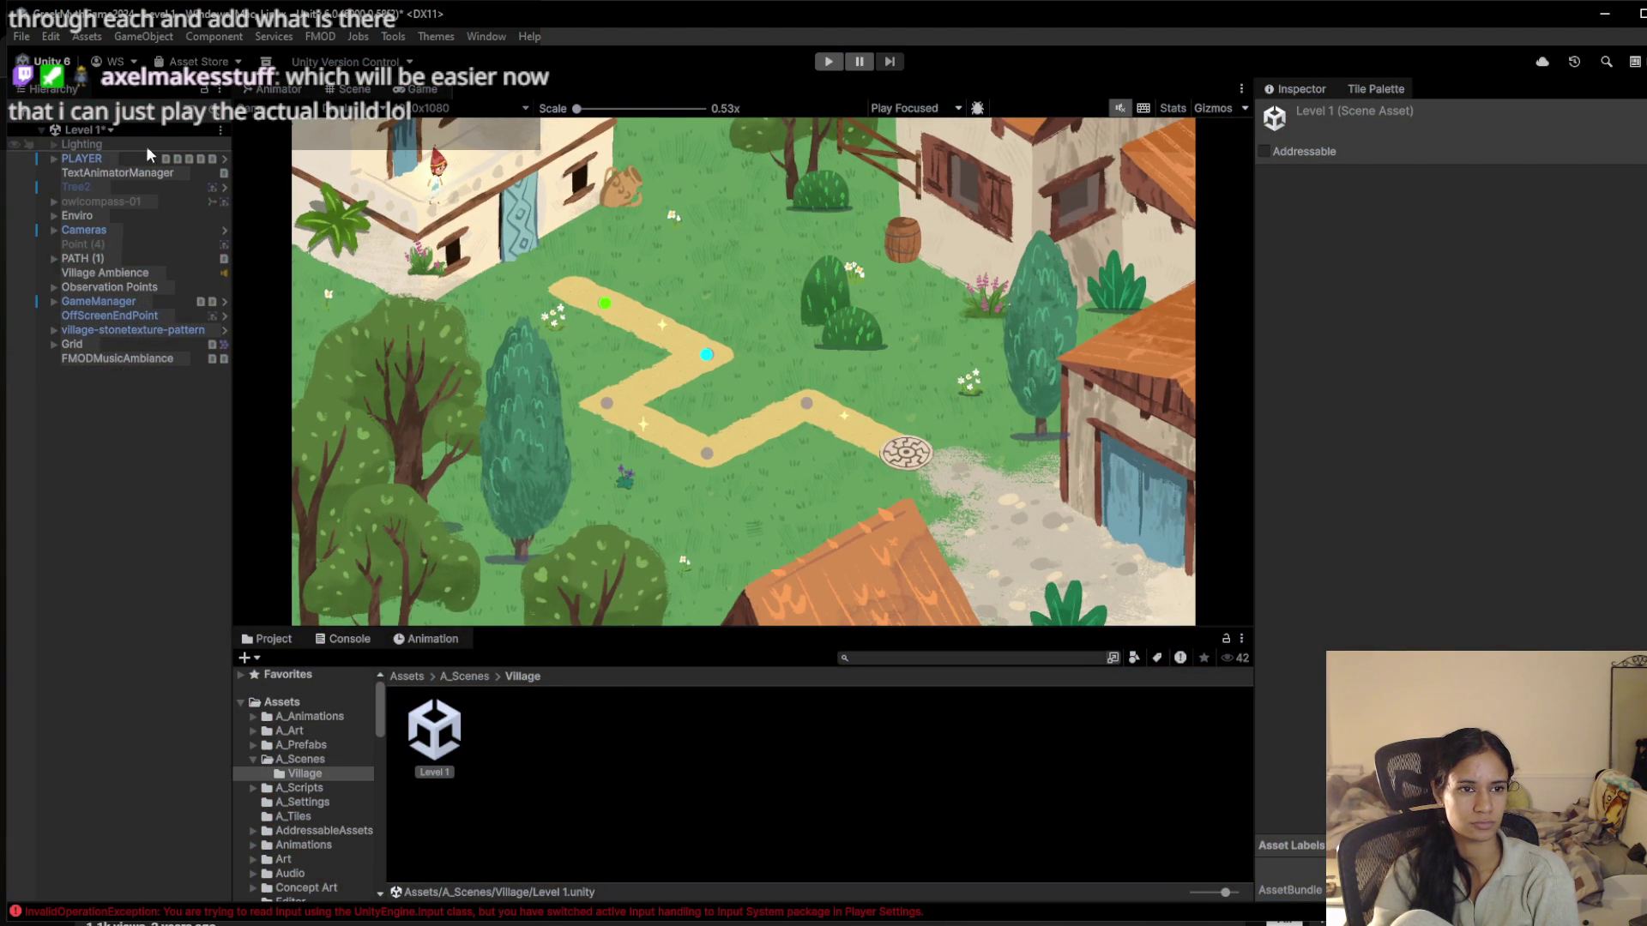
Switch to the Level 2 scene, saving changes, and test-play it briefly
click(110, 130)
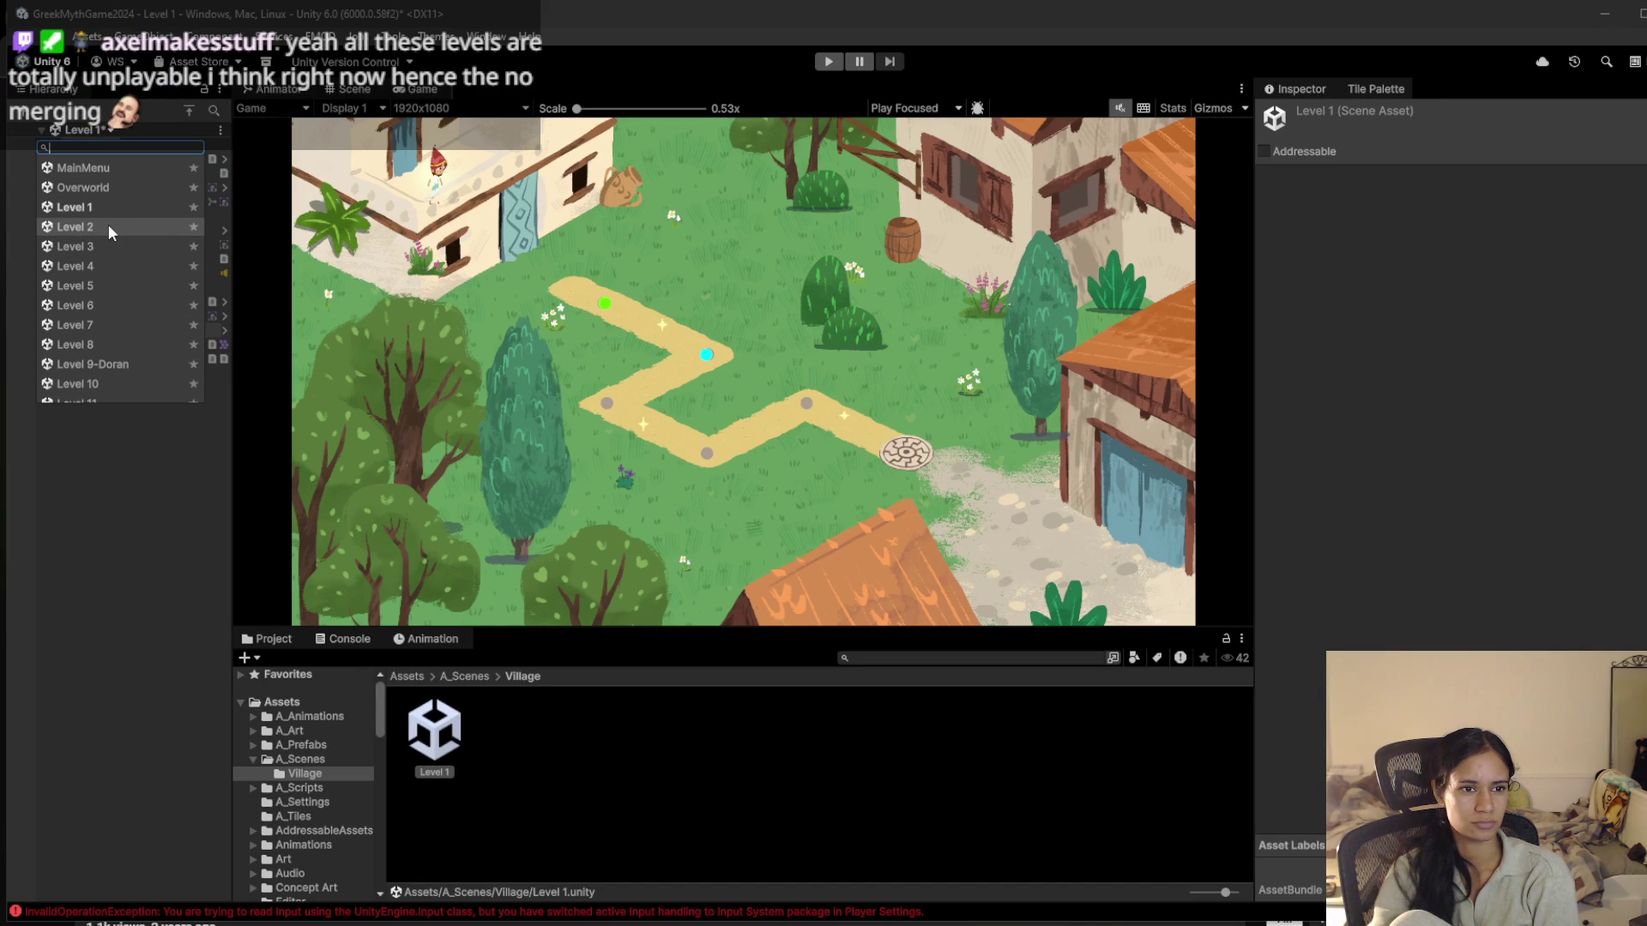
click(182, 228)
click(823, 513)
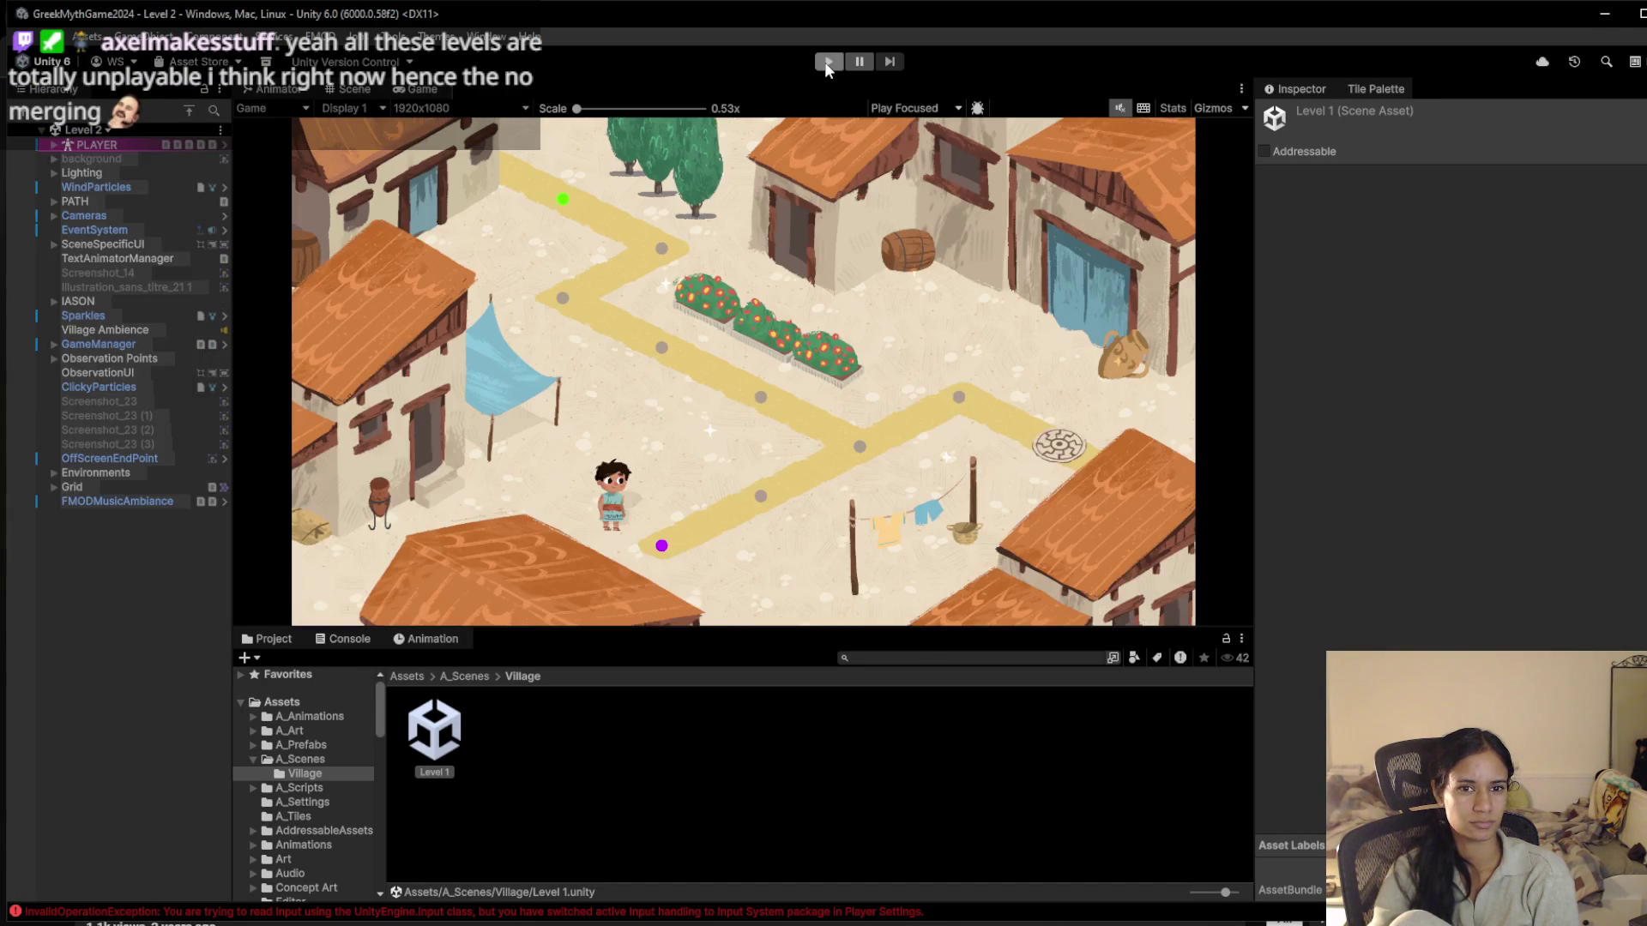
click(826, 64)
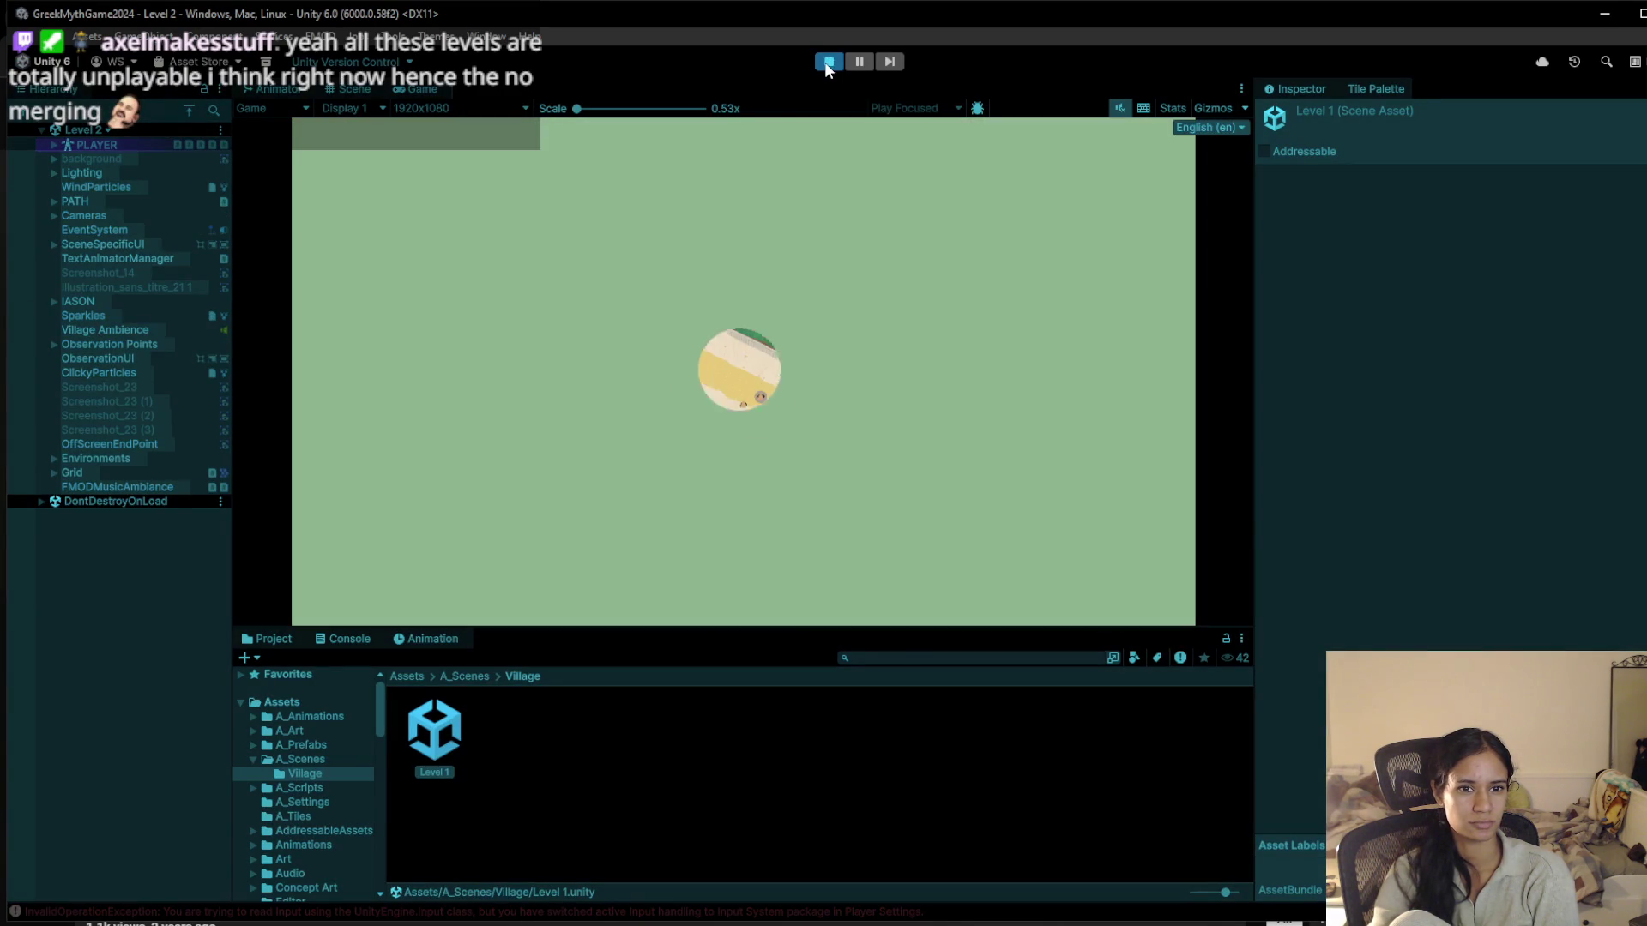
click(825, 62)
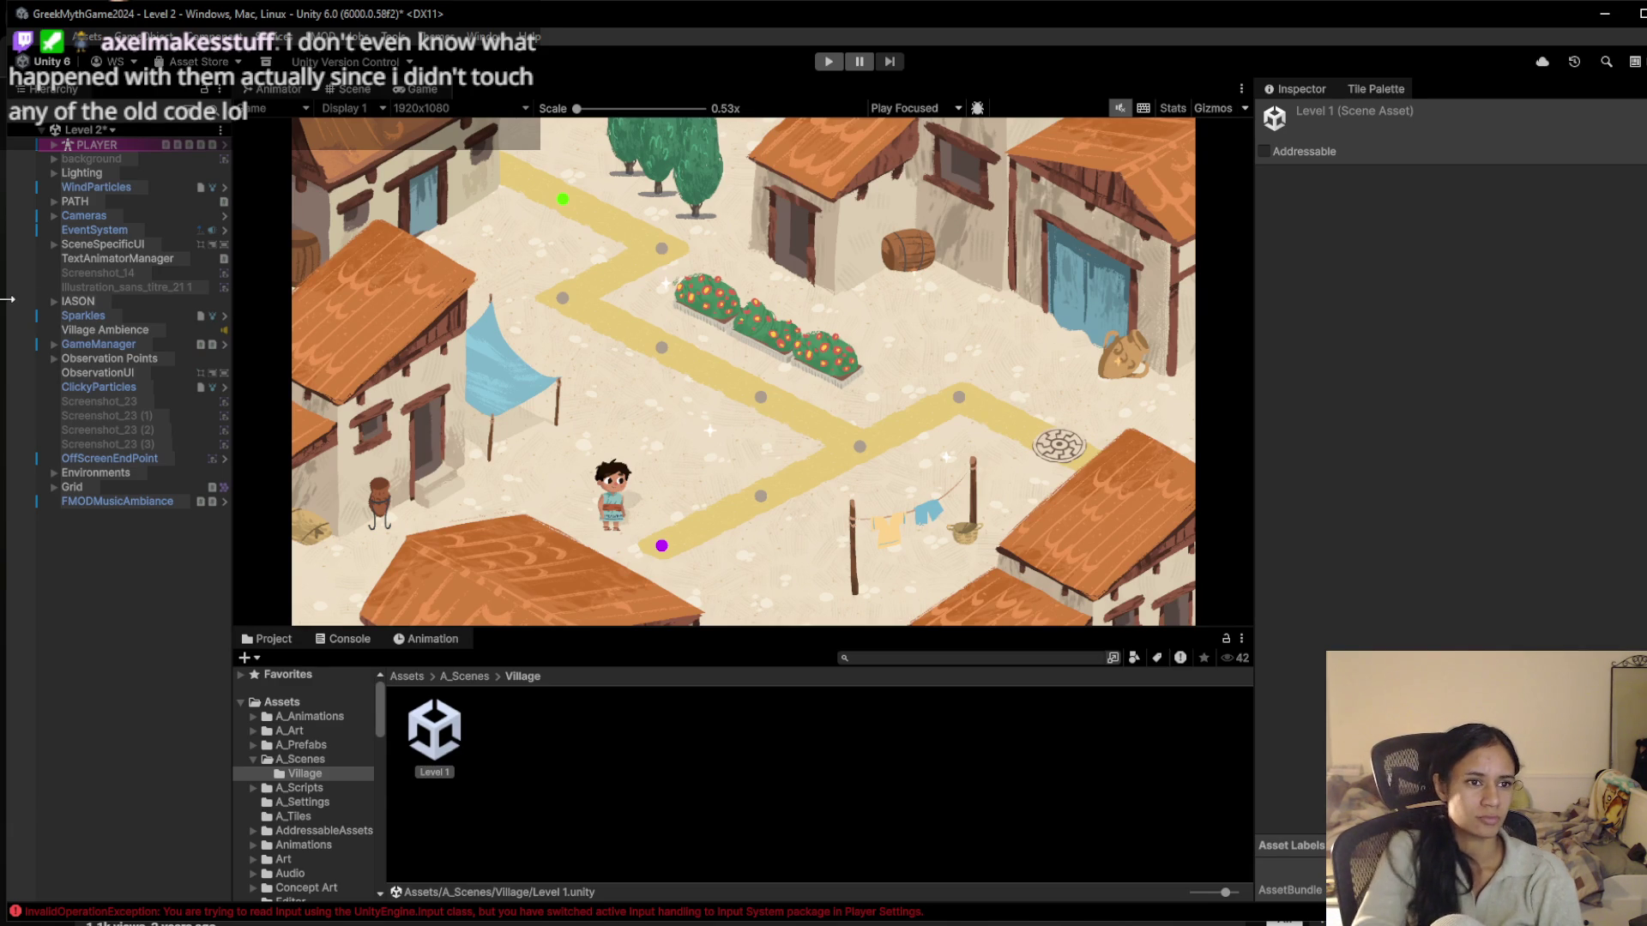
Expand PLAYER in the Hierarchy and inspect its RIG child and its components
click(51, 144)
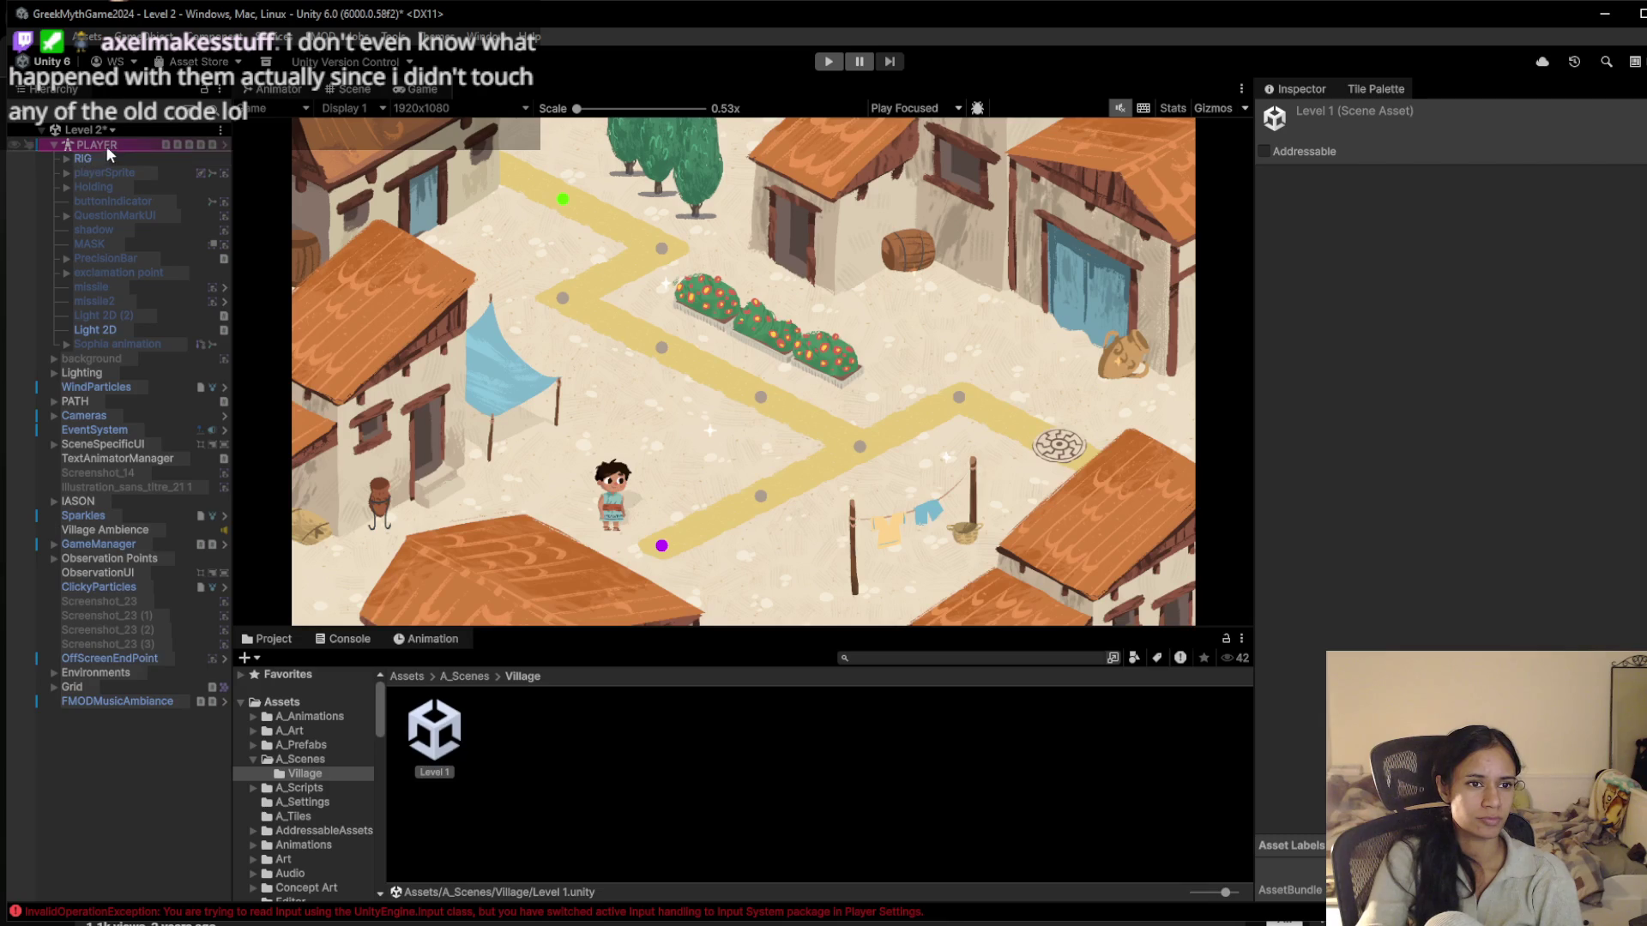
click(104, 158)
click(108, 145)
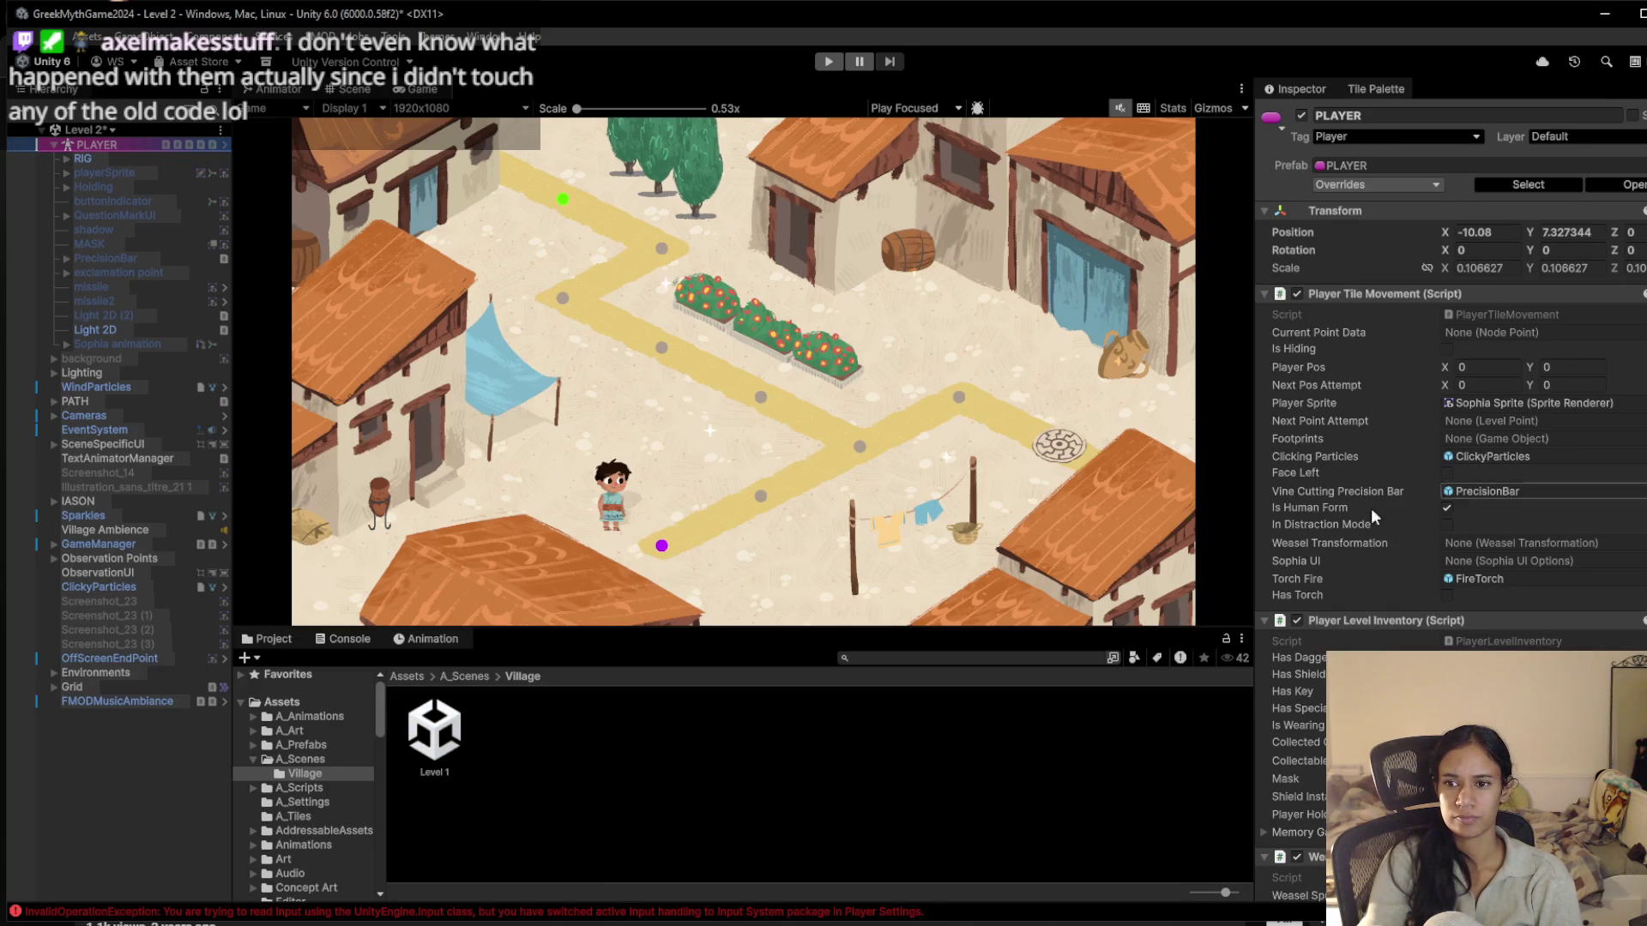
scroll(1371, 542, down, 6)
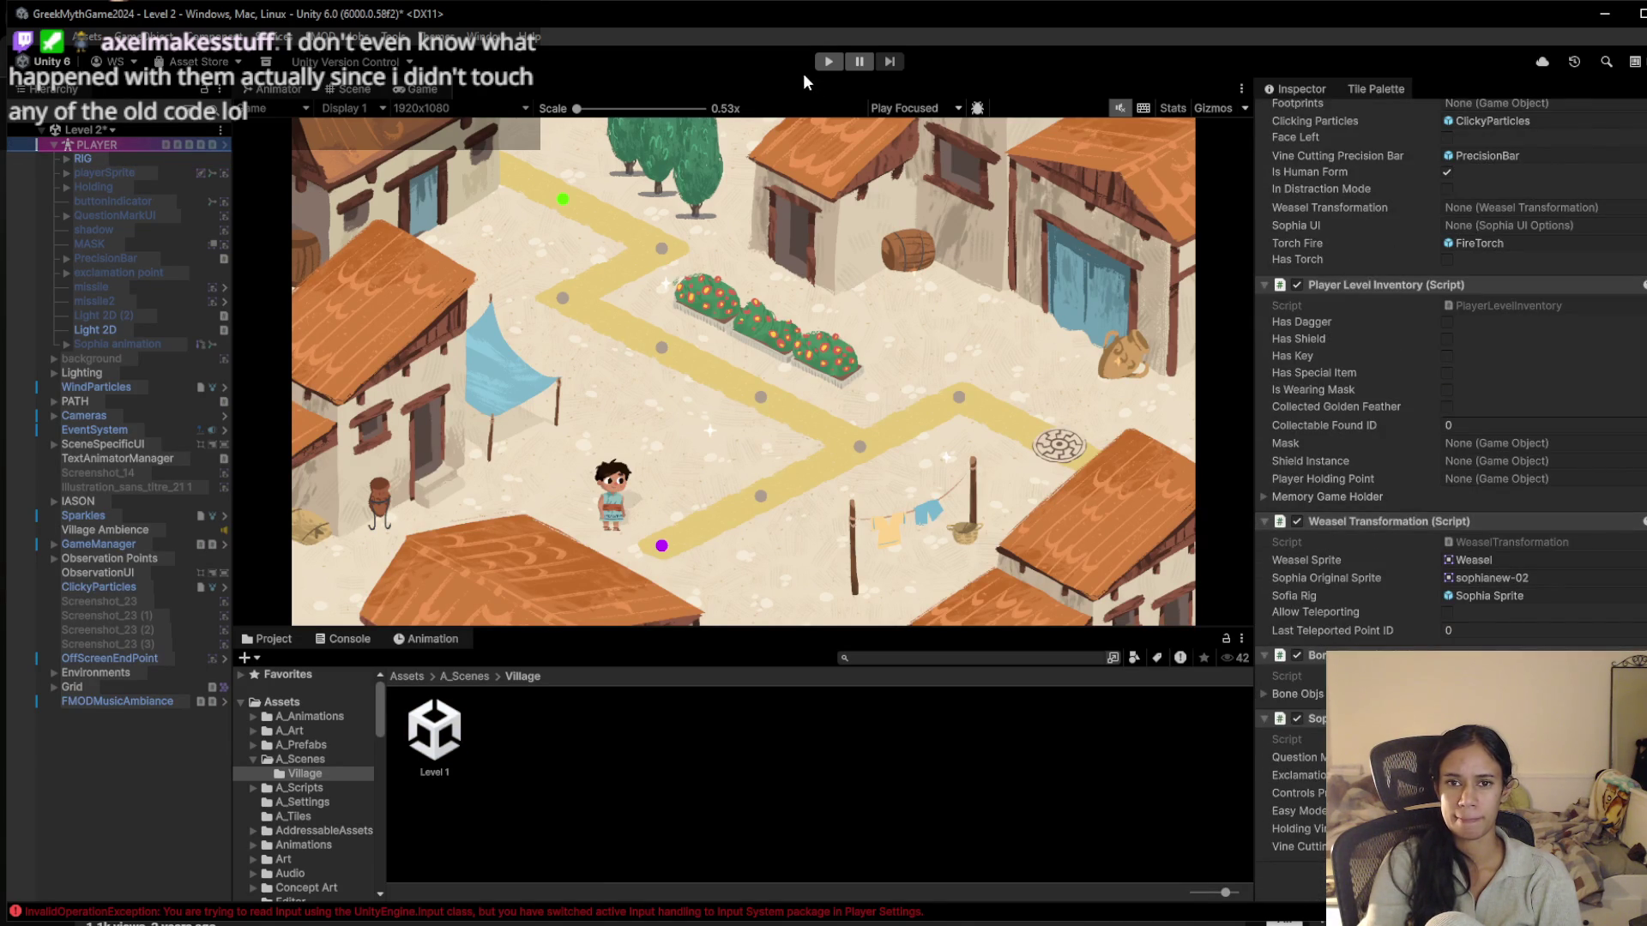
Clear the Console, then run Level 2 again to capture fresh input-handling errors
click(347, 639)
click(249, 658)
click(825, 62)
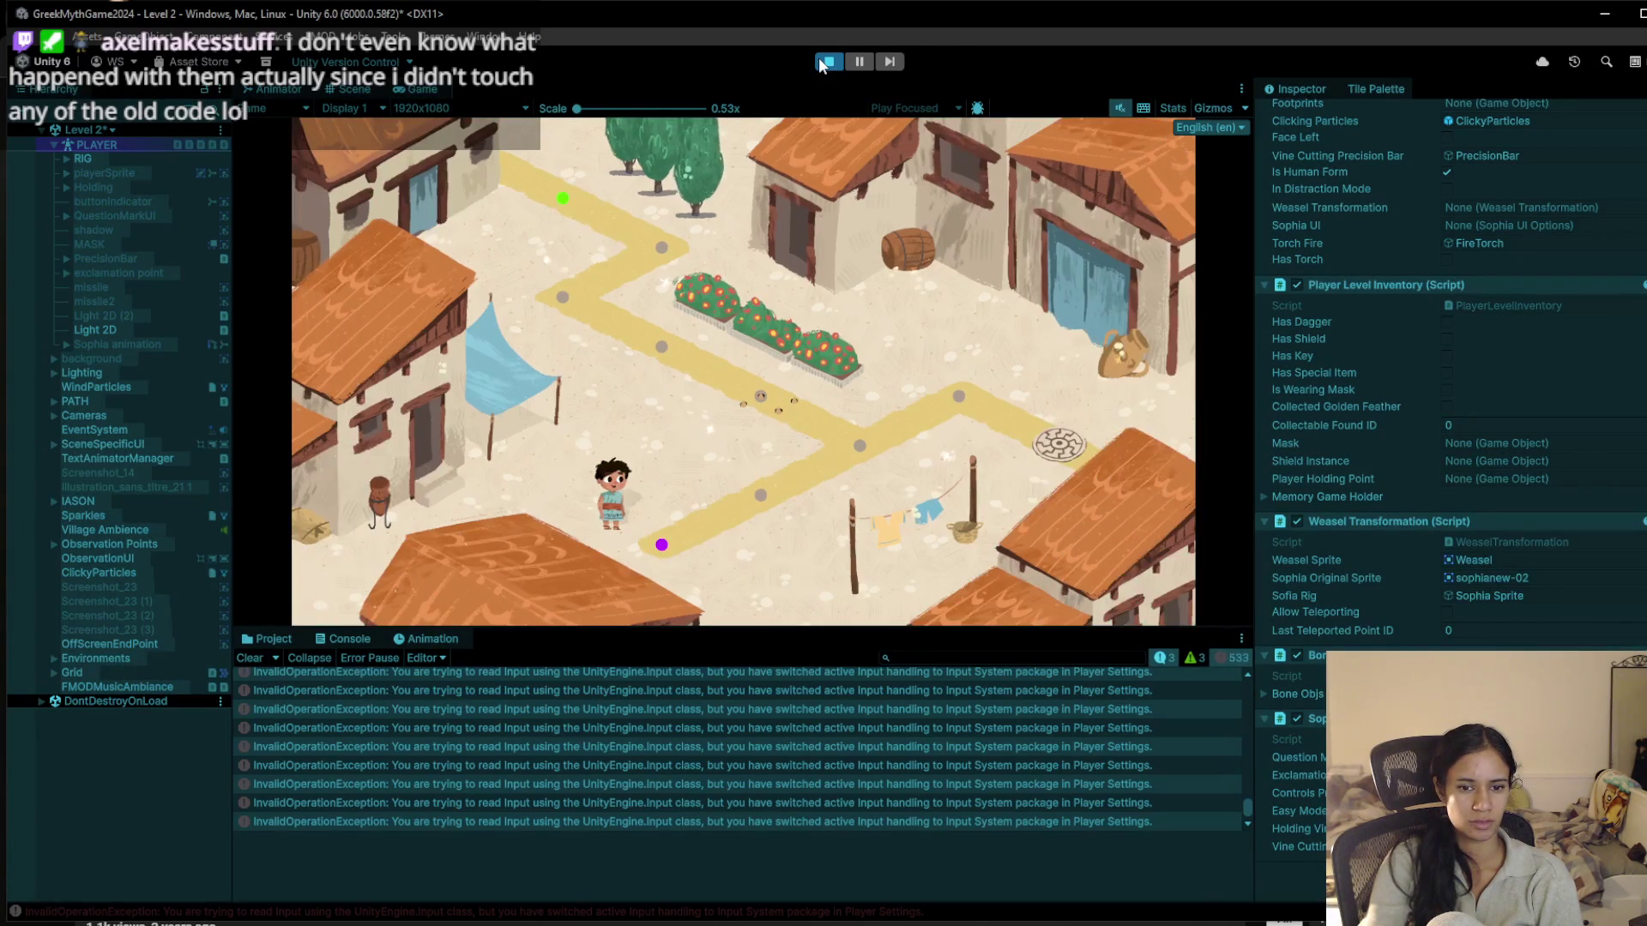
click(825, 61)
Read the stack traces of the InvalidOperationException and NullReferenceException, then open the scene list
scroll(710, 753, up, 5)
scroll(712, 747, up, 5)
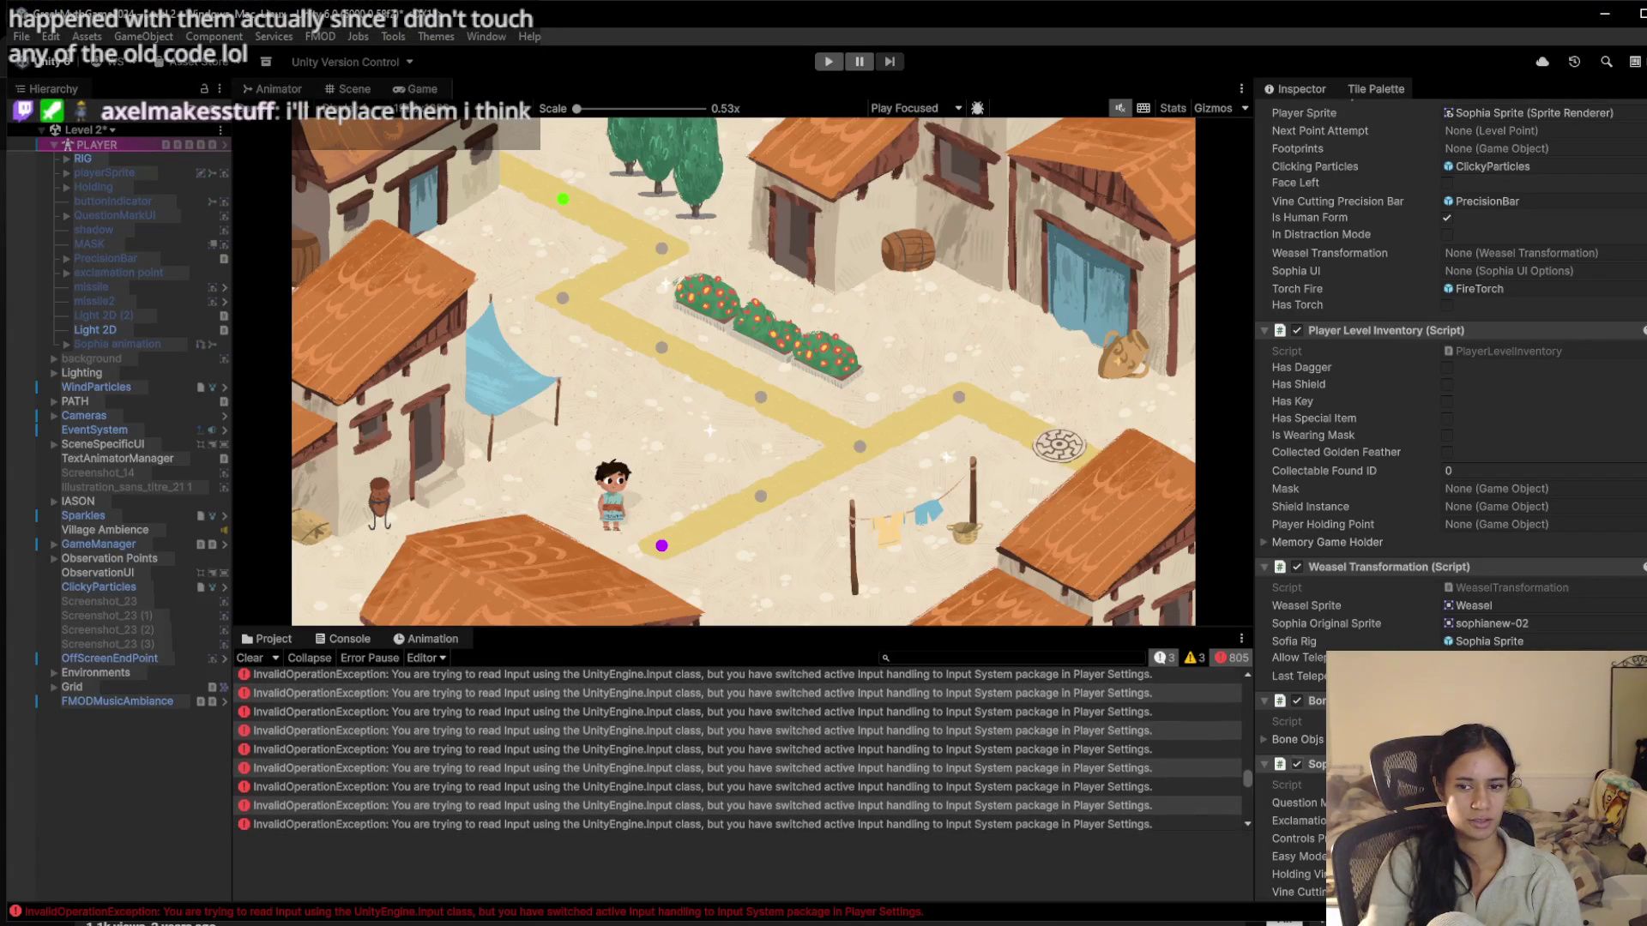
drag(1247, 777, 1248, 682)
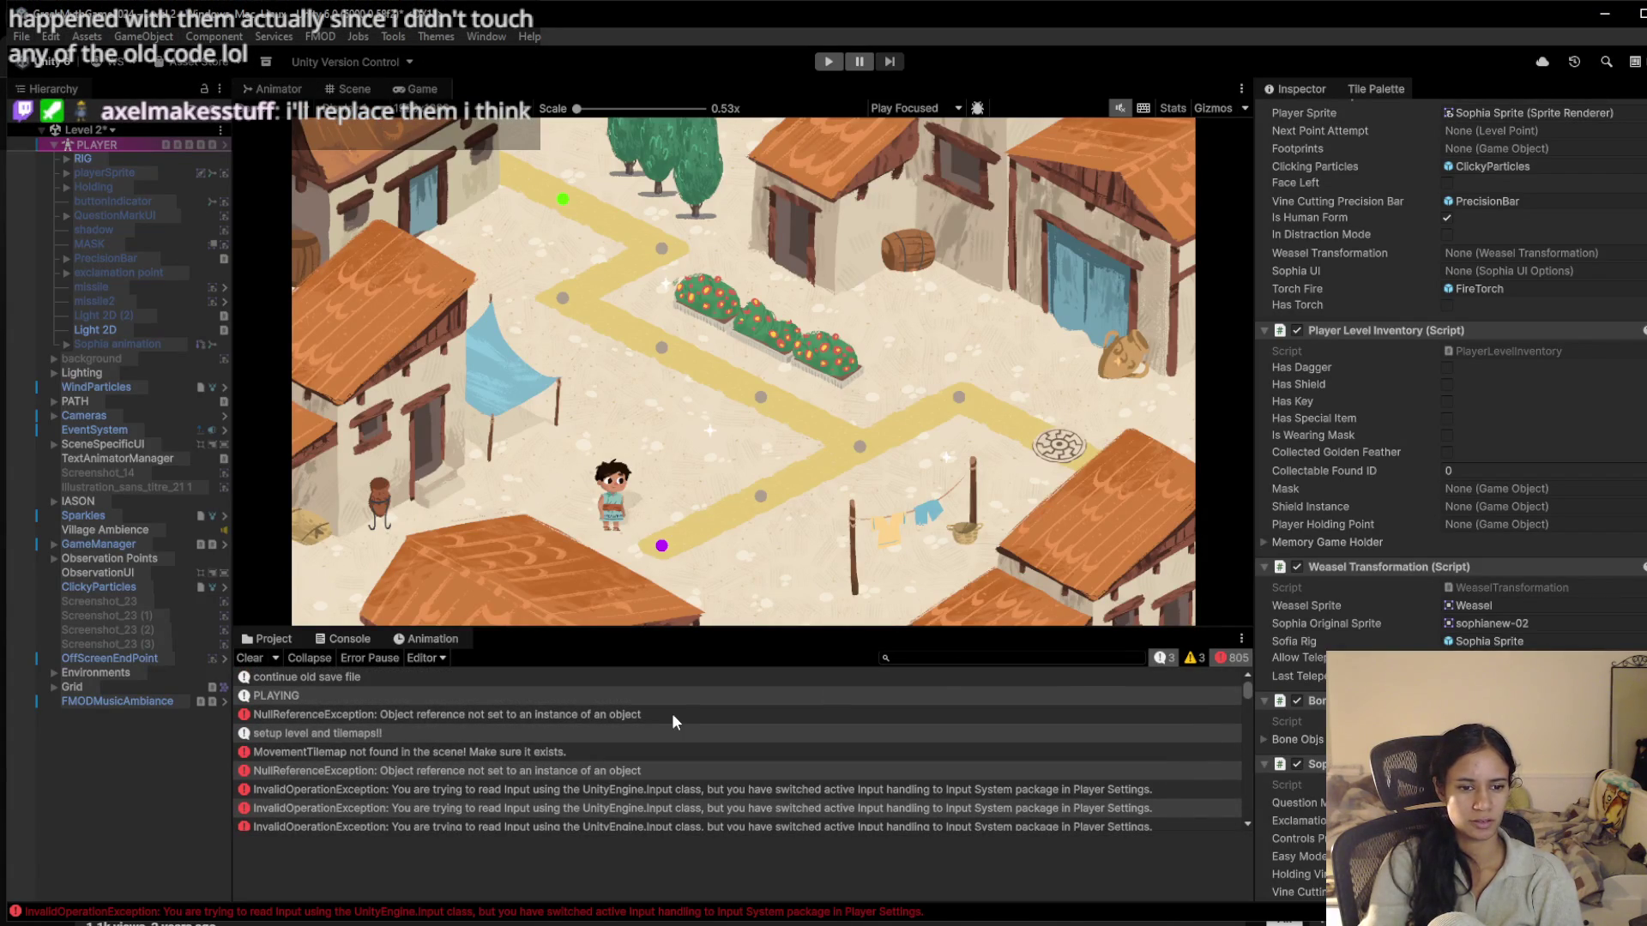
click(448, 768)
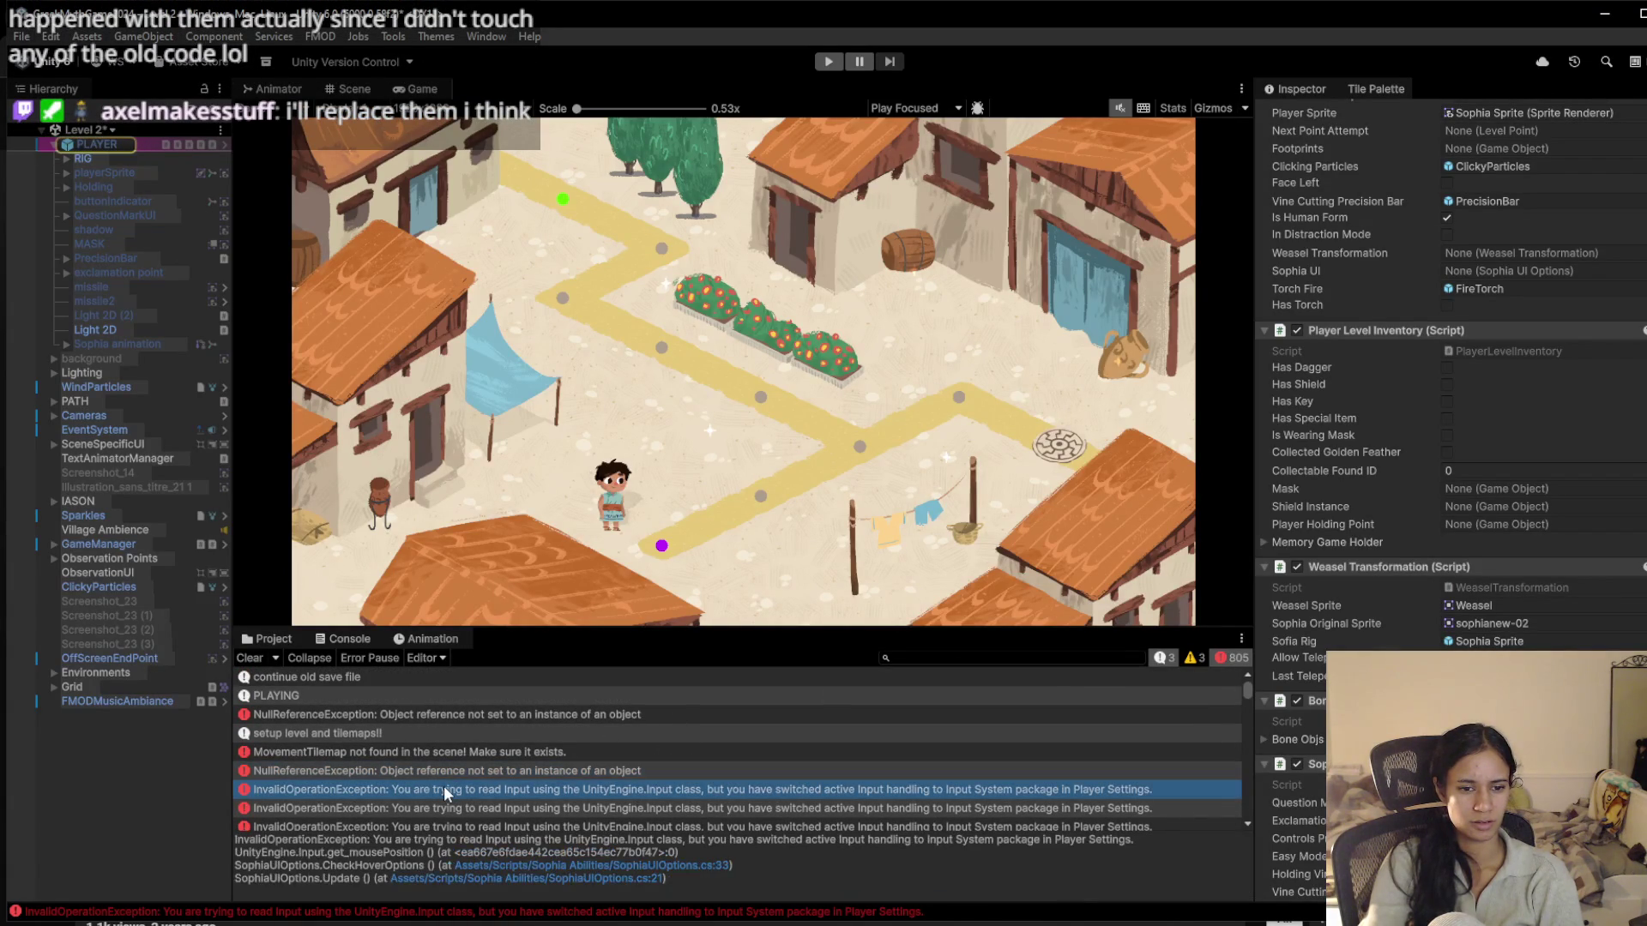
click(468, 713)
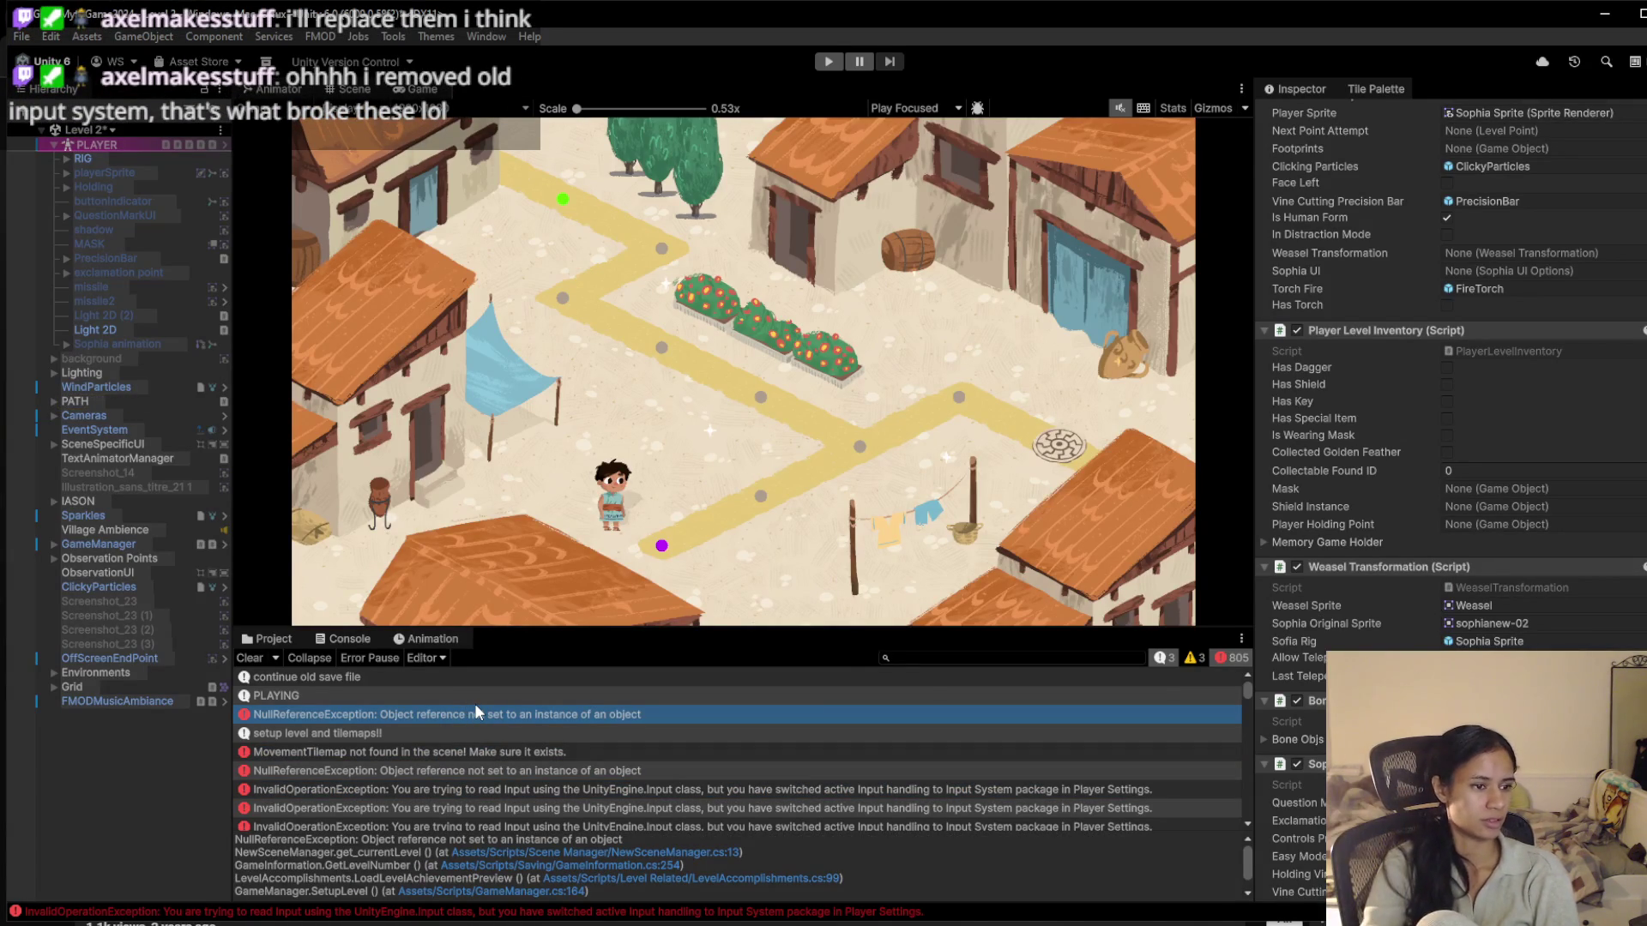
click(110, 131)
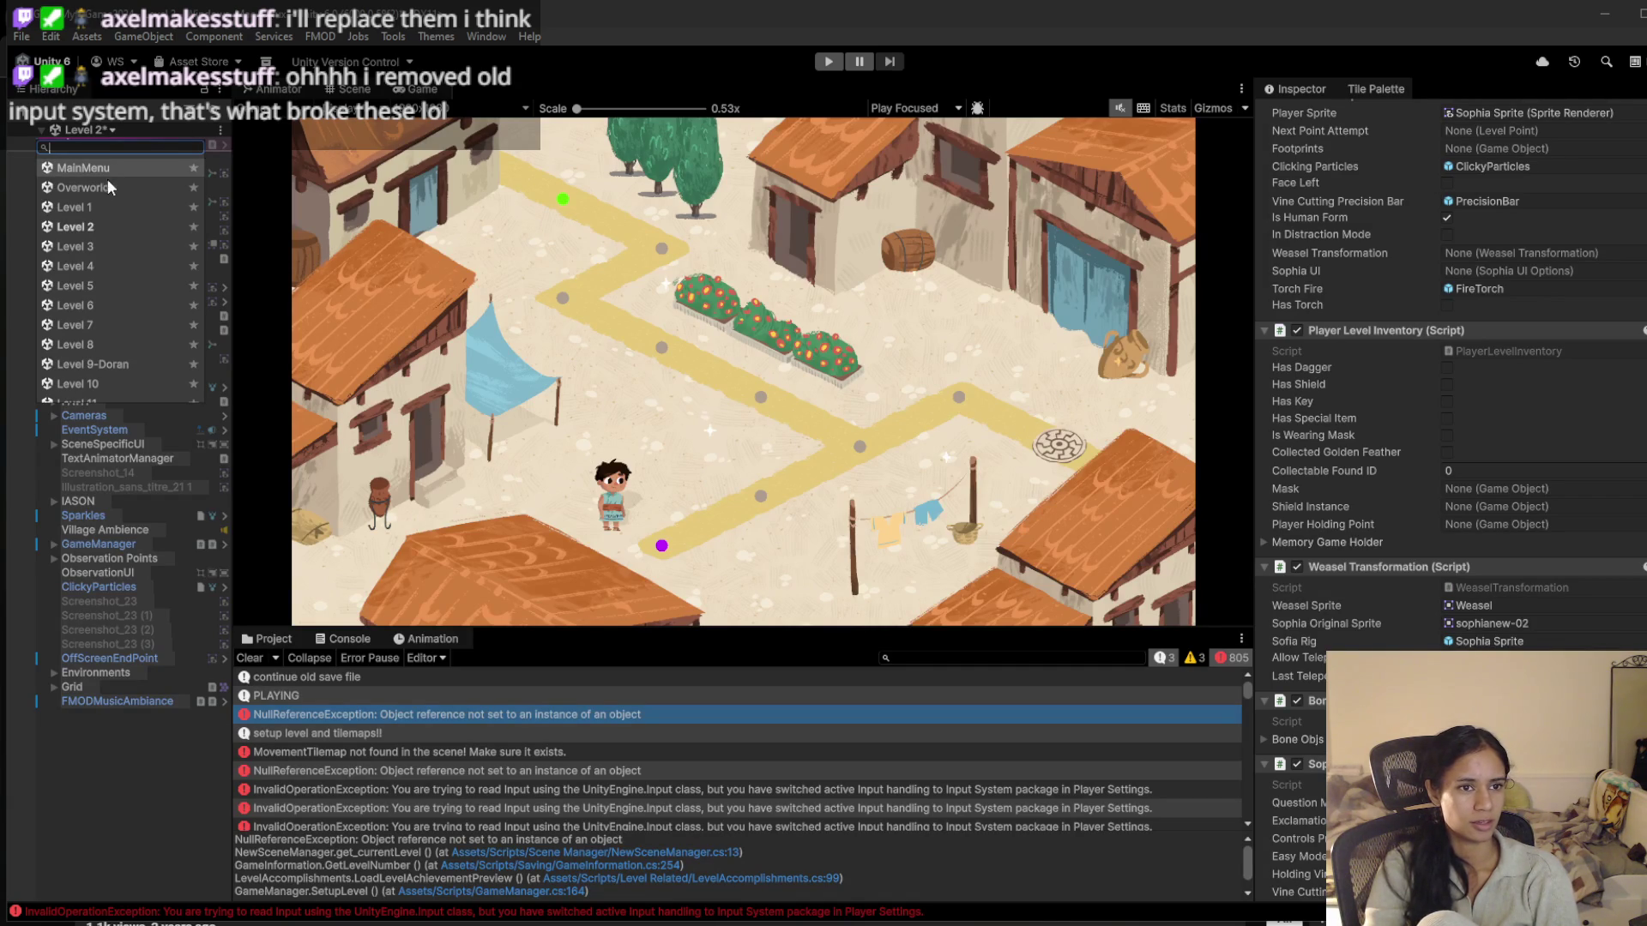
Switch to Level 1, saving Level 2's changes, then open and dismiss the scene list twice
click(100, 207)
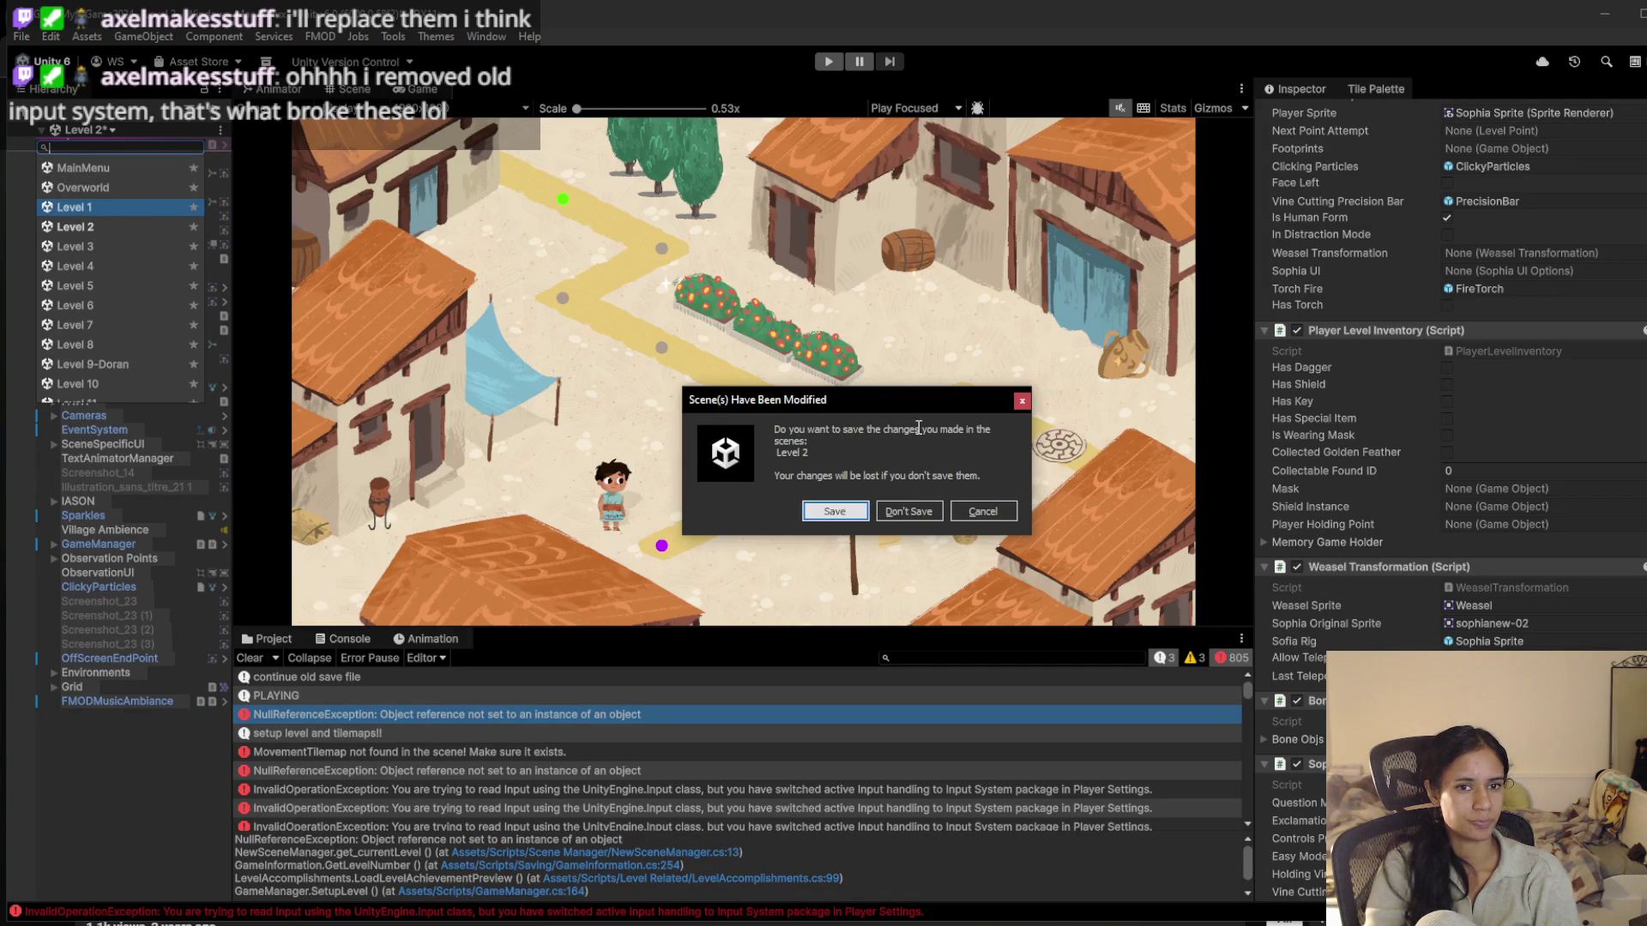
click(849, 512)
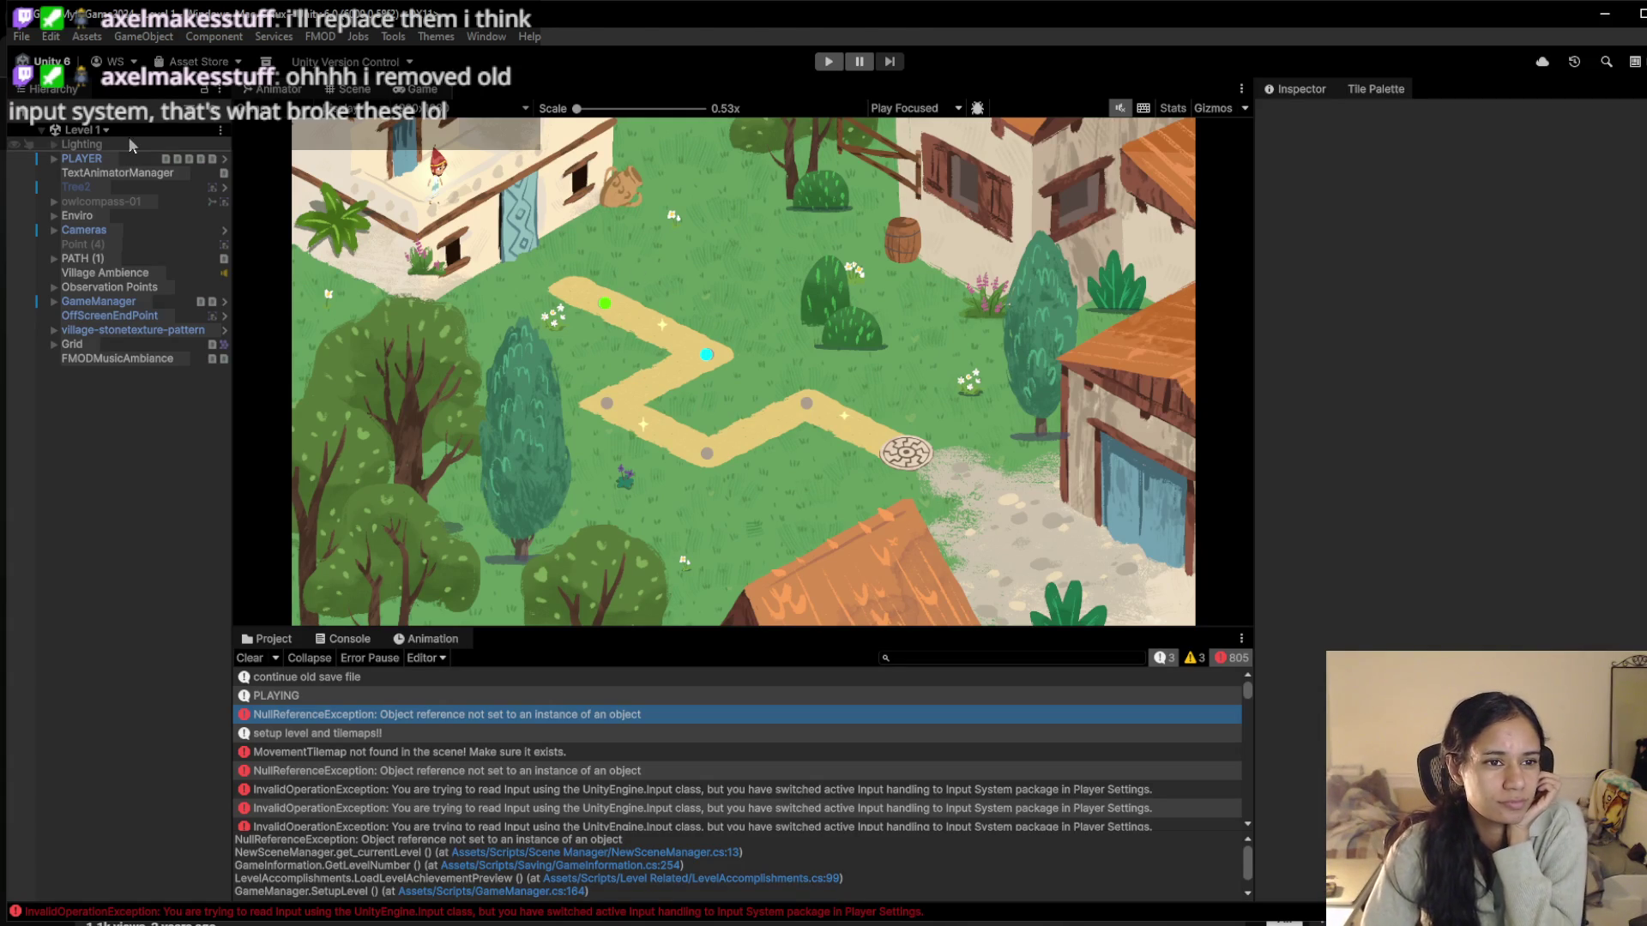
click(103, 129)
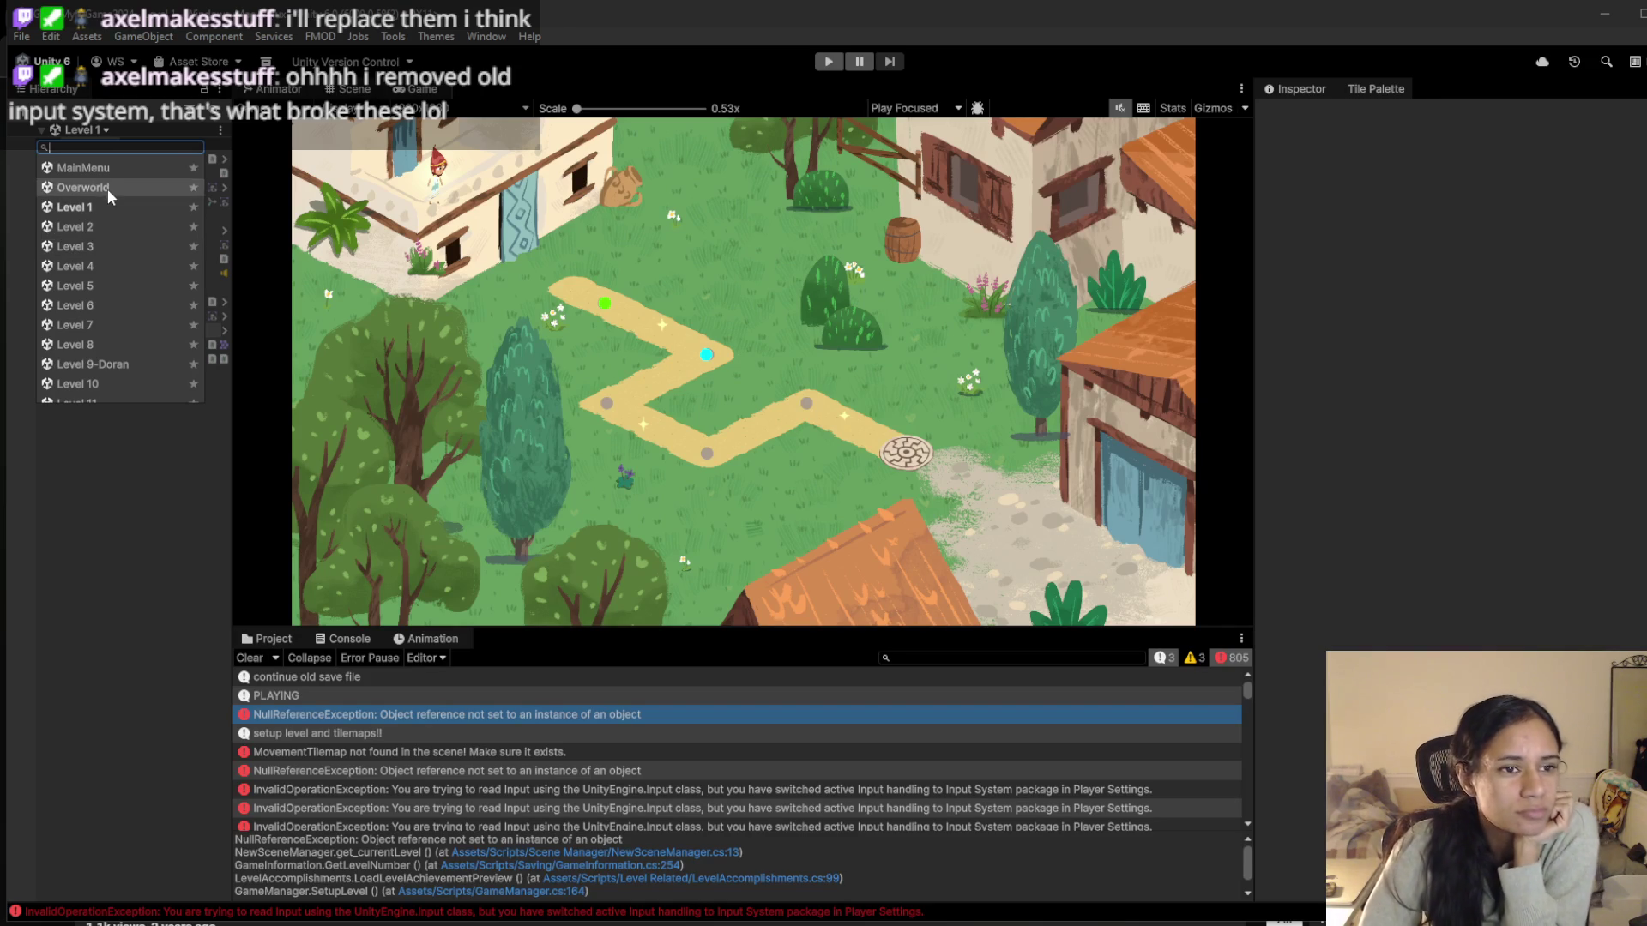
click(1053, 420)
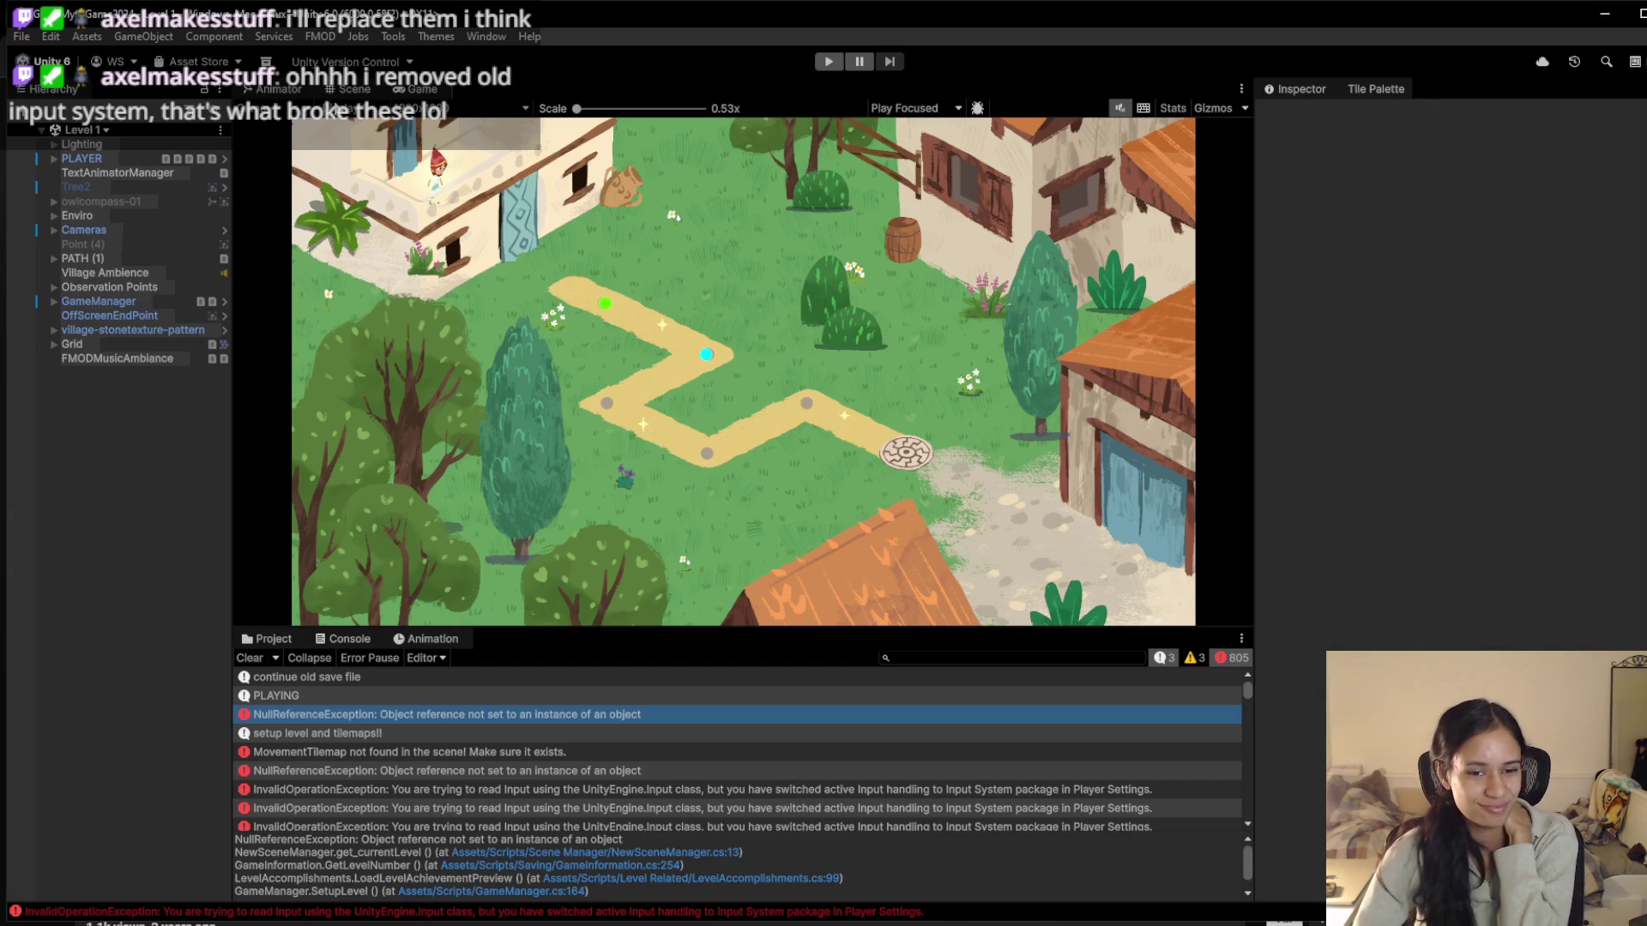
click(96, 130)
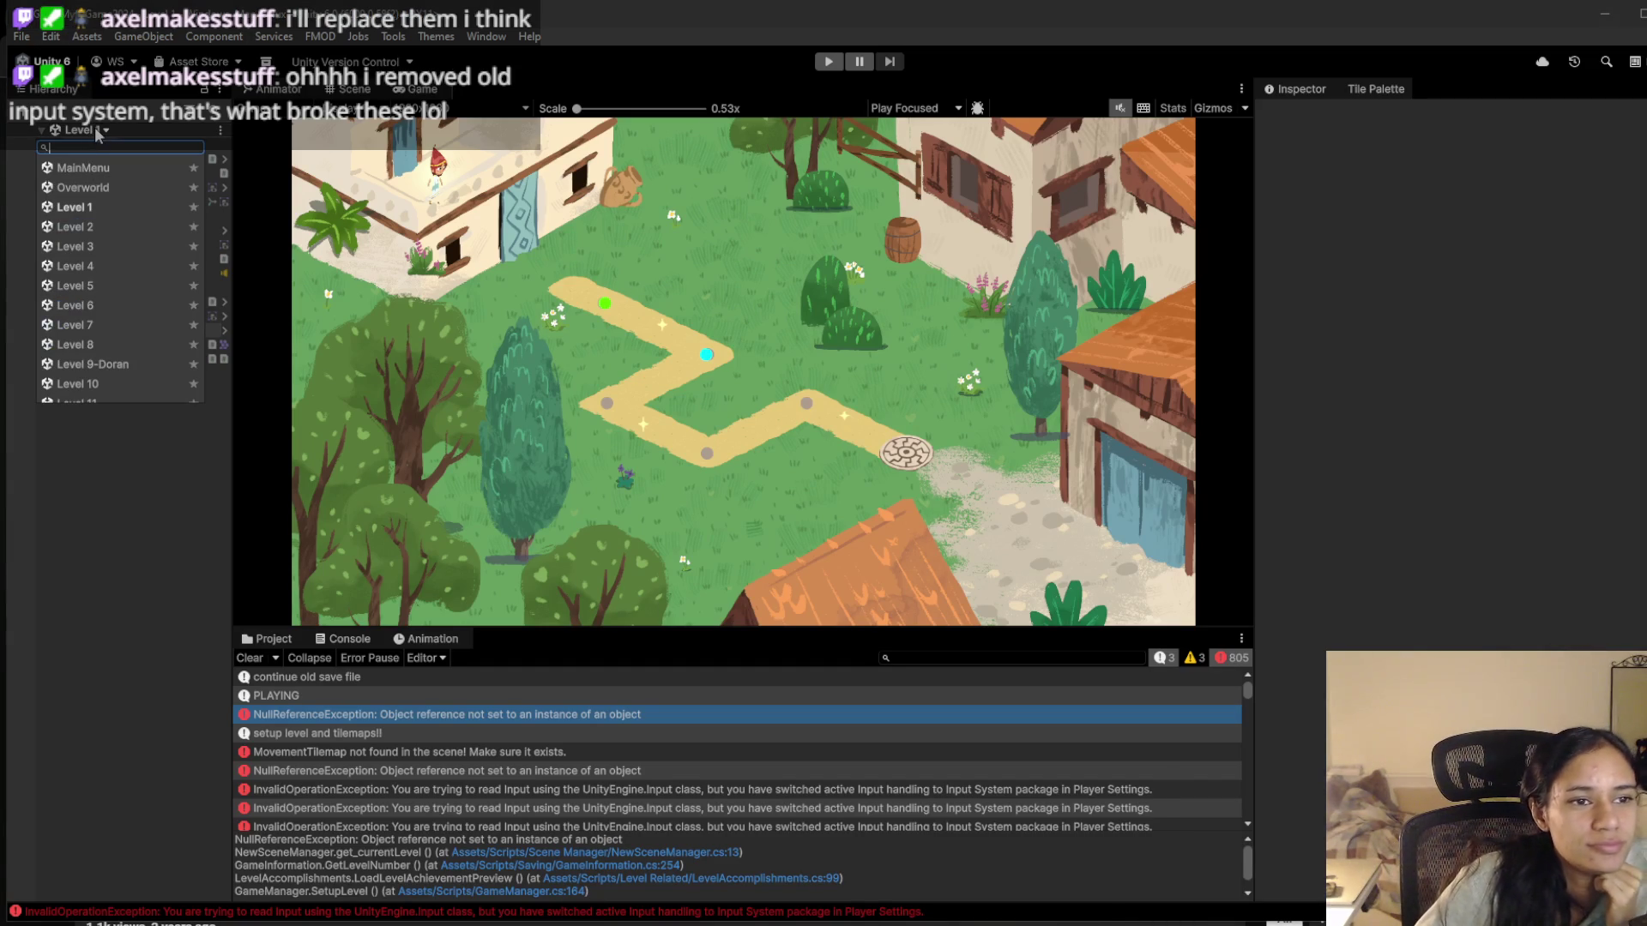
click(1375, 4)
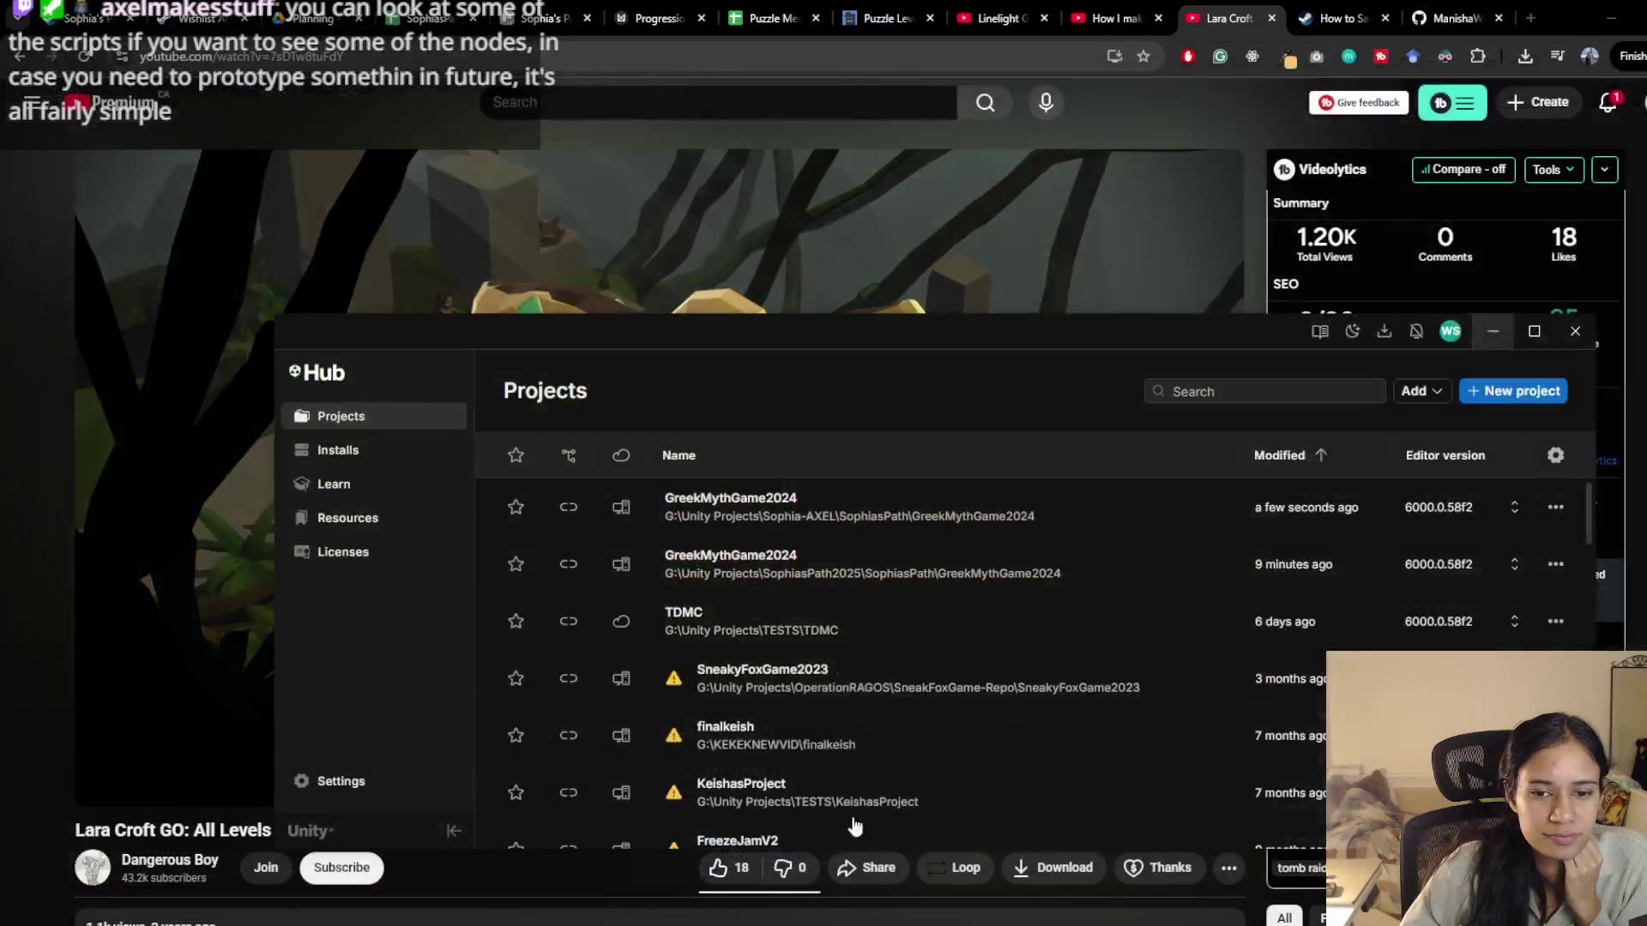
Launch the top GreekMythGame2024 project from Unity Hub's Projects list
click(858, 575)
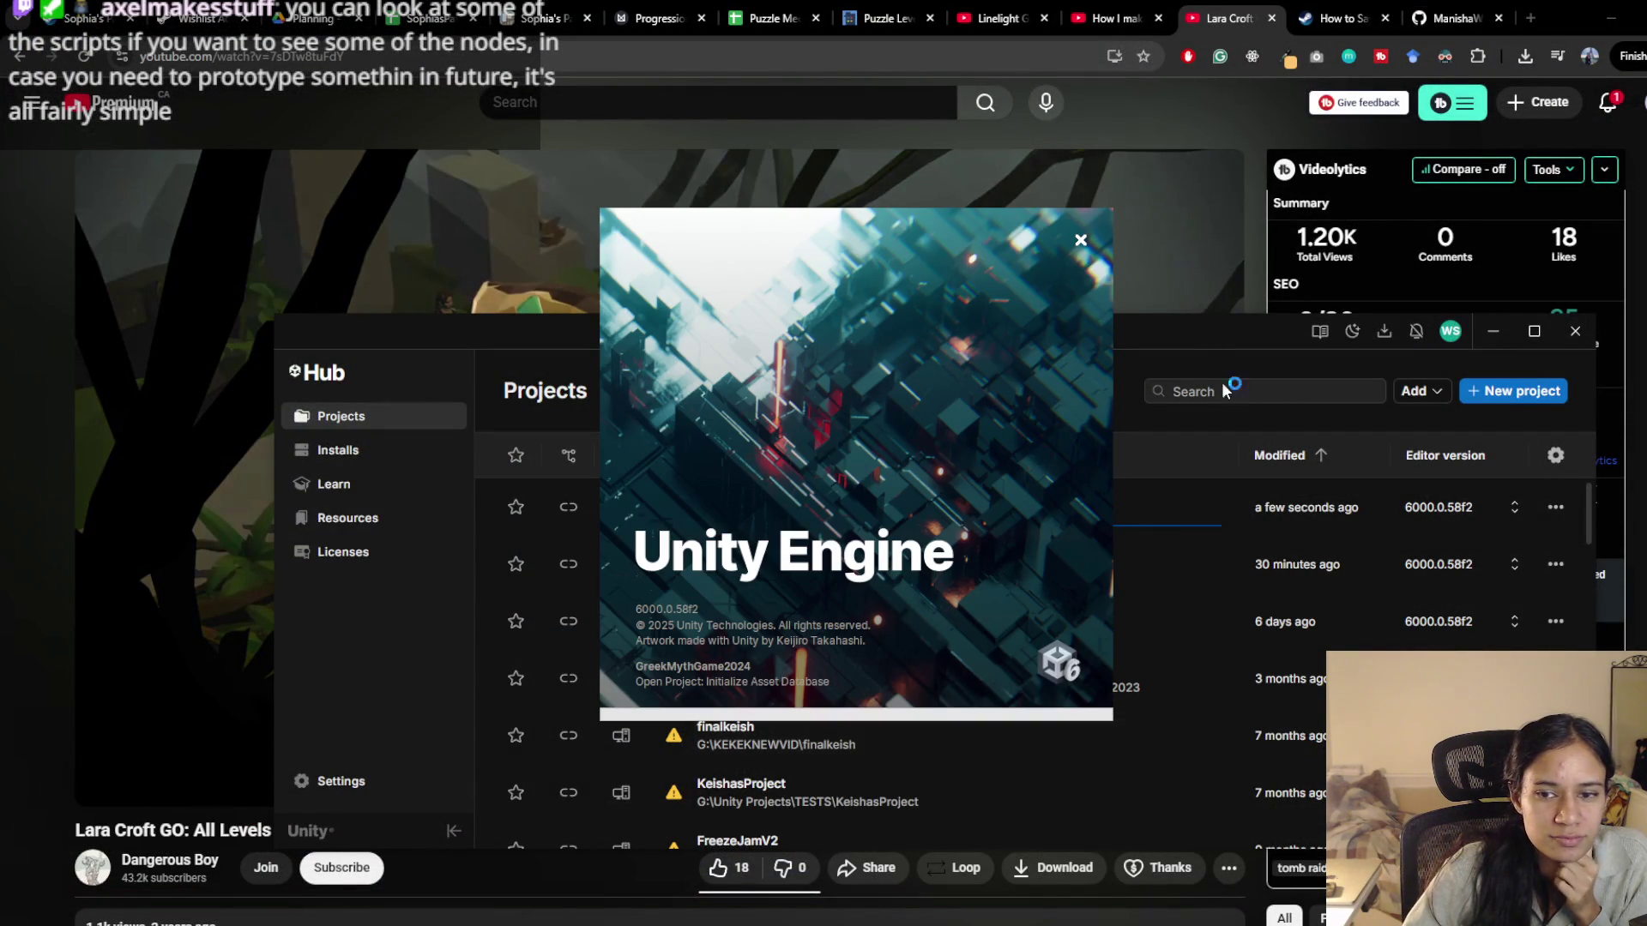
click(1493, 331)
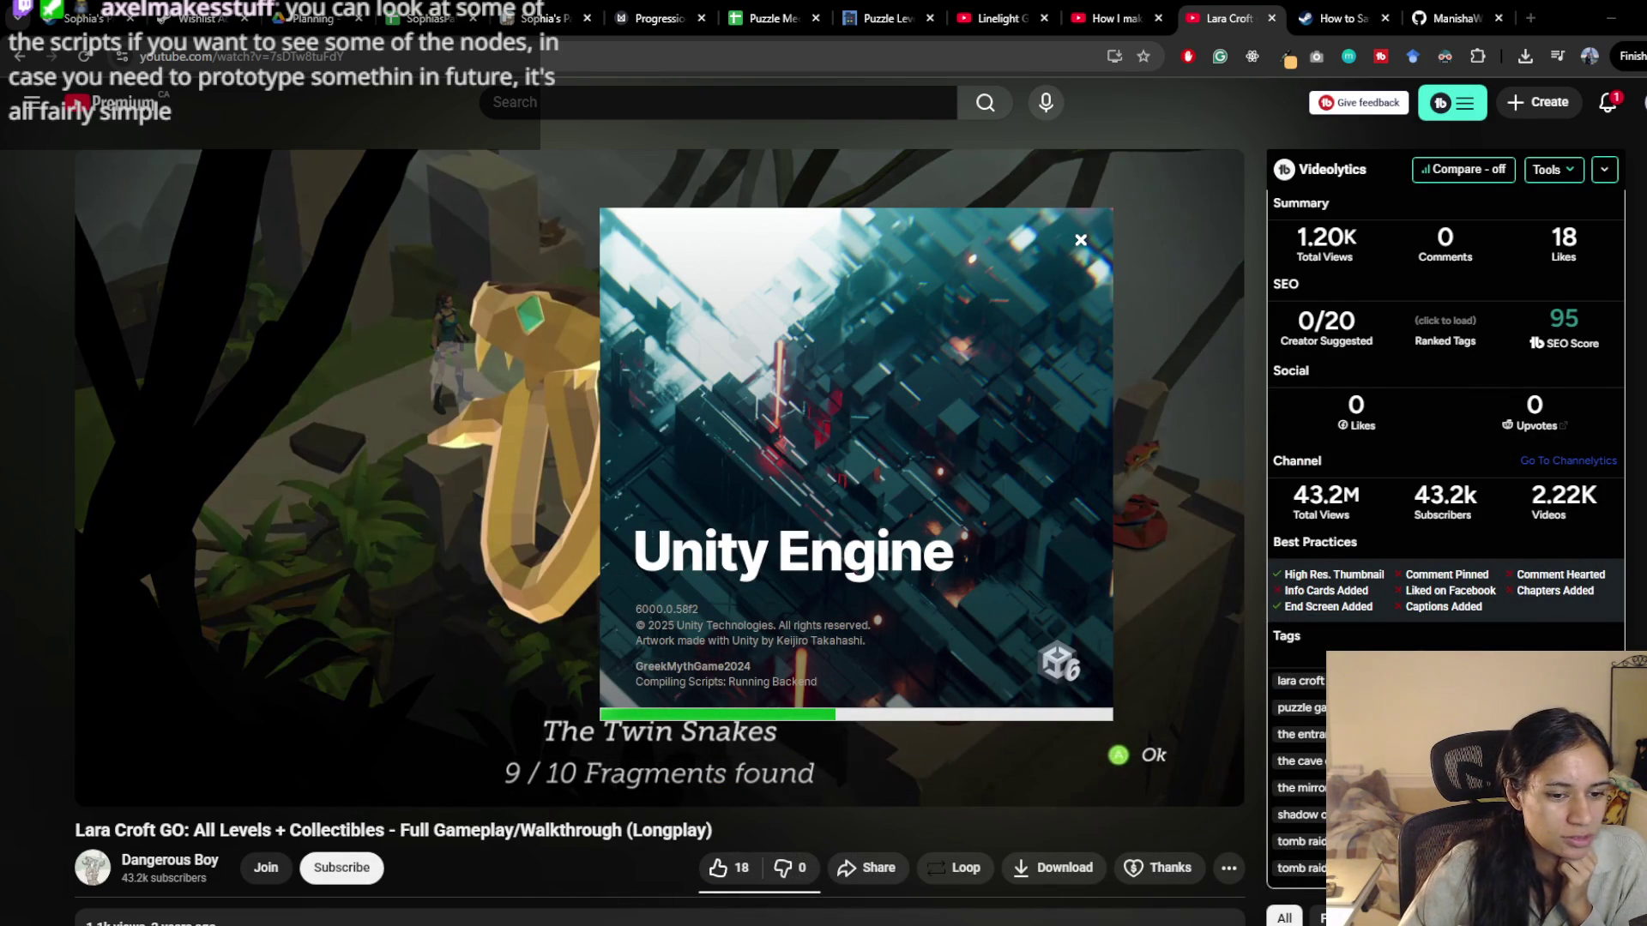
Navigate File Explorer from SophiasPath into GreekMythGame2024\Assets\A_Scripts
key(alt+Tab)
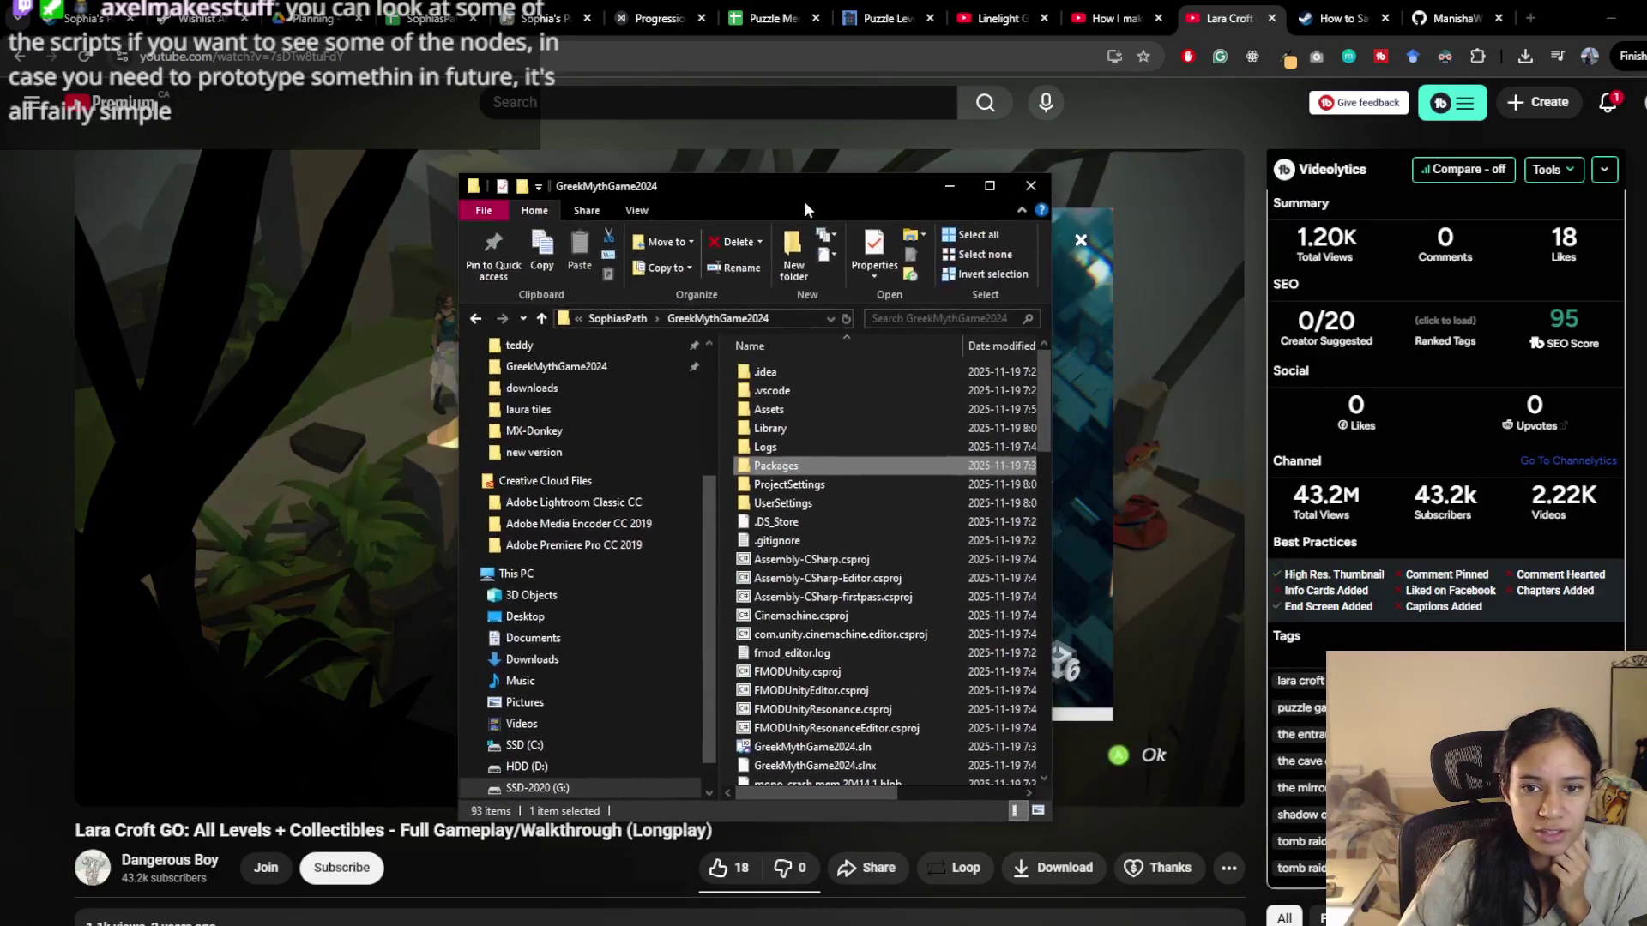
double_click(800, 405)
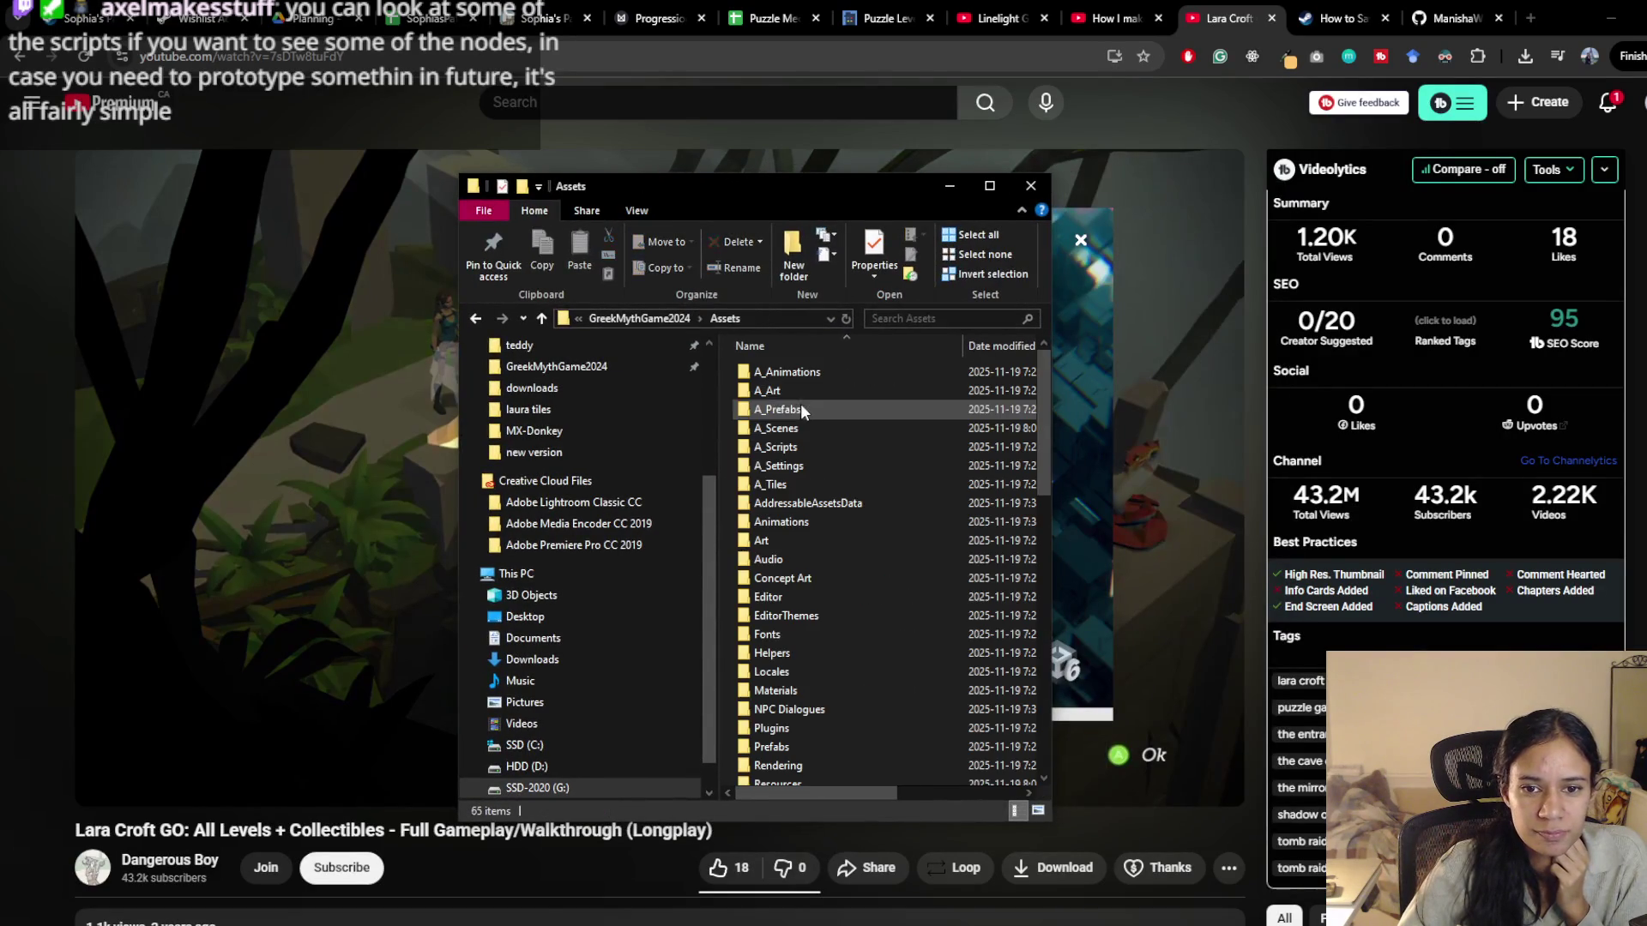
click(645, 318)
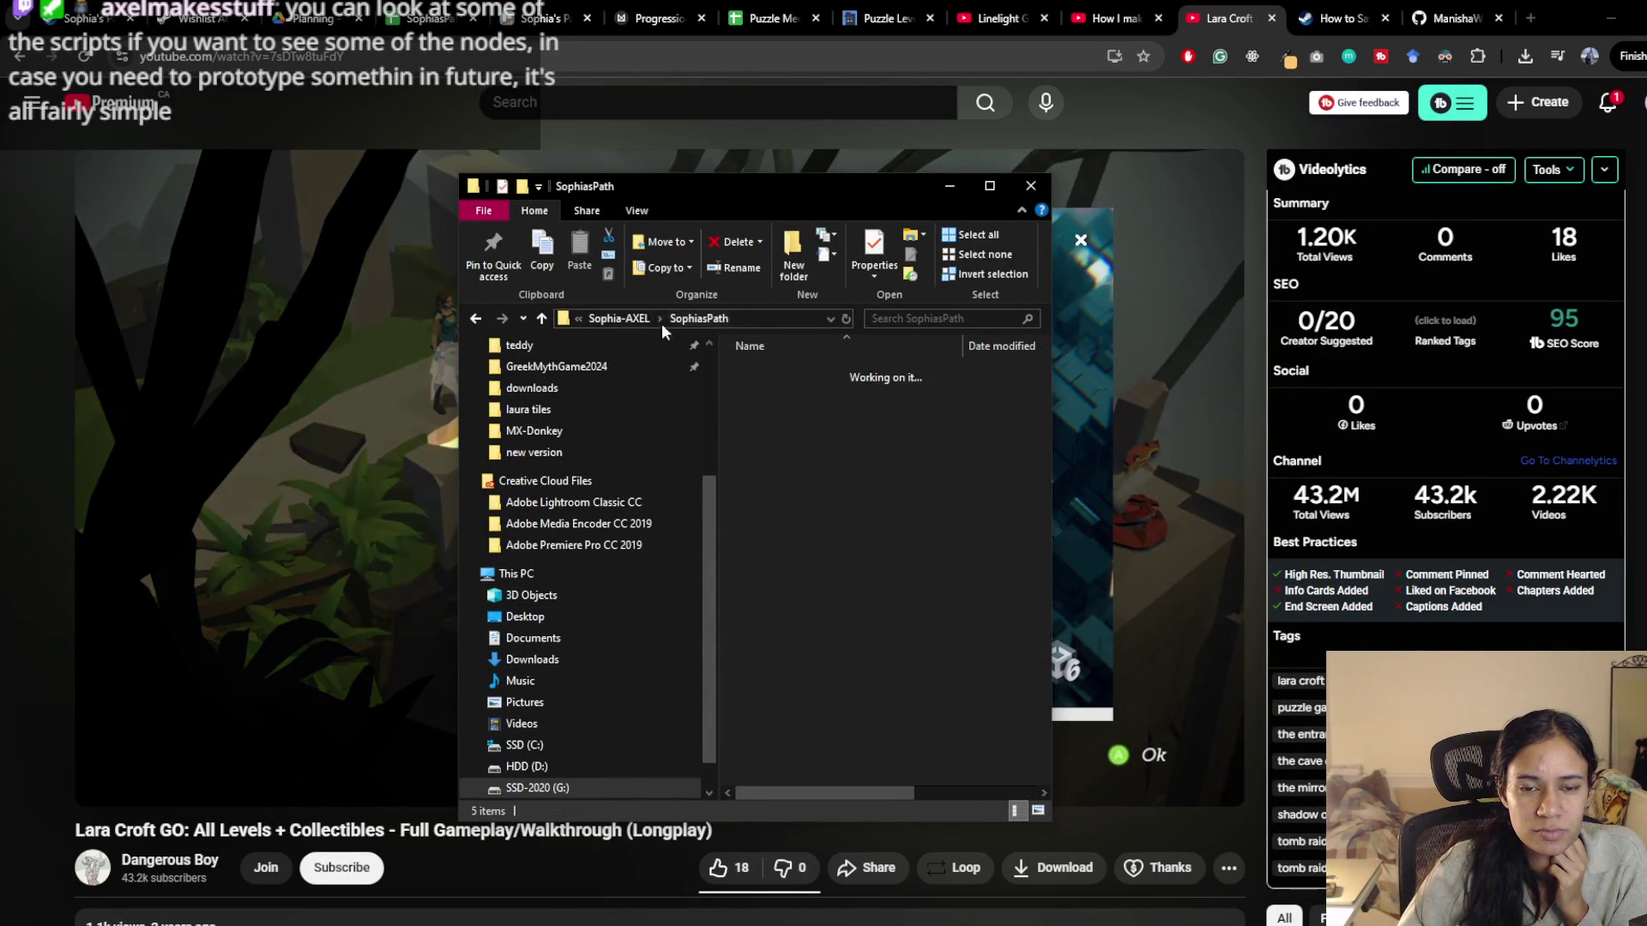
click(637, 319)
double_click(785, 371)
double_click(782, 389)
double_click(780, 414)
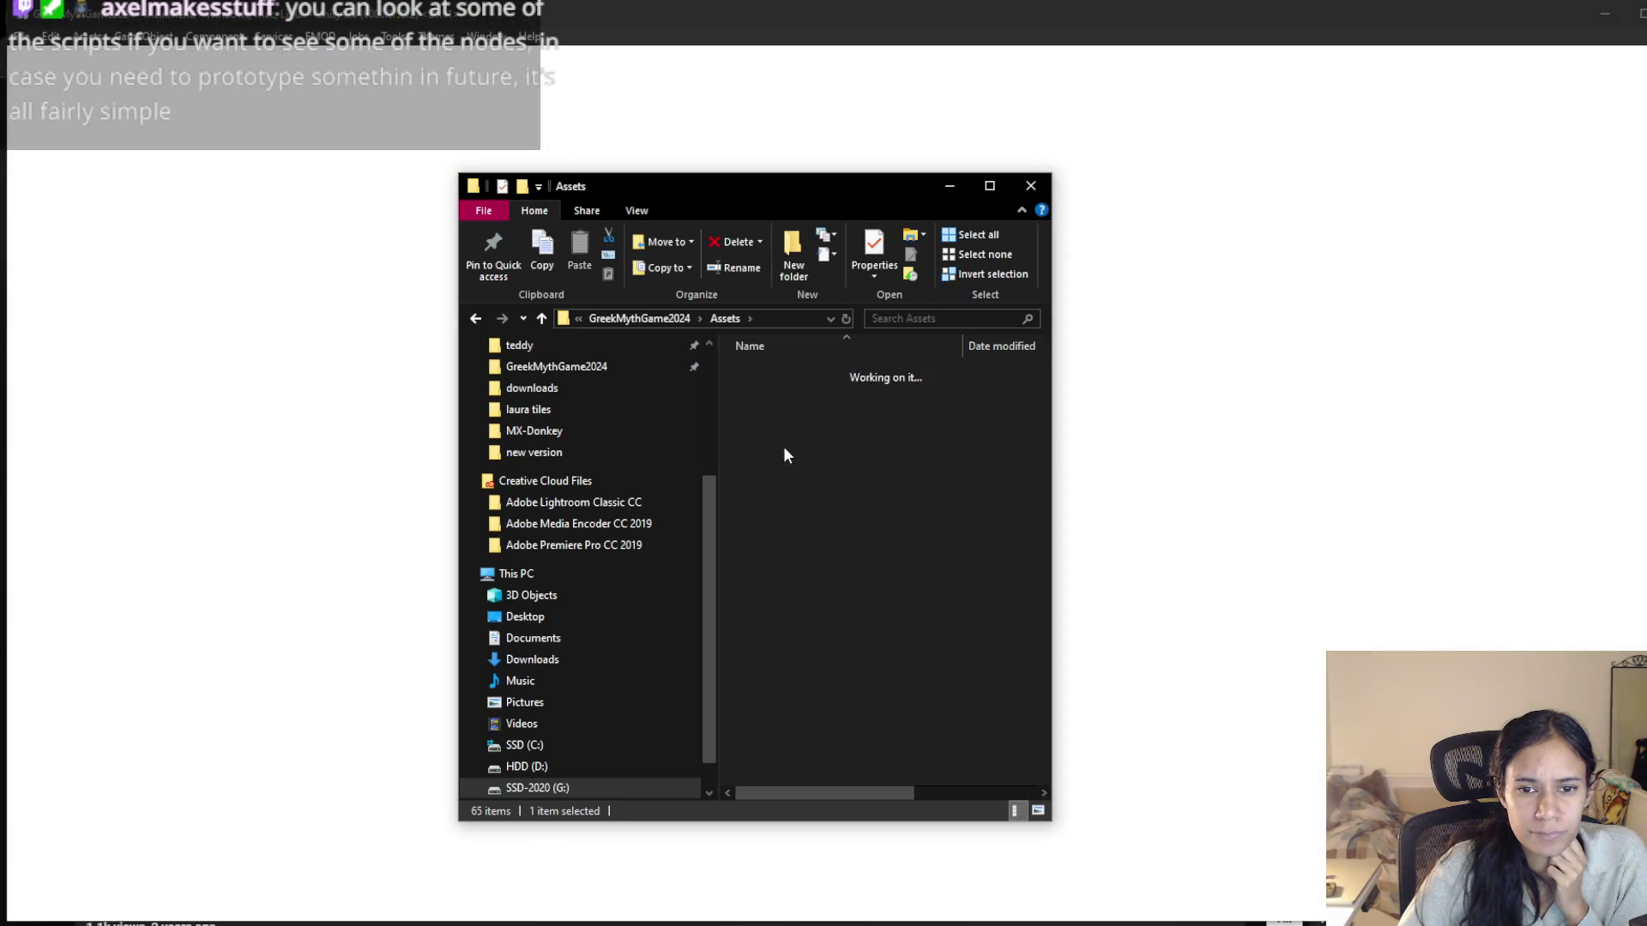
double_click(806, 446)
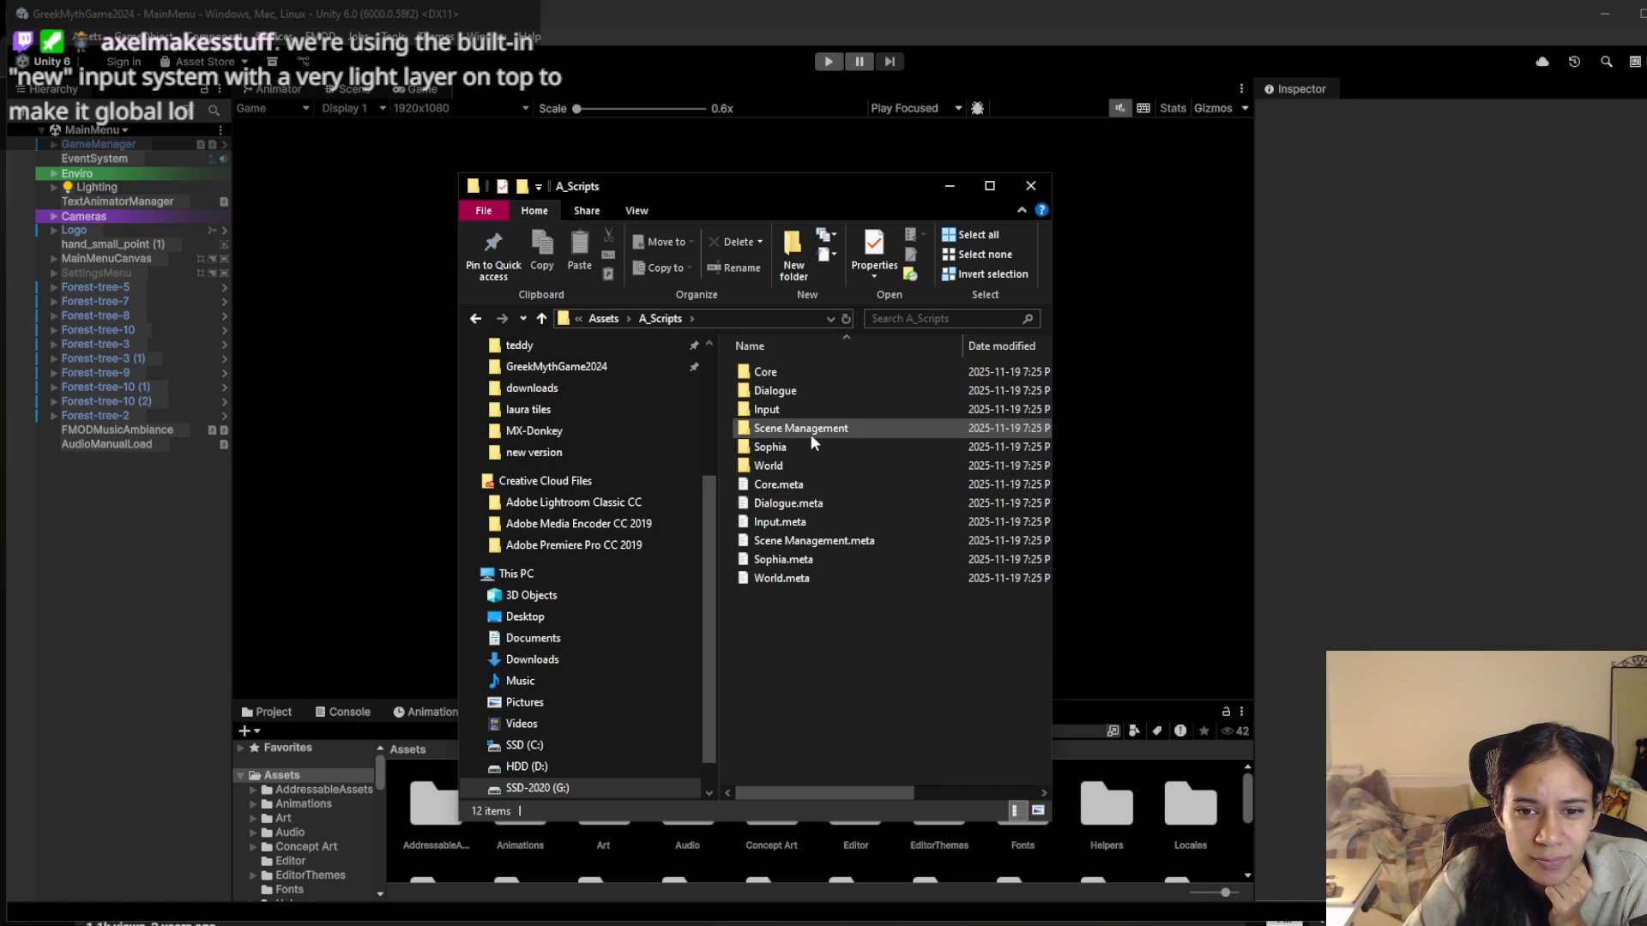
Browse into A_Scripts\World\Nodes after a brief look inside the Core folder
double_click(789, 371)
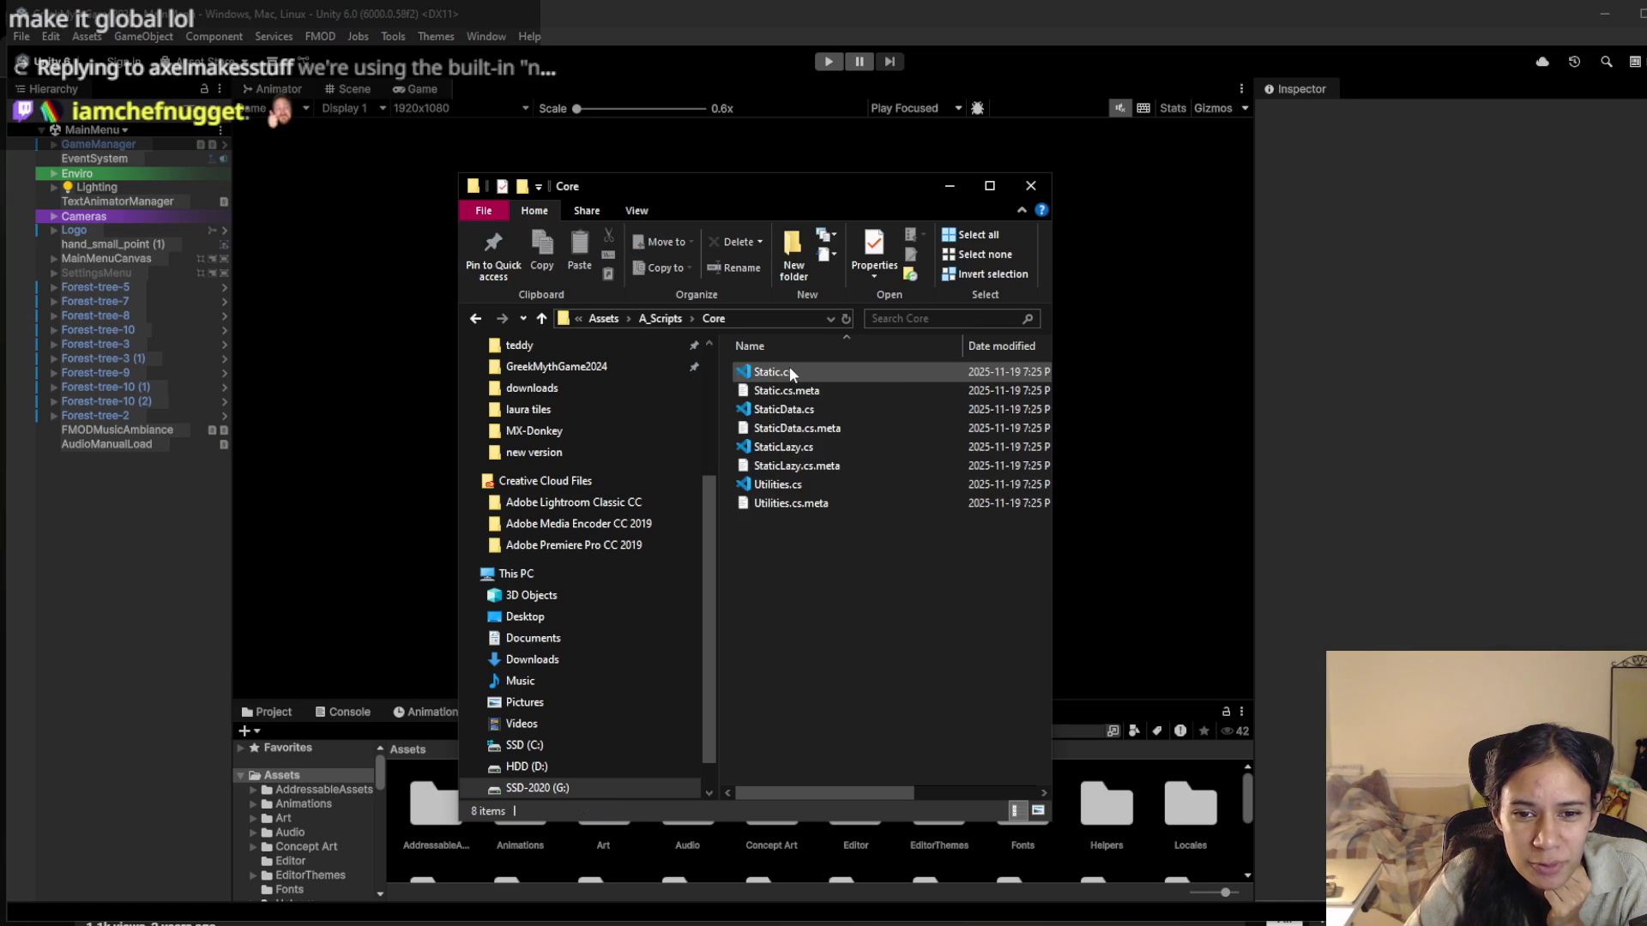
key(alt+Left)
double_click(795, 465)
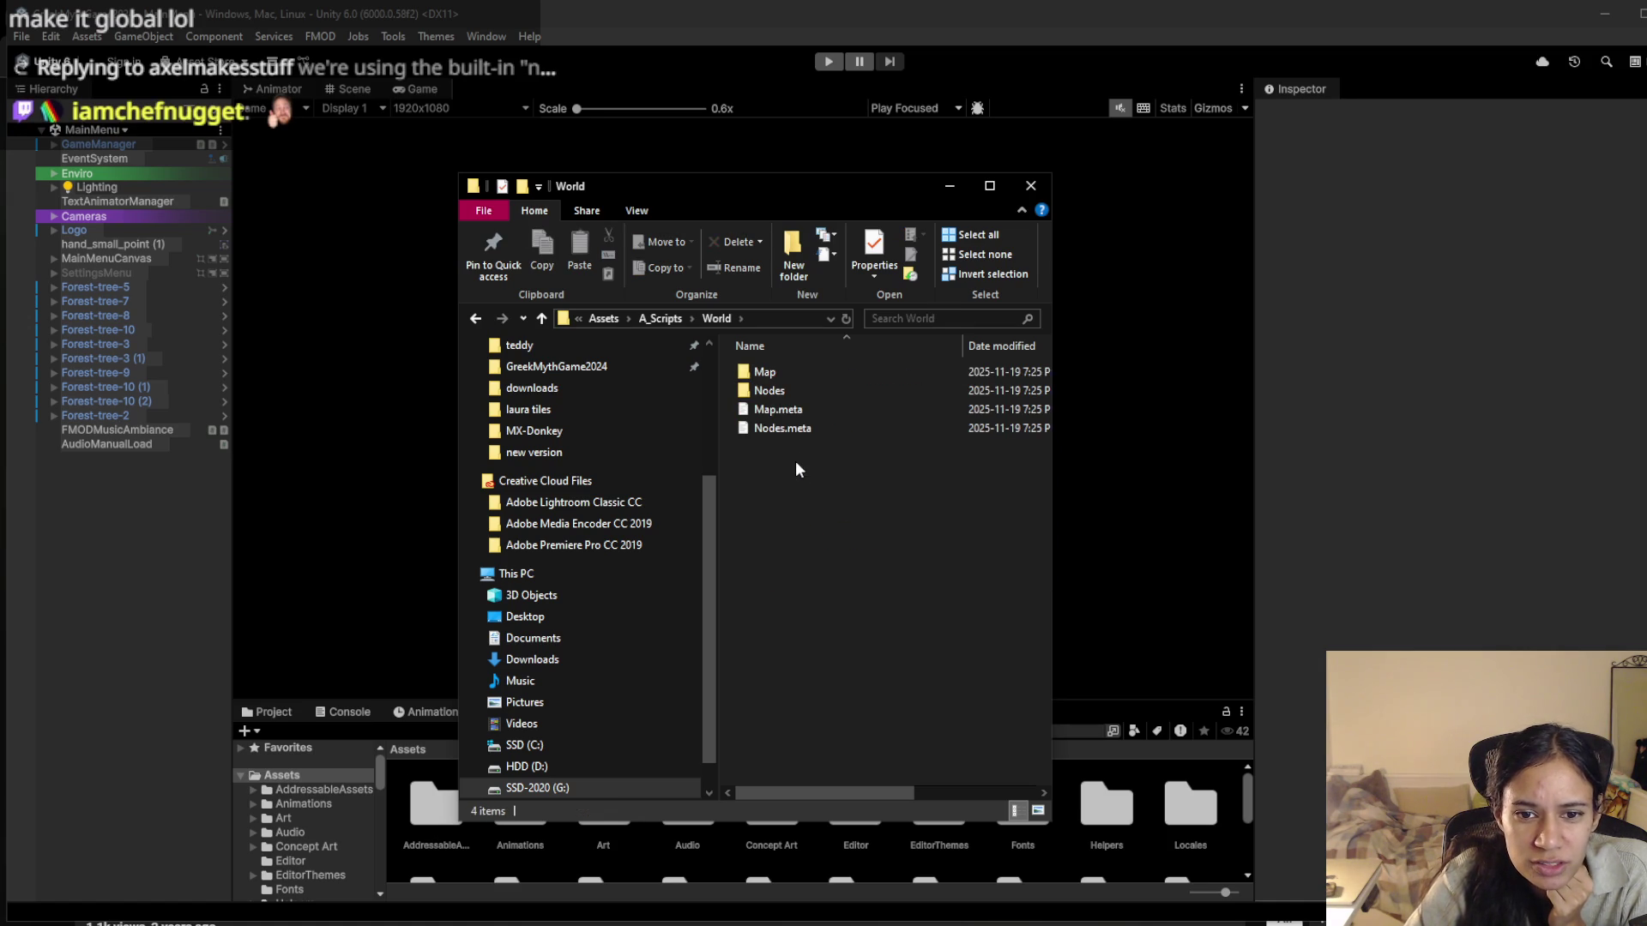
double_click(784, 390)
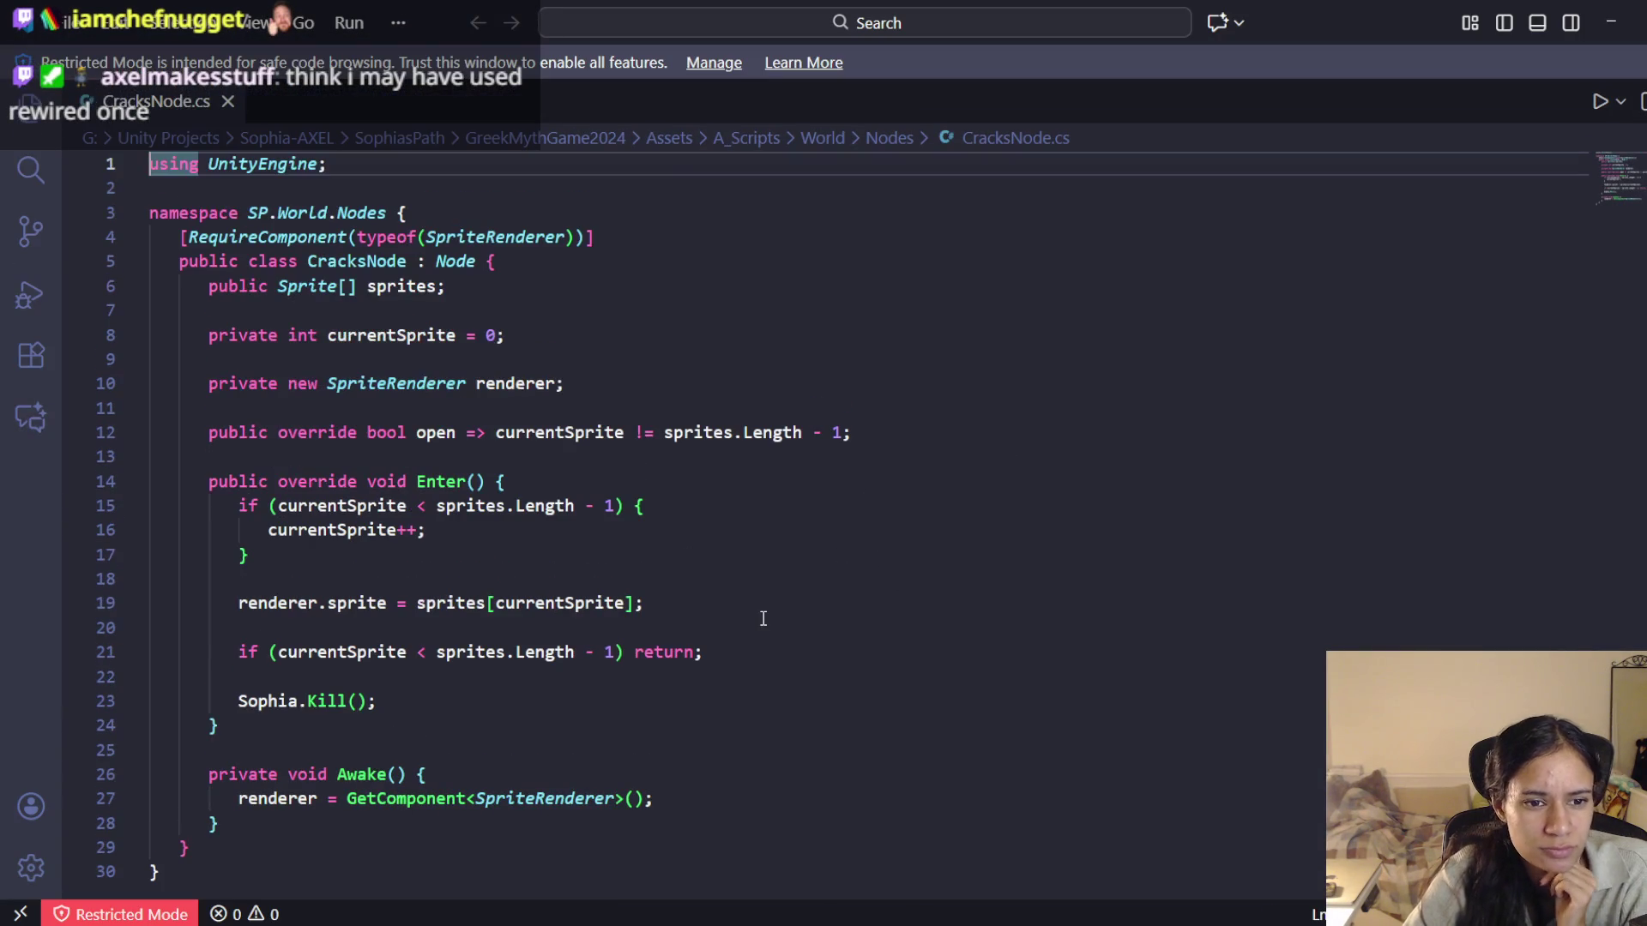
Scroll through CracksNode.cs, then open Node.cs from the Nodes folder in VS Code
scroll(763, 617, down, 1)
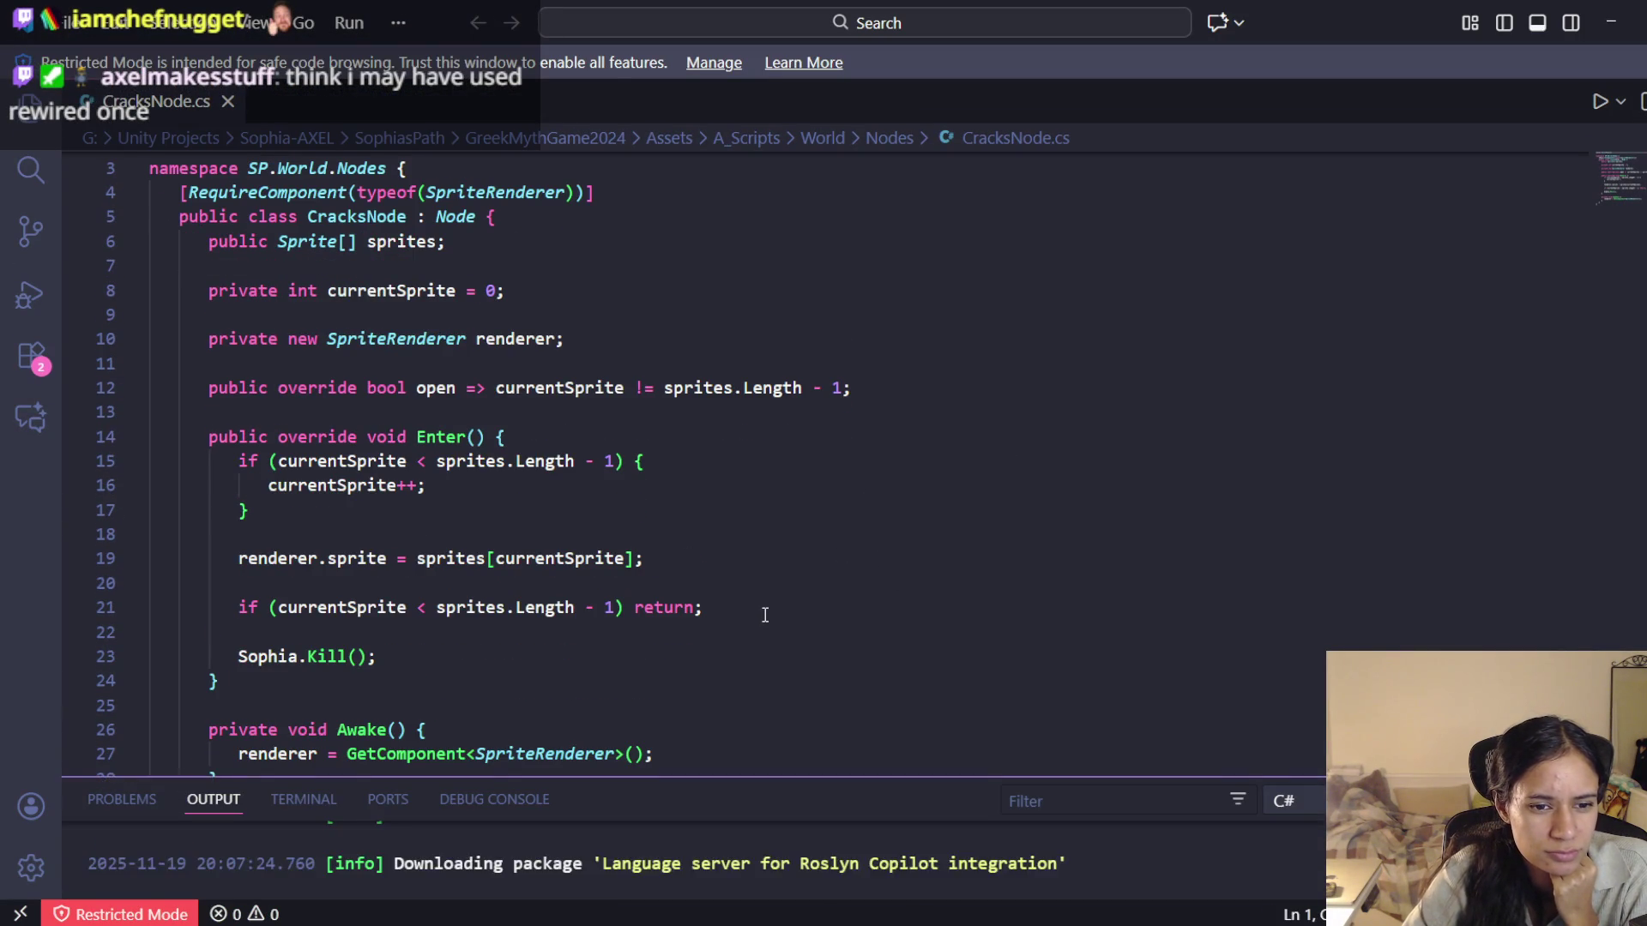
scroll(765, 615, down, 1)
scroll(765, 614, down, 1)
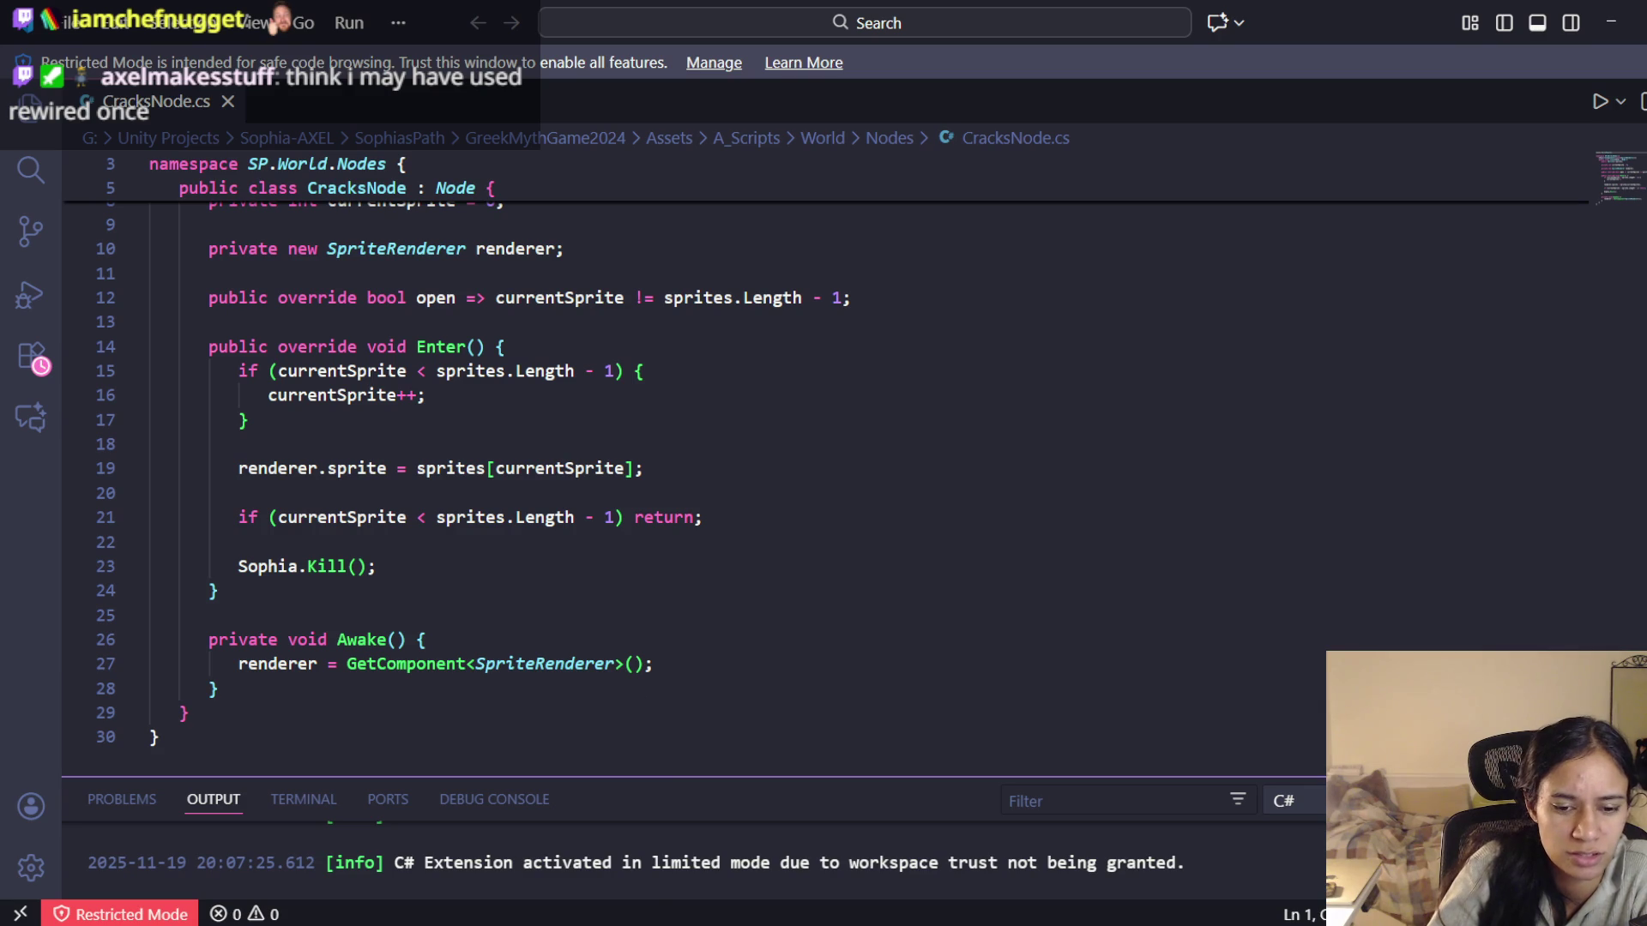
key(alt+Tab)
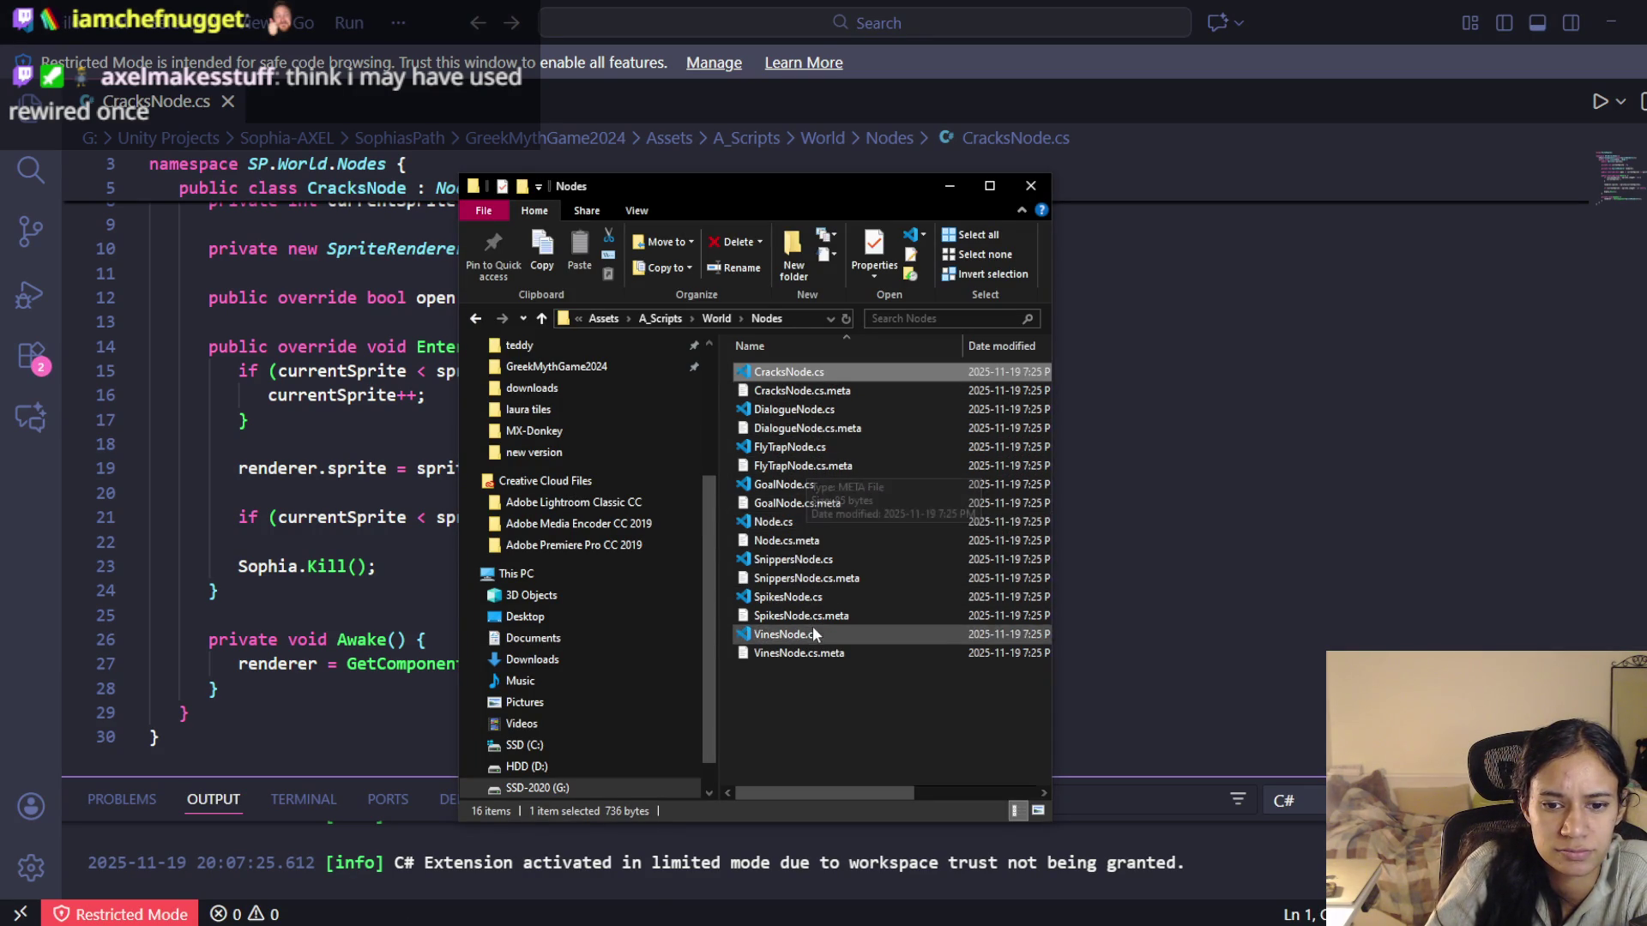
double_click(802, 522)
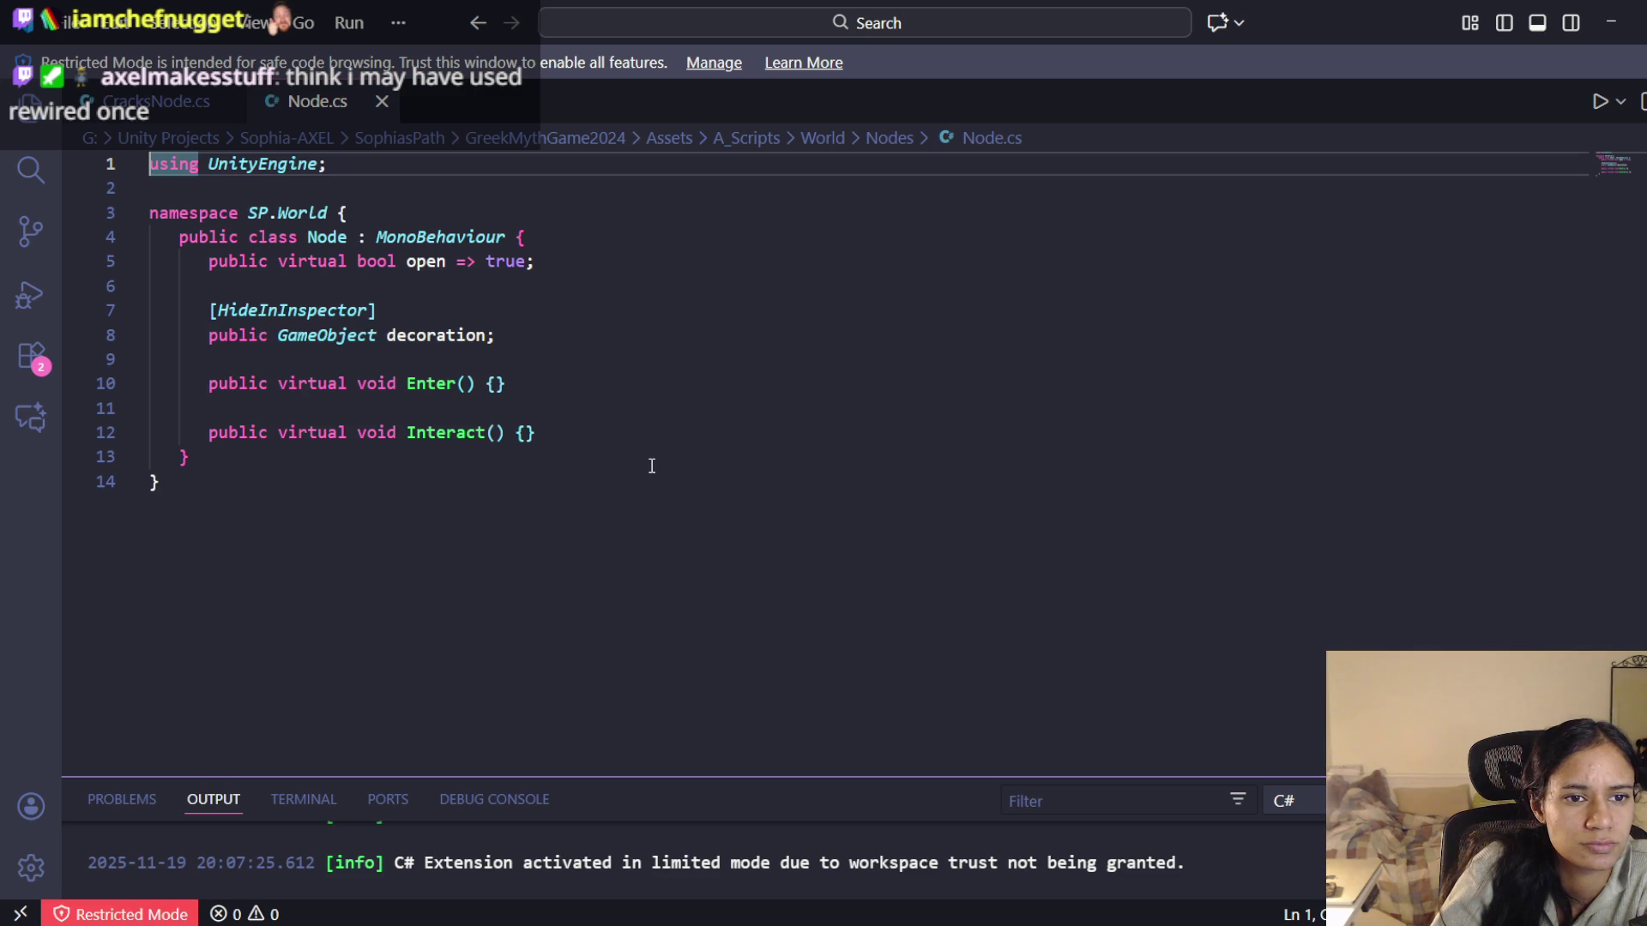
Flip between the CracksNode.cs and Node.cs tabs, scrolling through CracksNode.cs
click(138, 101)
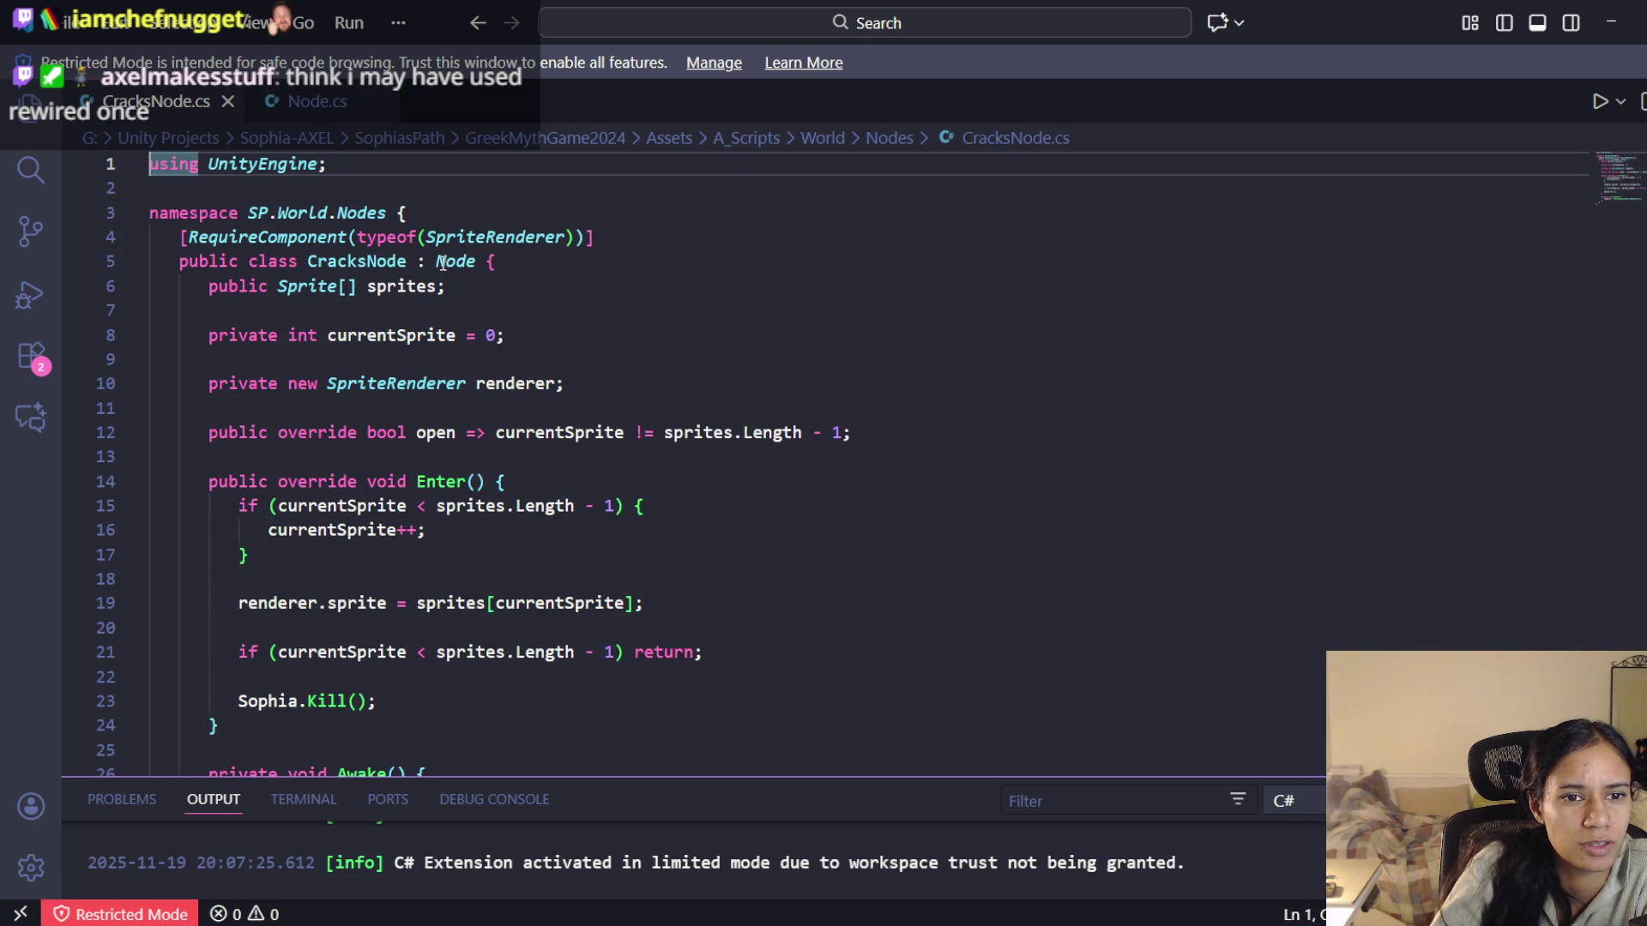
click(317, 101)
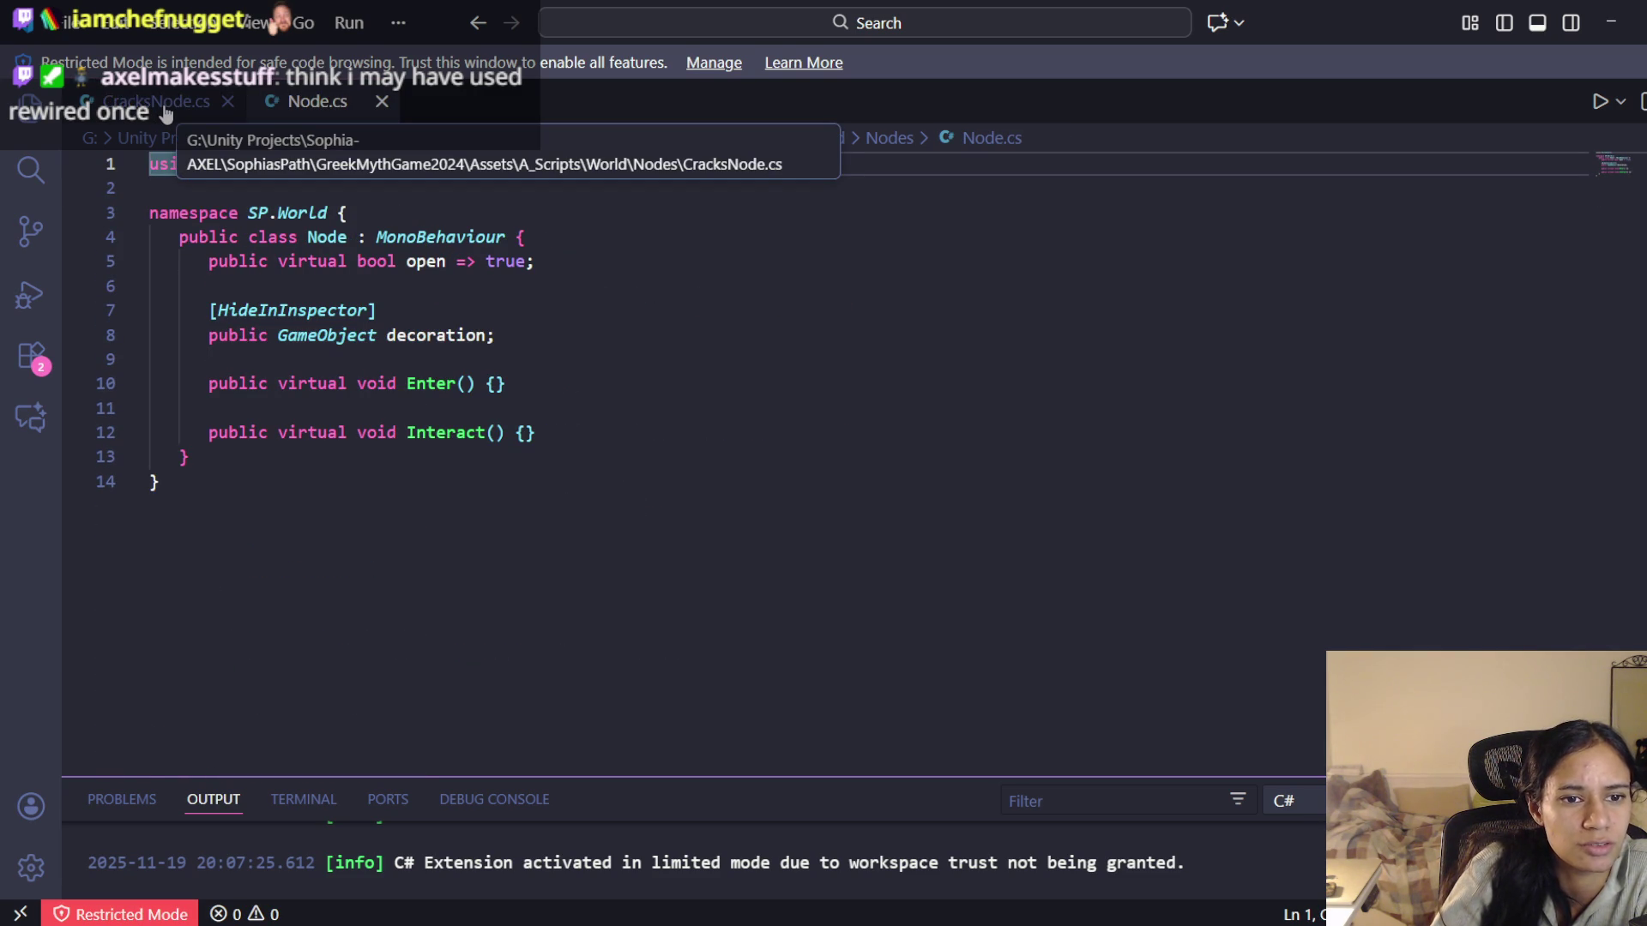
click(164, 110)
scroll(467, 440, down, 2)
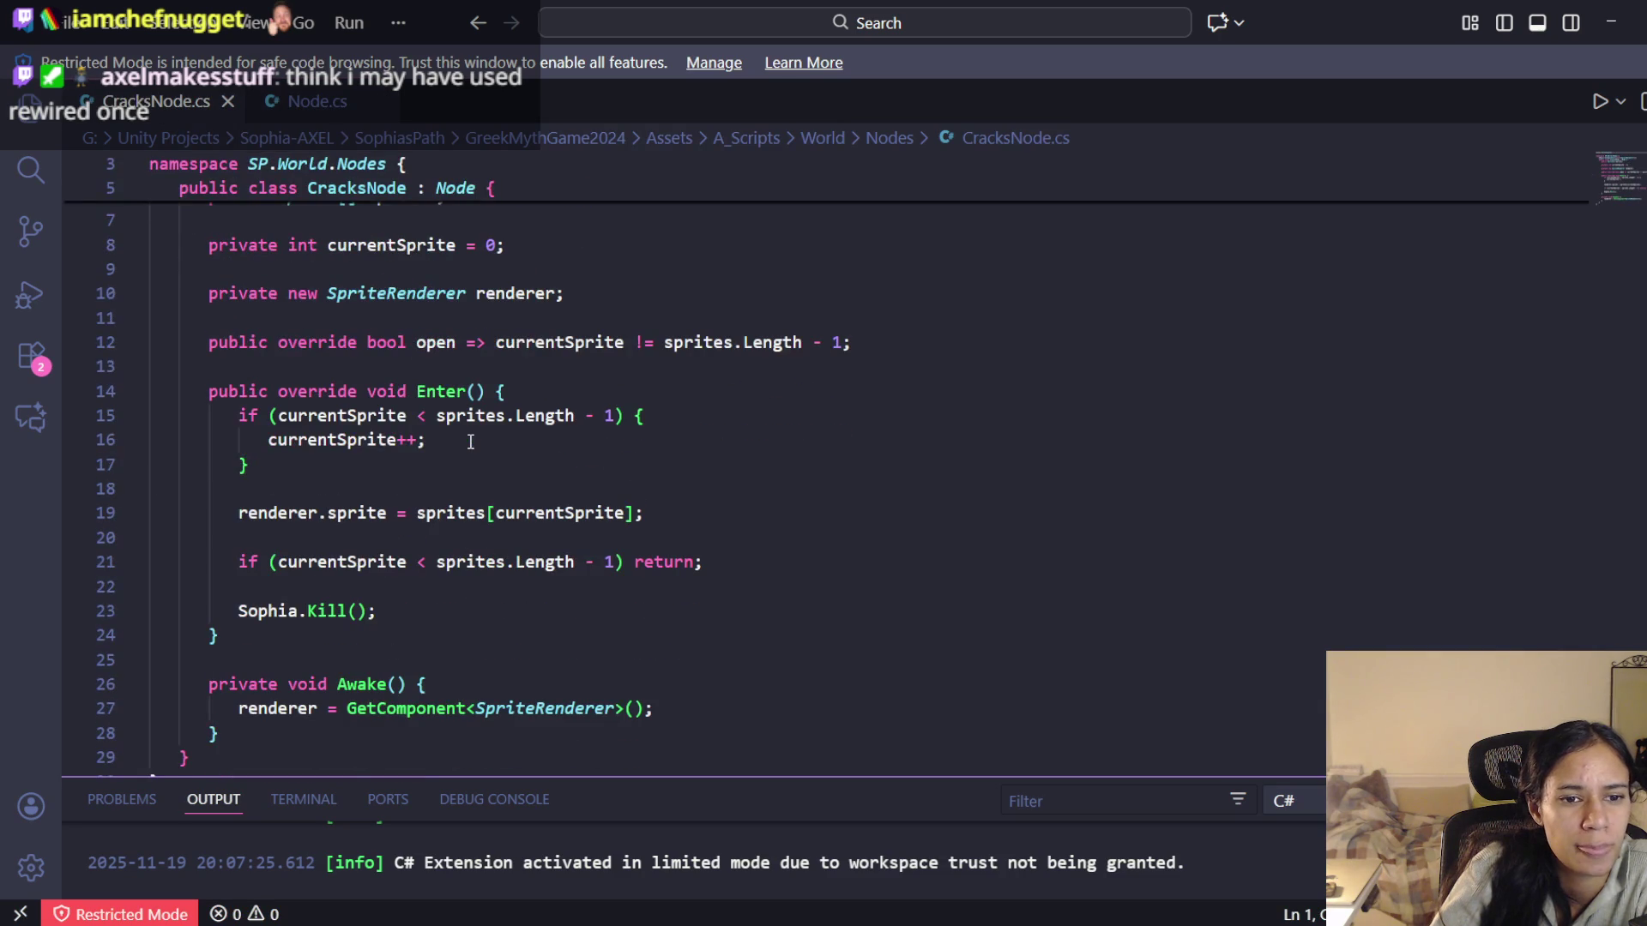
scroll(431, 403, down, 1)
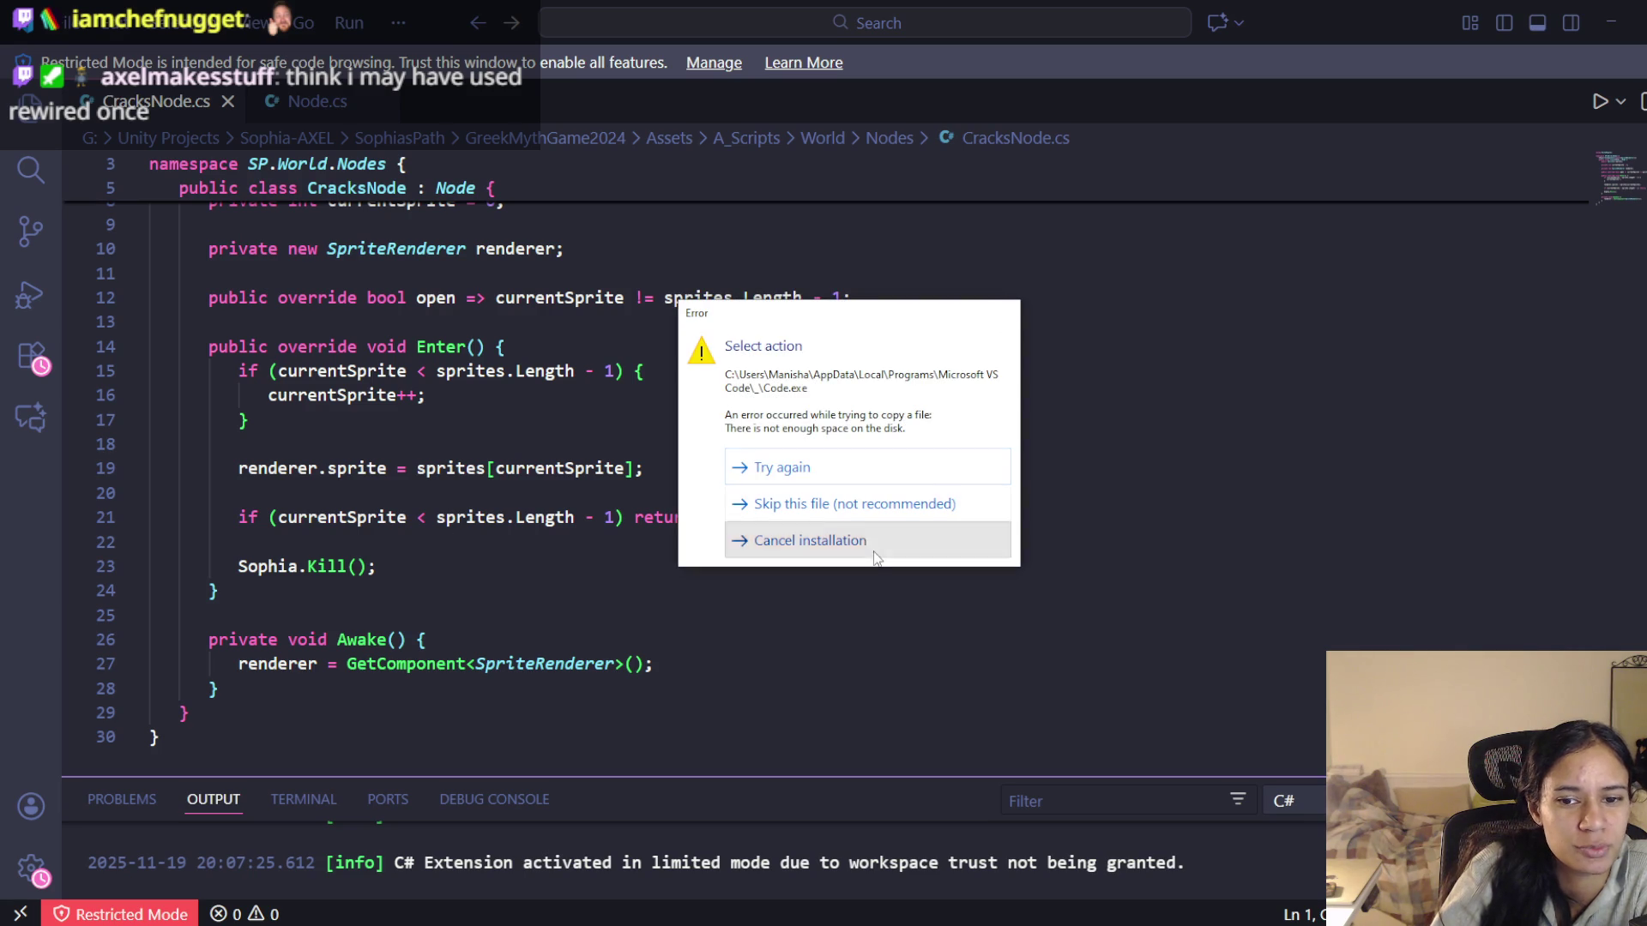
Cancel the failed update install and highlight the sprites array and Enter method in CracksNode.cs
click(874, 549)
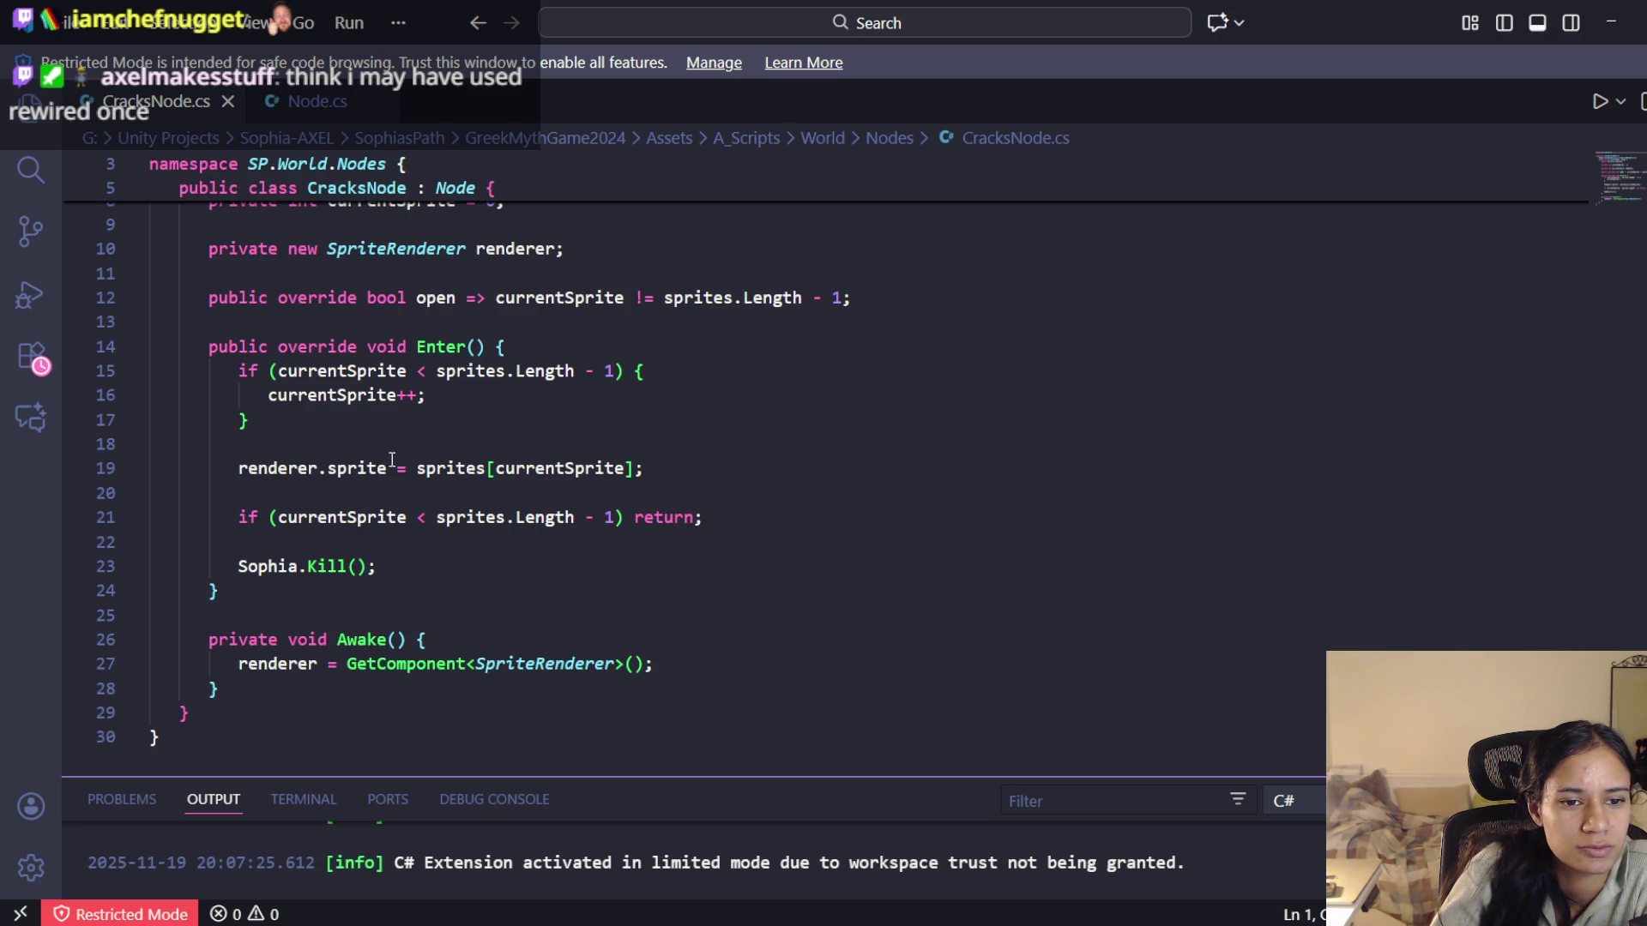
scroll(439, 472, up, 2)
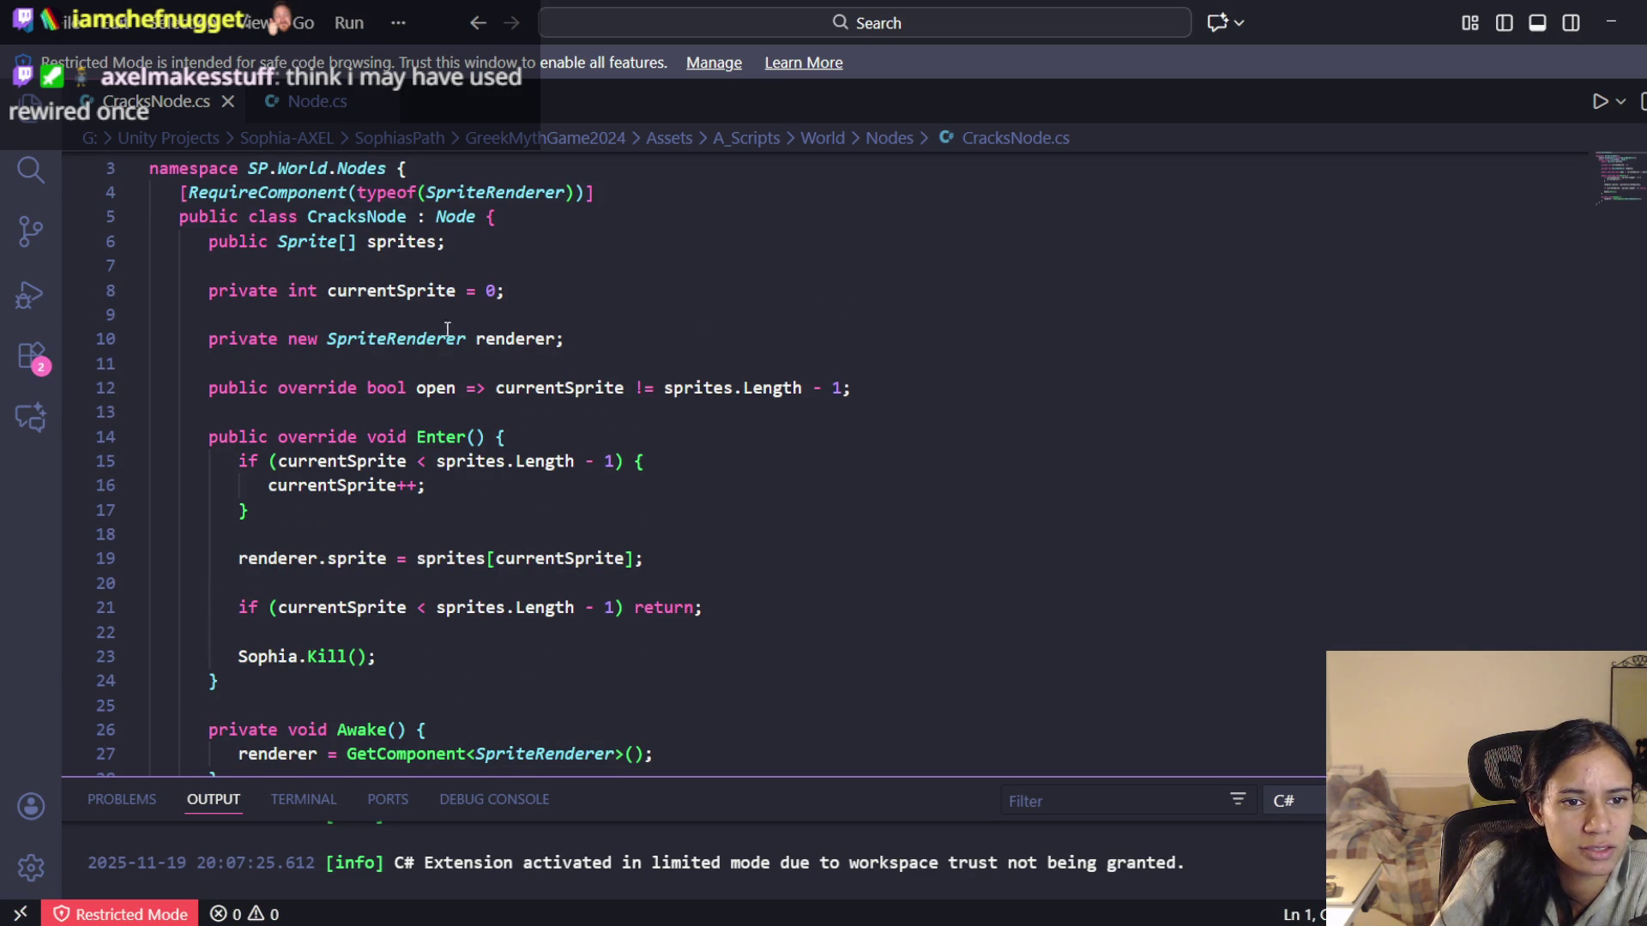
double_click(394, 244)
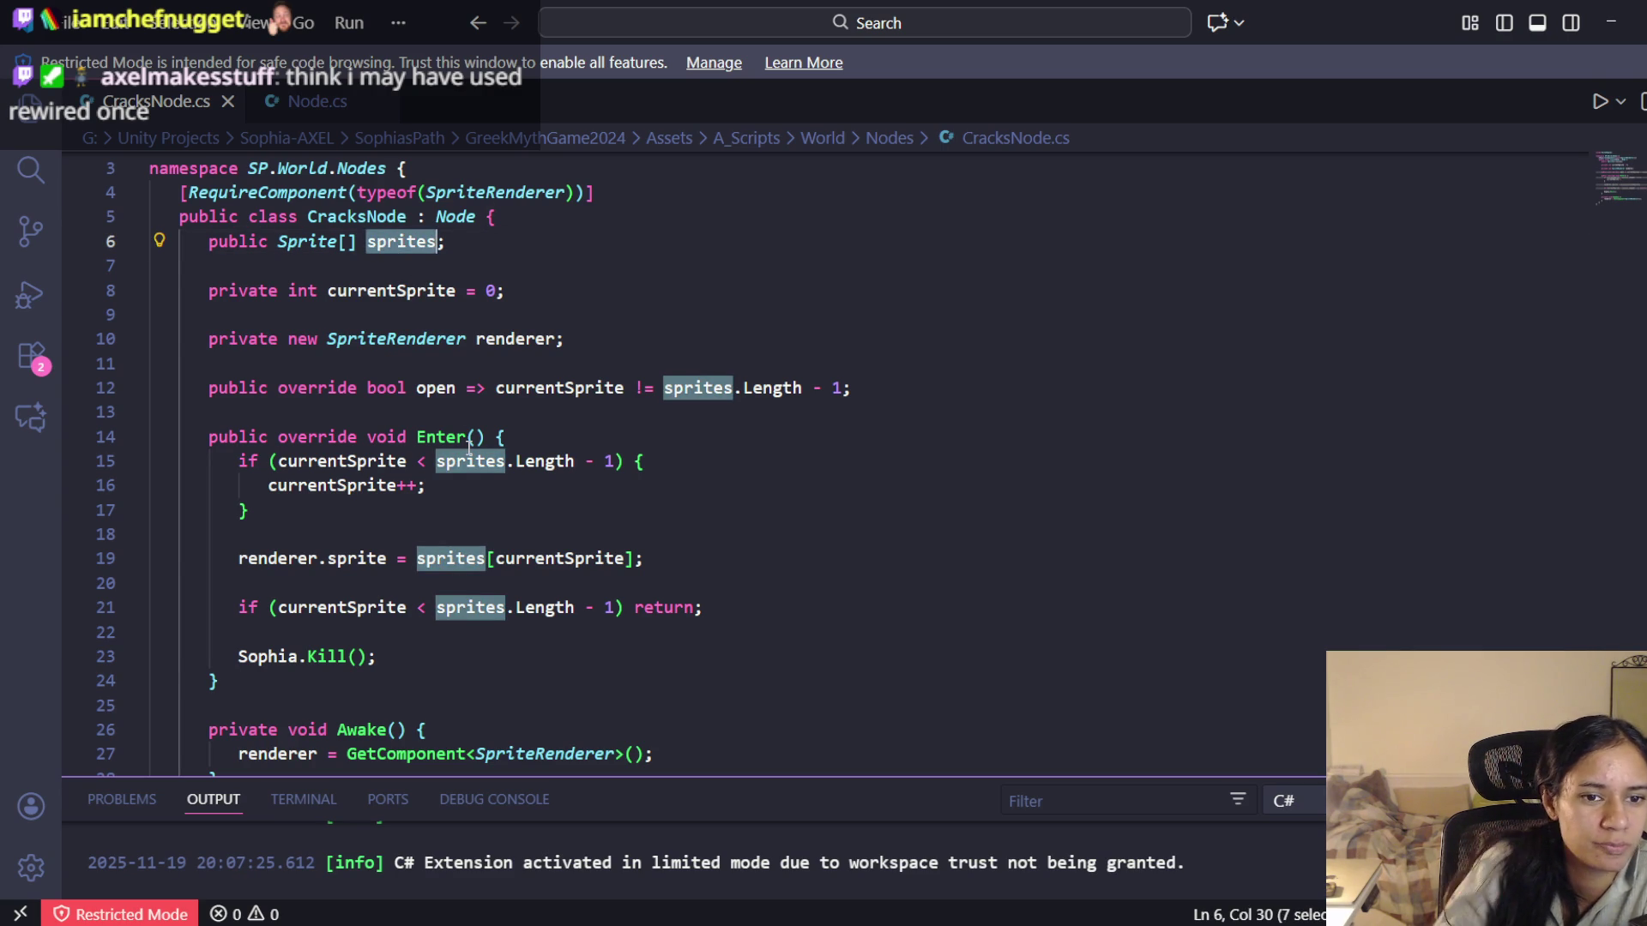
double_click(456, 440)
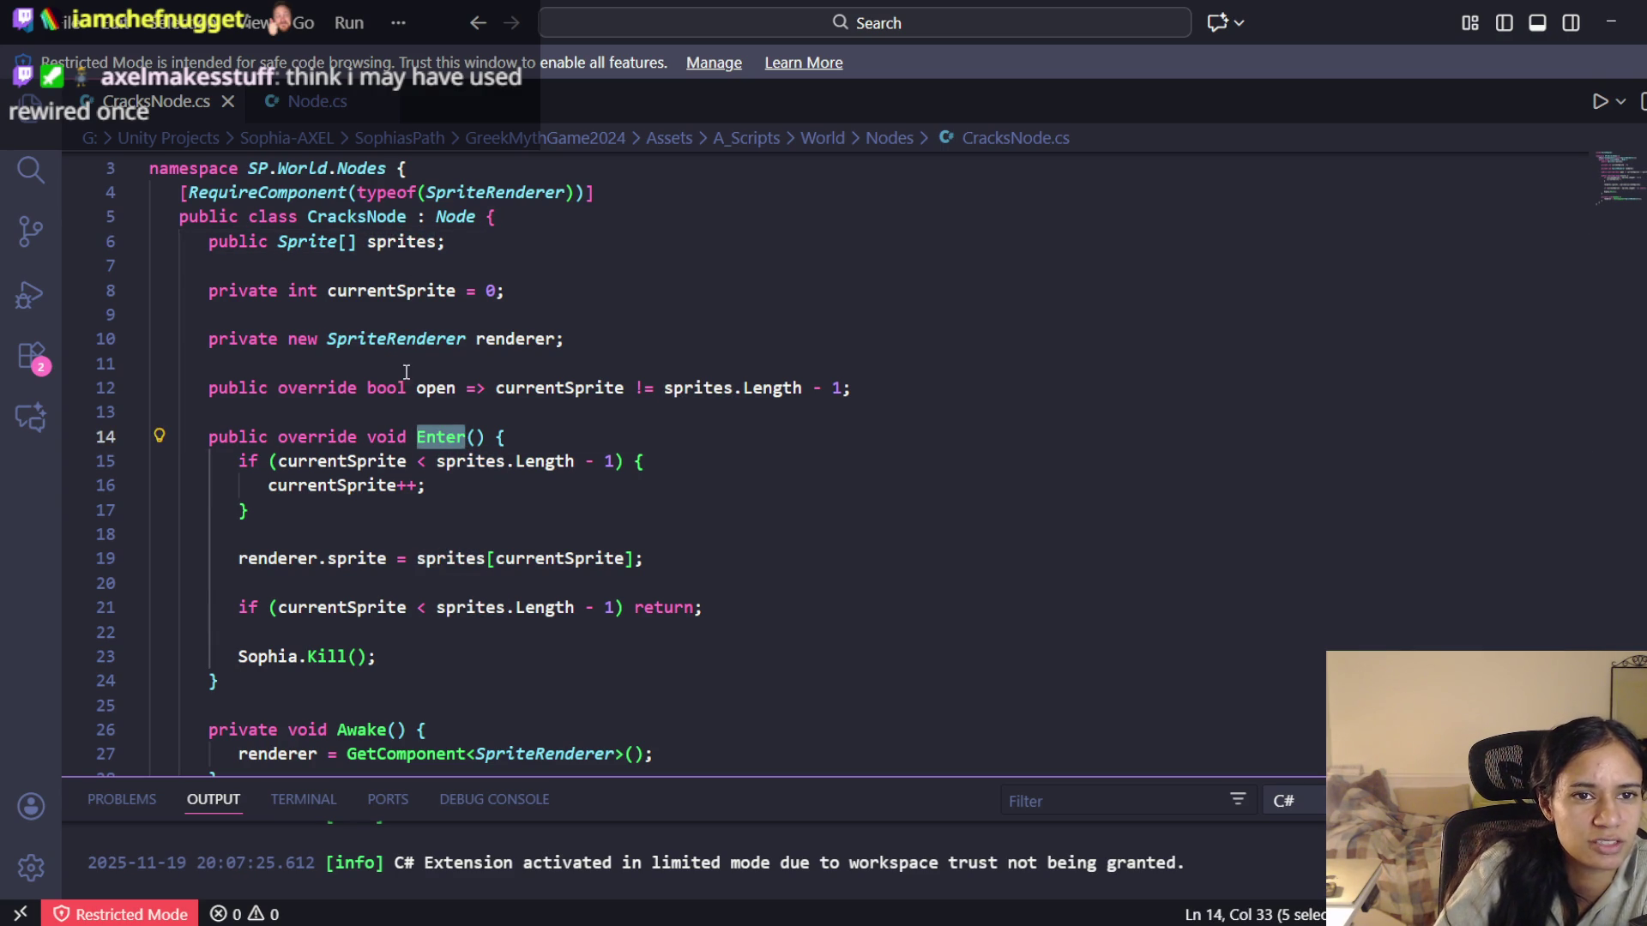
Compare CracksNode's Enter override against the base Node class, then switch to Unity
click(308, 105)
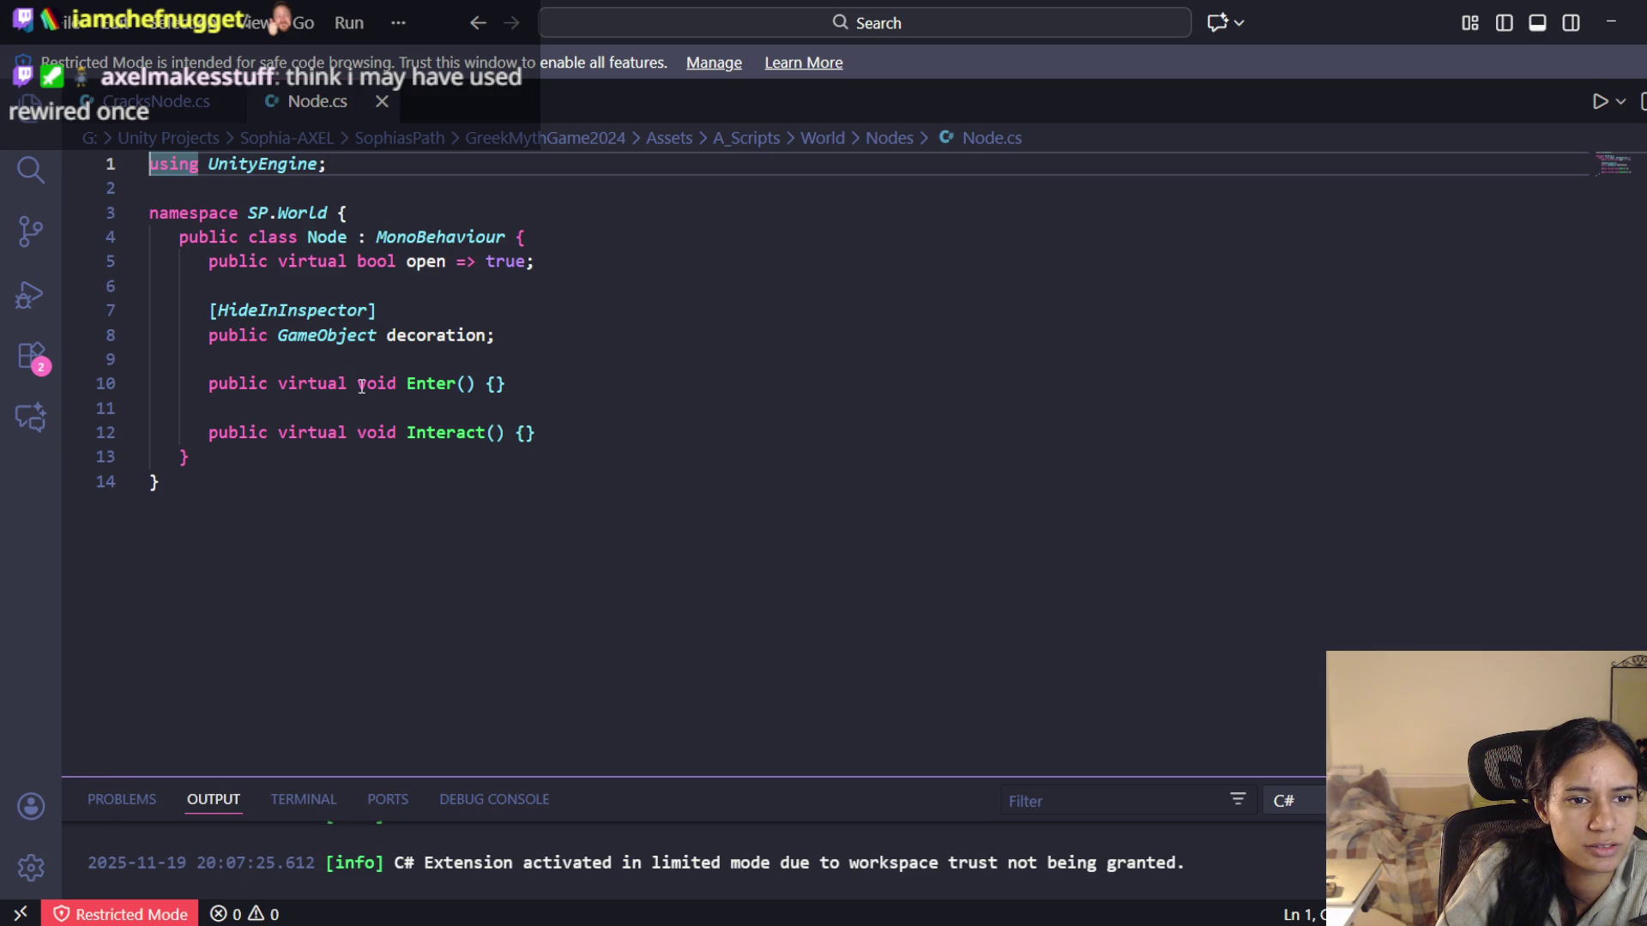
click(155, 103)
click(478, 438)
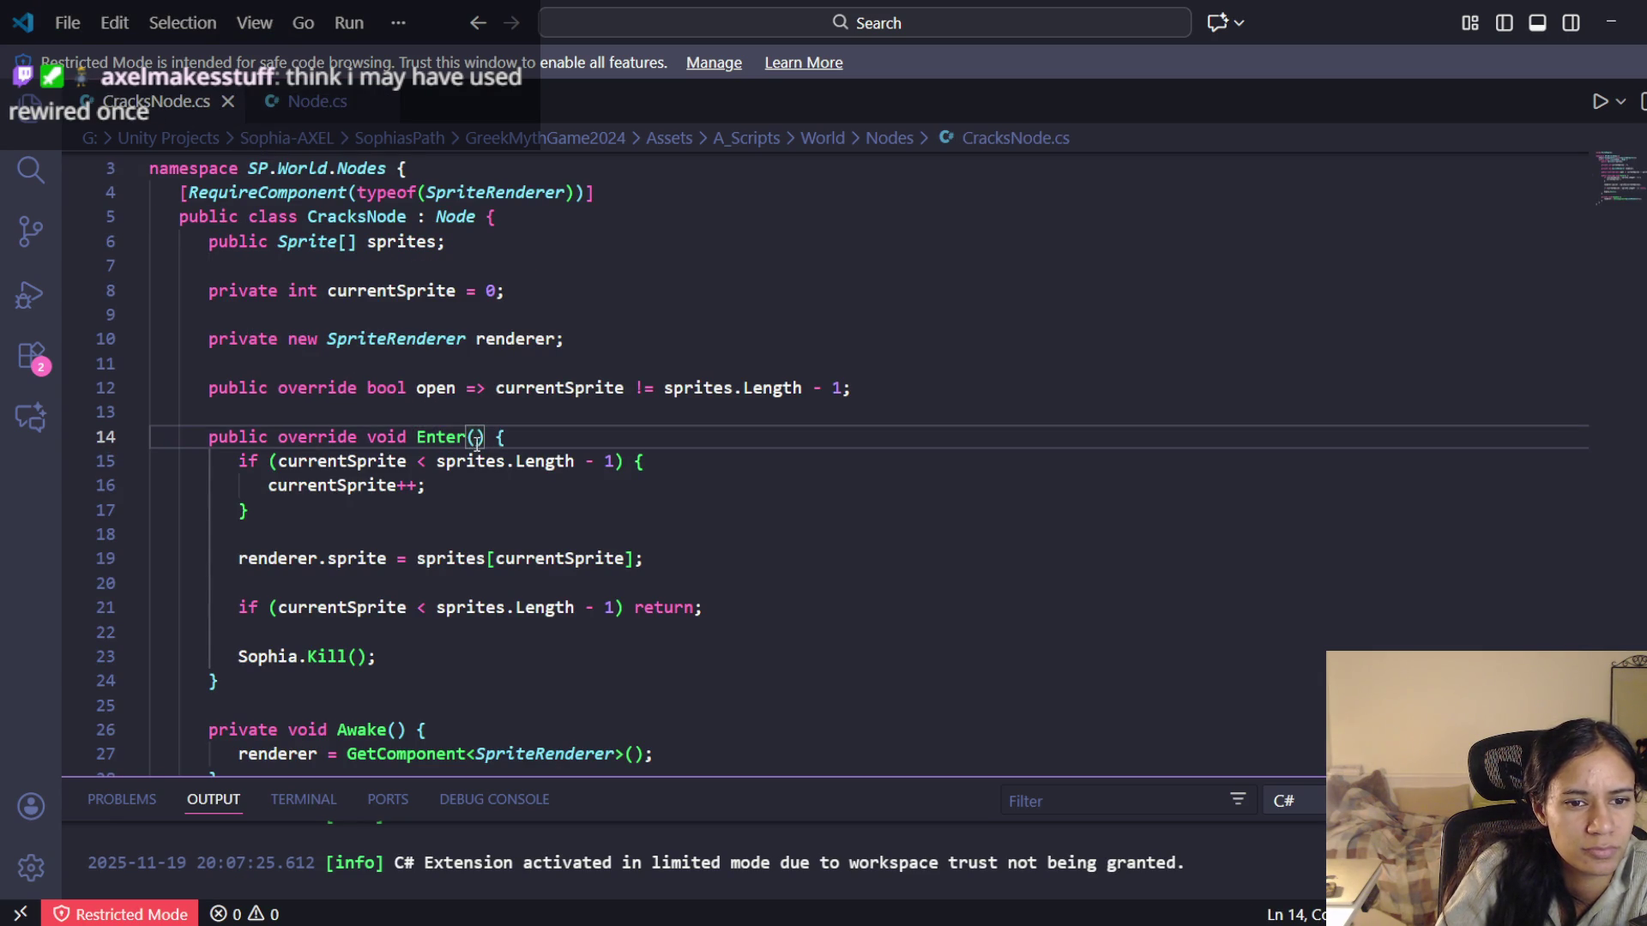
click(304, 103)
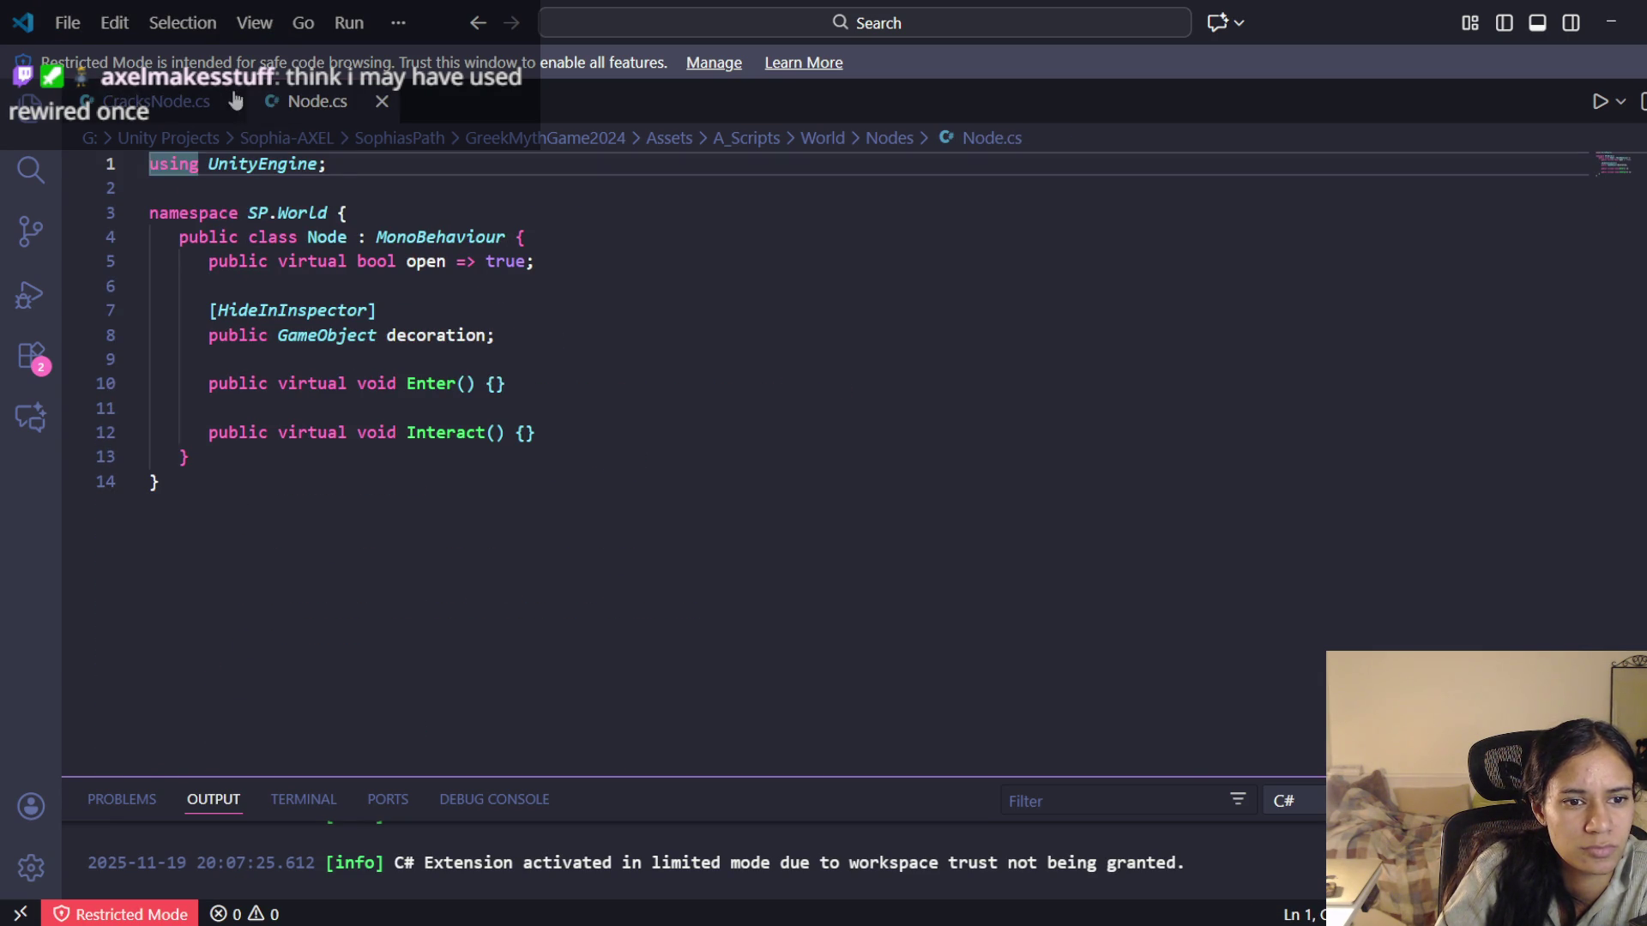
click(141, 102)
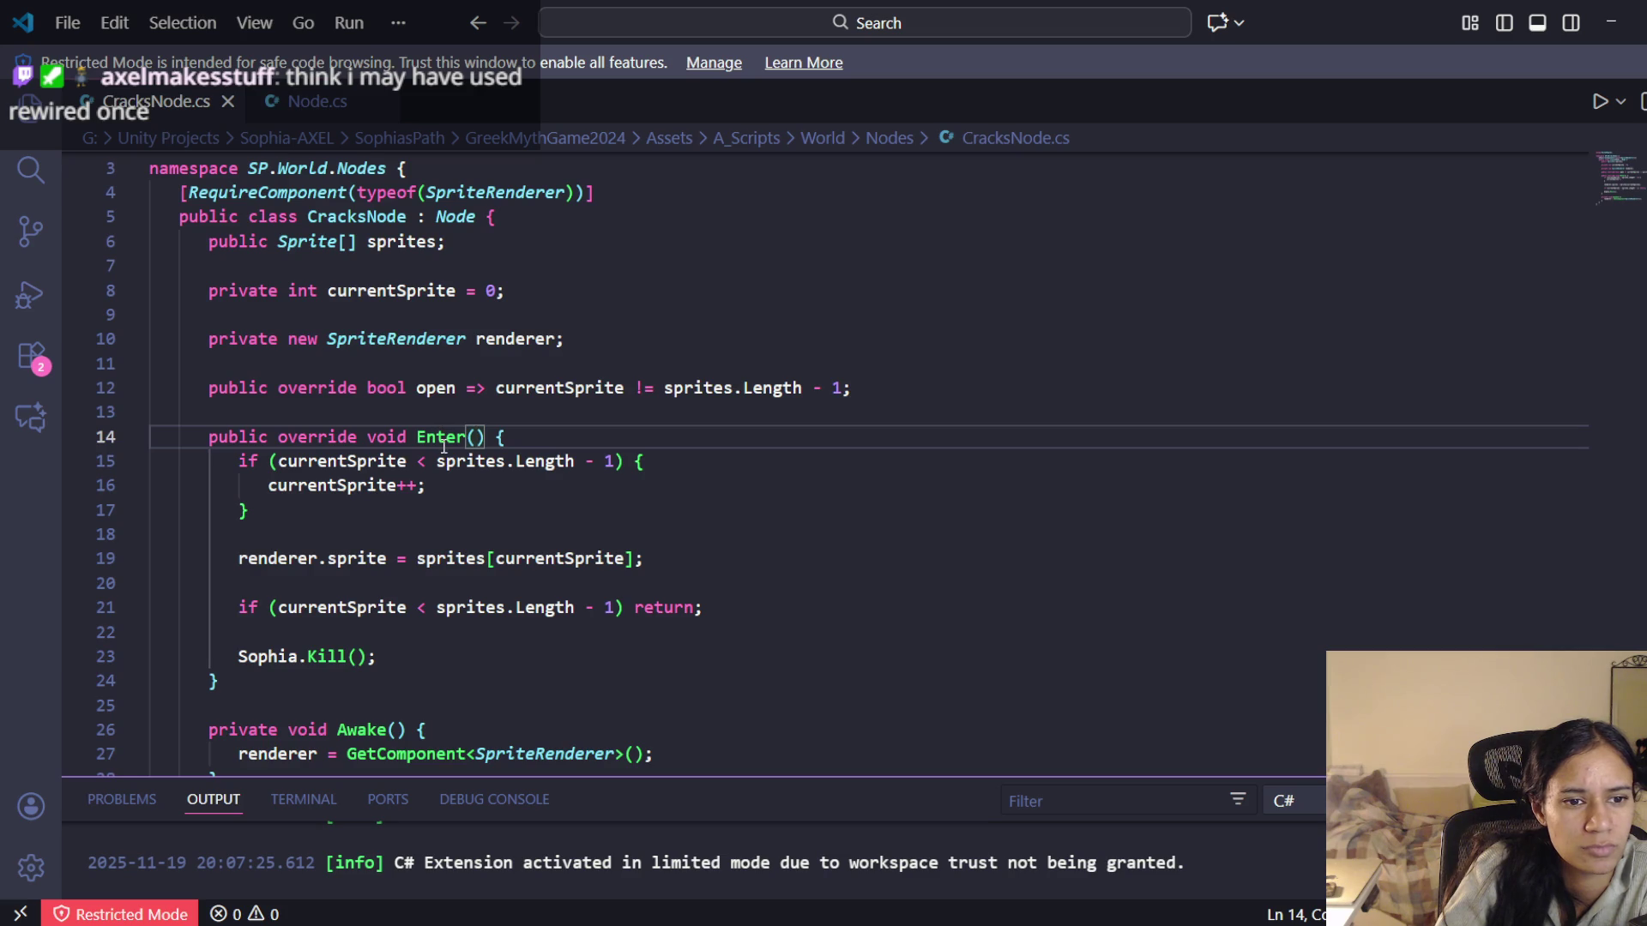
scroll(445, 445, down, 1)
scroll(449, 443, down, 1)
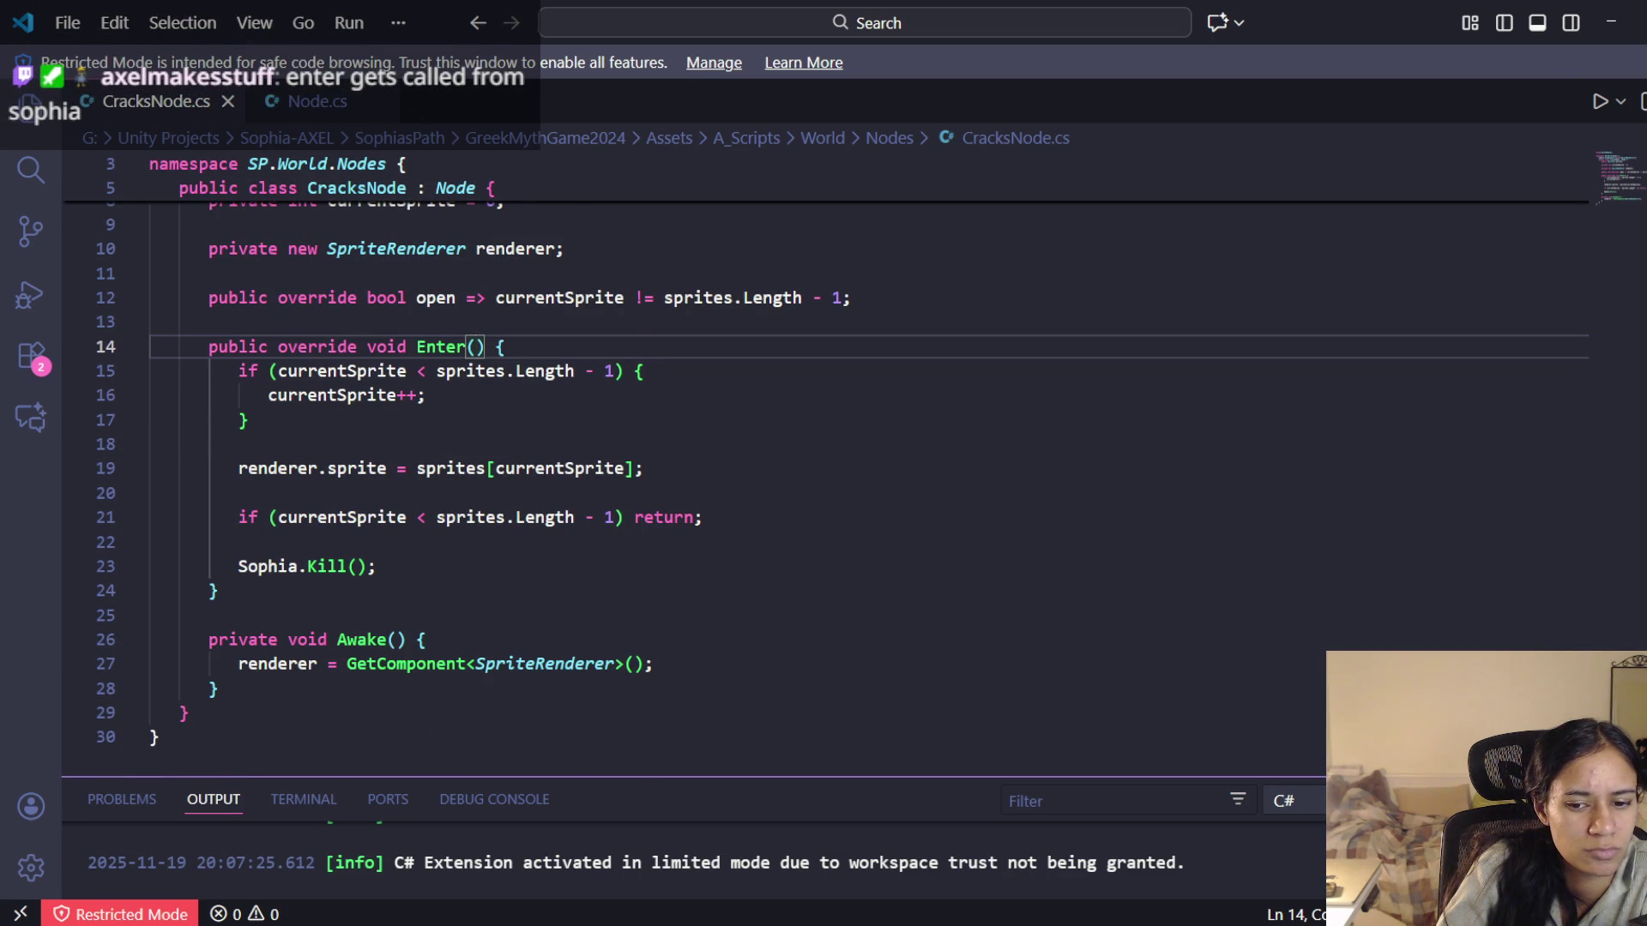
key(alt+Tab)
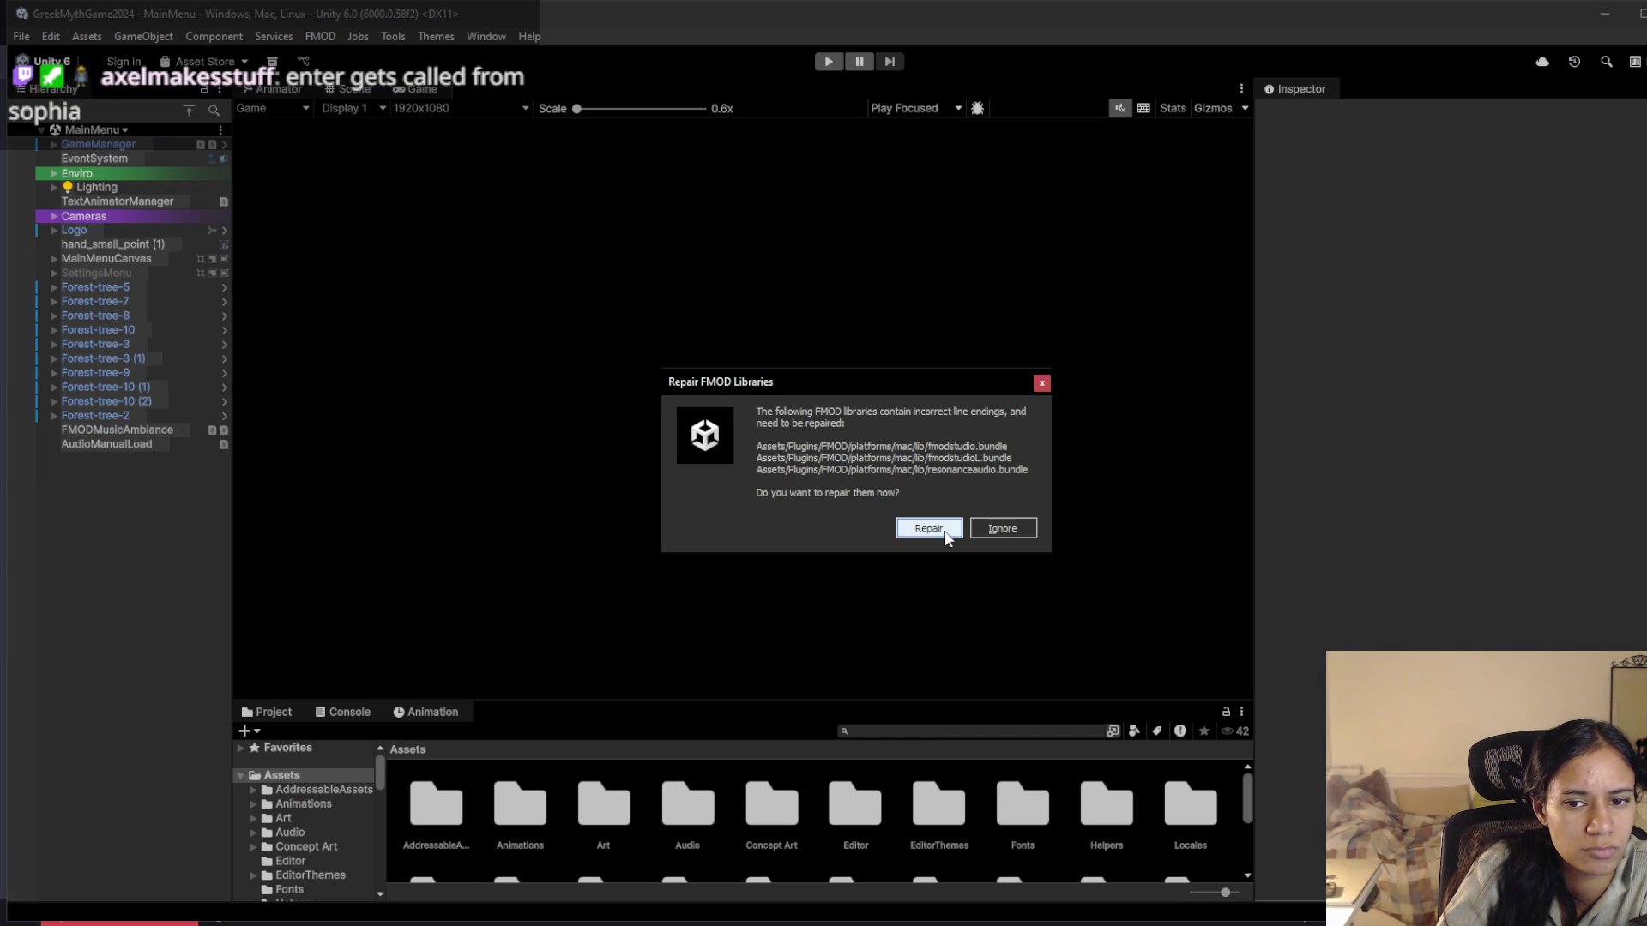
Repair the FMOD libraries' line endings in Unity and return to VS Code
click(928, 528)
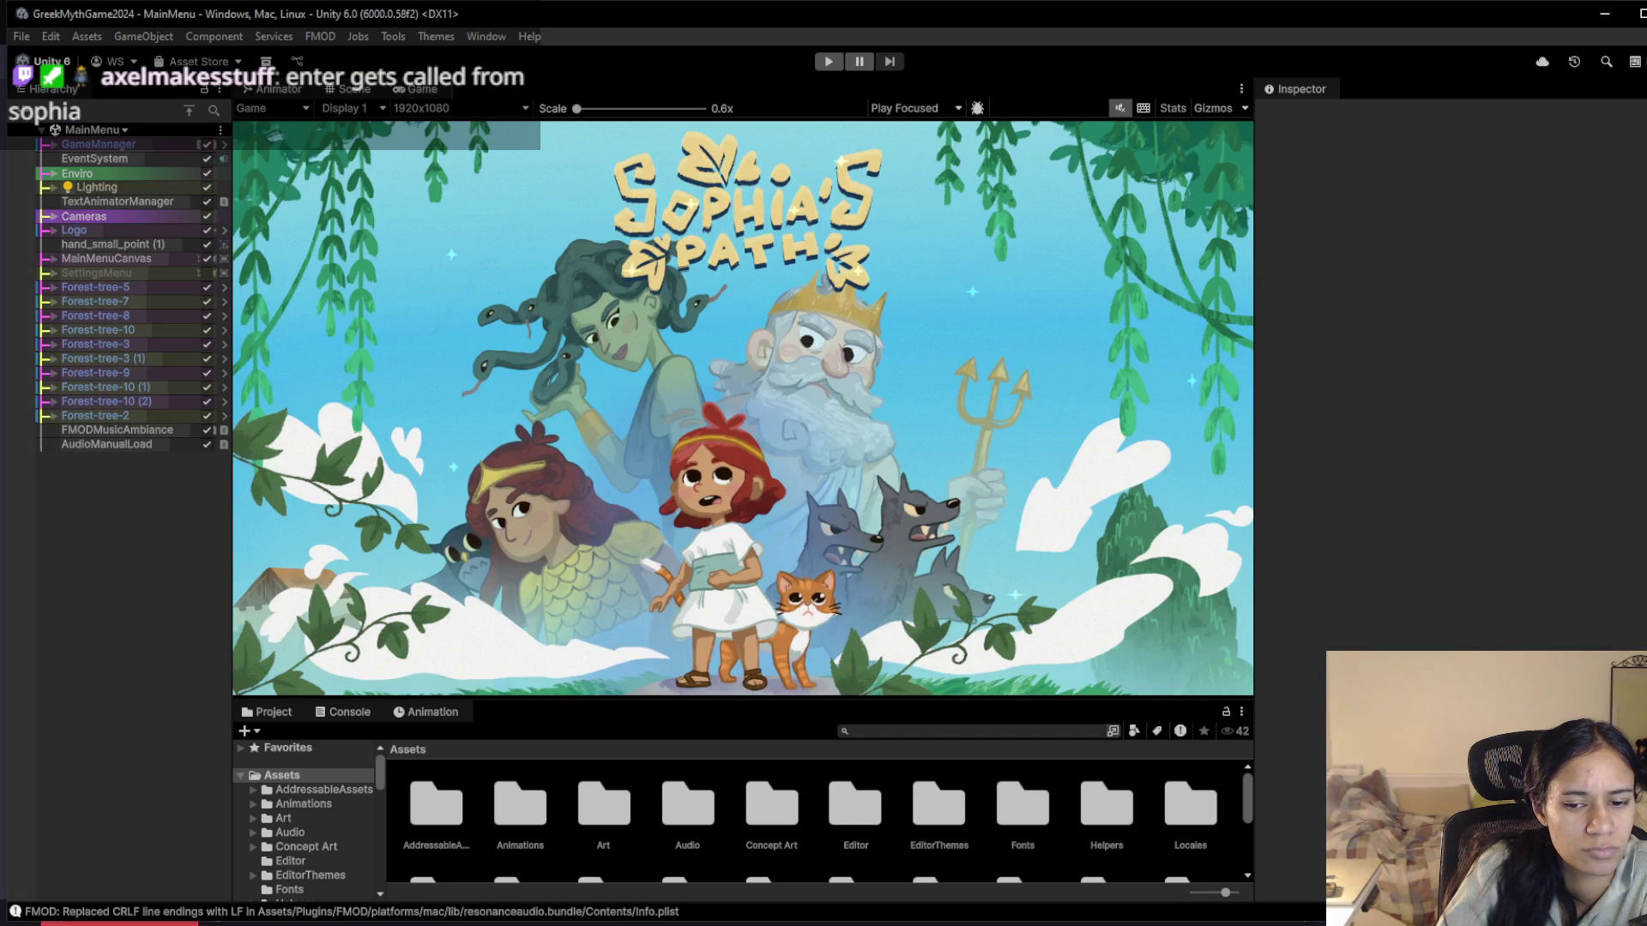
key(alt+Tab)
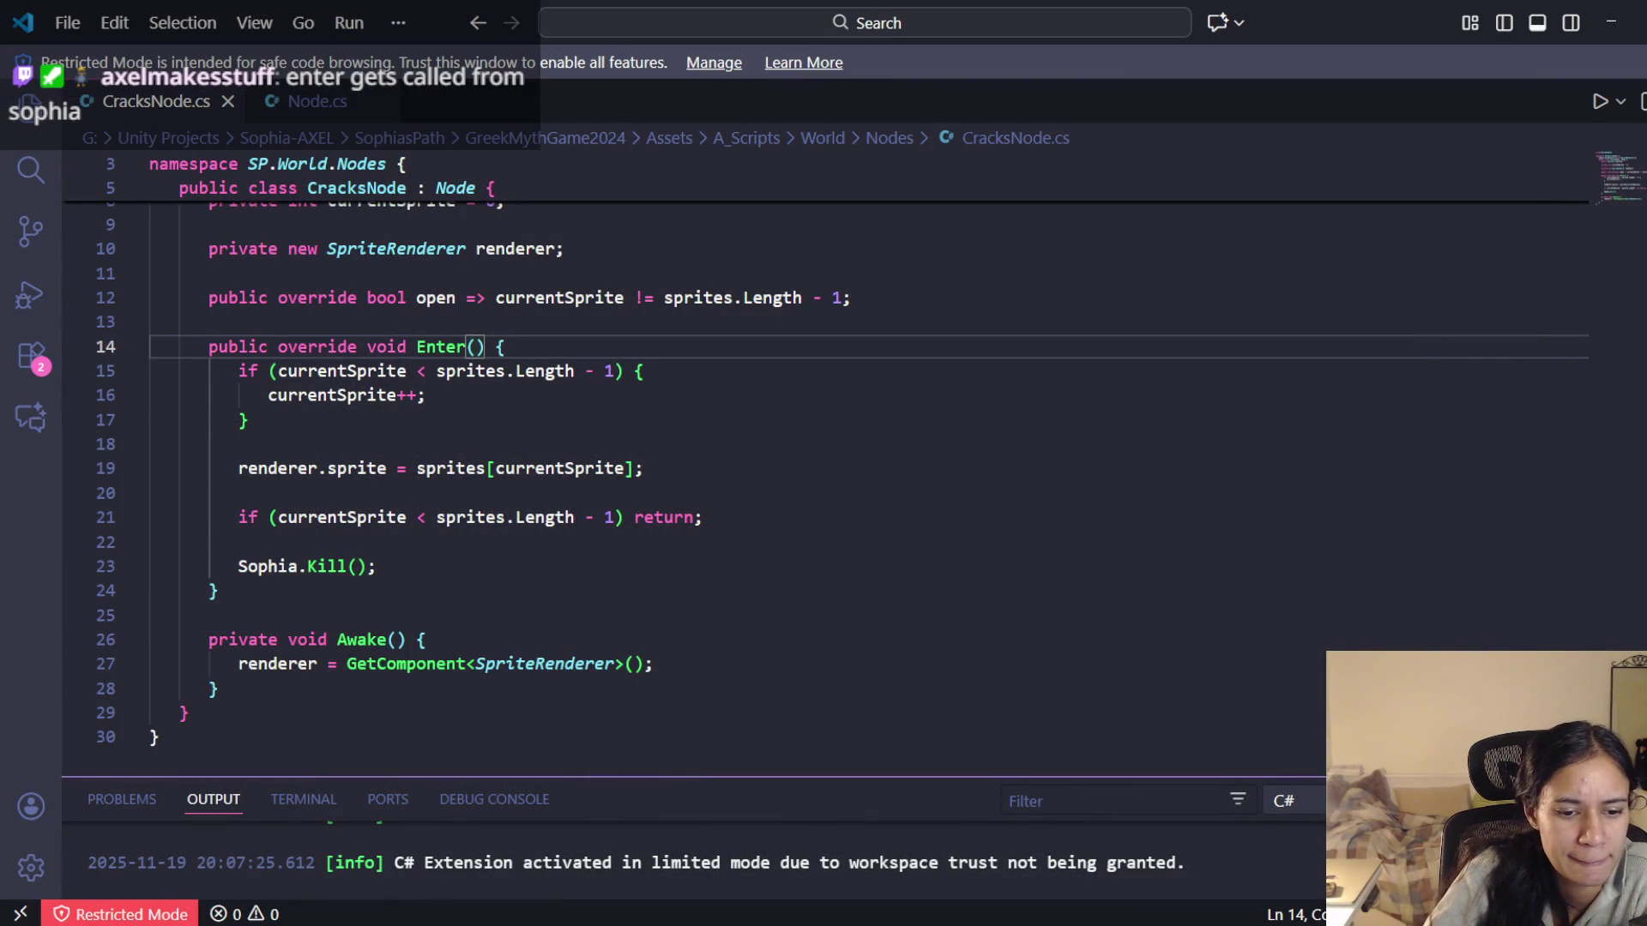
Browse from the Nodes folder up to A_Scripts, into Sophia, and open Sophia.cs
key(alt+Tab)
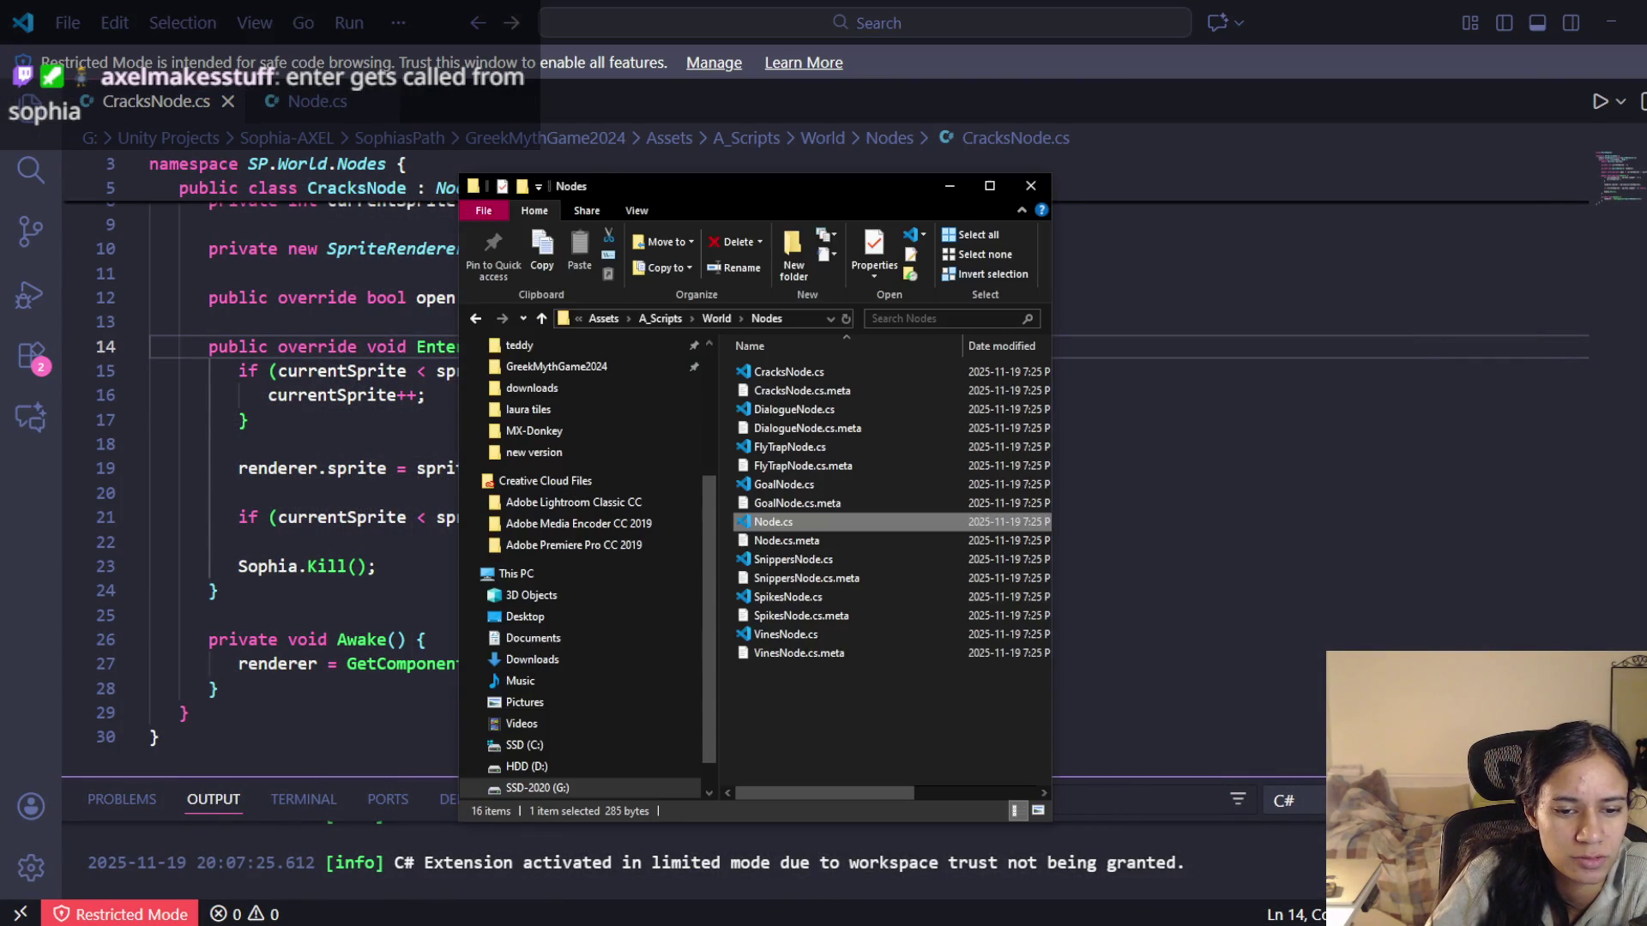
click(714, 318)
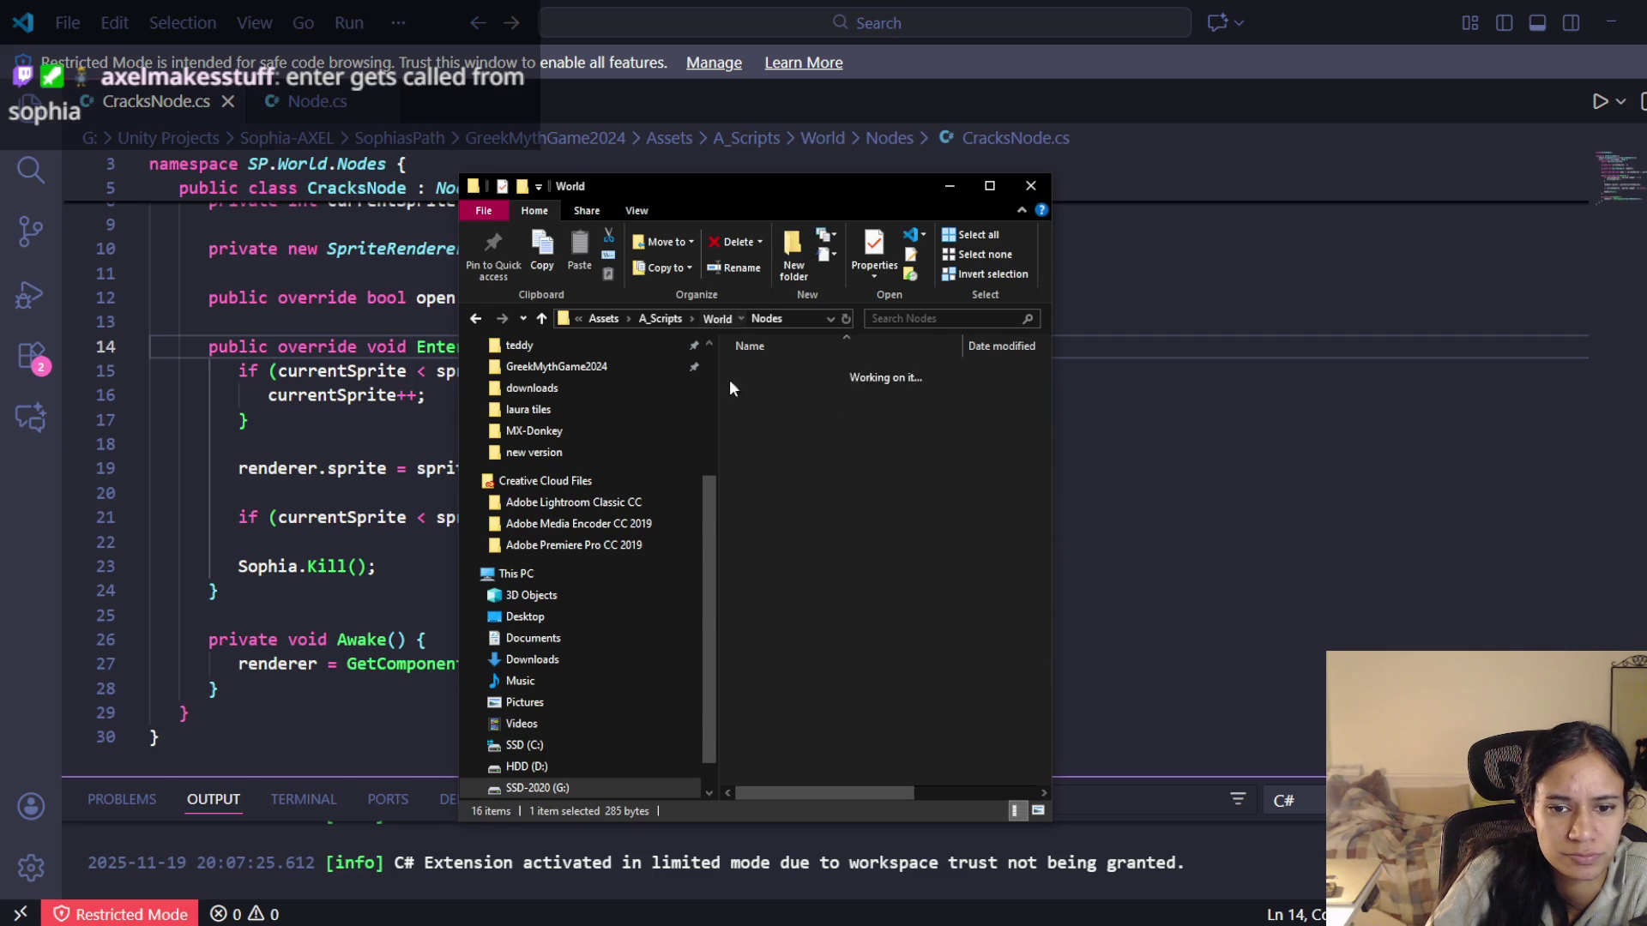
click(667, 319)
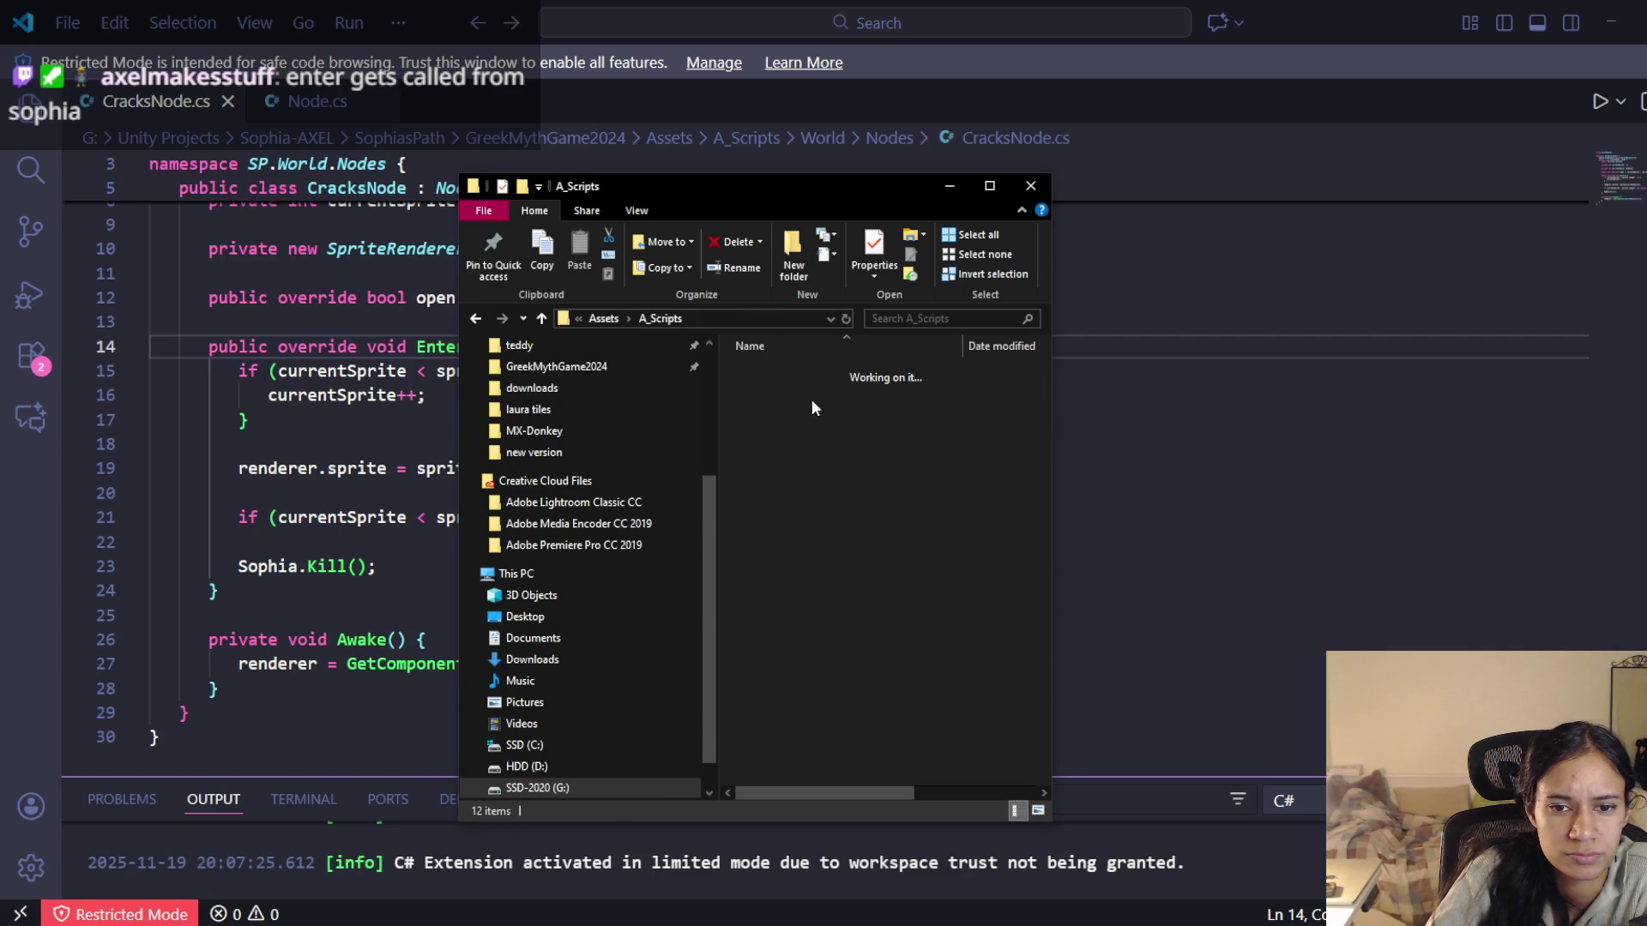
double_click(812, 446)
double_click(793, 370)
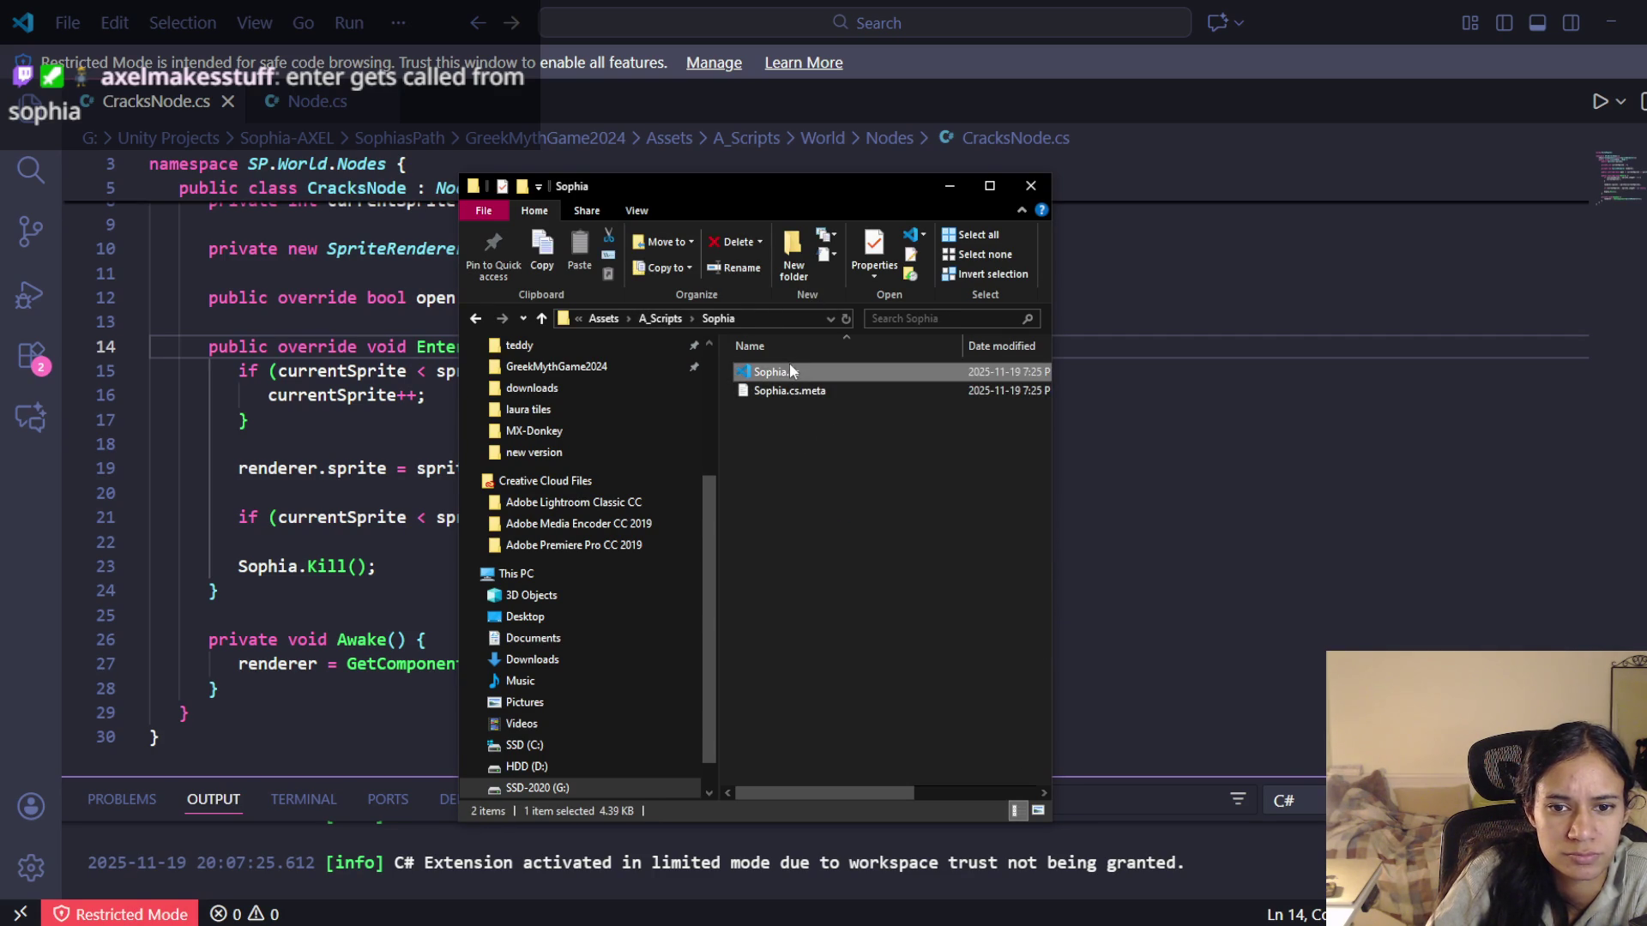
scroll(422, 415, down, 12)
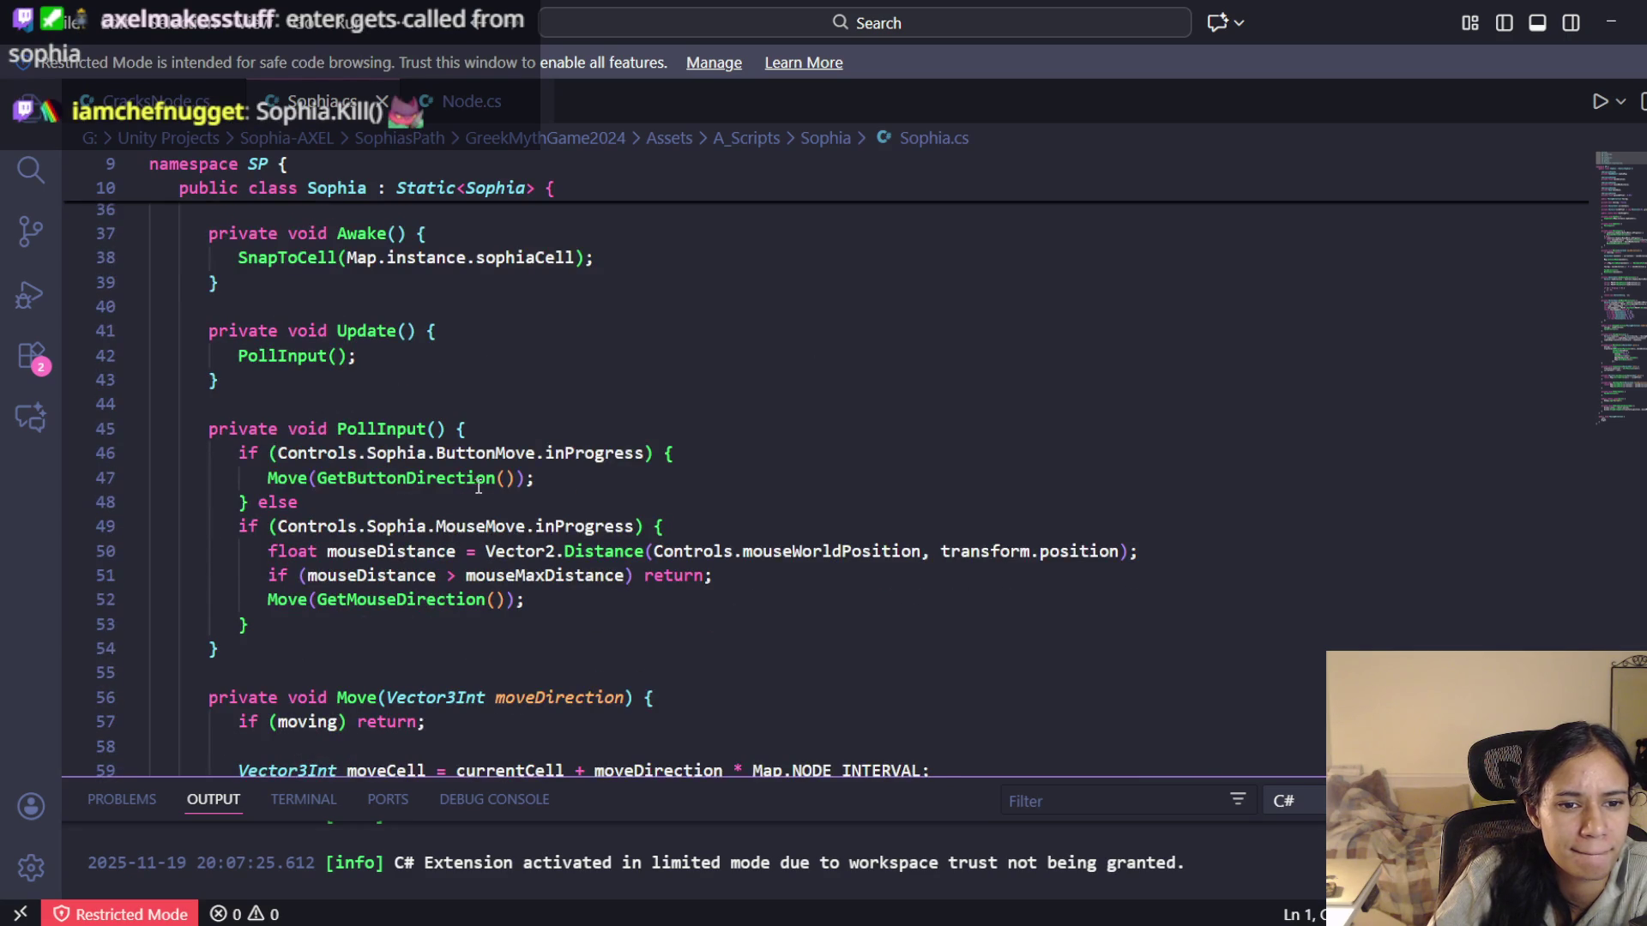
scroll(549, 515, down, 2)
scroll(549, 514, down, 1)
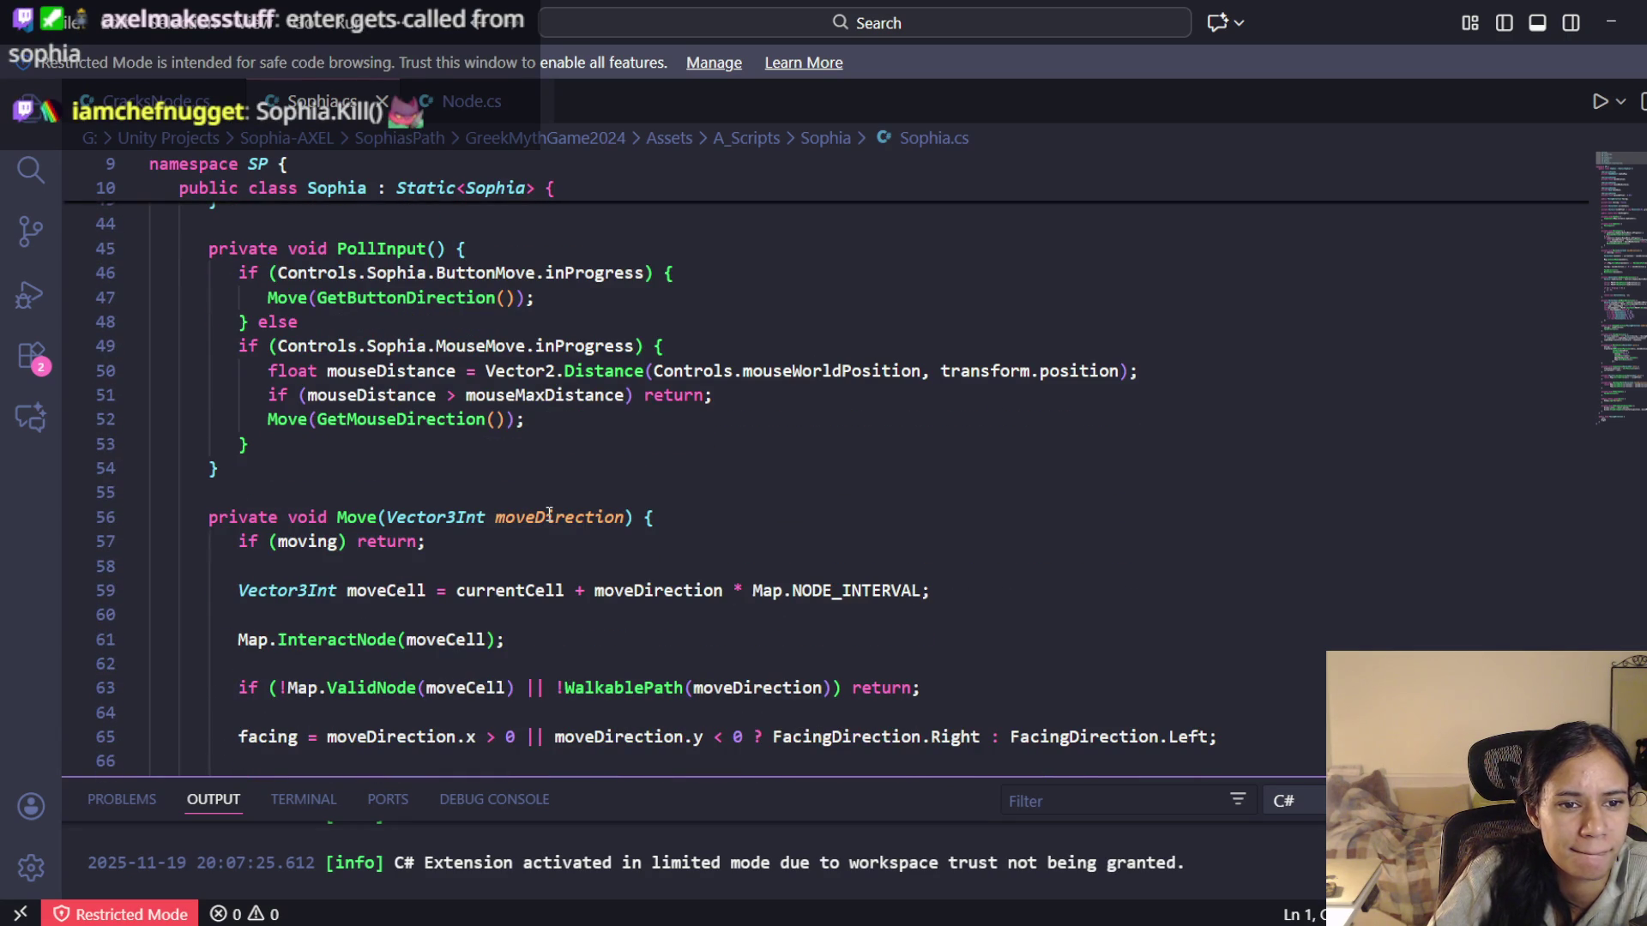
scroll(549, 514, down, 4)
scroll(549, 515, down, 7)
scroll(551, 527, down, 5)
scroll(551, 527, down, 7)
scroll(551, 528, down, 3)
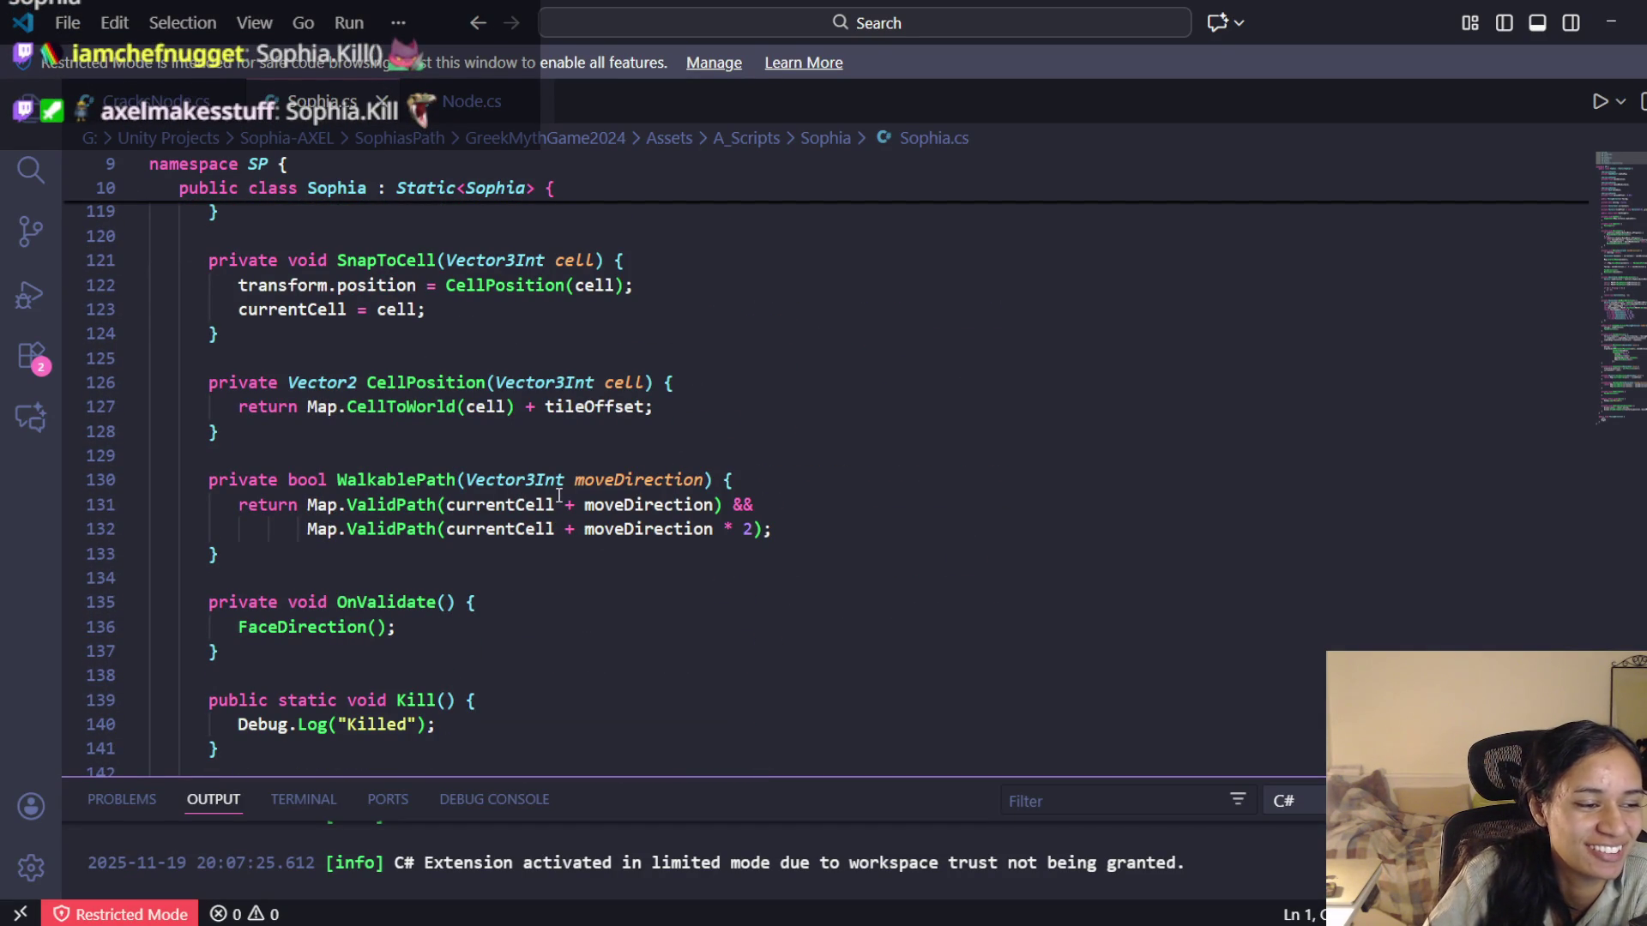
scroll(526, 532, down, 2)
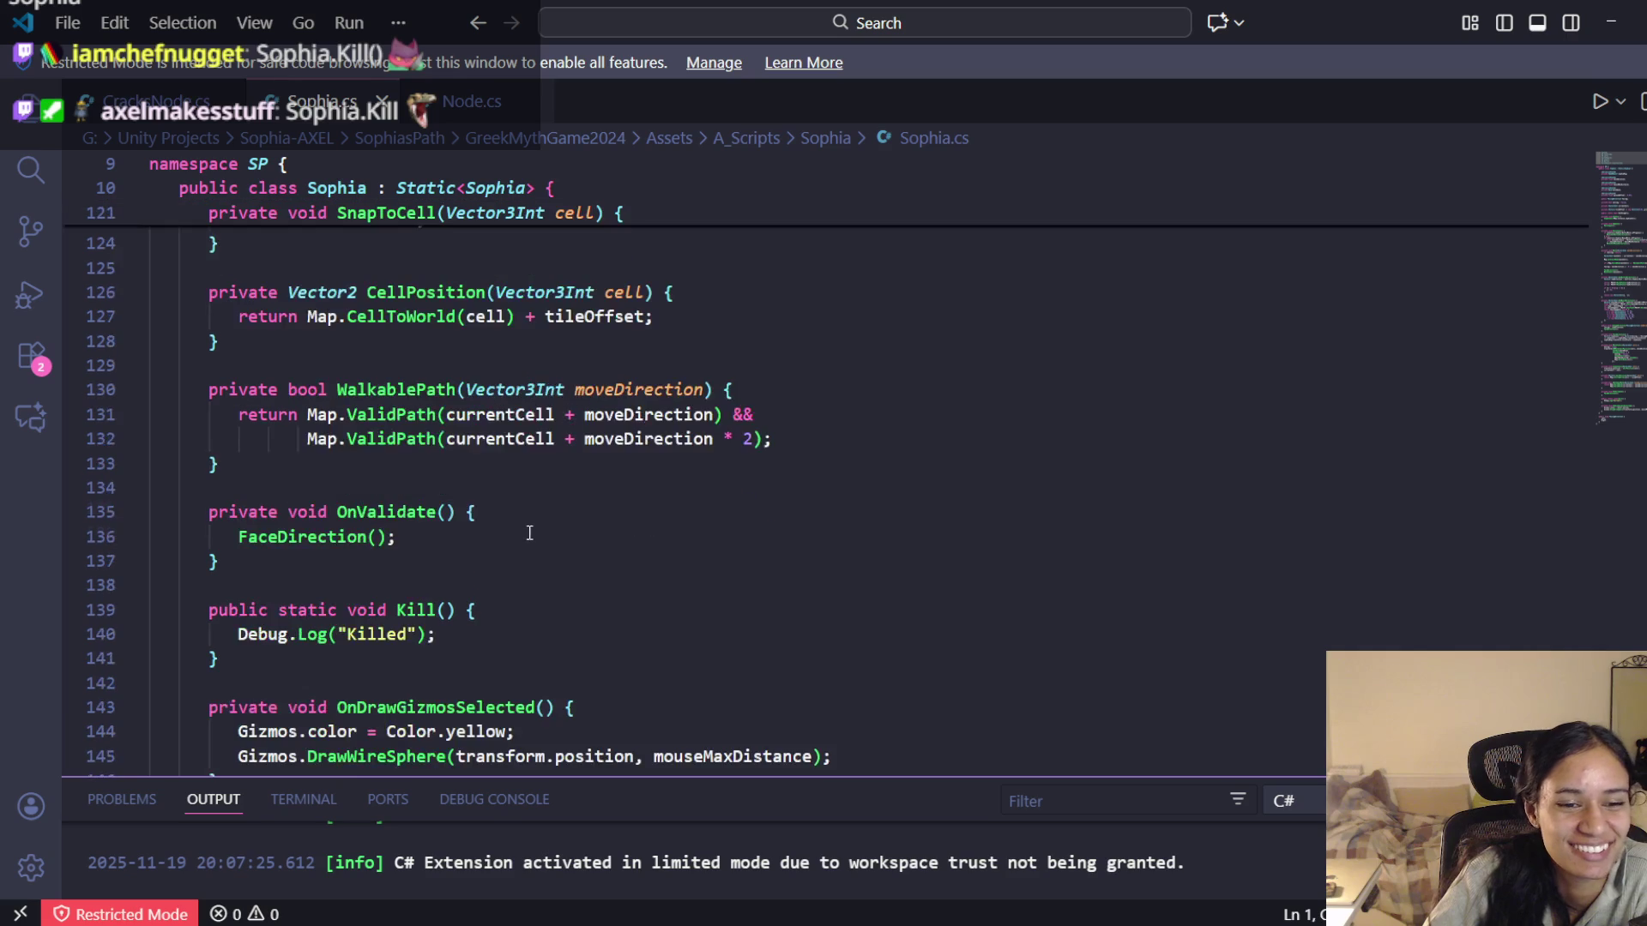
scroll(537, 530, down, 3)
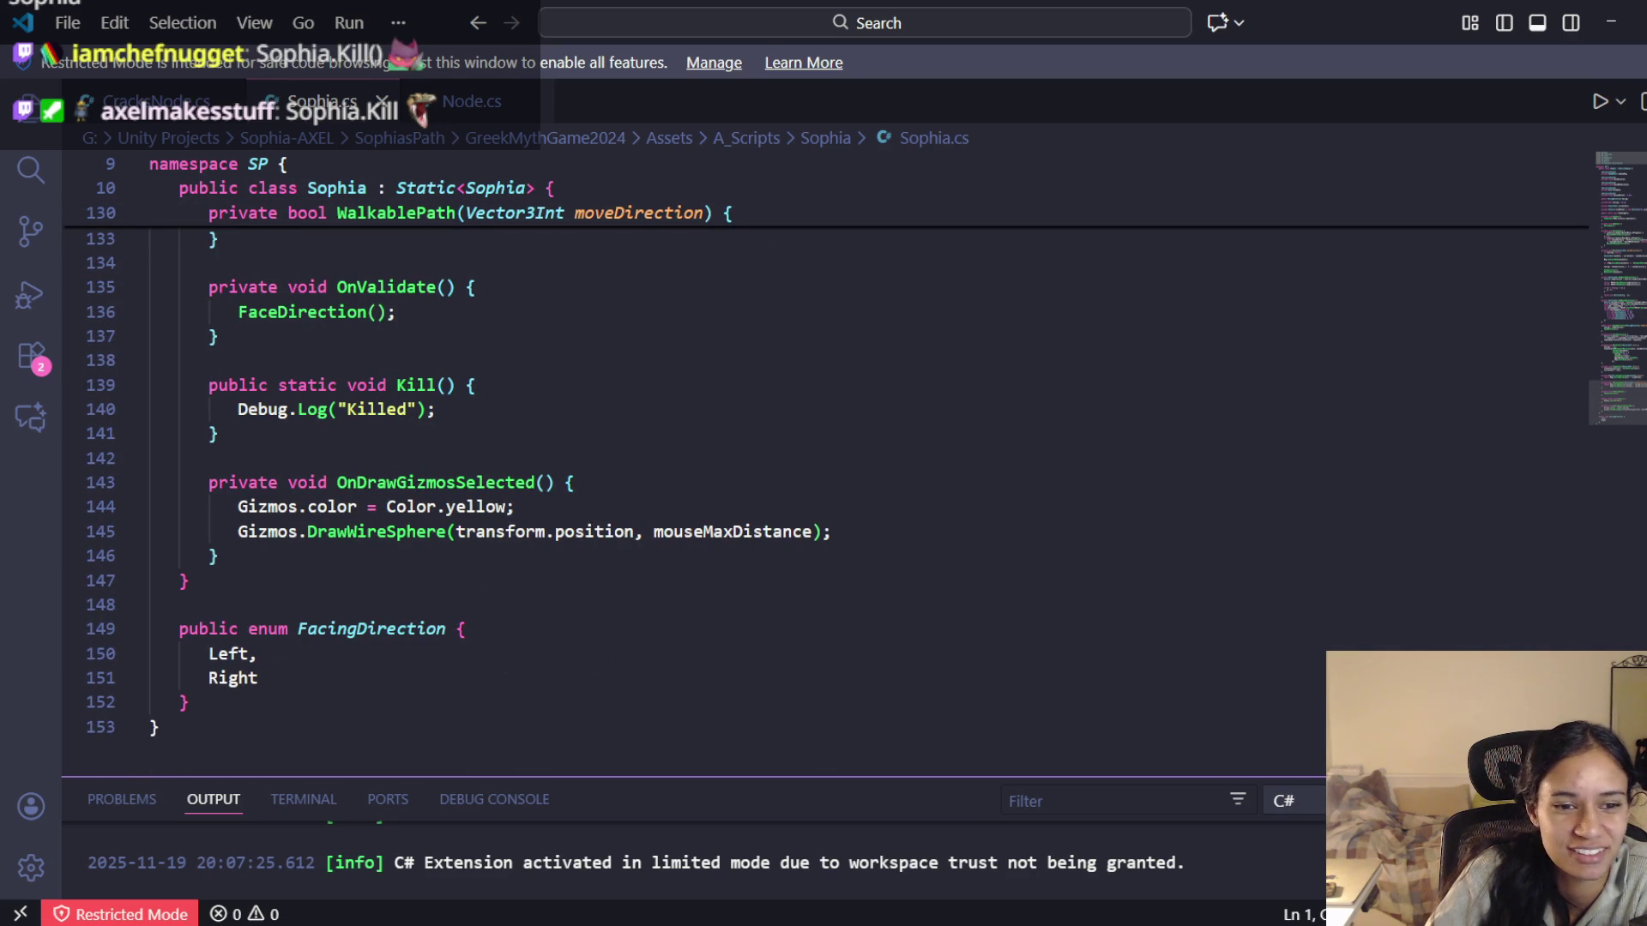
scroll(1617, 395, up, 3)
drag(1621, 396, 1637, 213)
scroll(1636, 212, down, 10)
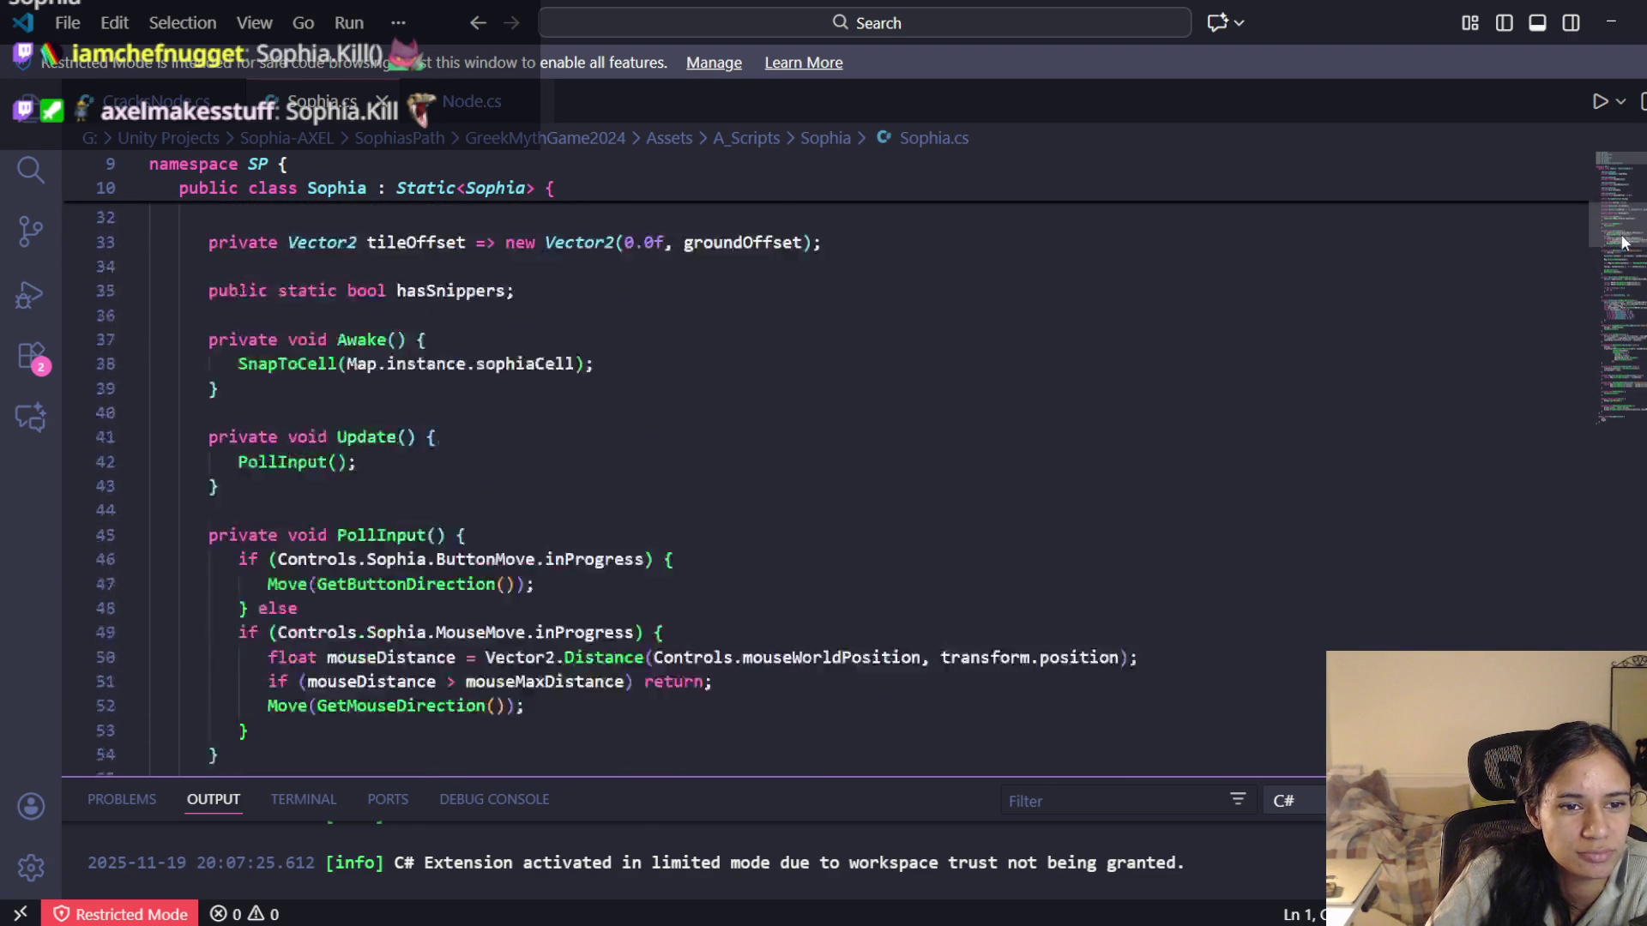
scroll(386, 529, down, 1)
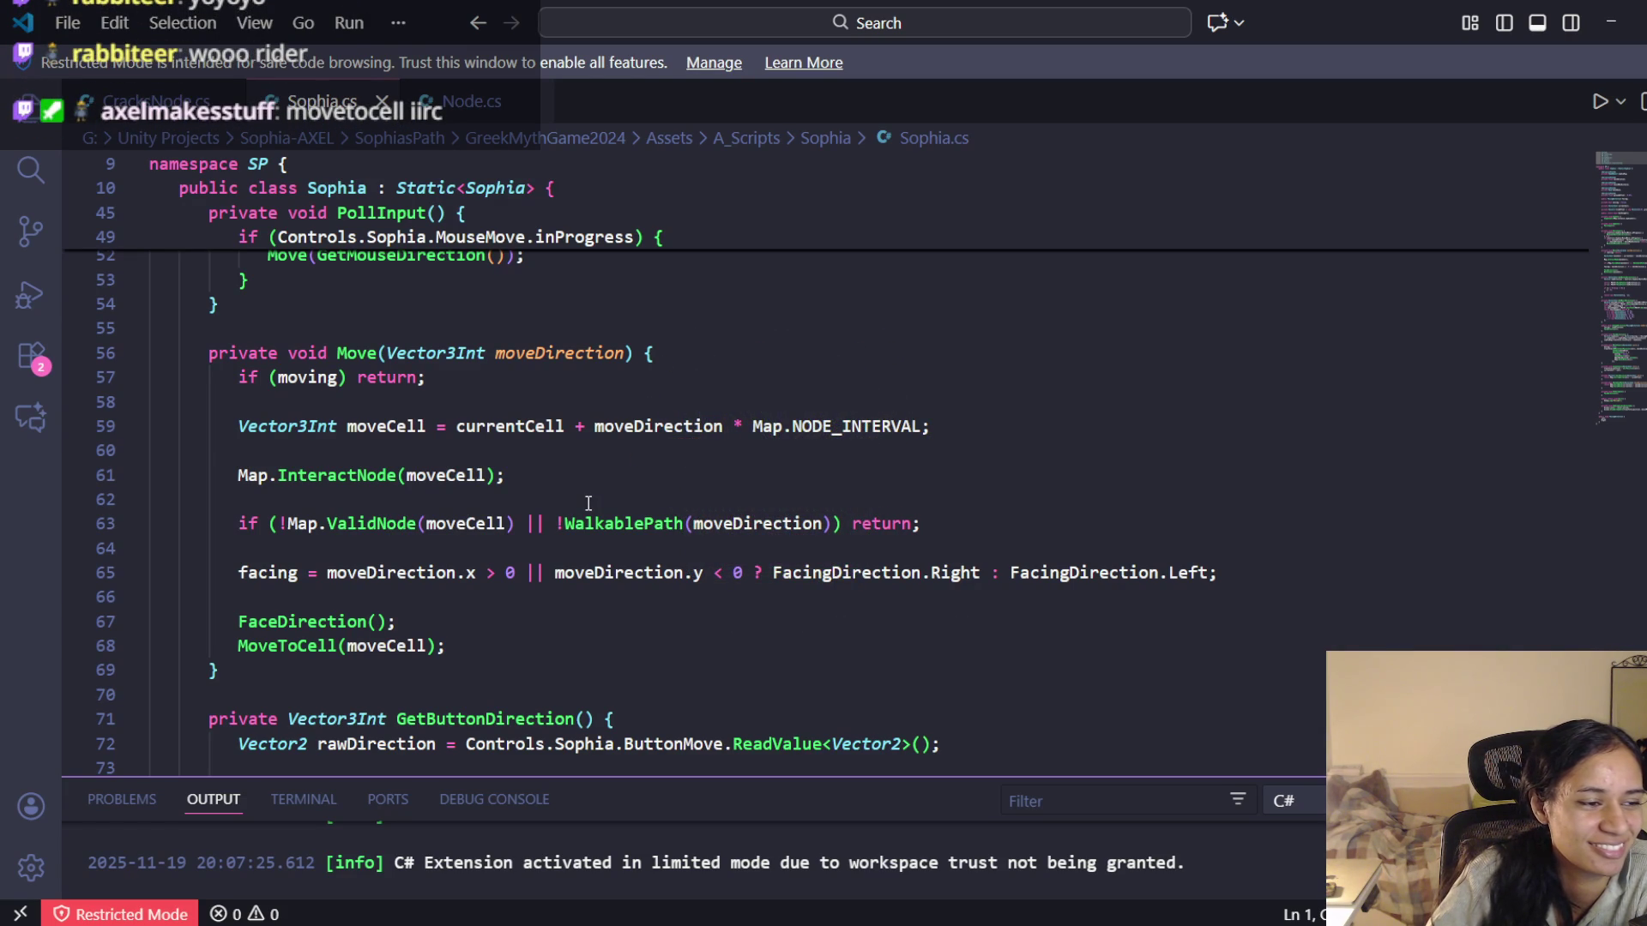
Follow moveDirection in Move into MoveToCell and locate its Map.EnterNode completion call
click(676, 433)
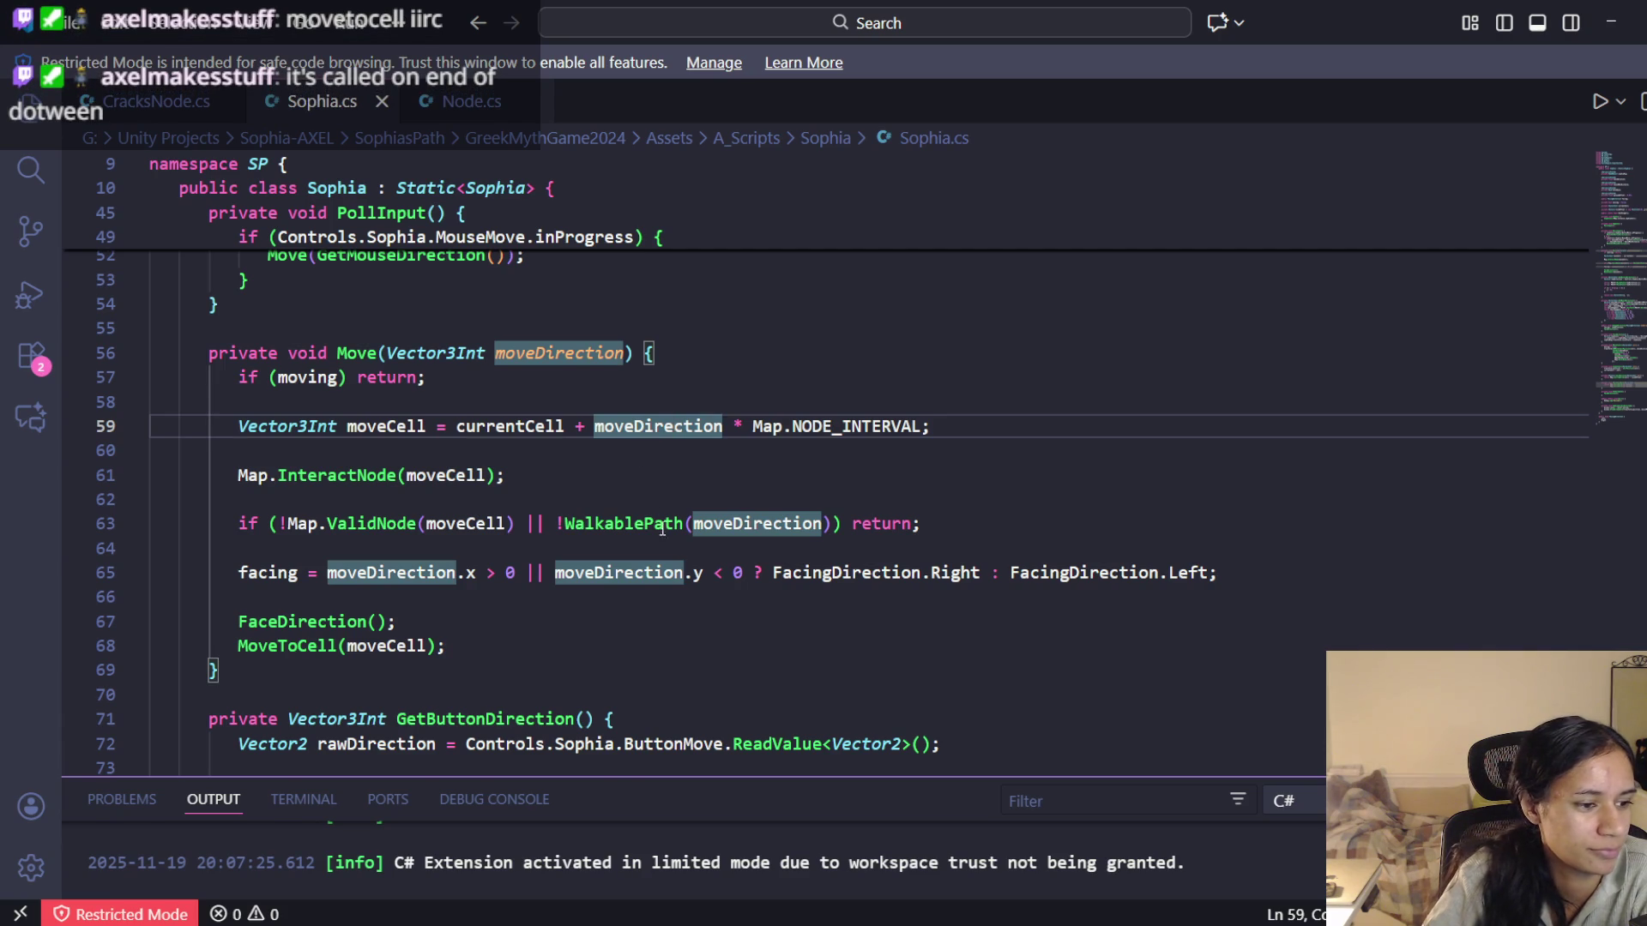
scroll(655, 512, down, 2)
click(331, 556)
scroll(331, 562, down, 10)
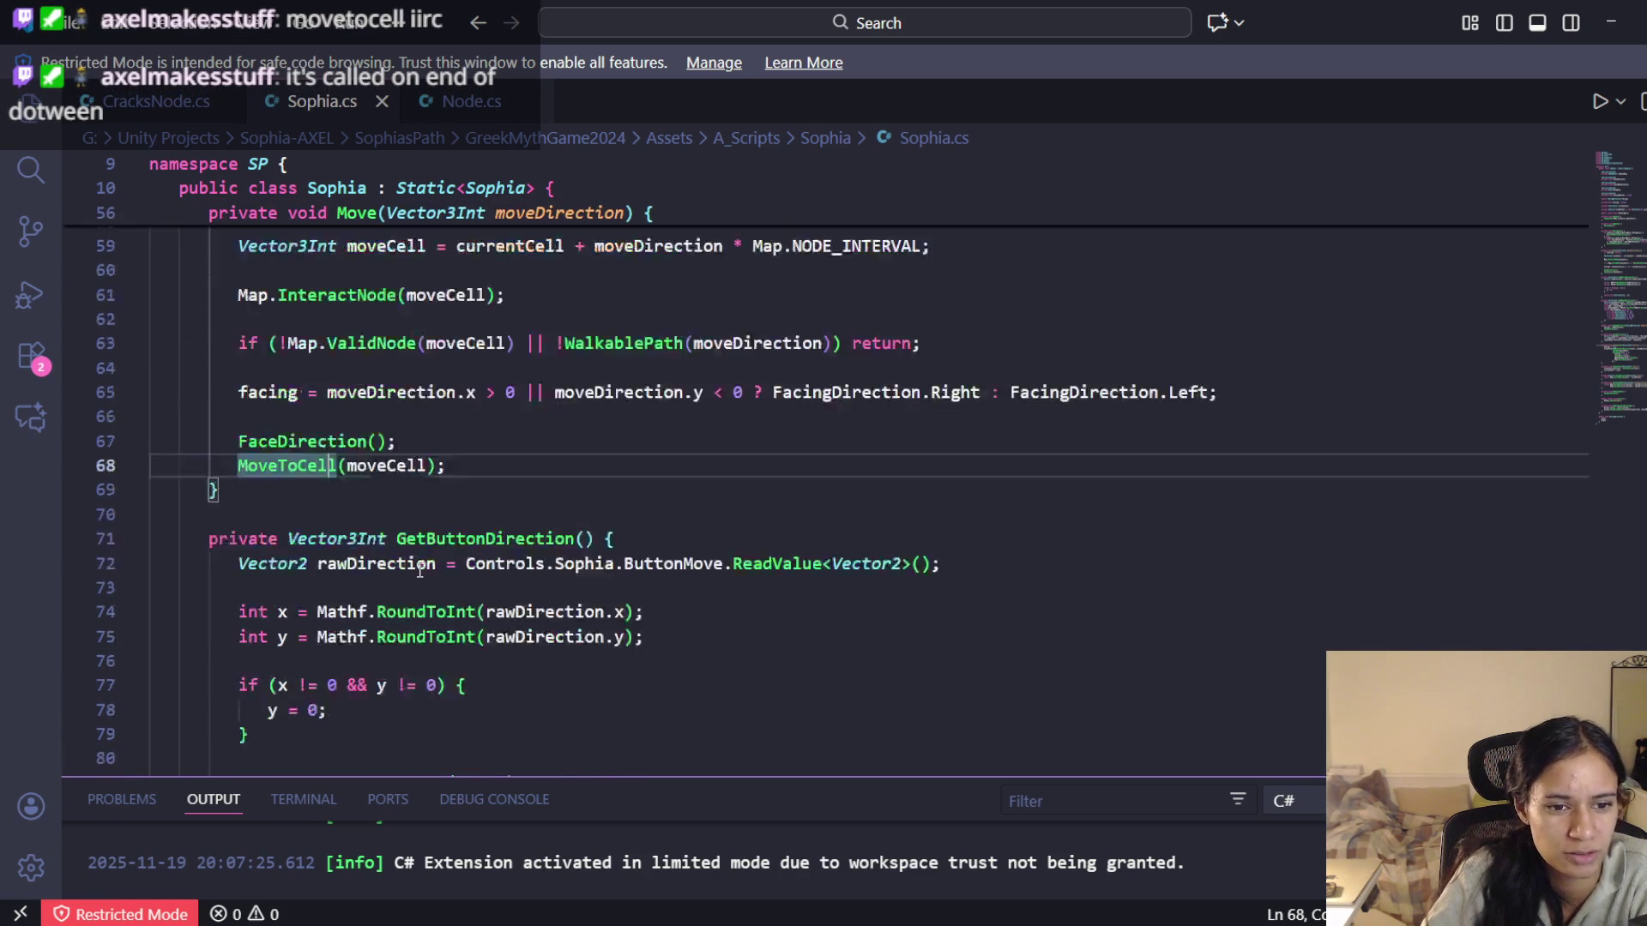
scroll(488, 583, down, 5)
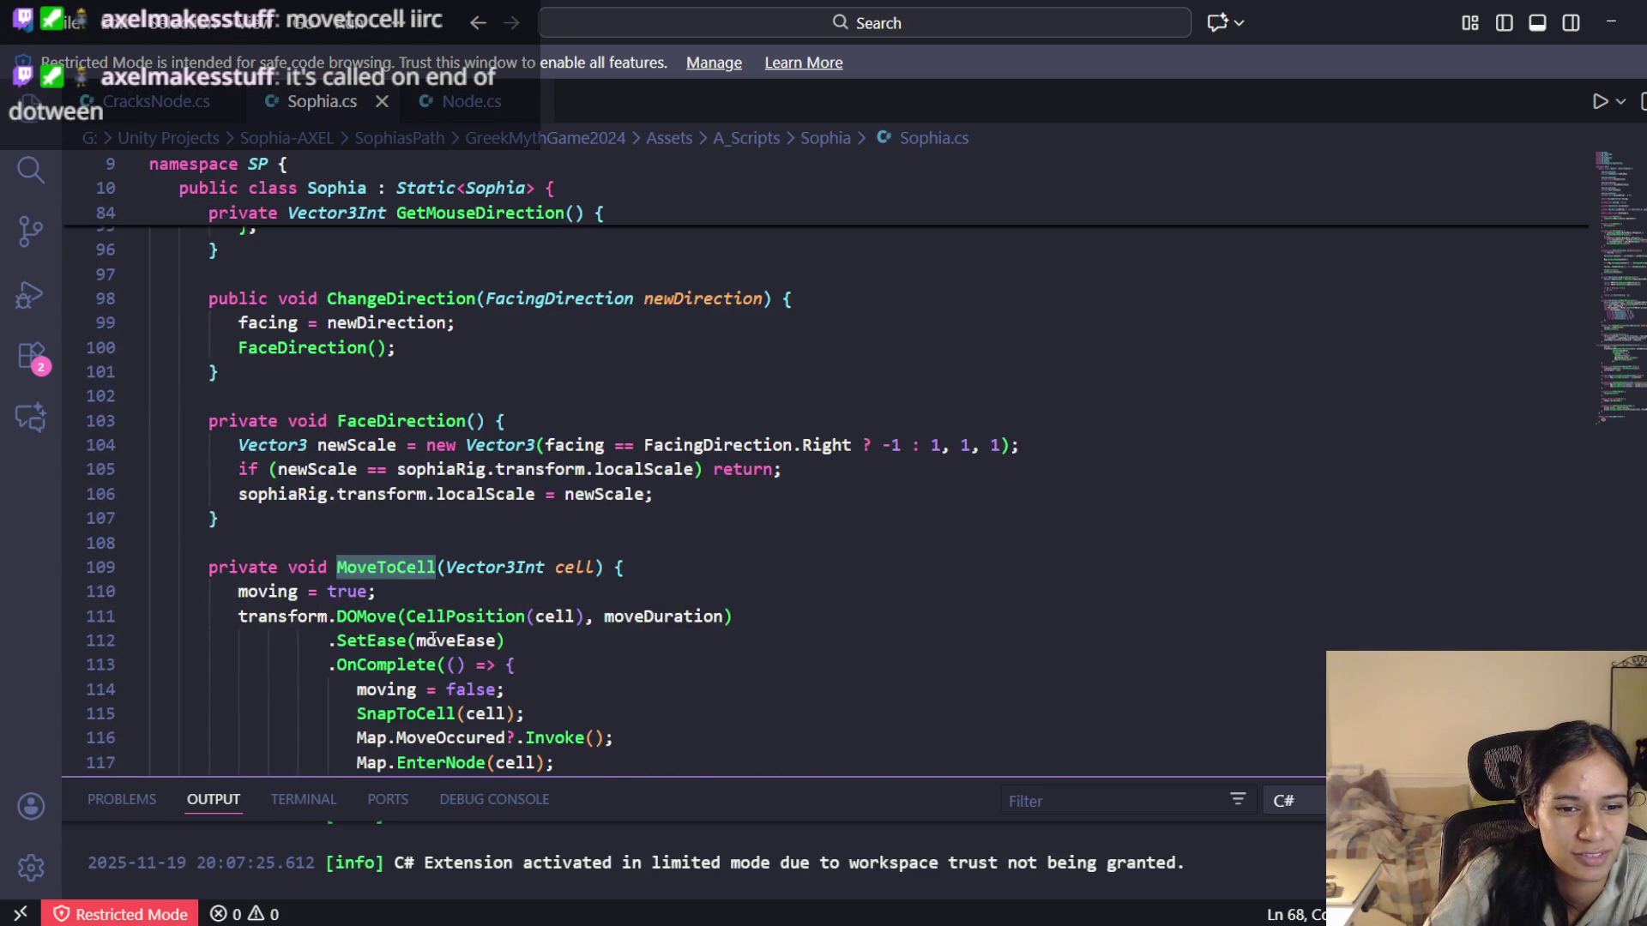
click(445, 583)
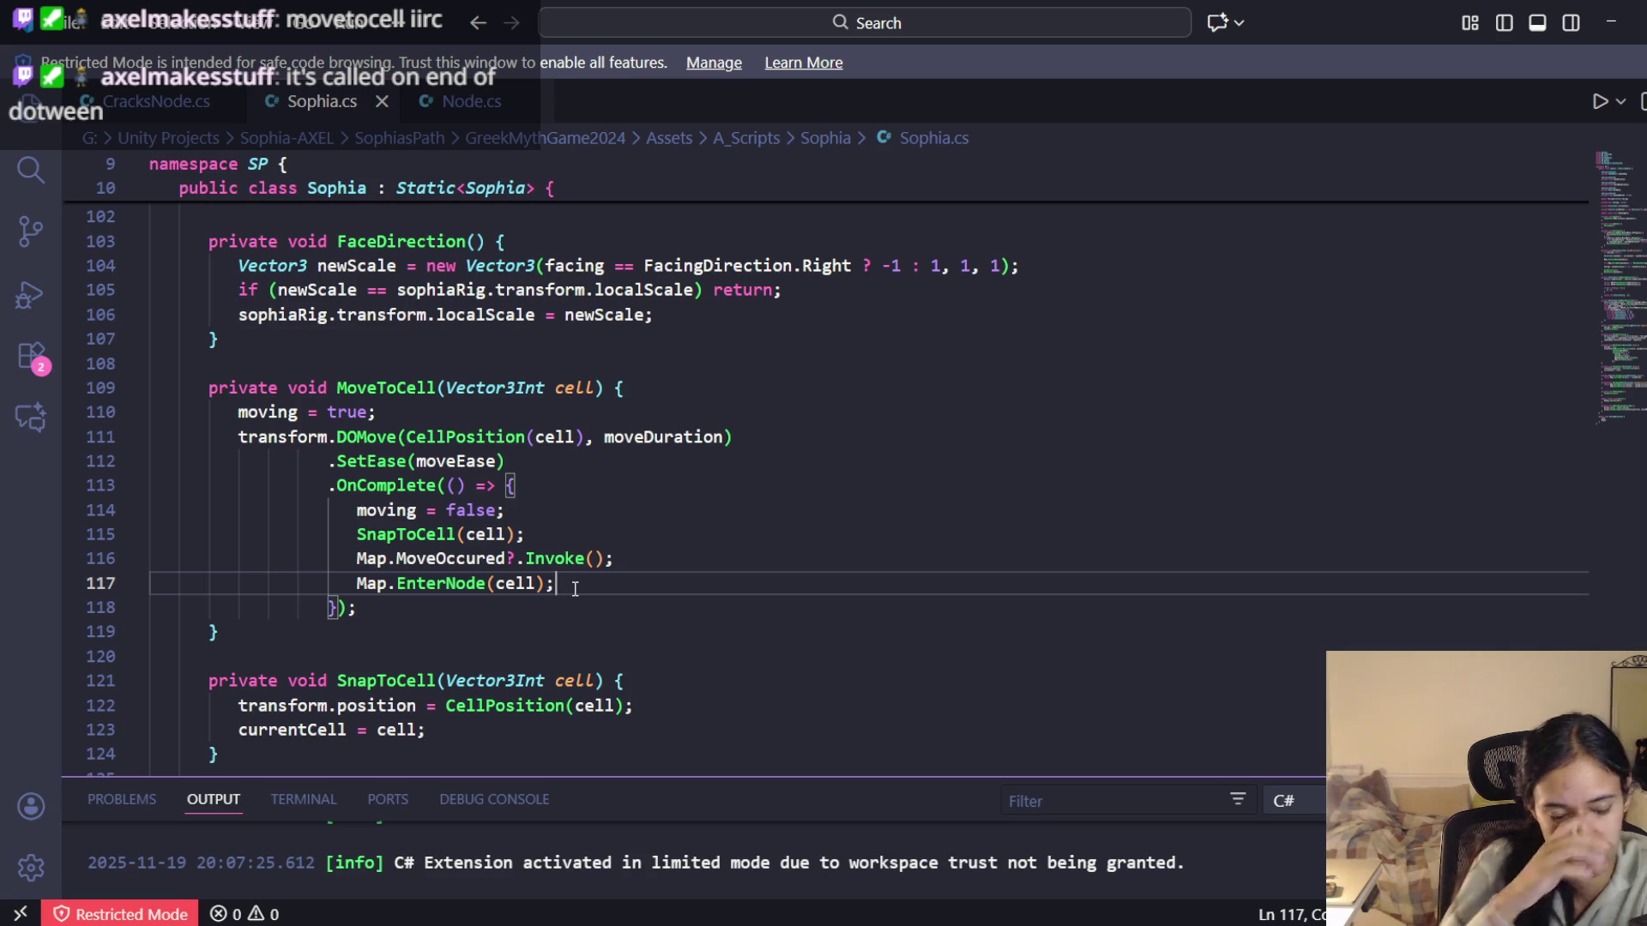
click(449, 584)
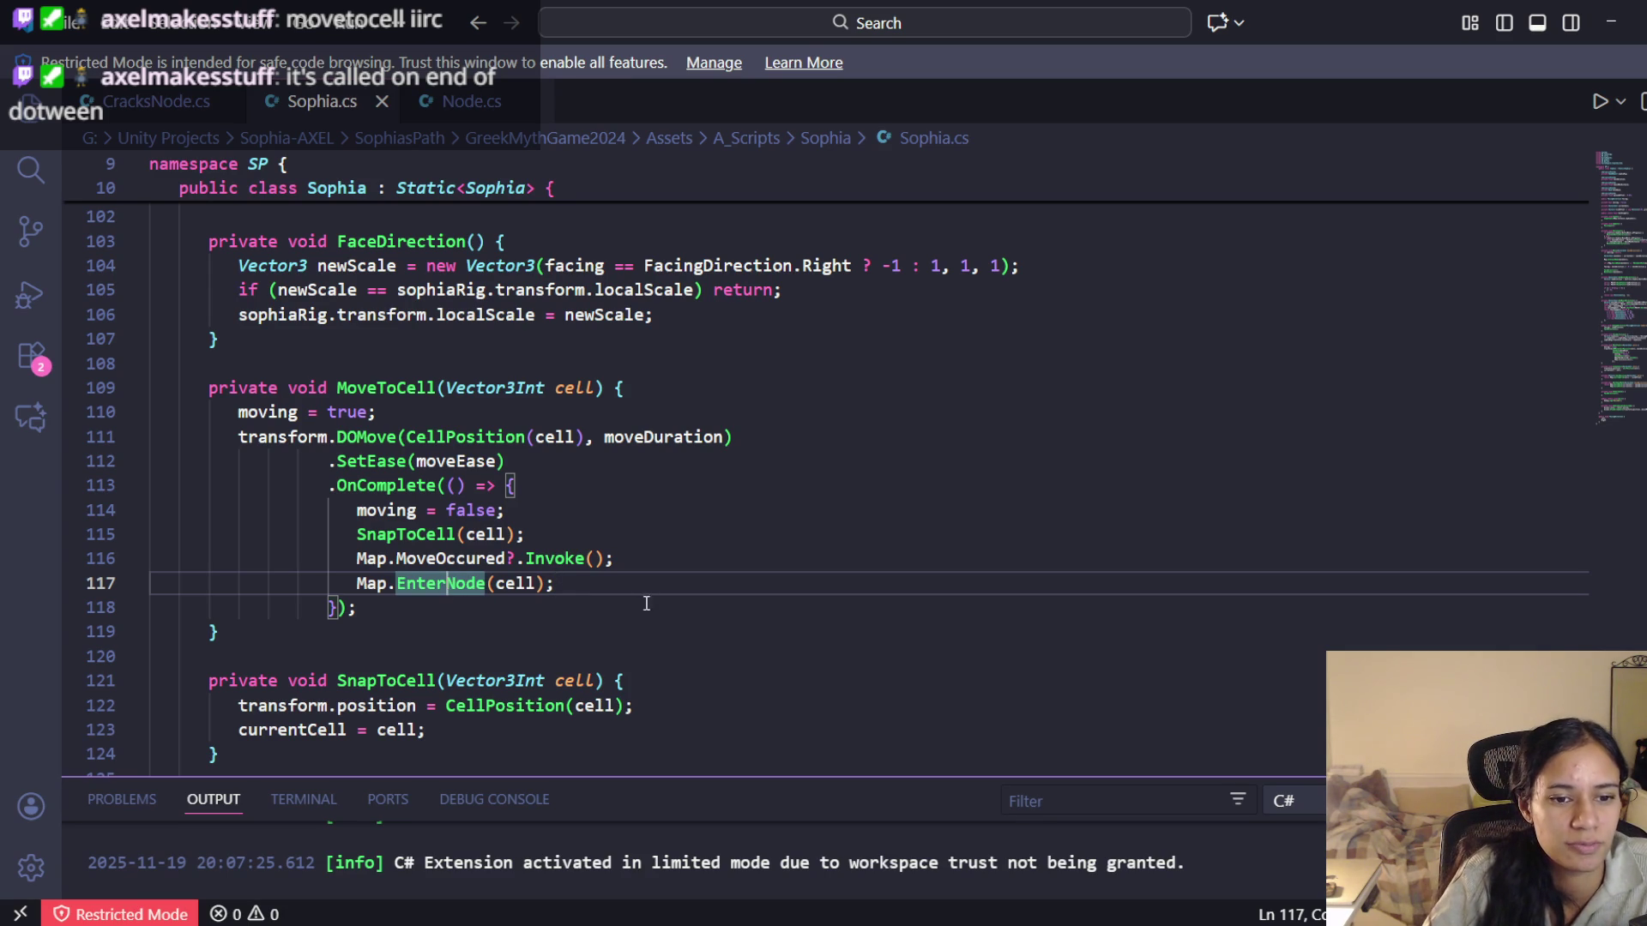
Trust the workspace to leave Restricted Mode, then close the trust page to show Node.cs
click(454, 102)
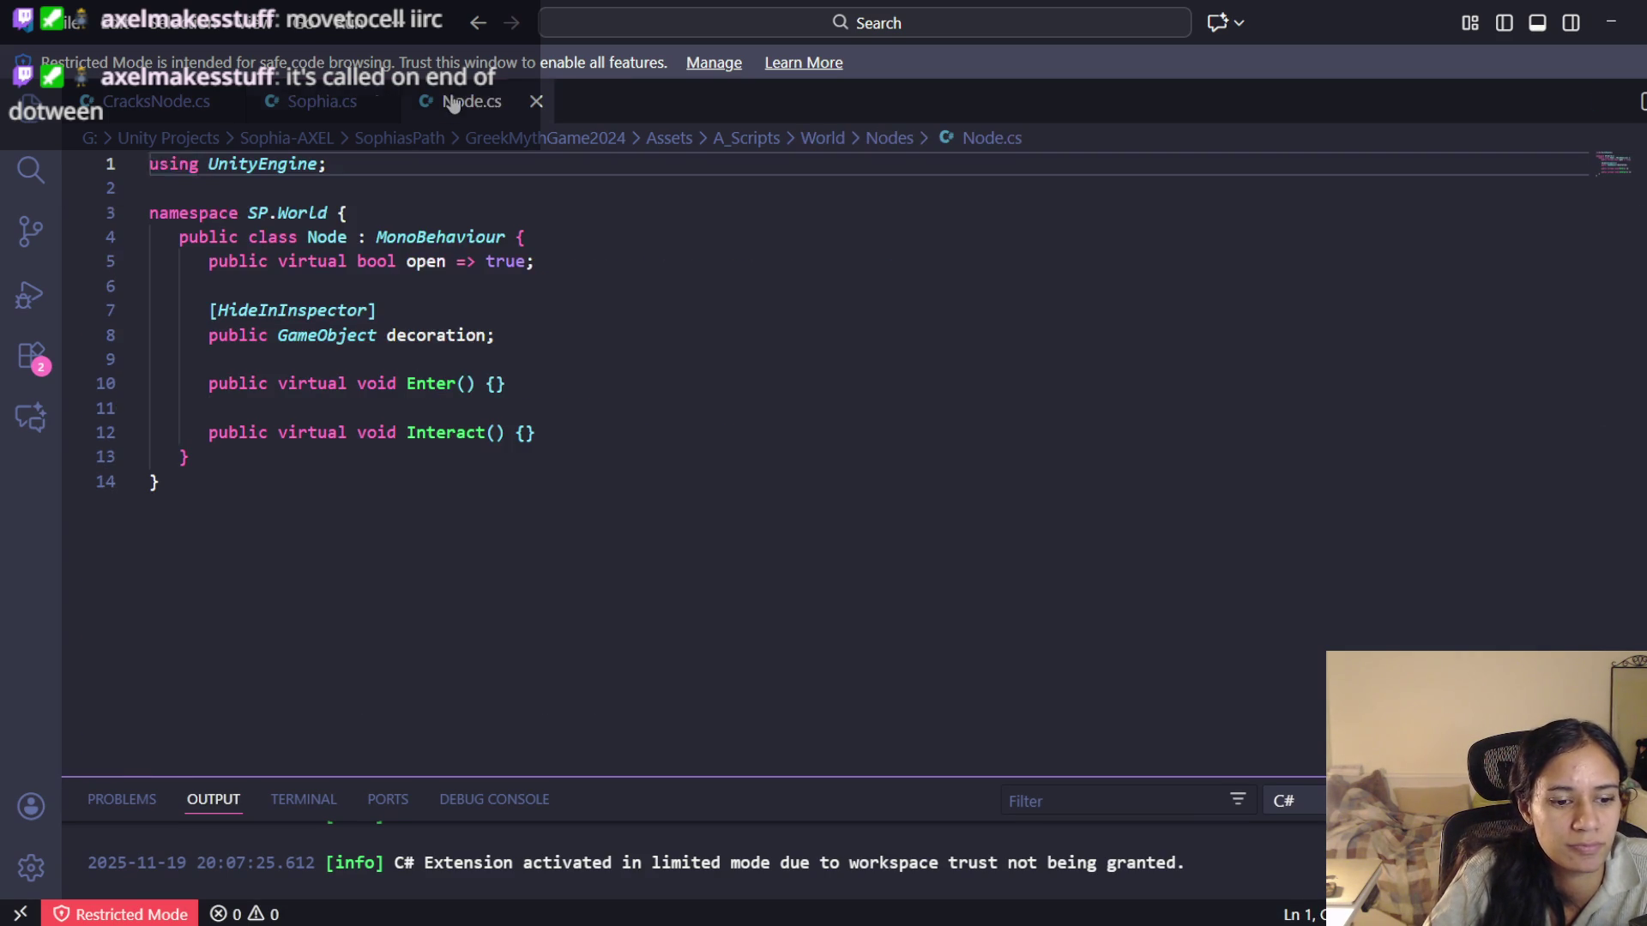
click(120, 914)
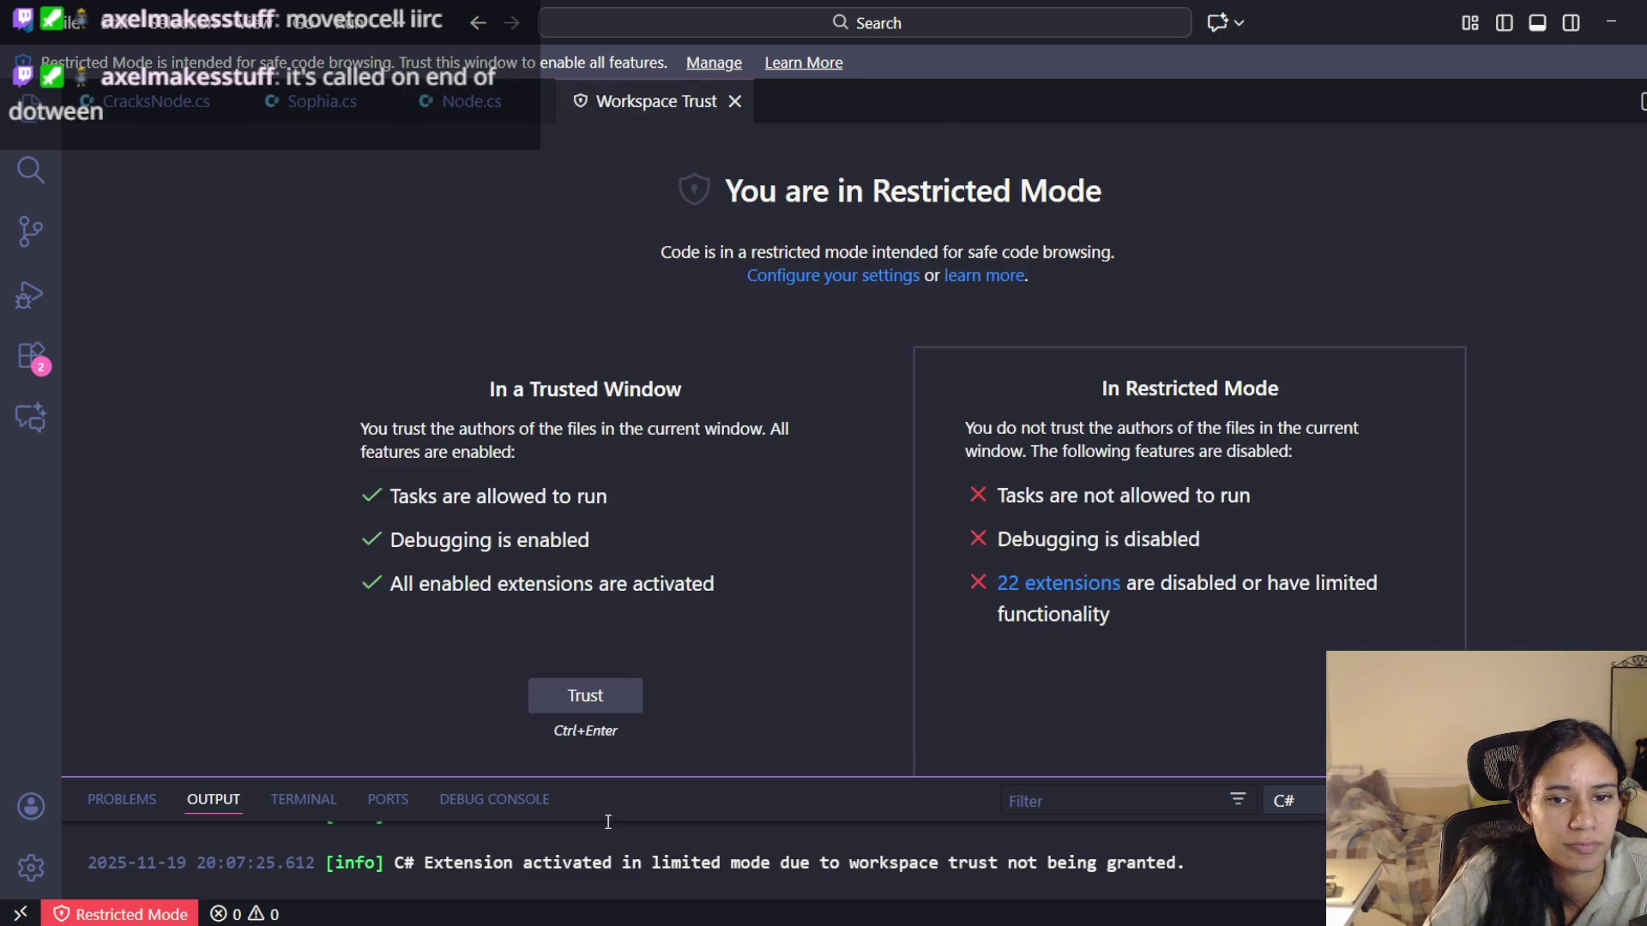
click(599, 693)
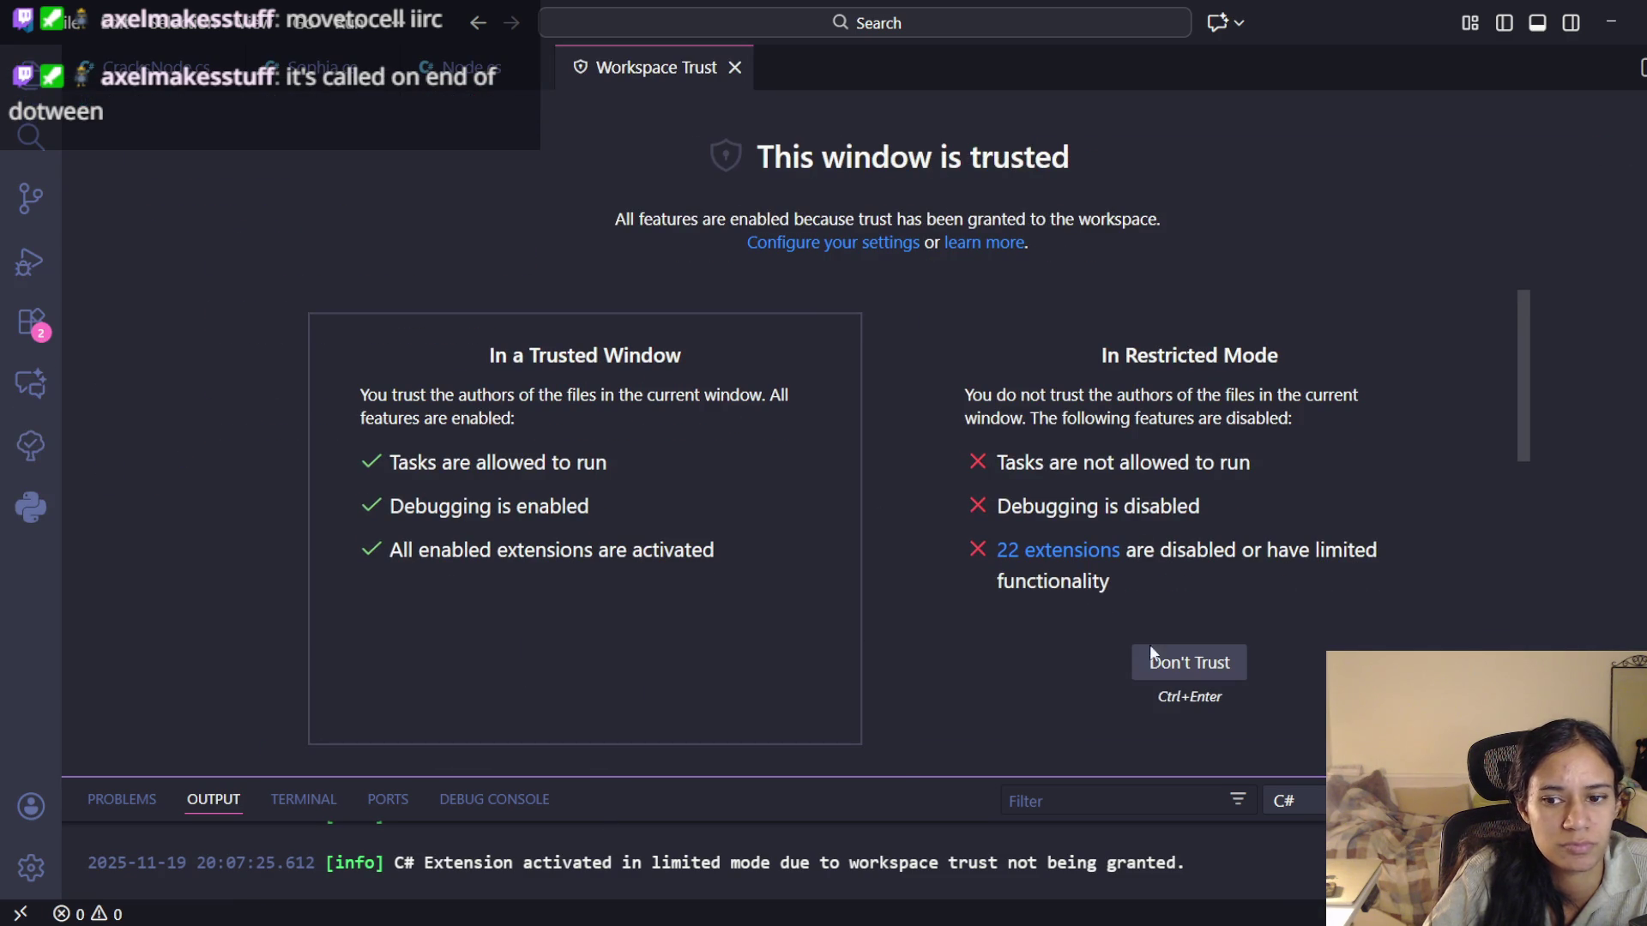
scroll(562, 511, down, 5)
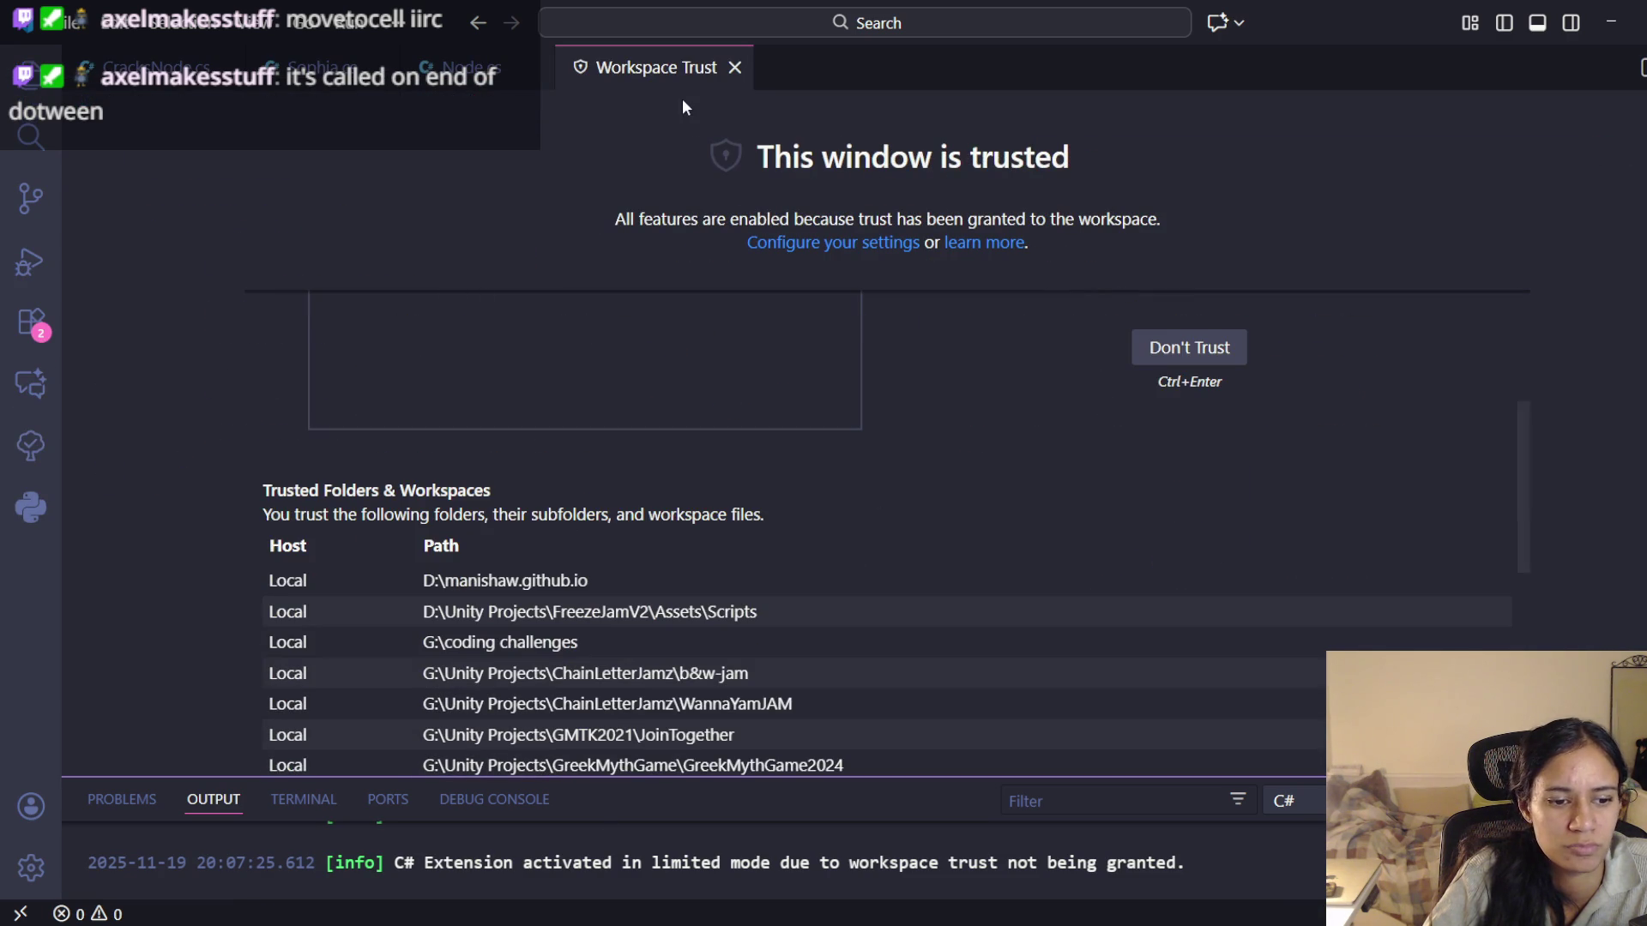
click(735, 67)
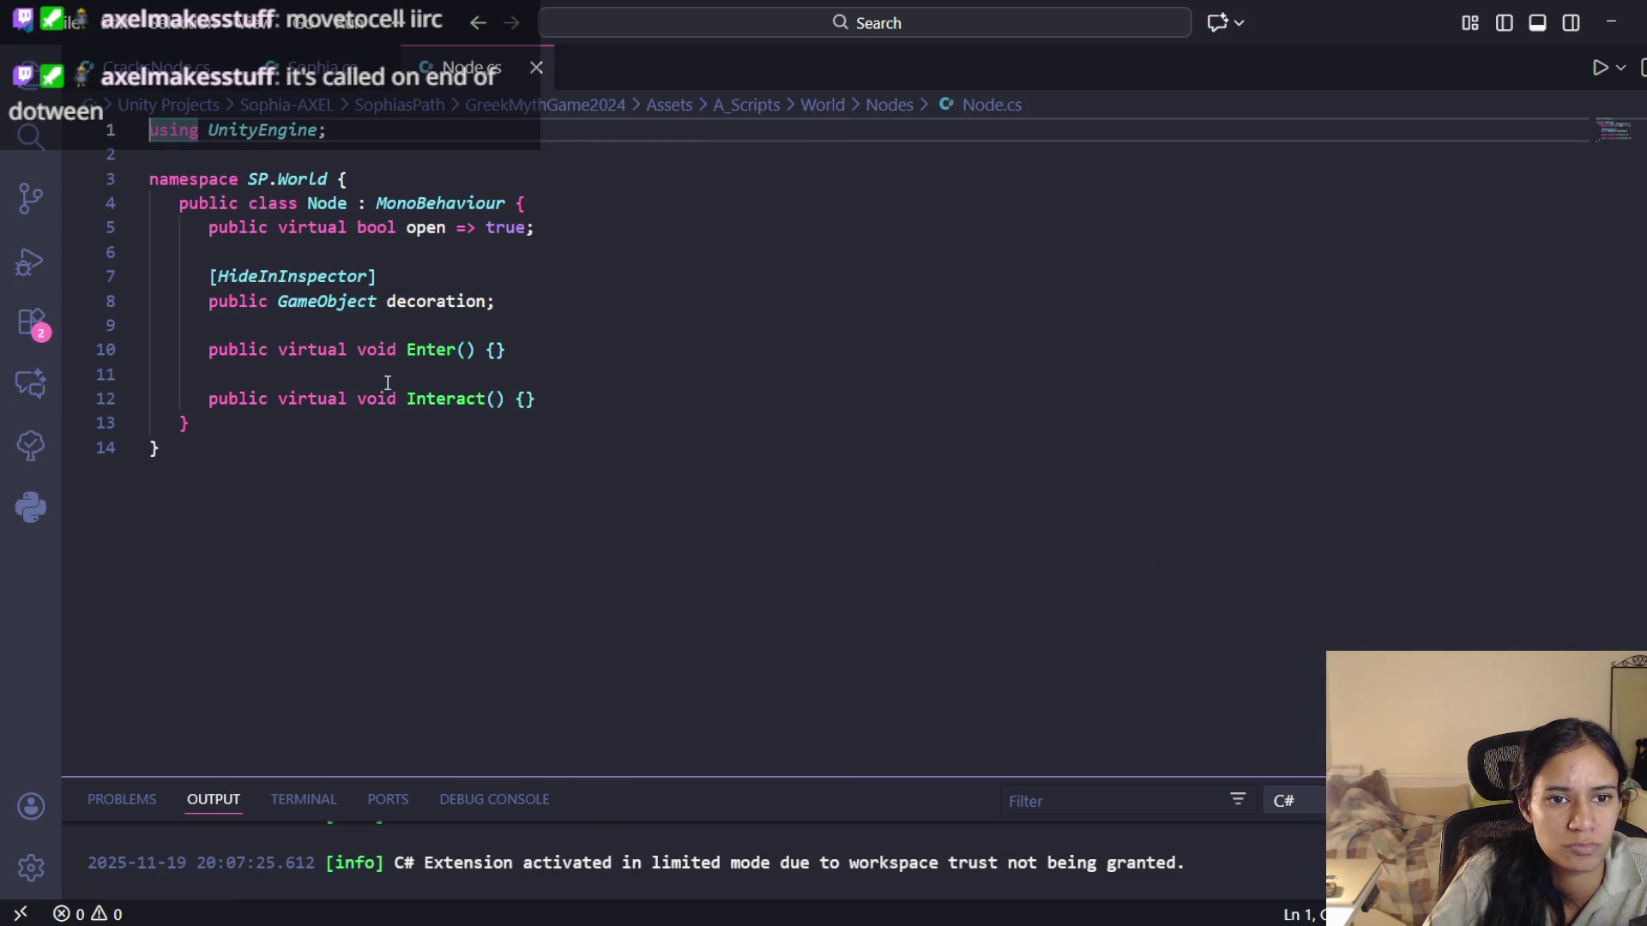
Compare Node's Enter method with Sophia's MoveToCell and CracksNode's Enter override
click(299, 77)
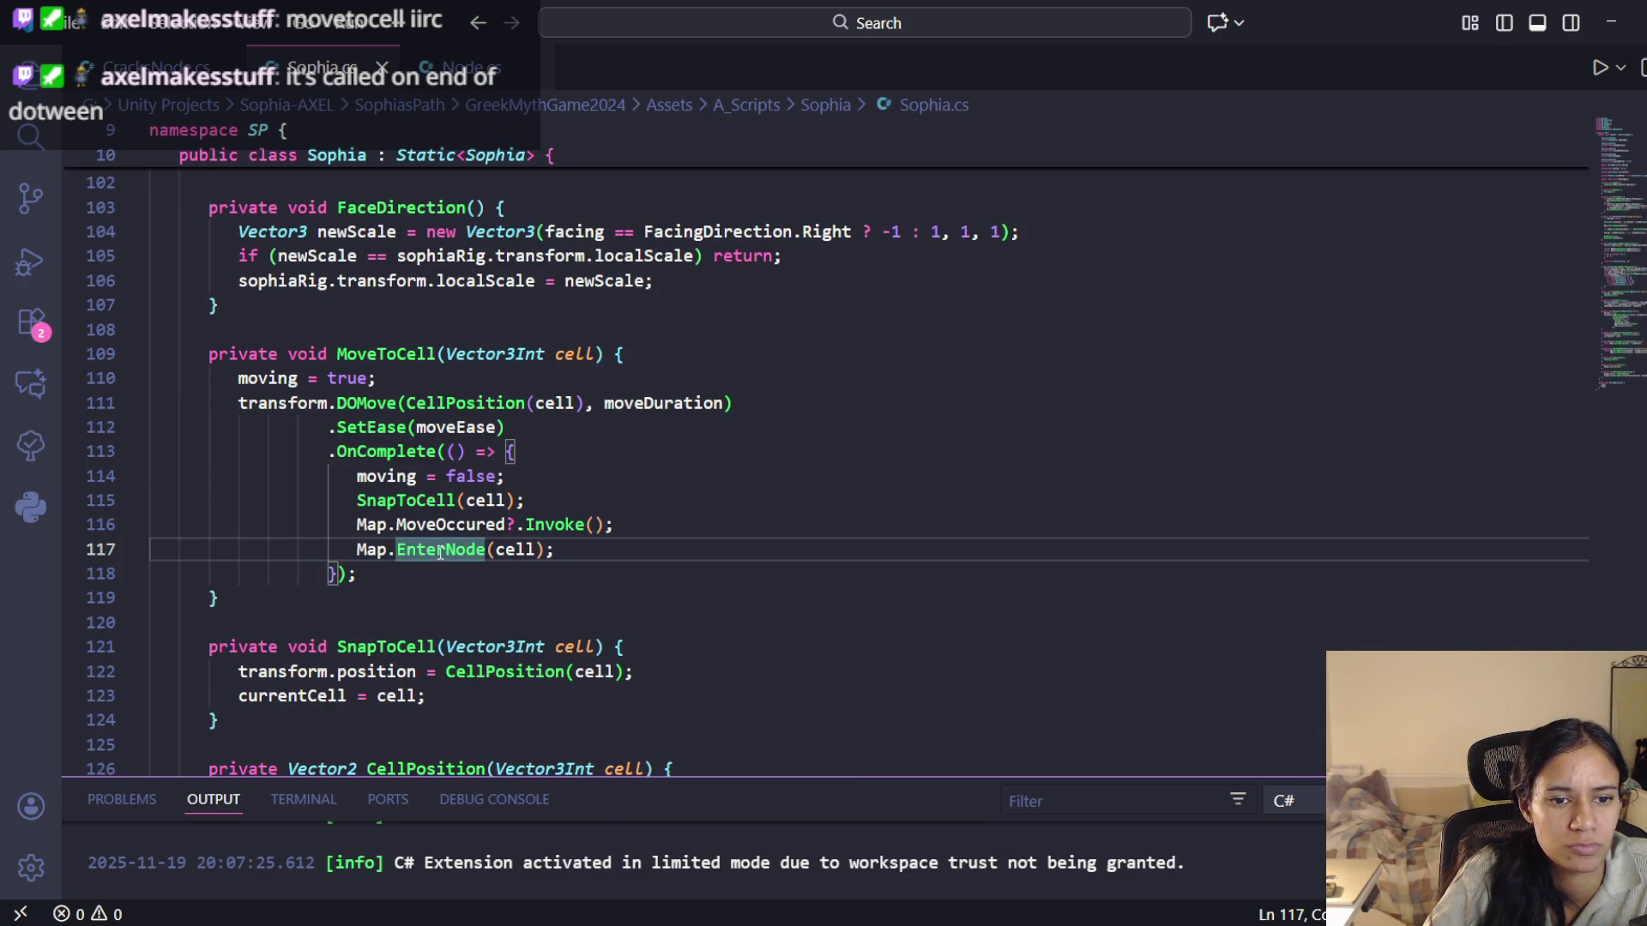
click(467, 67)
click(440, 352)
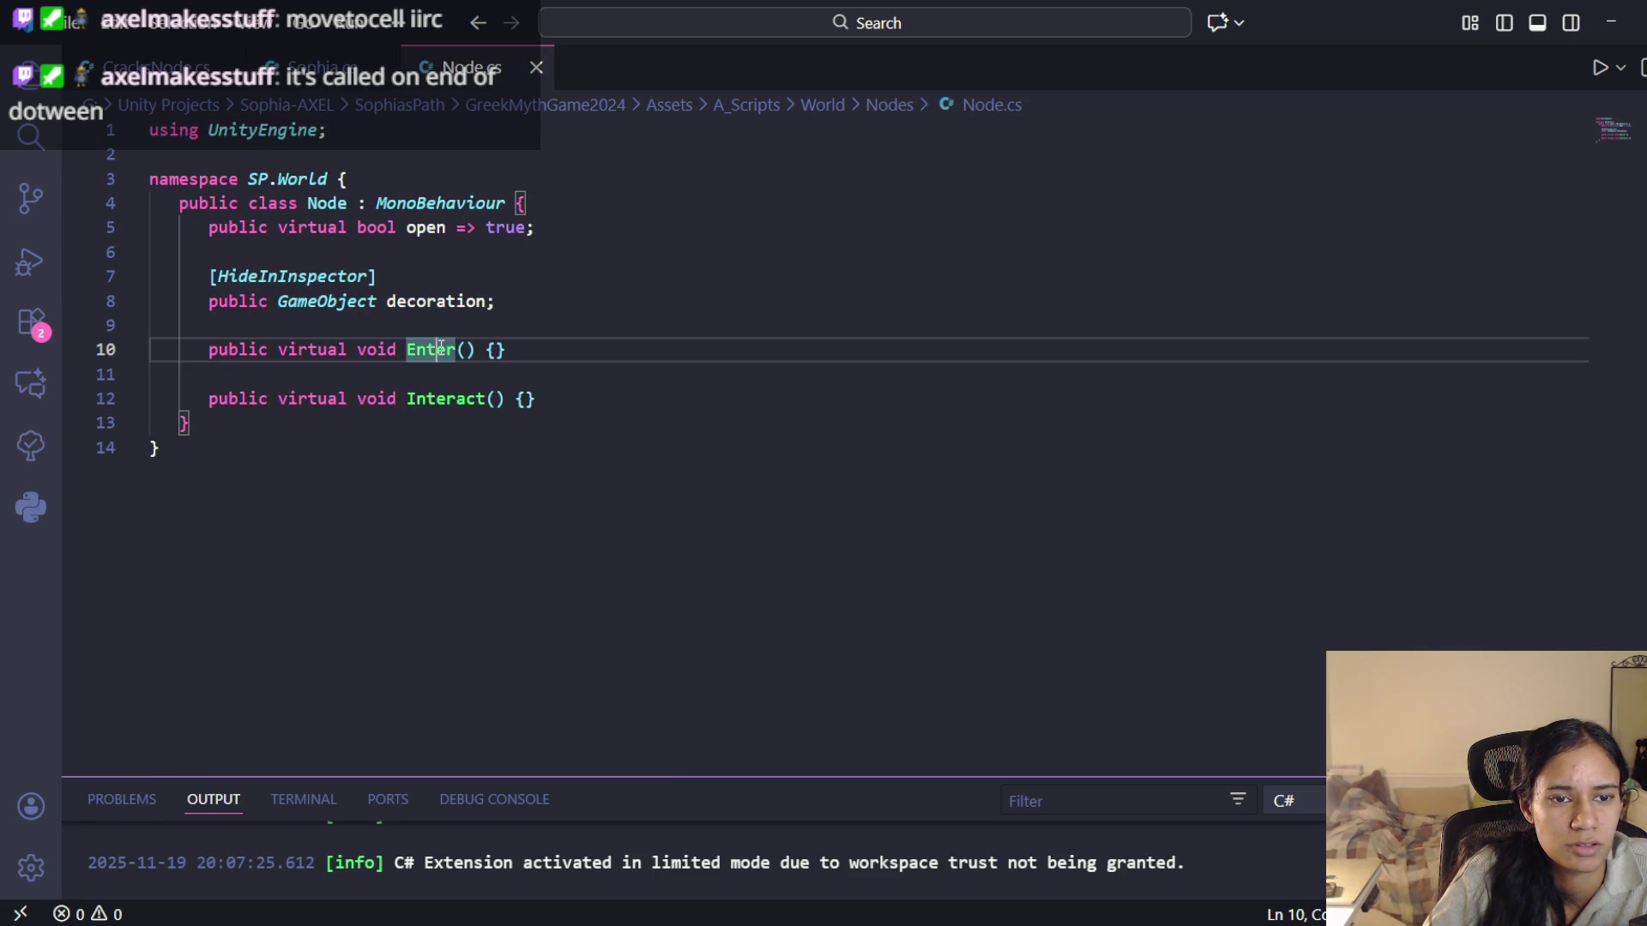
click(307, 69)
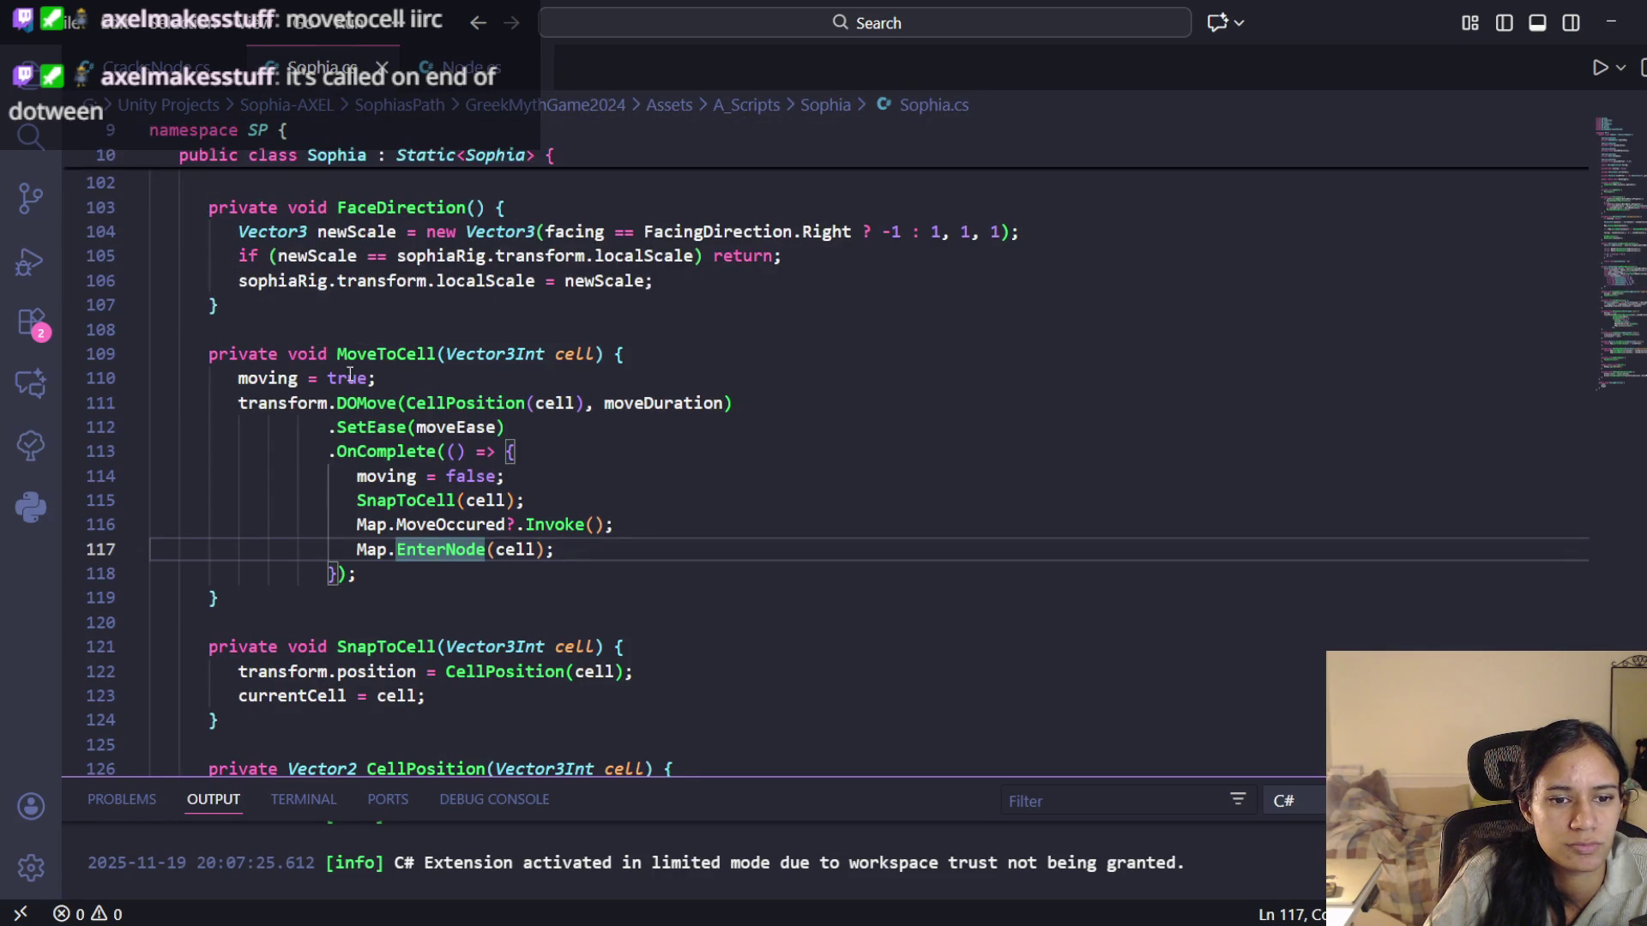
click(142, 67)
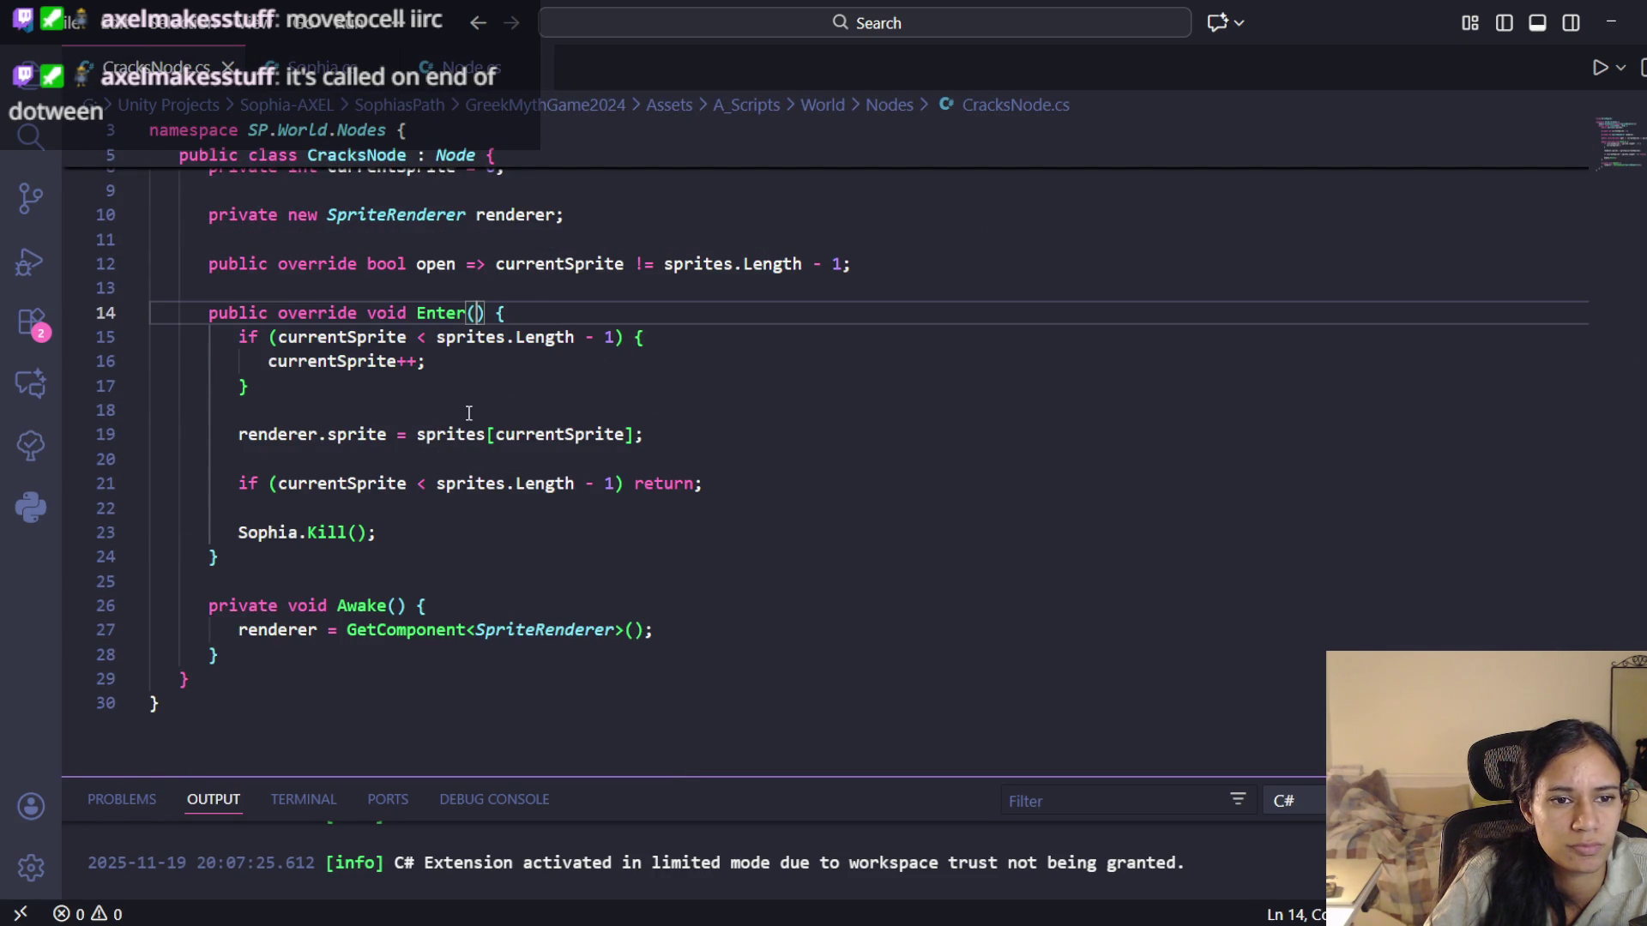
scroll(470, 412, up, 2)
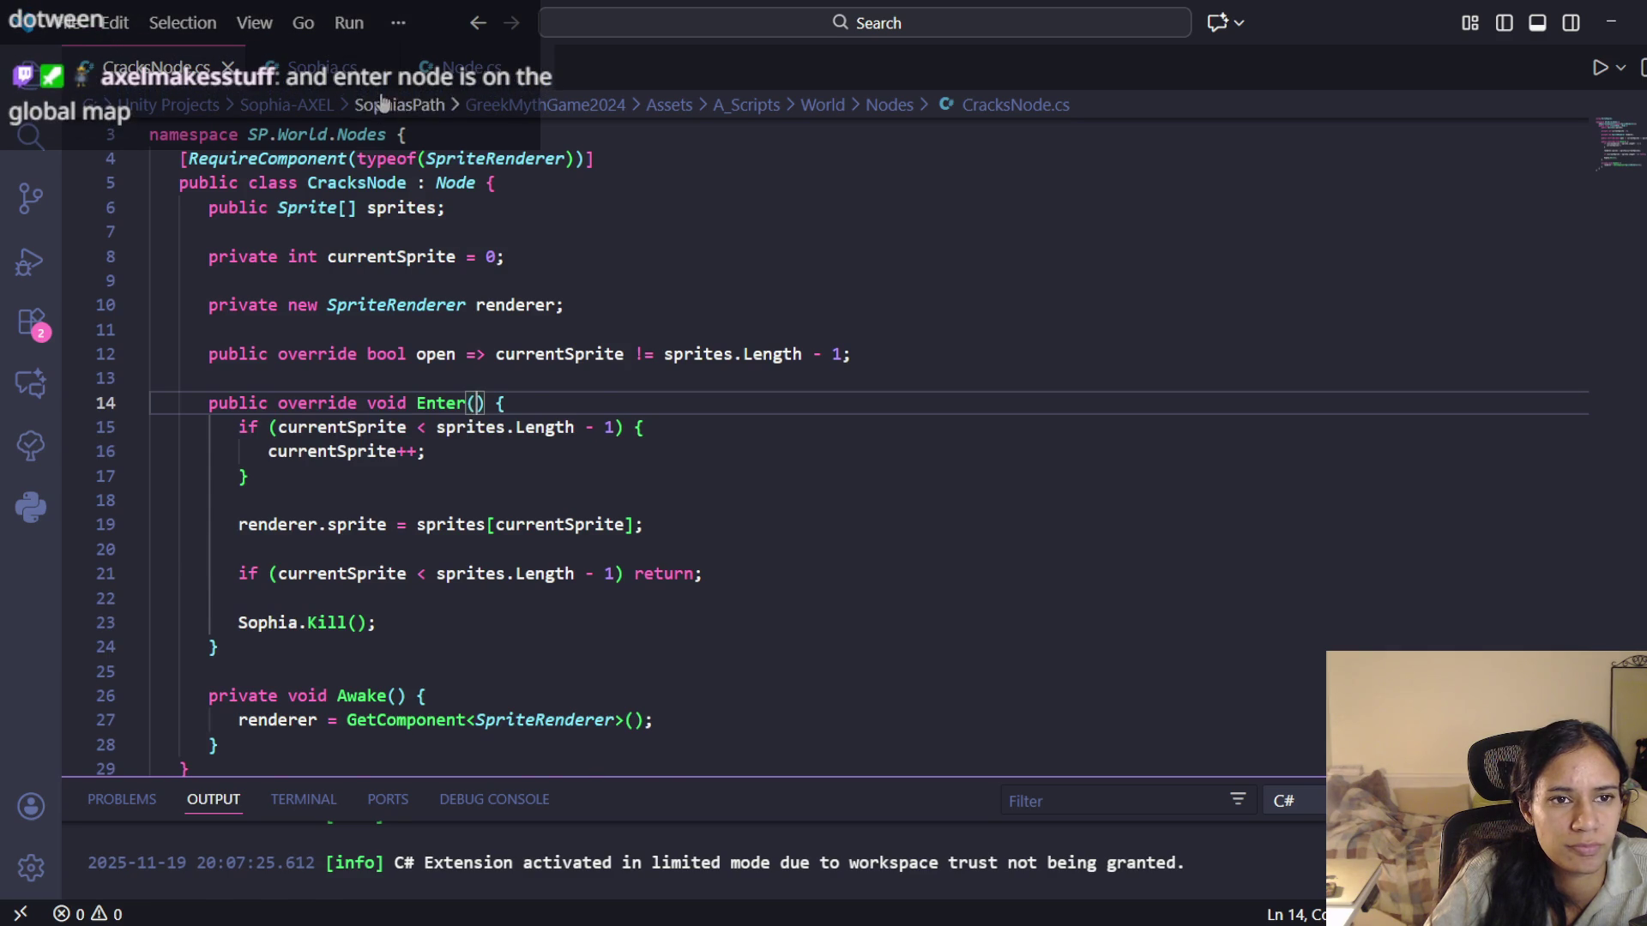
click(334, 68)
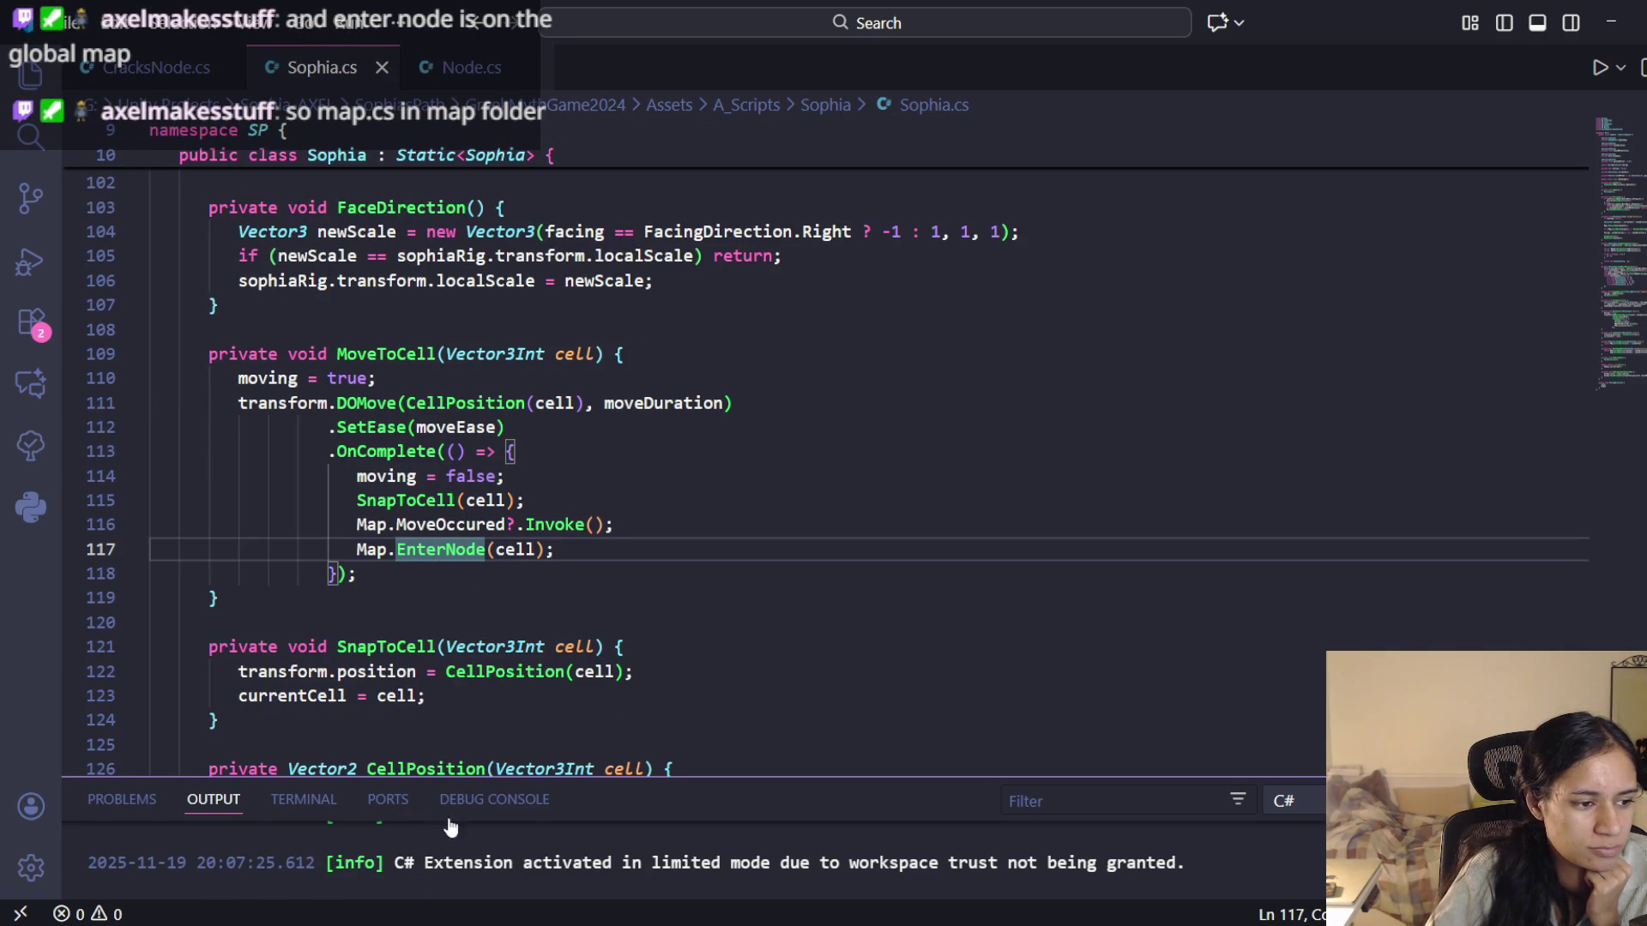
Reveal the folder, browse to A_Scripts\World\Map, and open Map.cs, allowing the untrusted file
key(shift+alt+r)
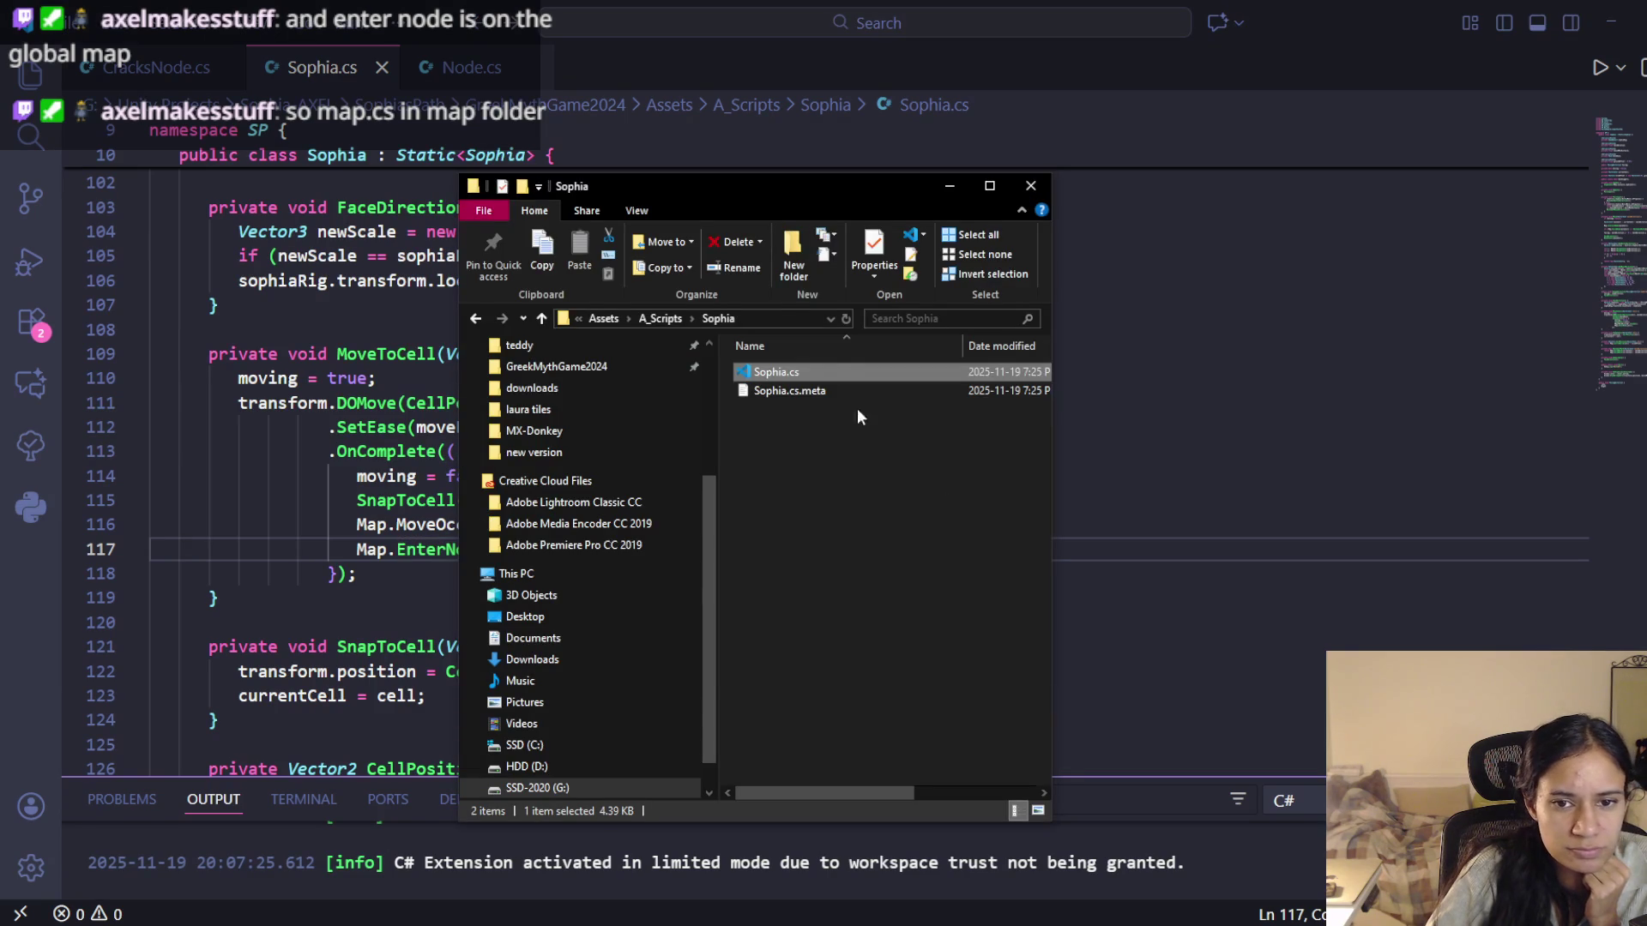
click(660, 318)
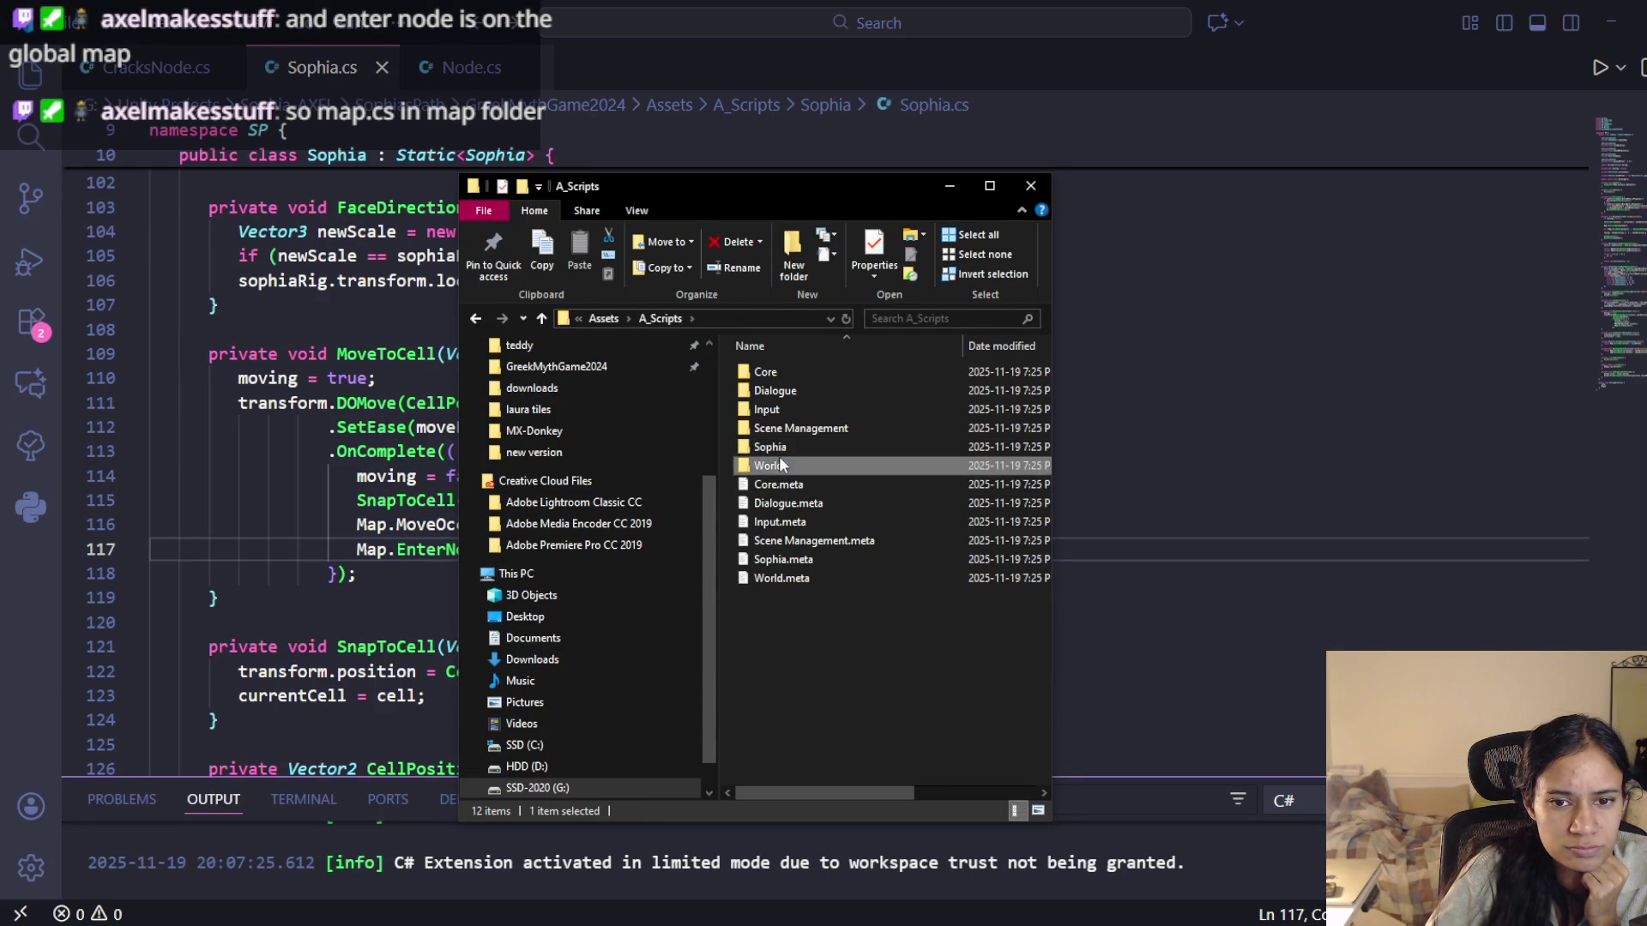
double_click(779, 463)
double_click(774, 372)
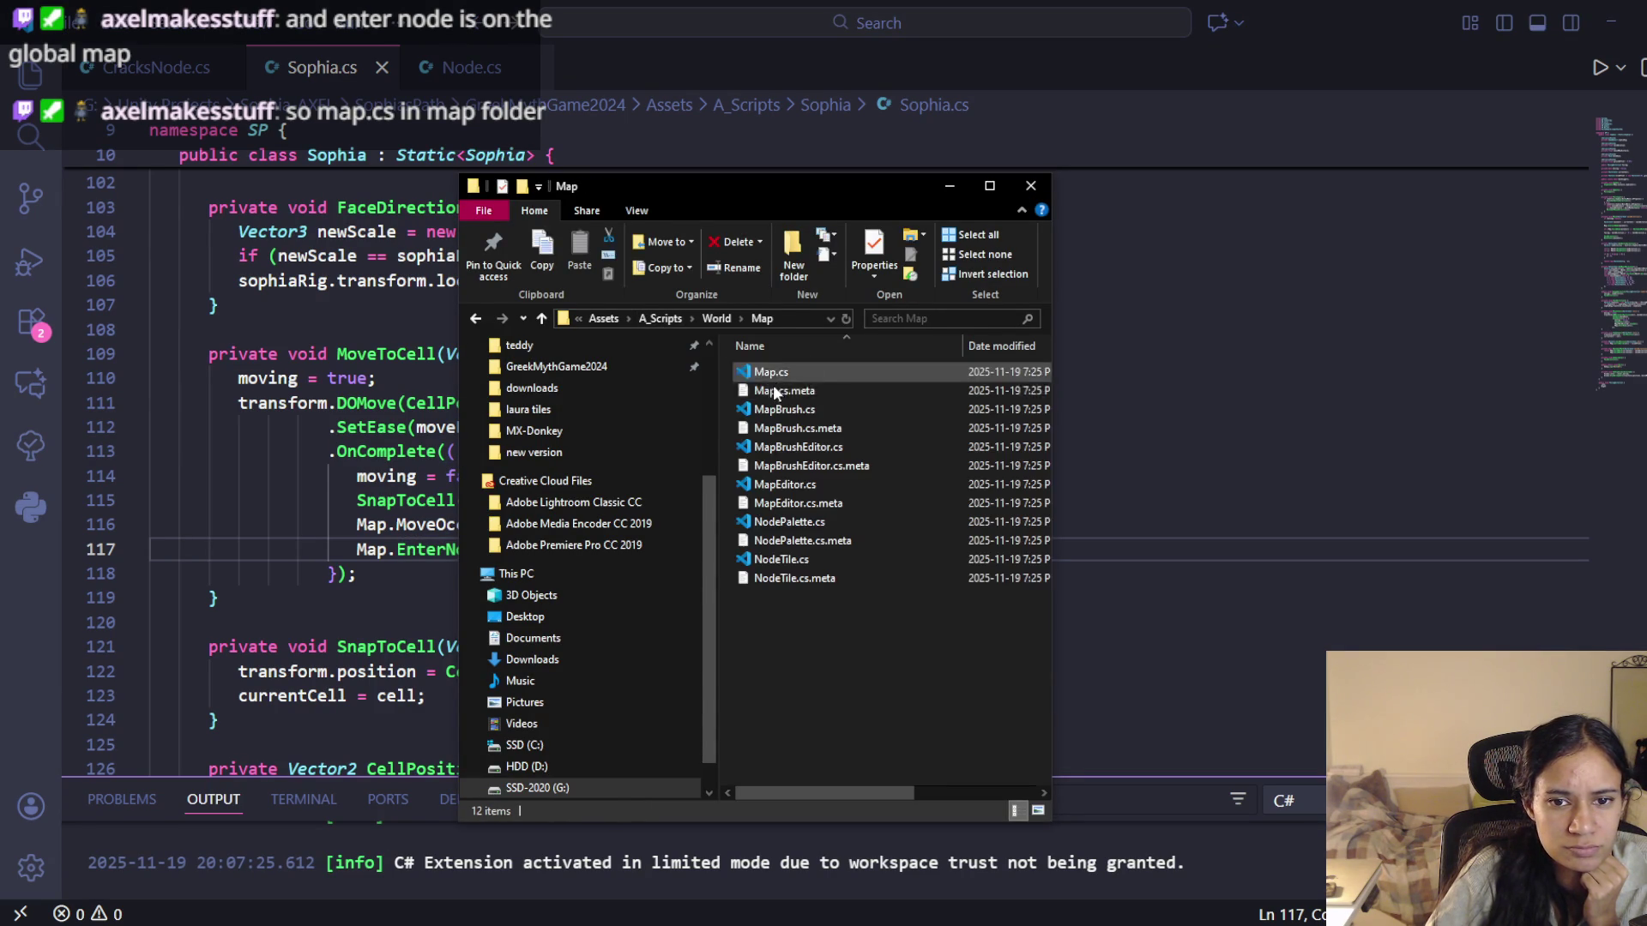
double_click(778, 372)
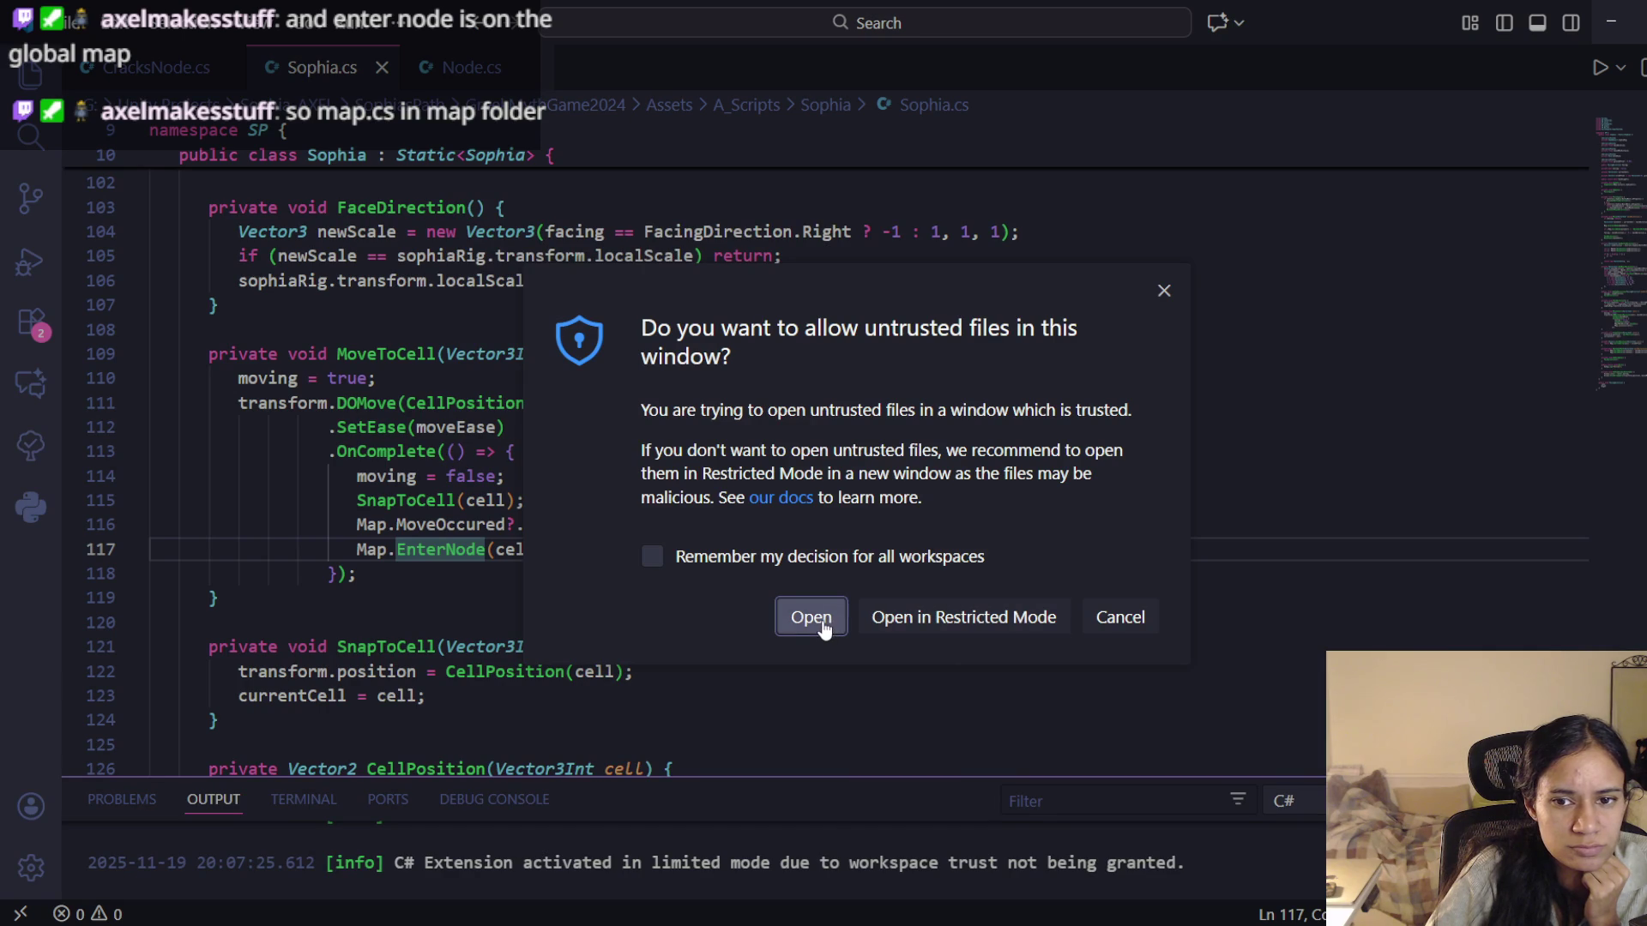
click(824, 629)
scroll(411, 354, down, 3)
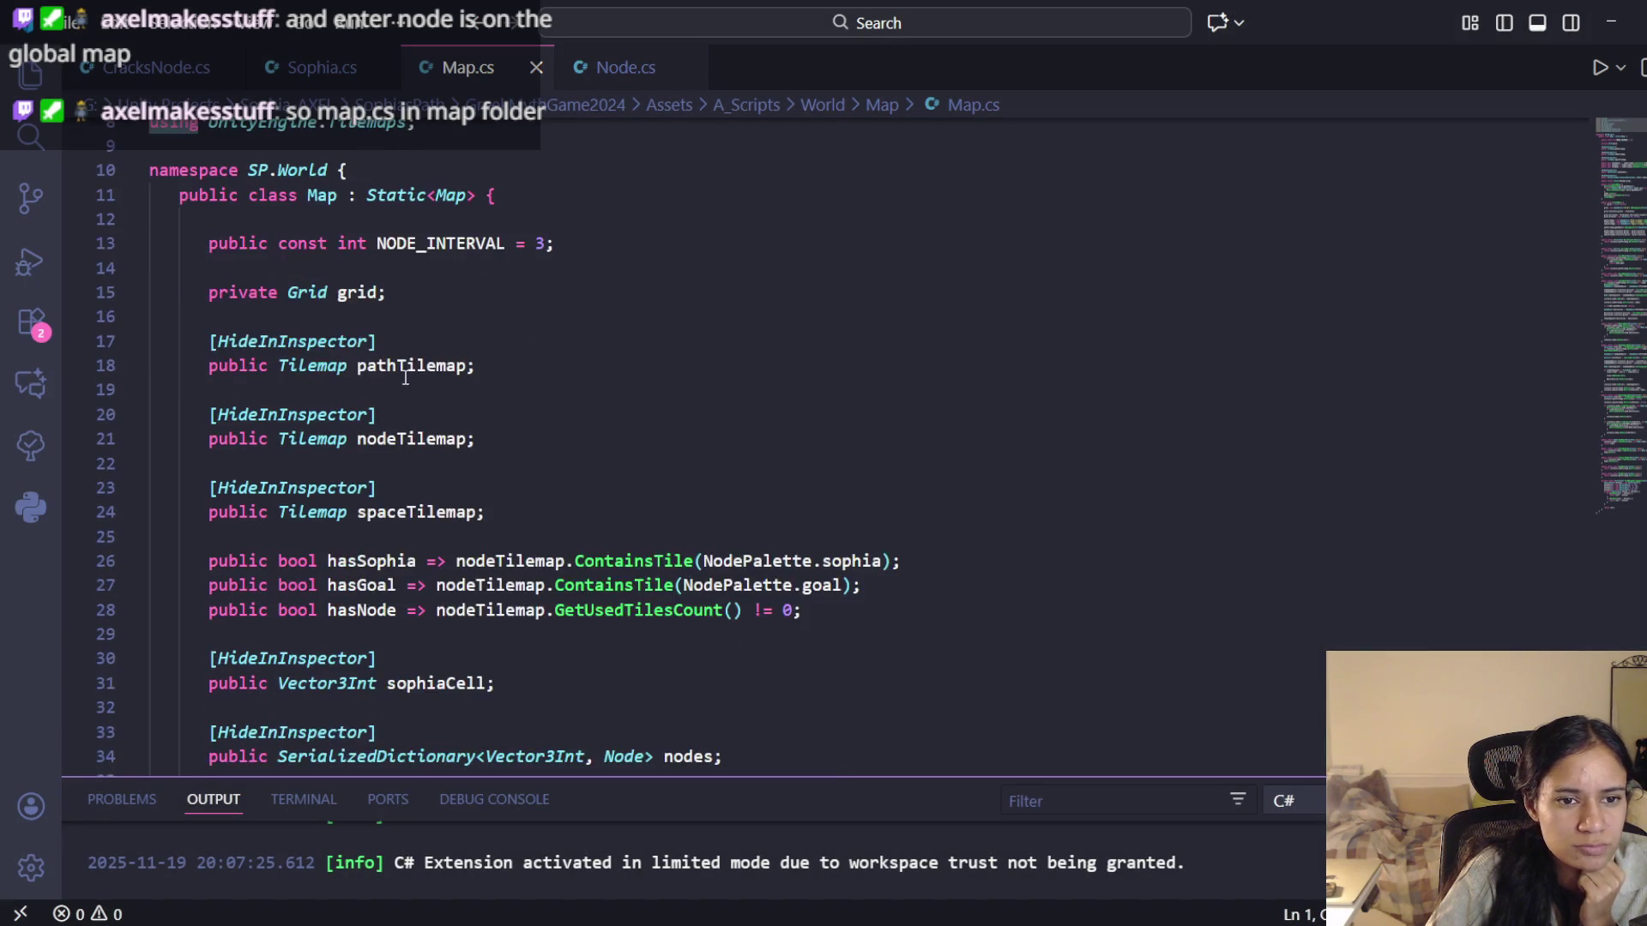
scroll(405, 378, down, 15)
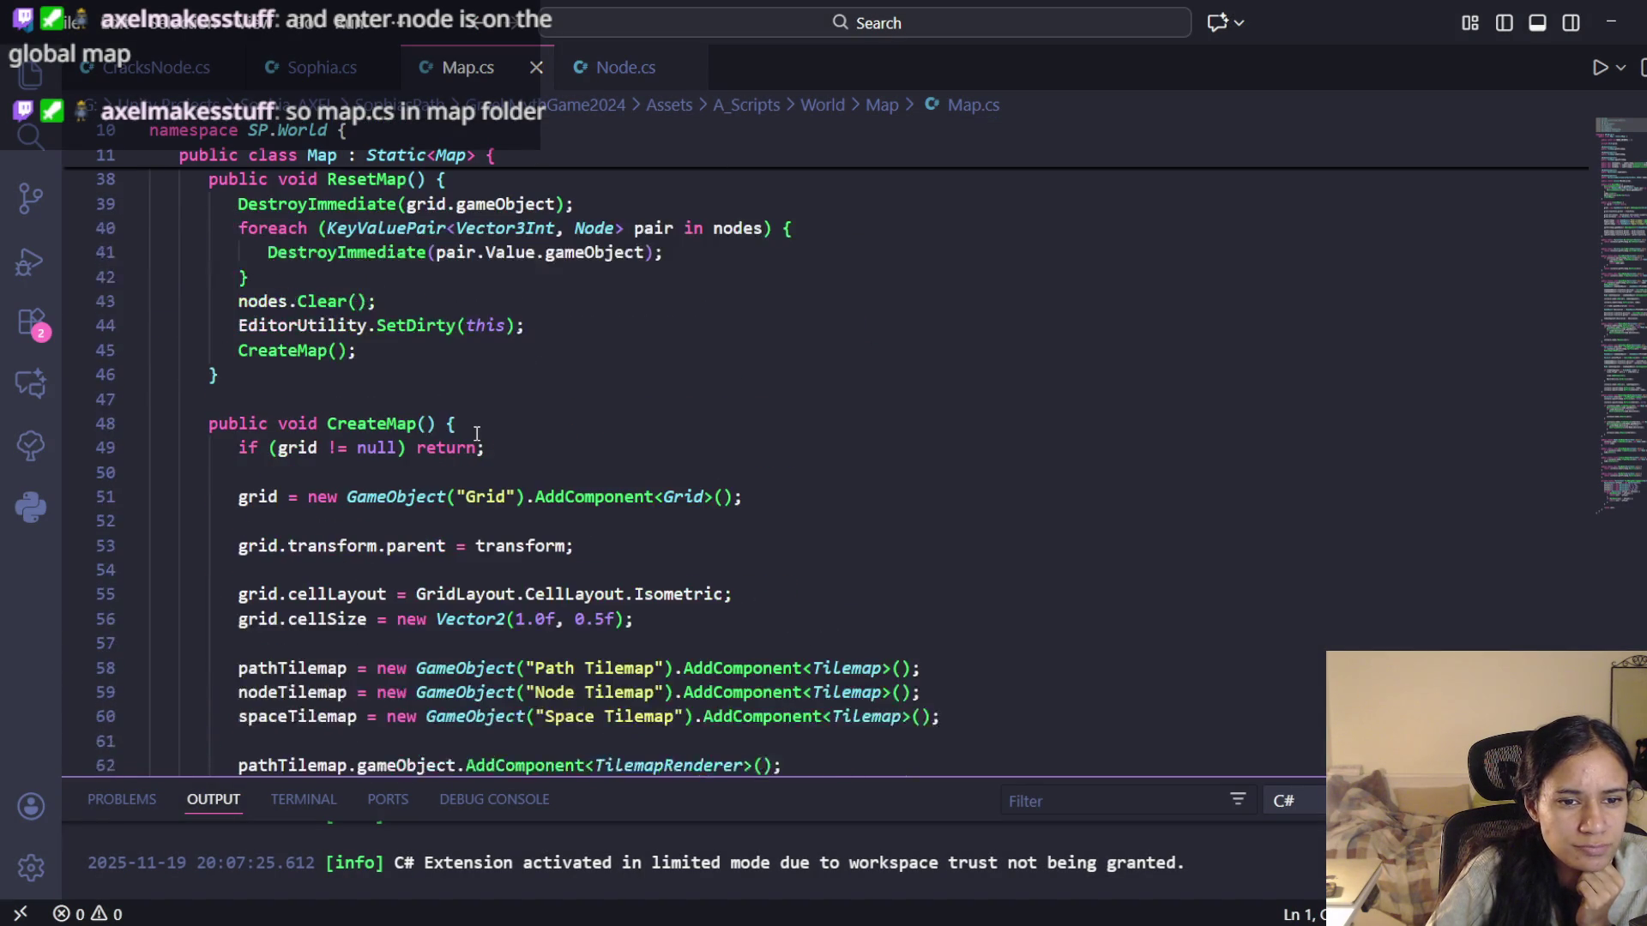
scroll(480, 446, down, 4)
scroll(482, 454, down, 12)
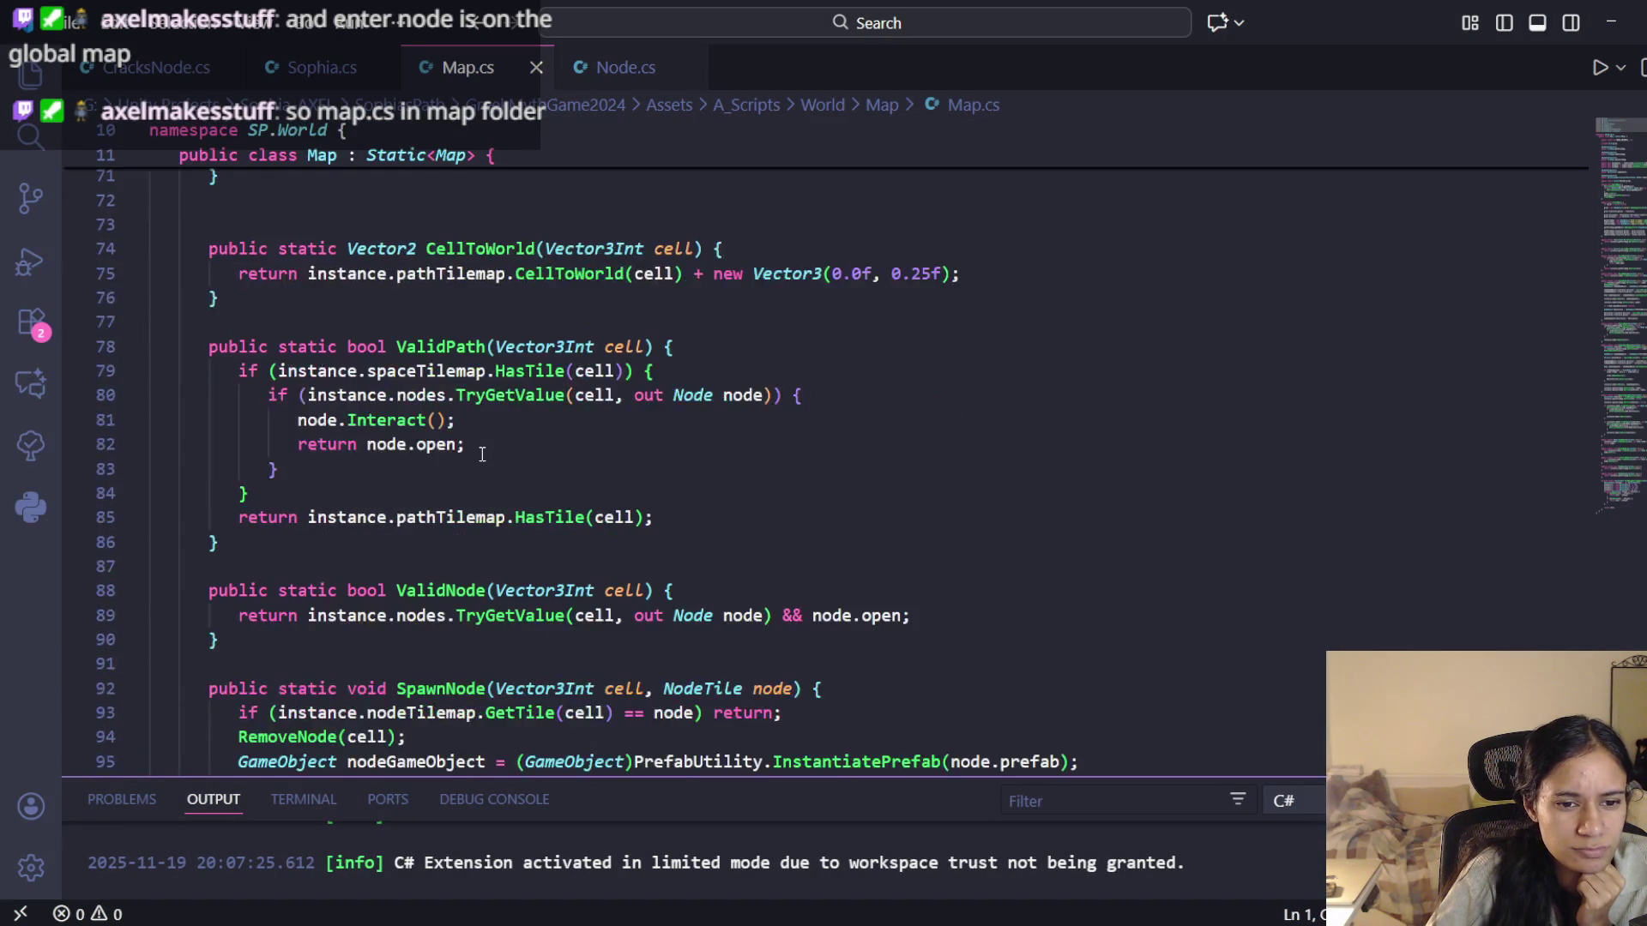
scroll(482, 455, down, 9)
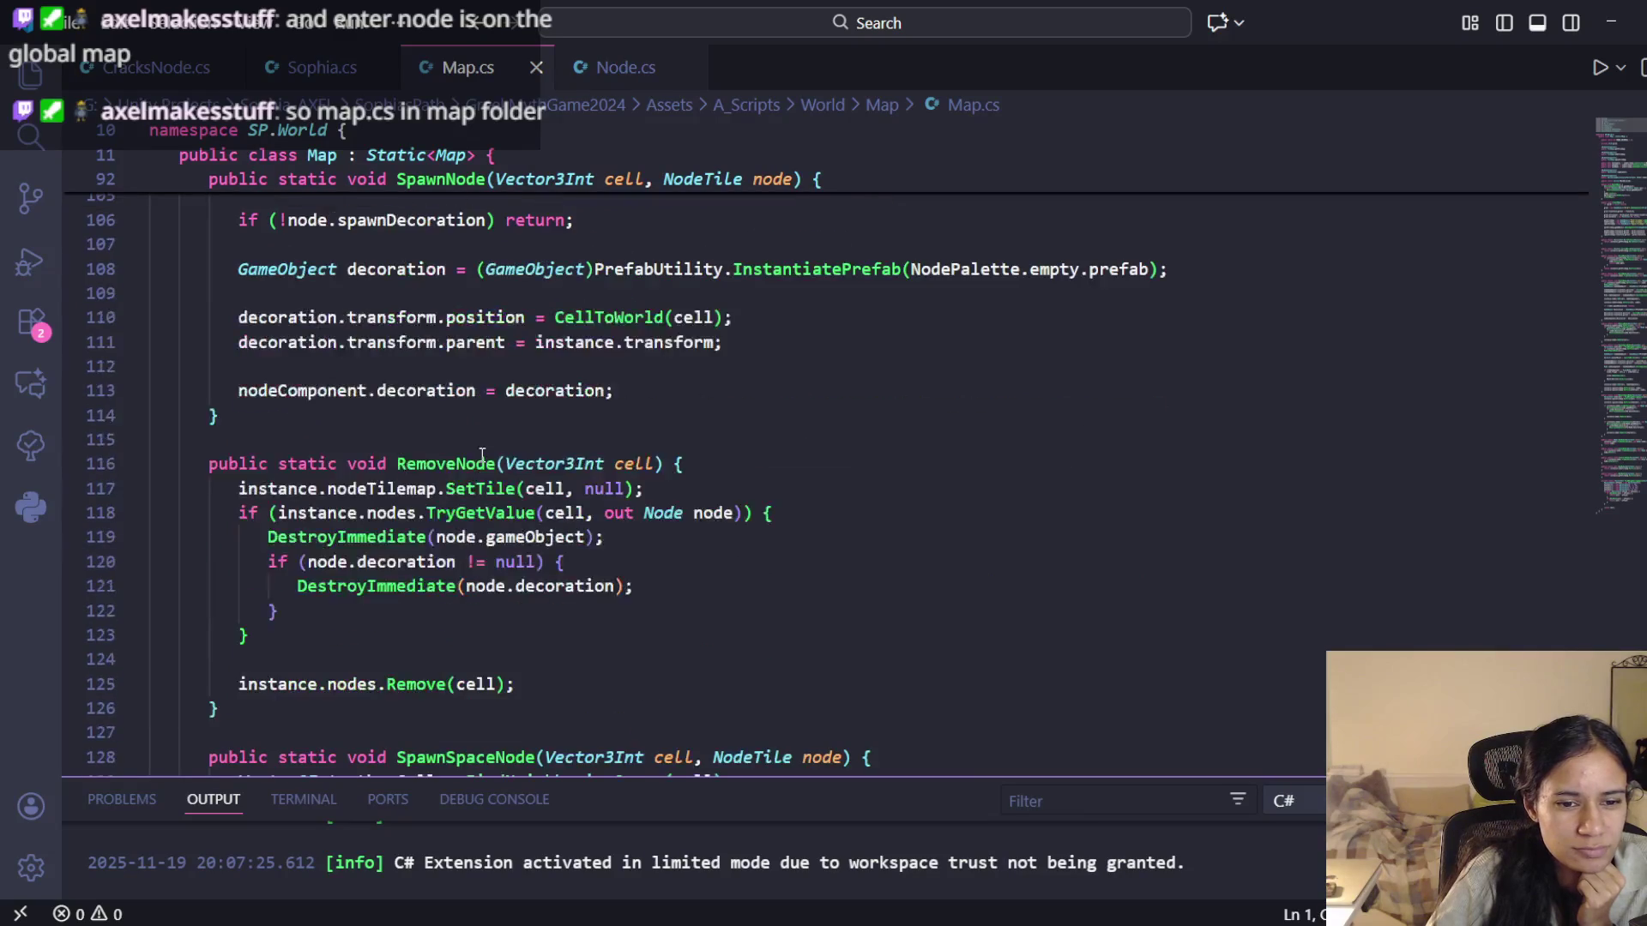
scroll(482, 455, down, 10)
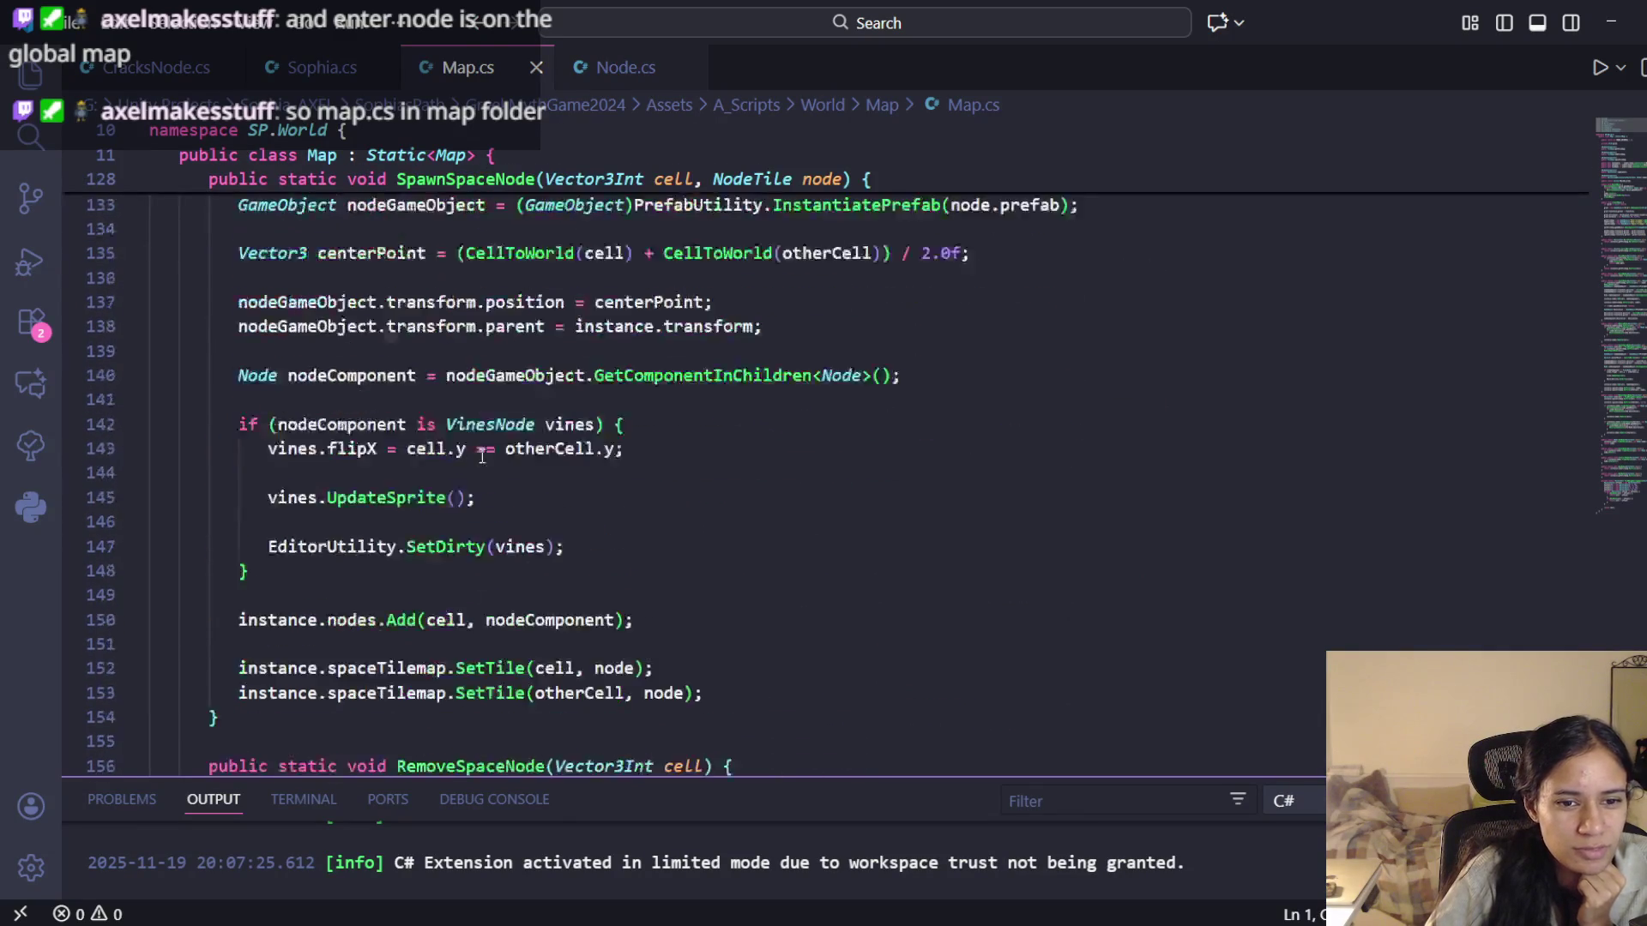
scroll(482, 459, down, 3)
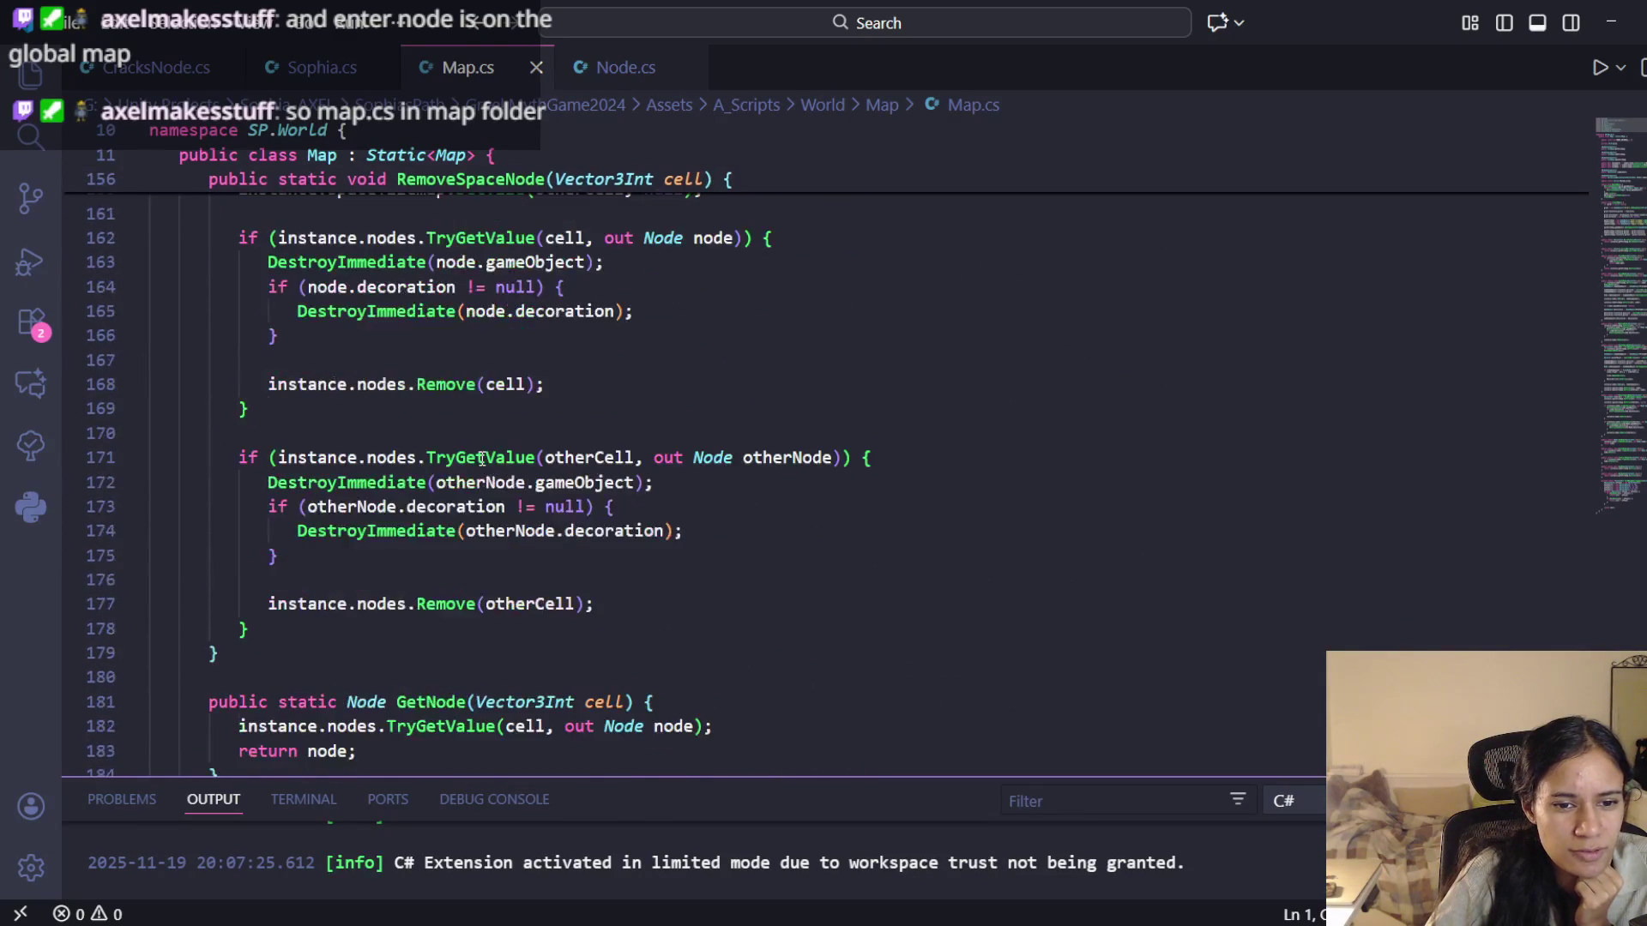
scroll(482, 459, down, 6)
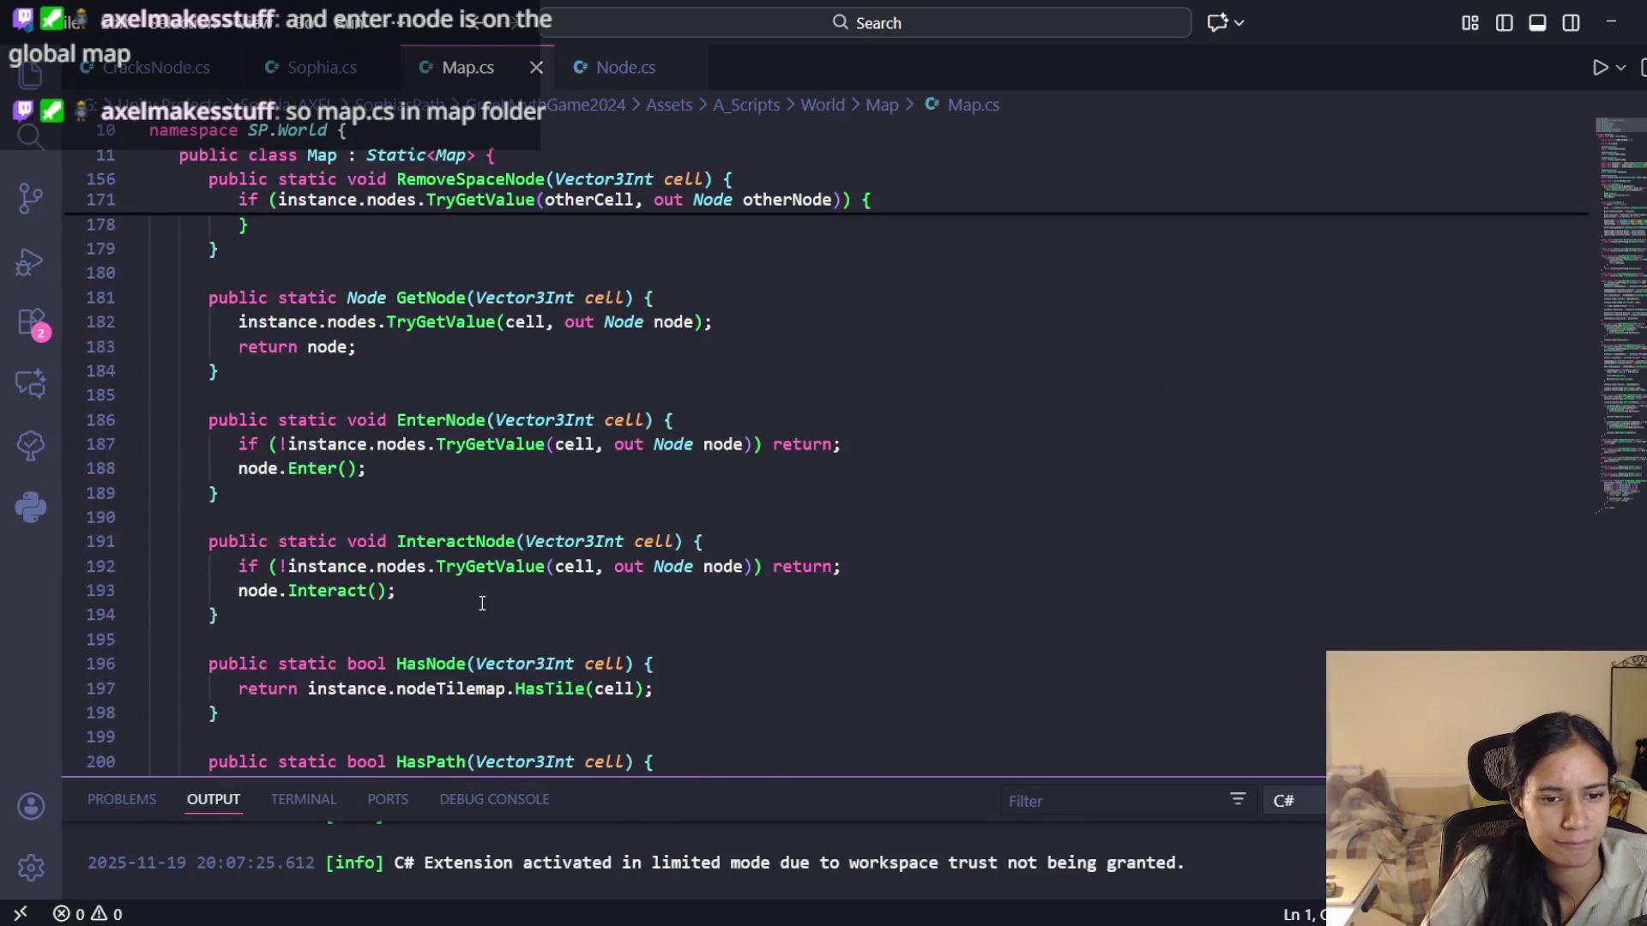
click(475, 424)
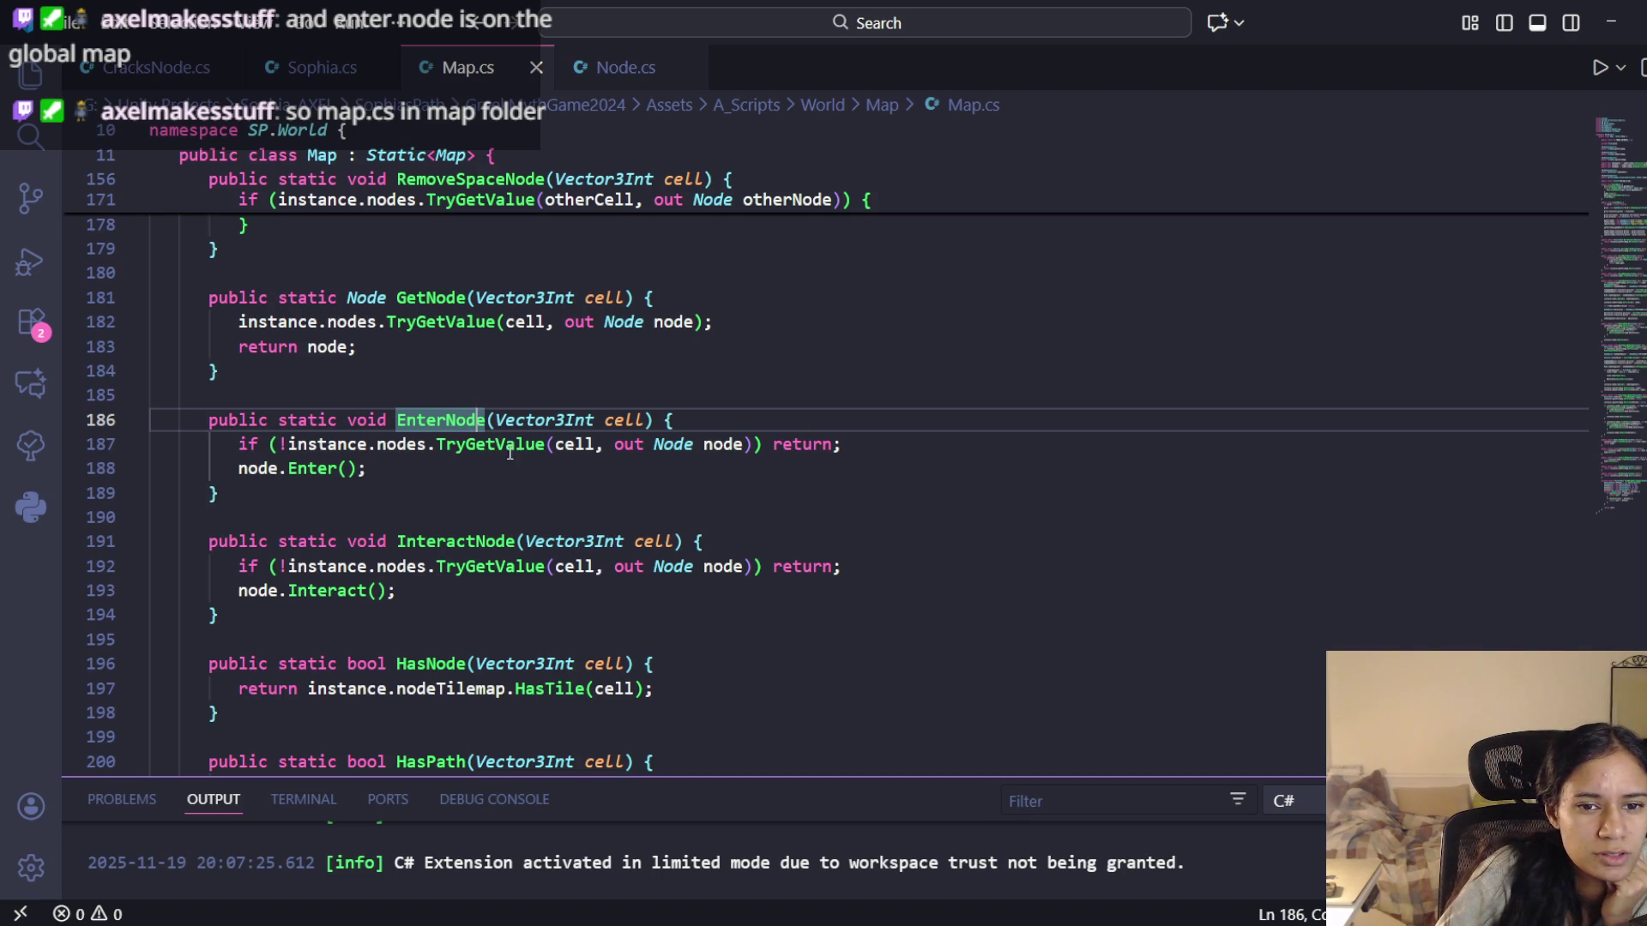
click(726, 445)
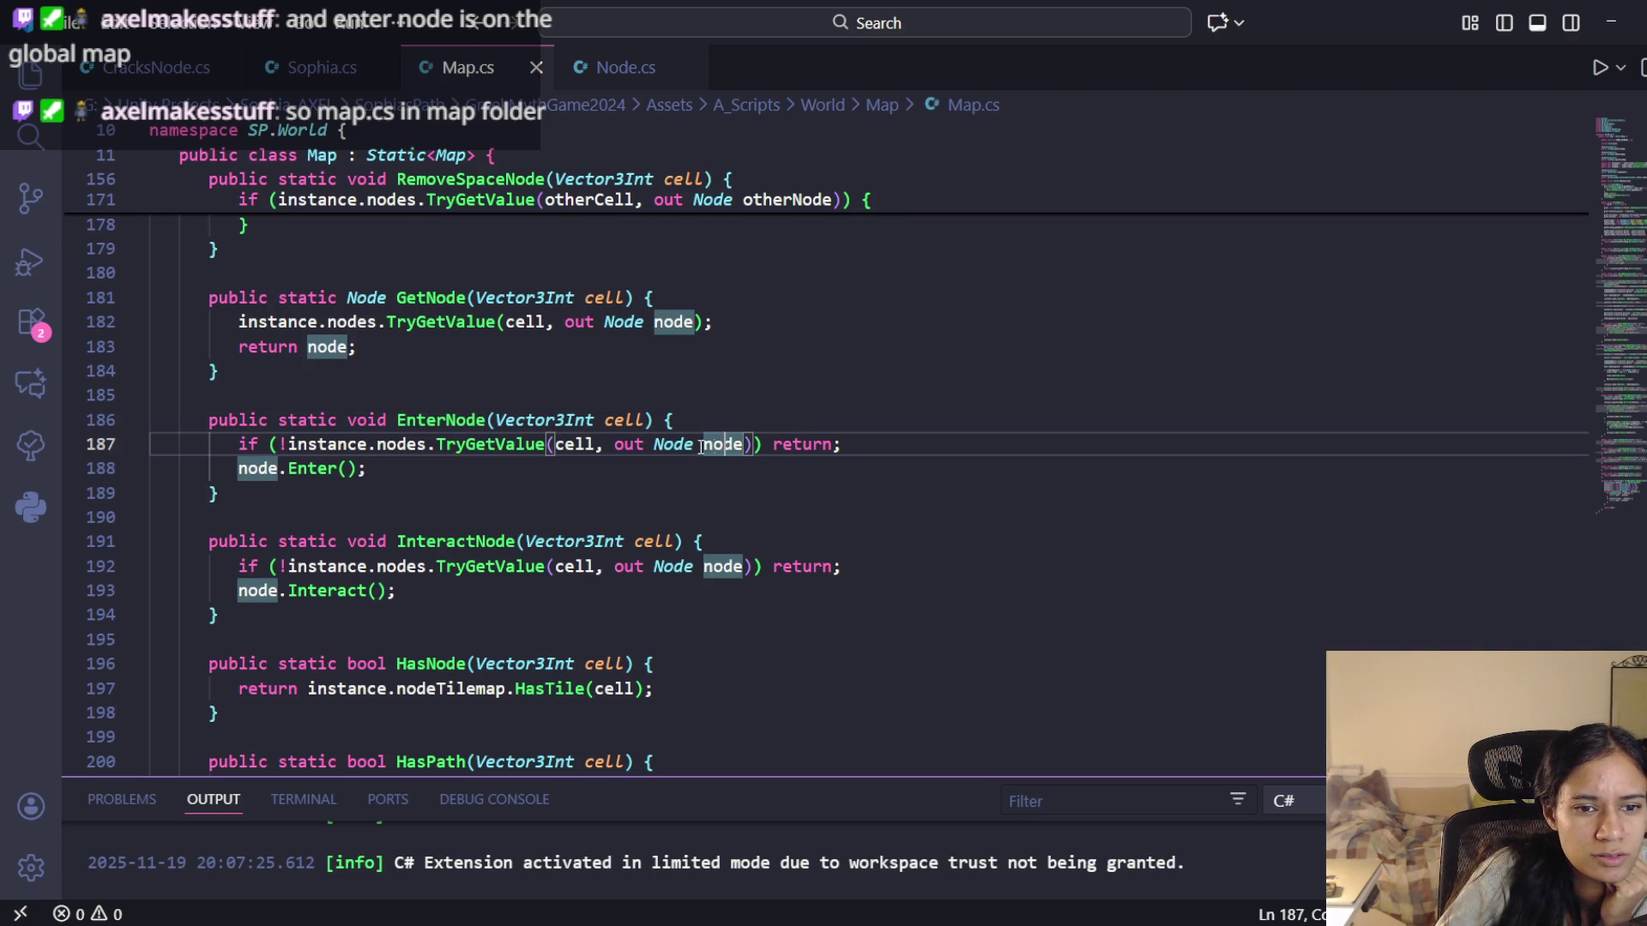
click(381, 444)
click(462, 443)
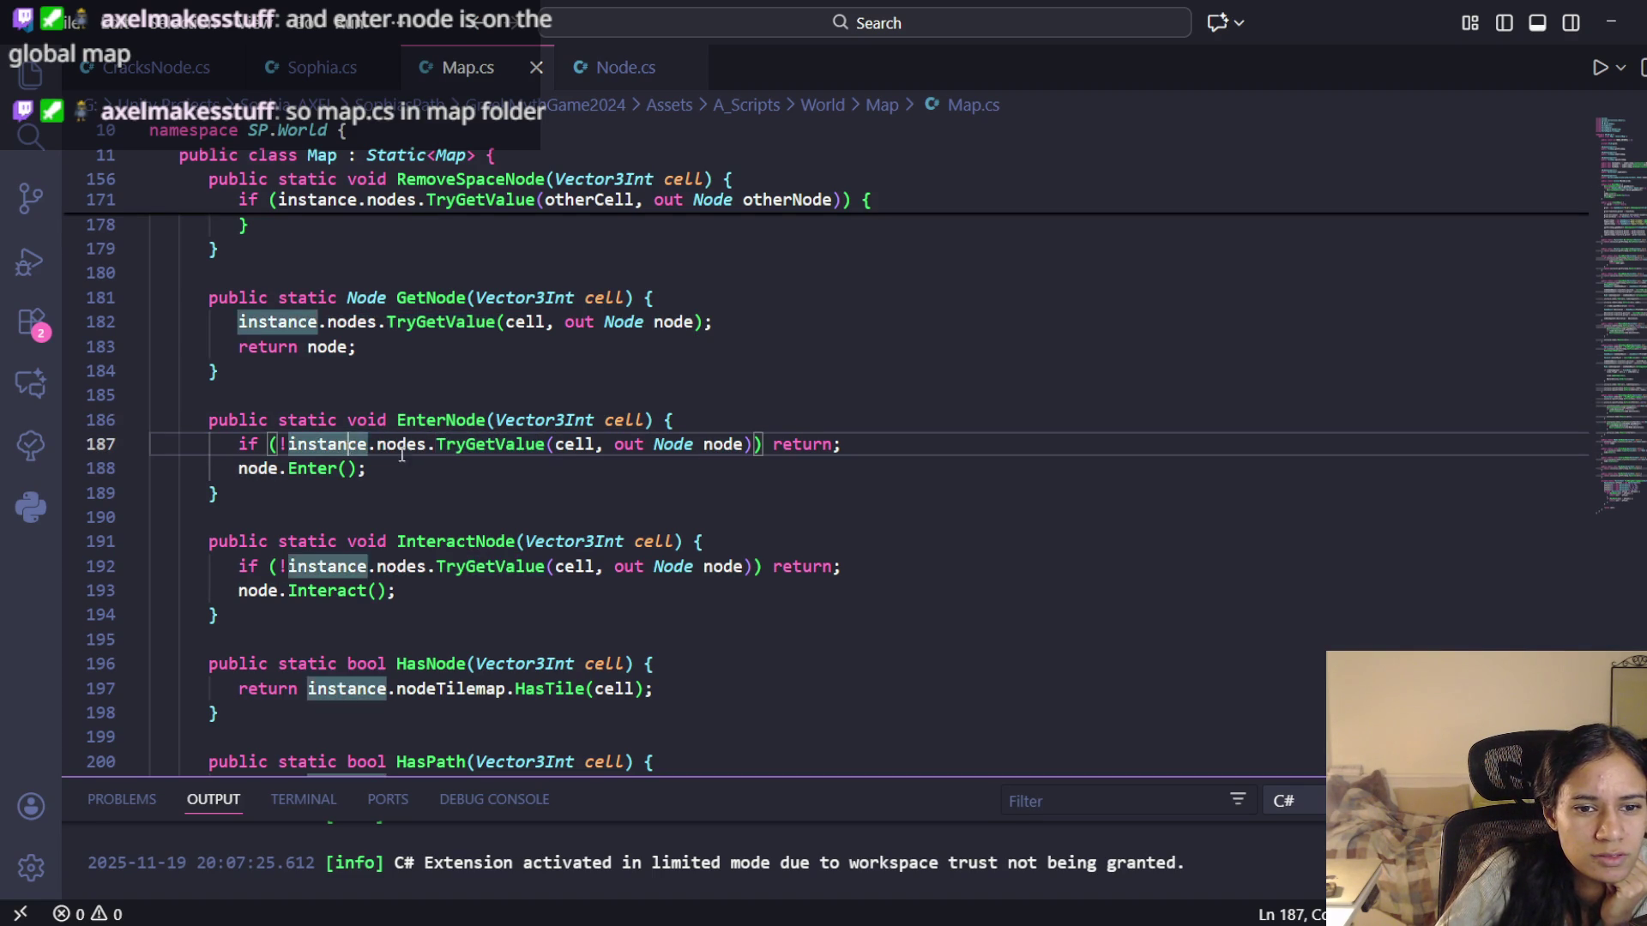
click(328, 443)
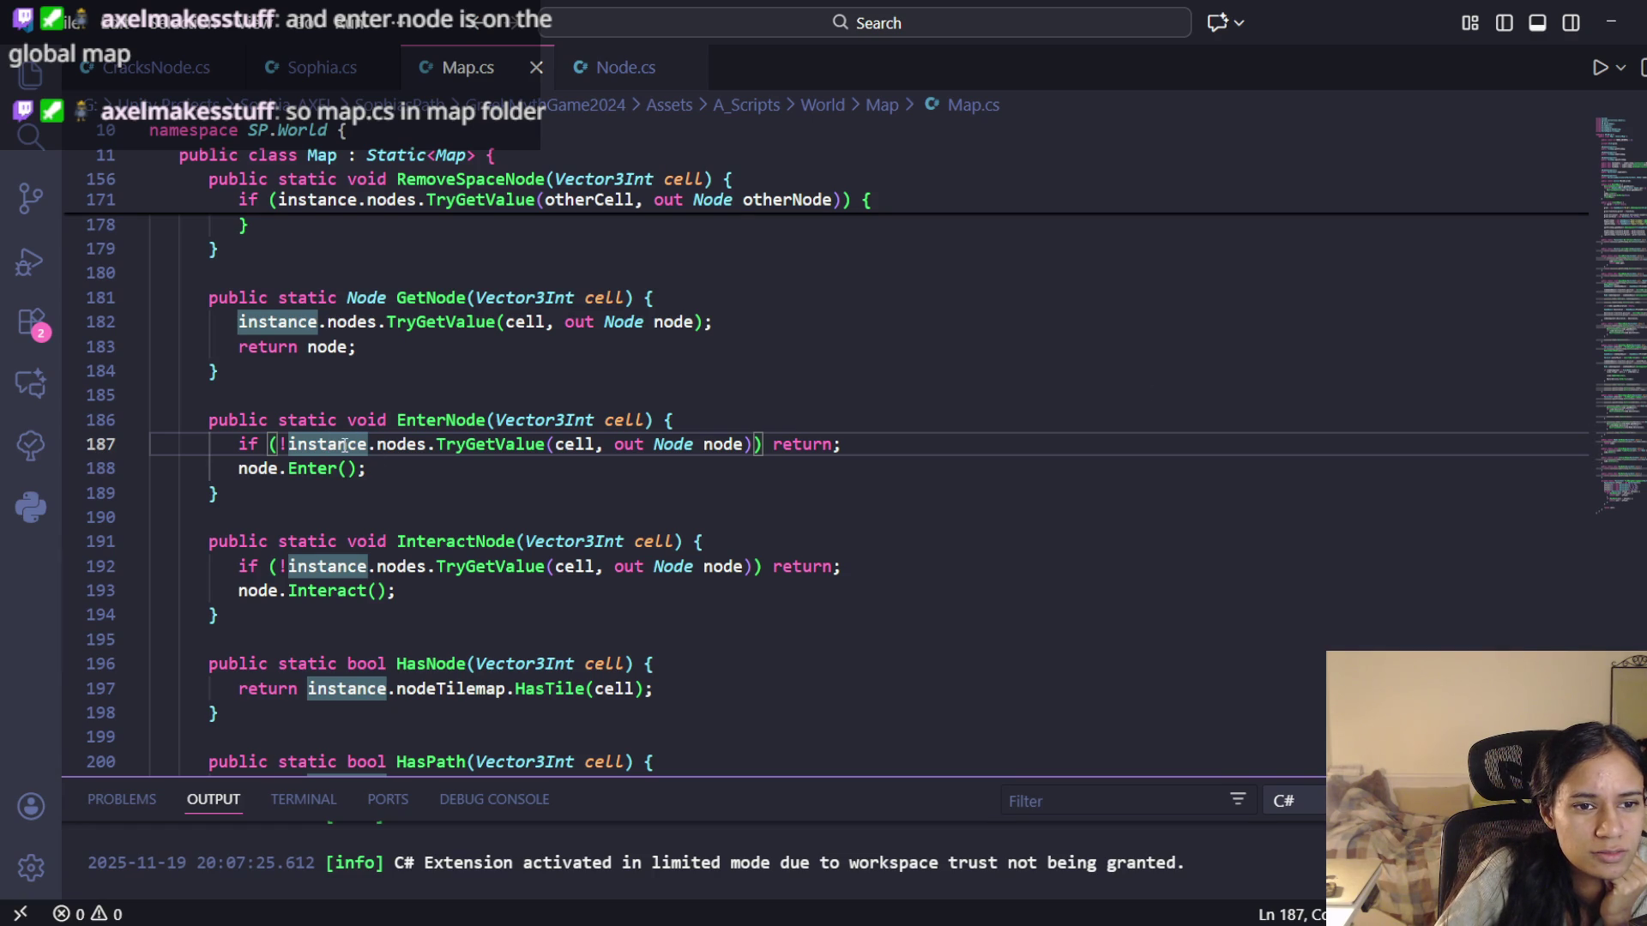
mouse_move(426, 445)
mouse_down()
mouse_move(325, 422)
mouse_move(289, 443)
mouse_up()
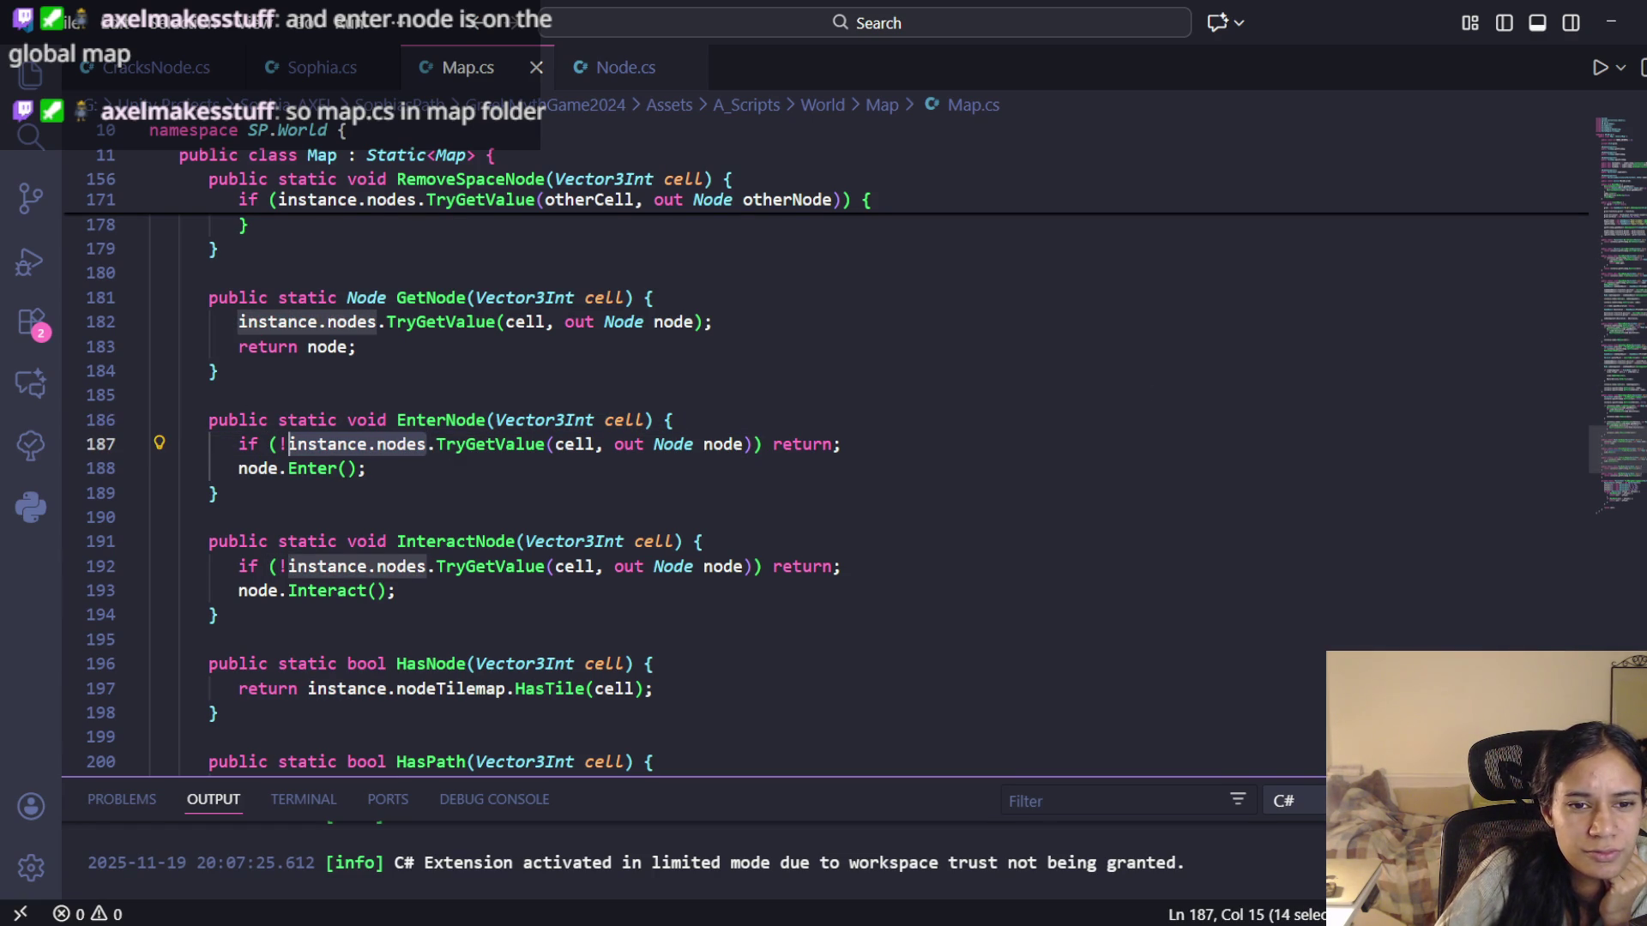
drag(1618, 448, 1618, 163)
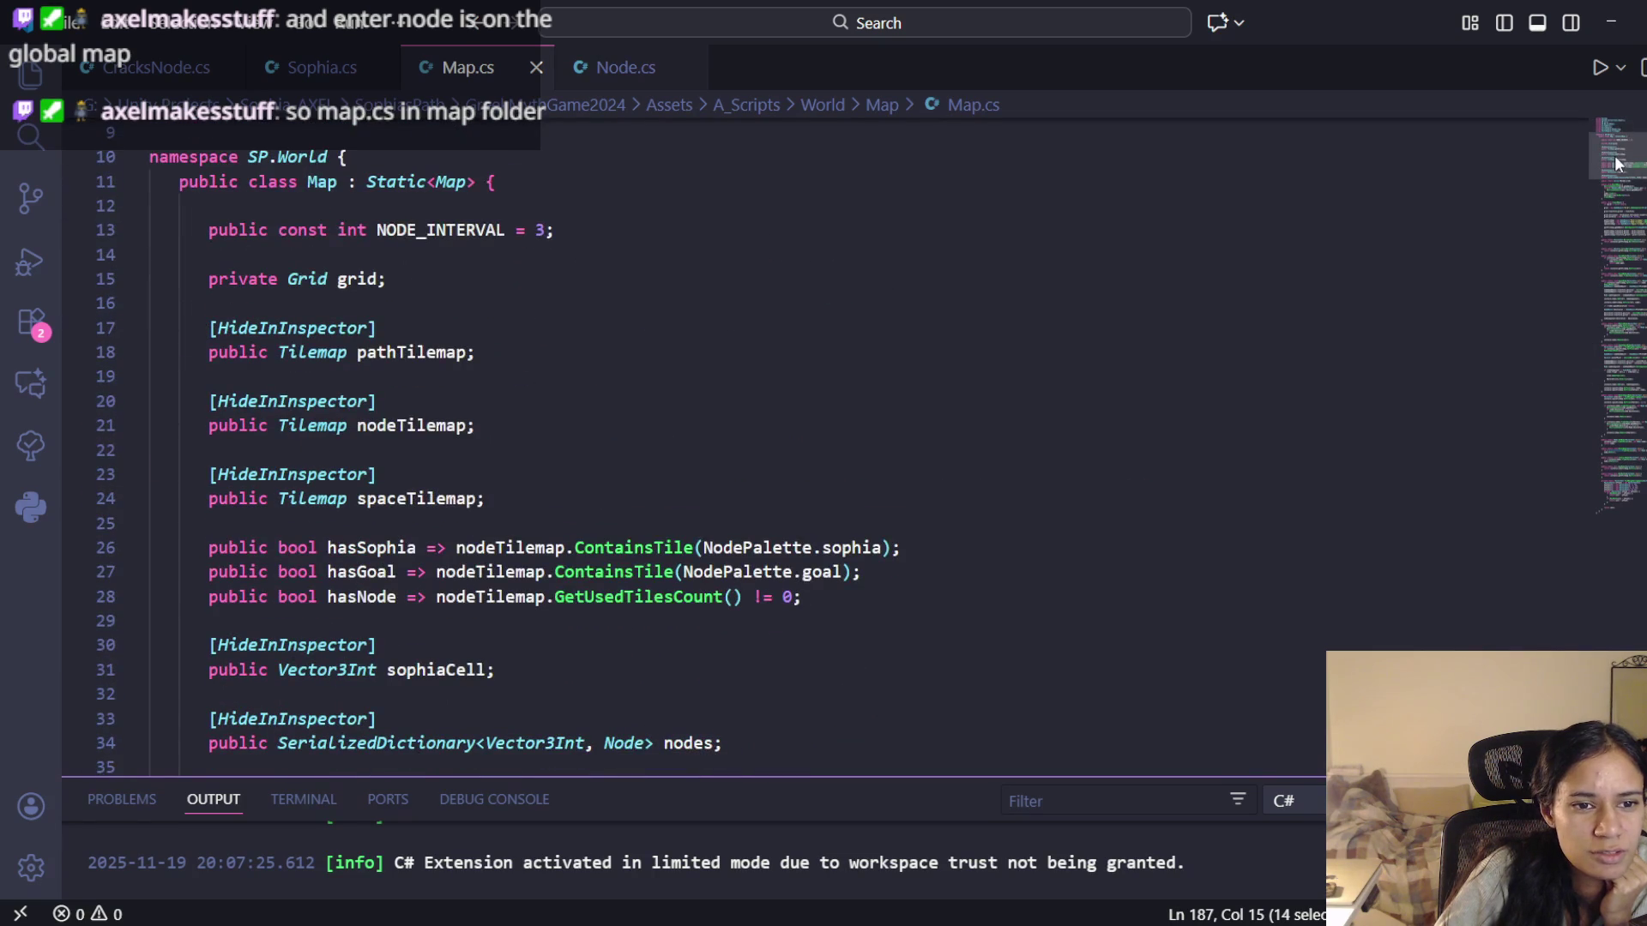
scroll(1618, 163, down, 4)
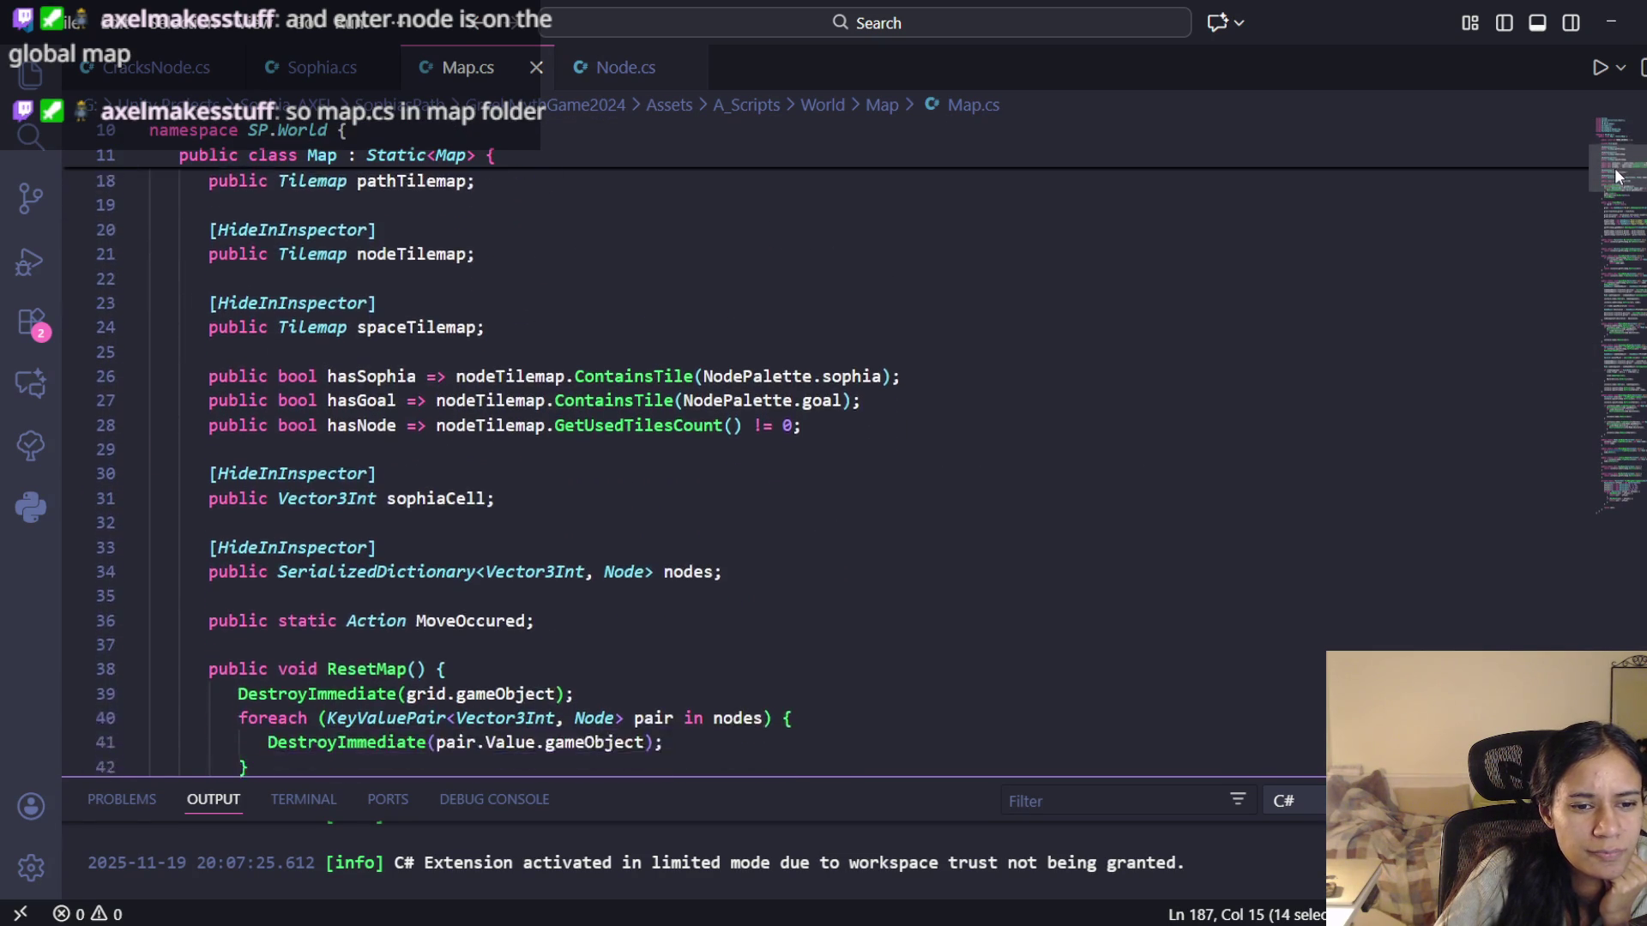
mouse_move(1612, 180)
mouse_down()
mouse_move(1597, 153)
mouse_move(1577, 178)
mouse_move(1571, 296)
mouse_up()
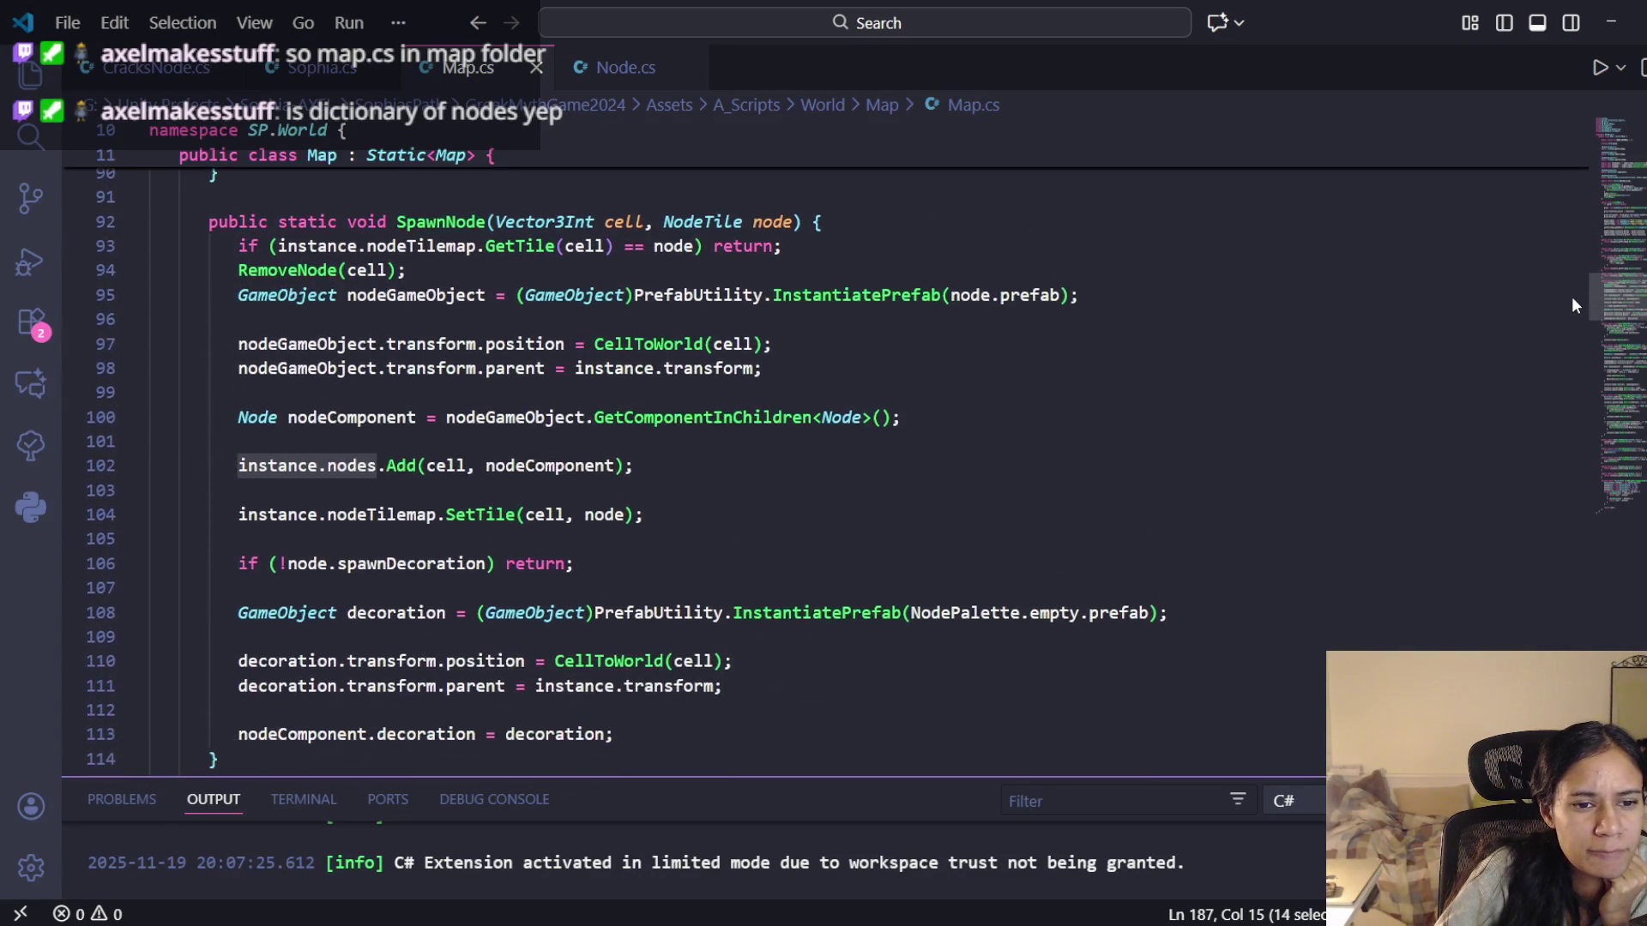
click(348, 469)
scroll(984, 610, down, 6)
scroll(343, 557, down, 2)
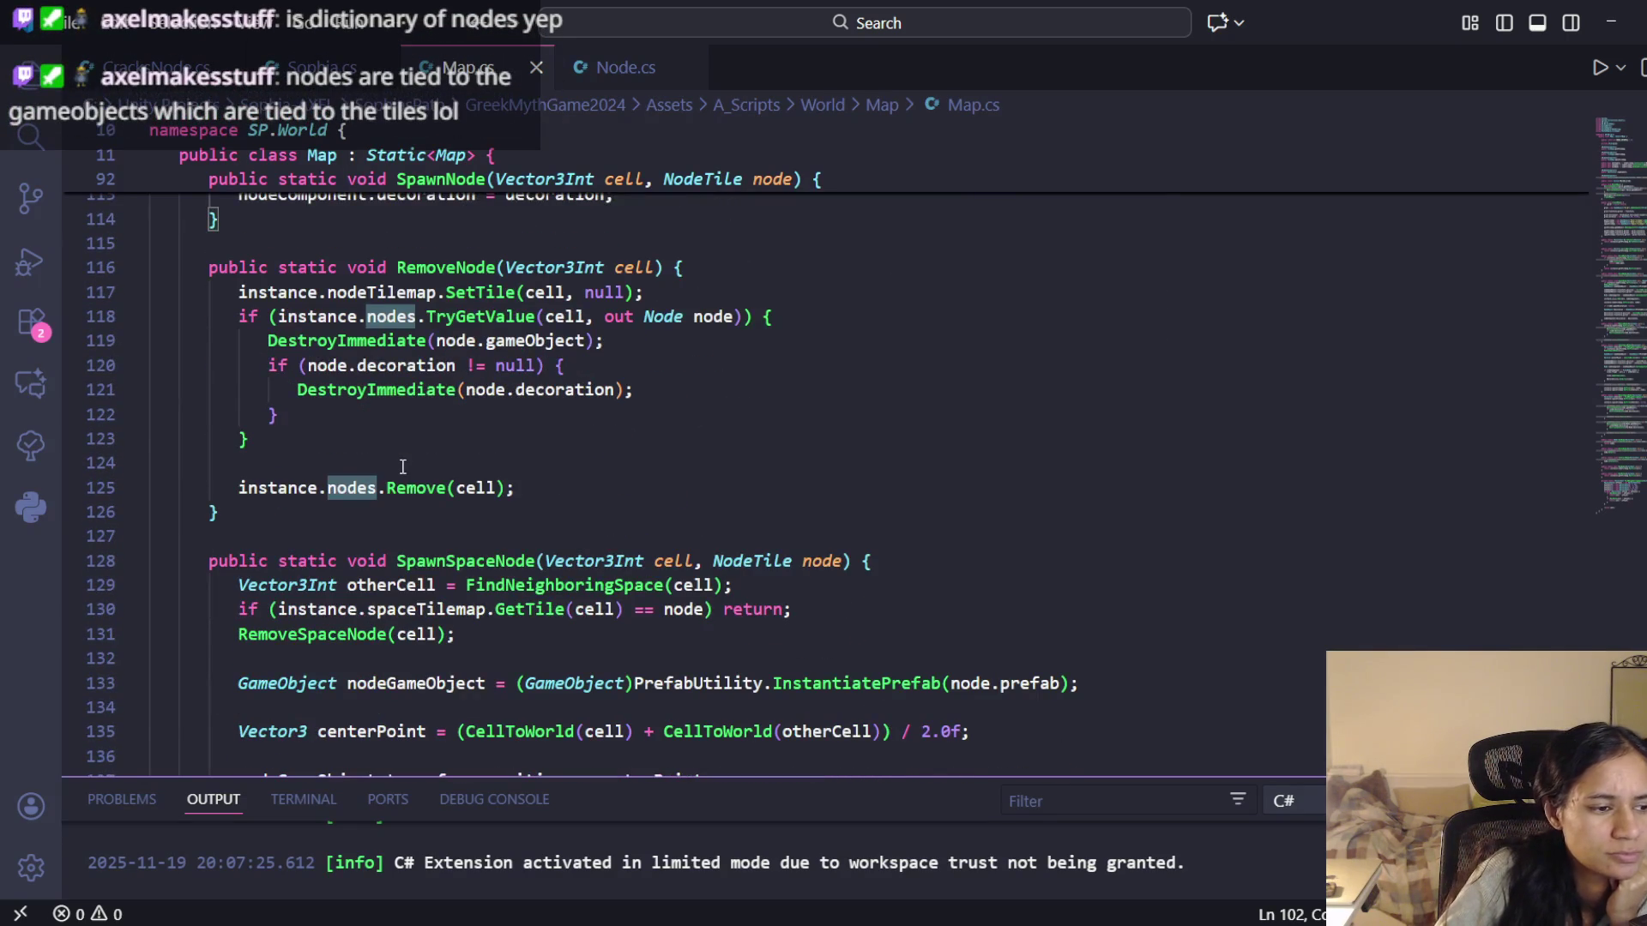
scroll(402, 465, down, 1)
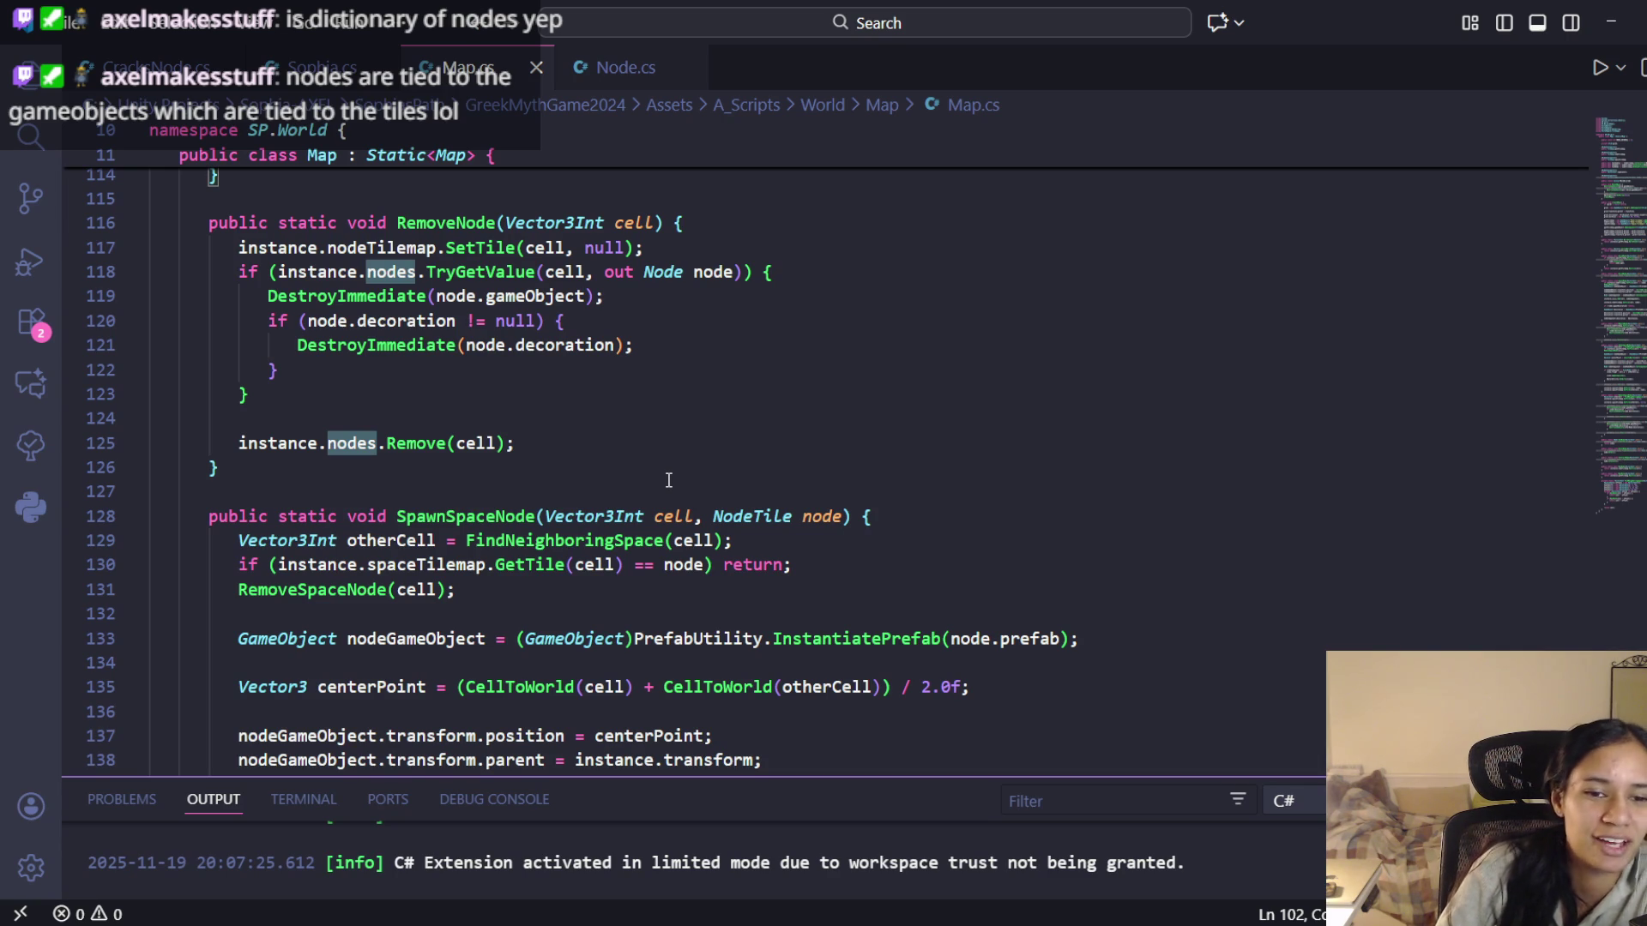
click(633, 441)
scroll(617, 463, down, 3)
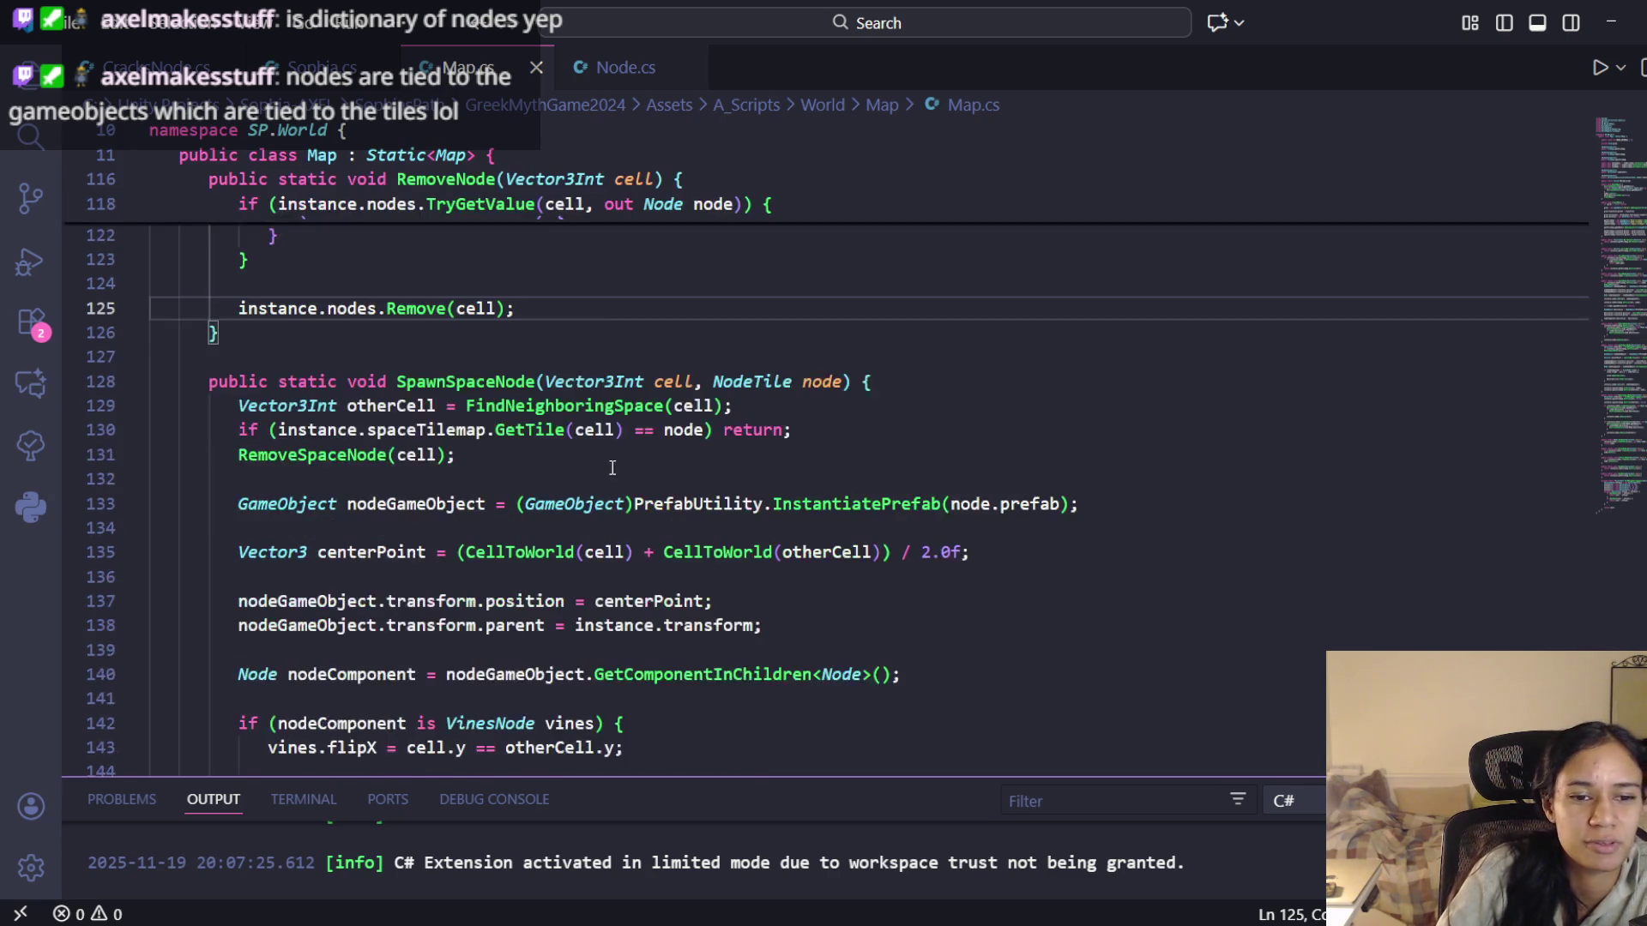
click(522, 390)
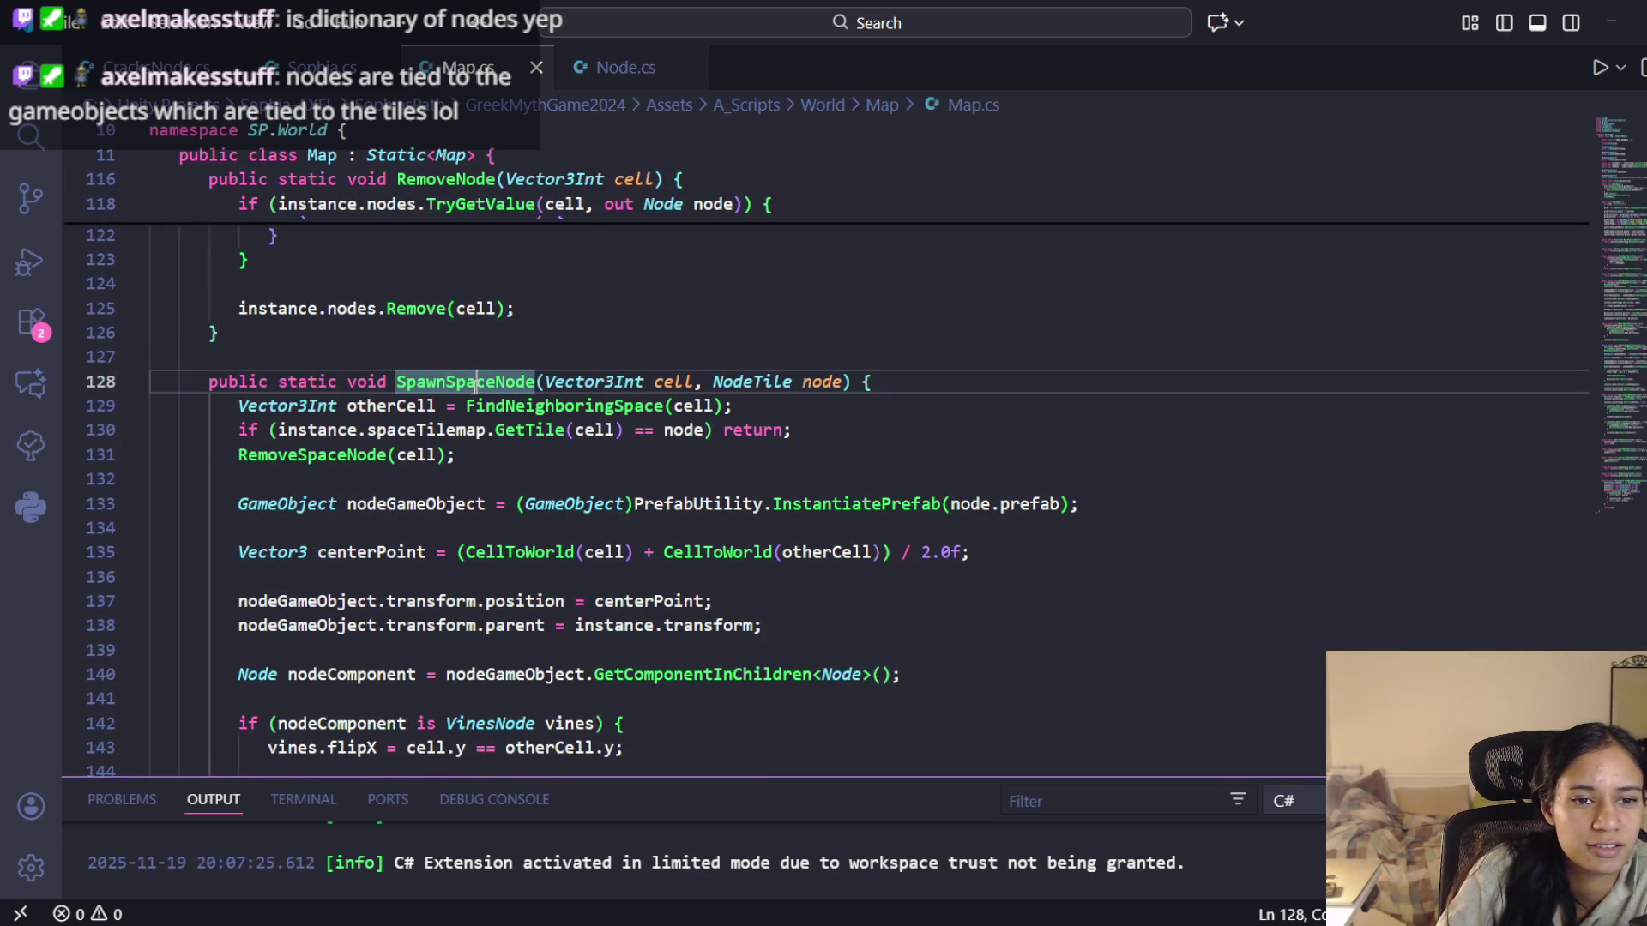
drag(397, 385, 391, 385)
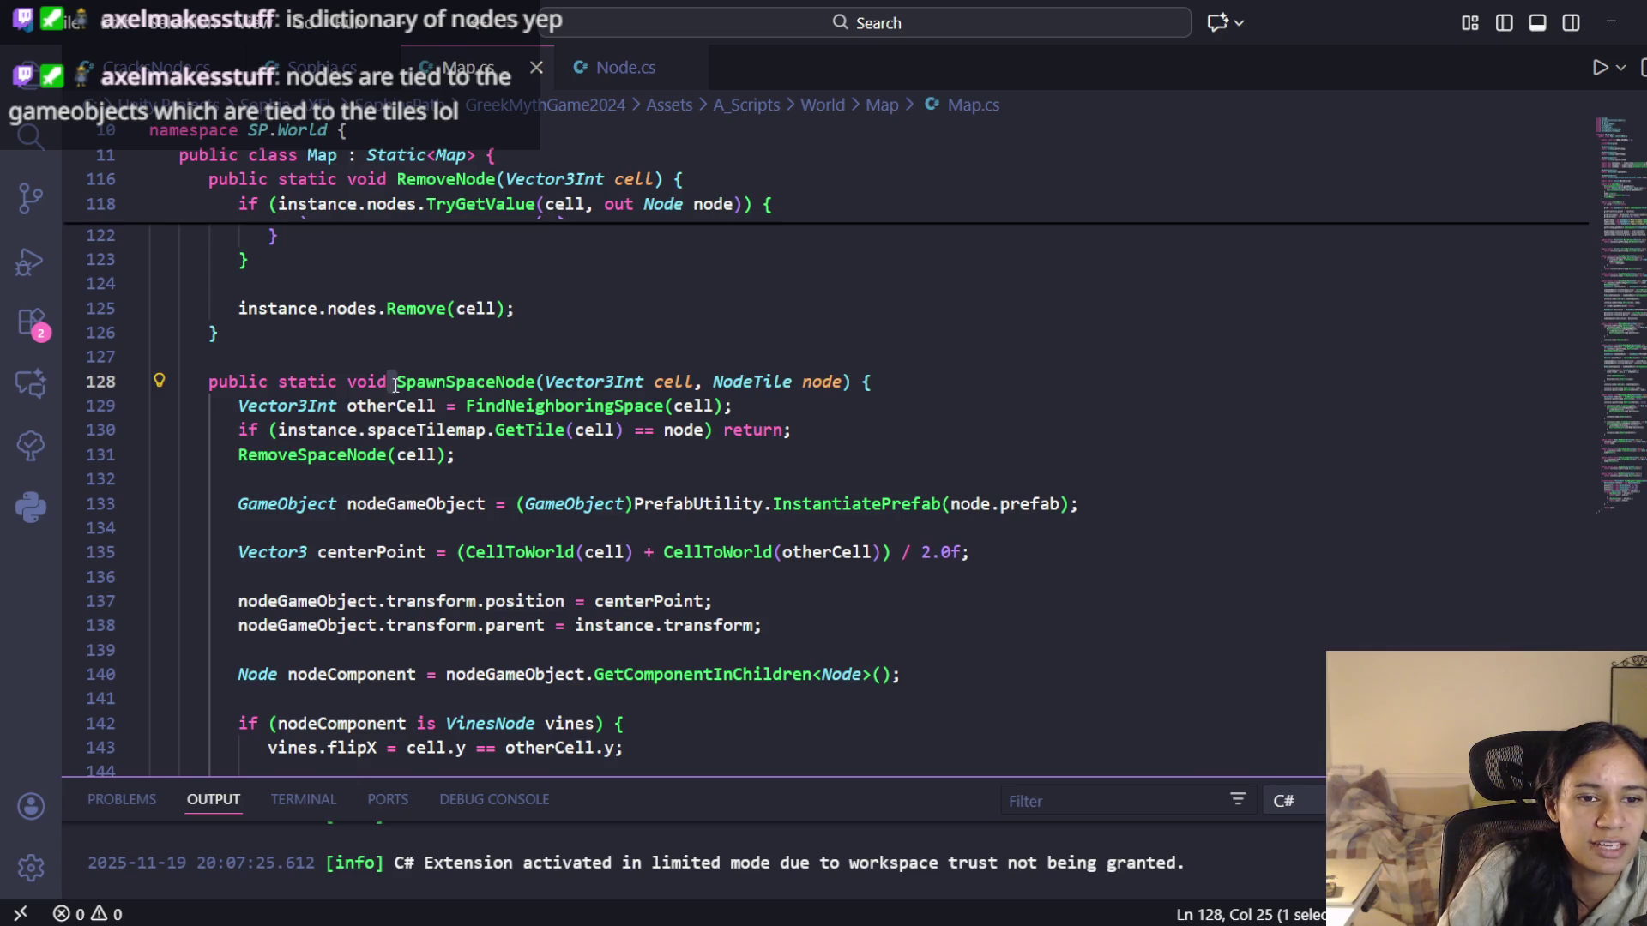
double_click(396, 383)
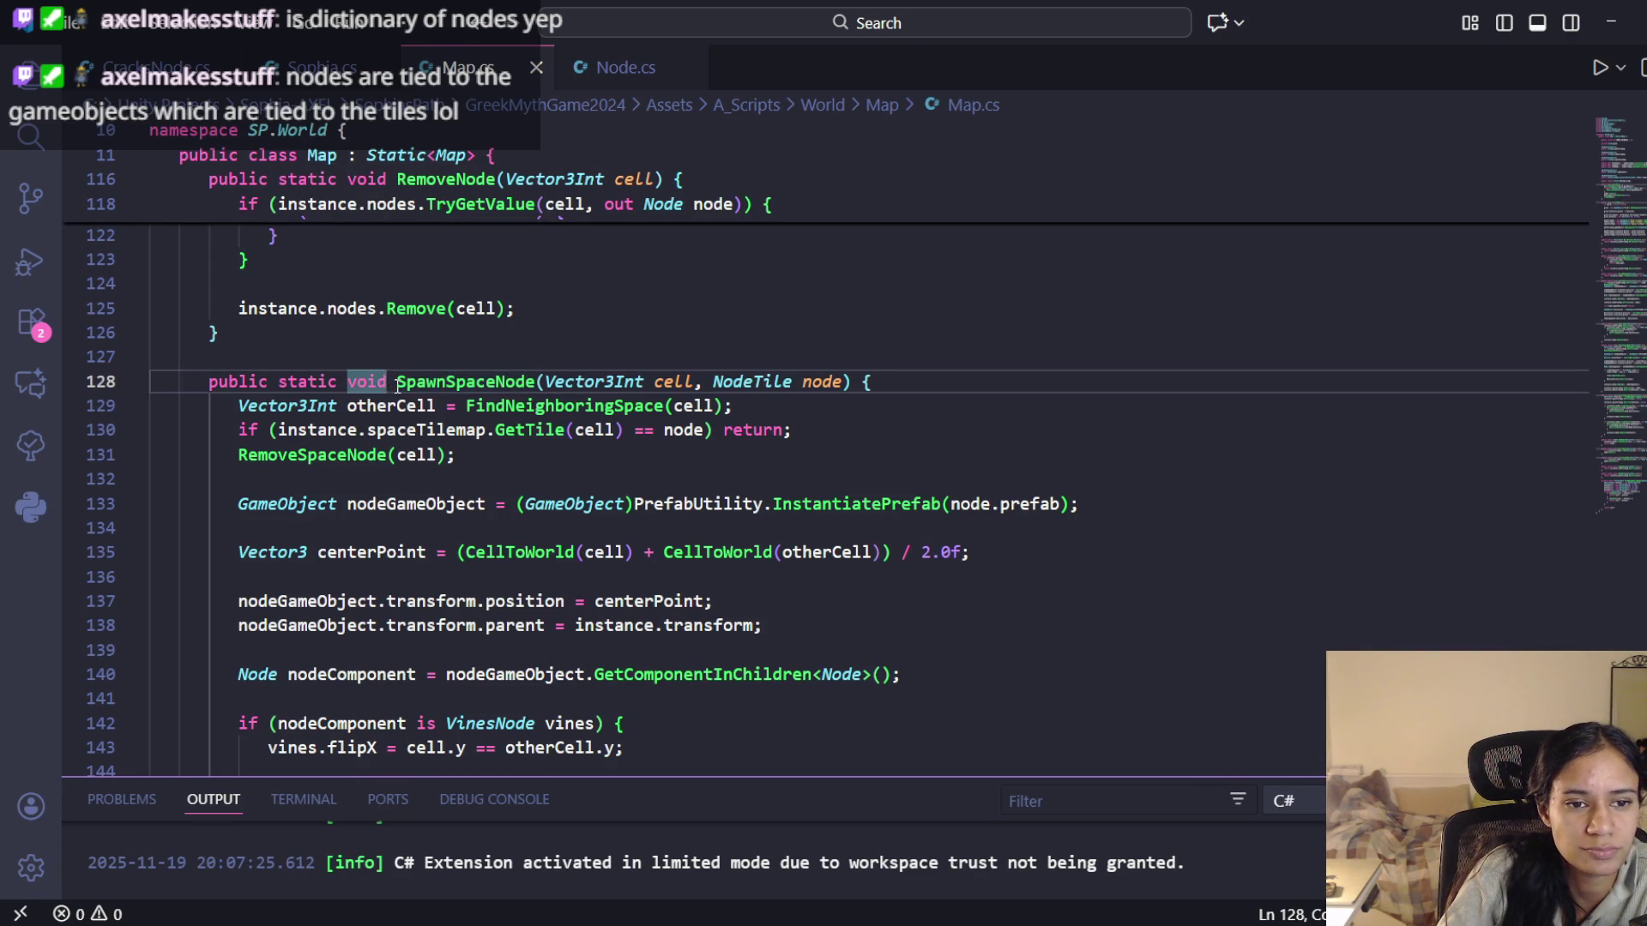
drag(396, 383, 390, 383)
click(395, 383)
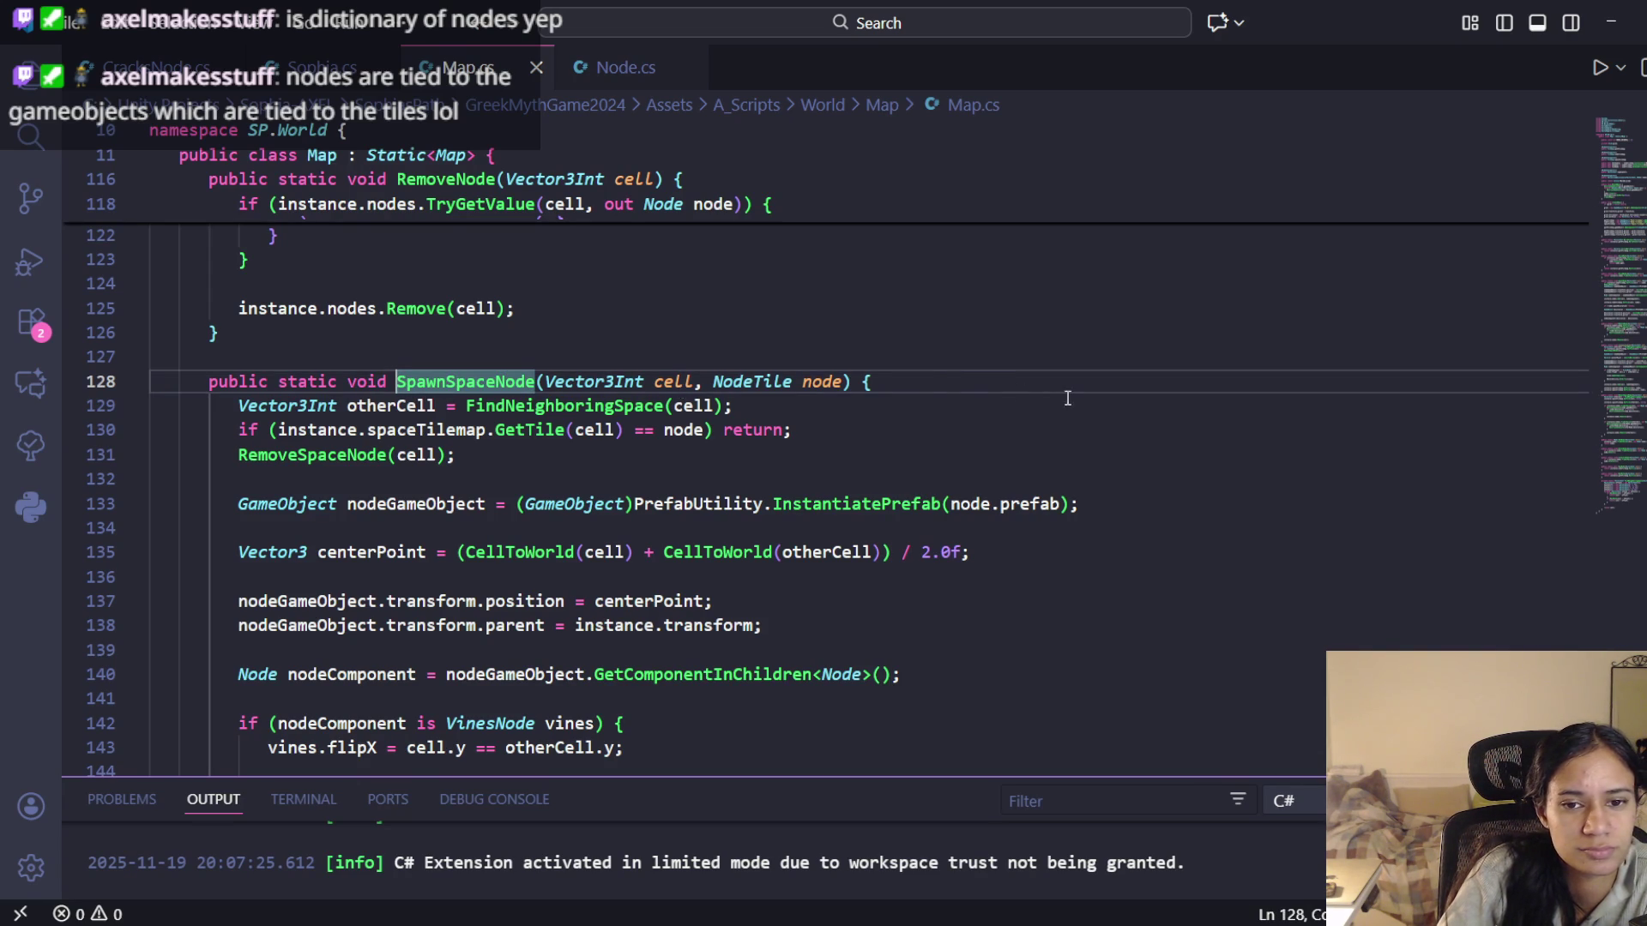
click(951, 385)
scroll(630, 414, down, 1)
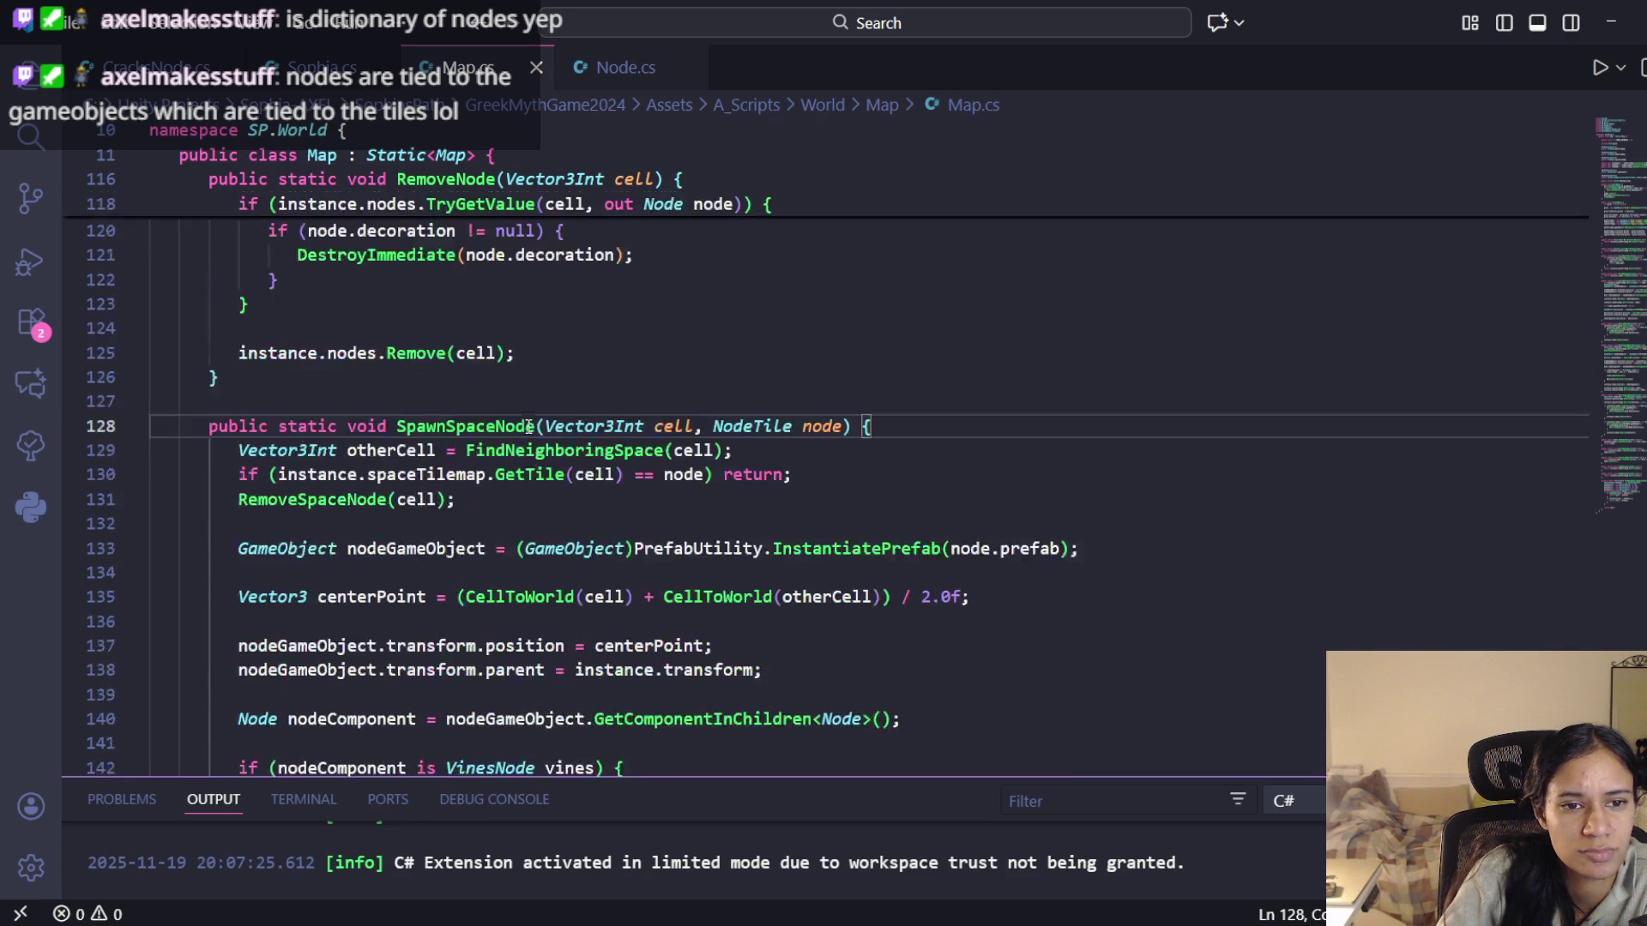
scroll(533, 469, up, 8)
scroll(533, 469, up, 3)
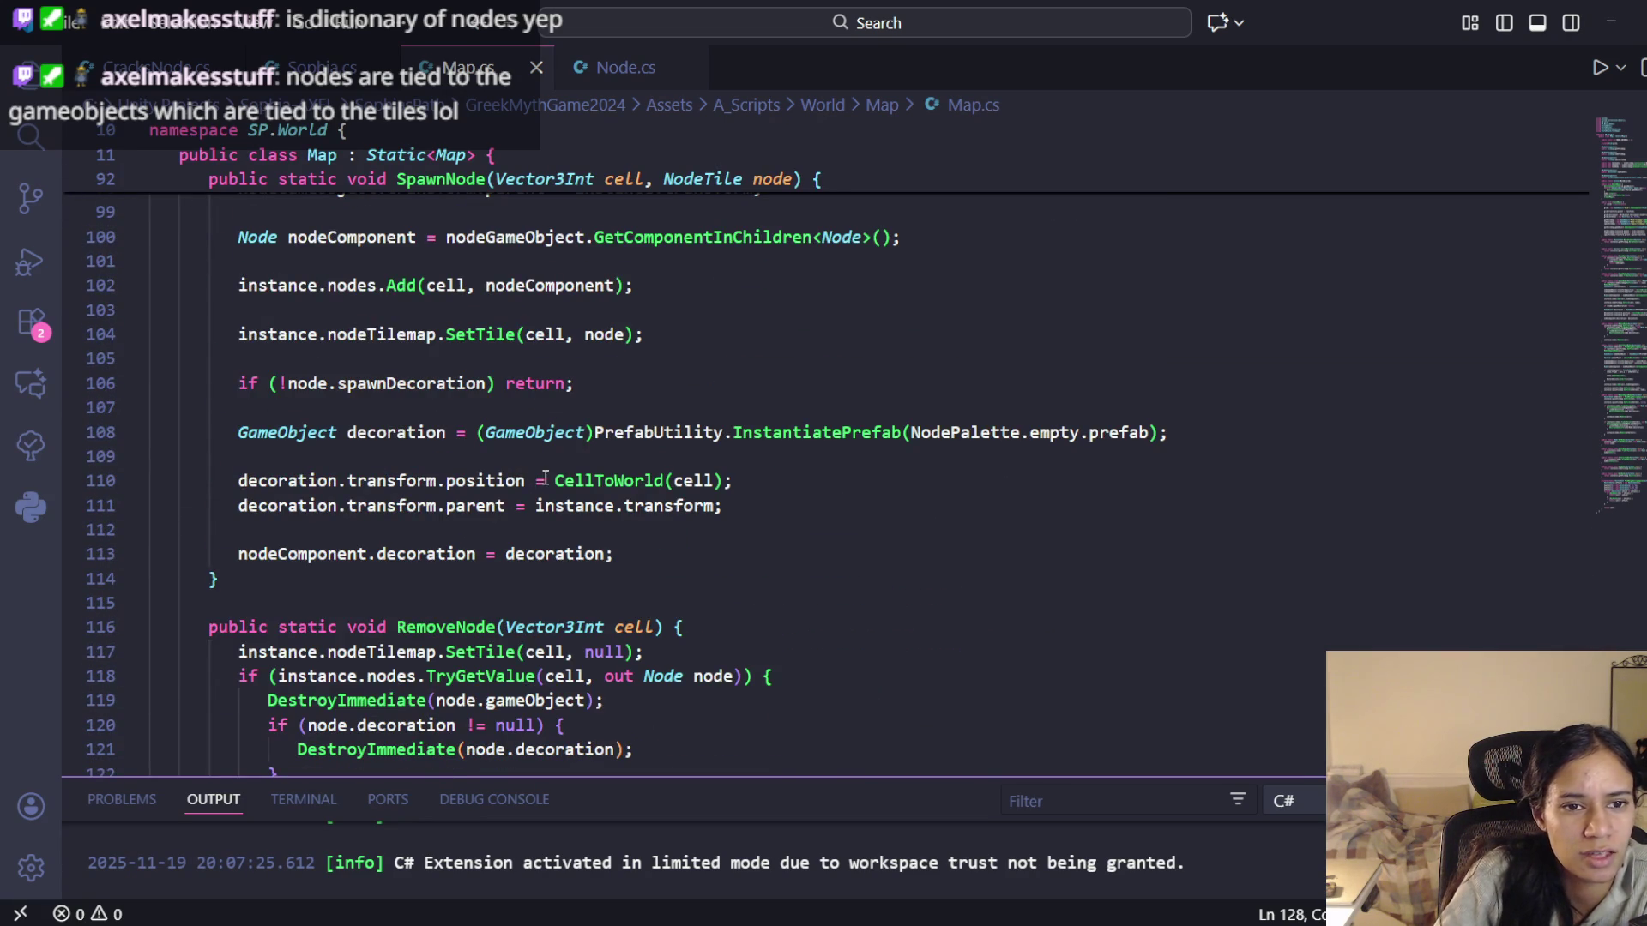
scroll(546, 477, down, 10)
scroll(688, 500, down, 13)
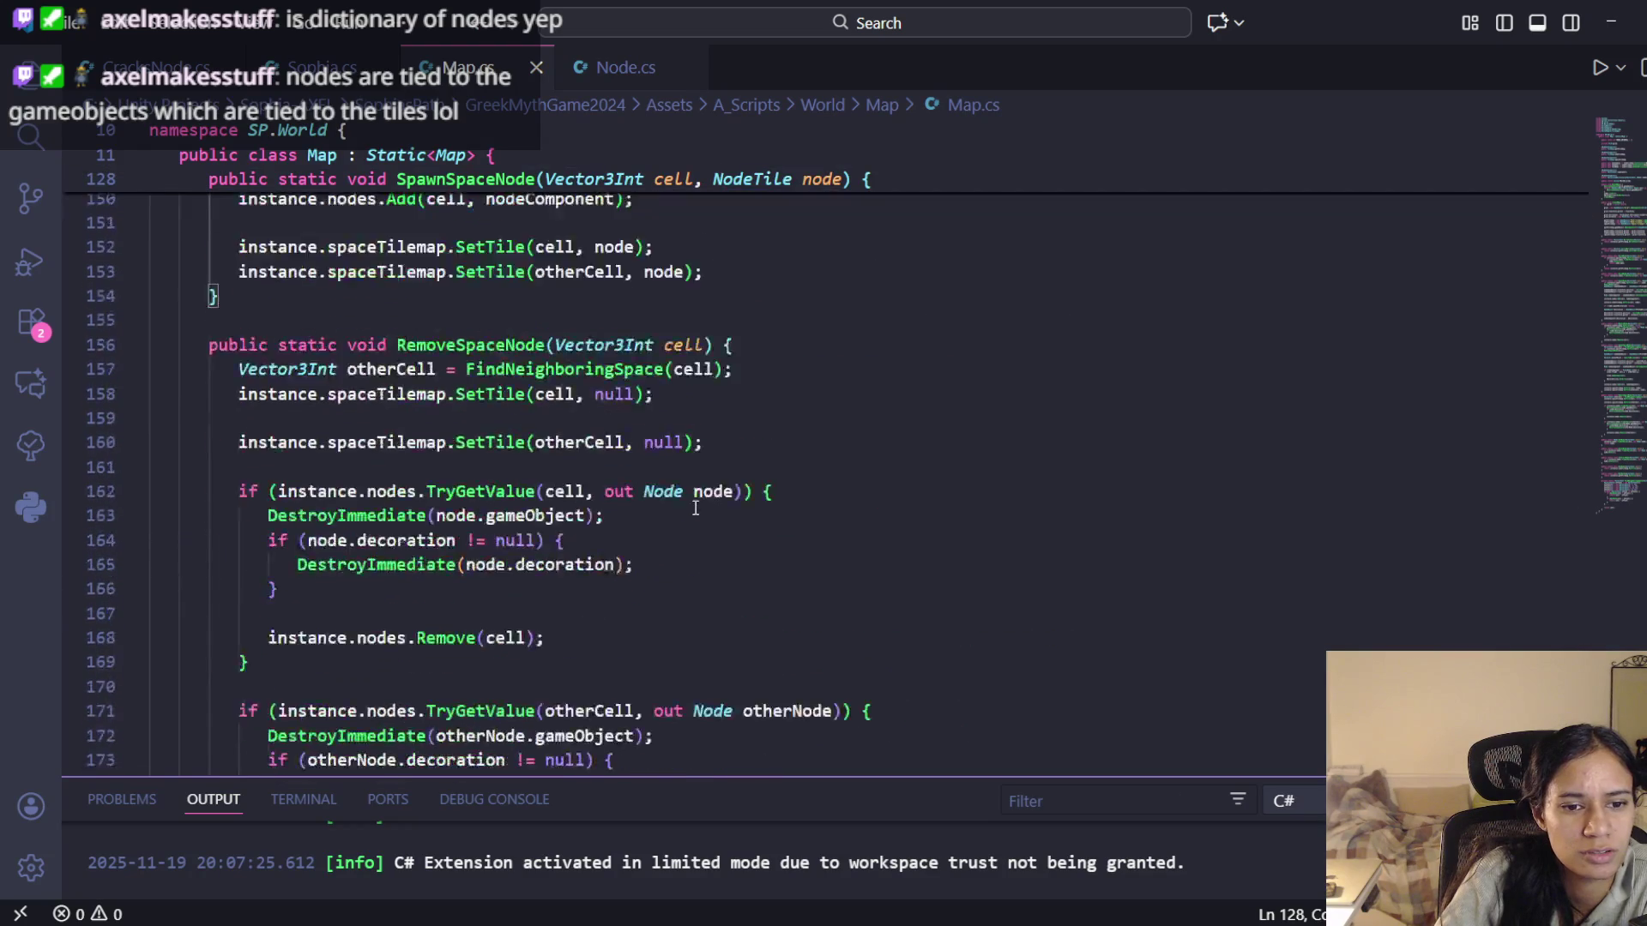
scroll(695, 511, down, 4)
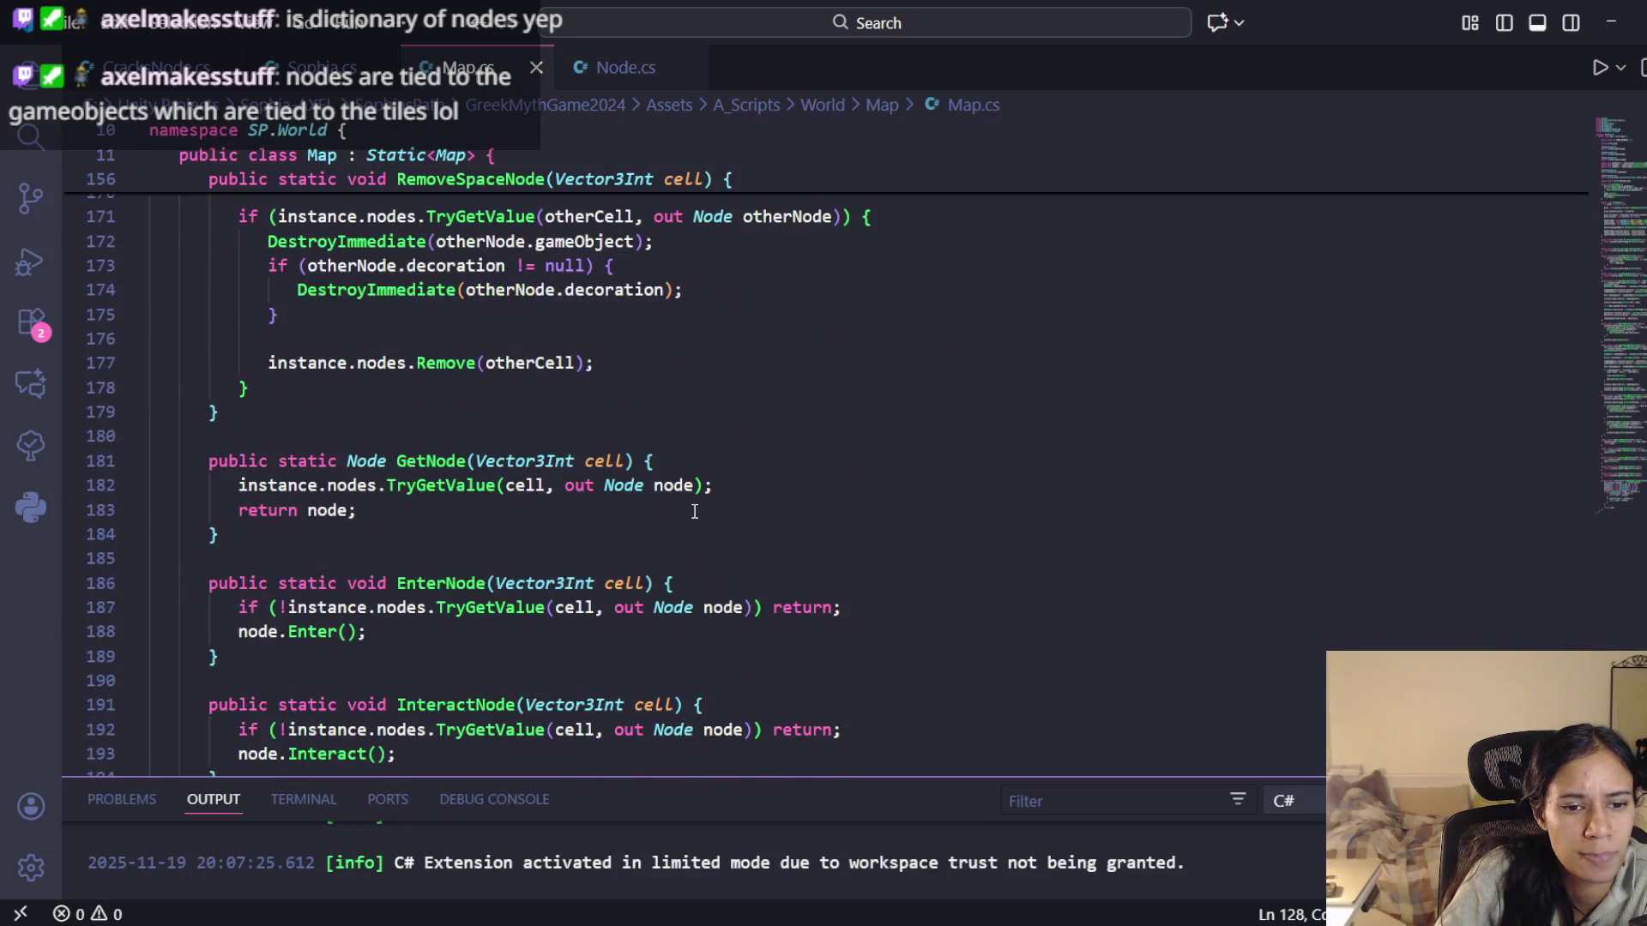
click(675, 473)
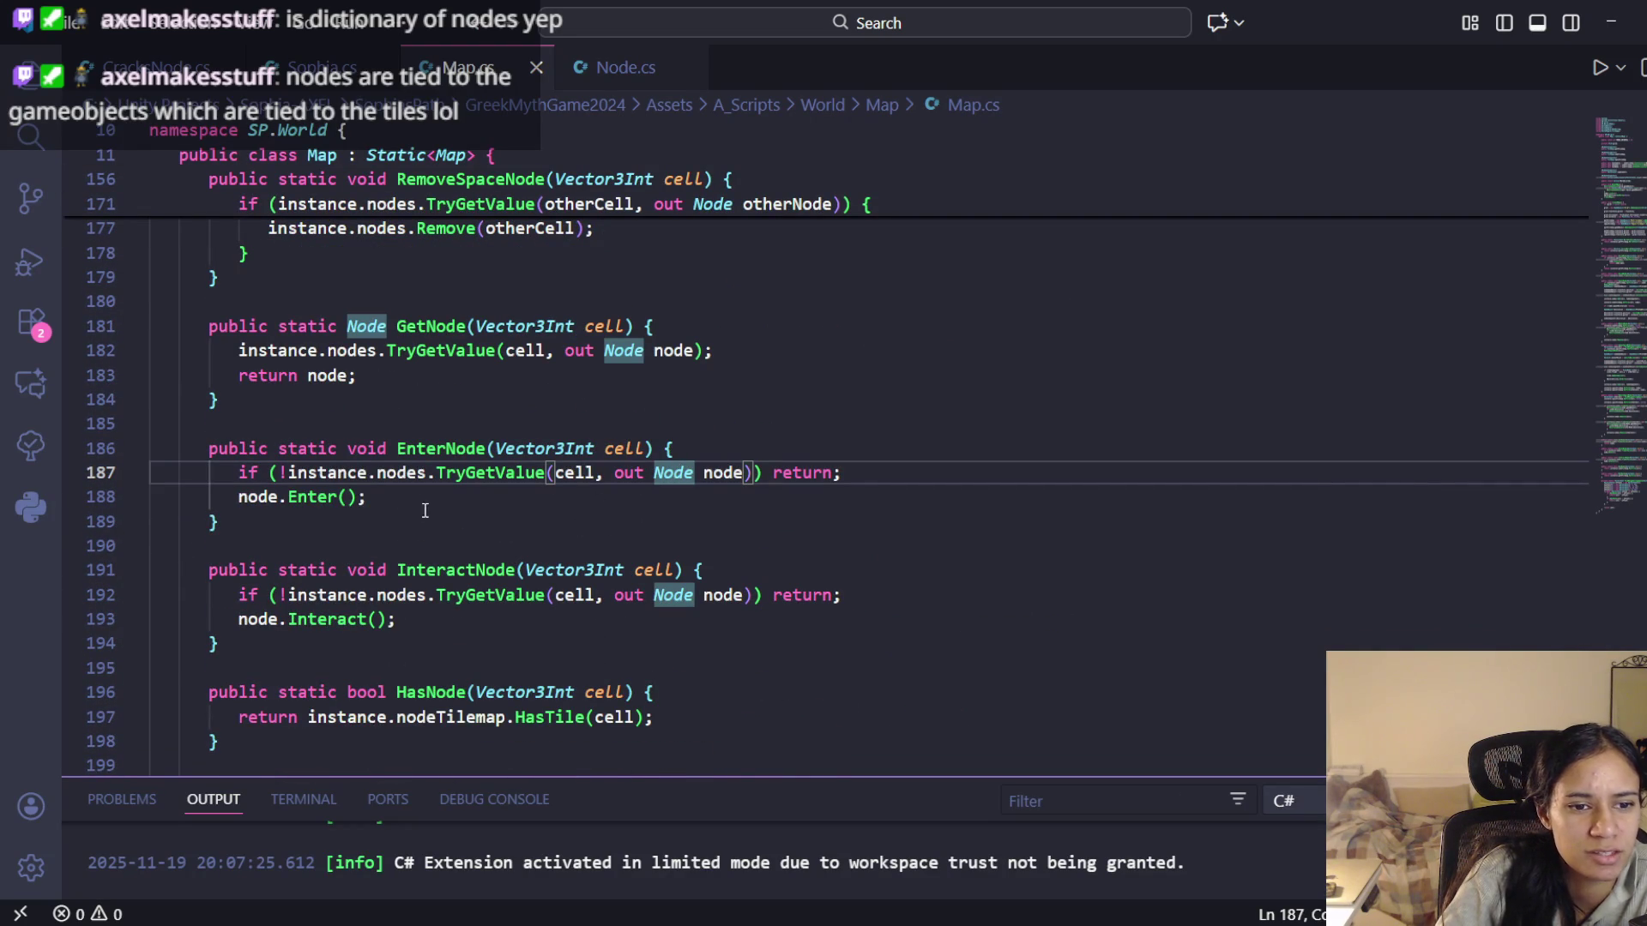
double_click(300, 504)
double_click(267, 500)
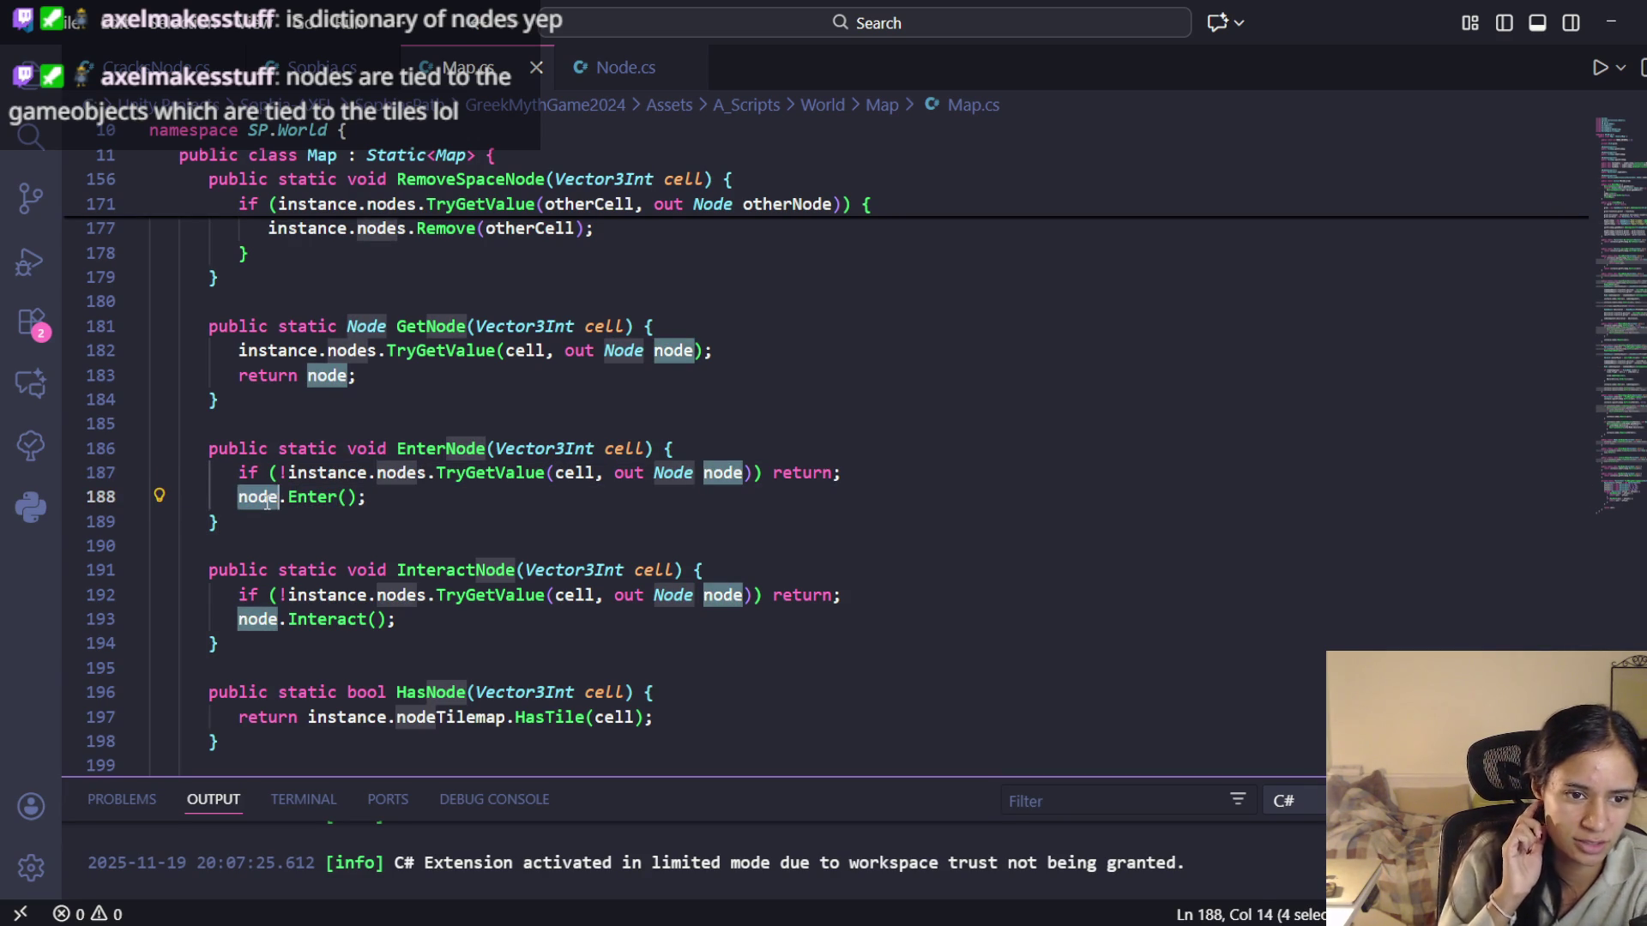
click(310, 498)
Jump to CracksNode's Enter implementation and highlight its currentSprite uses
key(ctrl+F12)
scroll(597, 471, down, 2)
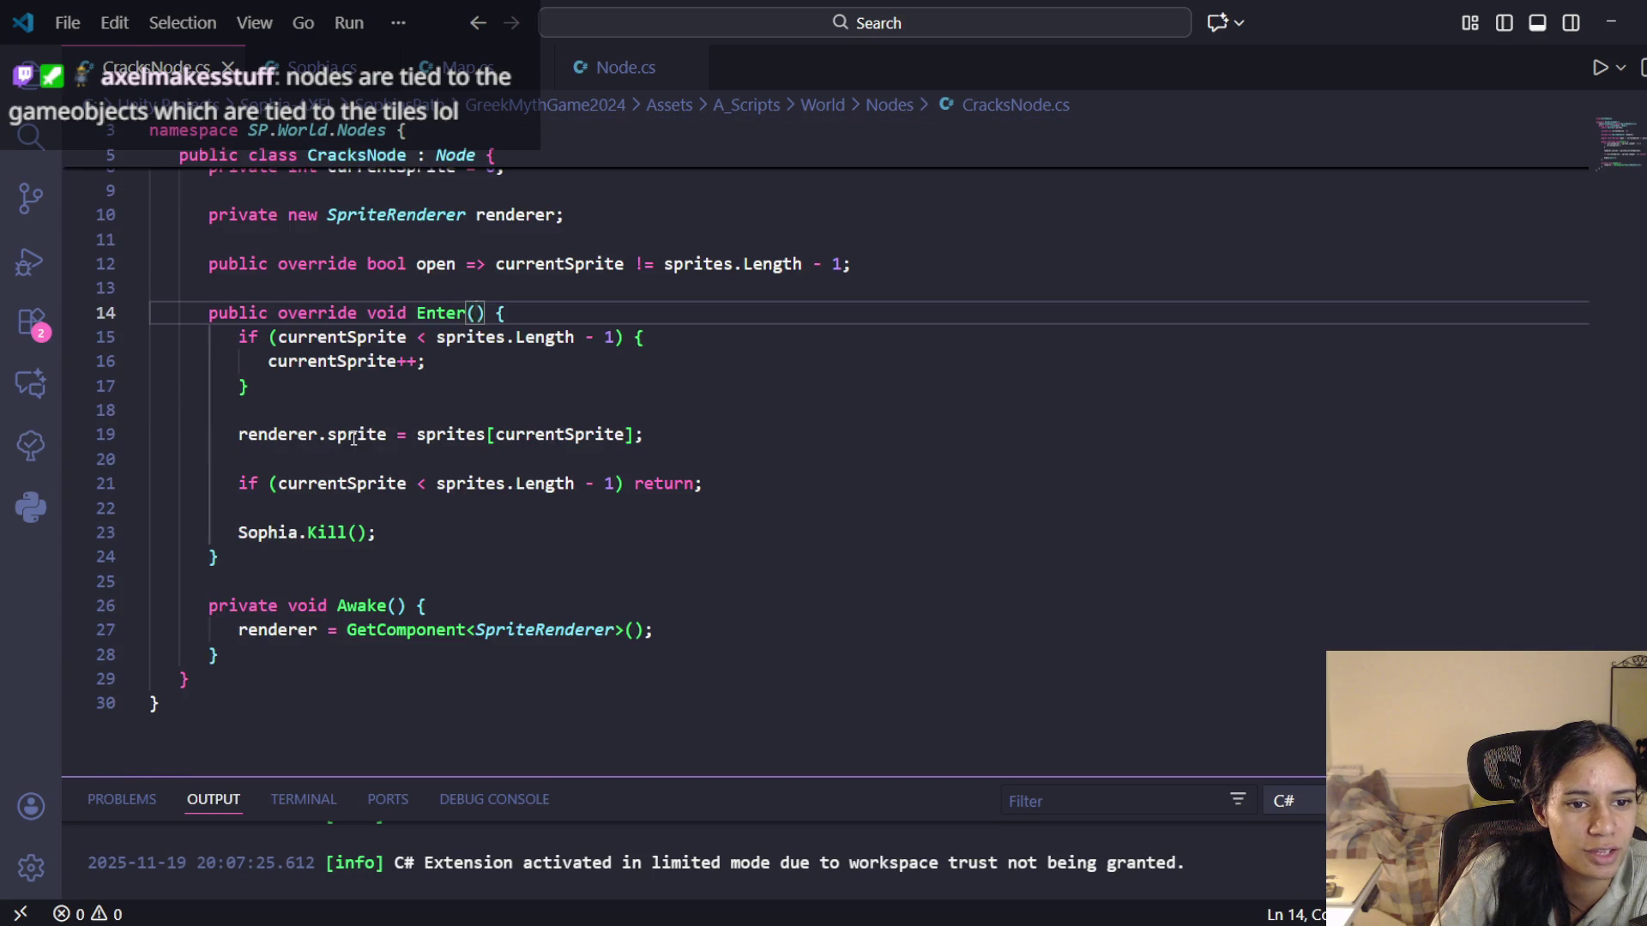
click(371, 334)
click(432, 360)
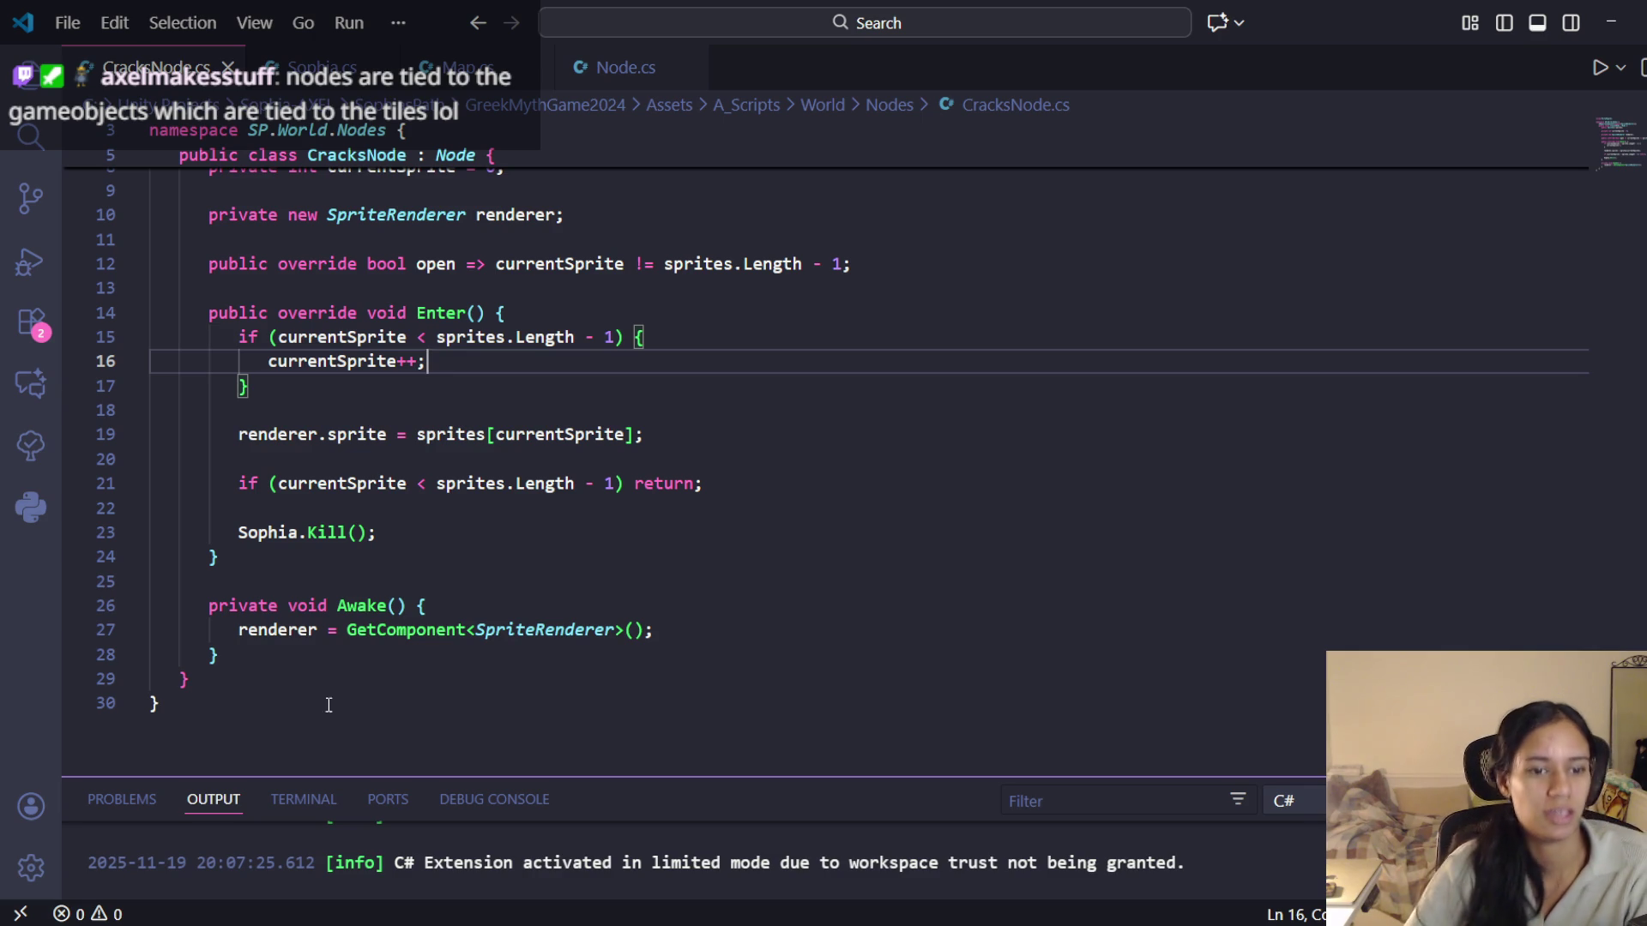
Cross-check Sophia's MoveToCell against CracksNode, then search Sophia.cs for 'kill'
click(324, 69)
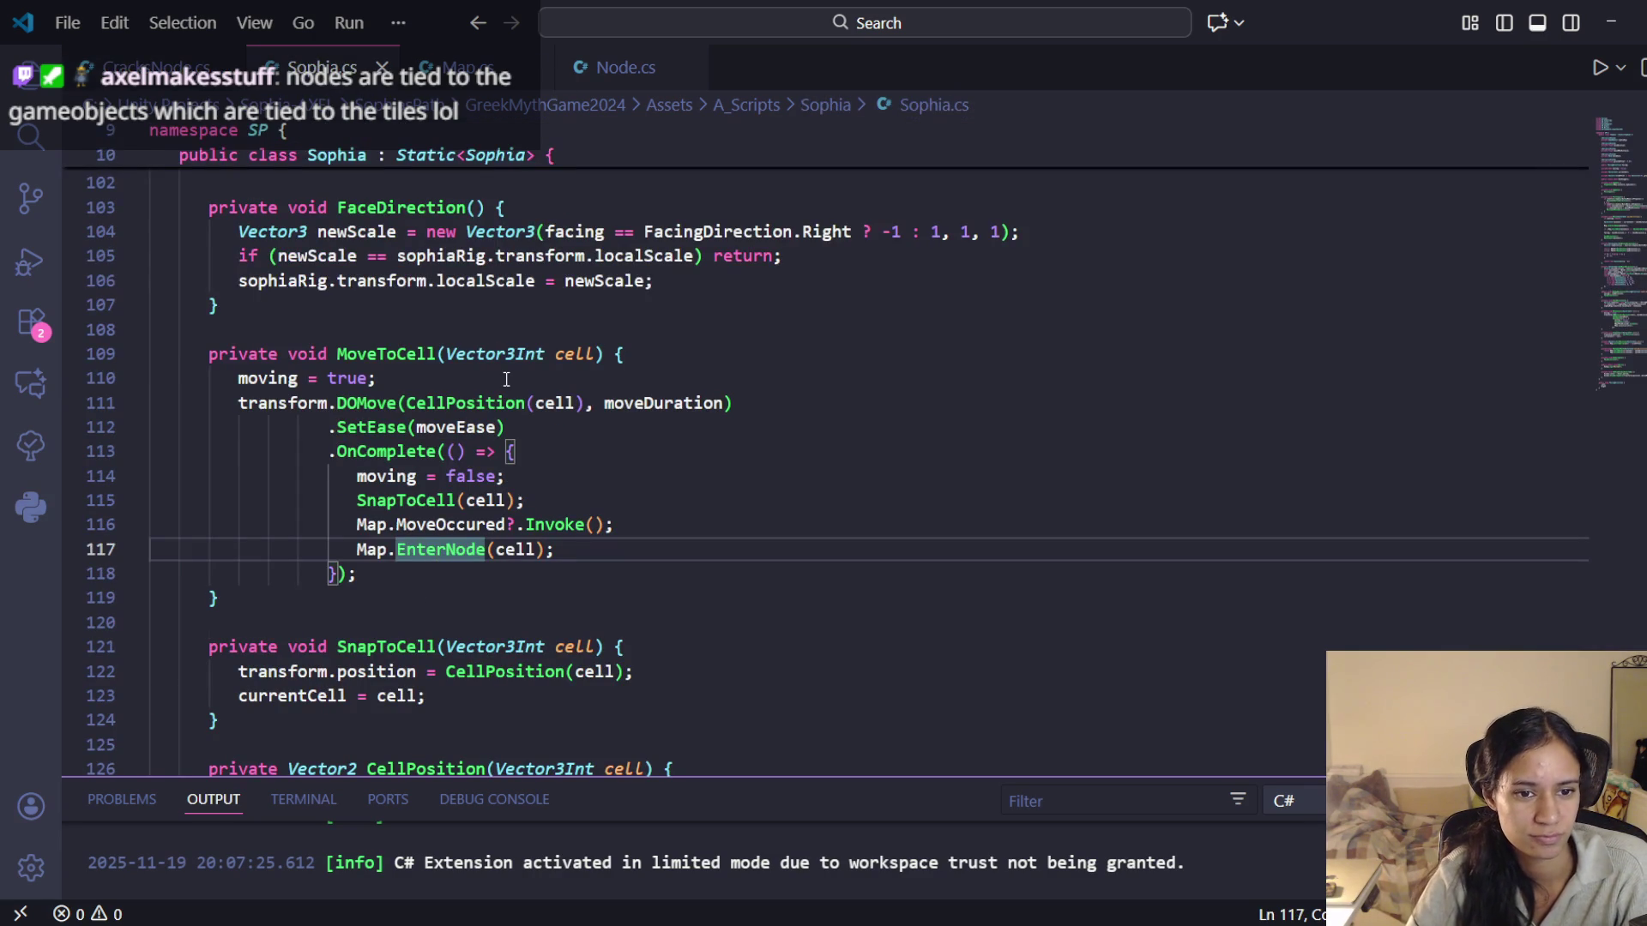
click(441, 378)
key(ctrl+Tab)
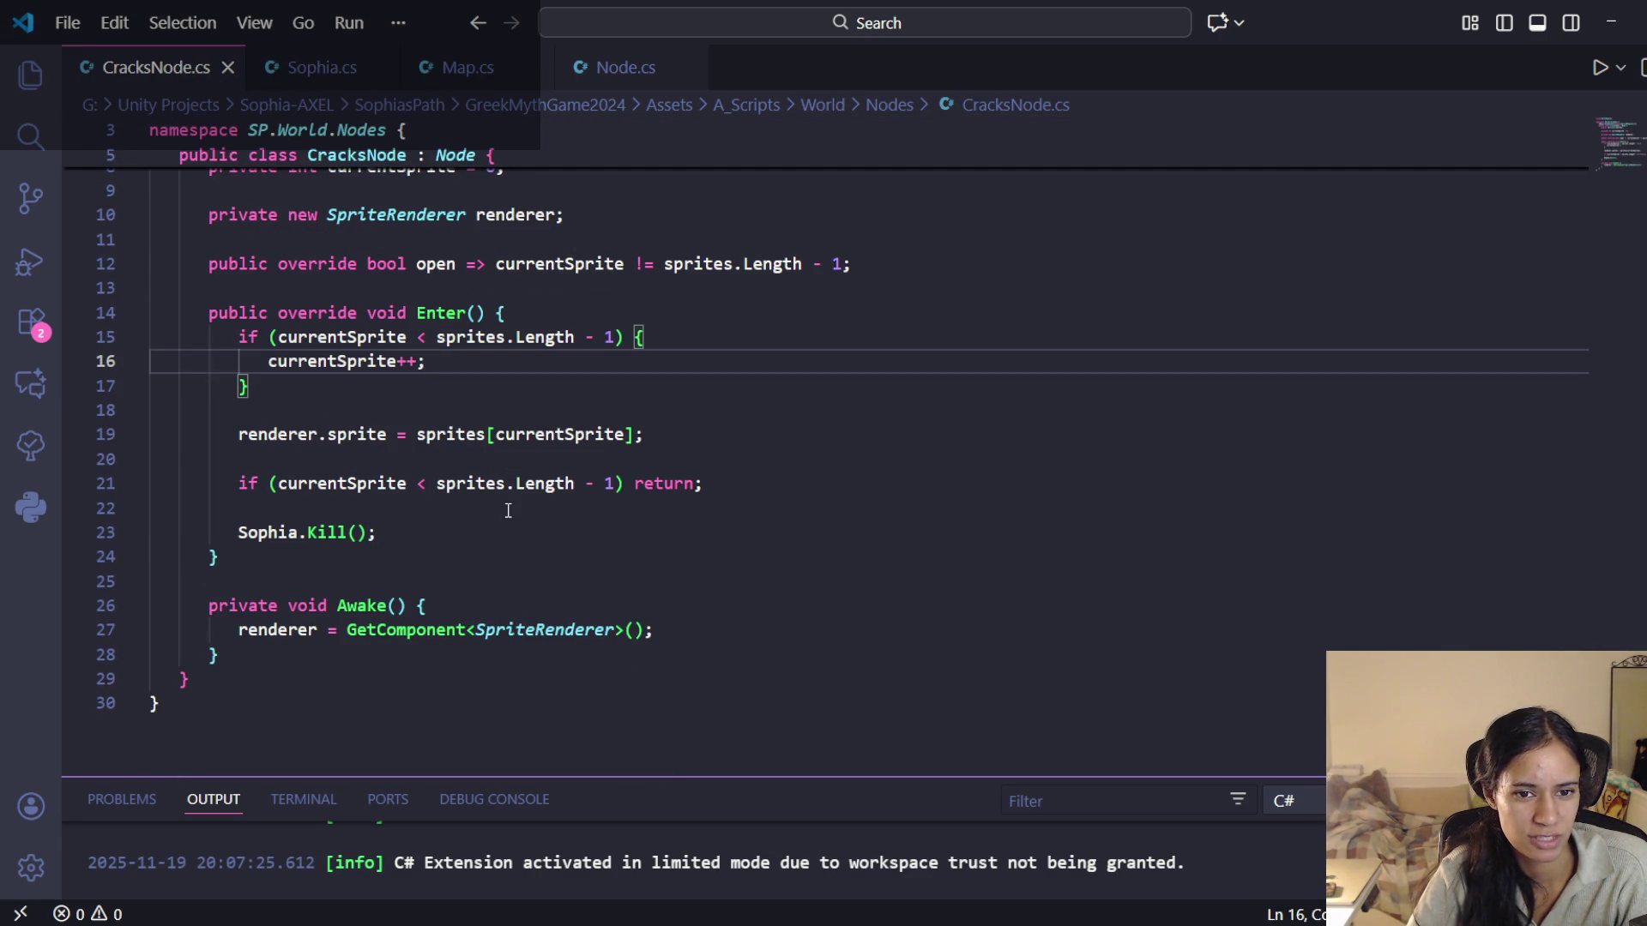
click(317, 67)
click(463, 452)
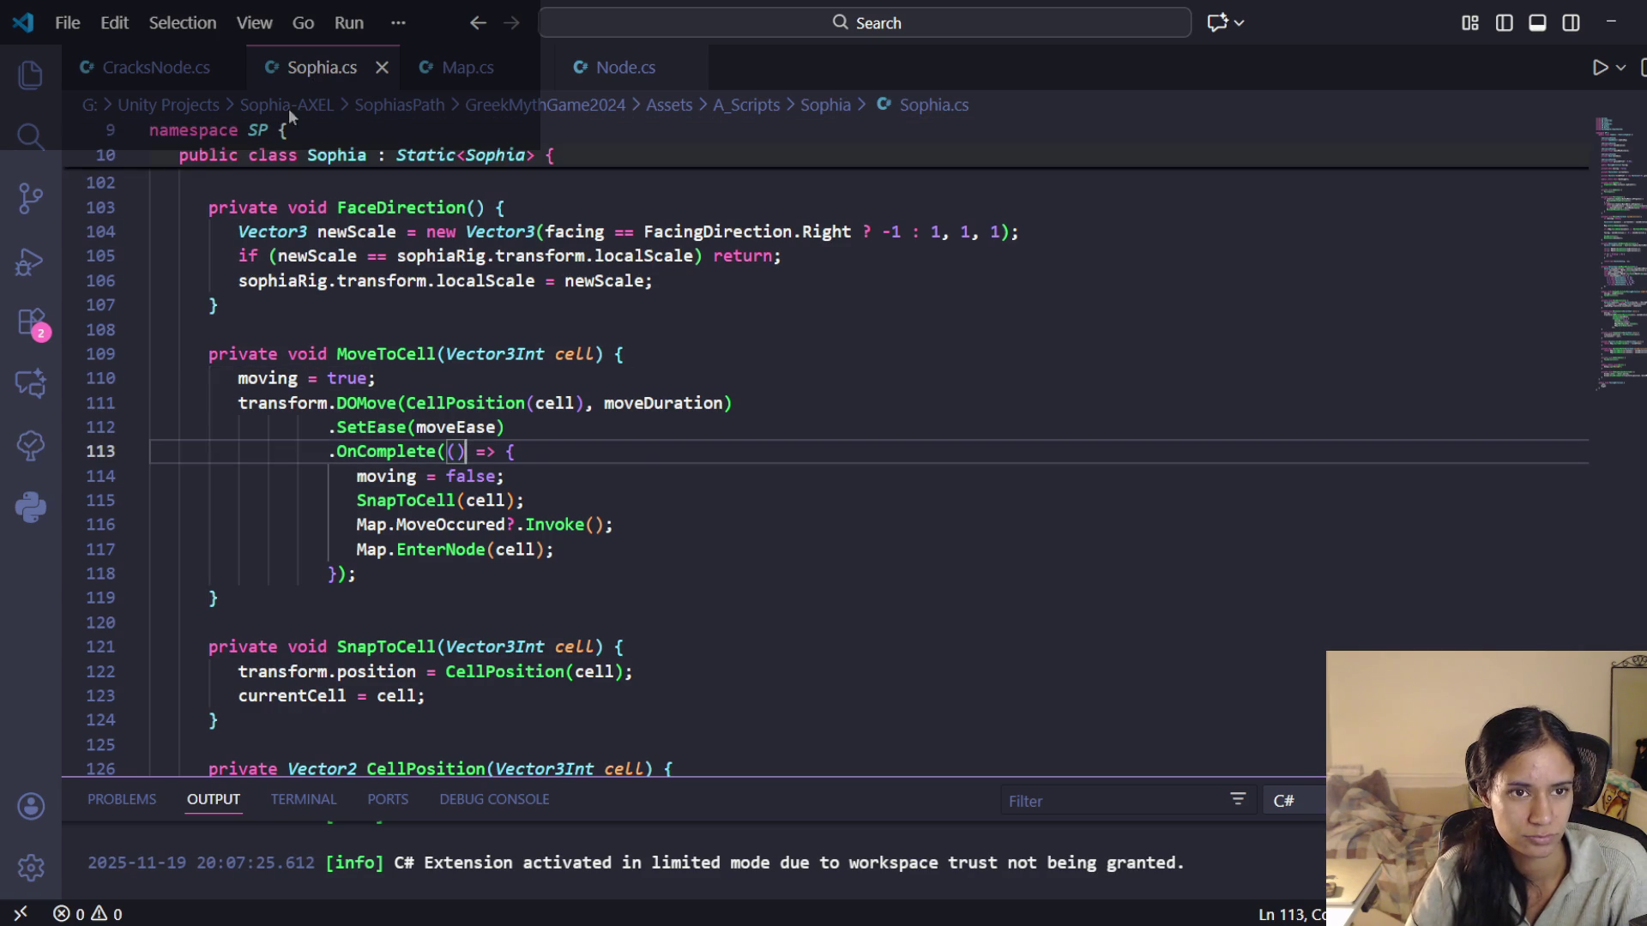
click(170, 69)
click(321, 67)
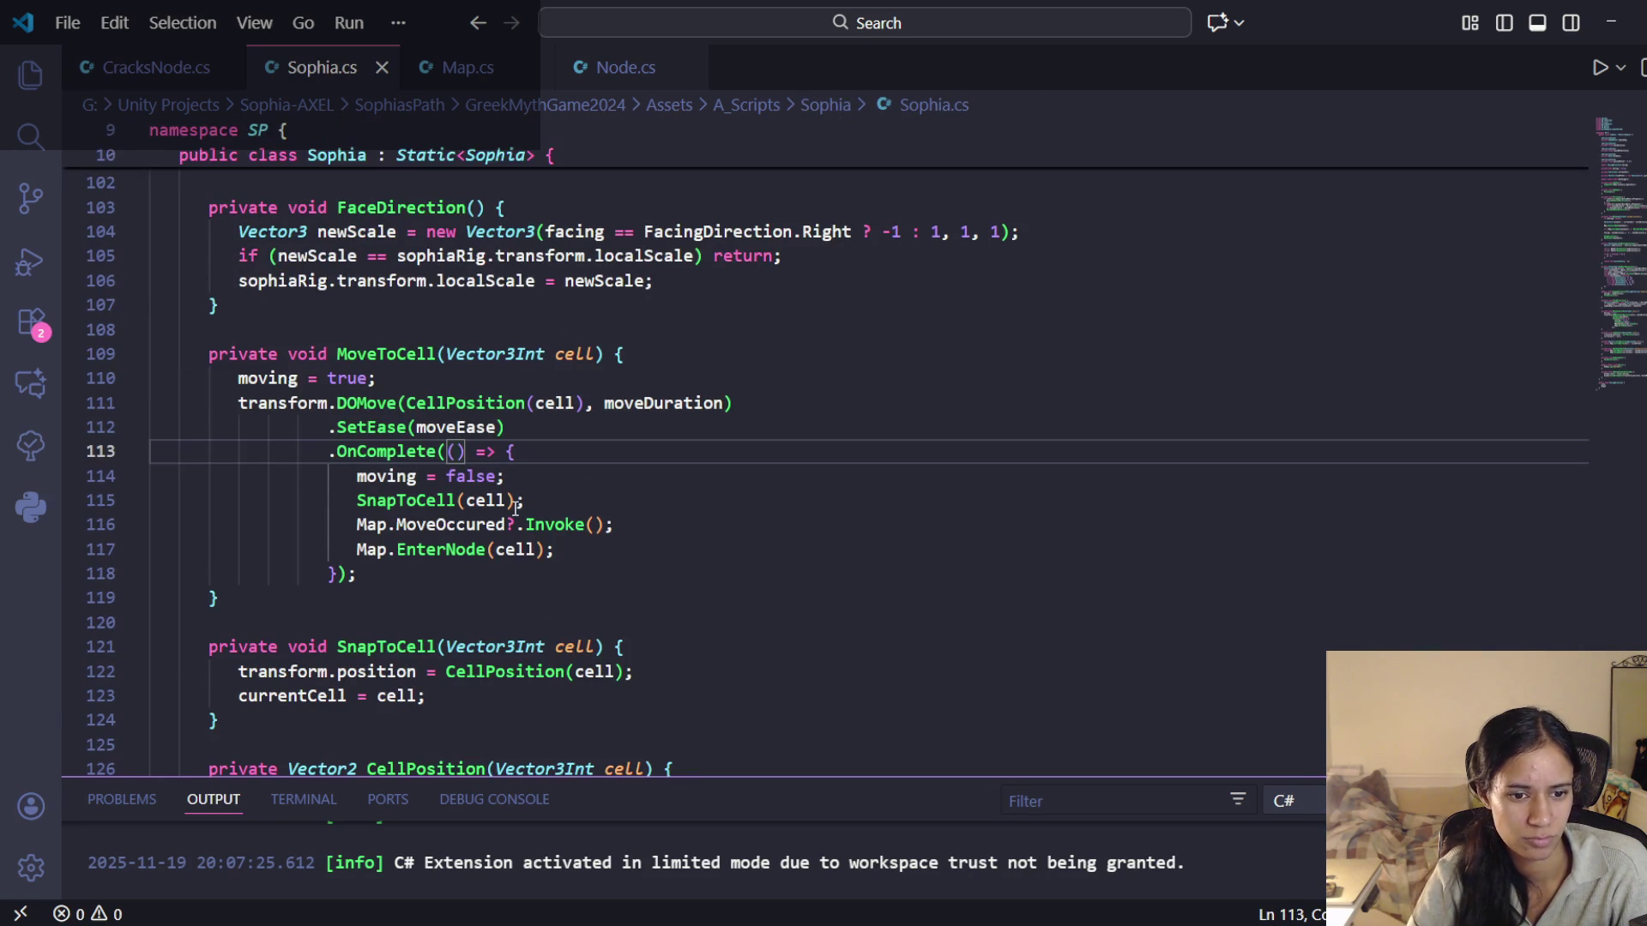
key(ctrl+f)
text(kill)
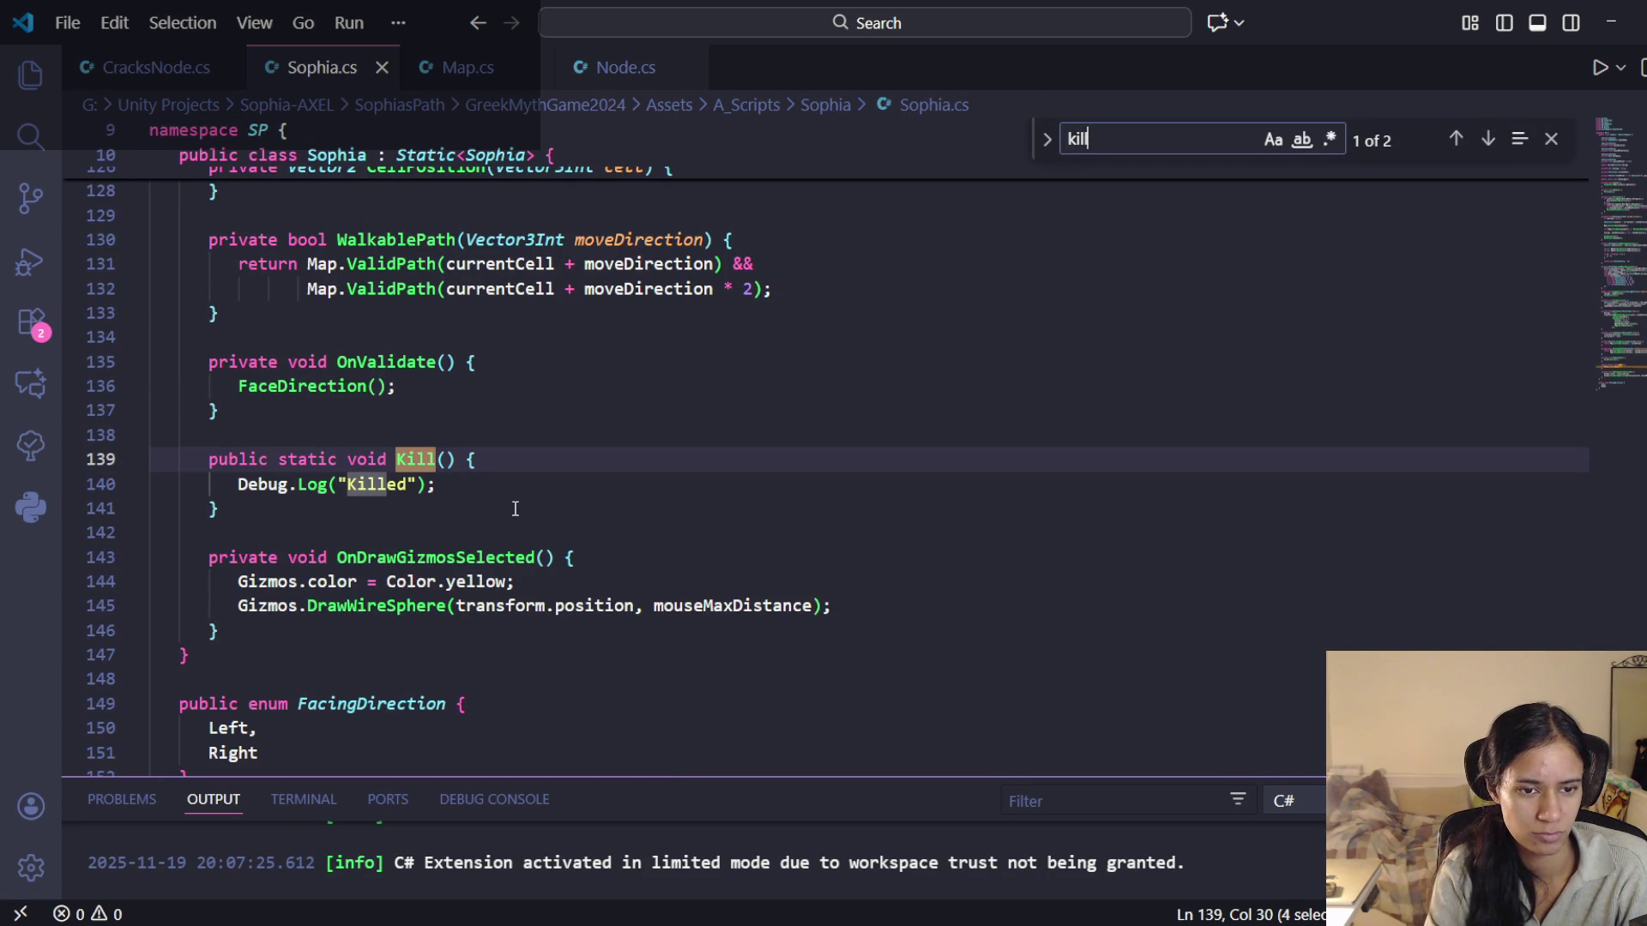
Close the search, review CracksNode.cs and Map.cs, and return to Sophia's Kill method
click(1551, 139)
click(171, 68)
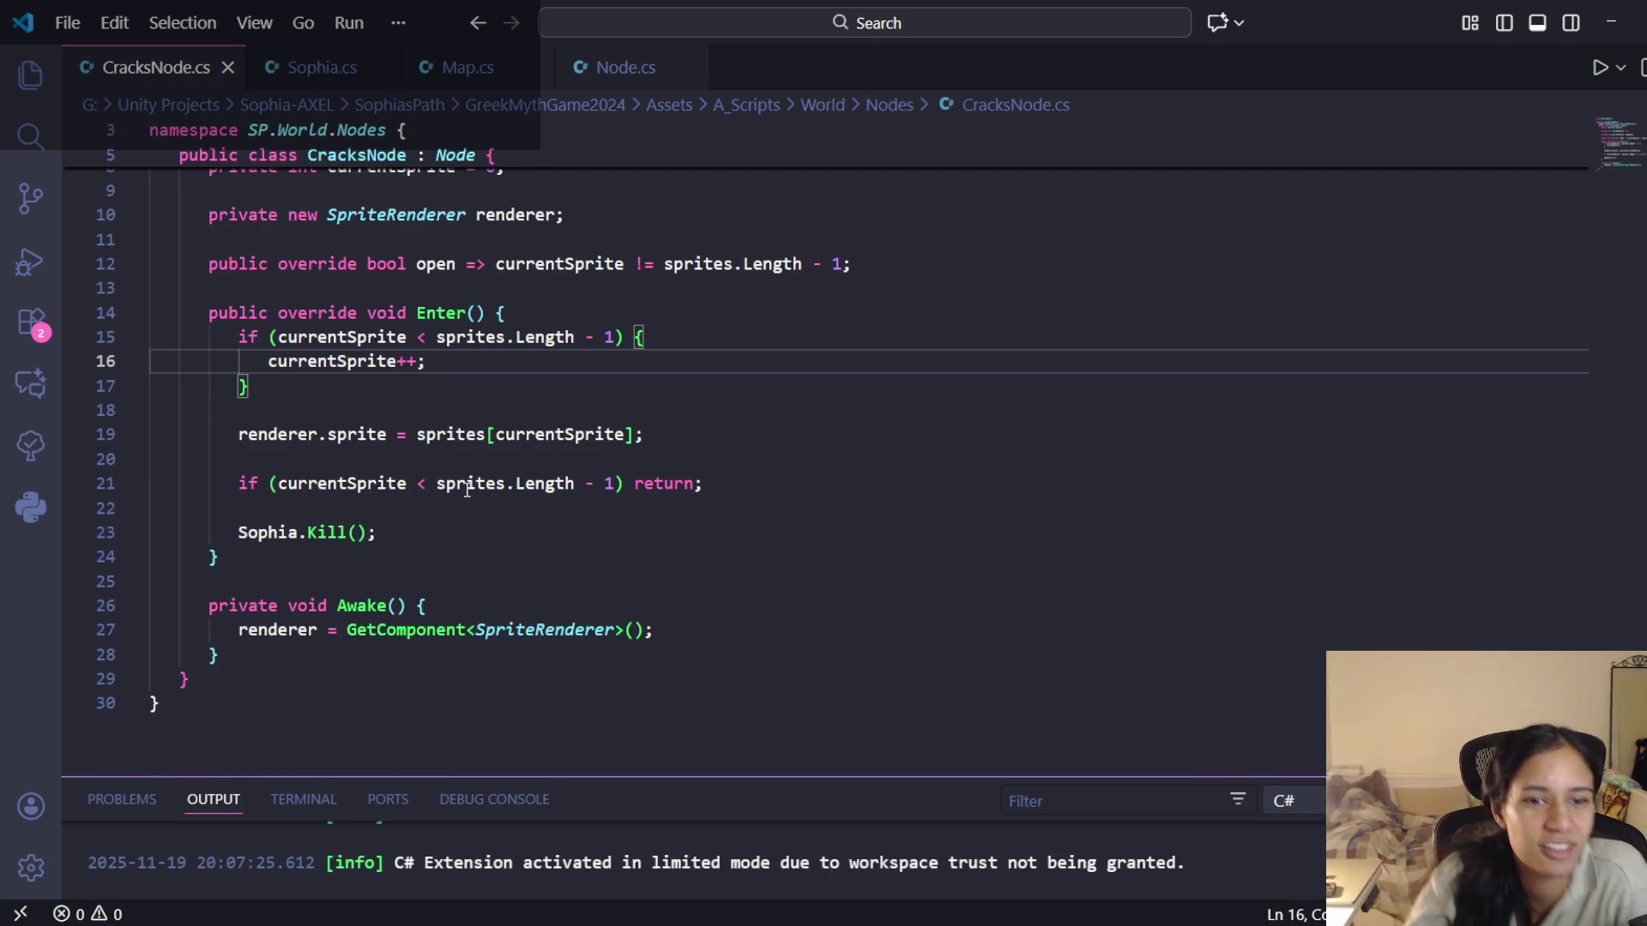
scroll(455, 429, up, 3)
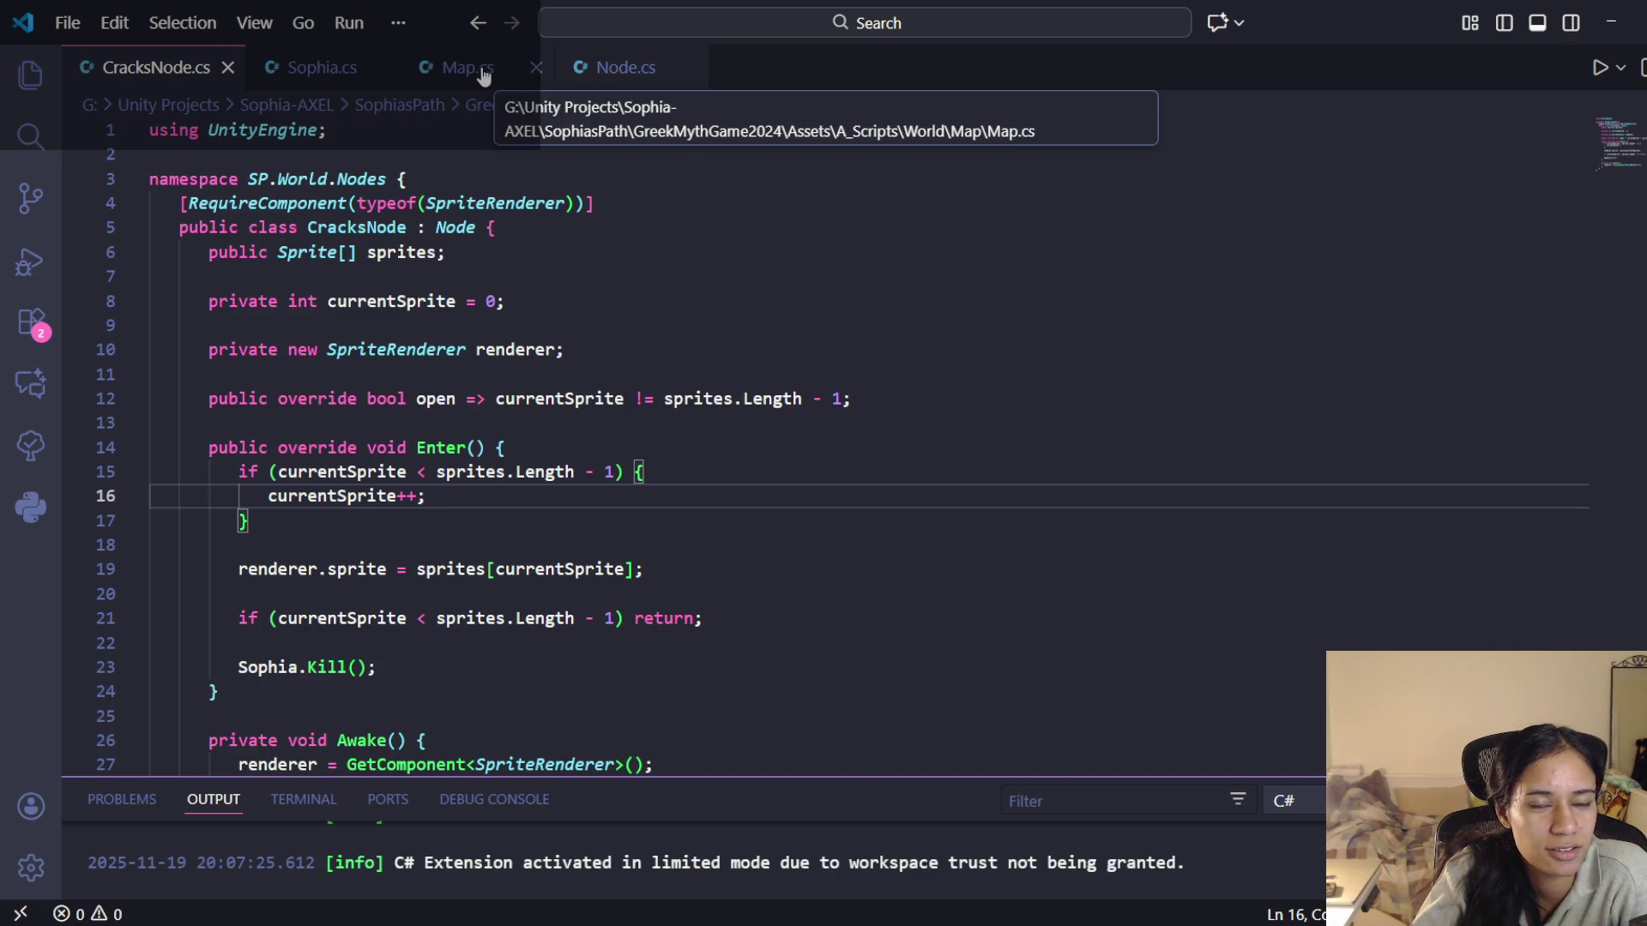
click(339, 75)
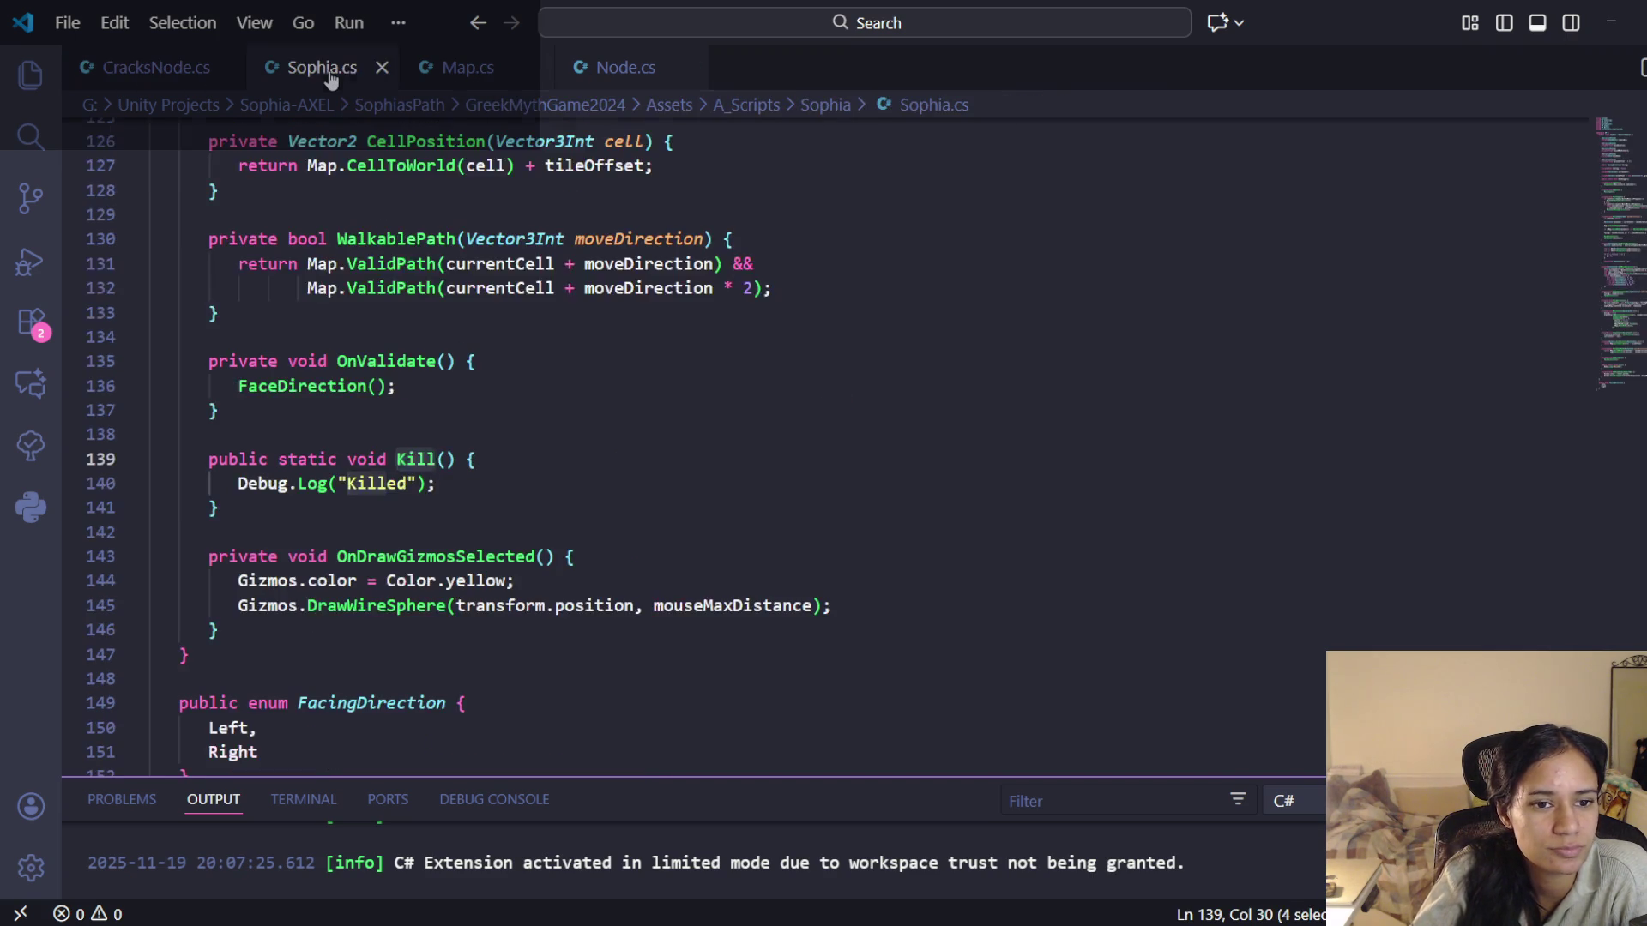
click(475, 84)
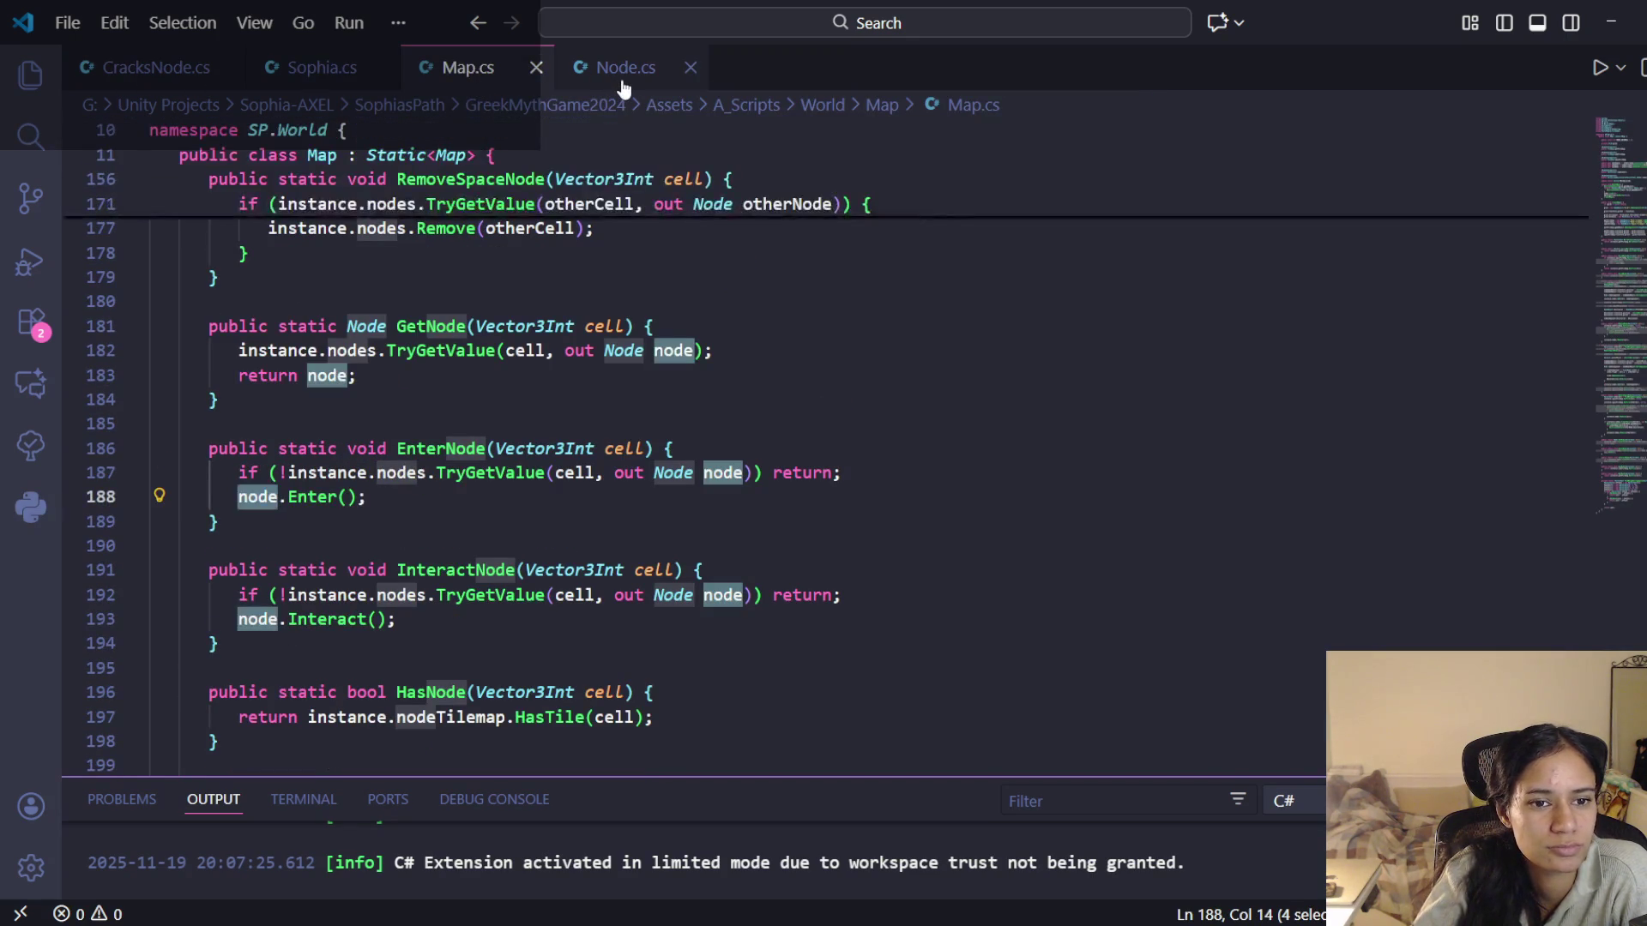
scroll(464, 387, down, 5)
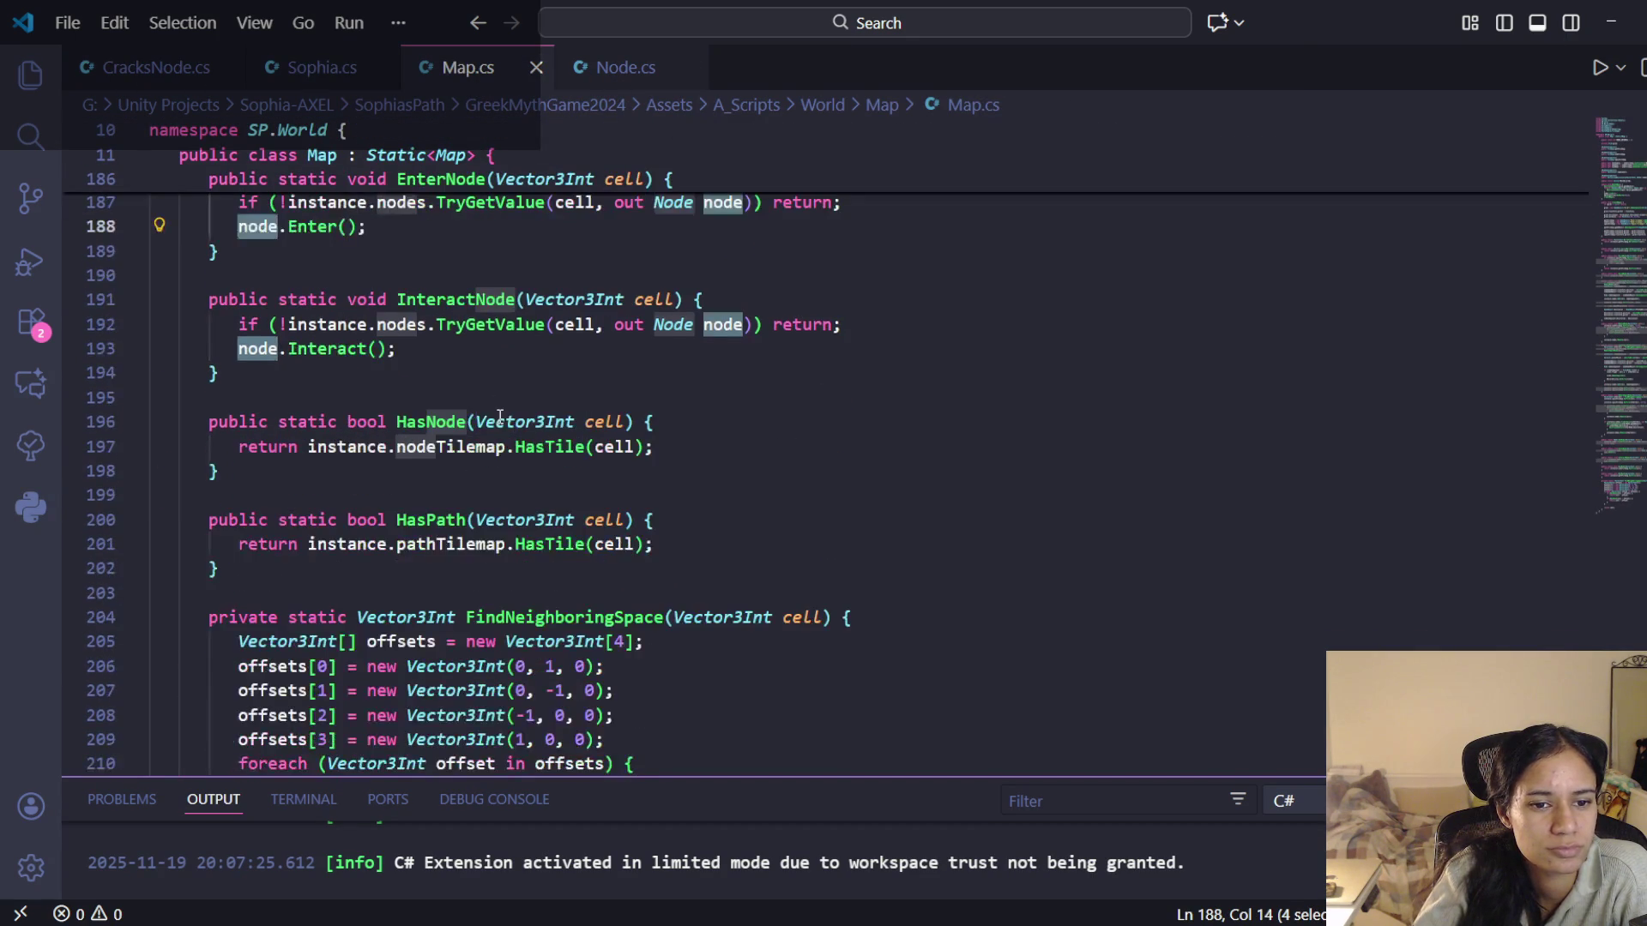
scroll(504, 408, down, 2)
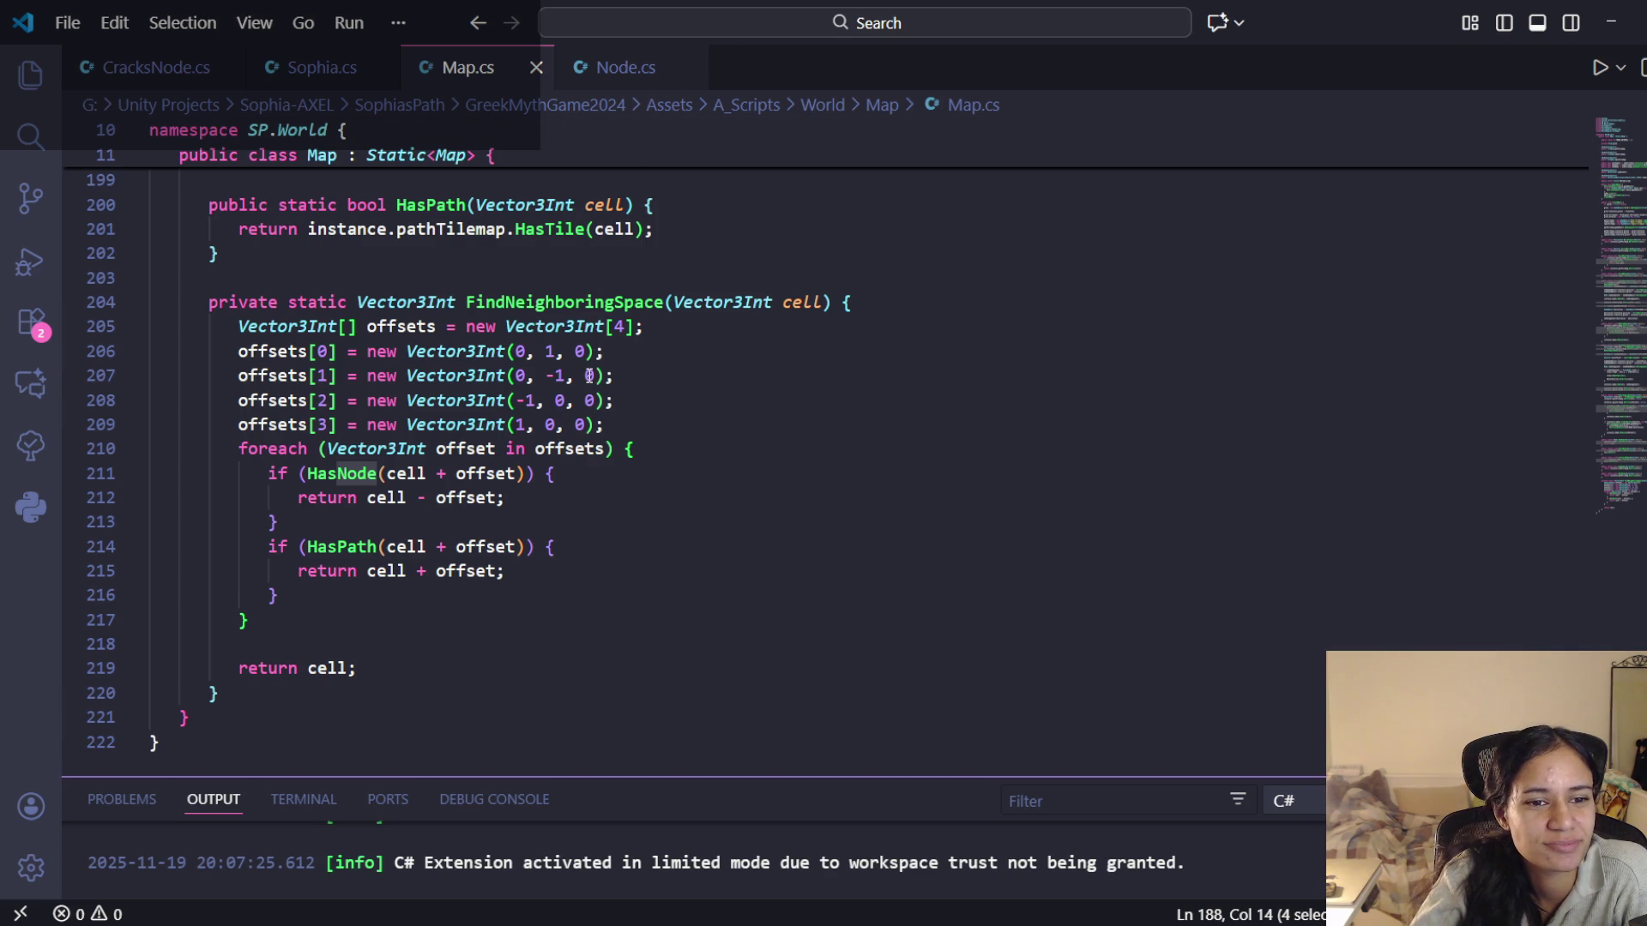
click(325, 70)
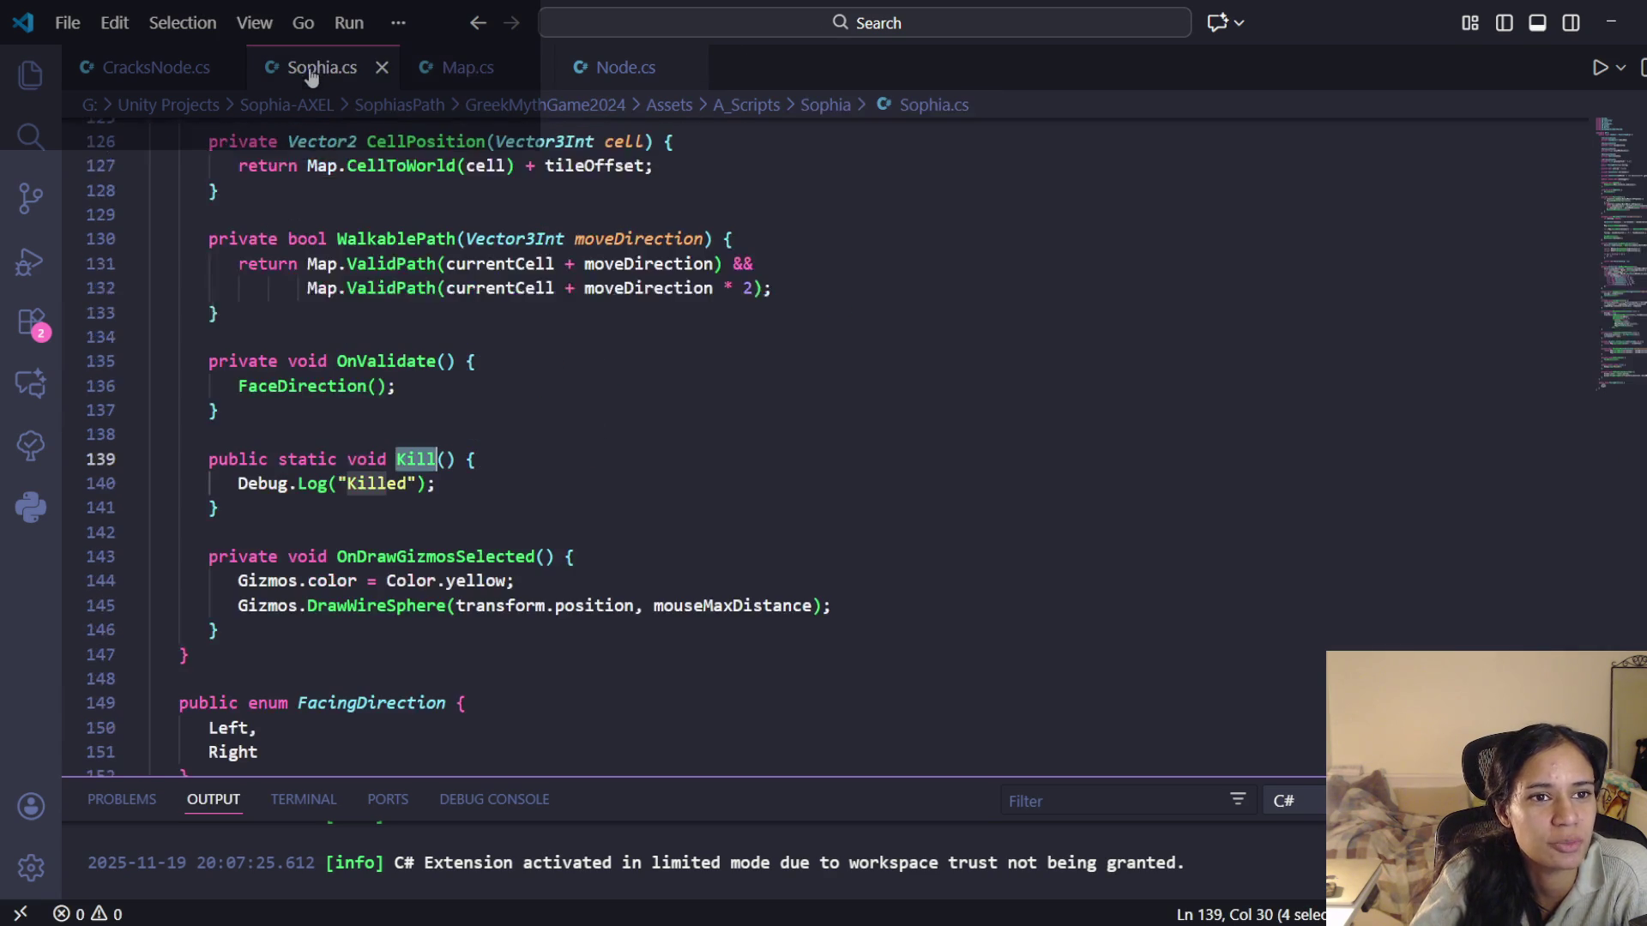
scroll(492, 553, down, 2)
scroll(514, 583, up, 10)
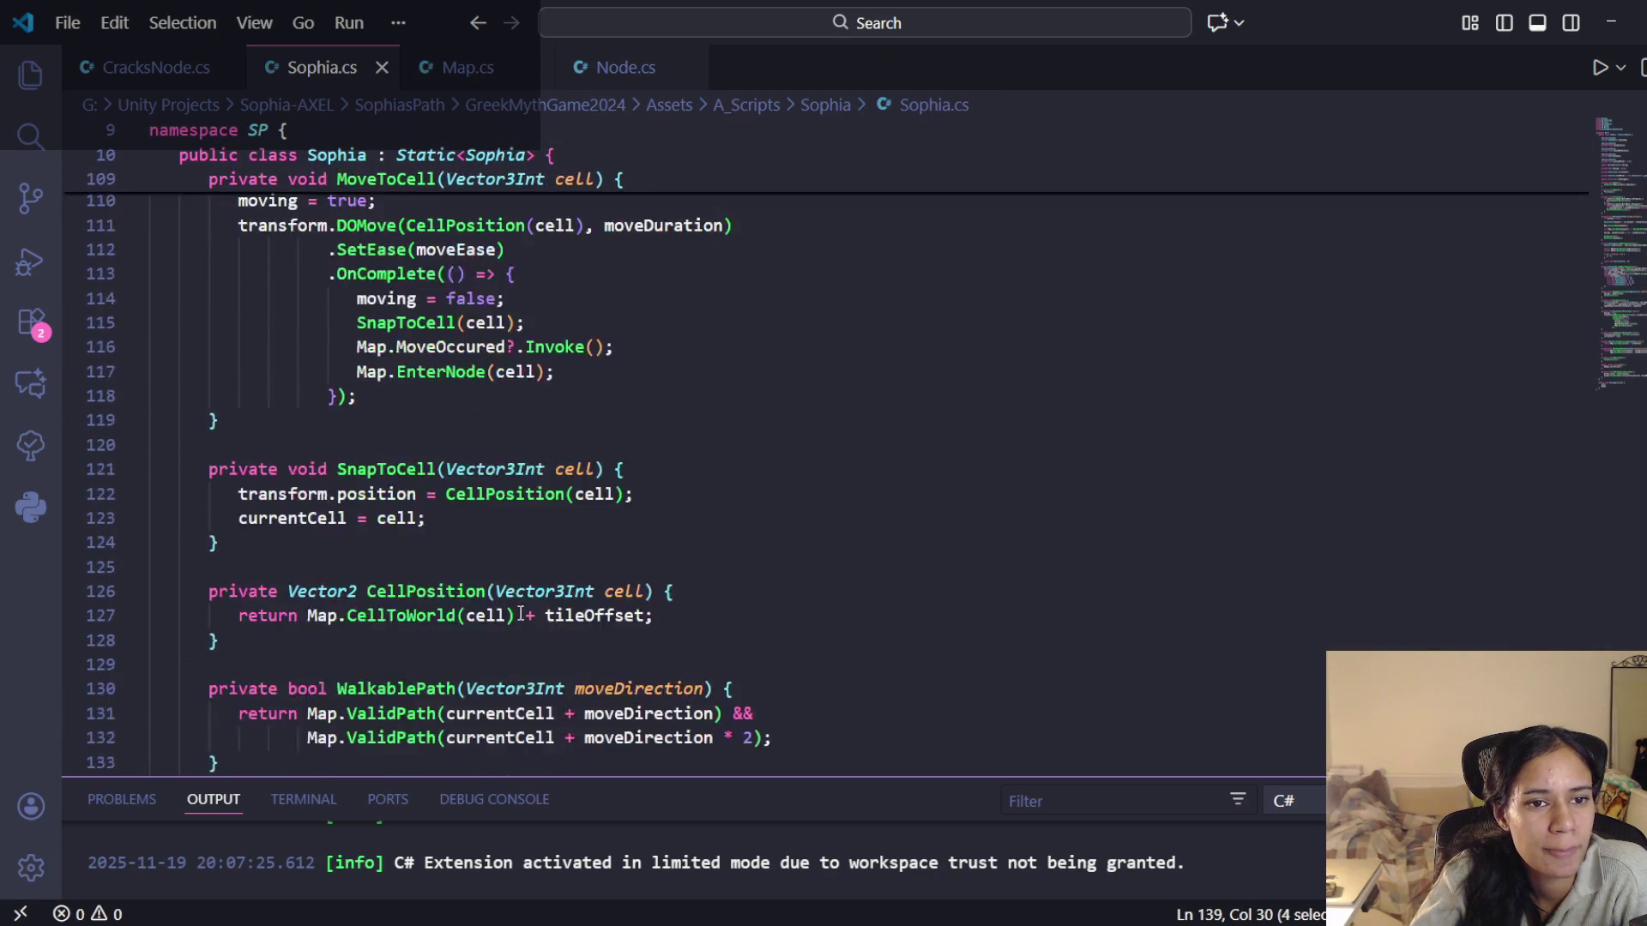
scroll(523, 596, down, 3)
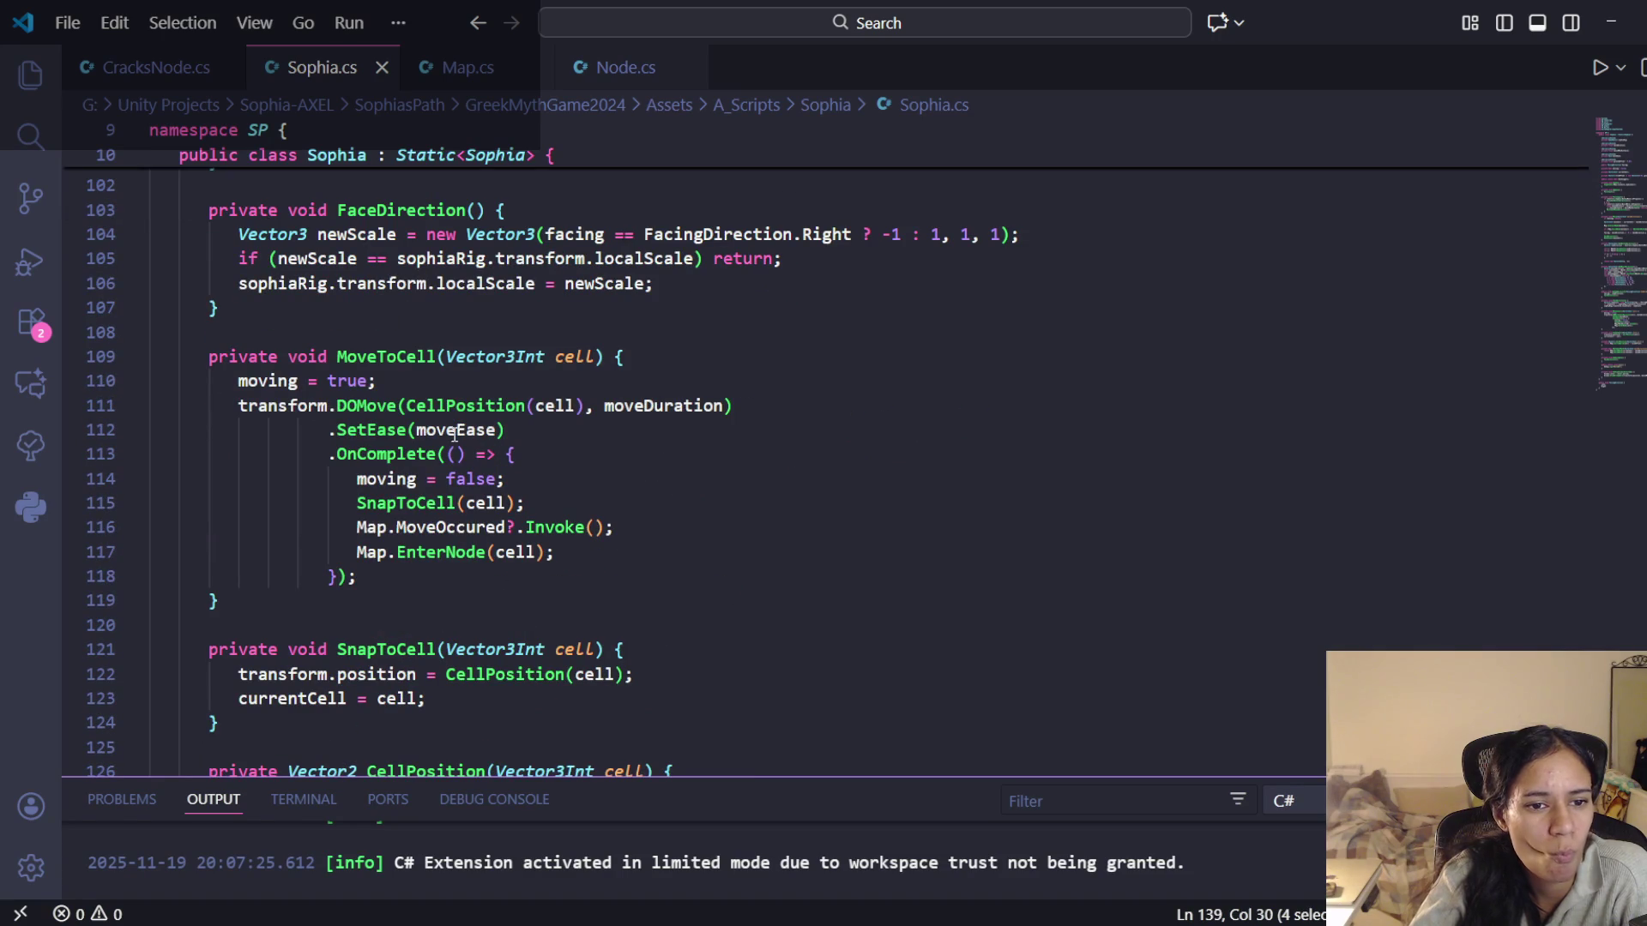
scroll(435, 432, up, 7)
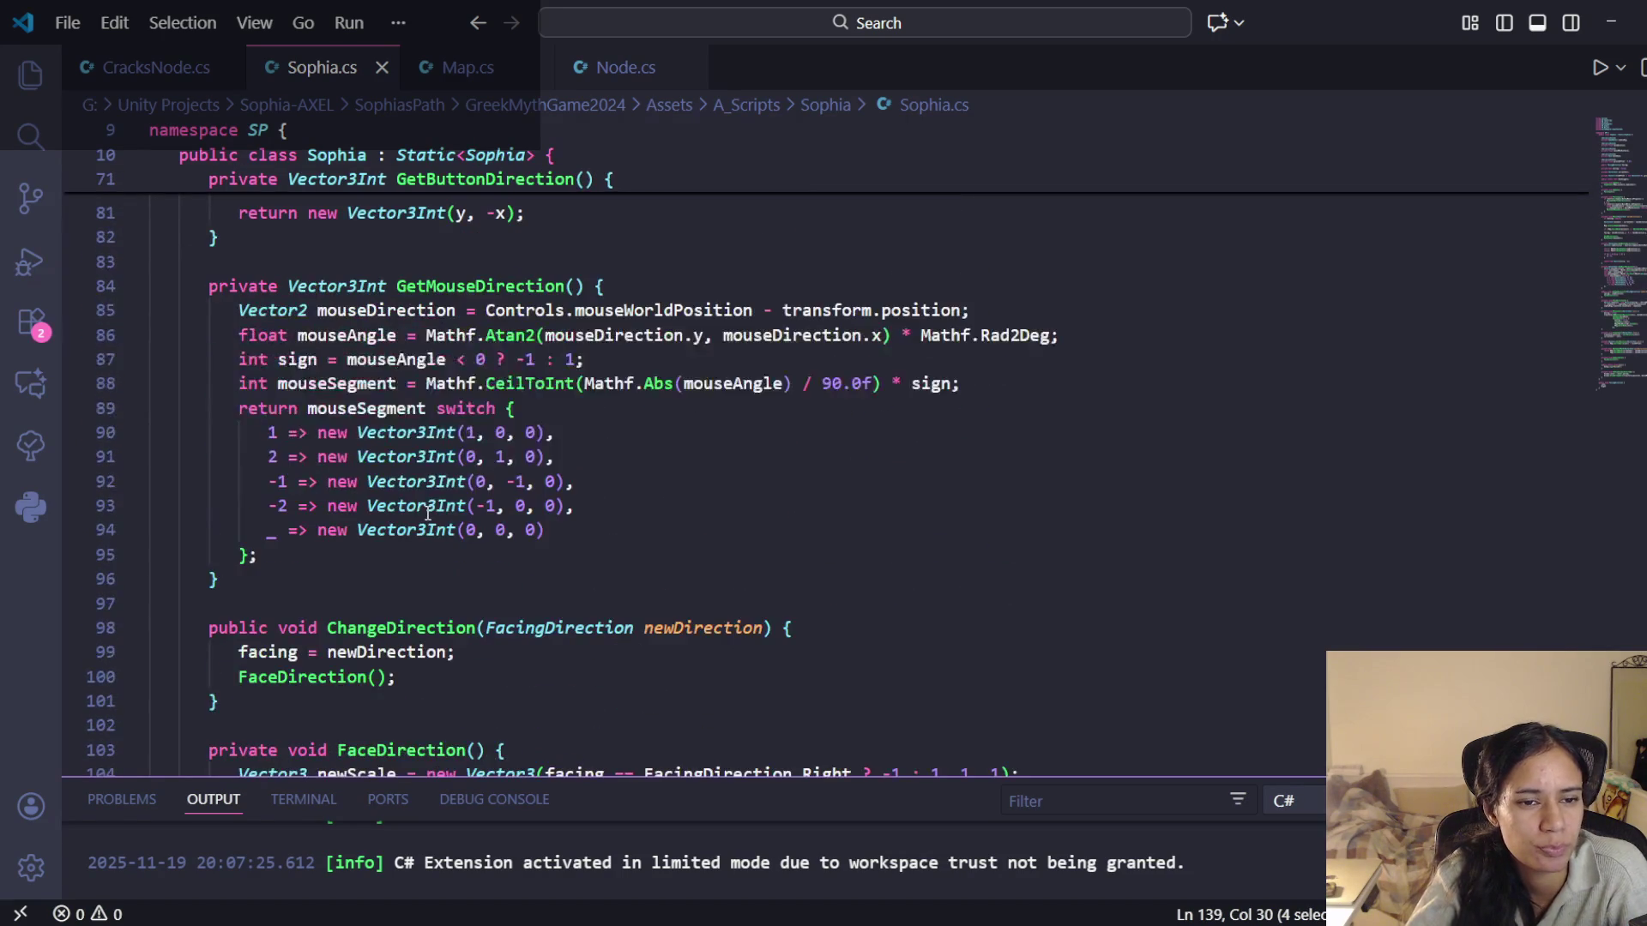
scroll(428, 513, up, 2)
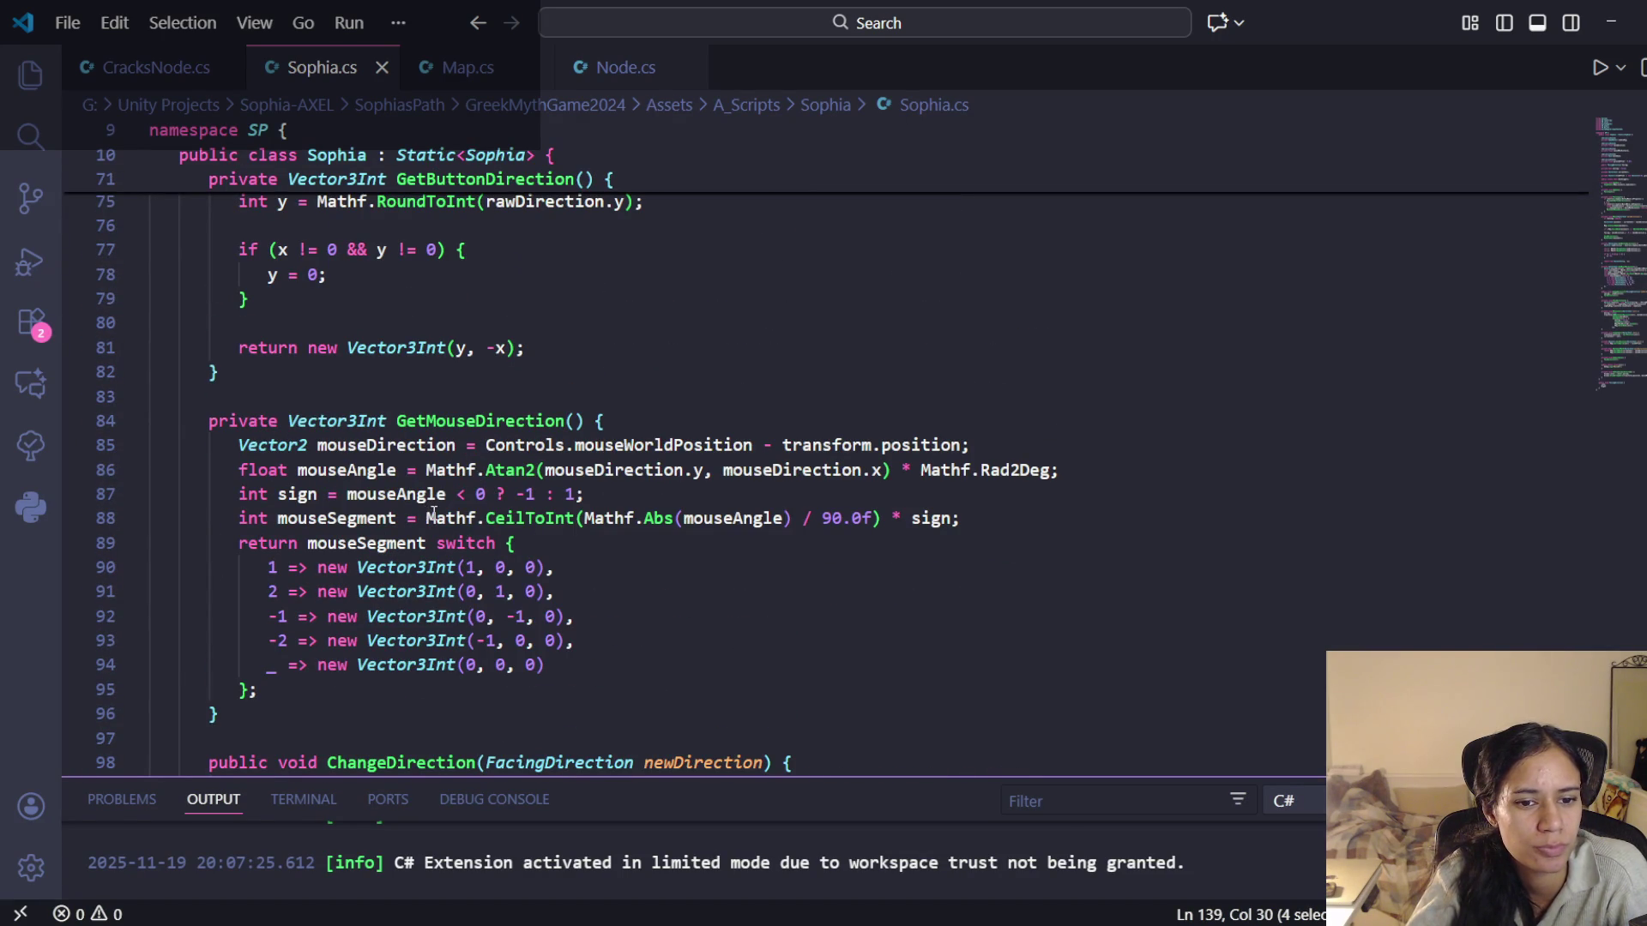
scroll(479, 515, up, 2)
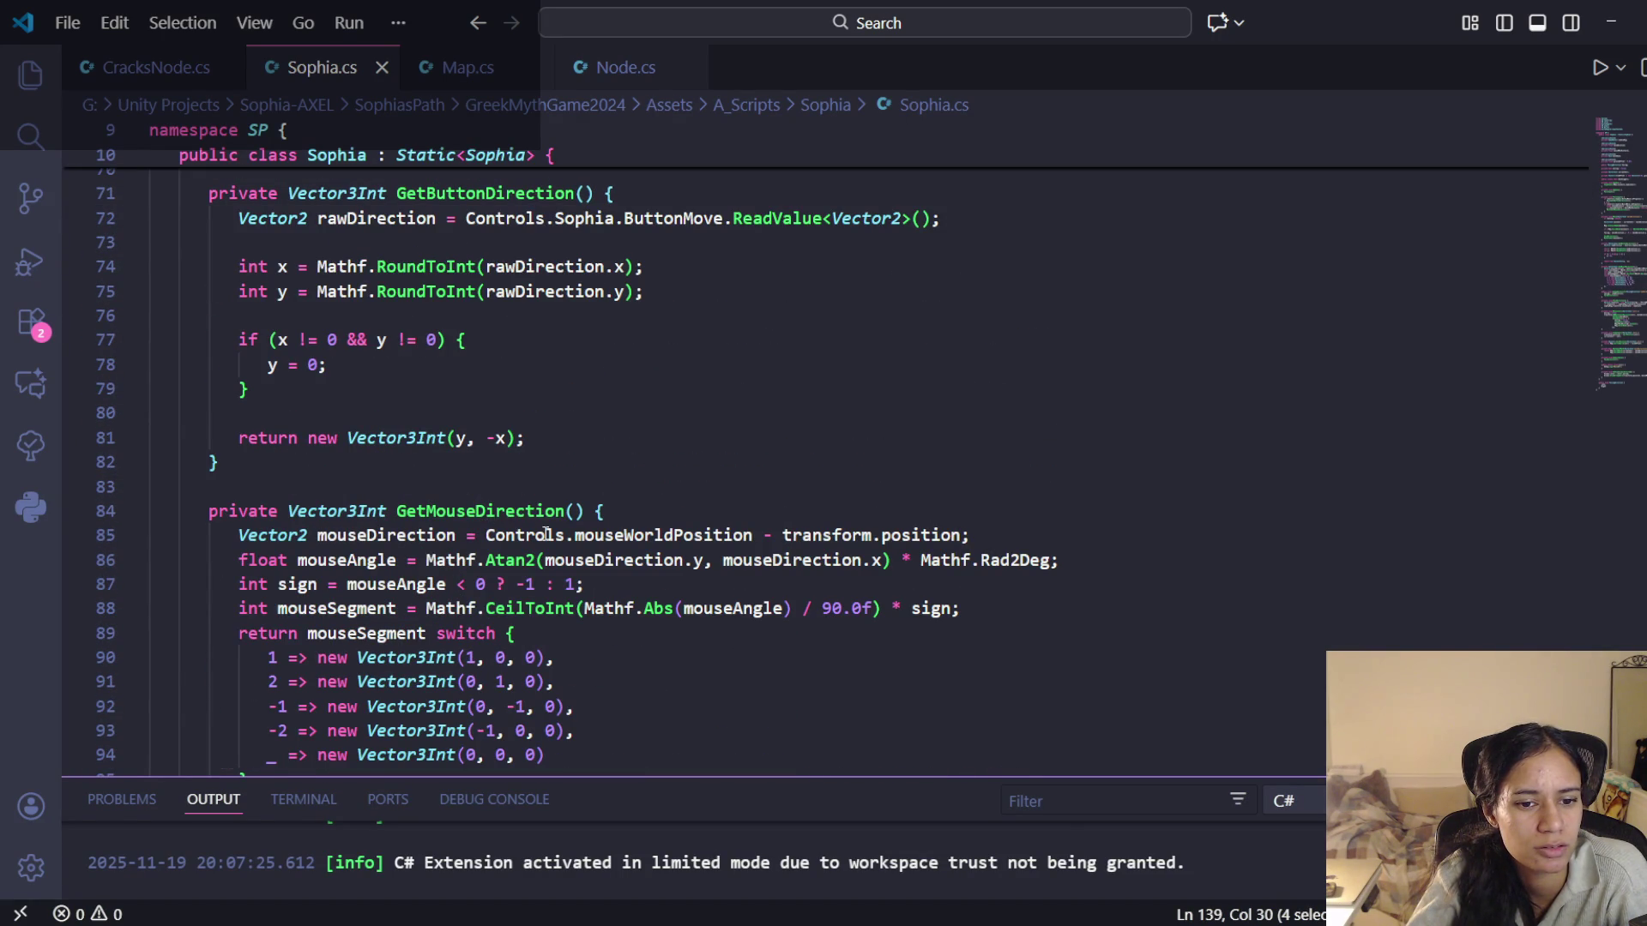
scroll(545, 534, up, 6)
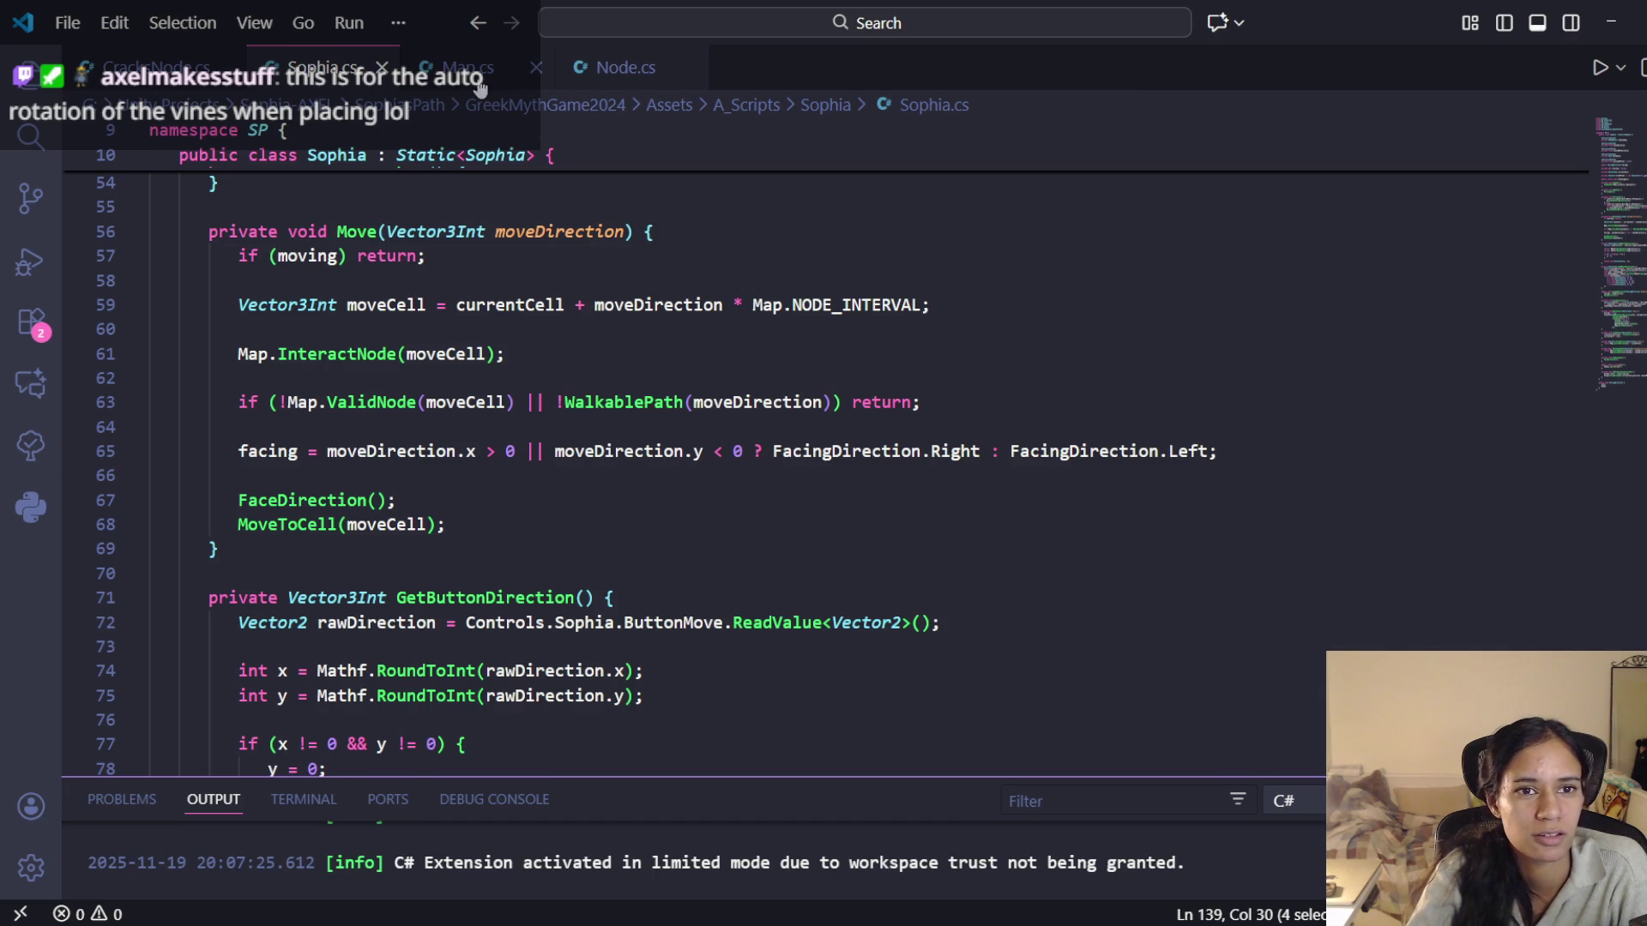
click(558, 76)
click(306, 68)
scroll(464, 420, down, 12)
scroll(481, 487, down, 10)
scroll(484, 483, down, 1)
scroll(496, 459, up, 12)
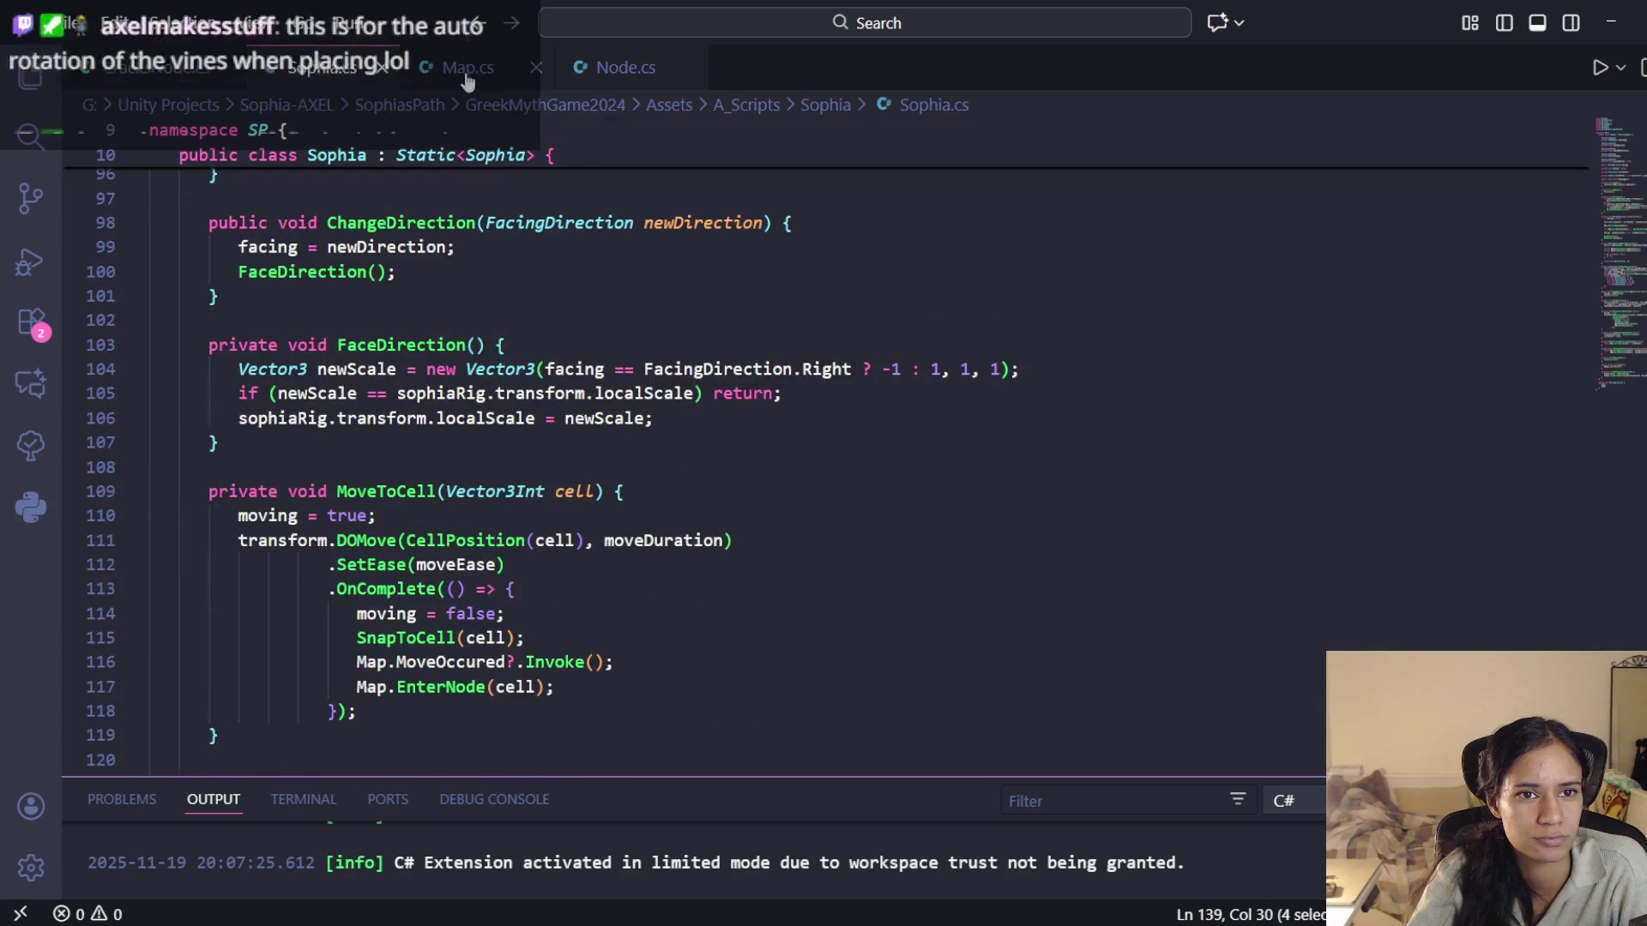
click(465, 76)
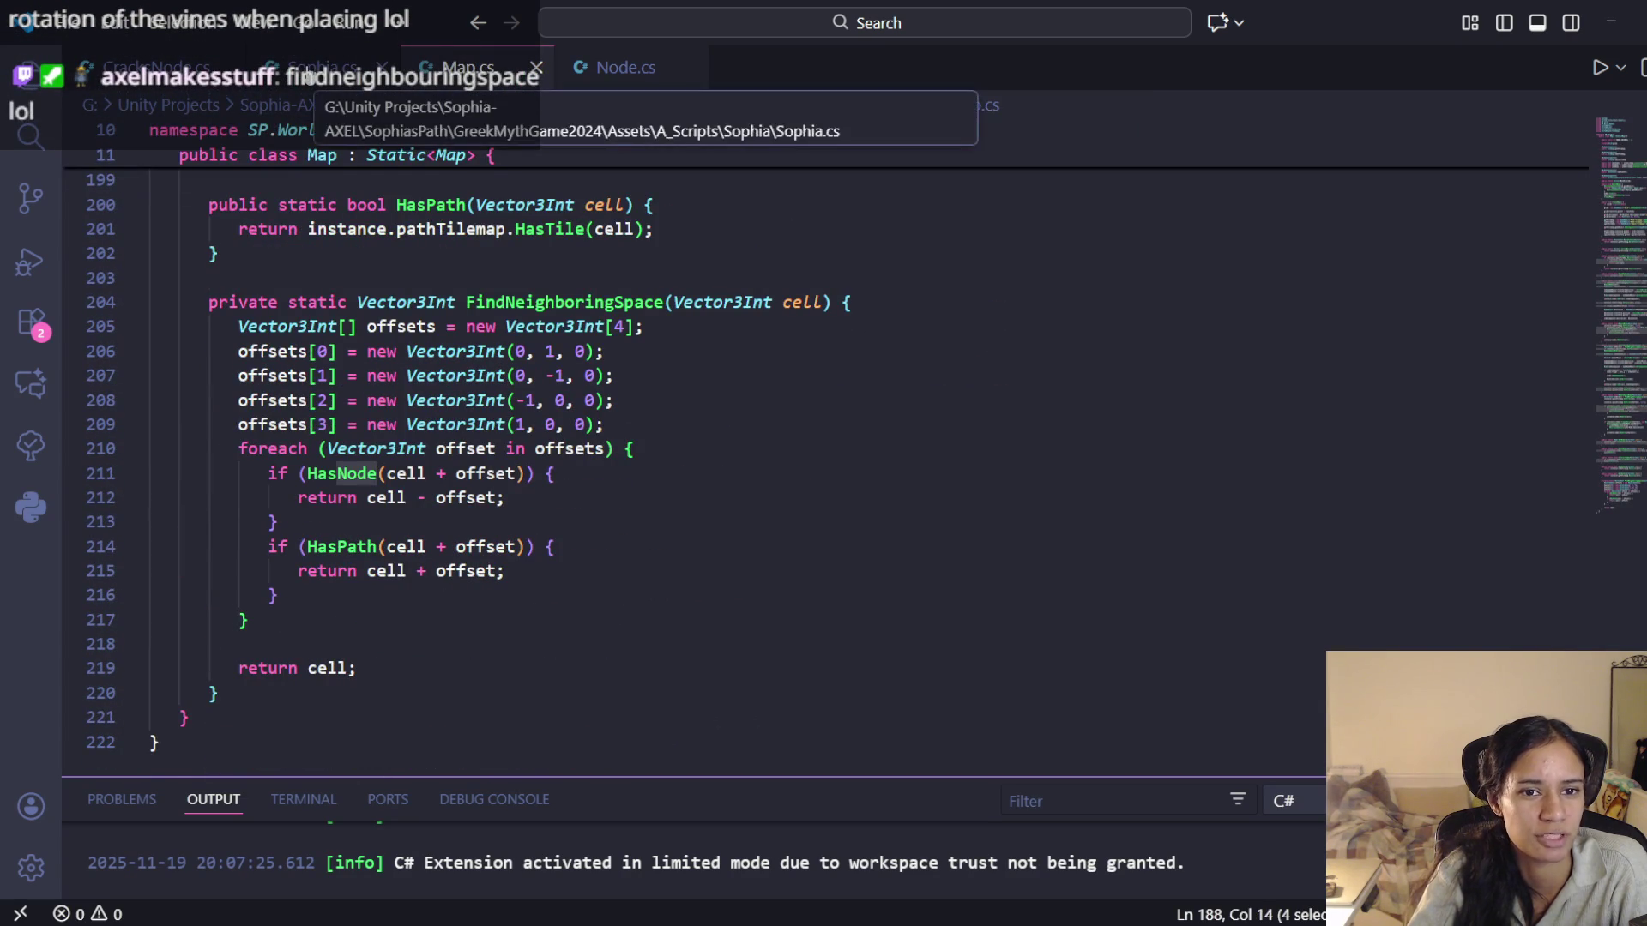
click(307, 76)
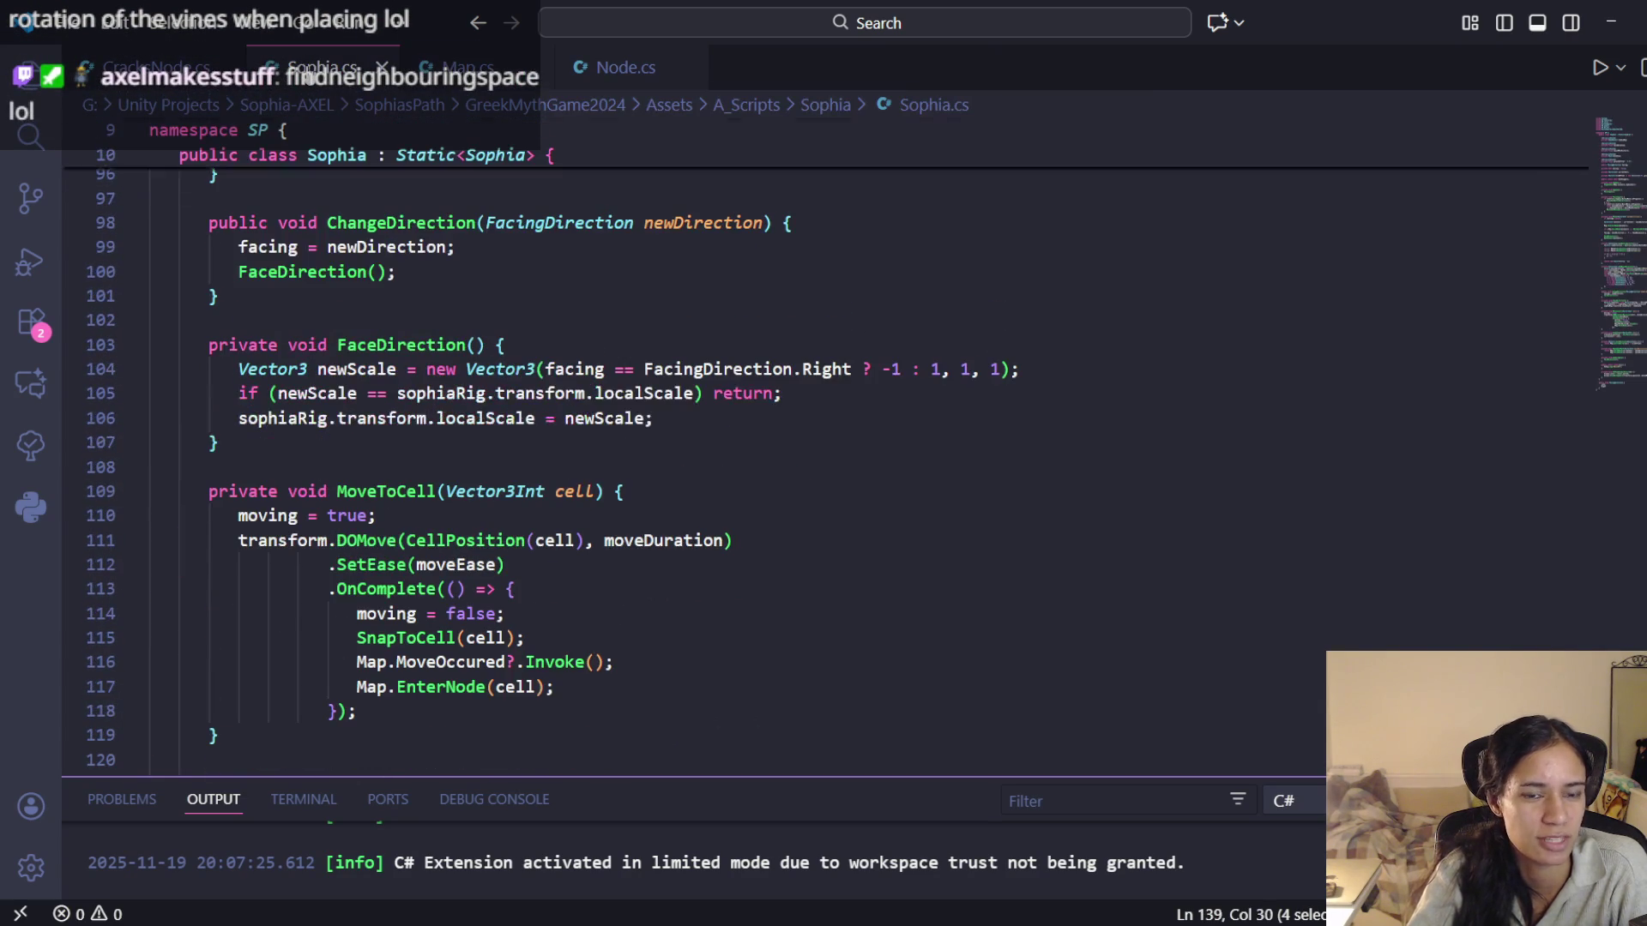
click(446, 84)
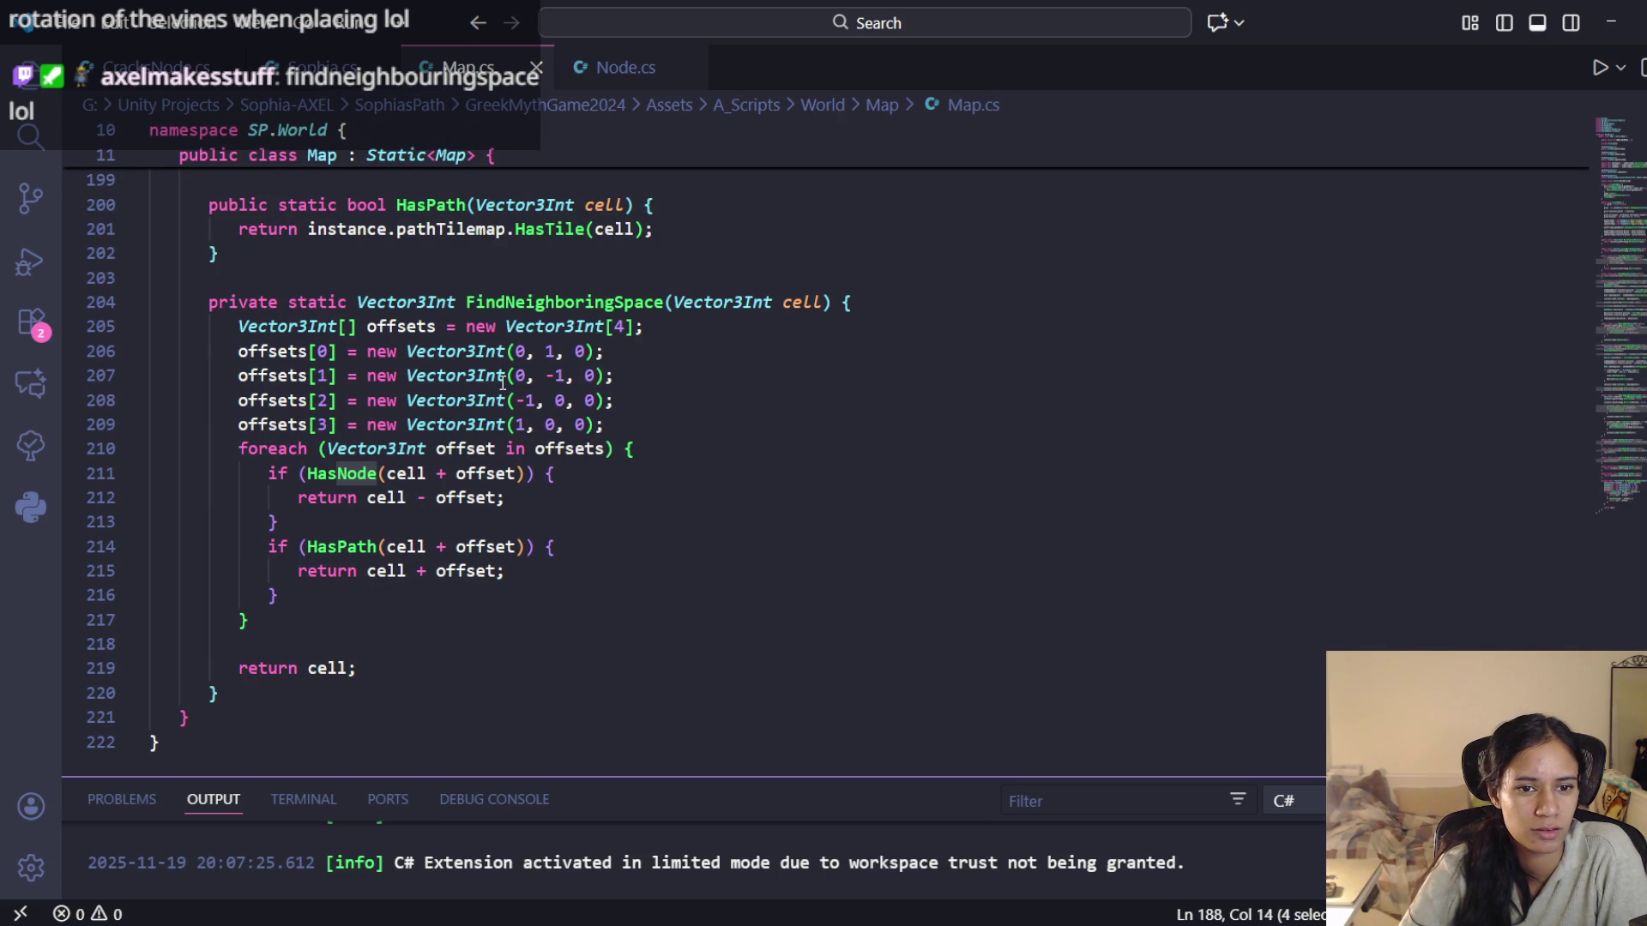
click(317, 69)
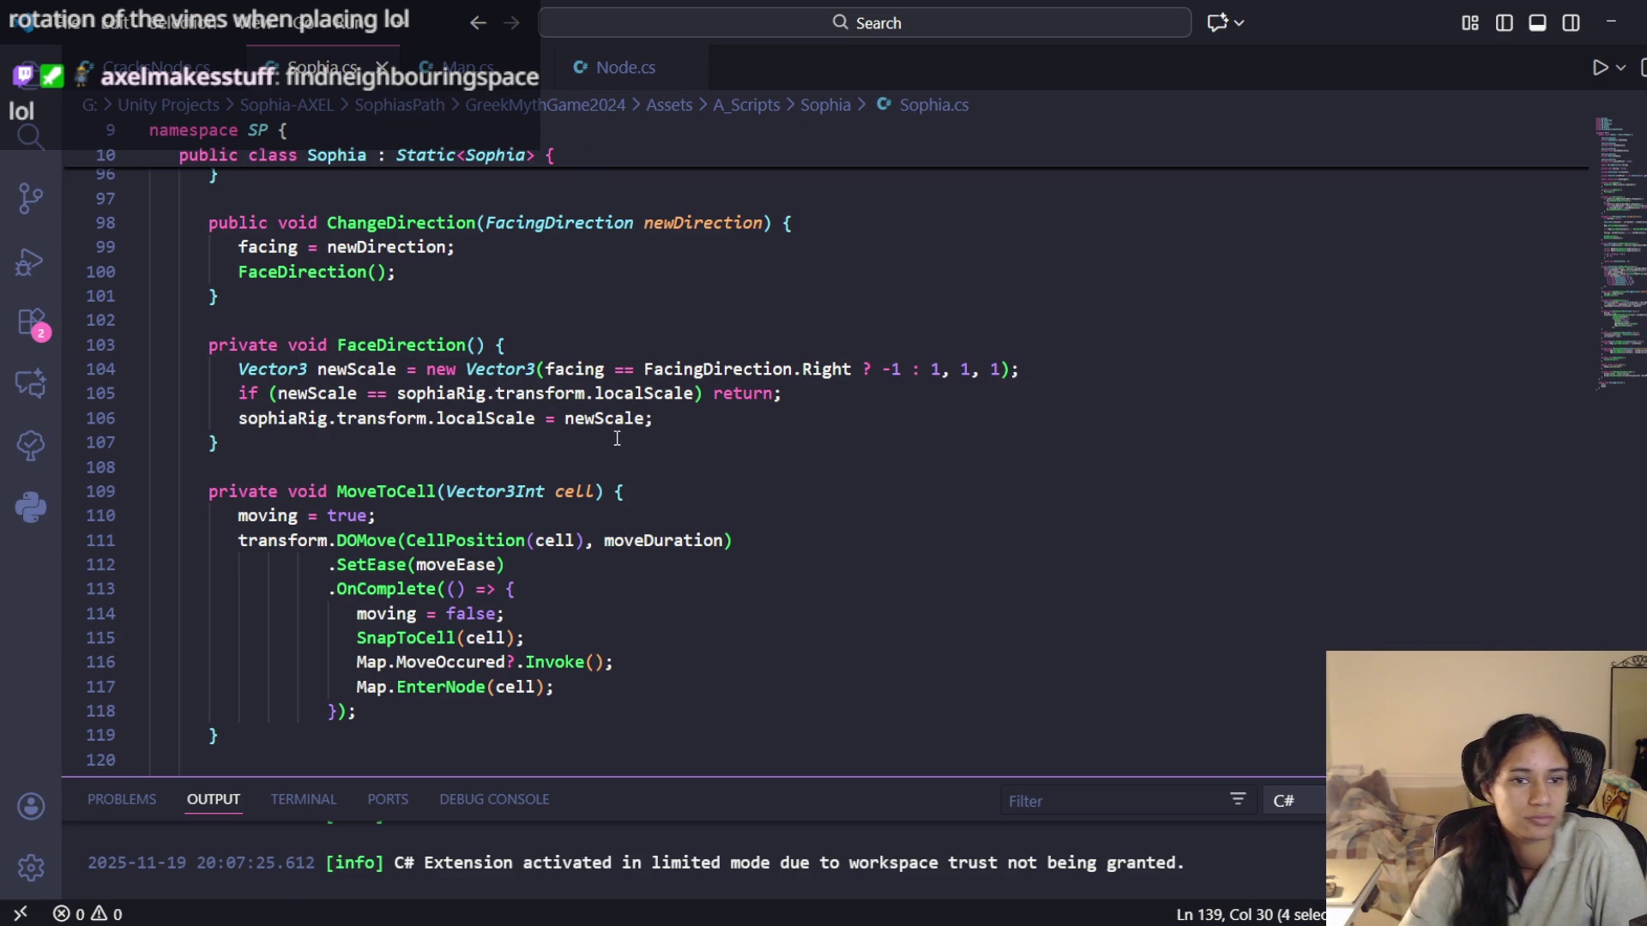
scroll(473, 625, down, 1)
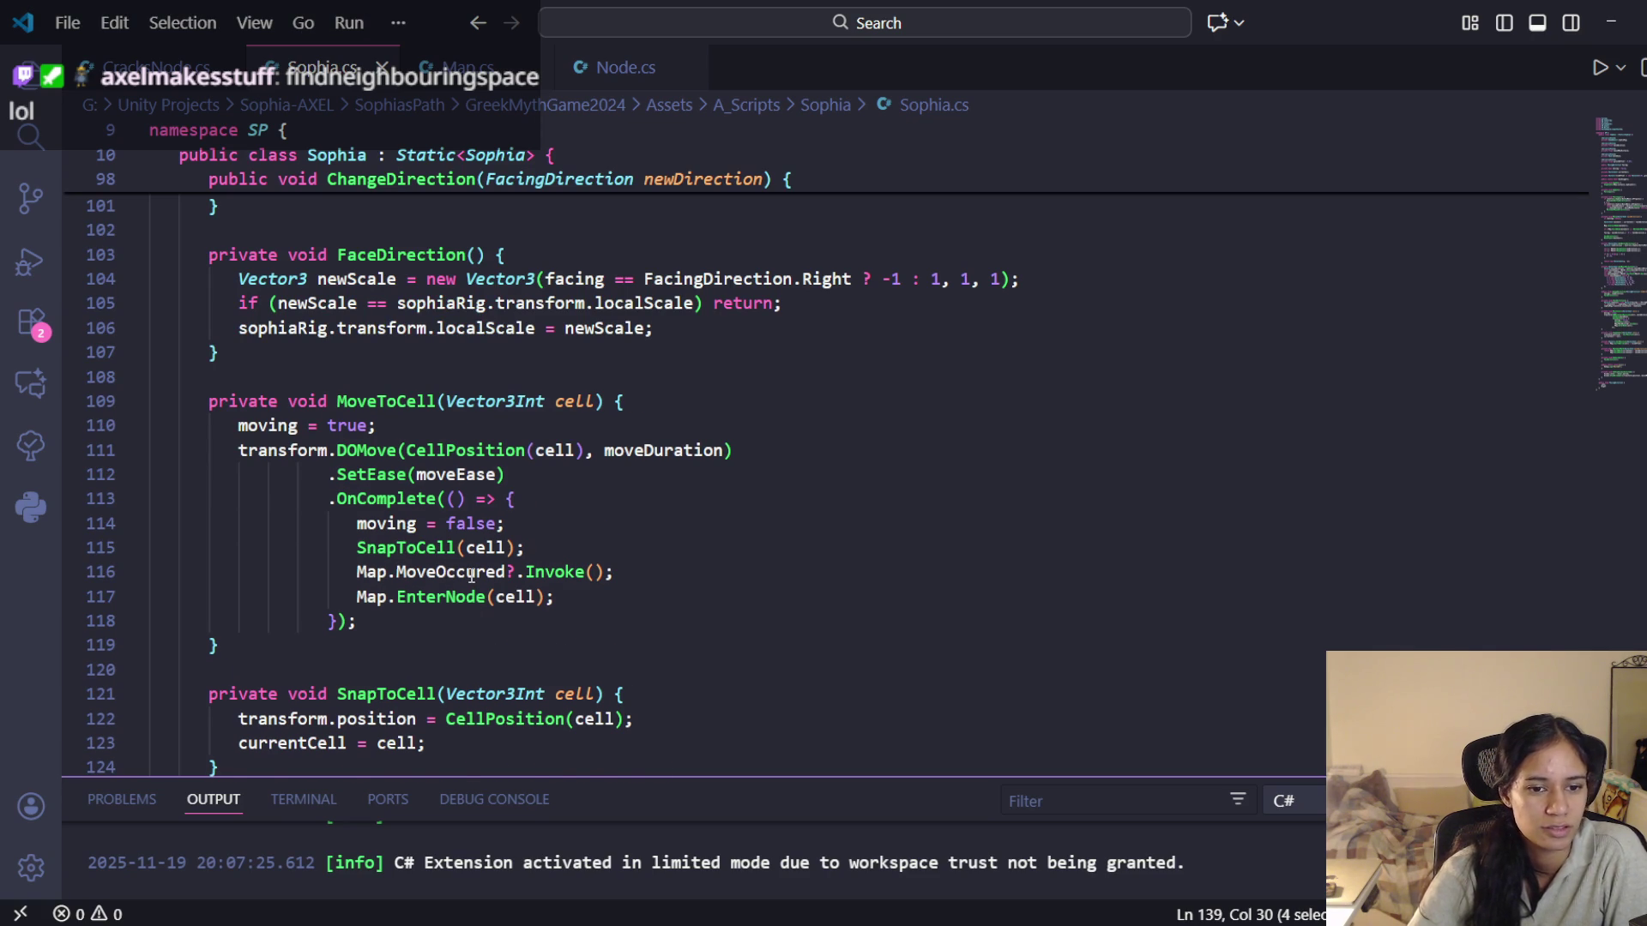
scroll(471, 576, down, 1)
scroll(472, 570, down, 2)
scroll(471, 570, down, 1)
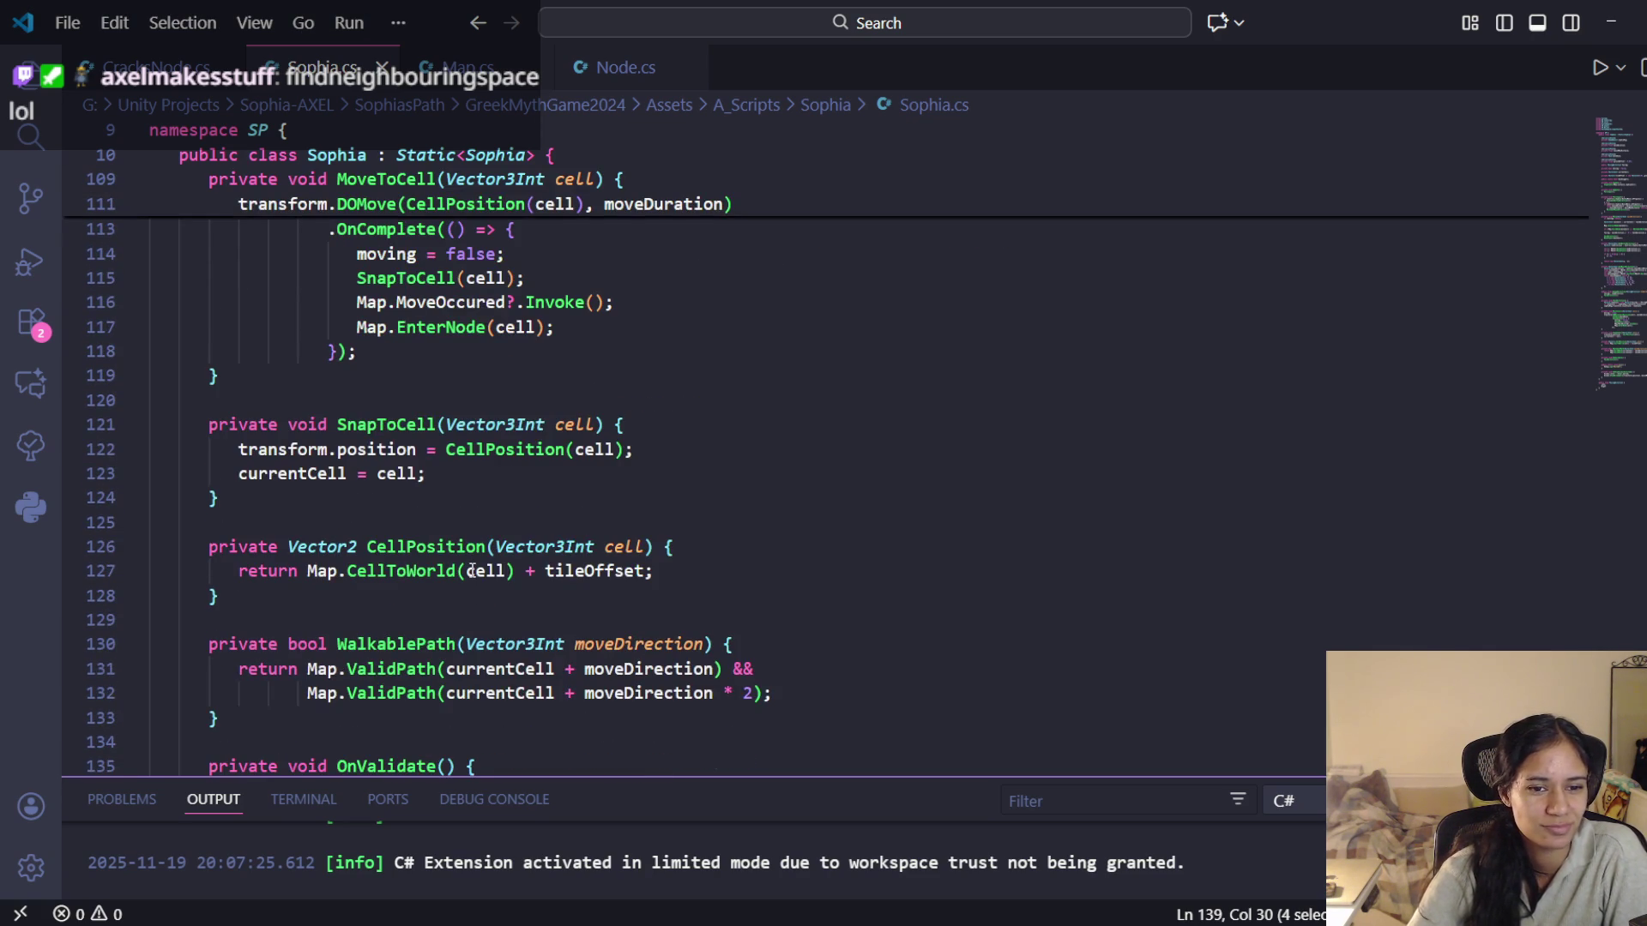
scroll(471, 570, down, 2)
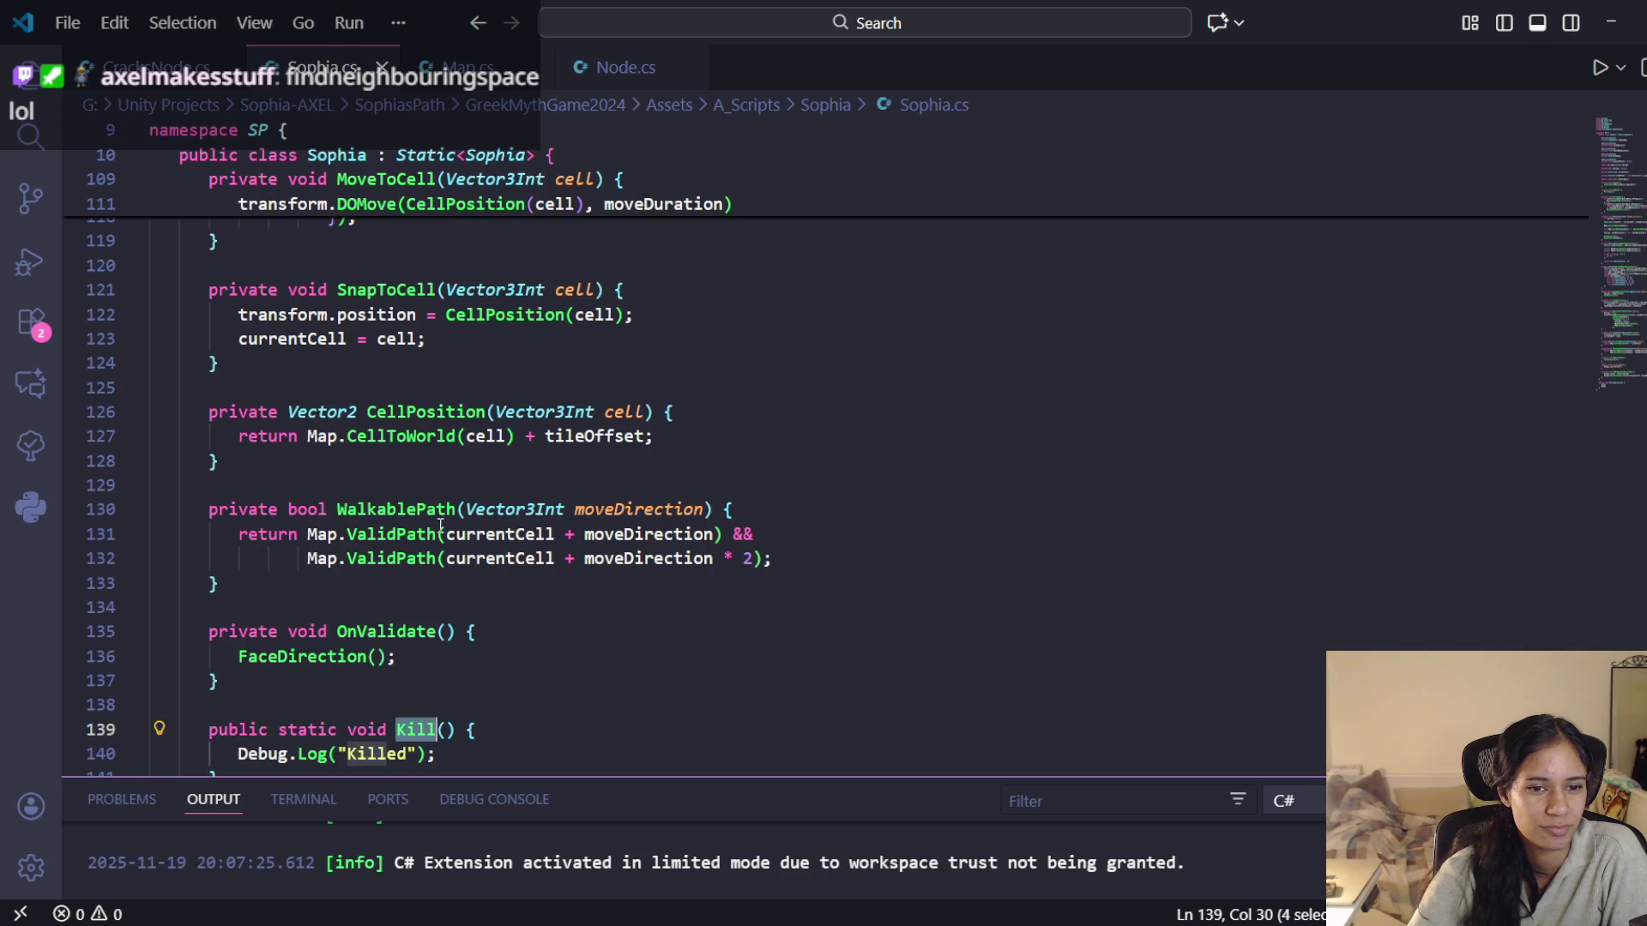
double_click(429, 509)
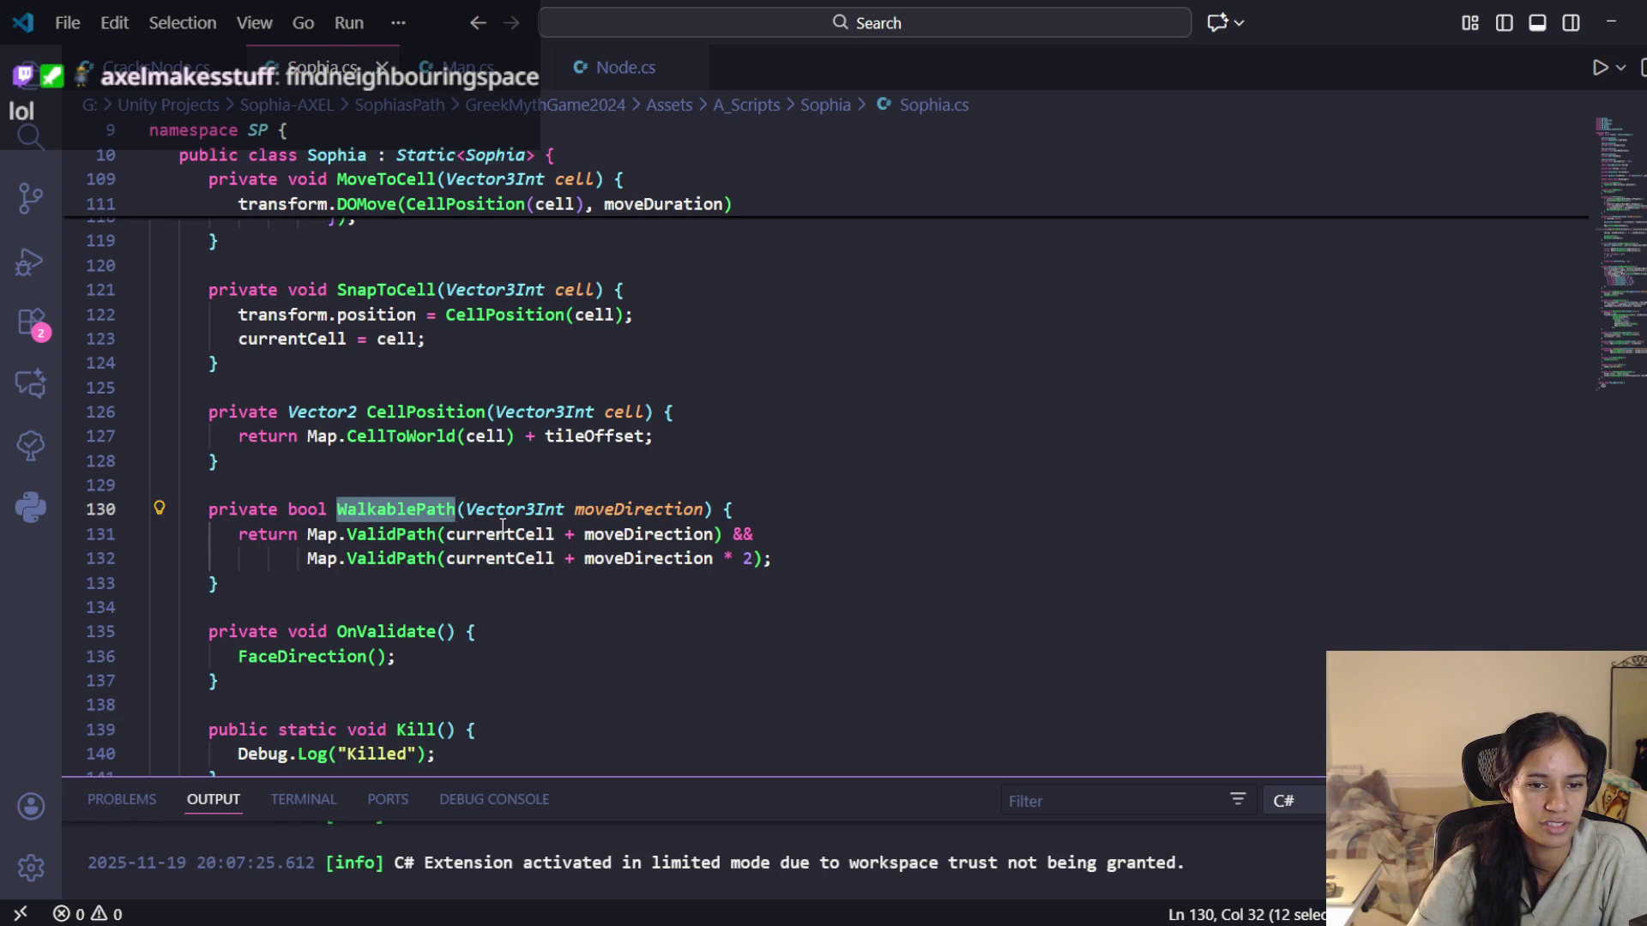
scroll(738, 529, down, 1)
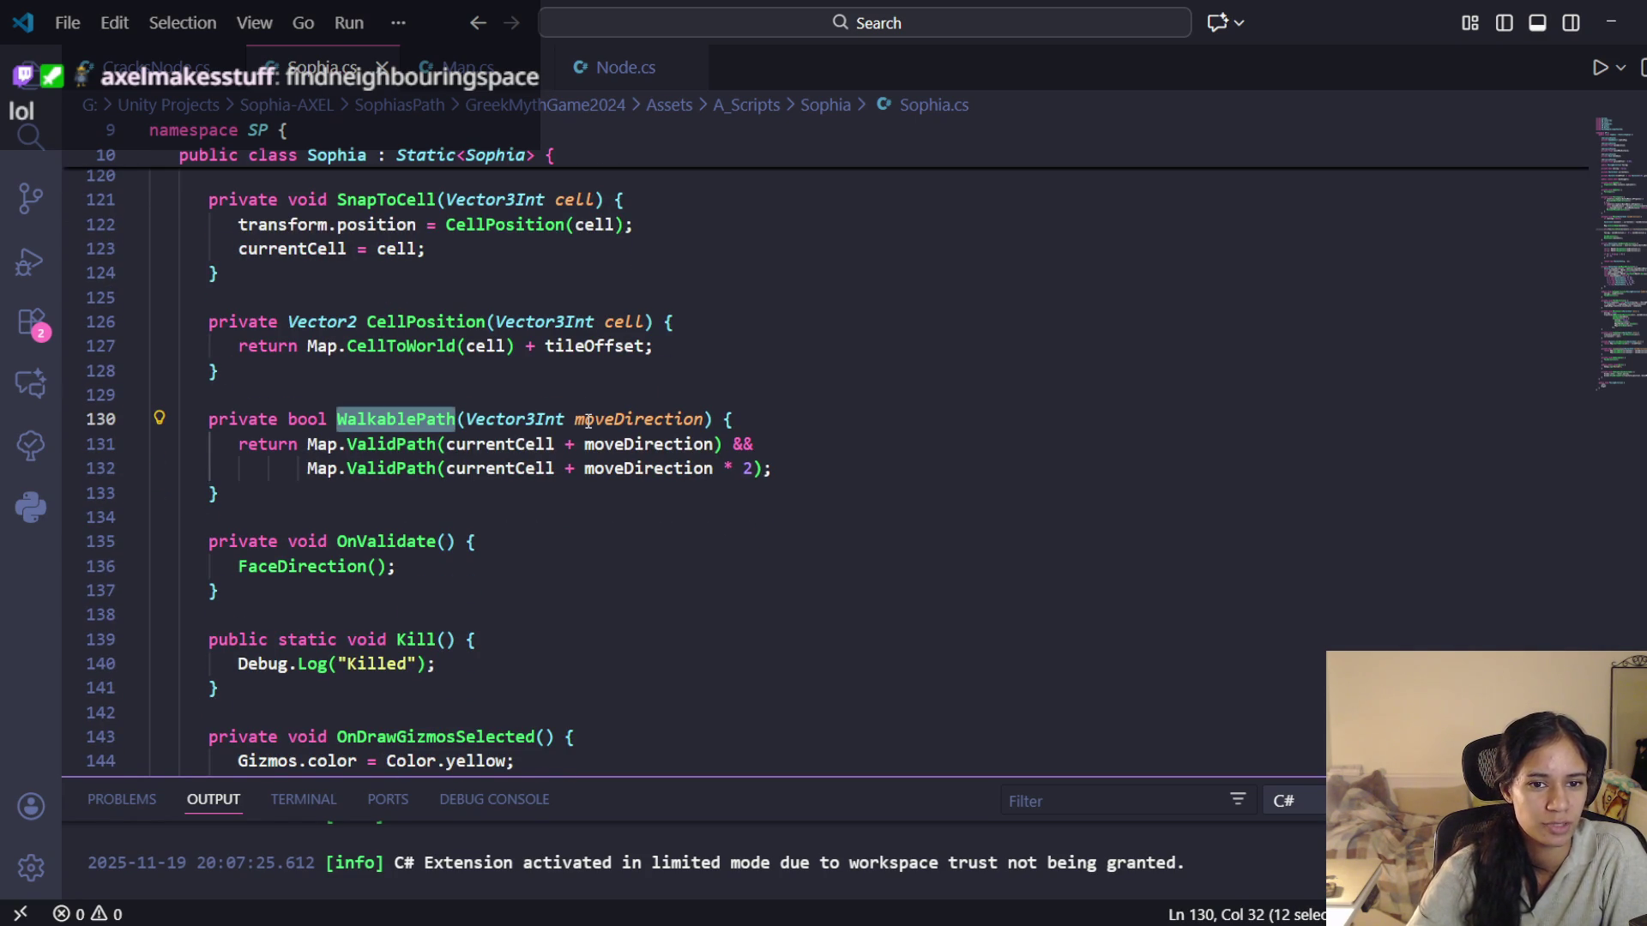
scroll(588, 421, up, 1)
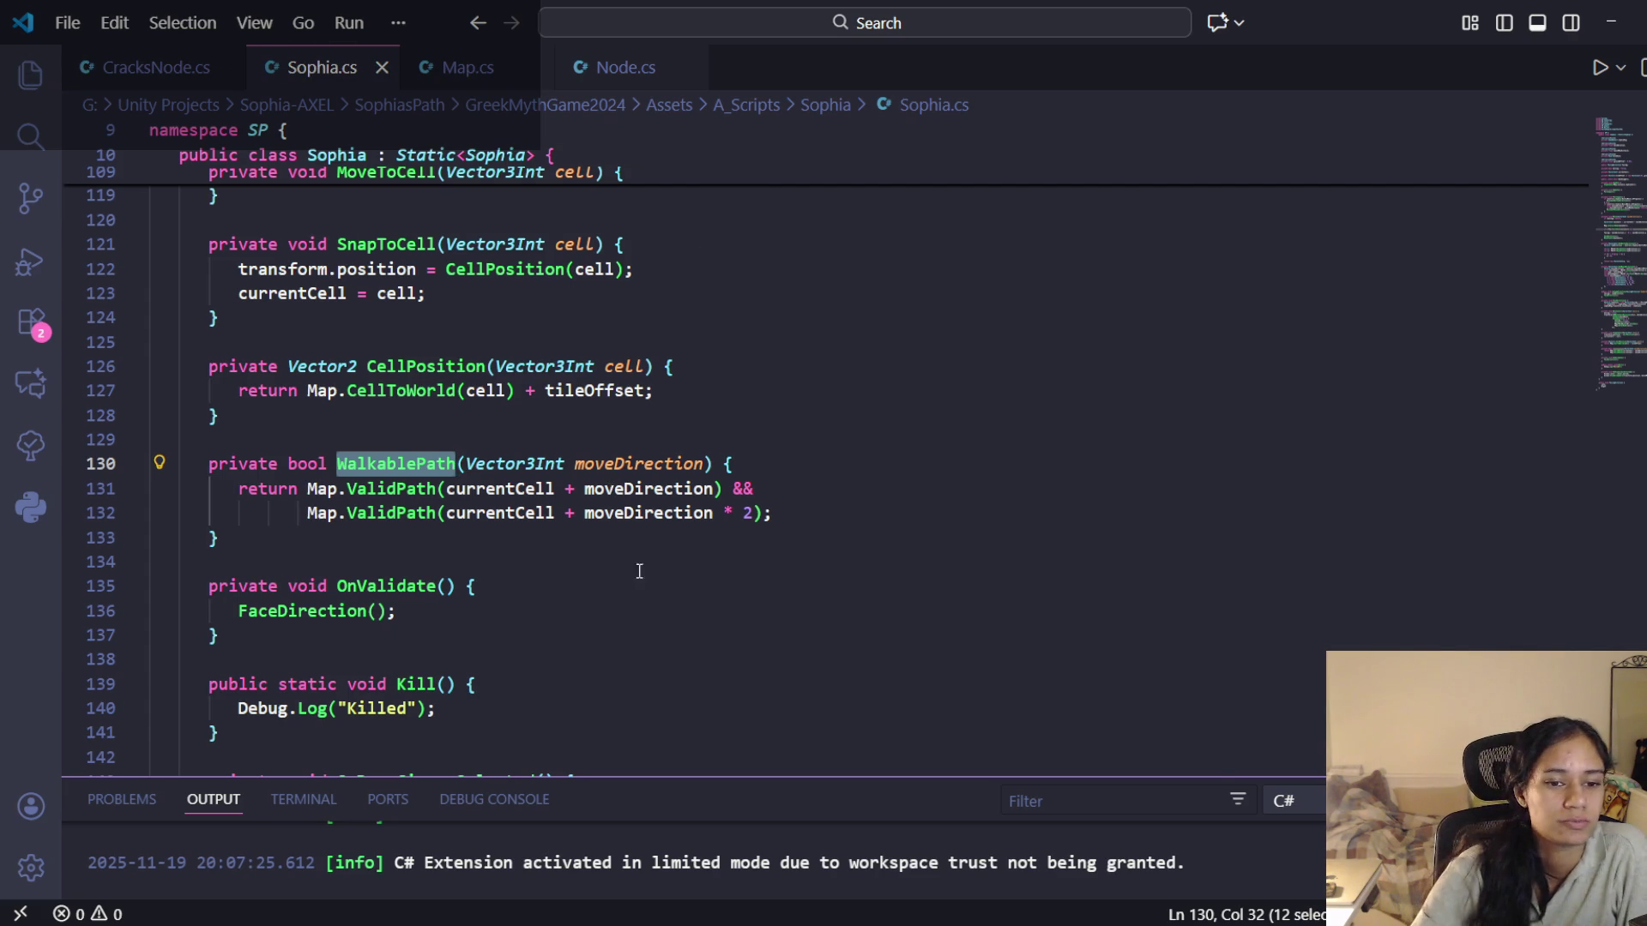
scroll(638, 598, up, 2)
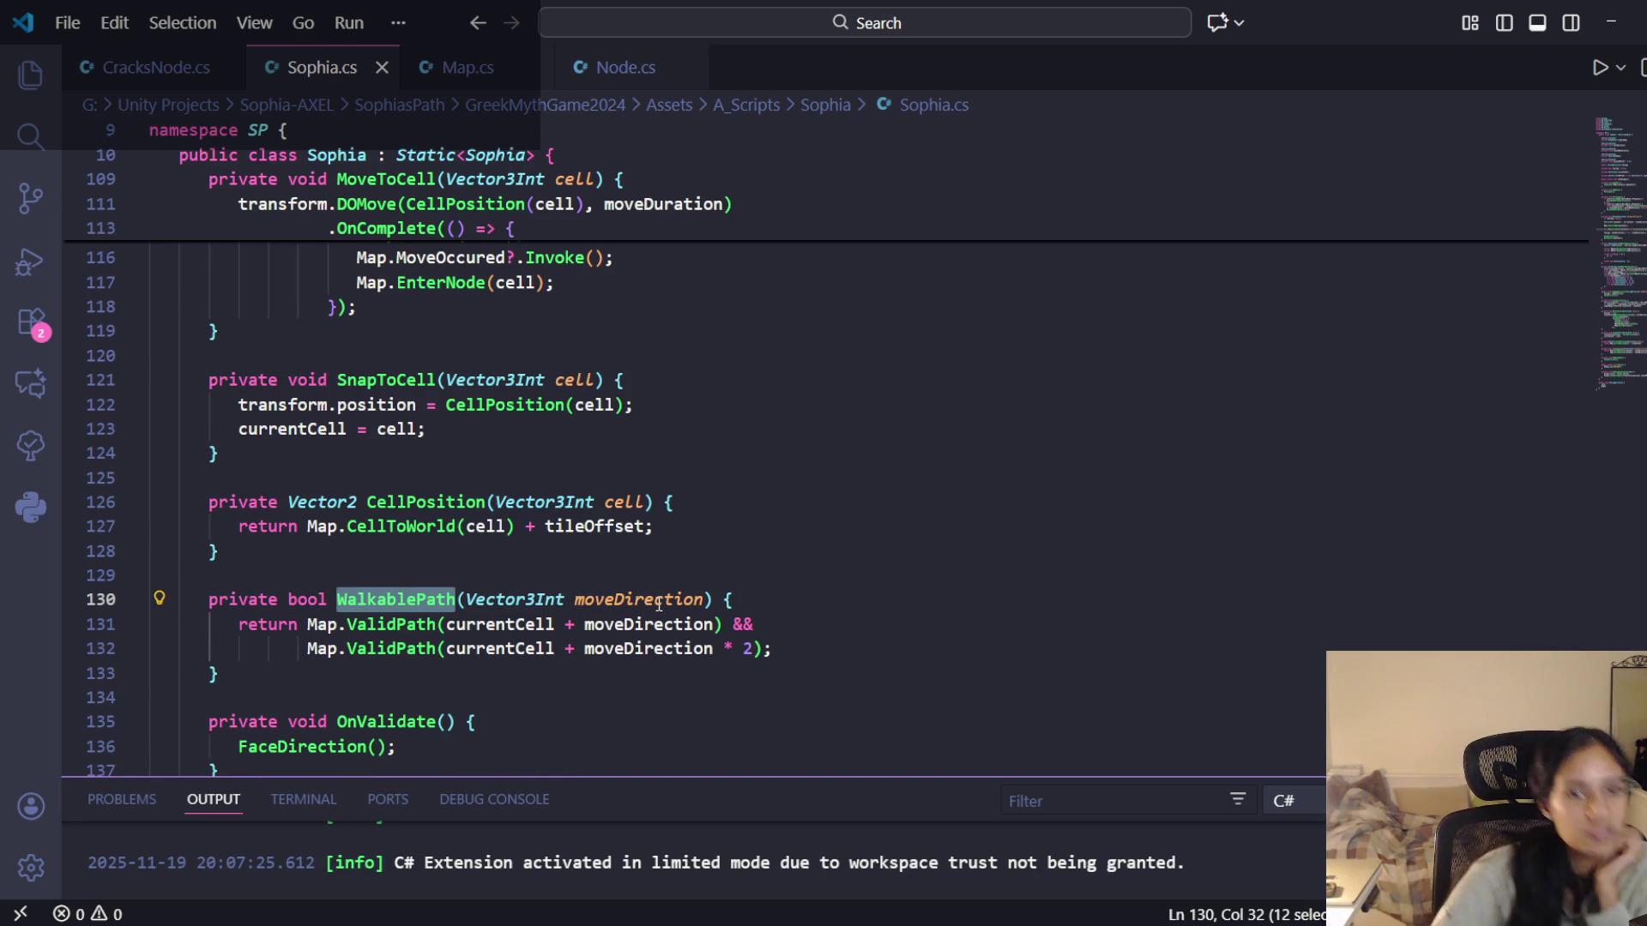
scroll(733, 561, up, 2)
scroll(765, 672, up, 2)
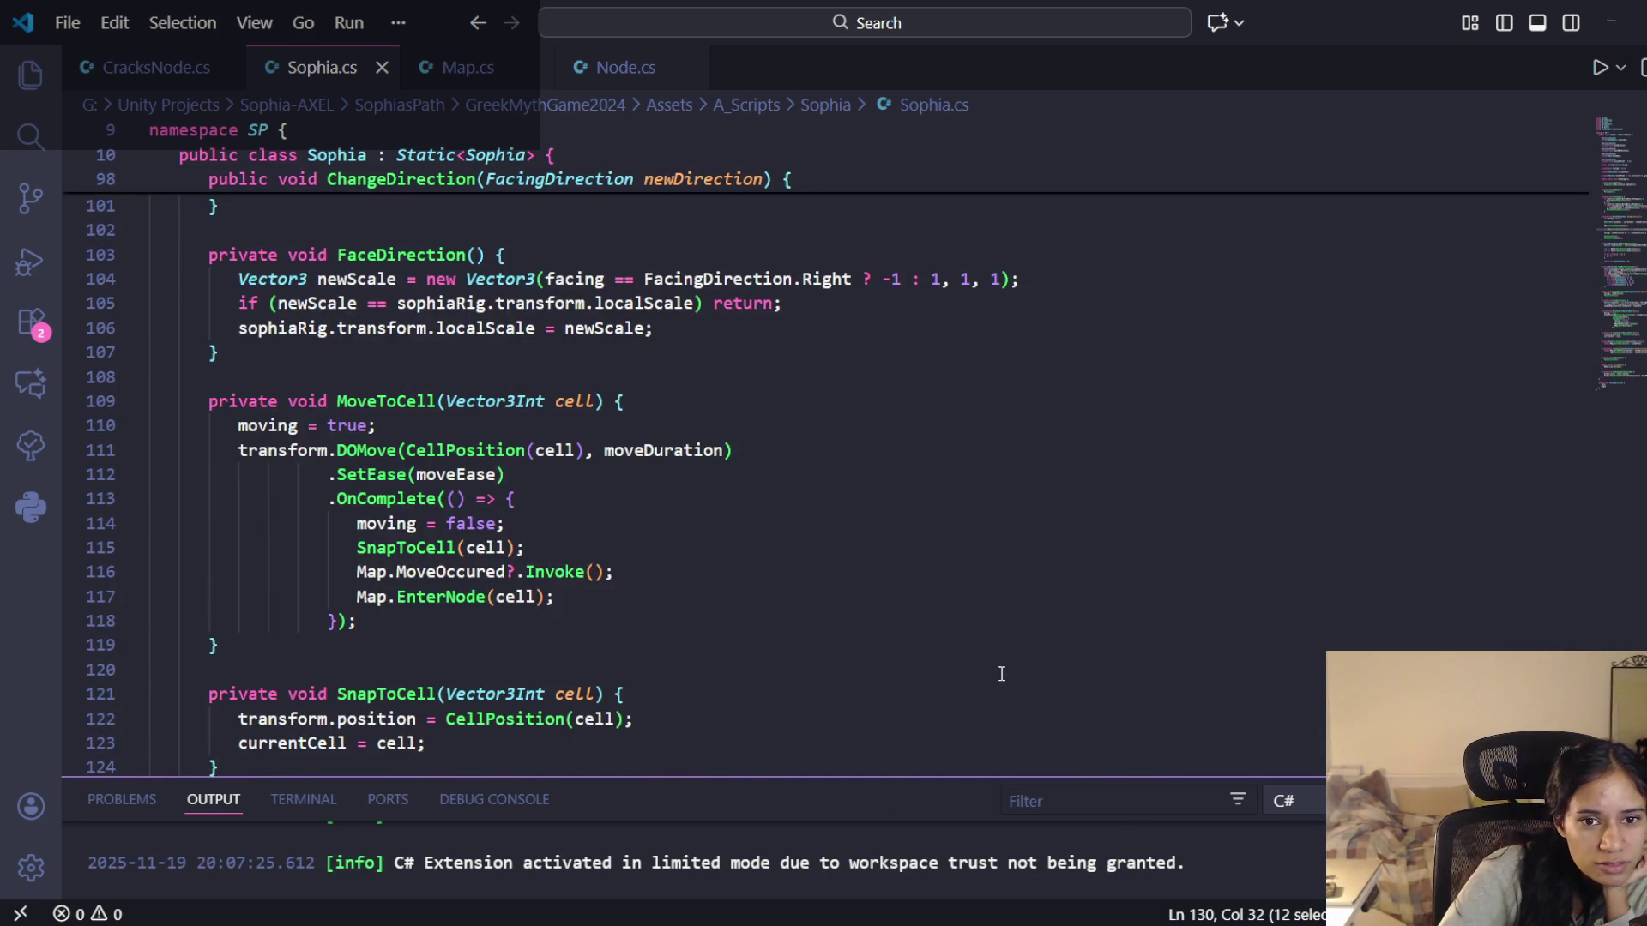
scroll(654, 631, up, 3)
scroll(657, 631, up, 9)
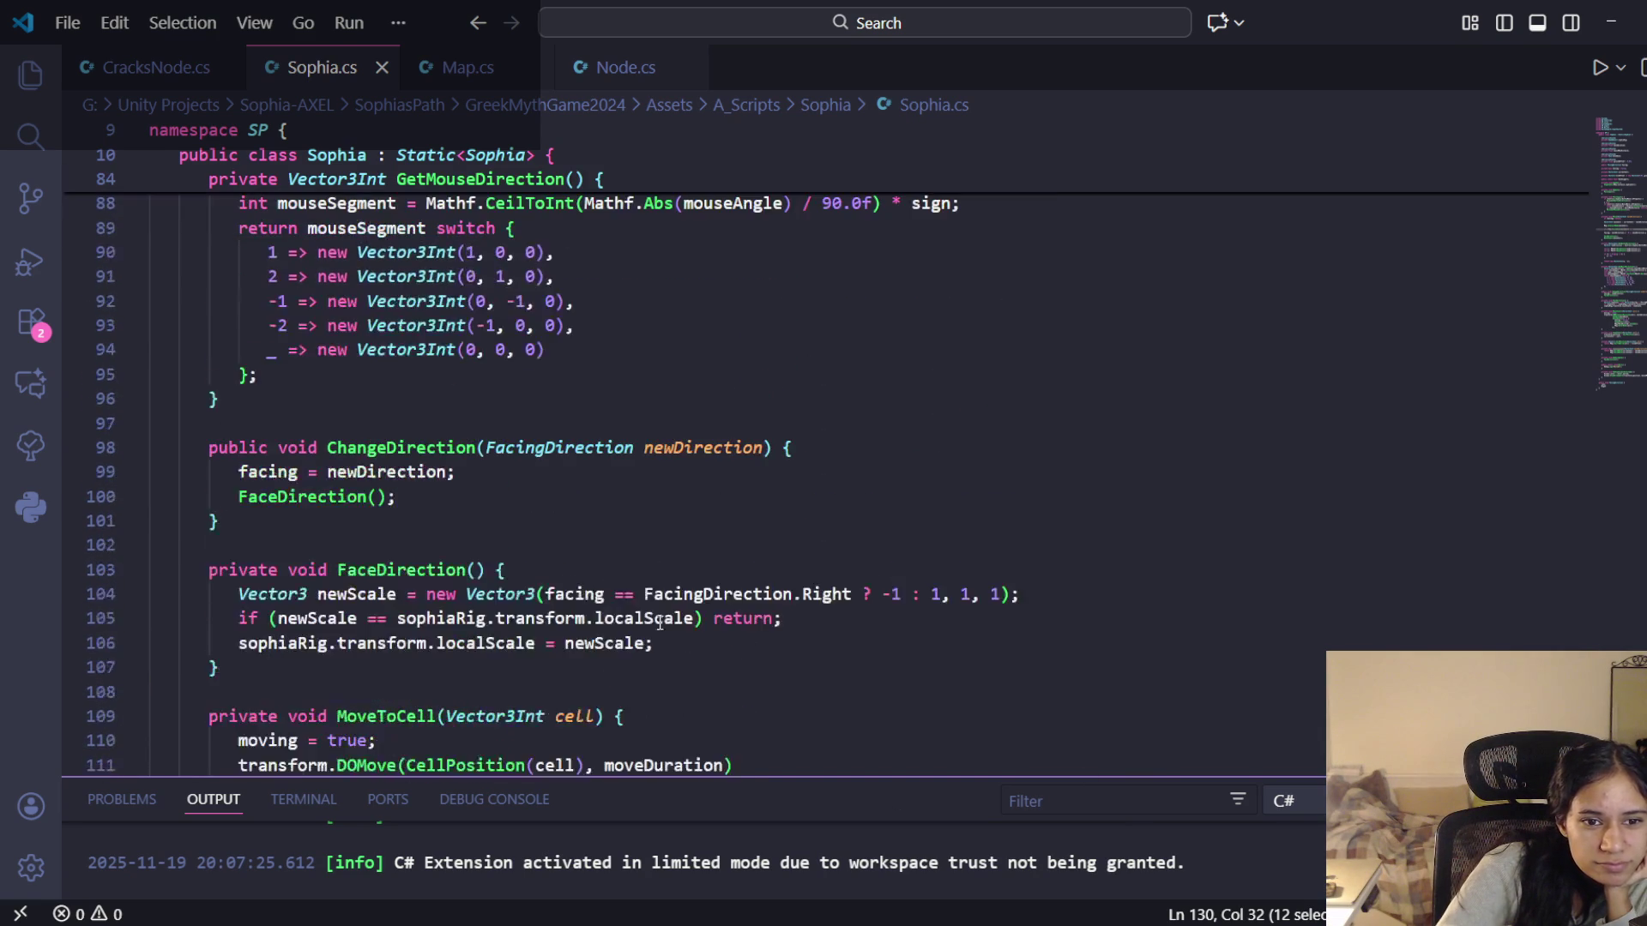
scroll(659, 624, up, 16)
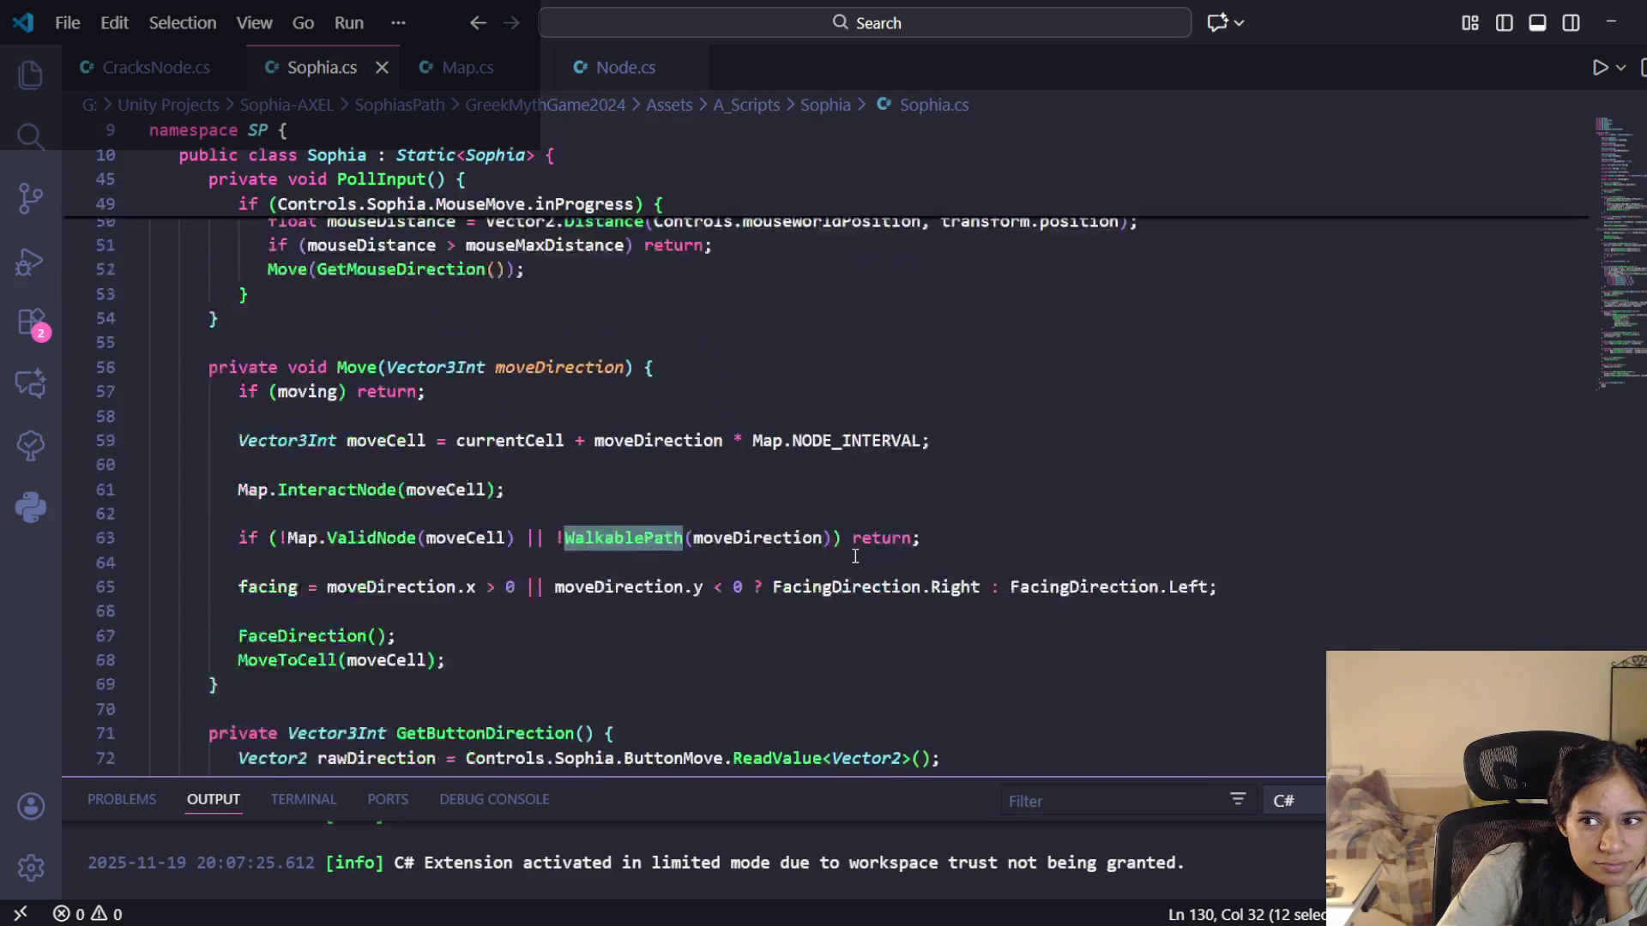
scroll(851, 559, up, 7)
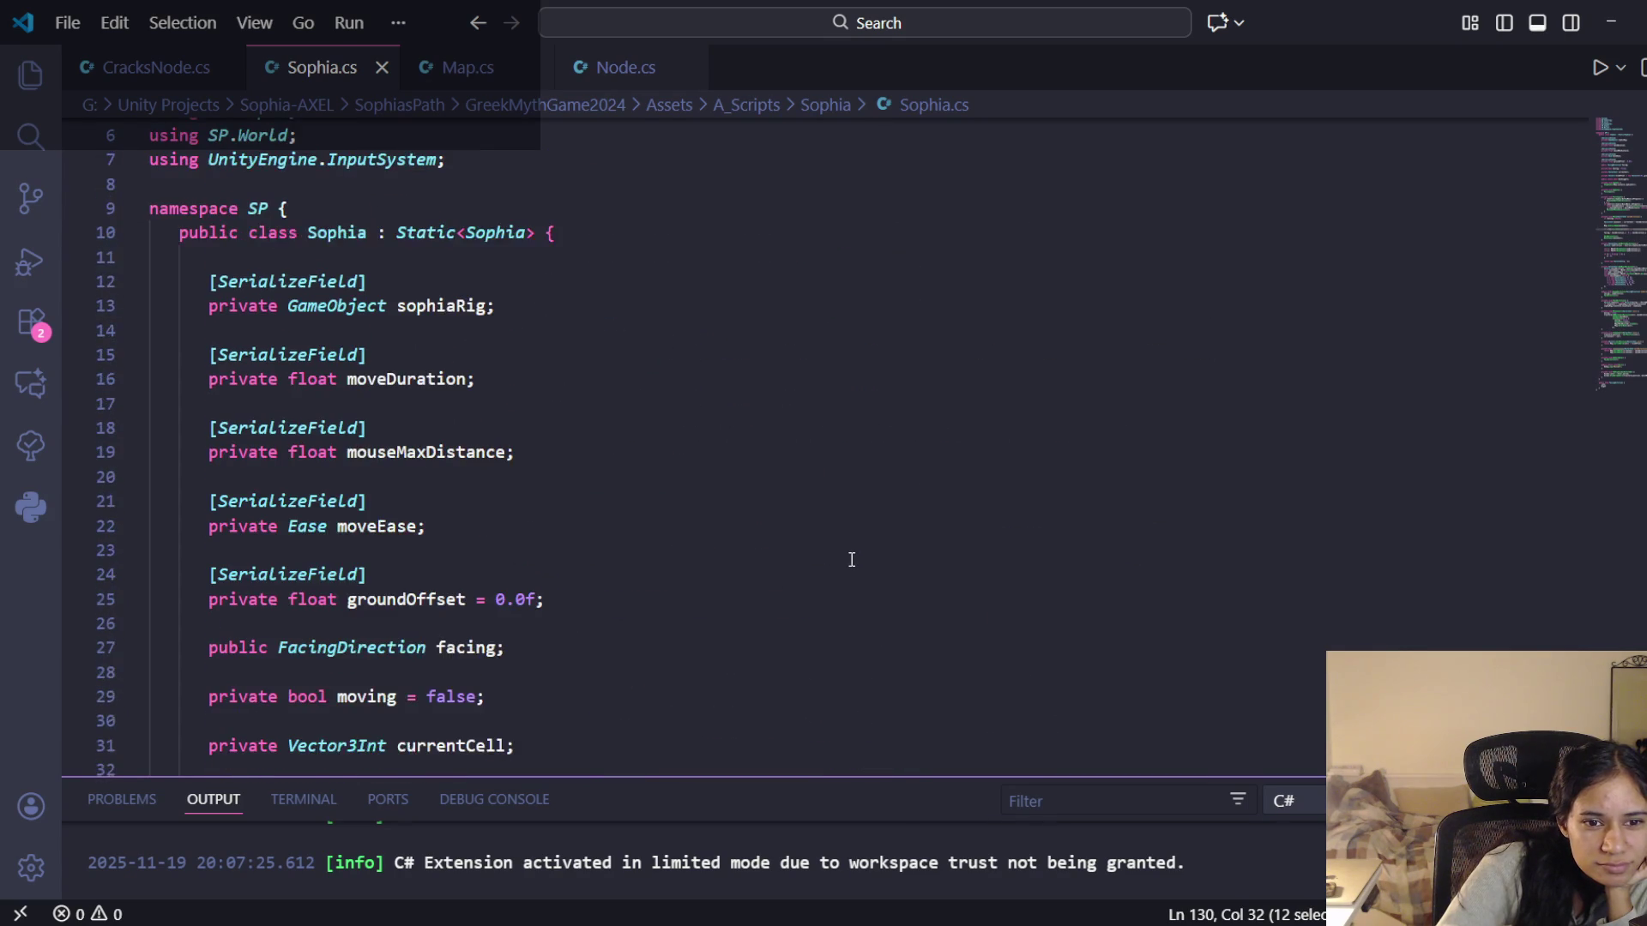
scroll(852, 559, down, 4)
scroll(851, 559, down, 4)
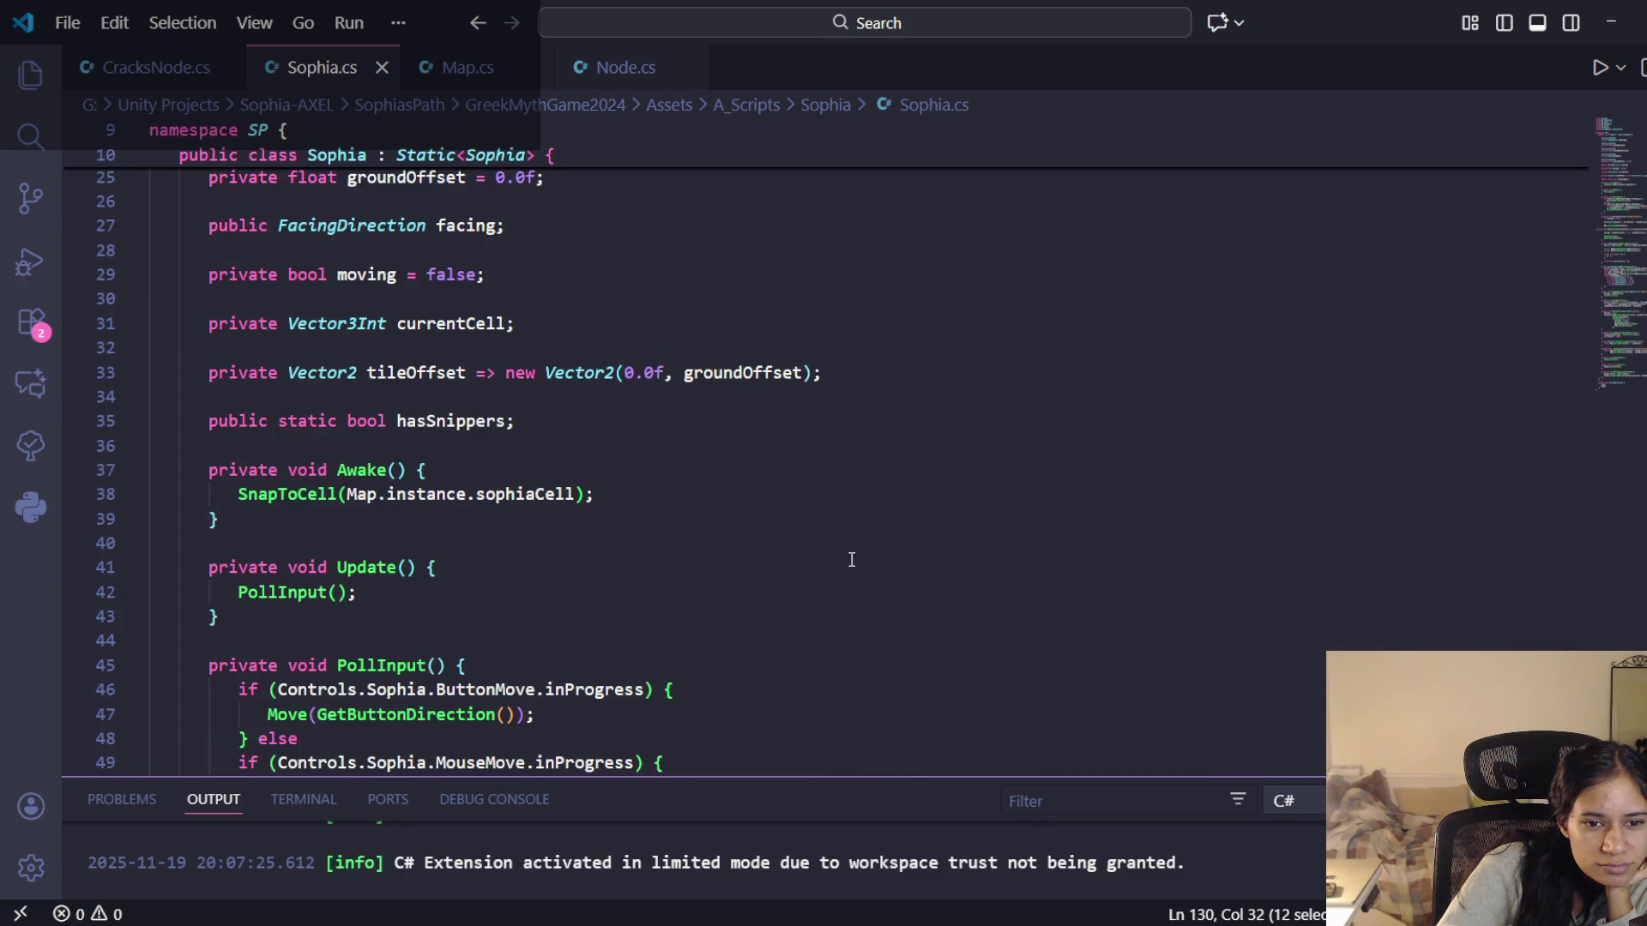
scroll(852, 559, down, 2)
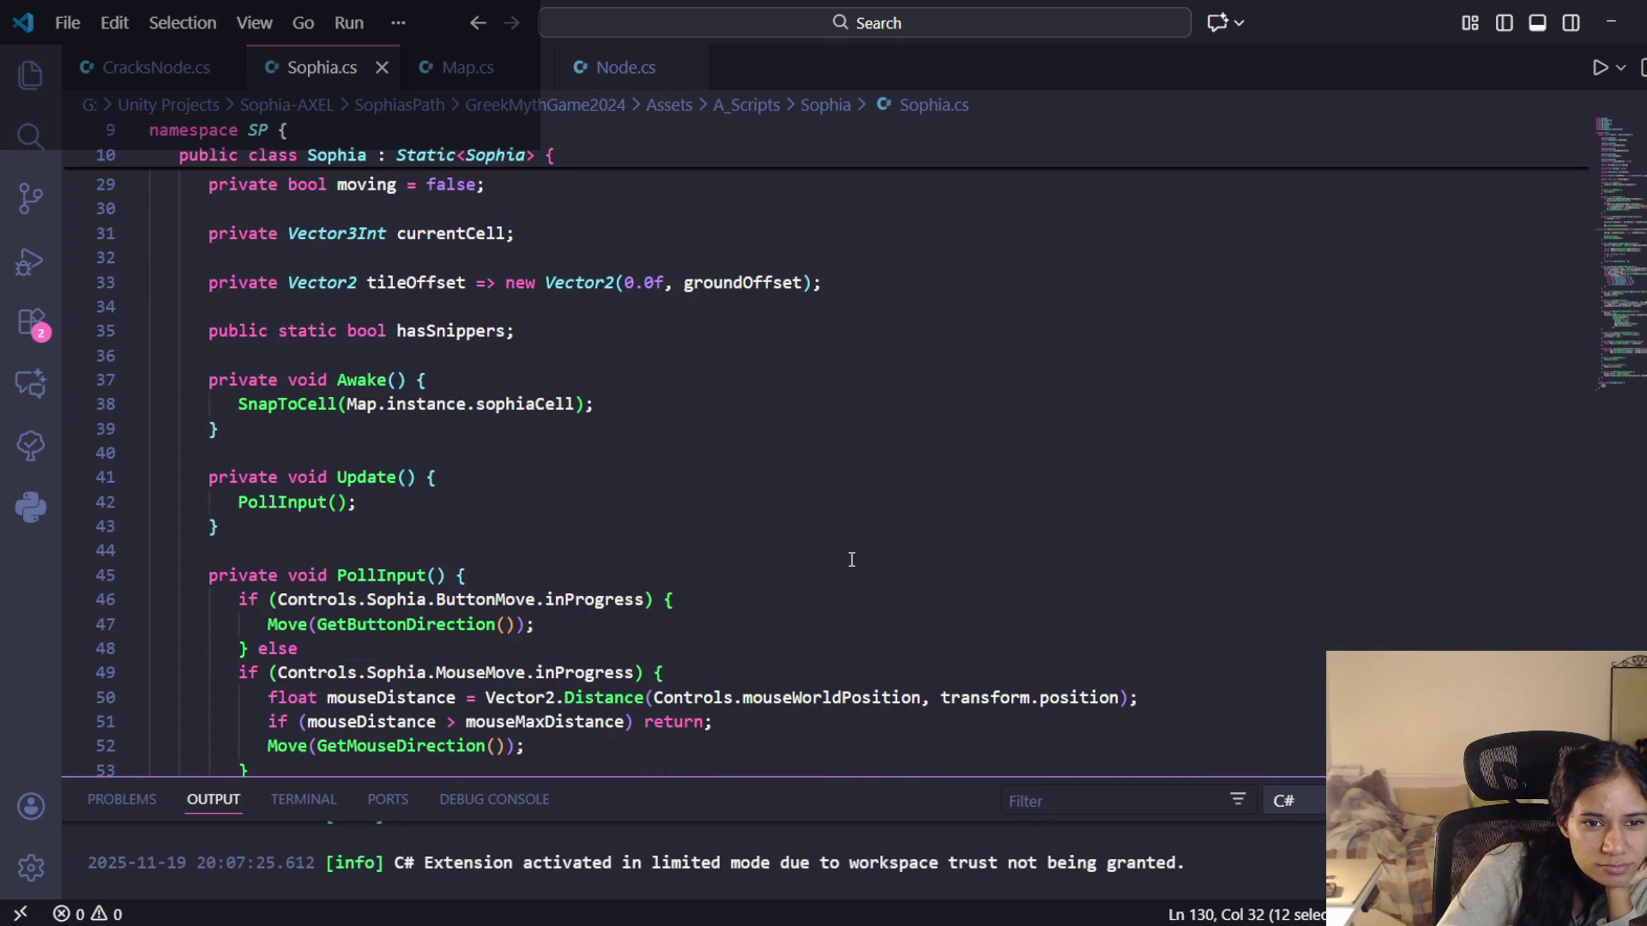
click(454, 330)
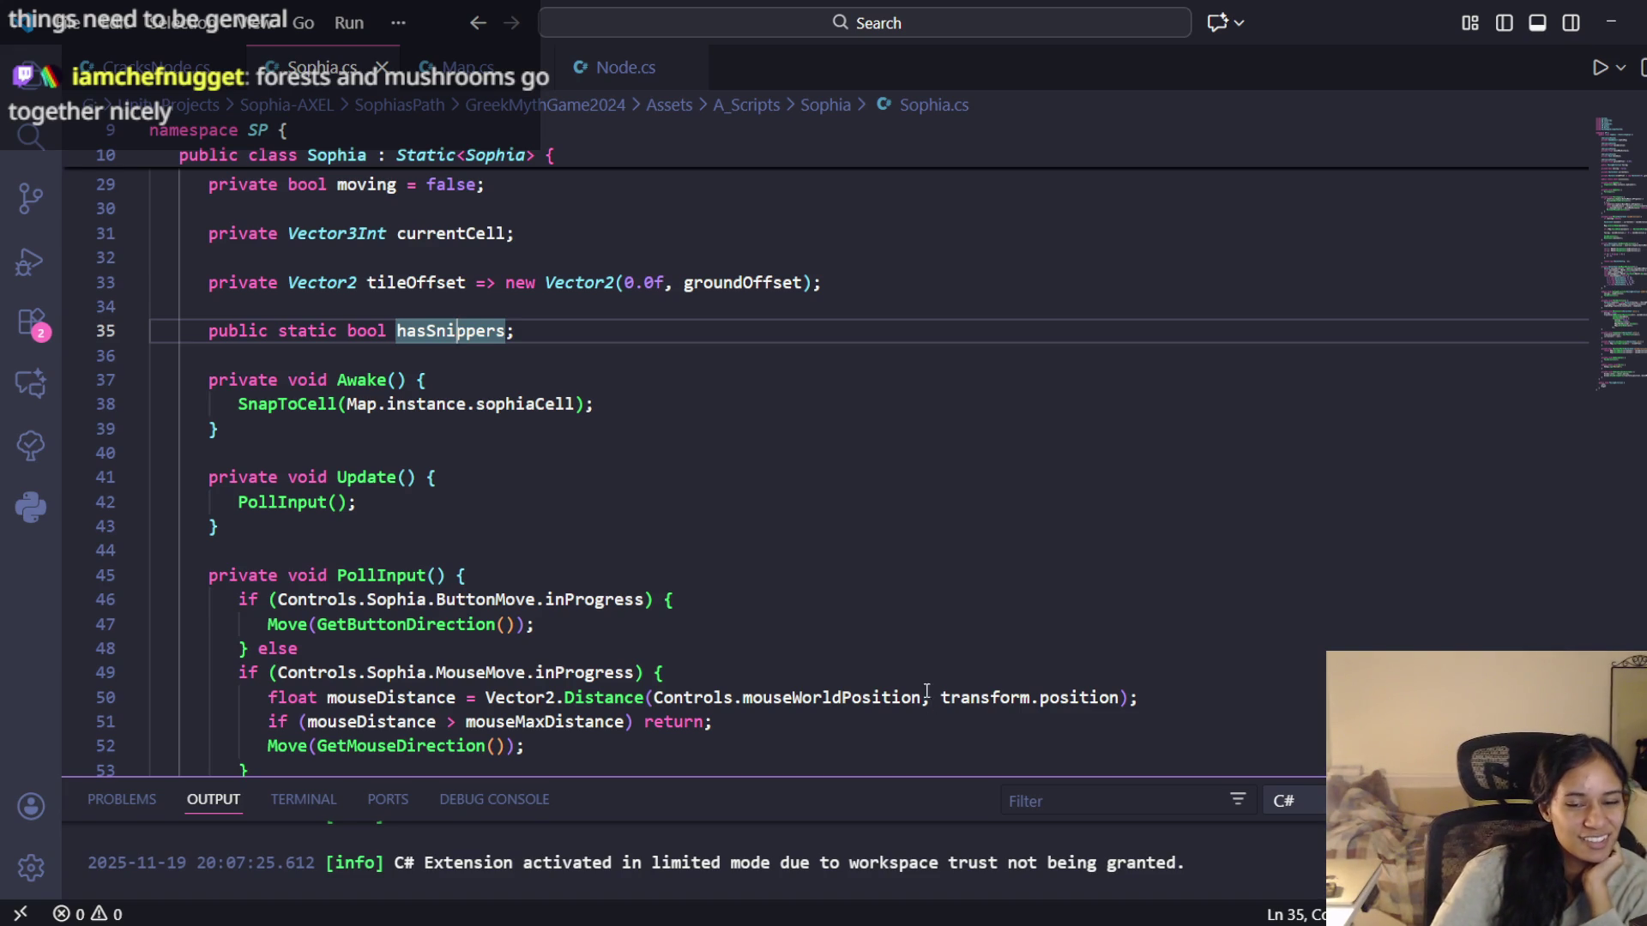
Switch to Unity and load the Level 7 scene from the Hierarchy scene list
key(alt+Tab)
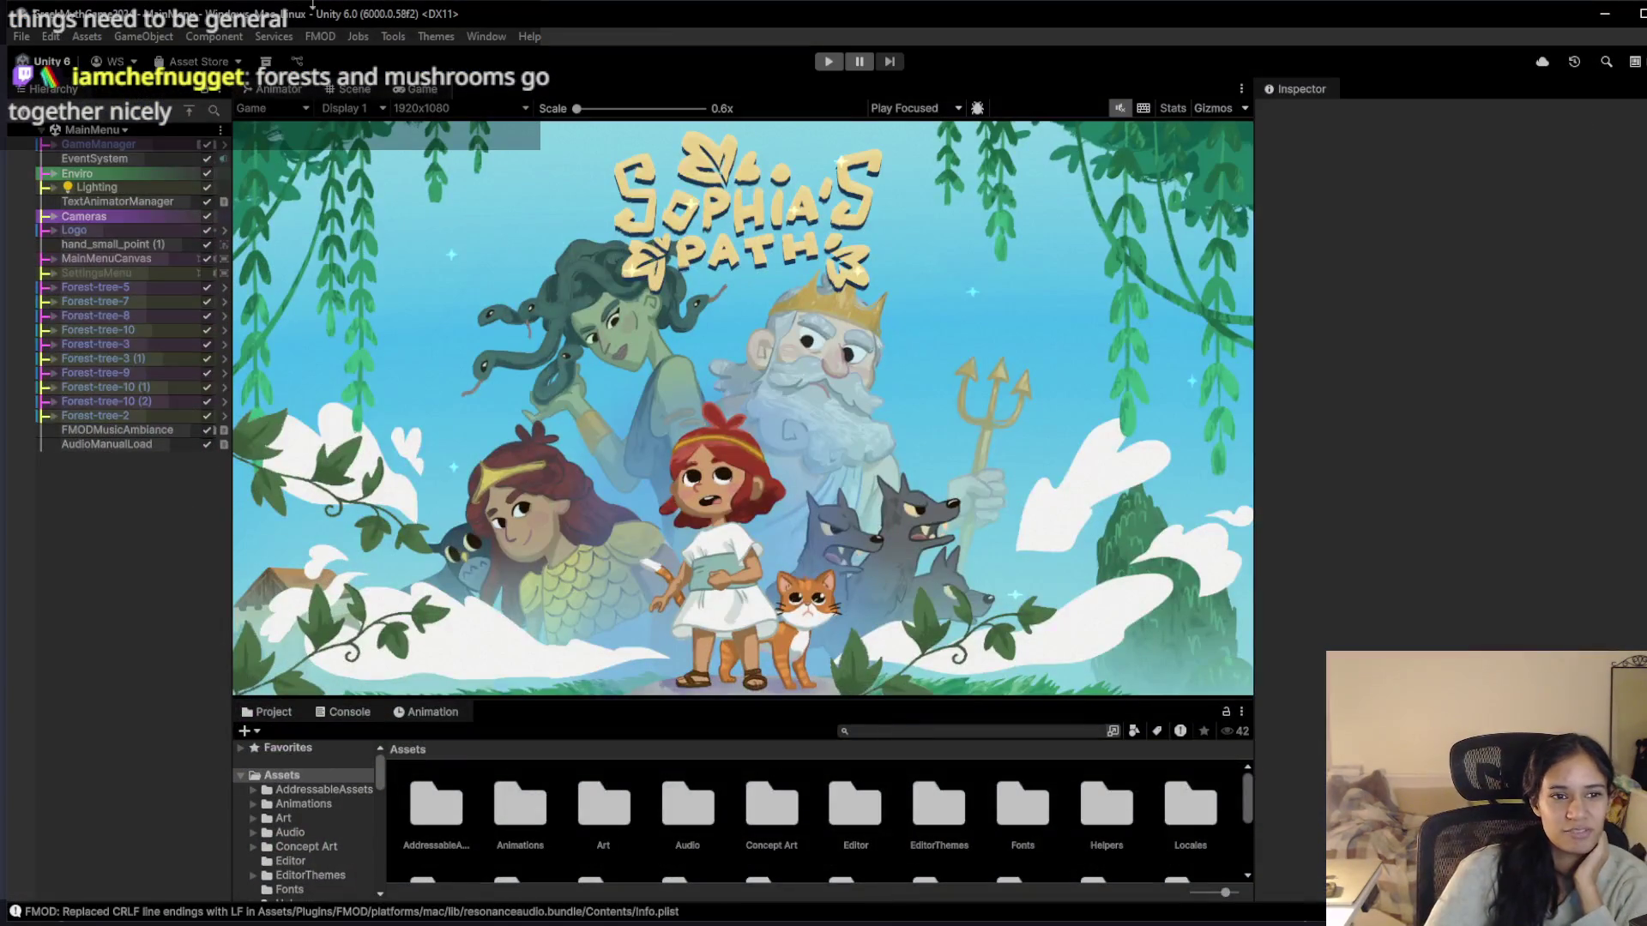
click(102, 132)
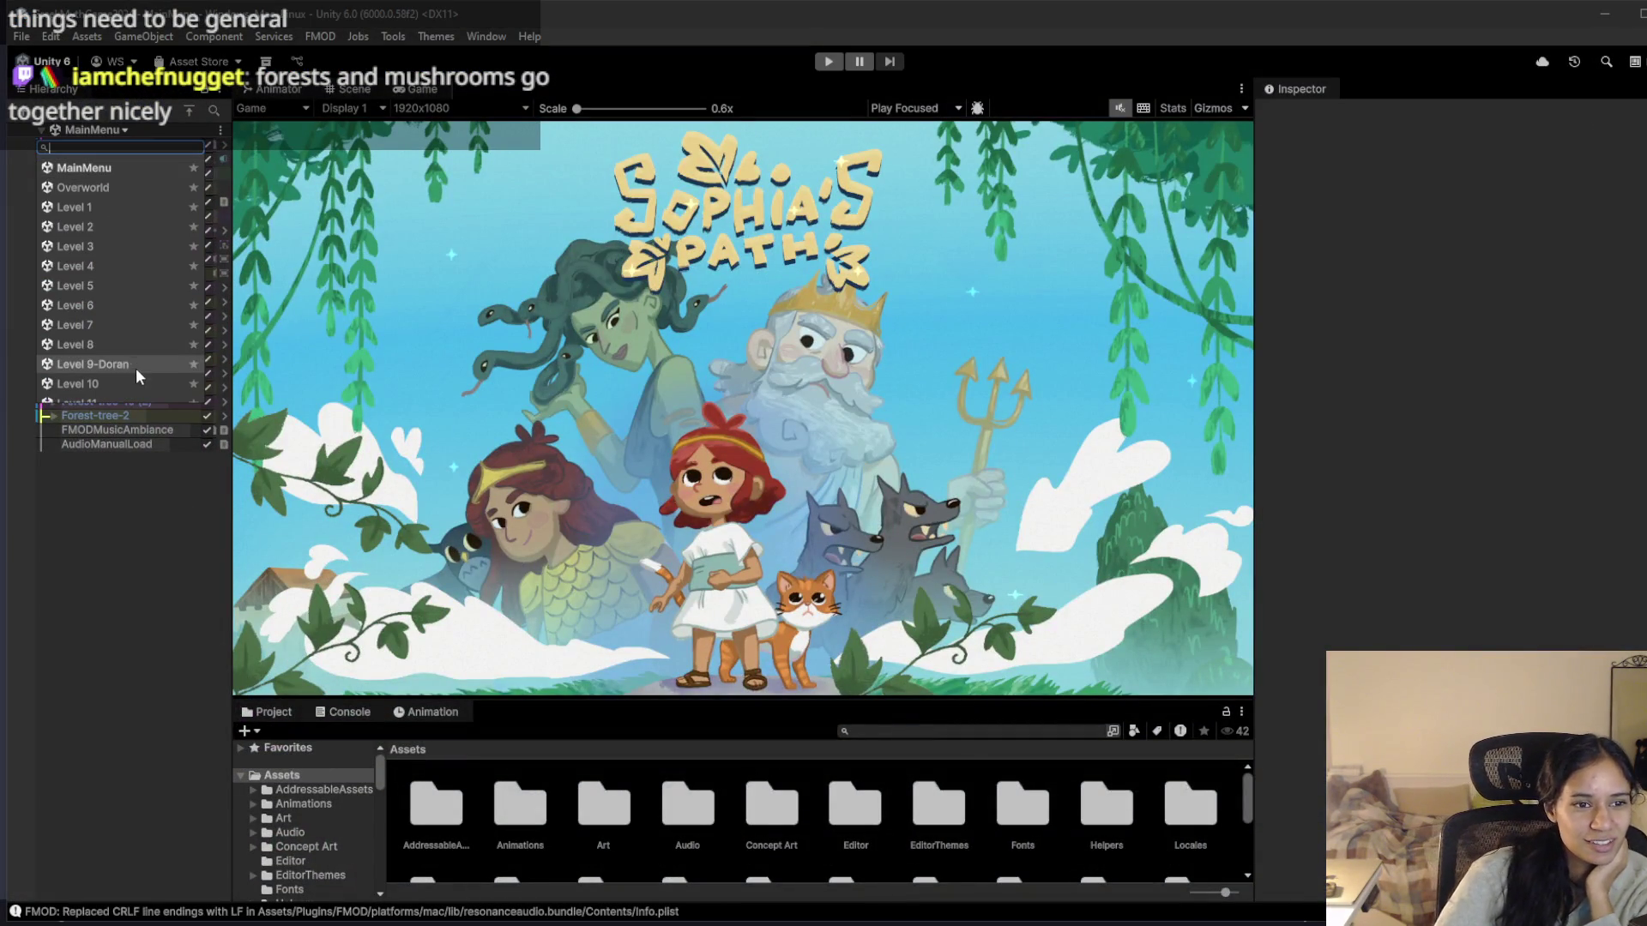
click(111, 326)
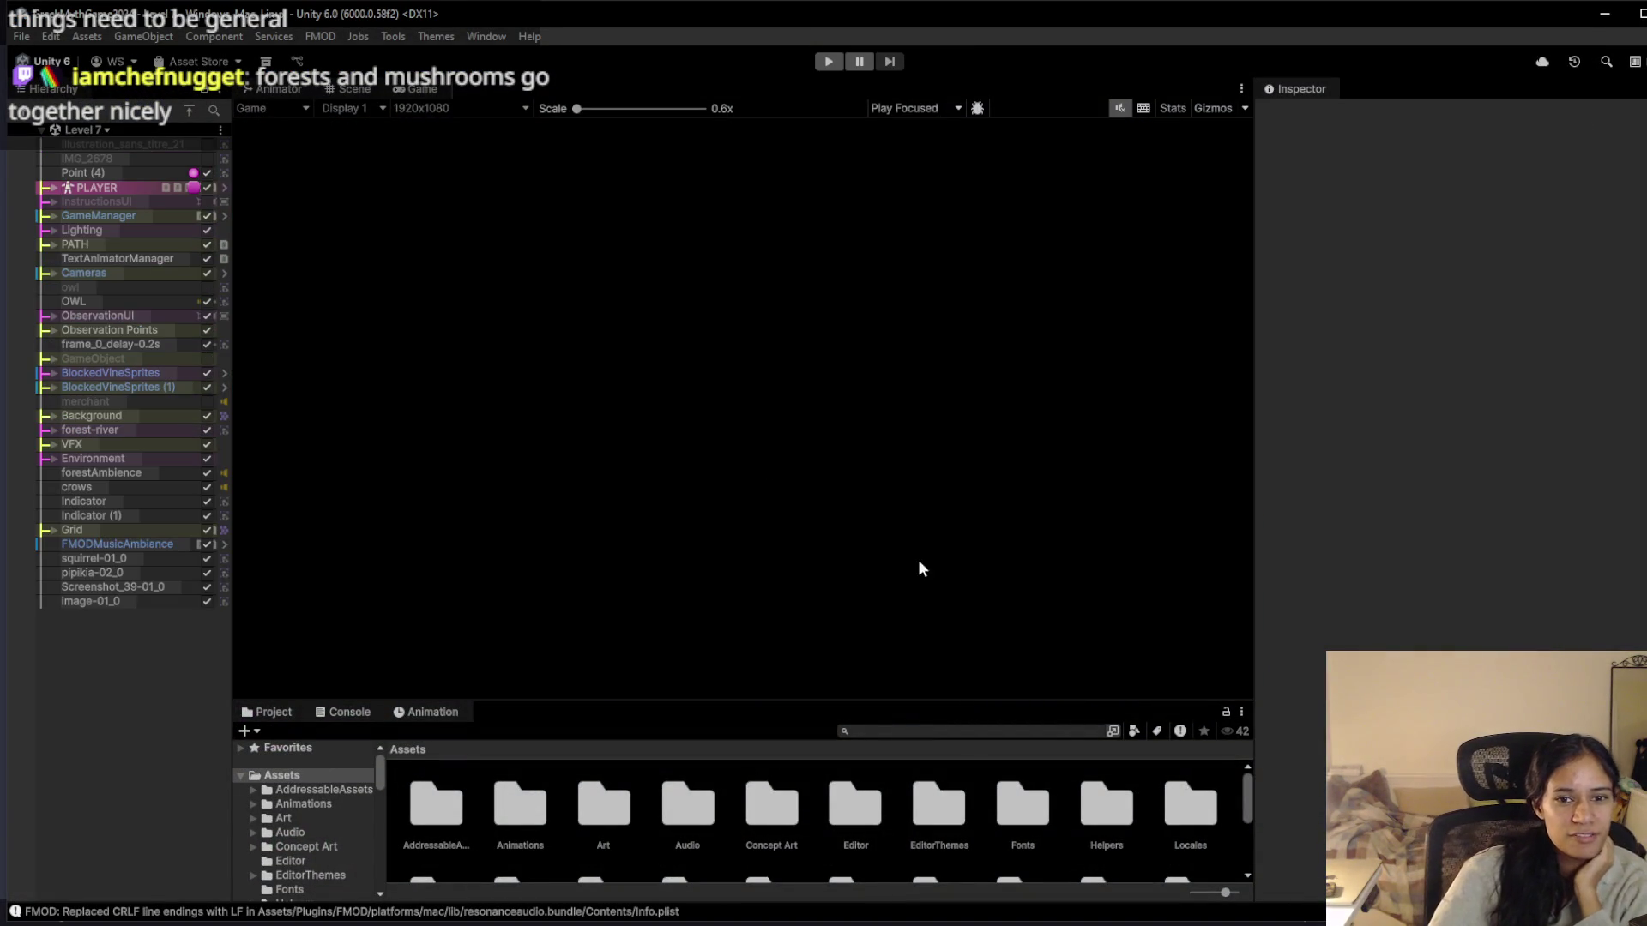